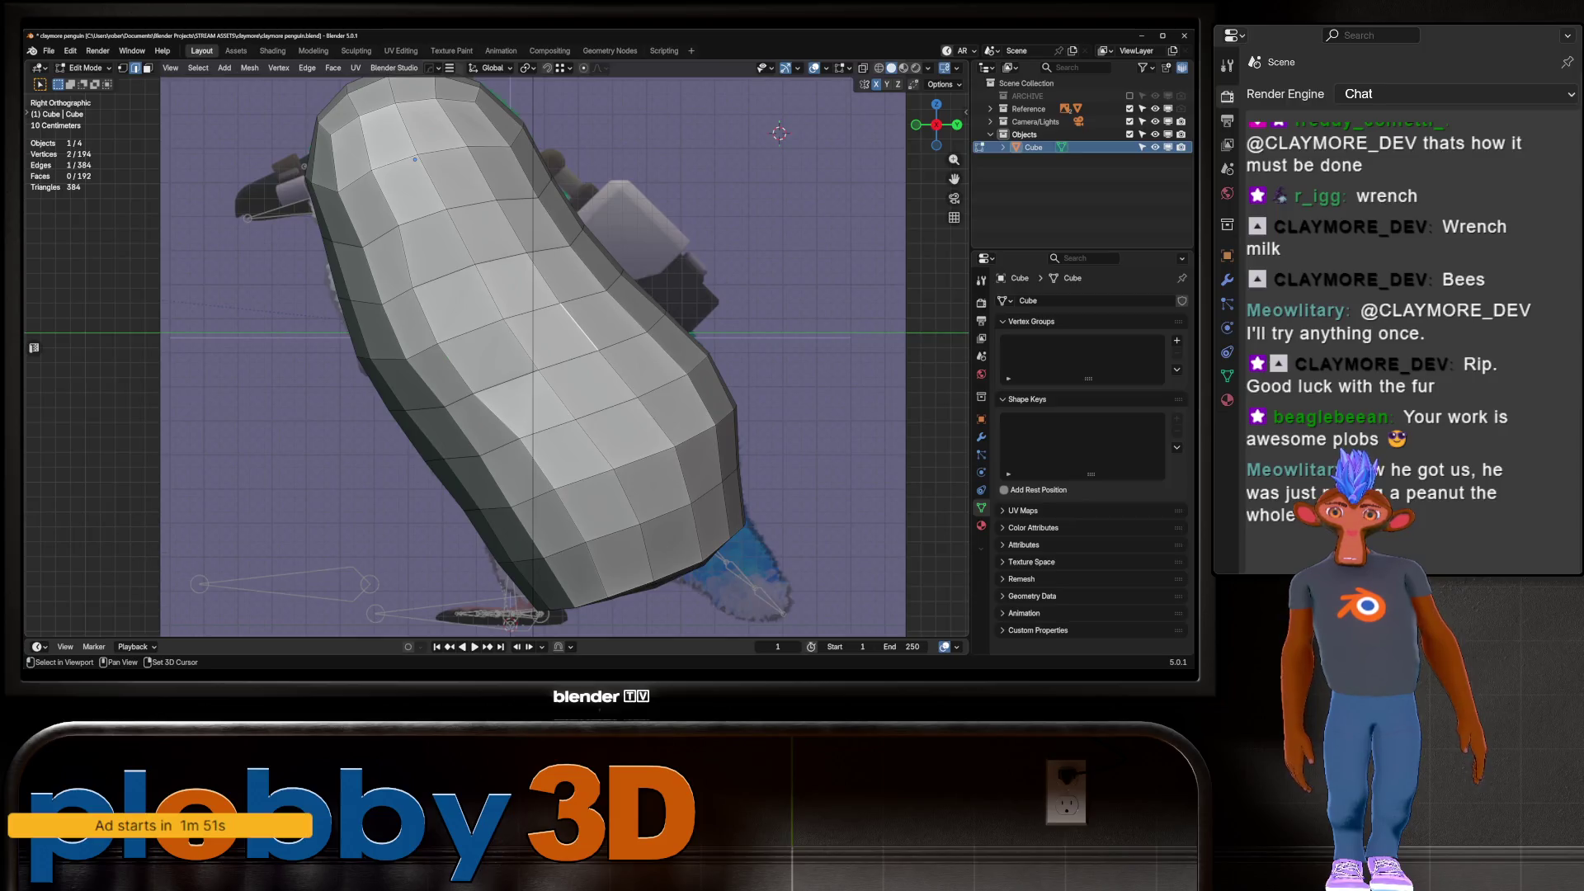
# Evenly space the selected edge loop on the body via Quick Favorites and enable X-ray
pyautogui.click(520, 345)
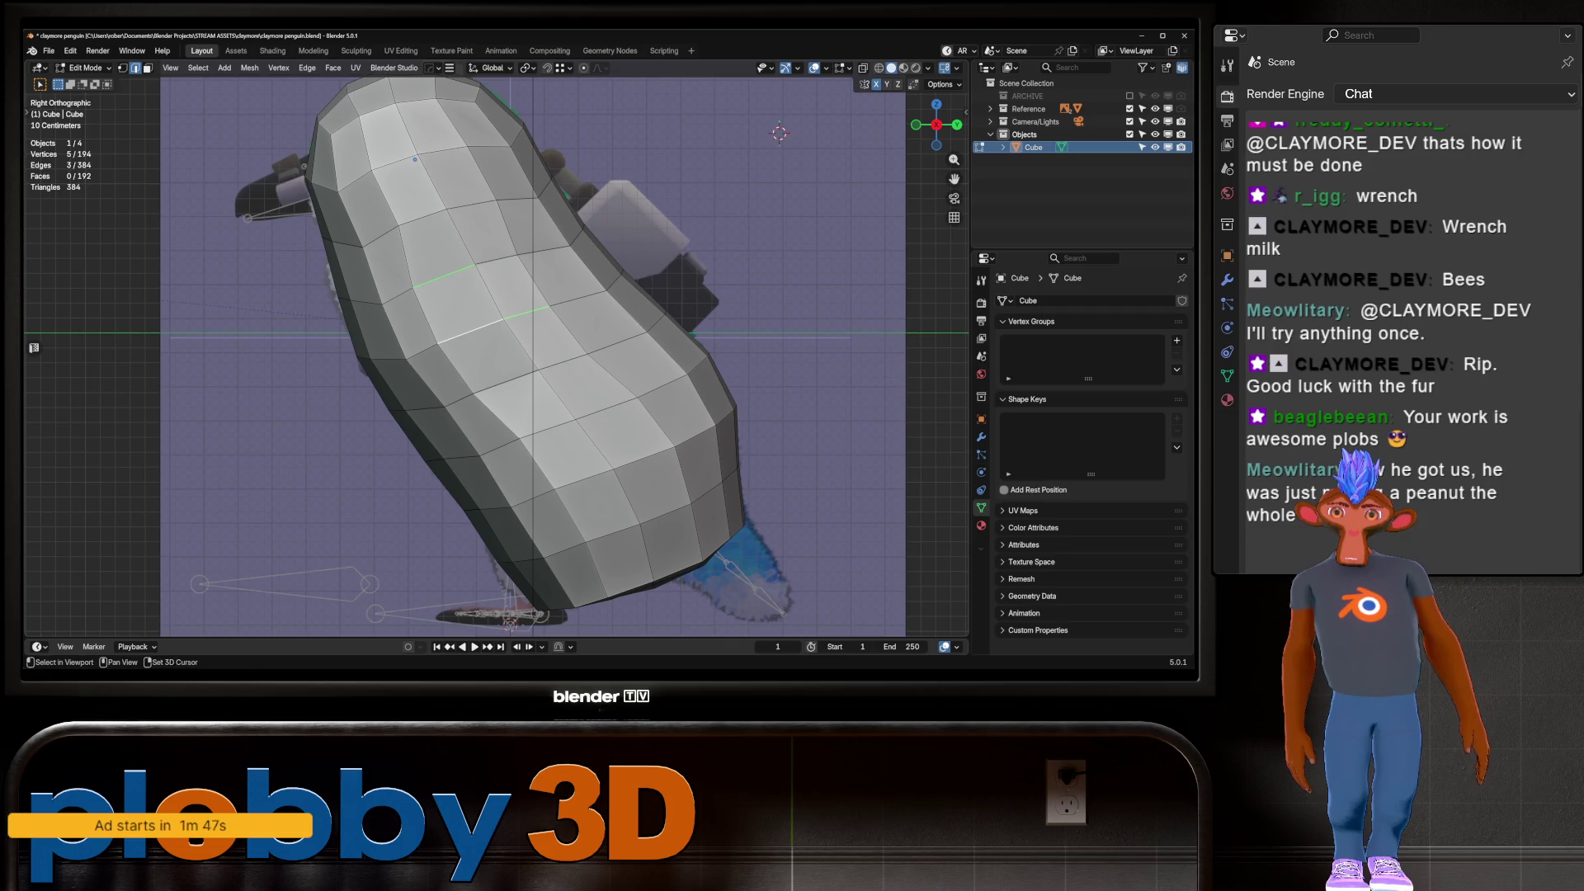
pyautogui.keyDown('shift'); pyautogui.click(567, 363); pyautogui.keyUp('shift')
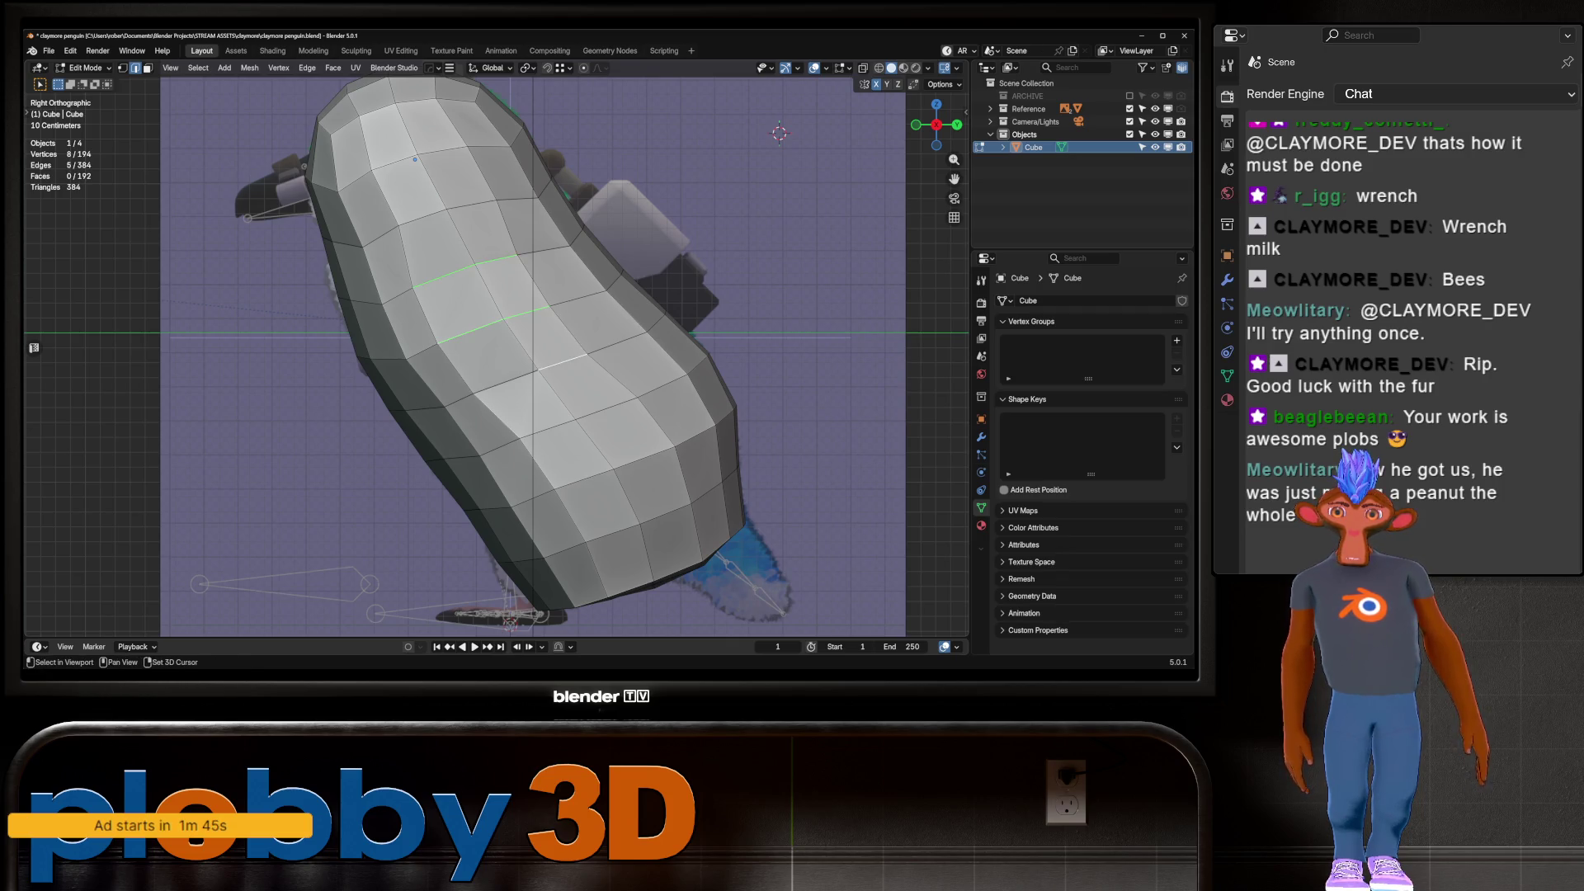
pyautogui.press('q')
pyautogui.click(561, 349)
pyautogui.click(570, 363)
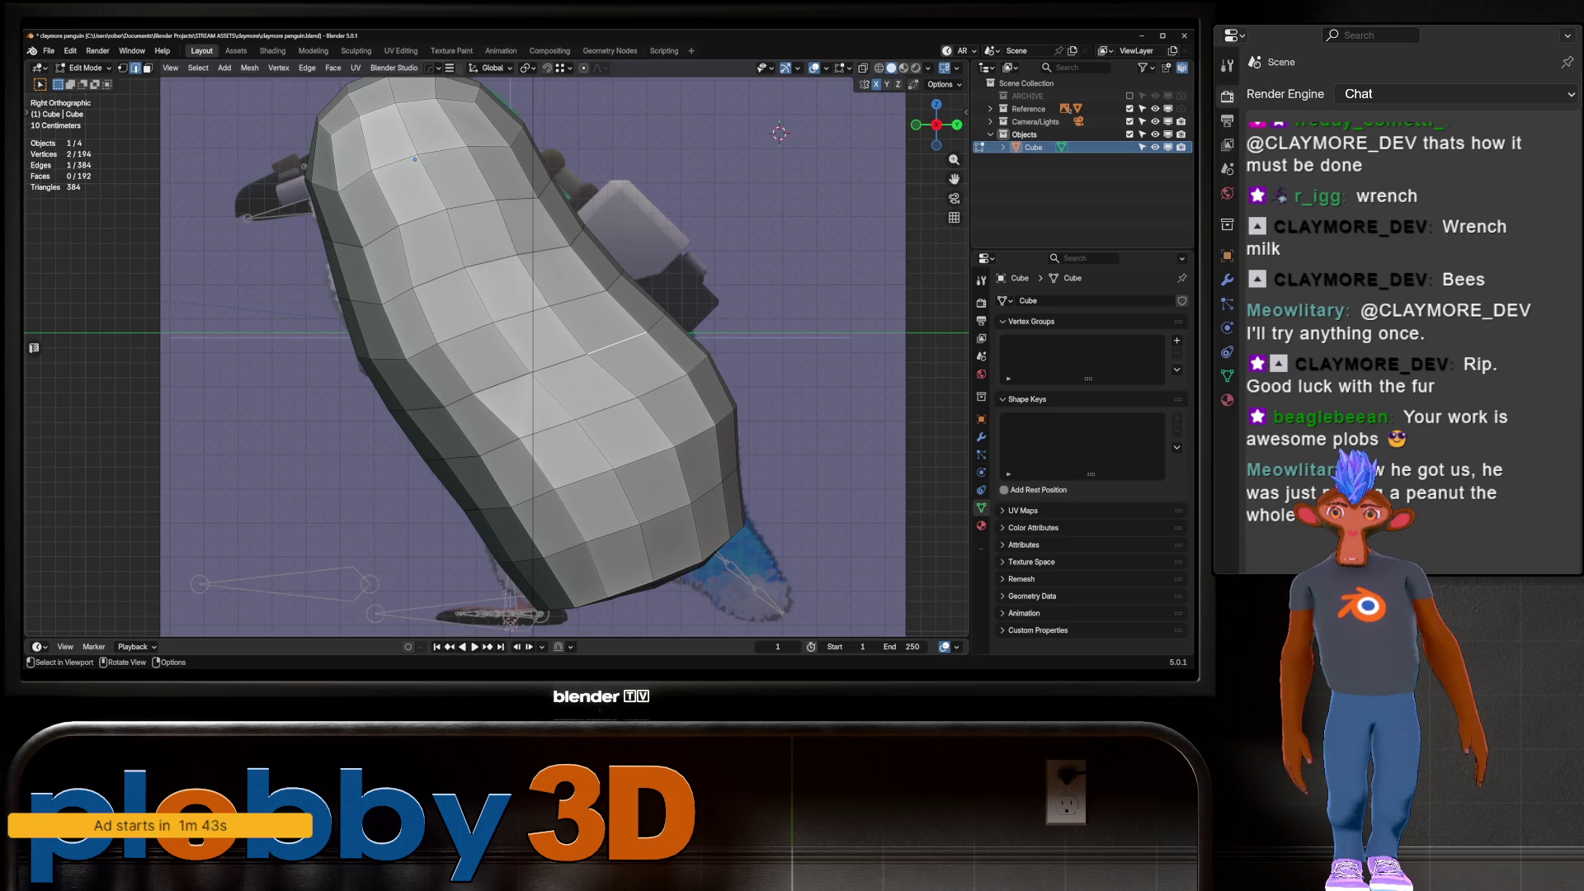
pyautogui.hotkey('alt', 'z')
pyautogui.hotkey('alt', 'z')
# Box-select a 2×2 block of side faces and inset them by 0.06525 m
pyautogui.press('3')
pyautogui.moveTo(450, 277); pyautogui.dragTo(557, 363)
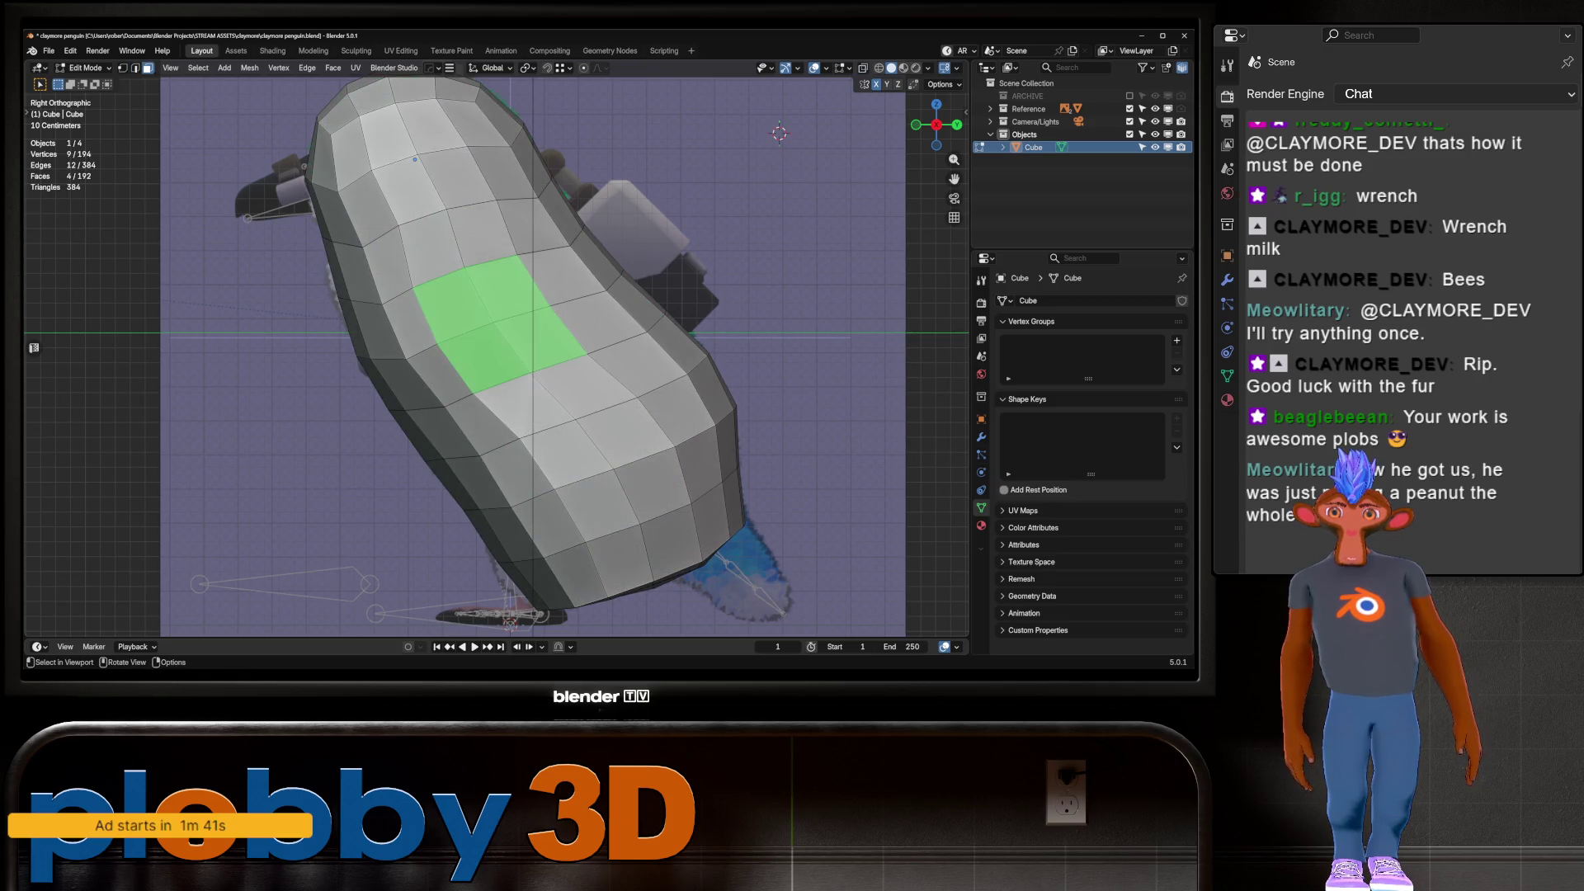
pyautogui.press('r')
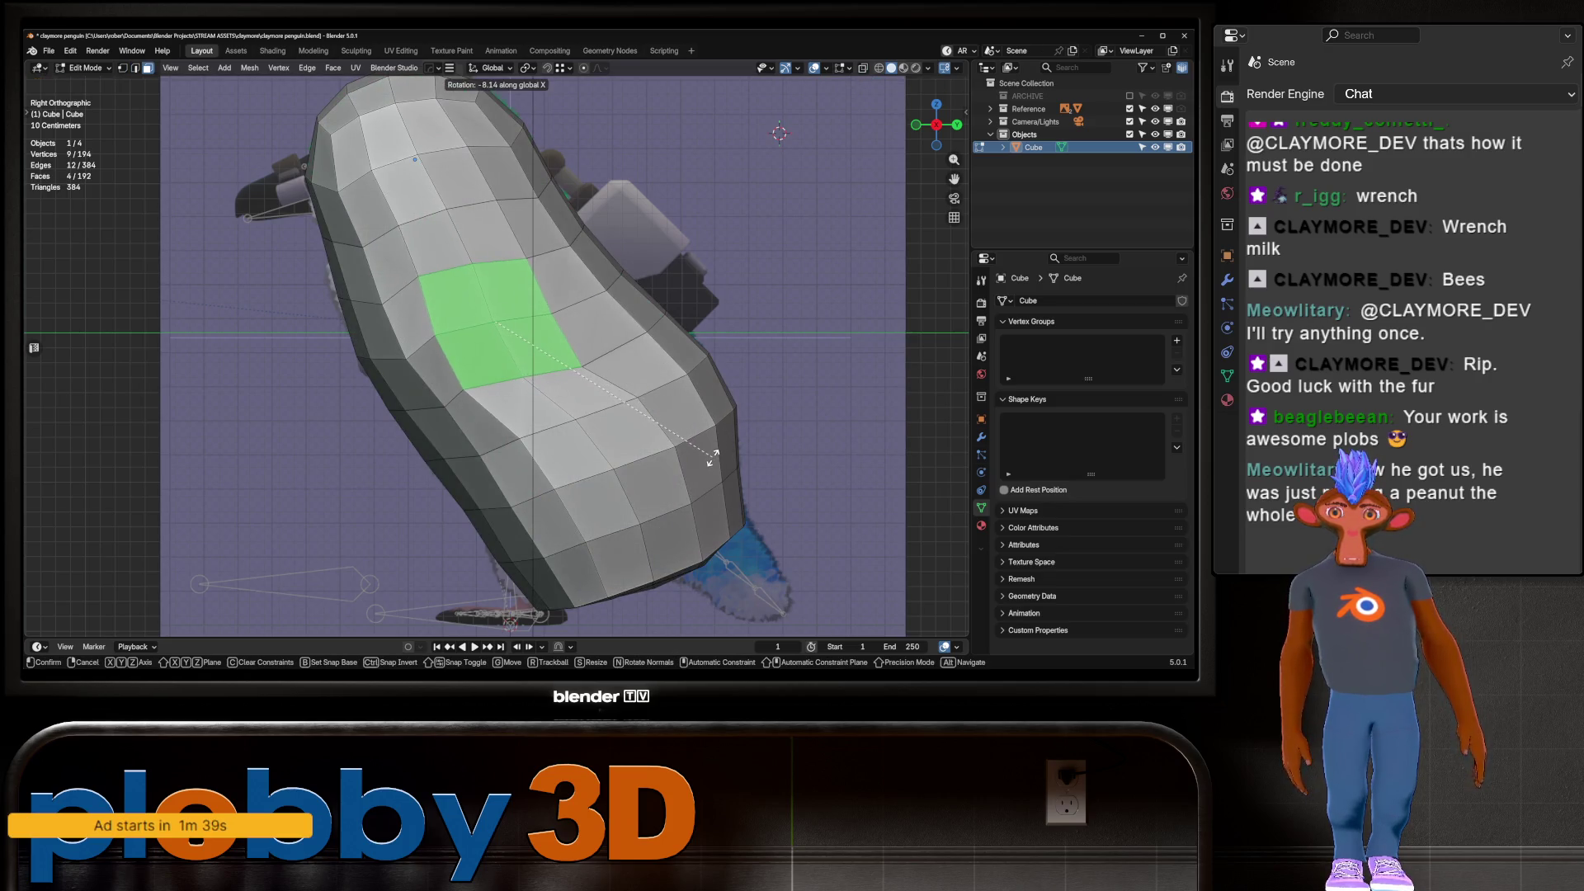
pyautogui.press('Escape')
pyautogui.press('i')
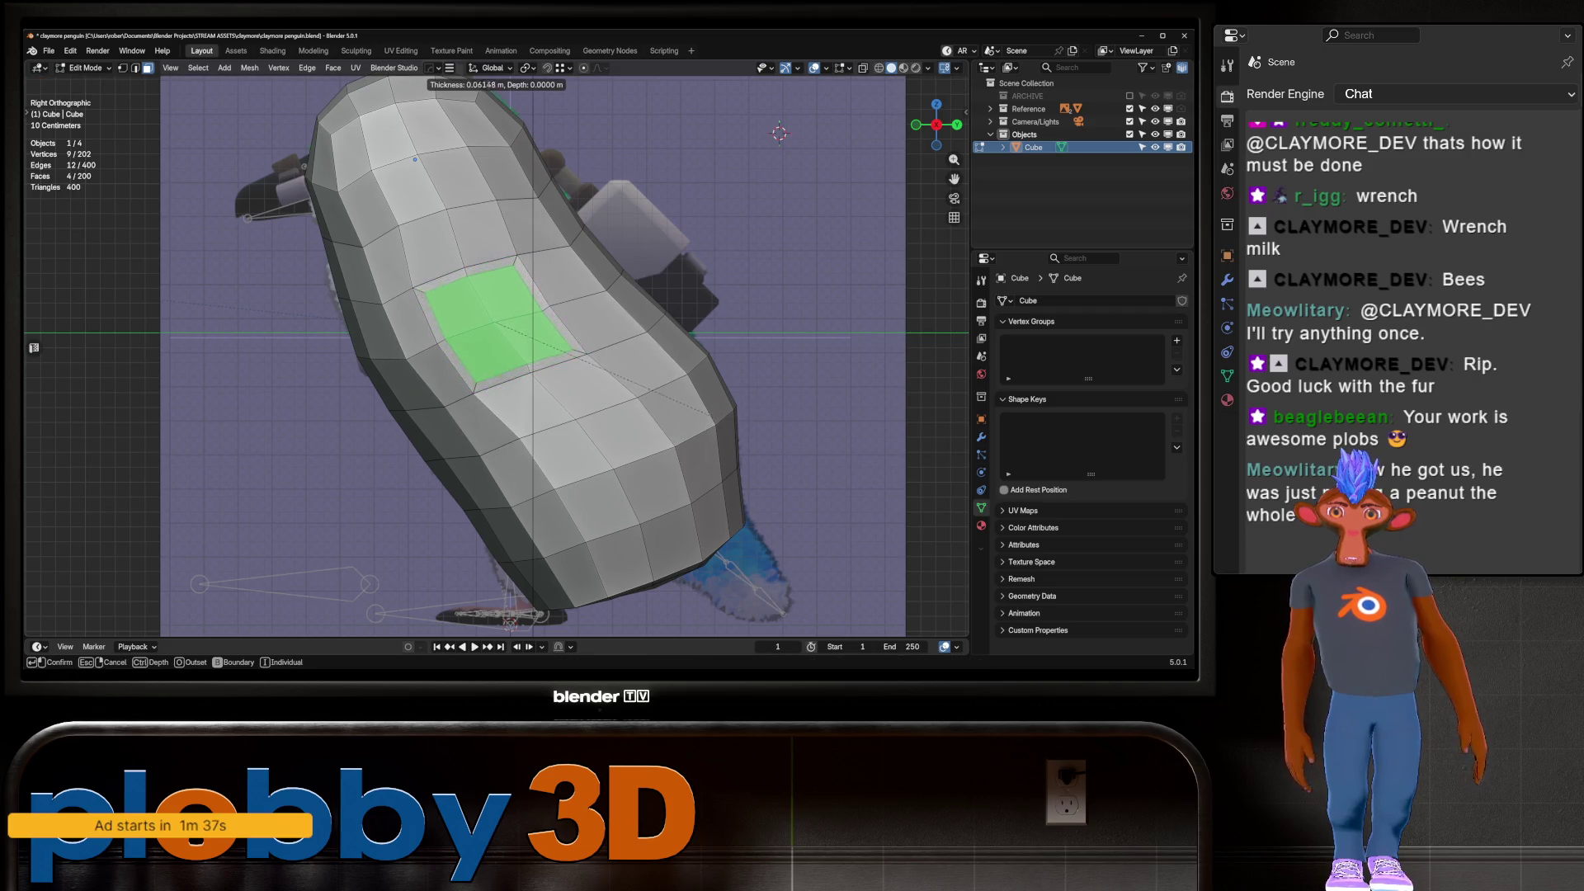
pyautogui.press('Return')
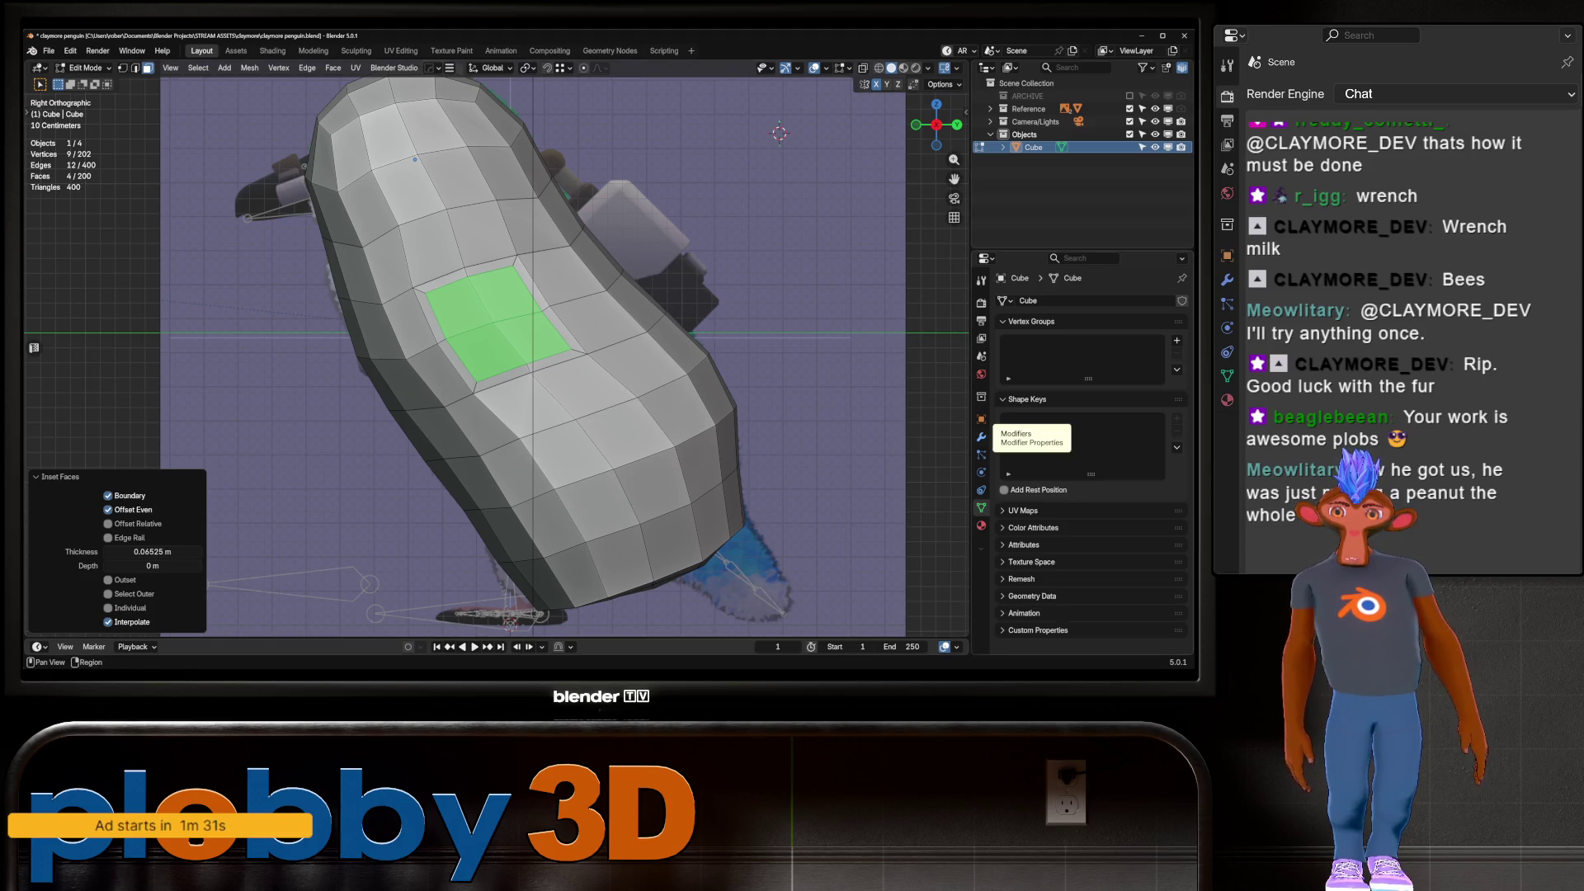
# Smooth the patch, relax its boundary loop, and rotate the loop about 9.77° on X
pyautogui.rightClick(673, 294)
pyautogui.click(672, 260)
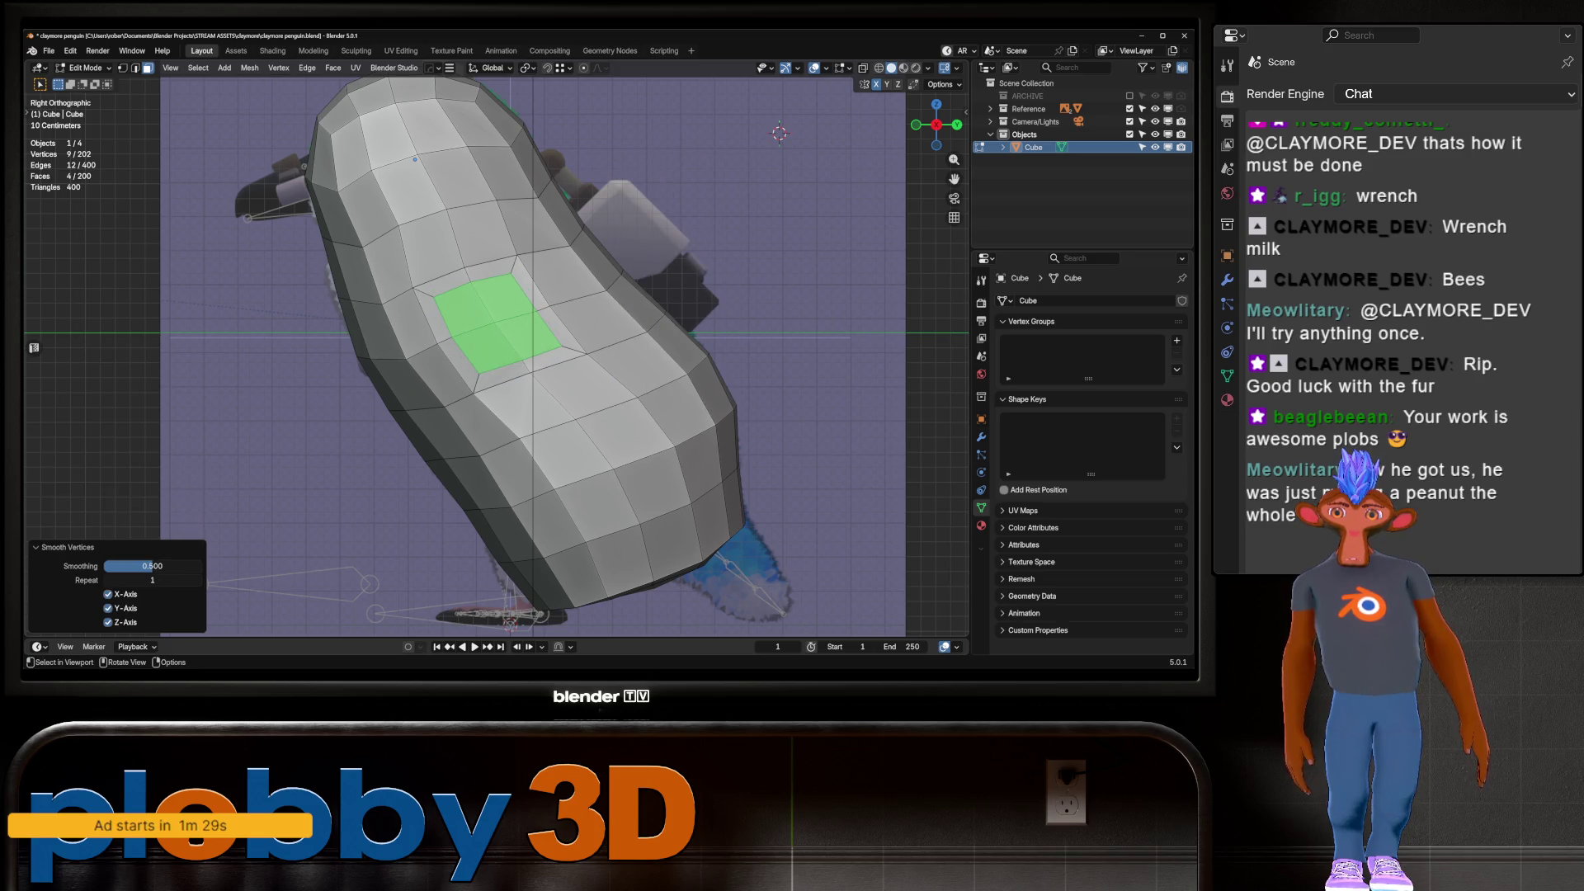
pyautogui.press('q')
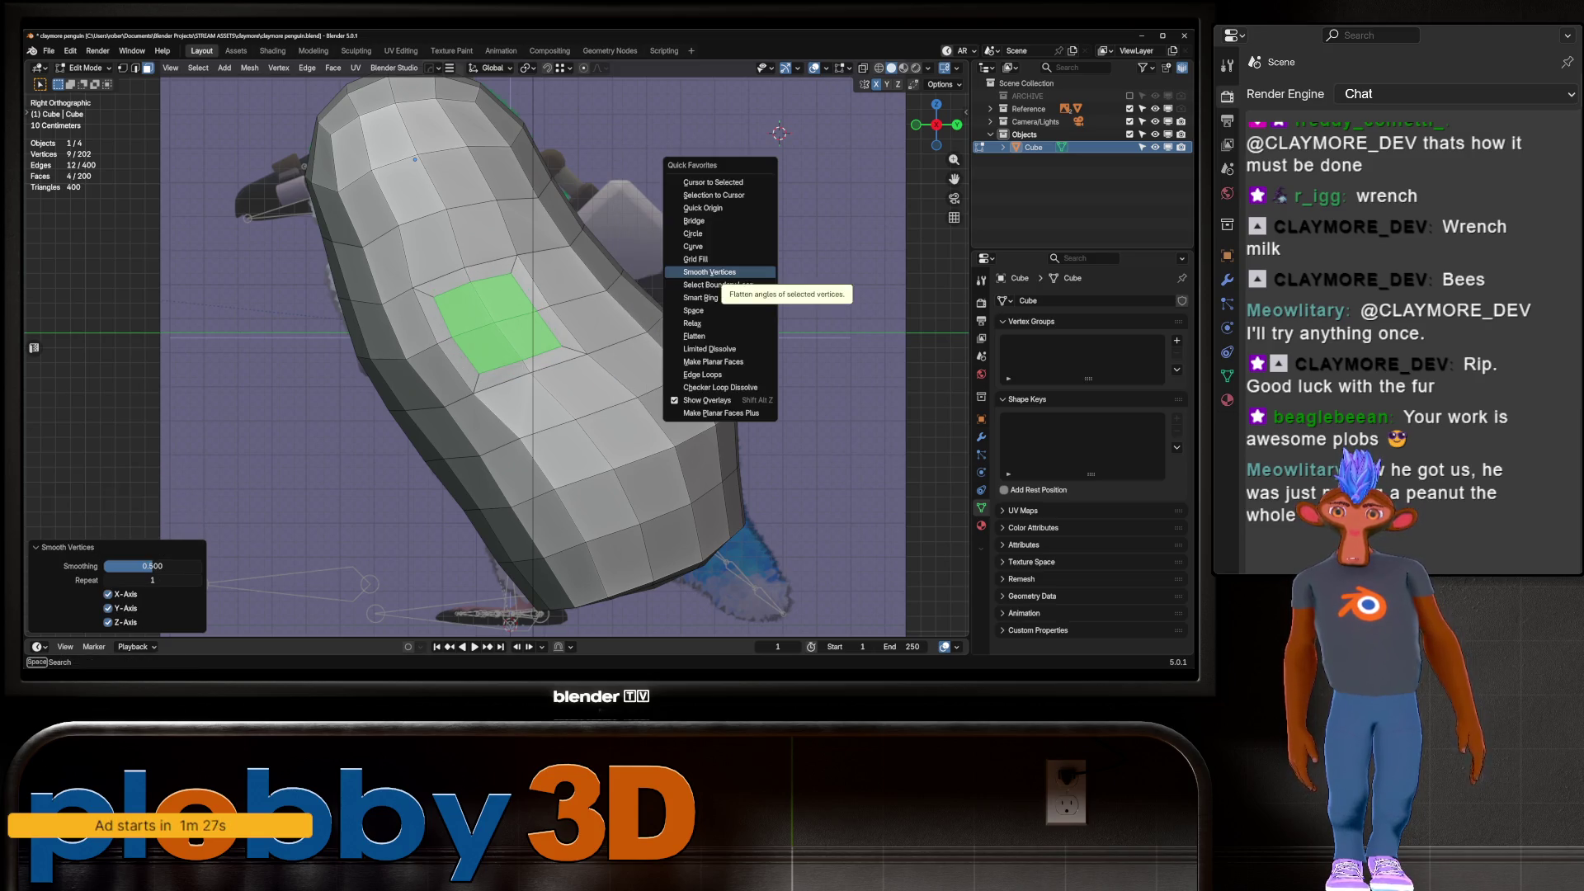
pyautogui.click(717, 285)
pyautogui.press('q')
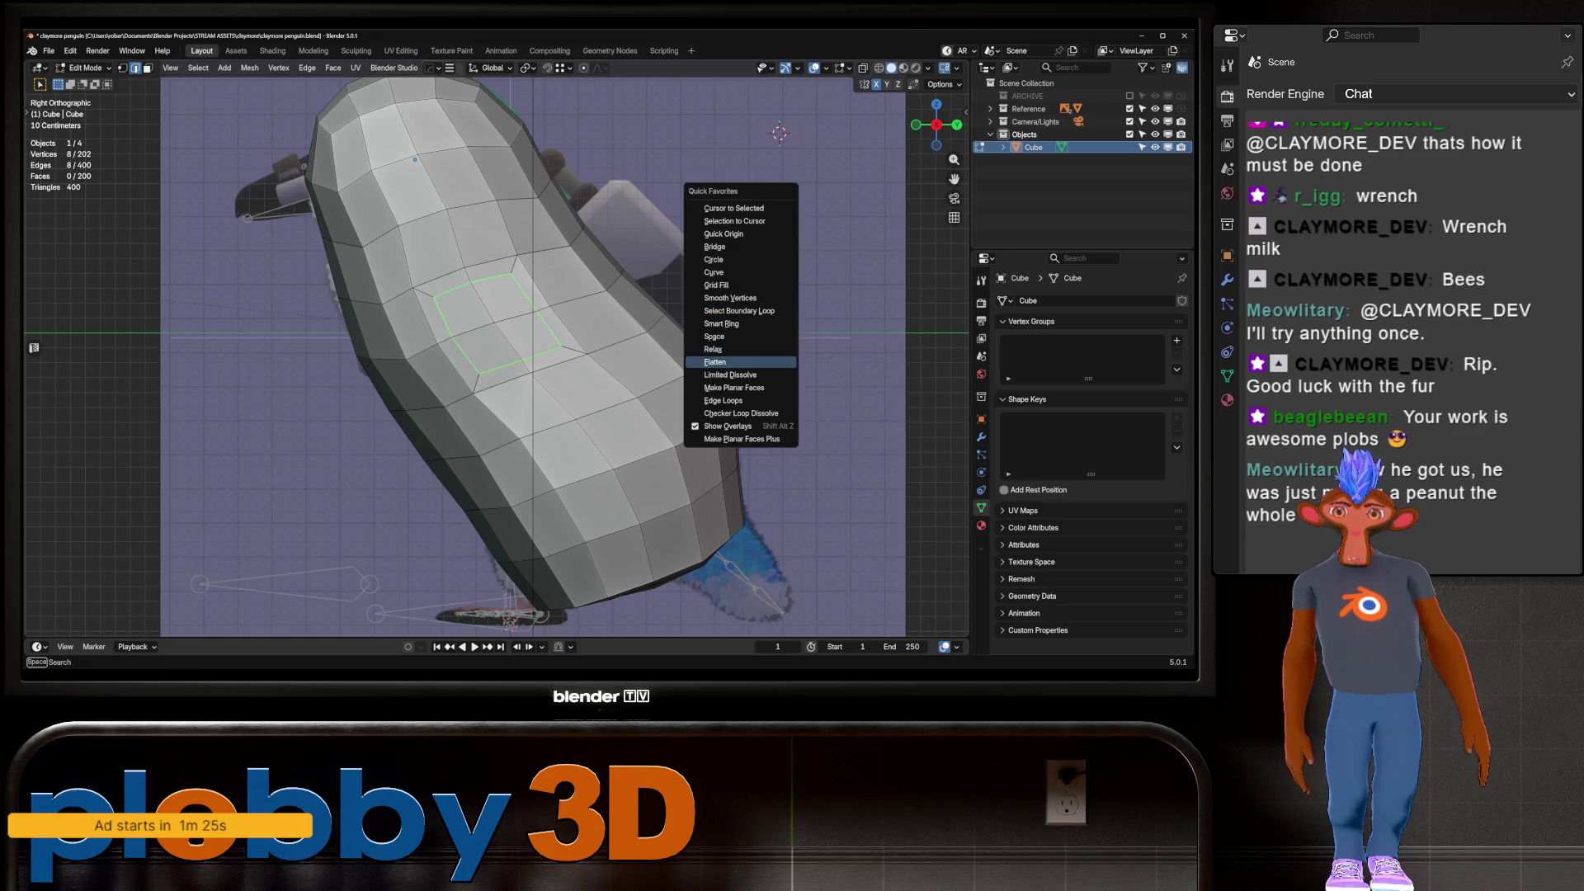
pyautogui.click(713, 349)
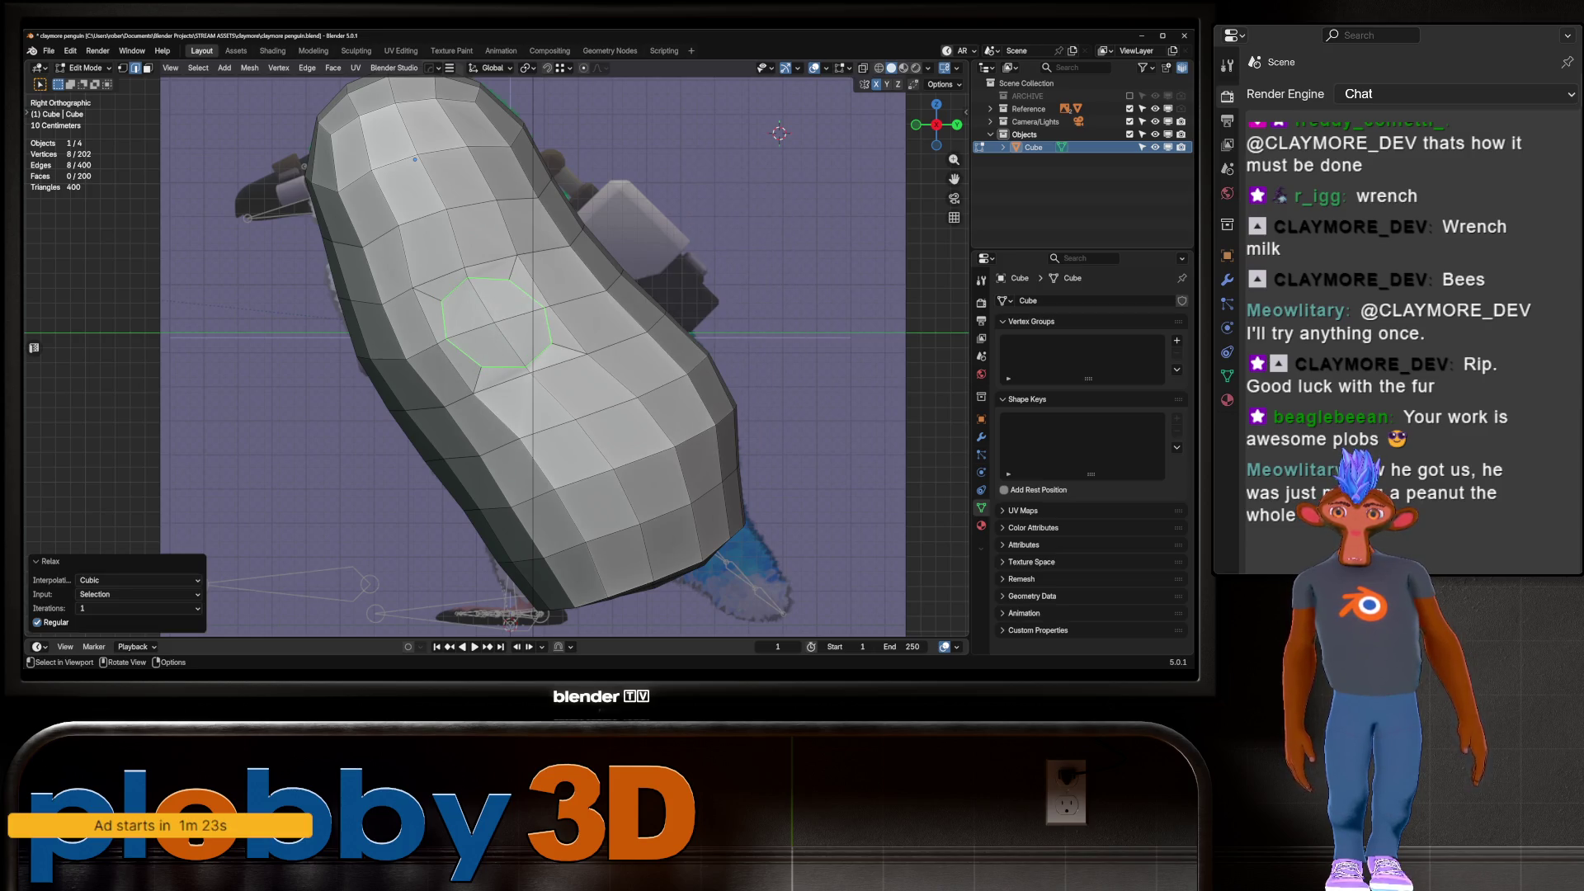
pyautogui.press('r')
pyautogui.press('x')
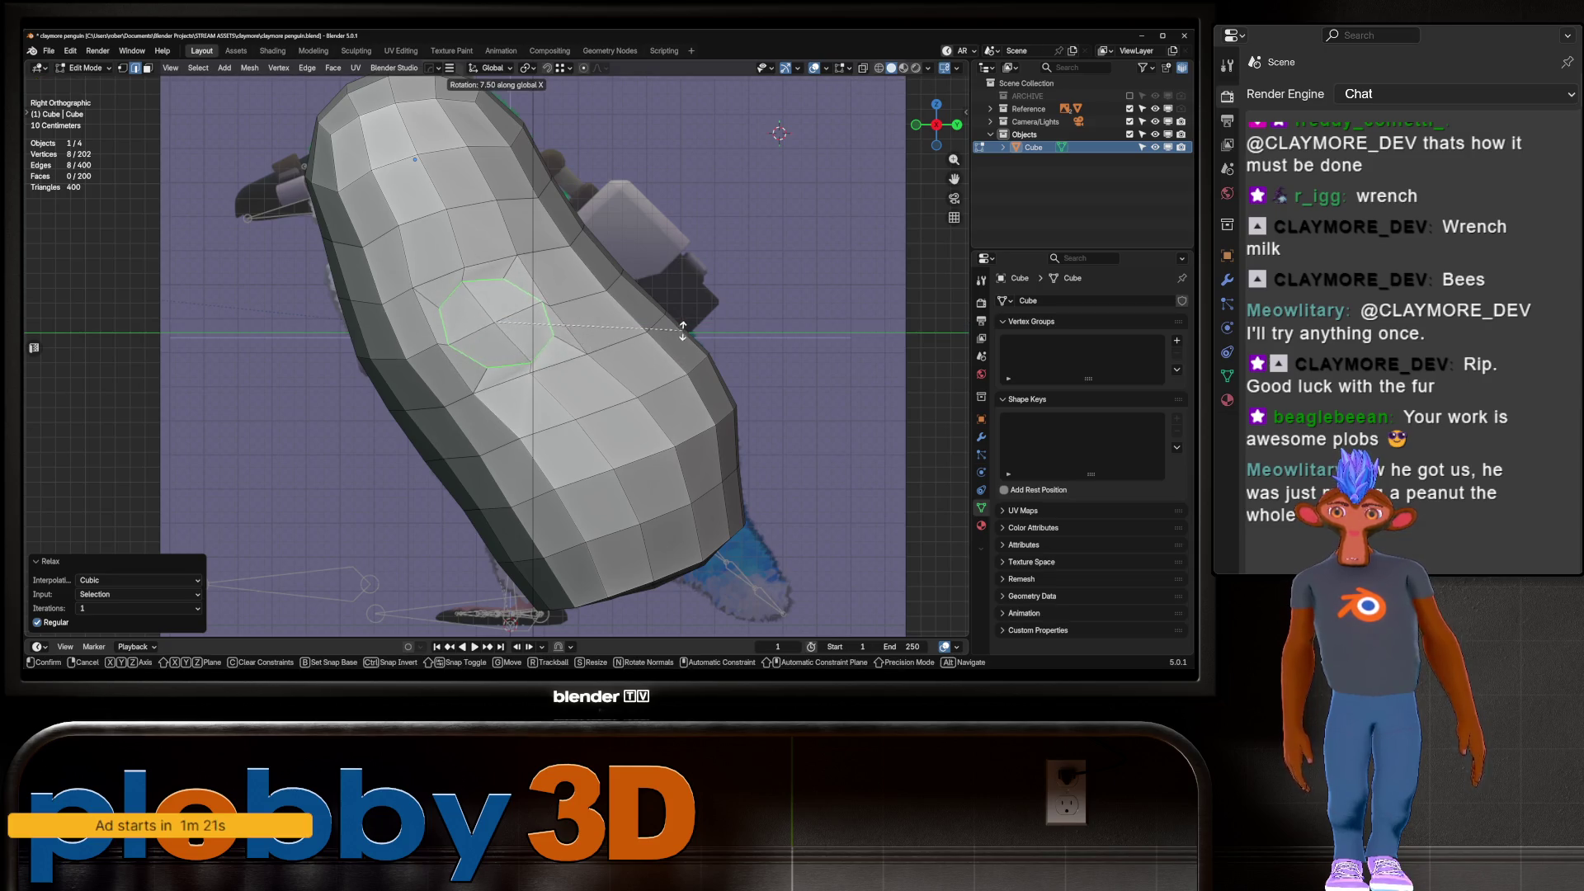
pyautogui.click(682, 328)
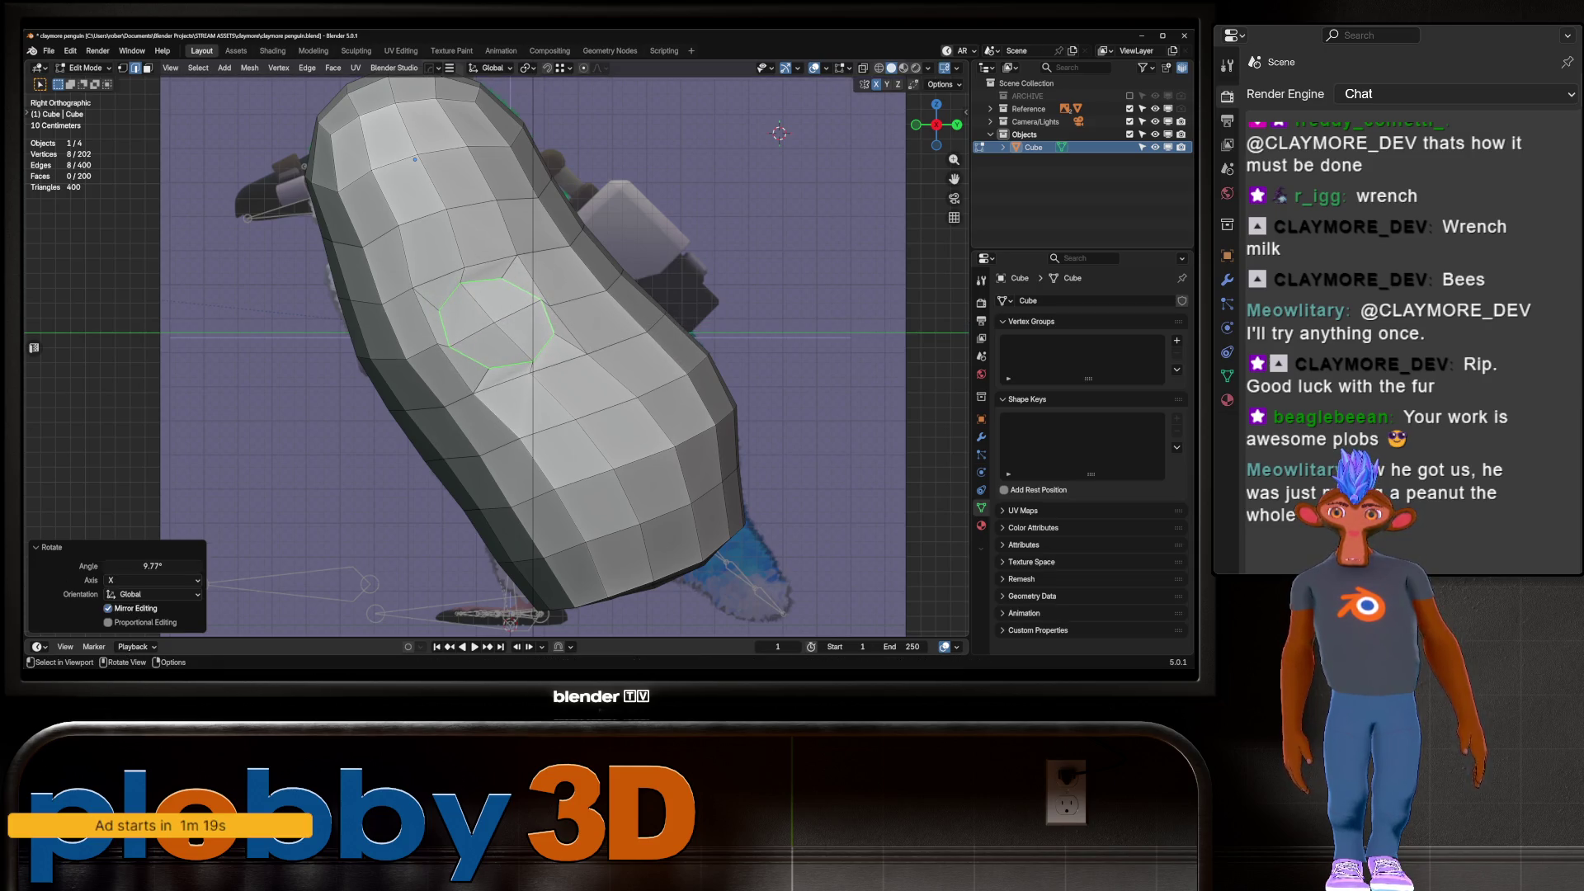
# Path-select the edges surrounding the patch, then relax and smooth them
pyautogui.click(434, 340)
pyautogui.keyDown('ctrl'); pyautogui.click(516, 256); pyautogui.keyUp('ctrl')
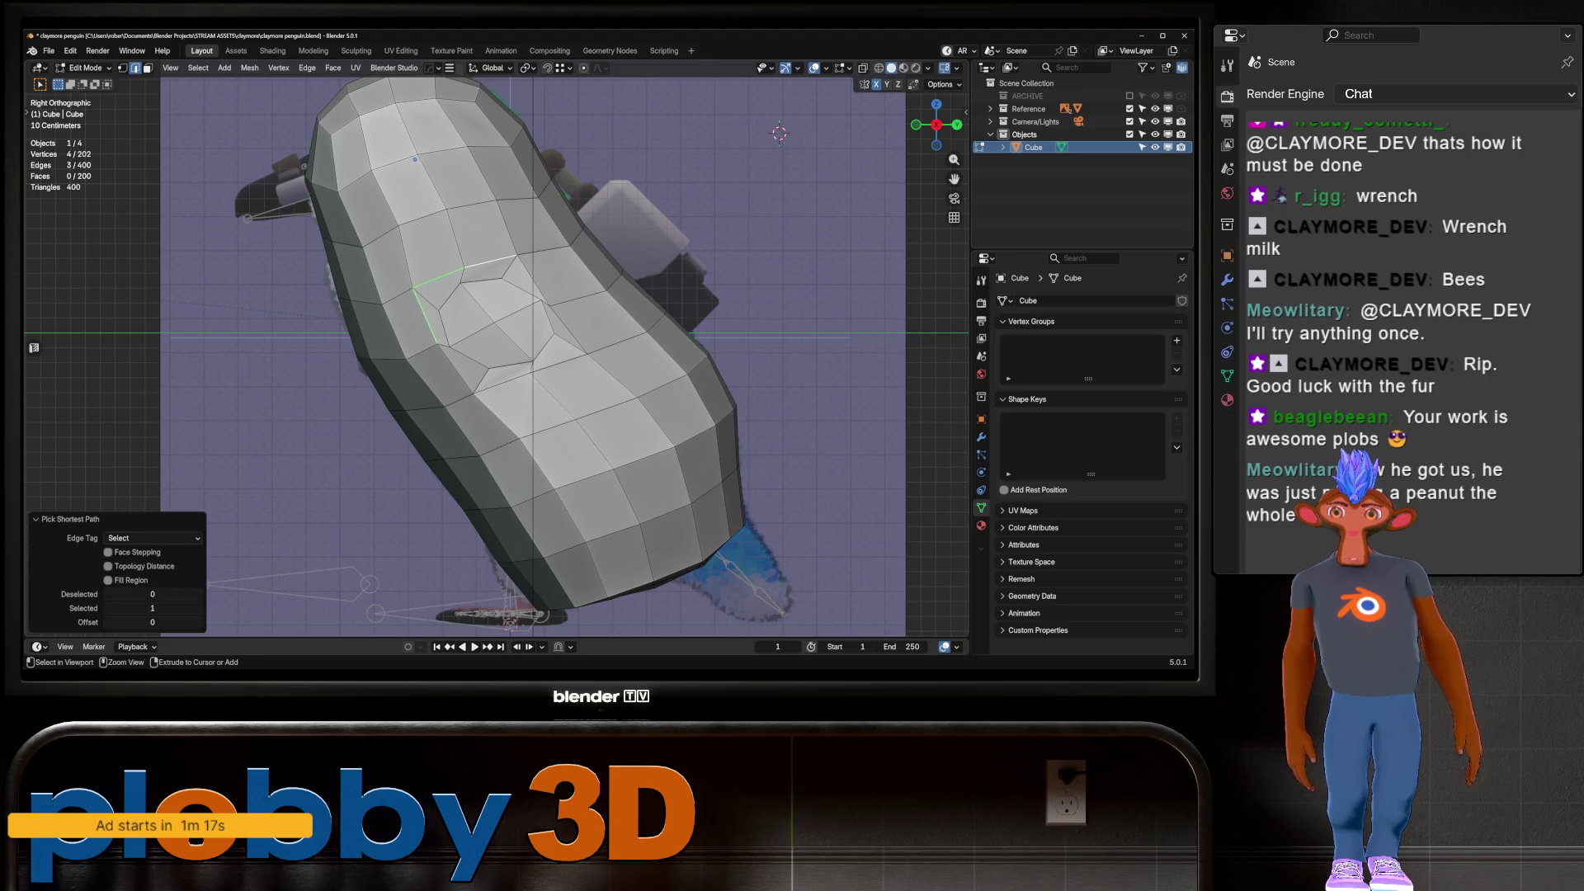
pyautogui.keyDown('ctrl'); pyautogui.click(531, 279); pyautogui.keyUp('ctrl')
pyautogui.keyDown('ctrl'); pyautogui.click(566, 327); pyautogui.keyUp('ctrl')
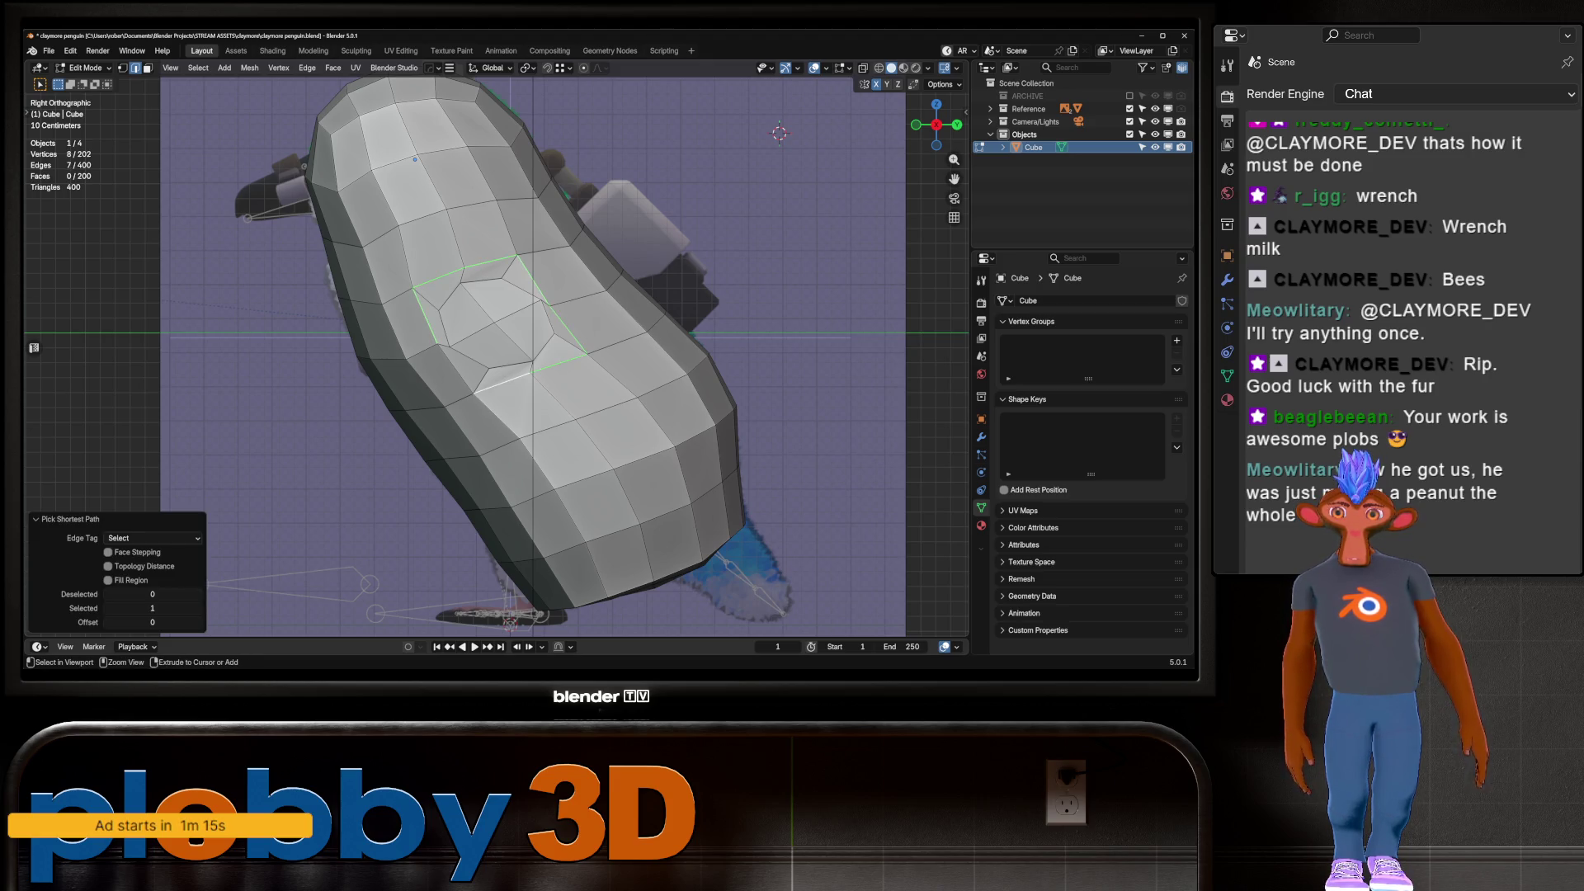
pyautogui.rightClick(660, 363)
pyautogui.click(660, 363)
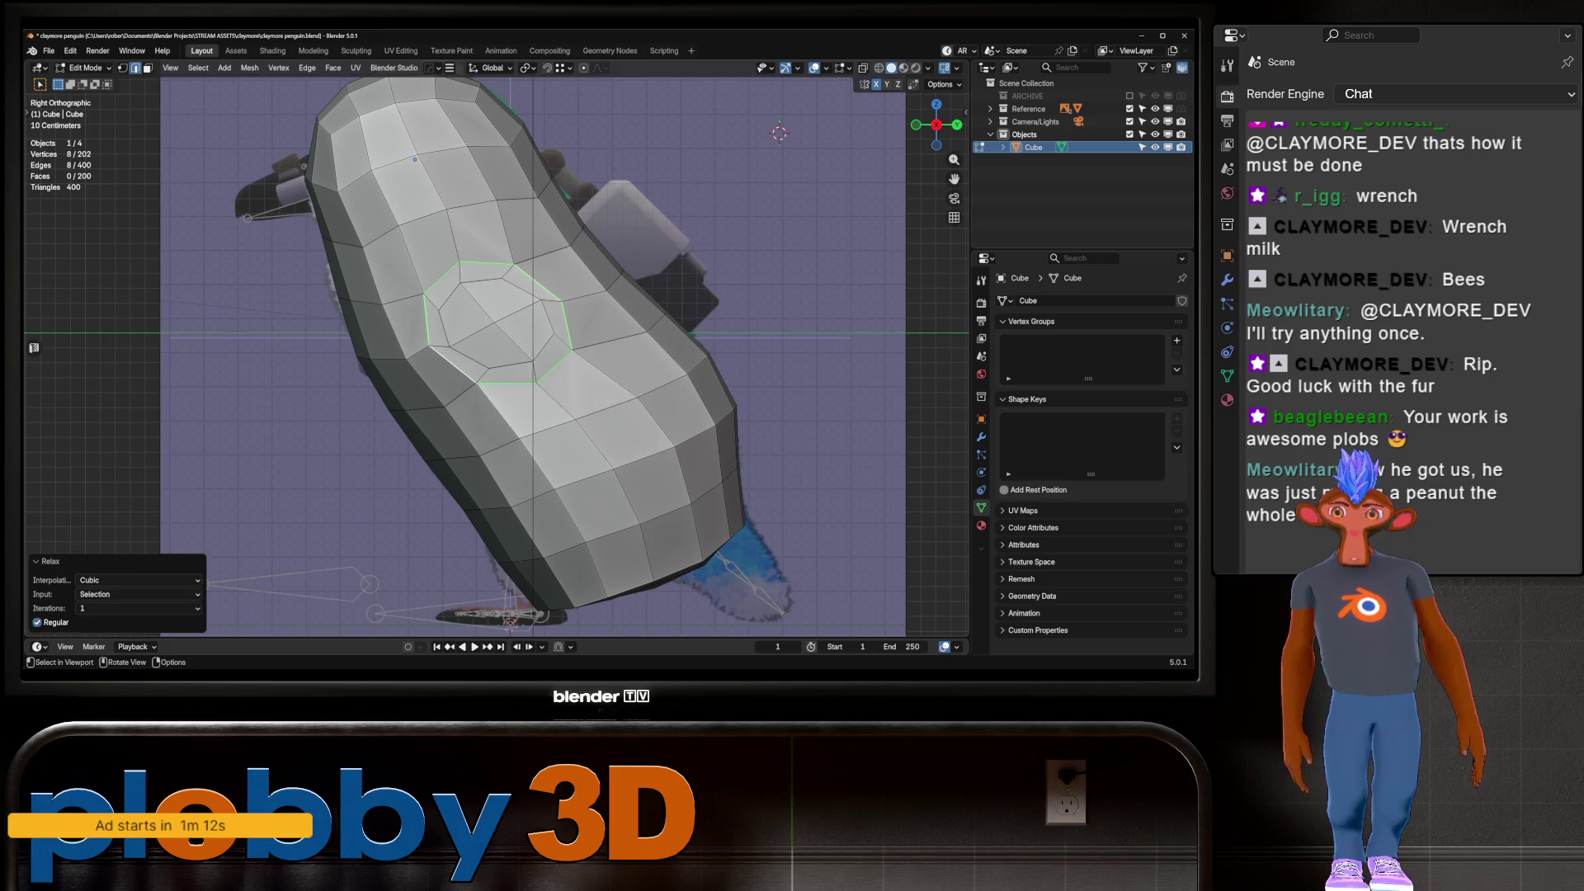
pyautogui.rightClick(660, 395)
pyautogui.click(660, 355)
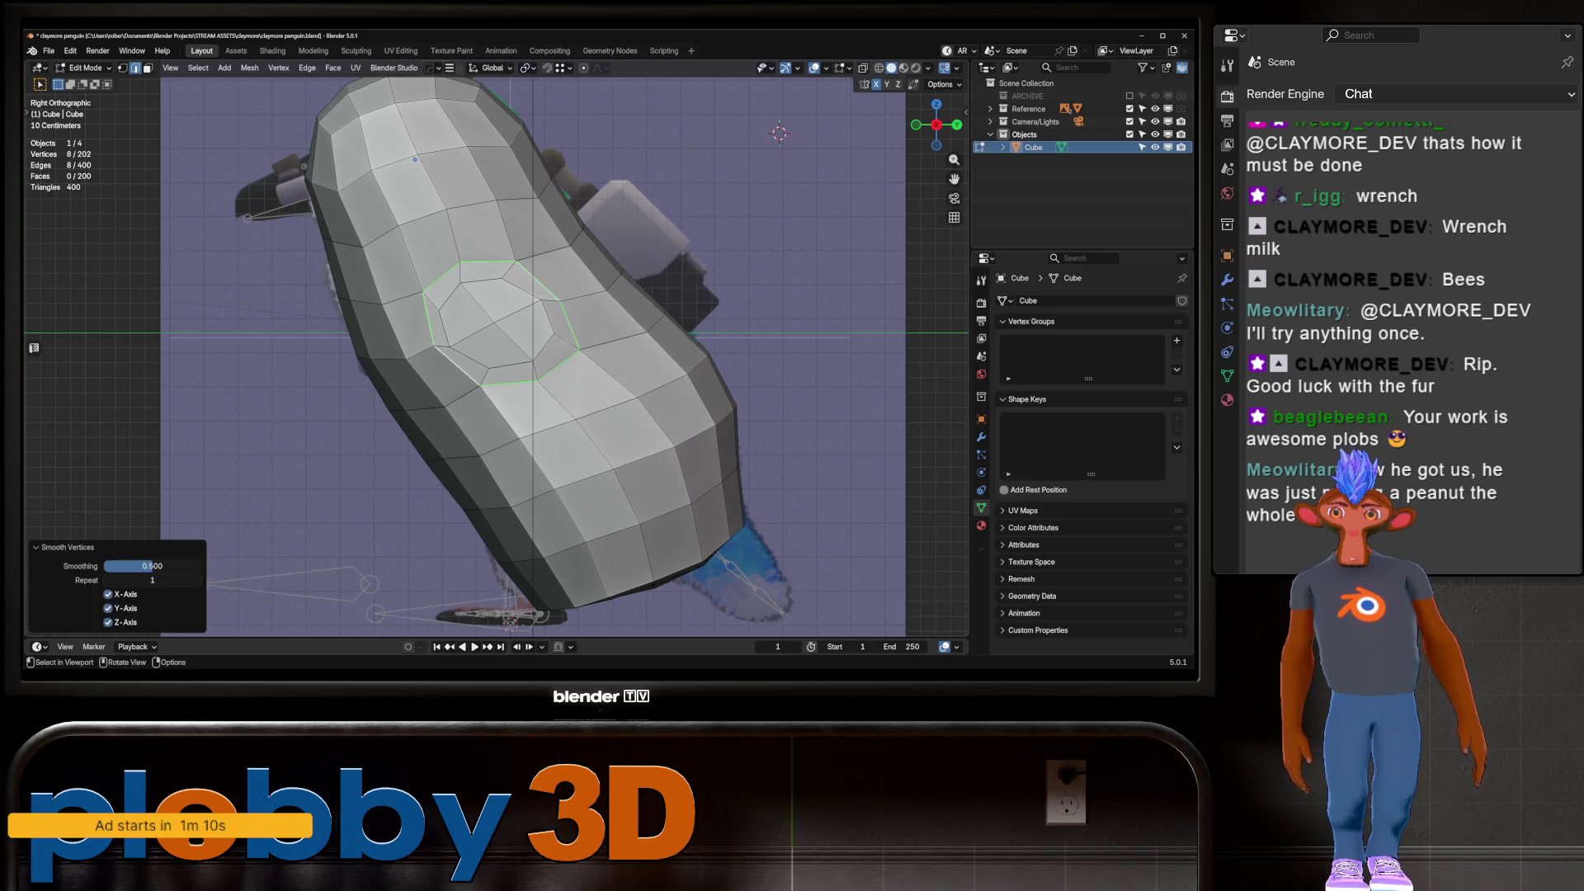
# Return to the right orthographic view with X-ray off and select the patch's centre faces
pyautogui.moveTo(660, 355); pyautogui.dragTo(578, 326, button='middle')
pyautogui.press('KP_3')
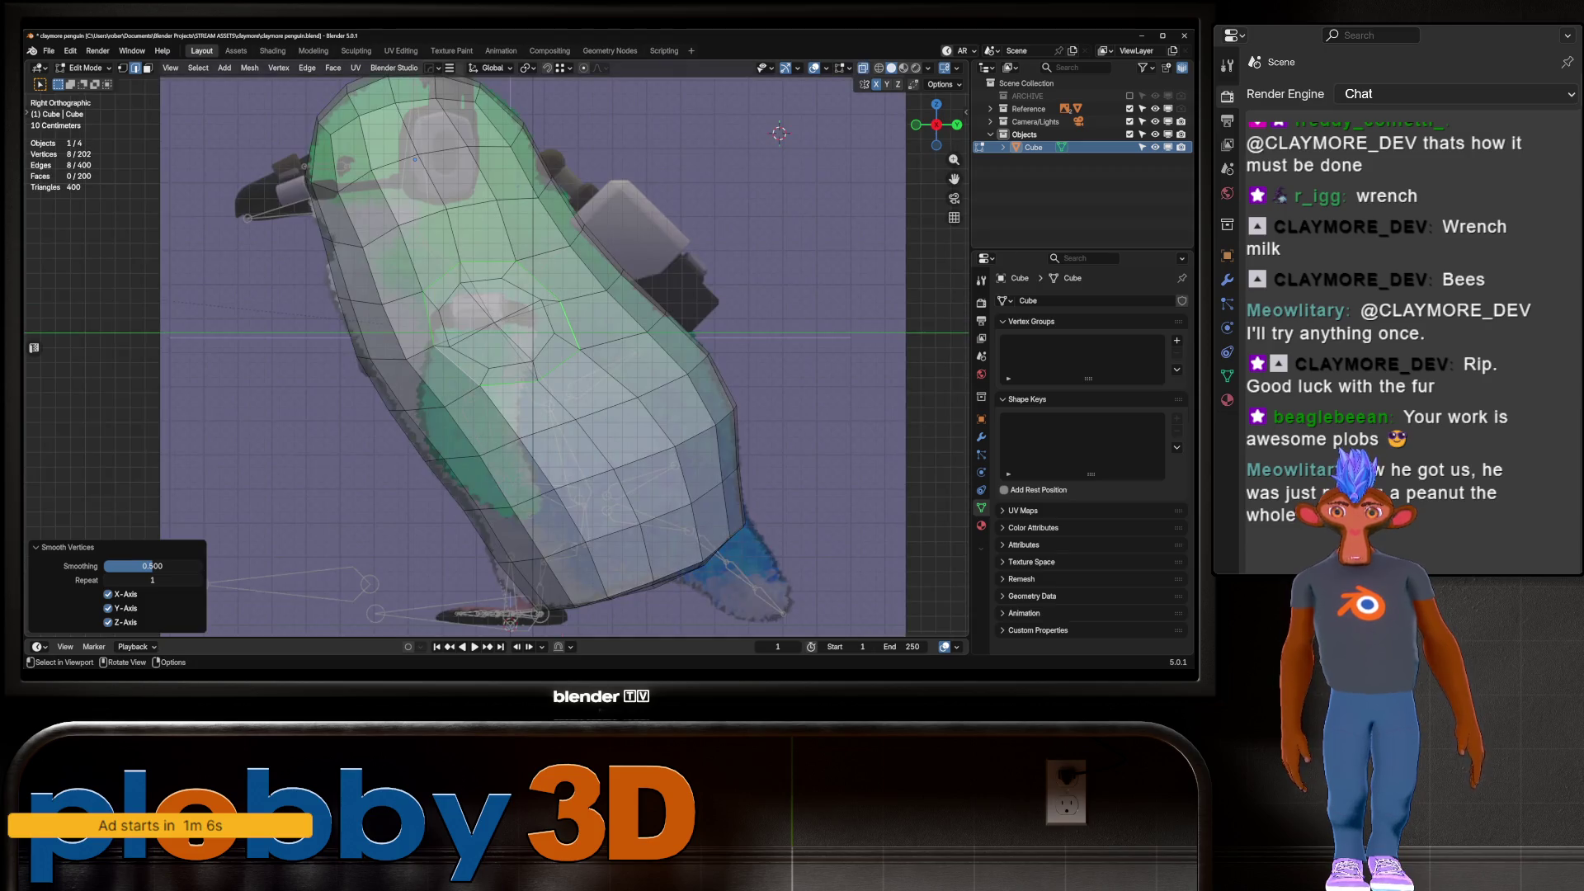
pyautogui.hotkey('alt', 'z')
pyautogui.keyDown('shift'); pyautogui.click(495, 325); pyautogui.keyUp('shift')
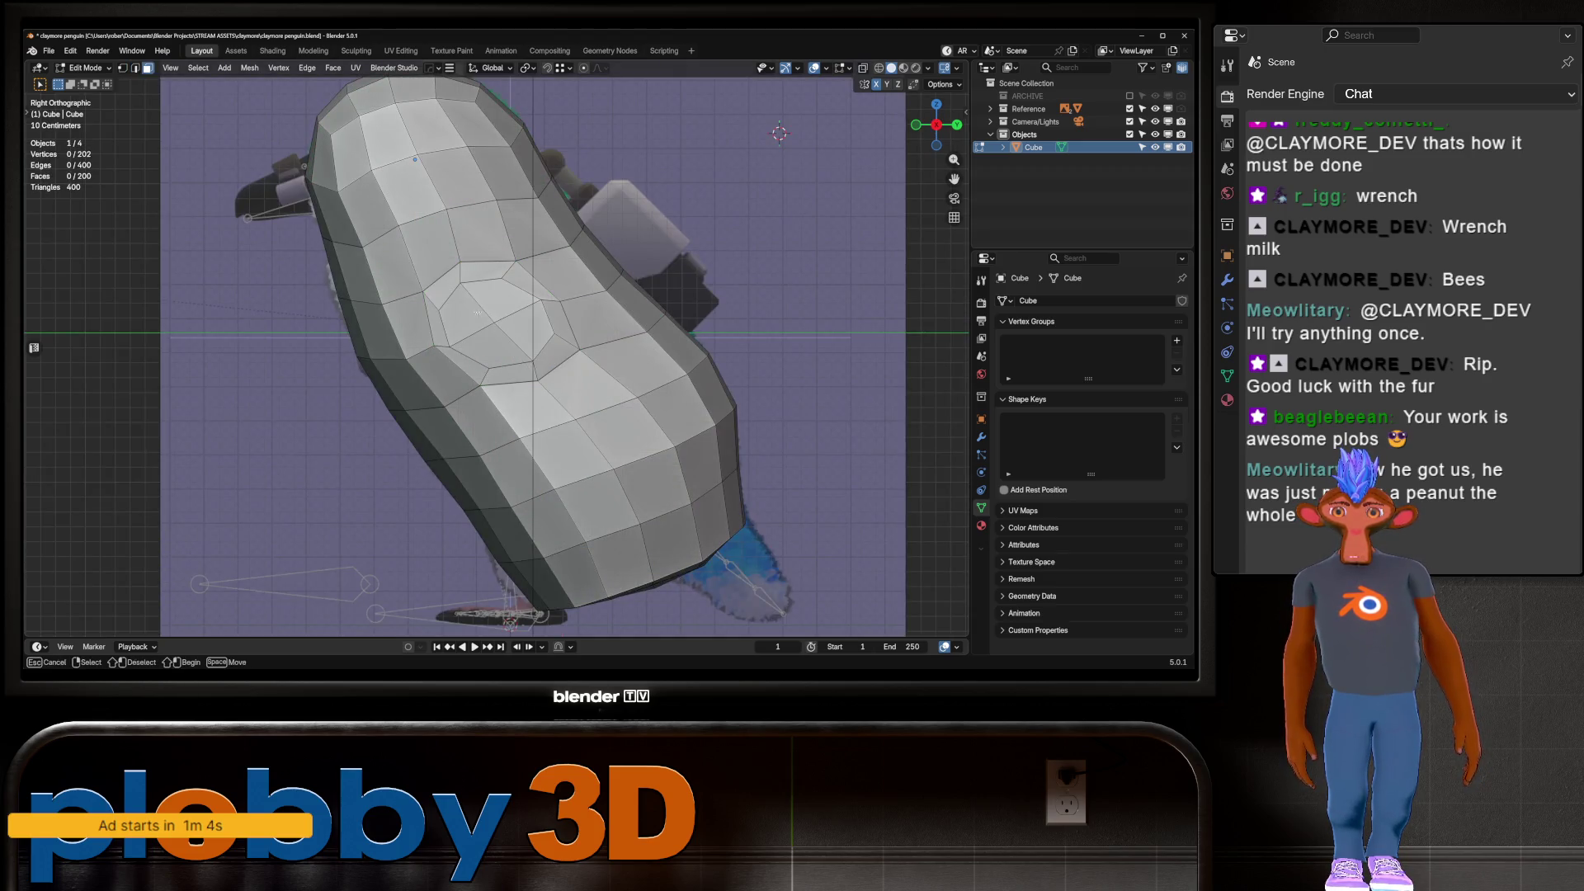
# Scale the patch's centre faces slightly and inset them once more
pyautogui.press('3')
pyautogui.press('s')
pyautogui.click(647, 347)
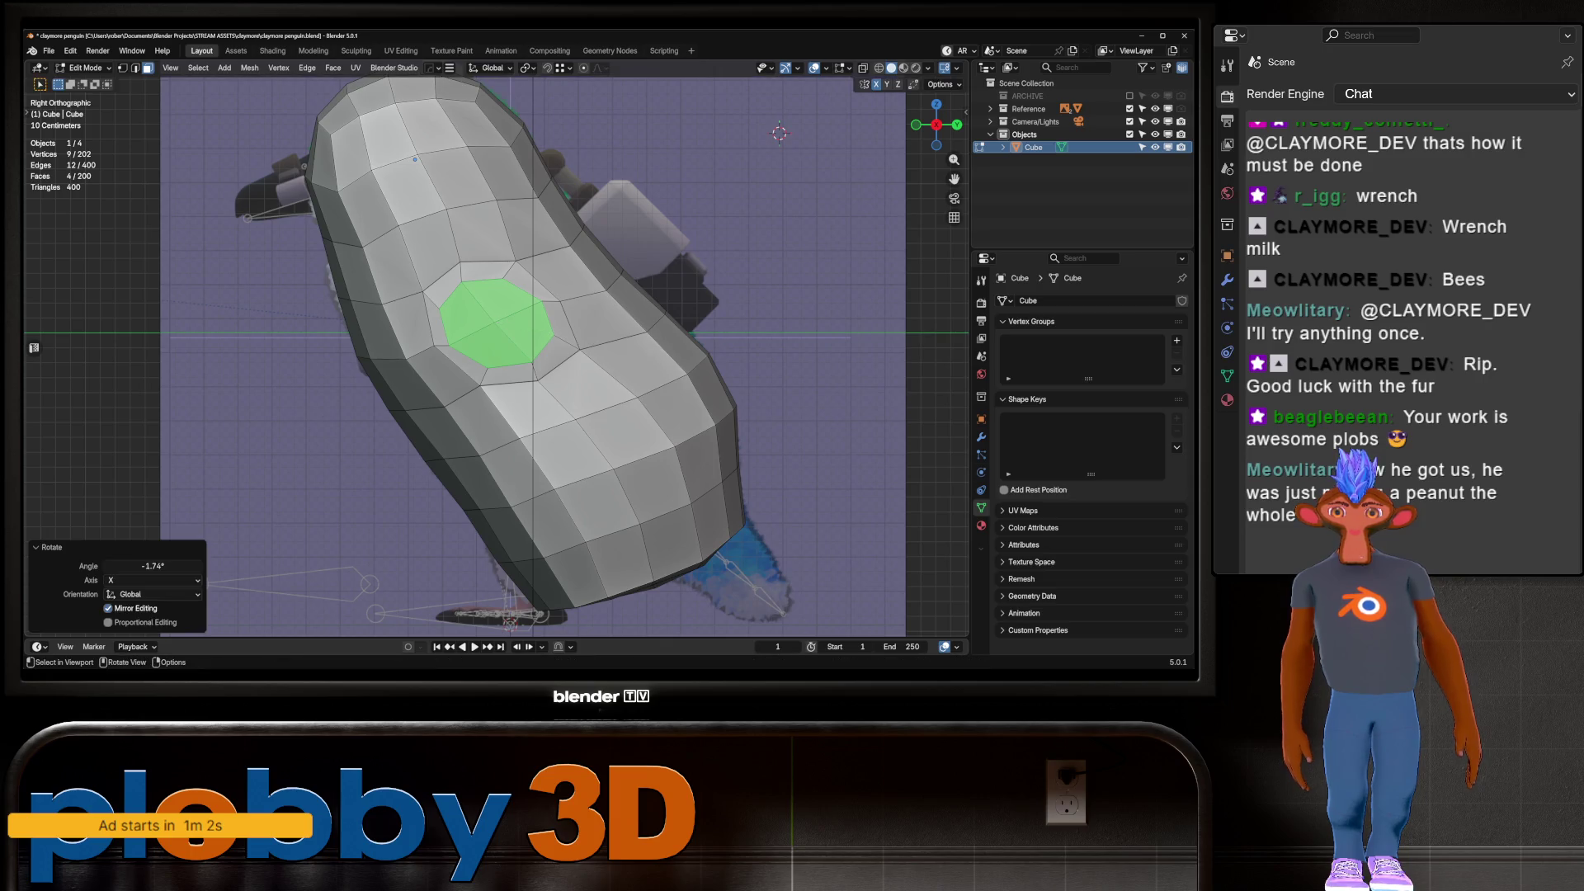
pyautogui.press('i')
pyautogui.press('Return')
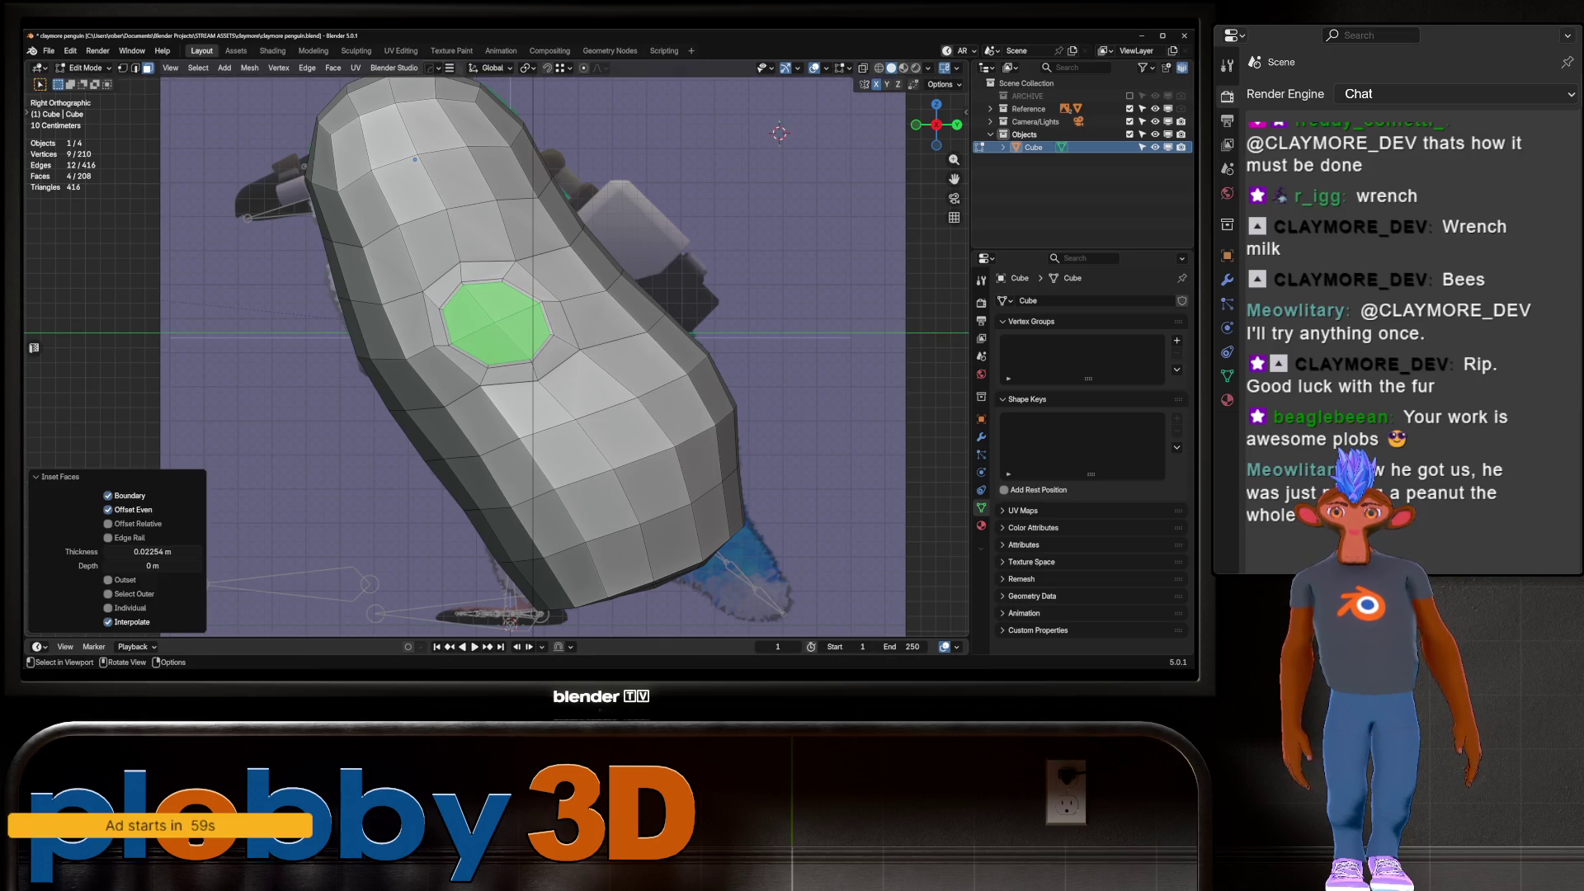
# In front view, extrude the side faces outward, move them down, extrude again and shrink the tip
pyautogui.press('KP_1')
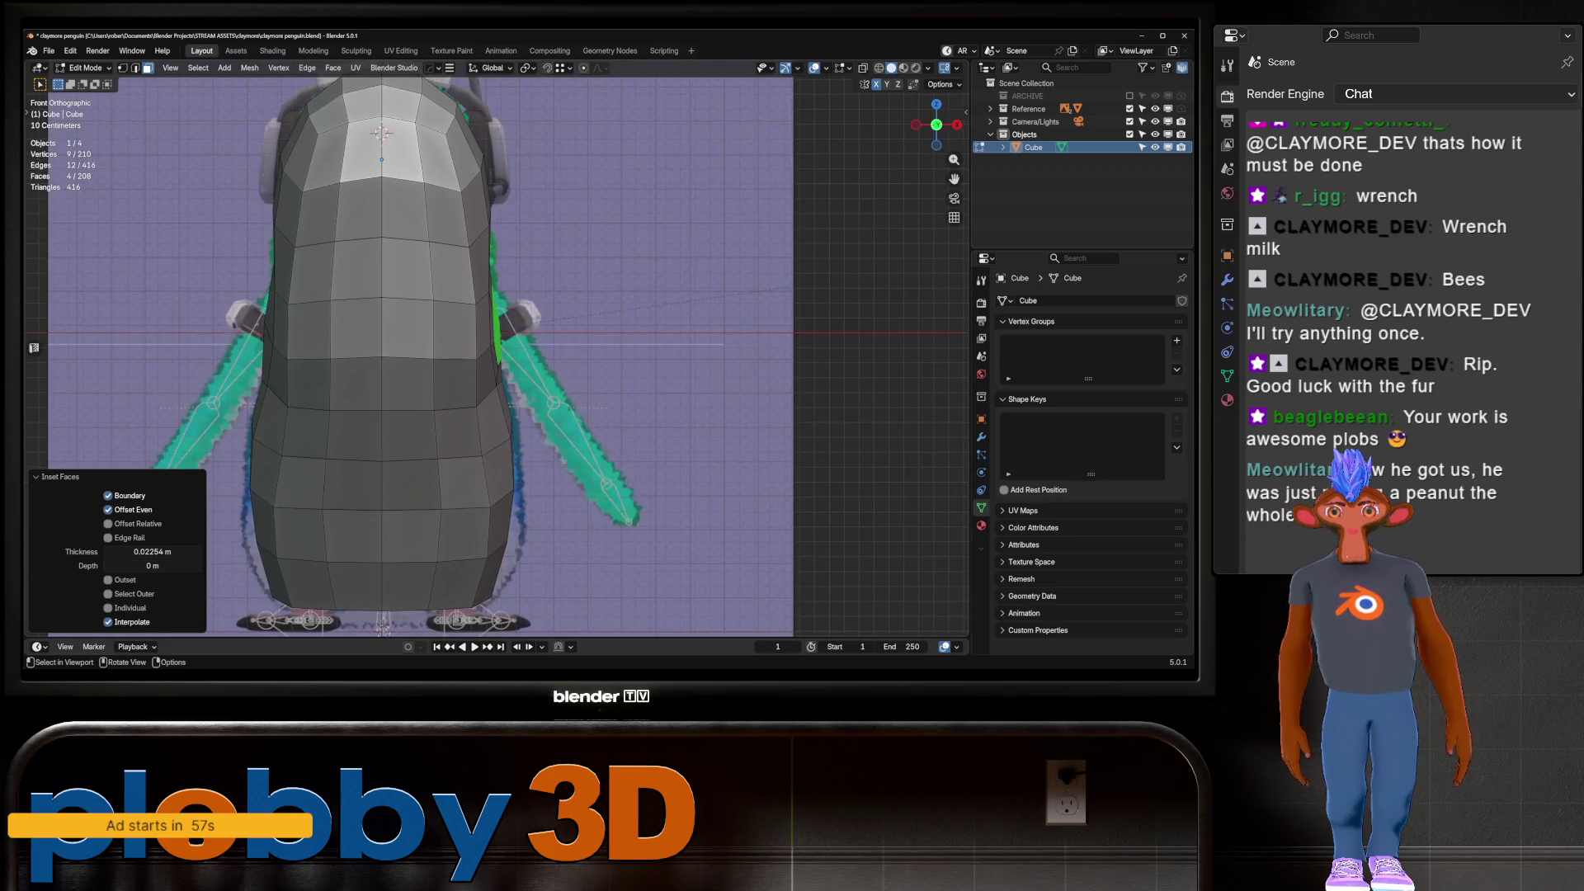
pyautogui.press('e')
pyautogui.press('Return')
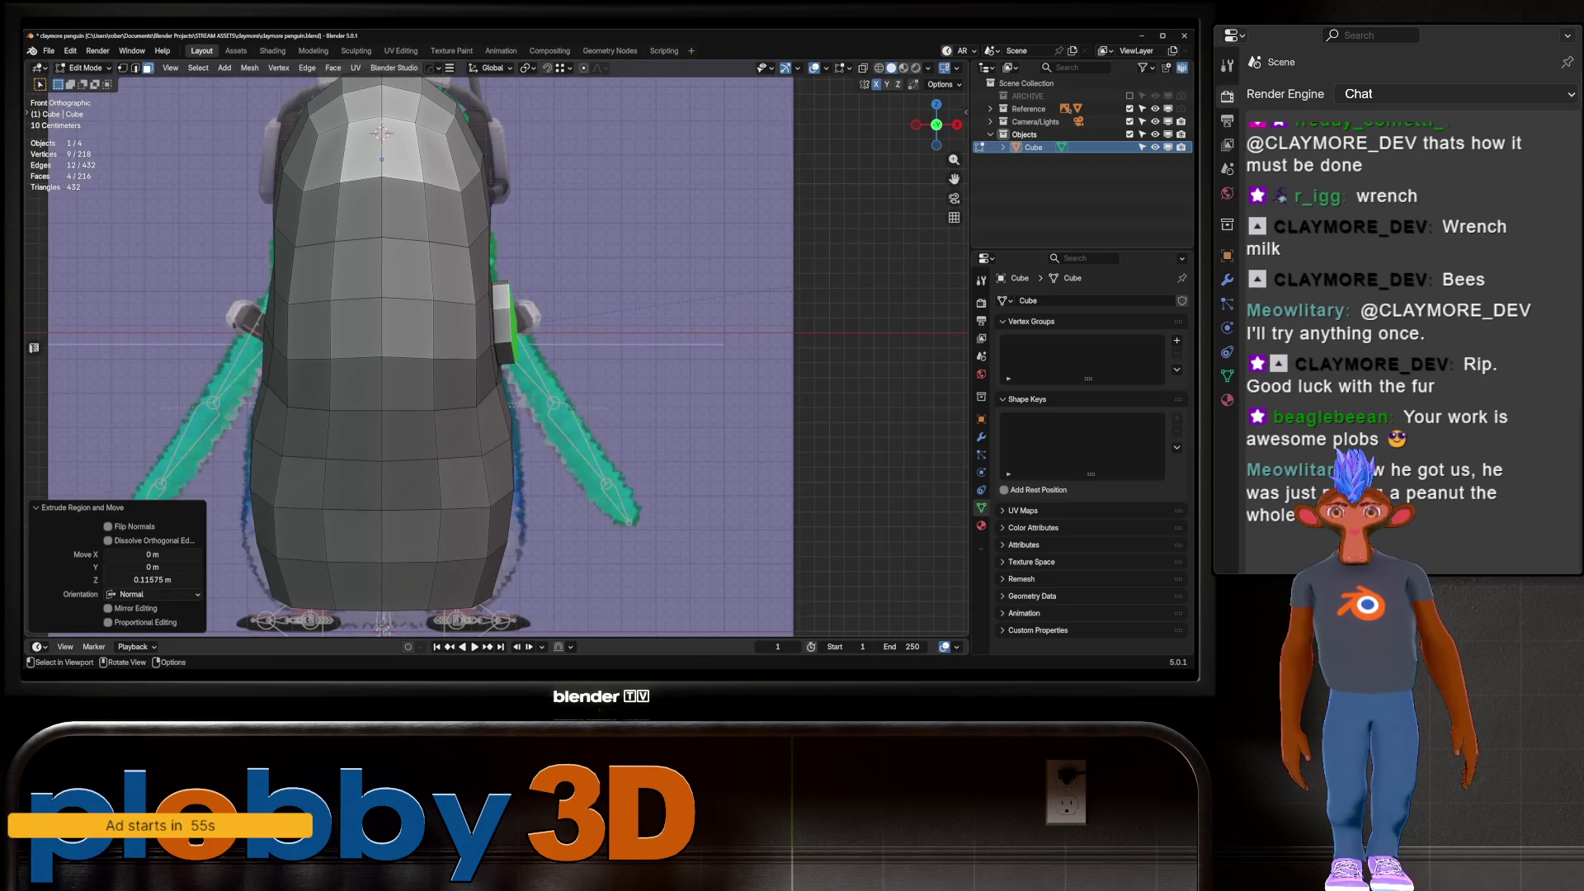
pyautogui.press('g')
pyautogui.press('Return')
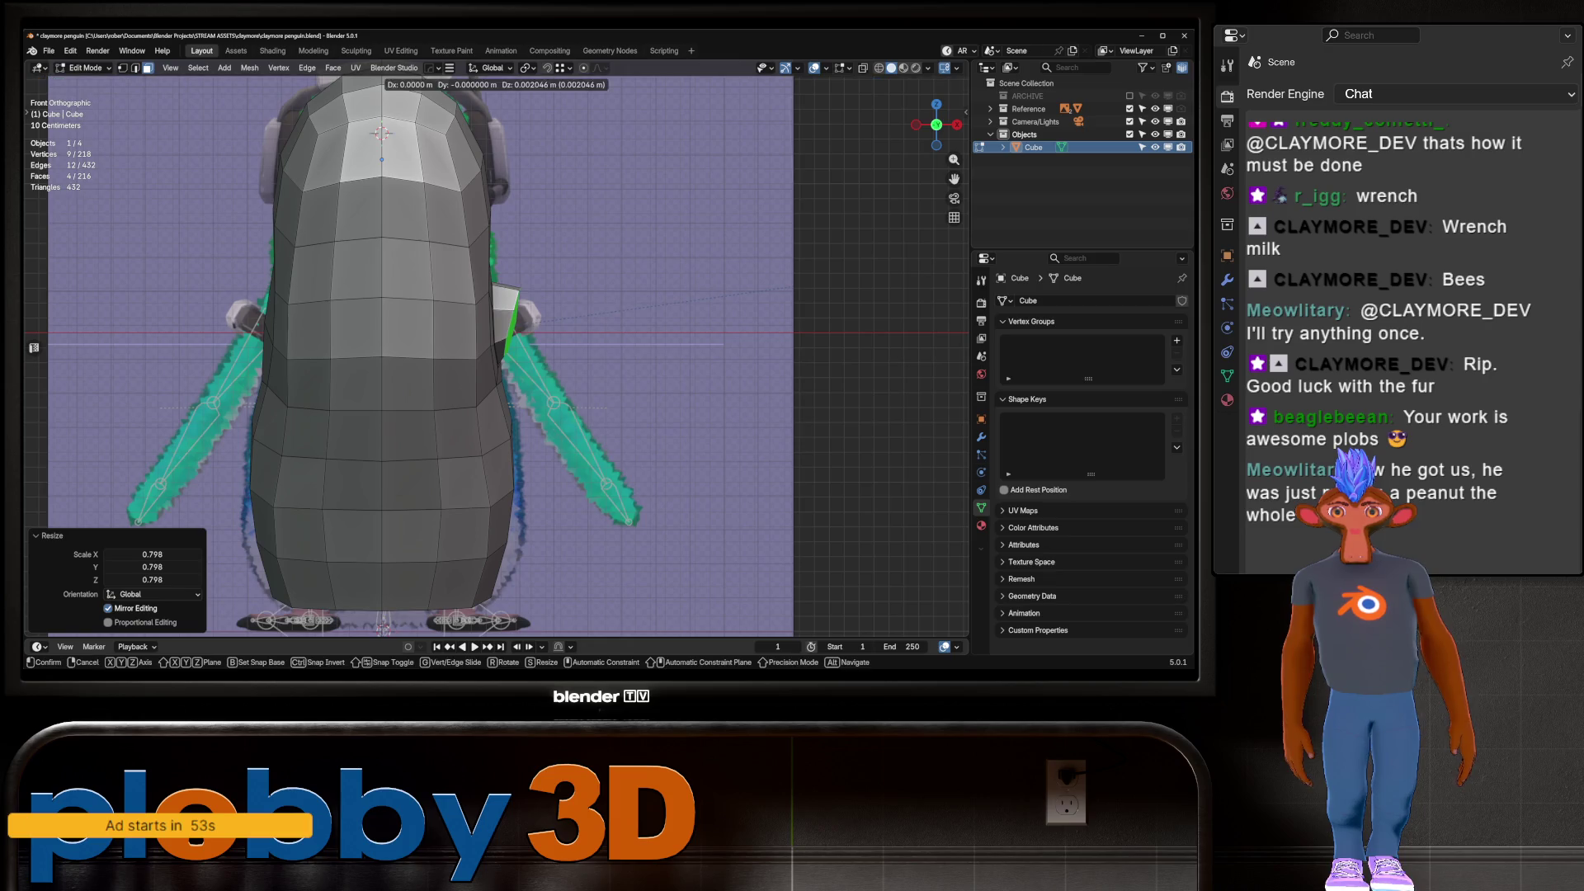
pyautogui.press('e')
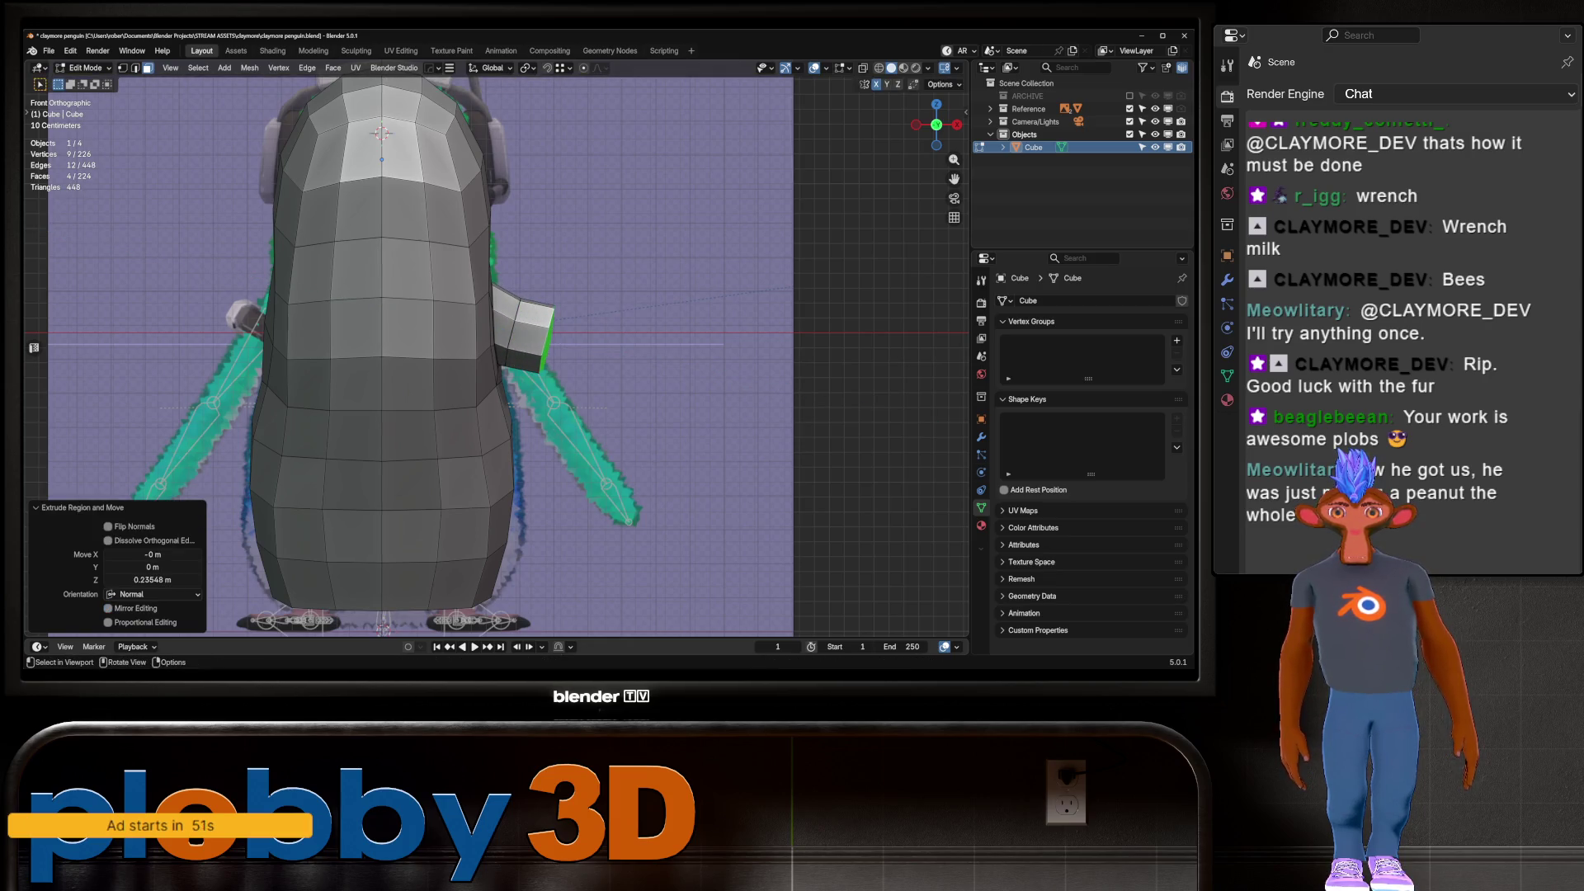
pyautogui.press('Return')
pyautogui.press('s')
pyautogui.press('Return')
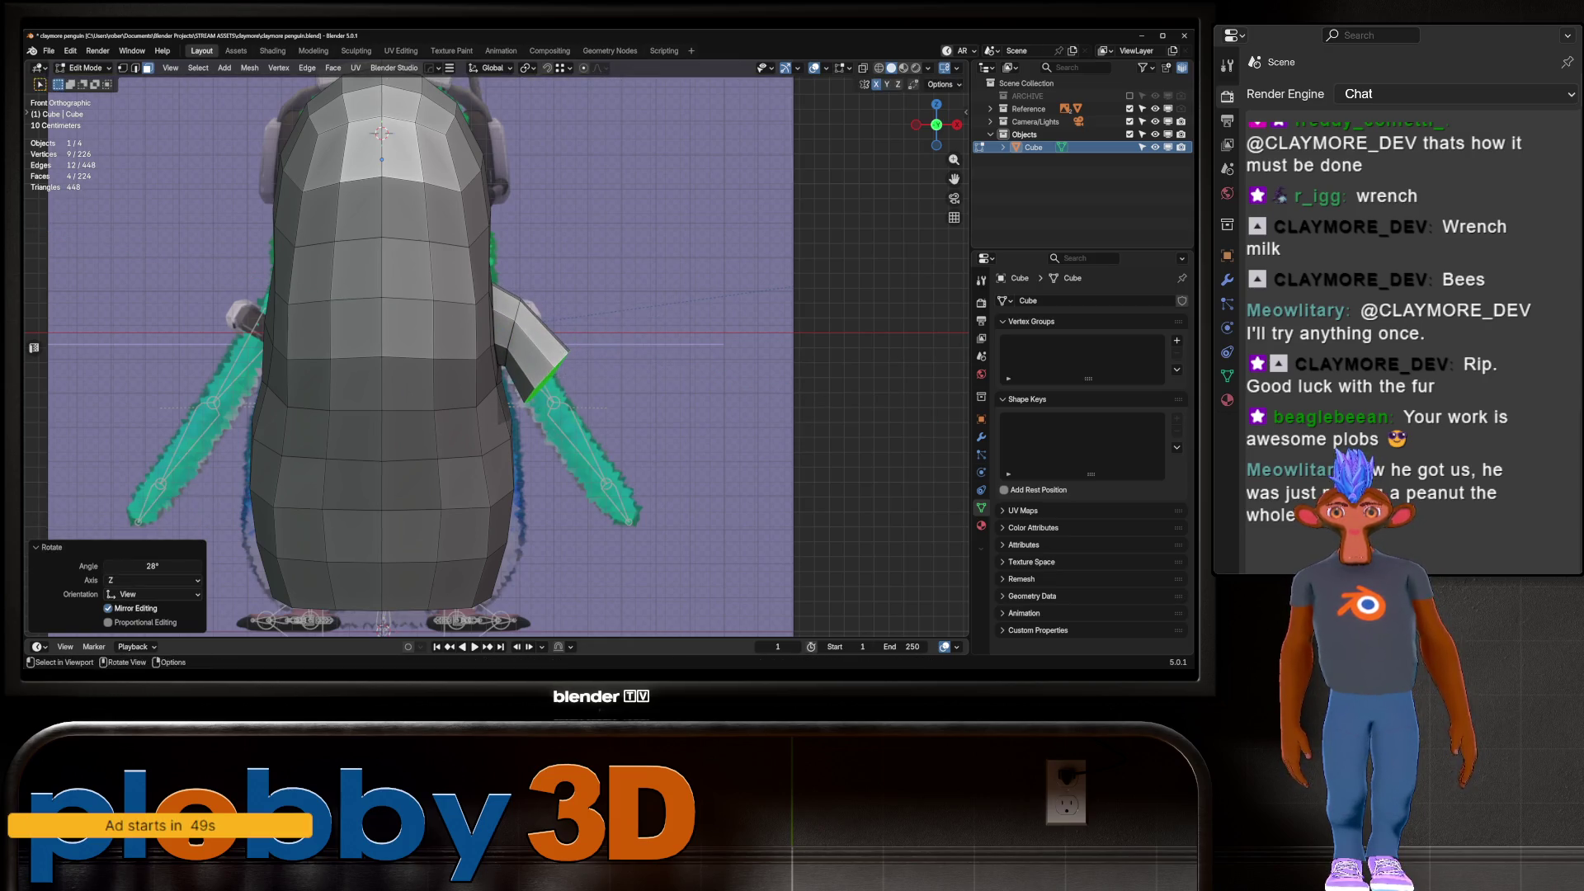
# Delete the wing tip faces, then move the open edge up-left and scale it to 0.881
pyautogui.press('g')
pyautogui.press('Escape')
pyautogui.press('x')
pyautogui.press('f')
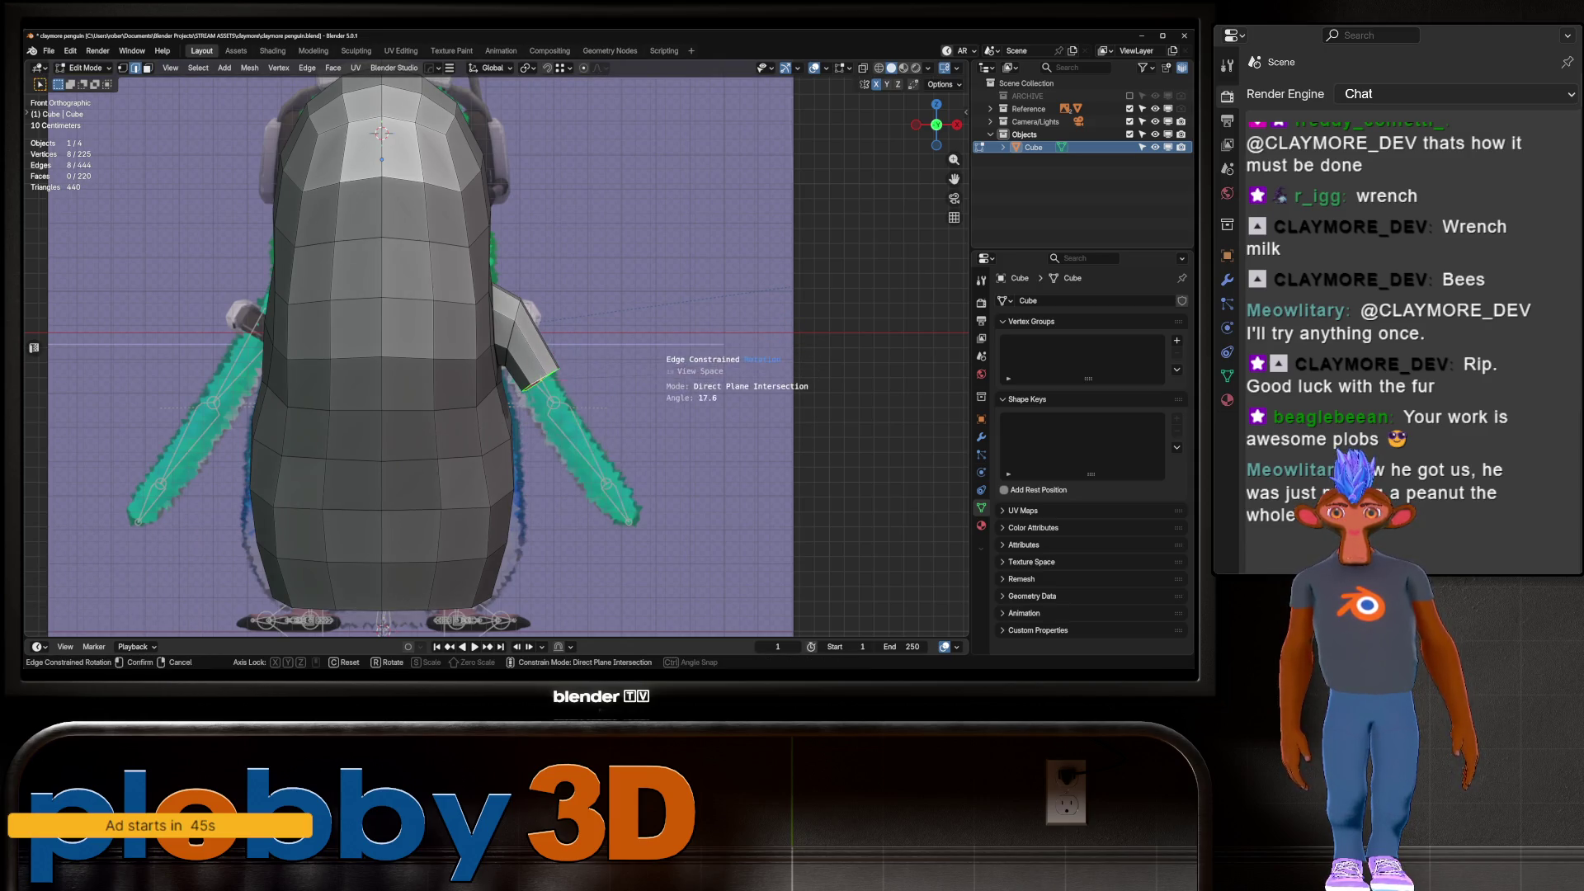
pyautogui.press('g')
pyautogui.press('Return')
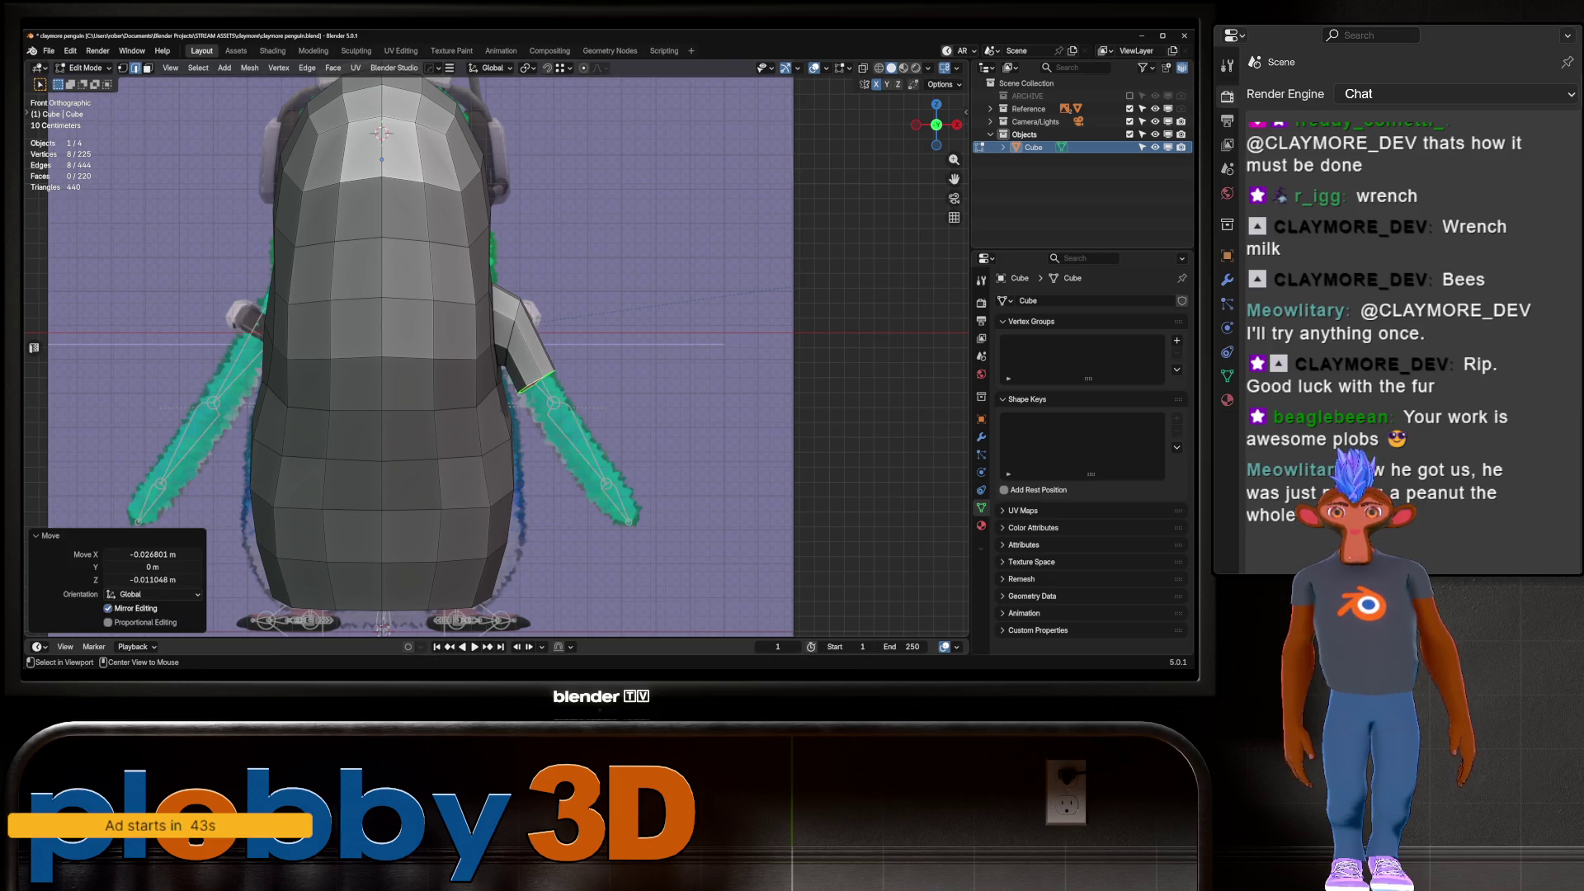
pyautogui.press('s')
pyautogui.press('Return')
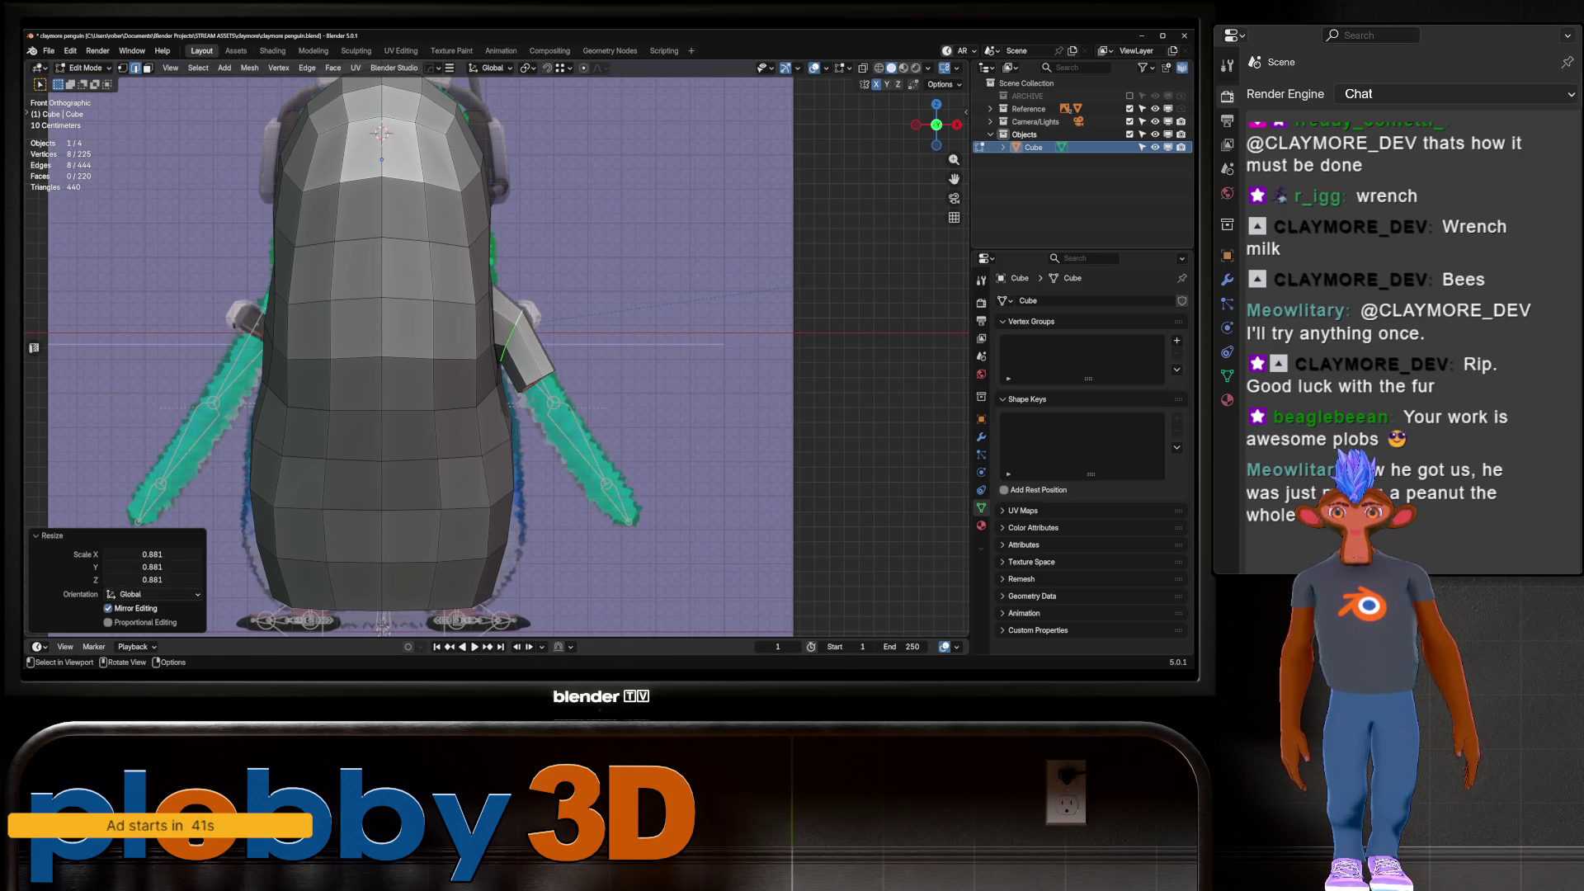
# Extrude the wing's lower rim loop into three flipper sections and shrink the tip to 0.429
pyautogui.keyDown('alt'); pyautogui.click(537, 381); pyautogui.keyUp('alt')
pyautogui.press('e')
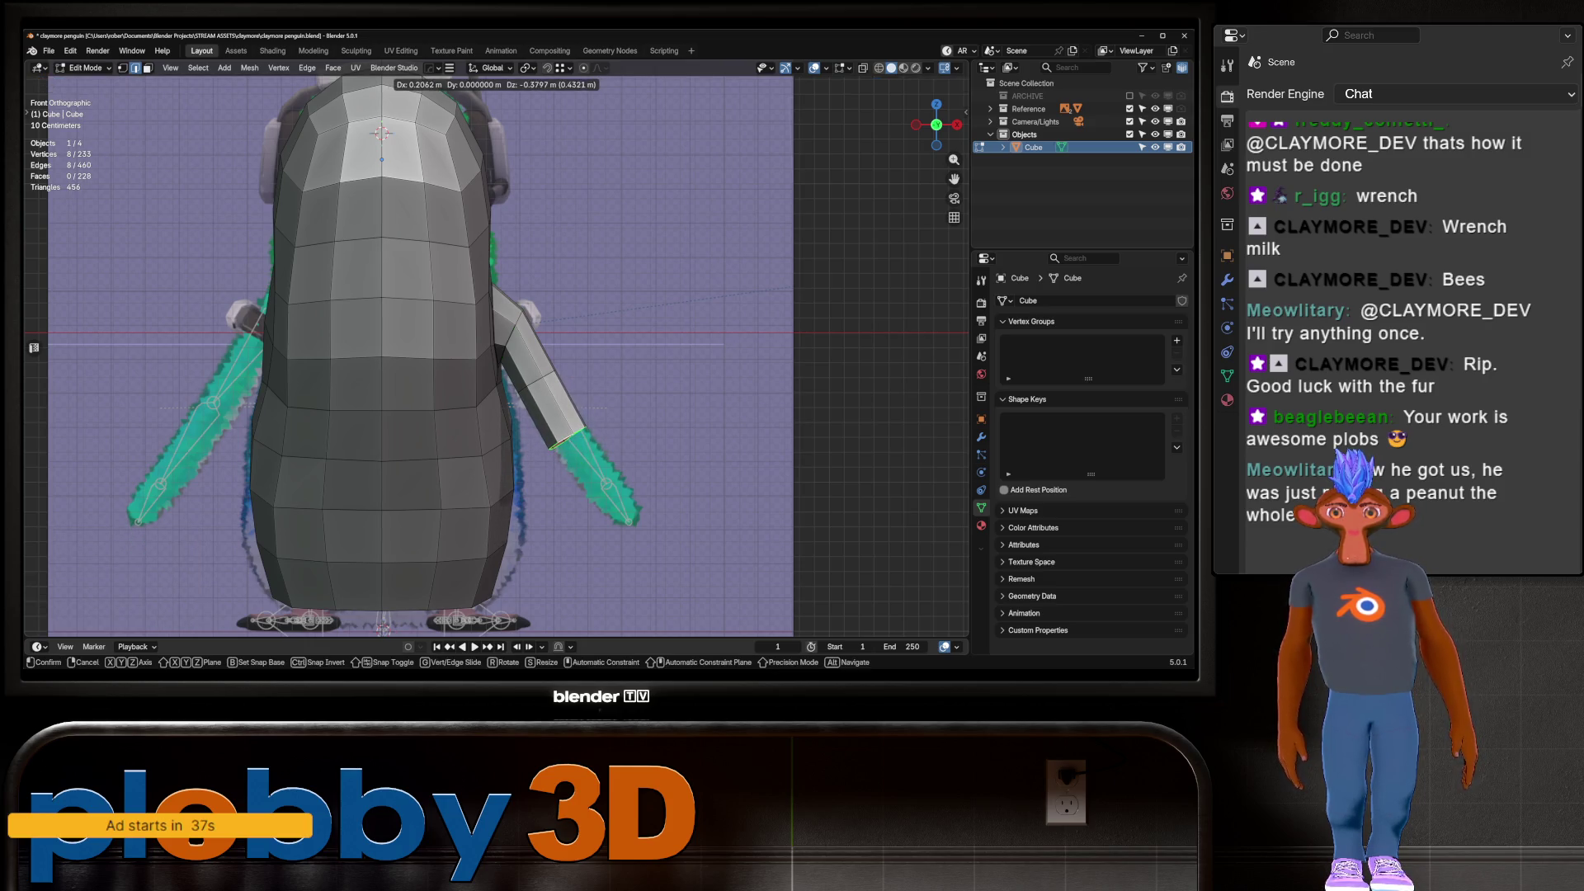
pyautogui.press('Return')
pyautogui.press('e')
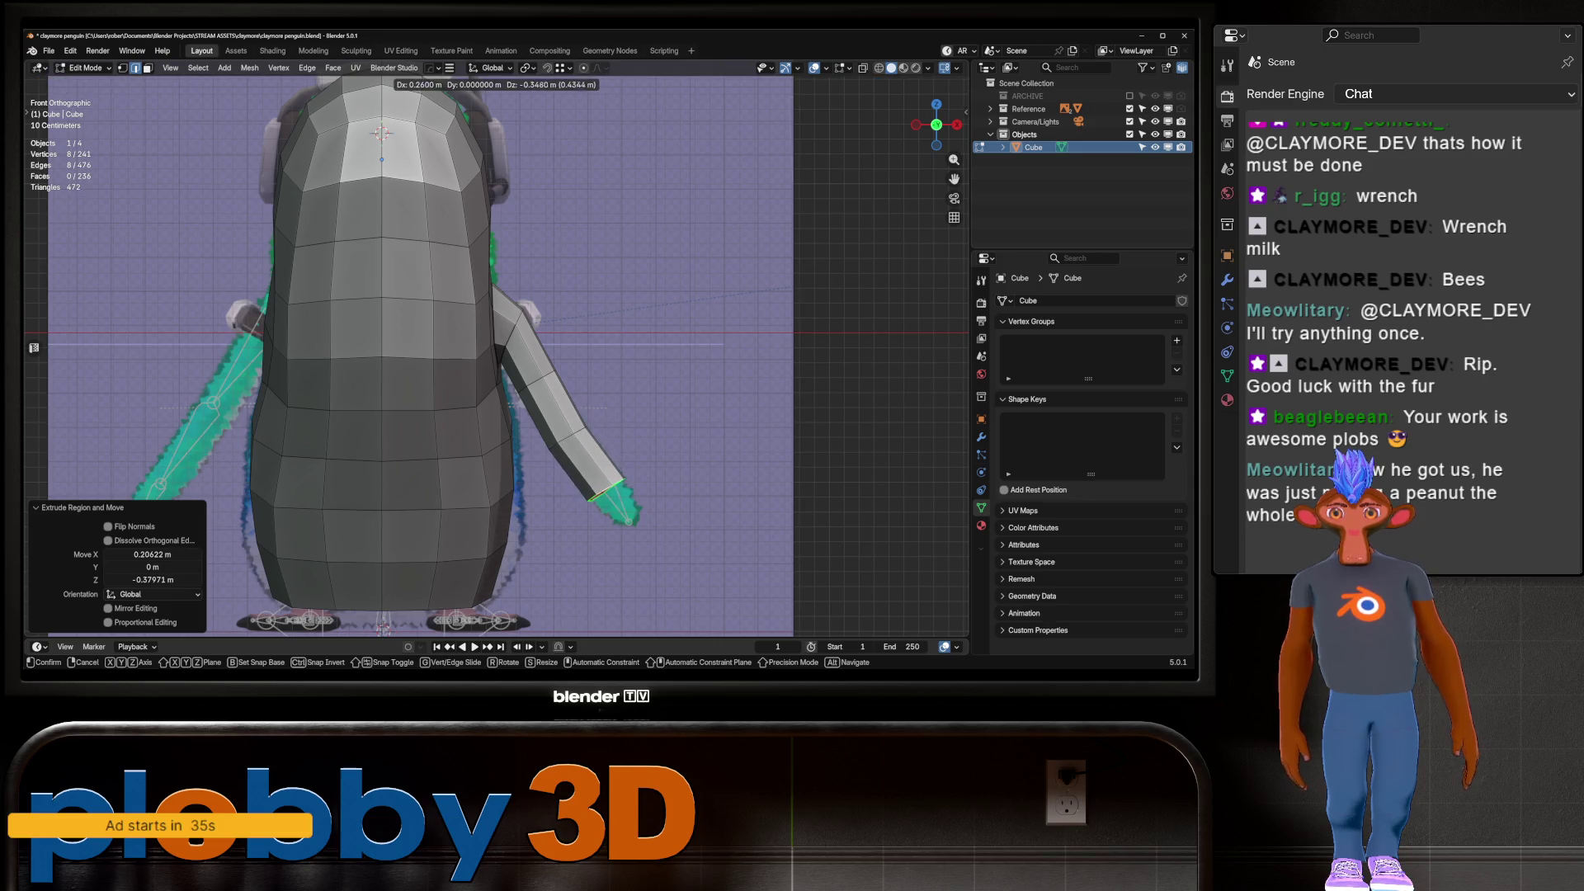
pyautogui.press('Return')
pyautogui.press('e')
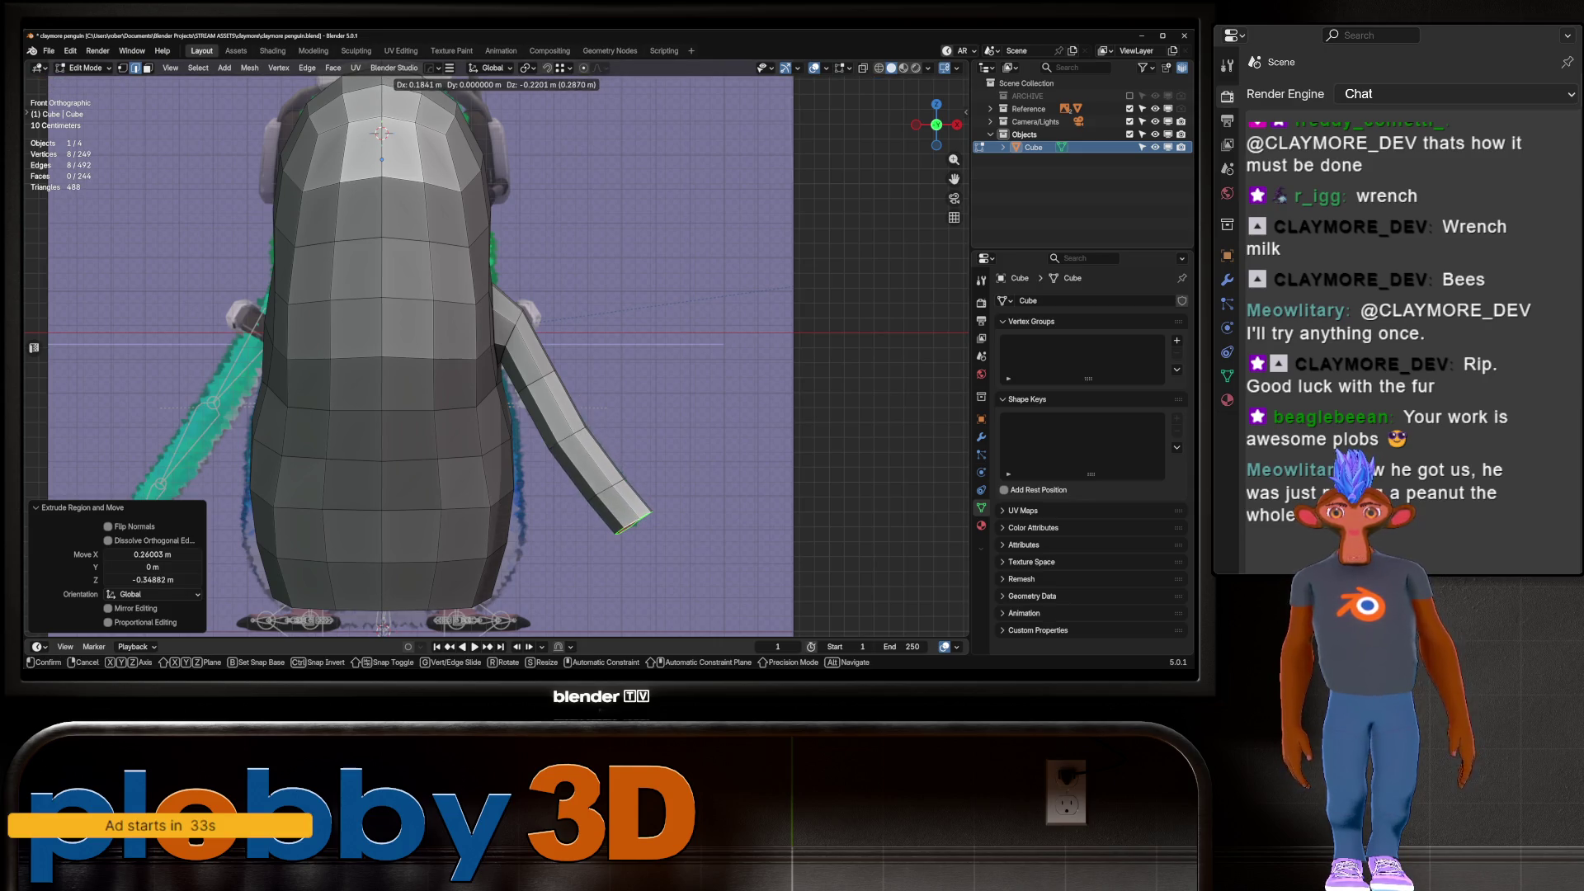
pyautogui.press('Return')
pyautogui.press('s')
pyautogui.press('Return')
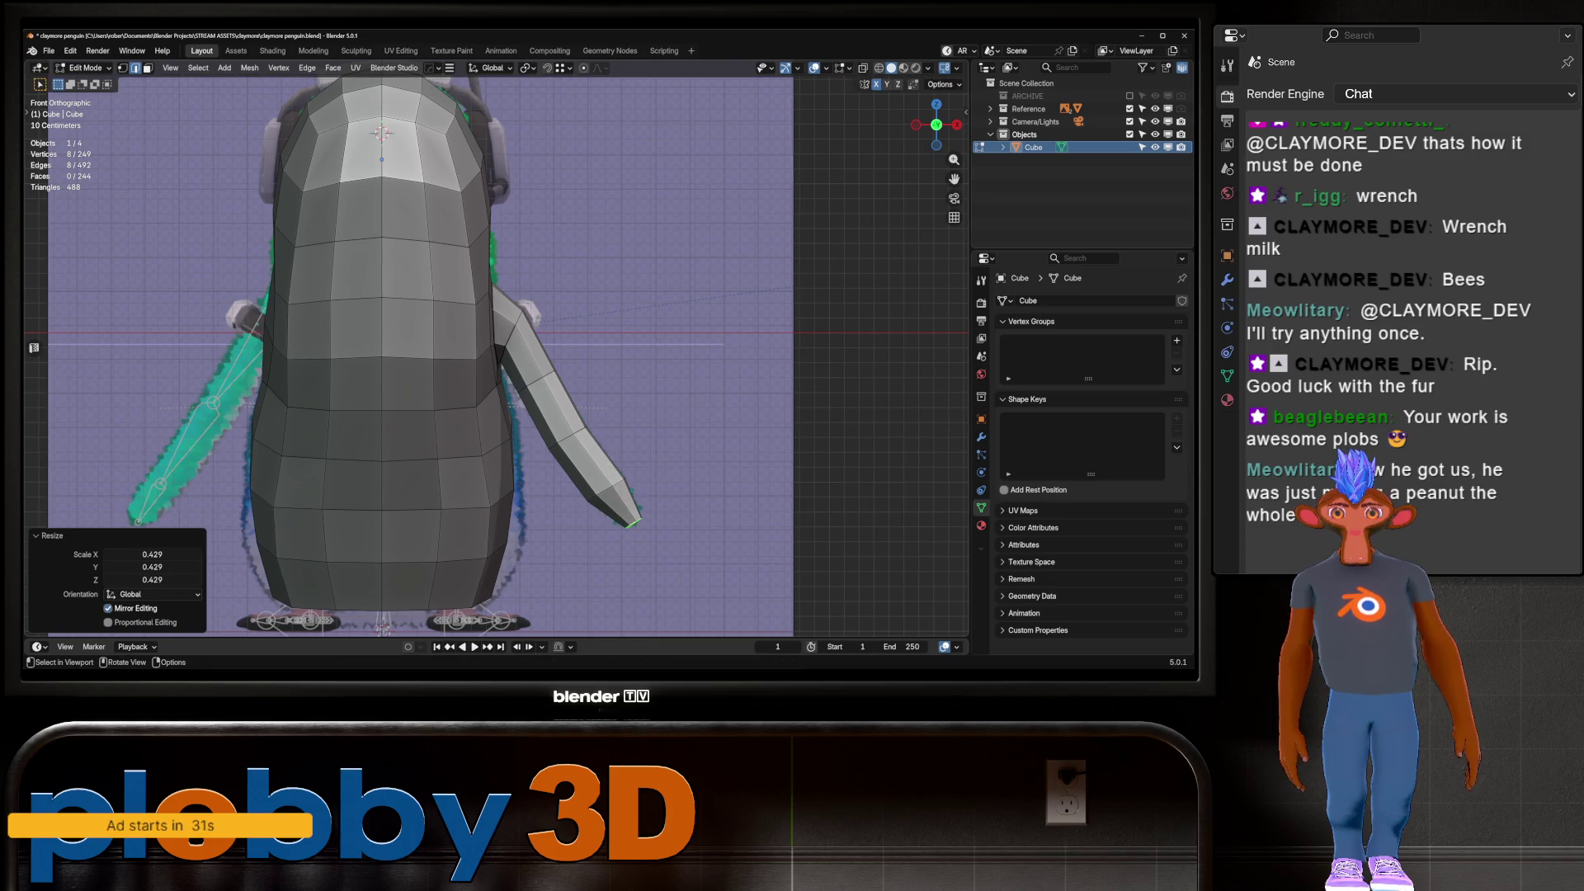
pyautogui.moveTo(495, 330); pyautogui.dragTo(404, 285, button='middle')
# Smart Ring-select the flipper loops, then apply LoopTools Space and Relax to them
pyautogui.keyDown('alt'); pyautogui.click(714, 297); pyautogui.keyUp('alt')
pyautogui.moveTo(714, 297); pyautogui.dragTo(793, 413, button='middle')
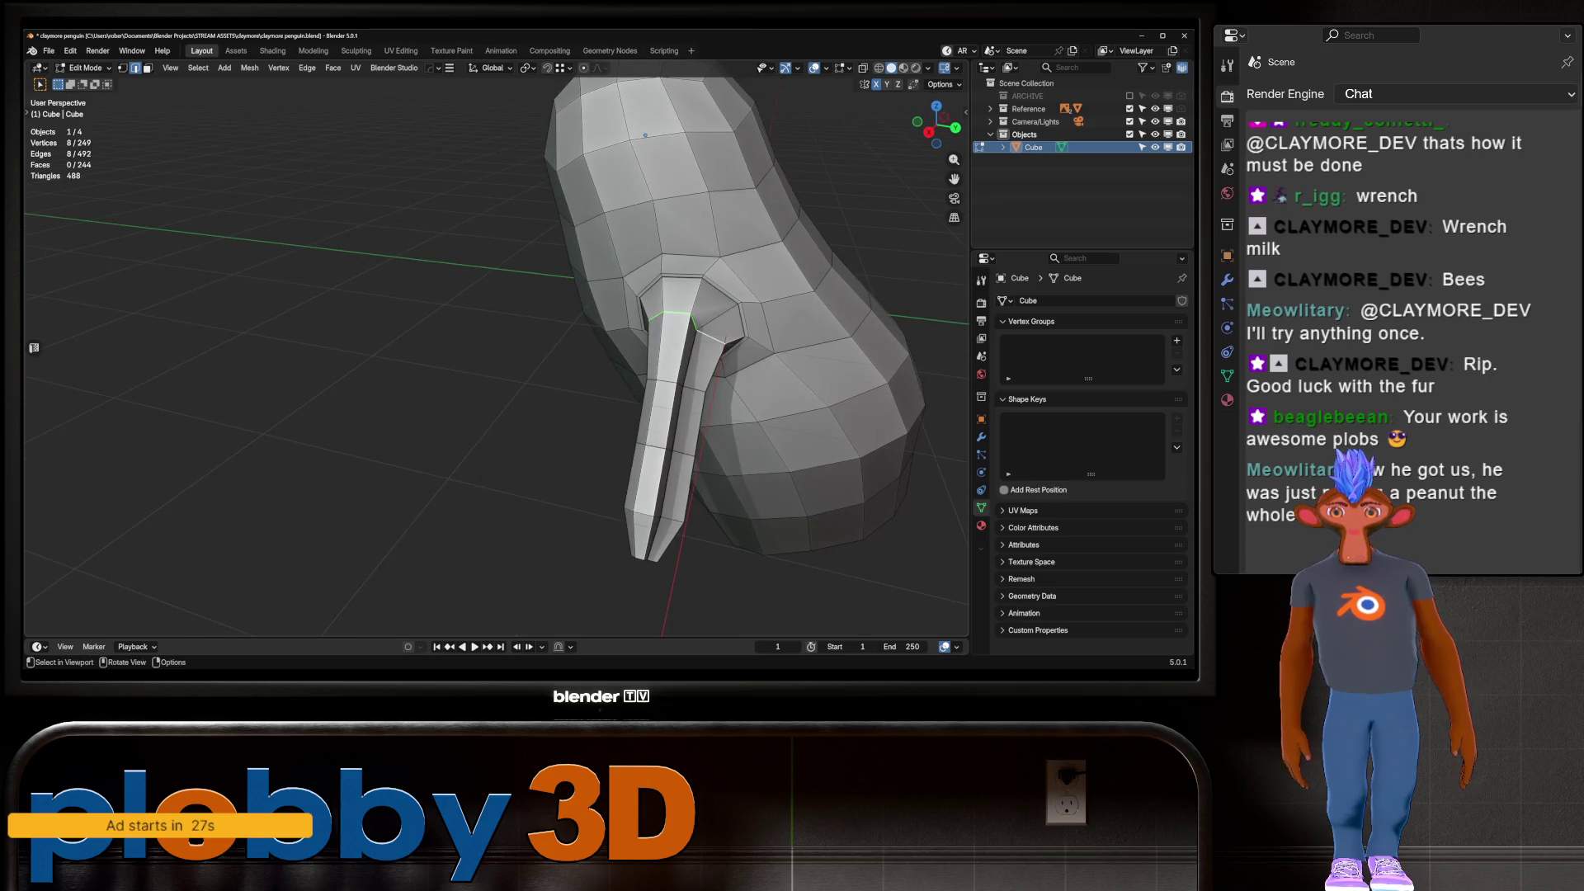
pyautogui.press('q')
pyautogui.click(803, 430)
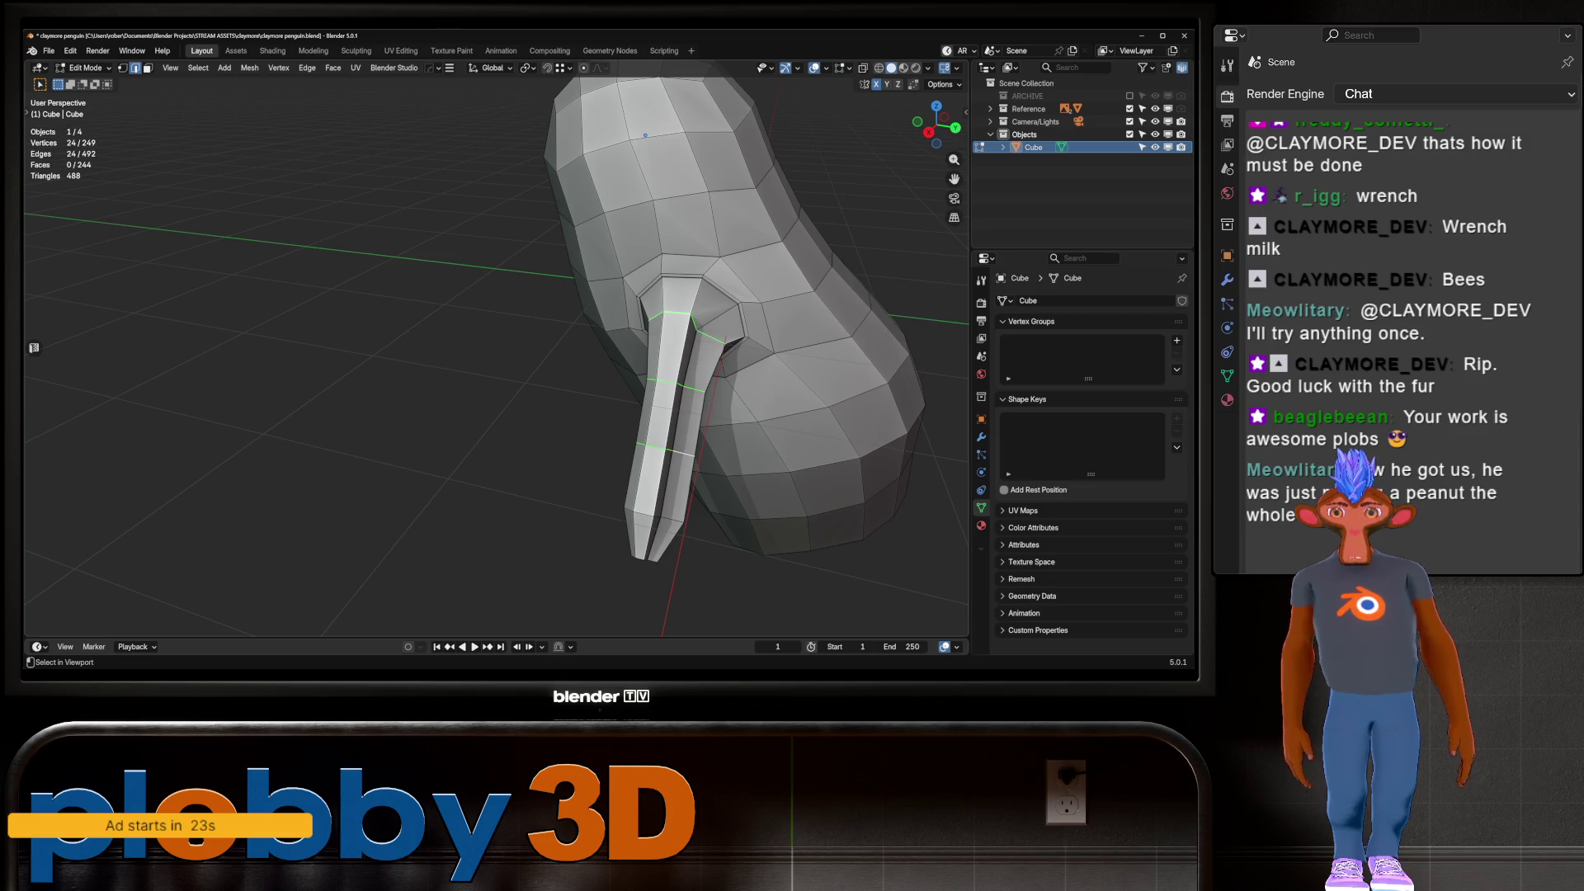
pyautogui.keyDown('alt'); pyautogui.keyDown('shift'); pyautogui.click(652, 515); pyautogui.keyUp('shift'); pyautogui.keyUp('alt')
pyautogui.moveTo(652, 516)
pyautogui.mouseDown(button='middle')
pyautogui.moveTo(800, 421)
pyautogui.moveTo(479, 417)
pyautogui.moveTo(544, 371)
pyautogui.moveTo(694, 347)
pyautogui.moveTo(627, 322)
pyautogui.mouseUp(button='middle')
pyautogui.press('q')
pyautogui.click(796, 446)
pyautogui.press('q')
pyautogui.click(767, 425)
# In the side view, select the flipper tip loop and relax it twice
pyautogui.scroll(-3, 578, 363)
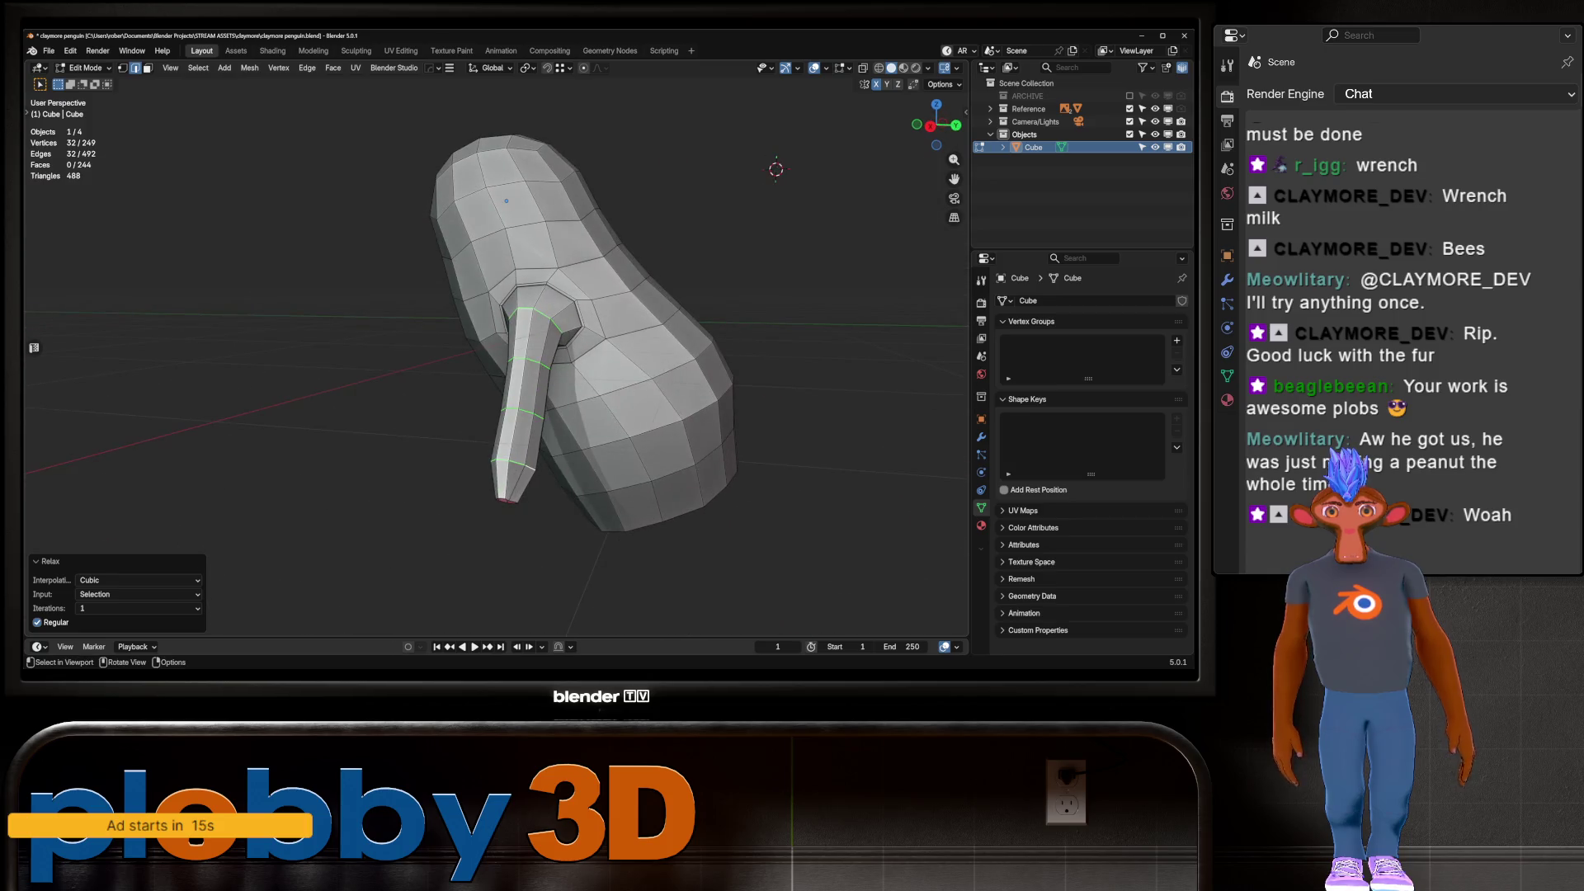
pyautogui.press('KP_3')
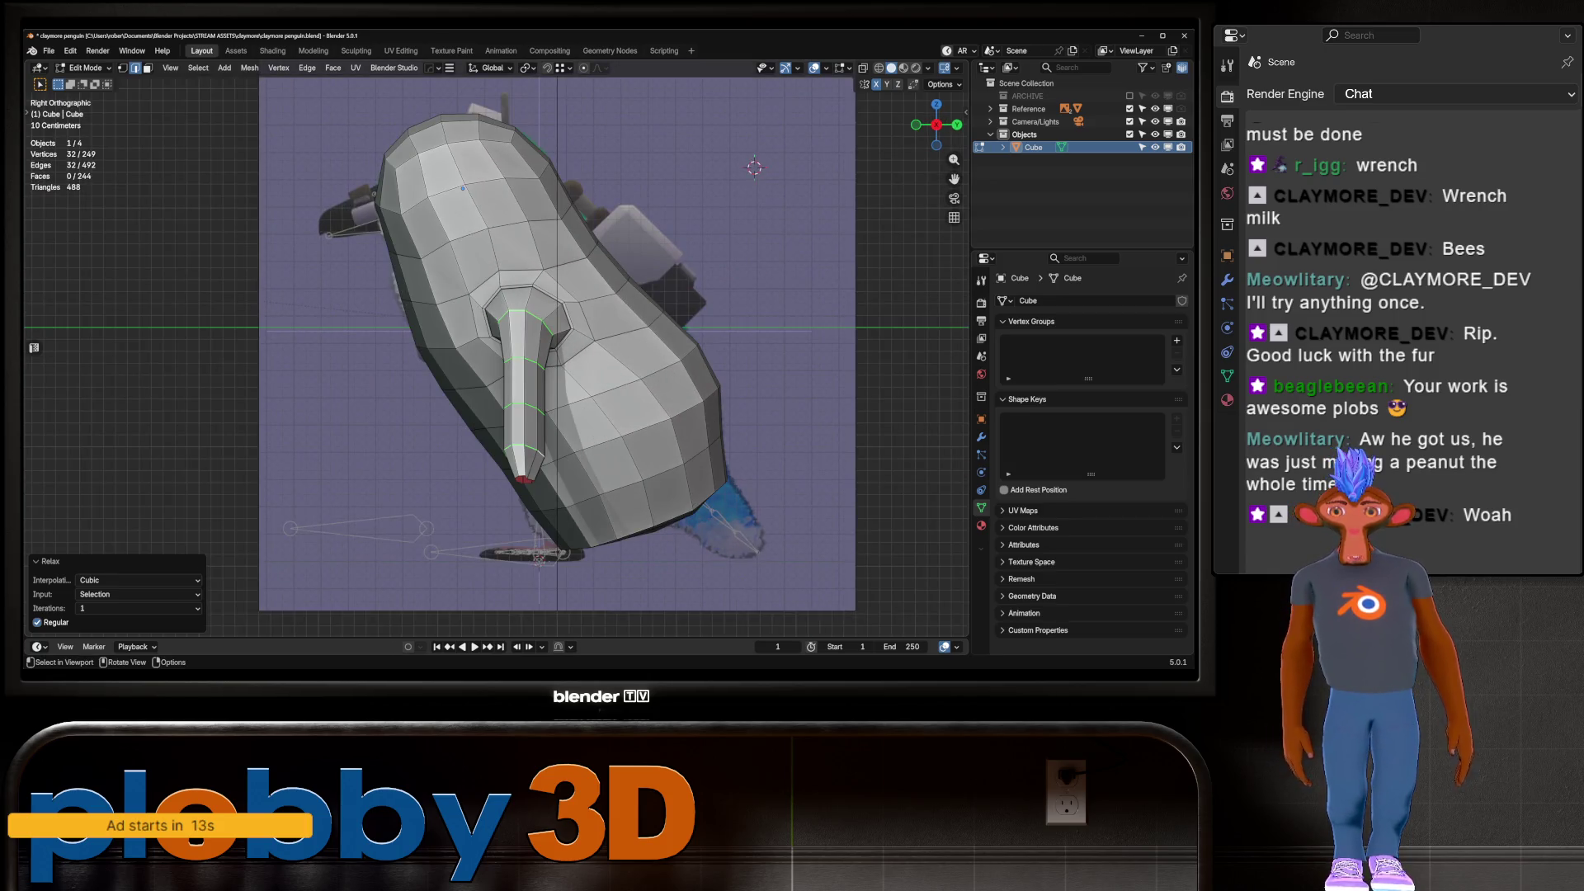
pyautogui.rightClick(581, 467)
pyautogui.press('Escape')
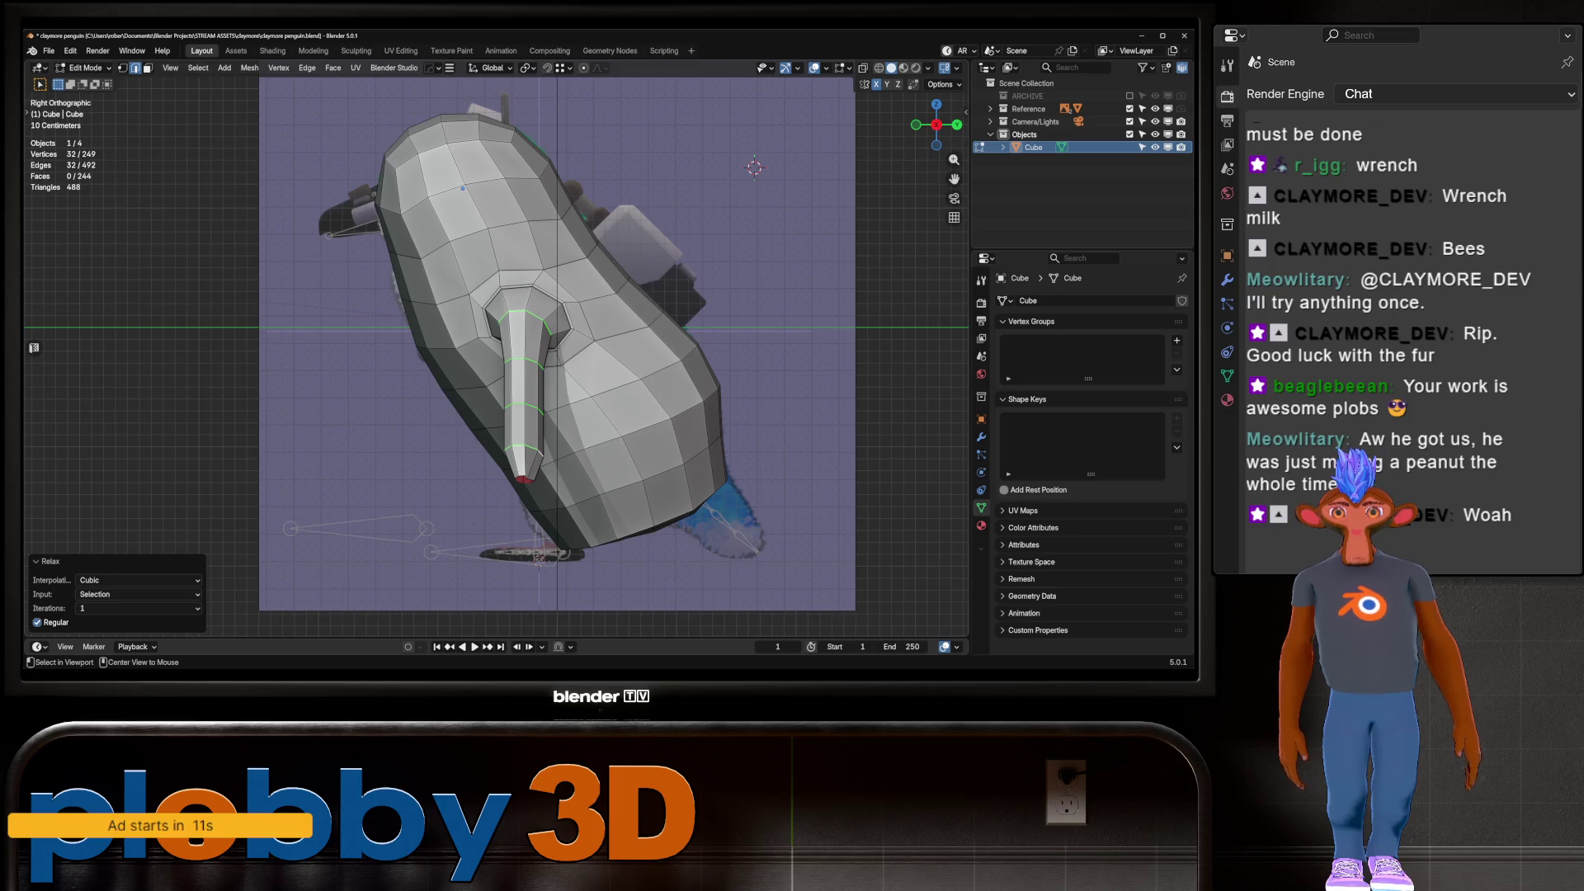
pyautogui.keyDown('alt'); pyautogui.click(525, 478); pyautogui.keyUp('alt')
pyautogui.press('q')
pyautogui.click(616, 504)
pyautogui.press('q')
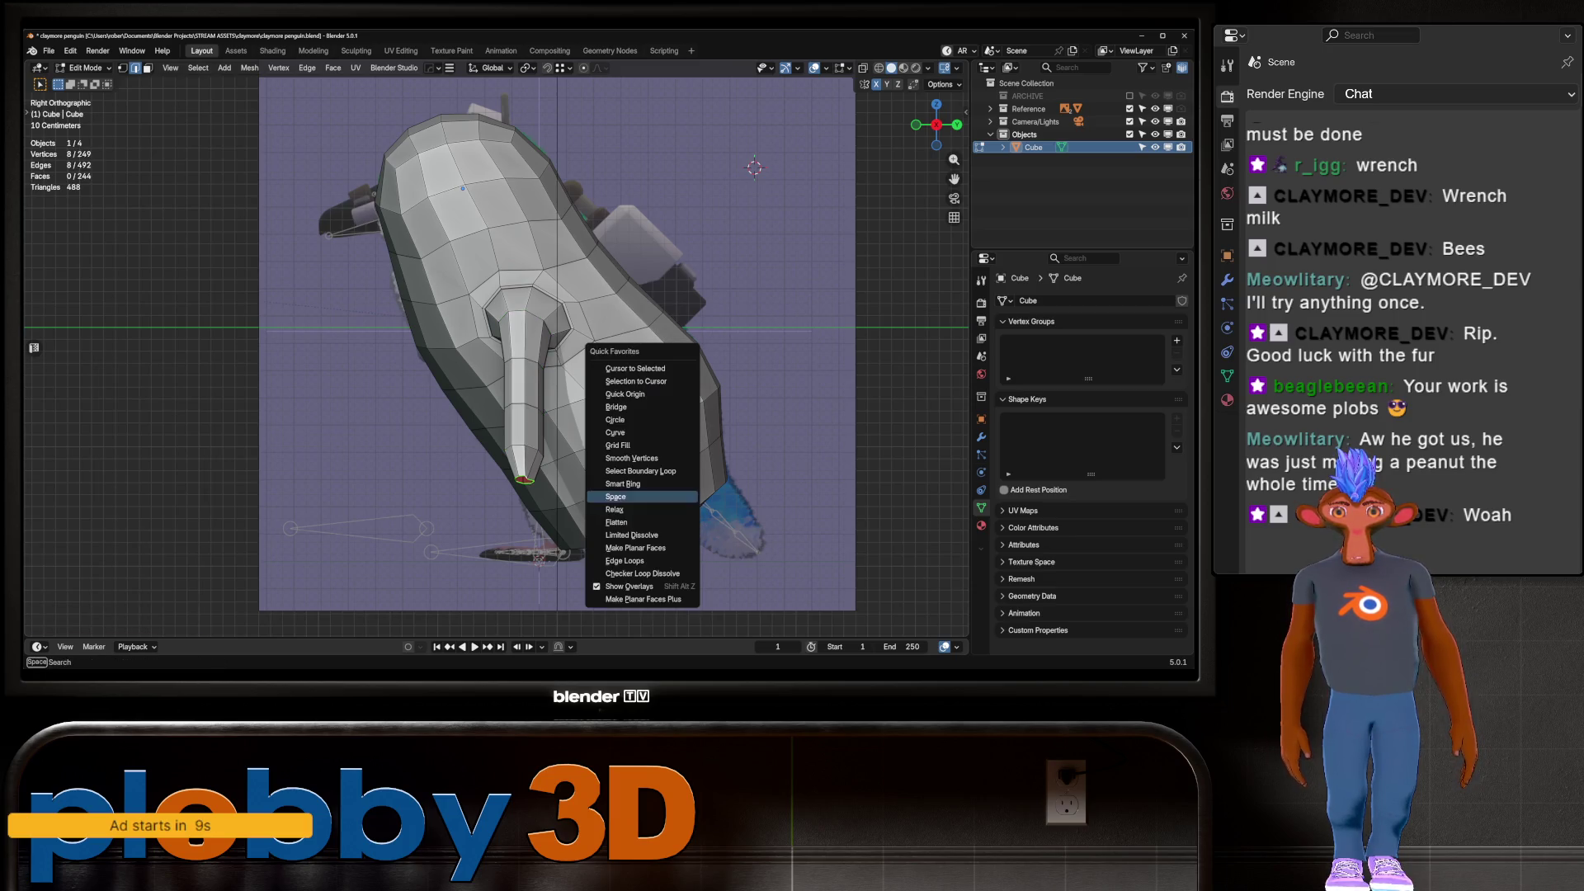
pyautogui.click(617, 503)
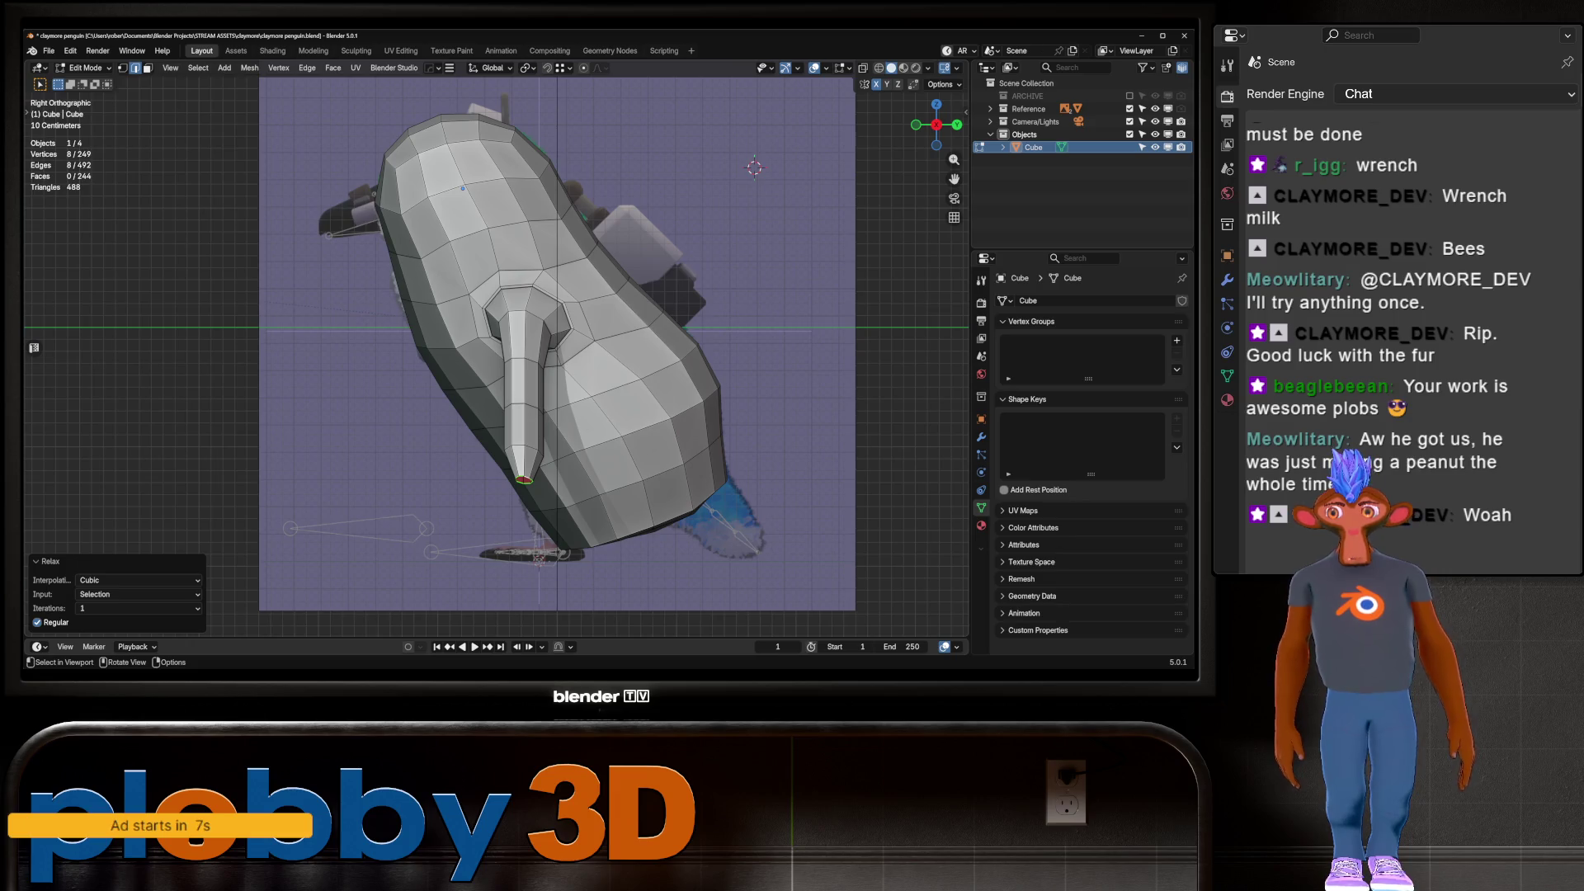
# Compare the flipper with the side reference in X-ray, then exit to Object Mode and select the reference image
pyautogui.moveTo(578, 371); pyautogui.dragTo(614, 355, button='middle')
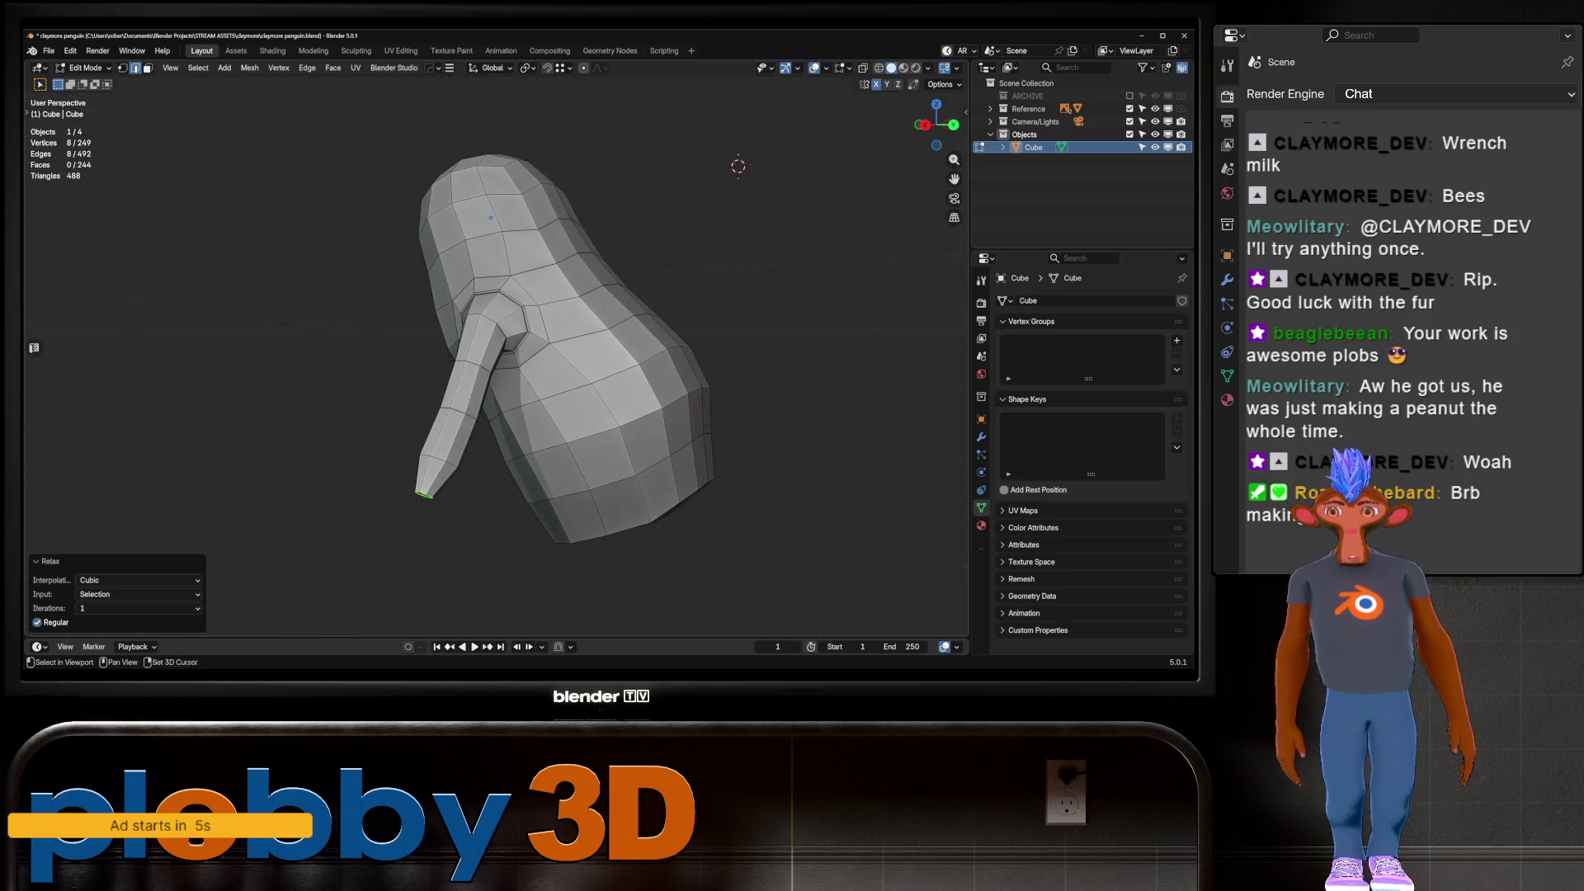
pyautogui.press('KP_3')
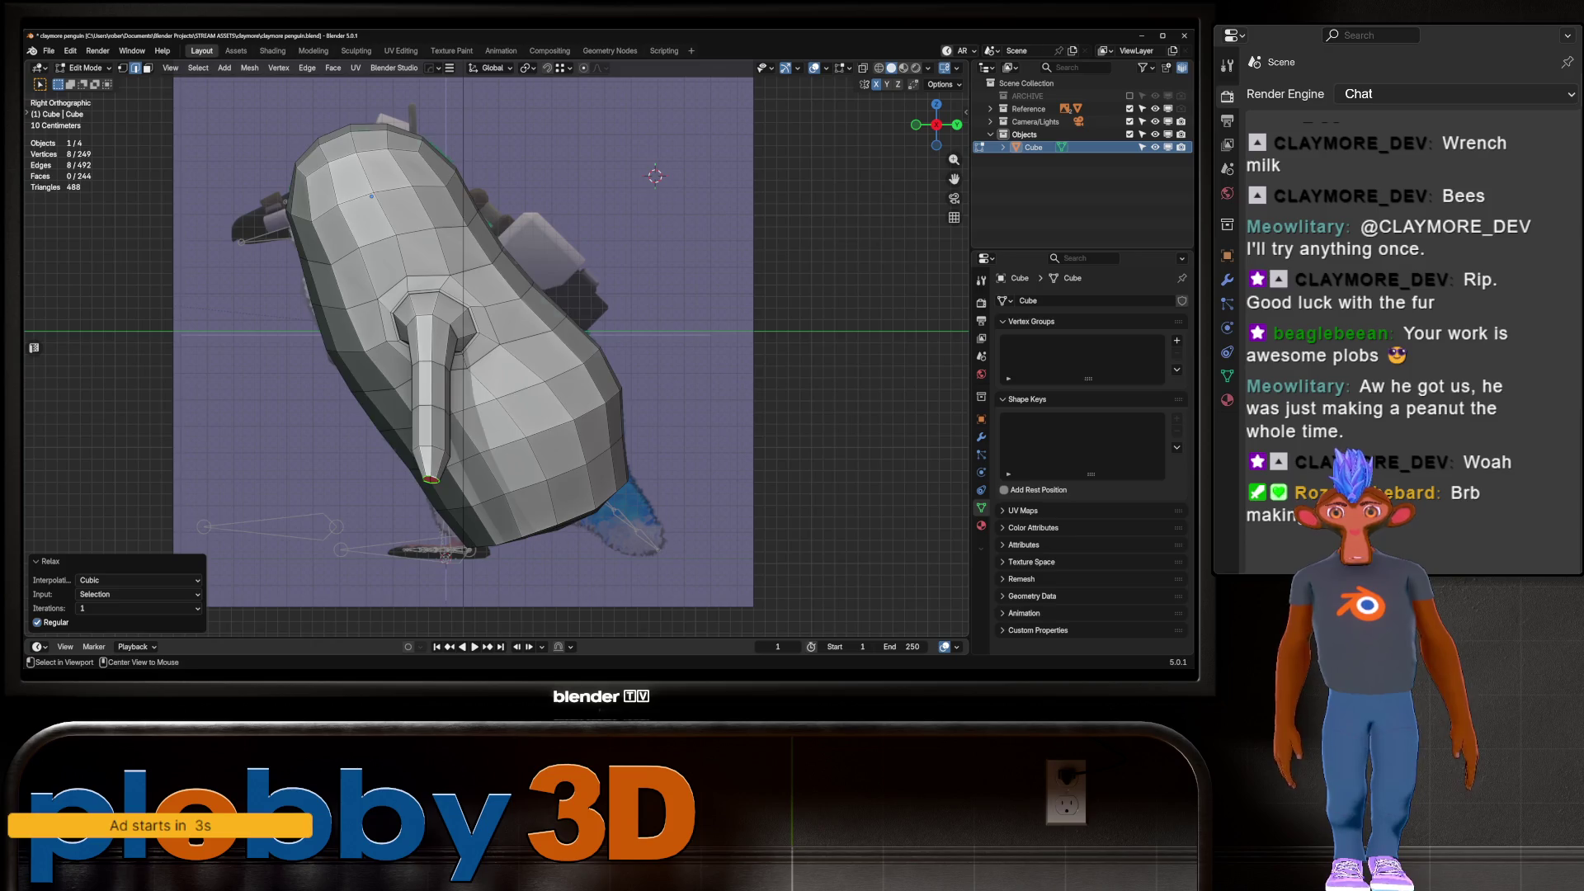
pyautogui.hotkey('alt', 'z')
pyautogui.keyDown('shift'); pyautogui.moveTo(495, 330); pyautogui.dragTo(542, 343, button='middle'); pyautogui.keyUp('shift')
pyautogui.click(477, 492)
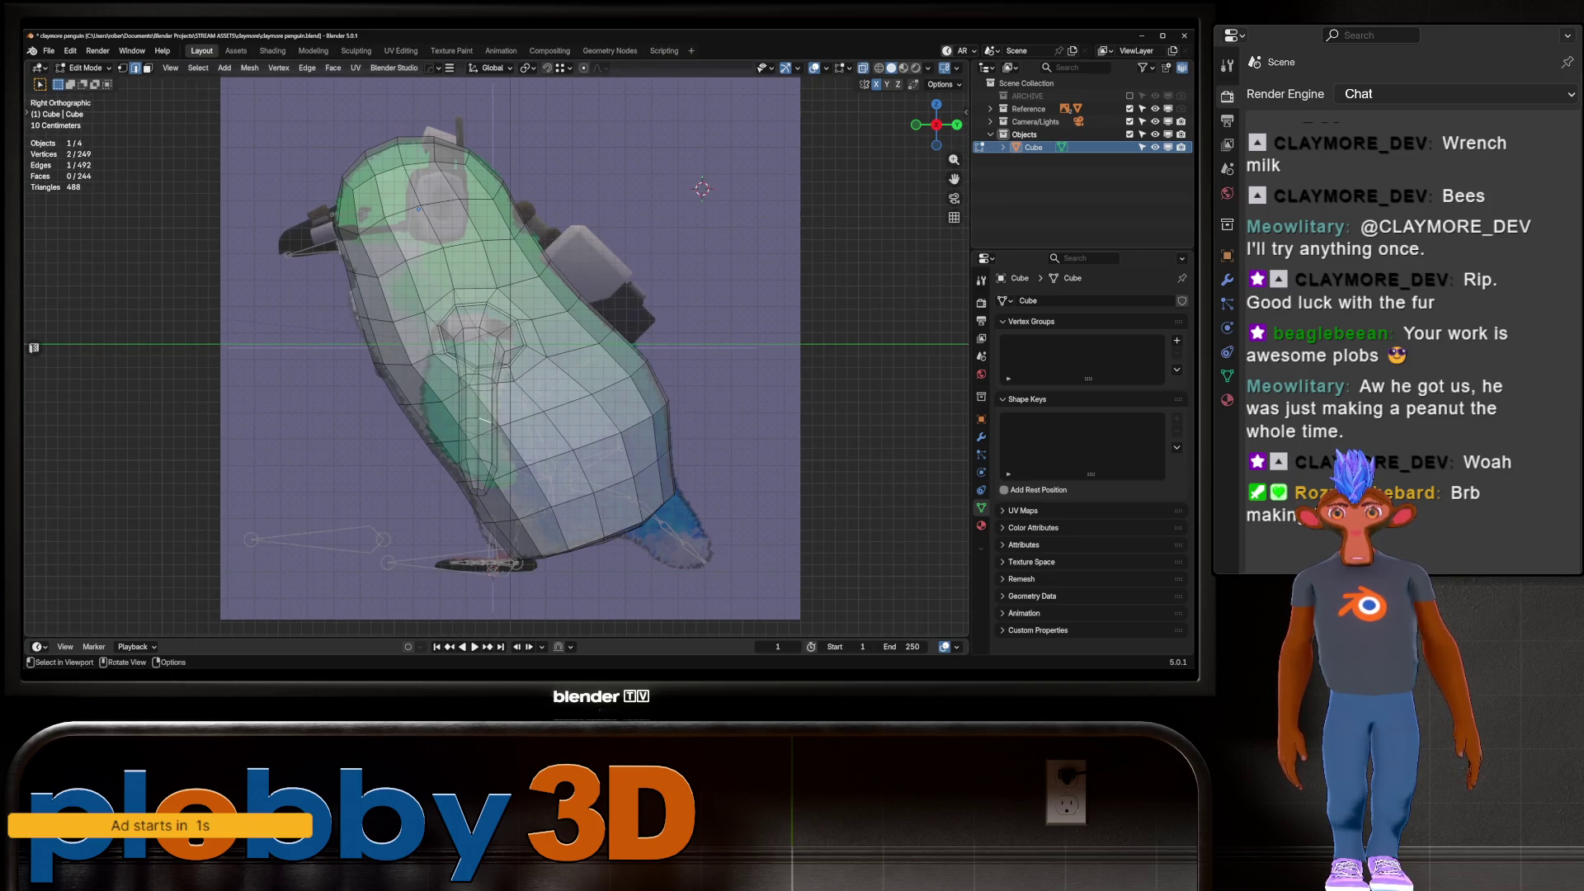
pyautogui.hotkey('alt', 'z')
pyautogui.hotkey('alt', 'z')
pyautogui.hotkey('alt', 'z')
pyautogui.hotkey('alt', 'z')
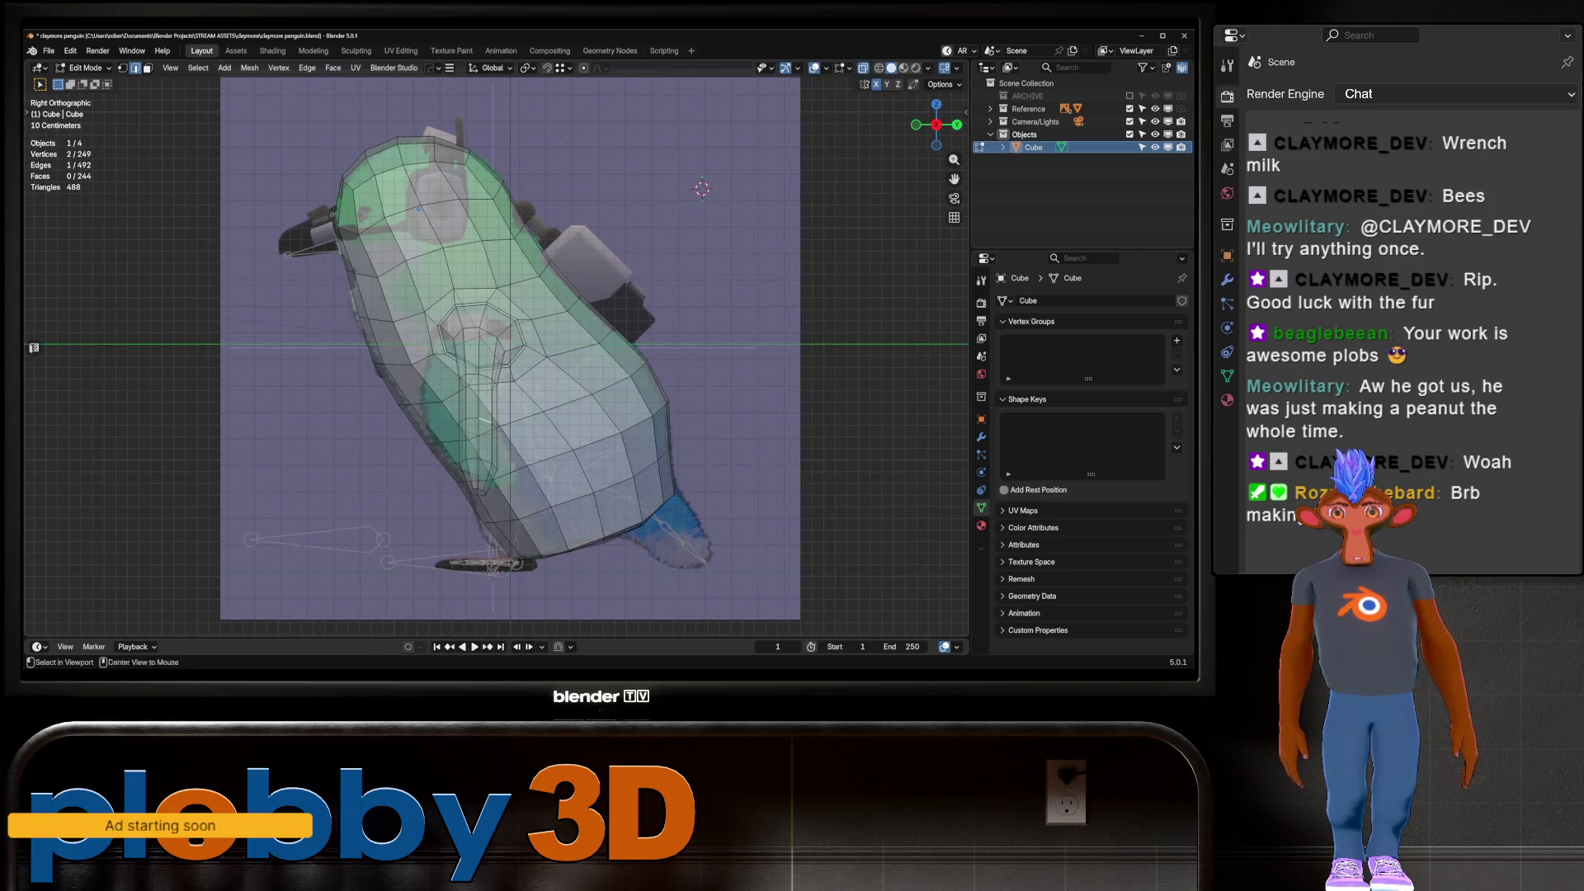
pyautogui.hotkey('alt', 'z')
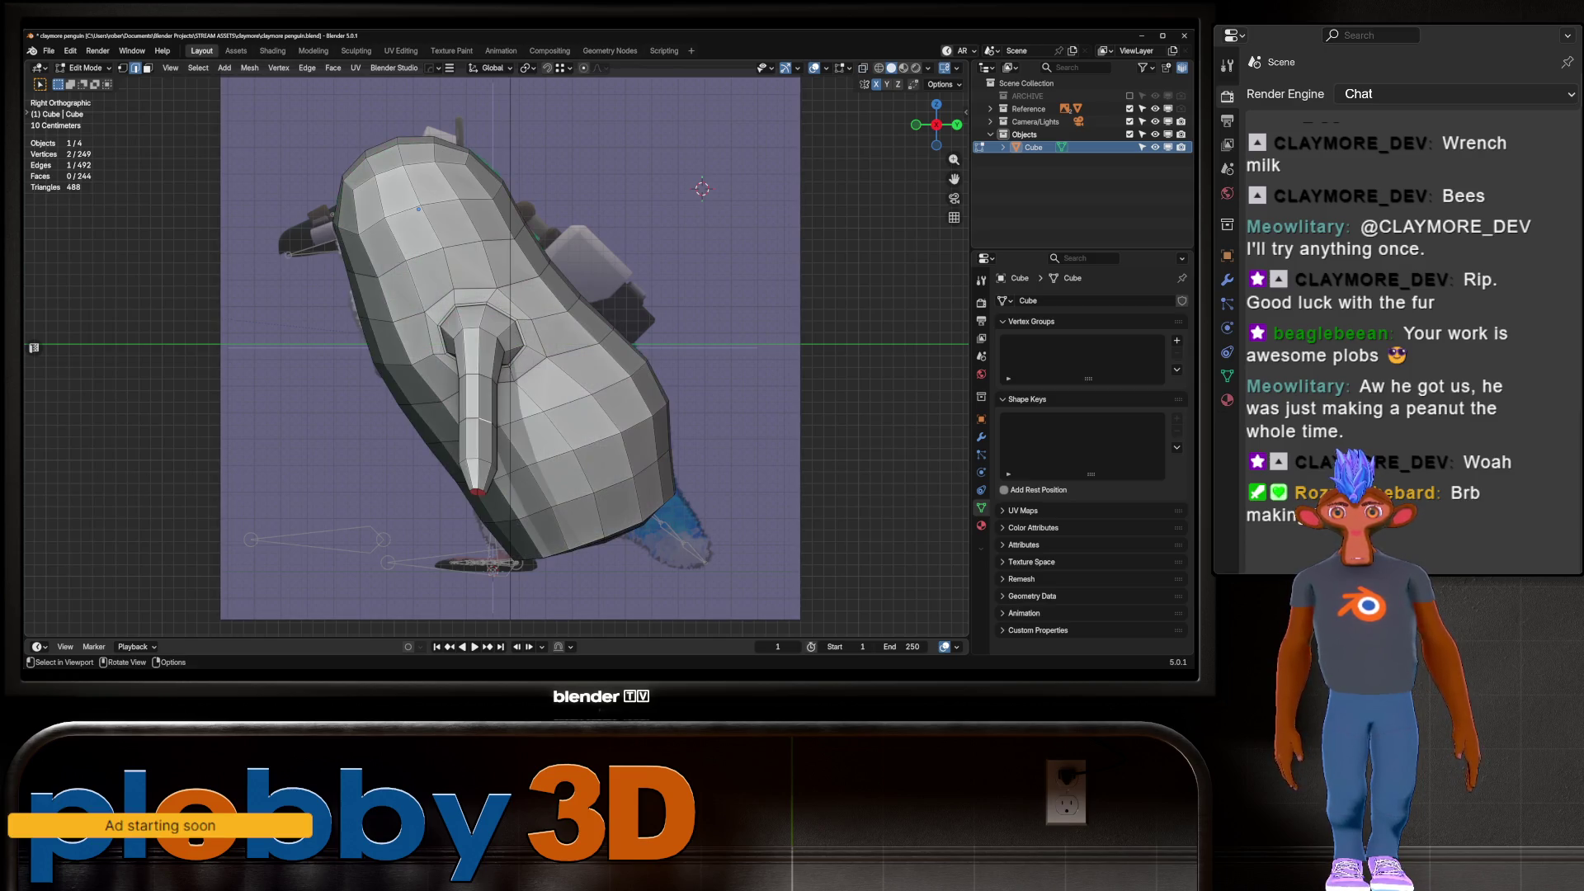
pyautogui.press('Tab')
pyautogui.click(510, 345)
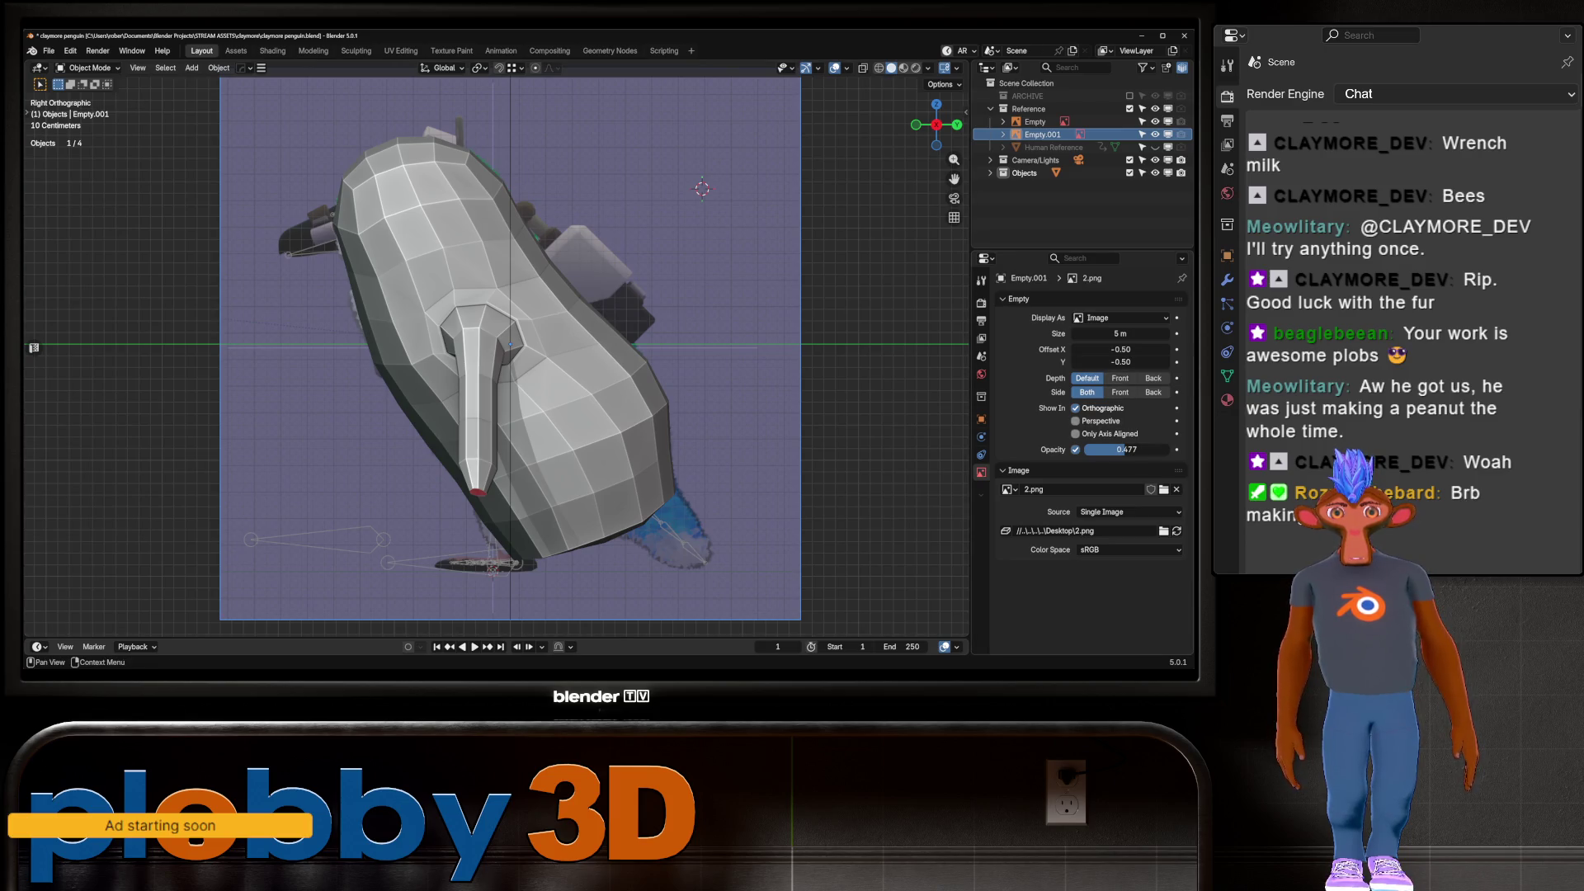
# Set the reference image's Depth to Front so it draws over the mesh
pyautogui.click(1120, 393)
pyautogui.click(1087, 392)
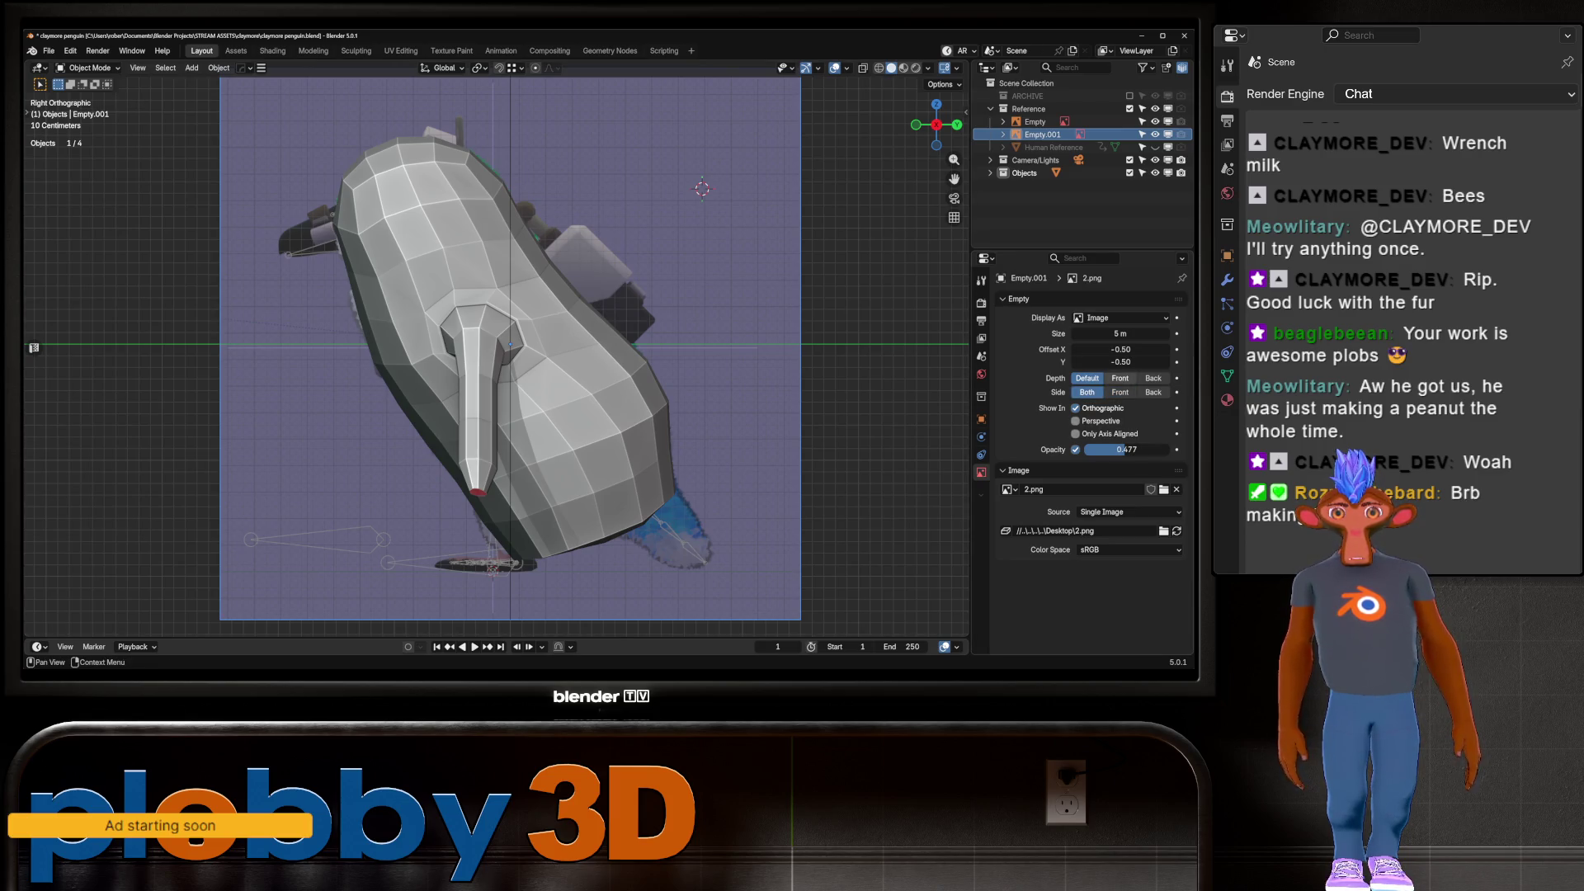
pyautogui.click(1121, 377)
pyautogui.hotkey('ctrl', 'z')
pyautogui.hotkey('ctrl', 'z')
pyautogui.hotkey('ctrl', 'z')
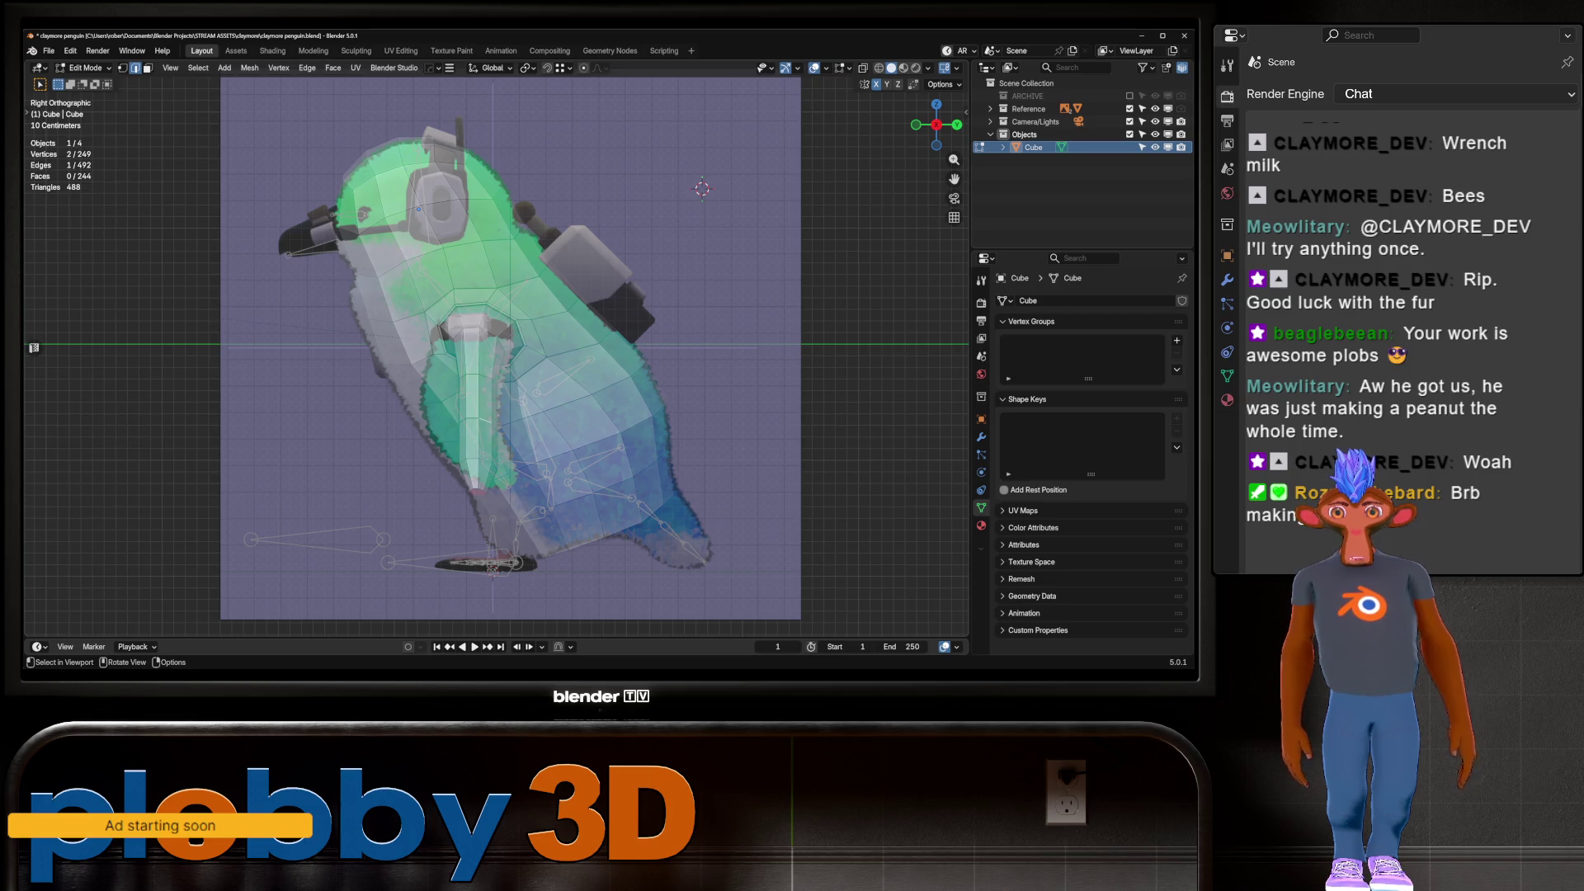
# Back in Edit Mode, select the flipper strip with L and trial moving and X-rotating it, cancelling both
pyautogui.press('l')
pyautogui.press('g')
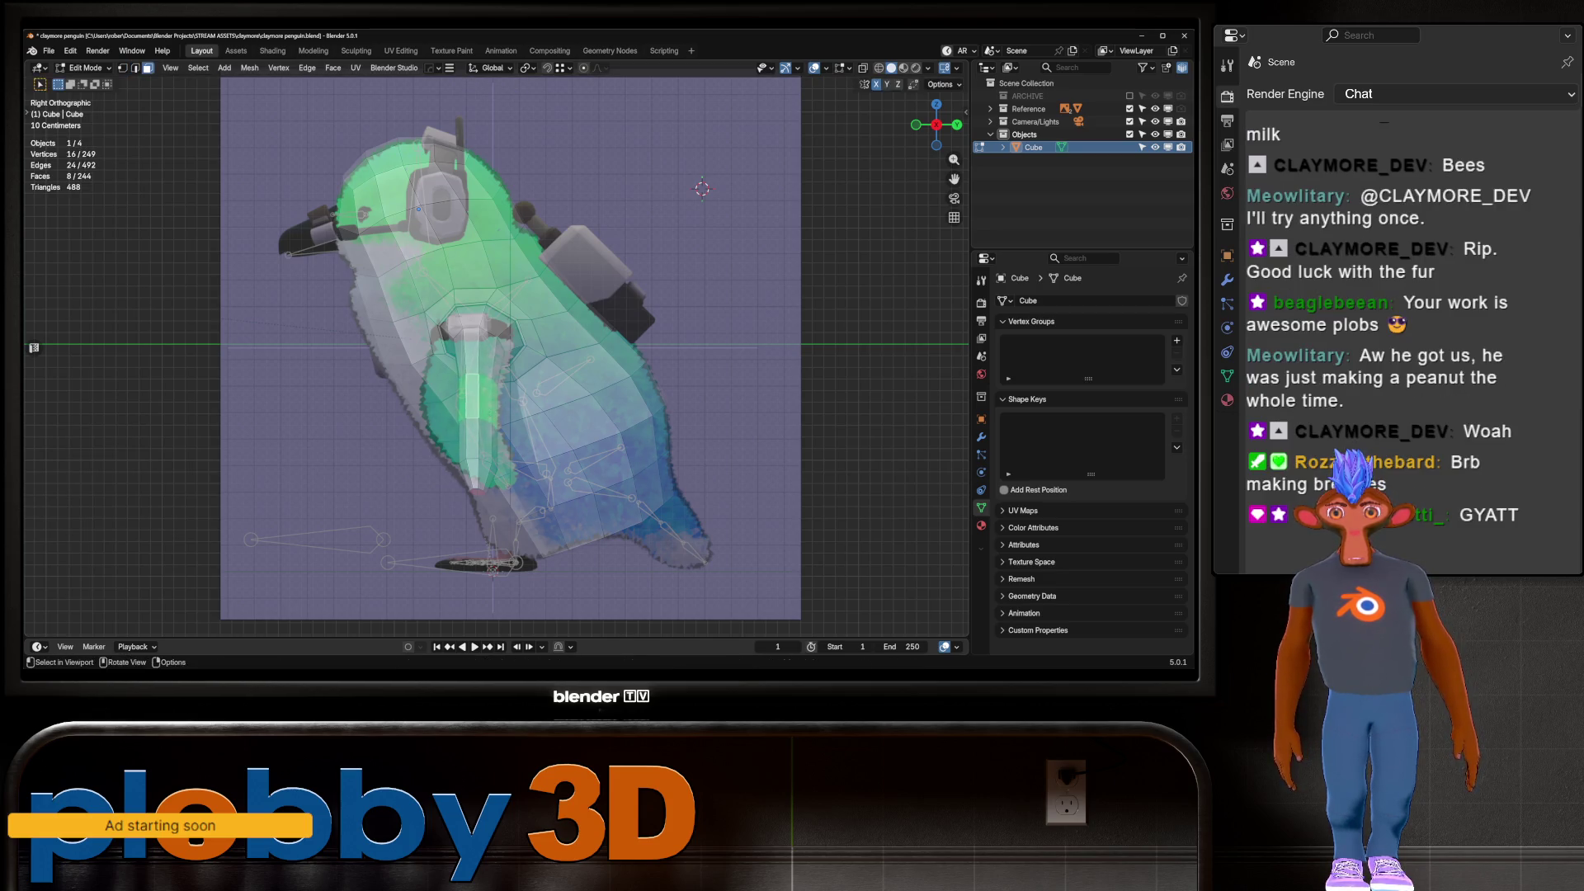
pyautogui.press('Escape')
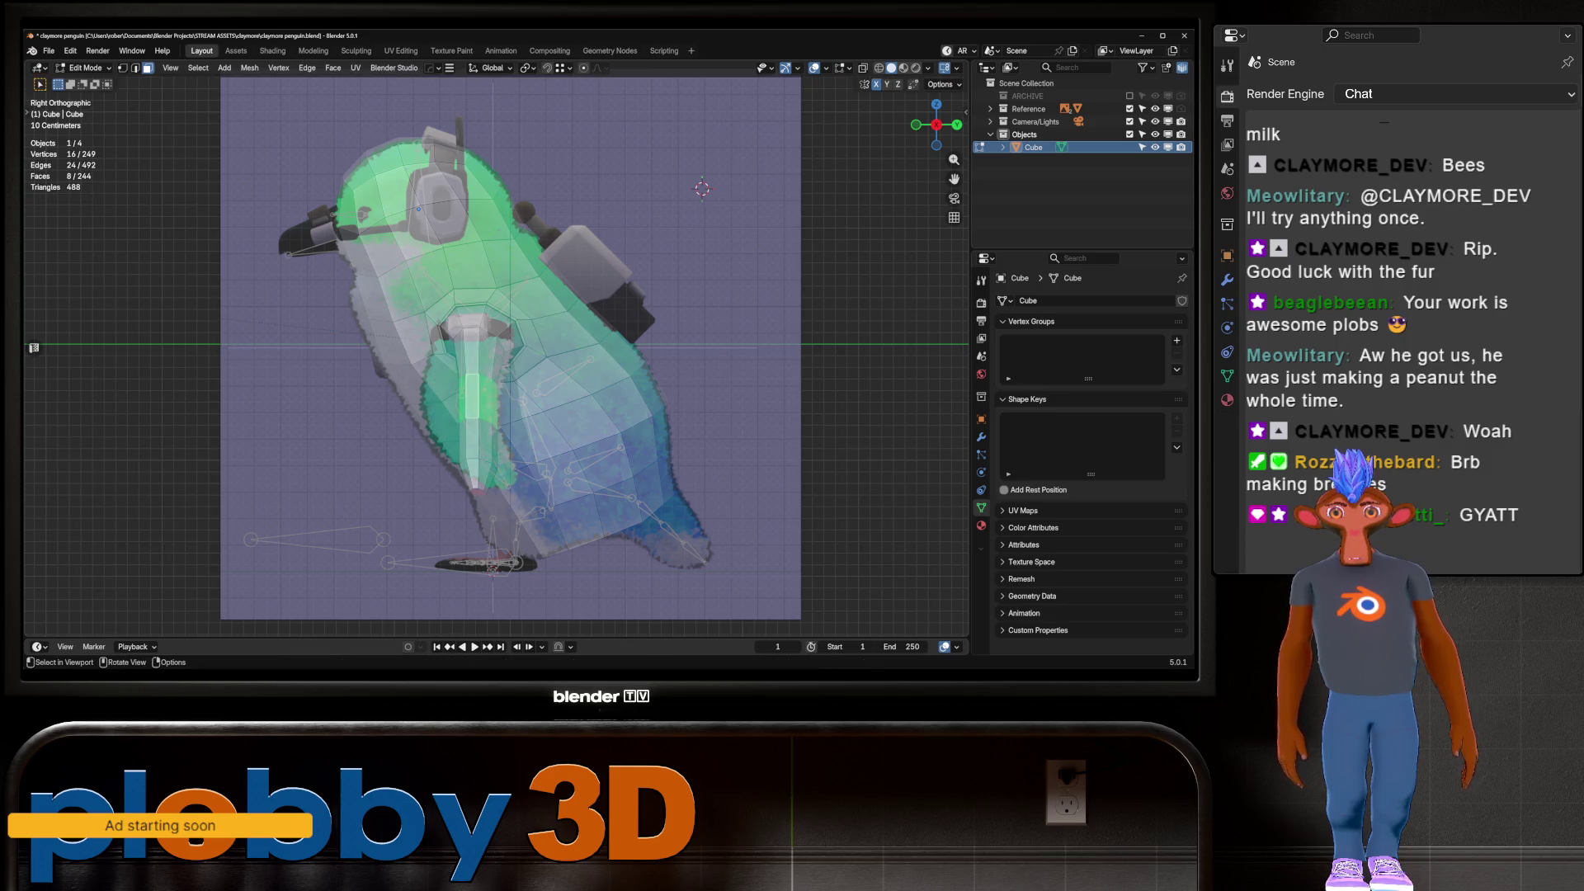
pyautogui.press('r')
pyautogui.press('x')
pyautogui.press('Escape')
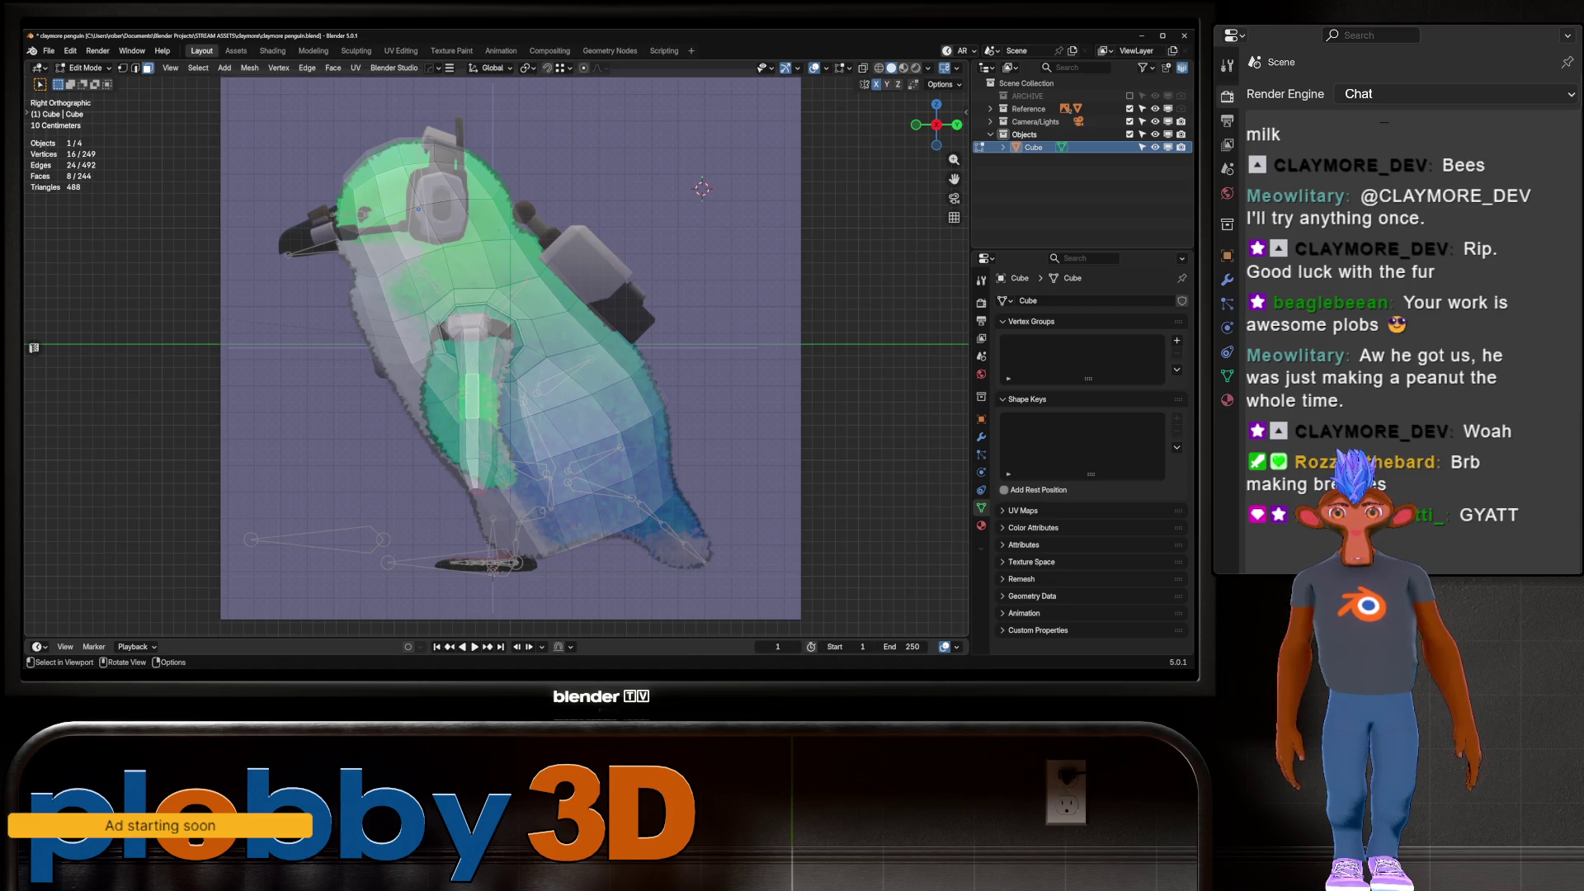
pyautogui.moveTo(496, 372)
pyautogui.mouseDown(button='middle')
pyautogui.moveTo(585, 363)
pyautogui.moveTo(557, 346)
pyautogui.mouseUp(button='middle')
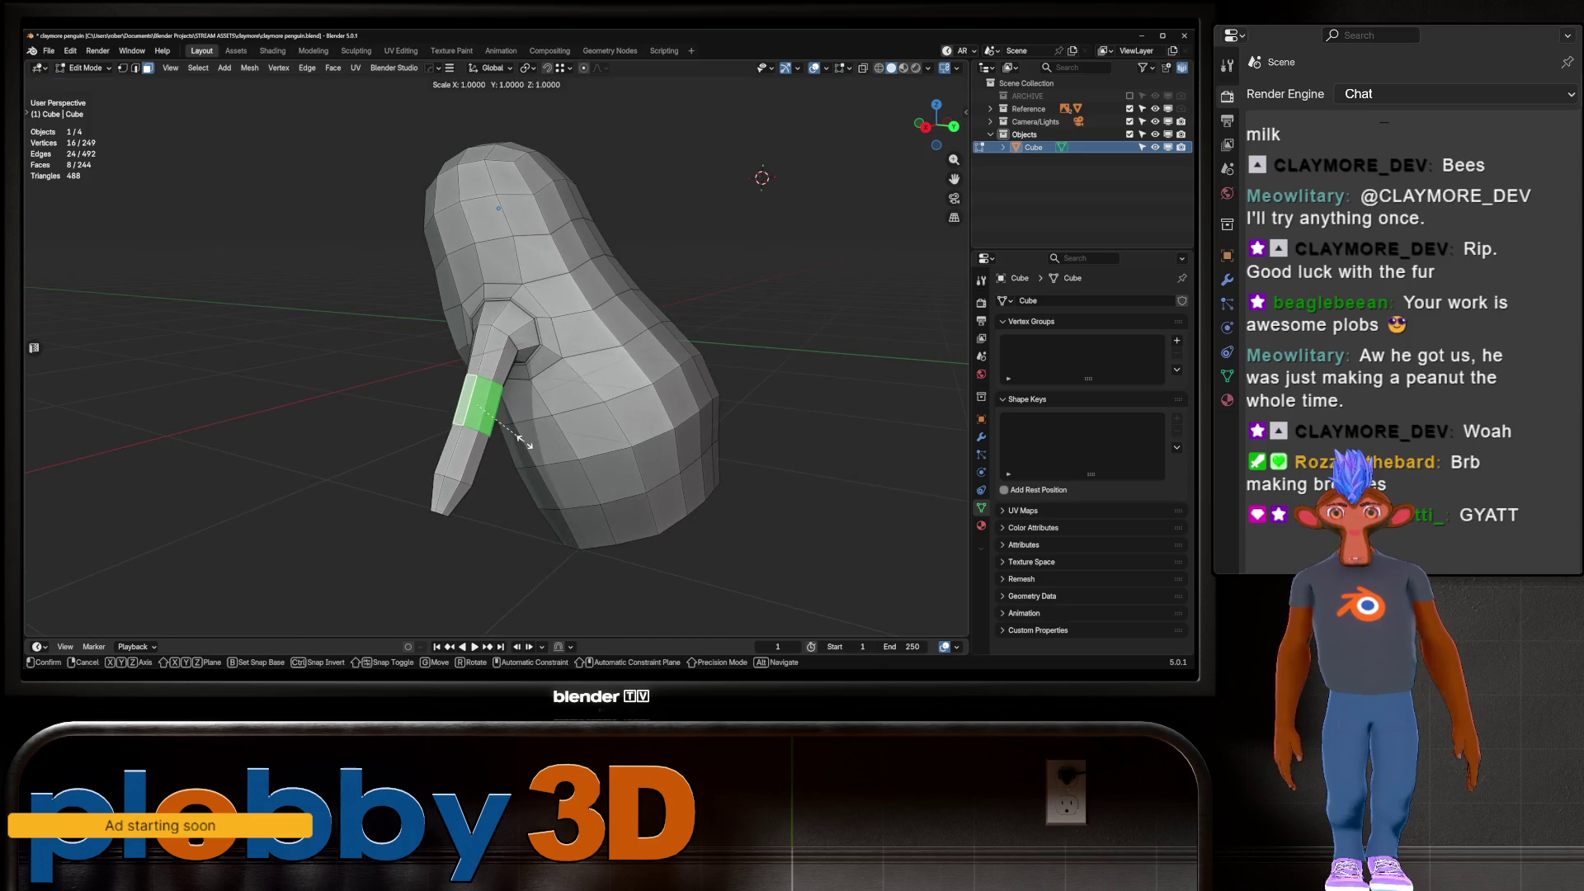
# Rotate the flipper strip to a new angle and widen one flipper loop to 1.489 along Y
pyautogui.press('r')
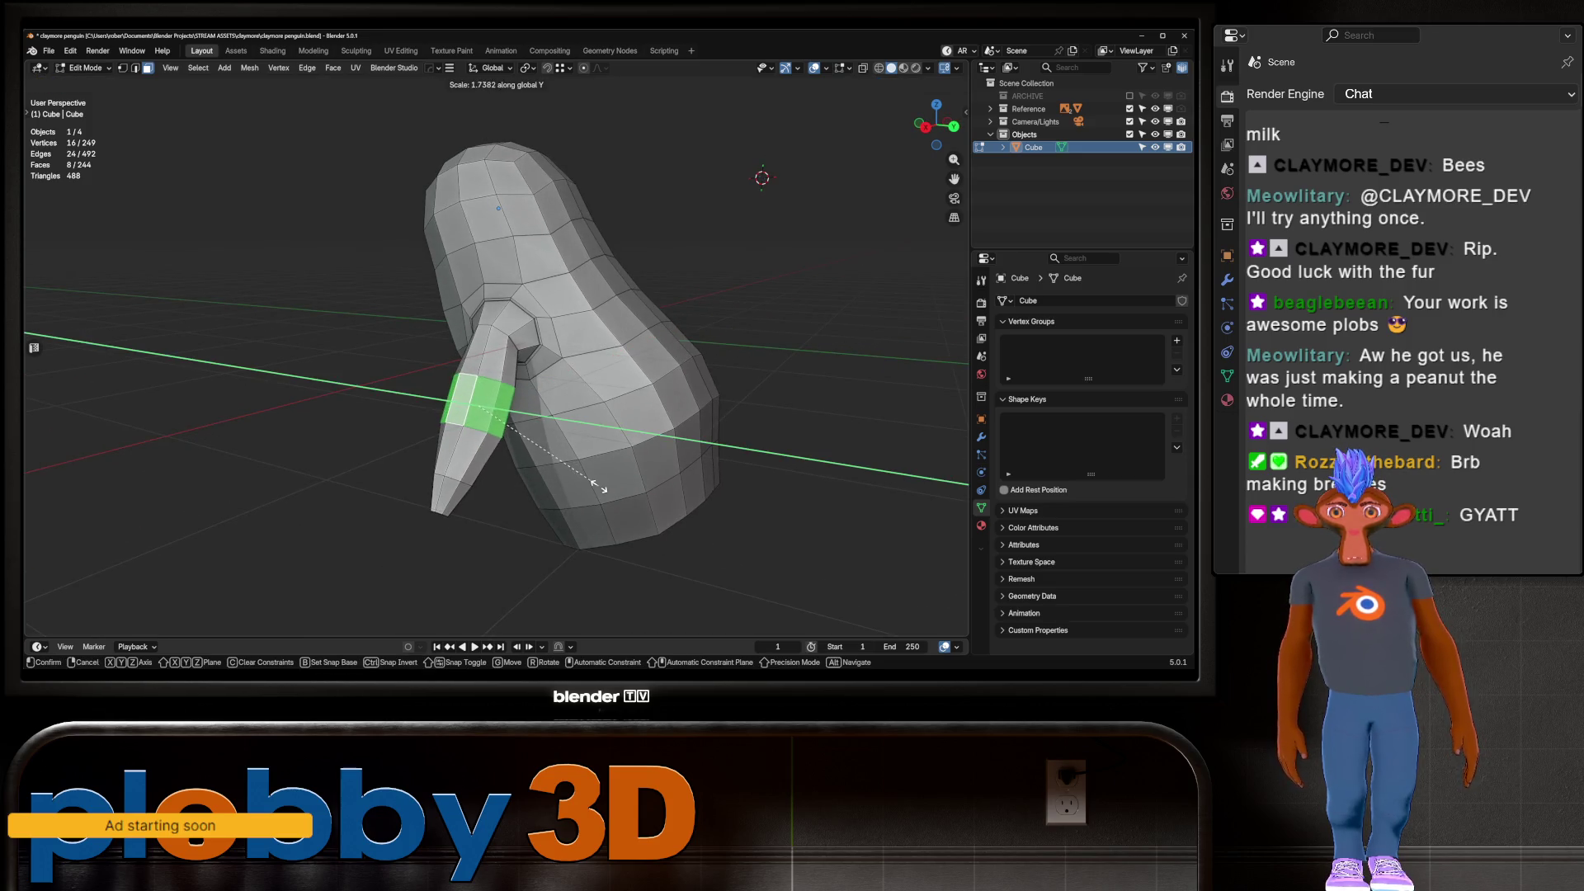
pyautogui.press('Return')
pyautogui.press('2')
pyautogui.keyDown('alt'); pyautogui.click(487, 479); pyautogui.keyUp('alt')
pyautogui.press('s')
pyautogui.press('y')
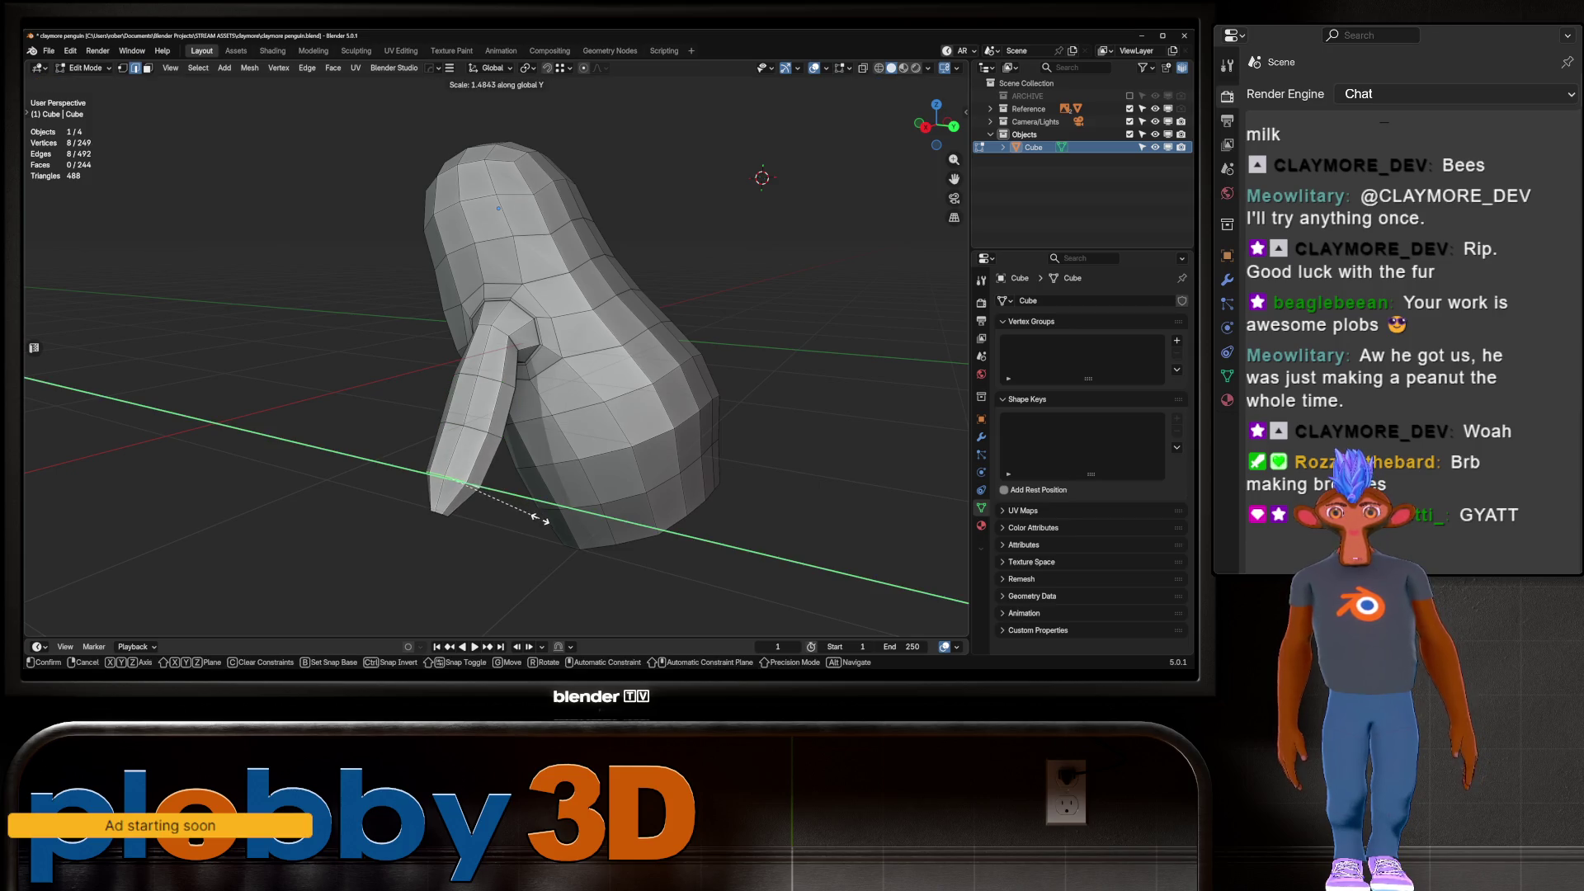
pyautogui.click(537, 517)
pyautogui.moveTo(537, 517); pyautogui.dragTo(511, 504, button='middle')
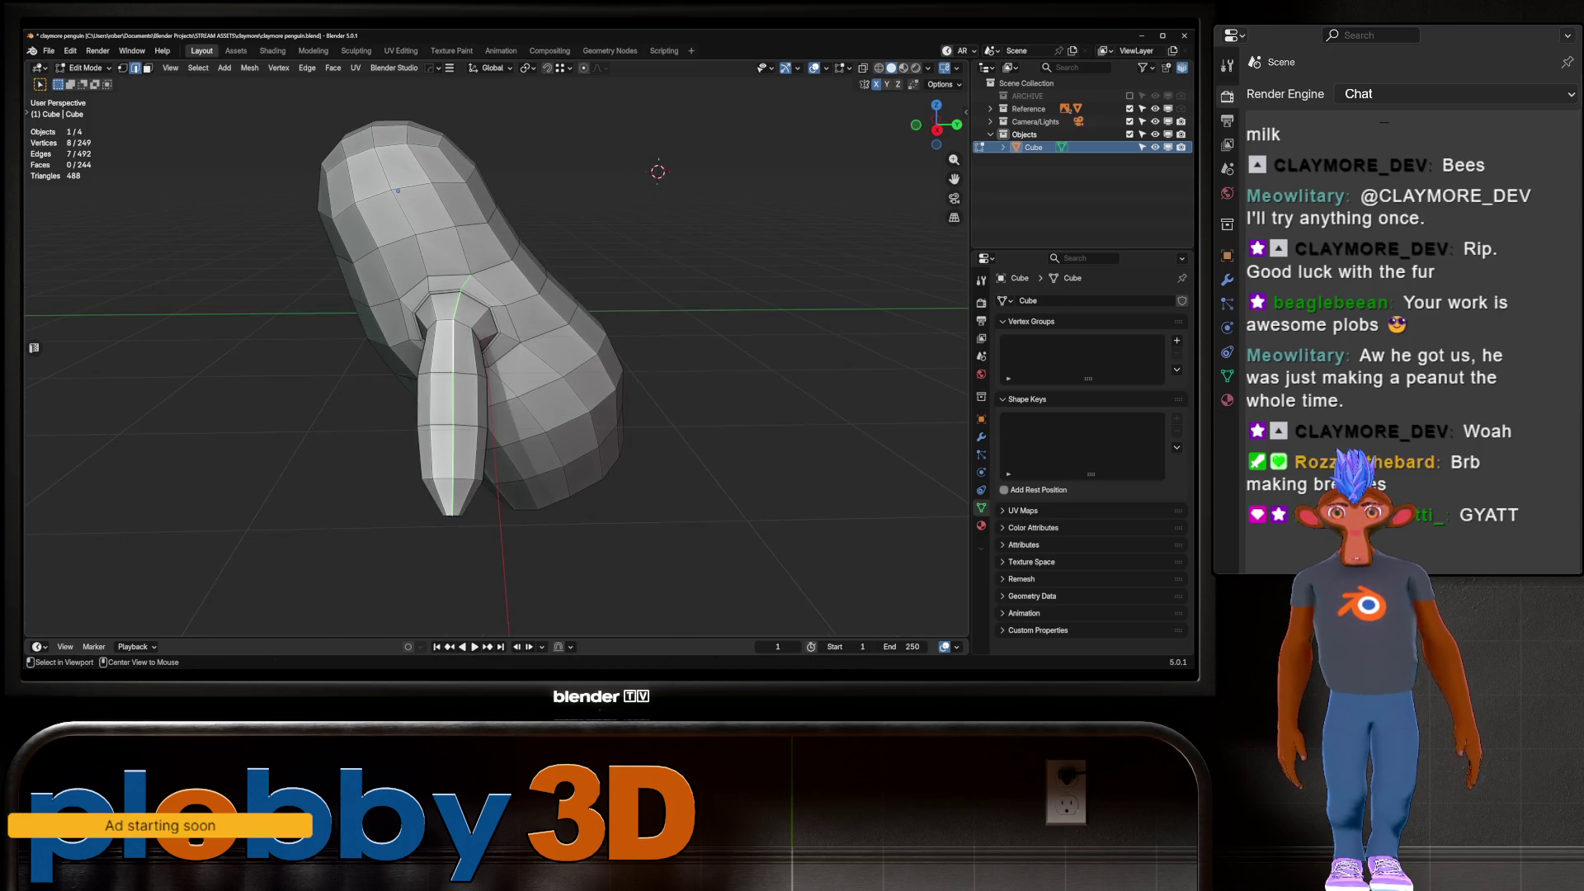
# Widen the flipper base loop to 1.495 and a lower loop to 1.134 along Y
pyautogui.keyDown('alt'); pyautogui.click(495, 342); pyautogui.keyUp('alt')
pyautogui.press('s')
pyautogui.press('y')
pyautogui.click(520, 355)
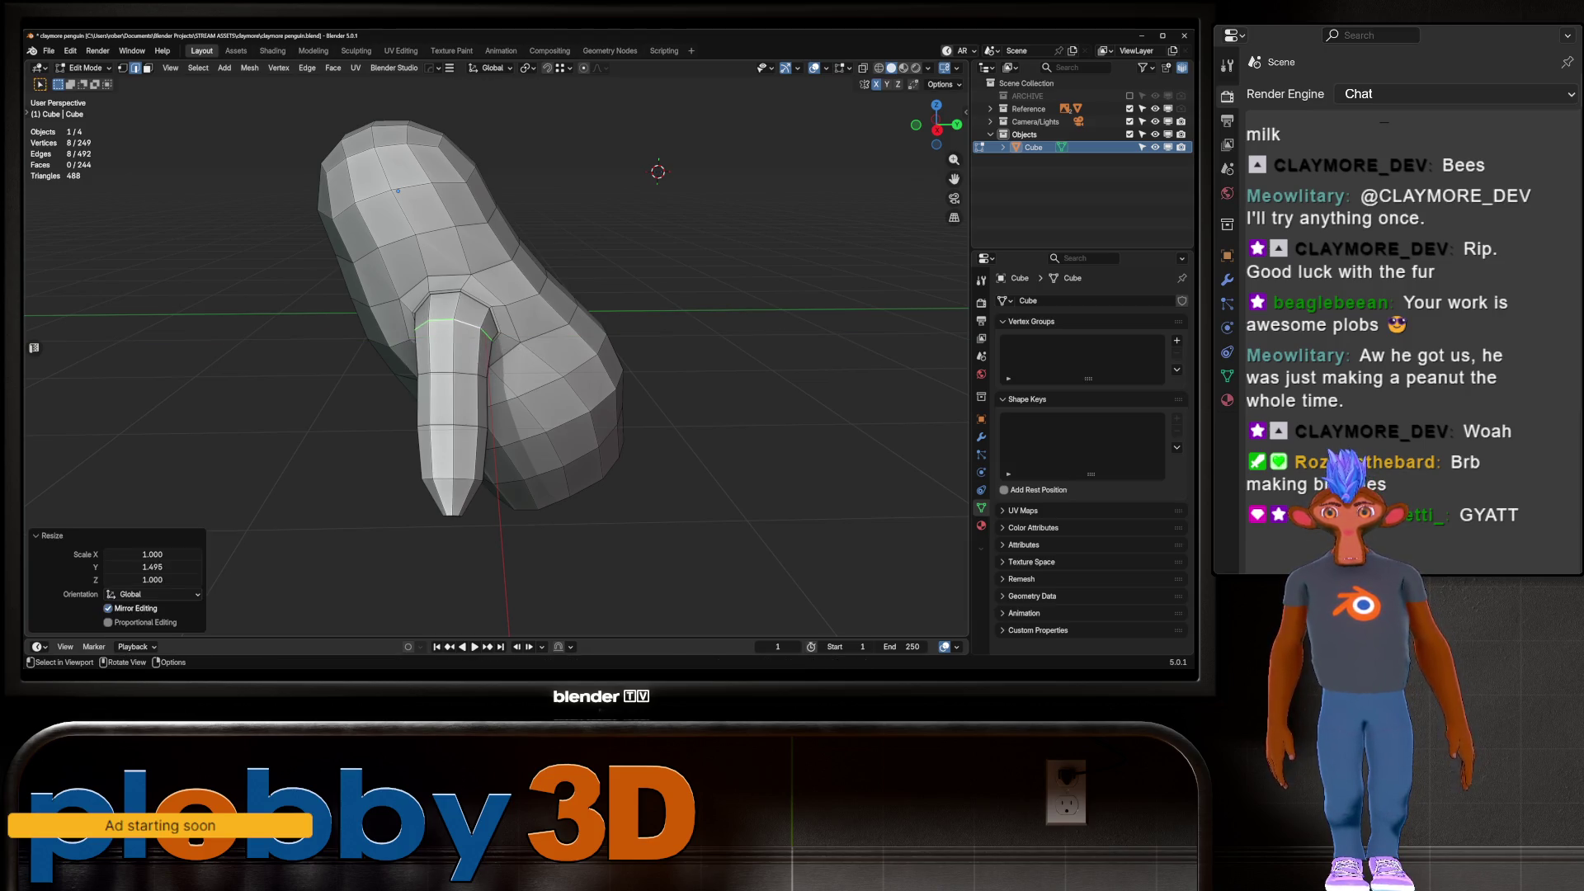
pyautogui.keyDown('alt'); pyautogui.click(495, 376); pyautogui.keyUp('alt')
pyautogui.press('s')
pyautogui.press('y')
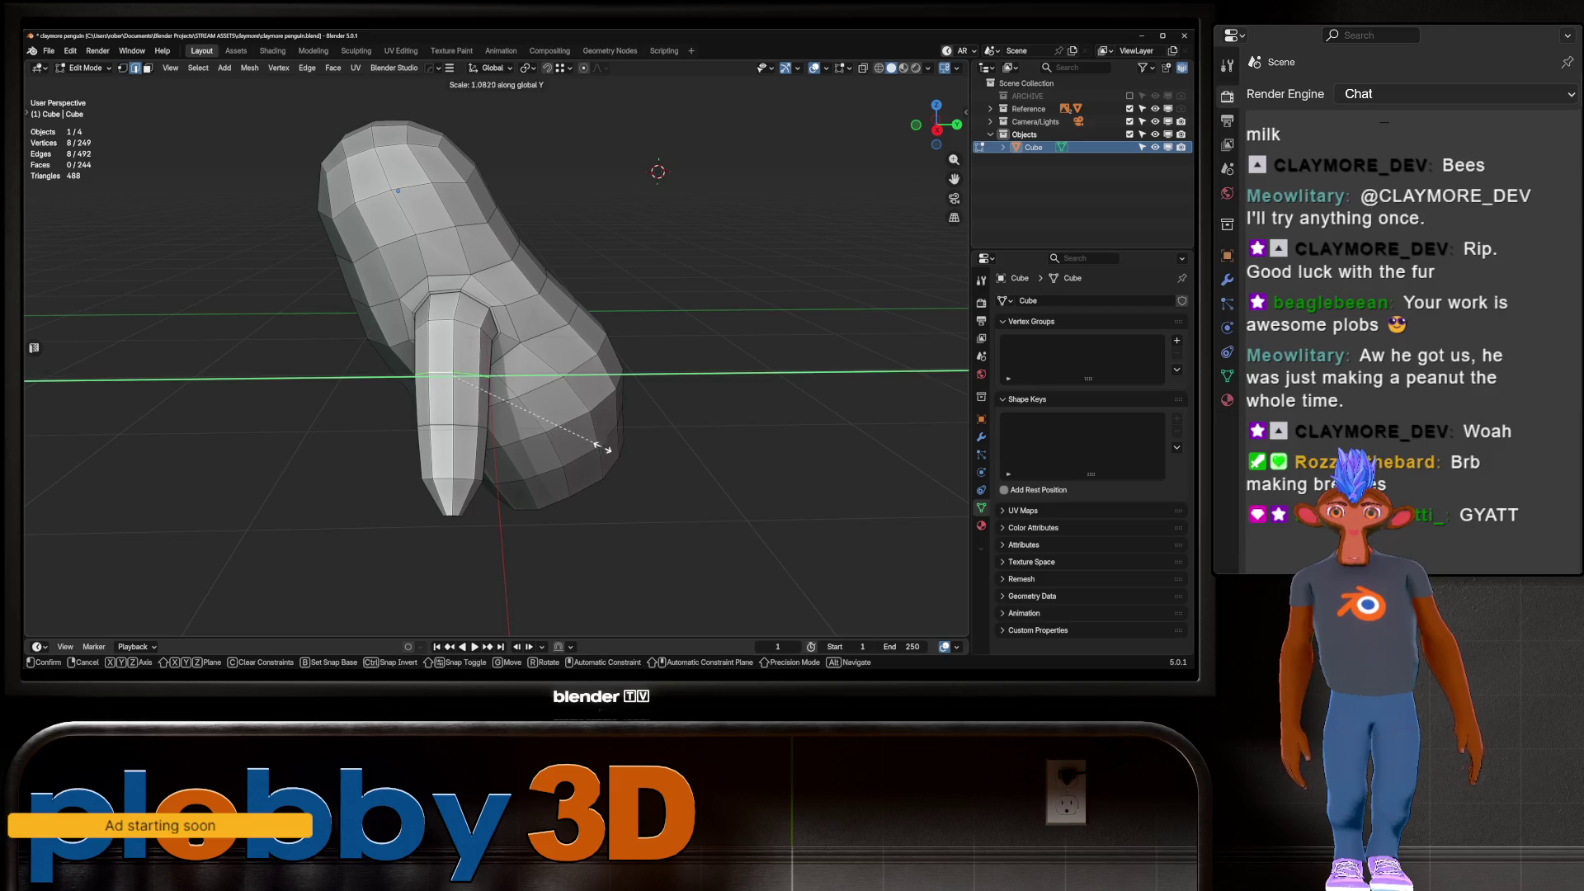
pyautogui.click(658, 453)
# Rotate the flipper tip faces 18.3°, shift them, and rotate them again for an angled tip
pyautogui.press('3')
pyautogui.keyDown('alt'); pyautogui.click(452, 494); pyautogui.keyUp('alt')
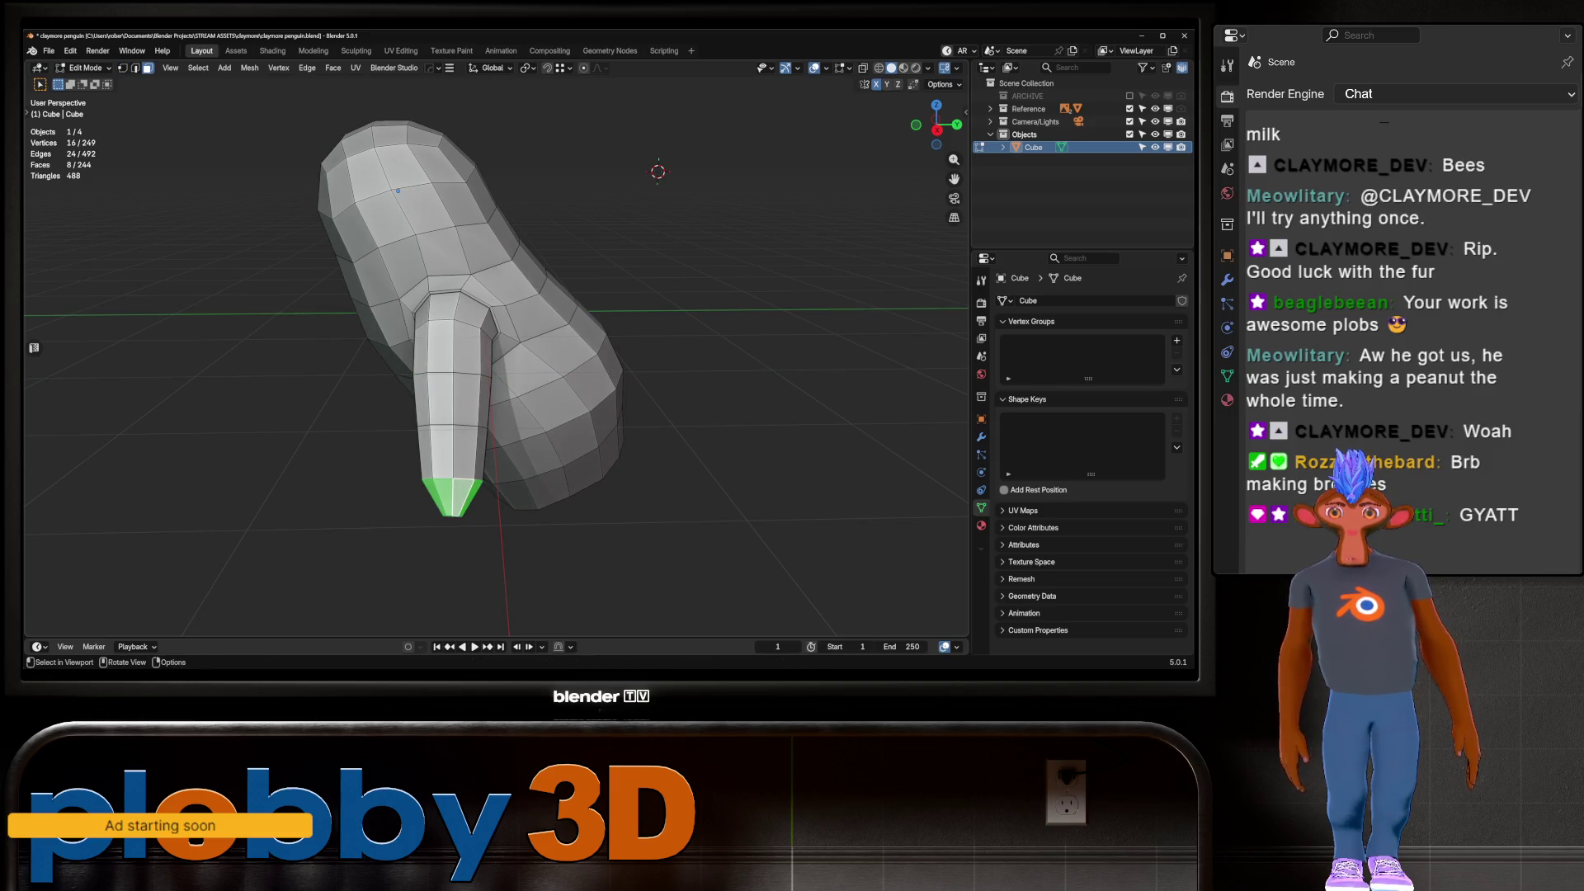
pyautogui.press('r')
pyautogui.press('z')
pyautogui.press('x')
pyautogui.press('x')
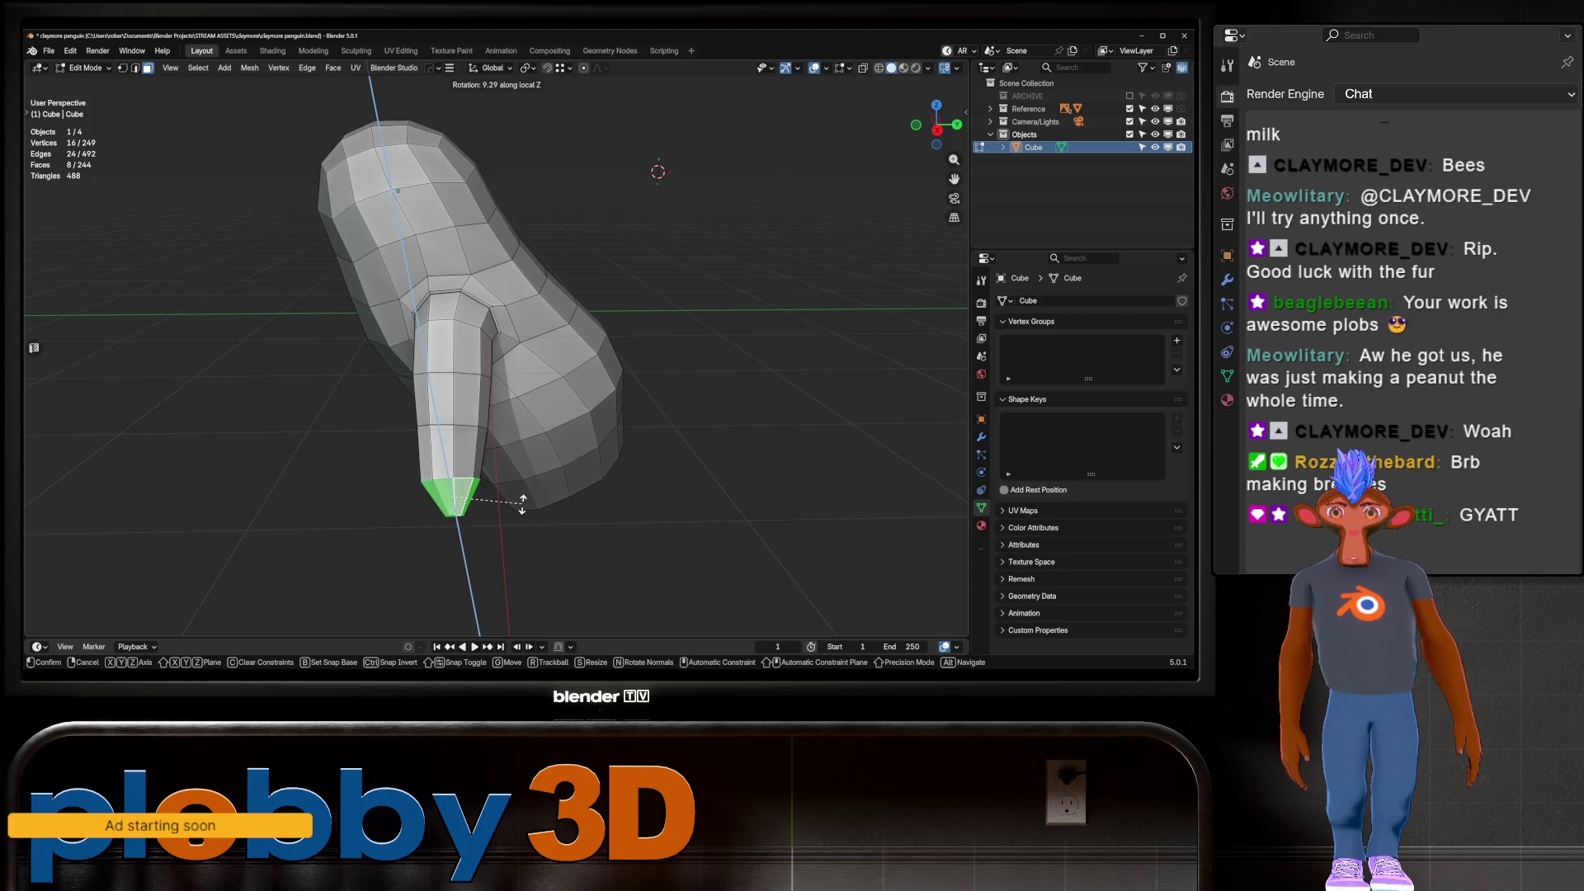
pyautogui.click(536, 489)
pyautogui.press('g')
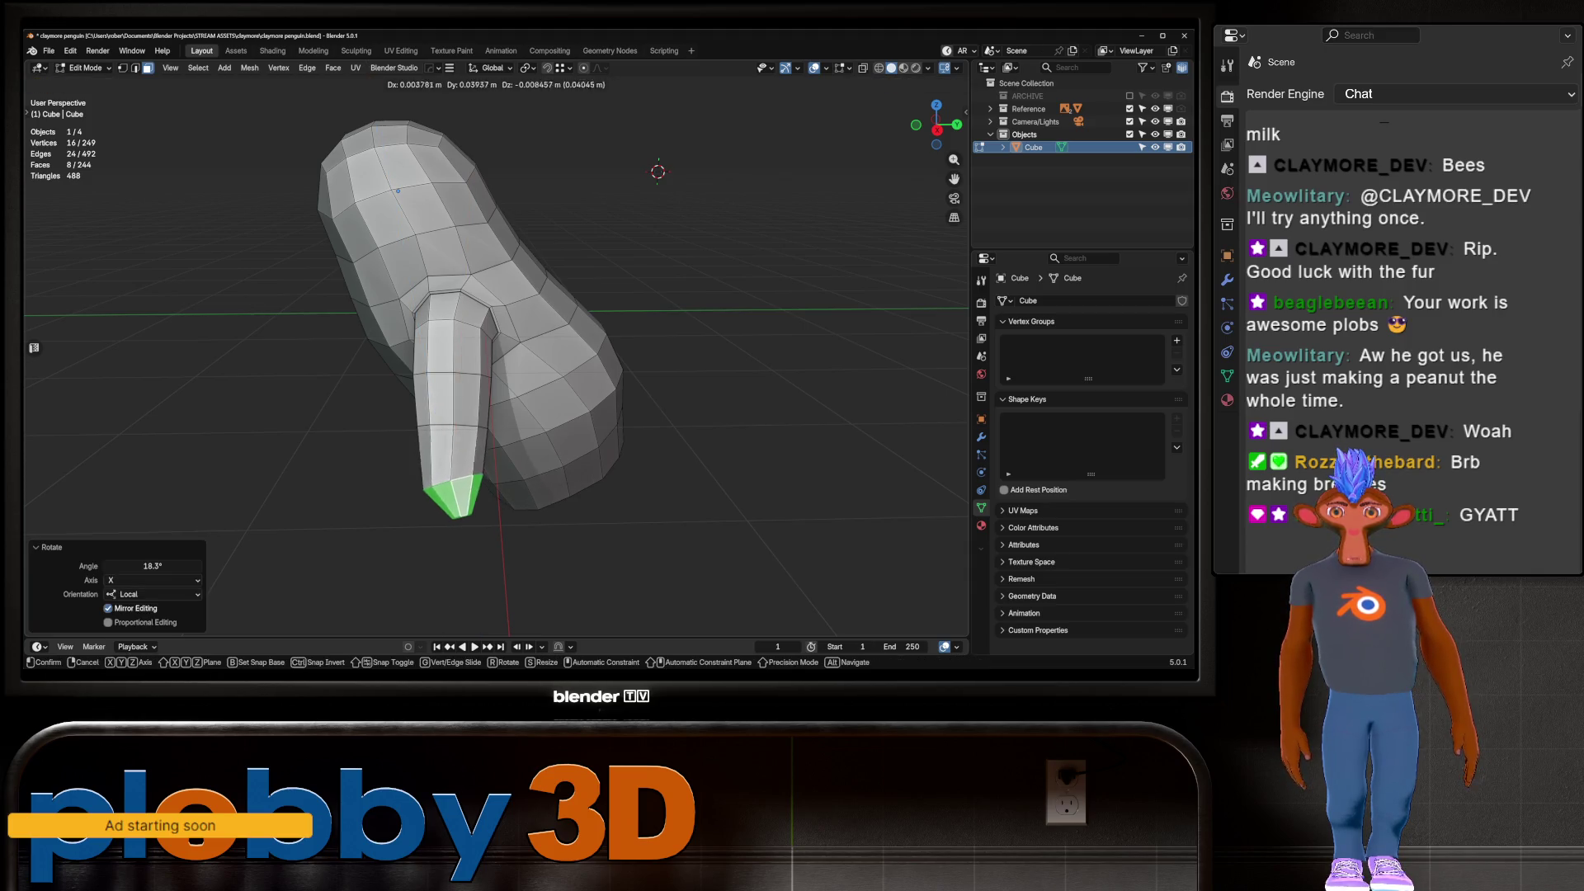
pyautogui.click(714, 472)
pyautogui.press('r')
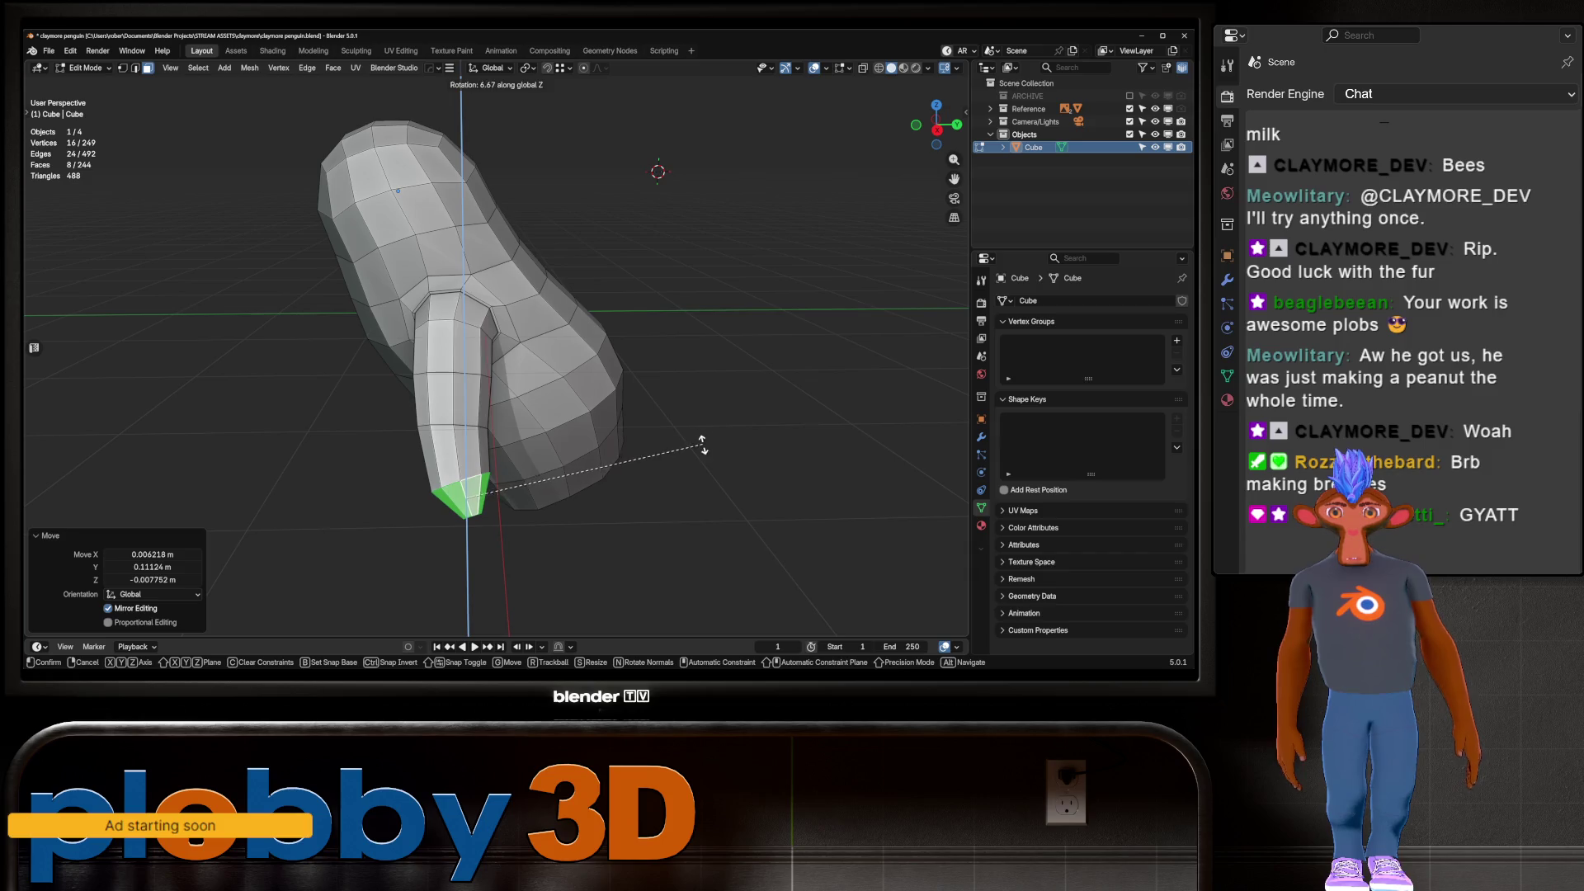
pyautogui.click(702, 442)
pyautogui.press('KP_3')
# Add a new edge loop across the flipper with a loop cut
pyautogui.press('2')
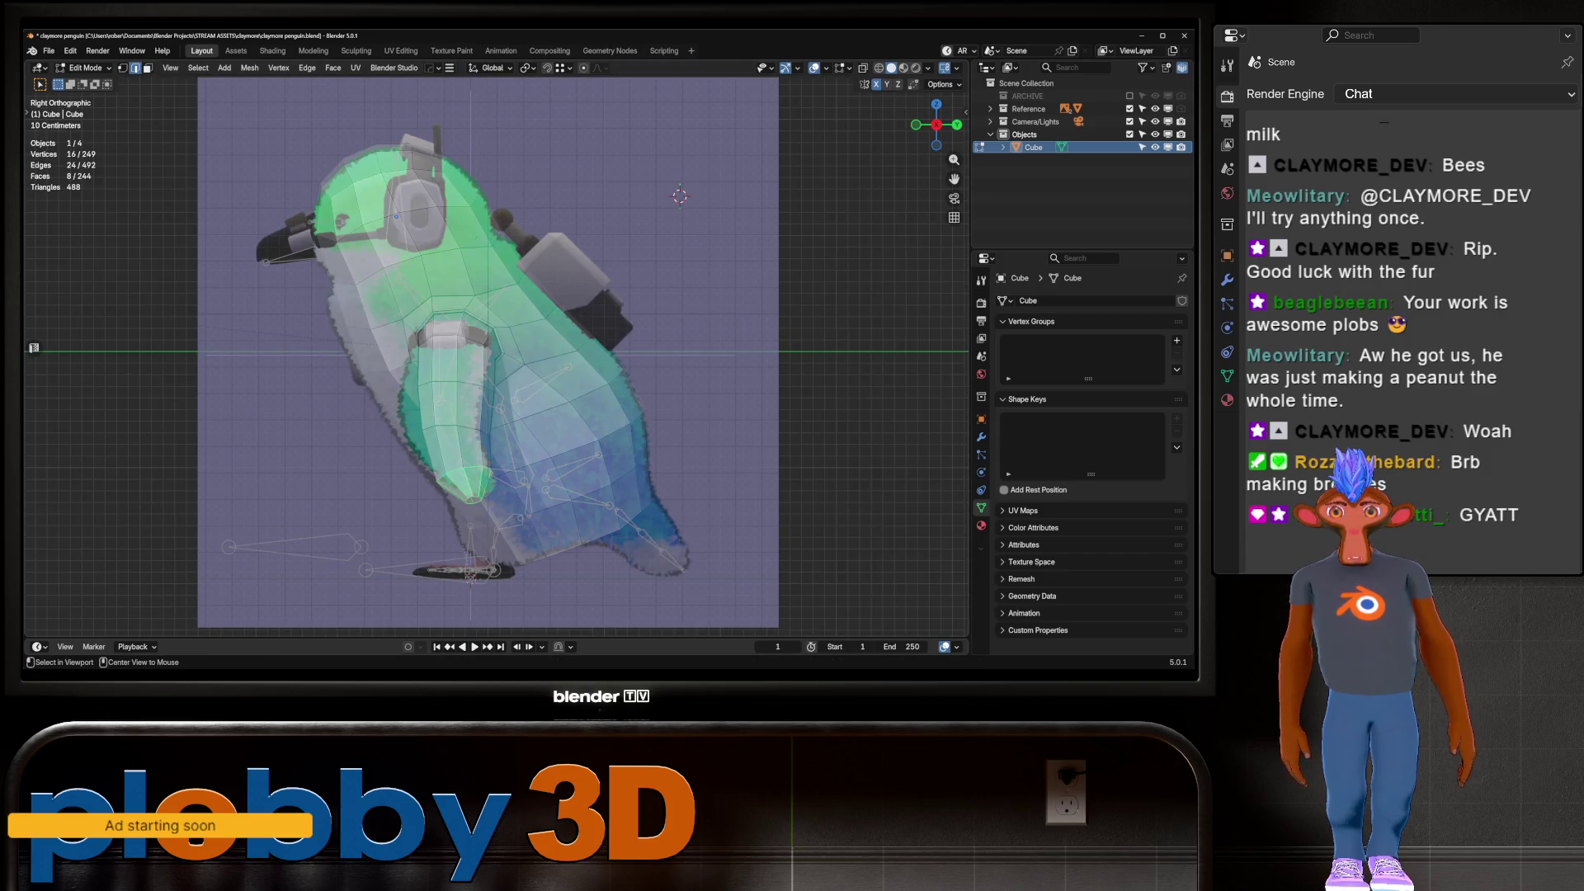
pyautogui.keyDown('alt'); pyautogui.click(469, 493); pyautogui.keyUp('alt')
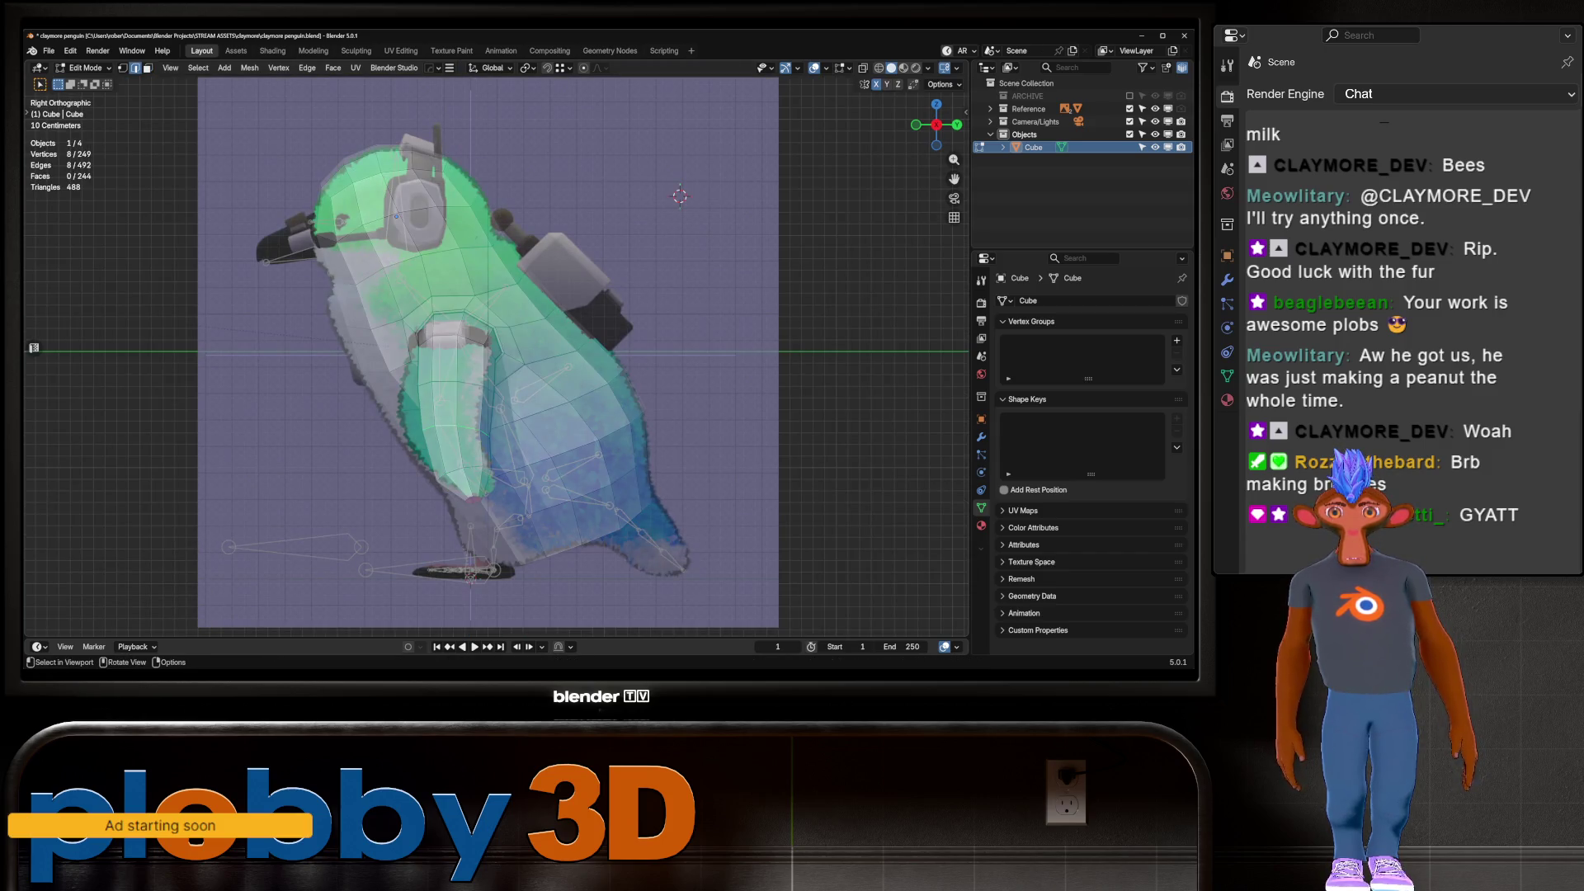
pyautogui.hotkey('ctrl', 'r')
pyautogui.click(474, 495)
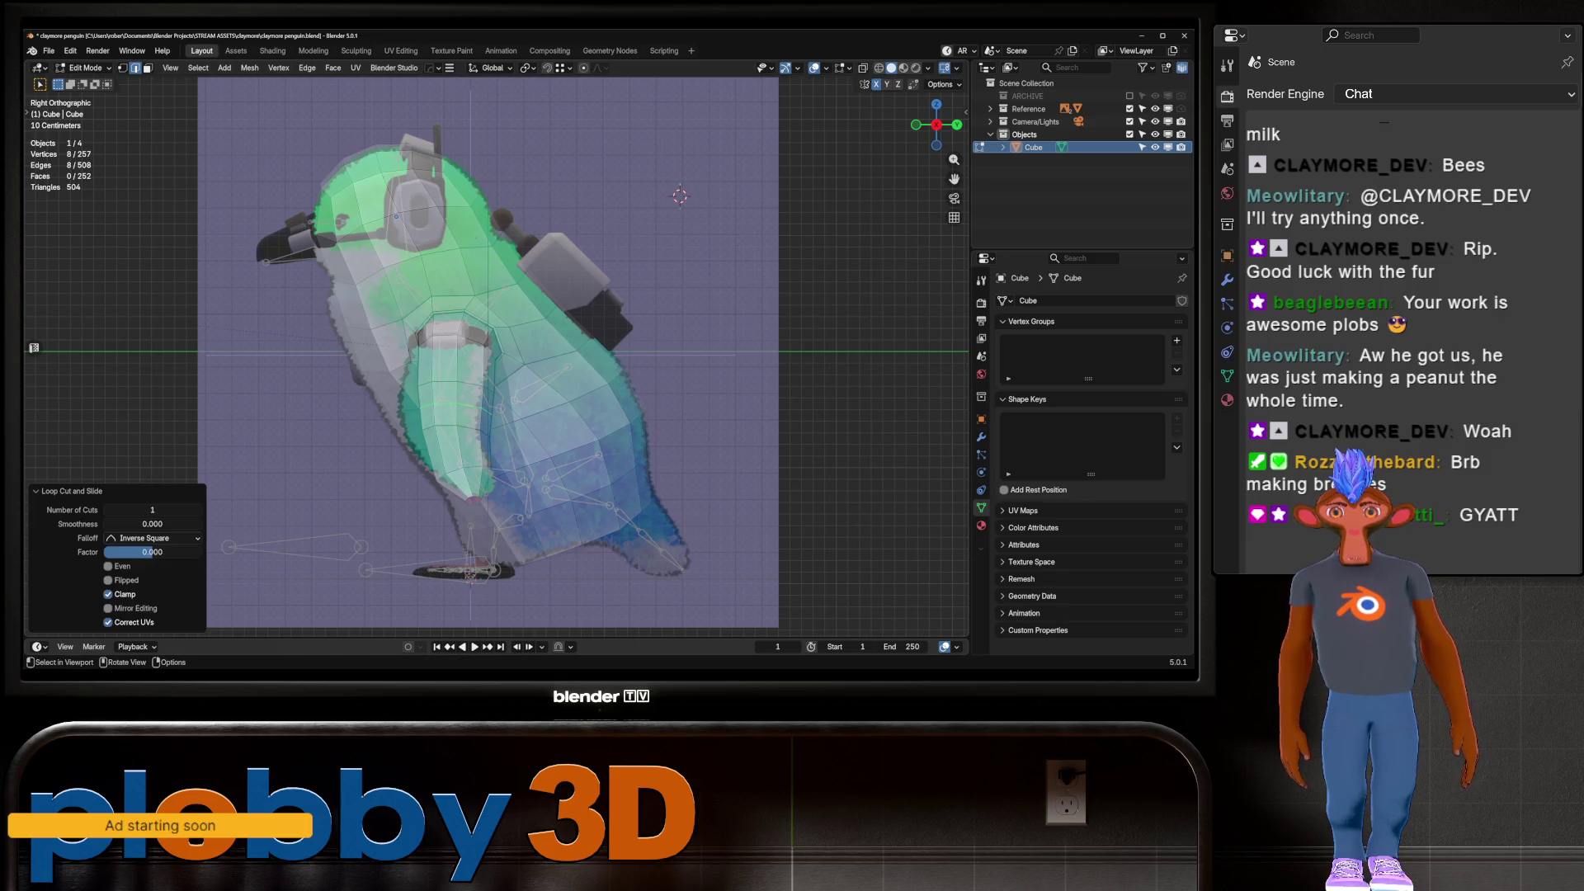
pyautogui.moveTo(495, 354); pyautogui.dragTo(577, 330, button='middle')
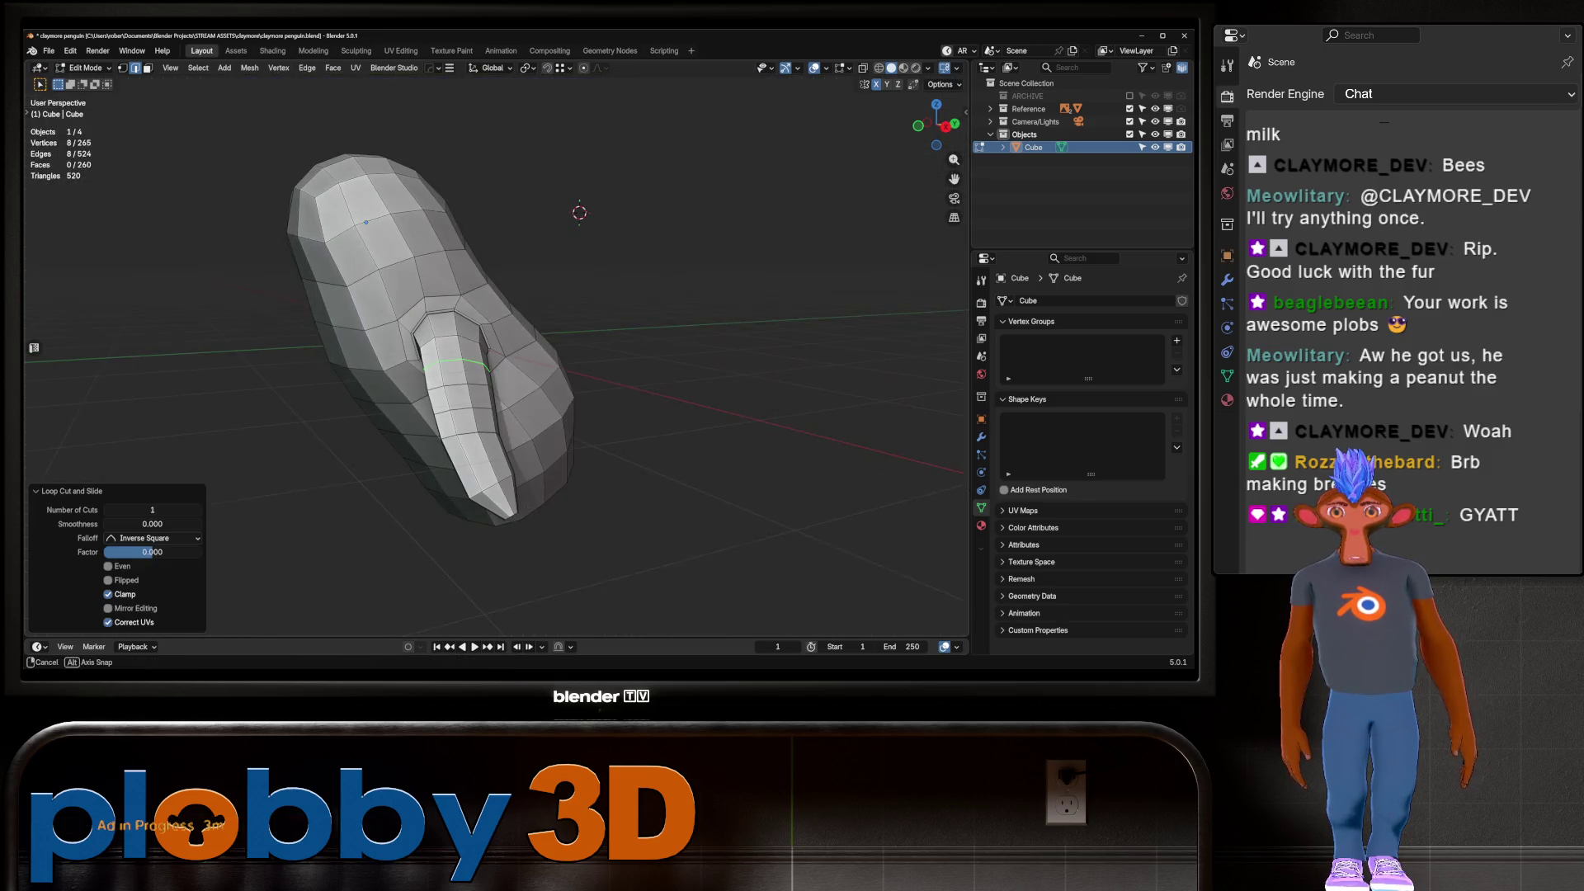
# Space the flipper's lengthwise edge loops evenly, then enter Sculpt Mode
pyautogui.click(432, 334)
pyautogui.keyDown('ctrl'); pyautogui.click(493, 499); pyautogui.keyUp('ctrl')
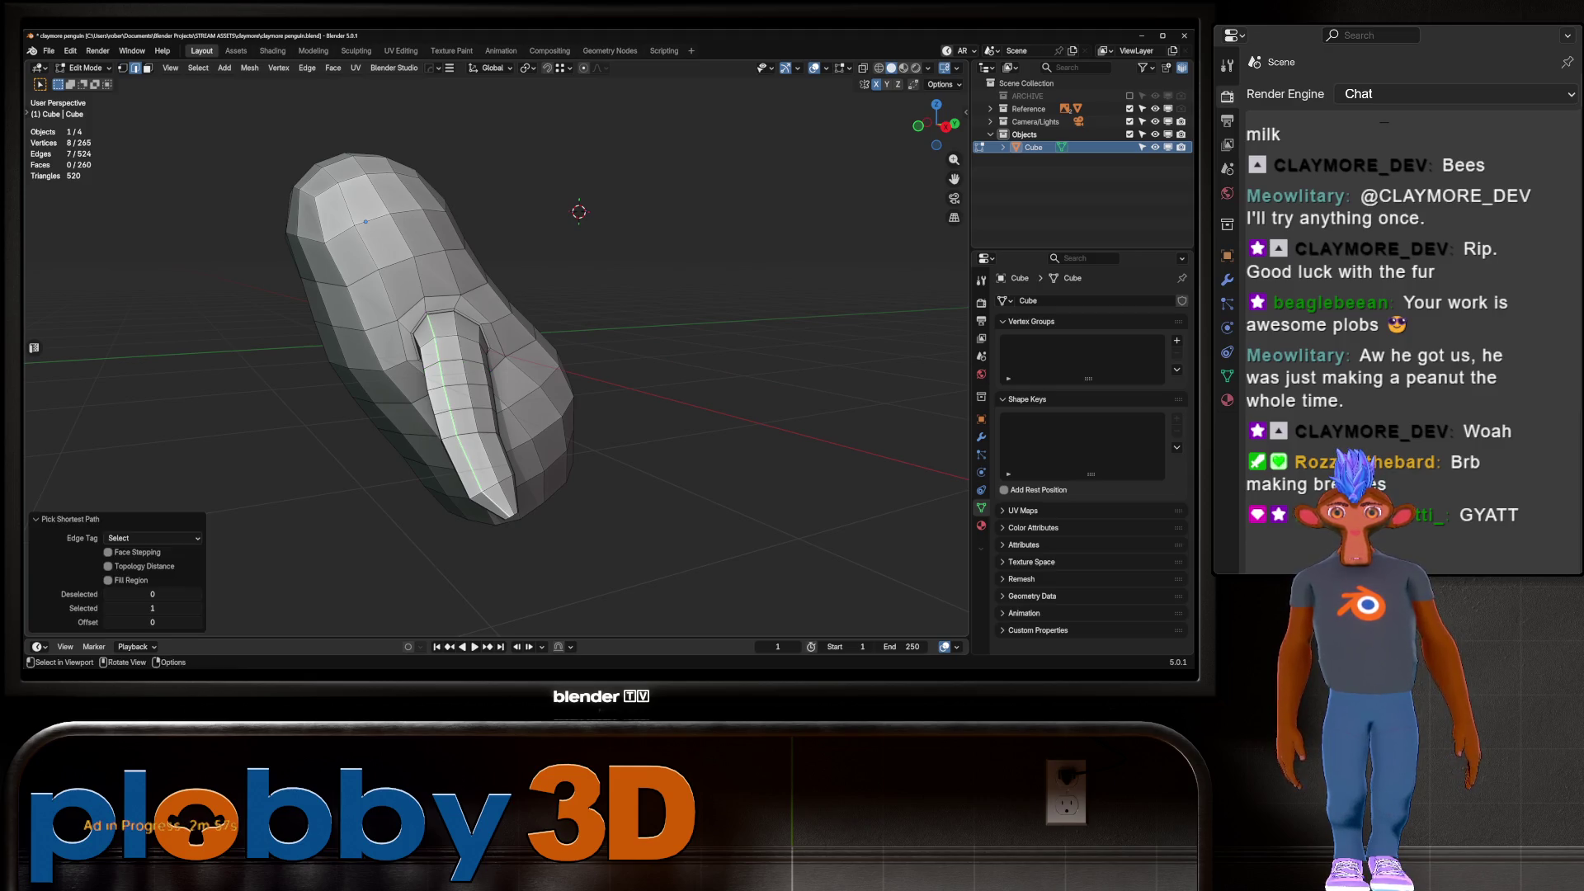
pyautogui.press('q')
pyautogui.click(583, 474)
pyautogui.press('q')
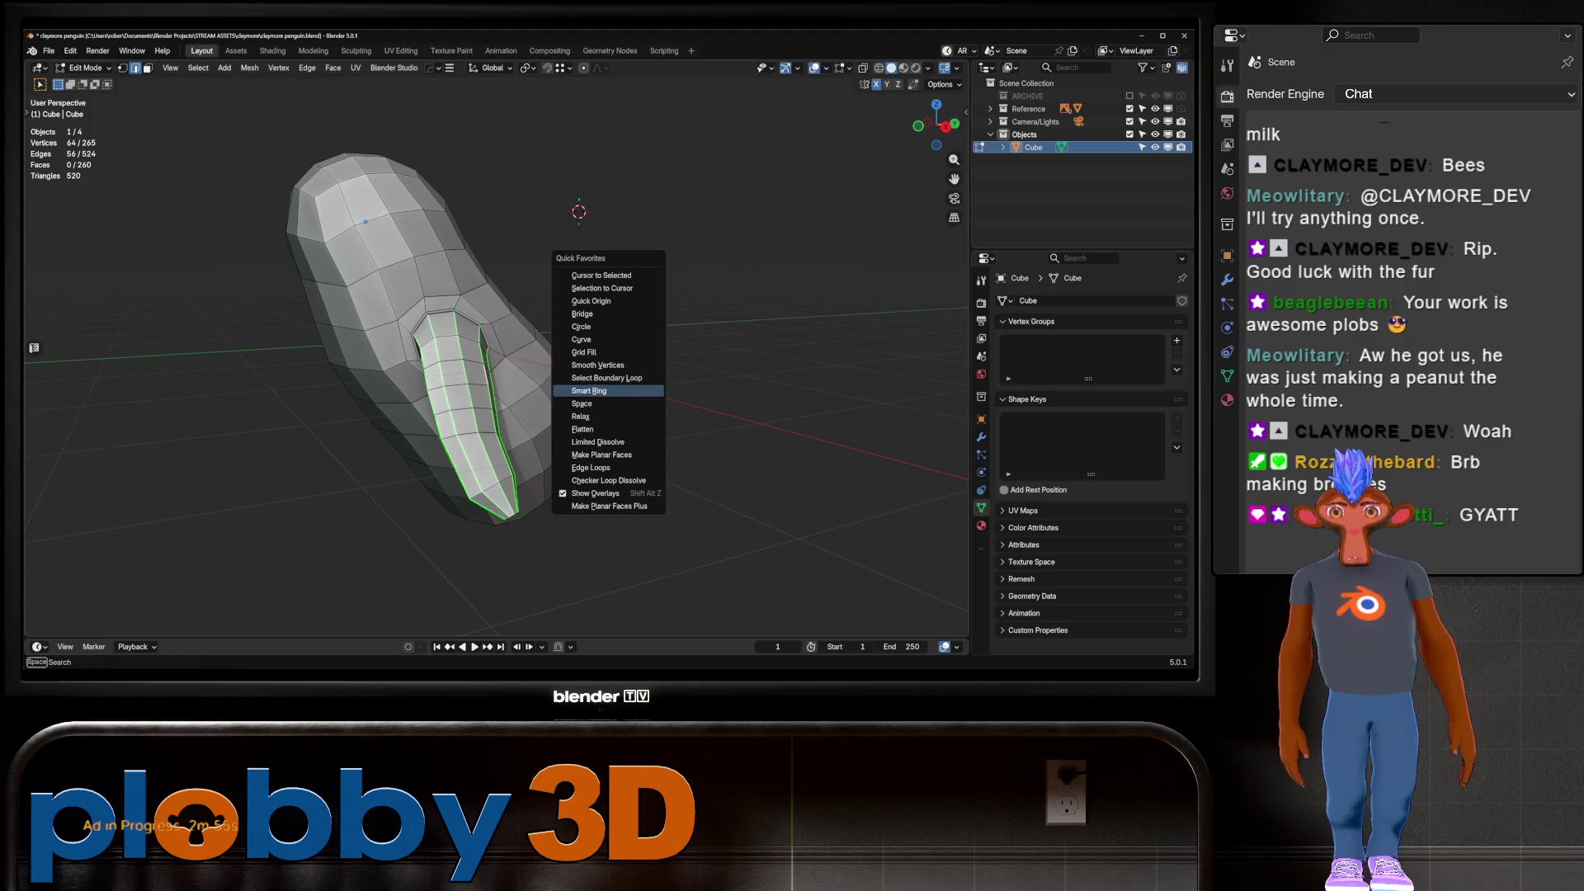
pyautogui.click(574, 410)
pyautogui.moveTo(495, 347)
pyautogui.mouseDown(button='middle')
pyautogui.moveTo(610, 326)
pyautogui.moveTo(611, 399)
pyautogui.mouseUp(button='middle')
pyautogui.hotkey('ctrl', 'Tab')
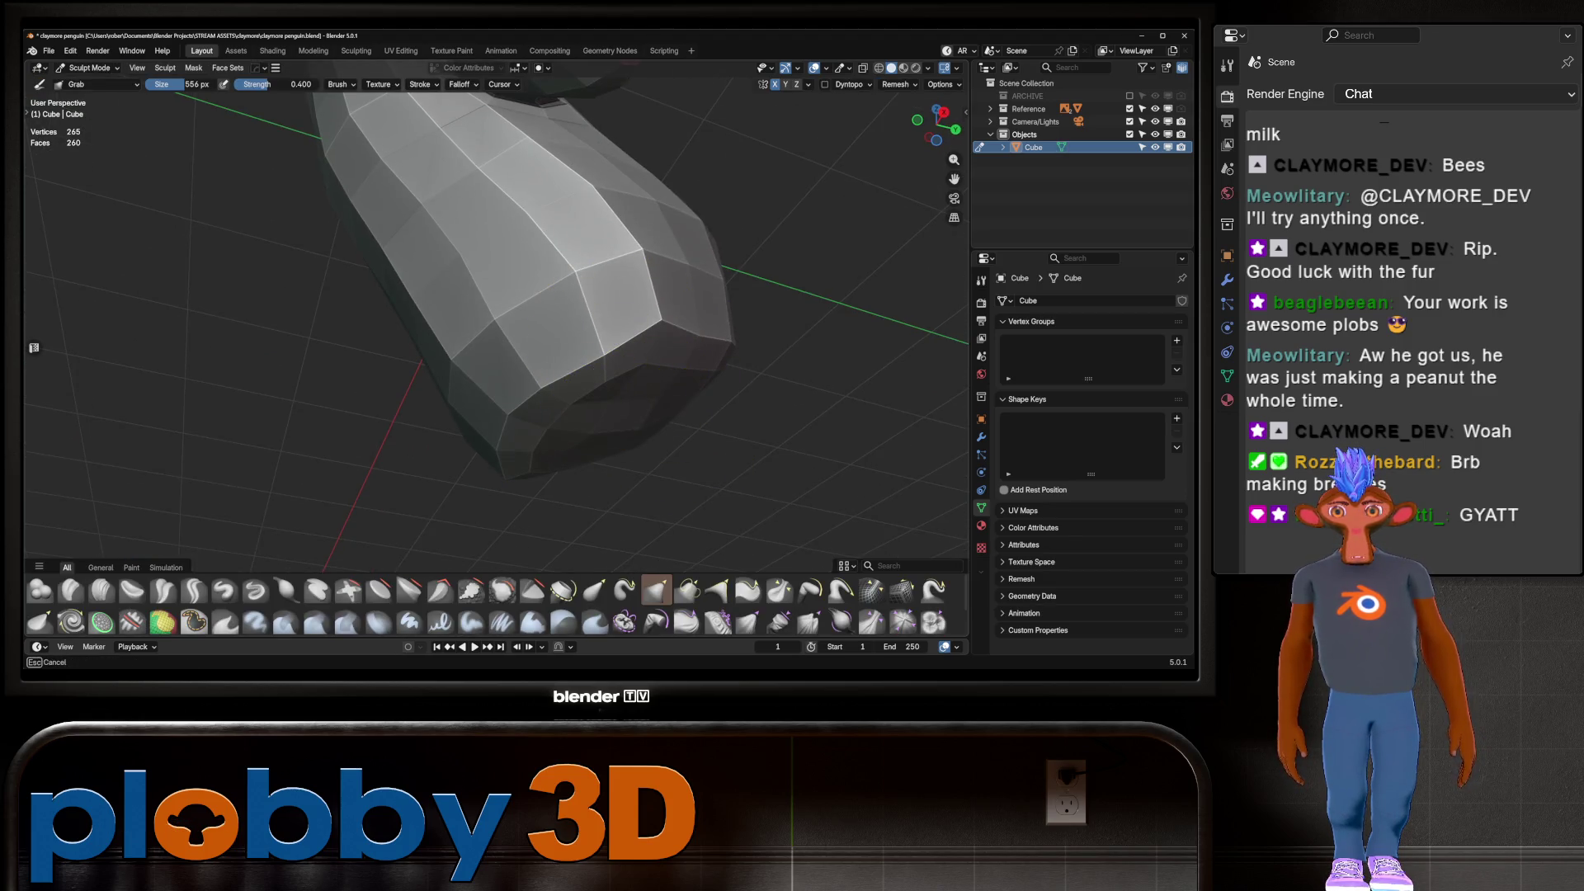
# Drag the body's lower base toward the side reference with an enlarged Grab brush
pyautogui.moveTo(548, 371); pyautogui.dragTo(672, 388, button='middle')
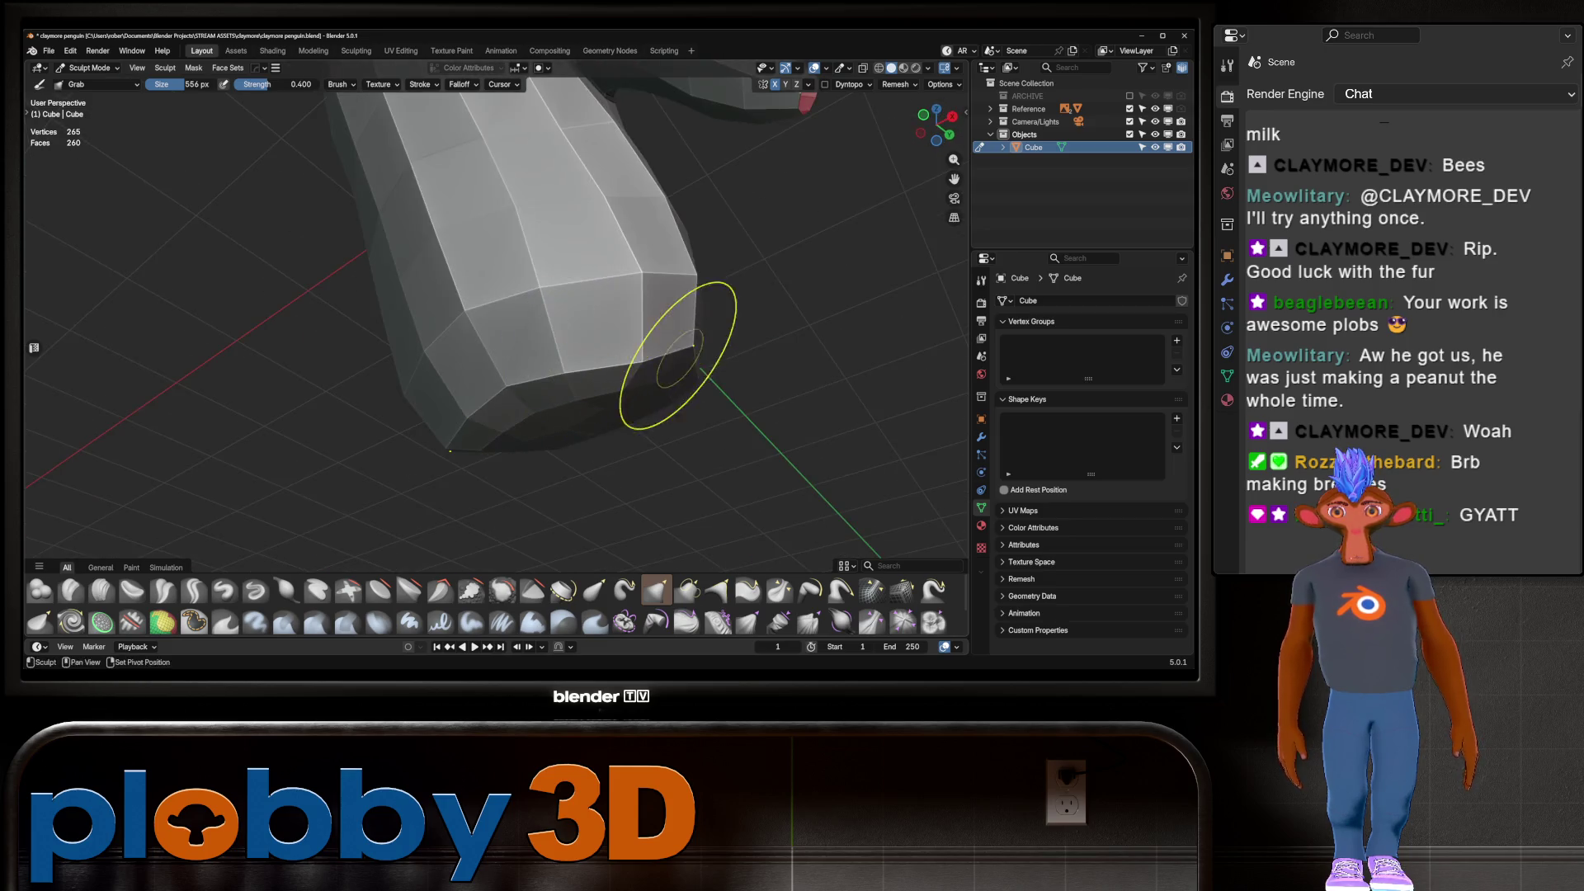
pyautogui.moveTo(780, 429)
pyautogui.mouseDown(button='middle')
pyautogui.moveTo(629, 389)
pyautogui.moveTo(598, 268)
pyautogui.mouseUp(button='middle')
pyautogui.moveTo(598, 269); pyautogui.dragTo(586, 313)
pyautogui.press('f')
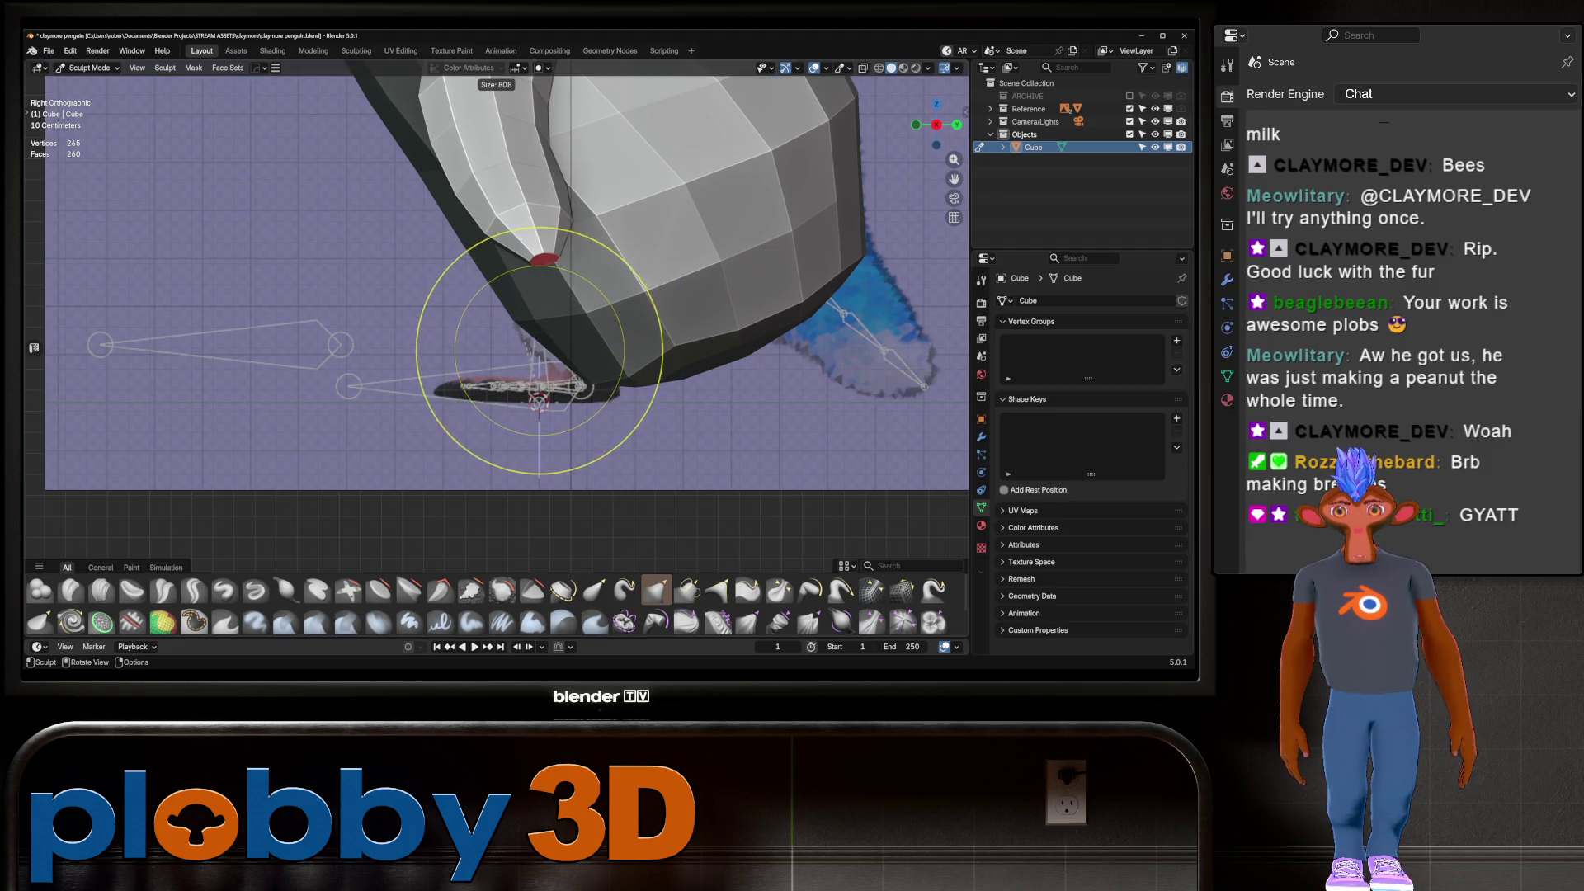
pyautogui.moveTo(663, 402); pyautogui.dragTo(627, 387)
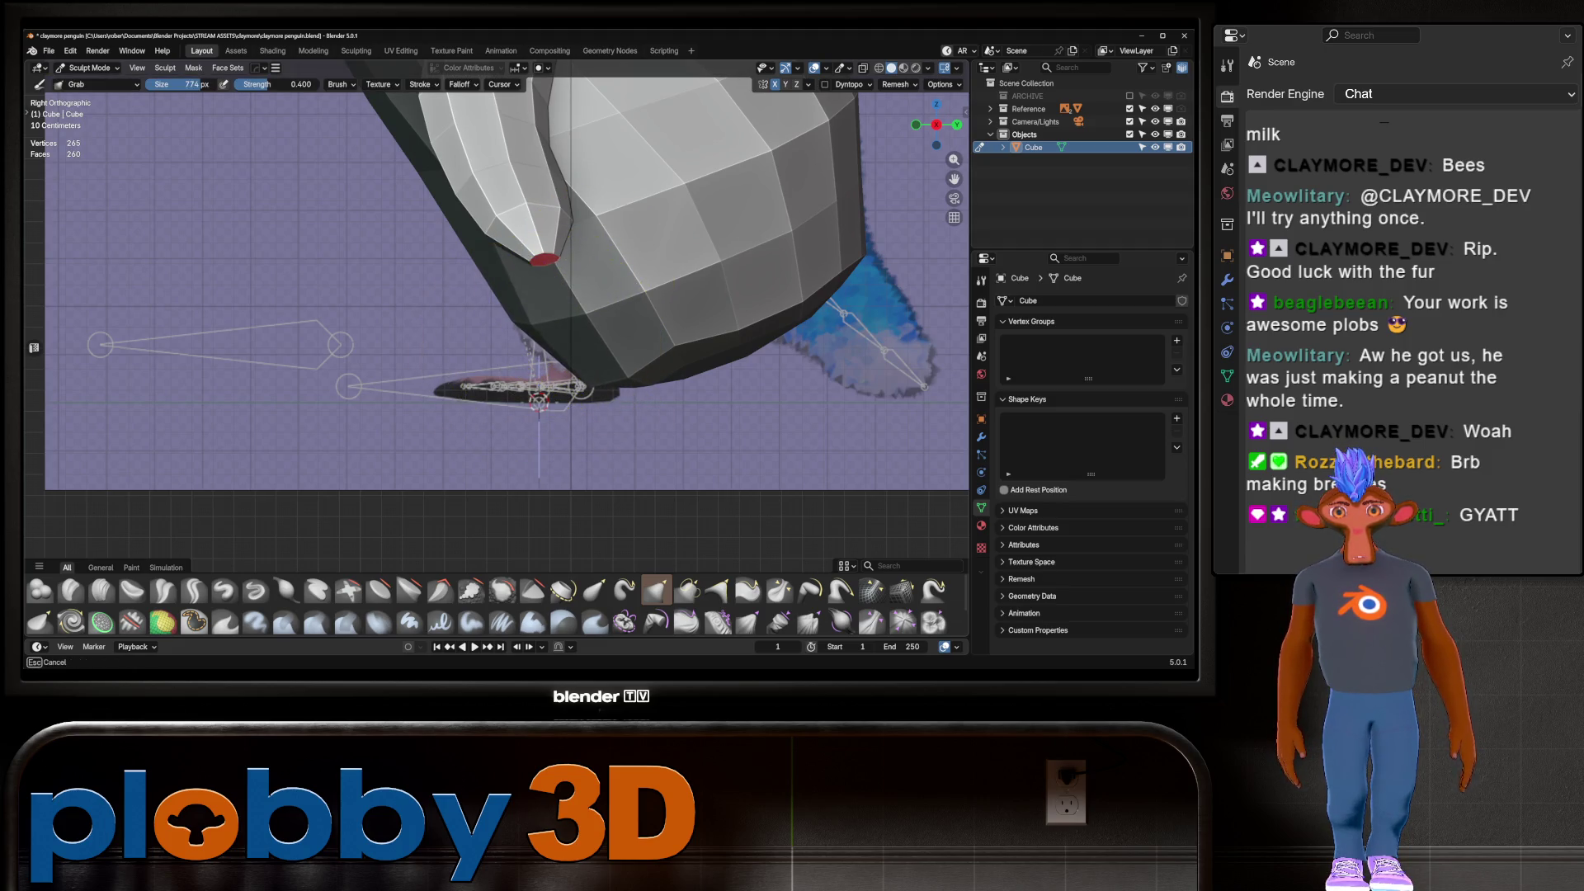
pyautogui.moveTo(533, 351); pyautogui.dragTo(529, 347)
pyautogui.moveTo(607, 427); pyautogui.dragTo(582, 388)
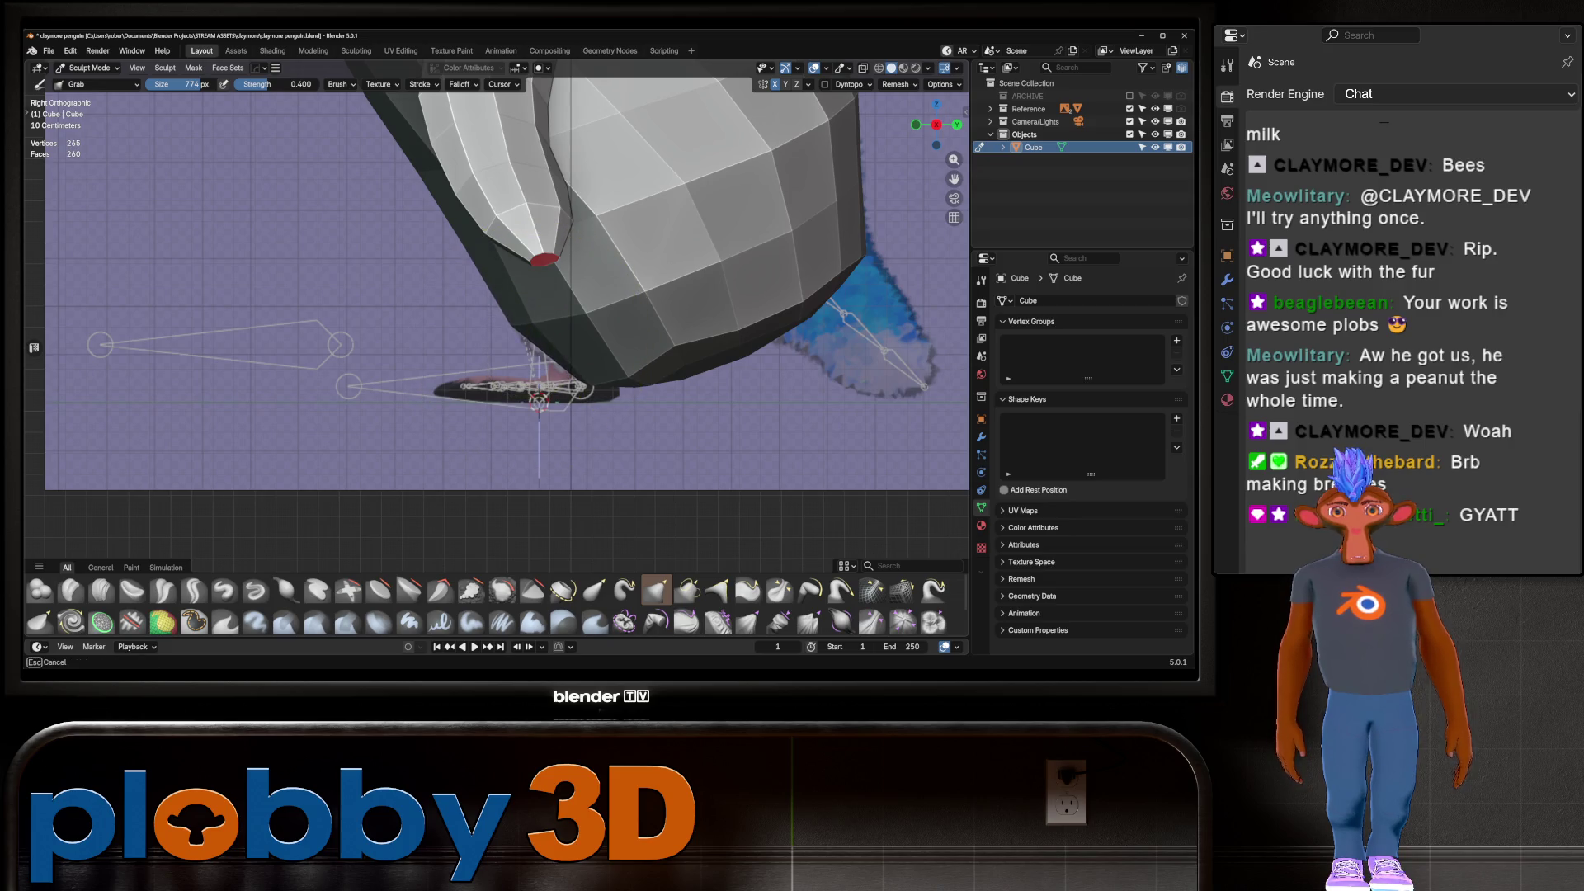
pyautogui.moveTo(577, 388)
pyautogui.mouseDown(button='middle')
pyautogui.moveTo(531, 346)
pyautogui.moveTo(522, 390)
pyautogui.mouseUp(button='middle')
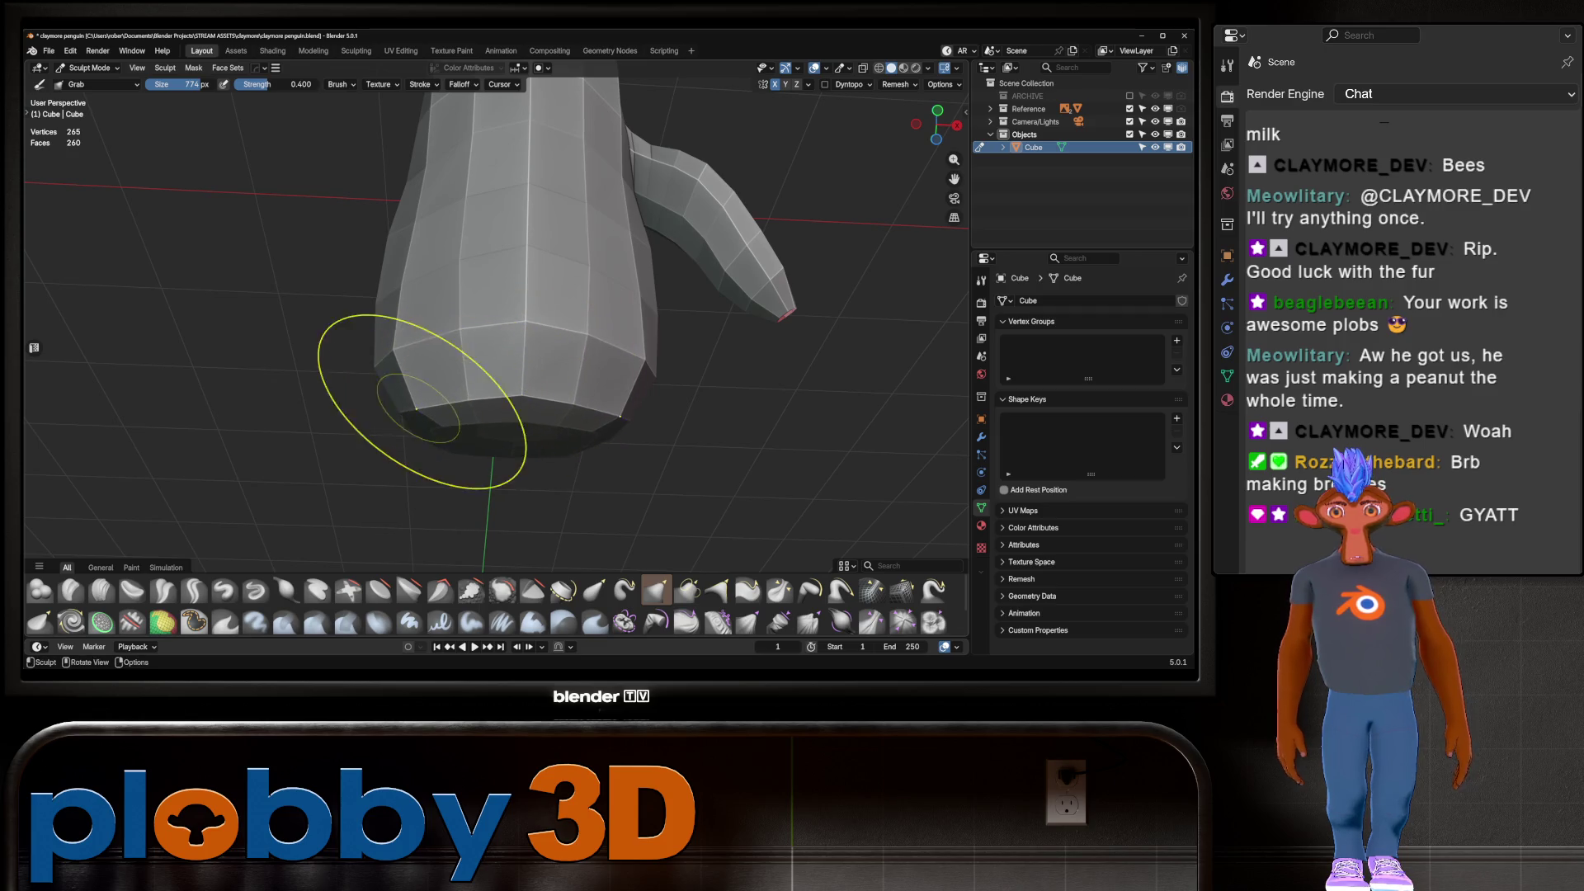
pyautogui.moveTo(421, 403)
pyautogui.mouseDown(button='middle')
pyautogui.moveTo(429, 438)
pyautogui.moveTo(371, 301)
pyautogui.moveTo(388, 442)
pyautogui.mouseUp(button='middle')
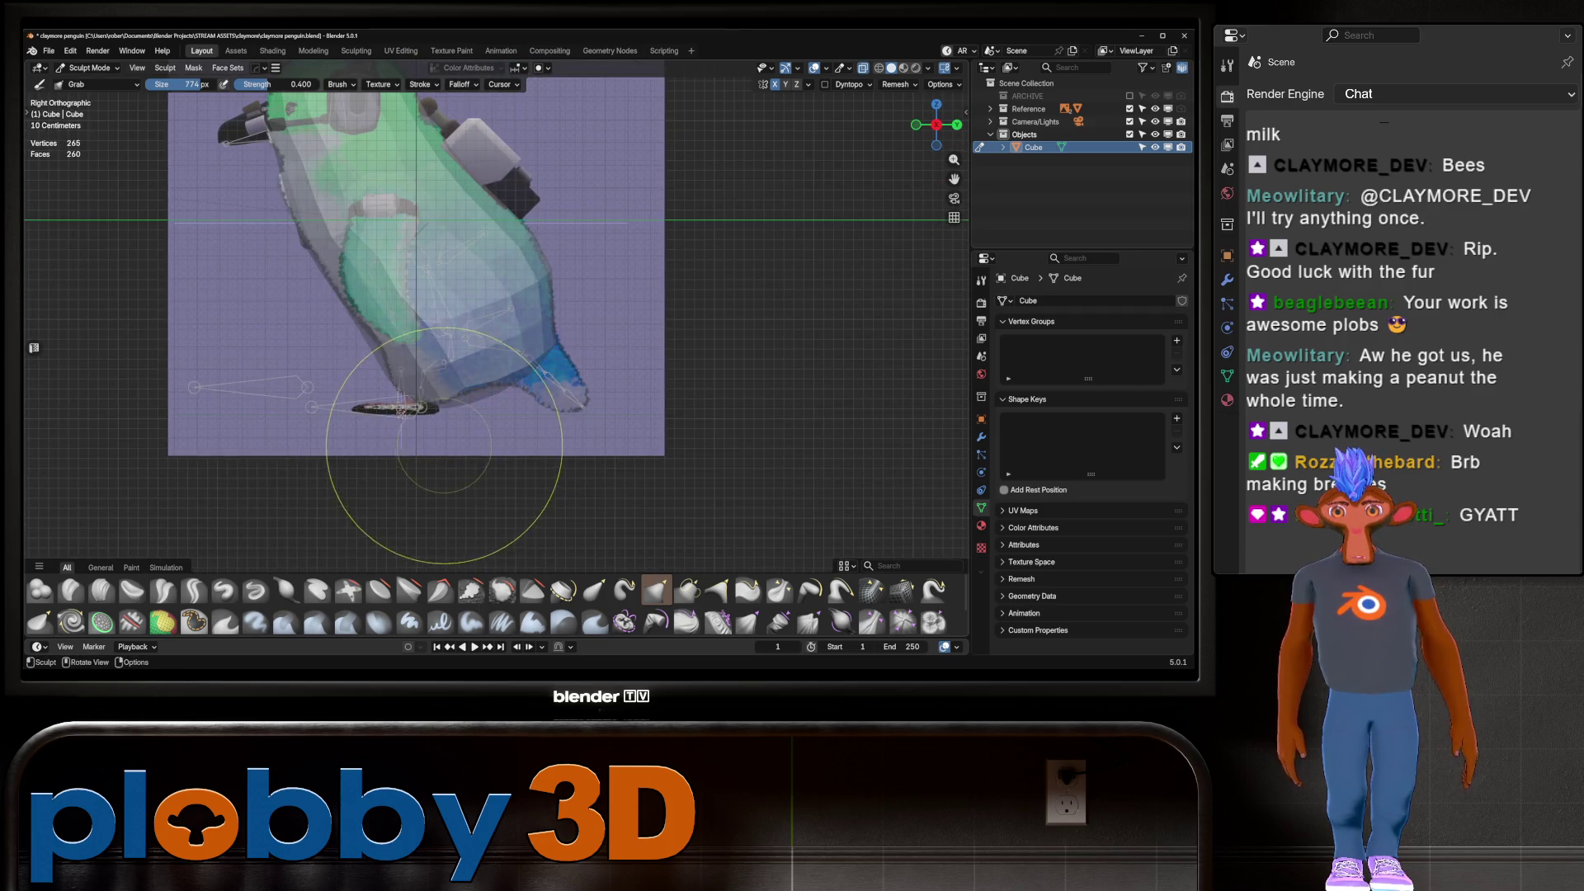
pyautogui.scroll(5, 381, 376)
pyautogui.moveTo(470, 388)
pyautogui.mouseDown(button='middle')
pyautogui.moveTo(530, 300)
pyautogui.moveTo(683, 322)
pyautogui.moveTo(611, 336)
pyautogui.moveTo(655, 353)
pyautogui.moveTo(631, 241)
pyautogui.moveTo(697, 186)
pyautogui.mouseUp(button='middle')
# Return to Edit Mode with the lower front body faces selected, in side view
pyautogui.press('Tab')
pyautogui.click(650, 290)
pyautogui.moveTo(651, 290)
pyautogui.mouseDown(button='middle')
pyautogui.moveTo(653, 329)
pyautogui.moveTo(743, 280)
pyautogui.moveTo(677, 255)
pyautogui.mouseUp(button='middle')
pyautogui.press('KP_3')
# Inset the selected lower body faces
pyautogui.scroll(3, 676, 256)
pyautogui.scroll(-6, 578, 372)
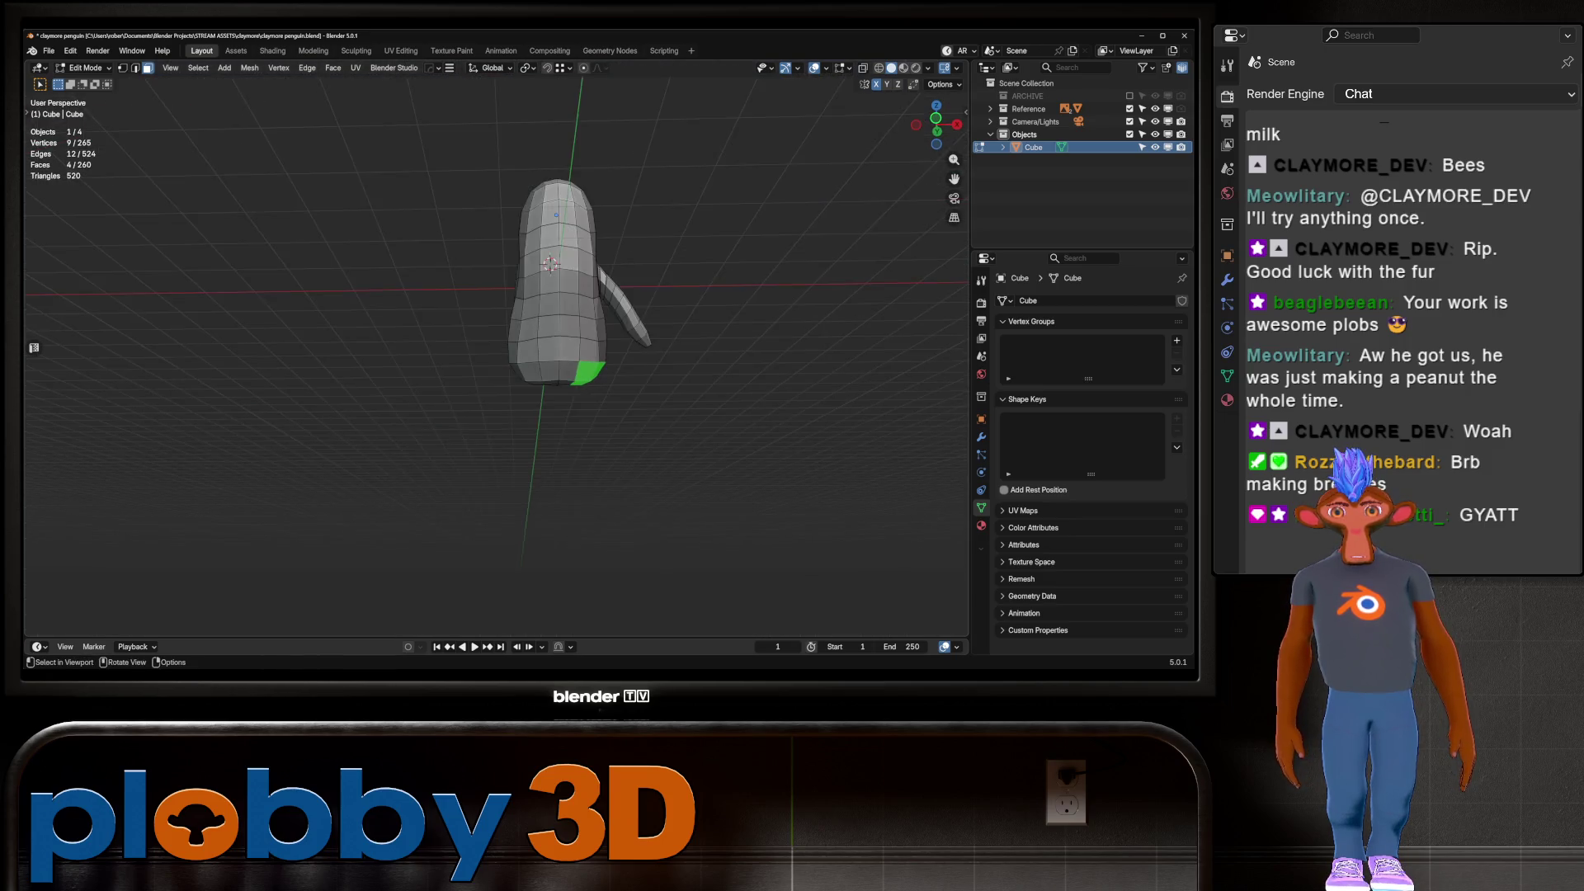
pyautogui.moveTo(577, 371); pyautogui.dragTo(628, 339, button='middle')
pyautogui.scroll(5, 594, 355)
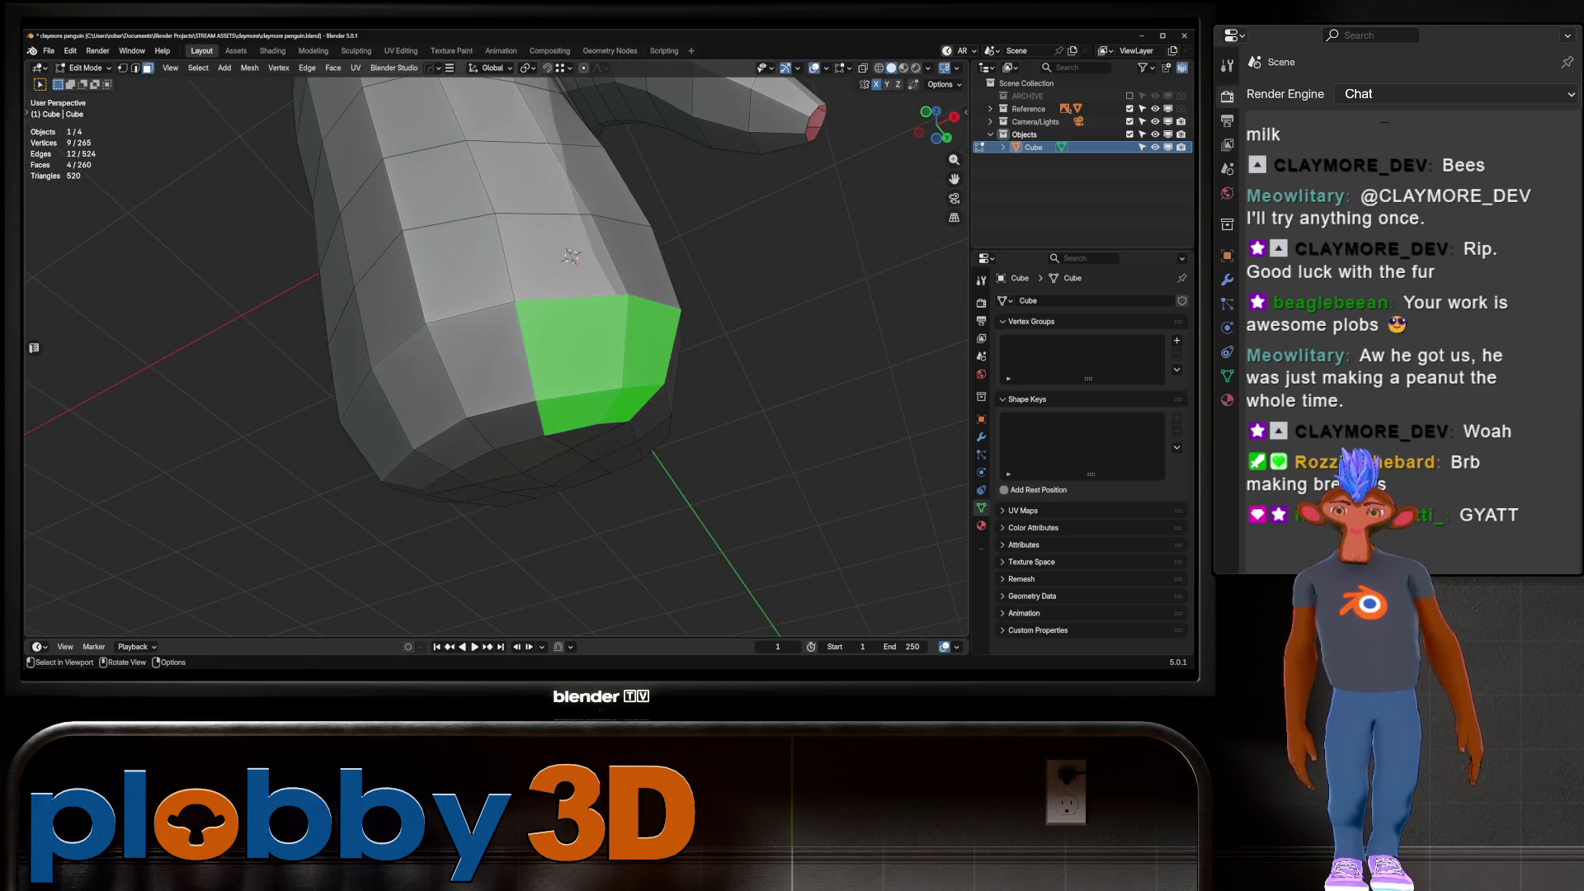
pyautogui.press('i')
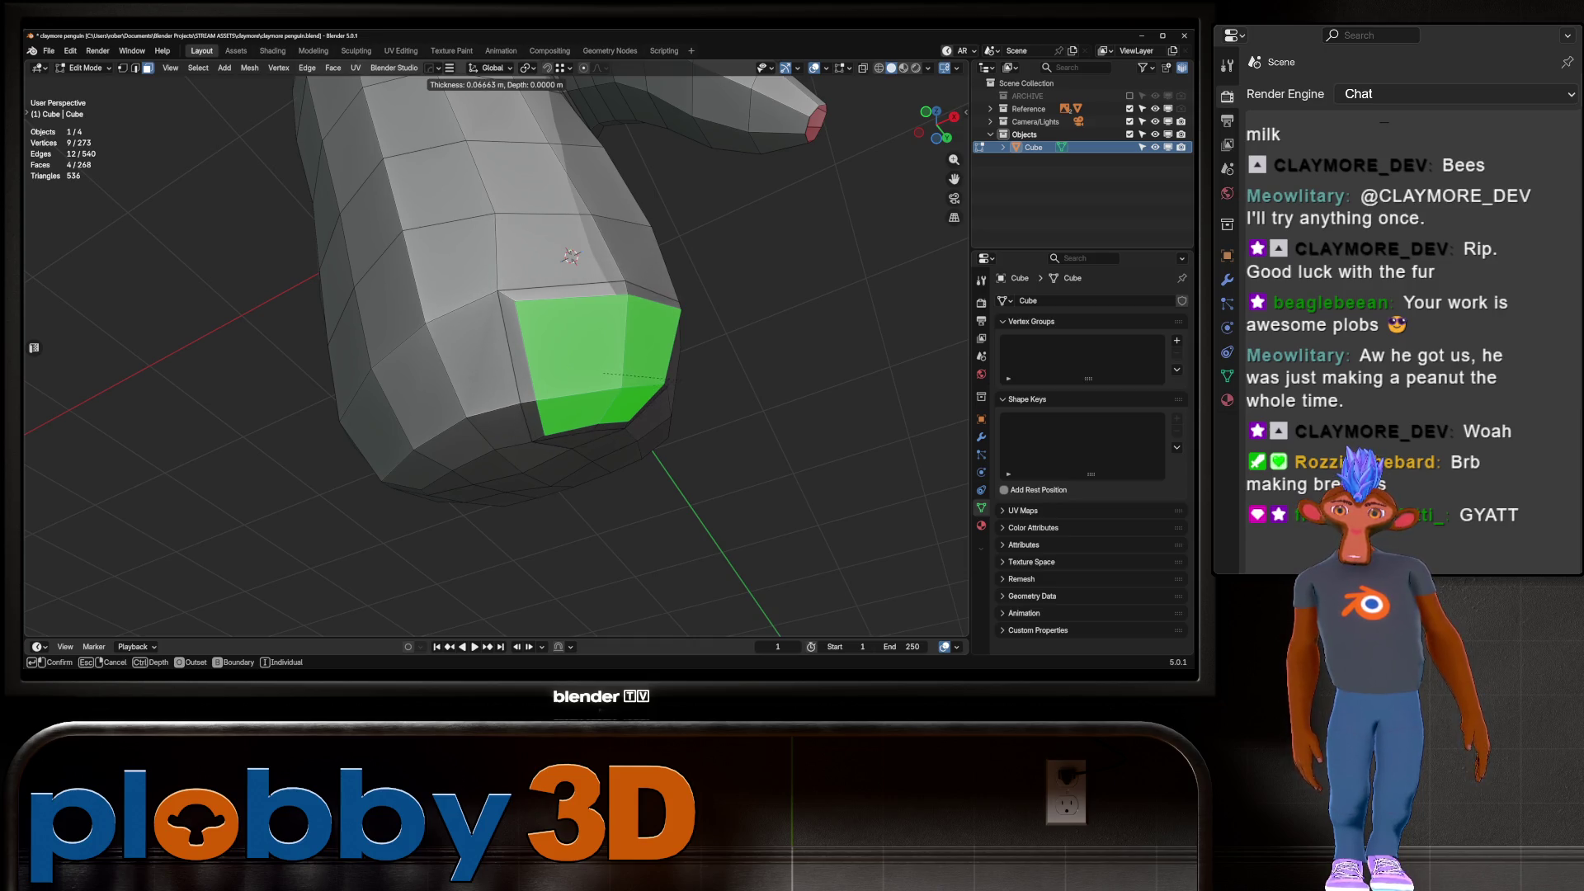
pyautogui.click(571, 256)
# Grow the selection by one ring and smooth its vertices
pyautogui.moveTo(571, 256)
pyautogui.mouseDown(button='middle')
pyautogui.moveTo(512, 239)
pyautogui.moveTo(491, 260)
pyautogui.mouseUp(button='middle')
pyautogui.press('ctrl+KP_Add')
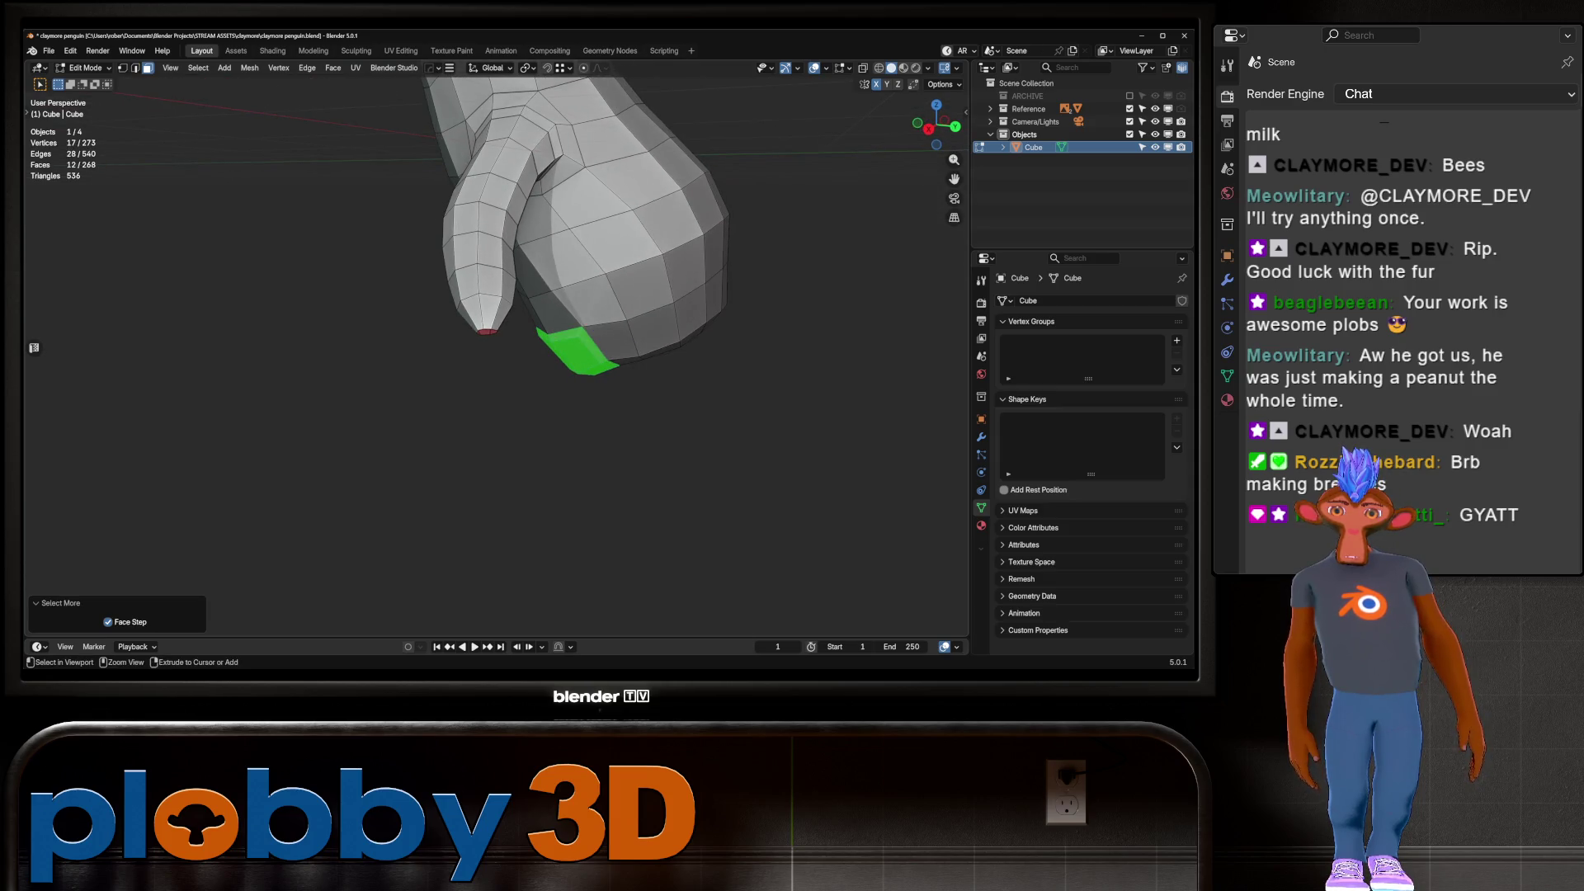
pyautogui.press('q')
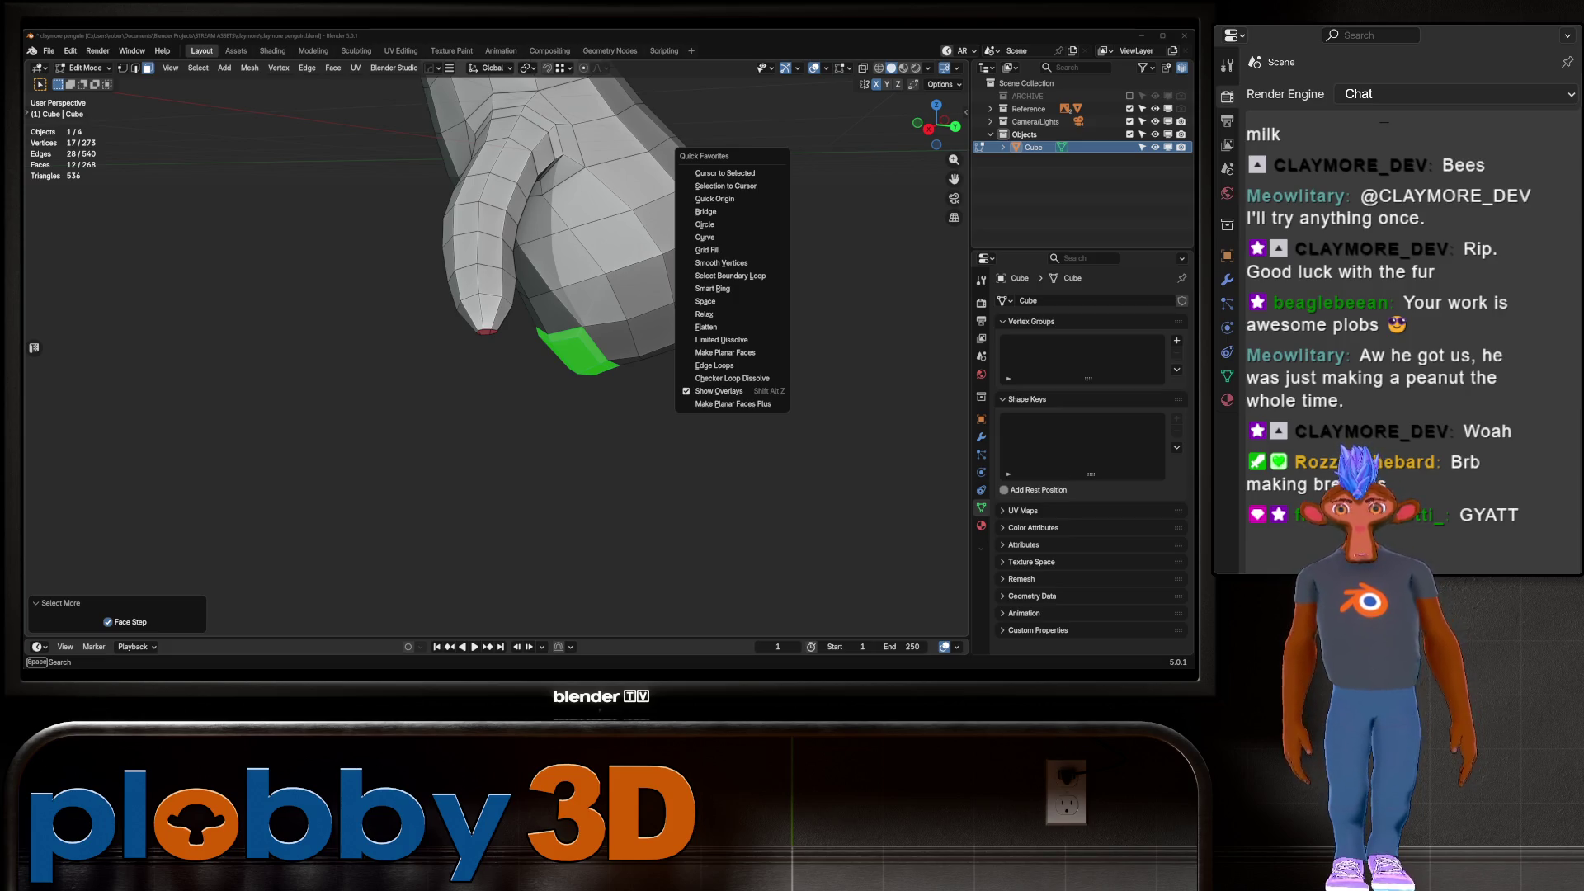
pyautogui.click(722, 262)
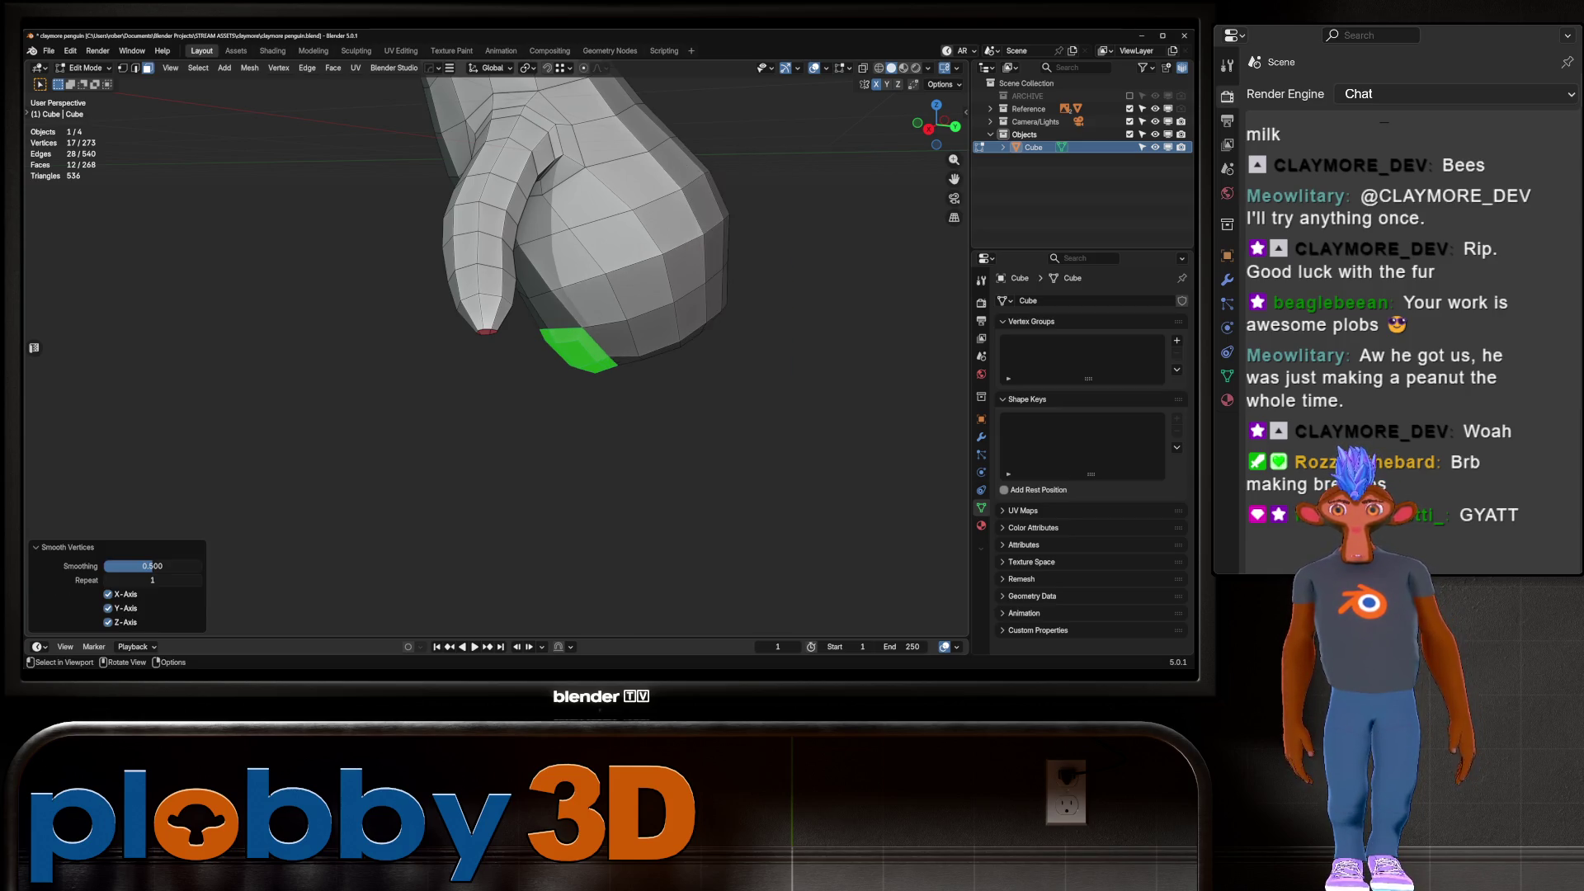
pyautogui.moveTo(722, 262); pyautogui.dragTo(577, 289, button='middle')
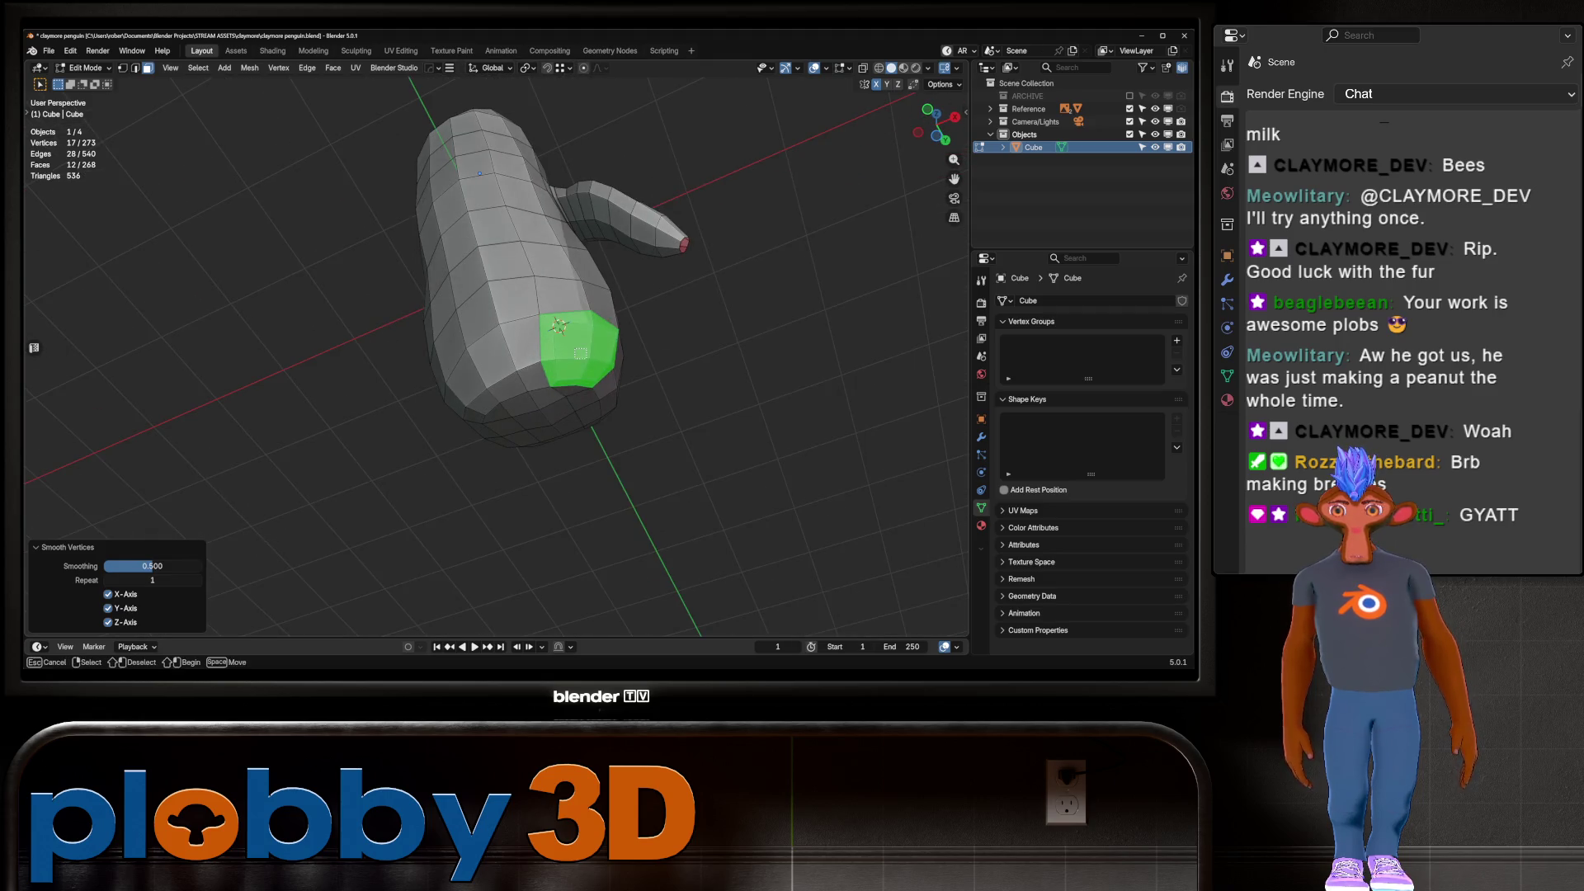
# Shrink back to the inset faces, convert them to their boundary loop, and relax it round
pyautogui.press('ctrl+KP_Subtract')
pyautogui.moveTo(652, 363); pyautogui.dragTo(693, 376, button='middle')
pyautogui.press('q')
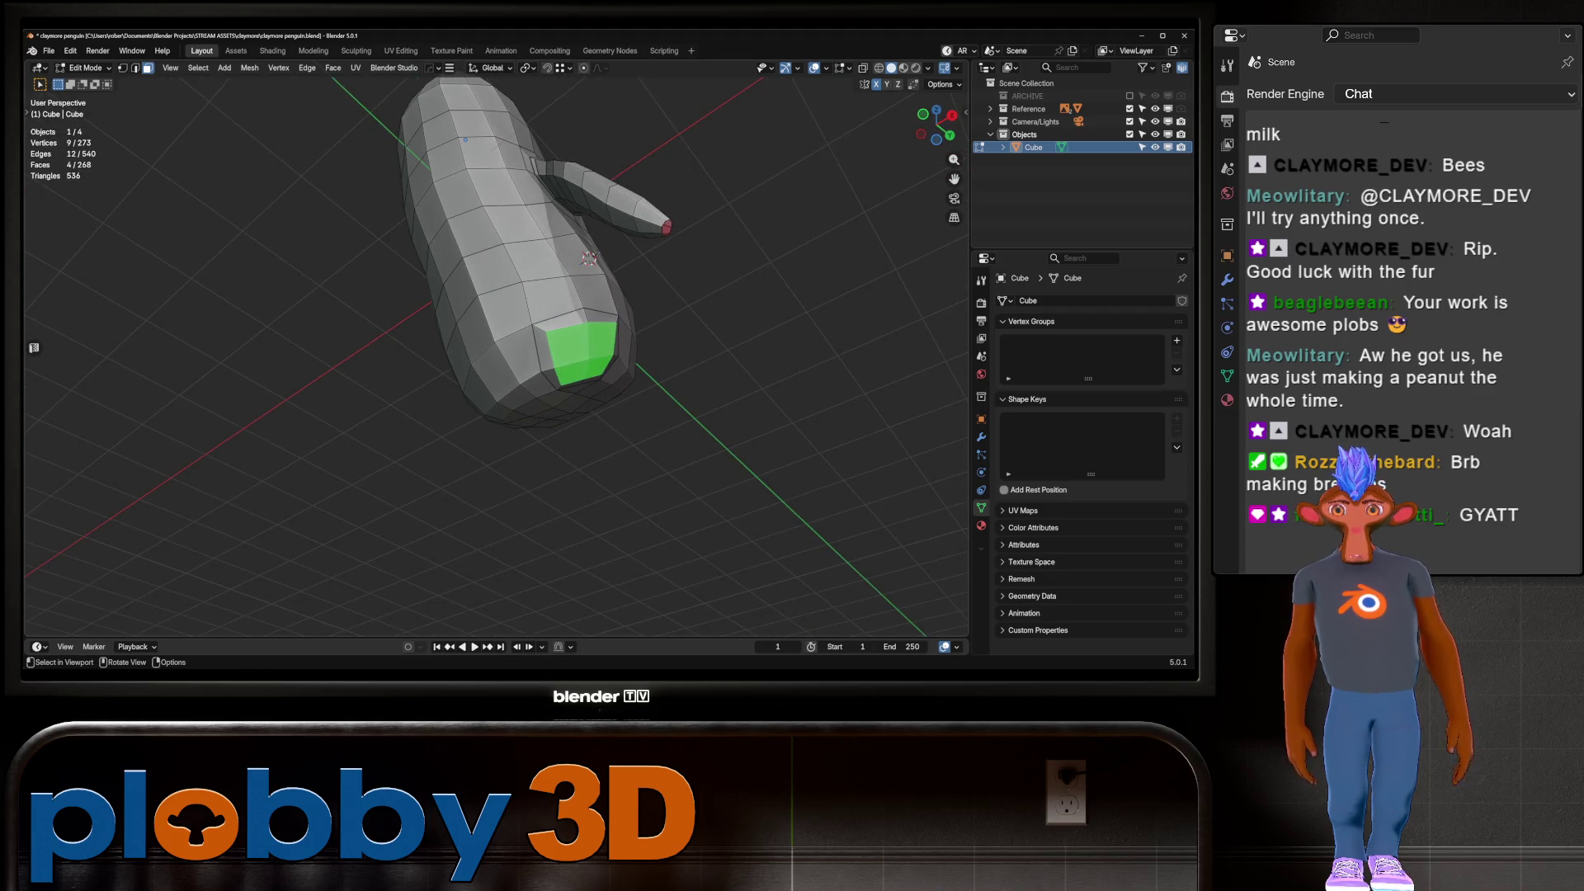
pyautogui.press('q')
pyautogui.click(536, 361)
pyautogui.press('q')
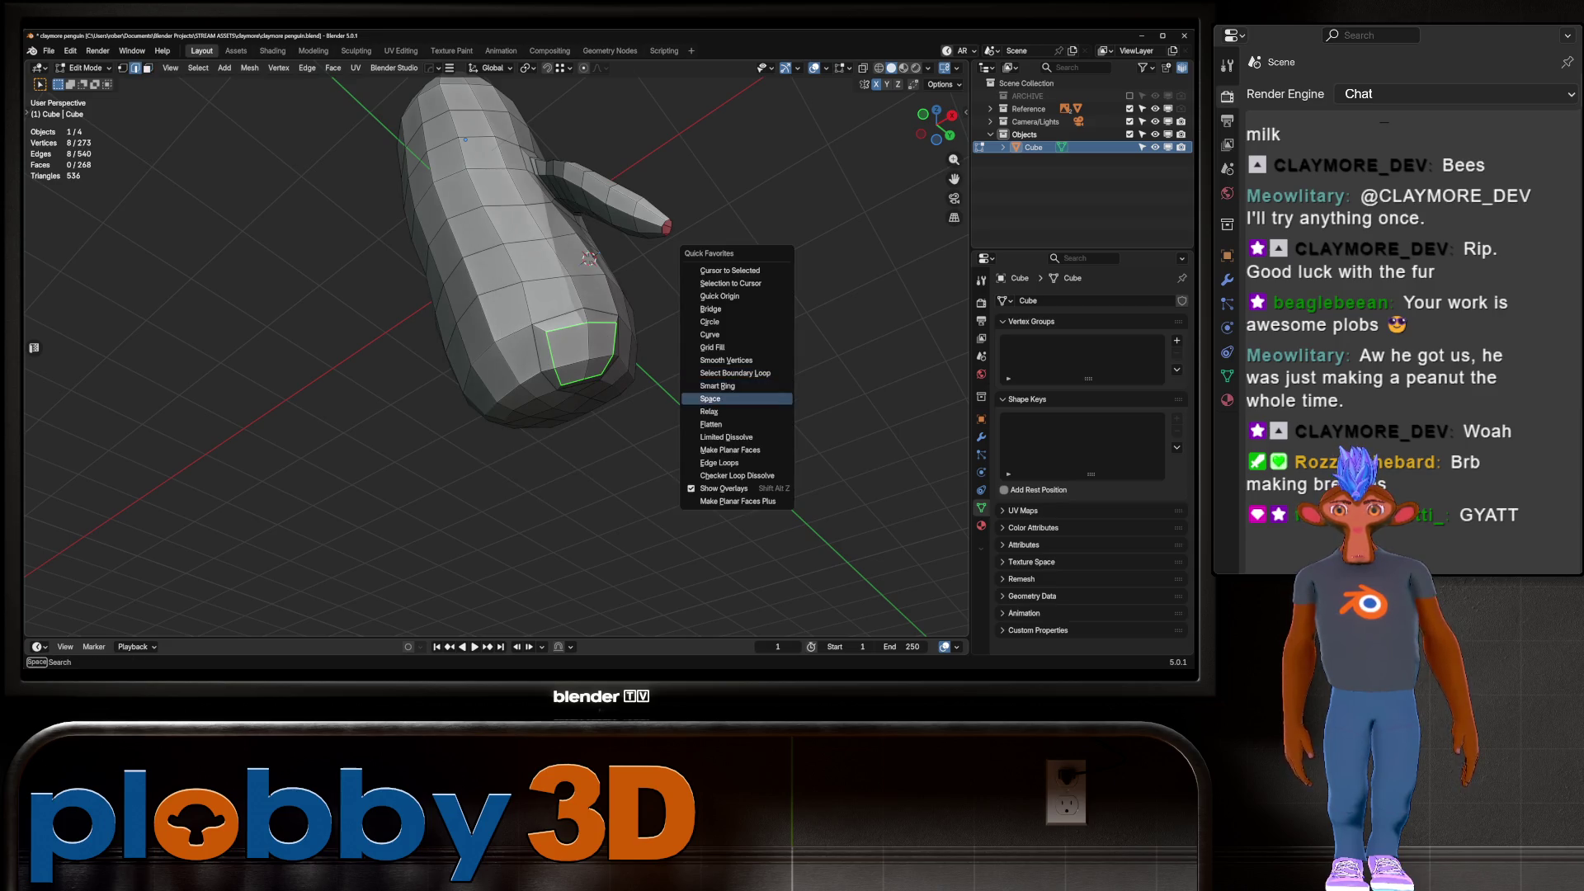
pyautogui.press('Return')
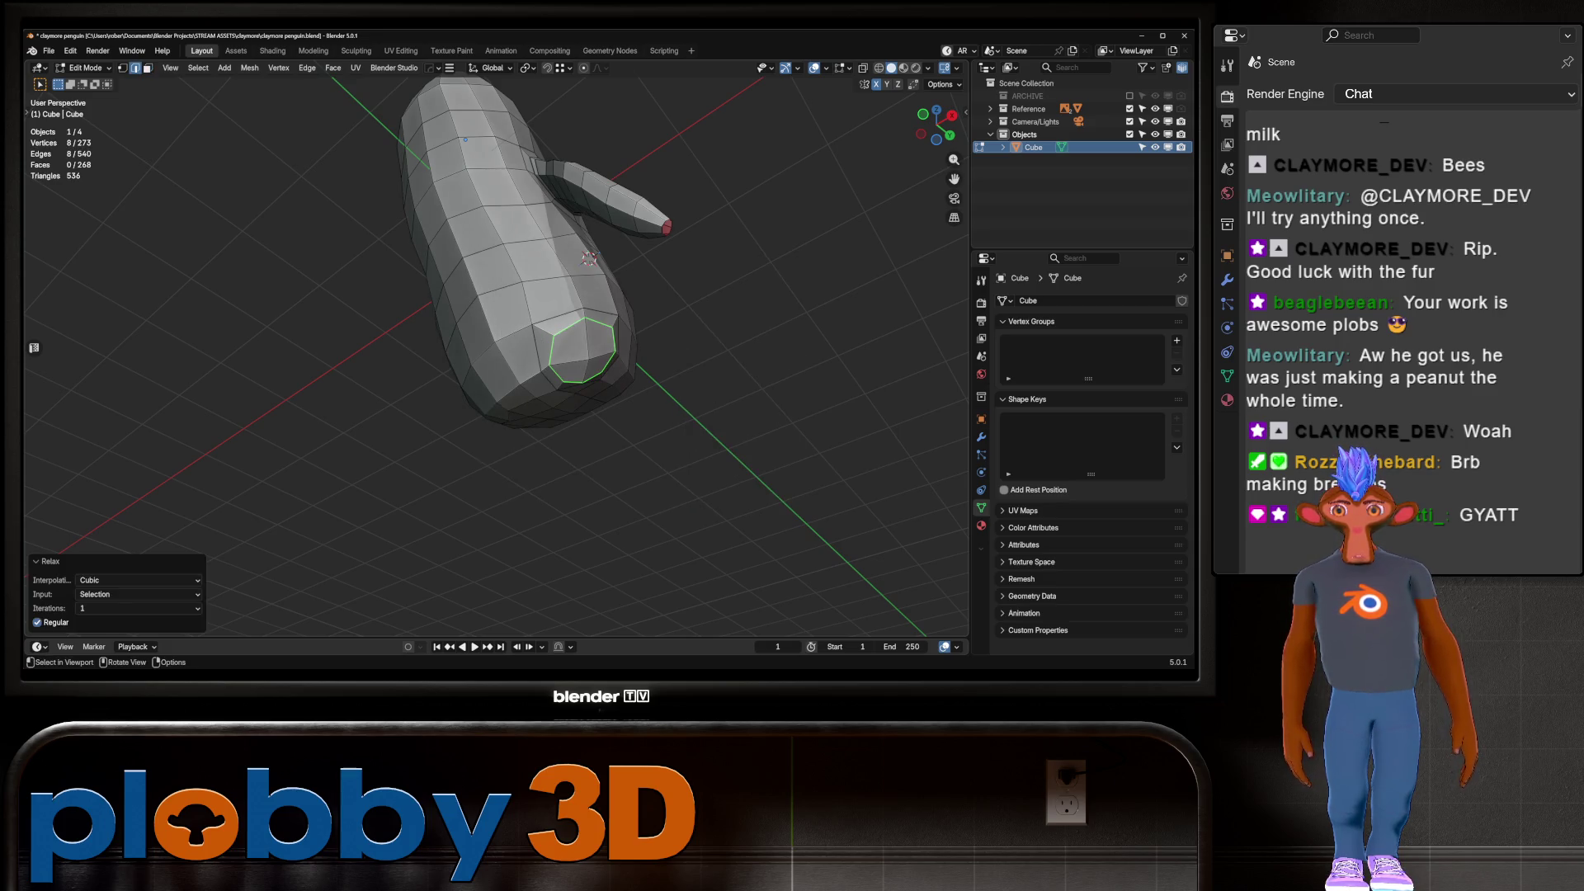
# Box-select the four cap faces at the end and delete them
pyautogui.hotkey('alt', 'a')
pyautogui.moveTo(545, 354); pyautogui.dragTo(575, 357, button='middle')
pyautogui.press('b')
pyautogui.moveTo(572, 350); pyautogui.dragTo(593, 366)
pyautogui.press('KP_1')
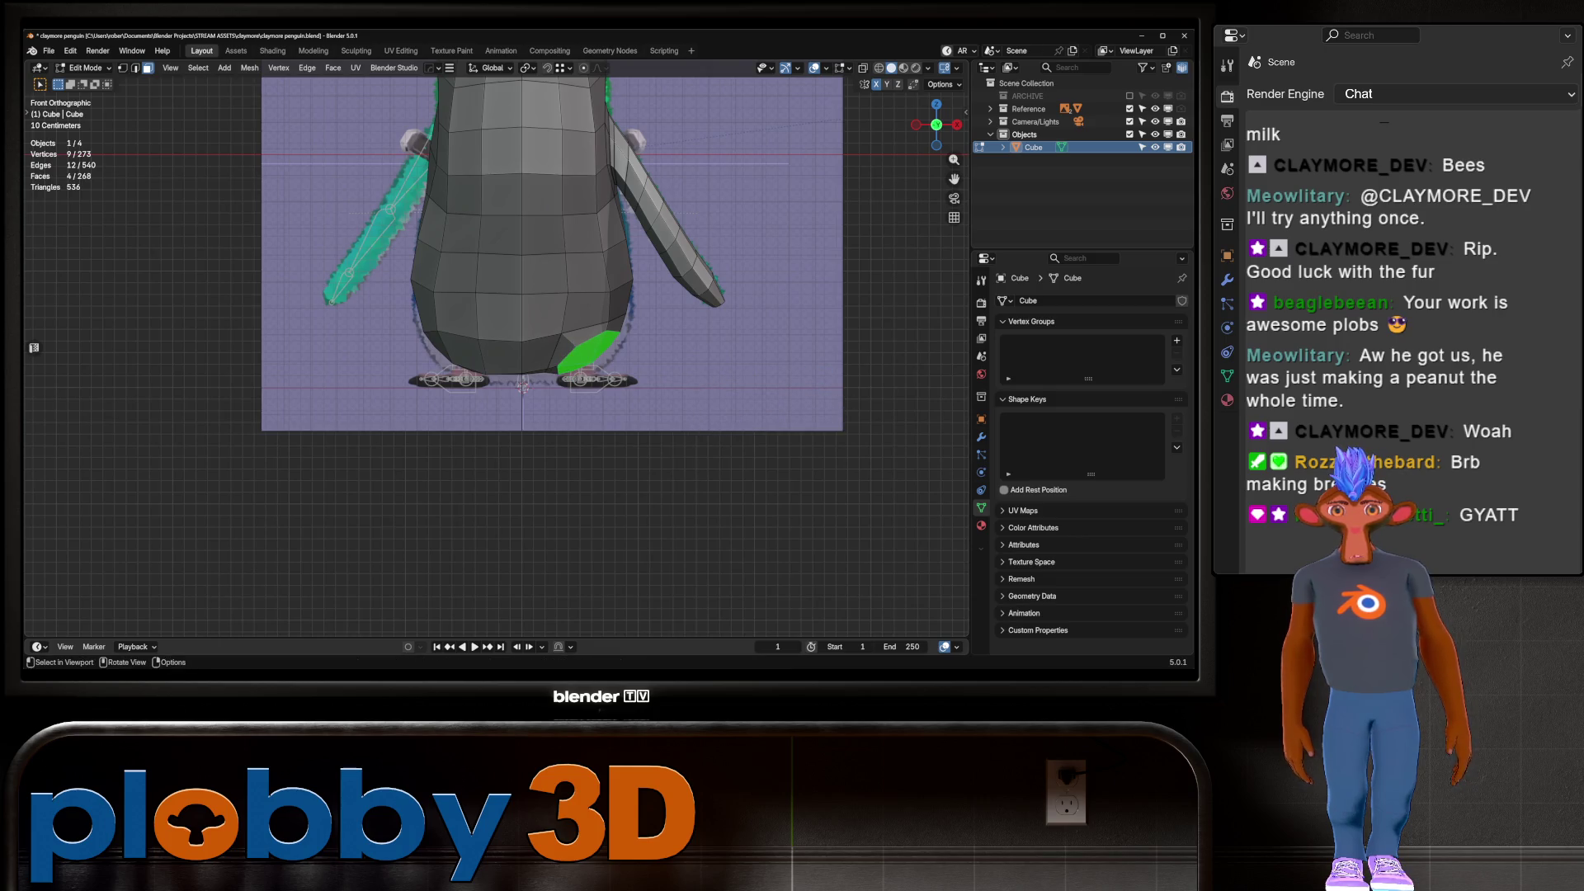
pyautogui.press('x')
pyautogui.press('Return')
pyautogui.press('2')
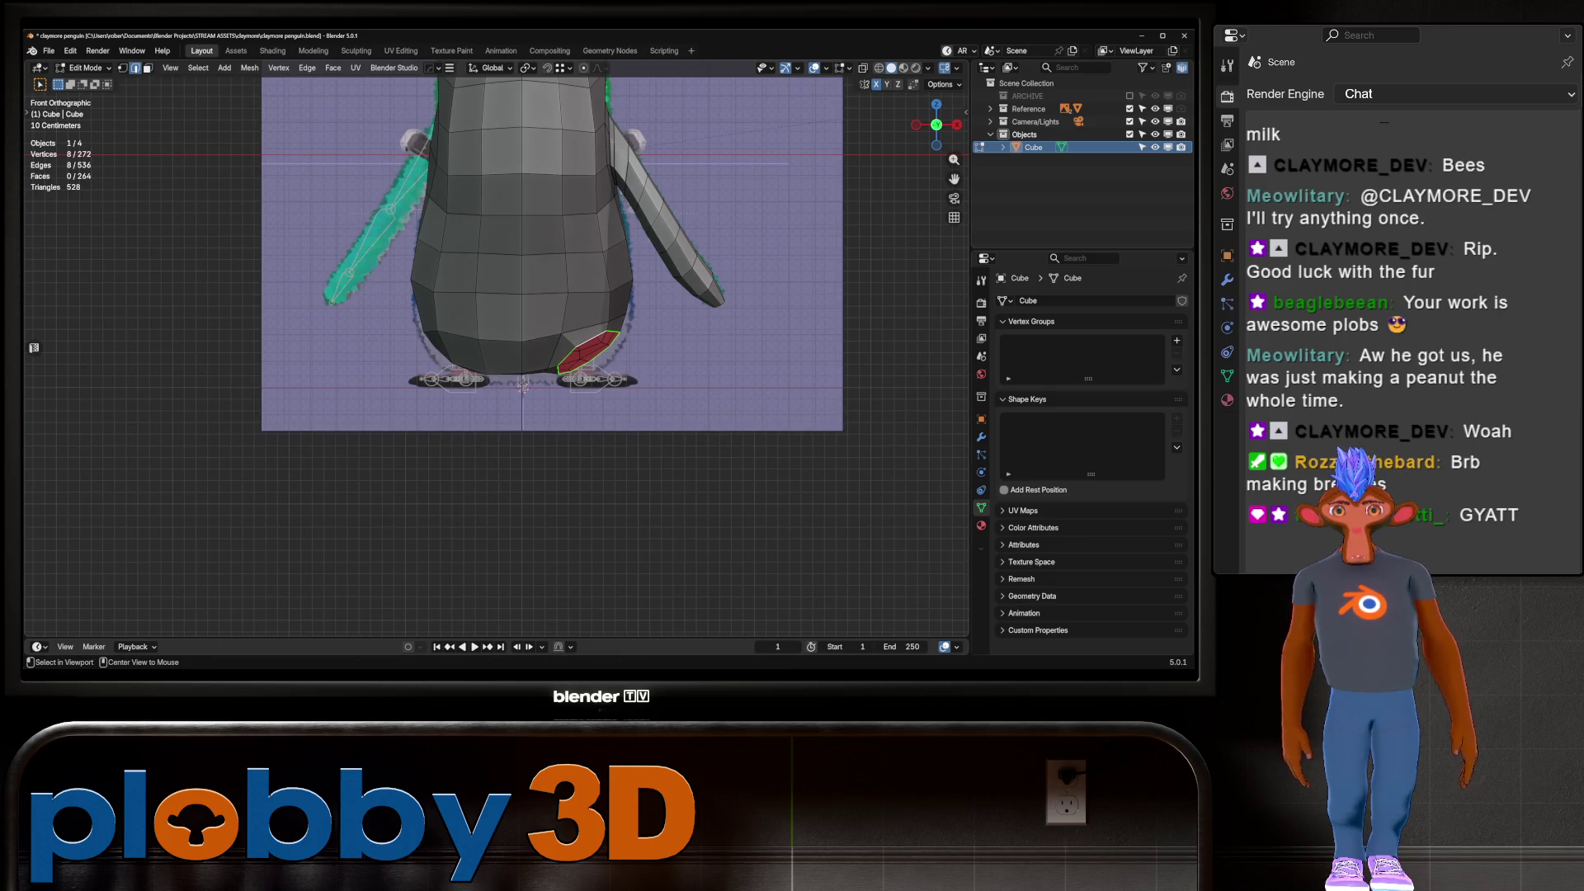
# Rotate the leg face and shrink it to 0.617
pyautogui.press('g')
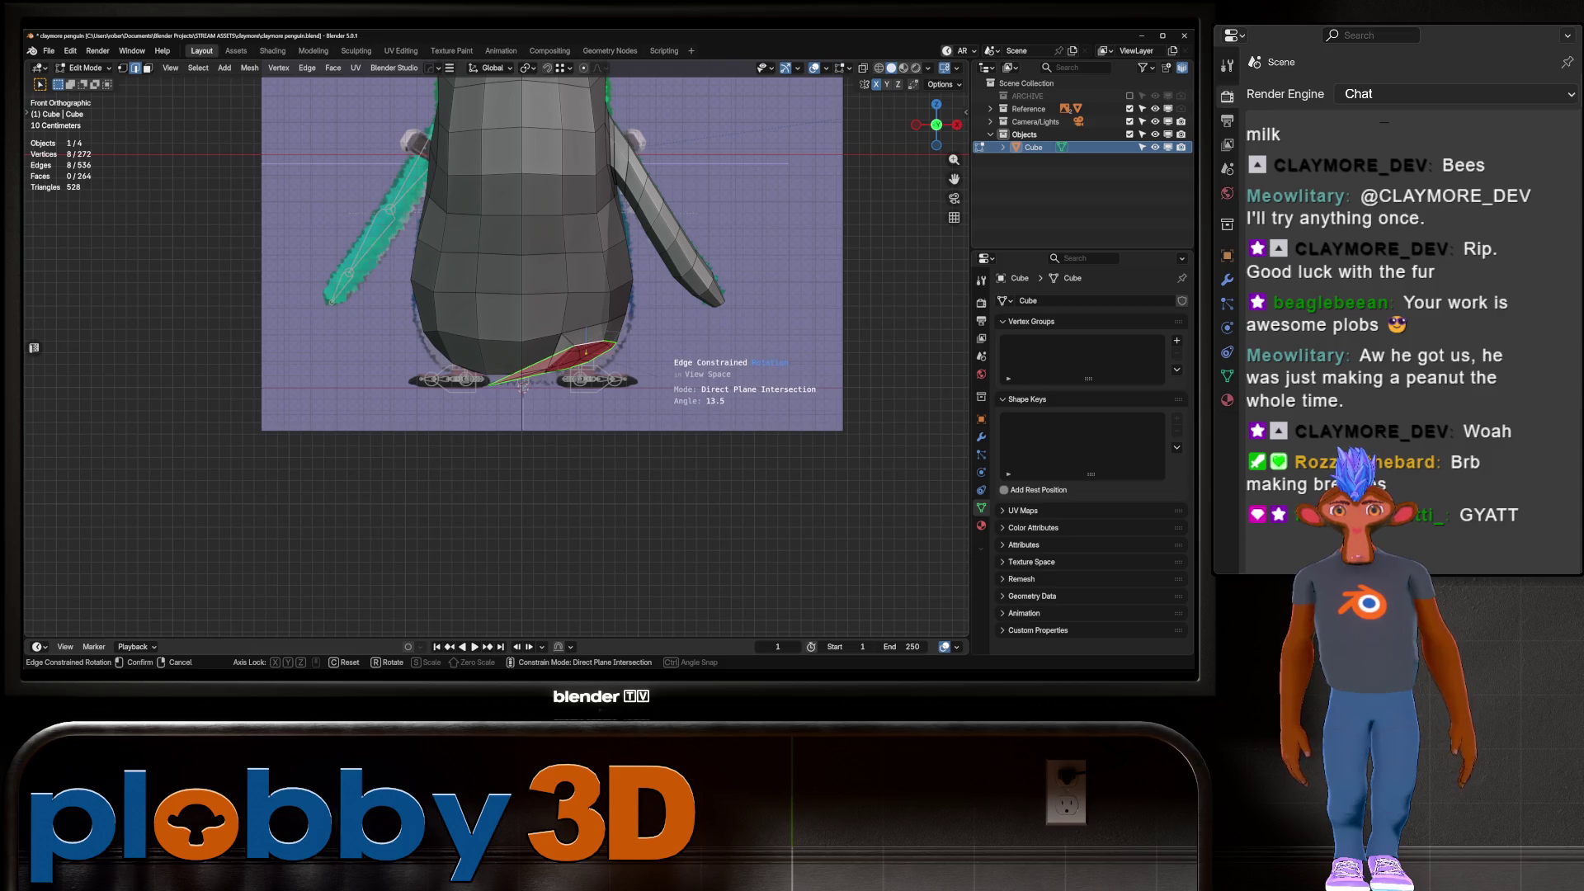
pyautogui.press('Return')
pyautogui.hotkey('ctrl', 'z')
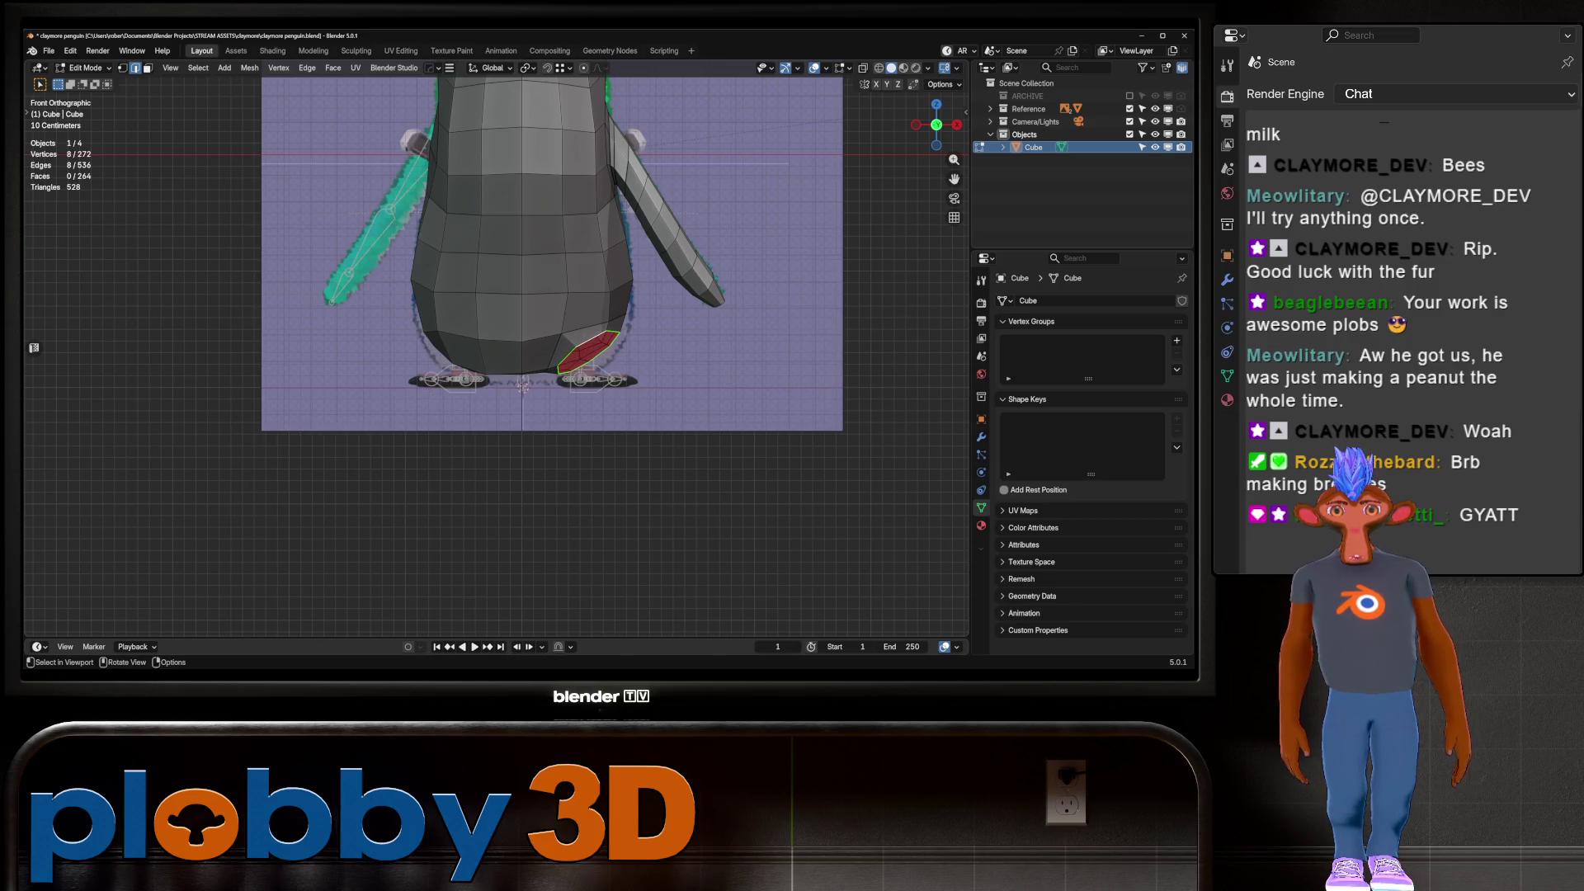
pyautogui.press('r')
pyautogui.click(732, 409)
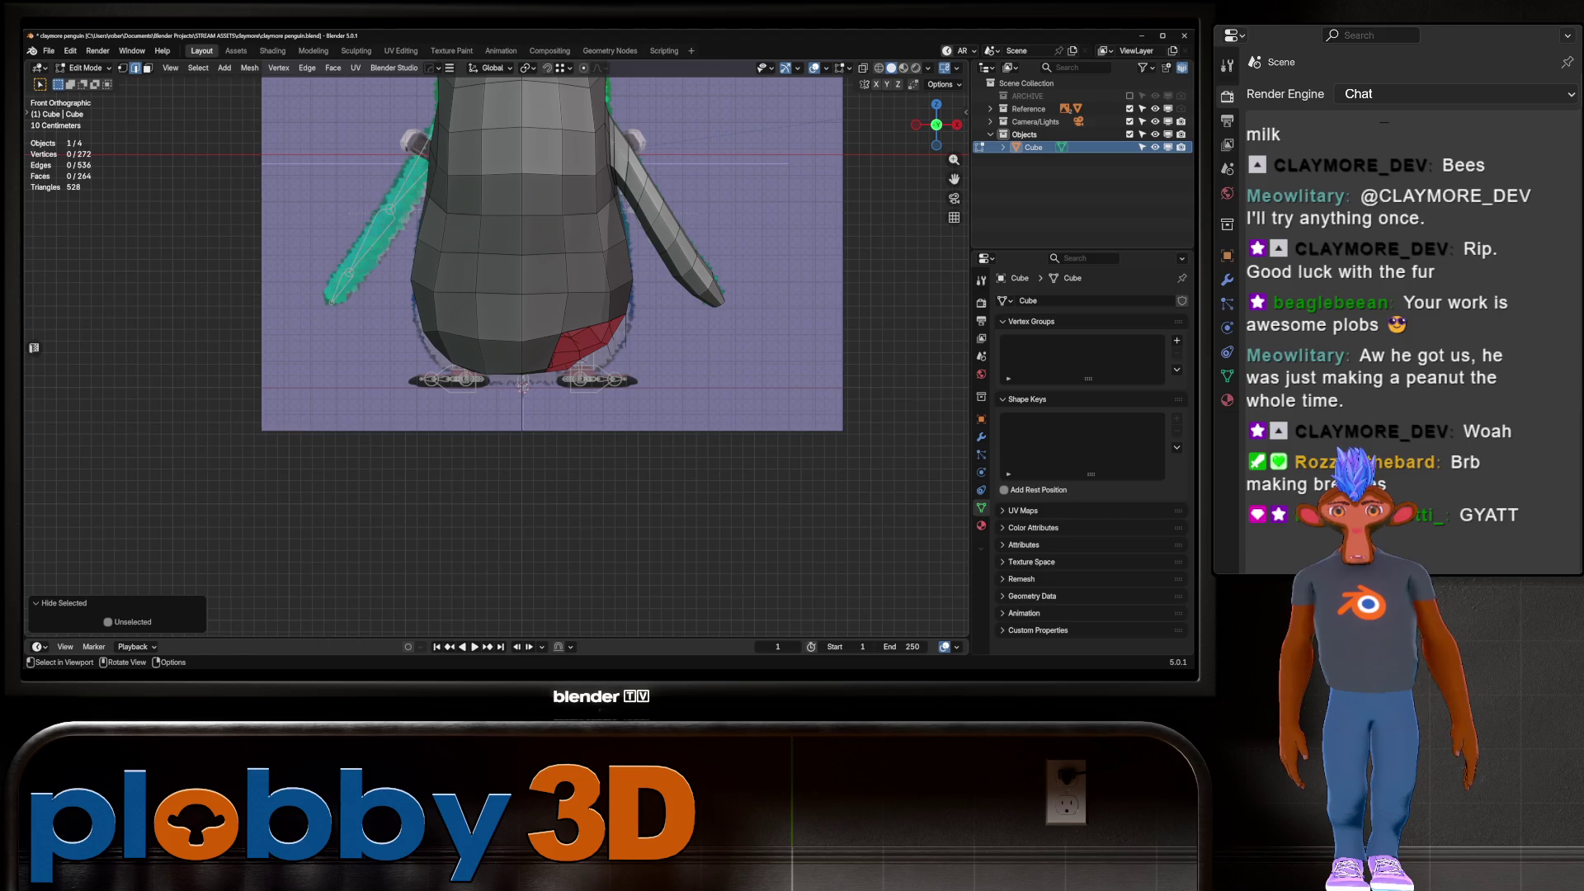
pyautogui.press('s')
pyautogui.click(746, 435)
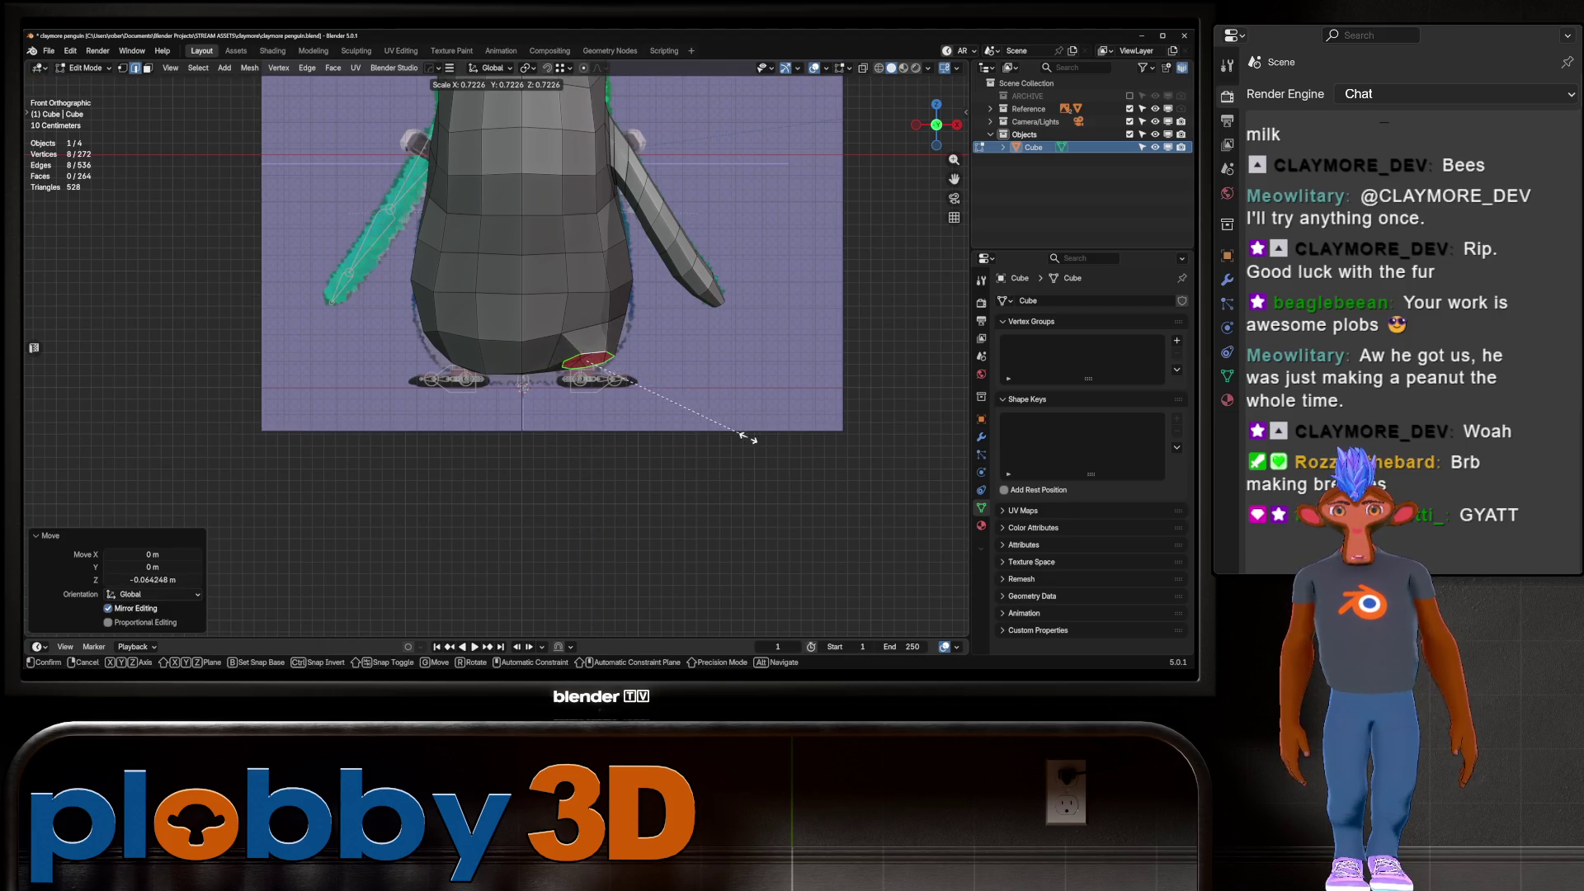
# Add a centred edge loop near the foot and switch to vertex selection
pyautogui.press('g')
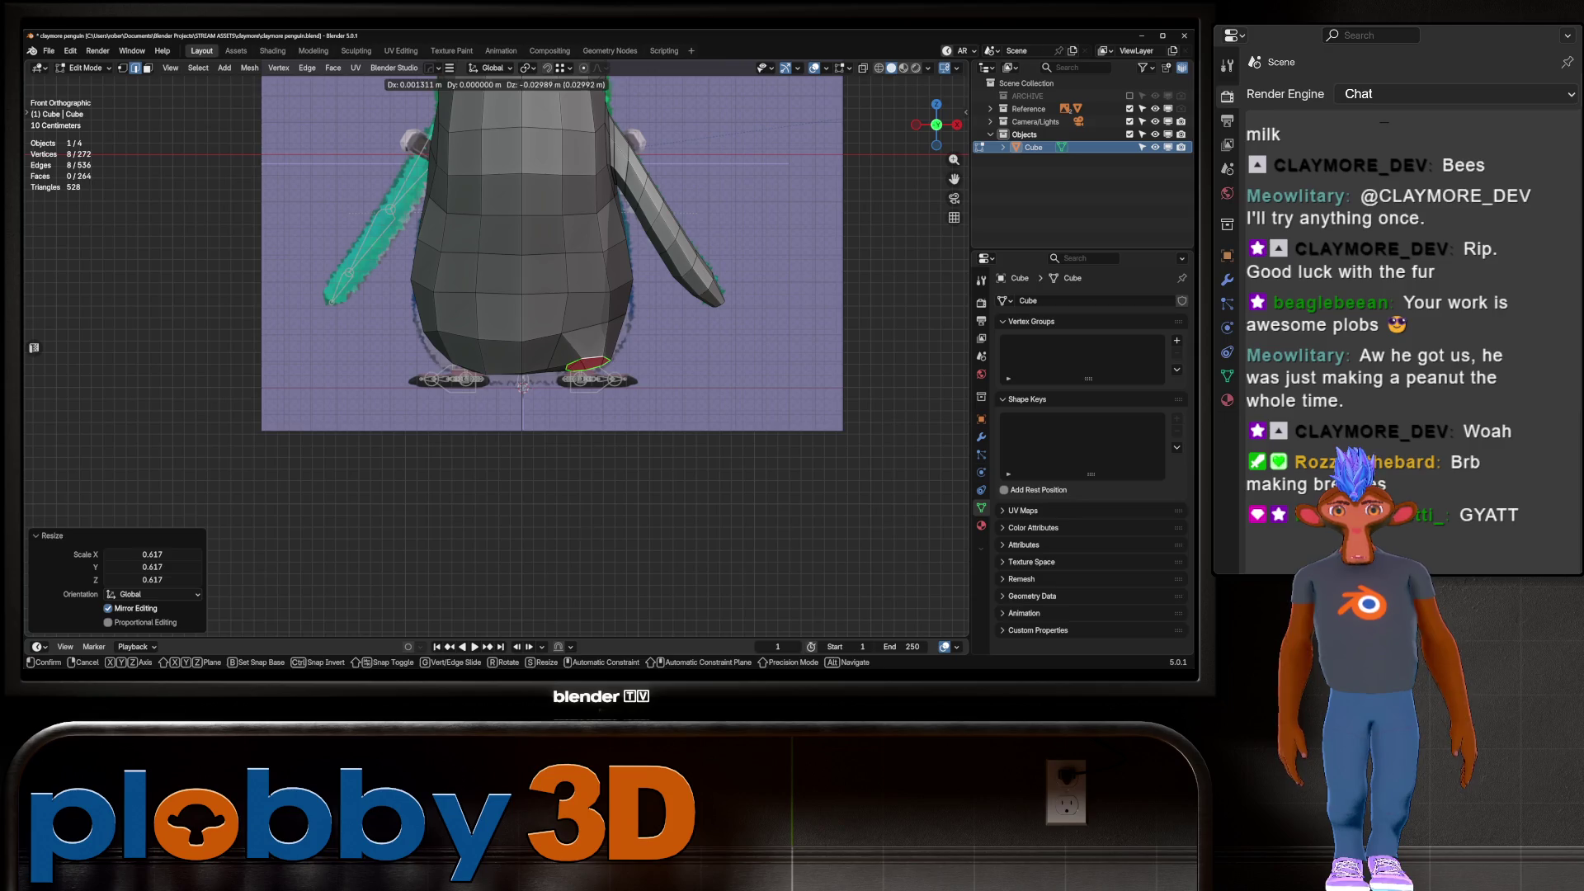
pyautogui.rightClick(587, 363)
pyautogui.hotkey('ctrl', 'r')
pyautogui.click(588, 355)
pyautogui.rightClick(588, 355)
pyautogui.press('1')
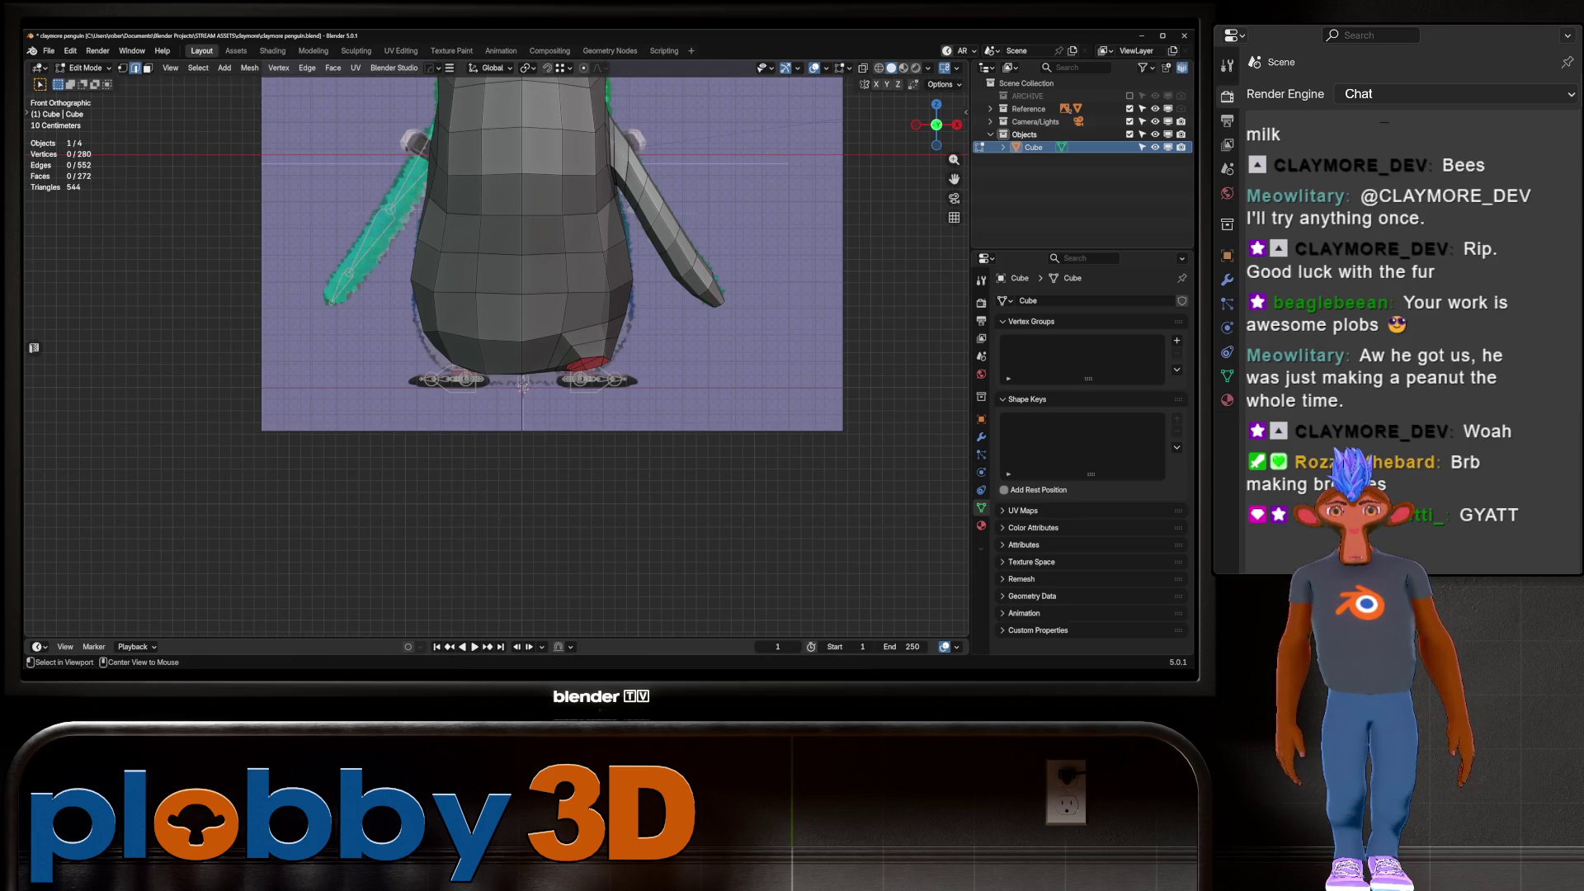
pyautogui.moveTo(495, 330); pyautogui.dragTo(578, 297, button='middle')
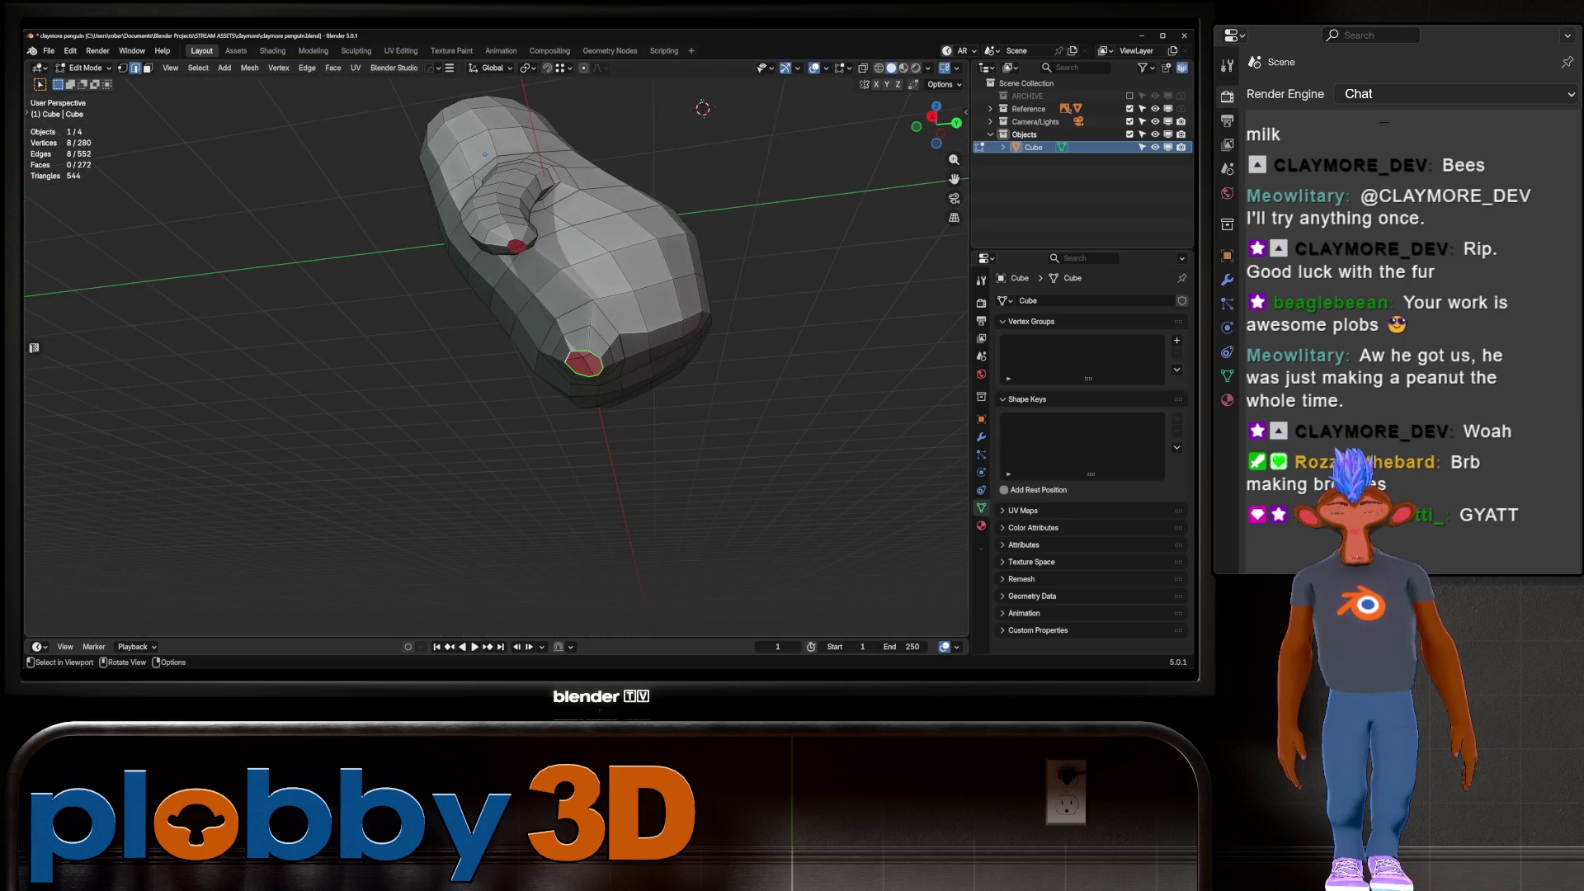
# In right side view, slide the leg vertices backward and select the base edge loop
pyautogui.press('KP_3')
pyautogui.press('g')
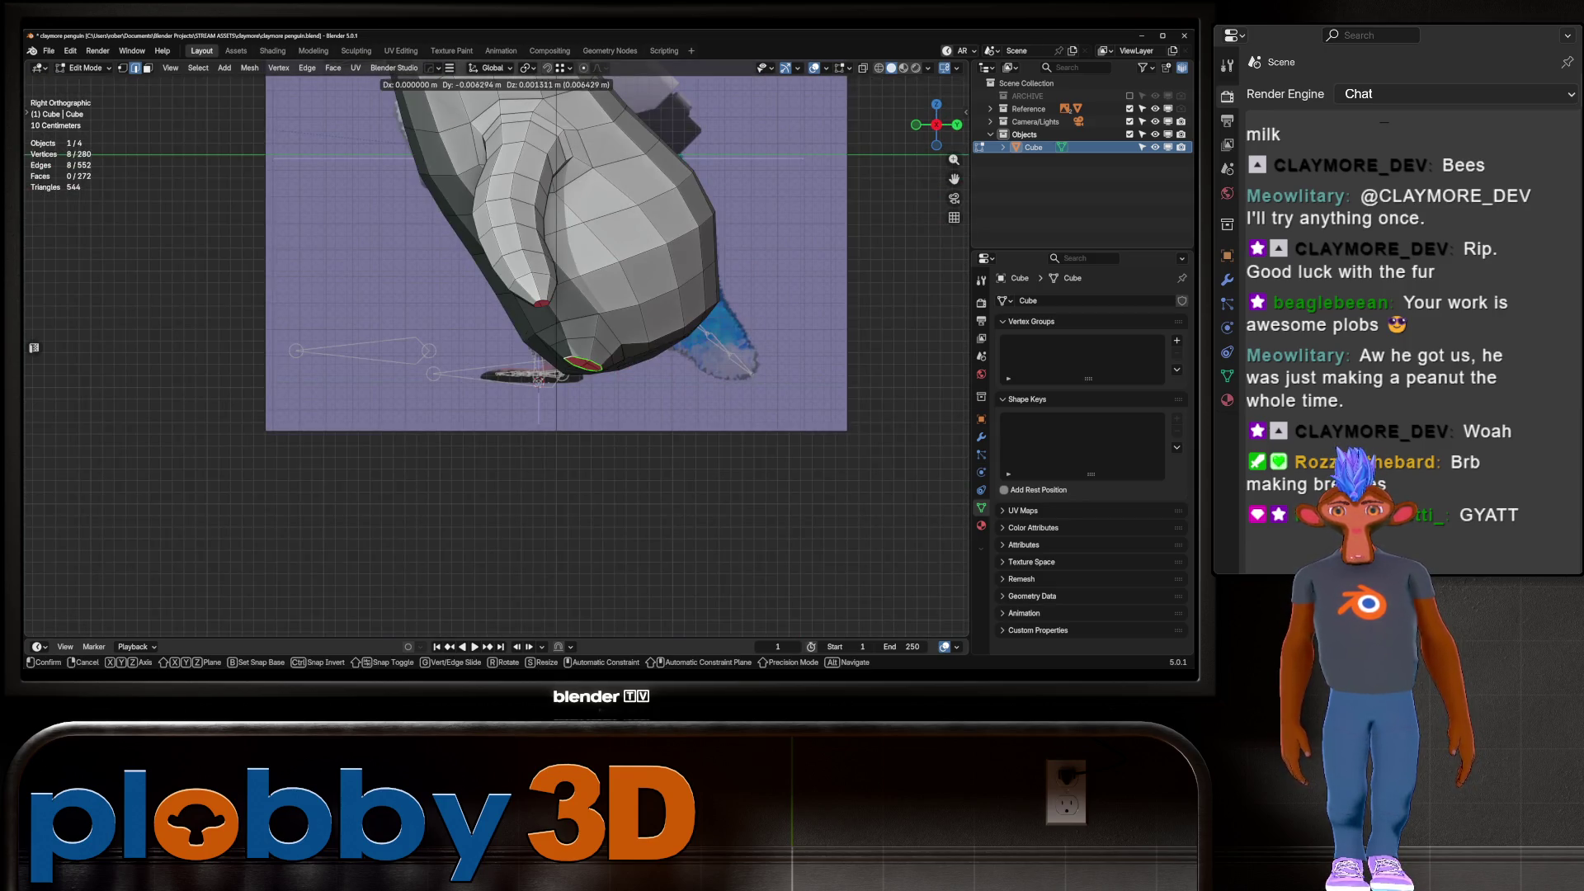
pyautogui.press('Return')
pyautogui.keyDown('alt'); pyautogui.click(607, 361); pyautogui.keyUp('alt')
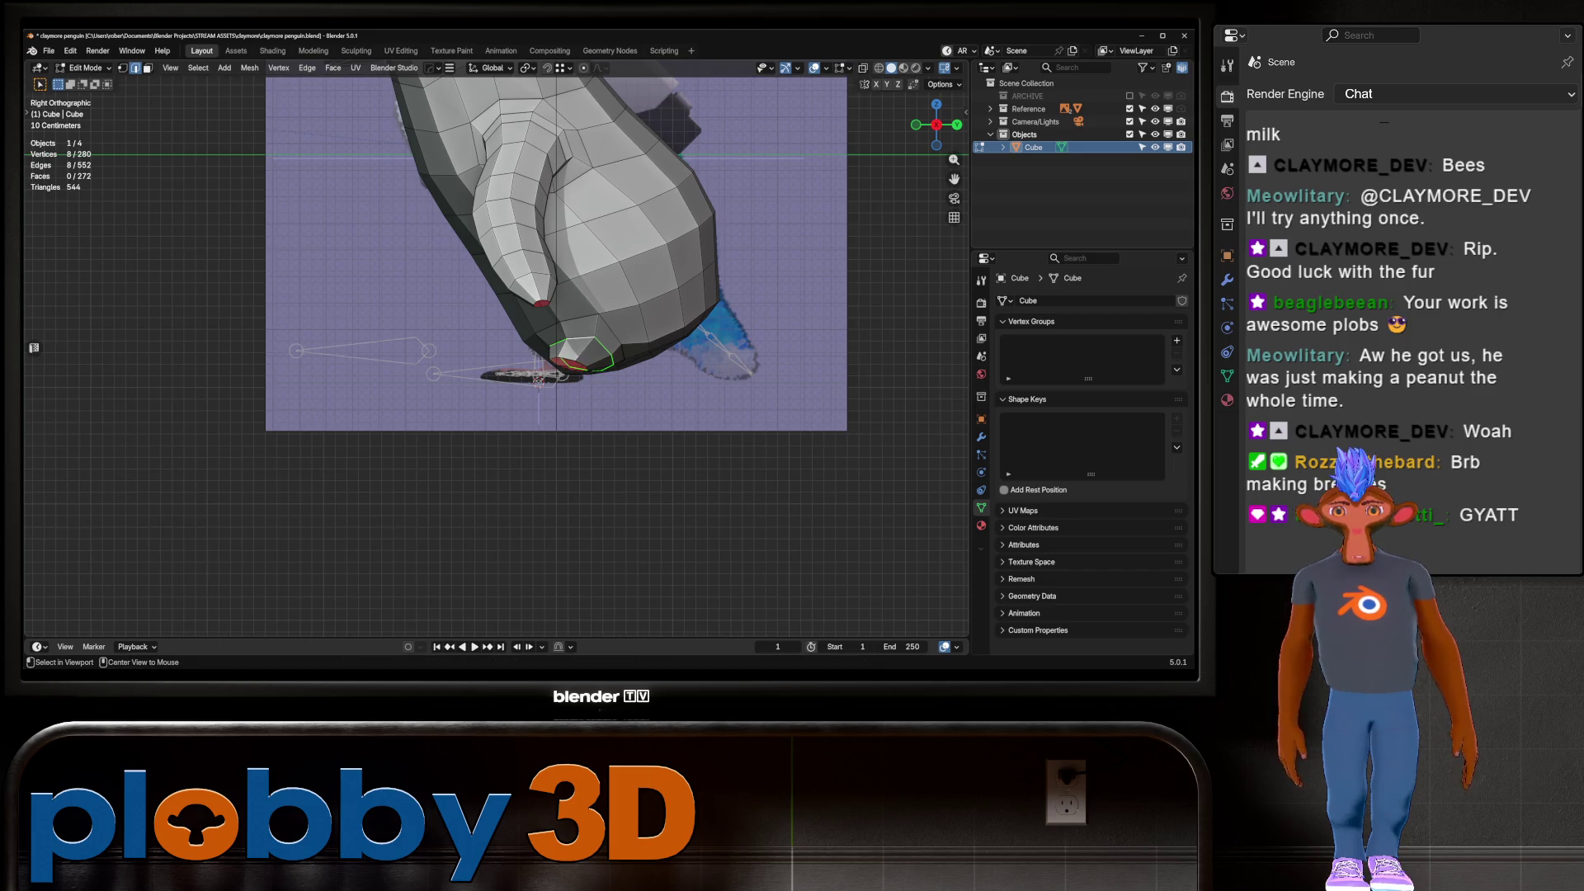
pyautogui.keyDown('shift'); pyautogui.rightClick(516, 337); pyautogui.keyUp('shift')
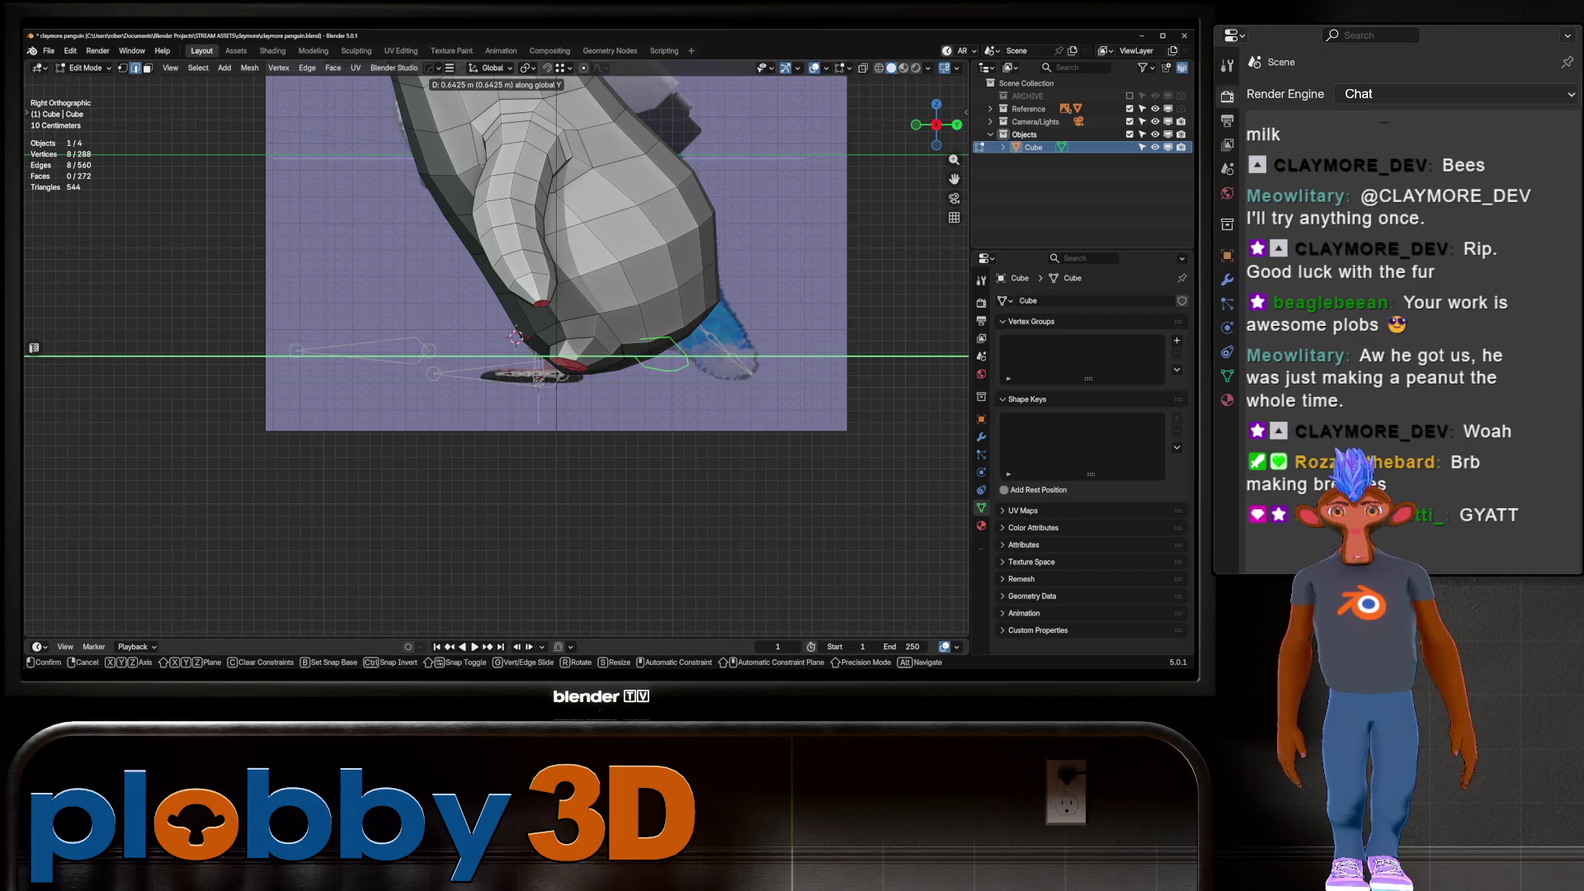
pyautogui.press('m')
pyautogui.click(792, 328)
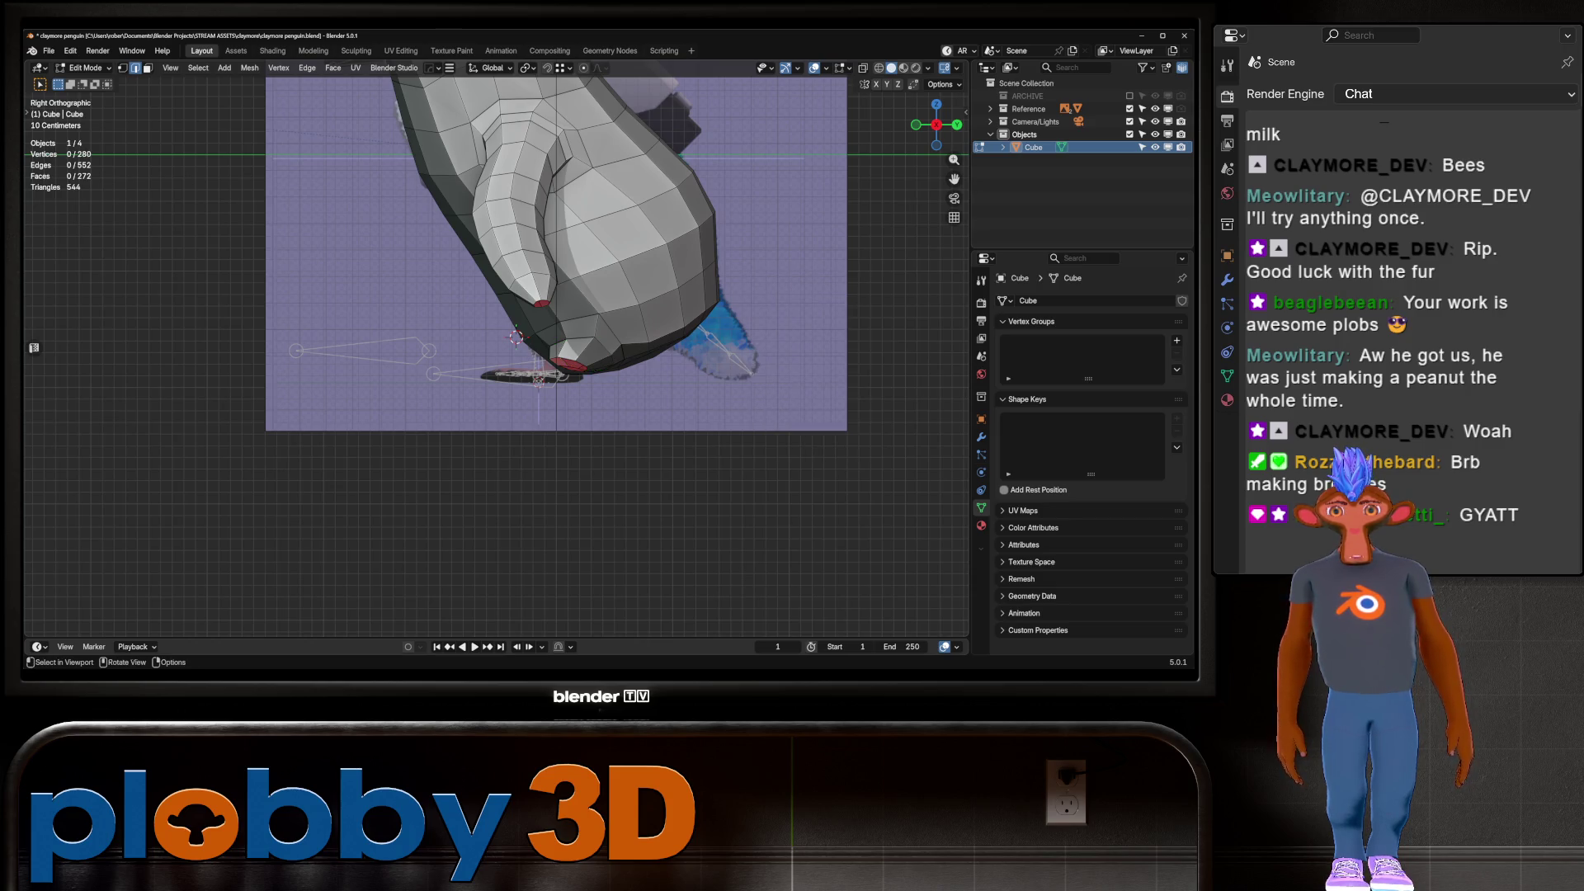
# Move the leg opening back along Y to -0.058 m
pyautogui.press('g')
pyautogui.press('y')
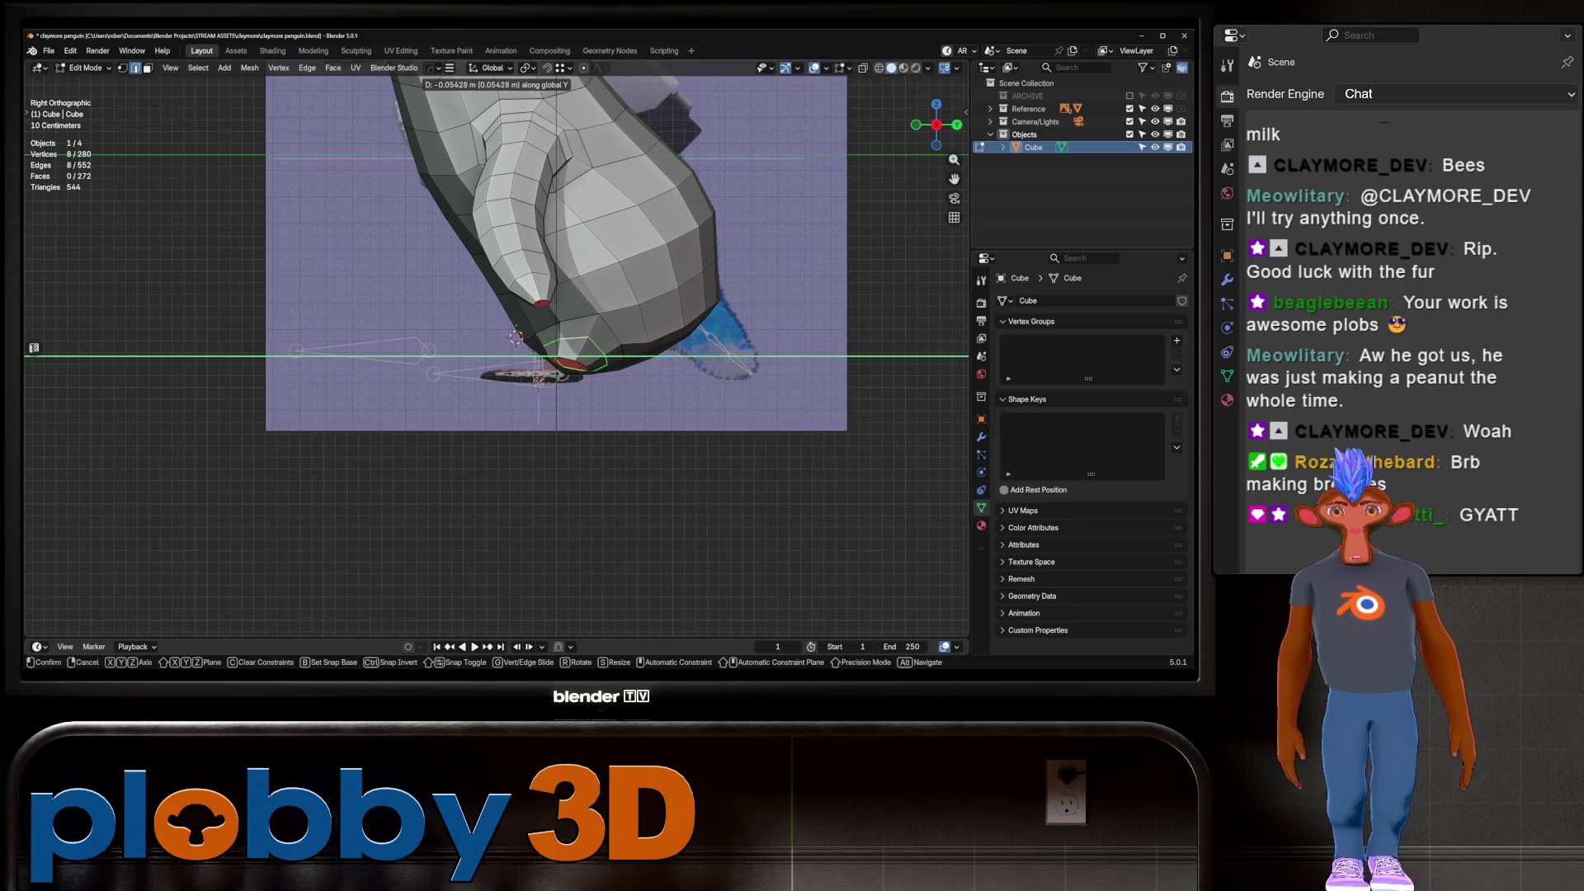
pyautogui.press('Return')
pyautogui.press('g')
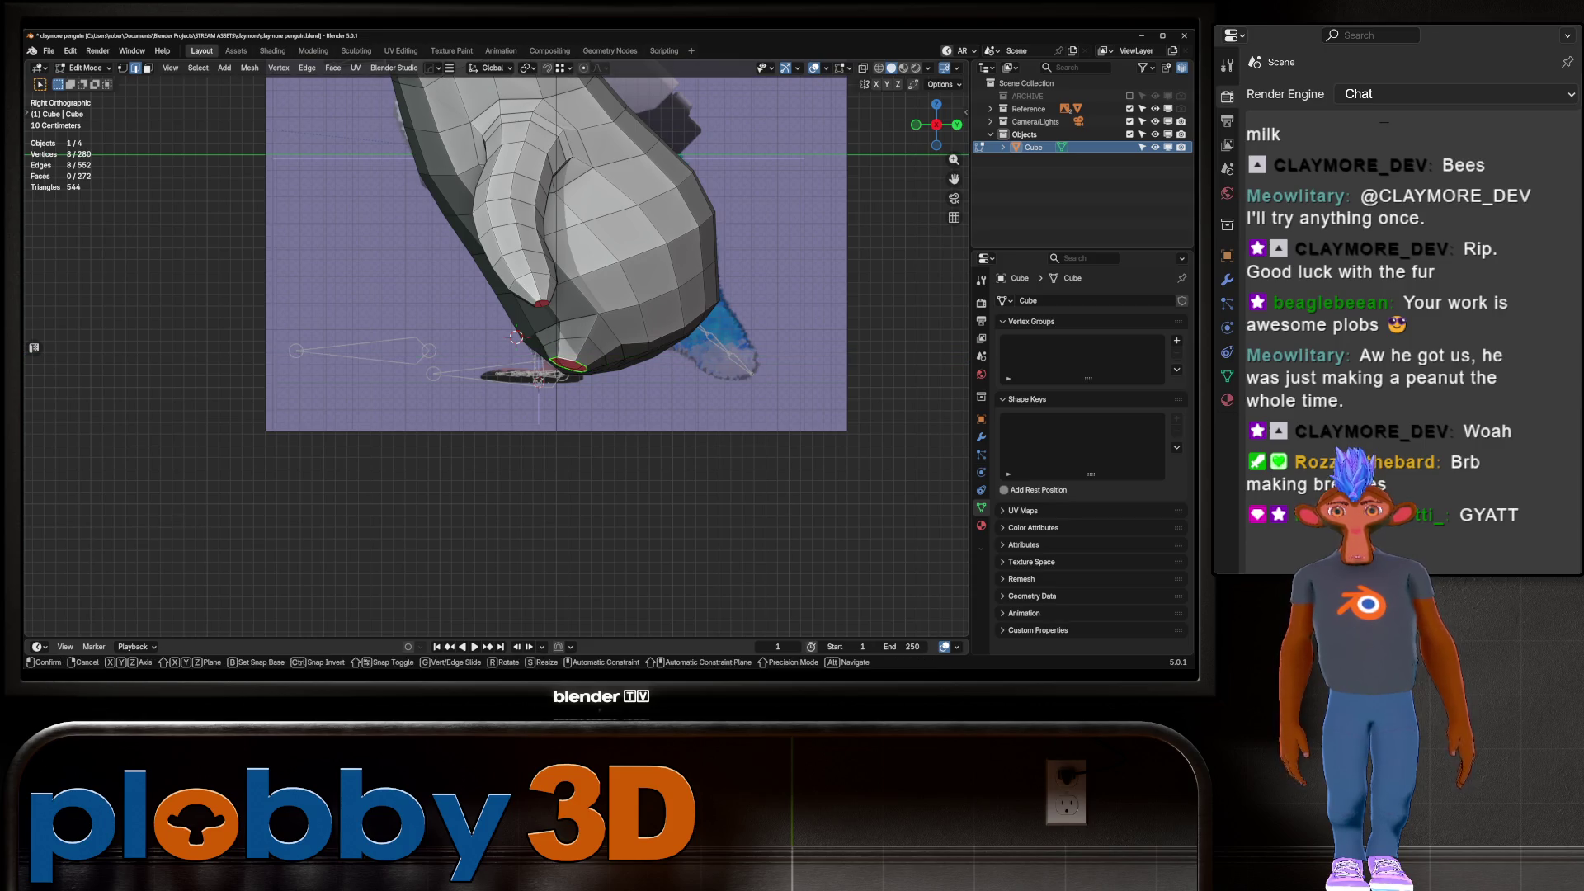
pyautogui.press('y')
pyautogui.press('Return')
# Relax the edge ring around the leg hole
pyautogui.moveTo(601, 356)
pyautogui.mouseDown(button='middle')
pyautogui.moveTo(578, 363)
pyautogui.moveTo(570, 338)
pyautogui.moveTo(591, 379)
pyautogui.moveTo(595, 331)
pyautogui.moveTo(445, 329)
pyautogui.moveTo(487, 305)
pyautogui.moveTo(507, 338)
pyautogui.moveTo(462, 326)
pyautogui.moveTo(525, 297)
pyautogui.moveTo(544, 309)
pyautogui.mouseUp(button='middle')
pyautogui.keyDown('ctrl'); pyautogui.click(591, 379); pyautogui.keyUp('ctrl')
pyautogui.press('q')
pyautogui.click(445, 328)
# Select the face region beside the hole and rebuild it with Grid Fill
pyautogui.press('3')
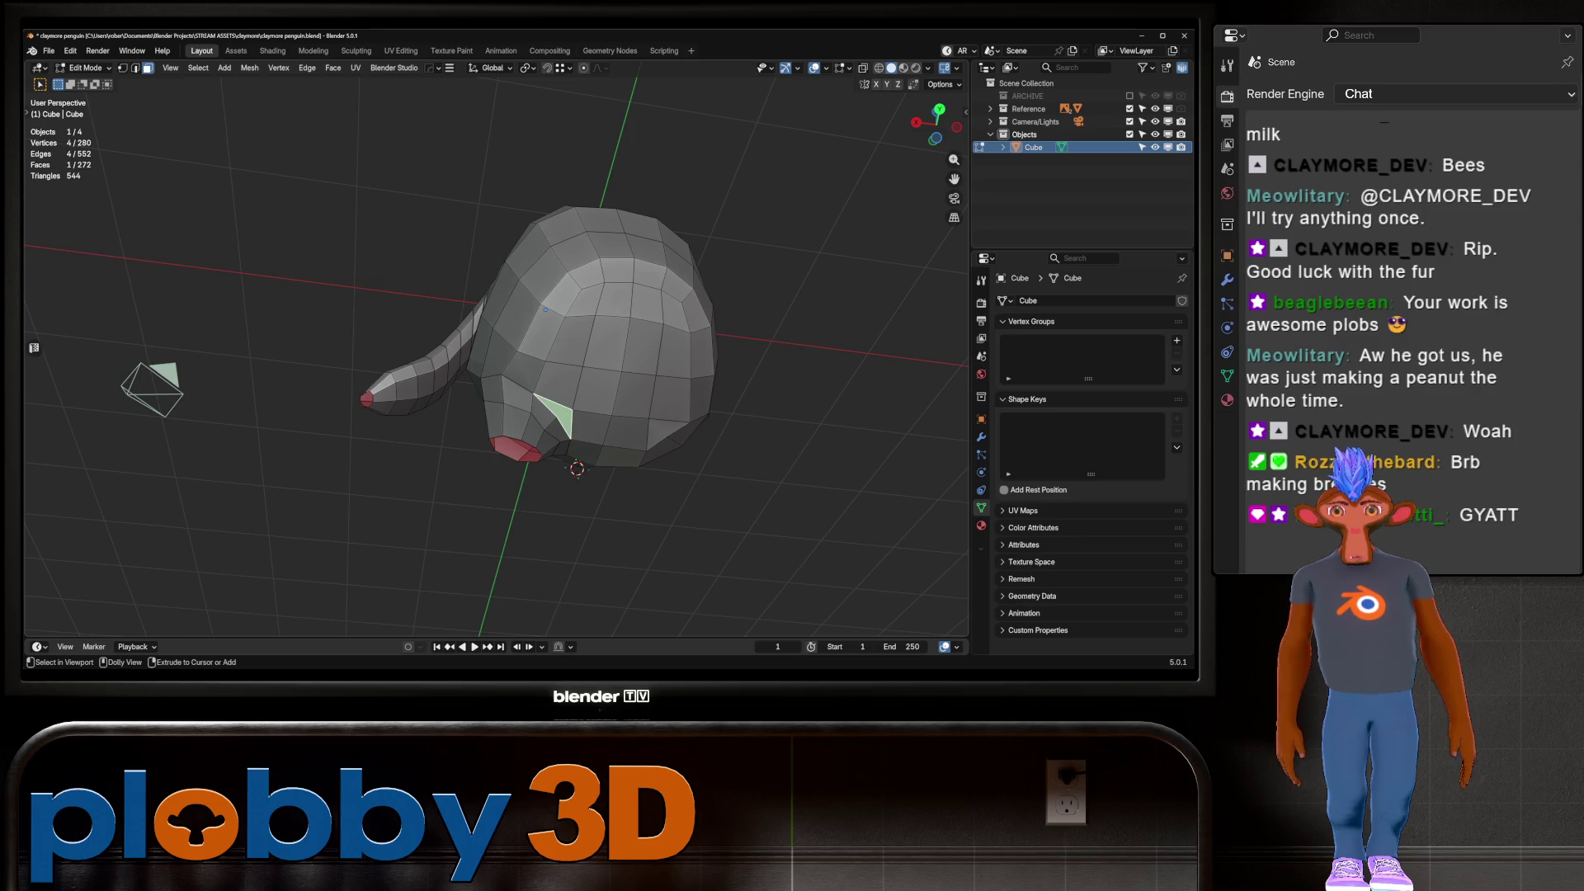
pyautogui.keyDown('ctrl'); pyautogui.keyDown('shift'); pyautogui.click(668, 265); pyautogui.keyUp('shift'); pyautogui.keyUp('ctrl')
pyautogui.moveTo(669, 264); pyautogui.dragTo(784, 322, button='middle')
pyautogui.press('q')
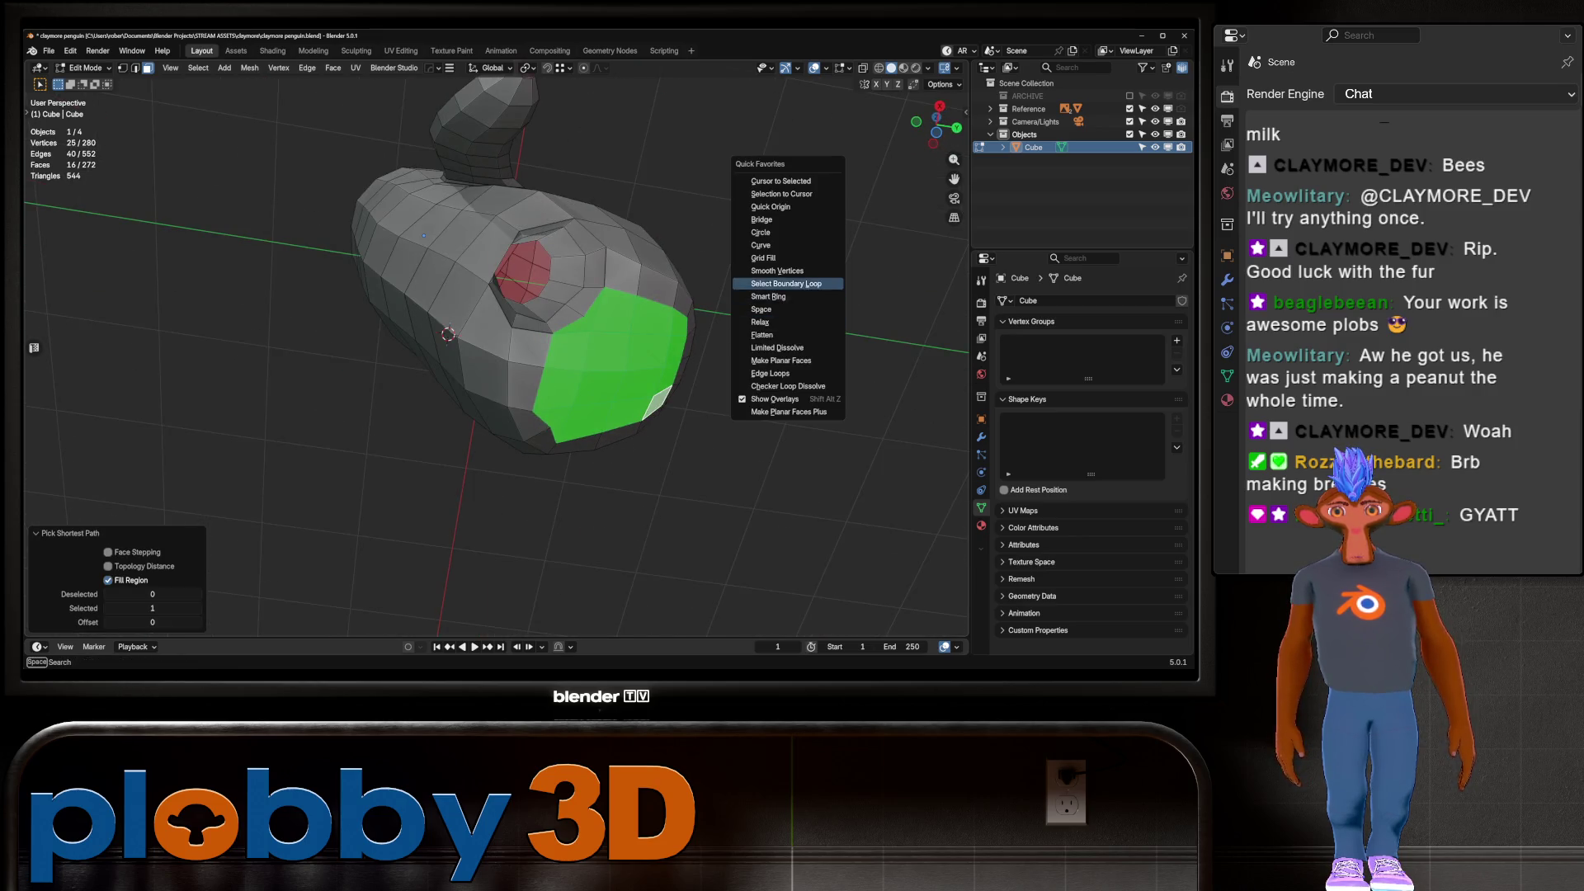
pyautogui.click(771, 258)
pyautogui.moveTo(772, 257)
pyautogui.mouseDown(button='middle')
pyautogui.moveTo(676, 272)
pyautogui.moveTo(528, 252)
pyautogui.mouseUp(button='middle')
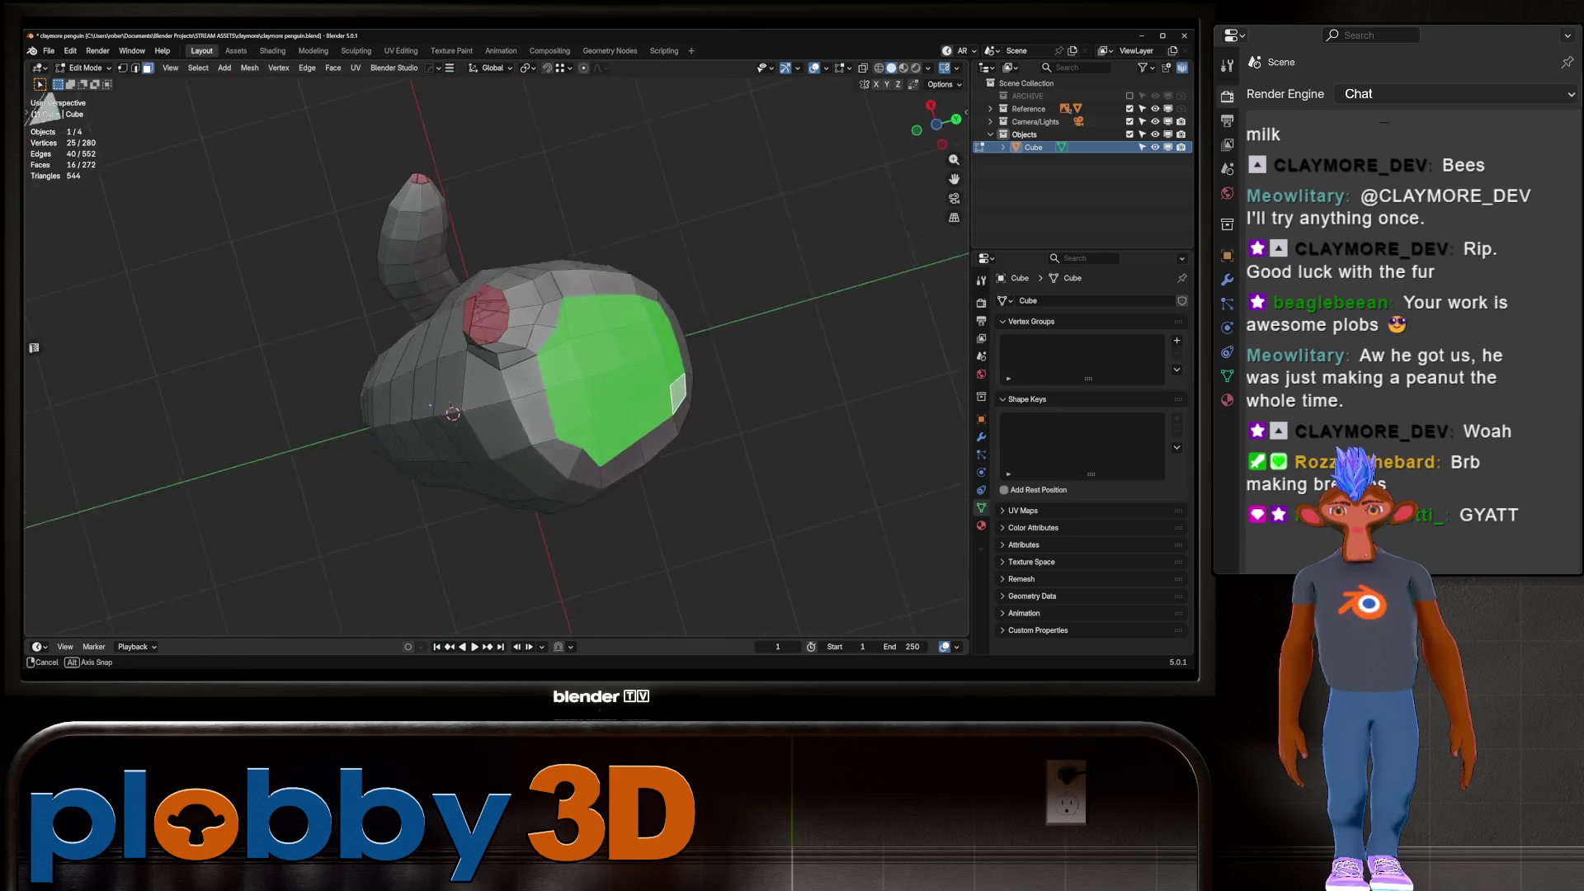
pyautogui.moveTo(56, 98); pyautogui.dragTo(57, 183, button='middle')
pyautogui.hotkey('ctrl', 'z')
pyautogui.hotkey('ctrl', 'shift', 'z')
# Smooth the filled patch's vertices at 0.500, then select the leg-tip edge loop
pyautogui.moveTo(495, 330)
pyautogui.mouseDown(button='middle')
pyautogui.moveTo(561, 297)
pyautogui.moveTo(544, 272)
pyautogui.moveTo(664, 339)
pyautogui.mouseUp(button='middle')
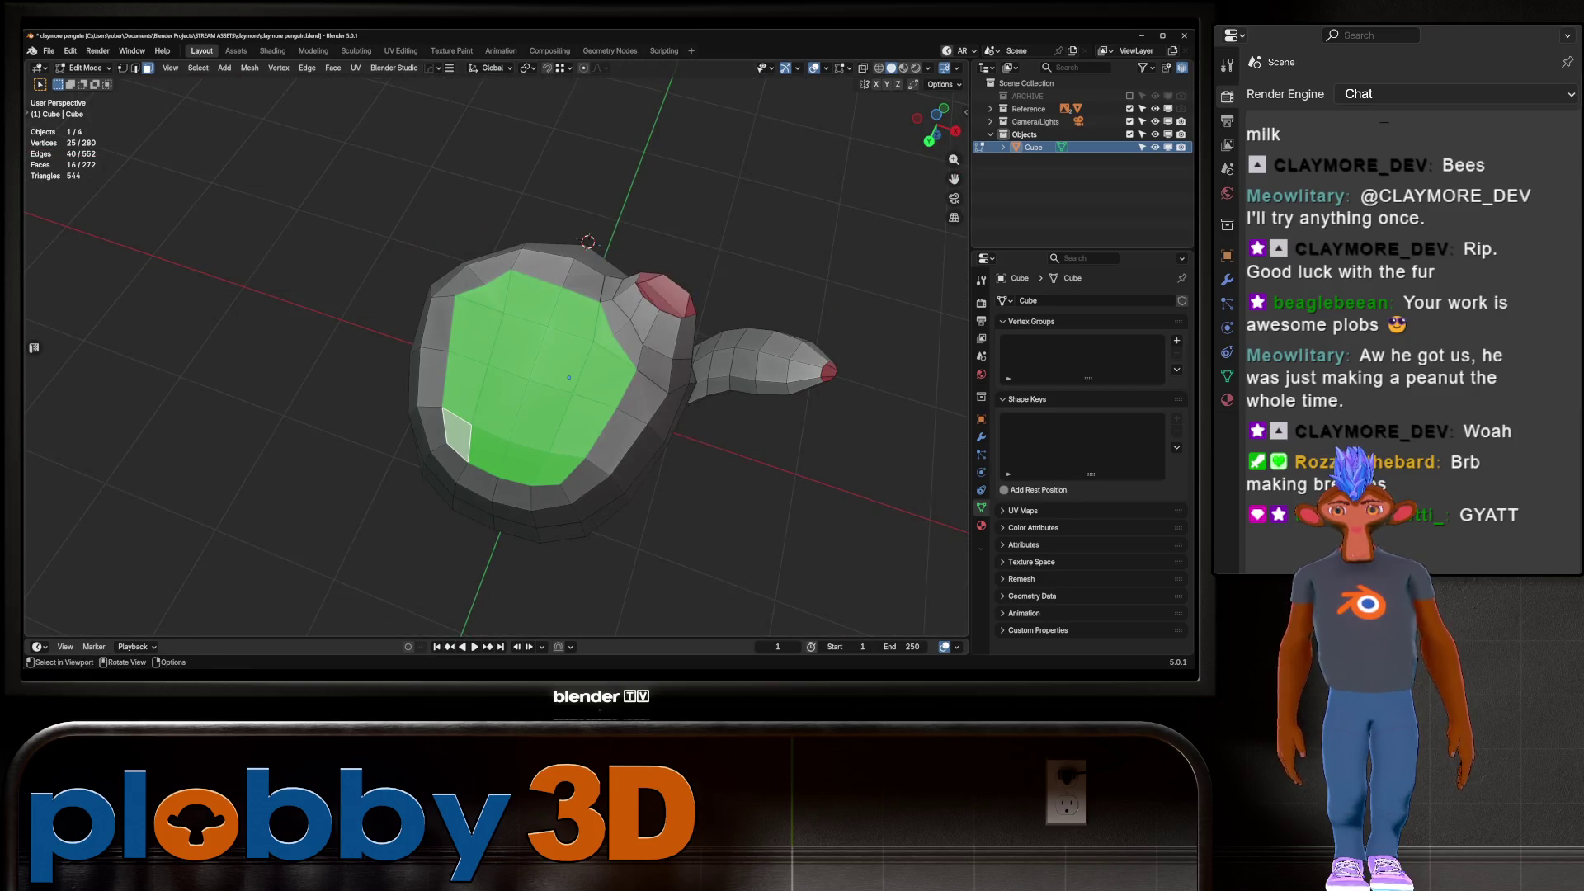
pyautogui.rightClick(664, 340)
pyautogui.click(665, 340)
pyautogui.moveTo(495, 355); pyautogui.dragTo(553, 297, button='middle')
pyautogui.press('2')
pyautogui.keyDown('alt'); pyautogui.click(581, 536); pyautogui.keyUp('alt')
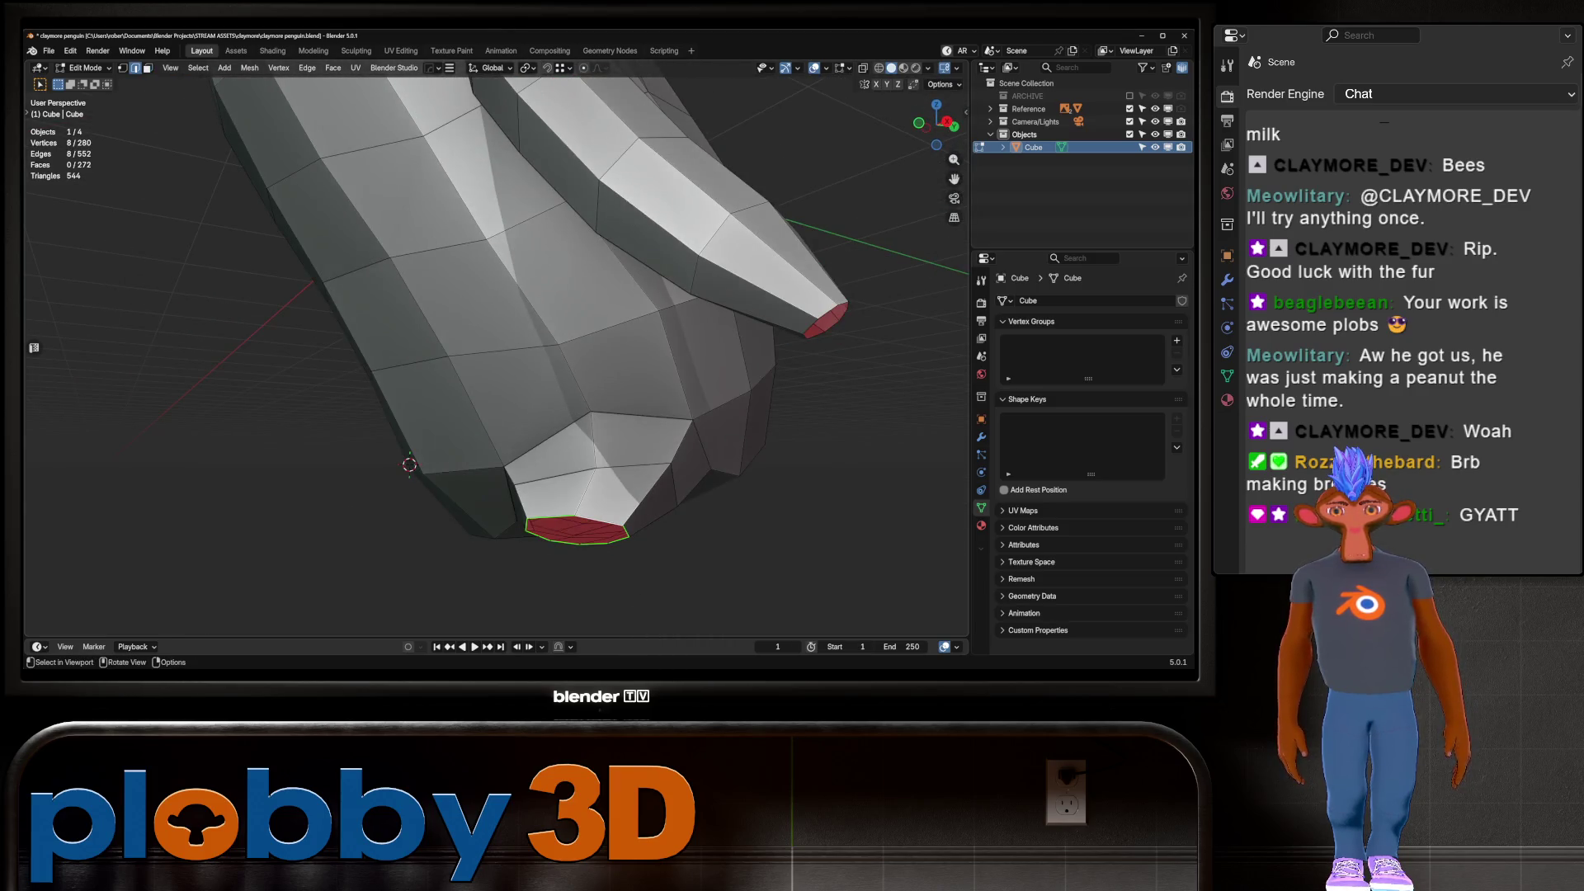
# In side view, move the tip loop and enlarge it to 1.720
pyautogui.press('KP_3')
pyautogui.rightClick(495, 443)
pyautogui.click(495, 486)
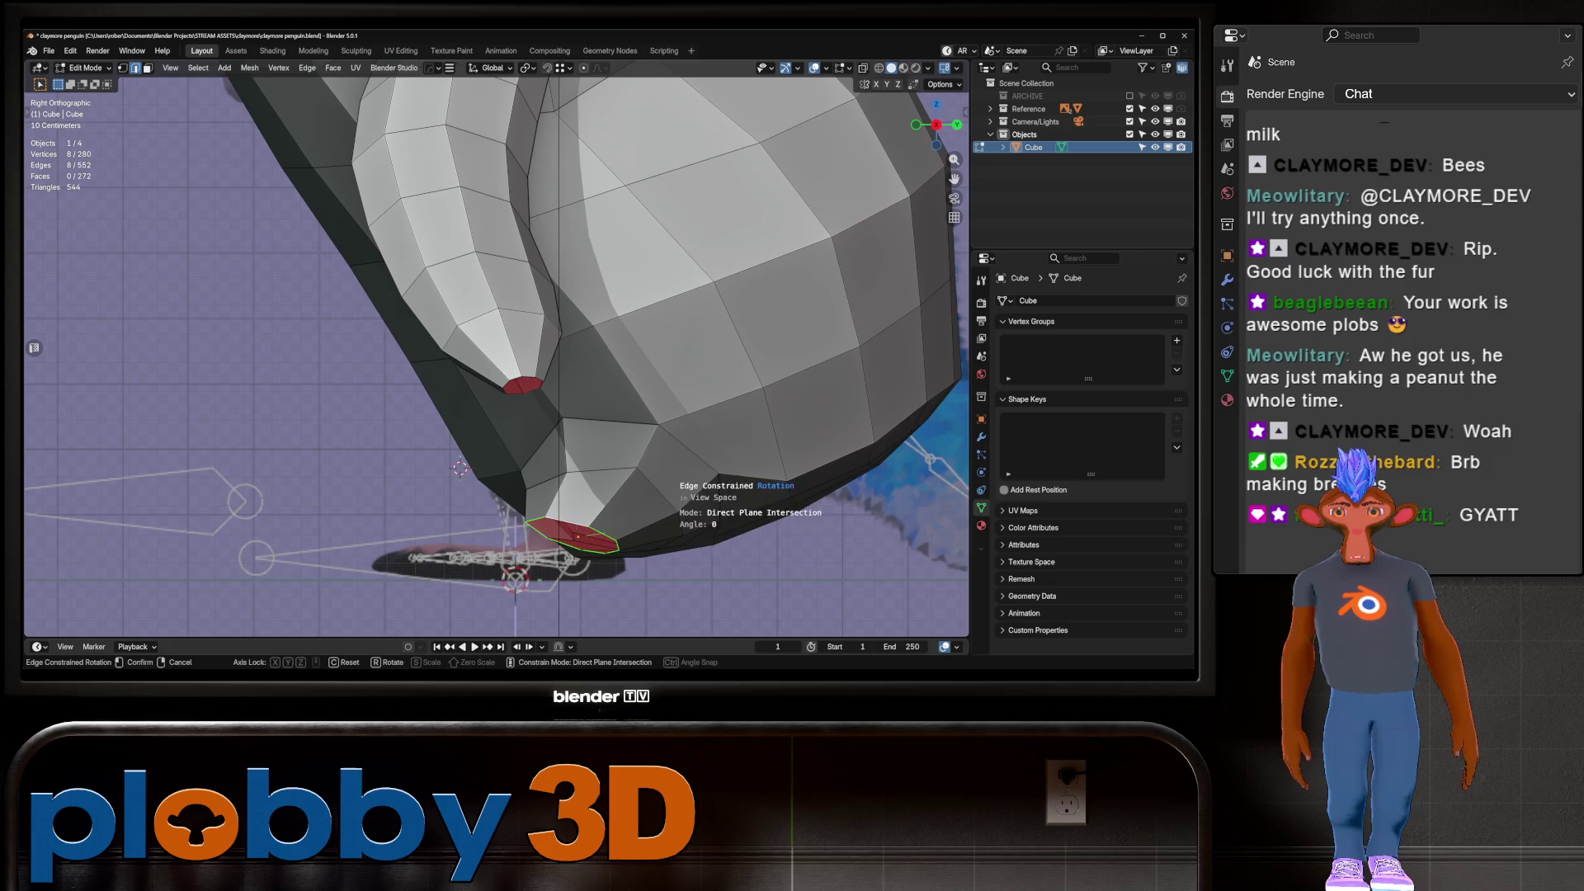
pyautogui.press('g')
pyautogui.press('Return')
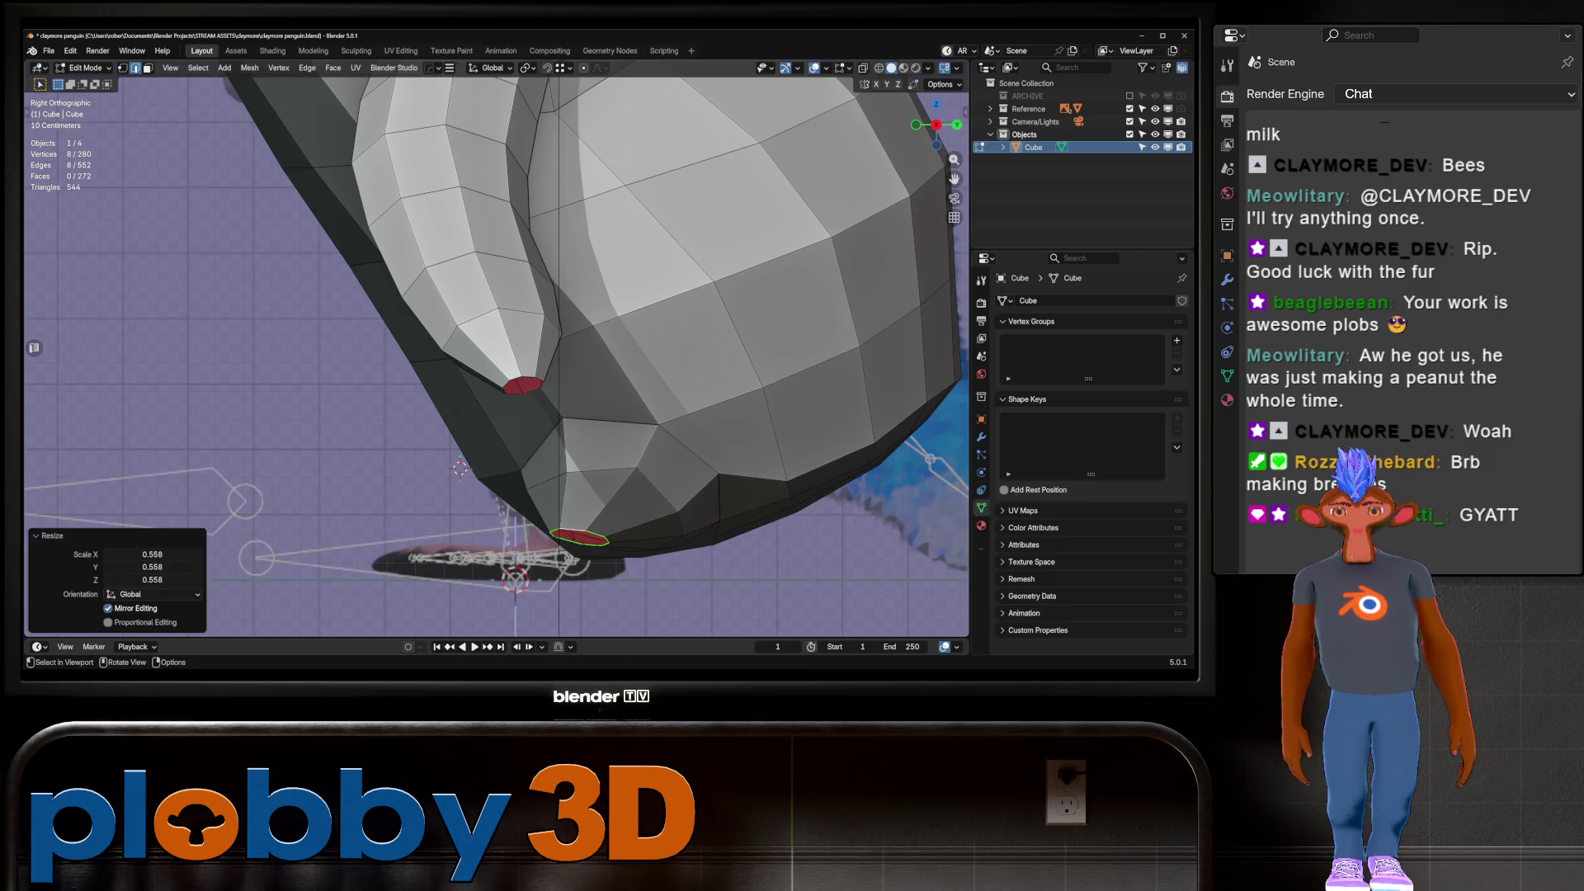
pyautogui.press('s')
pyautogui.press('Return')
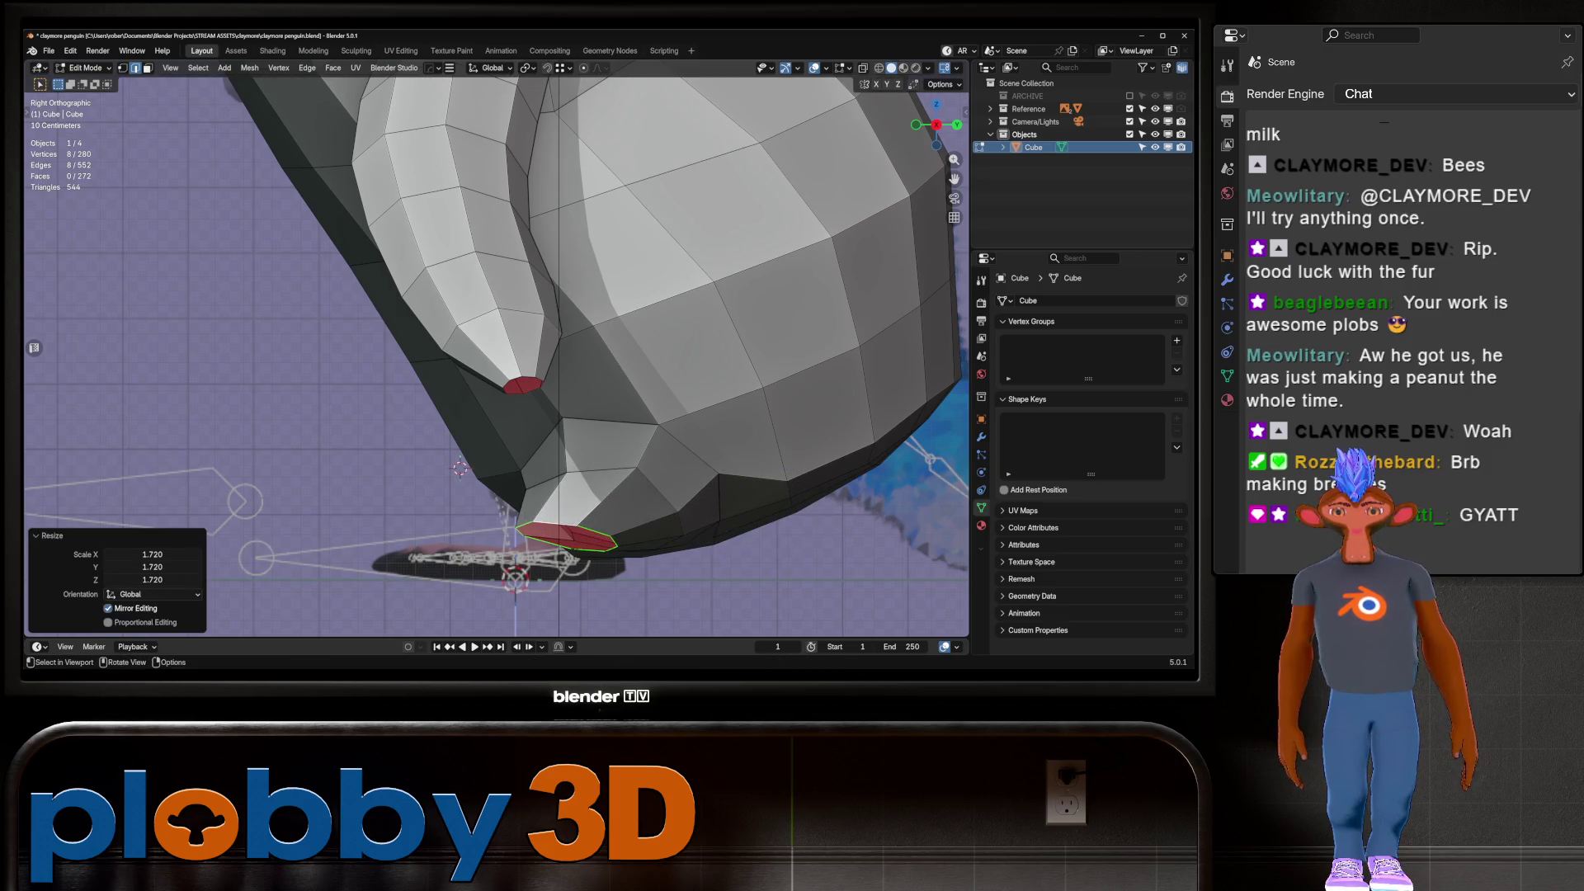
# From the front, scale the tip loop to 0.8 and shift it along X
pyautogui.press('KP_1')
pyautogui.press('r')
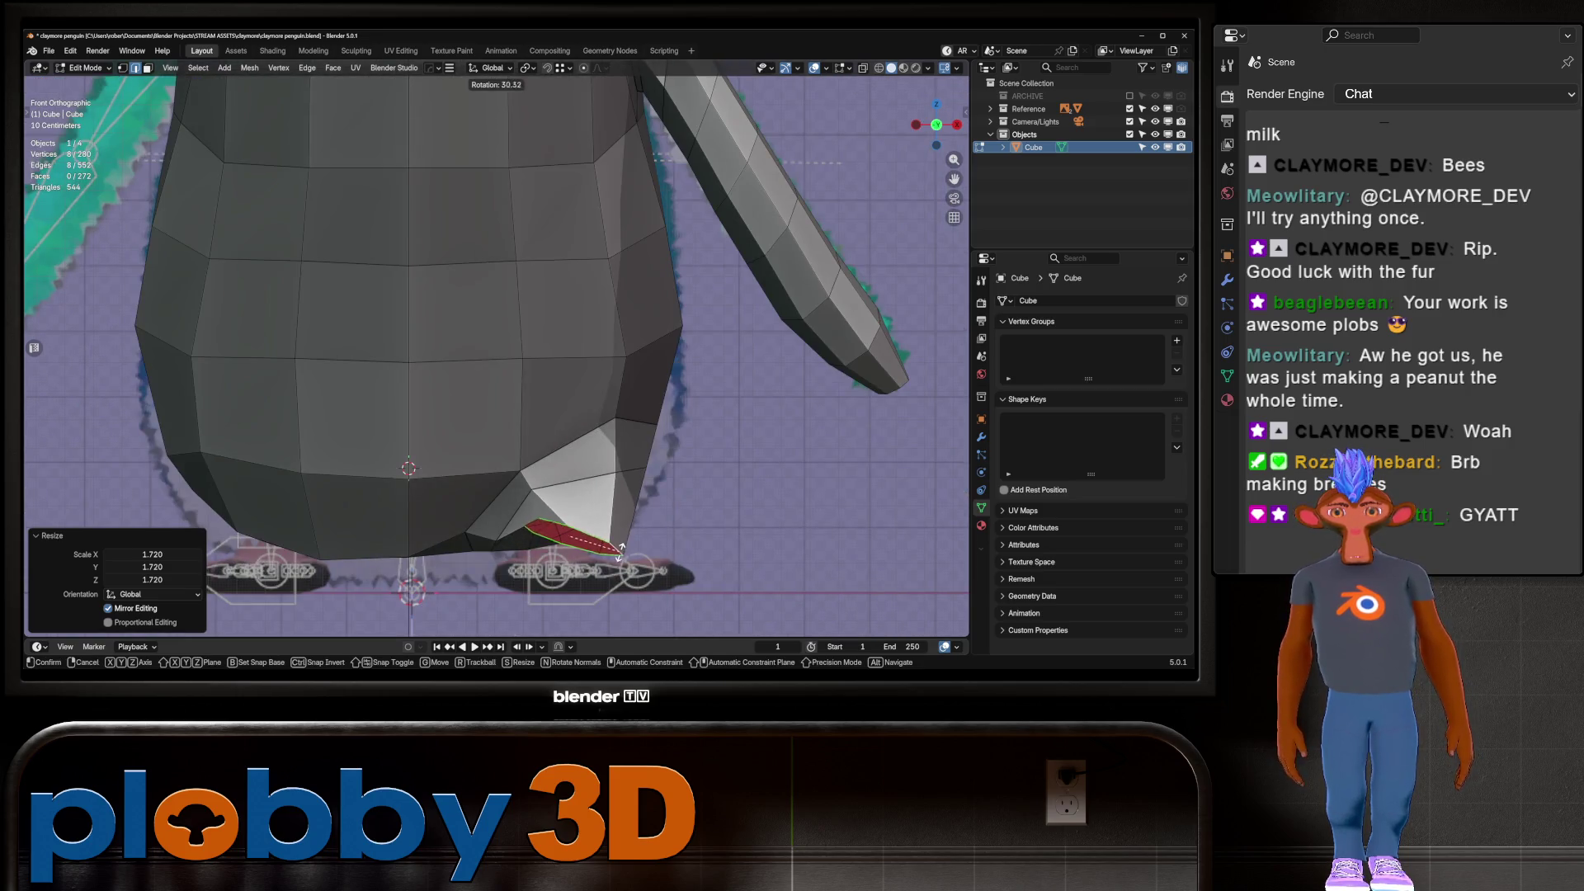
pyautogui.press('Escape')
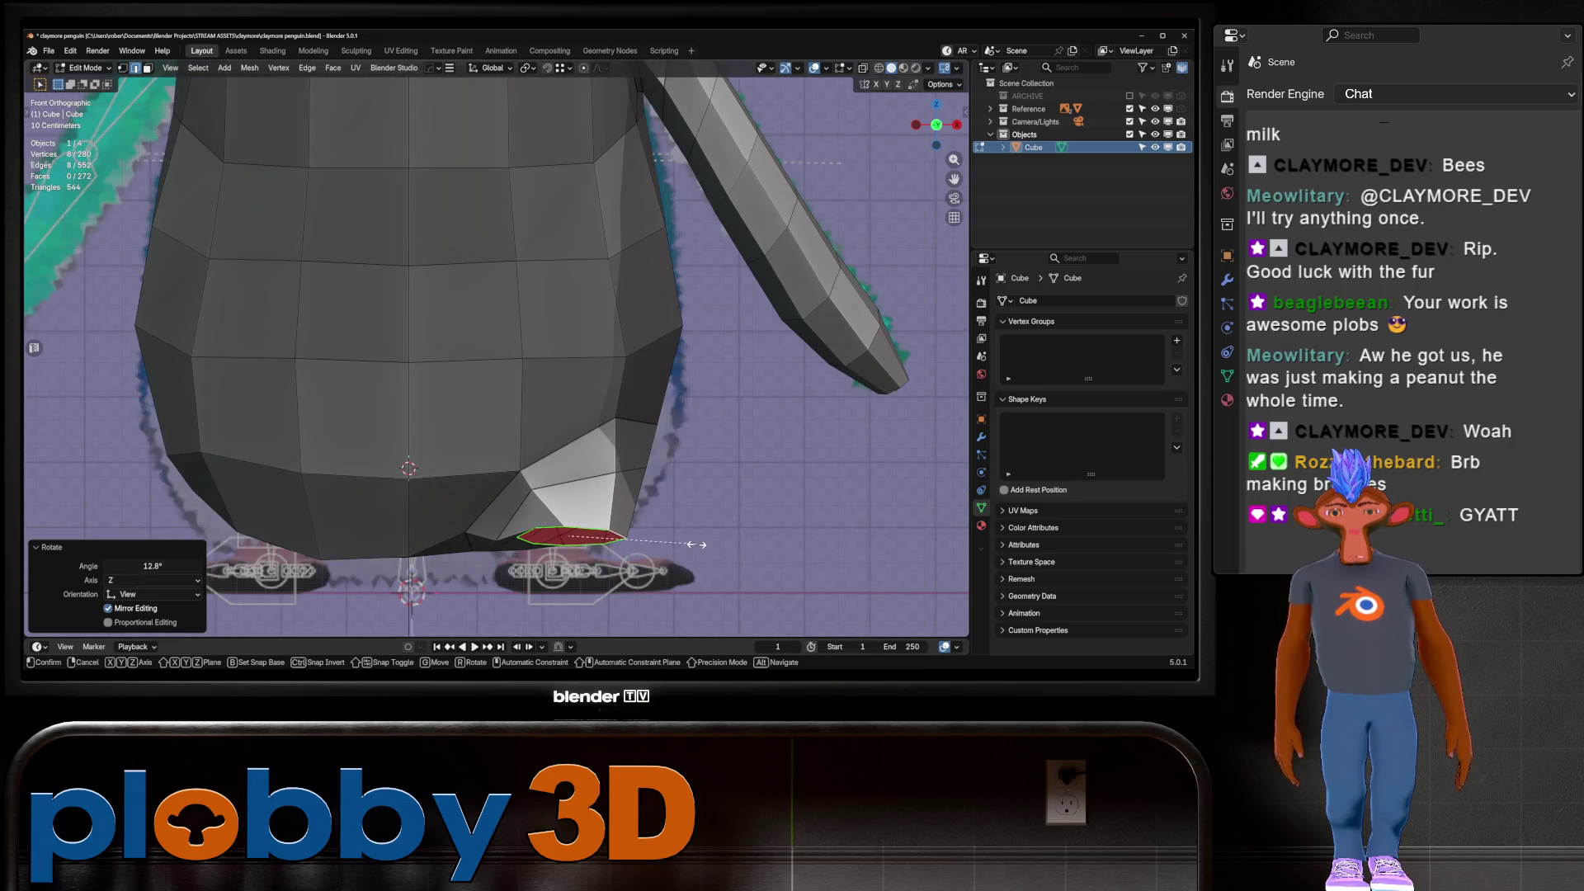
pyautogui.write('s0.8')
pyautogui.press('Return')
pyautogui.press('g')
pyautogui.press('x')
pyautogui.press('Escape')
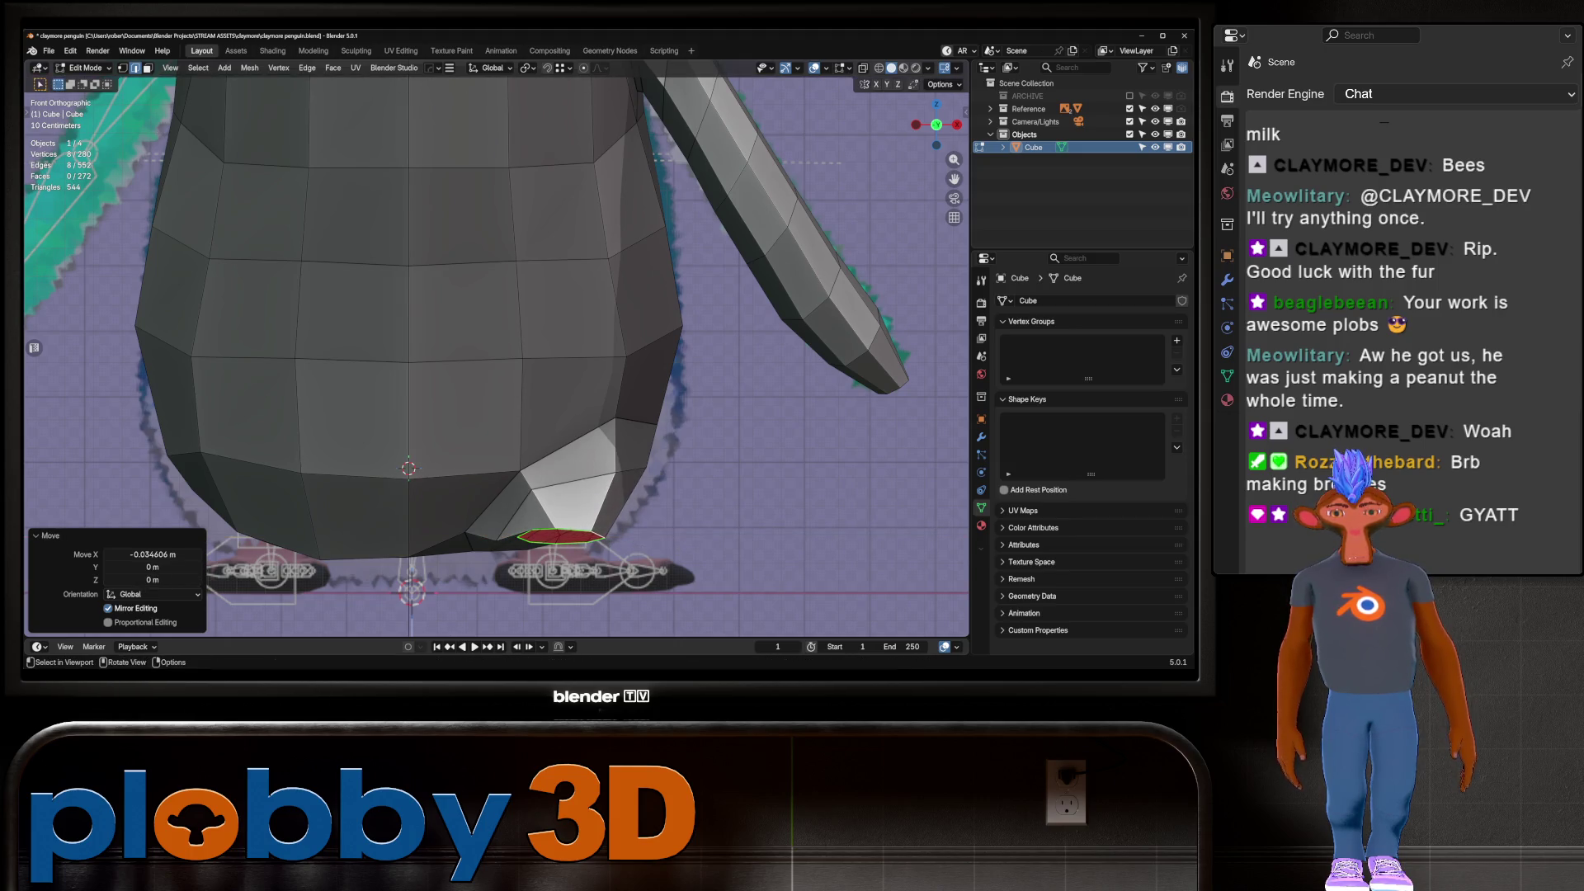
# Fill the tip loop with a face and extrude it 0.08 m downward
pyautogui.press('f')
pyautogui.press('e')
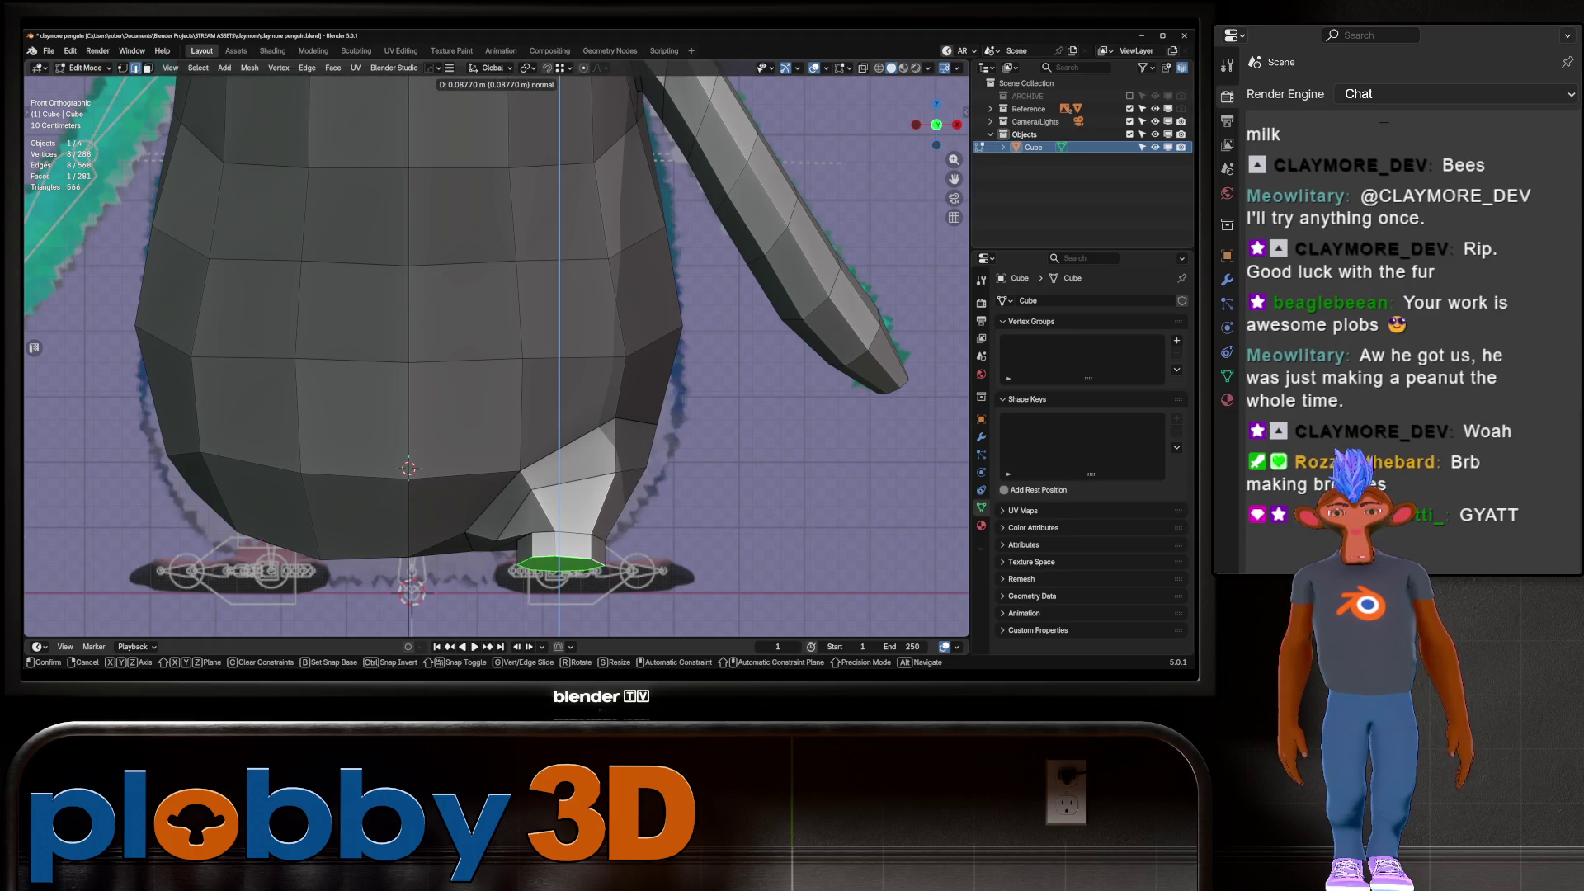
pyautogui.press('Return')
pyautogui.moveTo(495, 330); pyautogui.dragTo(561, 405, button='middle')
# Delete the leg's end face and round its loop with LoopTools Curve, boundaries fixed
pyautogui.press('x')
pyautogui.click(528, 529)
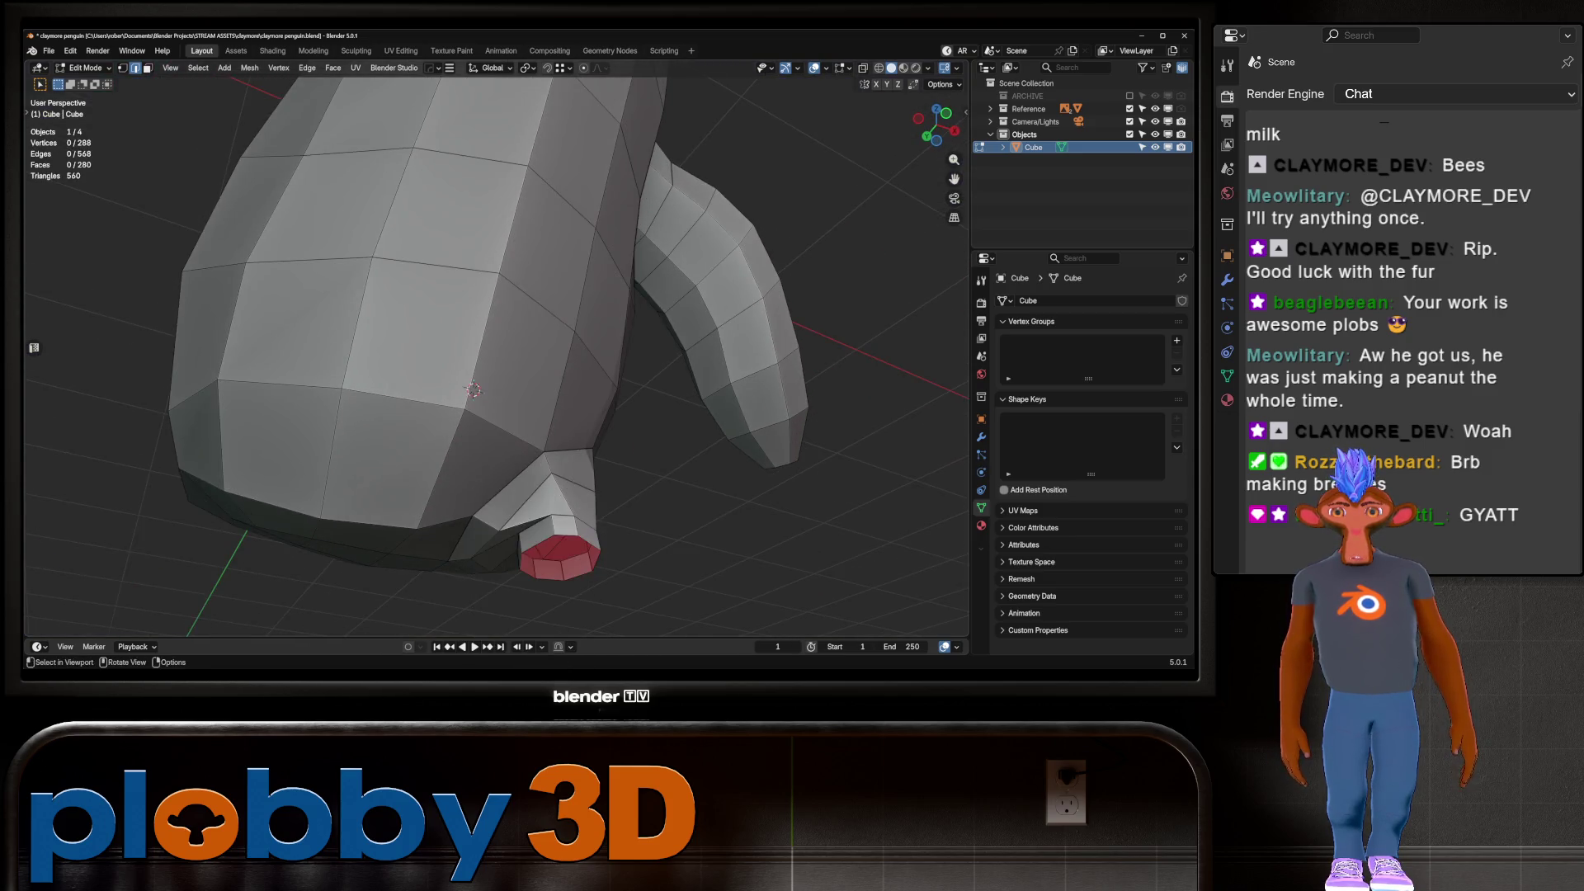
pyautogui.moveTo(528, 532)
pyautogui.keyDown('shift'); pyautogui.mouseDown(button='middle')
pyautogui.moveTo(528, 471)
pyautogui.moveTo(487, 458)
pyautogui.mouseUp(button='middle'); pyautogui.keyUp('shift')
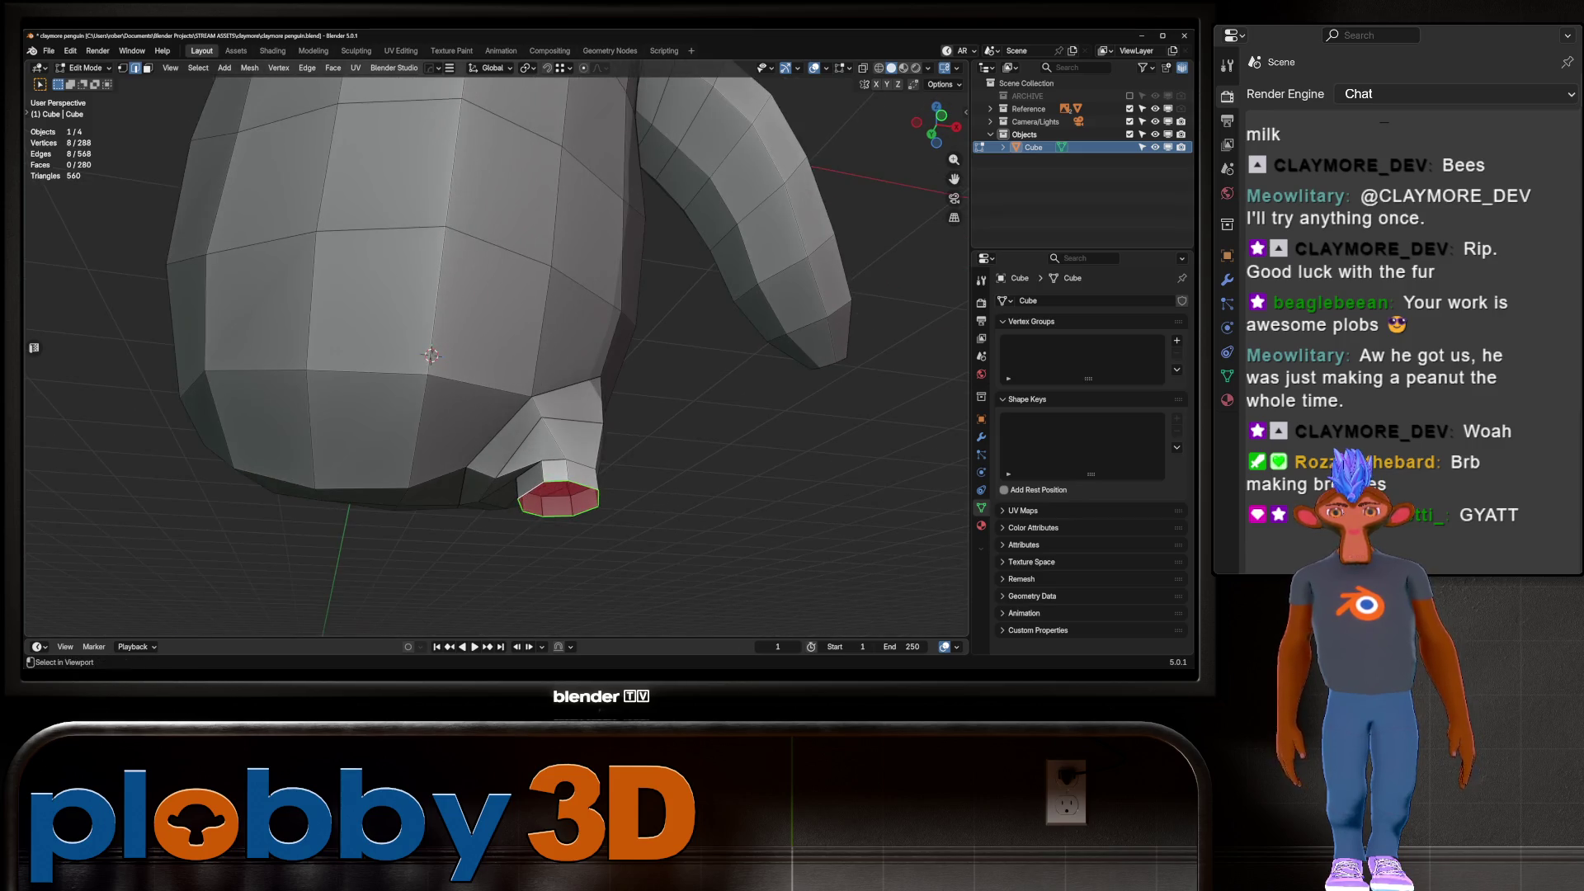
pyautogui.keyDown('alt'); pyautogui.click(582, 488); pyautogui.keyUp('alt')
pyautogui.rightClick(866, 384)
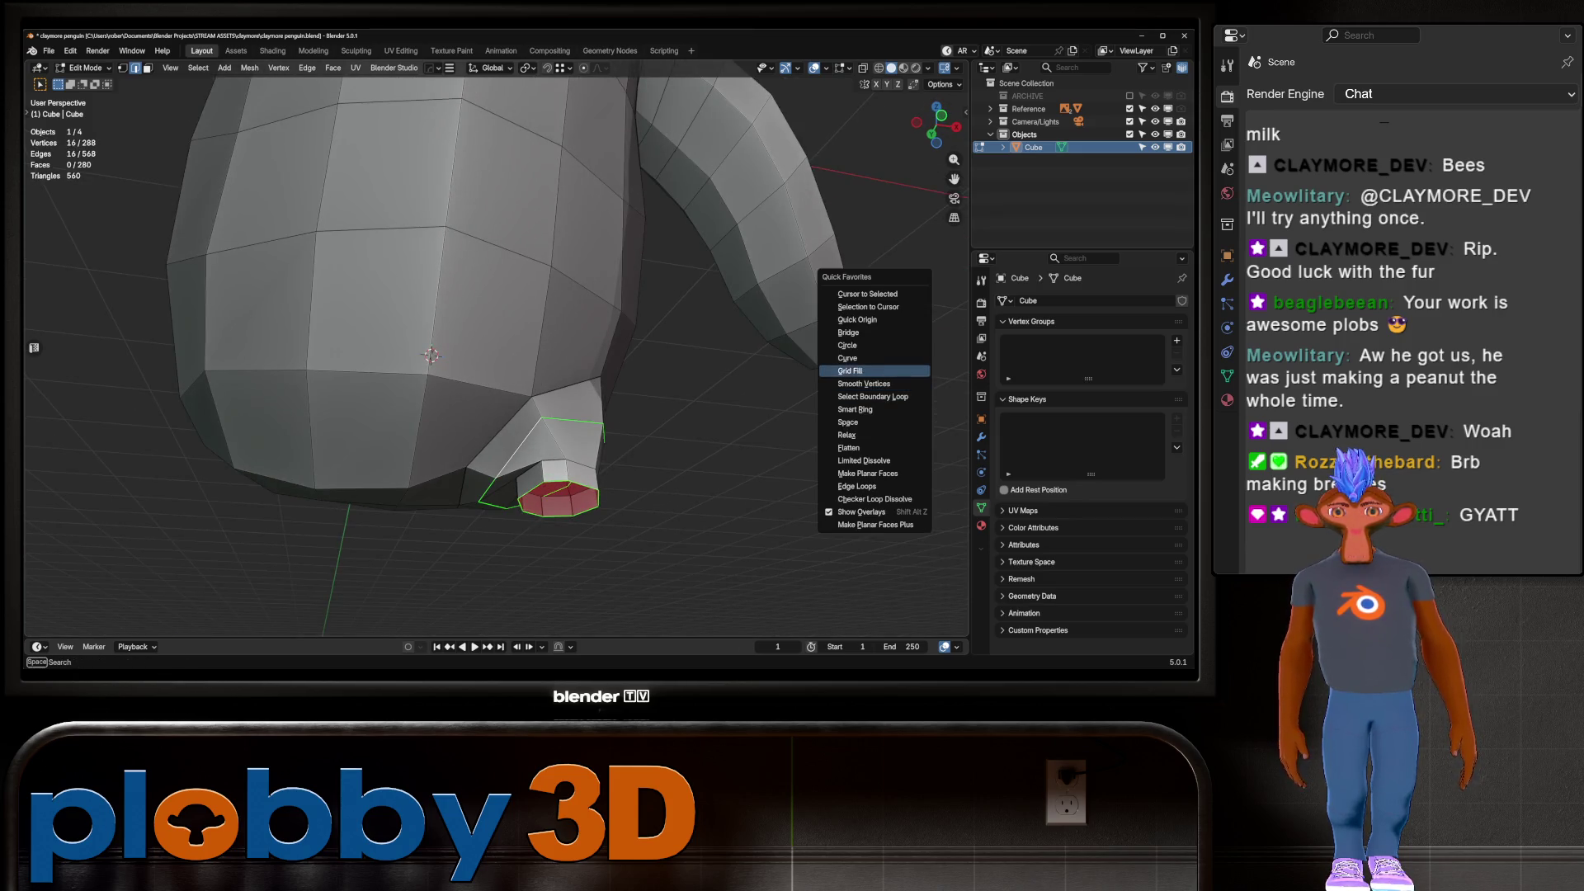
pyautogui.click(867, 361)
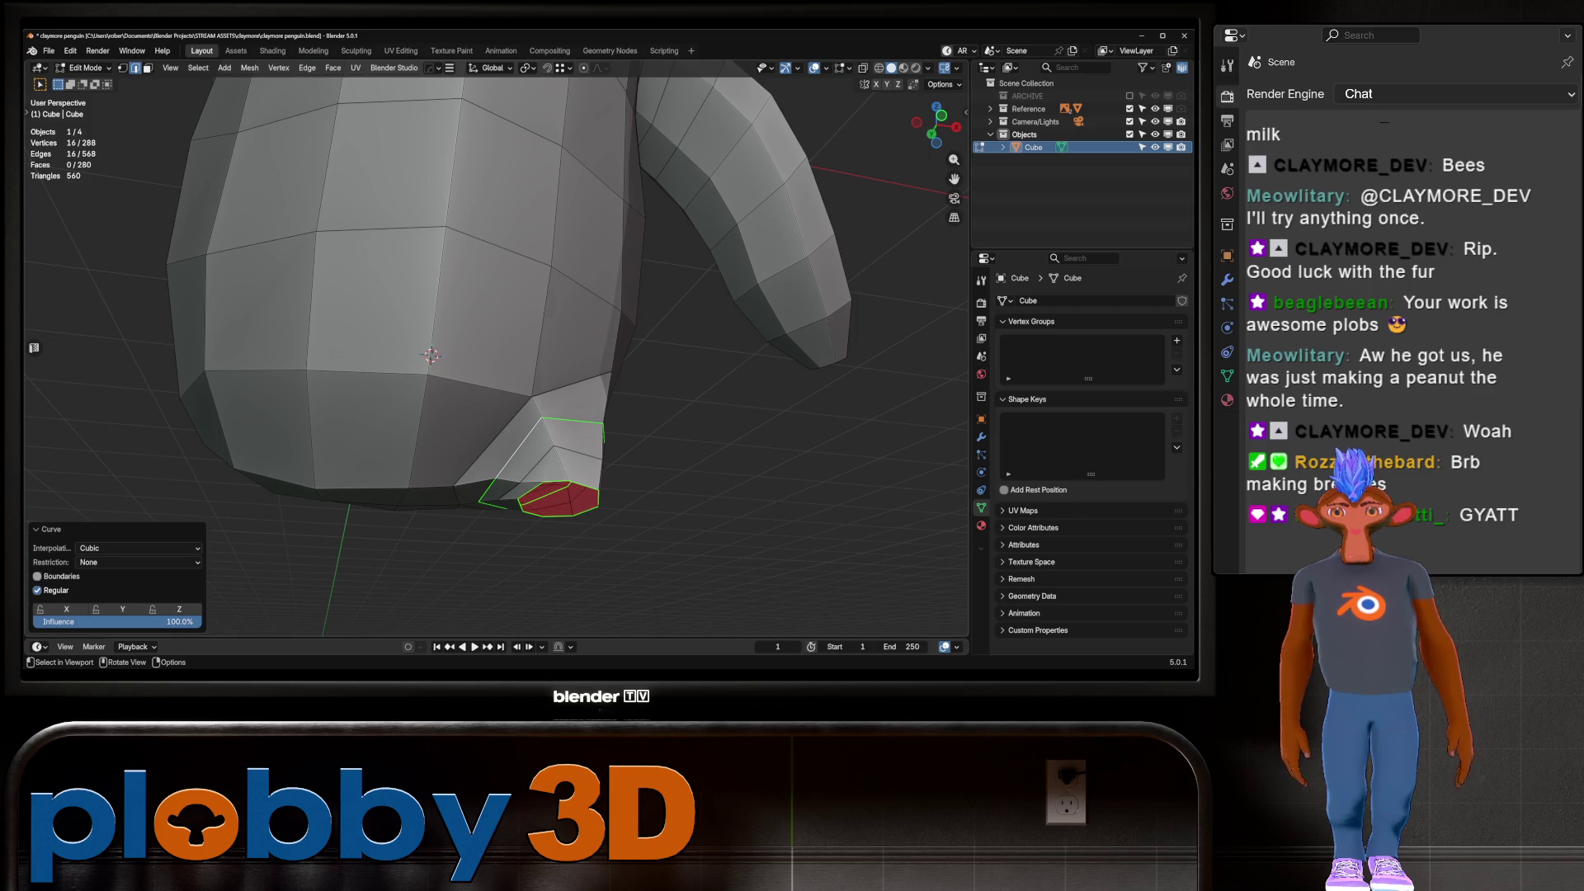
pyautogui.click(37, 576)
pyautogui.moveTo(495, 371)
pyautogui.mouseDown(button='middle')
pyautogui.moveTo(726, 372)
pyautogui.moveTo(660, 371)
pyautogui.mouseUp(button='middle')
# Tilt the leg's bottom loop 10.2° around the X axis
pyautogui.keyDown('alt'); pyautogui.click(570, 434); pyautogui.keyUp('alt')
pyautogui.moveTo(569, 433); pyautogui.dragTo(536, 371, button='middle')
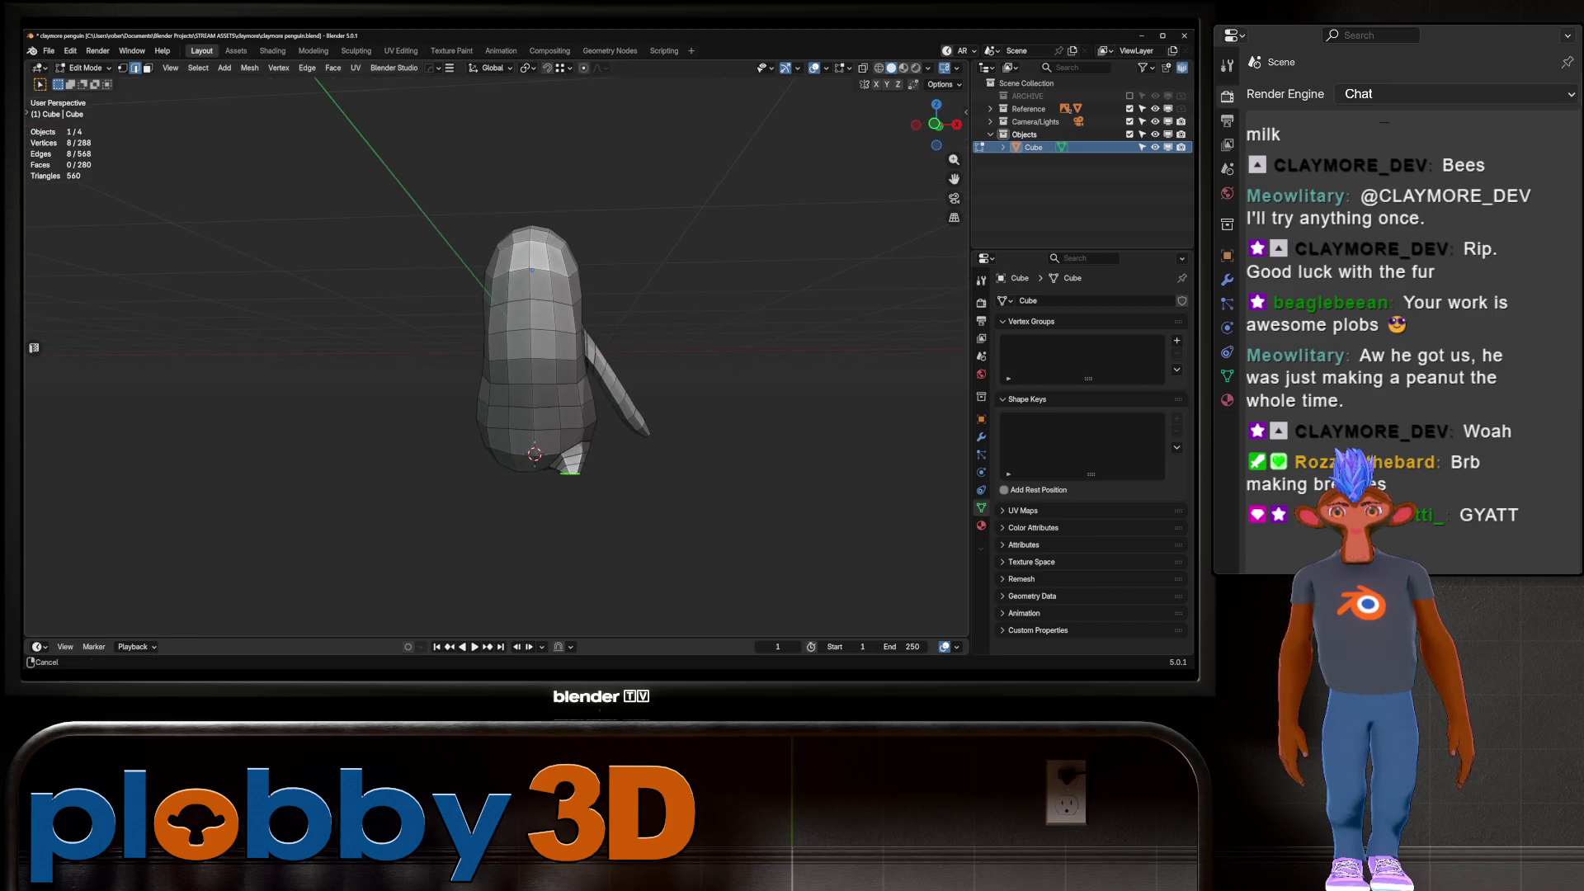
pyautogui.scroll(7, 581, 472)
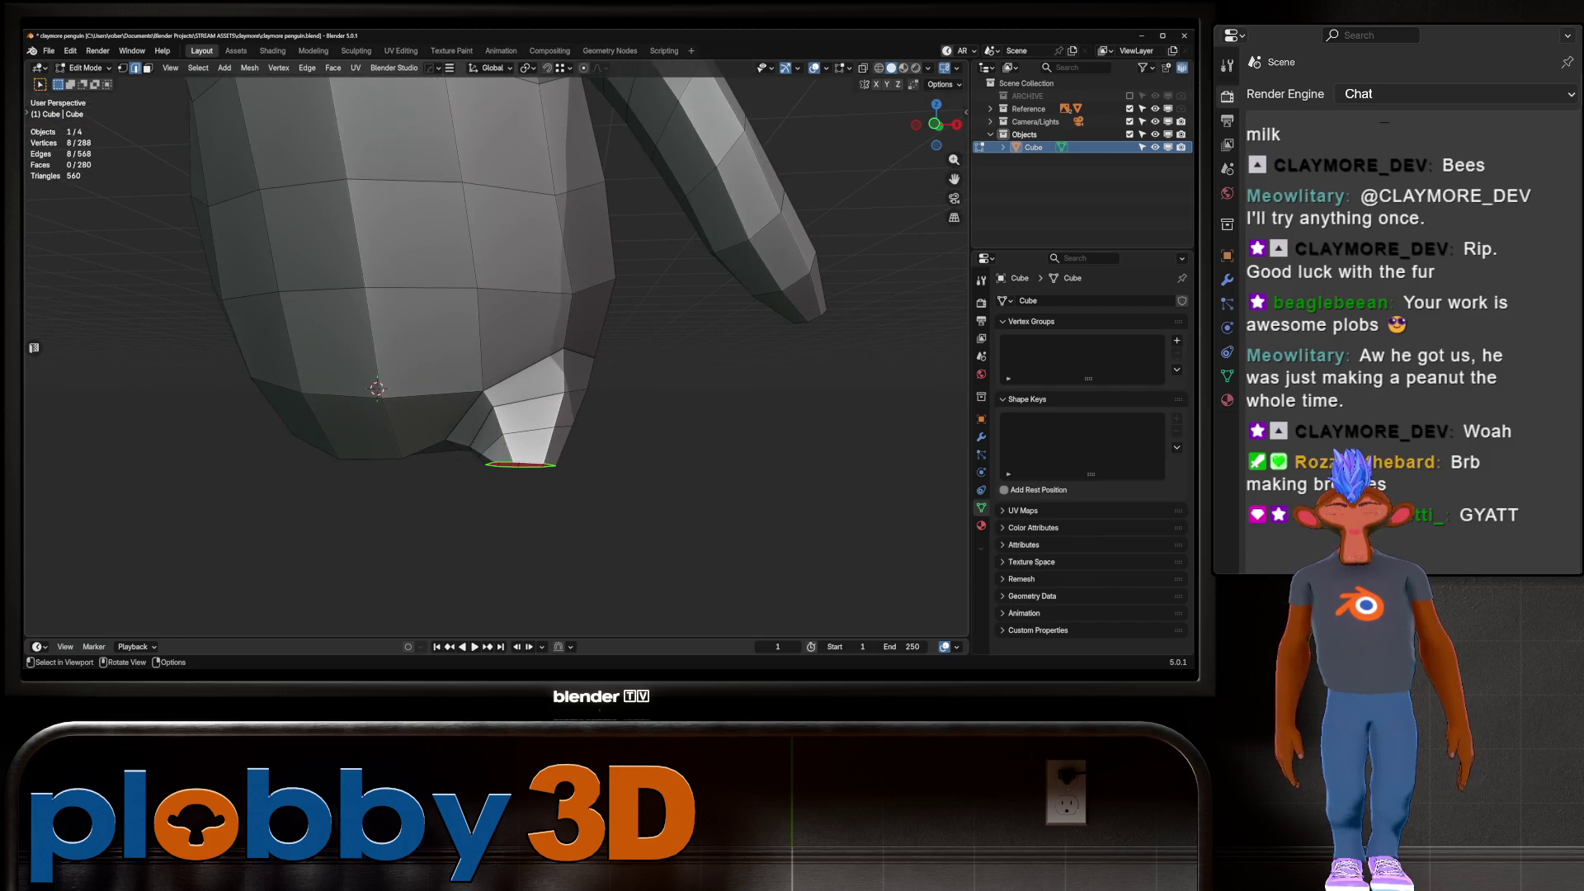
pyautogui.press('KP_1')
pyautogui.press('r')
pyautogui.press('x')
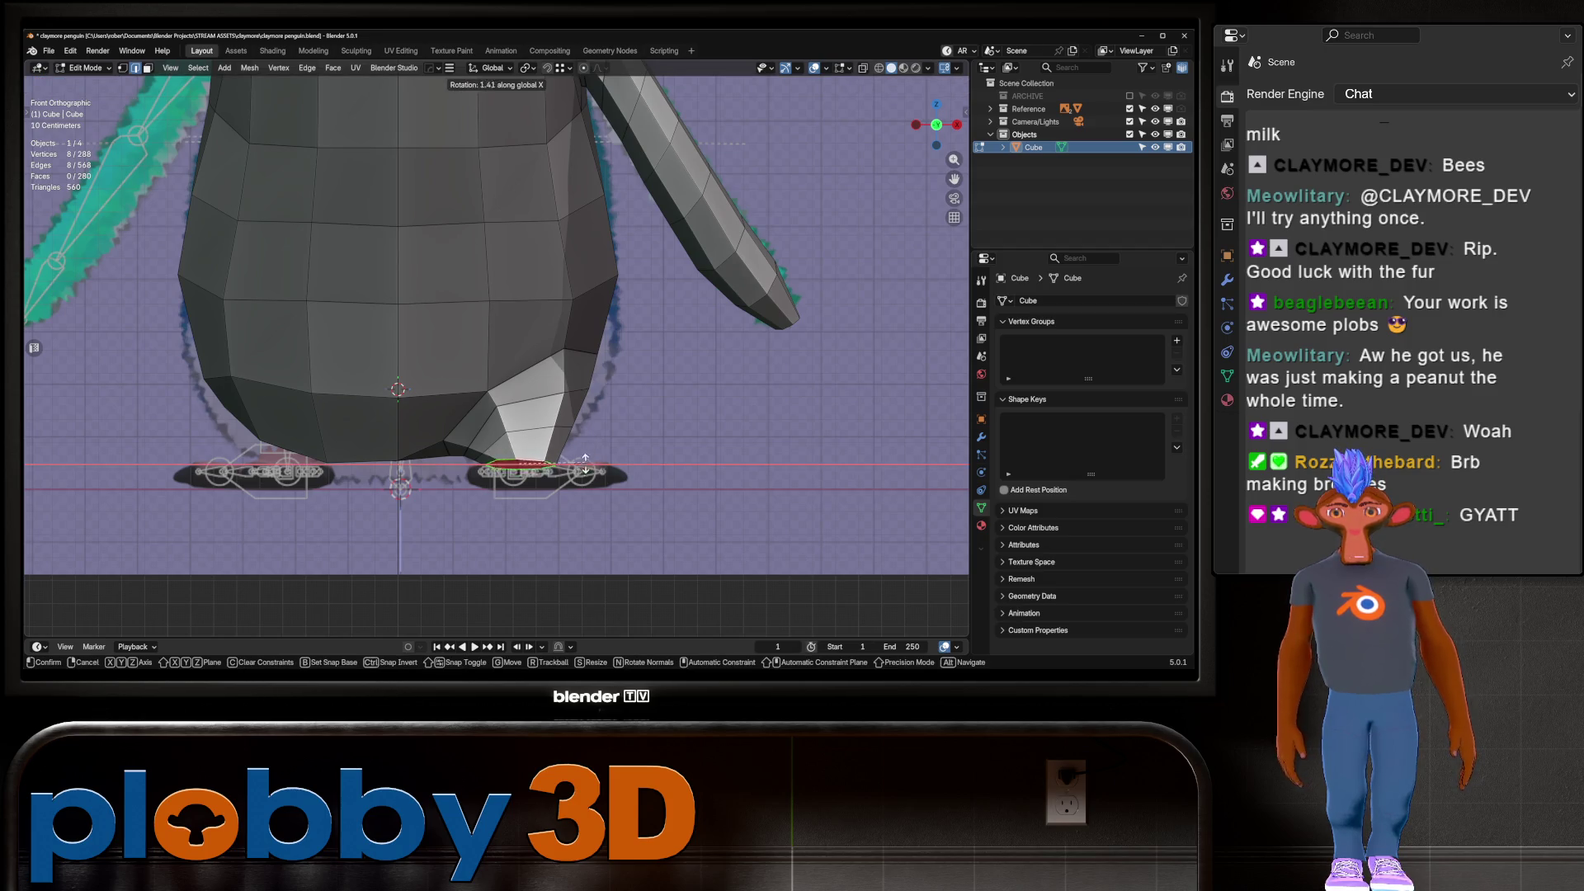
pyautogui.click(583, 472)
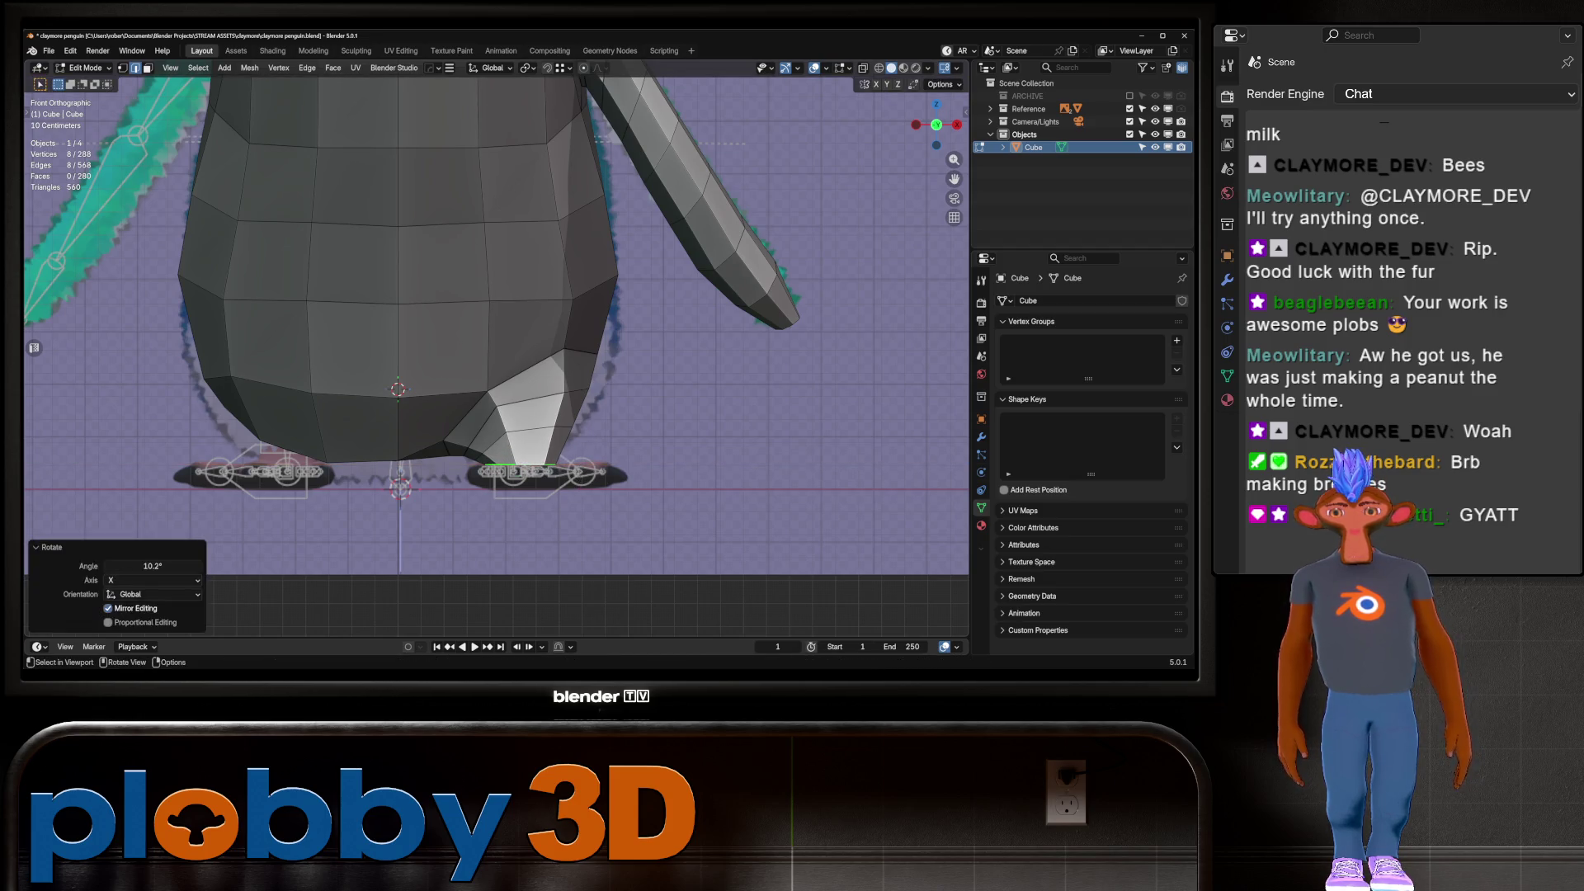
pyautogui.press('KP_3')
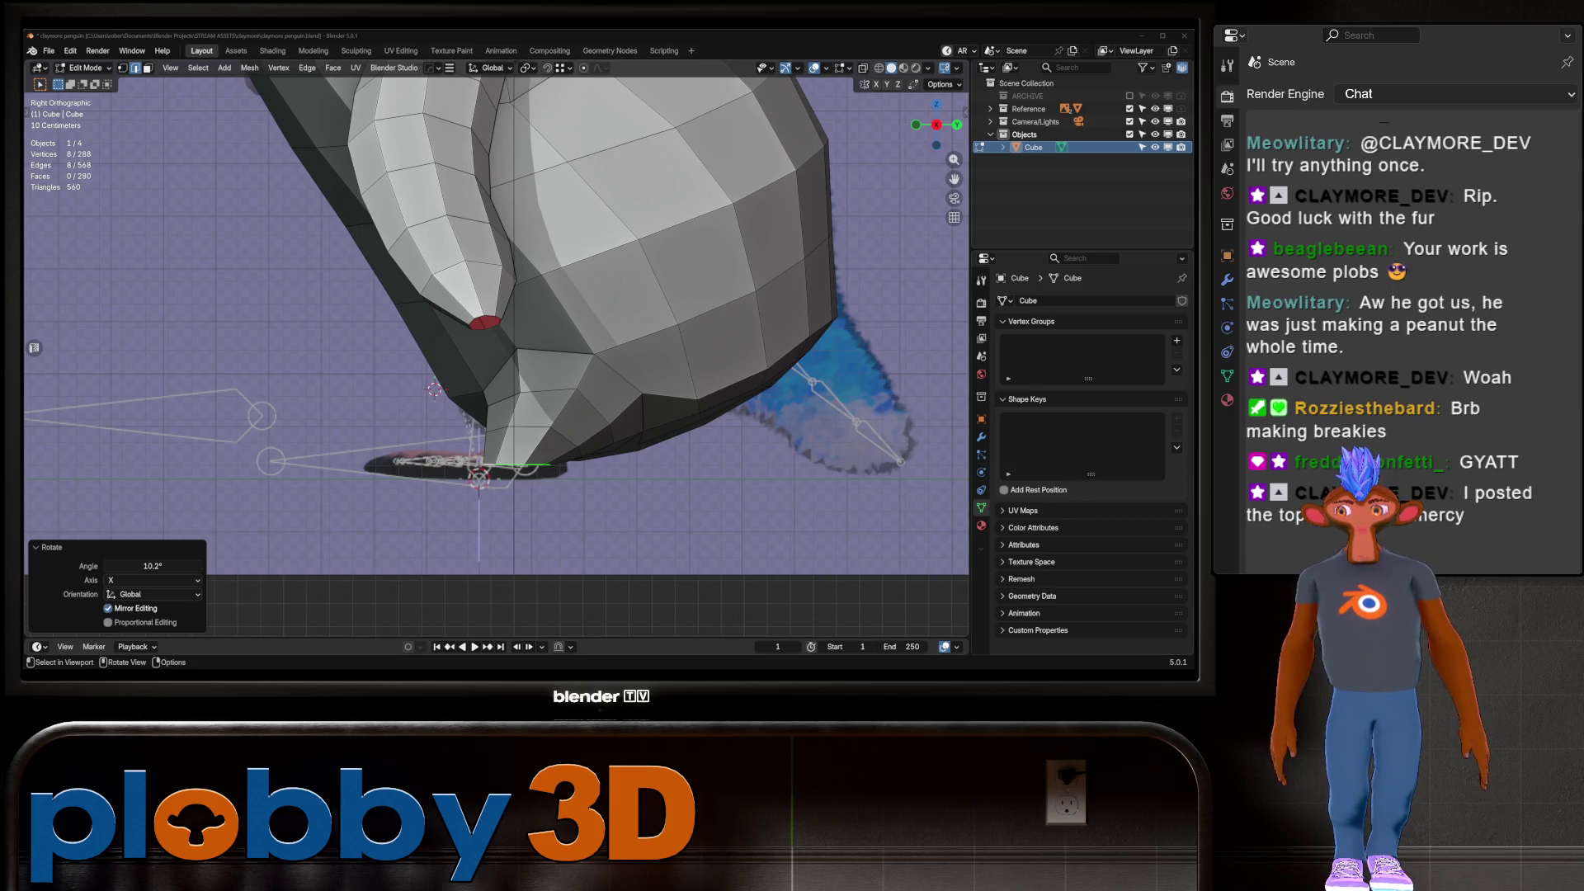
pyautogui.click(456, 348)
pyautogui.moveTo(495, 330)
pyautogui.mouseDown(button='middle')
pyautogui.moveTo(561, 330)
pyautogui.moveTo(632, 289)
pyautogui.moveTo(553, 363)
pyautogui.mouseUp(button='middle')
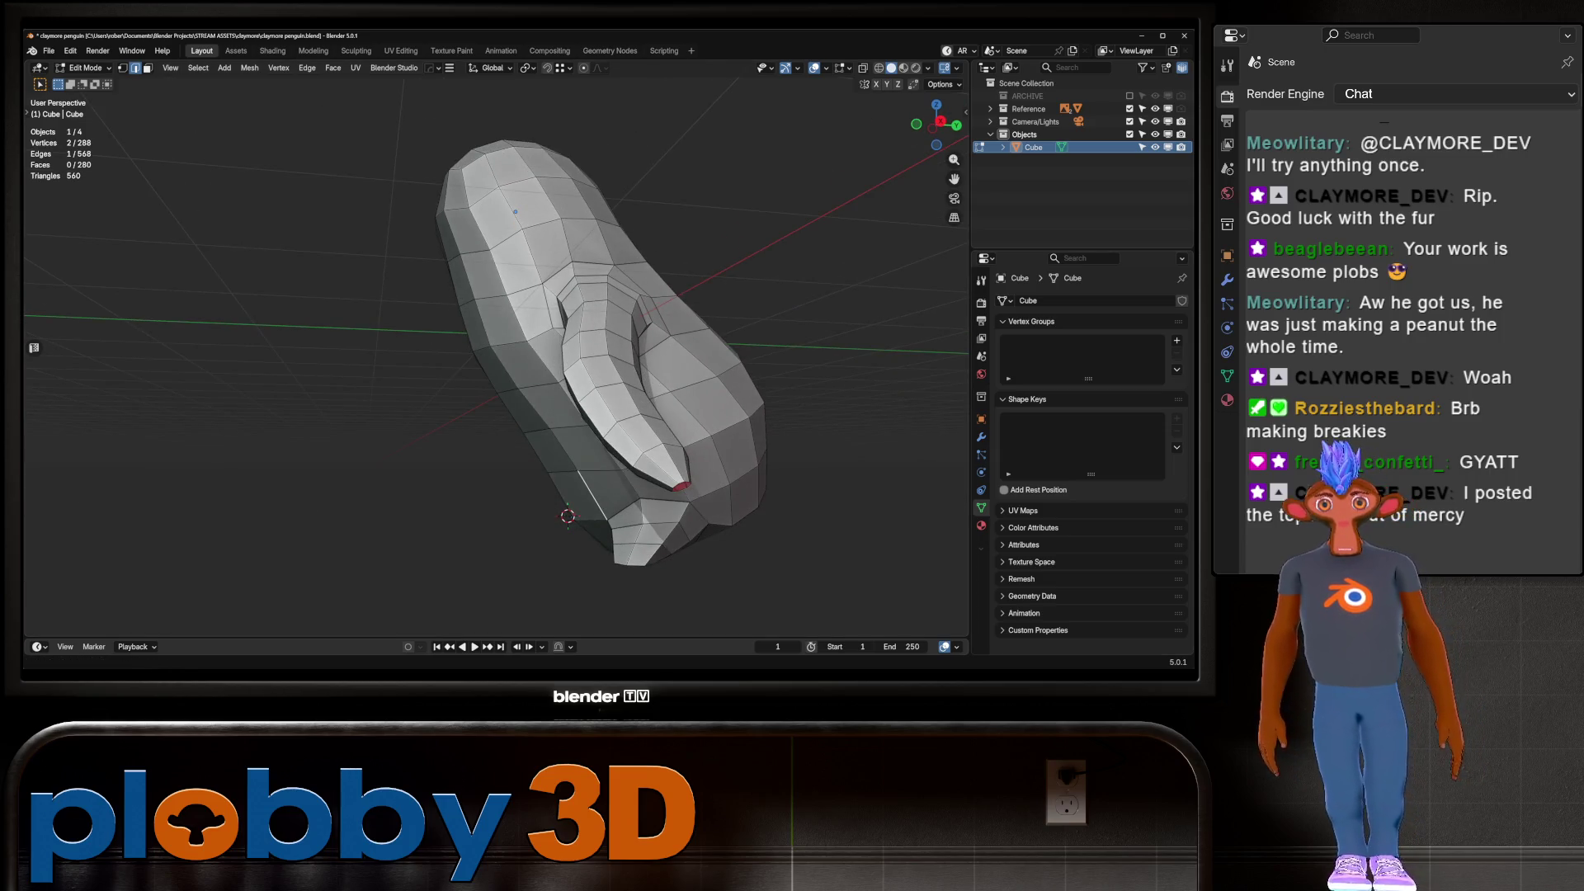
pyautogui.press('KP_3')
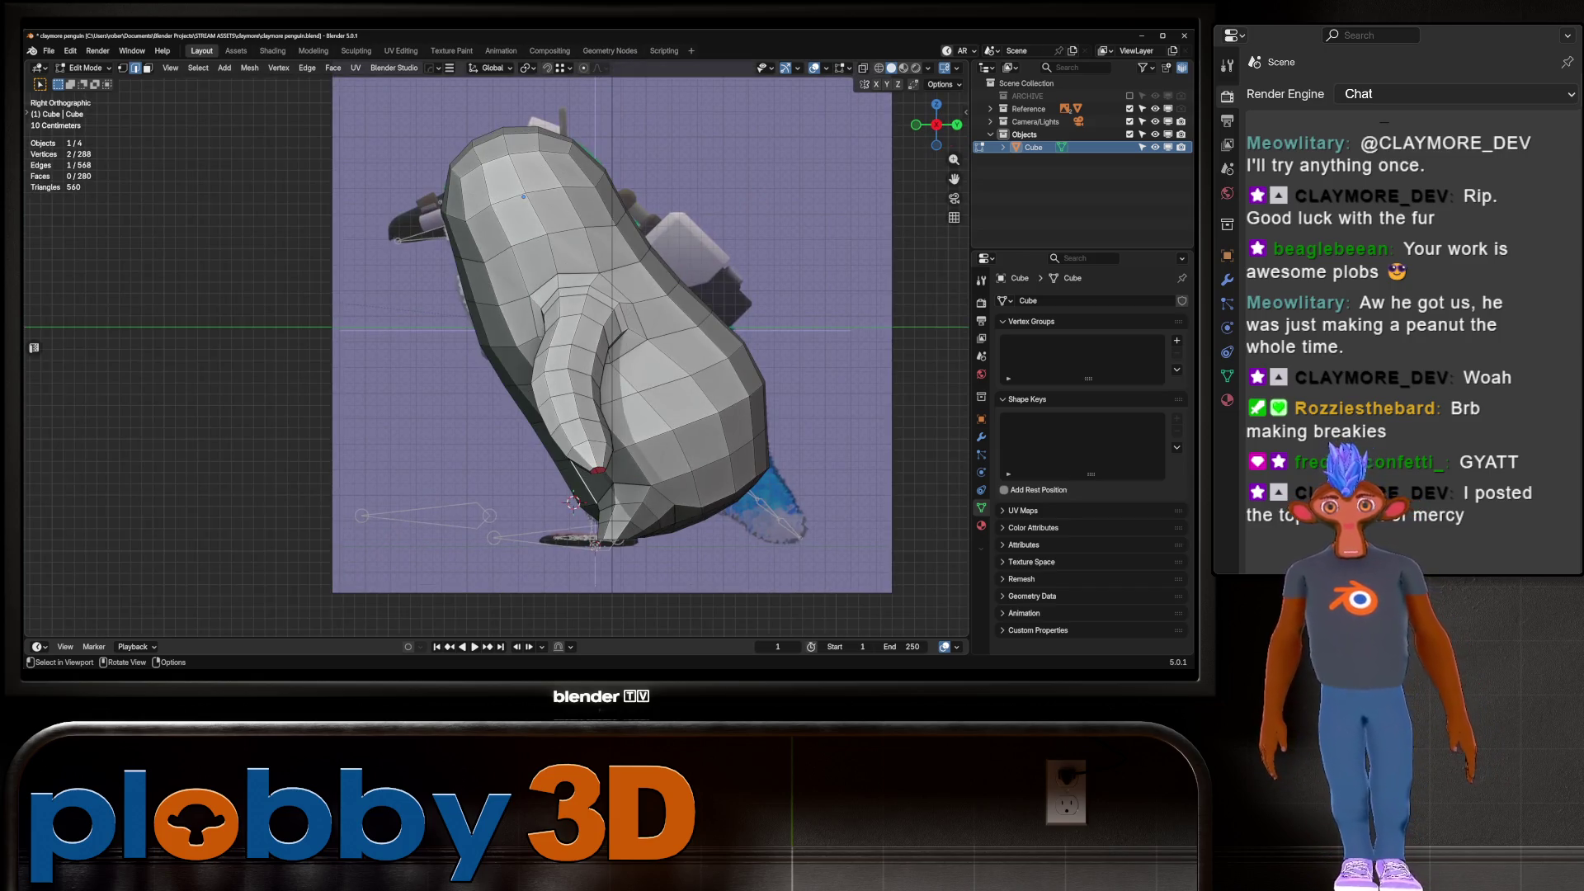
pyautogui.moveTo(578, 372)
pyautogui.mouseDown(button='middle')
pyautogui.moveTo(505, 322)
pyautogui.moveTo(569, 346)
pyautogui.moveTo(499, 316)
pyautogui.moveTo(522, 288)
pyautogui.moveTo(583, 299)
pyautogui.moveTo(528, 326)
pyautogui.mouseUp(button='middle')
pyautogui.hotkey('ctrl', 'r')
pyautogui.press('Escape')
pyautogui.press('Tab')
pyautogui.hotkey('ctrl', '1')
pyautogui.scroll(5, 584, 299)
pyautogui.press('Tab')
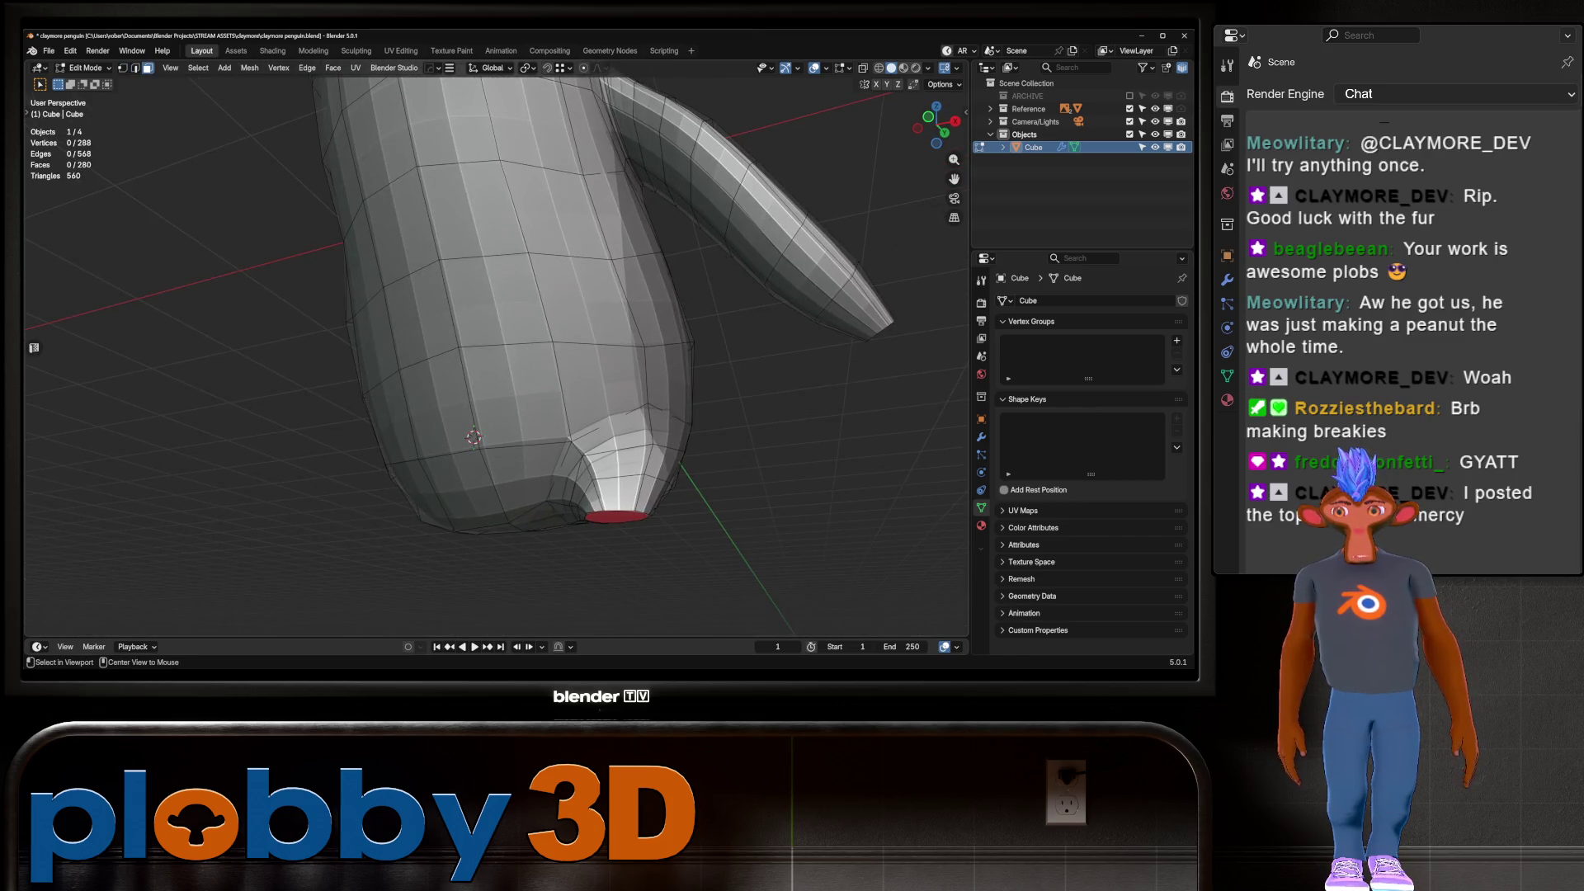
pyautogui.press('Tab')
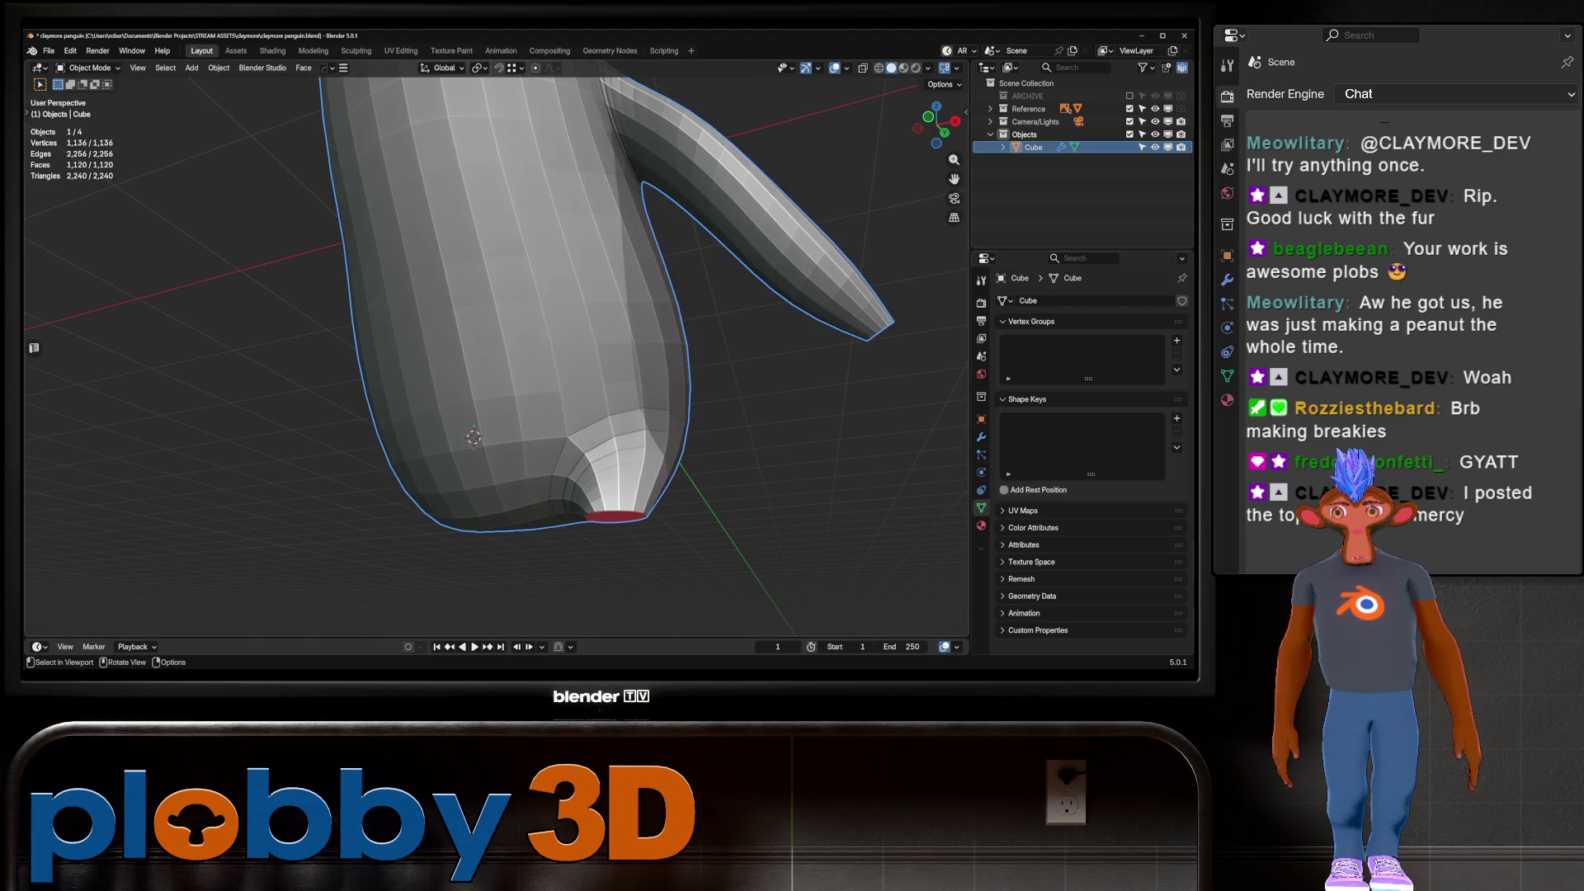
pyautogui.hotkey('ctrl', '1')
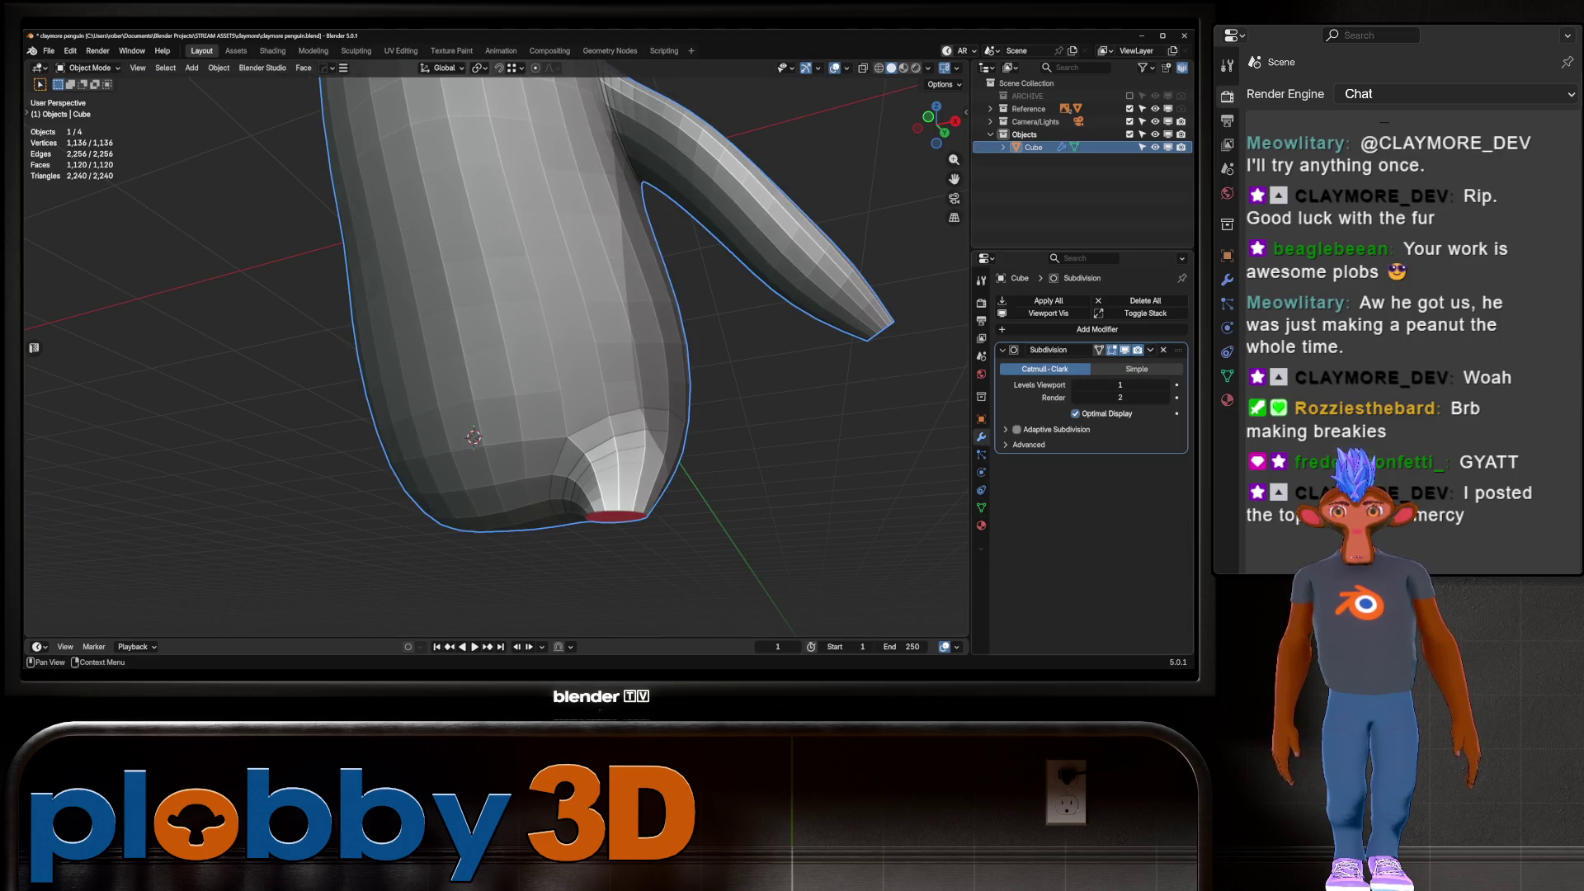
pyautogui.hotkey('ctrl', 'z')
pyautogui.press('Tab')
pyautogui.press('ctrl+KP_Add')
pyautogui.press('ctrl+KP_Add')
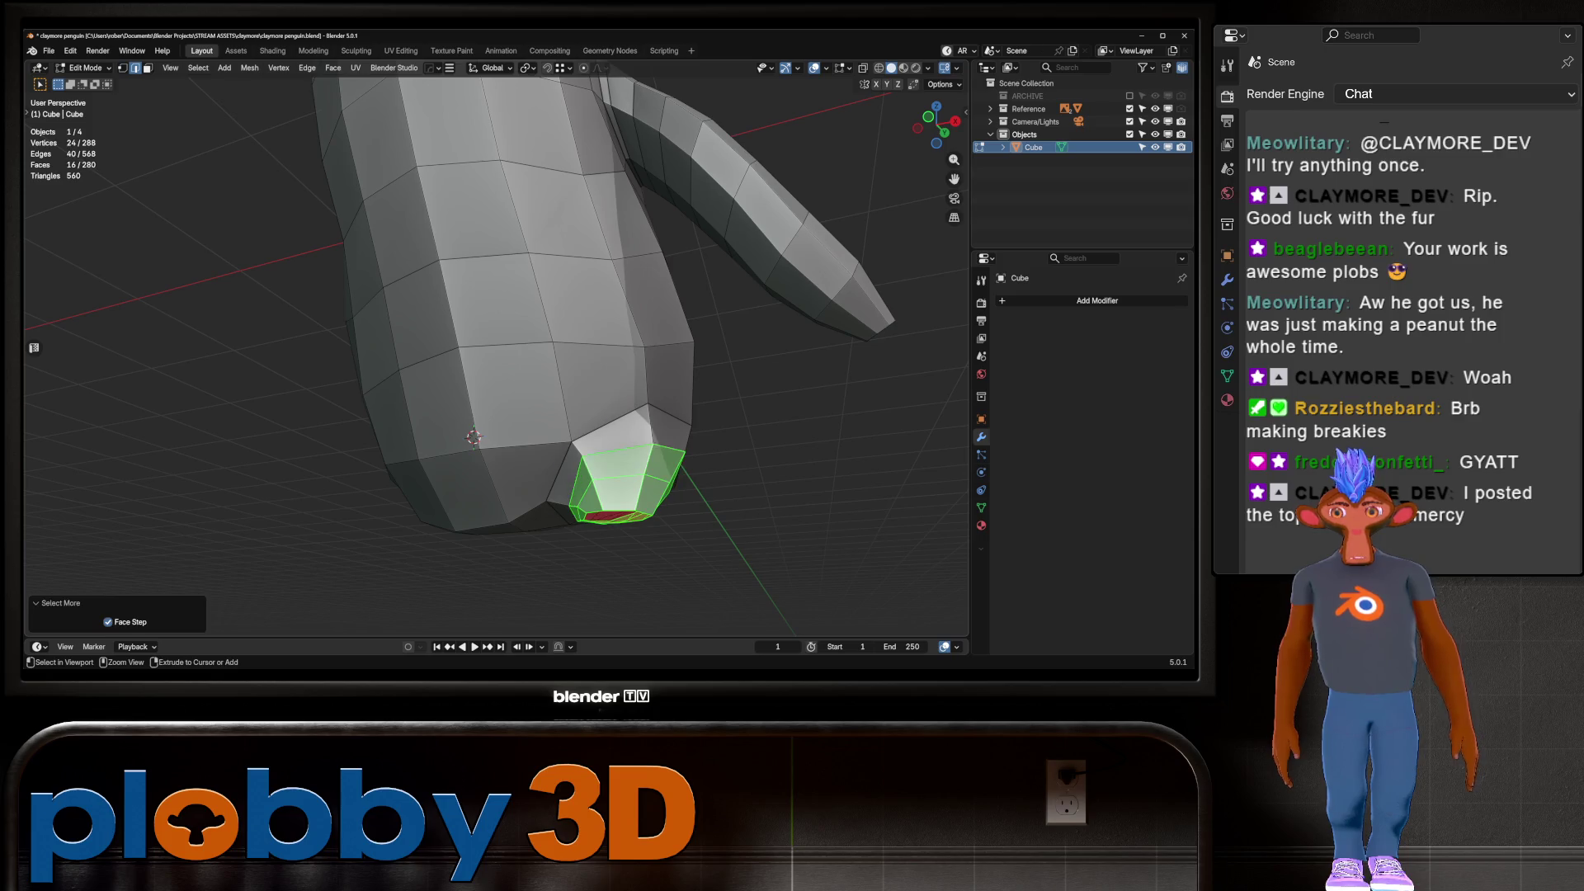
# Inset the nub faces, grow the selection and move the faces in Right view
pyautogui.press('i')
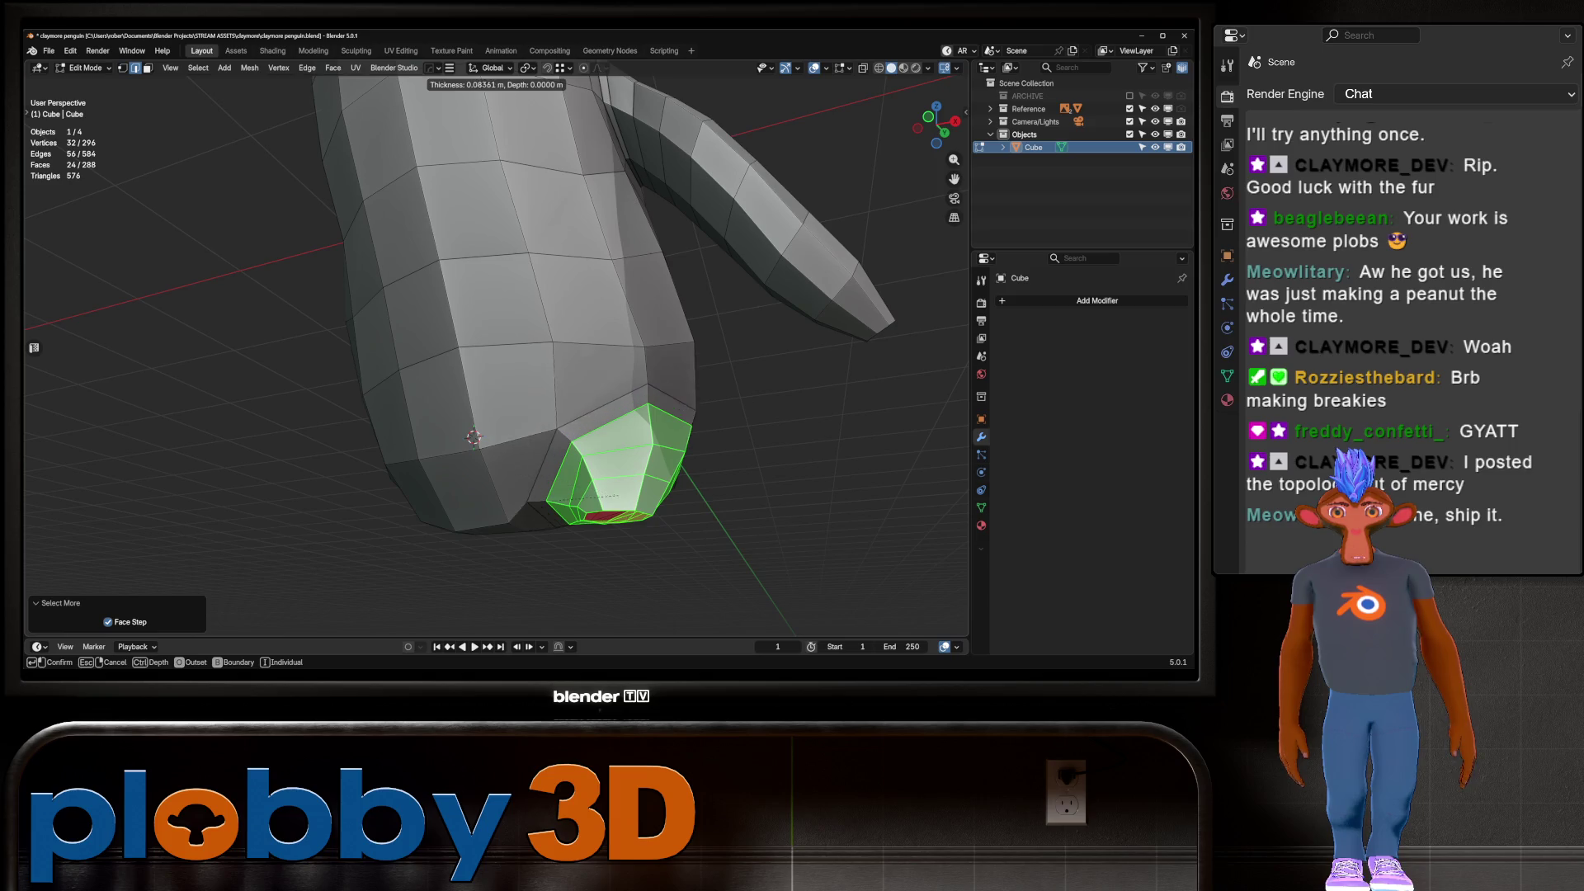
pyautogui.press('Escape')
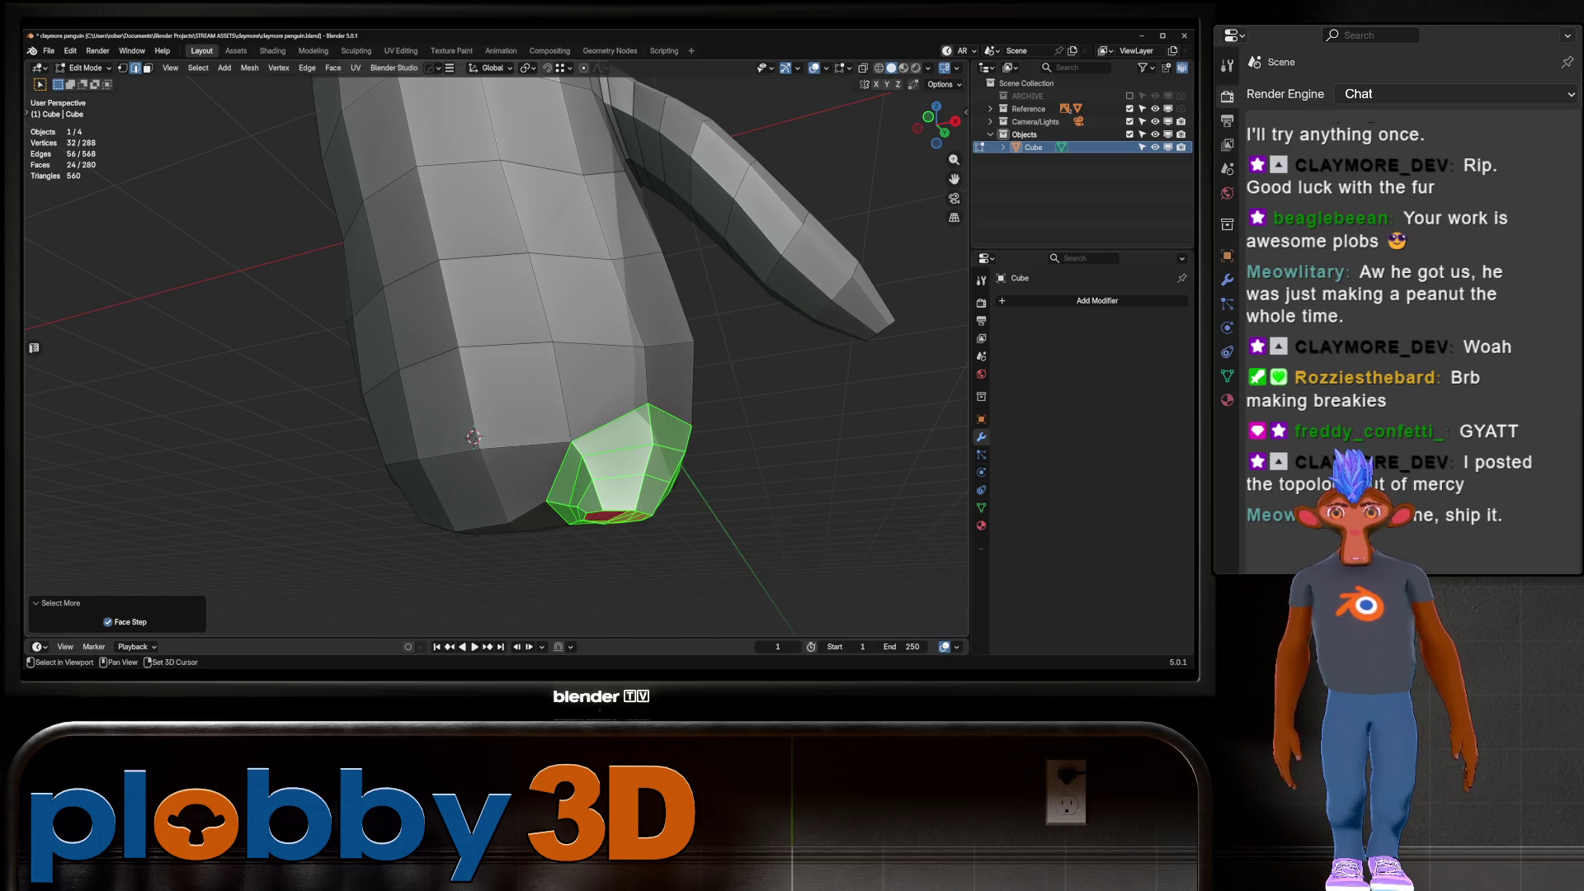
pyautogui.press('i')
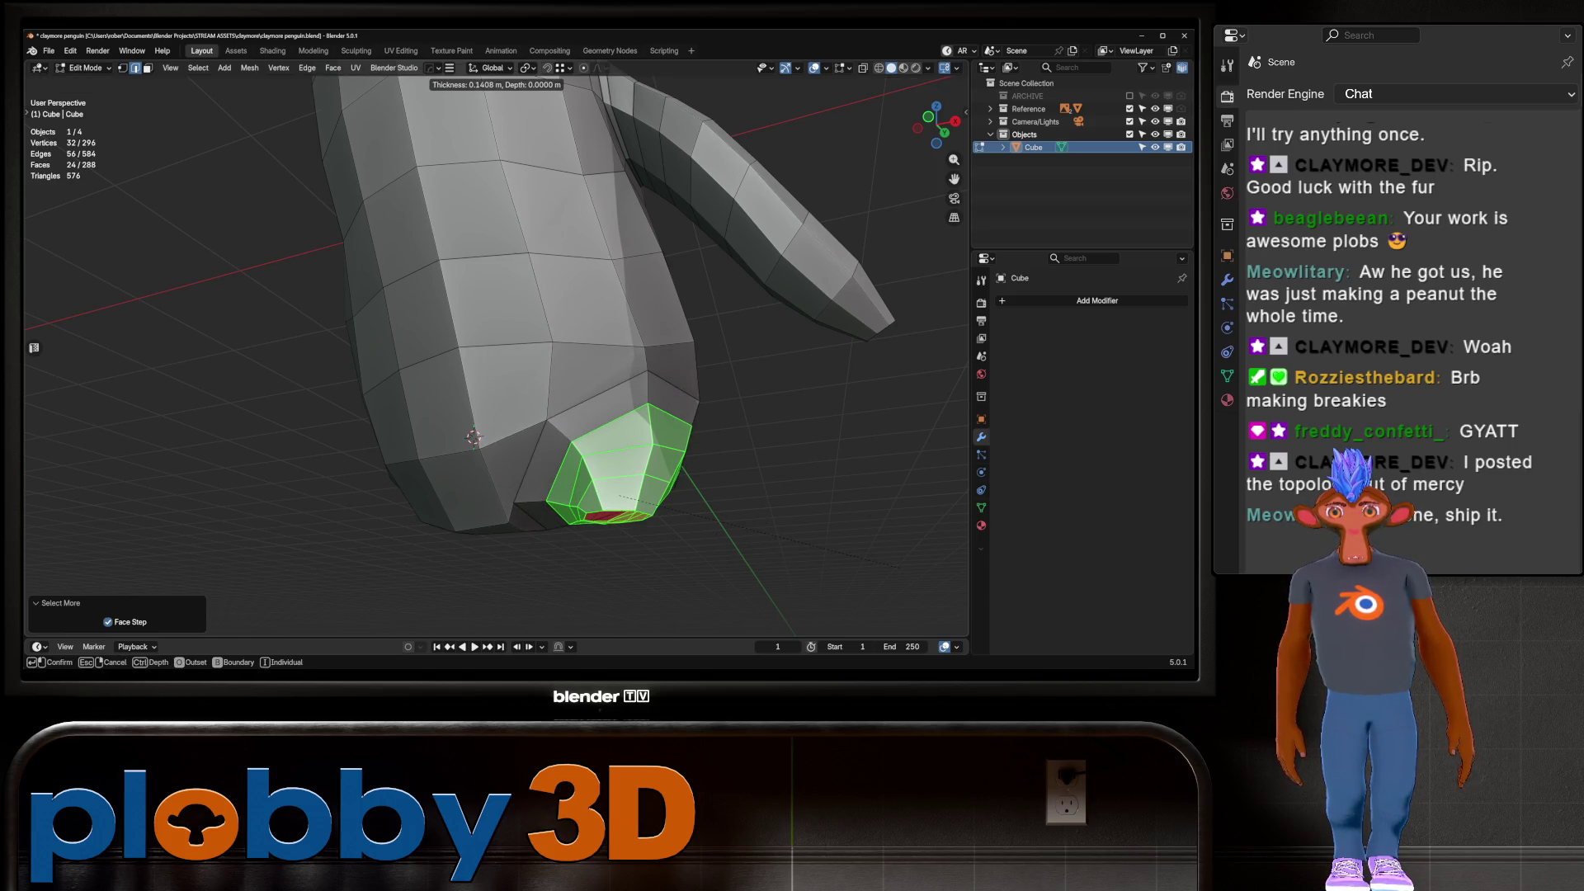
pyautogui.press('Return')
pyautogui.moveTo(495, 330); pyautogui.dragTo(544, 314, button='middle')
pyautogui.press('ctrl+KP_Add')
pyautogui.press('KP_3')
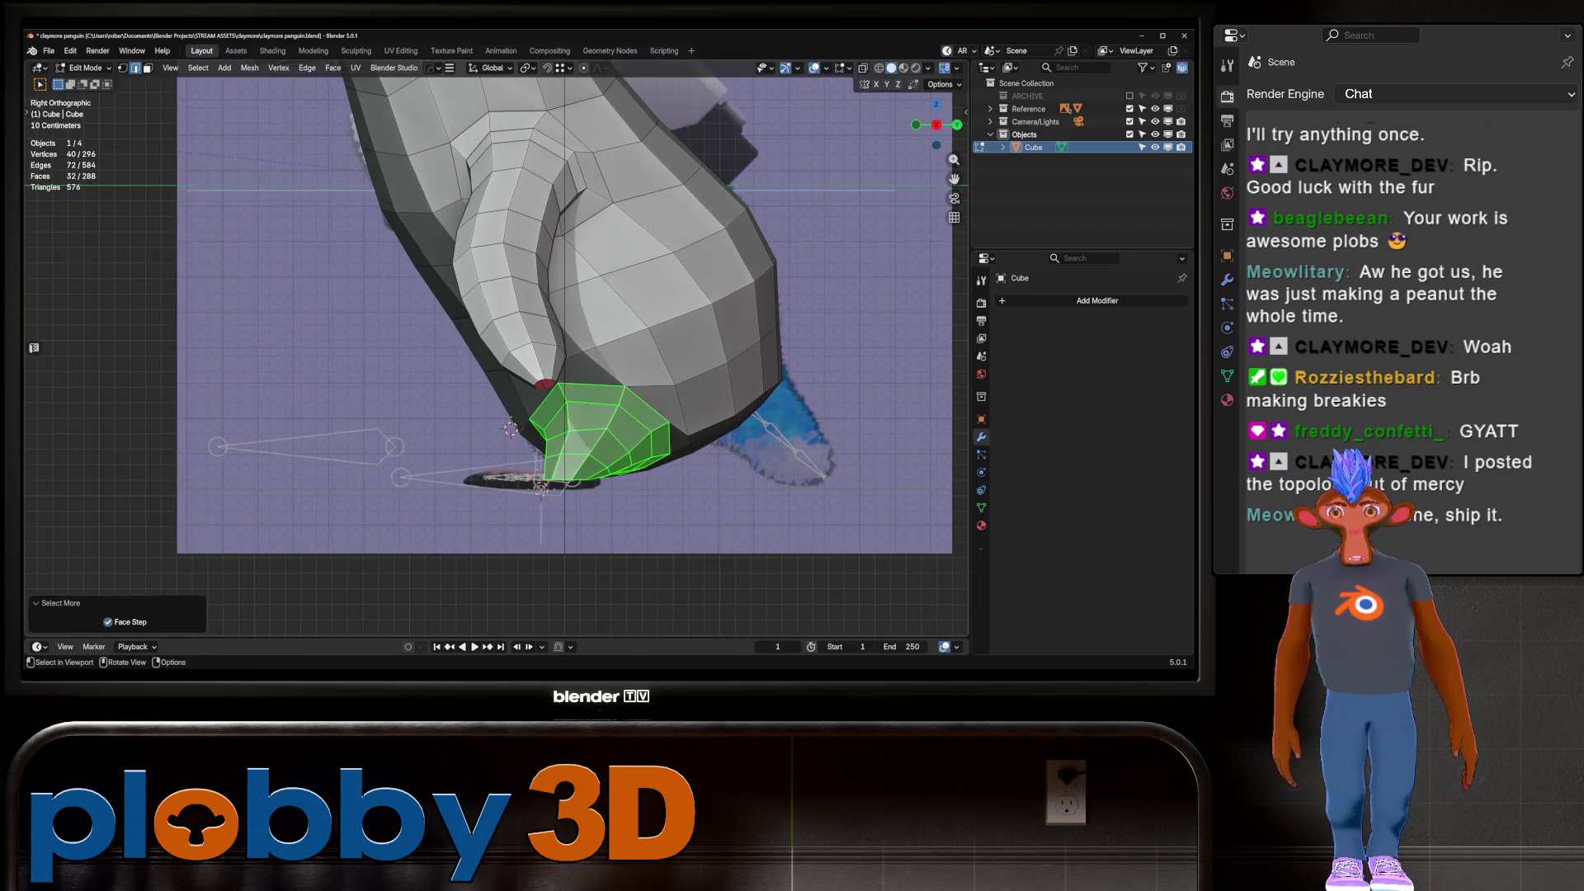
pyautogui.press('g')
pyautogui.press('Return')
pyautogui.moveTo(495, 330)
pyautogui.mouseDown(button='middle')
pyautogui.moveTo(545, 314)
pyautogui.moveTo(412, 371)
pyautogui.moveTo(478, 351)
pyautogui.mouseUp(button='middle')
# Undo the nub edits and add a Subdivision modifier (viewport 1, render 2) with Ctrl+1
pyautogui.hotkey('ctrl', 'z')
pyautogui.hotkey('ctrl', '1')
pyautogui.hotkey('ctrl', 'z')
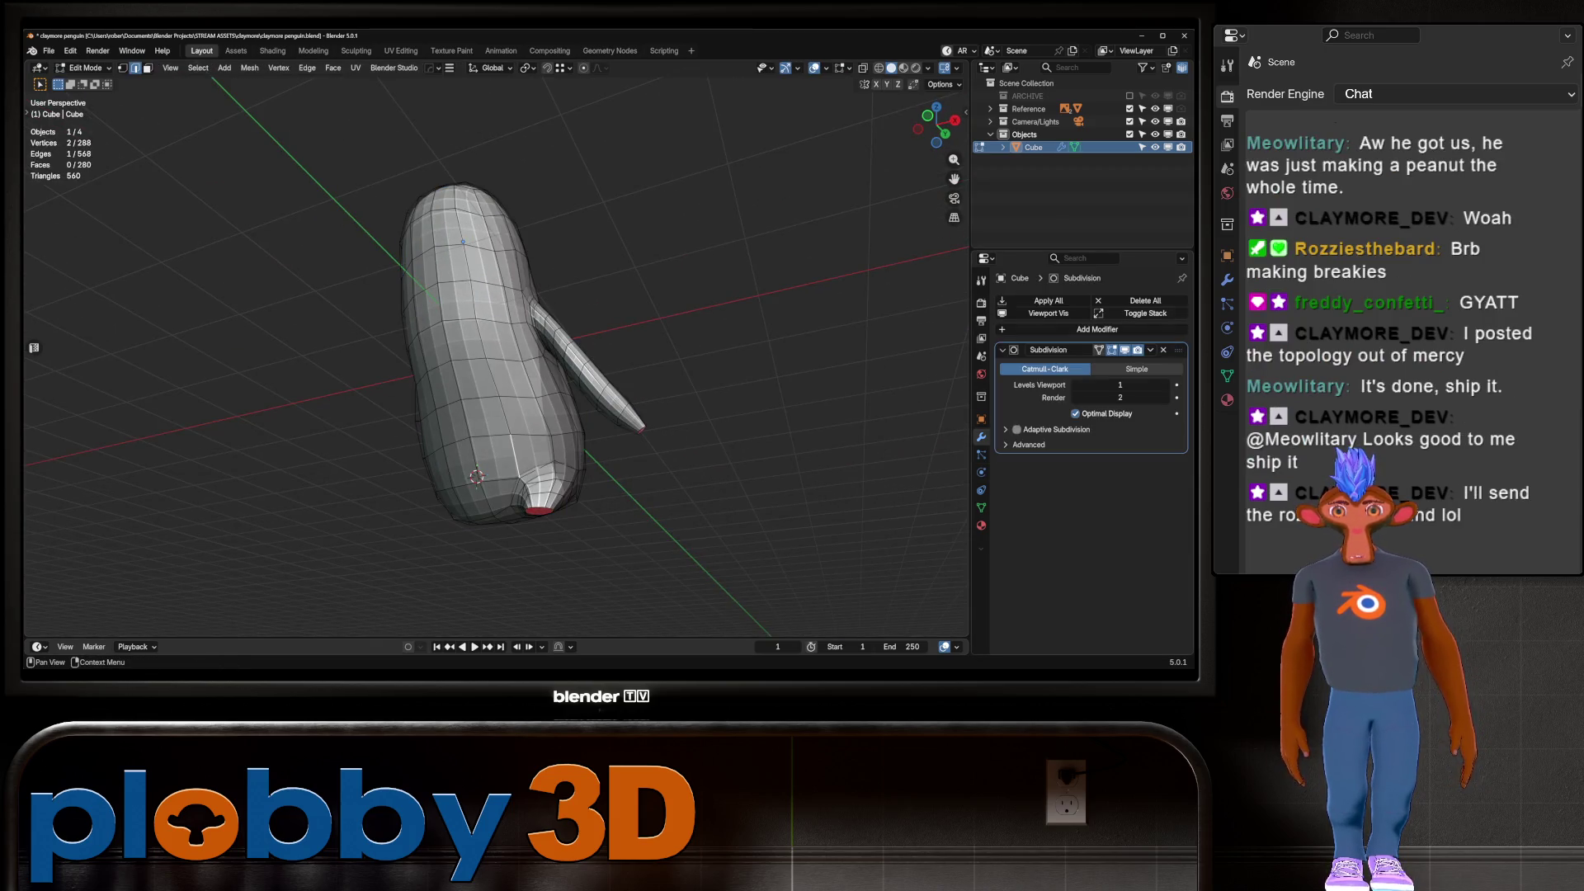
# Remove the Subdivision modifier and select the patch of faces around the nub base
pyautogui.hotkey('ctrl', 'z')
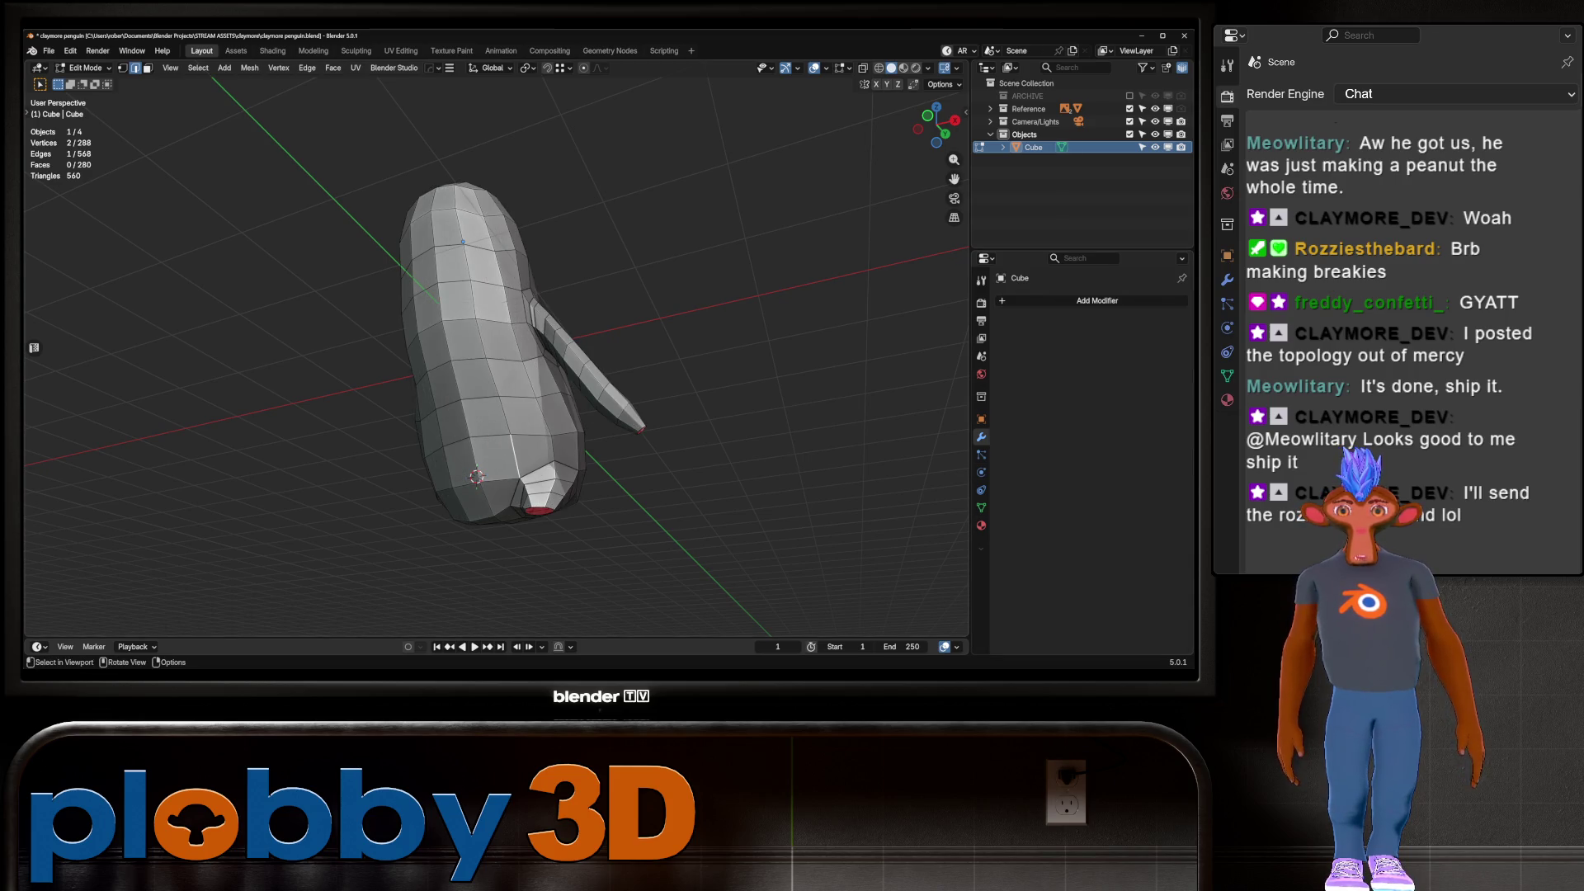
pyautogui.moveTo(528, 372)
pyautogui.mouseDown(button='middle')
pyautogui.moveTo(479, 364)
pyautogui.moveTo(511, 372)
pyautogui.moveTo(529, 426)
pyautogui.mouseUp(button='middle')
pyautogui.moveTo(529, 427); pyautogui.dragTo(569, 479)
pyautogui.press('3')
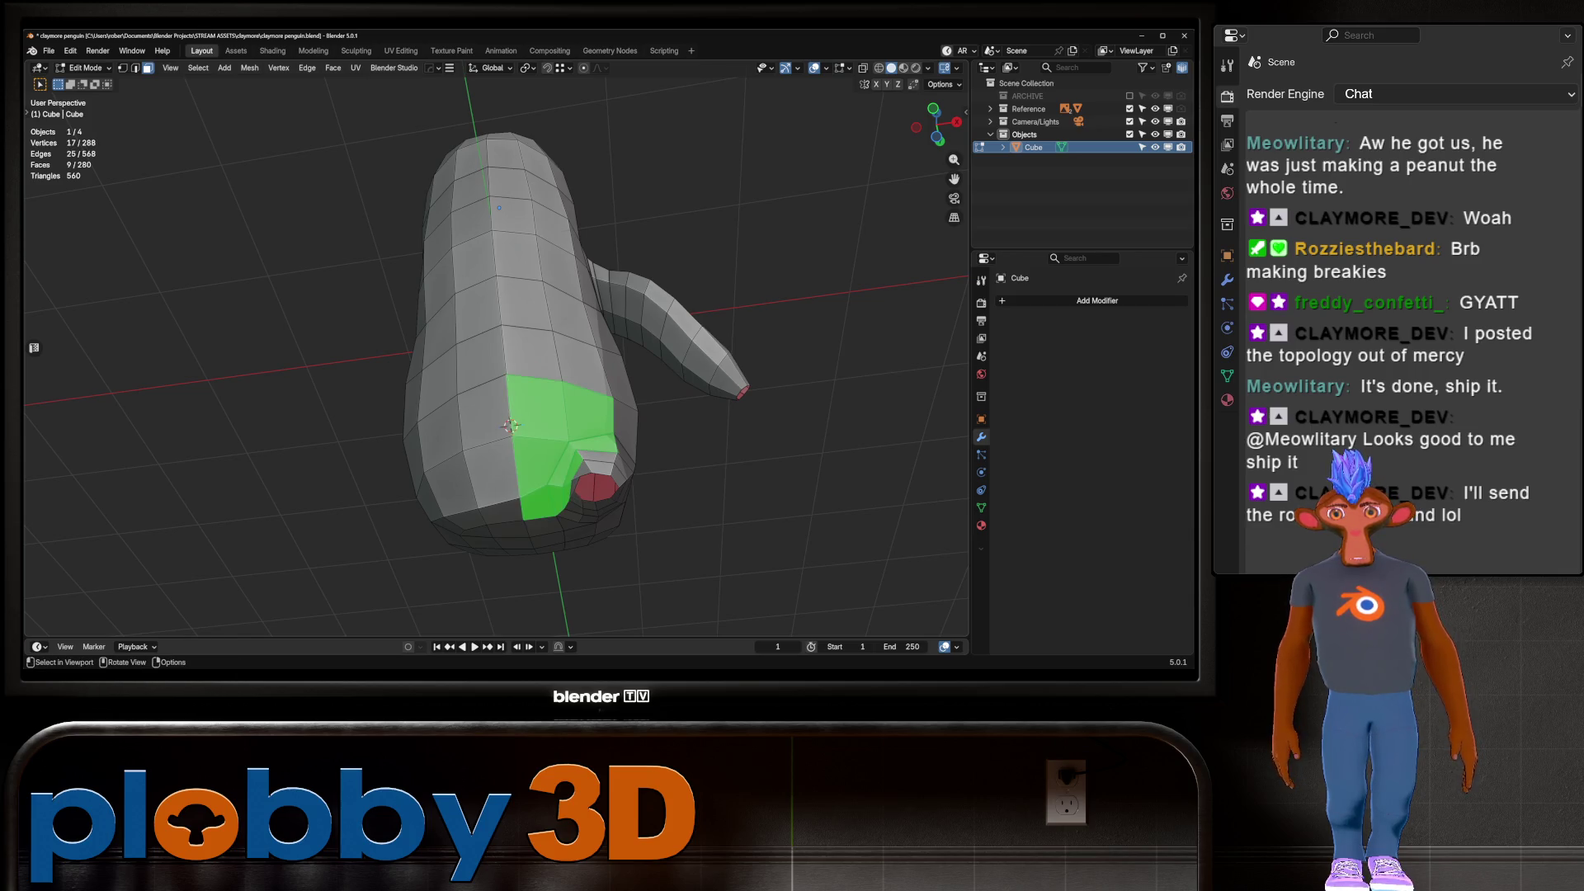
pyautogui.moveTo(505, 374)
pyautogui.mouseDown(button='middle')
pyautogui.moveTo(614, 443)
pyautogui.moveTo(561, 413)
pyautogui.moveTo(591, 454)
pyautogui.mouseUp(button='middle')
pyautogui.press('b')
pyautogui.moveTo(612, 475); pyautogui.dragTo(614, 477)
pyautogui.moveTo(613, 477)
pyautogui.mouseDown(button='middle')
pyautogui.moveTo(627, 396)
pyautogui.moveTo(615, 470)
pyautogui.mouseUp(button='middle')
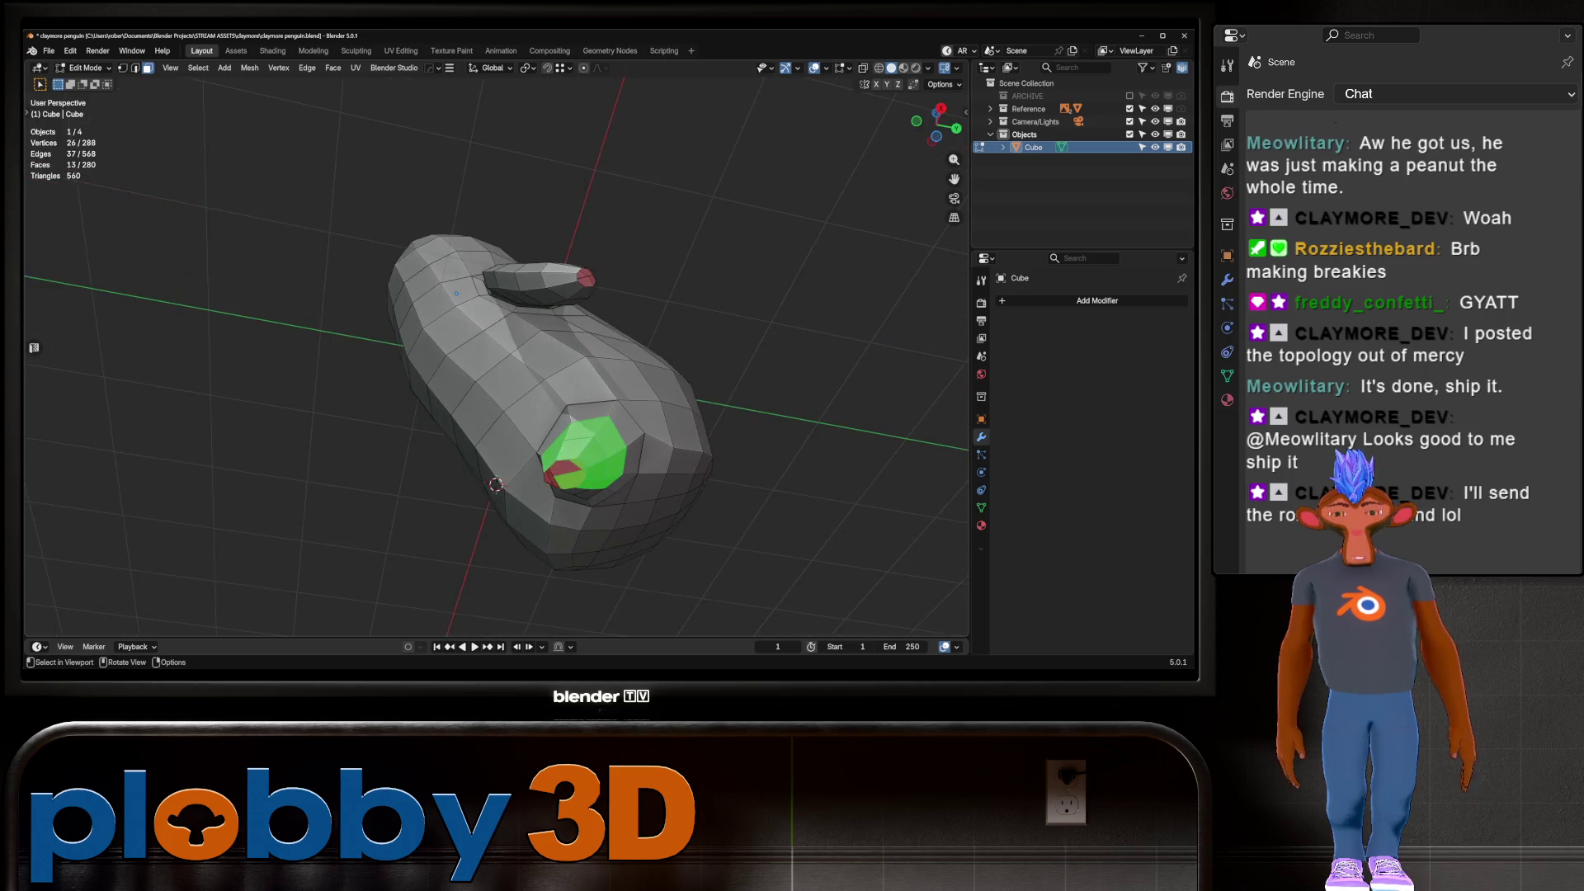
pyautogui.press('ctrl+KP_Subtract')
pyautogui.press('ctrl+KP_Add')
pyautogui.press('ctrl+KP_Add')
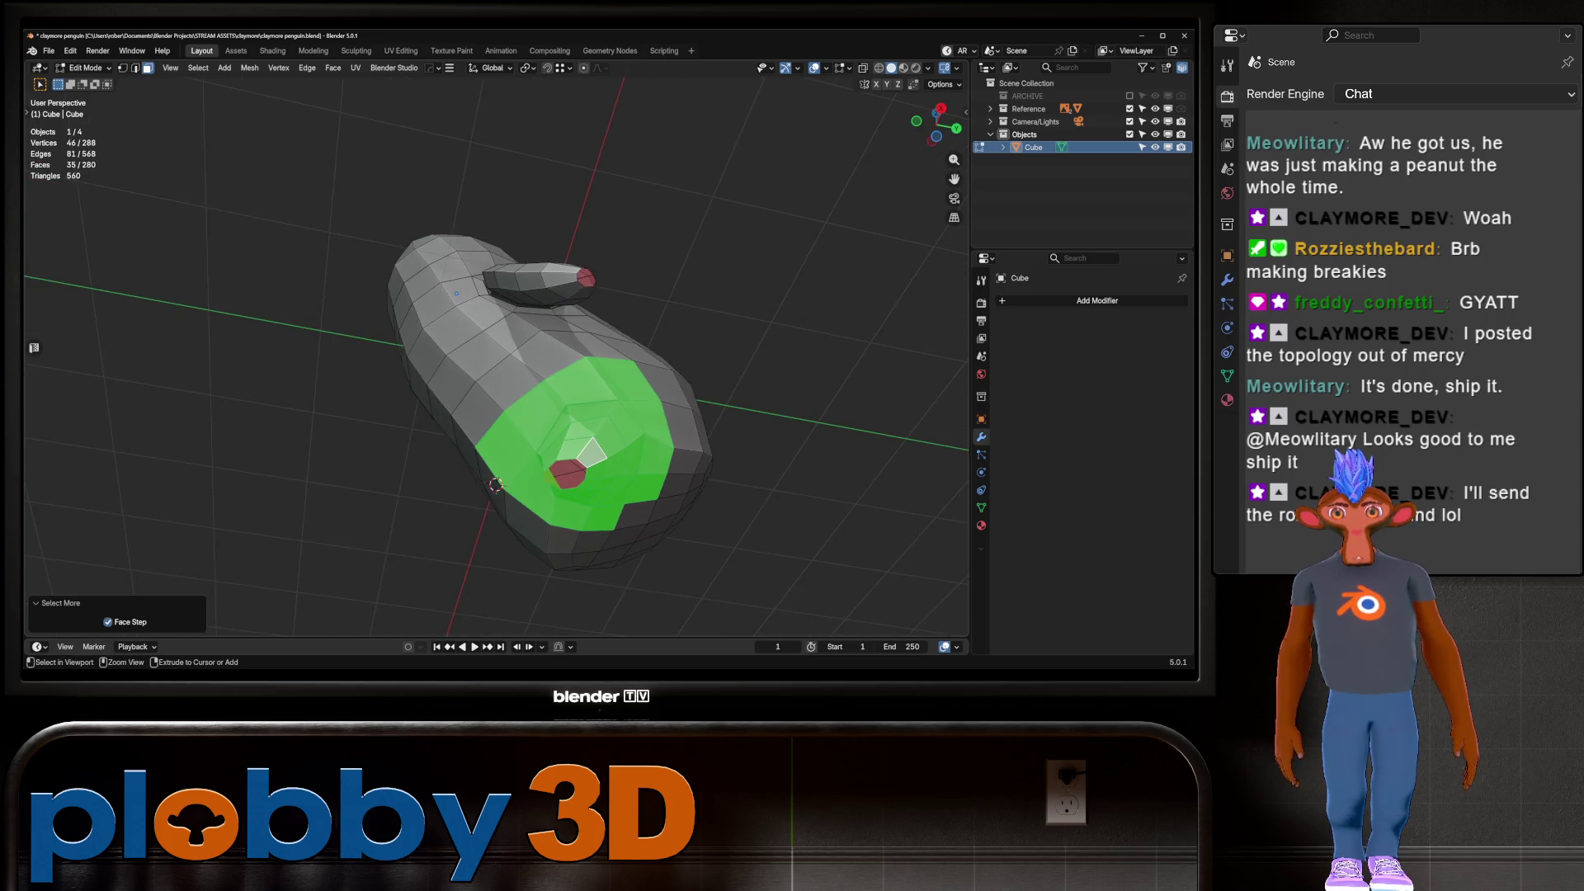
pyautogui.press('ctrl+KP_Subtract')
pyautogui.moveTo(615, 470); pyautogui.dragTo(685, 404, button='middle')
# Delete the selected nub faces, leaving an opening in the body
pyautogui.hotkey('ctrl', 'f')
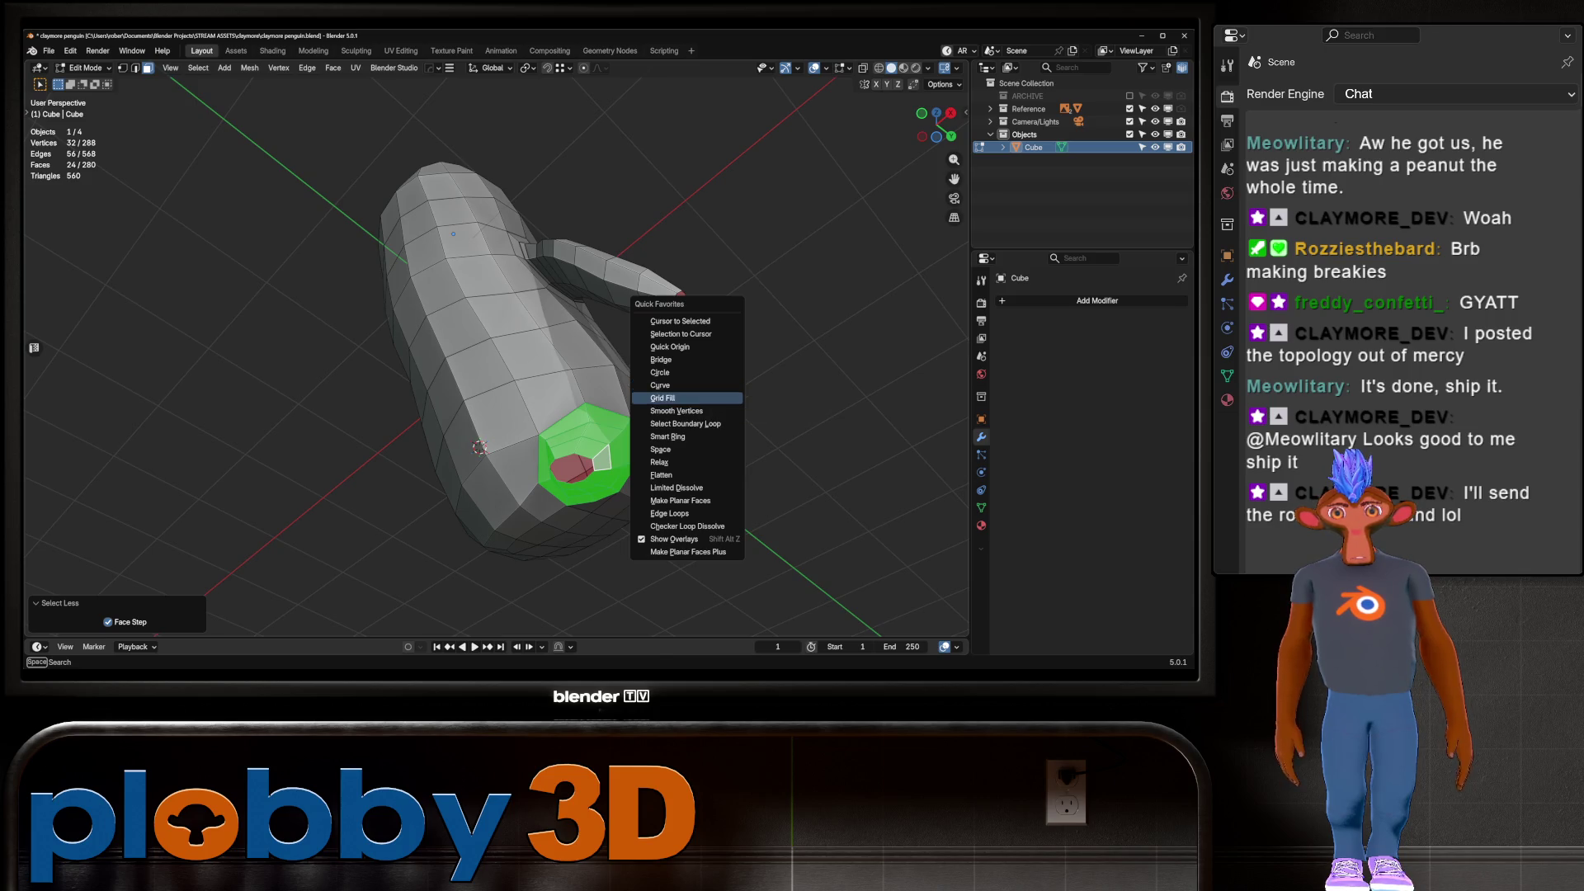
pyautogui.click(685, 405)
pyautogui.press('x')
pyautogui.click(685, 406)
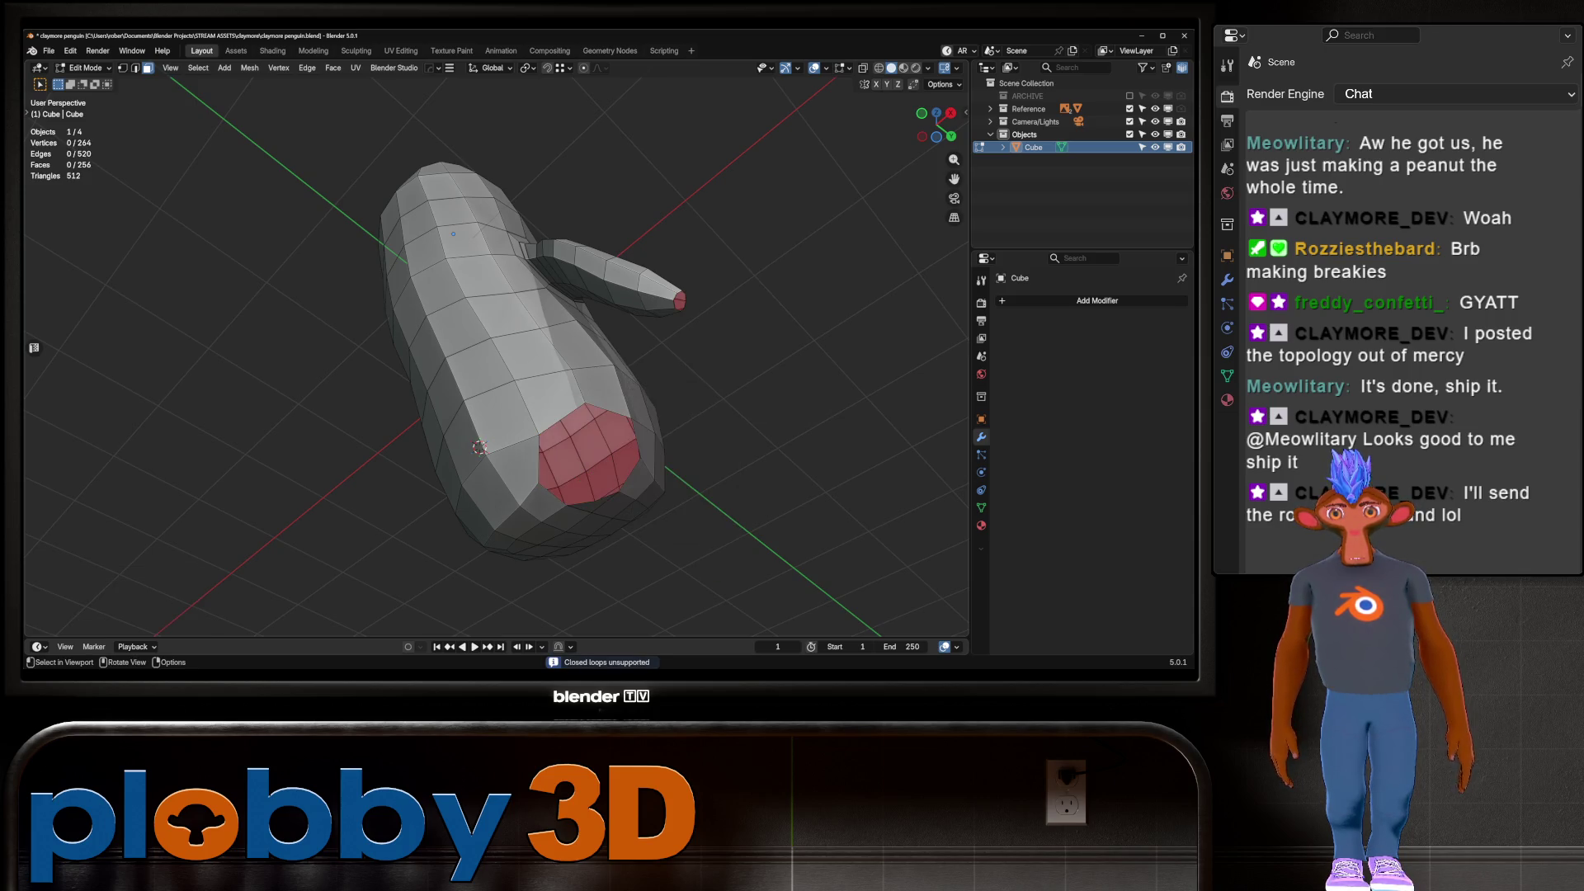
pyautogui.moveTo(685, 406); pyautogui.dragTo(652, 446, button='middle')
# Grid-fill the opening's boundary edge loop (span 2), then select the body's bottom edge loop
pyautogui.press('2')
pyautogui.keyDown('alt'); pyautogui.click(613, 496); pyautogui.keyUp('alt')
pyautogui.press('q')
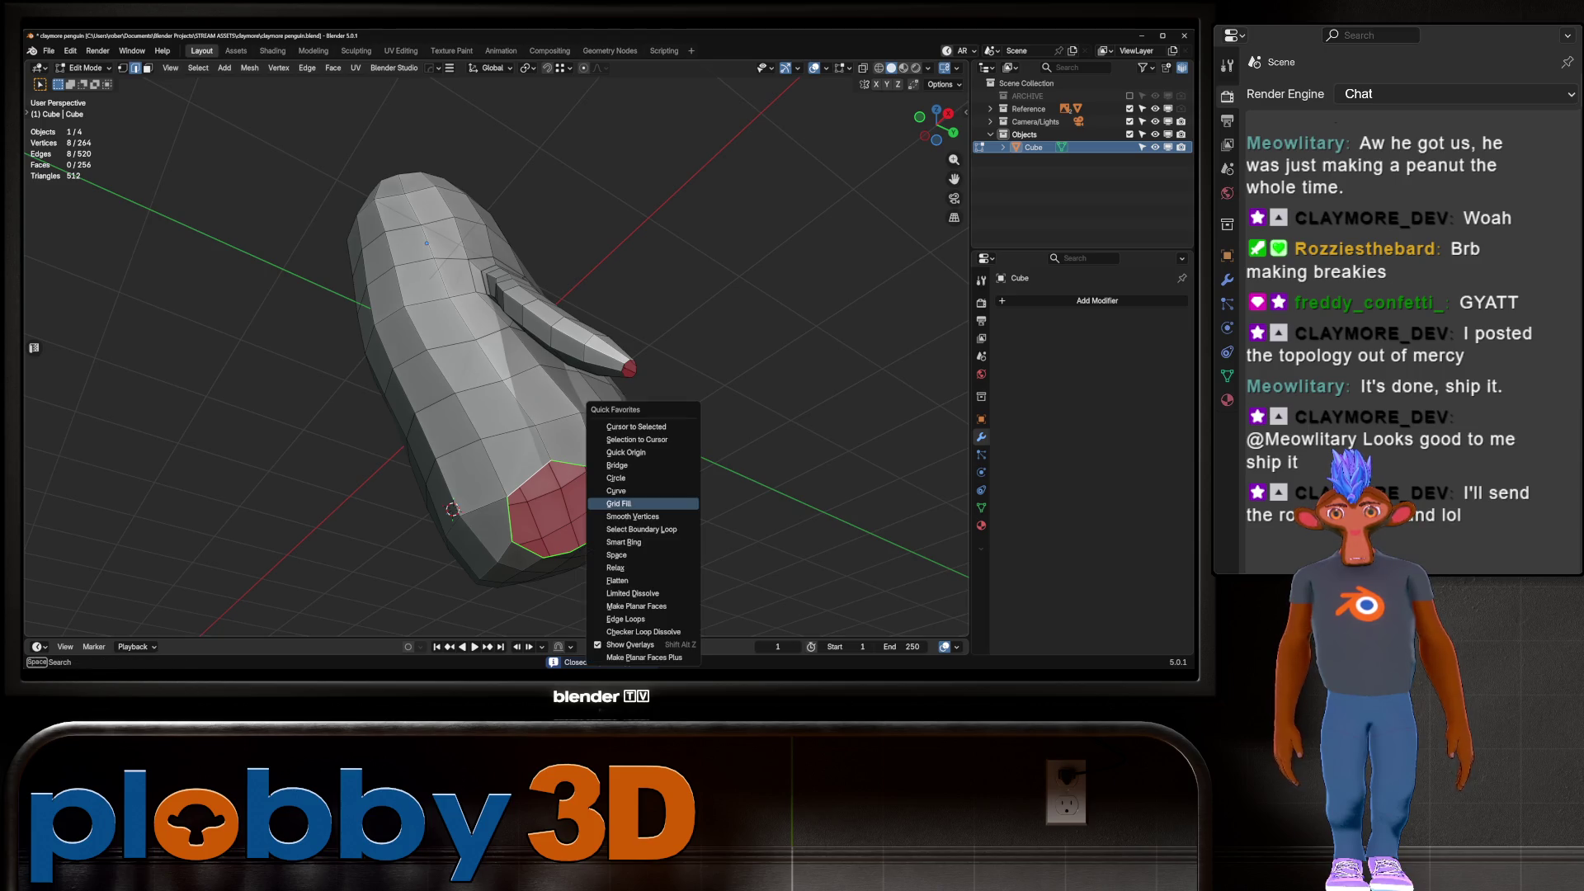
pyautogui.click(631, 503)
pyautogui.moveTo(632, 503); pyautogui.dragTo(578, 446, button='middle')
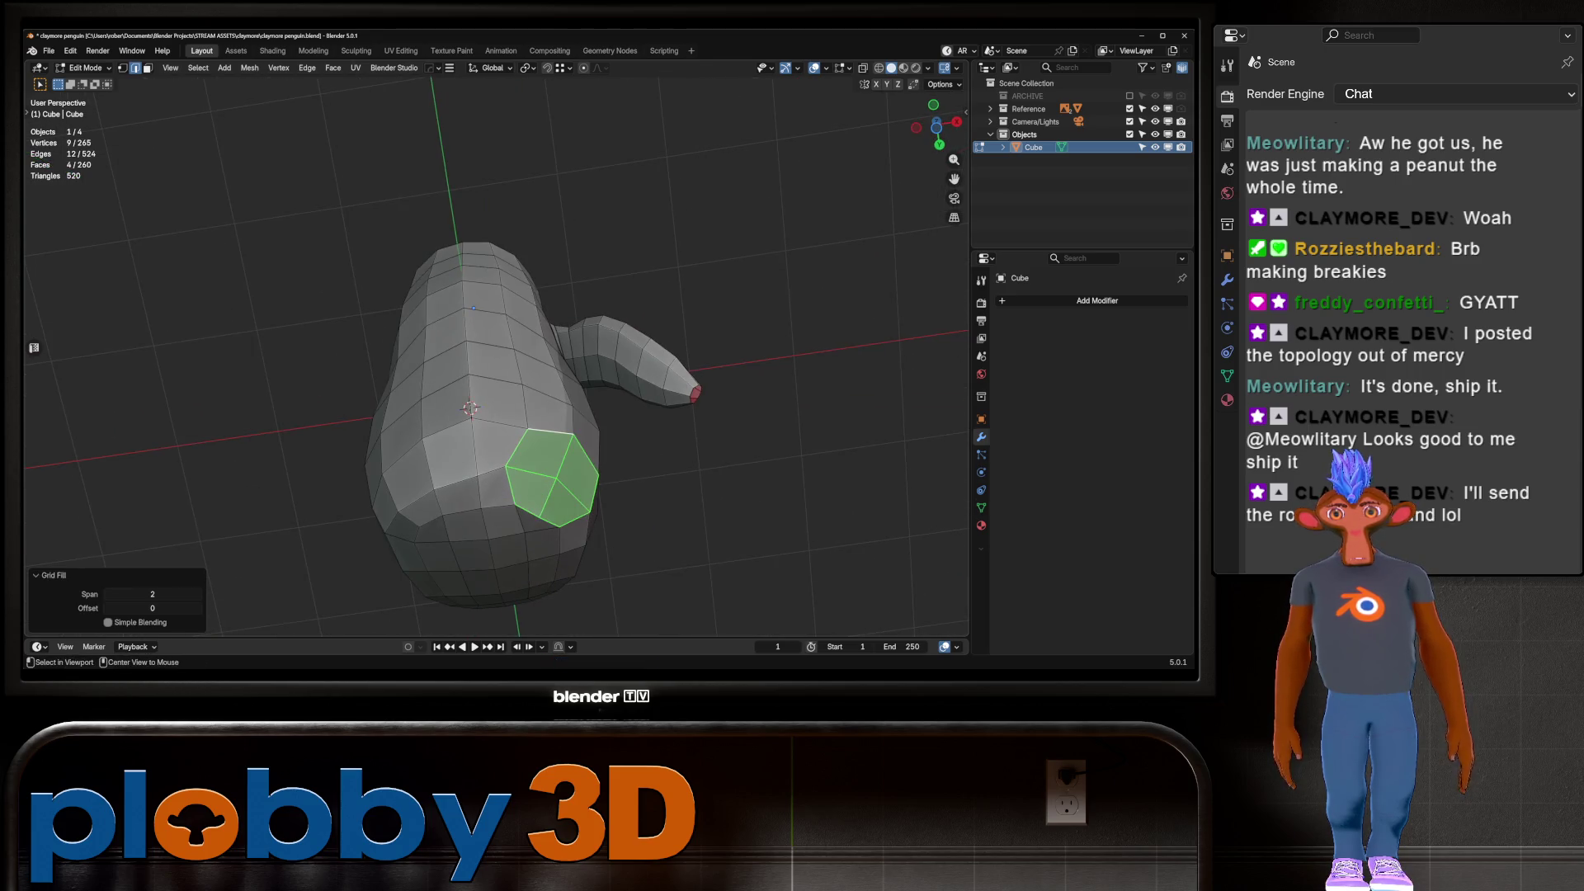
pyautogui.keyDown('alt'); pyautogui.click(578, 528); pyautogui.keyUp('alt')
pyautogui.moveTo(578, 528); pyautogui.dragTo(635, 500, button='middle')
# Try Relax on the bottom edge loop, then Flatten it to a best-fit plane
pyautogui.press('q')
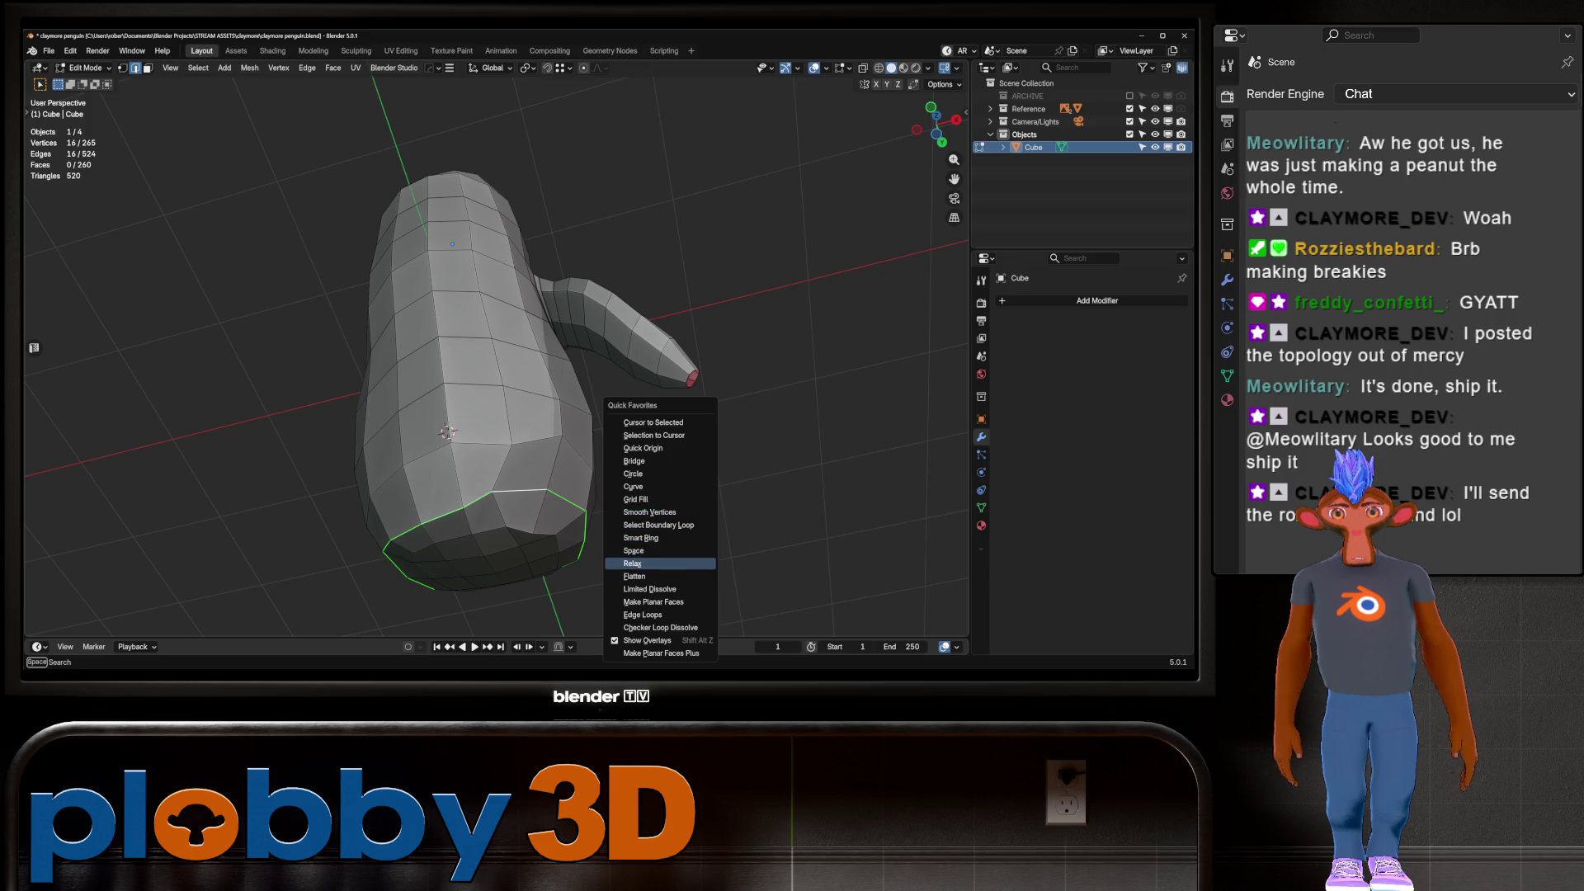
pyautogui.click(632, 564)
pyautogui.moveTo(632, 563); pyautogui.dragTo(598, 495, button='middle')
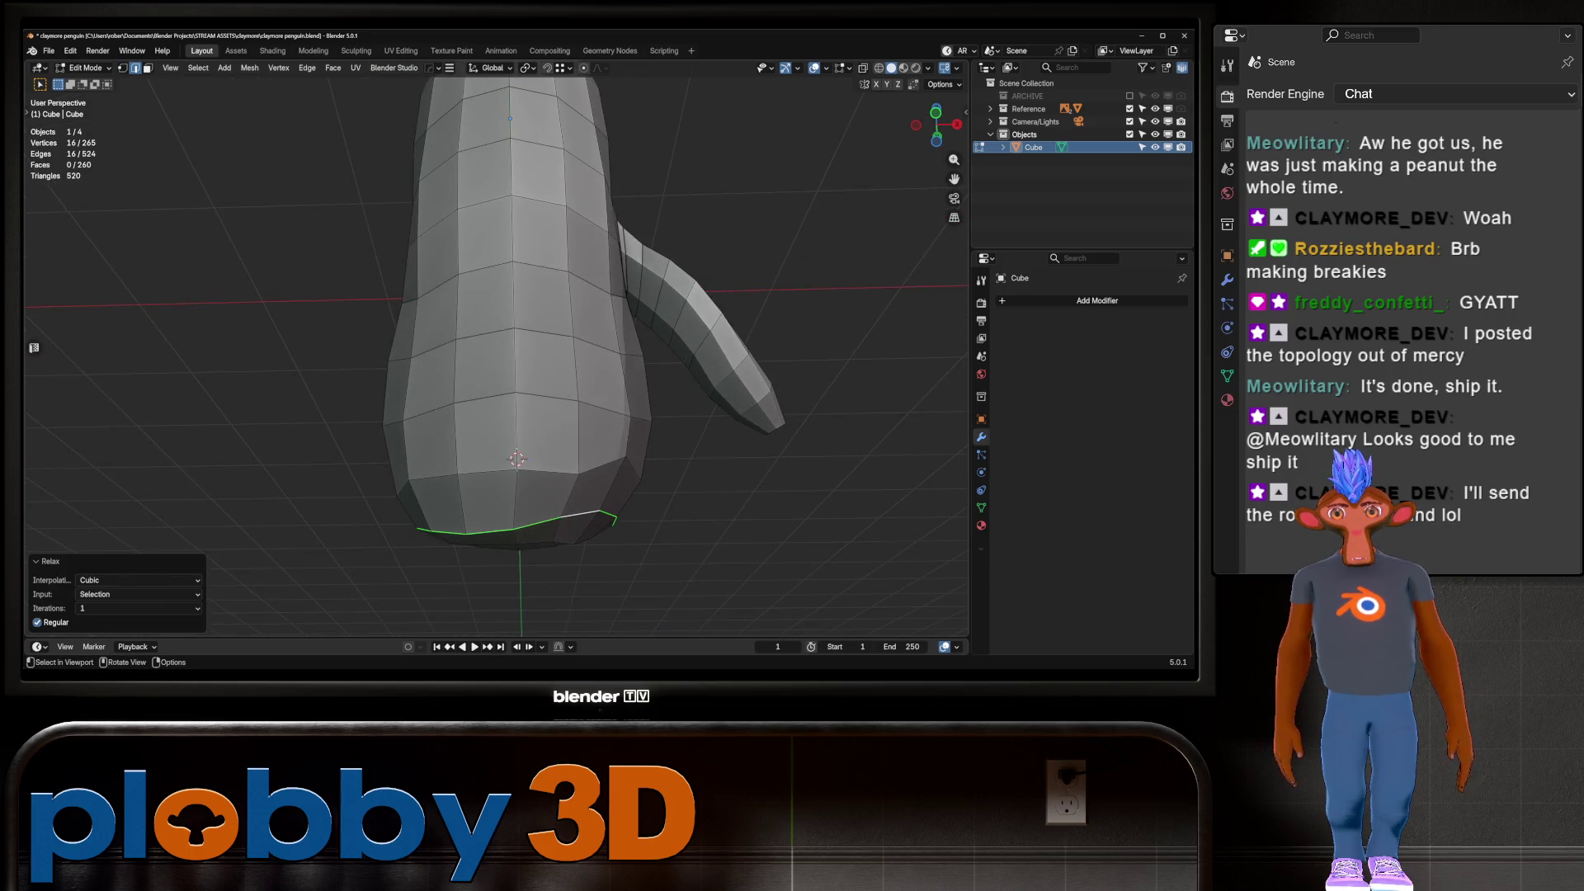
pyautogui.hotkey('ctrl', 'z')
pyautogui.hotkey('ctrl', 'shift', 'z')
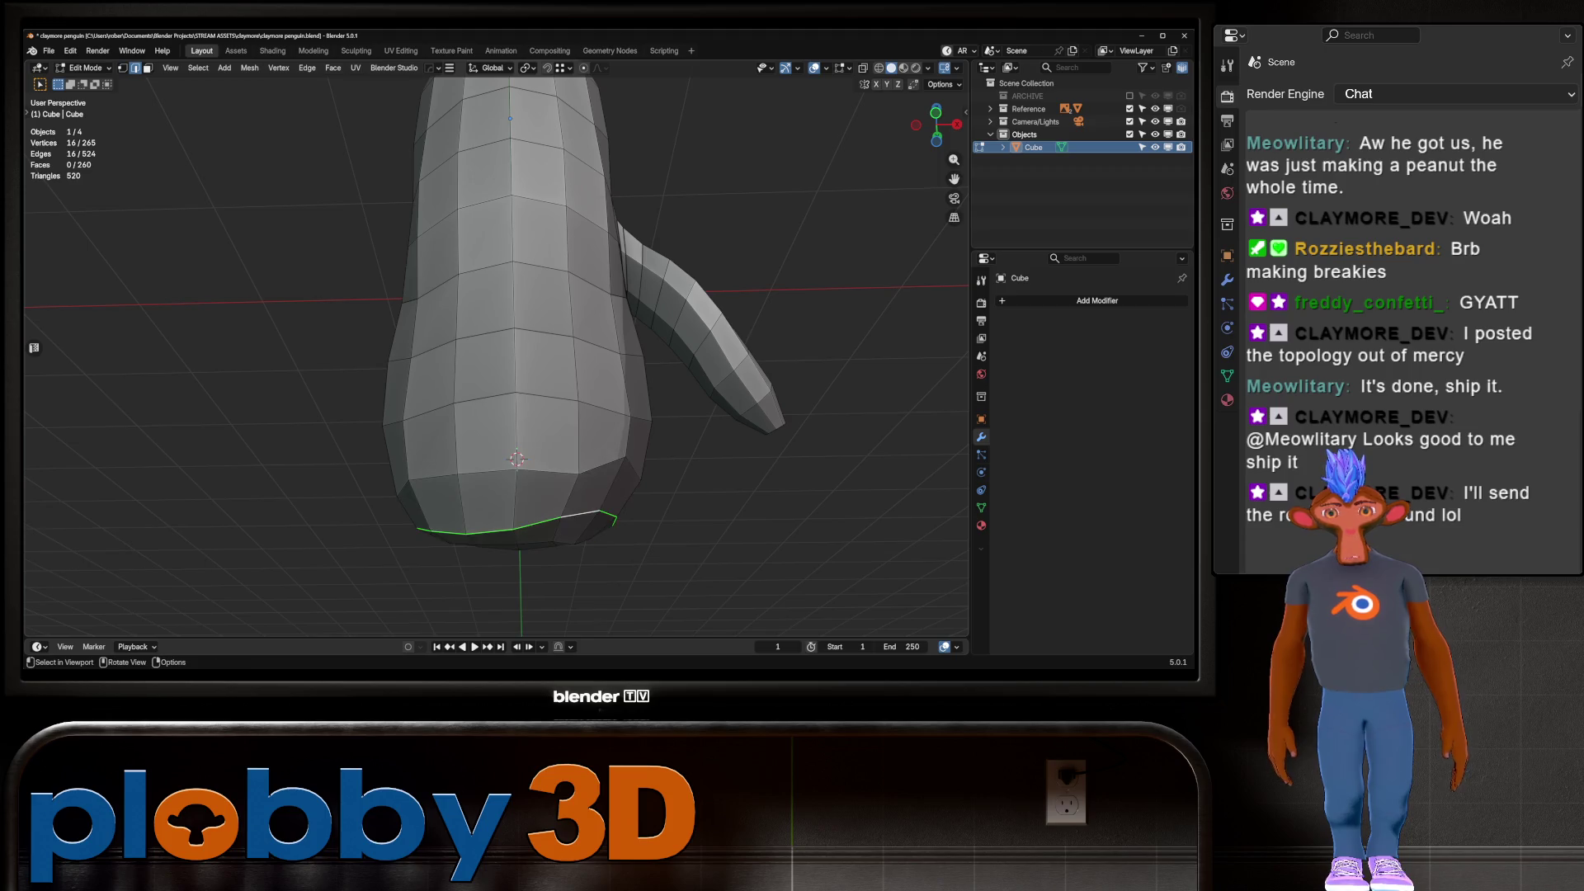
pyautogui.press('q')
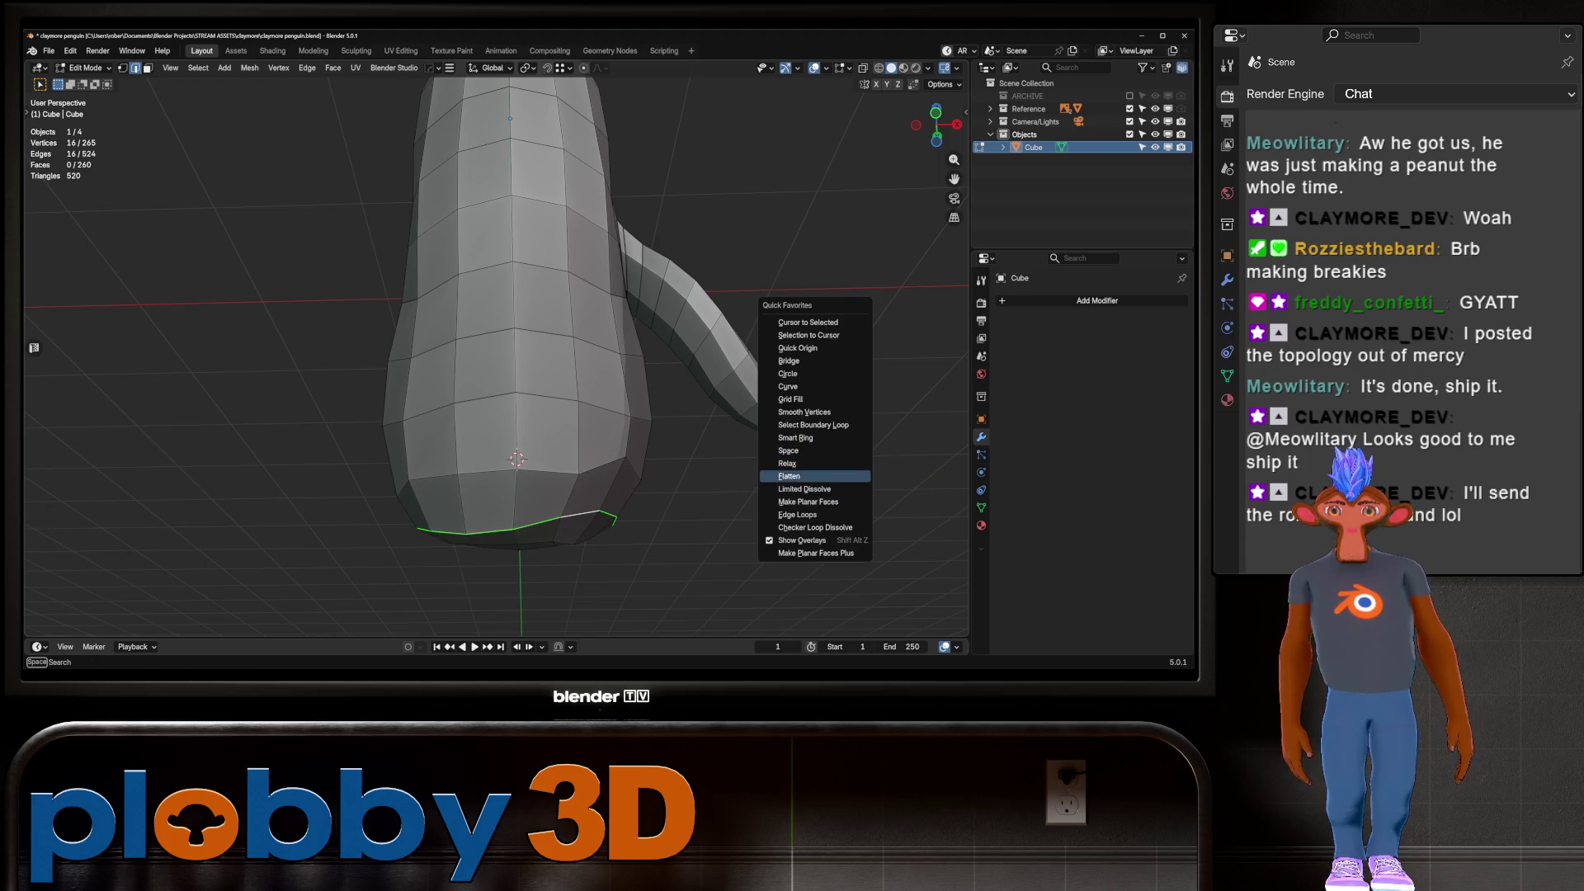
pyautogui.click(804, 474)
pyautogui.moveTo(804, 474)
pyautogui.mouseDown(button='middle')
pyautogui.moveTo(817, 453)
pyautogui.moveTo(805, 570)
pyautogui.mouseUp(button='middle')
pyautogui.scroll(-3, 817, 454)
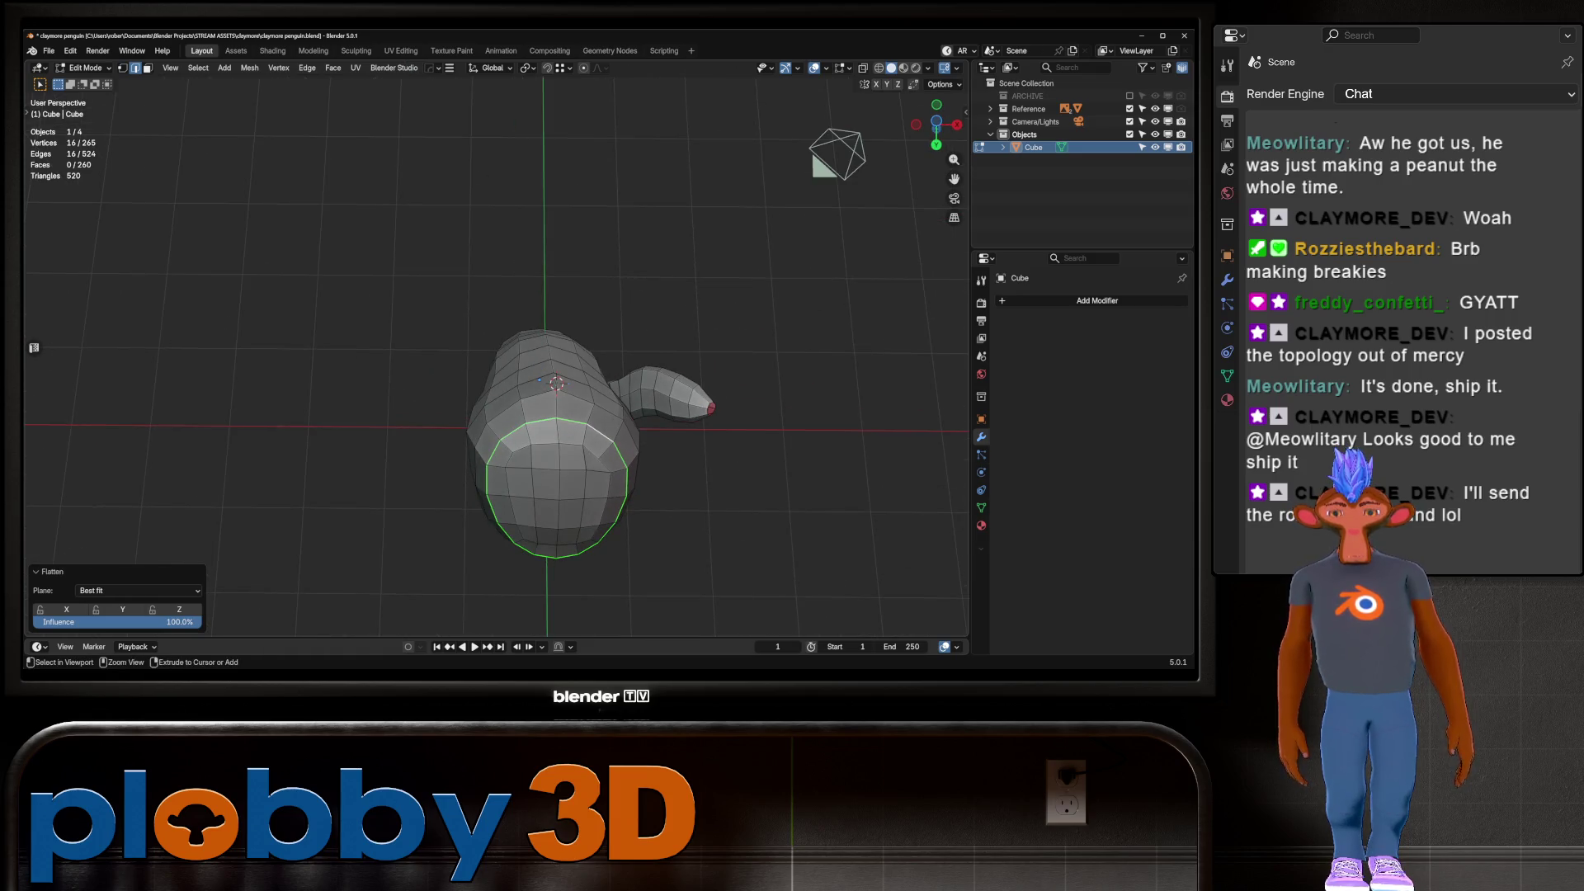
# In bottom orthographic view, nudge a middle vertex of the bottom loop along X
pyautogui.press('ctrl+KP_1')
pyautogui.press('ctrl+KP_7')
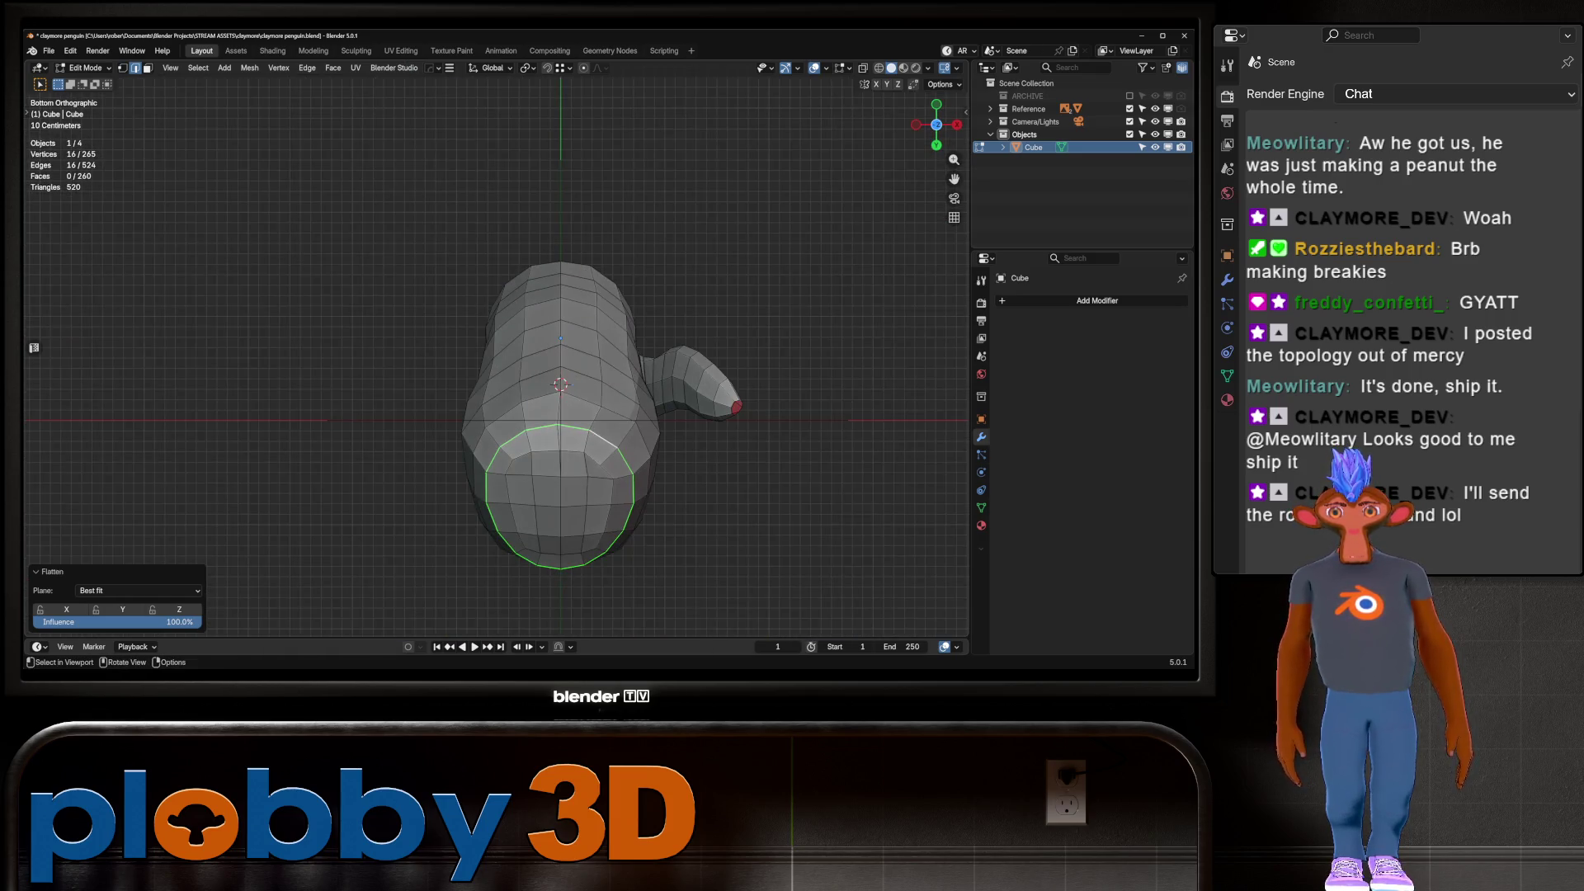
pyautogui.scroll(6, 557, 429)
pyautogui.click(563, 412)
pyautogui.press('g')
pyautogui.press('x')
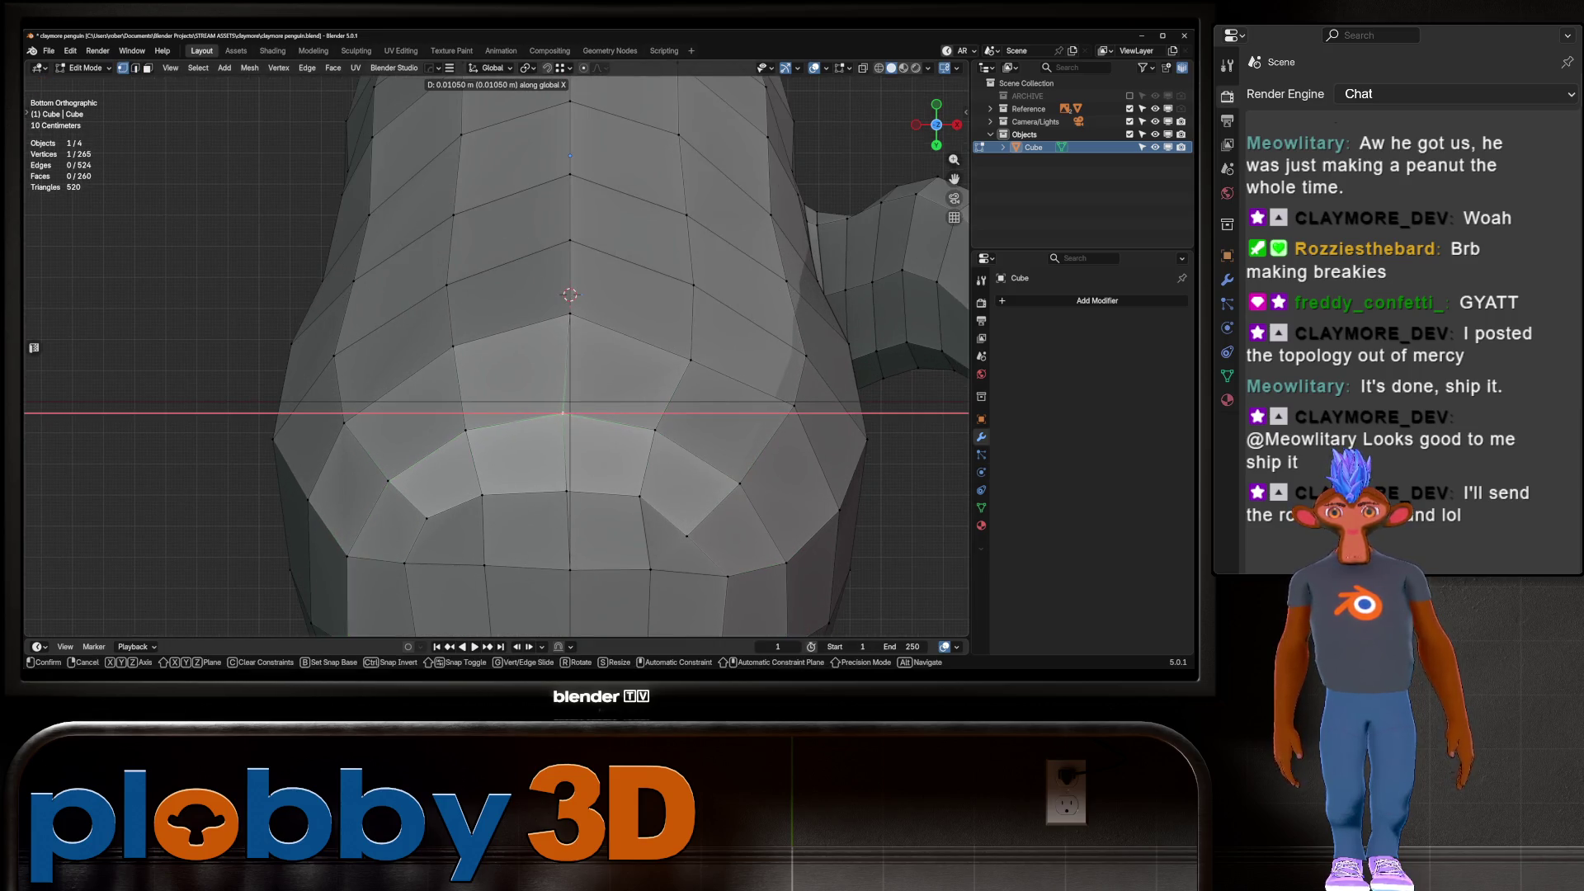
pyautogui.press('Escape')
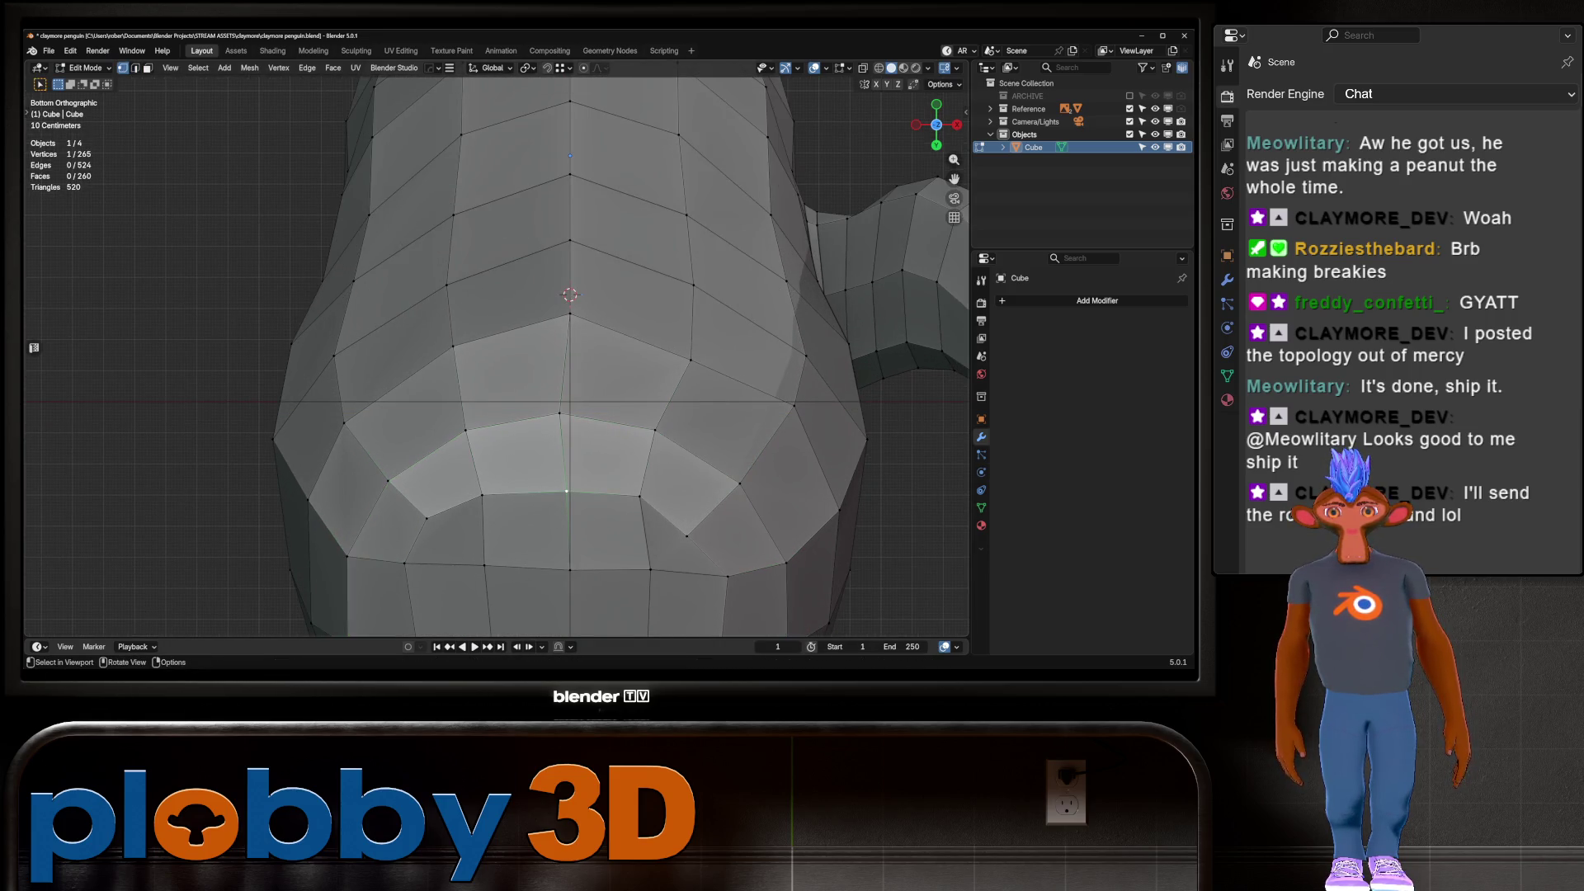
pyautogui.press('g')
pyautogui.press('x')
pyautogui.press('Return')
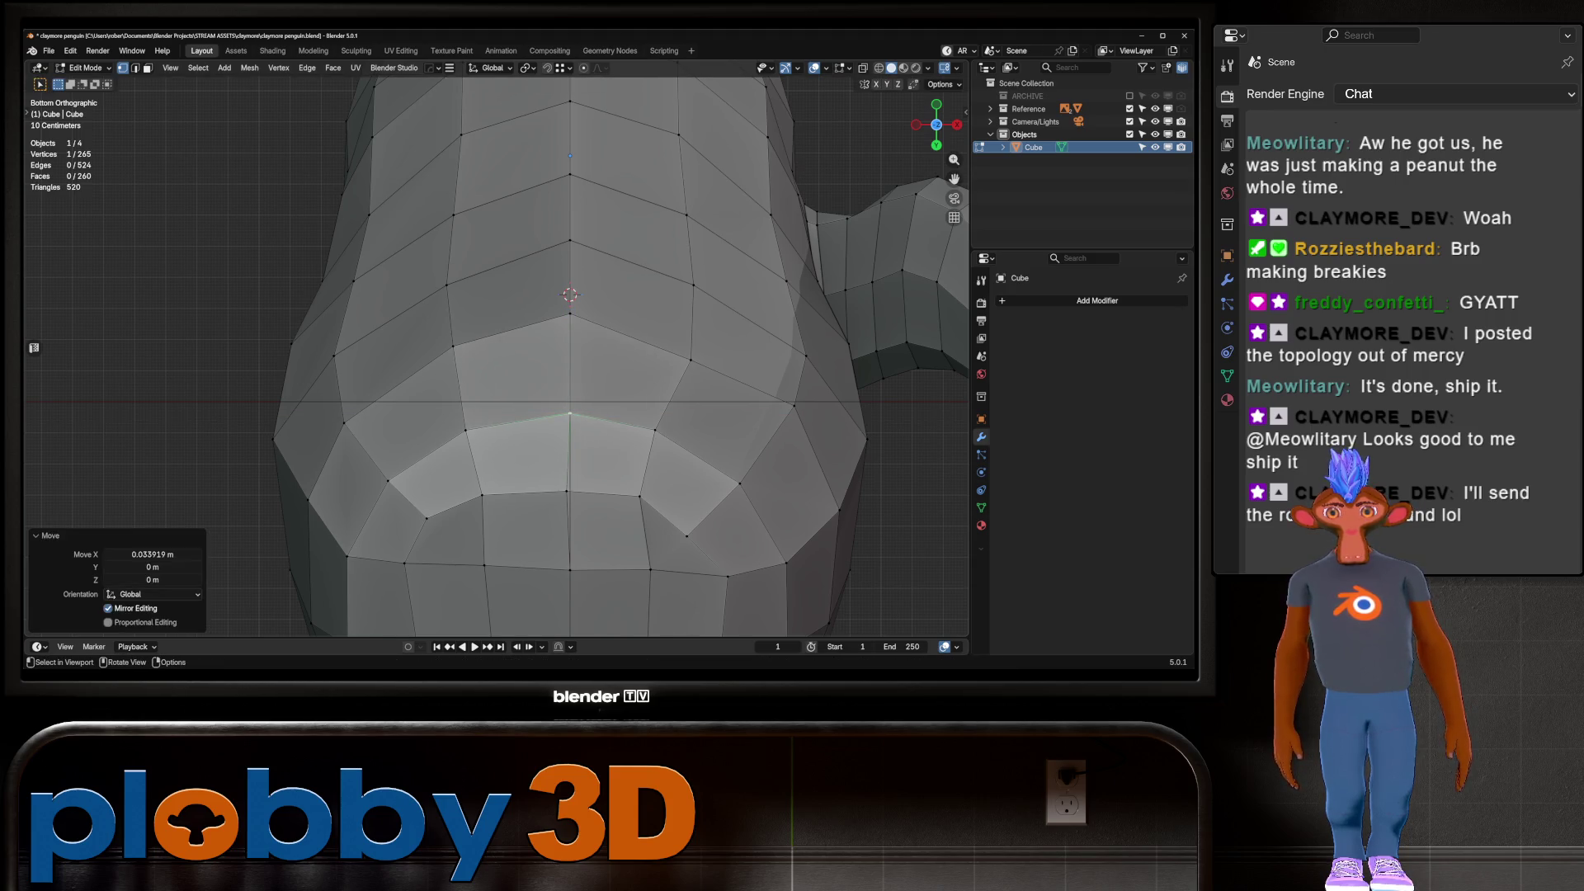
# Nudge the next vertex 0.011202 m along X and return to Object Mode
pyautogui.click(566, 491)
pyautogui.press('g')
pyautogui.press('x')
pyautogui.press('Return')
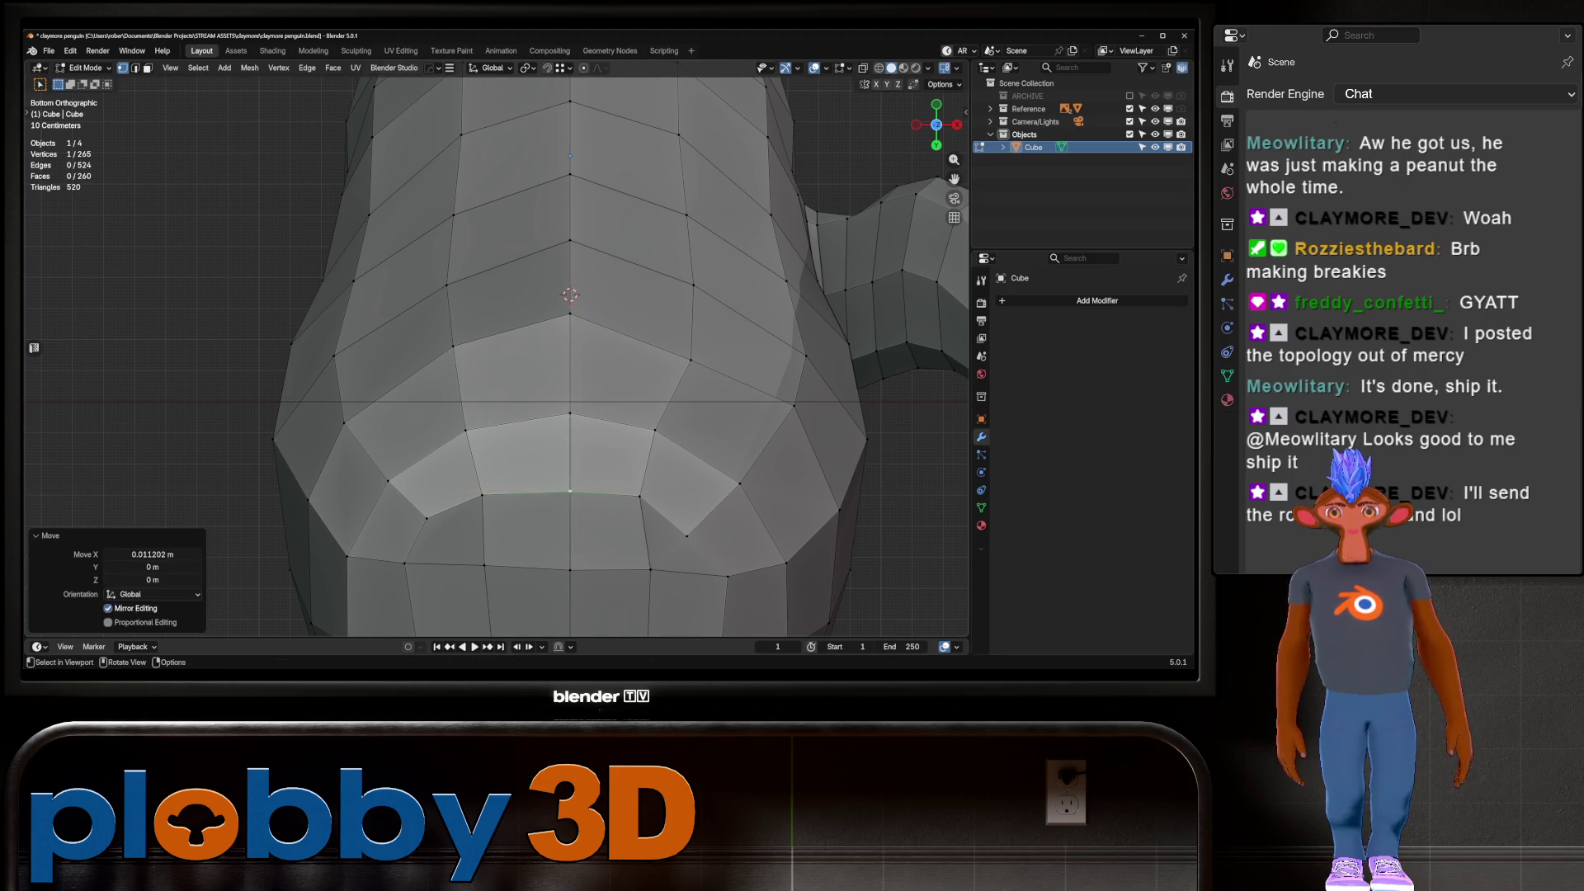
pyautogui.scroll(-3, 495, 355)
pyautogui.scroll(-3, 575, 354)
pyautogui.press('Tab')
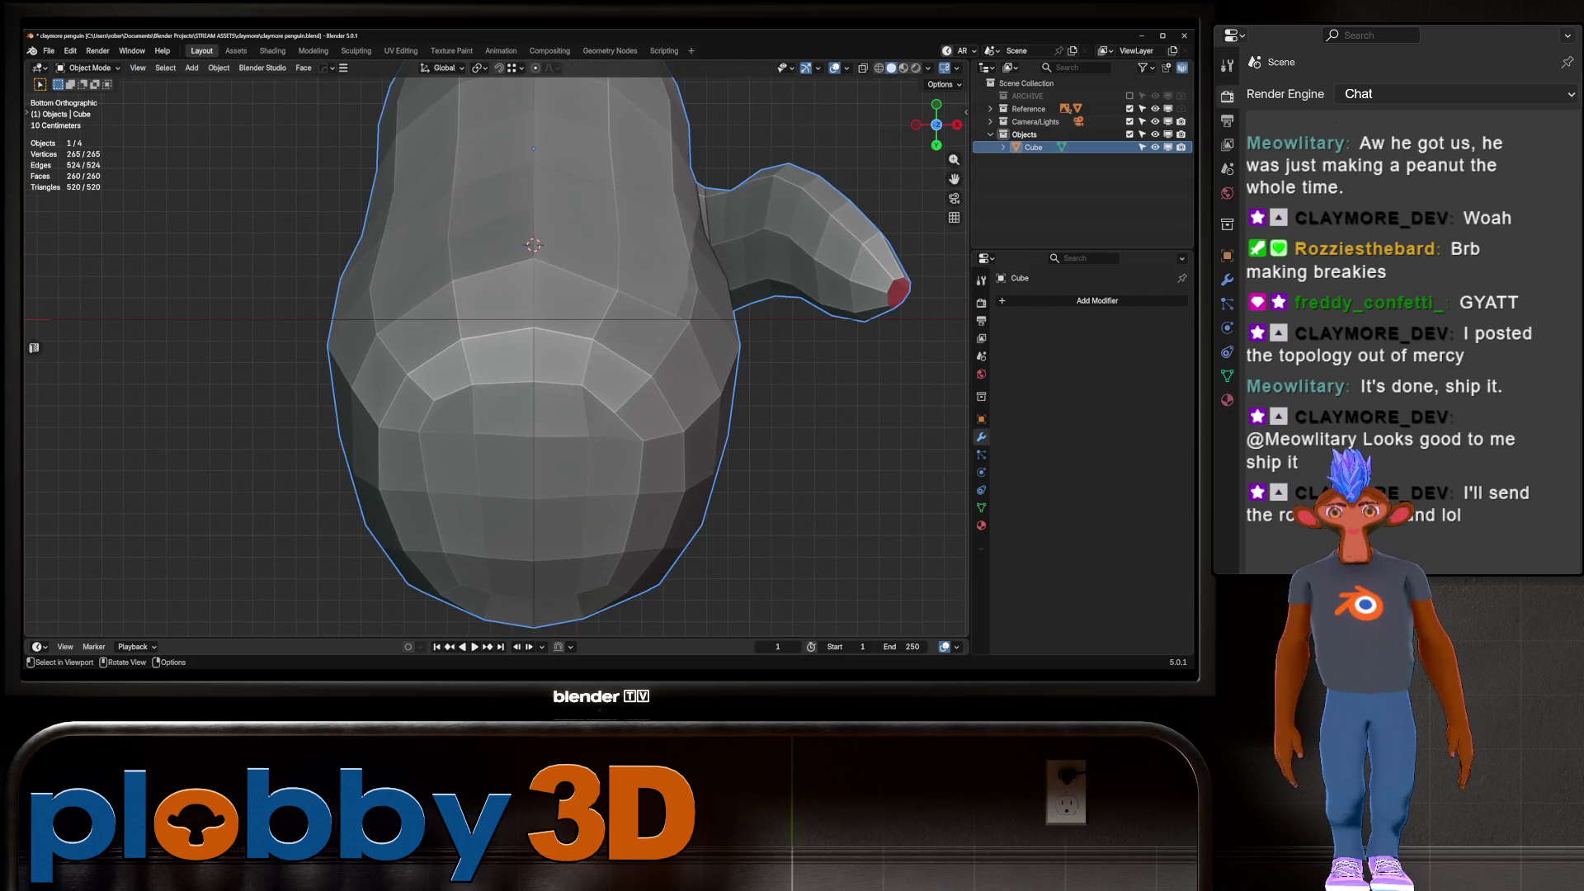
# Mirror the flipper to the other side with Alt+X and apply it into the mesh
pyautogui.moveTo(545, 355); pyautogui.dragTo(594, 297, button='middle')
pyautogui.hotkey('alt', 'x')
pyautogui.click(629, 247)
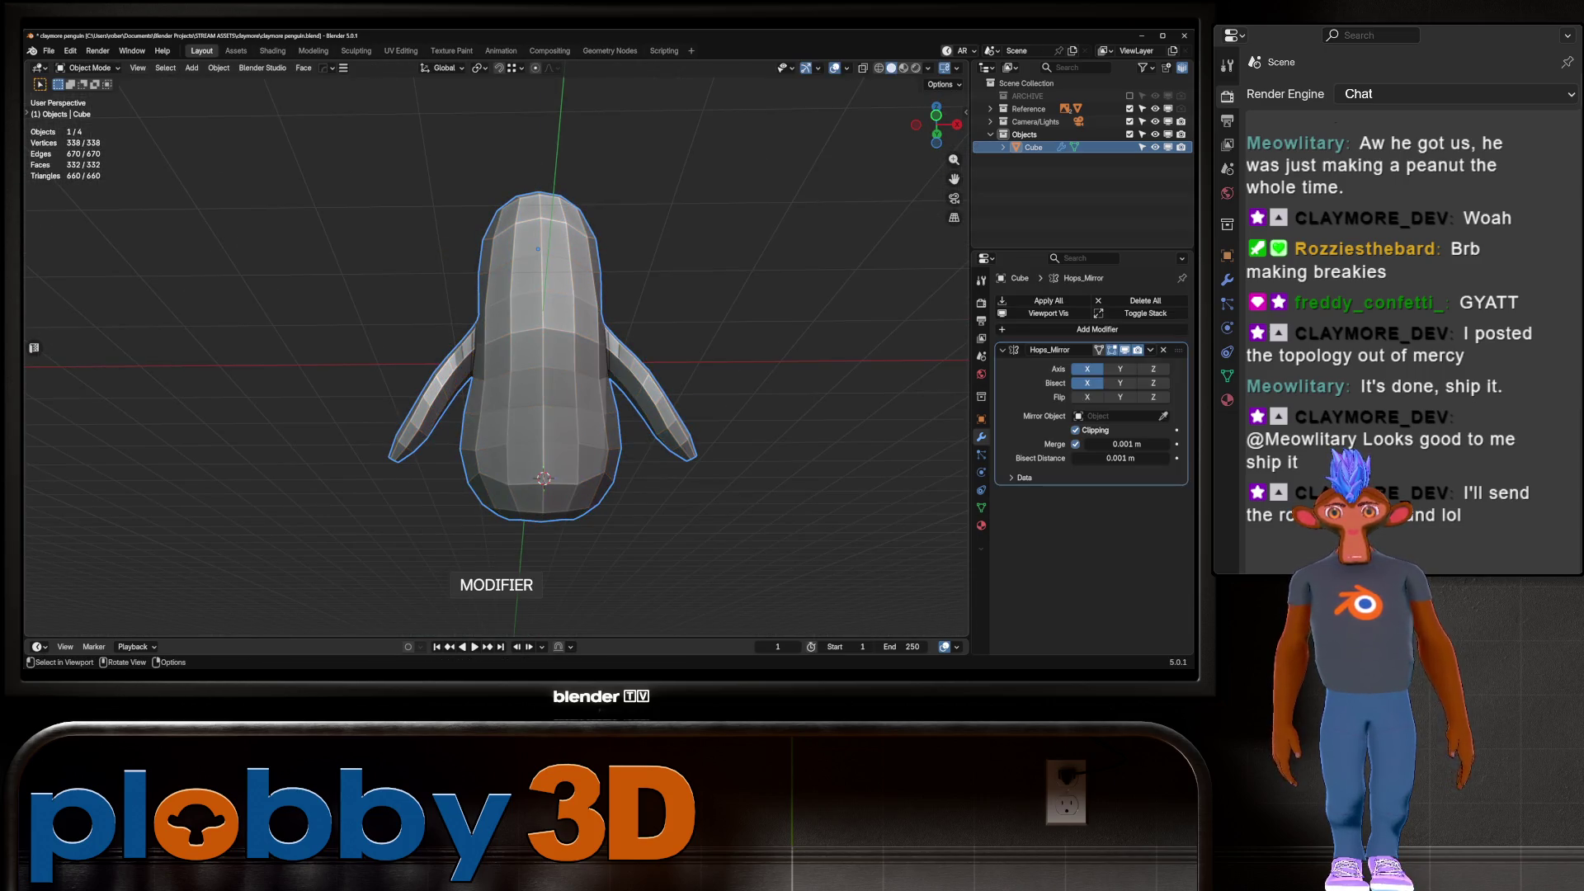
# Select two body edge loops in edge mode, try the Curve tool, then undo it
pyautogui.press('Tab')
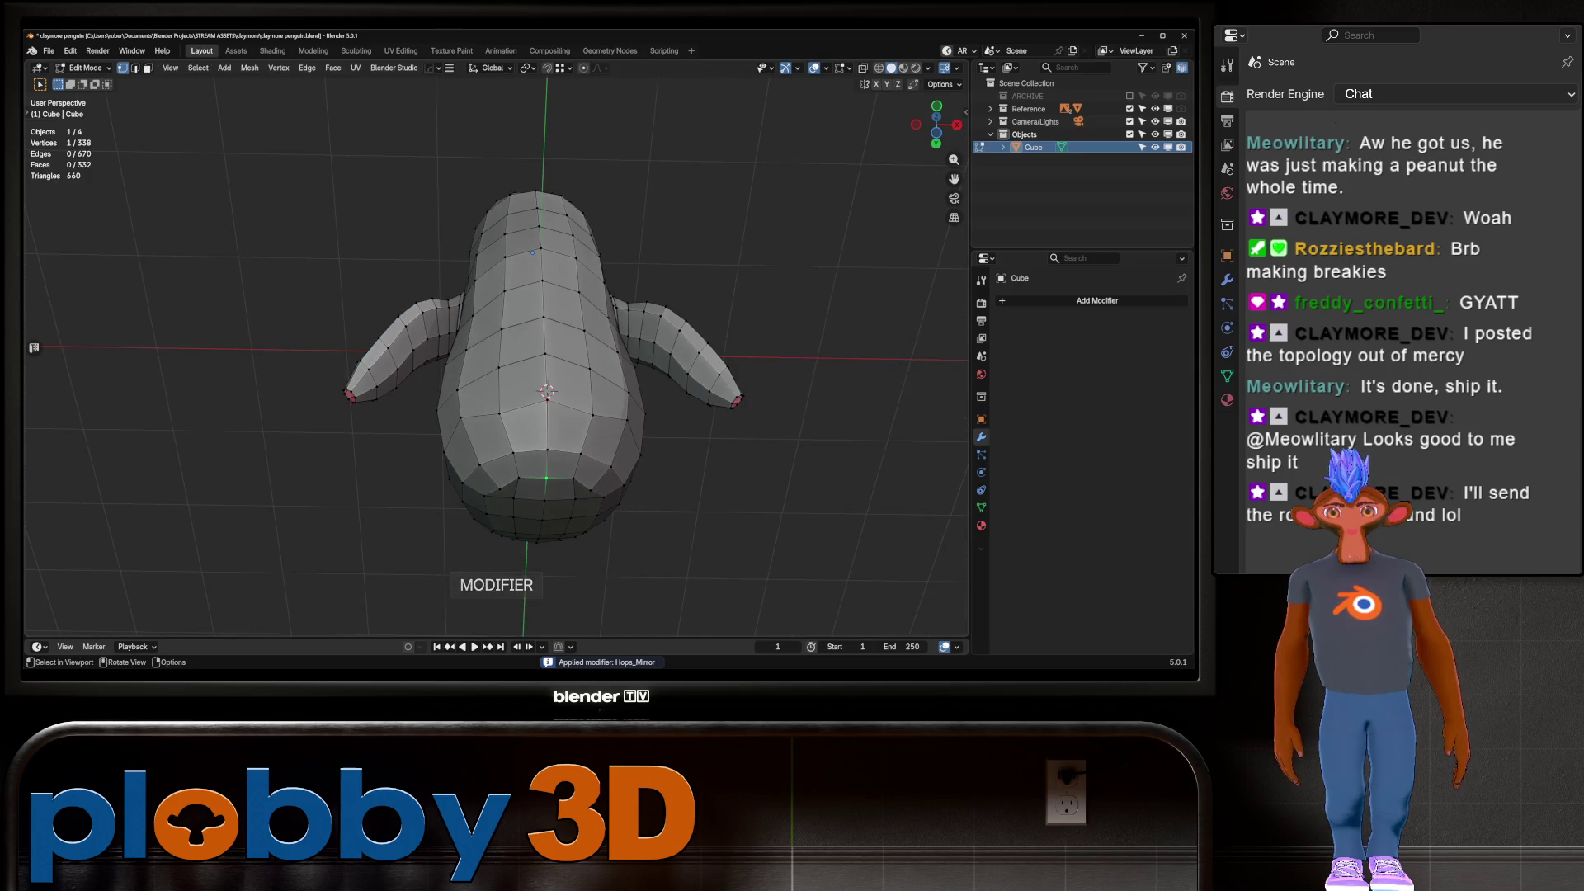
pyautogui.press('2')
pyautogui.moveTo(544, 371); pyautogui.dragTo(487, 338, button='middle')
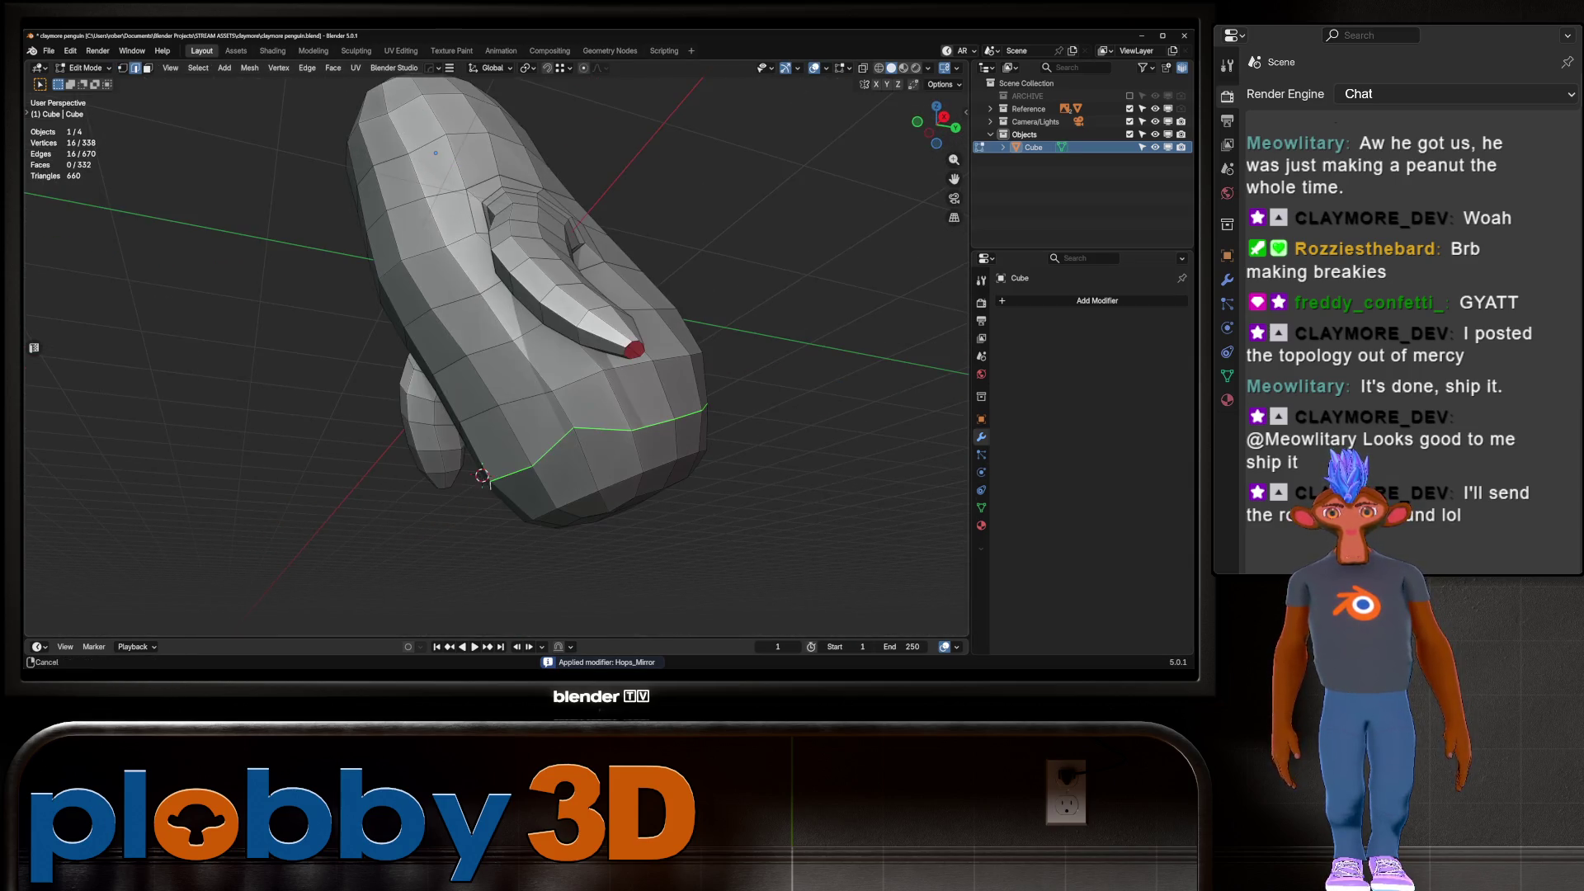
pyautogui.keyDown('alt'); pyautogui.click(528, 328); pyautogui.keyUp('alt')
pyautogui.keyDown('alt'); pyautogui.click(615, 487); pyautogui.keyUp('alt')
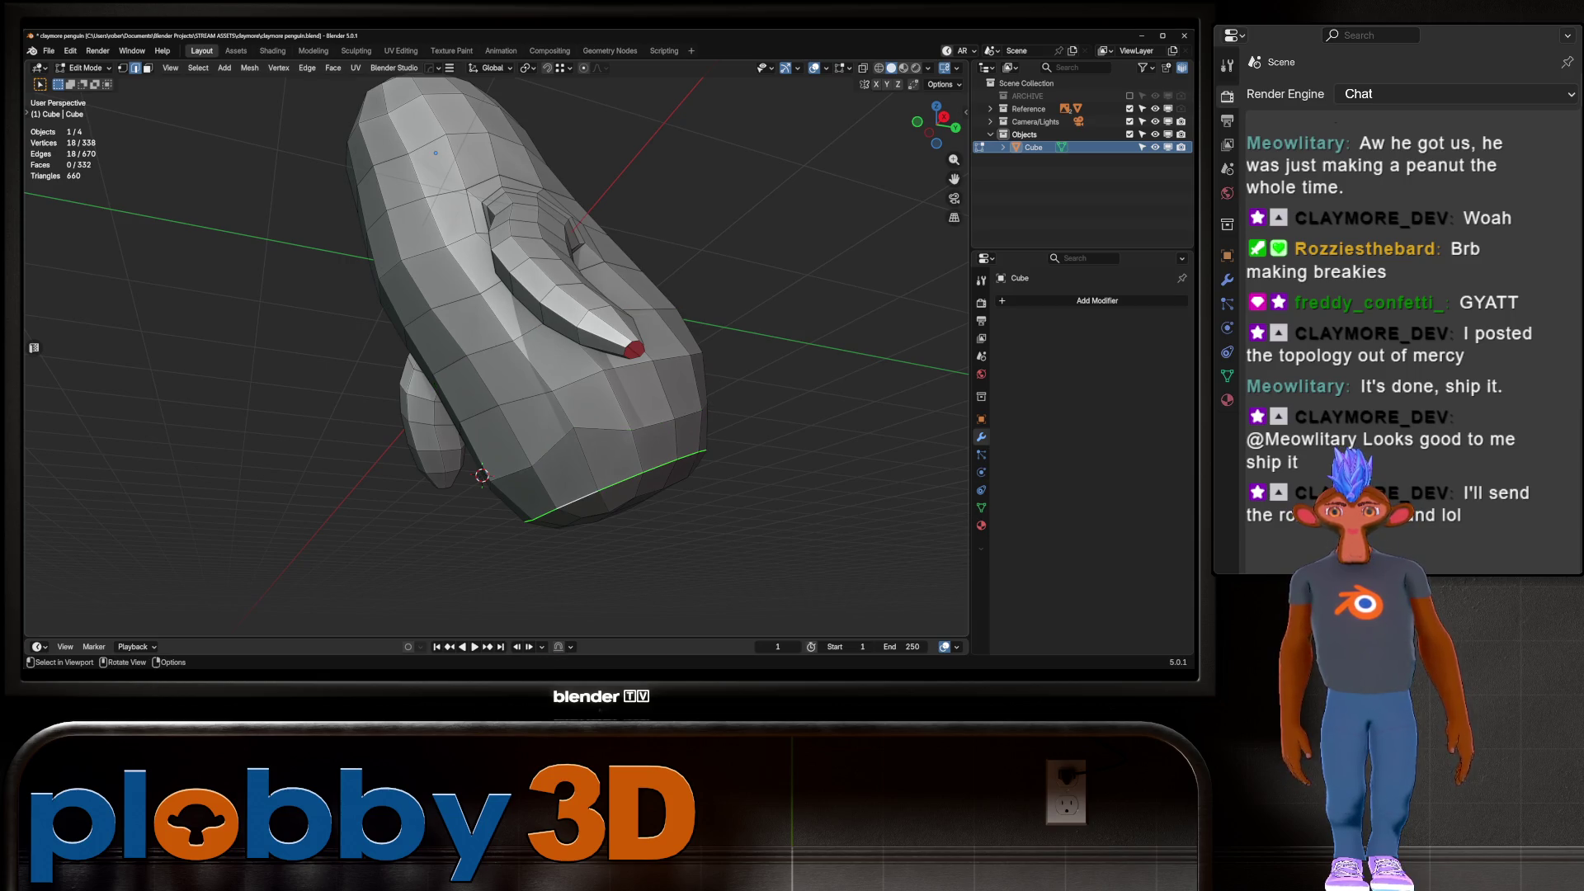
pyautogui.keyDown('alt'); pyautogui.keyDown('shift'); pyautogui.click(652, 361); pyautogui.keyUp('shift'); pyautogui.keyUp('alt')
pyautogui.press('q')
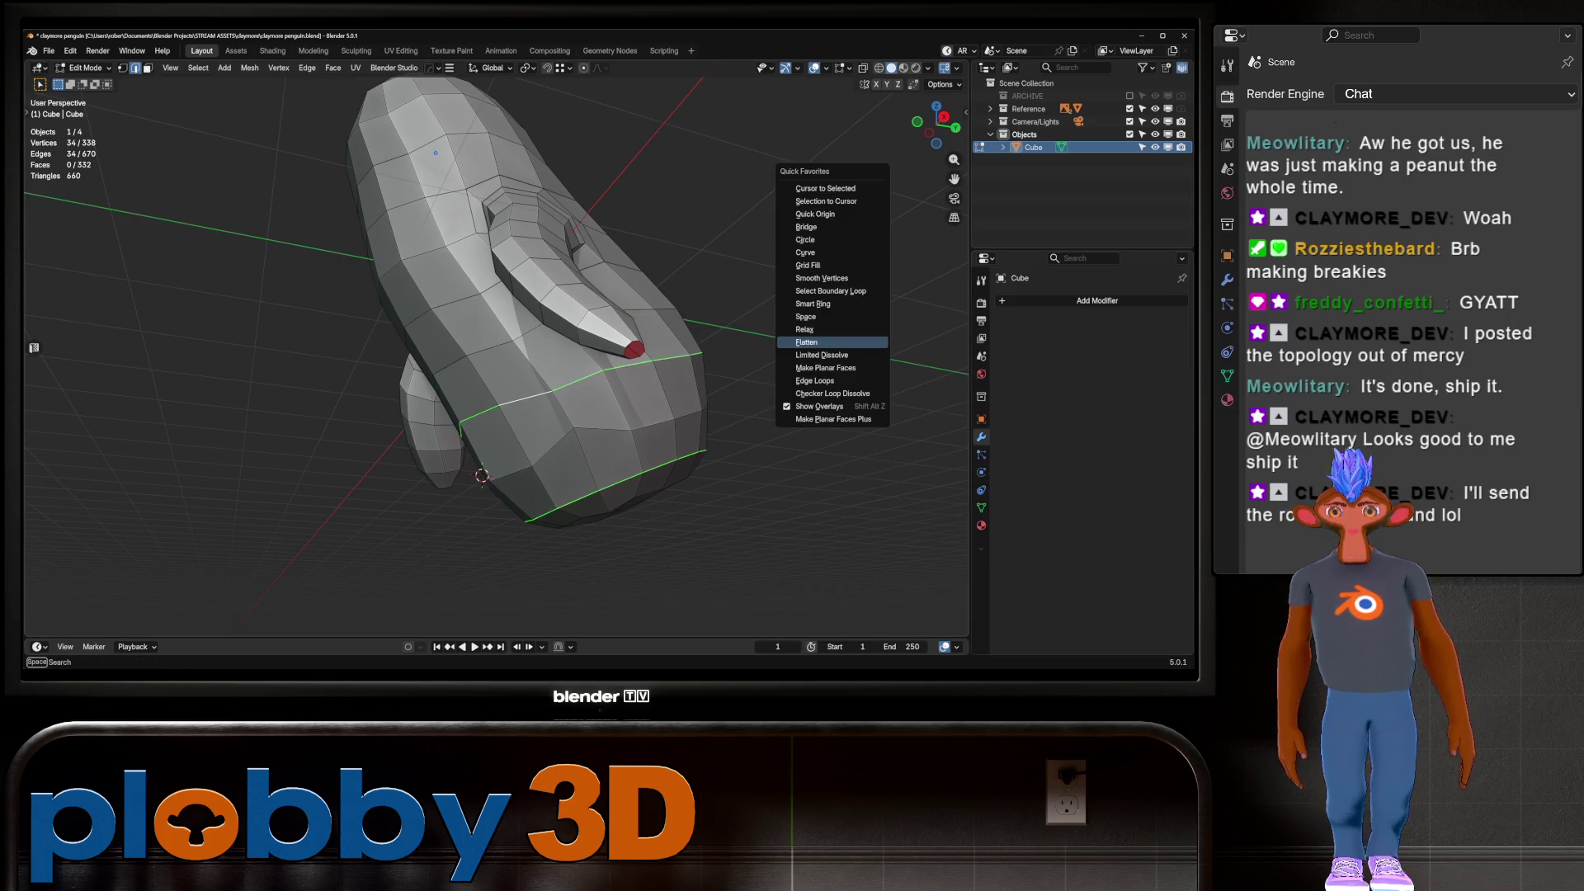
pyautogui.click(806, 252)
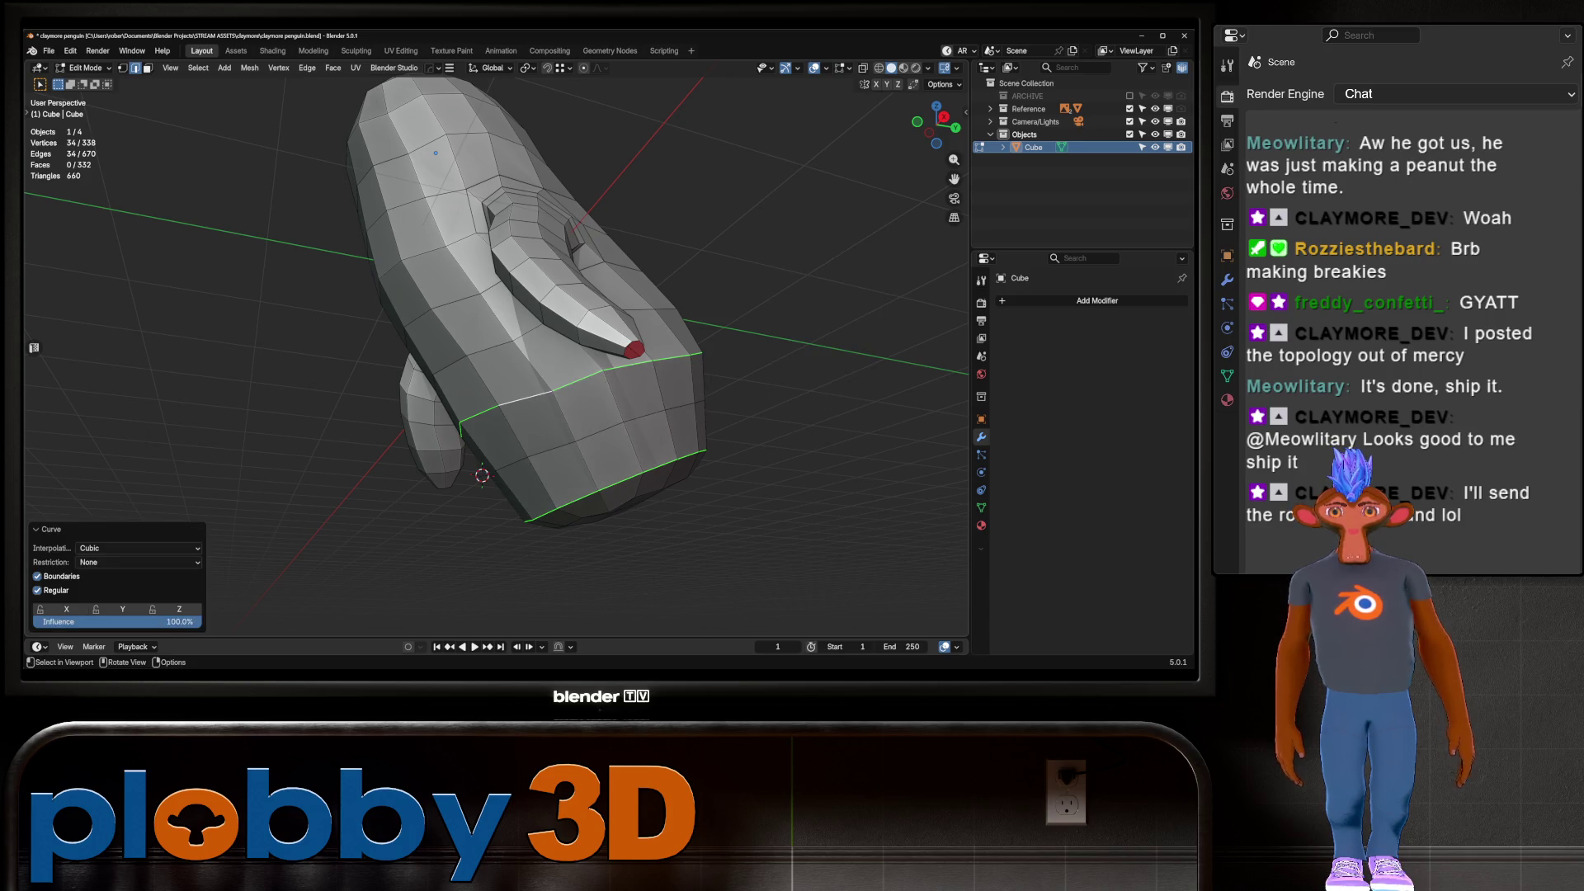
pyautogui.hotkey('ctrl', 'z')
# Relax the middle body edge loop via Quick Favorites
pyautogui.keyDown('alt'); pyautogui.click(697, 410); pyautogui.keyUp('alt')
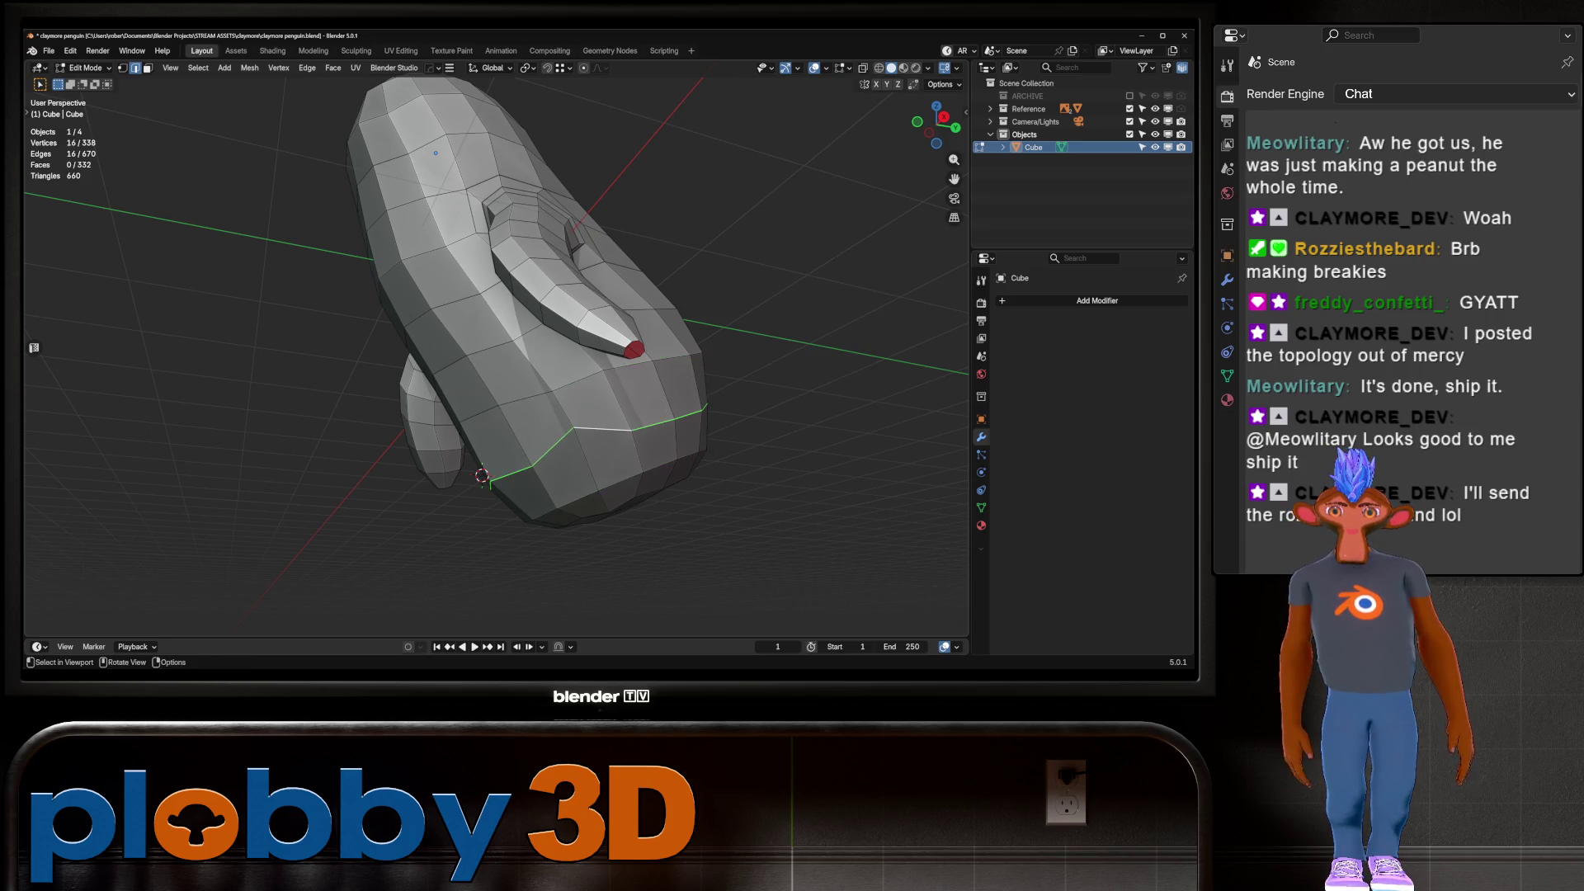
pyautogui.press('q')
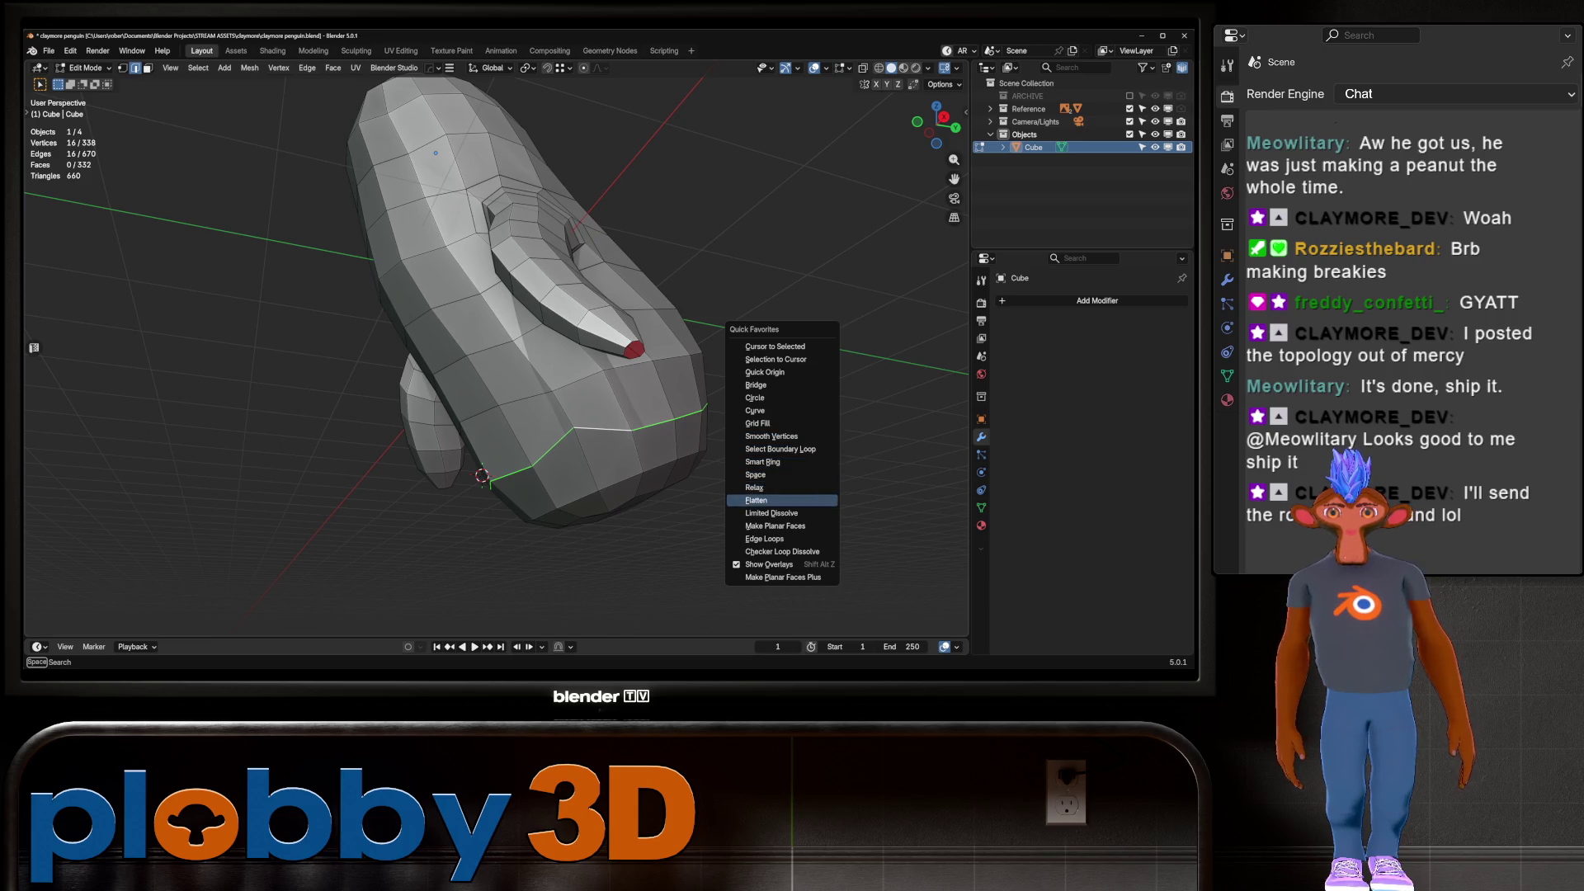
pyautogui.click(754, 488)
# Re-enter Edit Mode in face select and select a face on the lower body
pyautogui.press('Tab')
pyautogui.moveTo(754, 488); pyautogui.dragTo(685, 462, button='middle')
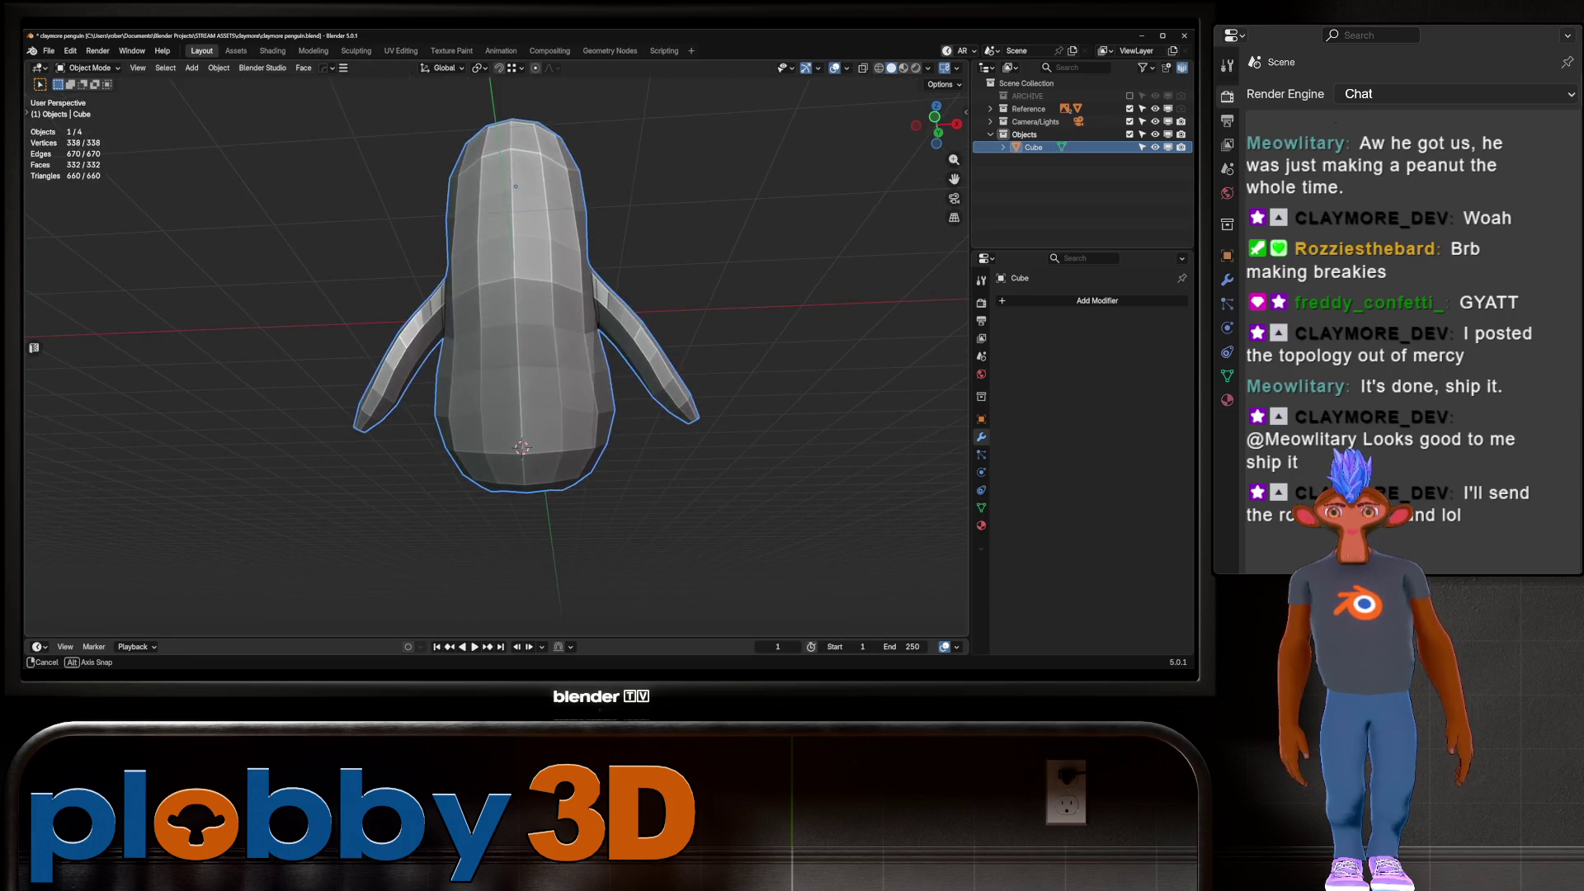
pyautogui.press('Tab')
pyautogui.press('3')
pyautogui.click(537, 442)
pyautogui.moveTo(536, 442)
pyautogui.mouseDown(button='middle')
pyautogui.moveTo(578, 429)
pyautogui.moveTo(560, 536)
pyautogui.mouseUp(button='middle')
# Trim the lower-body face selection to three faces and return to Object Mode
pyautogui.press('ctrl+KP_Add')
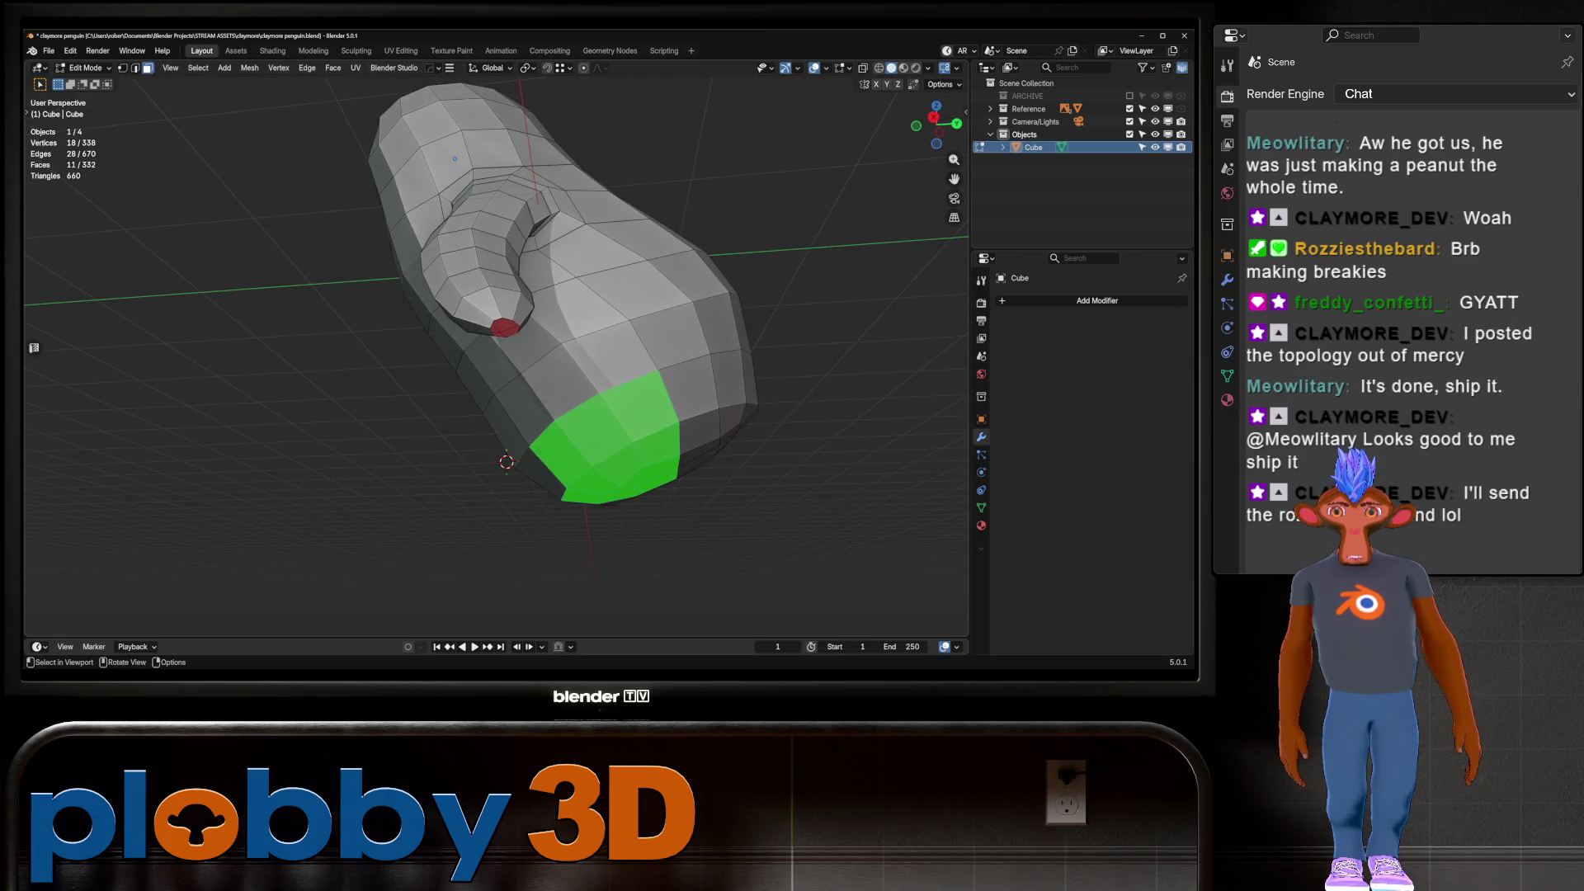
pyautogui.press('ctrl+KP_Subtract')
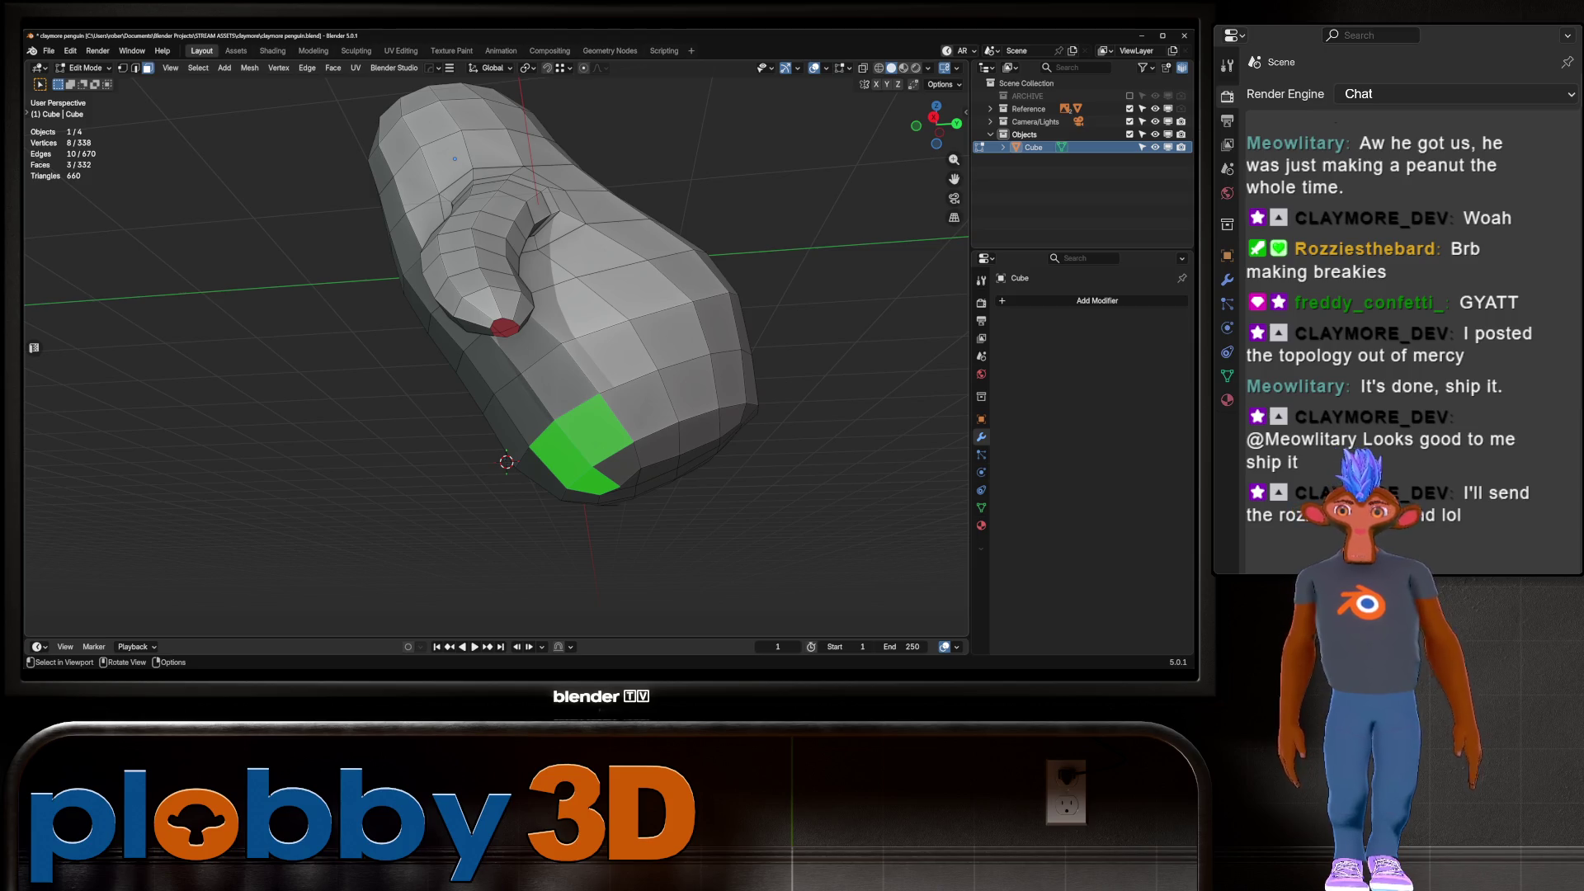
pyautogui.moveTo(495, 413); pyautogui.dragTo(508, 302, button='middle')
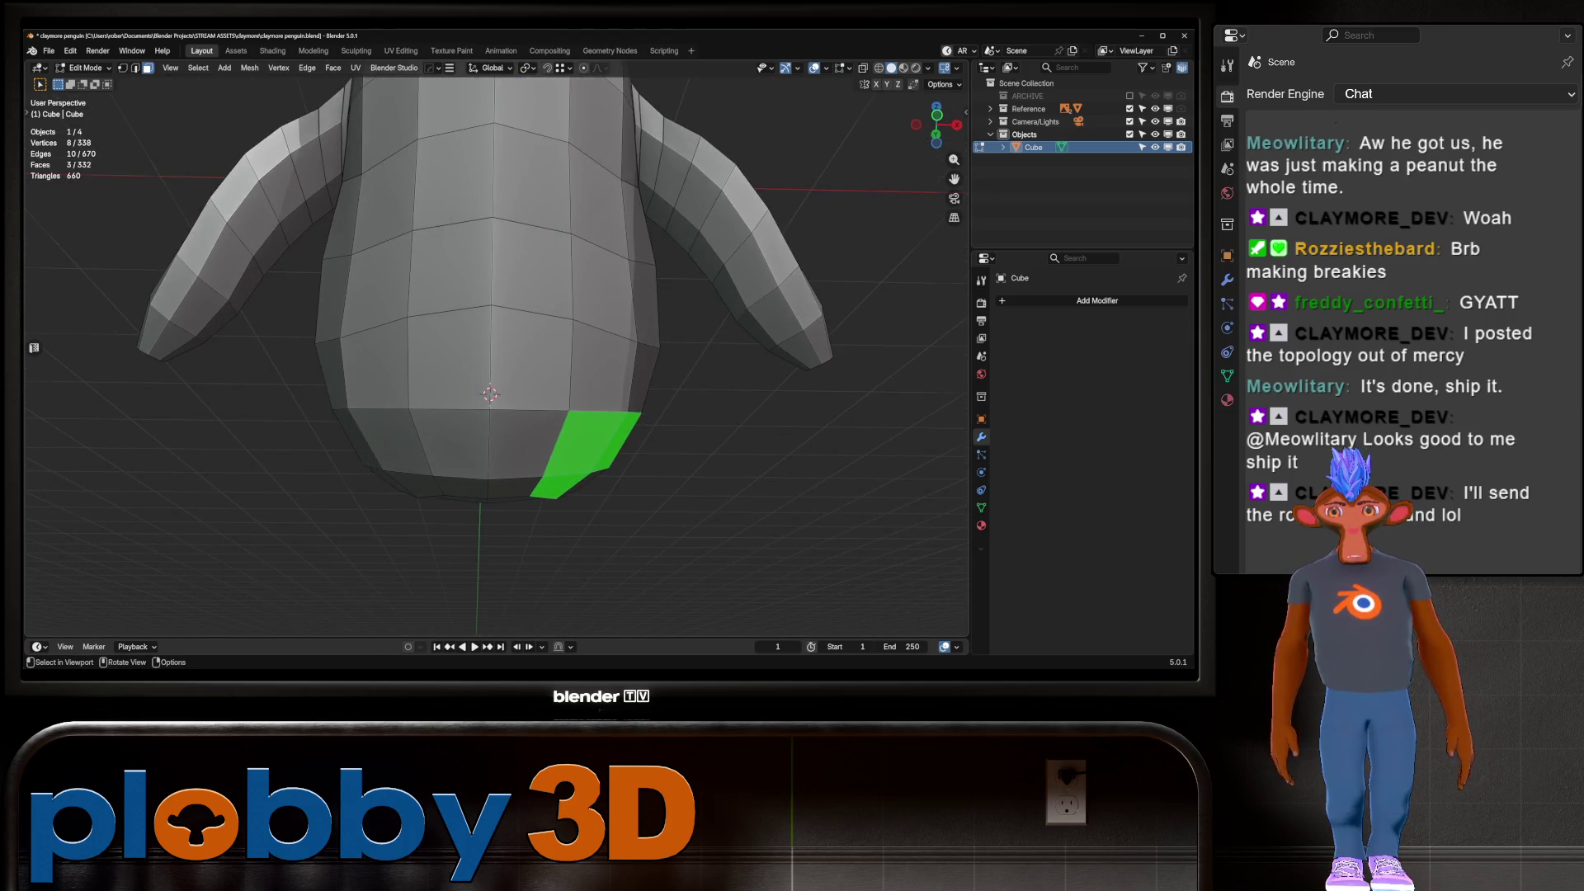
pyautogui.scroll(-5, 495, 355)
pyautogui.moveTo(495, 355); pyautogui.dragTo(511, 305, button='middle')
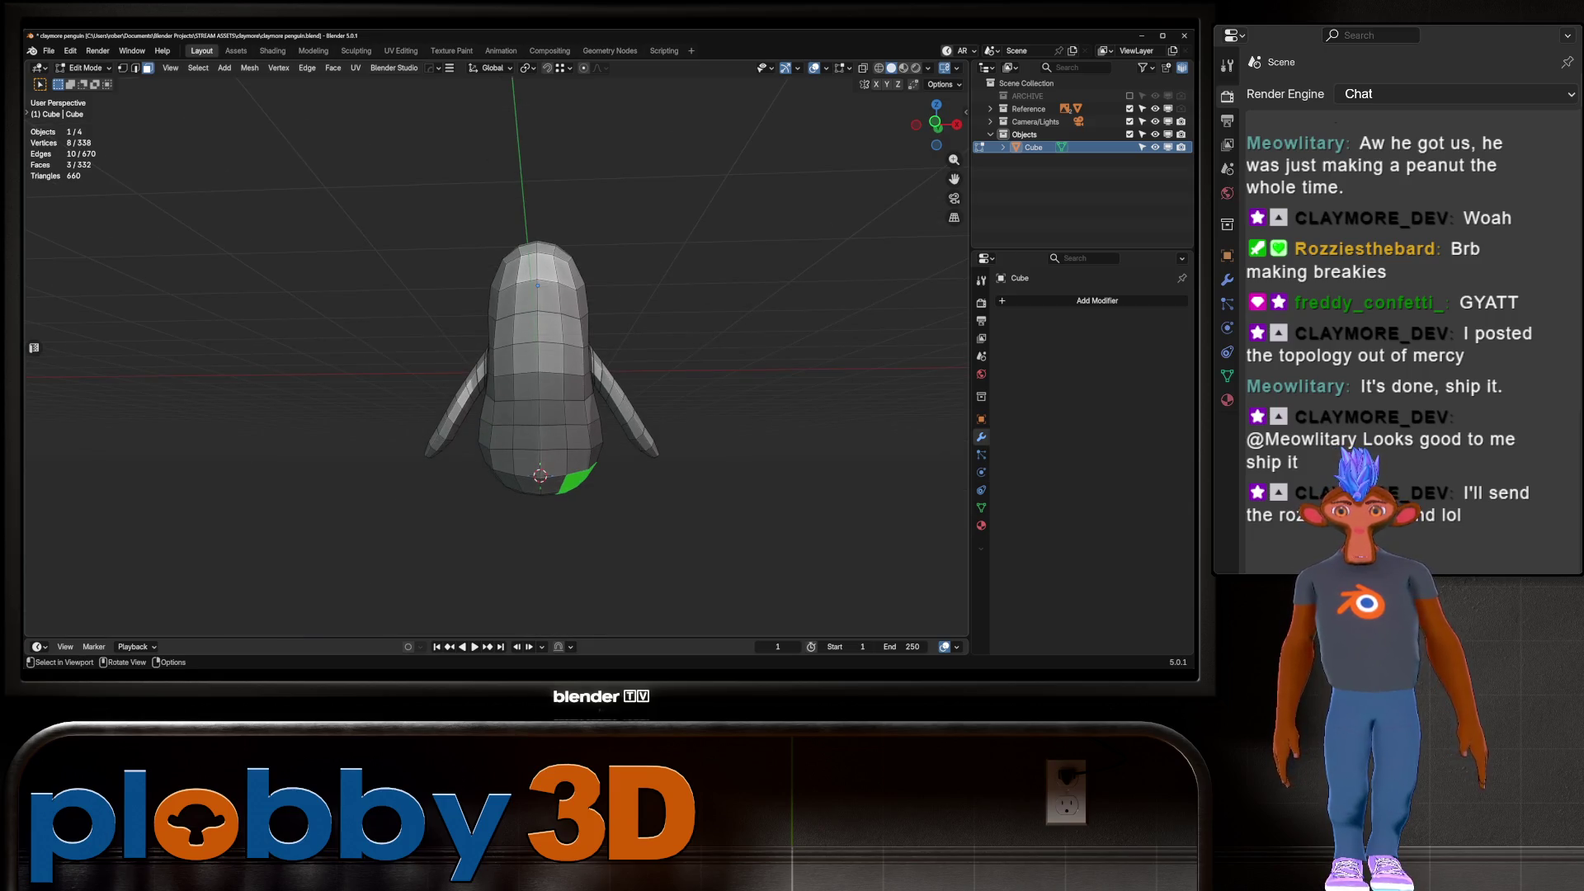
pyautogui.press('Tab')
# Add and apply a level 1 Subdivision, then undo back to the low-poly penguin
pyautogui.hotkey('ctrl', '1')
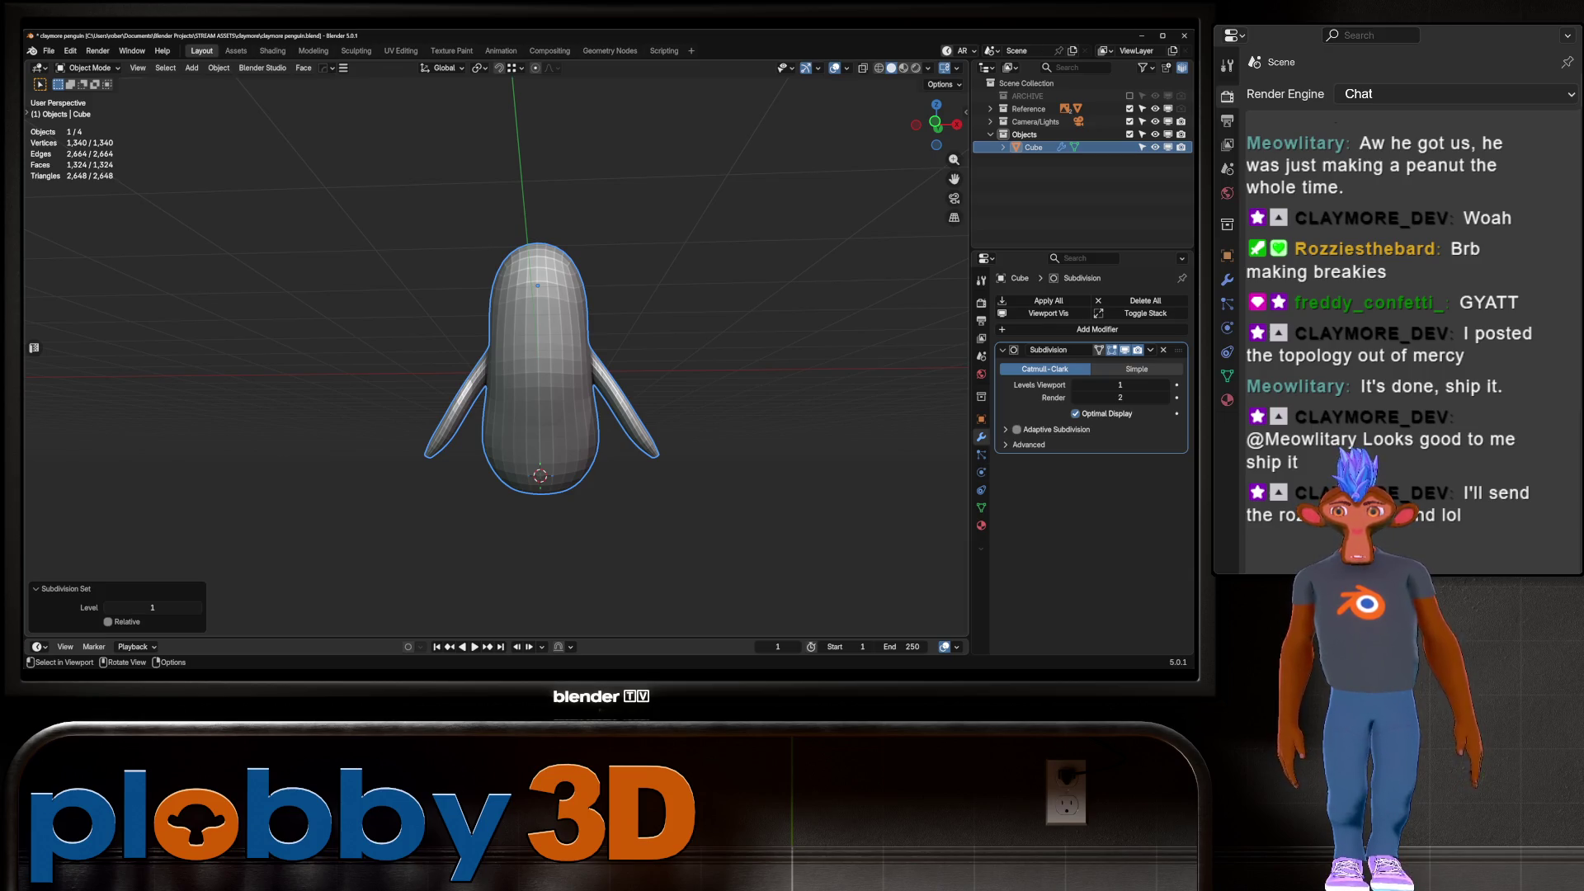
pyautogui.hotkey('ctrl', 'a')
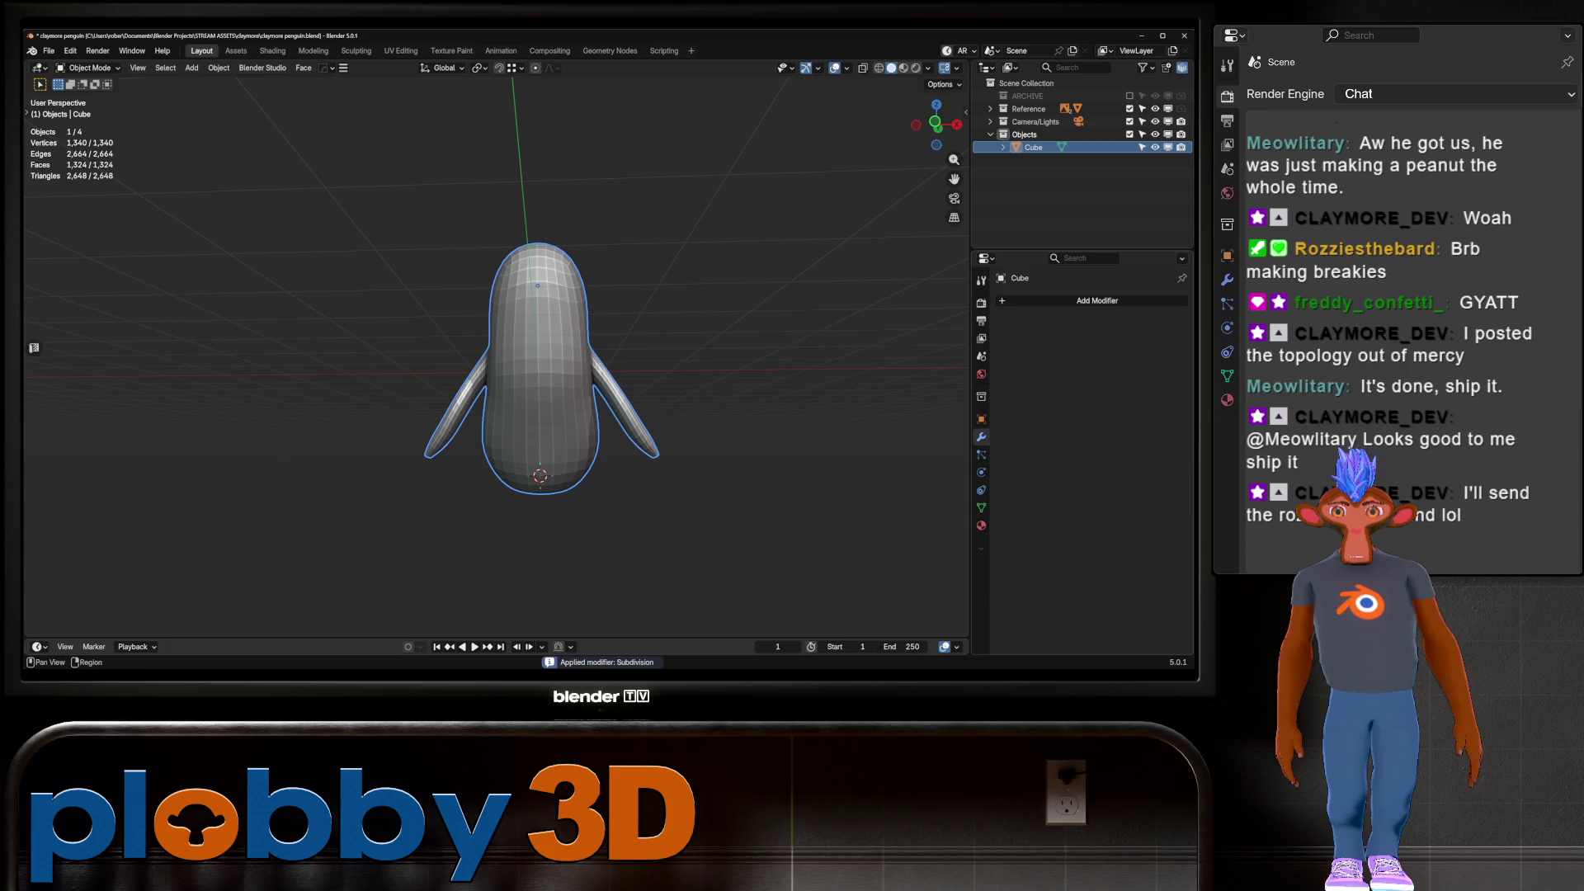
pyautogui.press('Tab')
pyautogui.hotkey('ctrl', 'z')
pyautogui.hotkey('ctrl', 'z')
pyautogui.hotkey('ctrl', 'z')
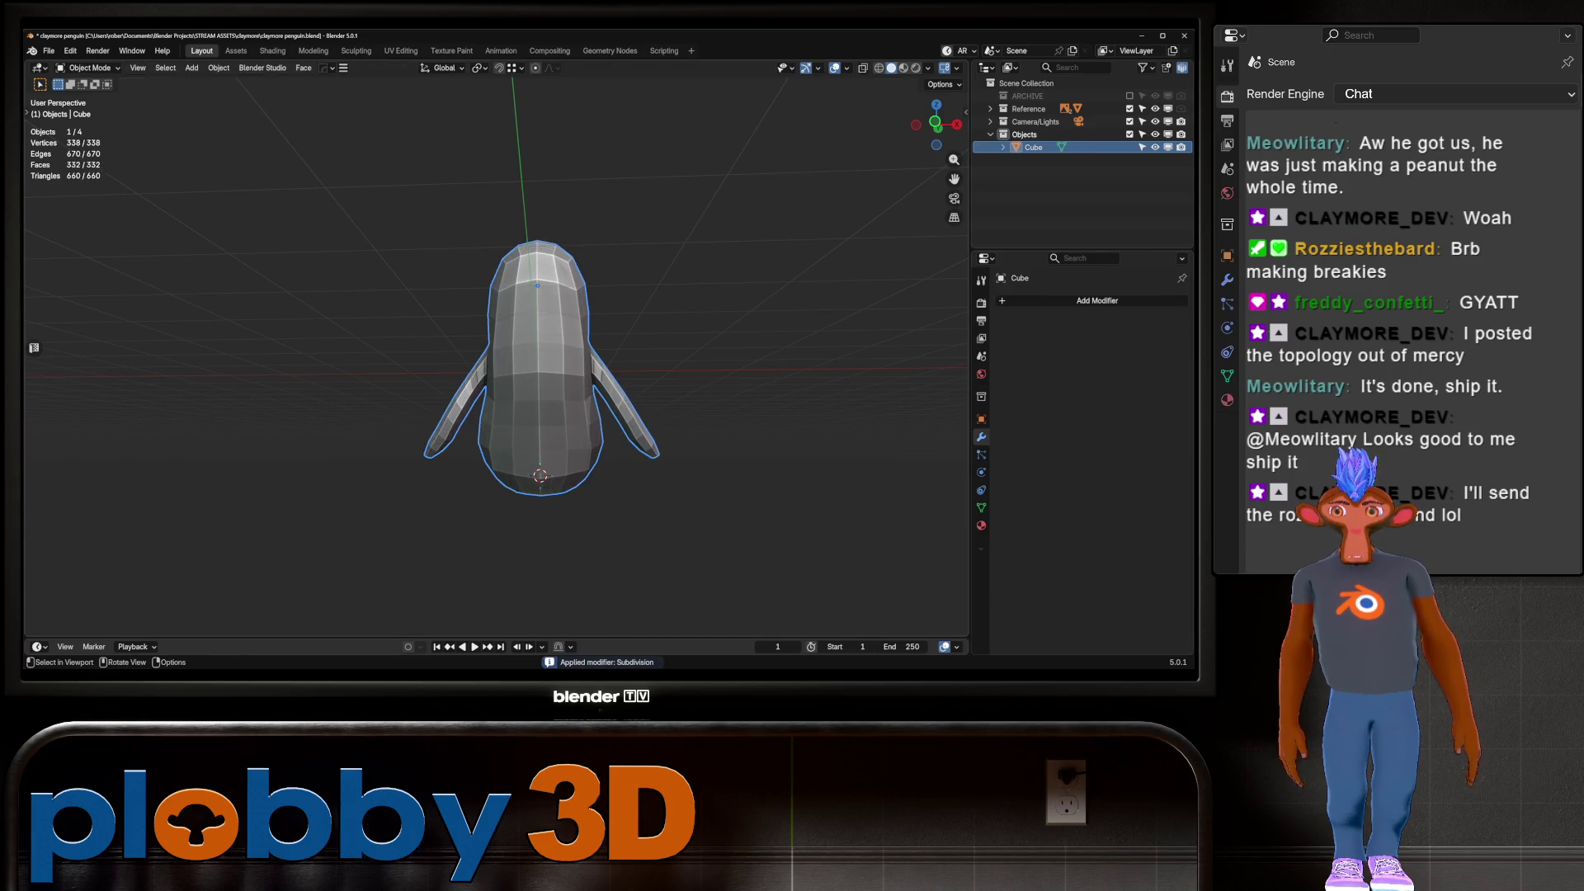
# Duplicate the penguin in place and move the copy Cube.001 to the ARCHIVE collection
pyautogui.hotkey('shift', 'd')
pyautogui.press('Escape')
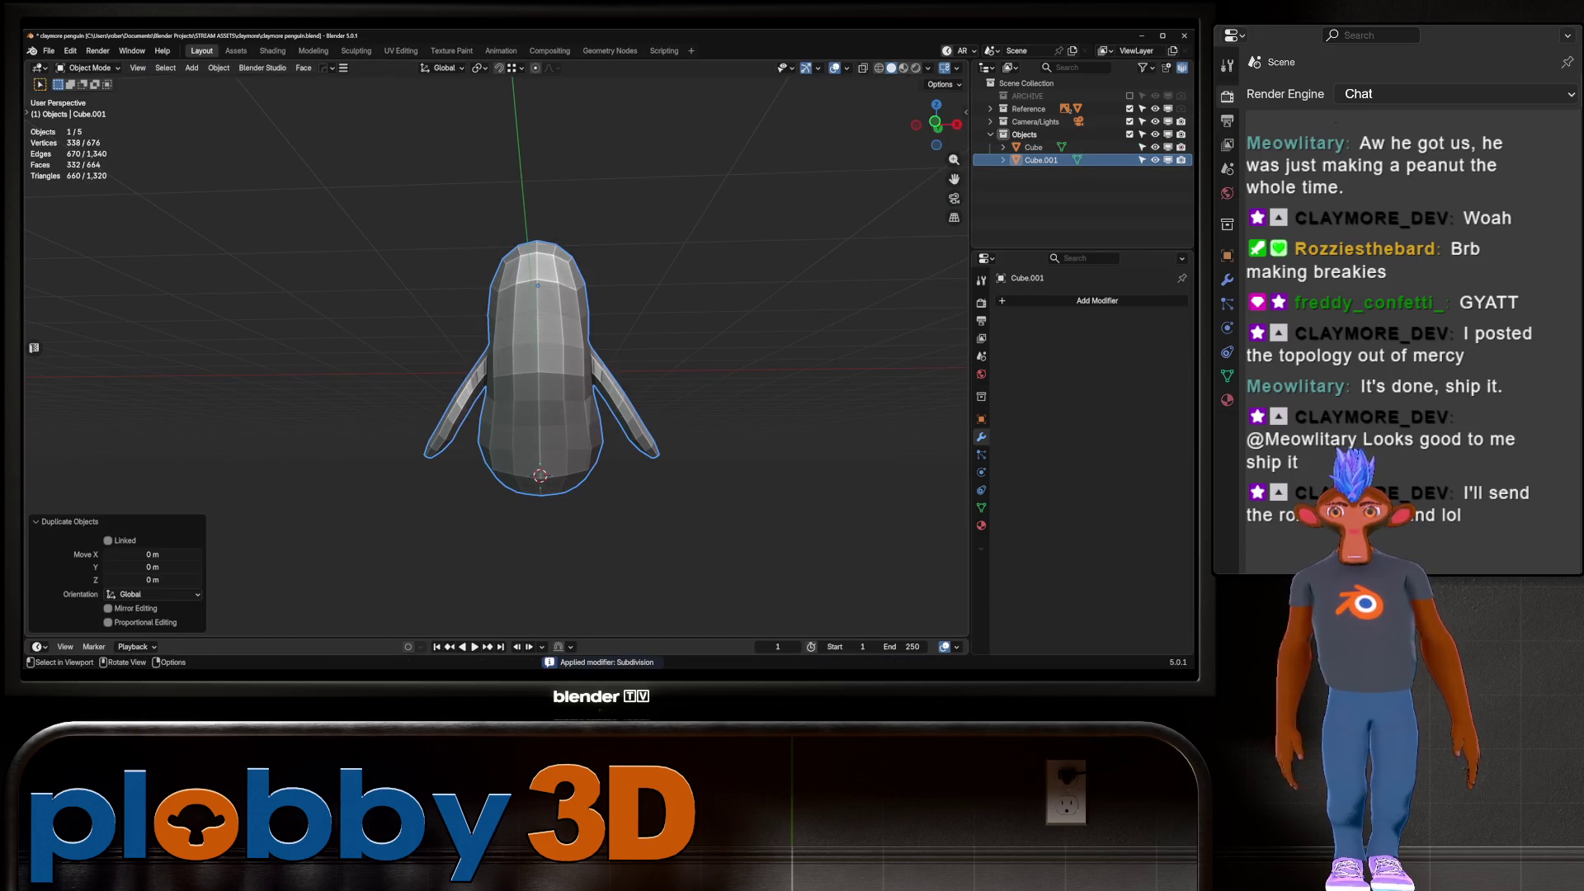
pyautogui.press('m')
pyautogui.press('m')
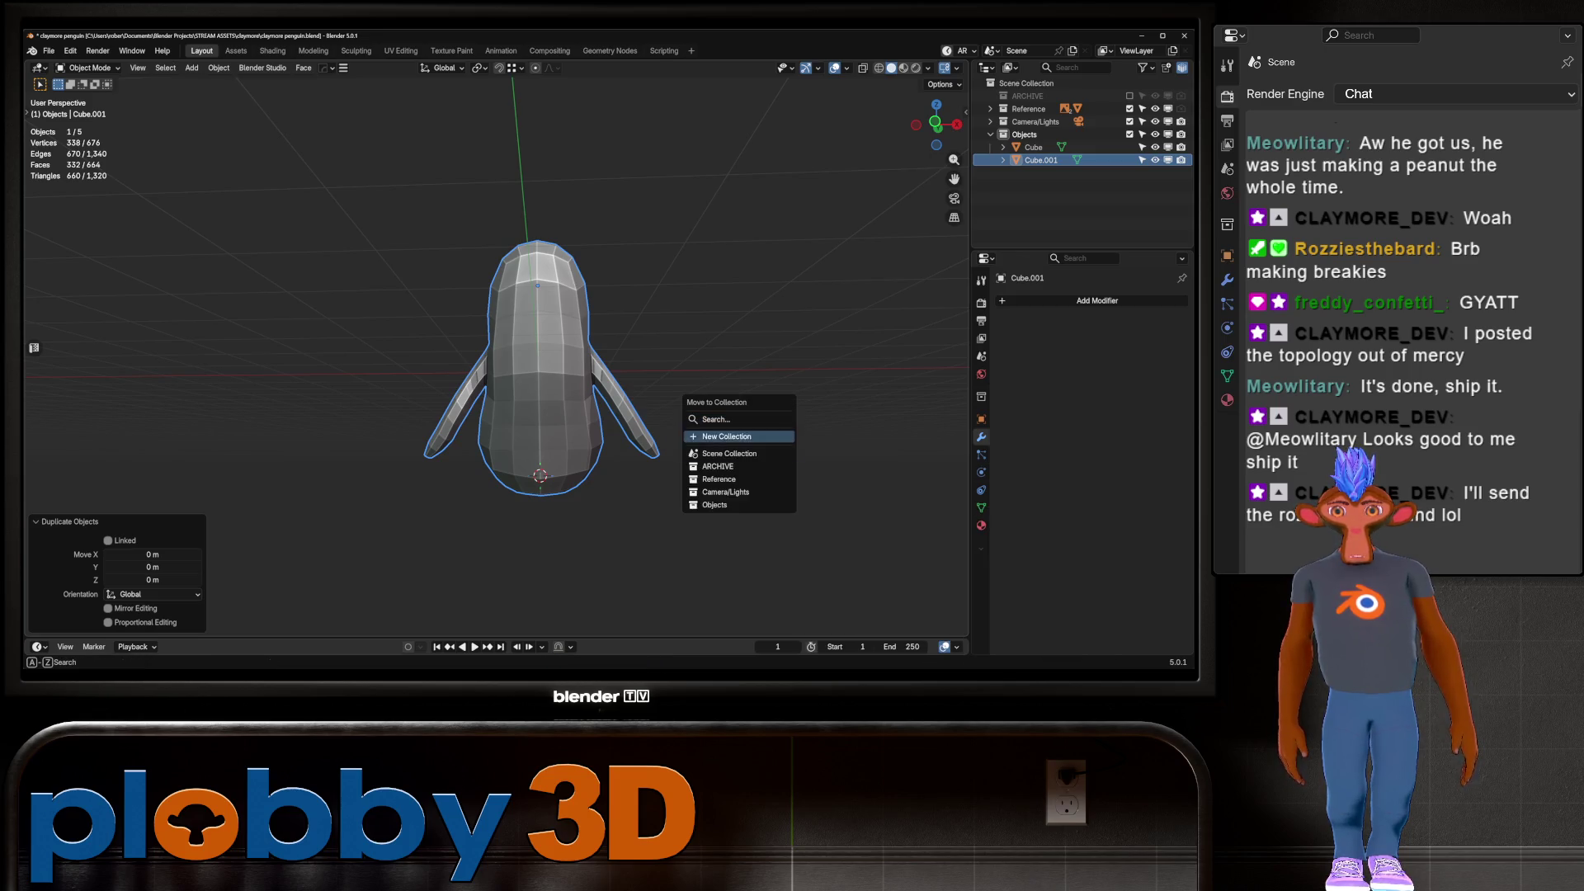
pyautogui.click(734, 466)
# Subdivide the original Cube with an applied level 1 Subdivision modifier (1,324 faces)
pyautogui.click(538, 372)
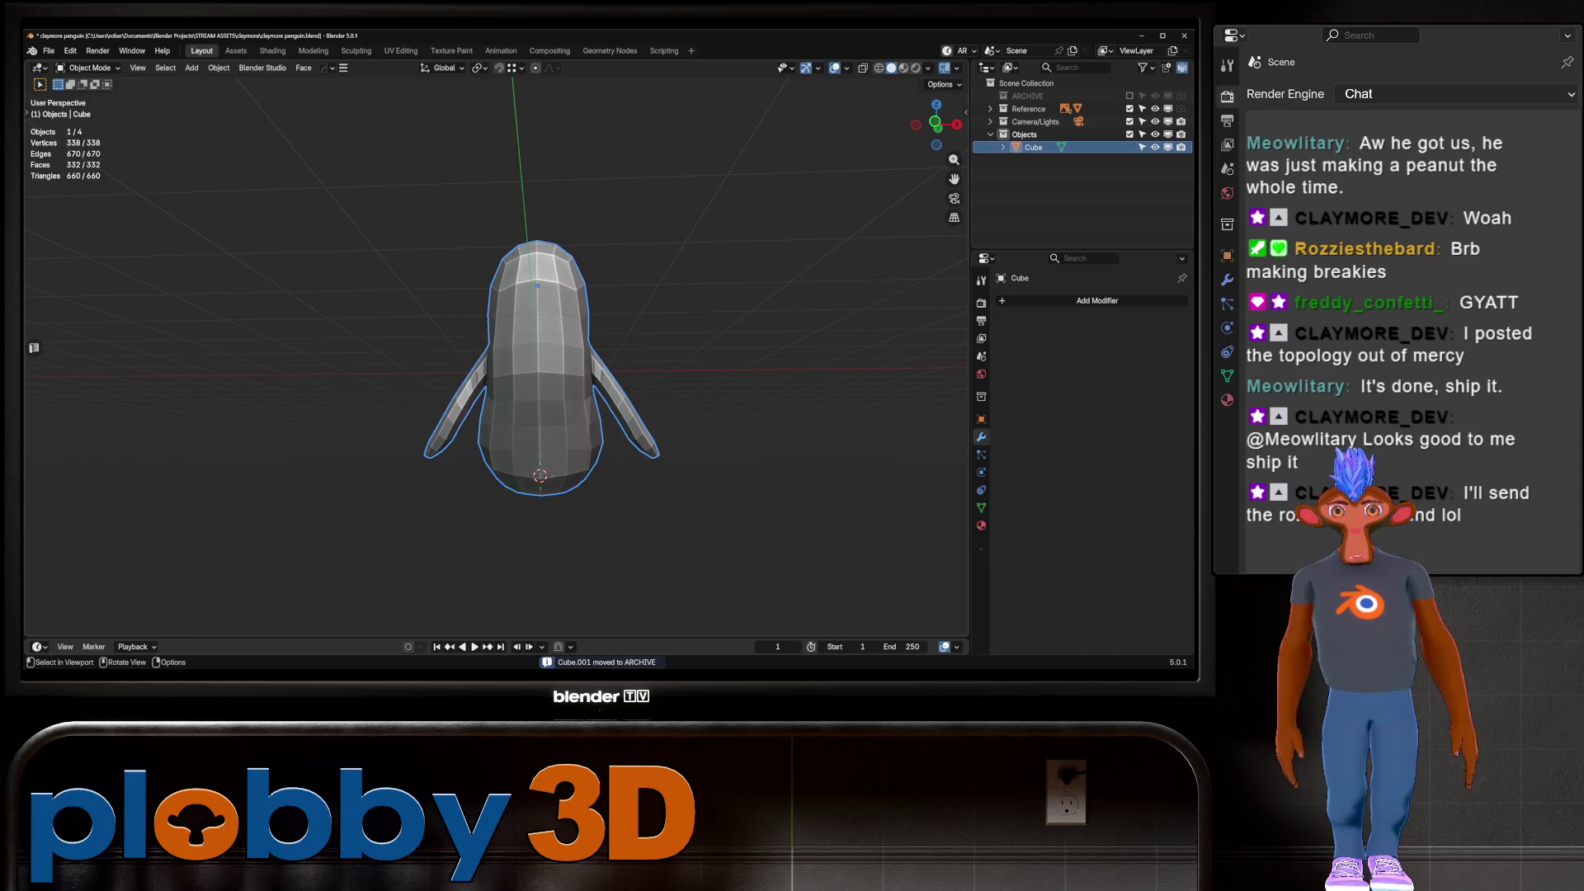
pyautogui.hotkey('ctrl', '1')
pyautogui.hotkey('ctrl', 'a')
pyautogui.press('Tab')
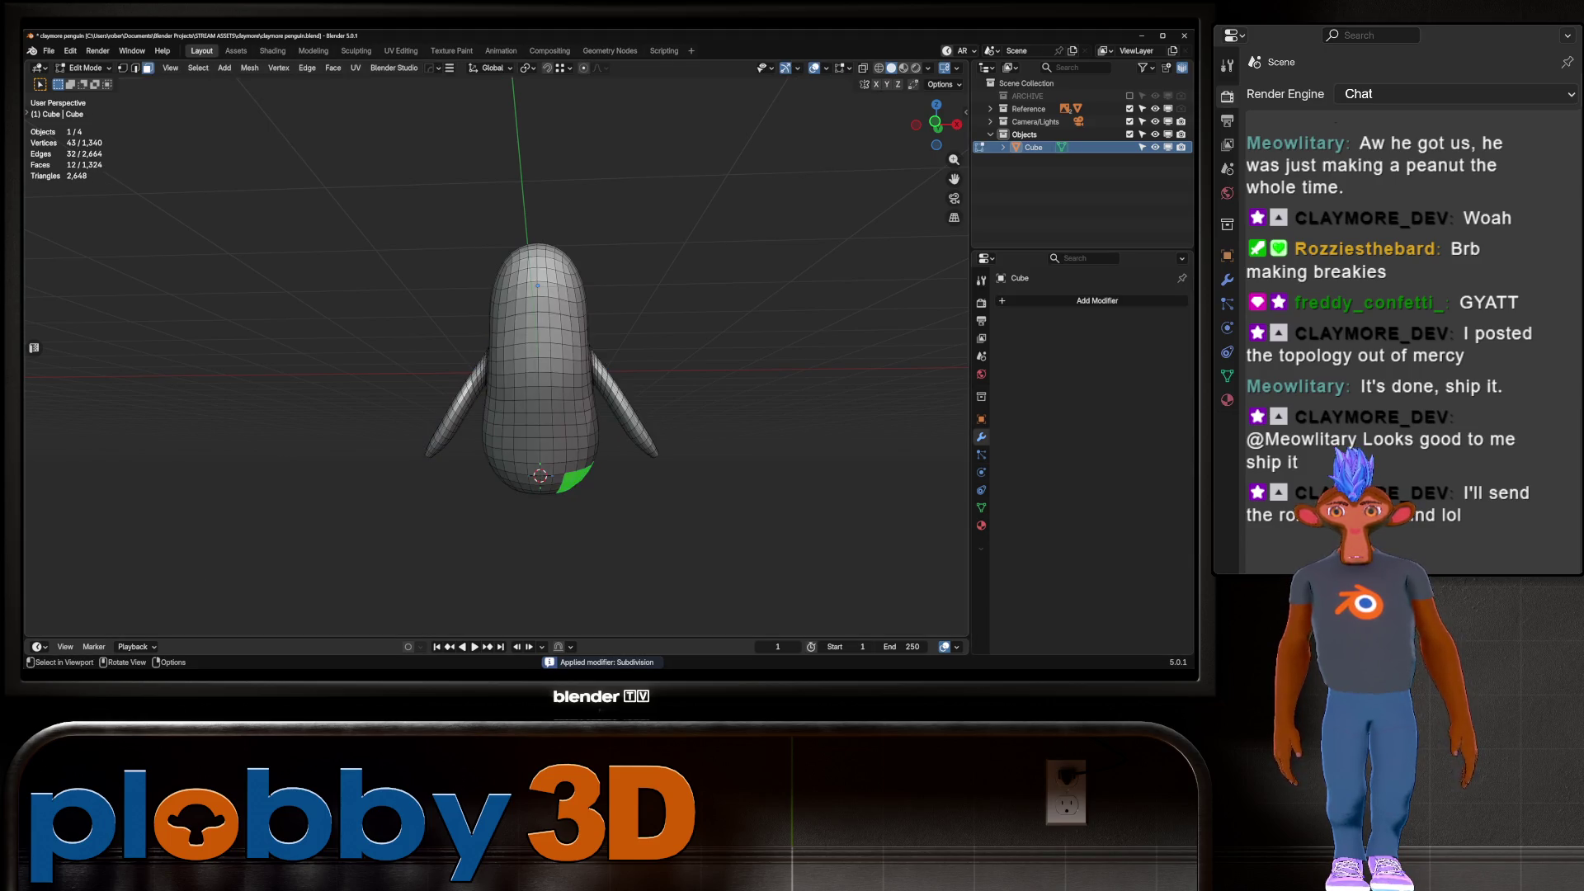
pyautogui.press('a')
pyautogui.press('Tab')
pyautogui.press('Tab')
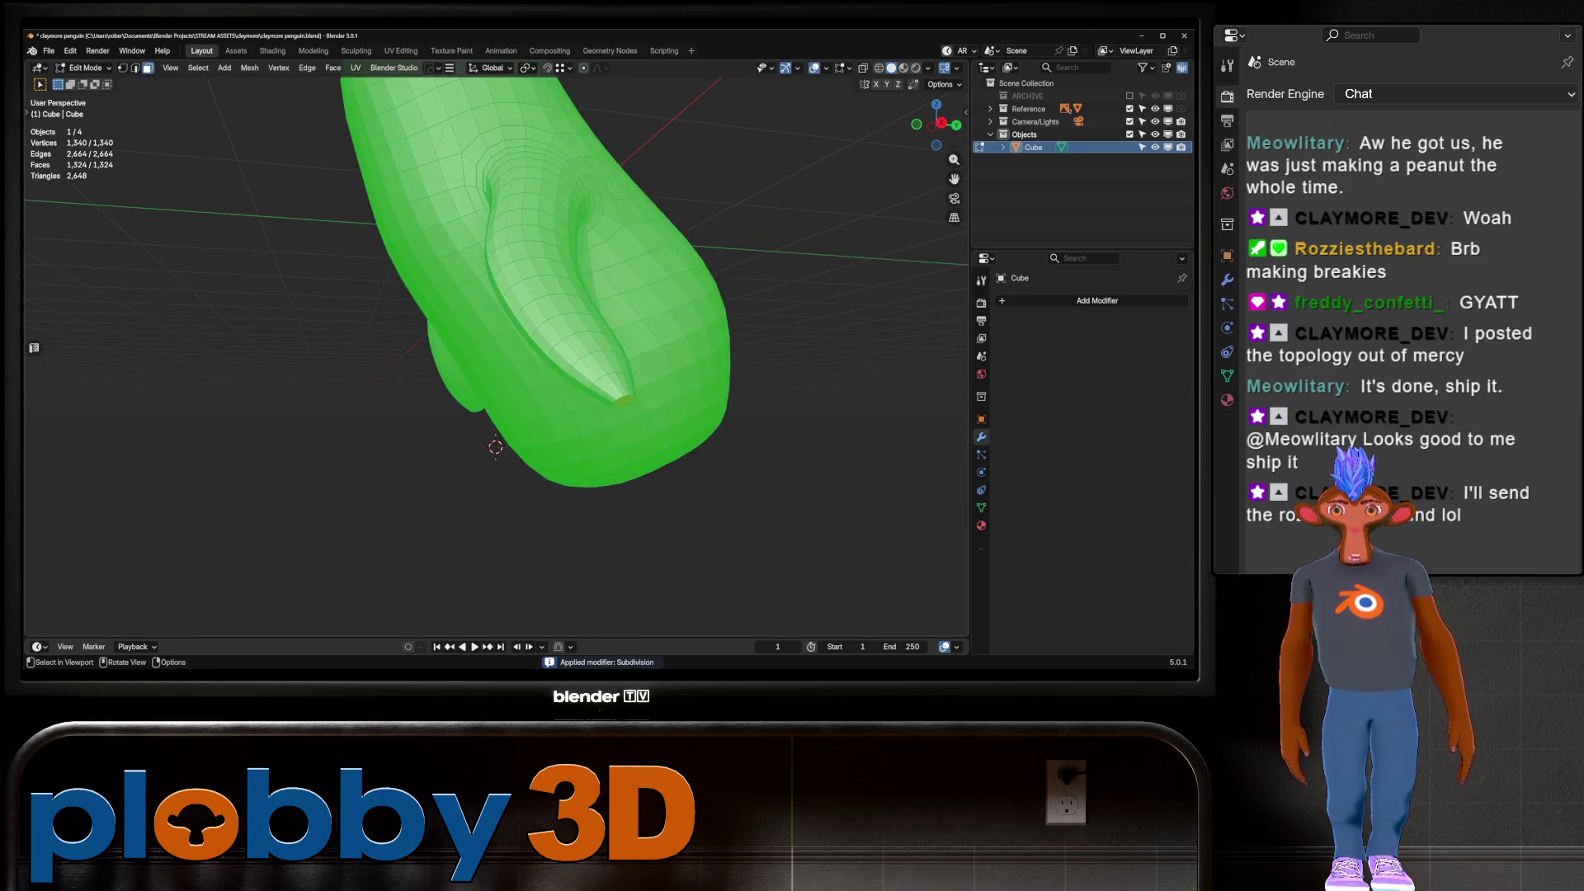
pyautogui.press('Tab')
pyautogui.moveTo(495, 446); pyautogui.dragTo(457, 369, button='middle')
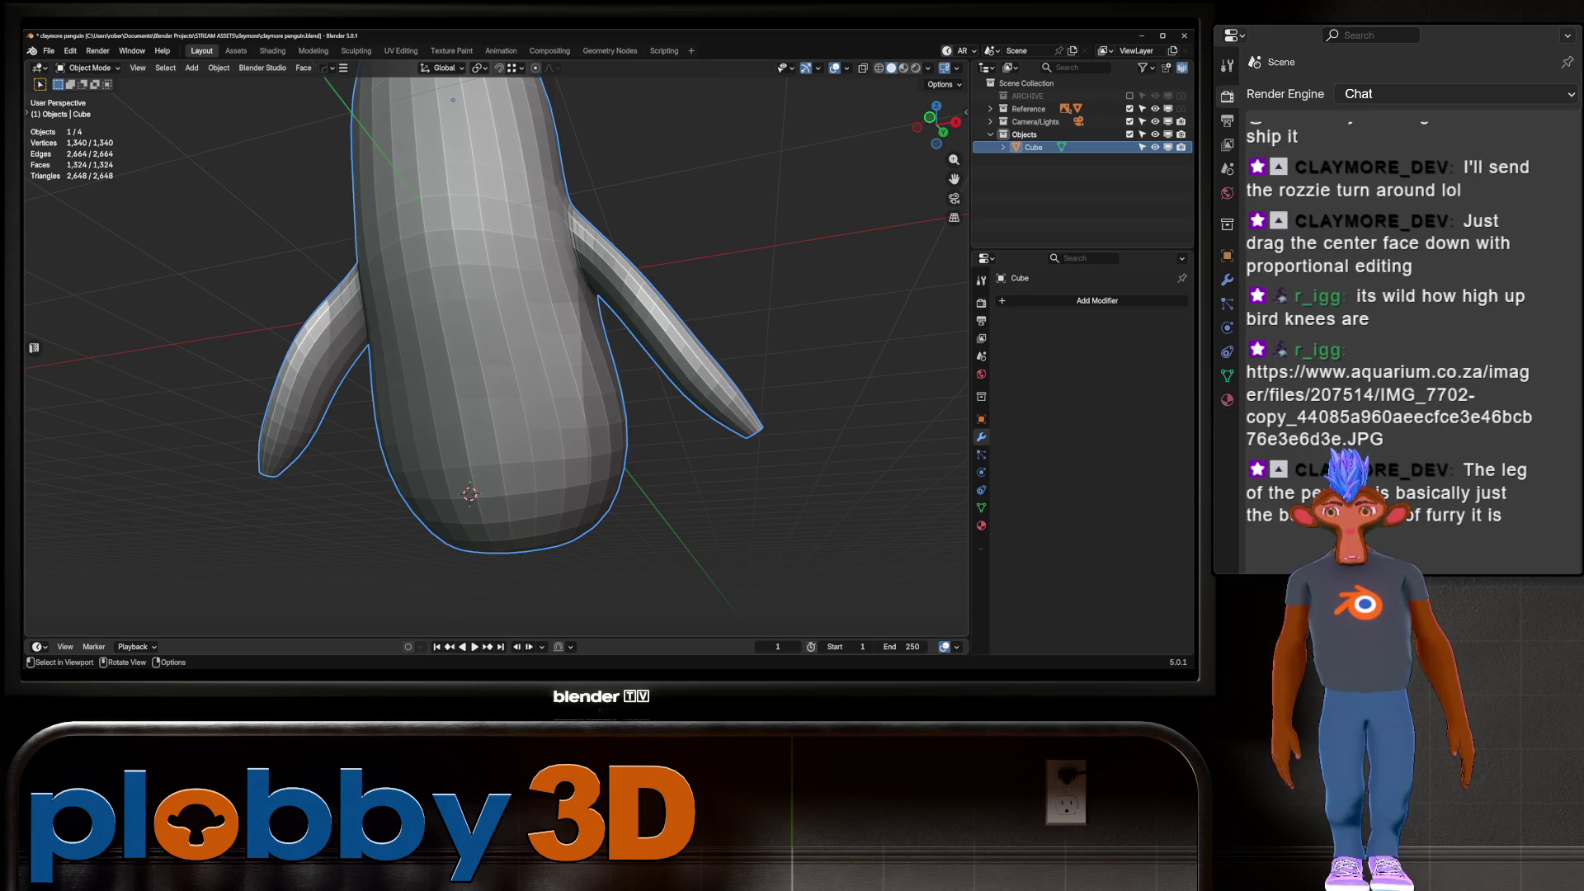
pyautogui.scroll(-3, 496, 354)
pyautogui.moveTo(495, 355)
pyautogui.mouseDown(button='middle')
pyautogui.moveTo(570, 338)
pyautogui.moveTo(548, 340)
pyautogui.mouseUp(button='middle')
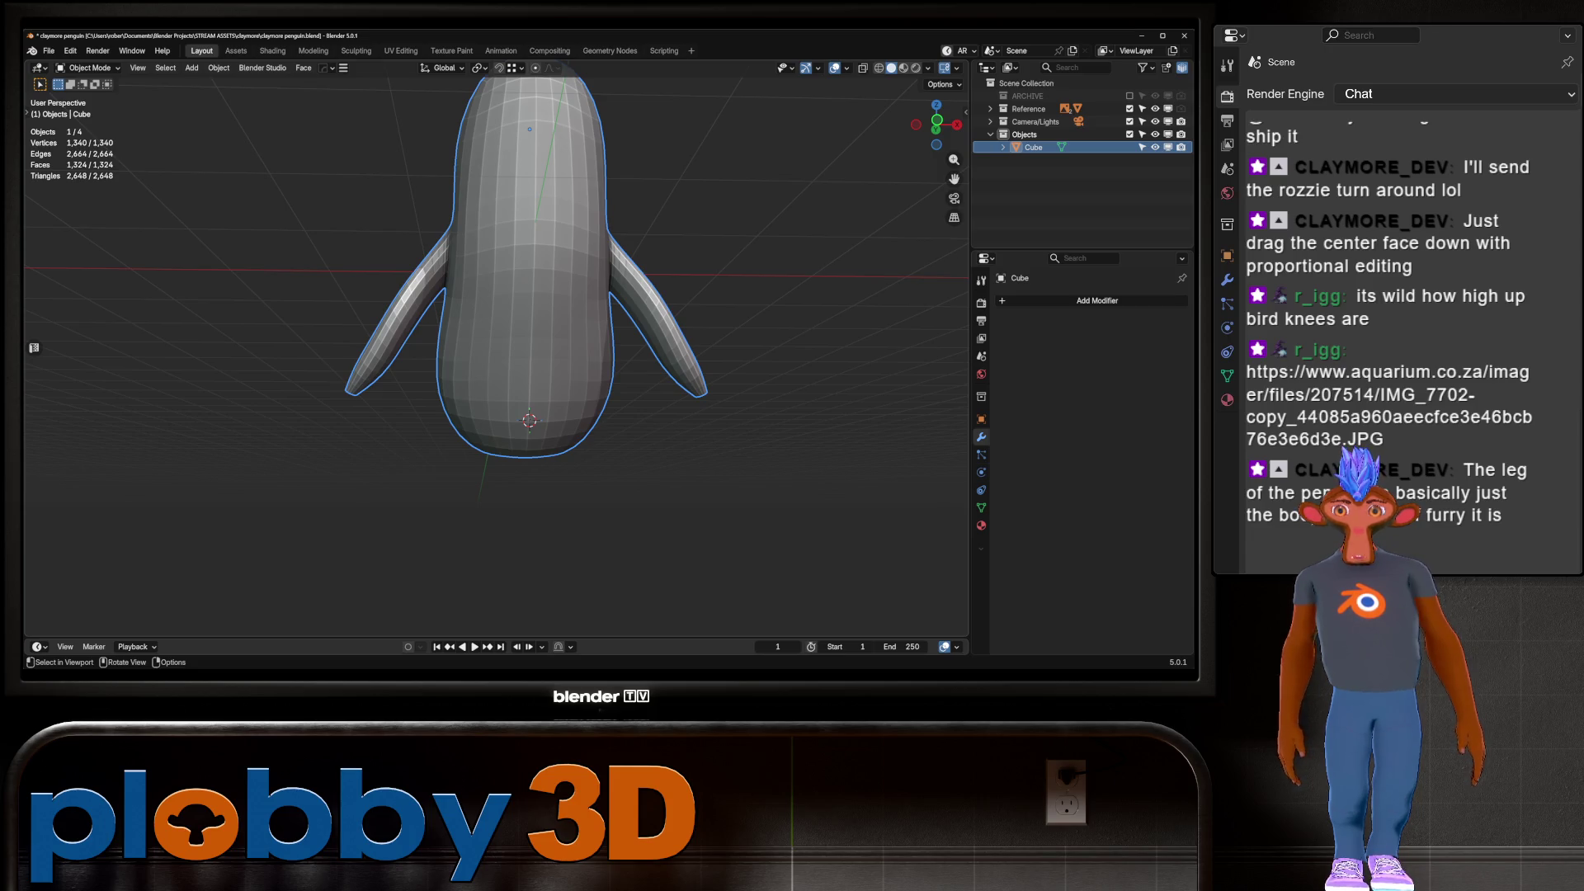
# In Edit Mode, deselect all and box-select faces on the lower right belly
pyautogui.press('Tab')
pyautogui.hotkey('alt', 'a')
pyautogui.moveTo(528, 330); pyautogui.dragTo(530, 394, button='middle')
pyautogui.moveTo(548, 421)
pyautogui.mouseDown()
pyautogui.moveTo(585, 504)
pyautogui.moveTo(534, 426)
pyautogui.mouseUp()
pyautogui.keyDown('shift'); pyautogui.moveTo(595, 499); pyautogui.dragTo(594, 498); pyautogui.keyUp('shift')
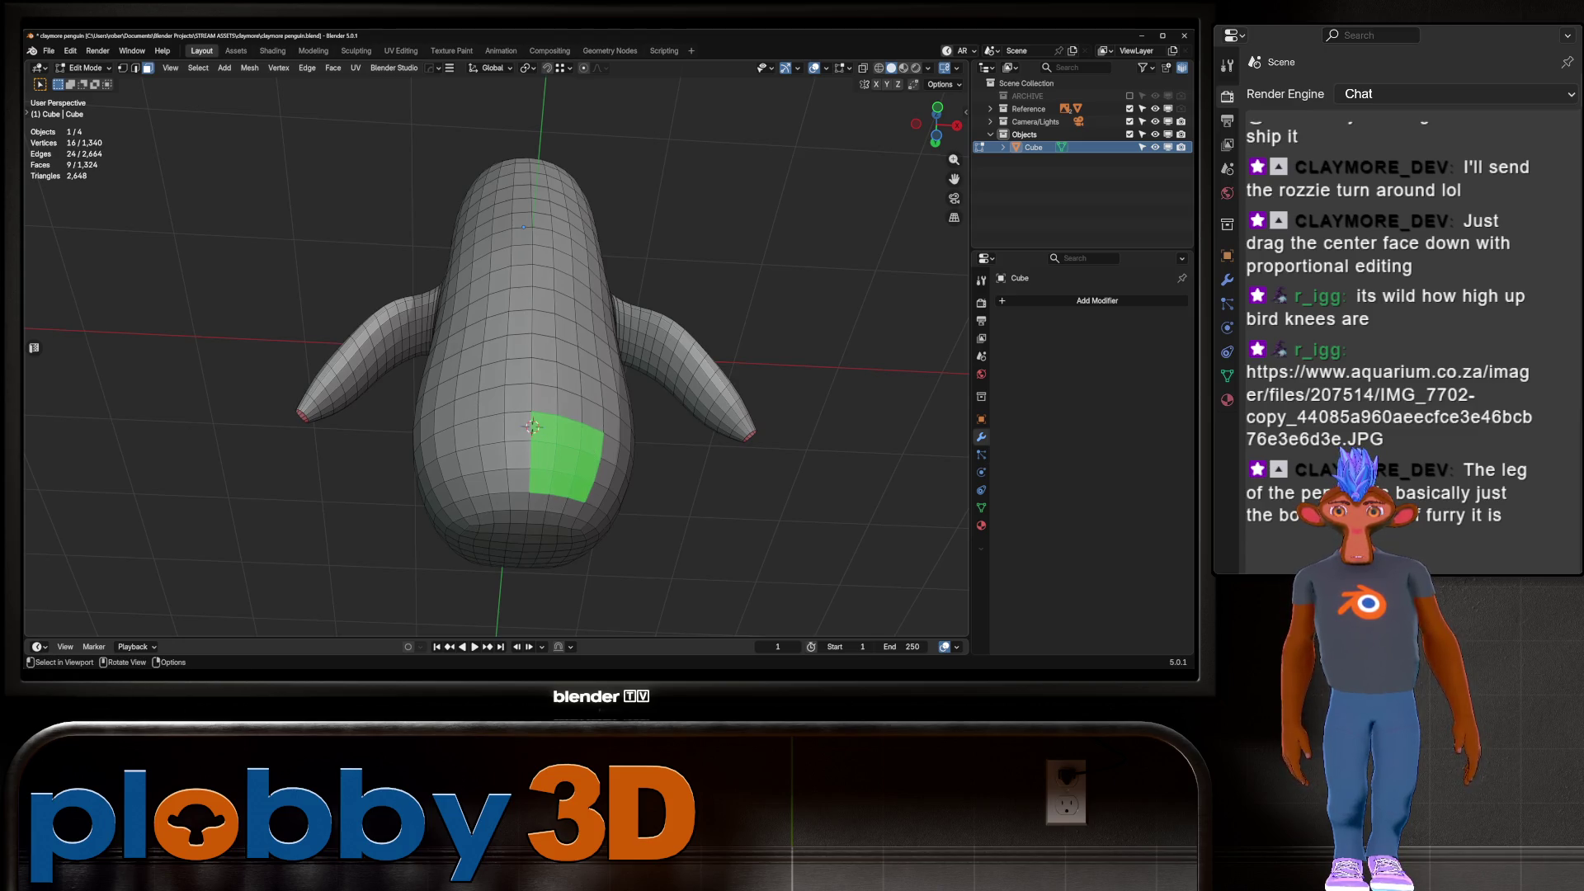
pyautogui.moveTo(595, 498)
pyautogui.mouseDown(button='middle')
pyautogui.moveTo(668, 437)
pyautogui.moveTo(792, 413)
pyautogui.moveTo(693, 338)
pyautogui.moveTo(578, 384)
pyautogui.moveTo(590, 371)
pyautogui.mouseUp(button='middle')
# Grow the belly patch, then drop its top row and left column in Front view
pyautogui.press('ctrl+KP_Add')
pyautogui.keyDown('alt'); pyautogui.keyDown('shift'); pyautogui.click(565, 388); pyautogui.keyUp('shift'); pyautogui.keyUp('alt')
pyautogui.keyDown('ctrl'); pyautogui.moveTo(515, 413); pyautogui.dragTo(516, 507); pyautogui.keyUp('ctrl')
pyautogui.scroll(-3, 515, 507)
pyautogui.keyDown('shift'); pyautogui.moveTo(545, 330); pyautogui.dragTo(524, 369, button='middle'); pyautogui.keyUp('shift')
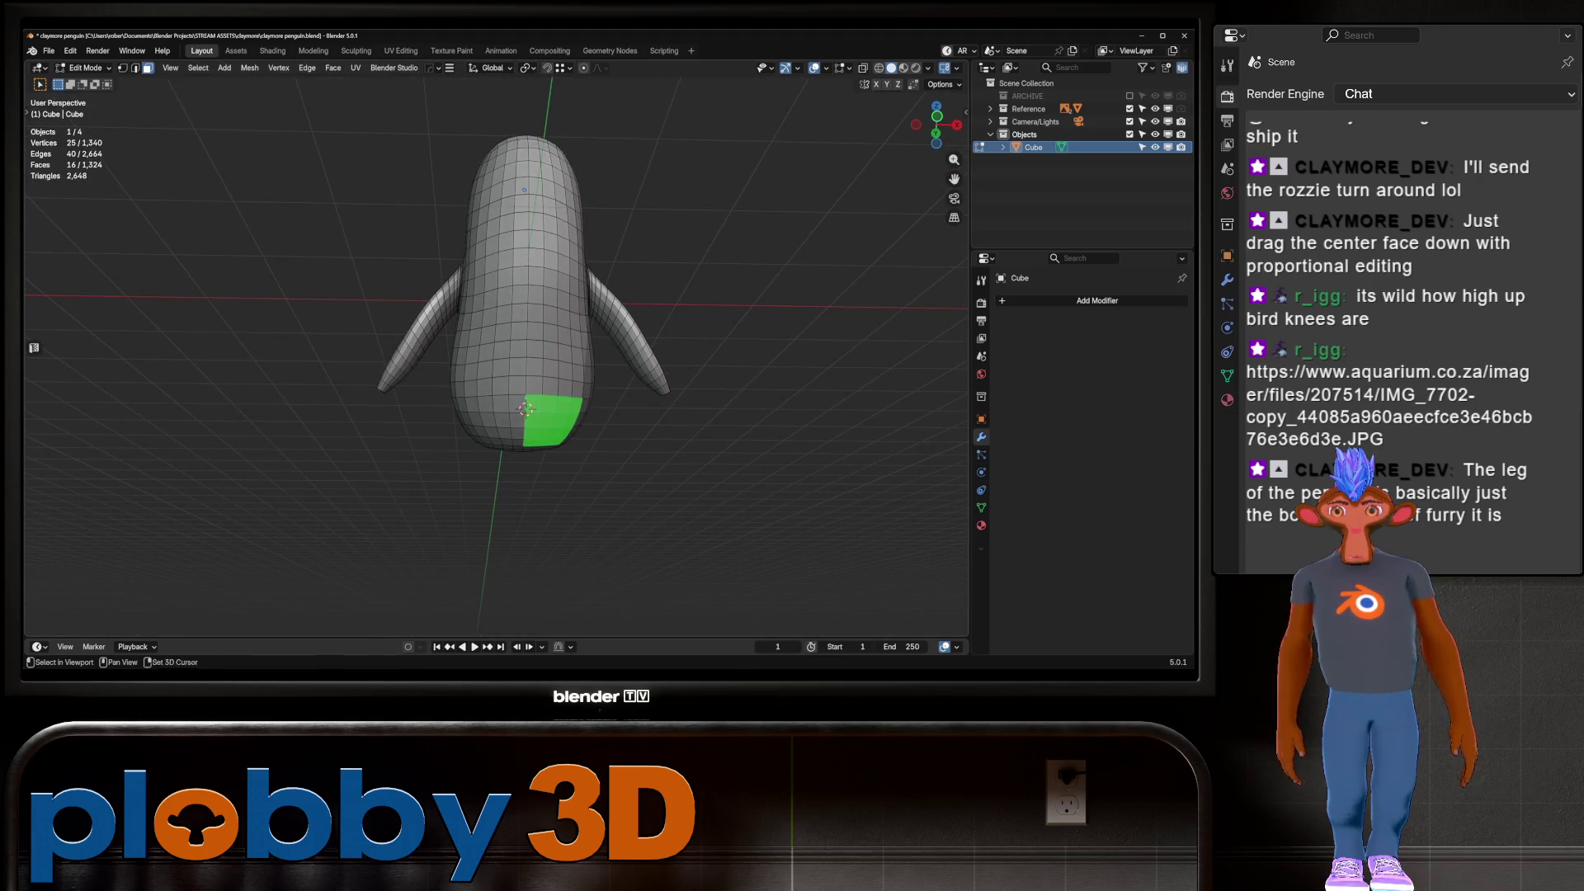
pyautogui.press('KP_1')
pyautogui.scroll(5, 508, 446)
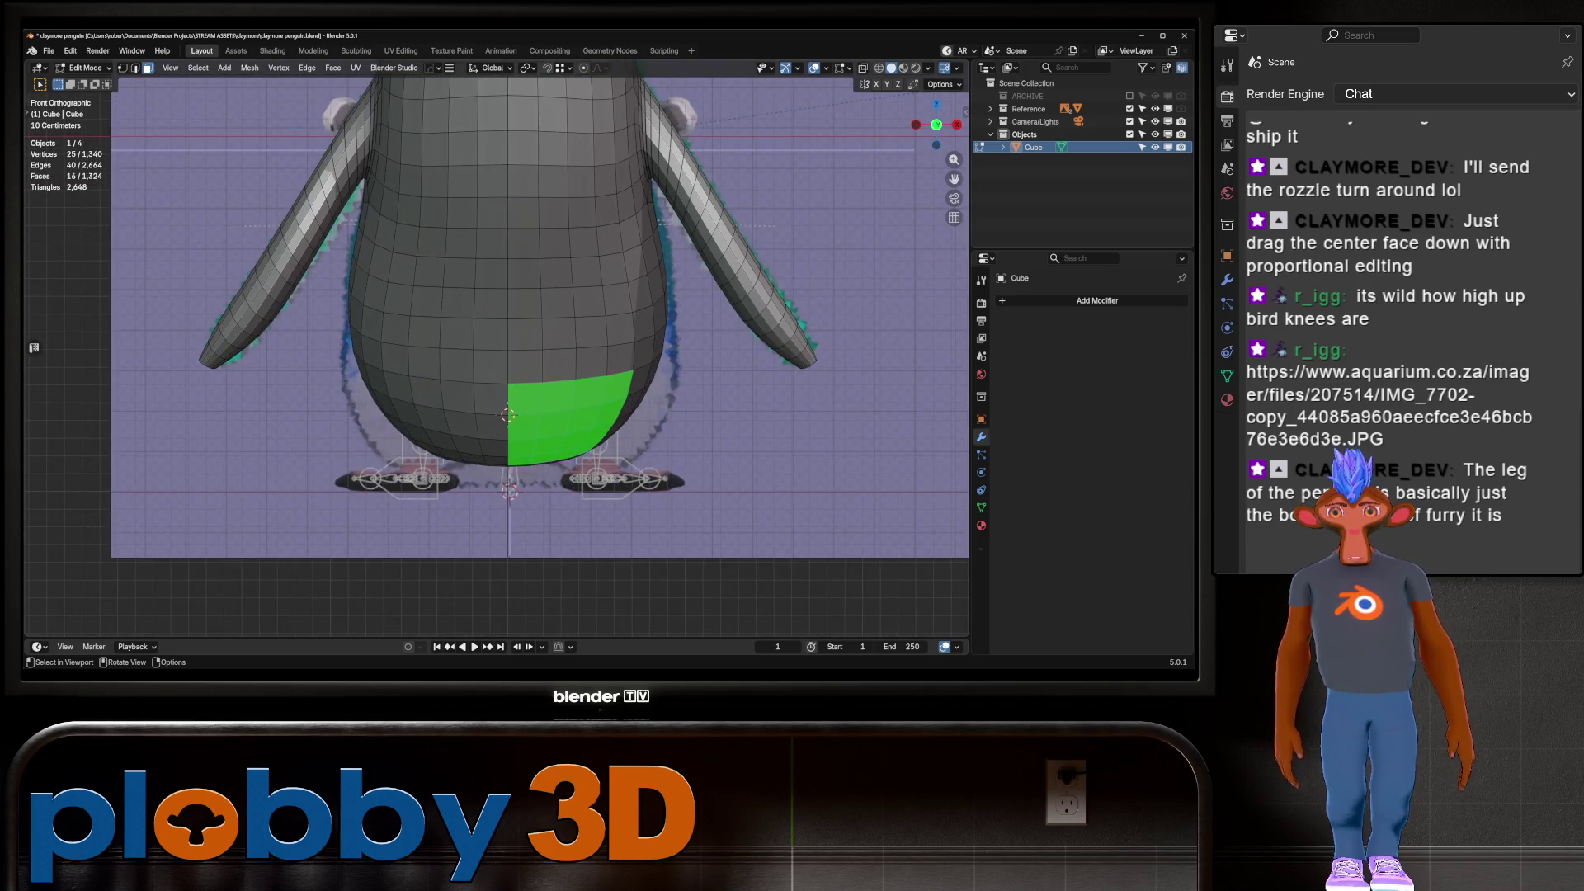
# Remove two upper-left faces and add four faces on the right to form the 16-face leg patch
pyautogui.keyDown('shift'); pyautogui.click(525, 399); pyautogui.keyUp('shift')
pyautogui.keyDown('shift'); pyautogui.click(524, 428); pyautogui.keyUp('shift')
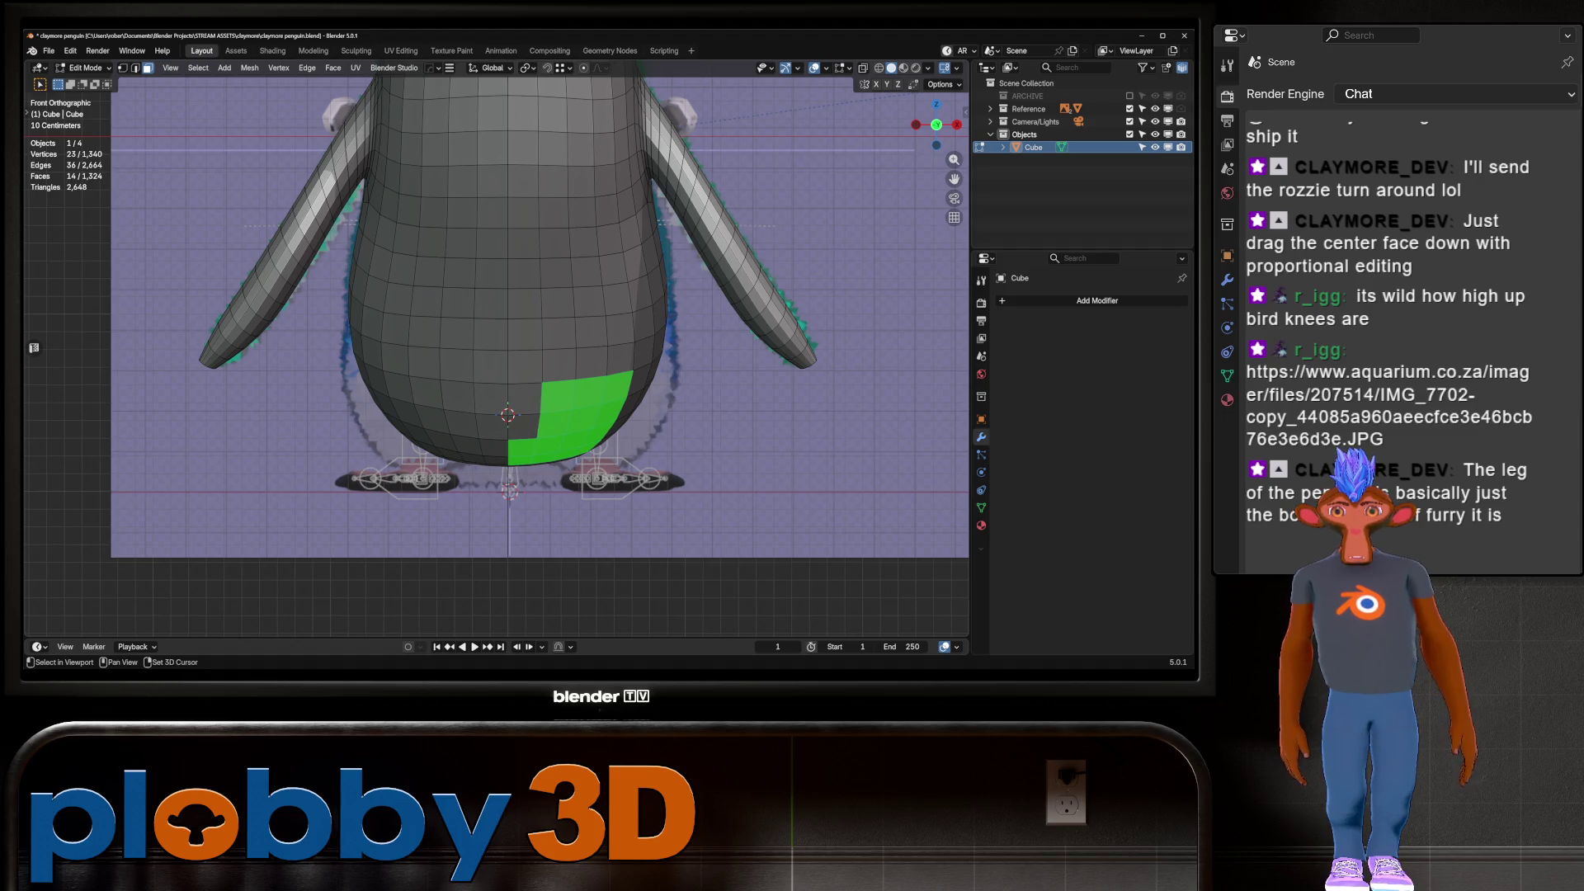
pyautogui.keyDown('shift'); pyautogui.click(639, 380); pyautogui.keyUp('shift')
pyautogui.moveTo(635, 388); pyautogui.dragTo(627, 413, button='middle')
pyautogui.keyDown('shift'); pyautogui.click(627, 407); pyautogui.keyUp('shift')
pyautogui.keyDown('shift'); pyautogui.click(617, 437); pyautogui.keyUp('shift')
pyautogui.keyDown('shift'); pyautogui.click(601, 469); pyautogui.keyUp('shift')
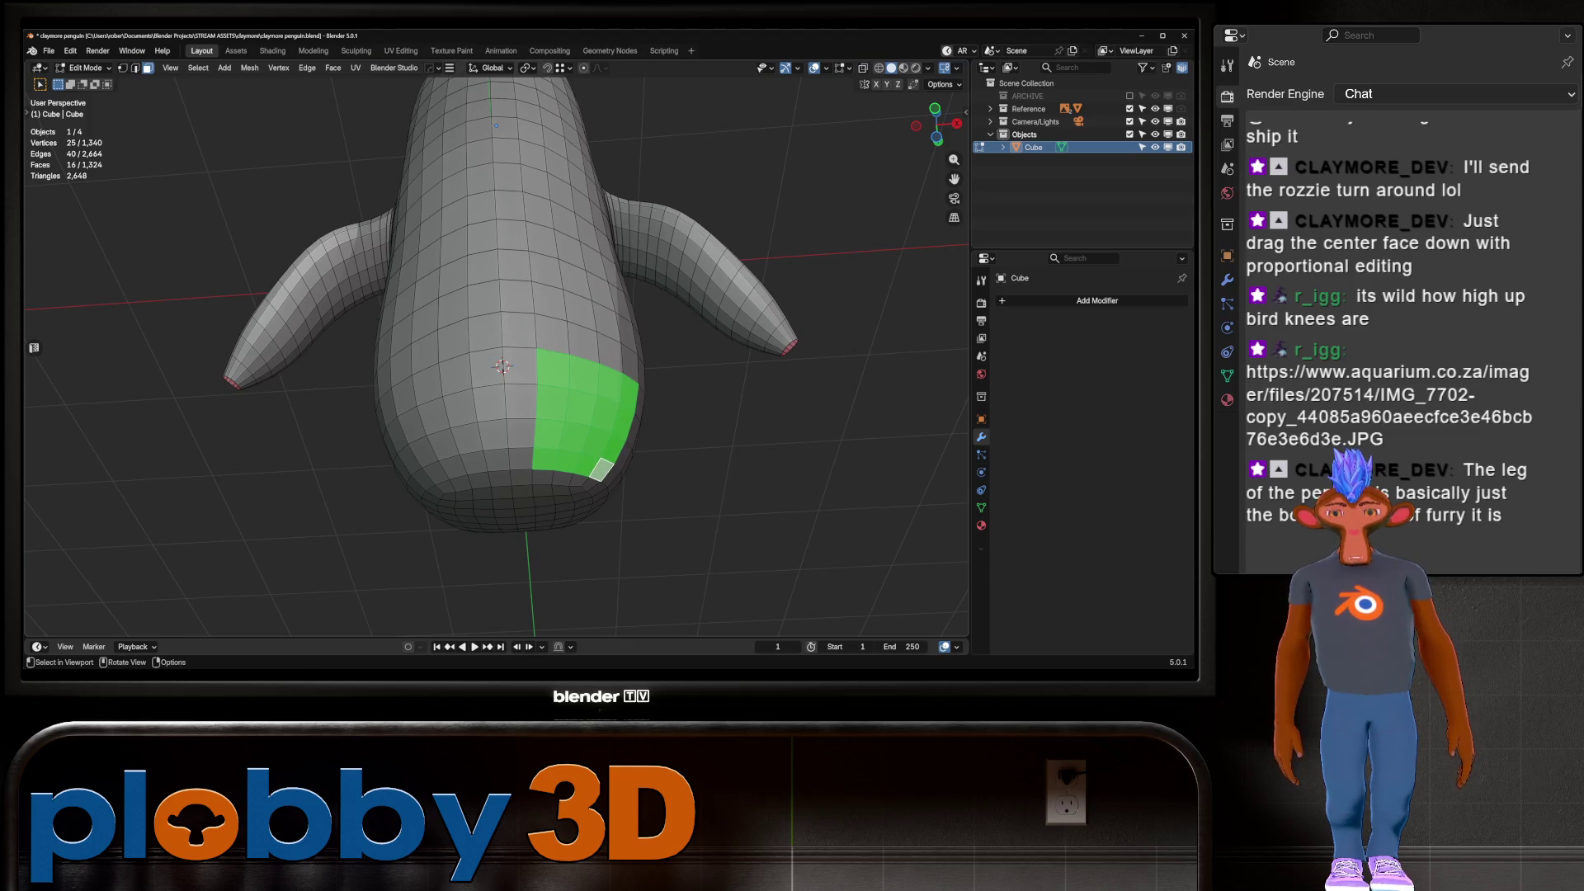
# Inset the leg faces, extrude them into a leg, shrink its end, and delete the bottom faces
pyautogui.press('i')
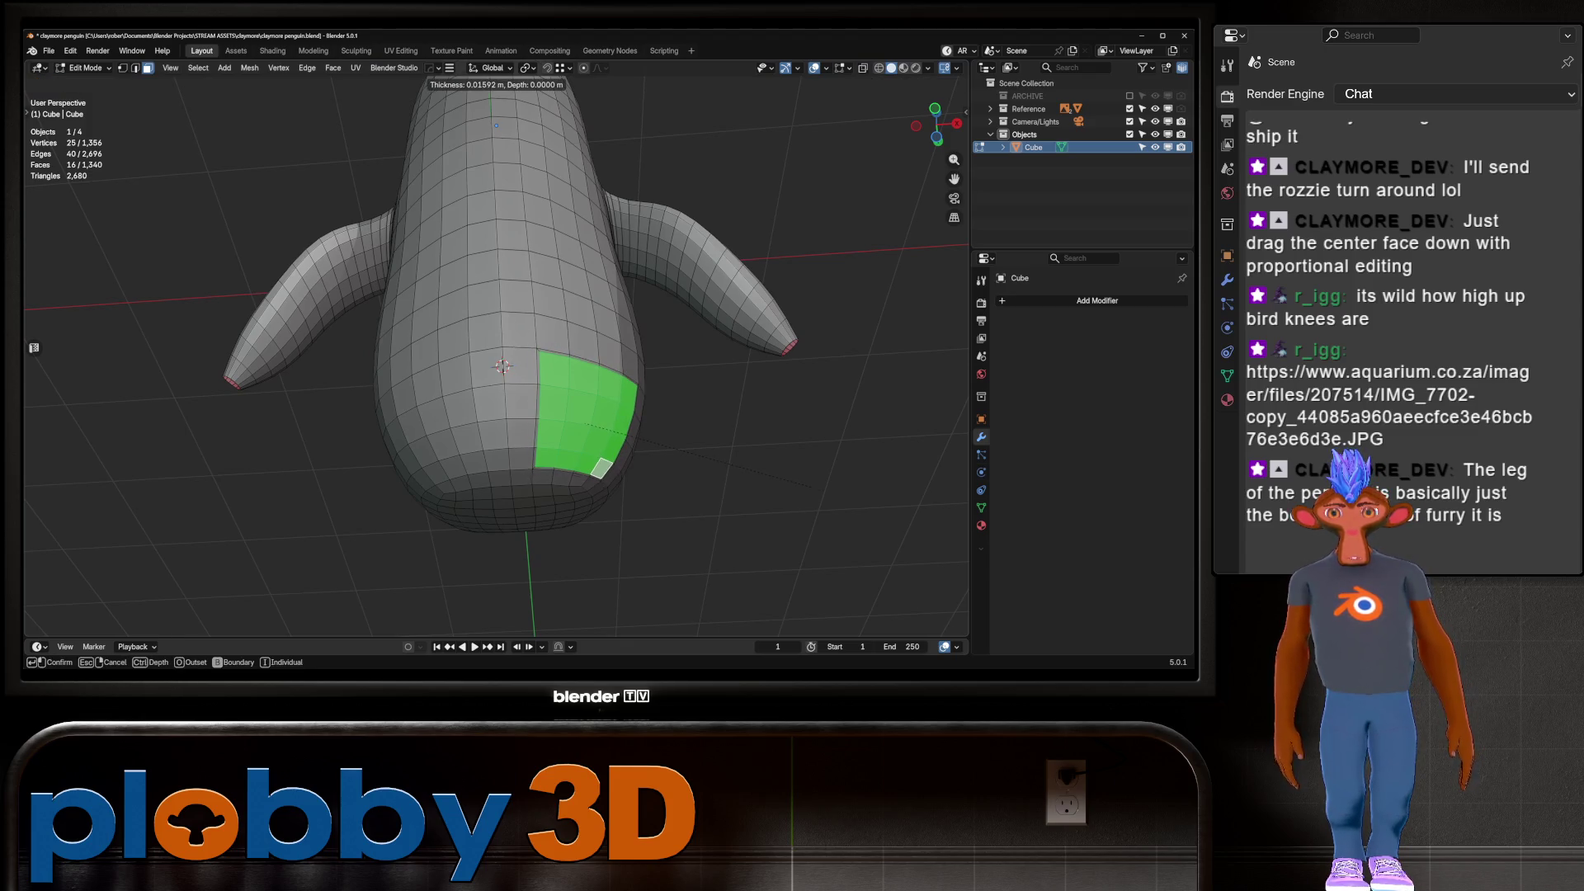
pyautogui.click(805, 485)
pyautogui.moveTo(804, 485)
pyautogui.mouseDown(button='middle')
pyautogui.moveTo(771, 429)
pyautogui.moveTo(718, 437)
pyautogui.mouseUp(button='middle')
pyautogui.press('e')
pyautogui.click(726, 462)
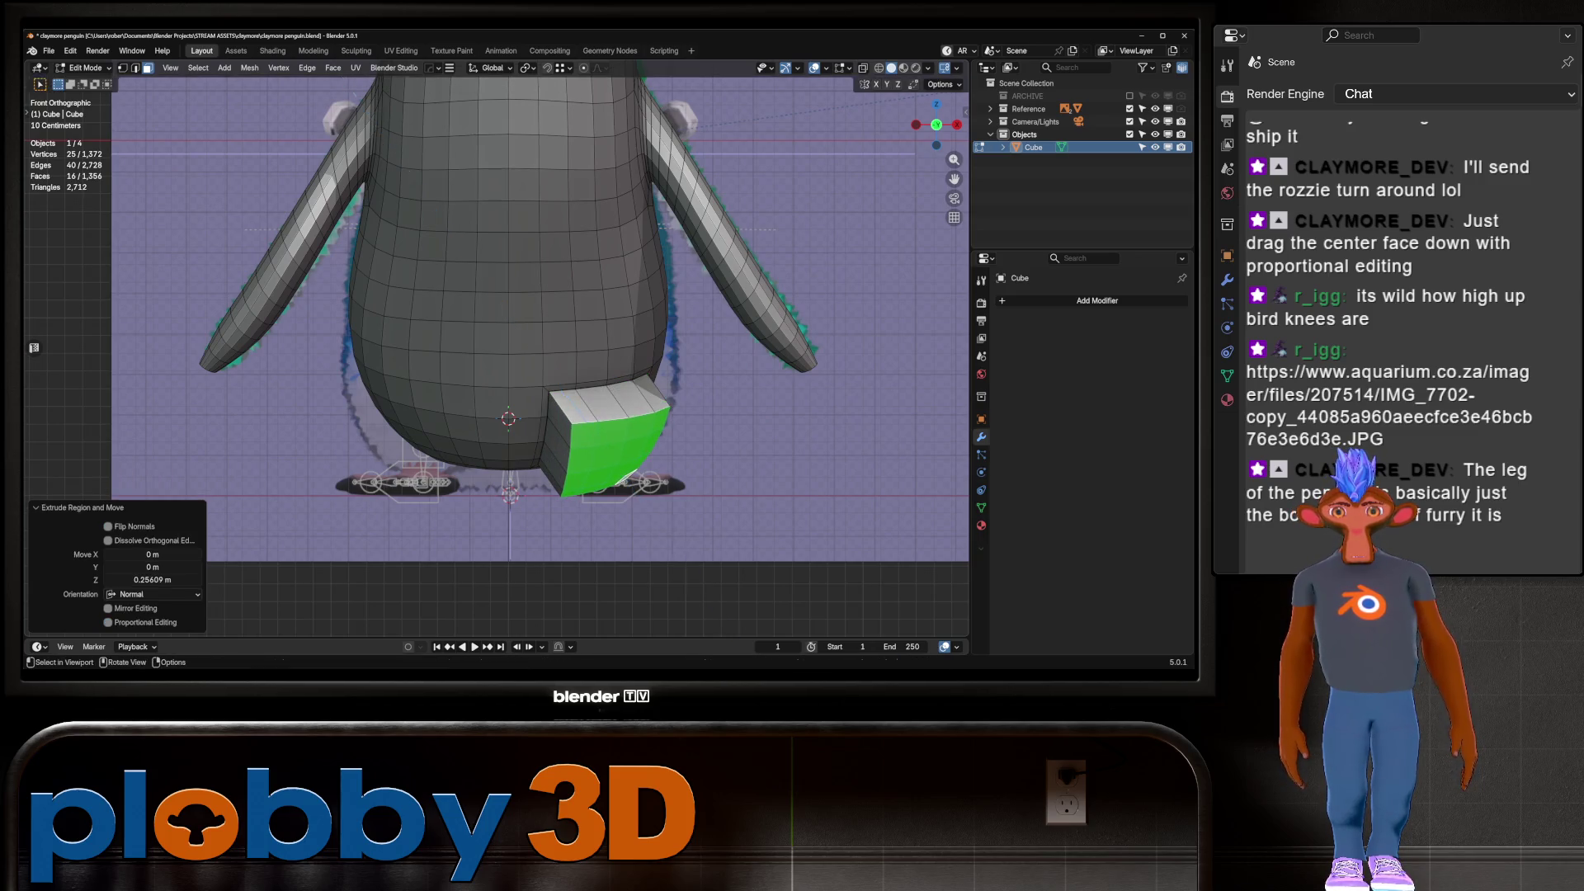
pyautogui.press('s')
pyautogui.click(734, 465)
pyautogui.rightClick(792, 284)
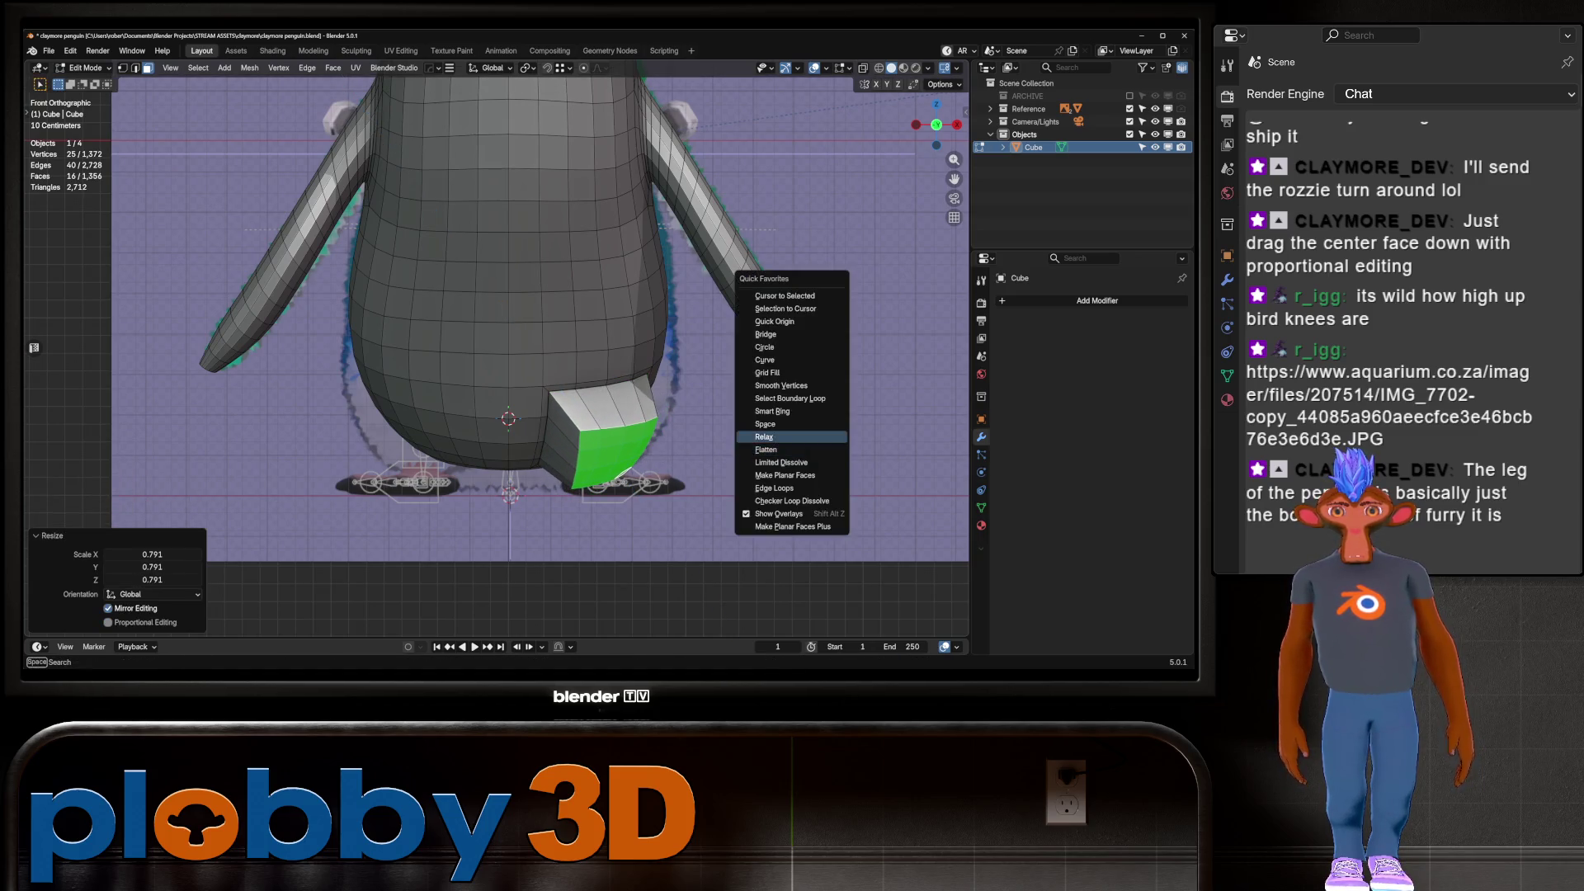
pyautogui.press('x')
pyautogui.click(656, 395)
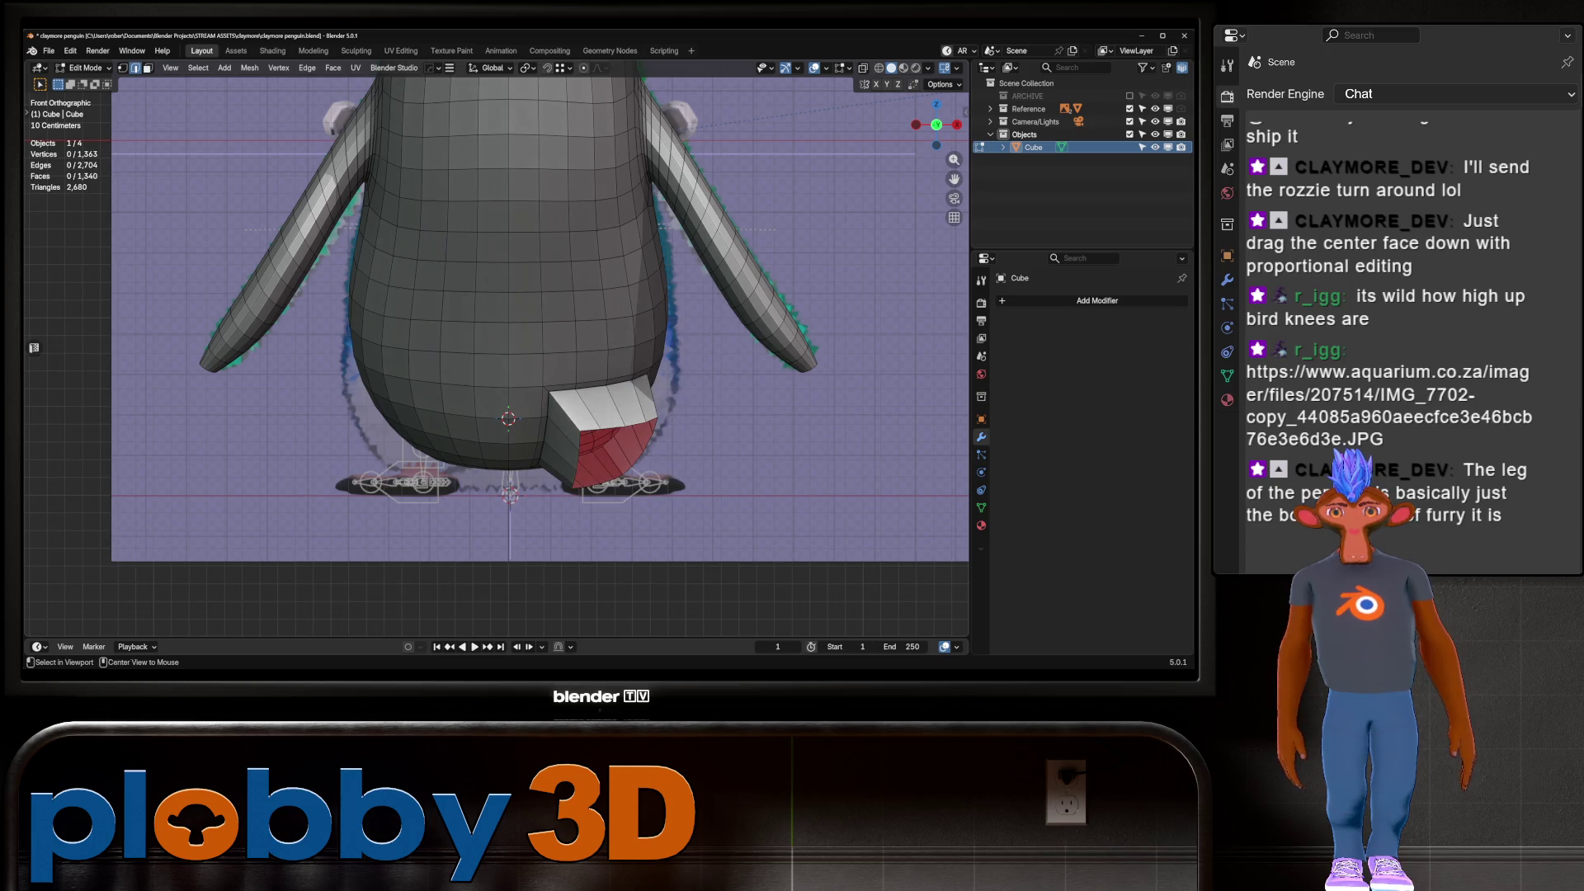
# Relax the open rim loop of the leg several times with LoopTools Relax
pyautogui.keyDown('alt'); pyautogui.click(652, 425); pyautogui.keyUp('alt')
pyautogui.rightClick(788, 410)
pyautogui.click(788, 402)
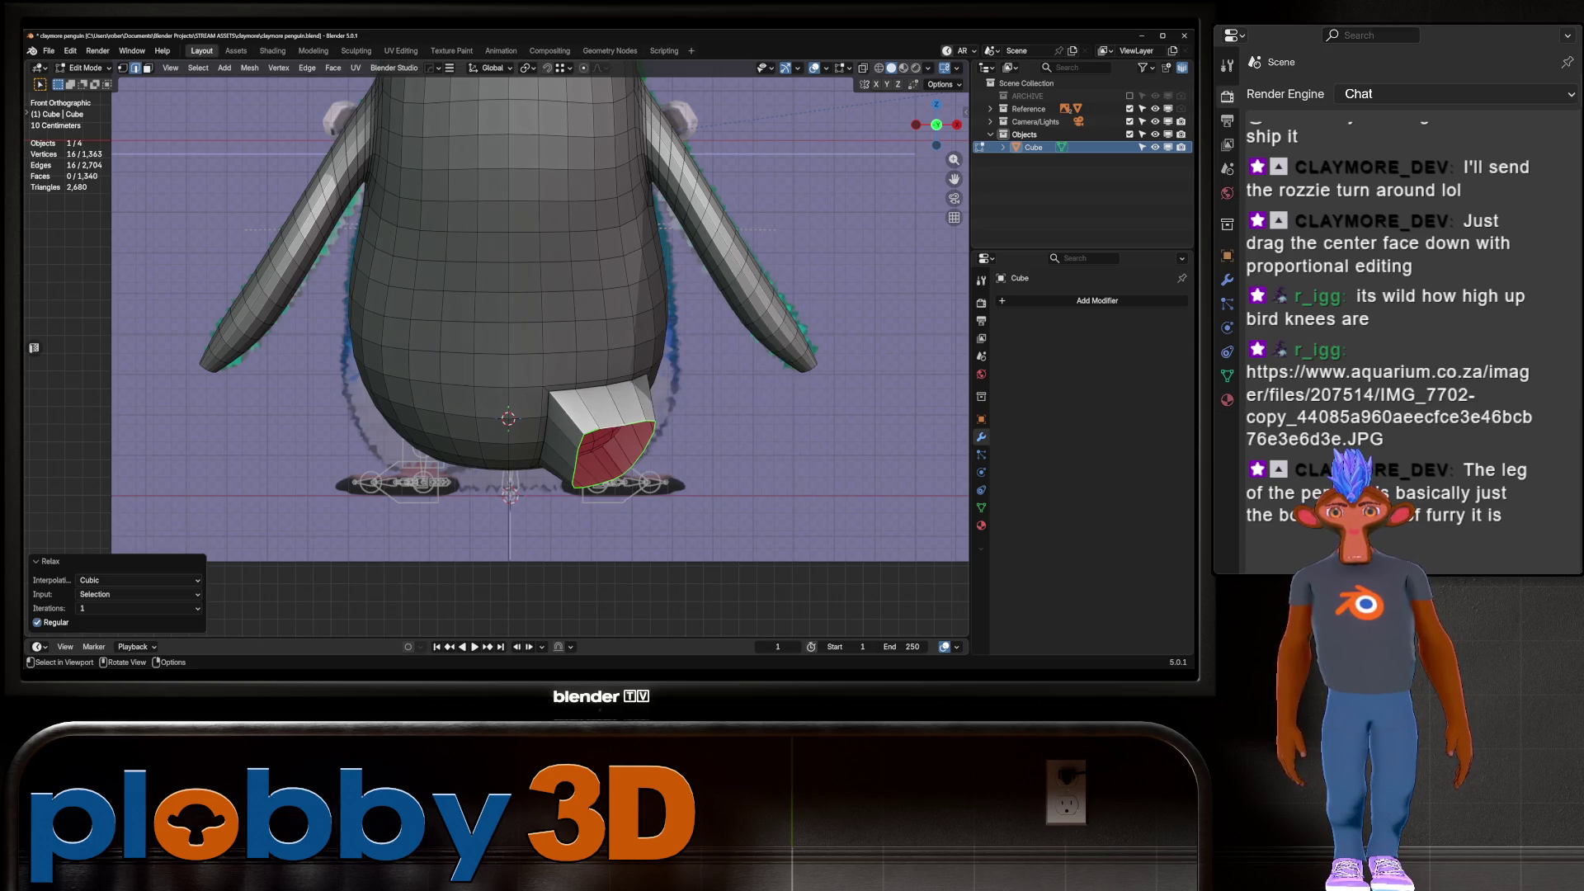
pyautogui.rightClick(726, 417)
pyautogui.click(726, 412)
pyautogui.rightClick(726, 417)
pyautogui.click(726, 413)
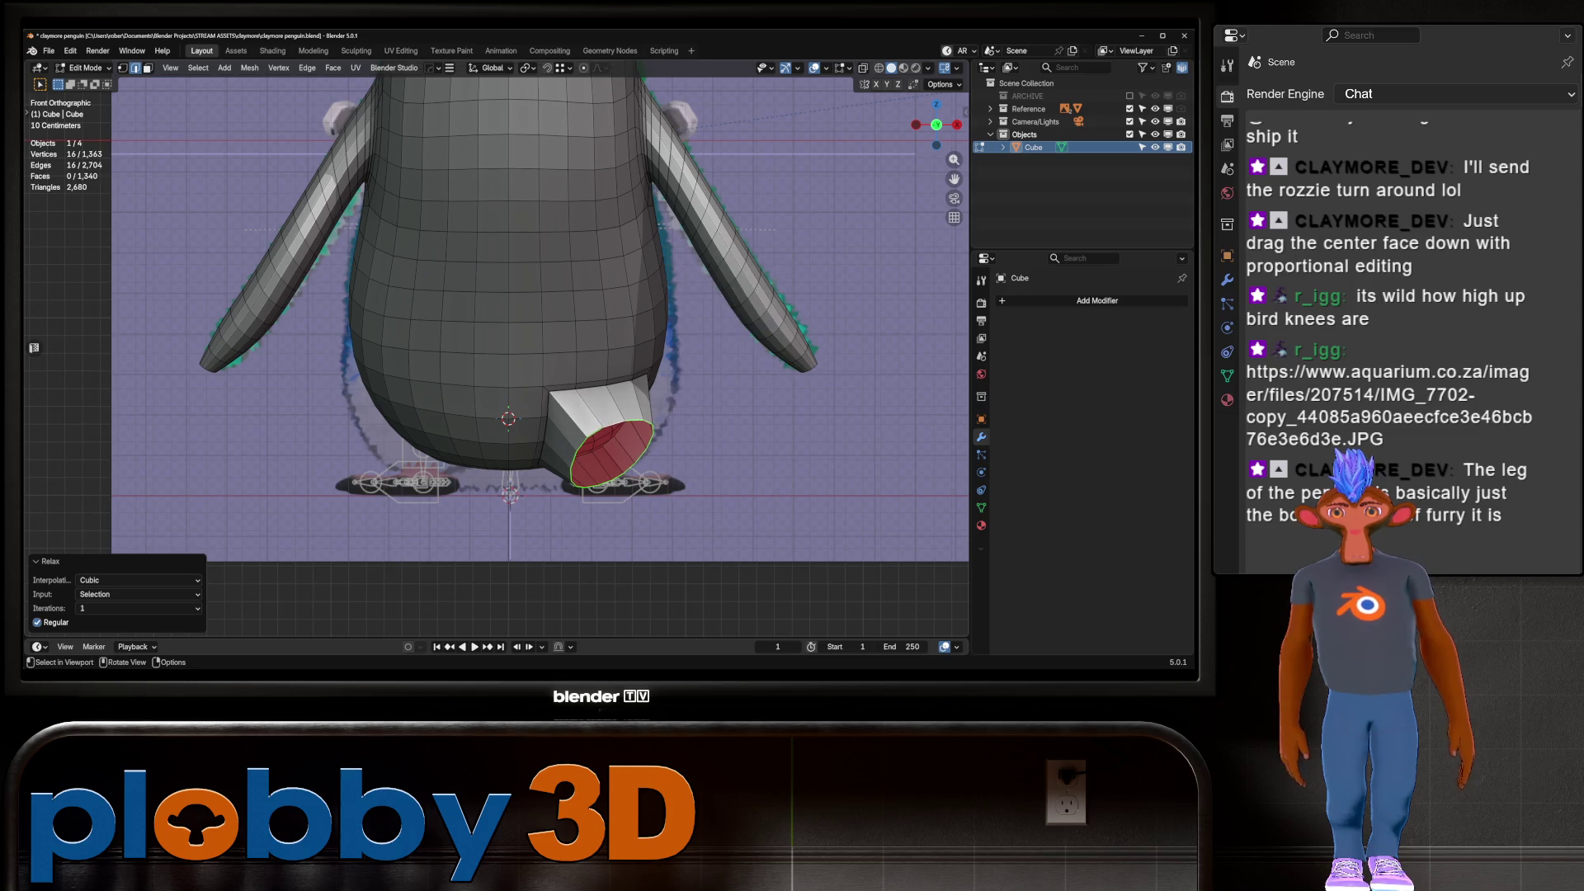
pyautogui.moveTo(726, 412); pyautogui.dragTo(709, 384, button='middle')
pyautogui.press('q')
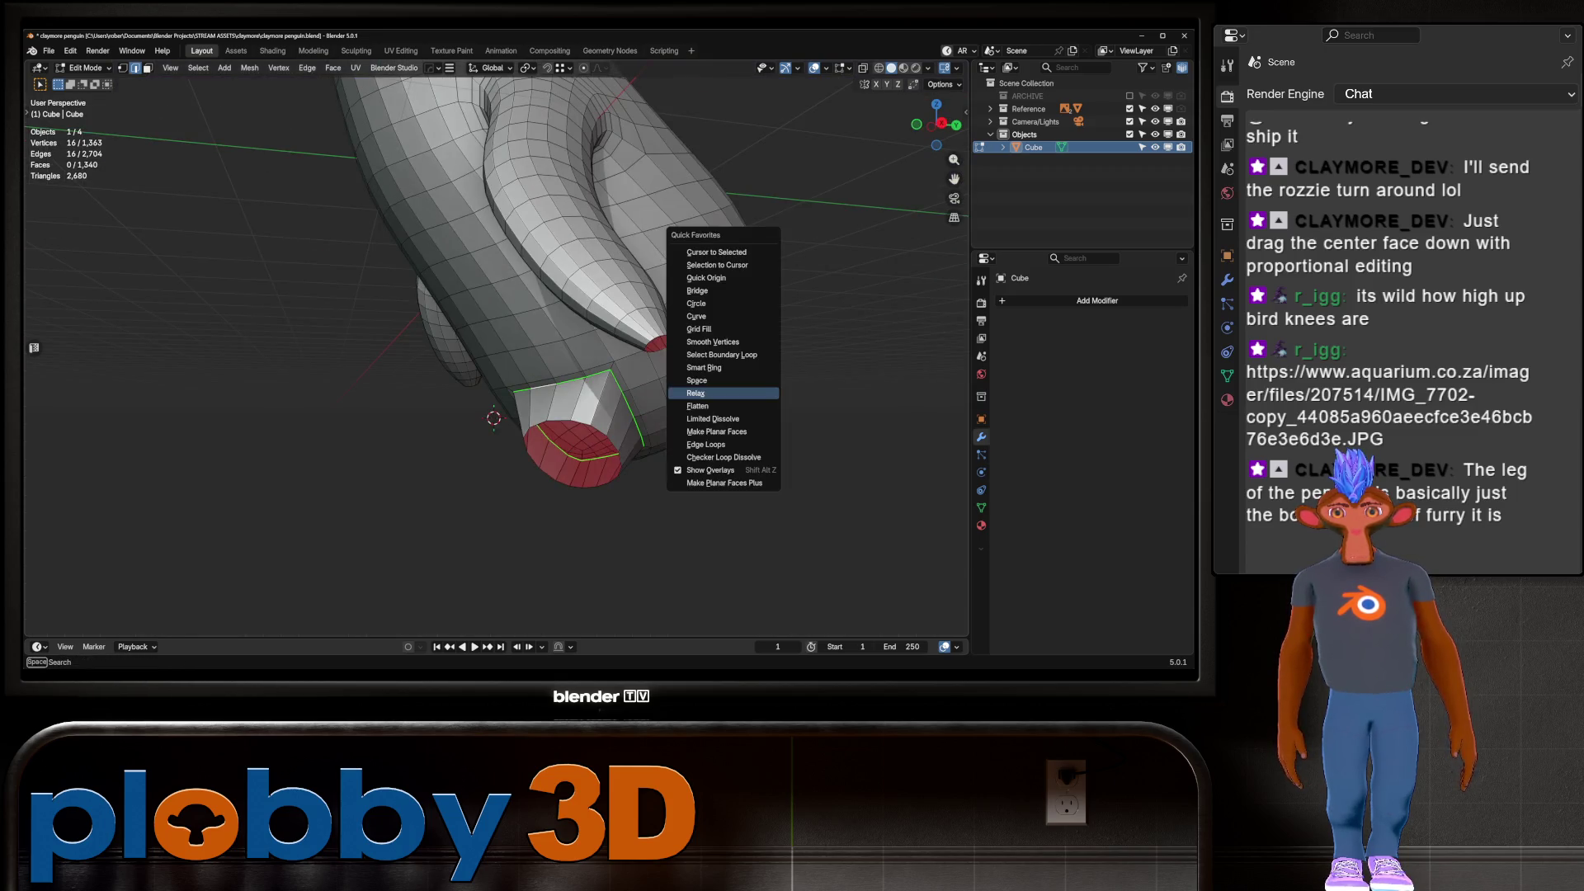
pyautogui.click(696, 394)
pyautogui.press('q')
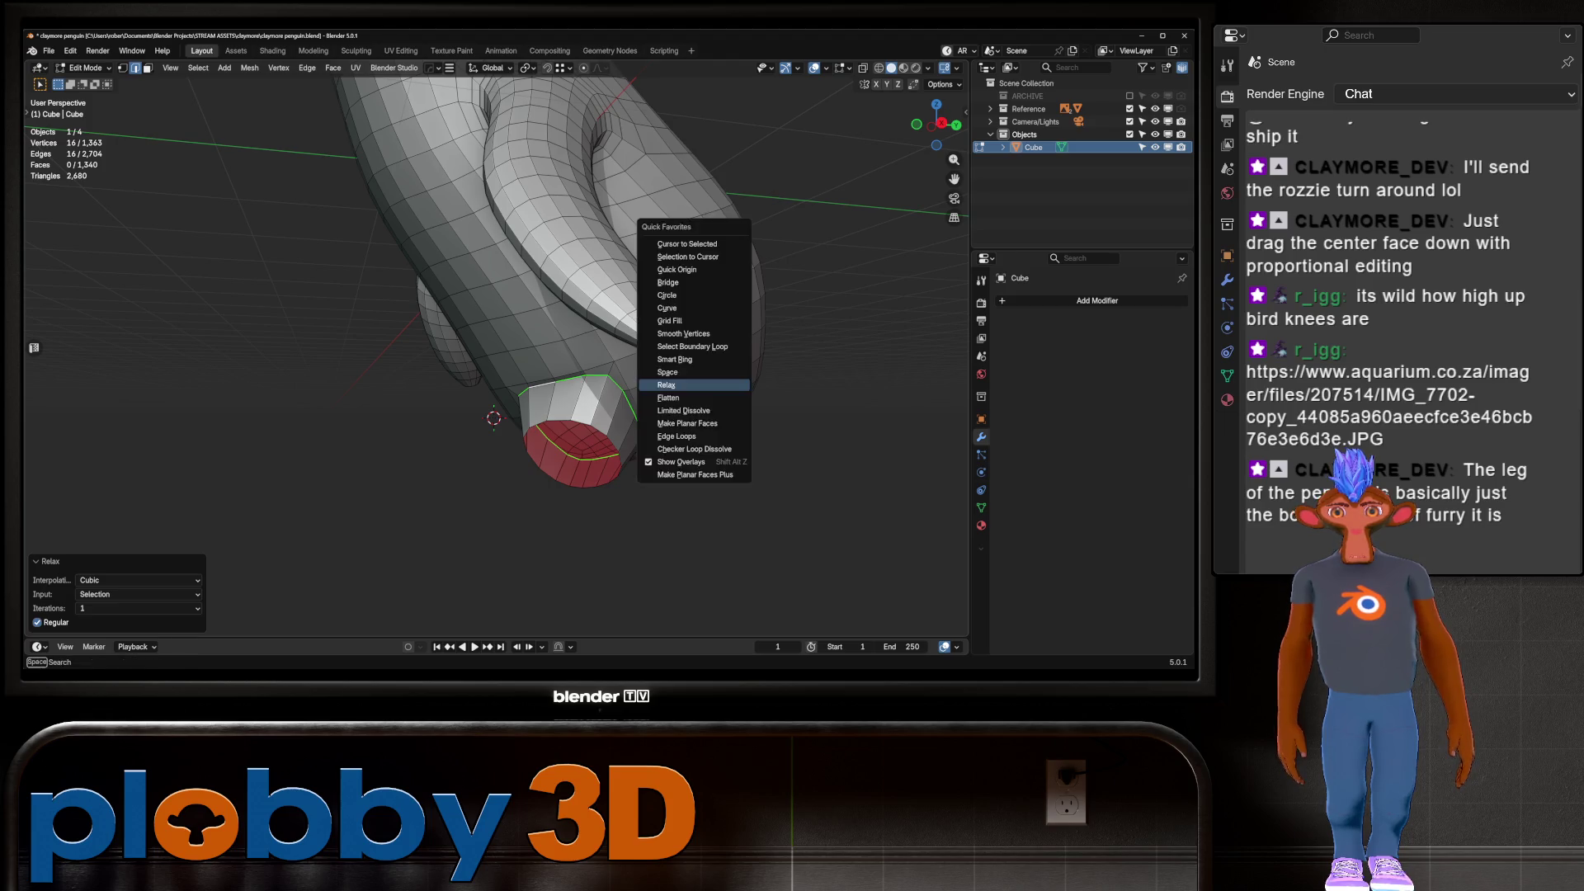
pyautogui.click(668, 381)
# Select the loop where the leg meets the body and relax it
pyautogui.moveTo(669, 380); pyautogui.dragTo(652, 347, button='middle')
pyautogui.keyDown('ctrl'); pyautogui.click(528, 388); pyautogui.keyUp('ctrl')
pyautogui.moveTo(528, 388)
pyautogui.mouseDown(button='middle')
pyautogui.moveTo(495, 338)
pyautogui.moveTo(495, 281)
pyautogui.mouseUp(button='middle')
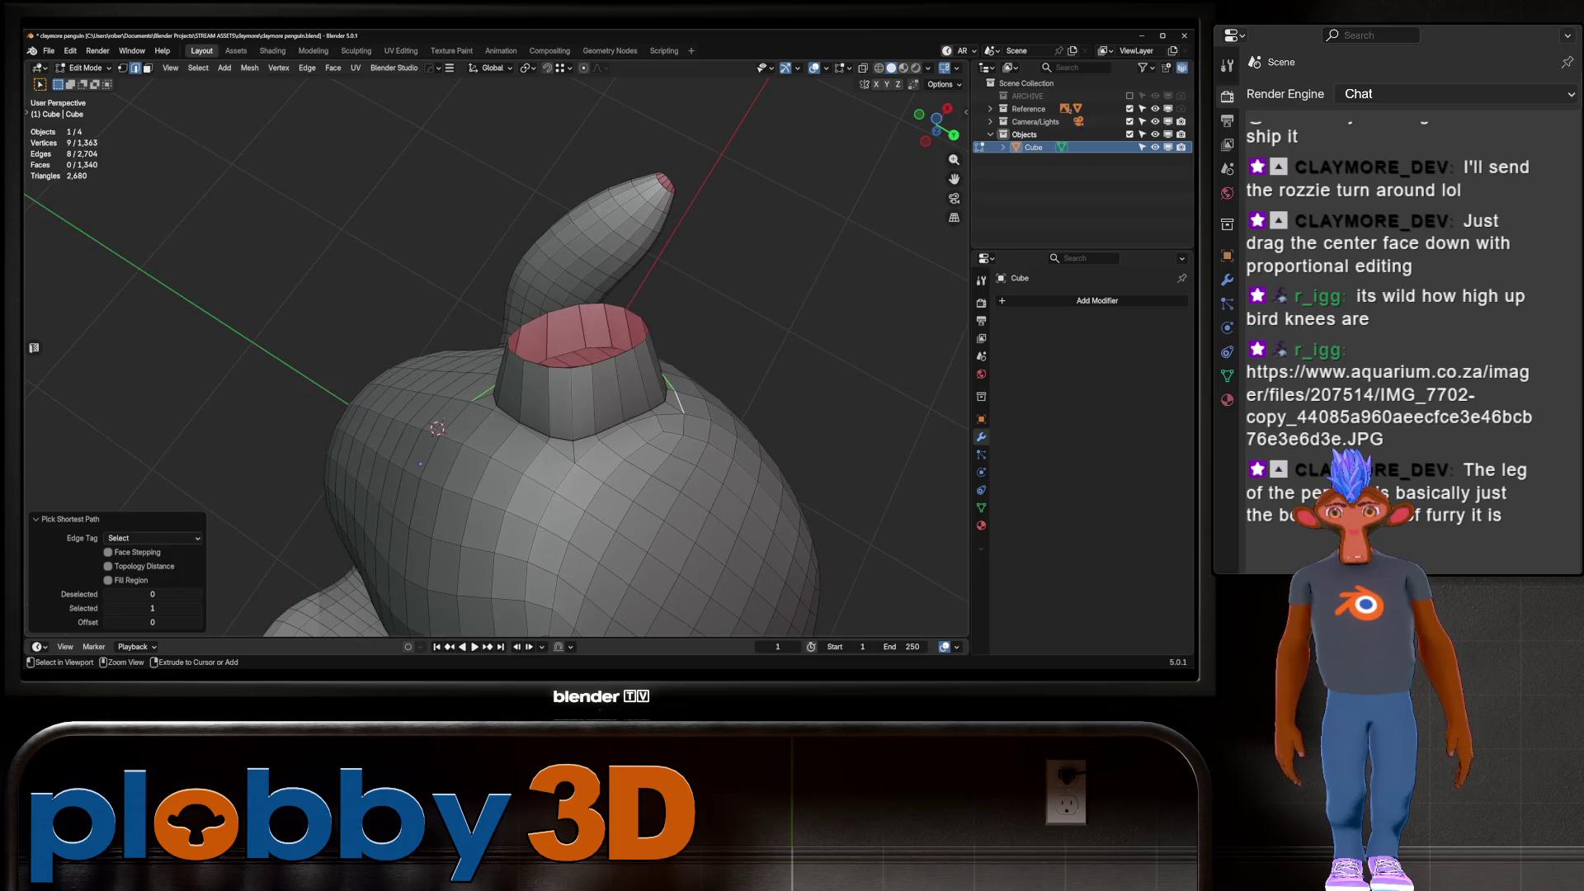
pyautogui.keyDown('ctrl'); pyautogui.click(576, 460); pyautogui.keyUp('ctrl')
pyautogui.keyDown('ctrl'); pyautogui.click(475, 402); pyautogui.keyUp('ctrl')
pyautogui.moveTo(475, 402); pyautogui.dragTo(792, 392, button='middle')
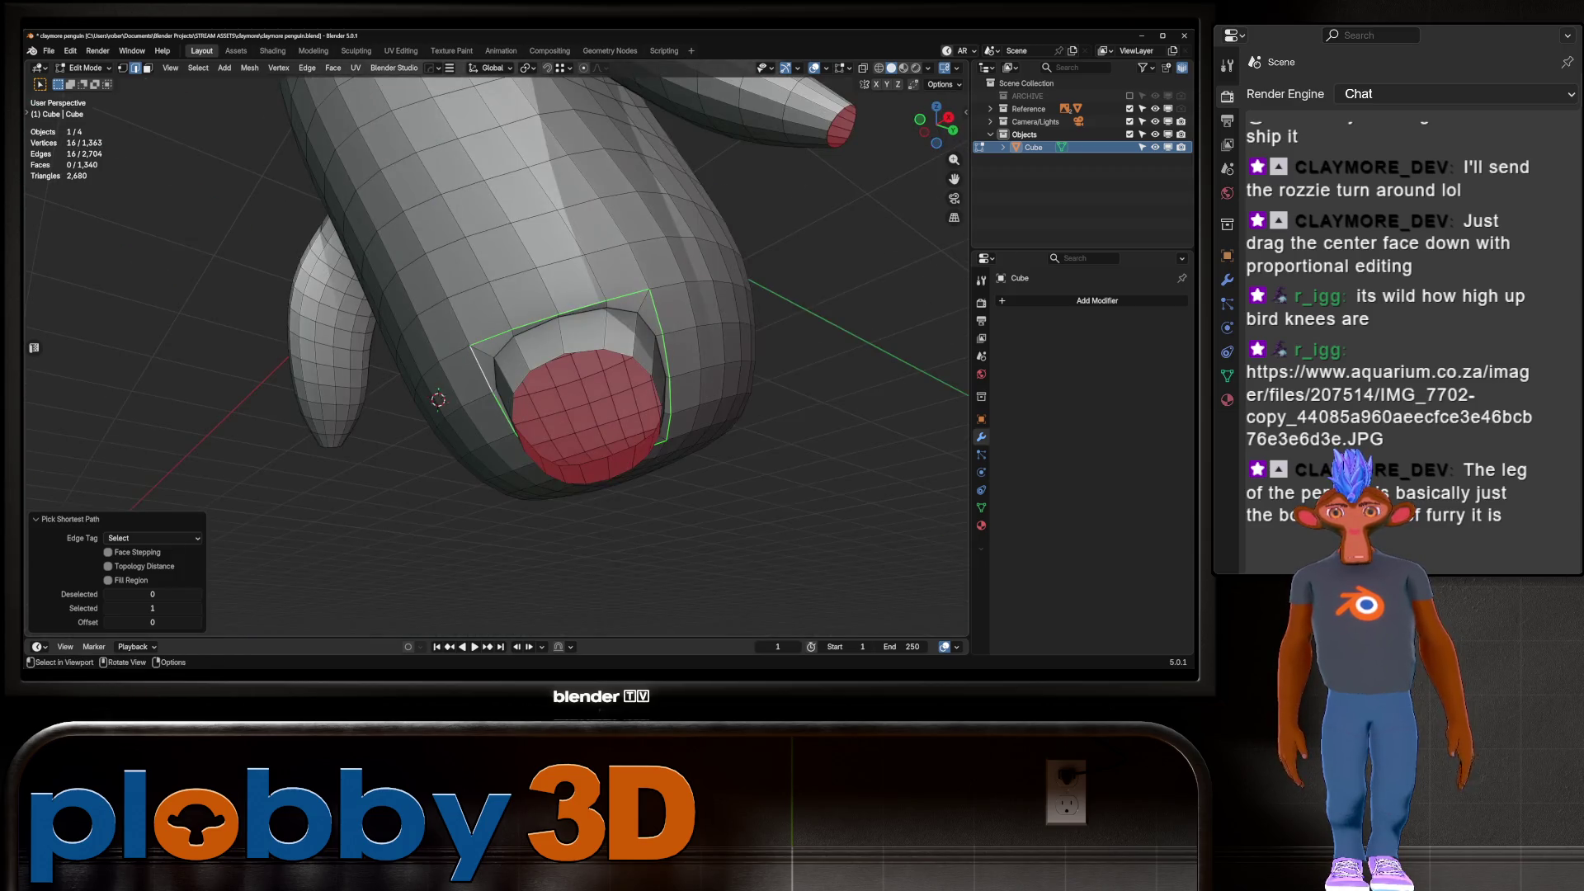
pyautogui.press('q')
pyautogui.click(792, 392)
pyautogui.press('q')
pyautogui.moveTo(459, 410); pyautogui.dragTo(496, 432, button='middle')
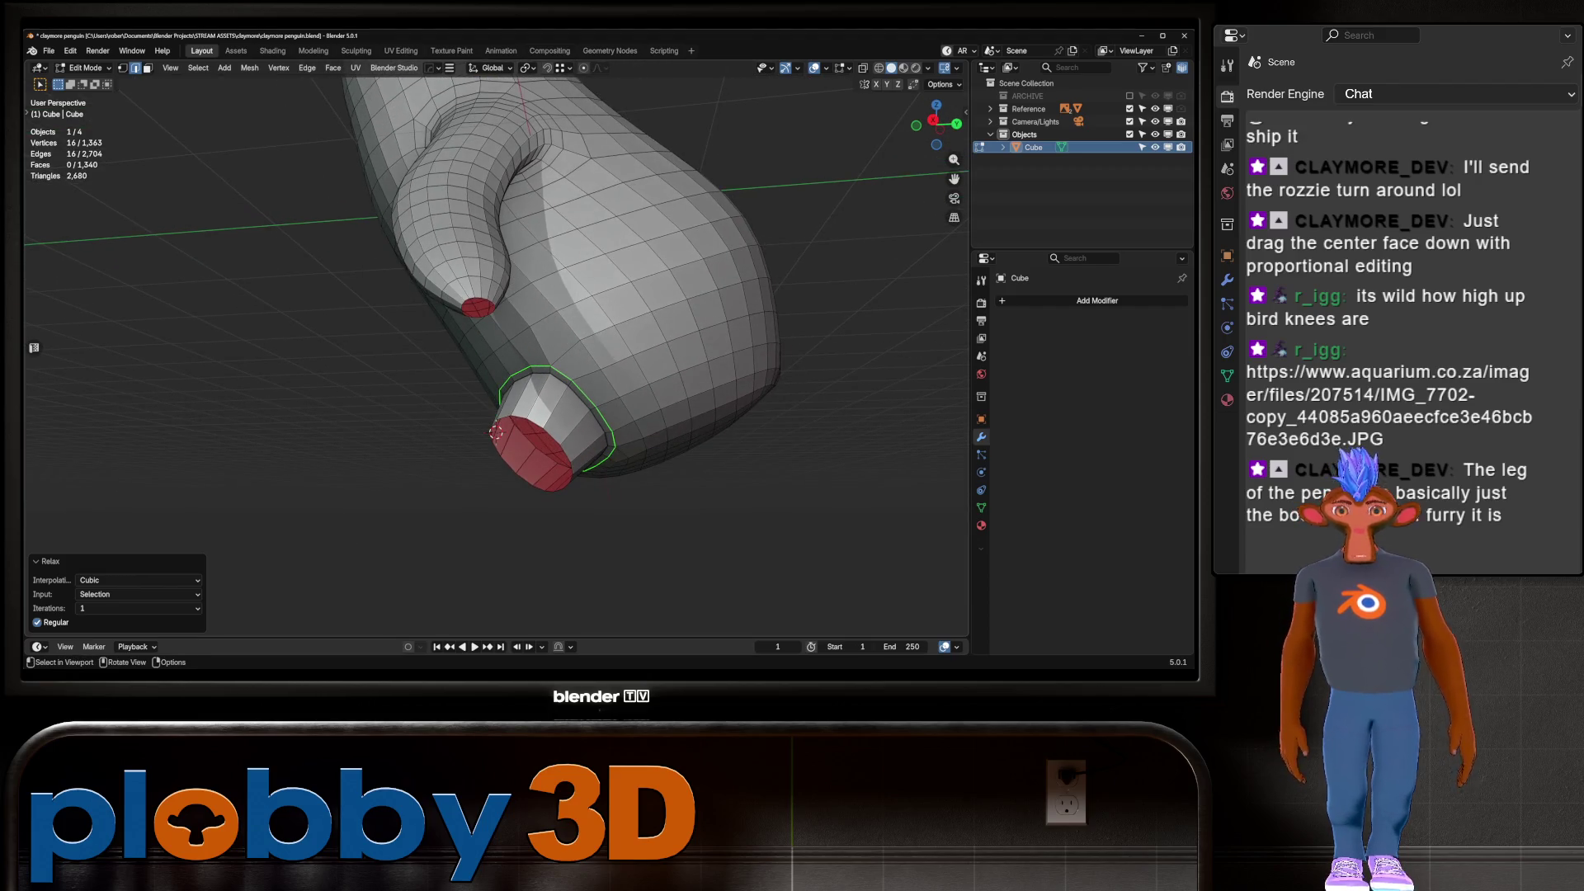
pyautogui.press('KP_3')
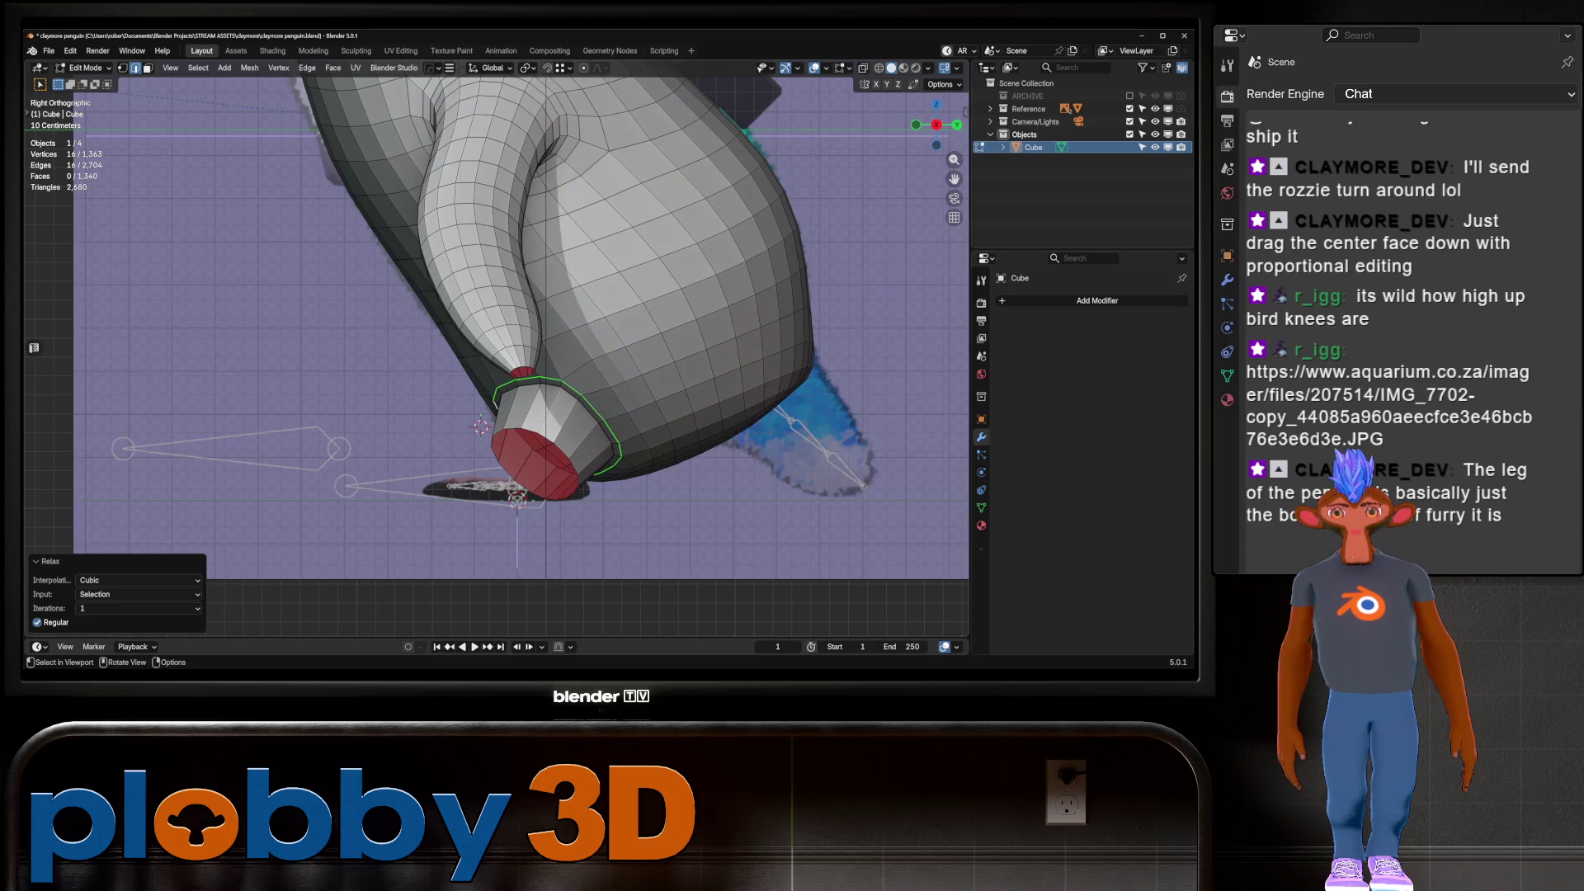
pyautogui.moveTo(496, 432); pyautogui.dragTo(528, 429, button='middle')
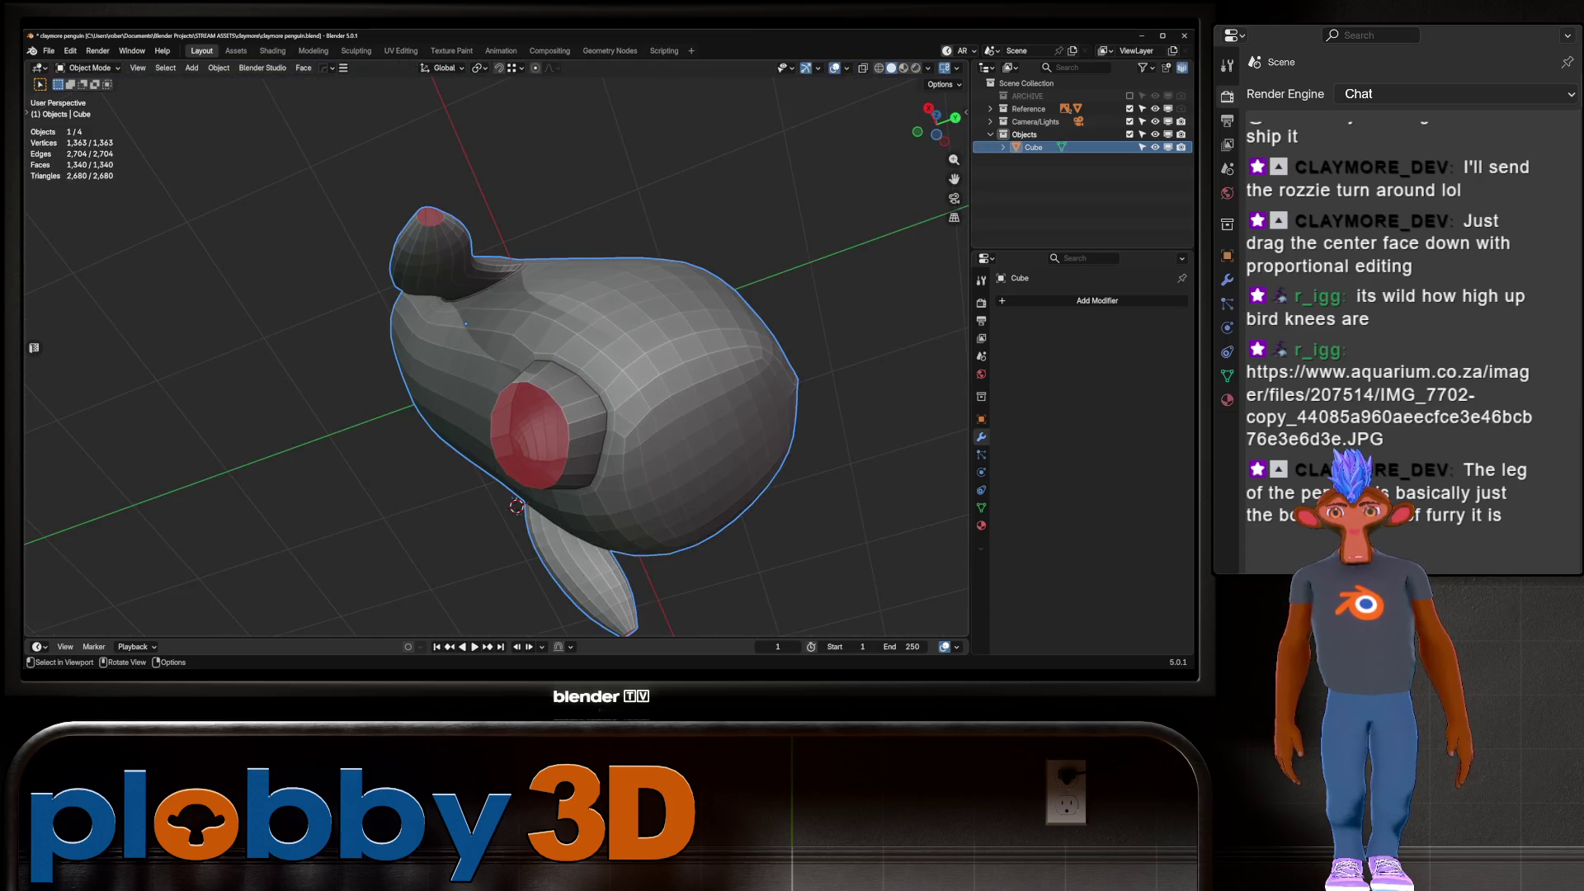
# Add an edge loop near the leg's open end and deselect the mesh
pyautogui.hotkey('ctrl', 'r')
pyautogui.press('KP_1')
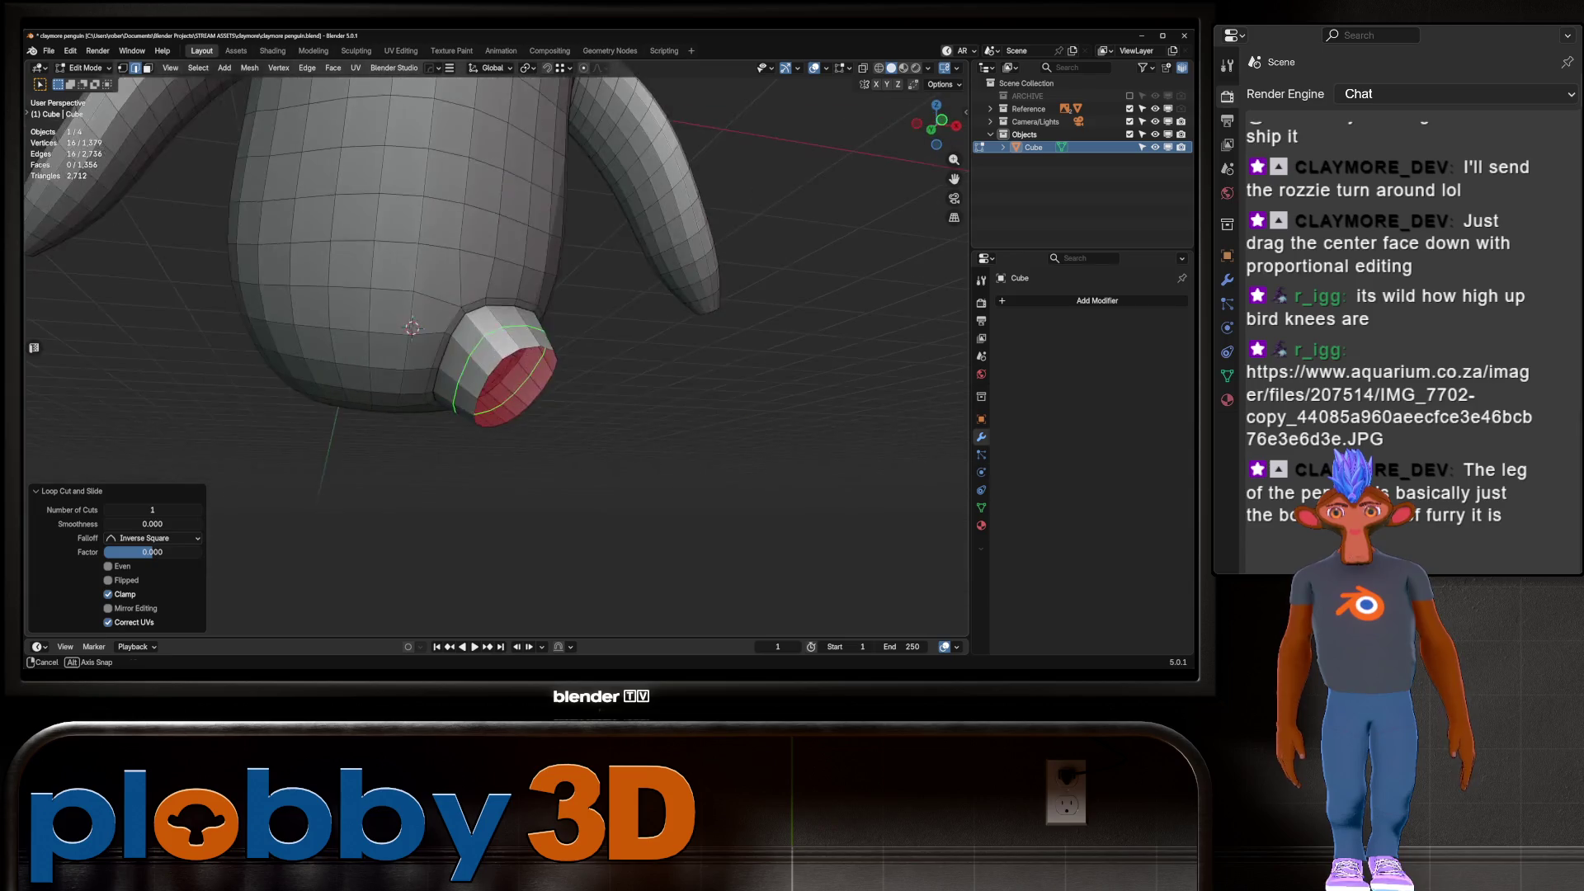
pyautogui.hotkey('alt', 'a')
pyautogui.scroll(-3, 495, 347)
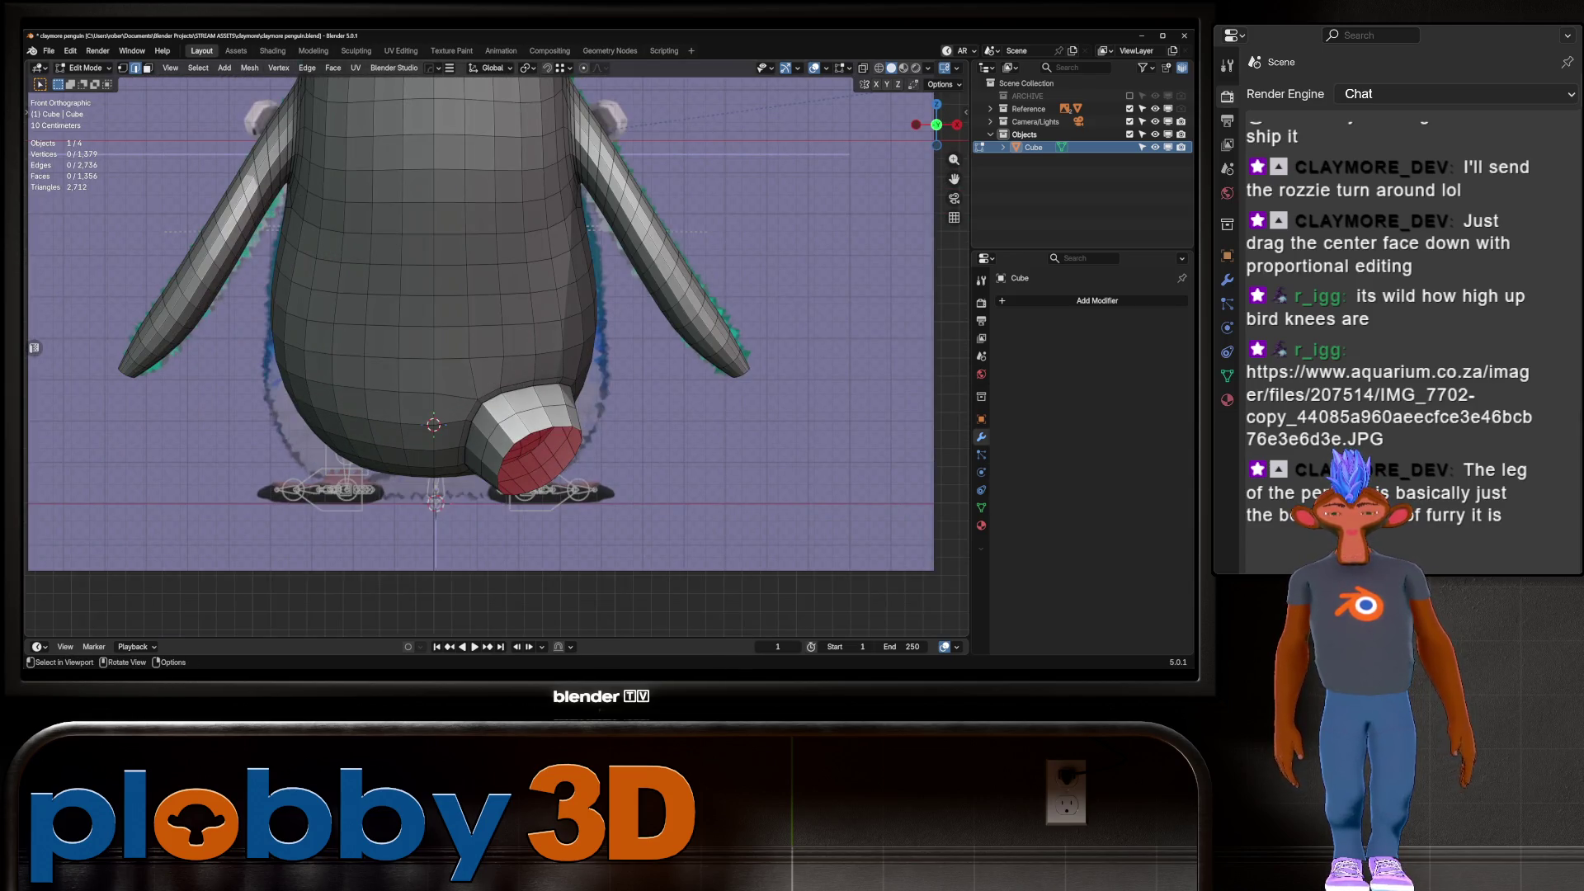
# Pull the leg into shape with the Grab sculpt brush, shrink the brush, and return to Edit Mode
pyautogui.hotkey('ctrl', 'Tab')
pyautogui.click(674, 501)
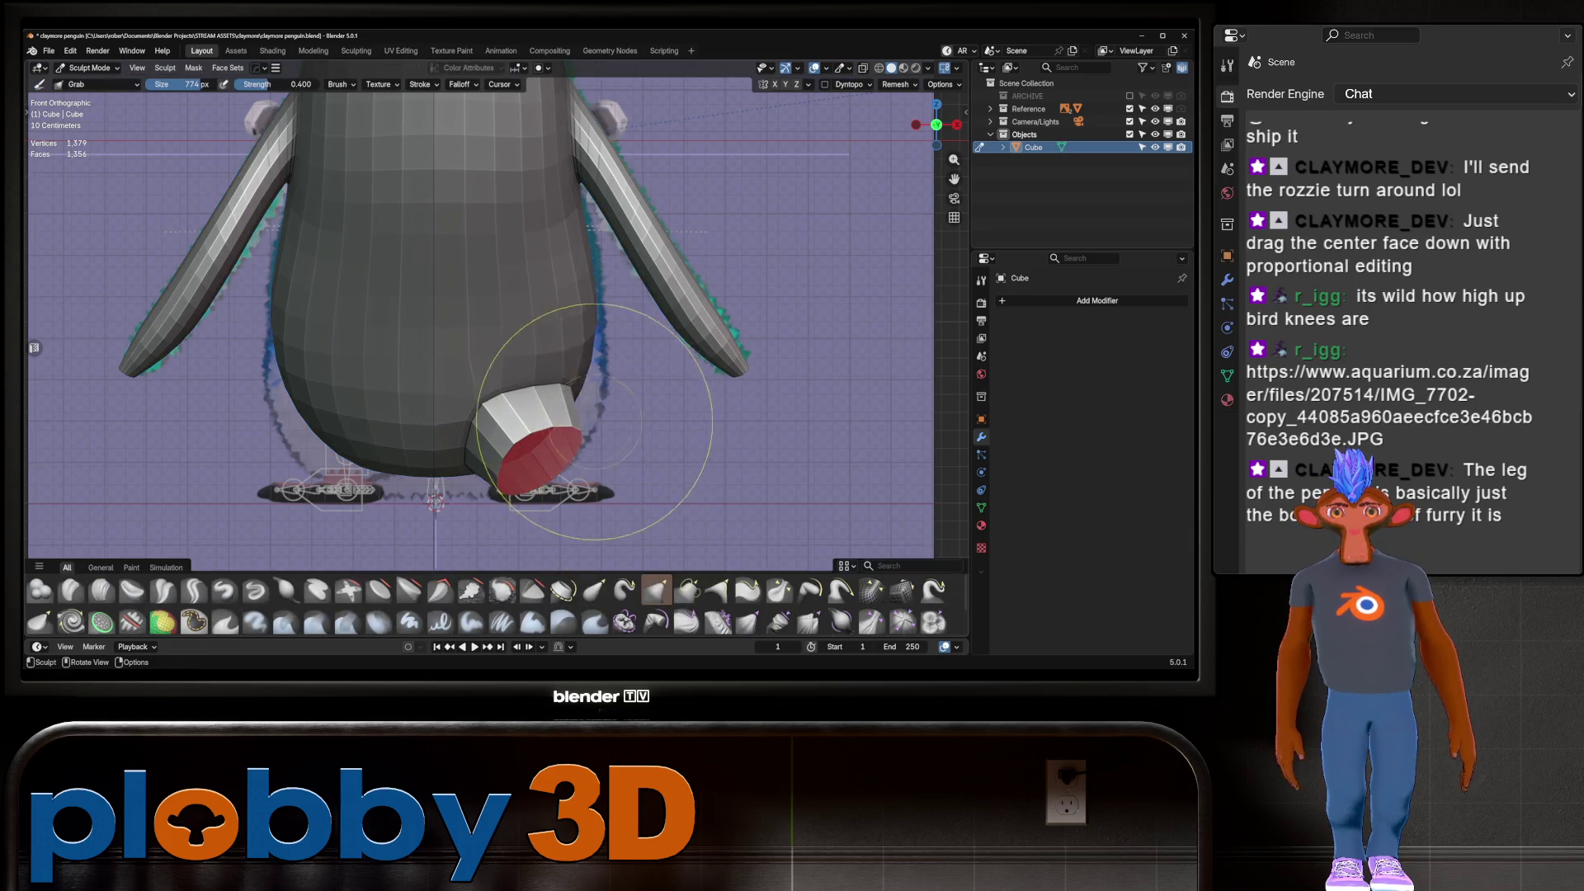
pyautogui.moveTo(594, 422)
pyautogui.mouseDown()
pyautogui.moveTo(577, 404)
pyautogui.moveTo(578, 434)
pyautogui.mouseUp()
pyautogui.moveTo(578, 433); pyautogui.dragTo(578, 474, button='middle')
pyautogui.press('f')
pyautogui.click(509, 495)
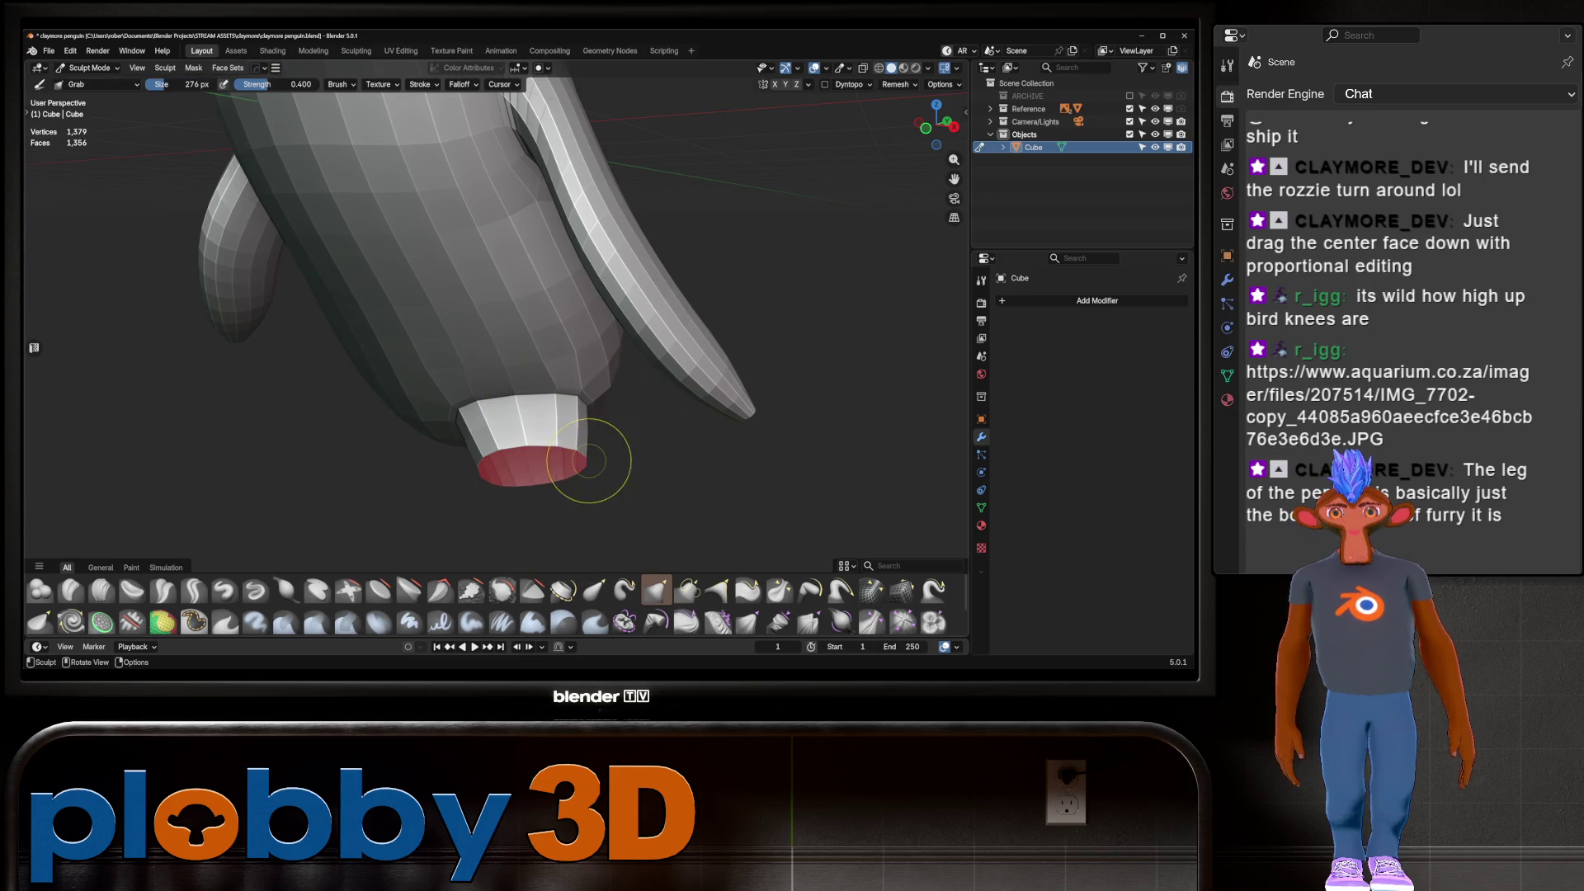
pyautogui.press('Tab')
pyautogui.moveTo(577, 475); pyautogui.dragTo(643, 495, button='middle')
# Shift the foot's end loop along X and shrink it
pyautogui.press('g')
pyautogui.press('x')
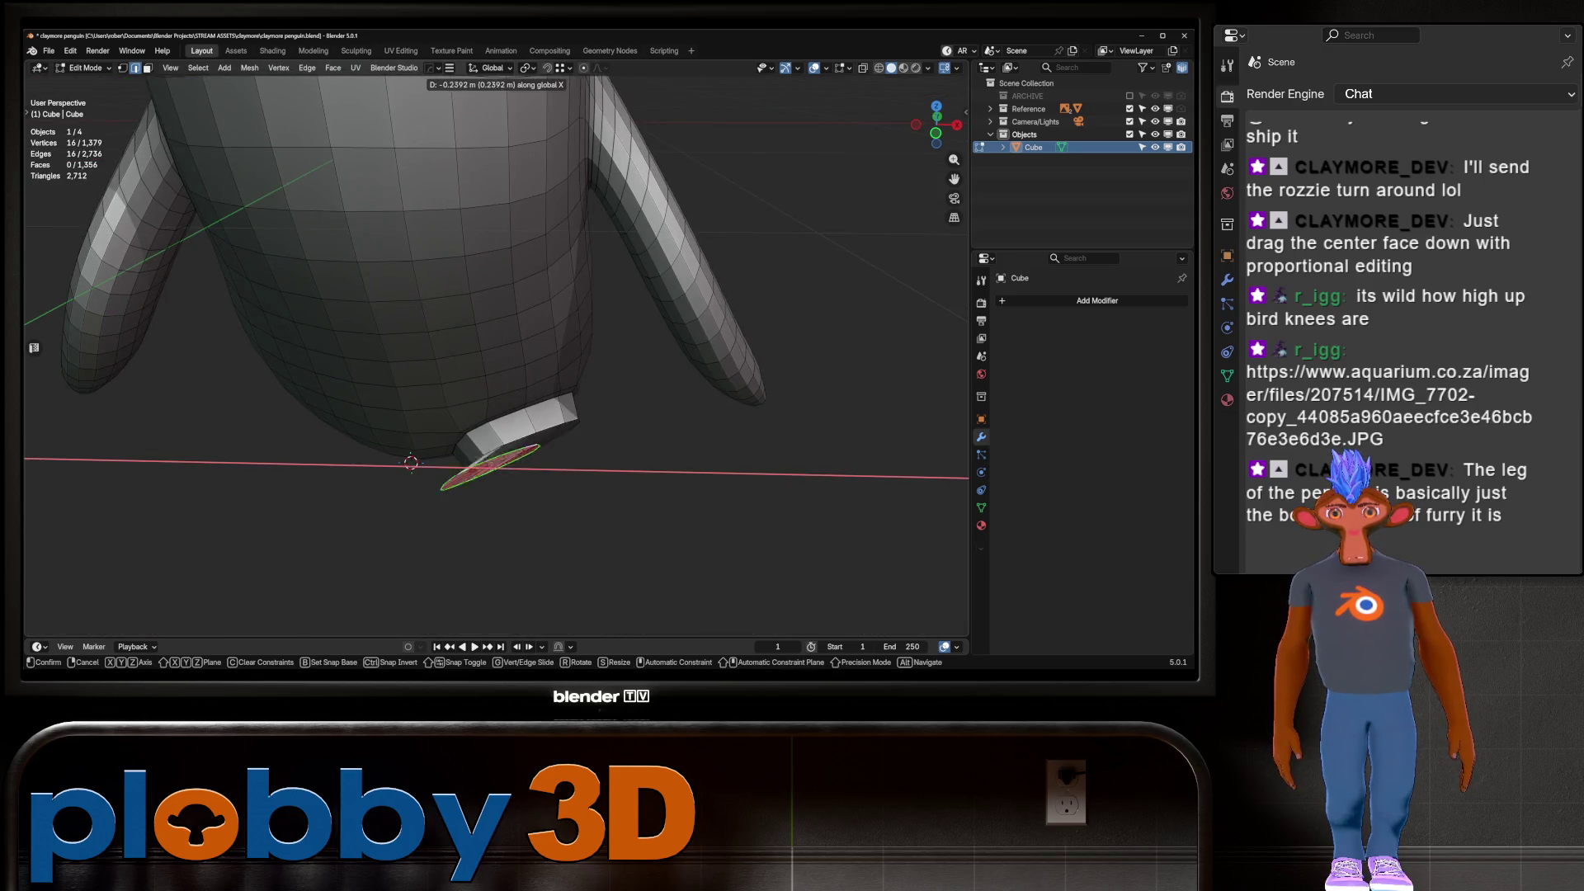
pyautogui.click(646, 495)
pyautogui.press('r')
pyautogui.press('z')
pyautogui.press('Escape')
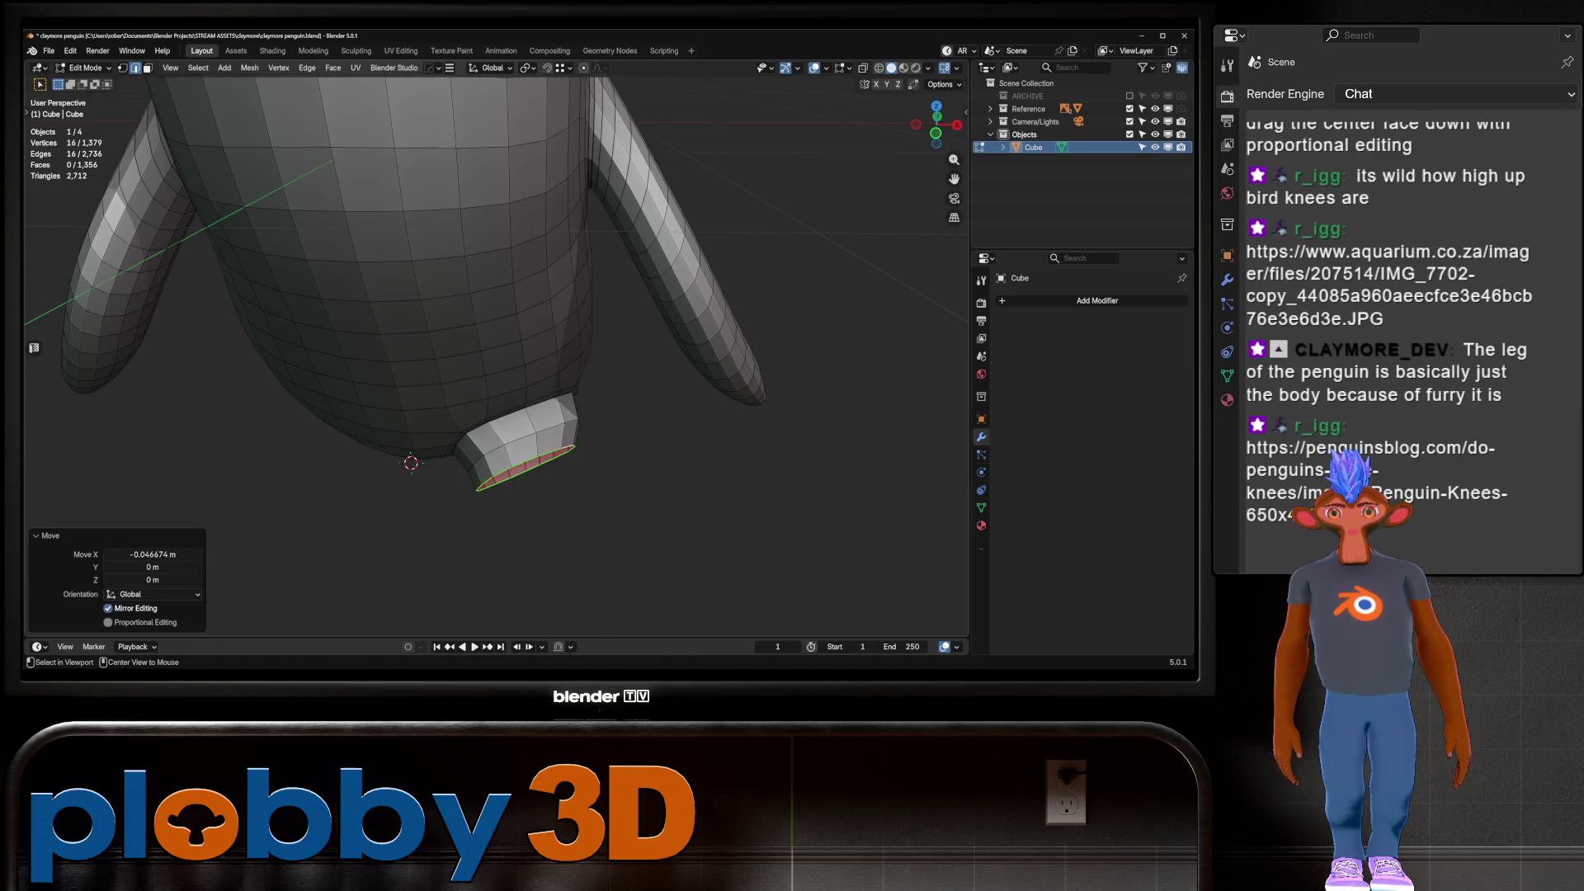
pyautogui.press('s')
pyautogui.press('Return')
pyautogui.press('g')
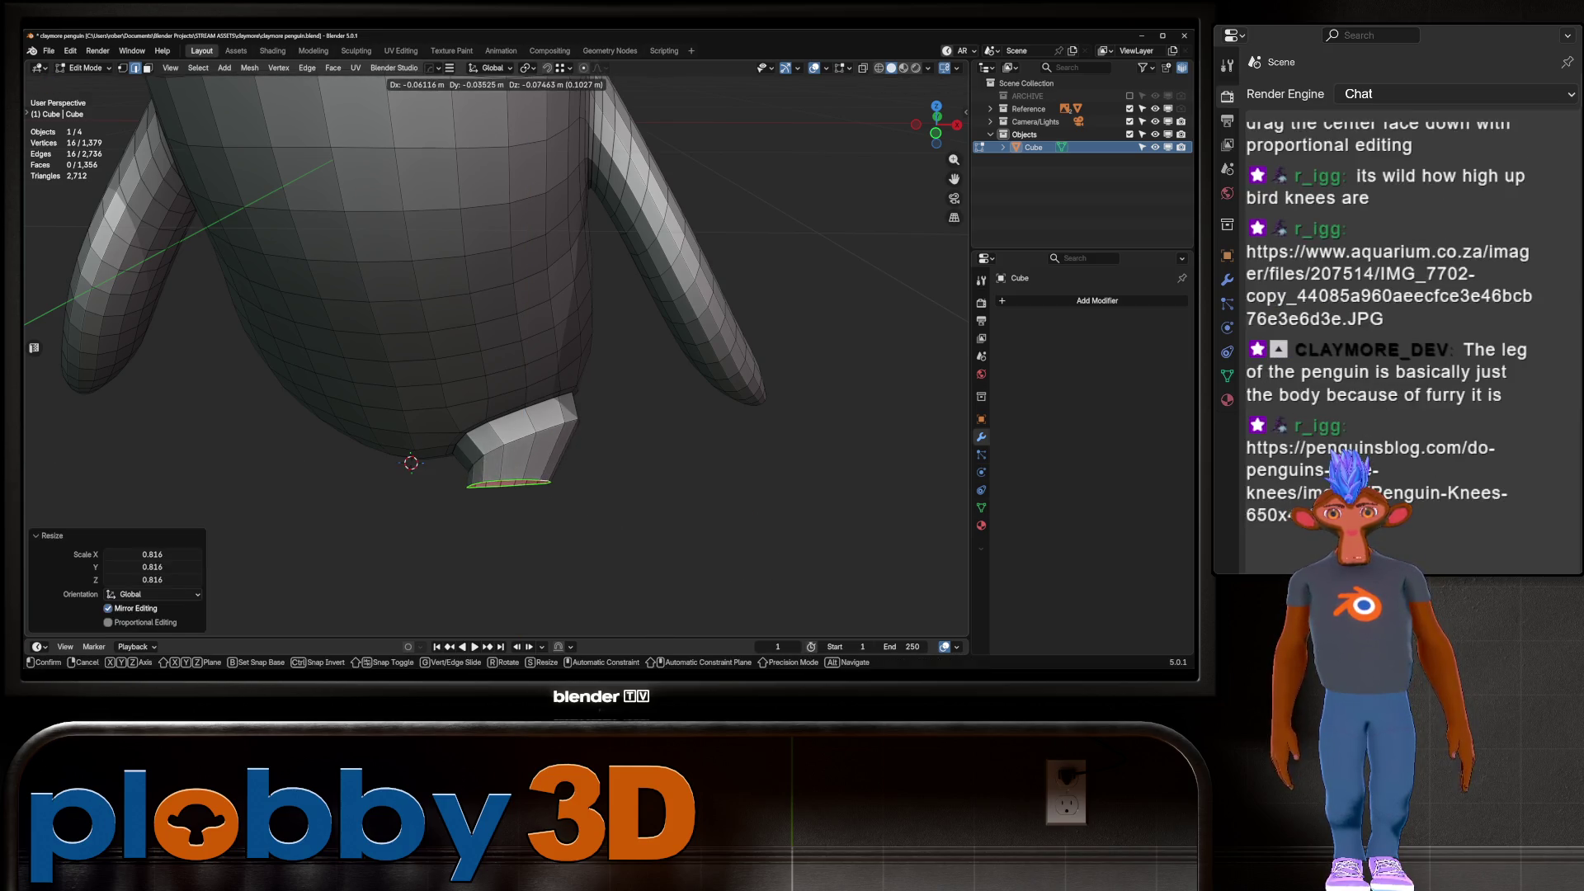
pyautogui.press('Return')
# Move the selected foot edge loop into place and scale it down
pyautogui.keyDown('alt'); pyautogui.click(518, 313); pyautogui.keyUp('alt')
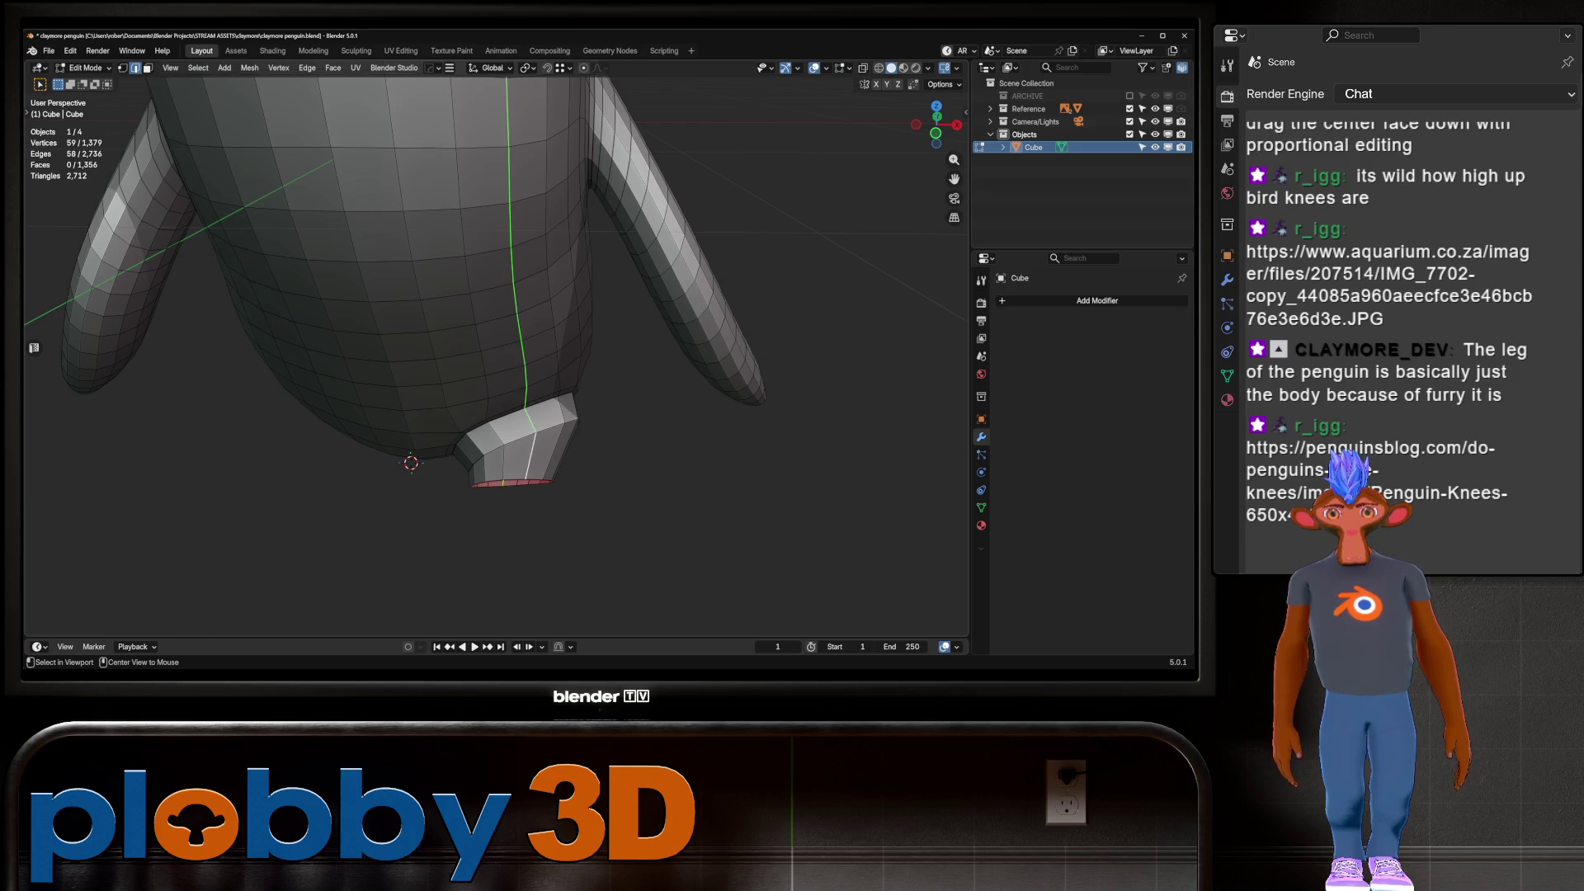
pyautogui.press('s')
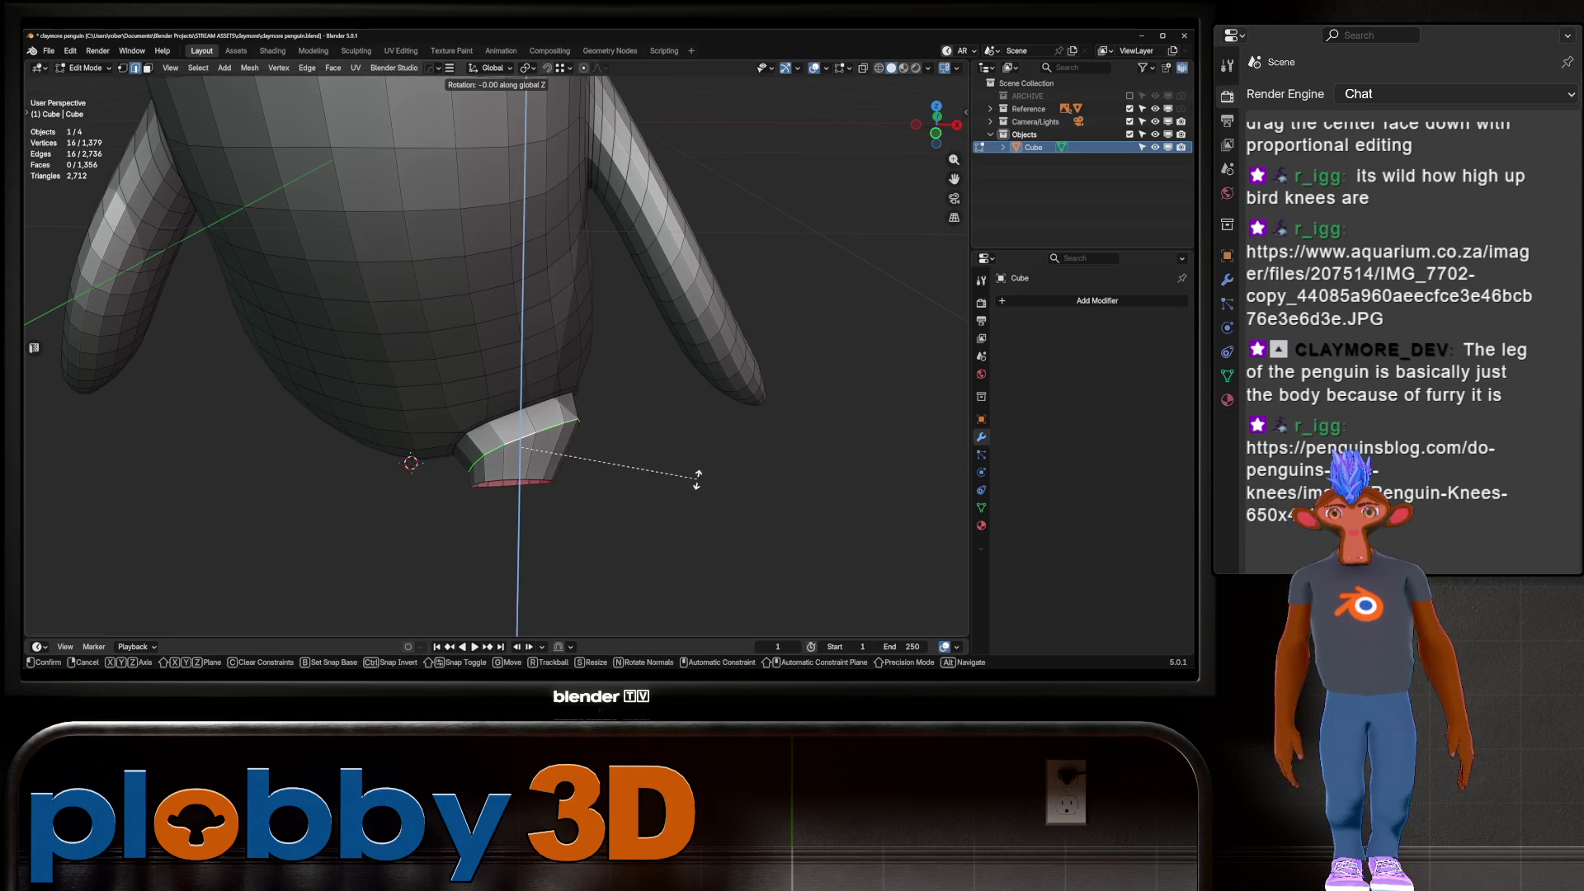
pyautogui.press('Escape')
pyautogui.press('g')
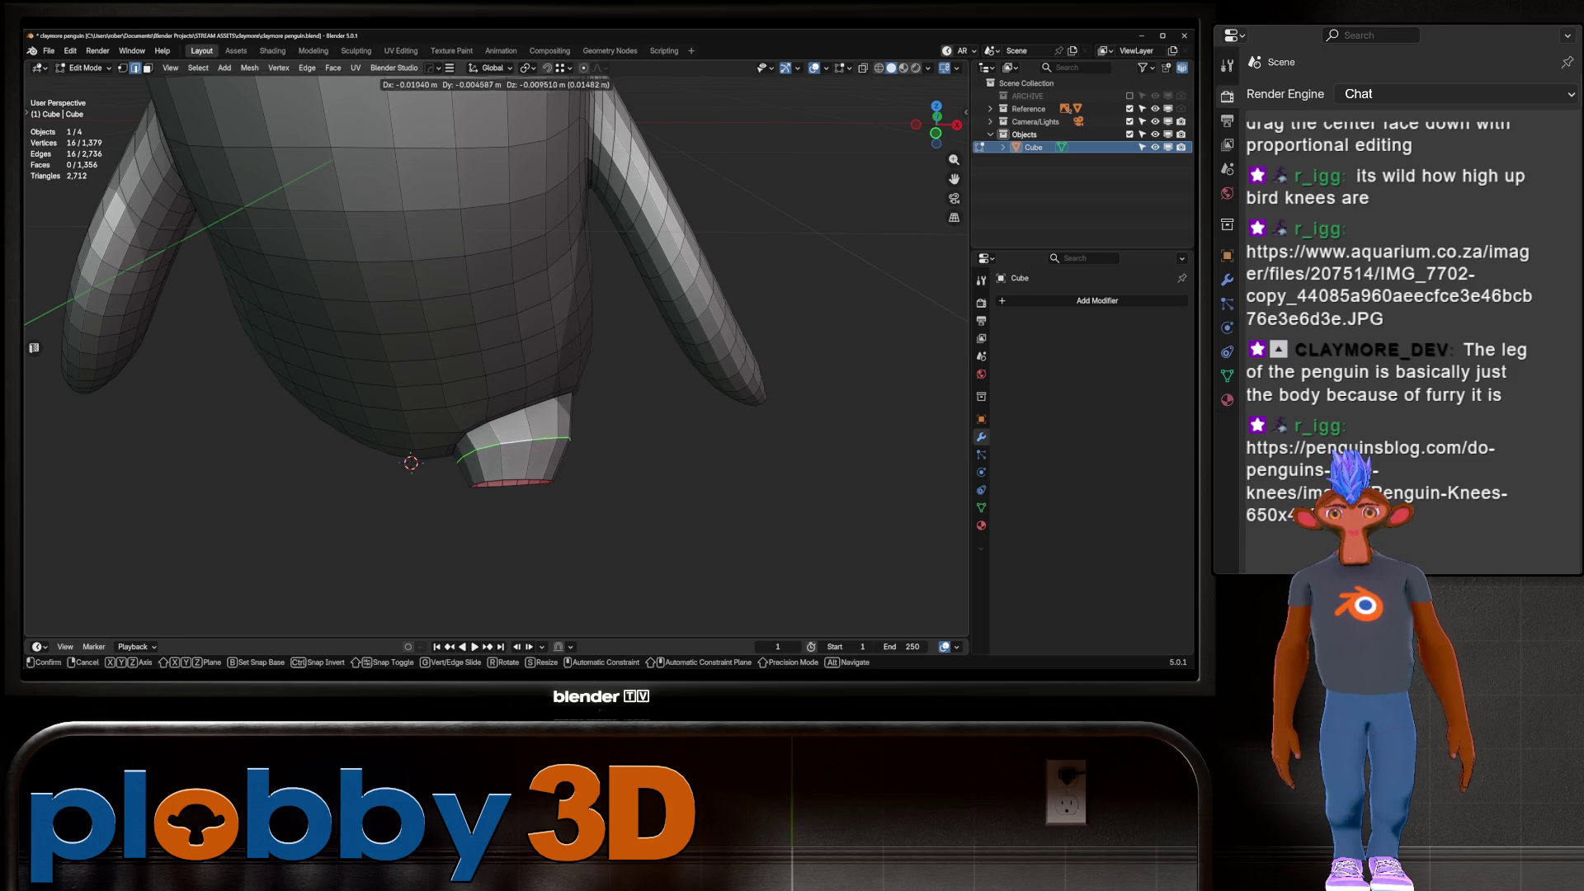
pyautogui.click(411, 462)
pyautogui.moveTo(411, 462); pyautogui.dragTo(437, 403, button='middle')
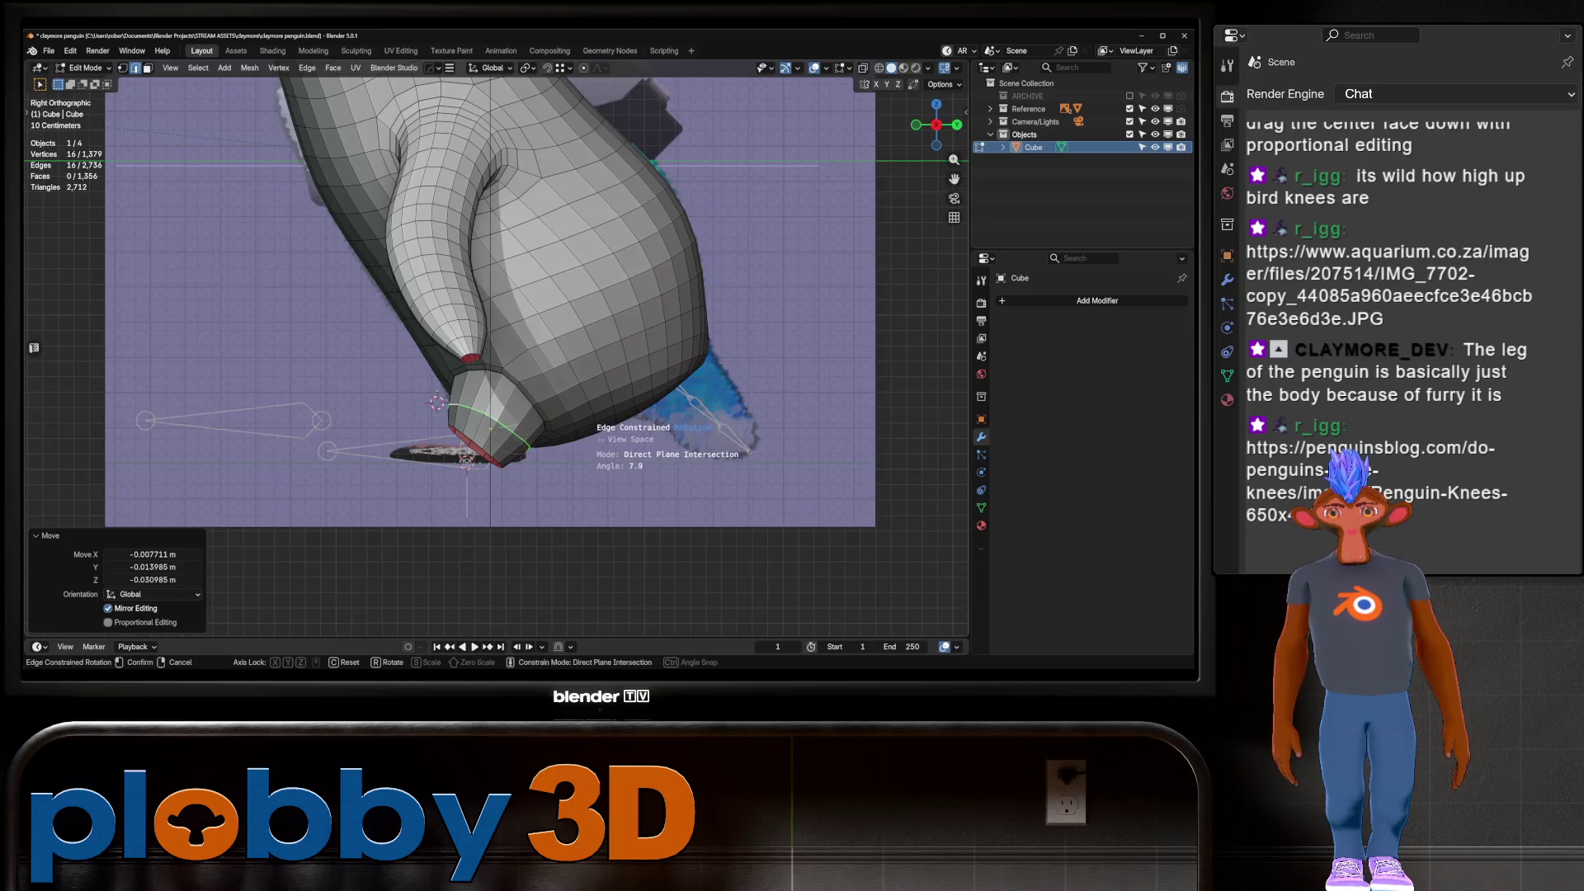
pyautogui.press('s')
pyautogui.click(467, 460)
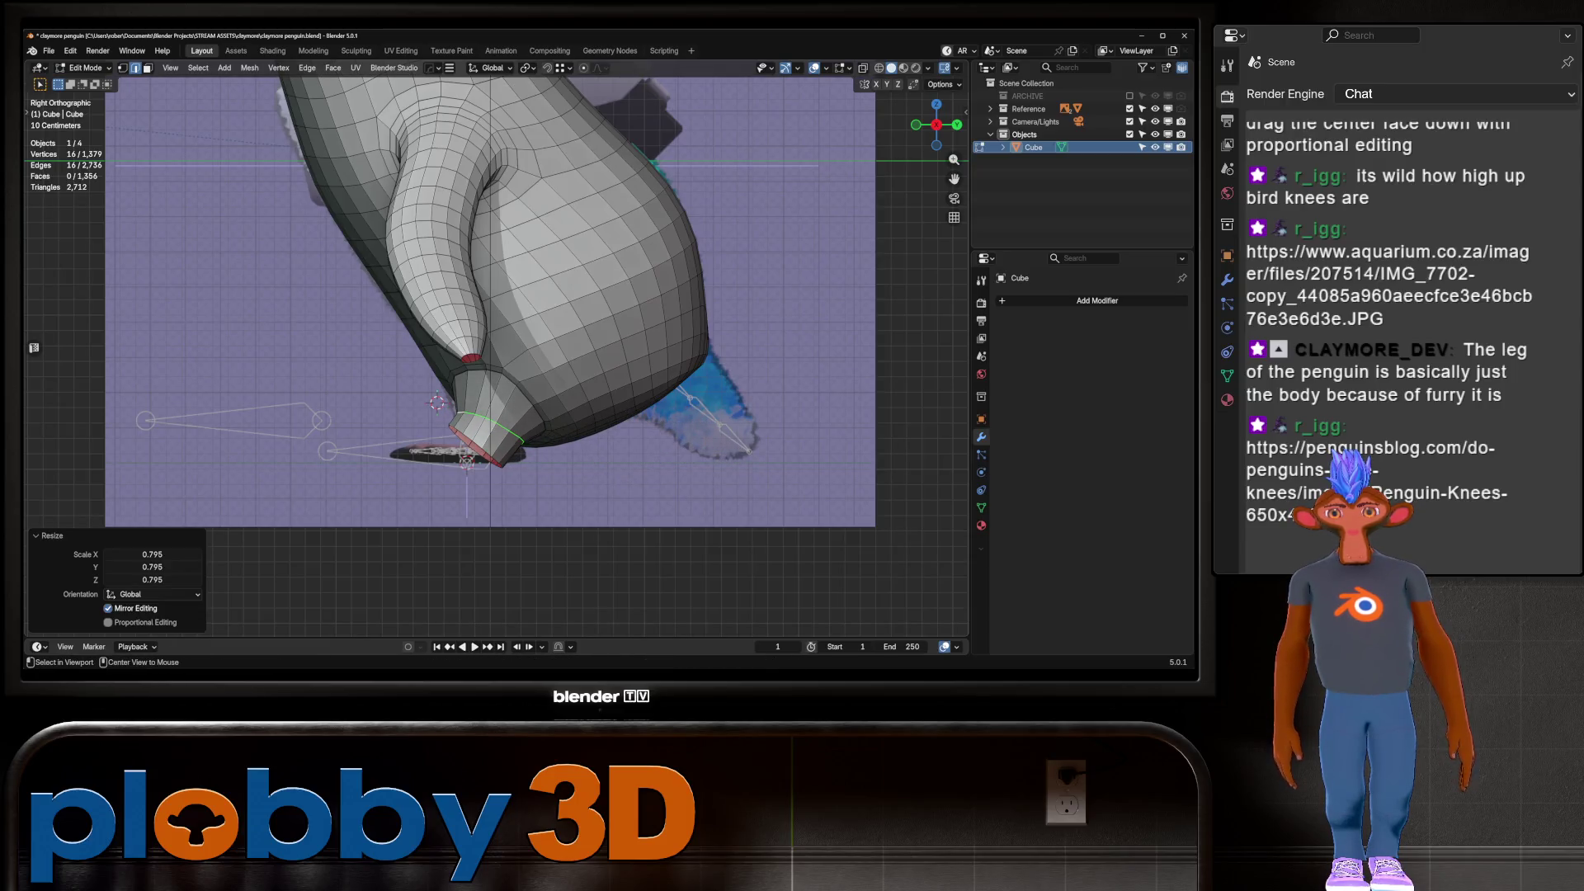
# Shrink the foot loop further to about 0.6 and reposition it
pyautogui.keyDown('alt'); pyautogui.click(578, 388); pyautogui.keyUp('alt')
pyautogui.keyDown('alt'); pyautogui.click(468, 454); pyautogui.keyUp('alt')
pyautogui.press('s')
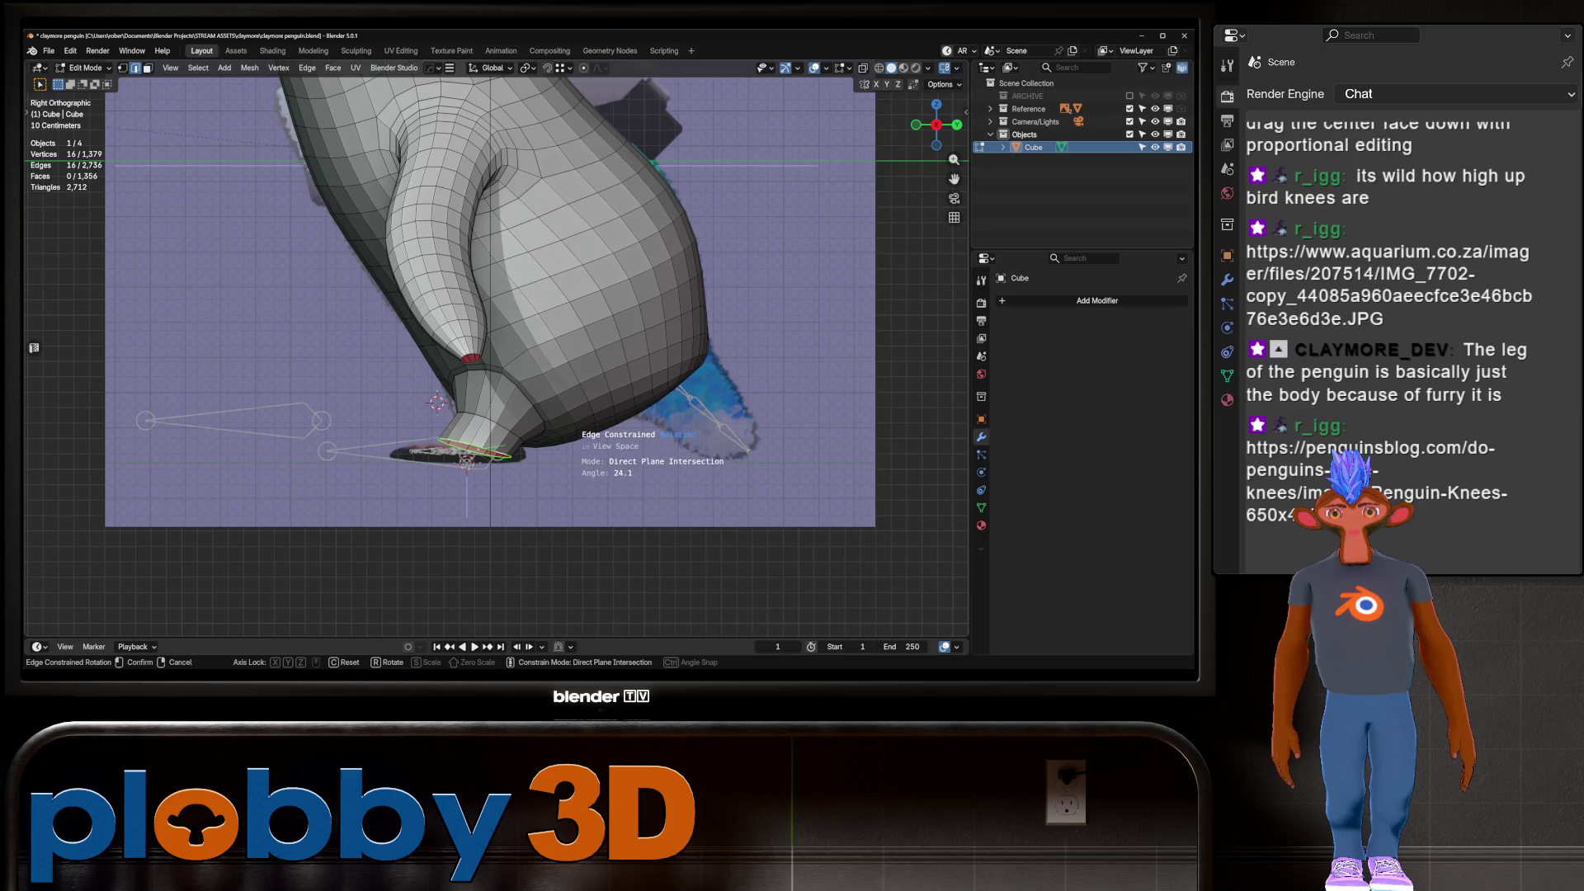
pyautogui.click(467, 460)
pyautogui.press('g')
pyautogui.click(467, 460)
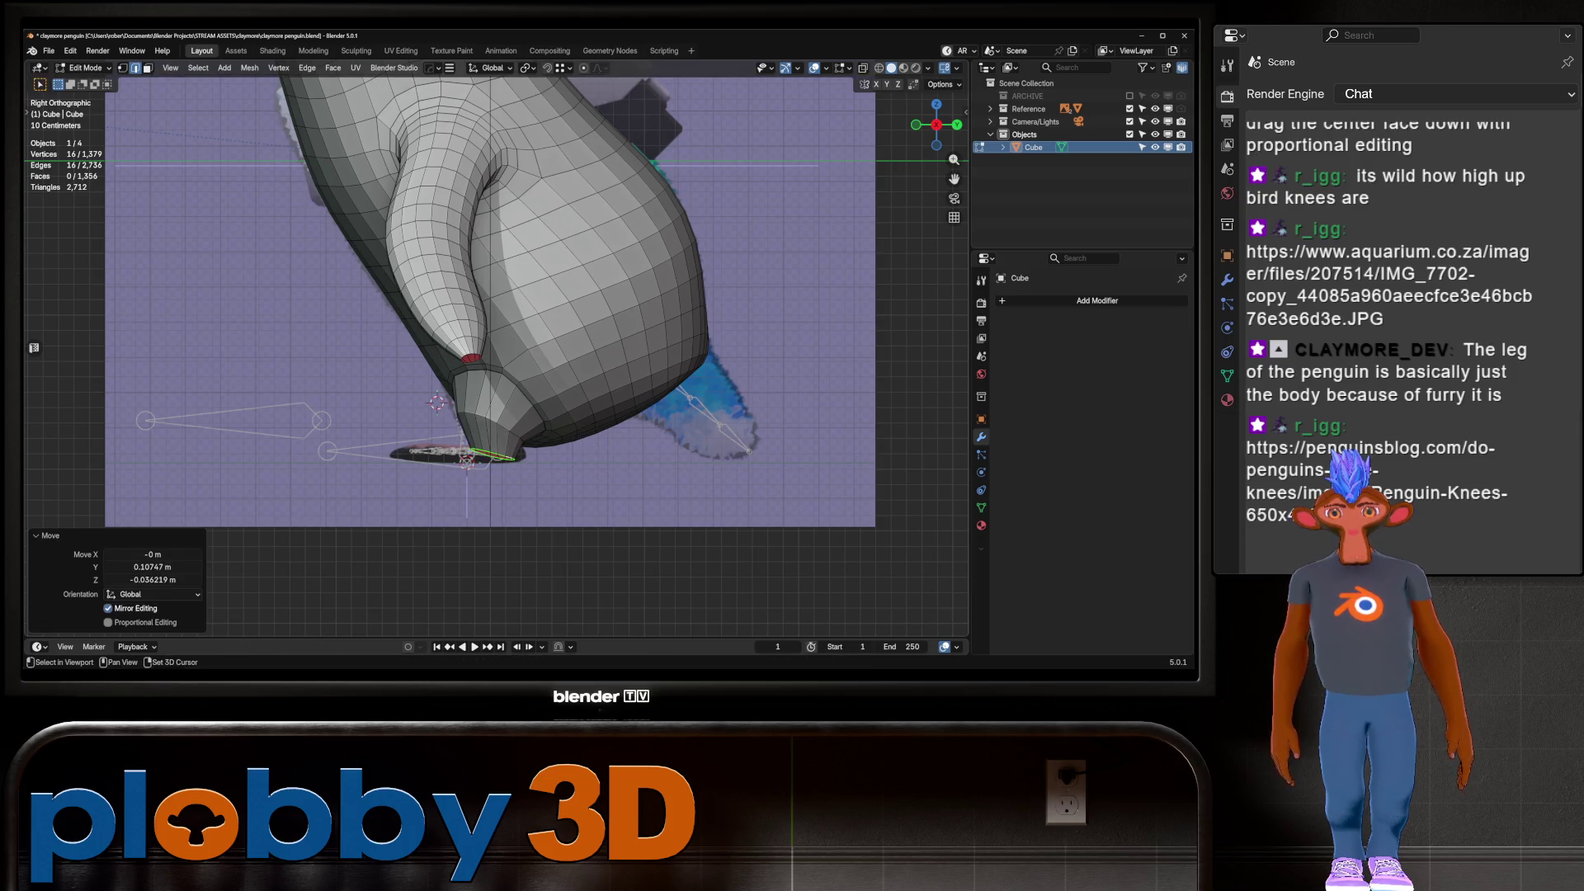
# Slide the ankle loop back and down along the leg to taper it
pyautogui.keyDown('alt'); pyautogui.click(495, 429); pyautogui.keyUp('alt')
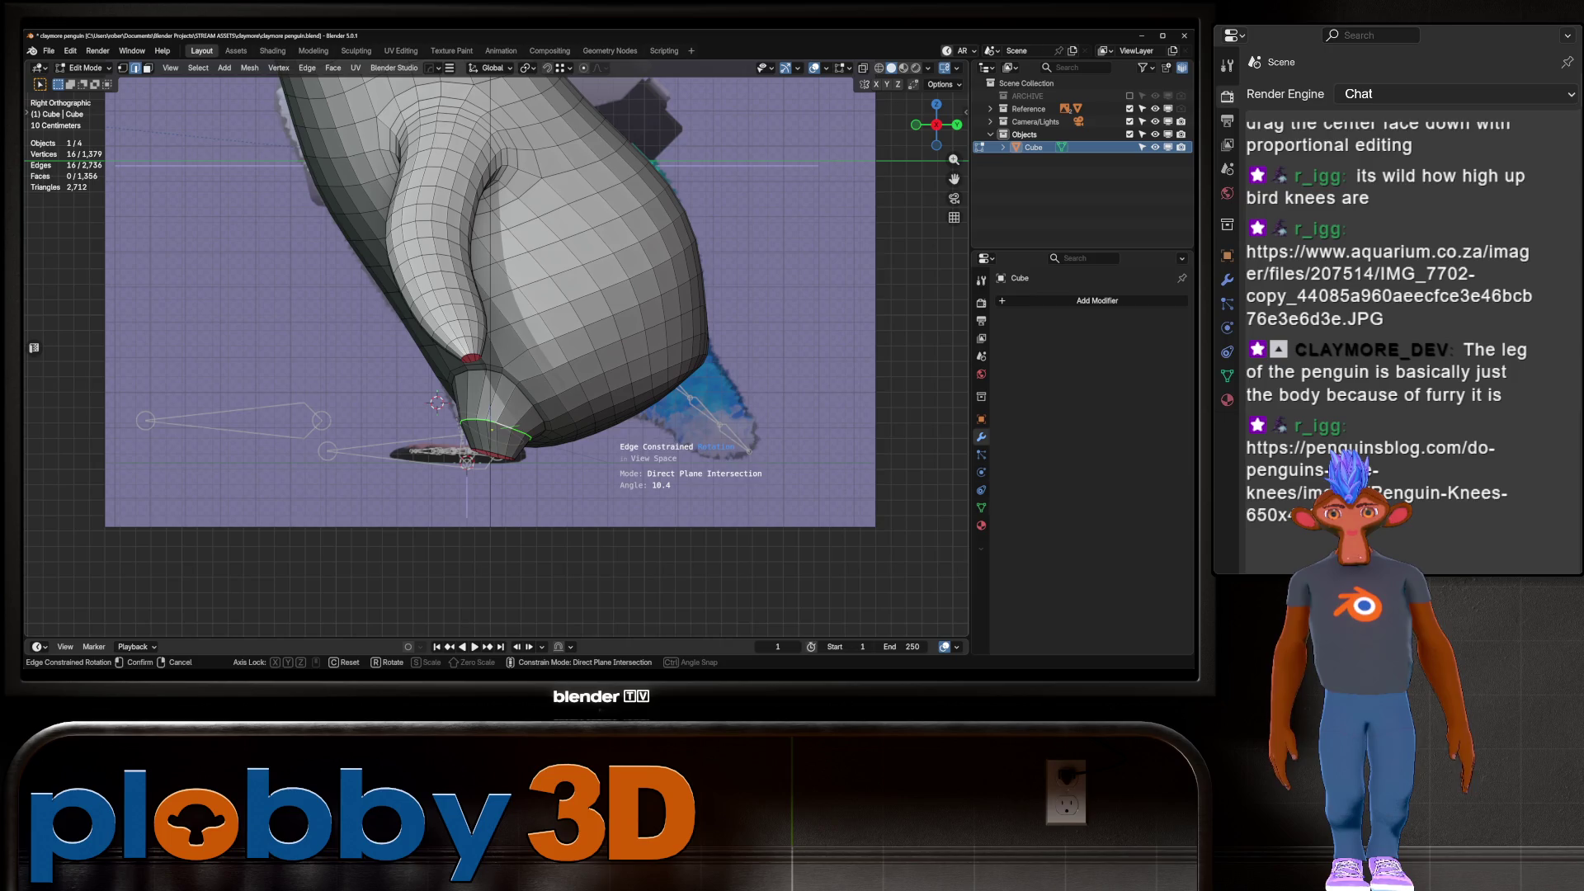
pyautogui.press('s')
pyautogui.press('g')
pyautogui.click(661, 456)
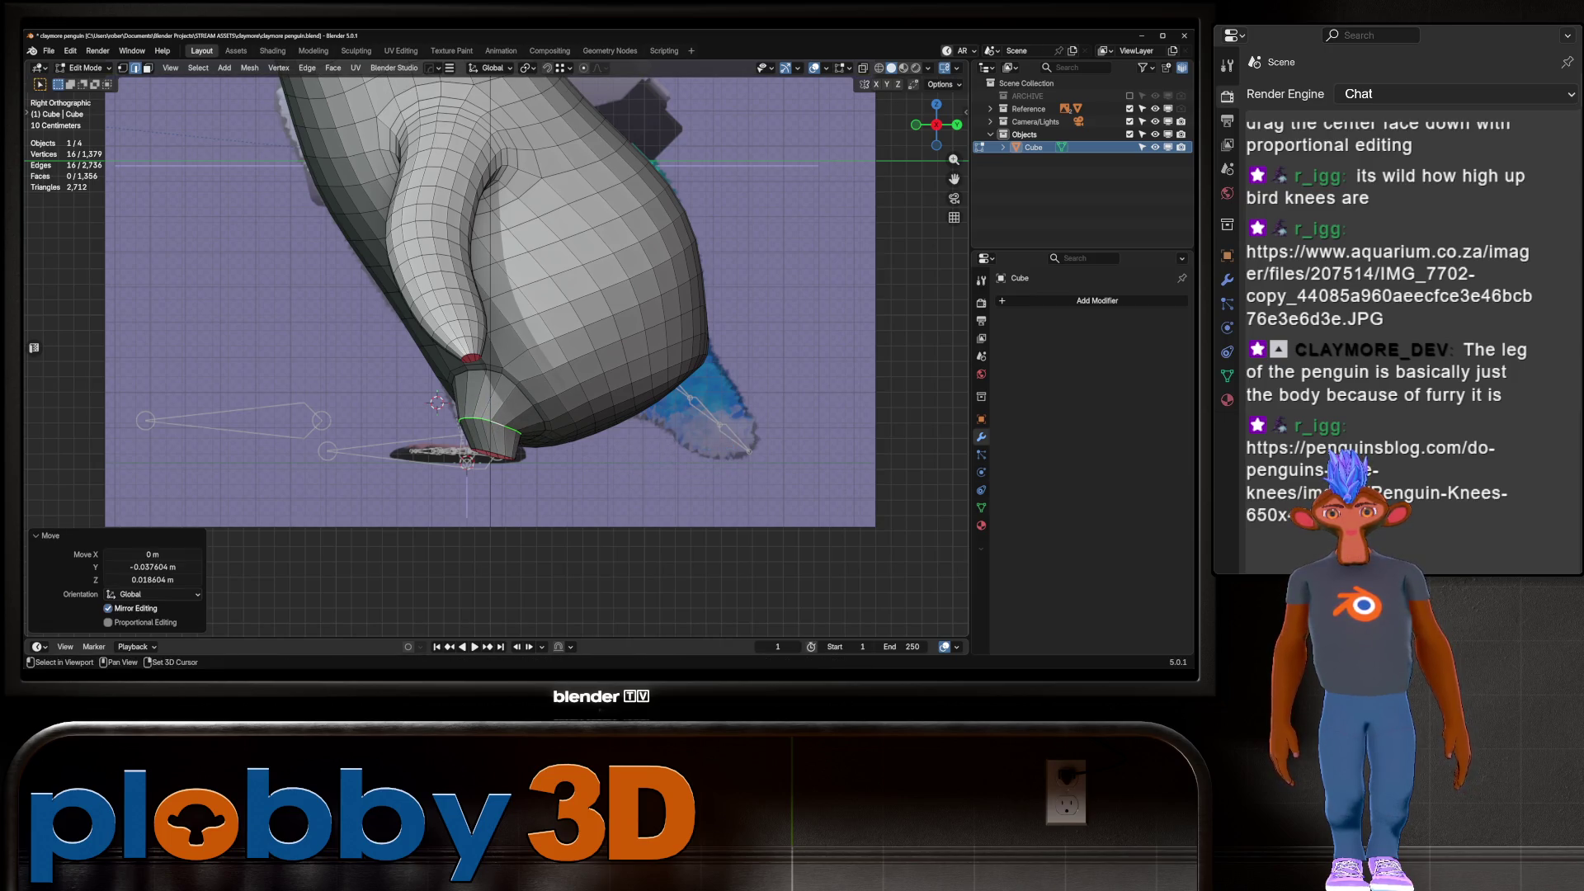
pyautogui.press('g')
pyautogui.press('g')
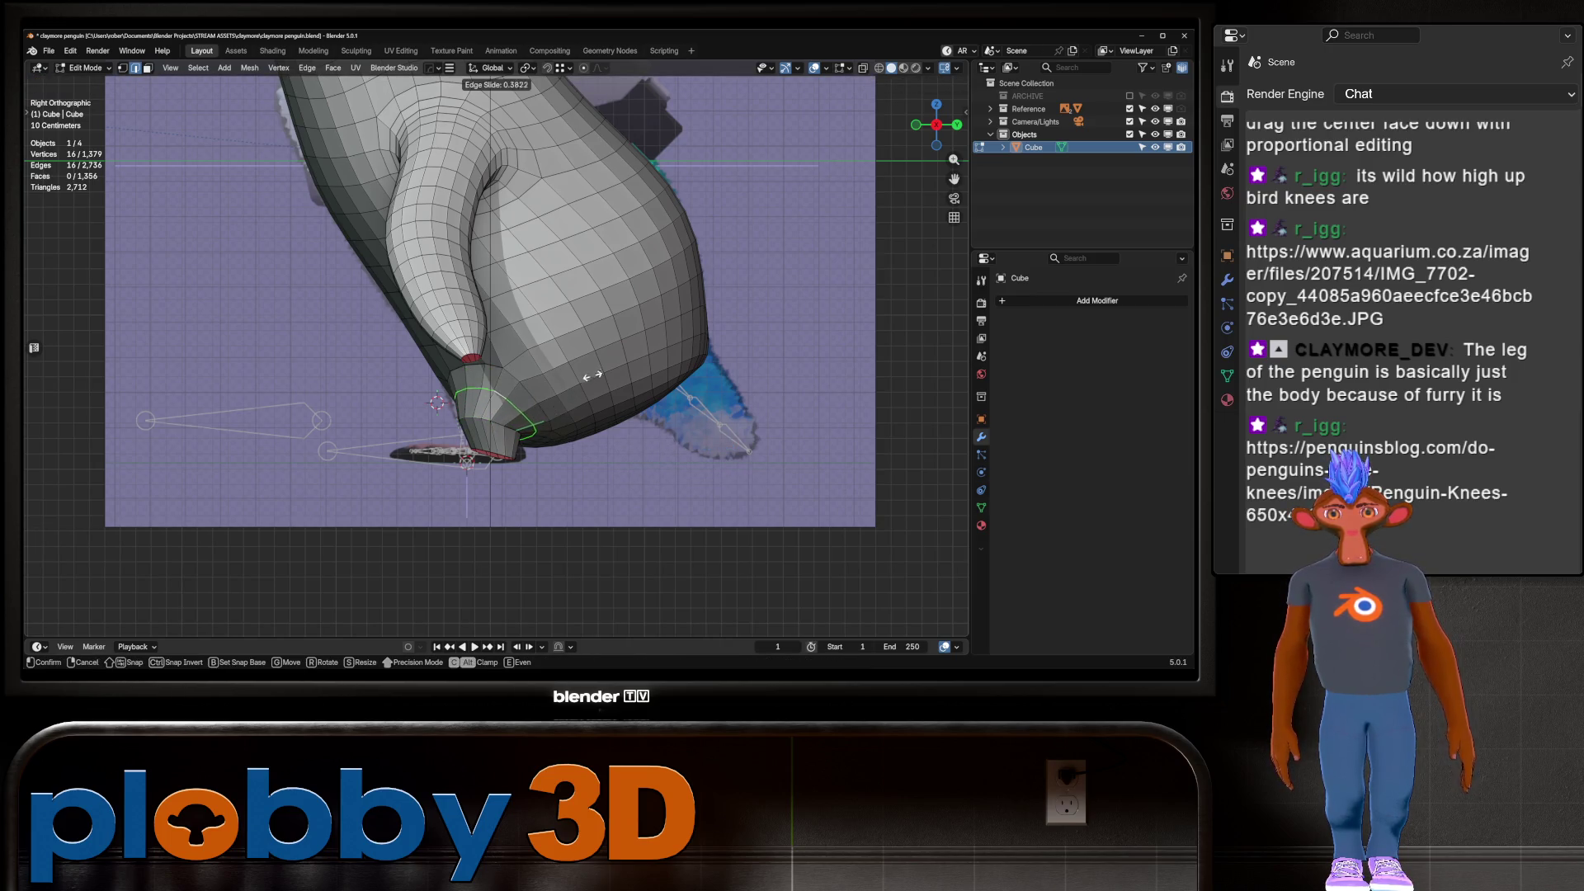
pyautogui.click(591, 376)
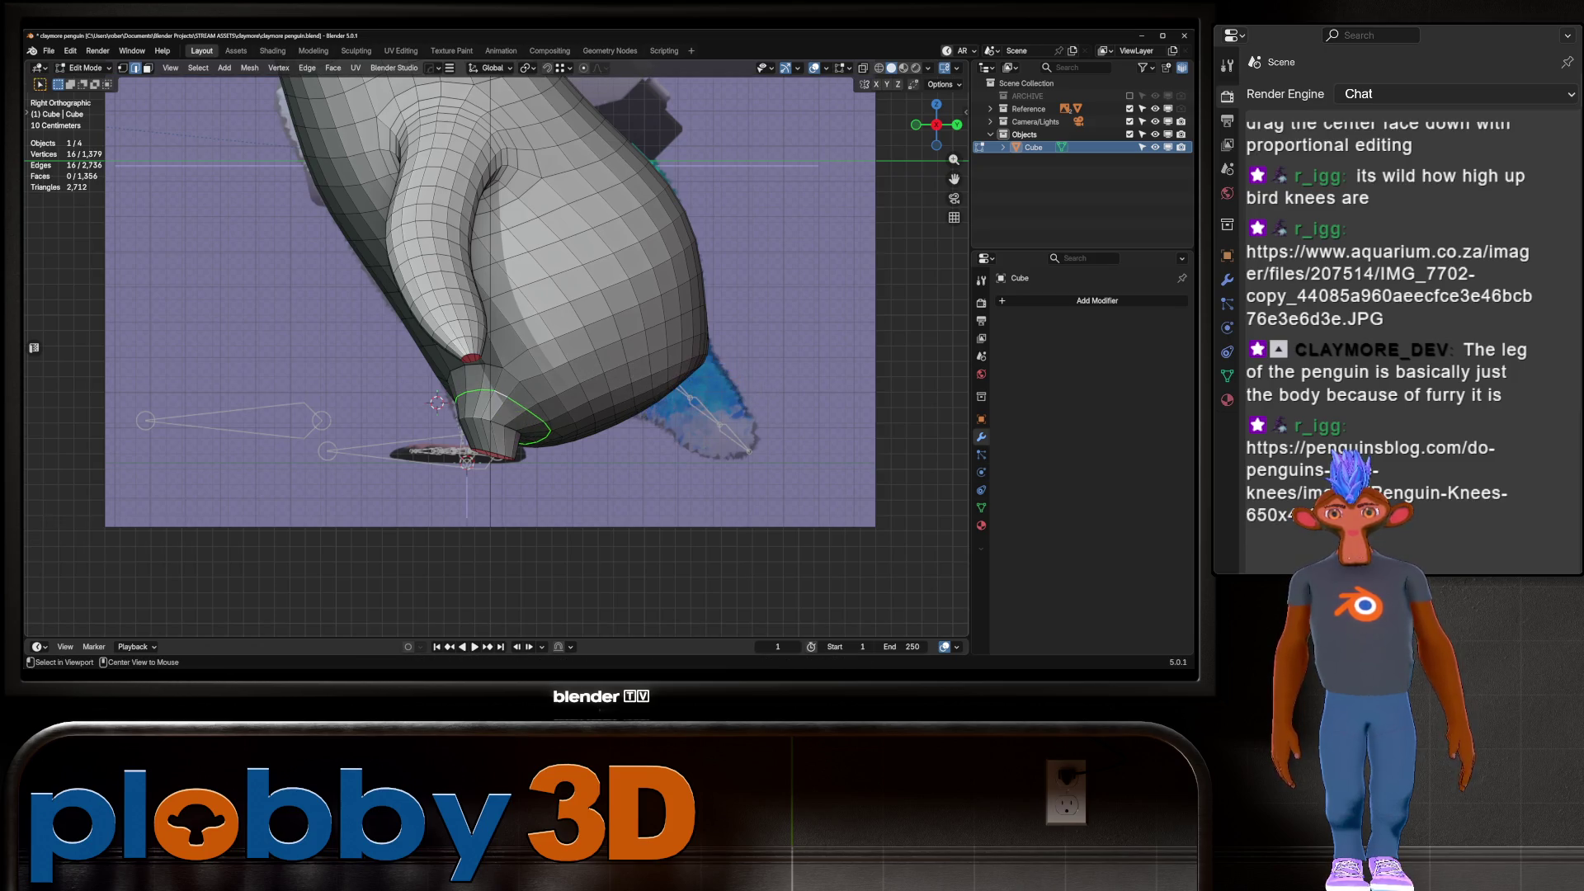
pyautogui.press('g')
pyautogui.click(545, 363)
pyautogui.moveTo(545, 363)
pyautogui.mouseDown(button='middle')
pyautogui.moveTo(462, 347)
pyautogui.moveTo(615, 386)
pyautogui.mouseUp(button='middle')
# Smooth the vertices around the leg base
pyautogui.rightClick(615, 386)
pyautogui.click(610, 323)
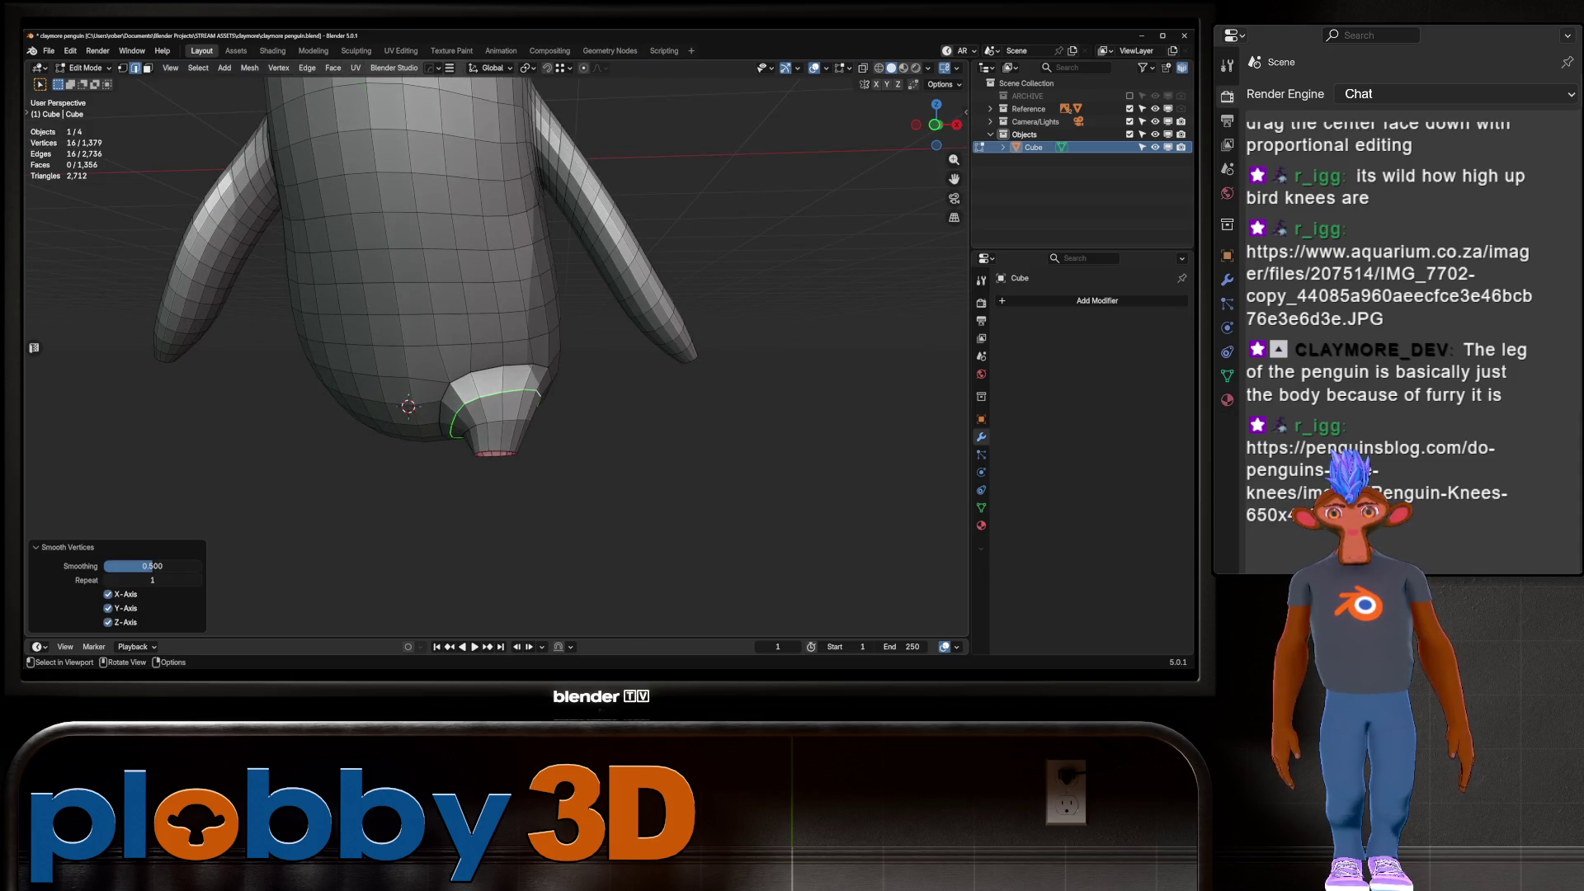
pyautogui.rightClick(607, 313)
pyautogui.click(607, 313)
# Try bridging the loops, then select the ring of faces at the leg tip
pyautogui.rightClick(529, 388)
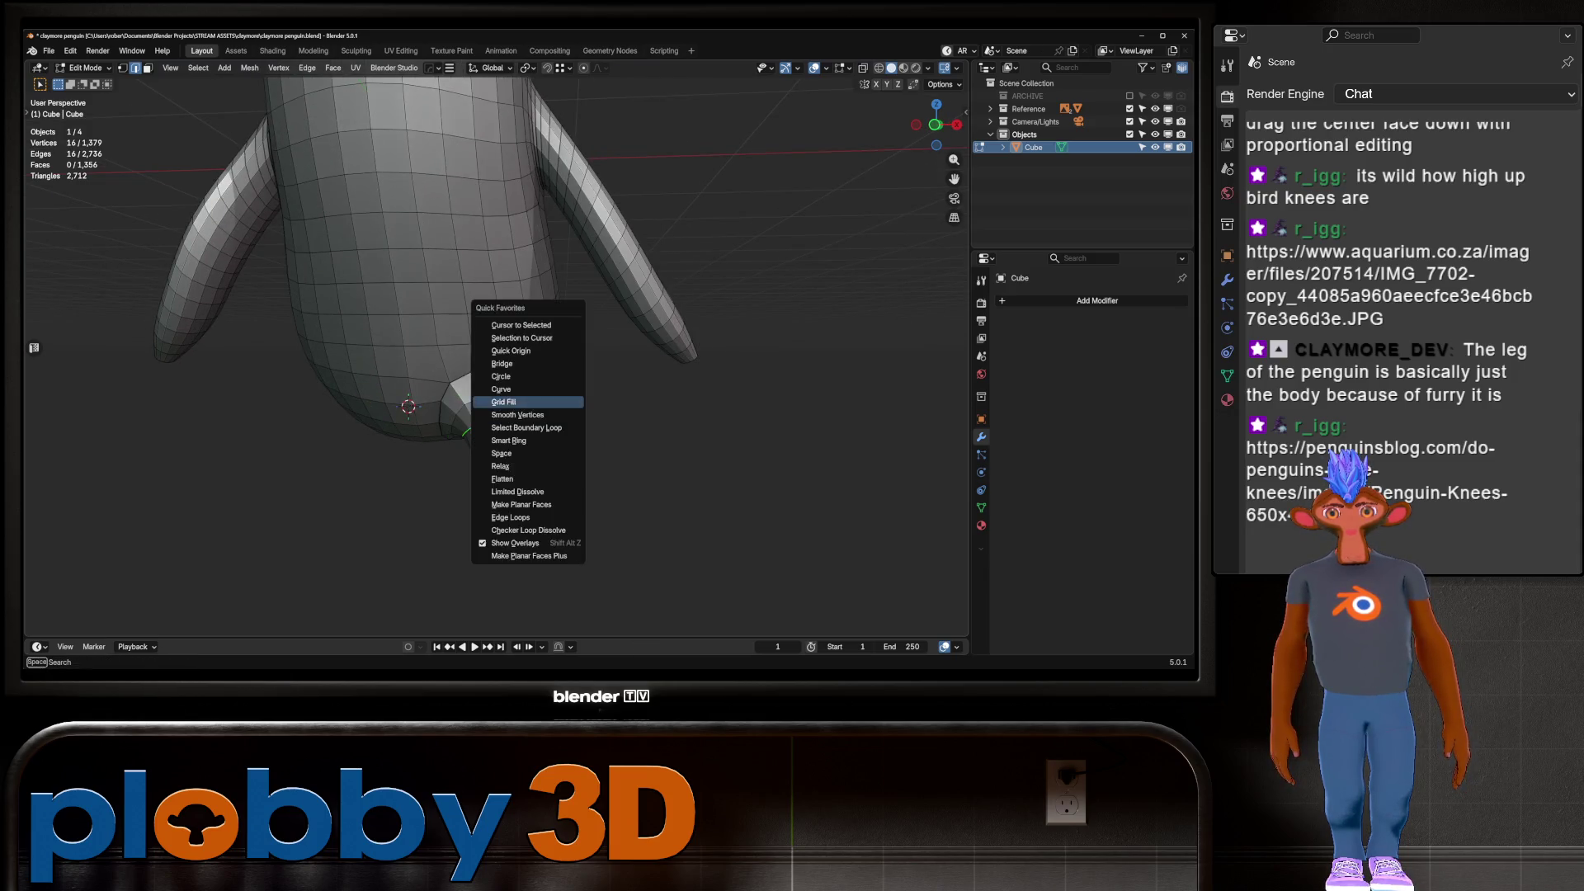
pyautogui.click(512, 400)
pyautogui.moveTo(512, 400); pyautogui.dragTo(578, 387, button='middle')
pyautogui.press('3')
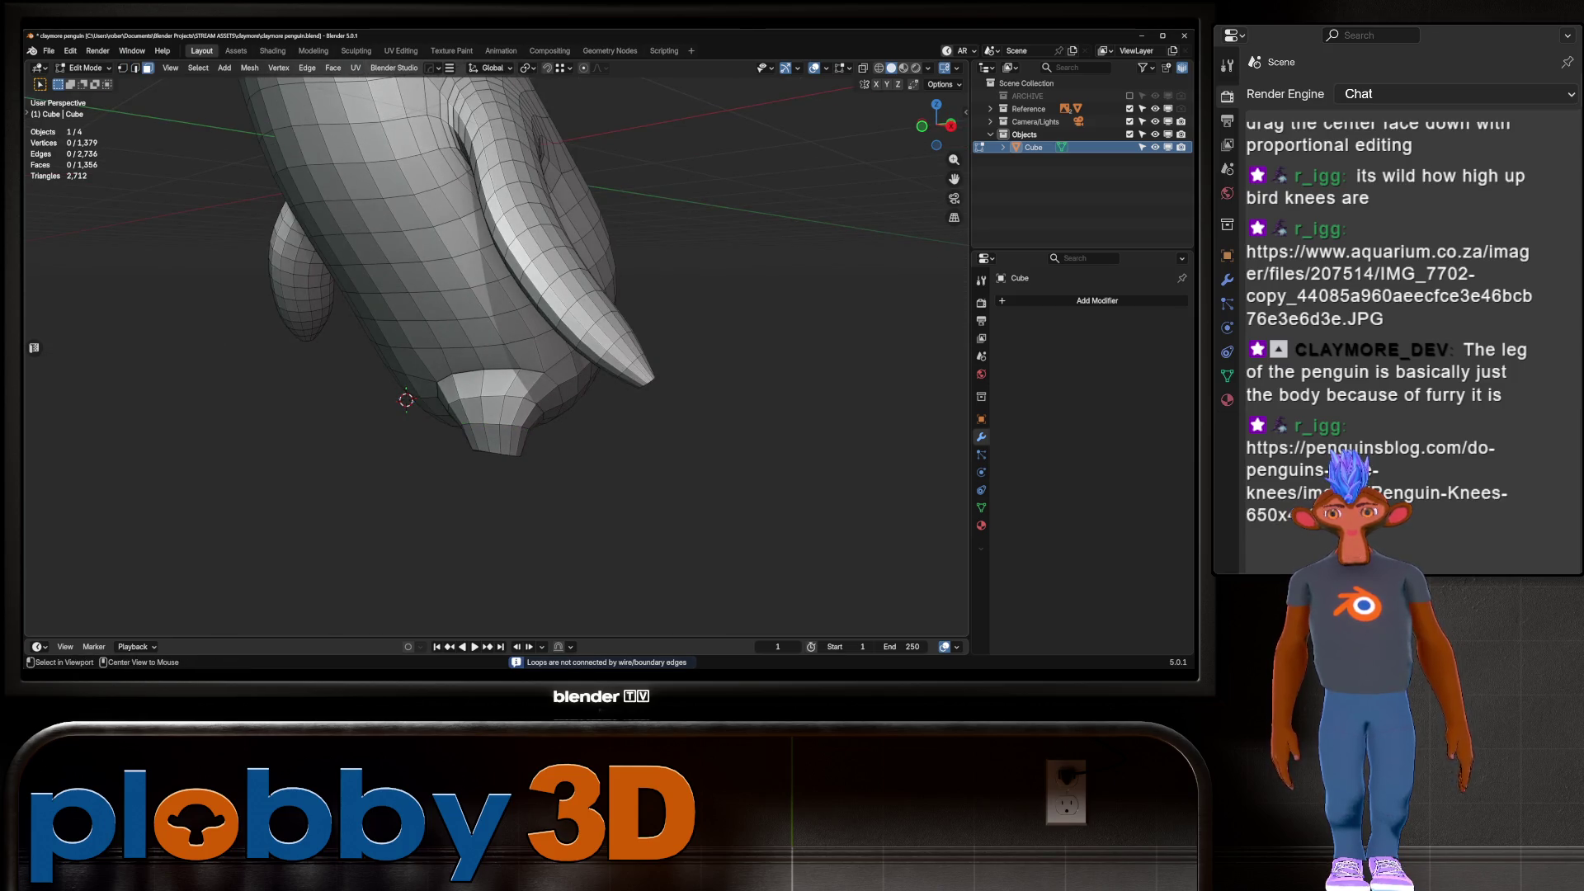
pyautogui.keyDown('alt'); pyautogui.click(495, 439); pyautogui.keyUp('alt')
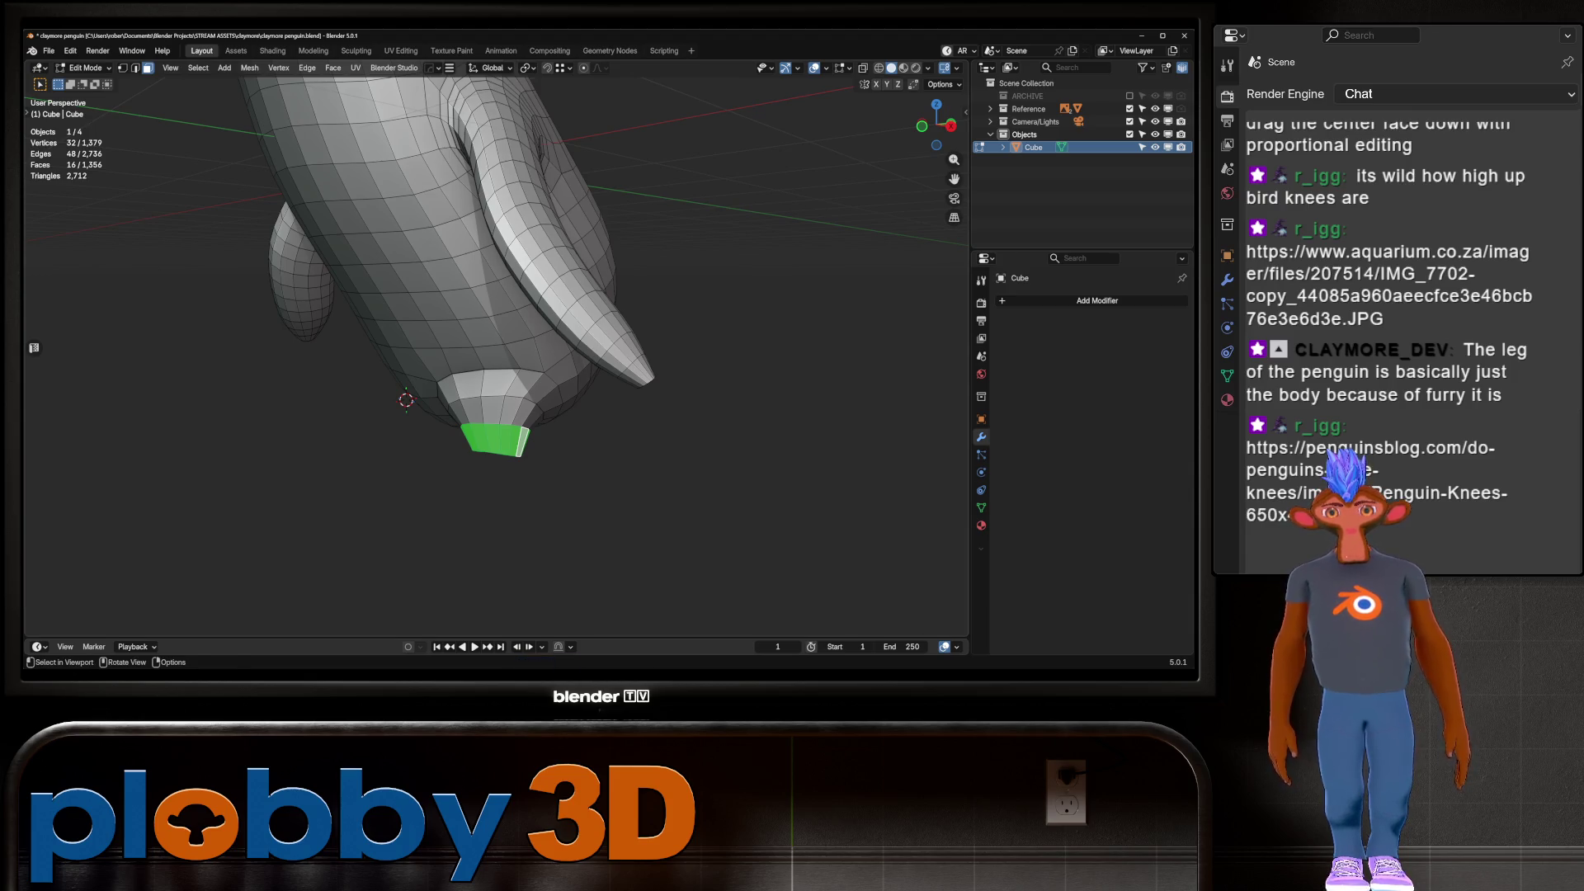
# Grow the leg-tip face selection one ring and inset it
pyautogui.press('ctrl+KP_Add')
pyautogui.press('i')
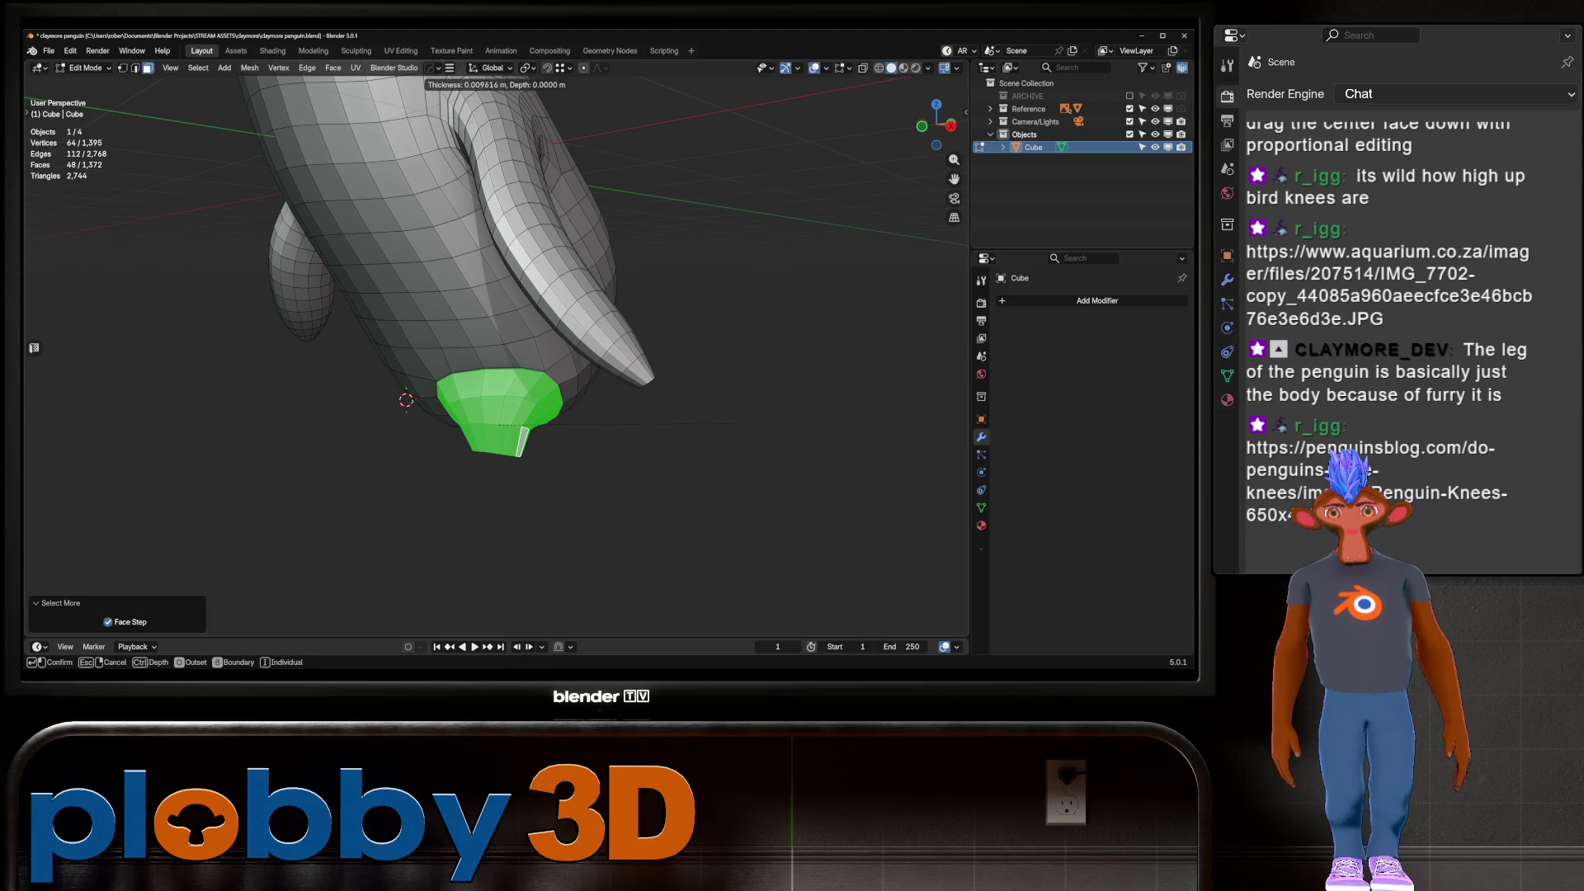
pyautogui.press('Return')
pyautogui.moveTo(718, 430)
pyautogui.mouseDown(button='middle')
pyautogui.moveTo(693, 561)
pyautogui.moveTo(469, 458)
pyautogui.mouseUp(button='middle')
# Slide the edge loop near the foot along the leg by -0.214
pyautogui.press('2')
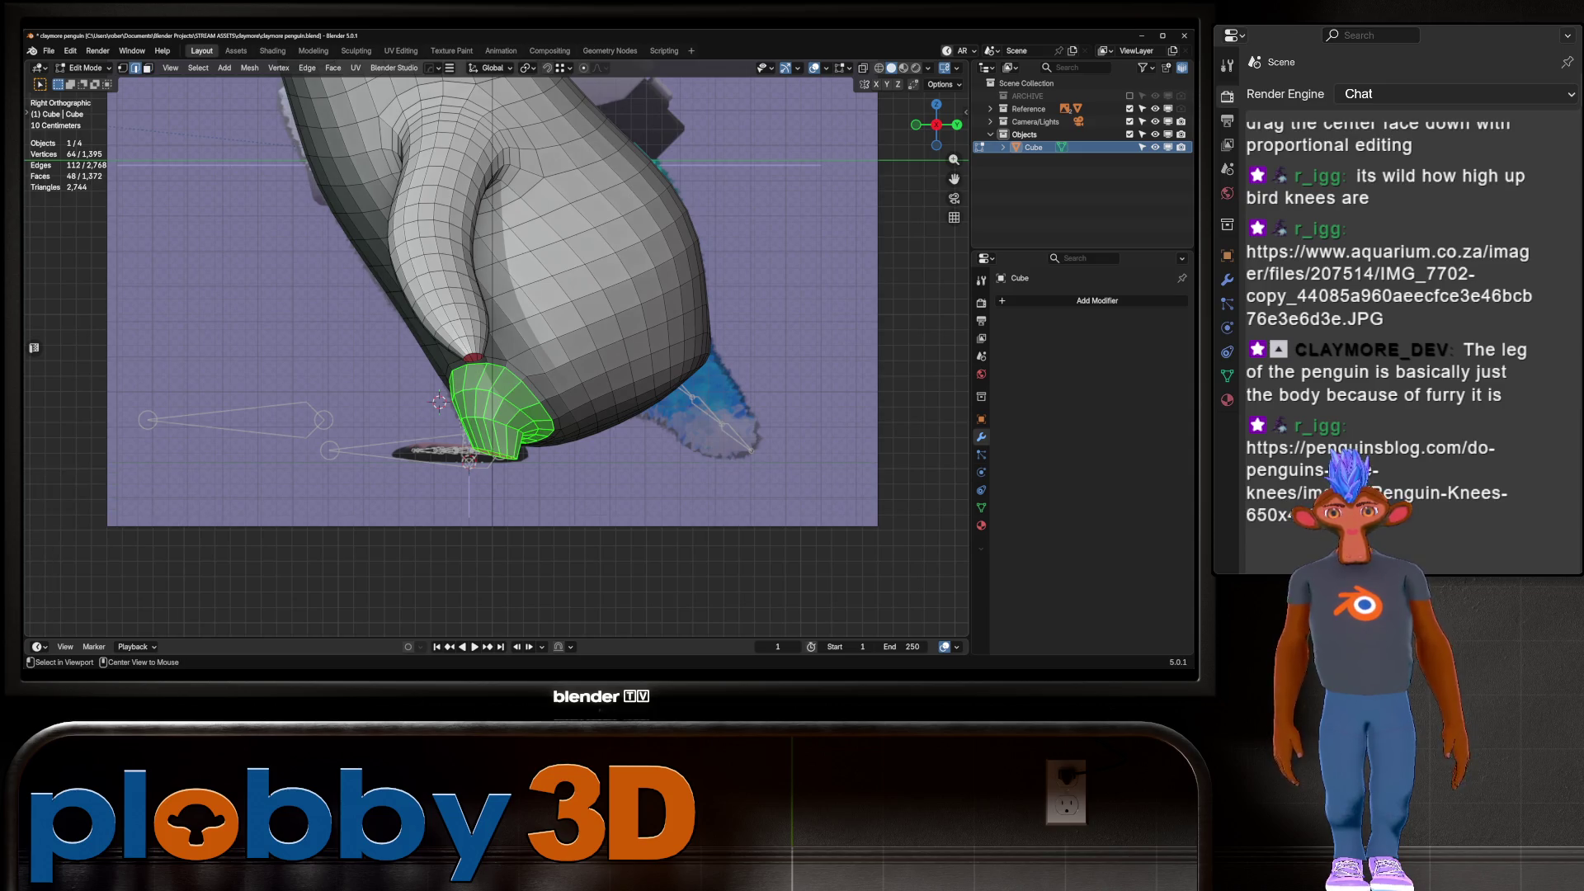
pyautogui.keyDown('alt'); pyautogui.click(470, 458); pyautogui.keyUp('alt')
pyautogui.press('g')
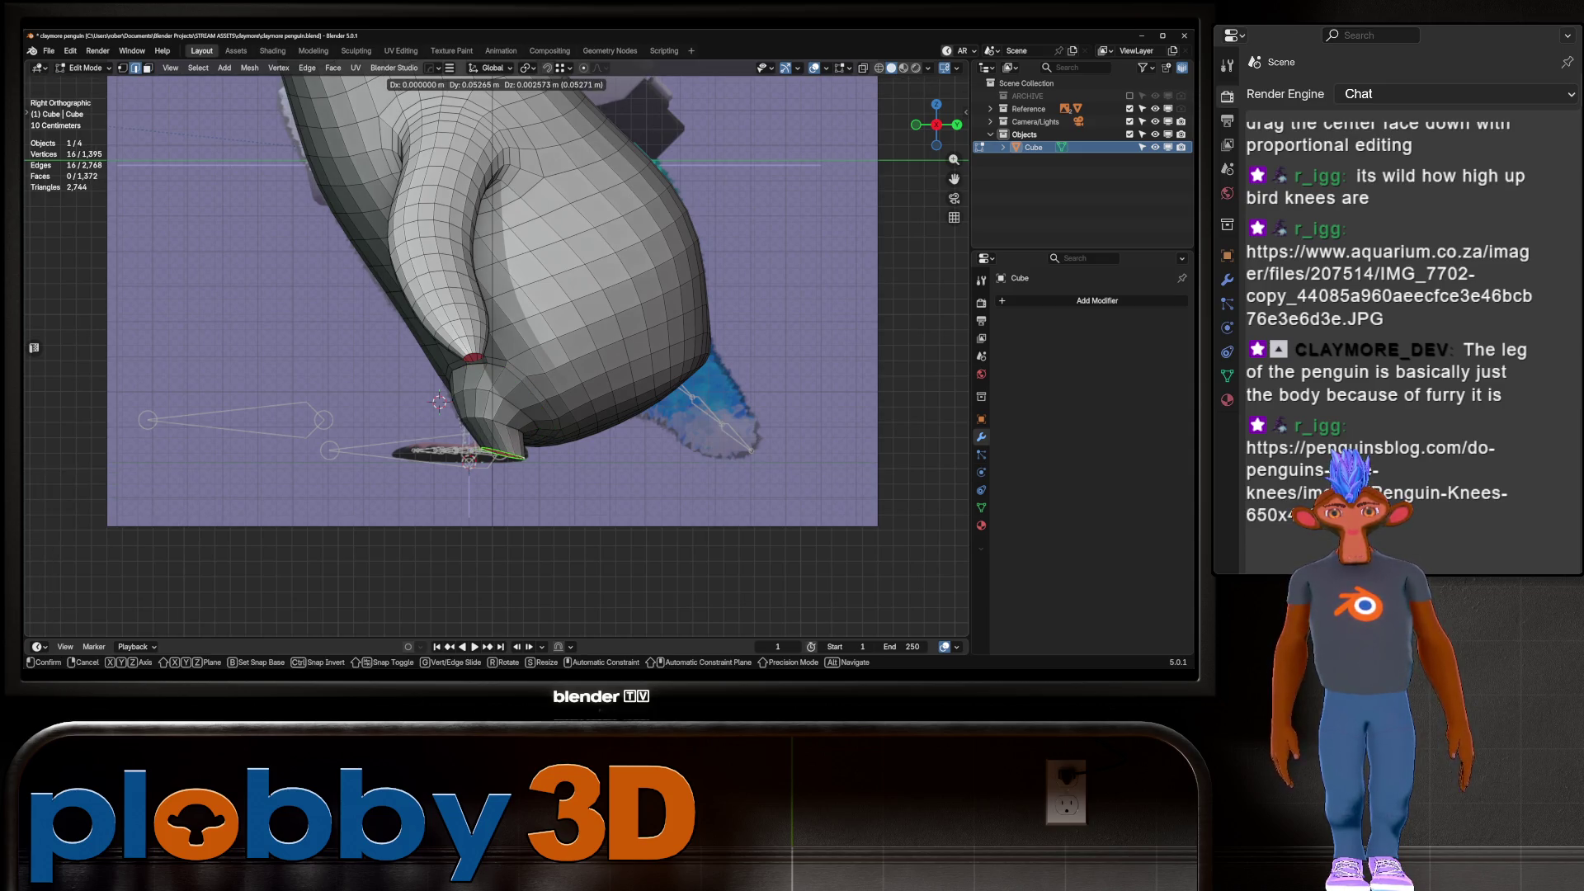
pyautogui.click(469, 459)
pyautogui.press('g')
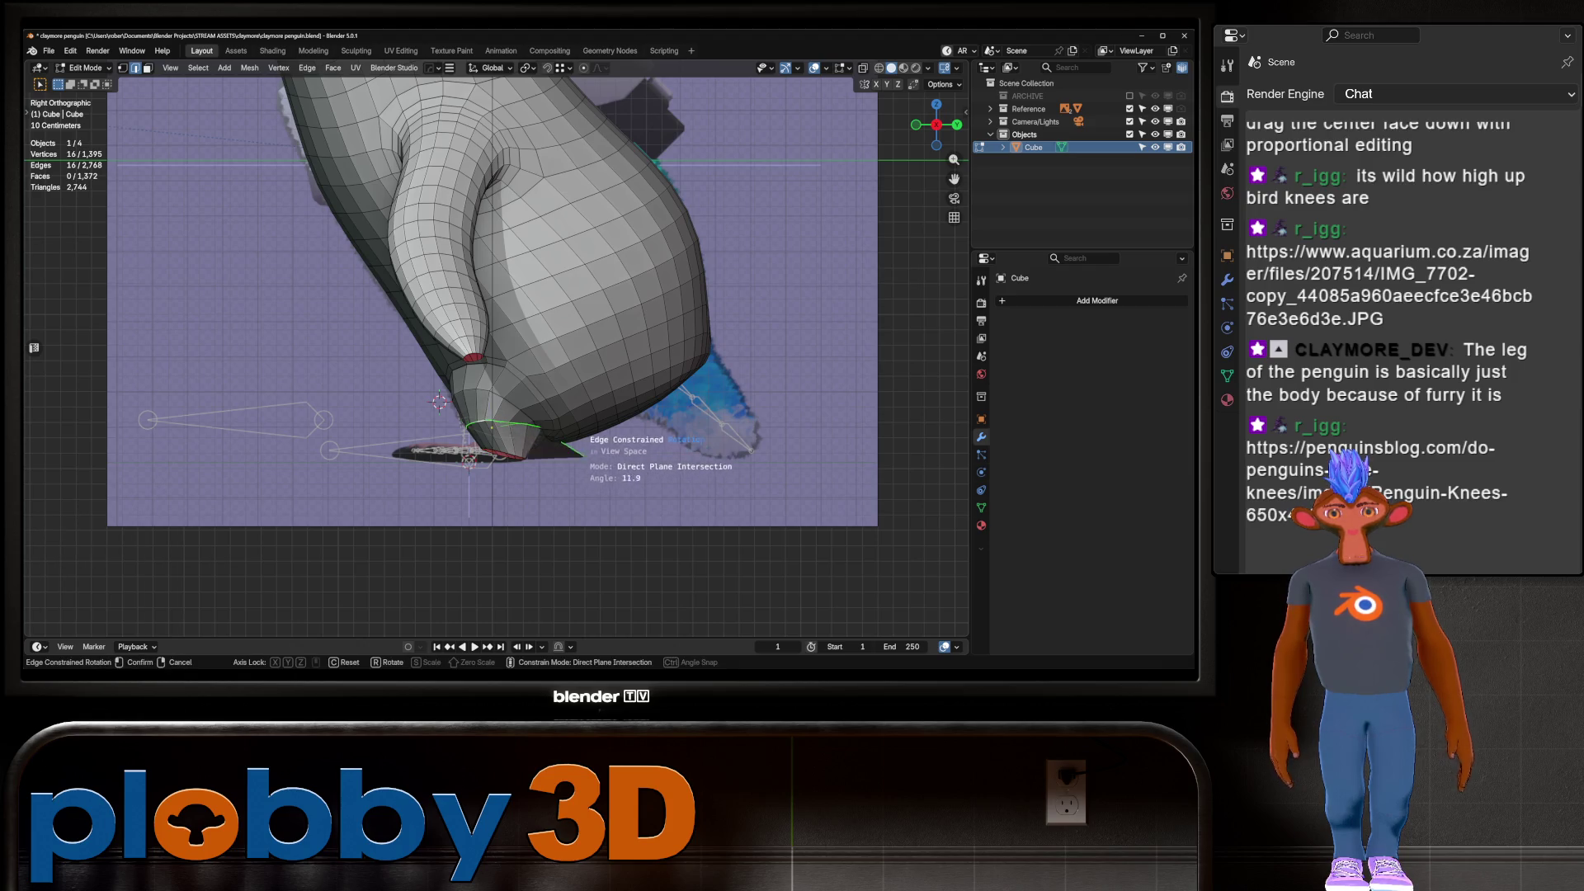
pyautogui.press('g')
pyautogui.click(469, 459)
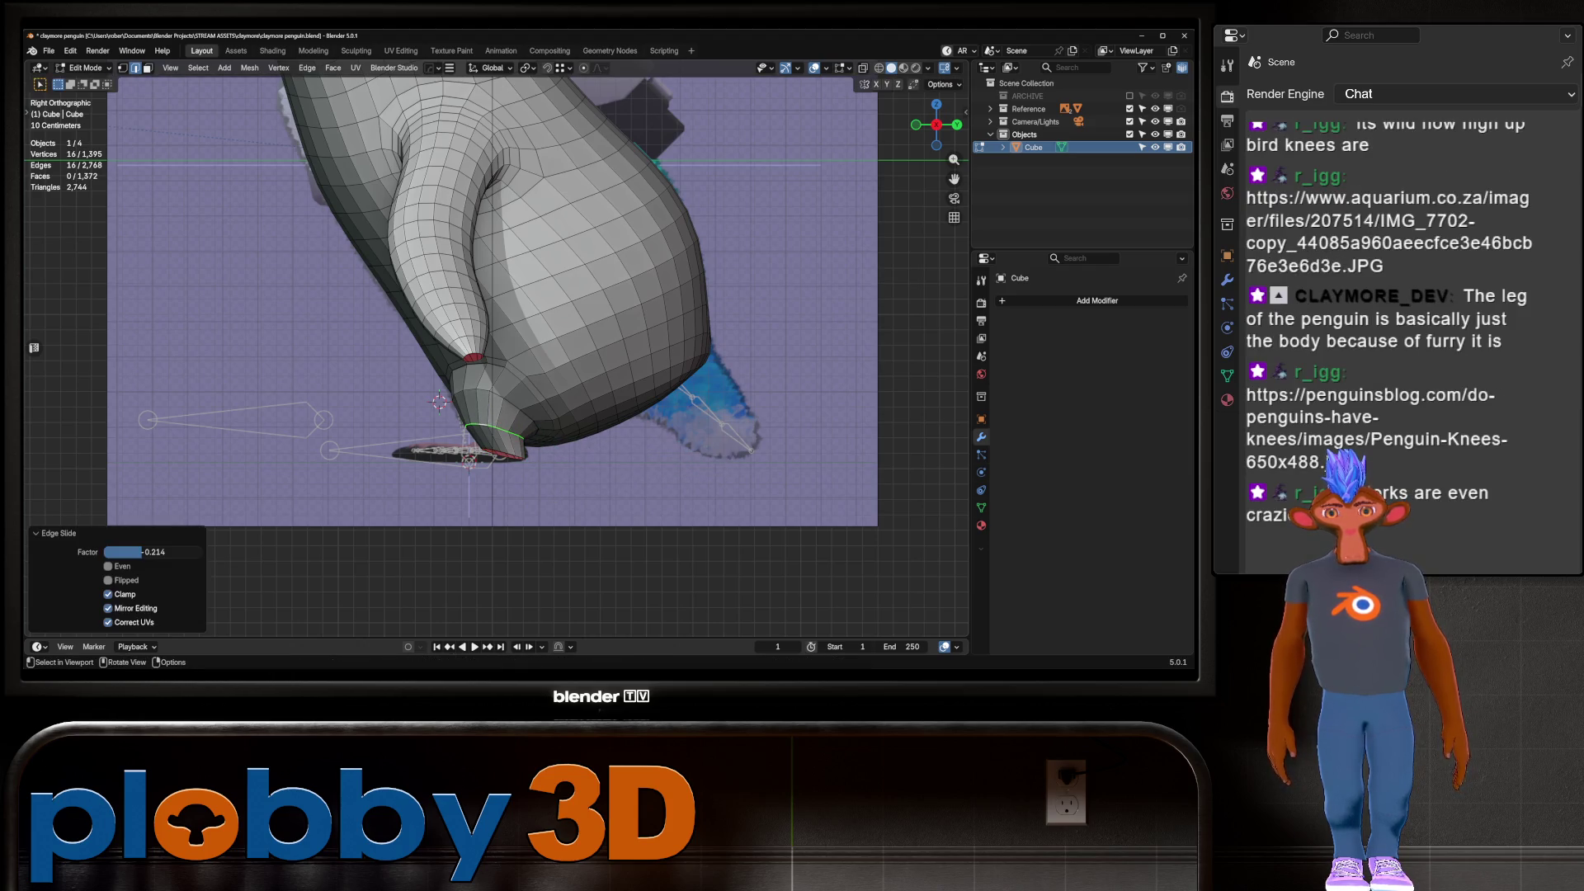
pyautogui.hotkey('shift', 's')
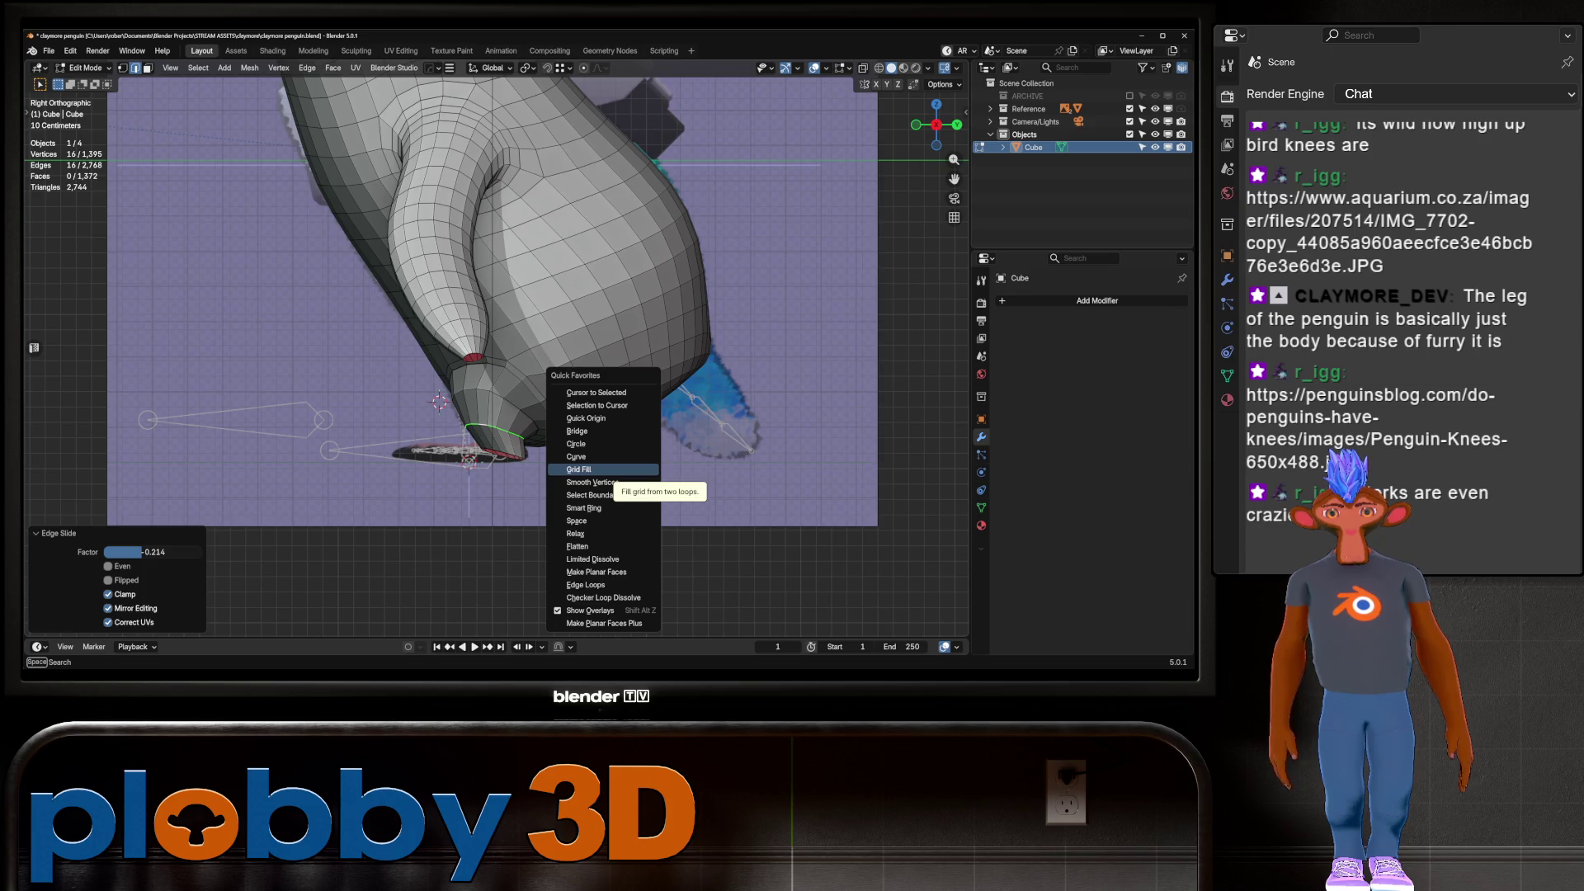
pyautogui.click(619, 492)
pyautogui.hotkey('ctrl', 'z')
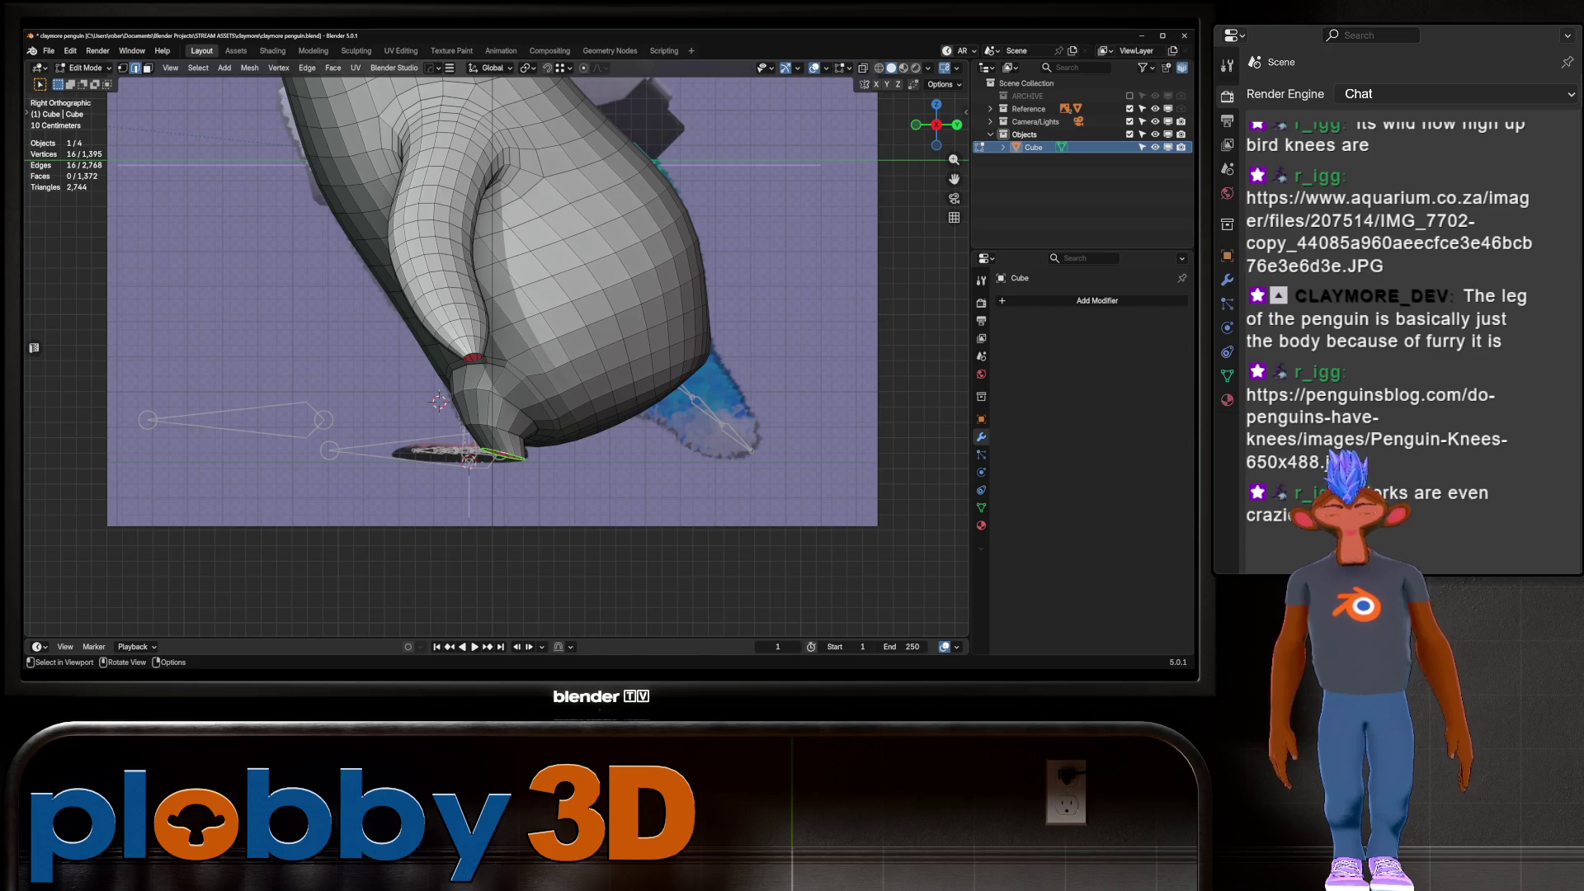
# Flatten the foot loop level by scaling it to 0 on Z
pyautogui.press('s')
pyautogui.press('z')
pyautogui.press('0')
pyautogui.press('Return')
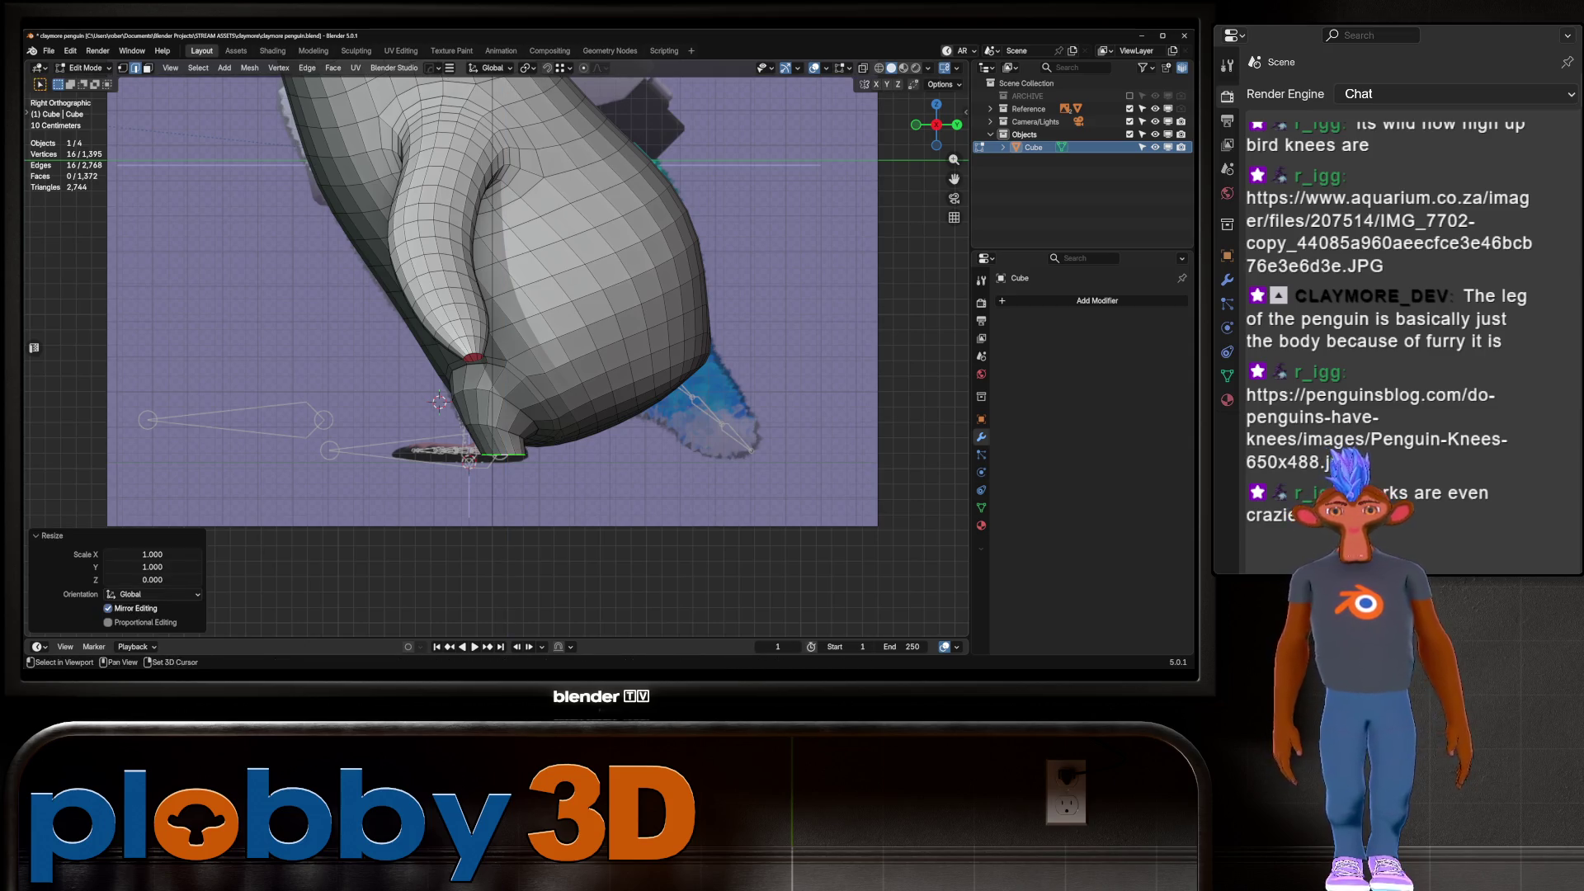
# Add the ankle loop, curve both loops with LoopTools Curve, and return to Object Mode
pyautogui.keyDown('alt'); pyautogui.keyDown('shift'); pyautogui.click(503, 398); pyautogui.keyUp('shift'); pyautogui.keyUp('alt')
pyautogui.press('q')
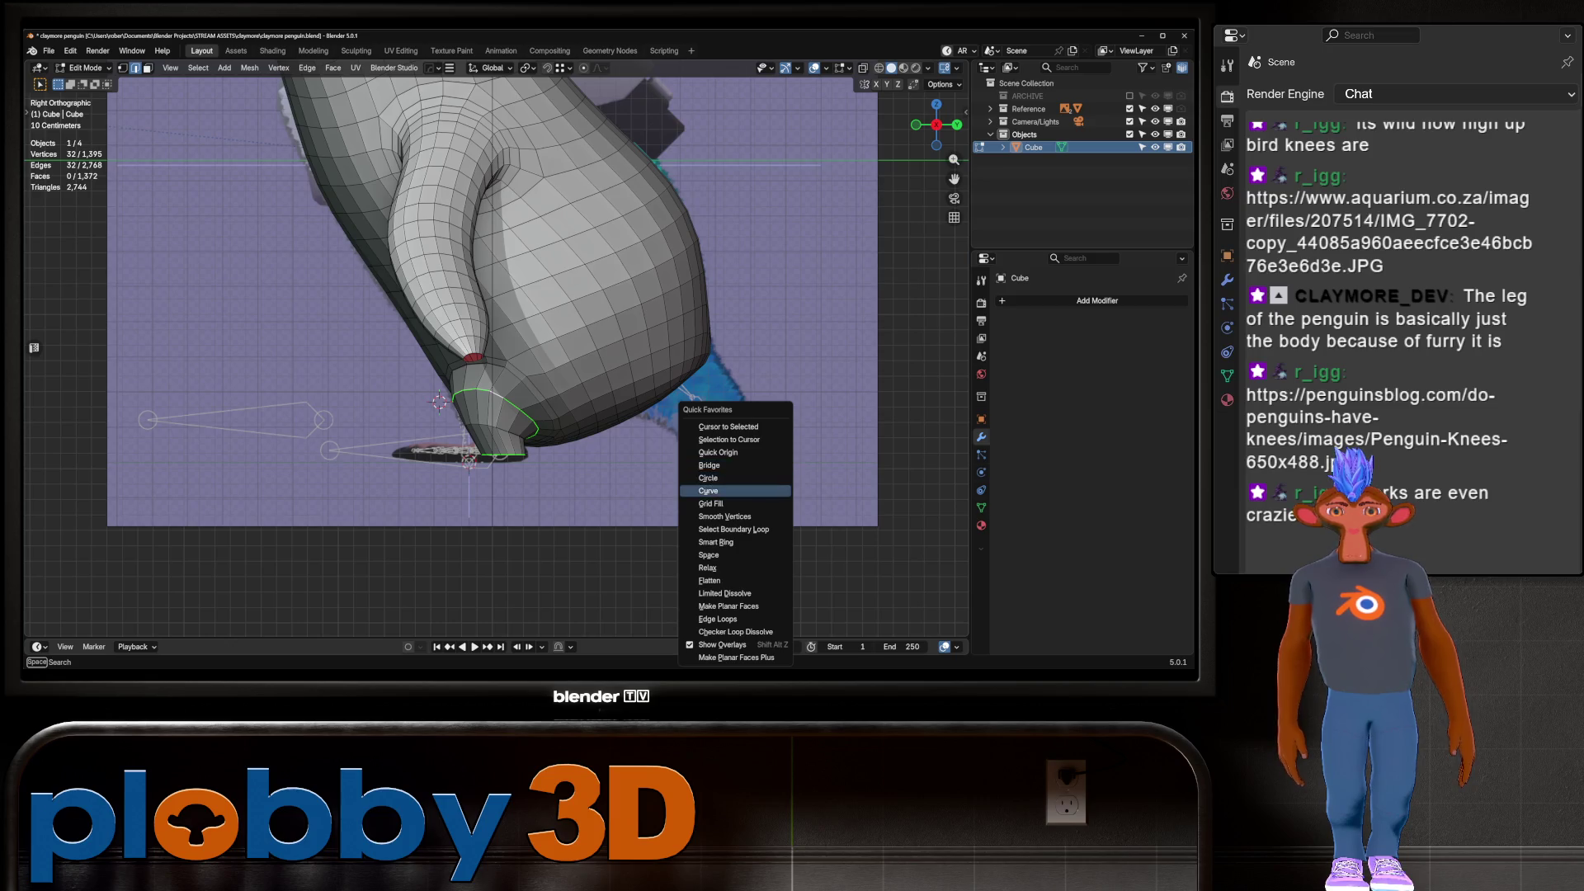
pyautogui.click(708, 478)
pyautogui.hotkey('ctrl', 'z')
pyautogui.press('q')
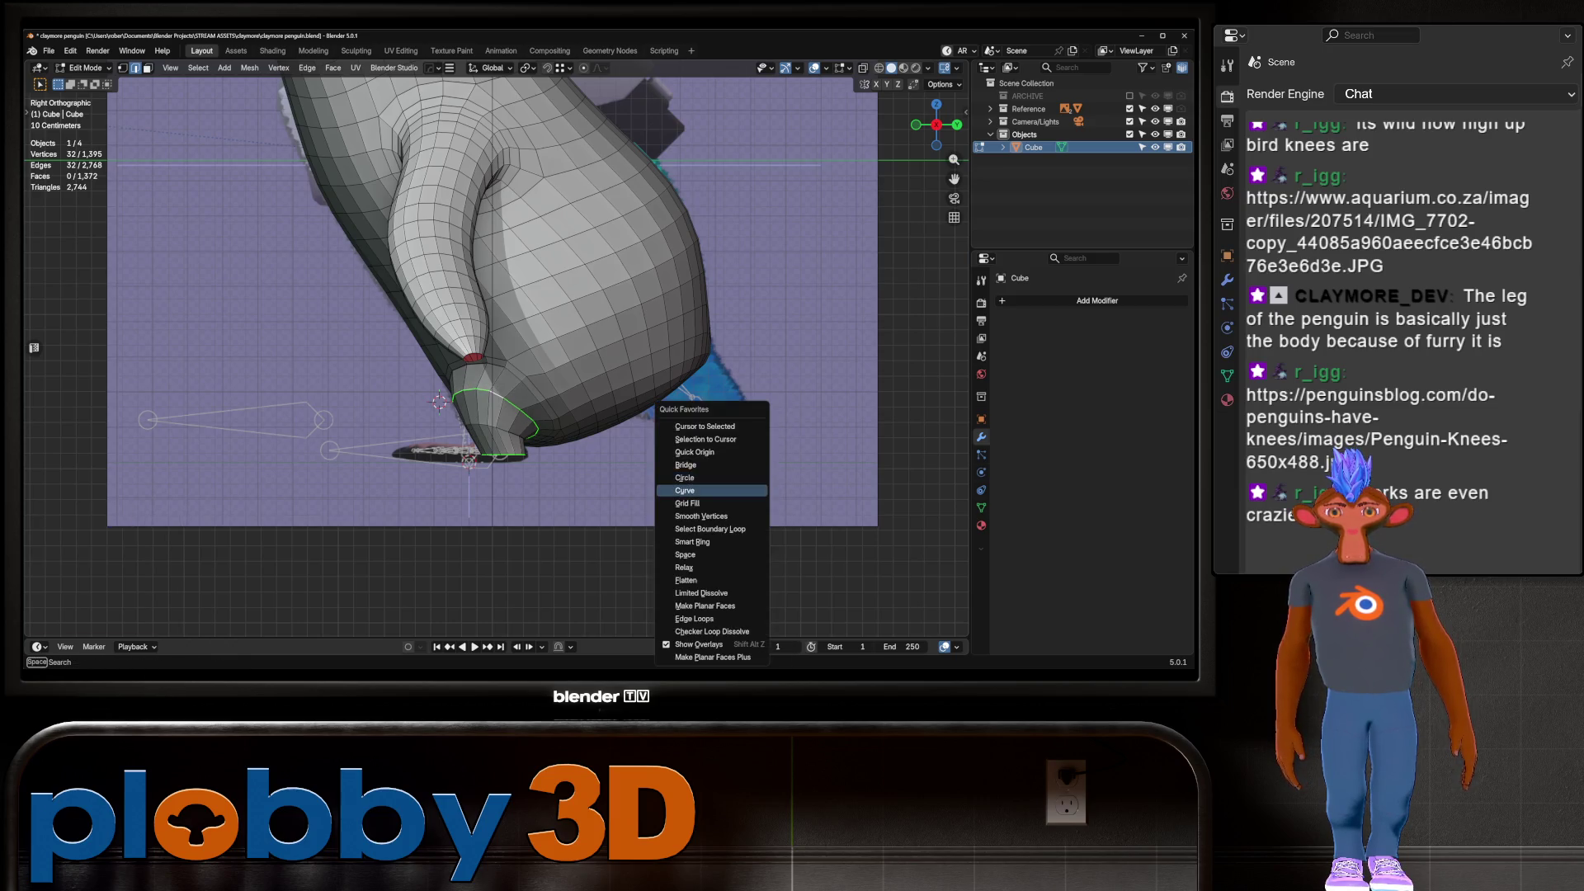
pyautogui.click(708, 492)
pyautogui.moveTo(708, 495)
pyautogui.mouseDown(button='middle')
pyautogui.moveTo(825, 478)
pyautogui.moveTo(891, 446)
pyautogui.moveTo(809, 413)
pyautogui.mouseUp(button='middle')
pyautogui.press('Tab')
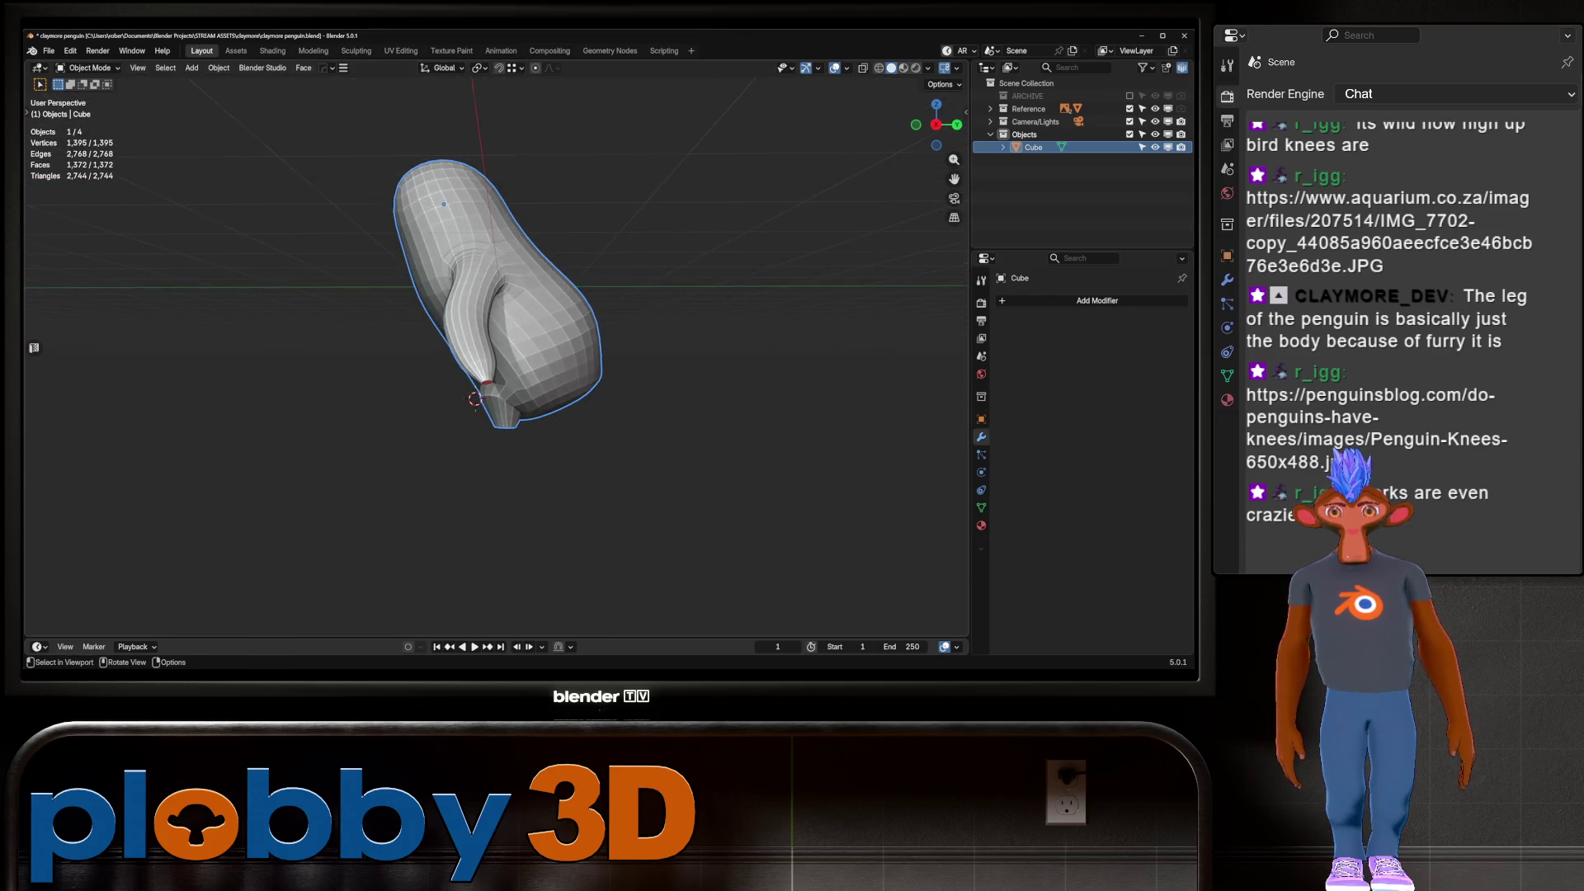
# Slide the selected leg edge loop along the leg in Edit Mode
pyautogui.scroll(5, 577, 347)
pyautogui.moveTo(578, 346); pyautogui.dragTo(594, 363, button='middle')
pyautogui.press('Tab')
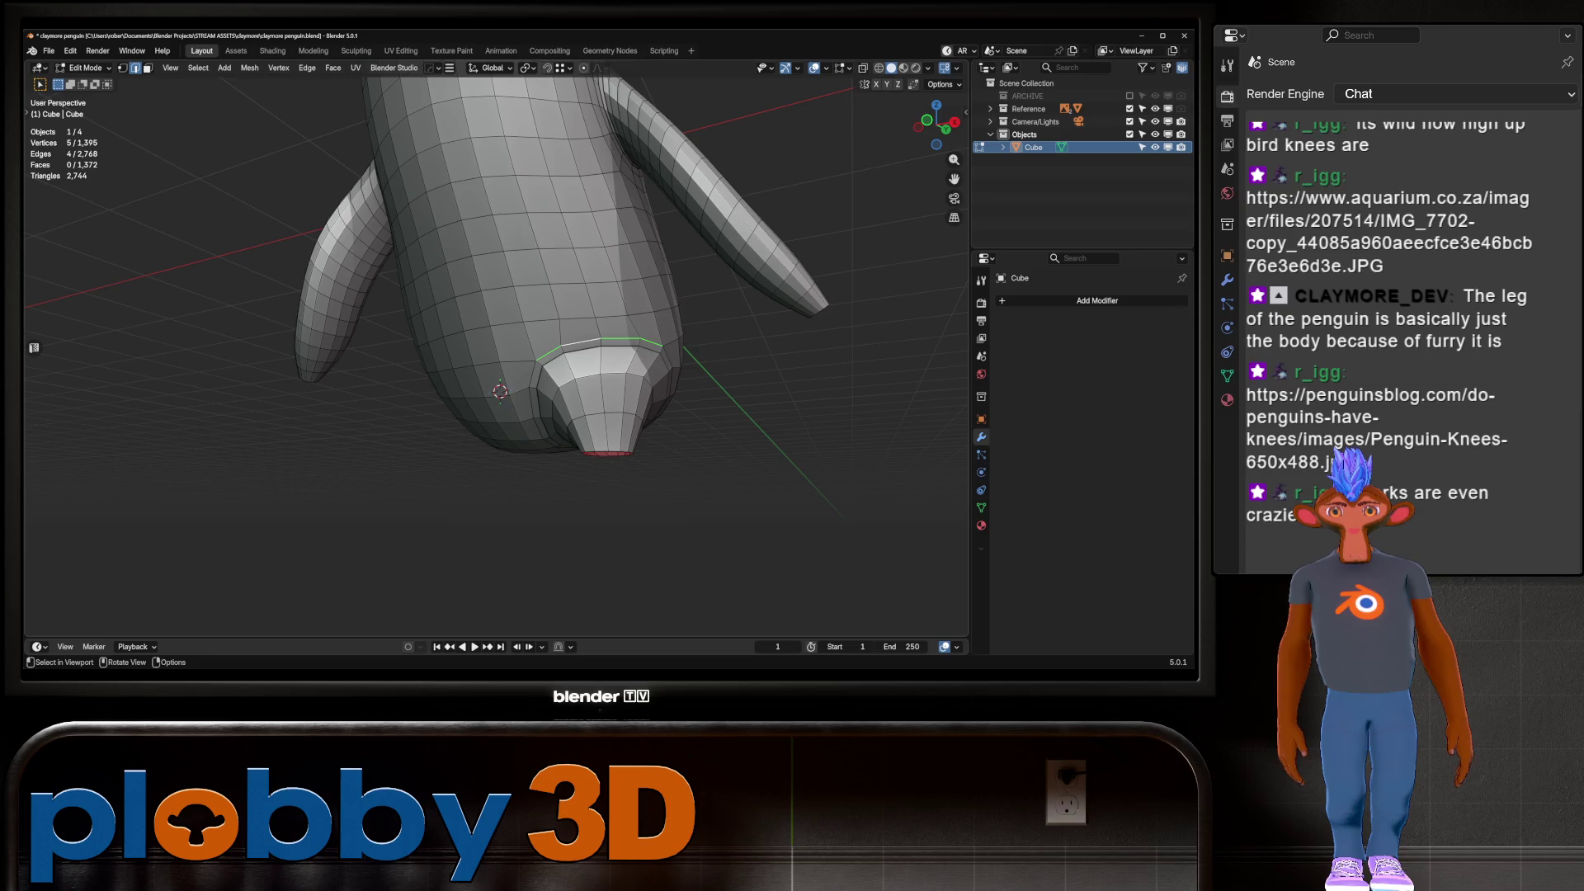
pyautogui.press('g')
pyautogui.press('g')
pyautogui.click(665, 297)
pyautogui.moveTo(664, 297)
pyautogui.mouseDown(button='middle')
pyautogui.moveTo(586, 240)
pyautogui.moveTo(561, 280)
pyautogui.moveTo(577, 272)
pyautogui.mouseUp(button='middle')
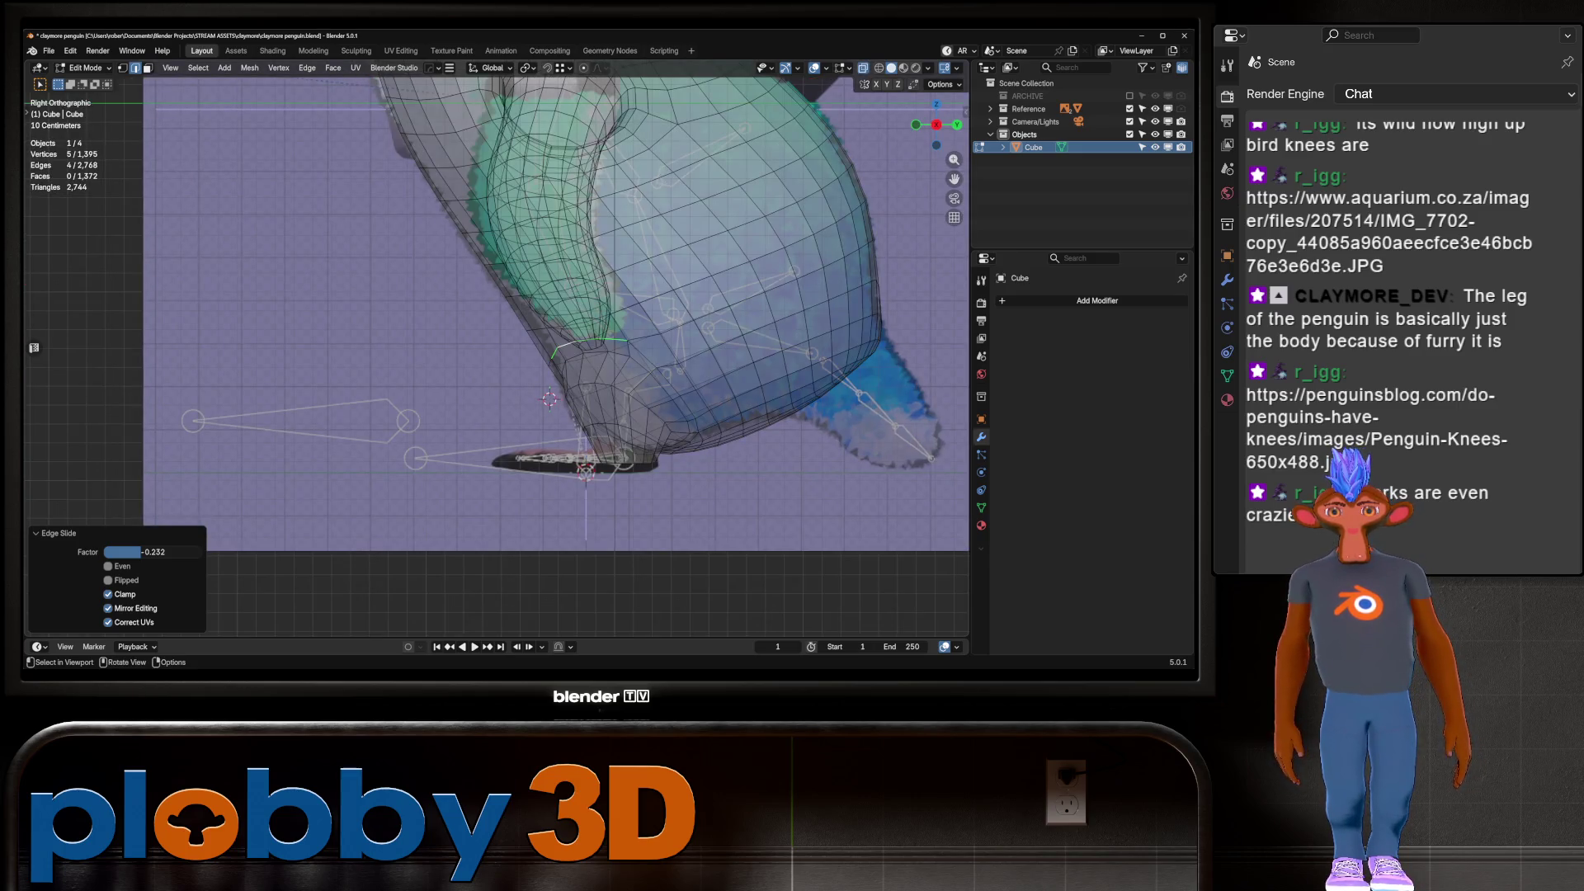
# Relax the leg base loop into an even ring and slide it up the leg
pyautogui.hotkey('alt', 'z')
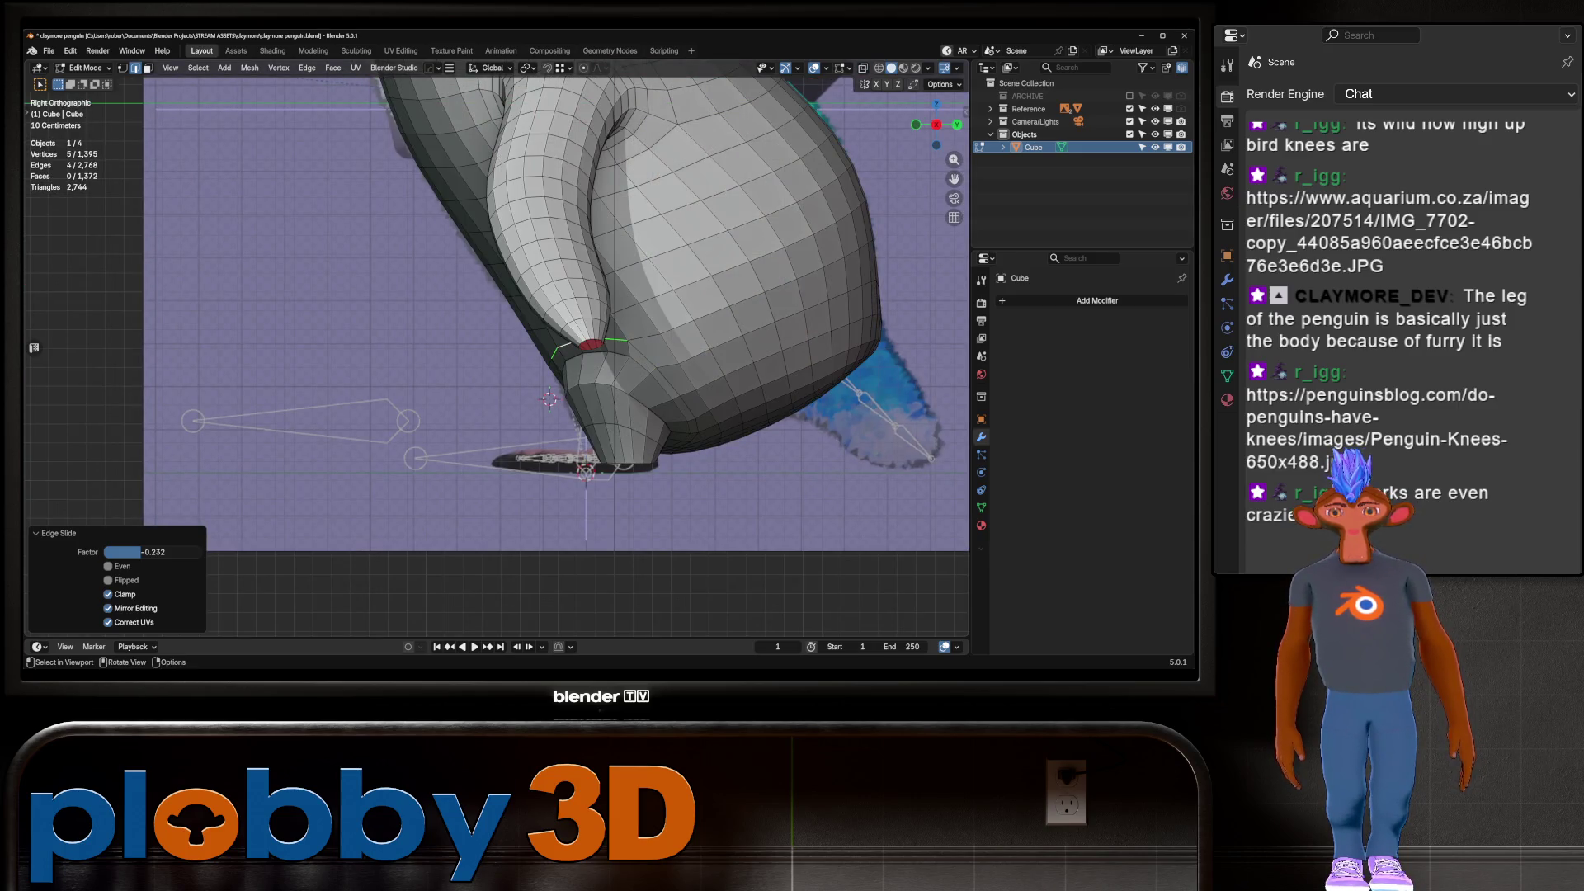
pyautogui.keyDown('alt'); pyautogui.click(627, 427); pyautogui.keyUp('alt')
pyautogui.rightClick(812, 388)
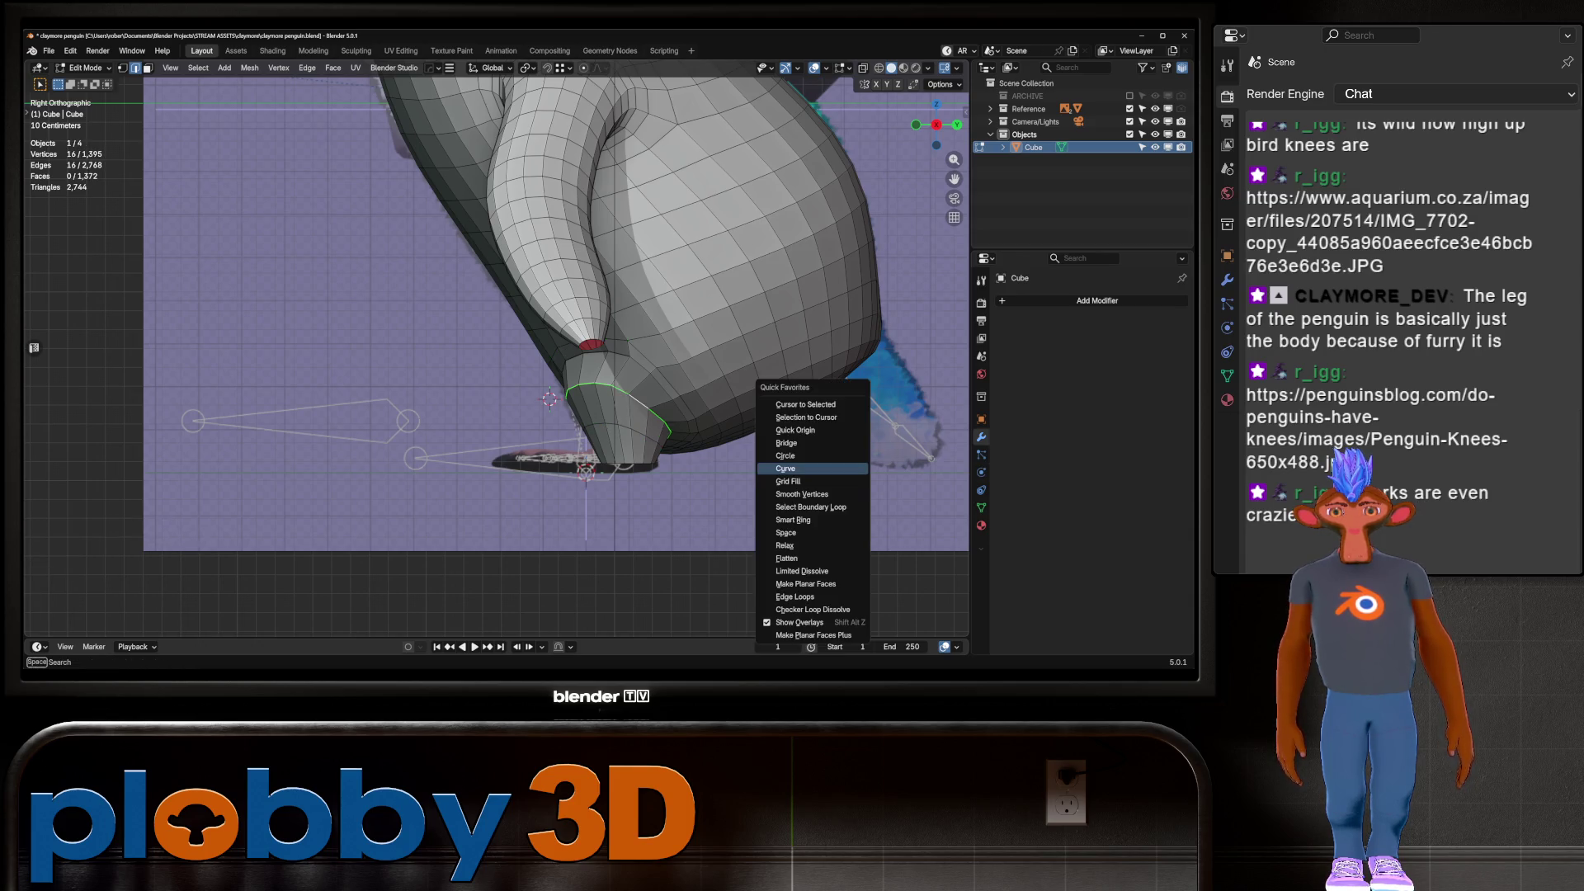
pyautogui.click(812, 537)
pyautogui.press('q')
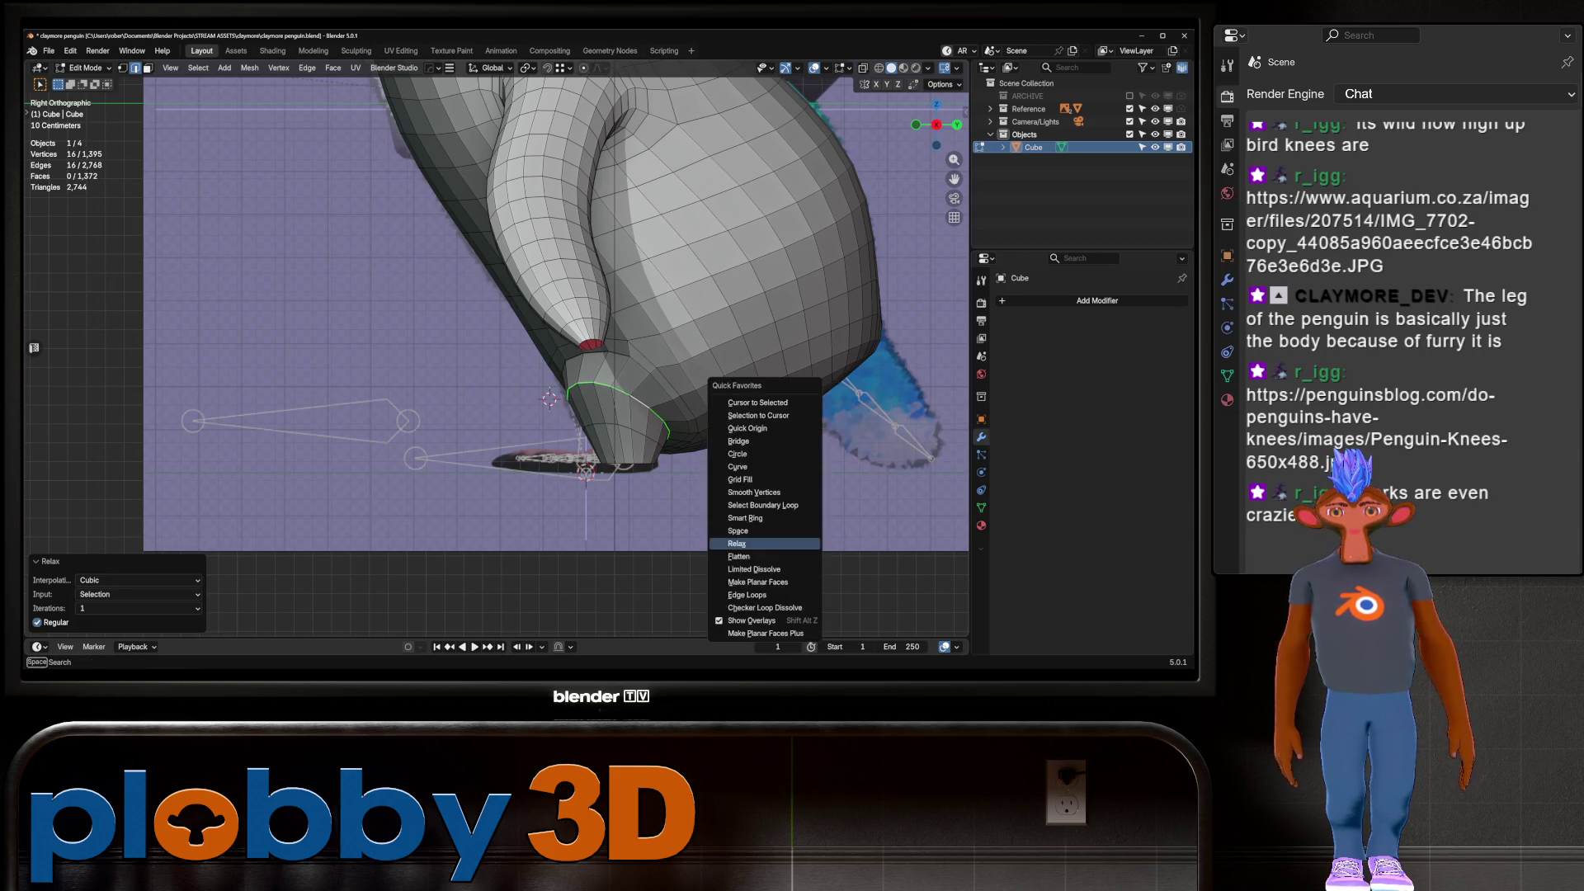
pyautogui.press('Escape')
pyautogui.press('g')
pyautogui.press('g')
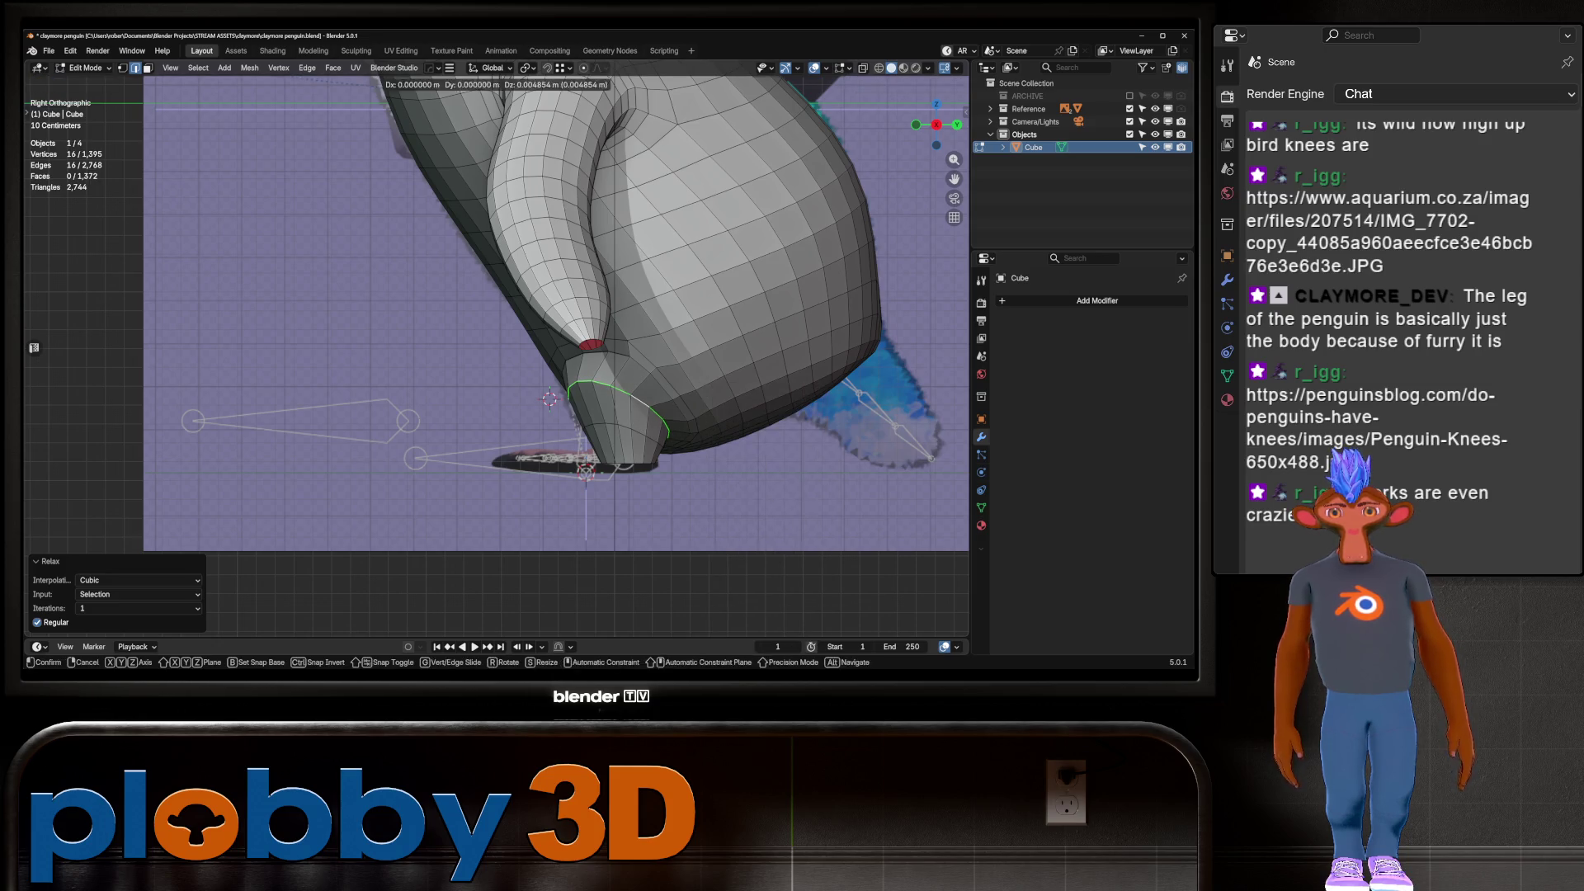
pyautogui.click(856, 493)
# Merge the whole mesh by distance, removing 19 duplicate vertices, then select the lower leg loop
pyautogui.press('a')
pyautogui.press('m')
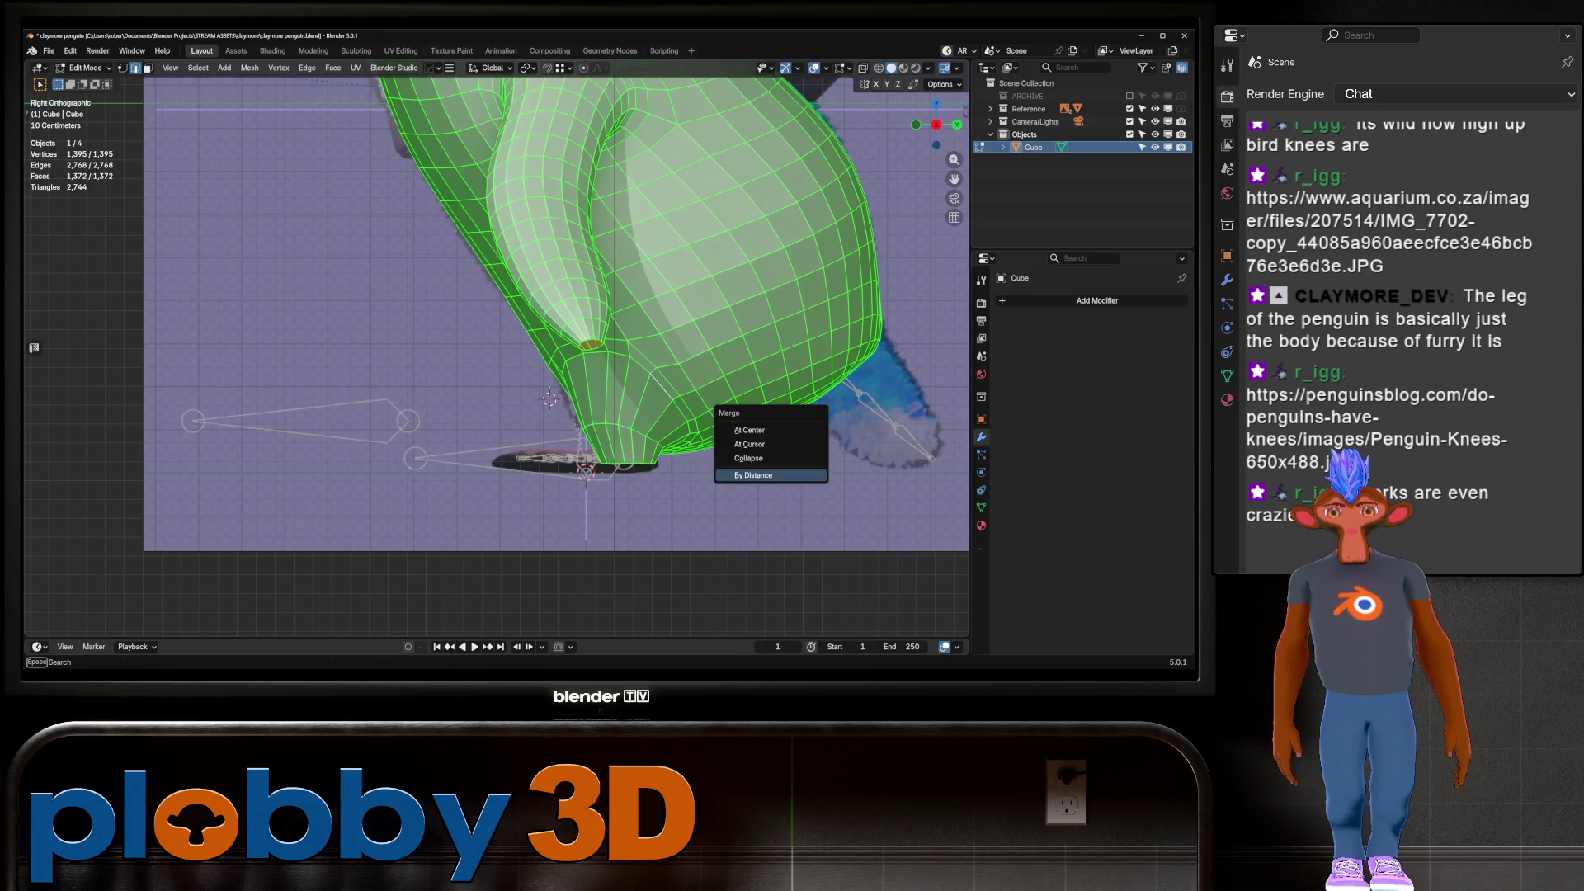
pyautogui.click(767, 474)
pyautogui.hotkey('ctrl', 'r')
pyautogui.press('Escape')
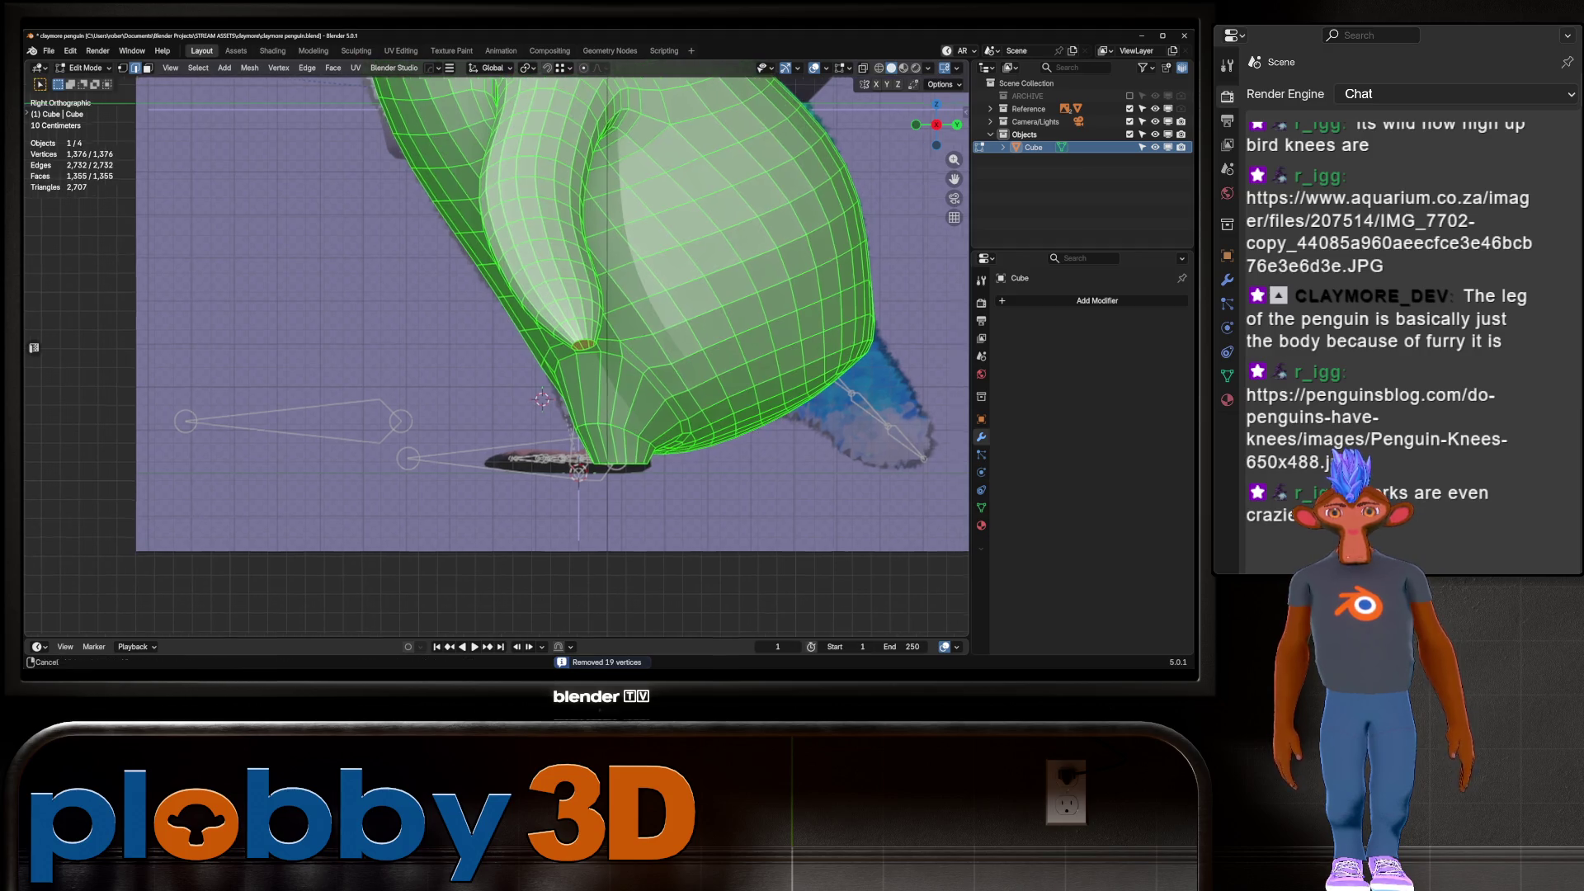
pyautogui.moveTo(528, 330)
pyautogui.keyDown('shift'); pyautogui.mouseDown(button='middle')
pyautogui.moveTo(479, 360)
pyautogui.moveTo(578, 272)
pyautogui.mouseUp(button='middle'); pyautogui.keyUp('shift')
pyautogui.keyDown('alt'); pyautogui.click(709, 353); pyautogui.keyUp('alt')
pyautogui.scroll(-3, 578, 330)
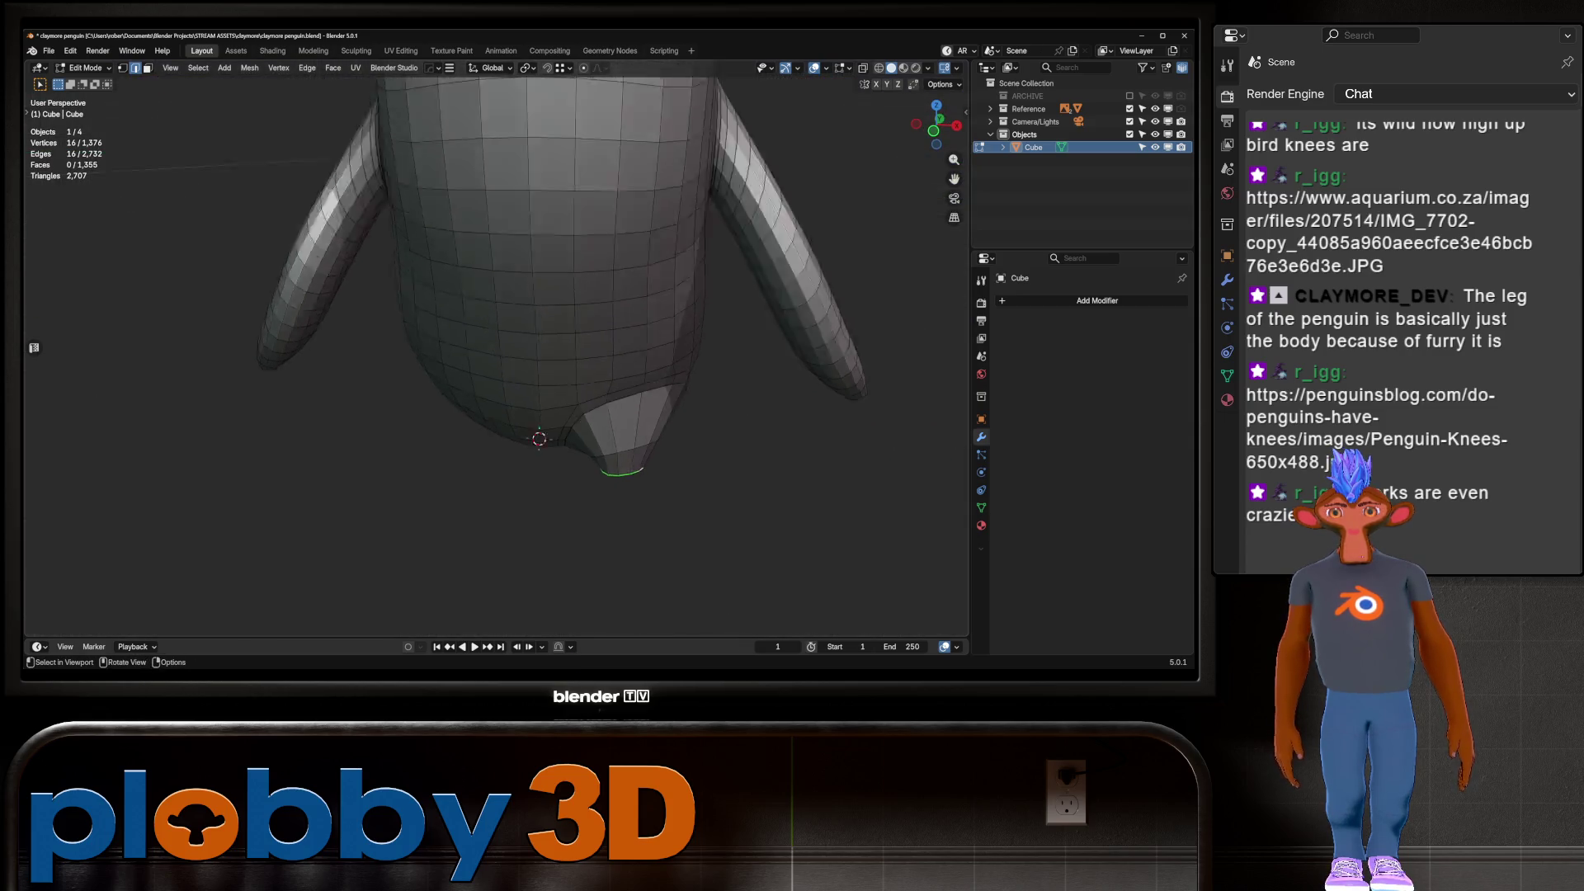
pyautogui.press('KP_1')
# Enter Sculpt Mode on the penguin and pick the Inflate/Deflate brush
pyautogui.scroll(2, 700, 409)
pyautogui.press('Tab')
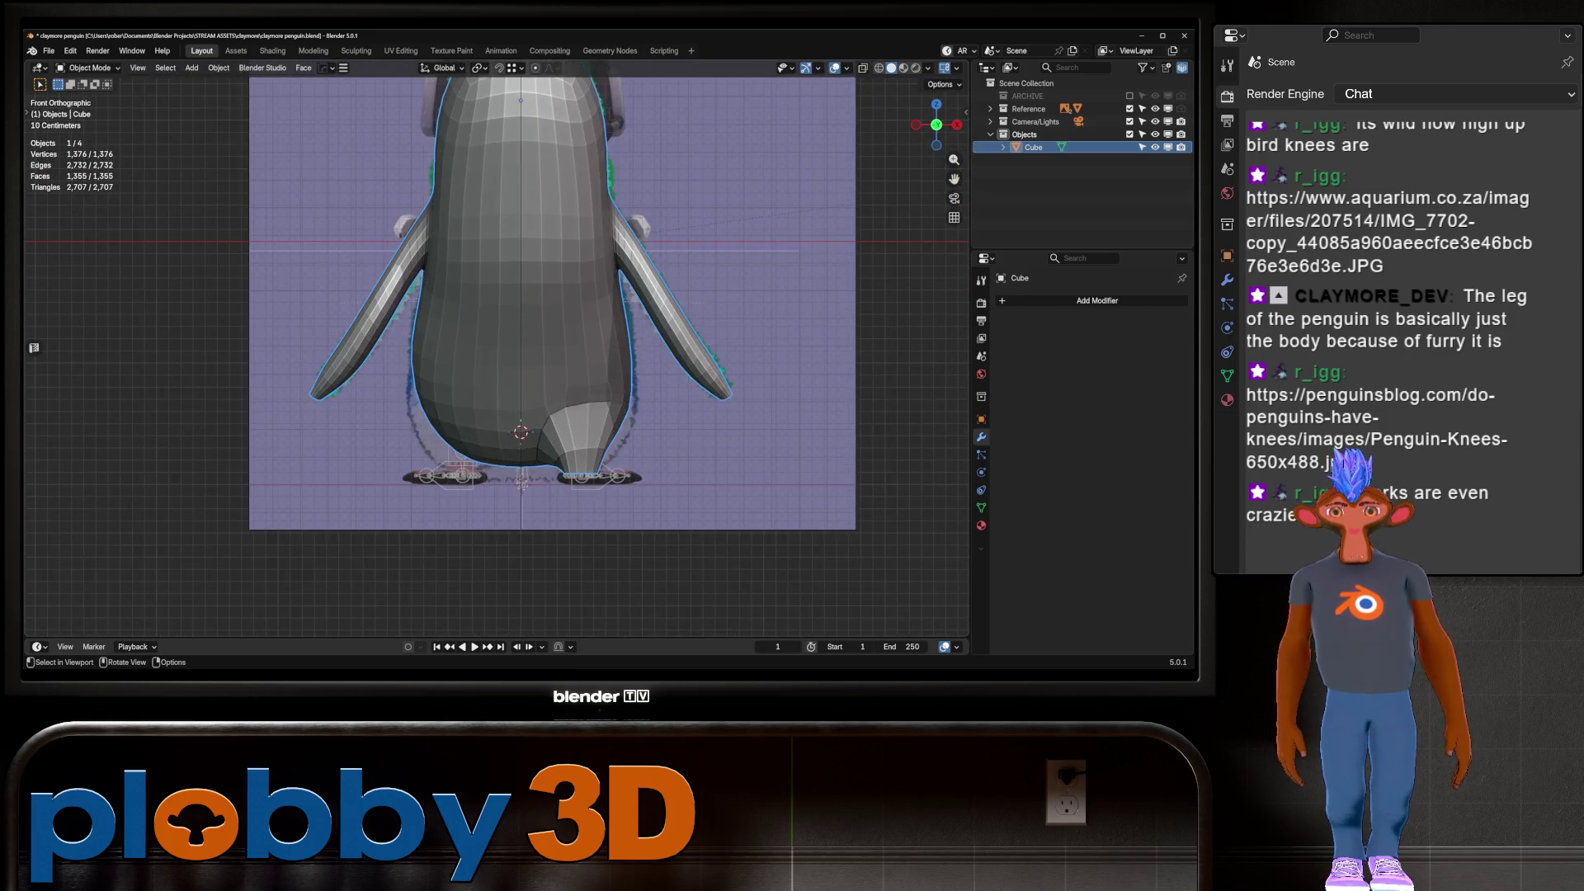
pyautogui.hotkey('ctrl', 'Tab')
pyautogui.click(632, 438)
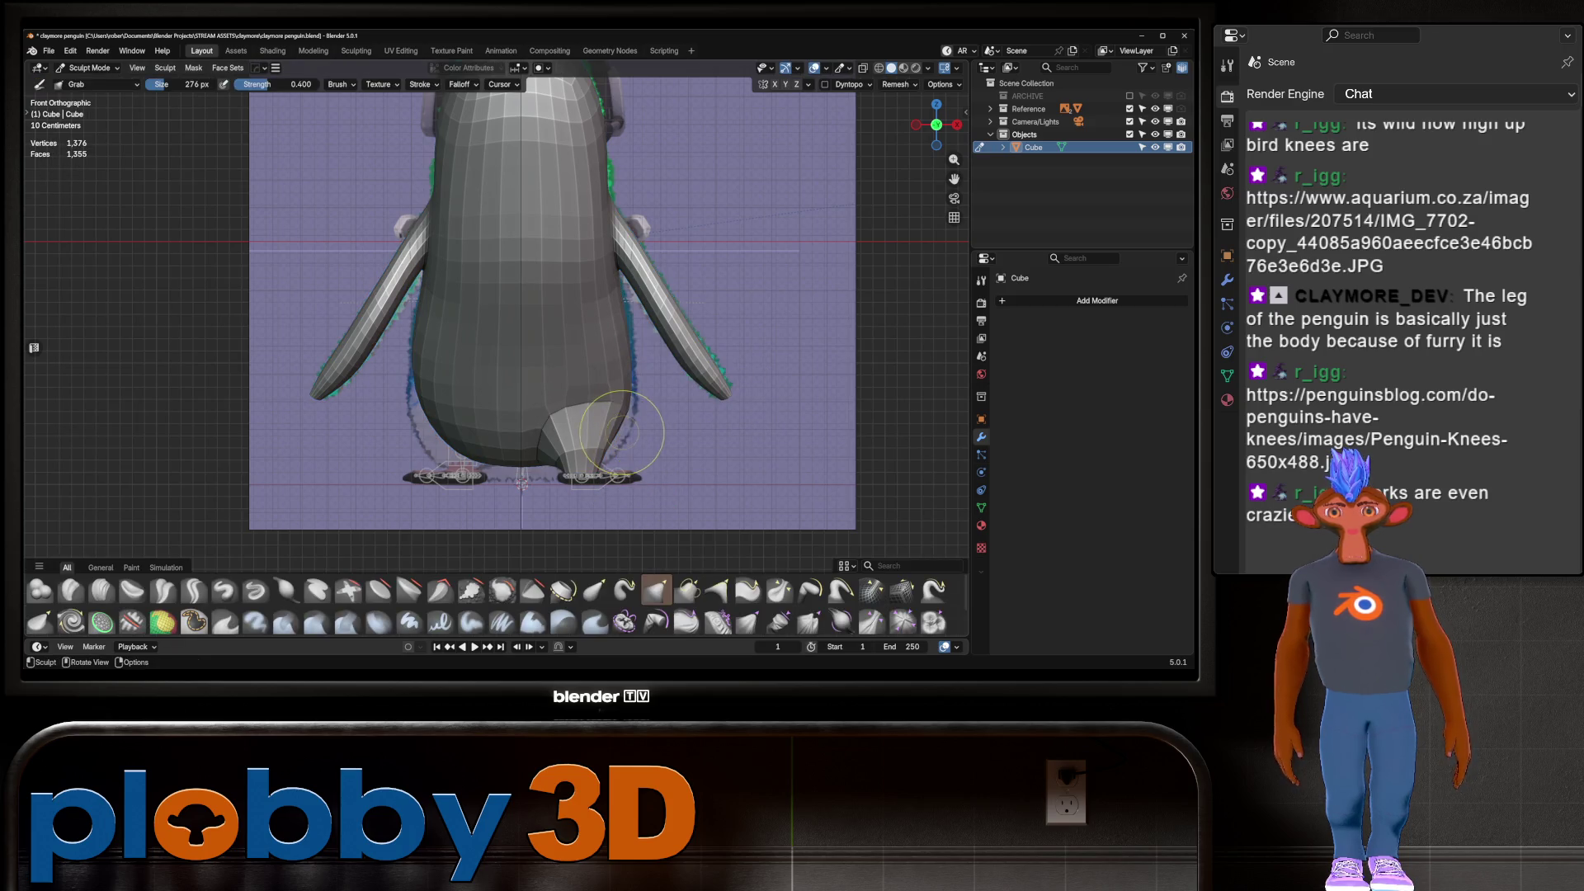
pyautogui.moveTo(628, 437)
pyautogui.mouseDown(button='middle')
pyautogui.moveTo(643, 467)
pyautogui.moveTo(553, 544)
pyautogui.mouseUp(button='middle')
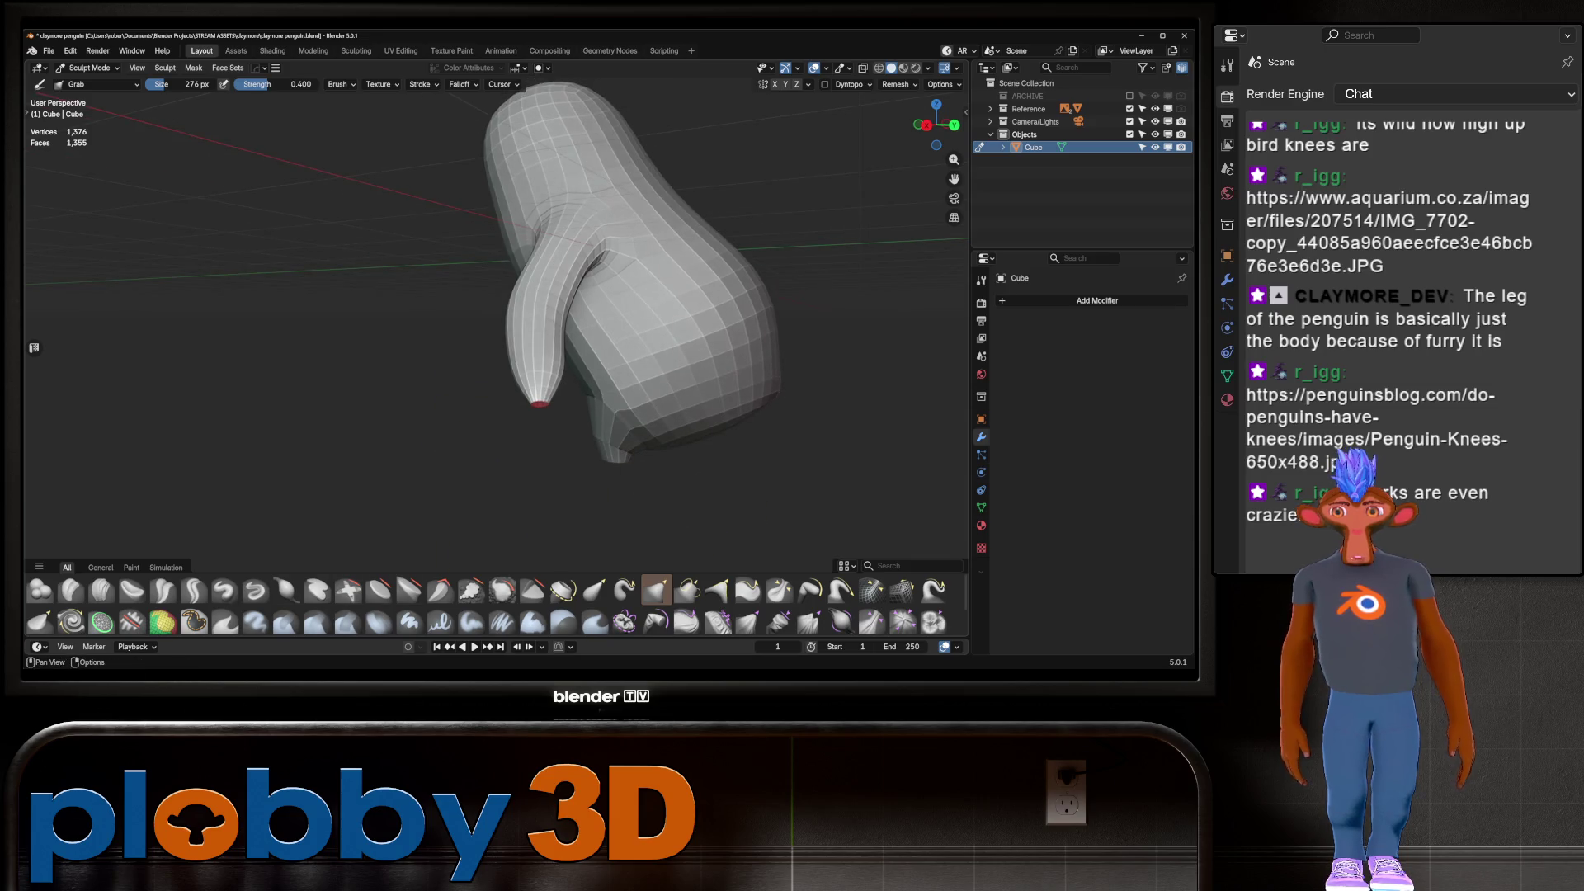
pyautogui.click(286, 590)
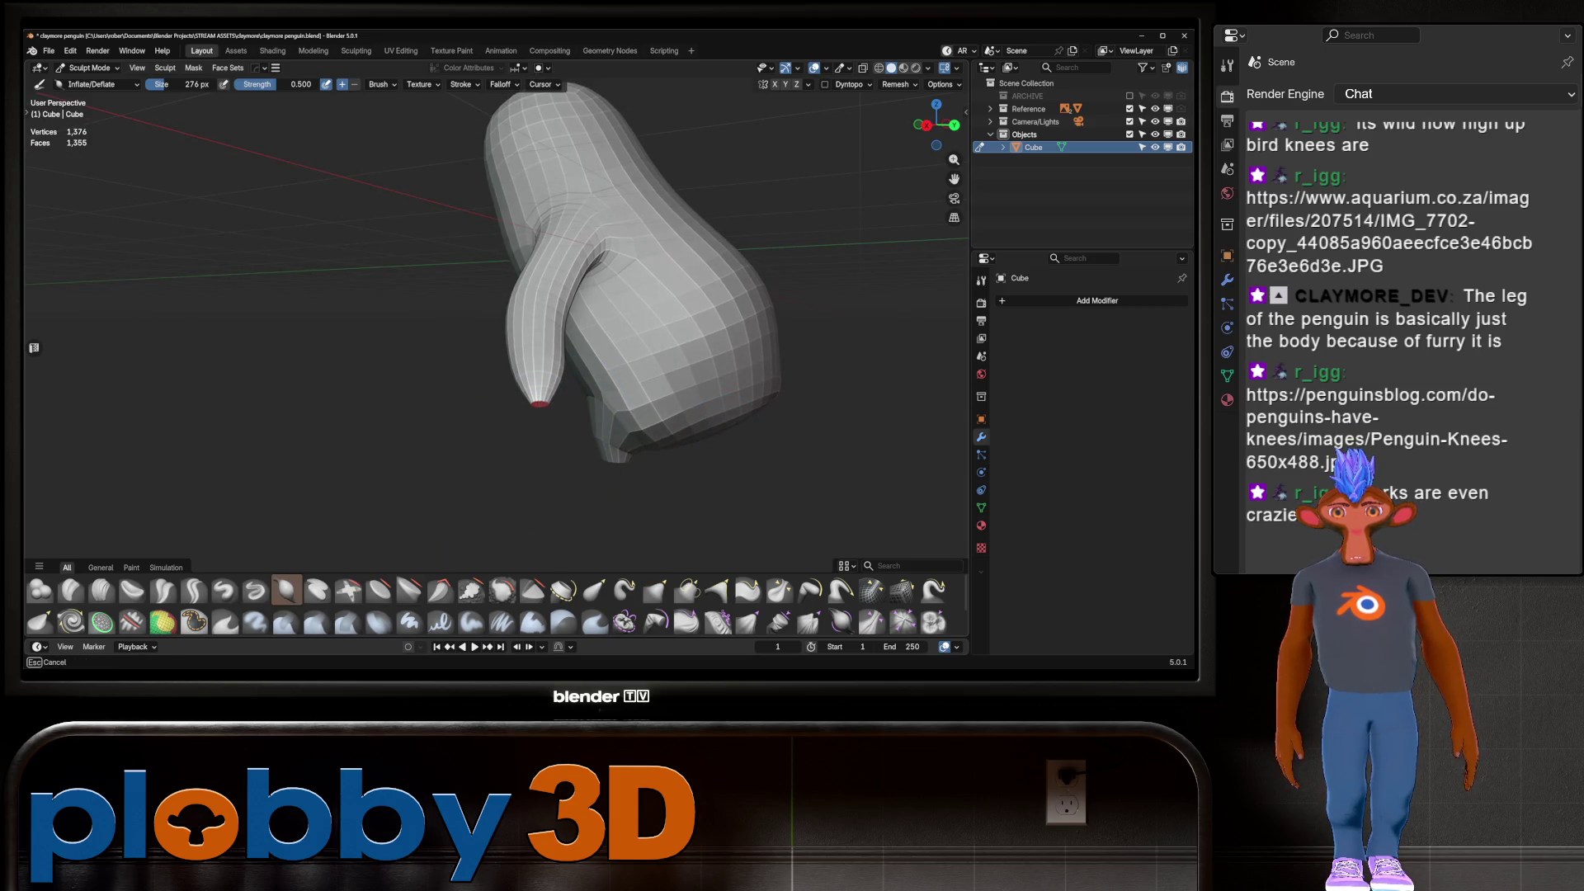
# Snap to the front view, toggle X-ray with Alt+Z and return to Edit Mode
pyautogui.moveTo(611, 442); pyautogui.dragTo(600, 445, button='middle')
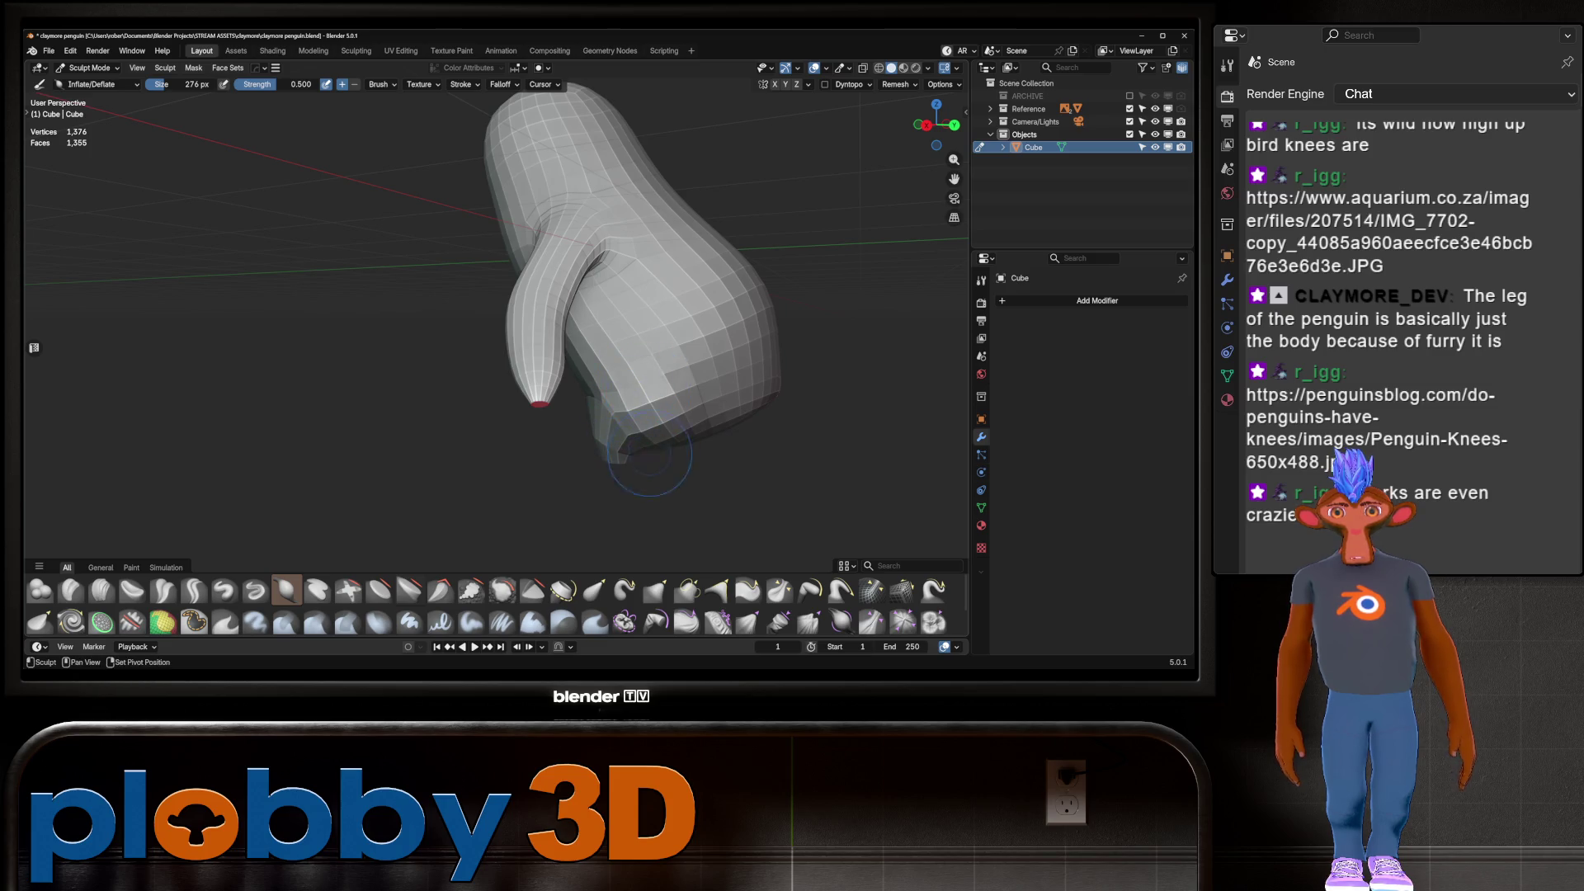
pyautogui.moveTo(672, 409)
pyautogui.mouseDown(button='middle')
pyautogui.moveTo(698, 450)
pyautogui.moveTo(730, 400)
pyautogui.moveTo(624, 427)
pyautogui.mouseUp(button='middle')
pyautogui.press('KP_1')
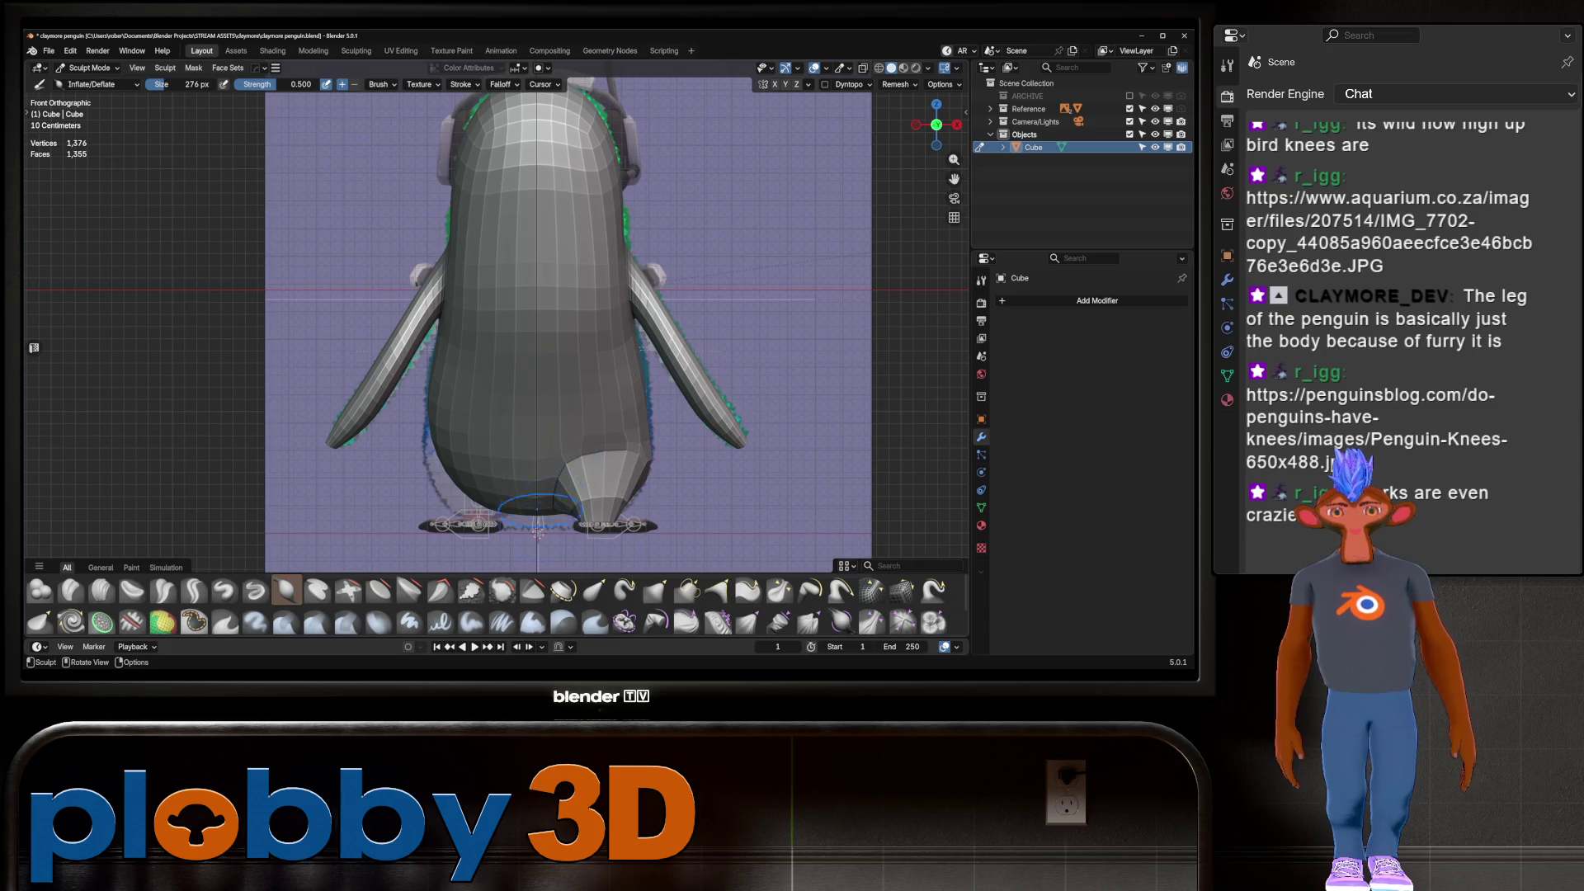
pyautogui.hotkey('alt', 'z')
pyautogui.hotkey('alt', 'z')
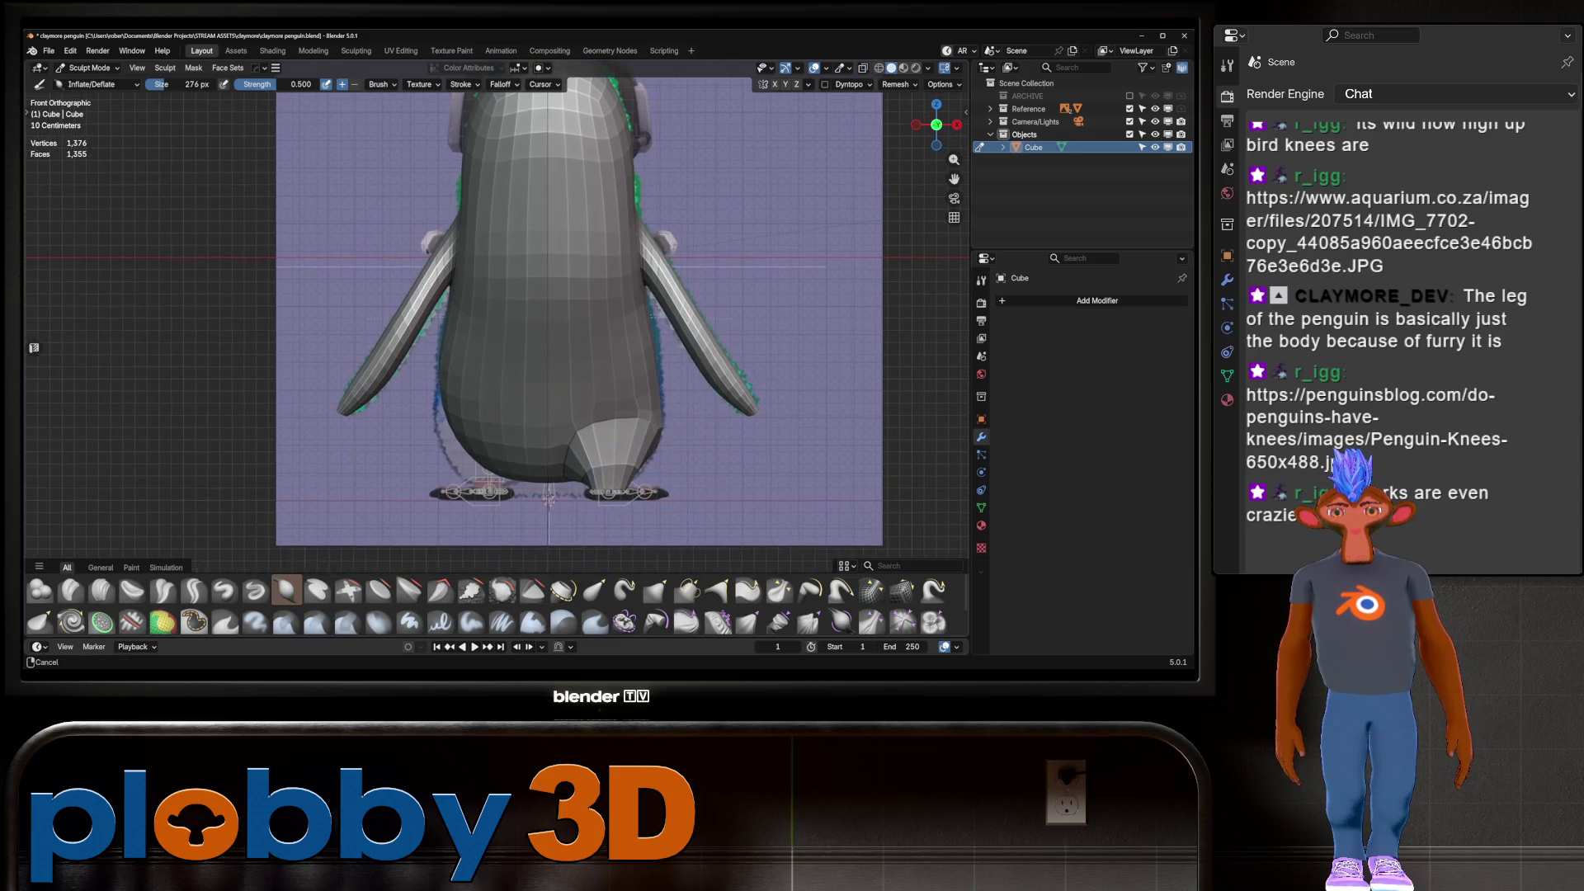
pyautogui.press('Tab')
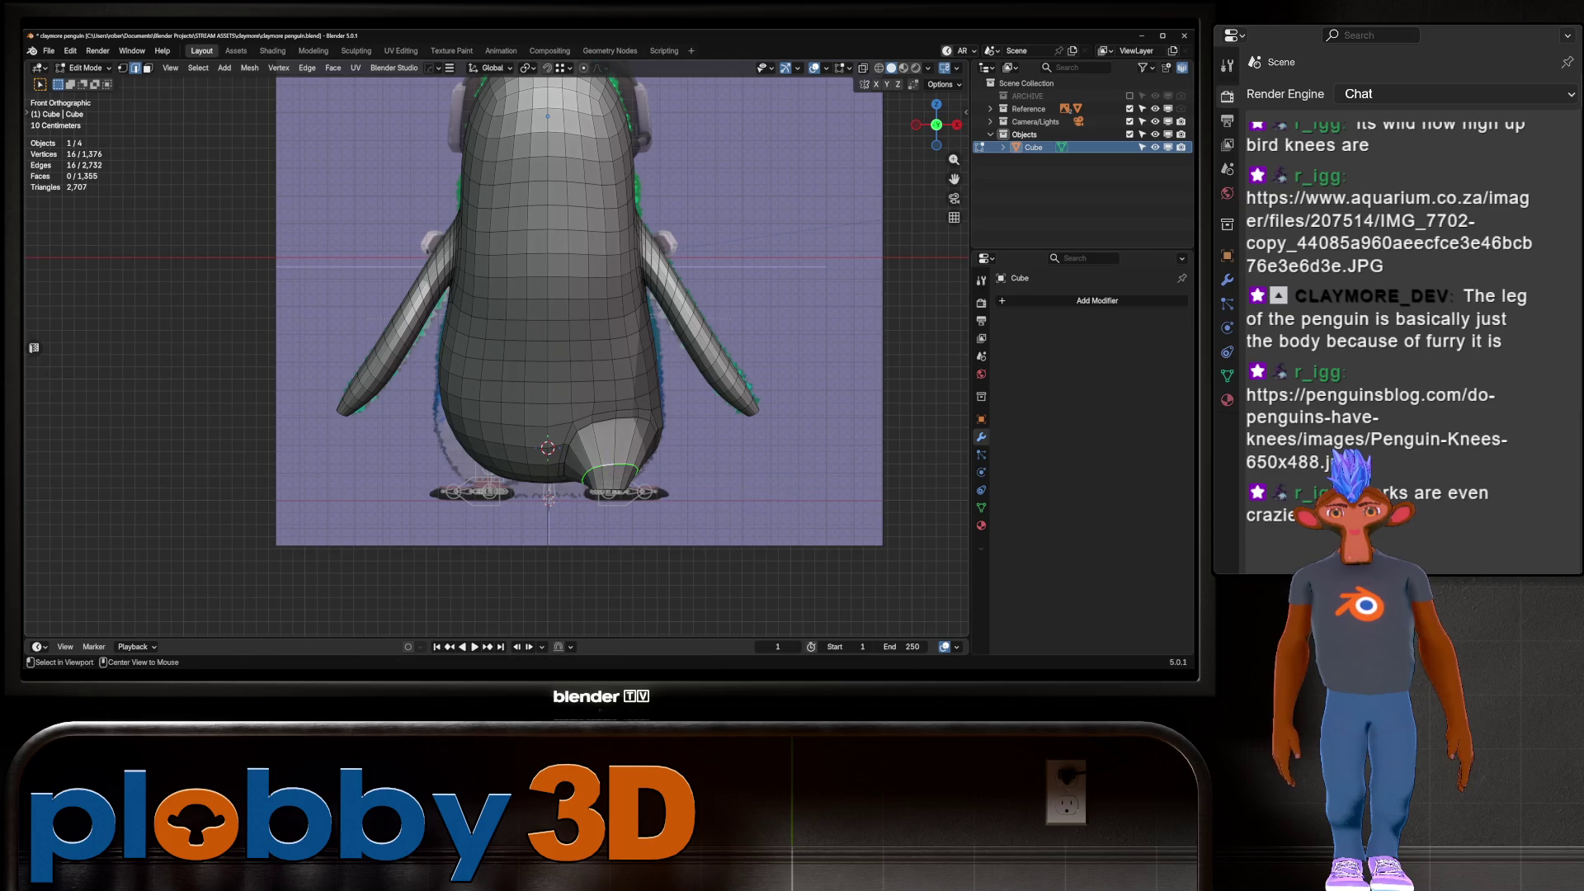
# Tilt the knee loop 24.2° around X, shrink and shift it, then widen it 1.122 along X
pyautogui.press('r')
pyautogui.press('x')
pyautogui.press('s')
pyautogui.click(658, 509)
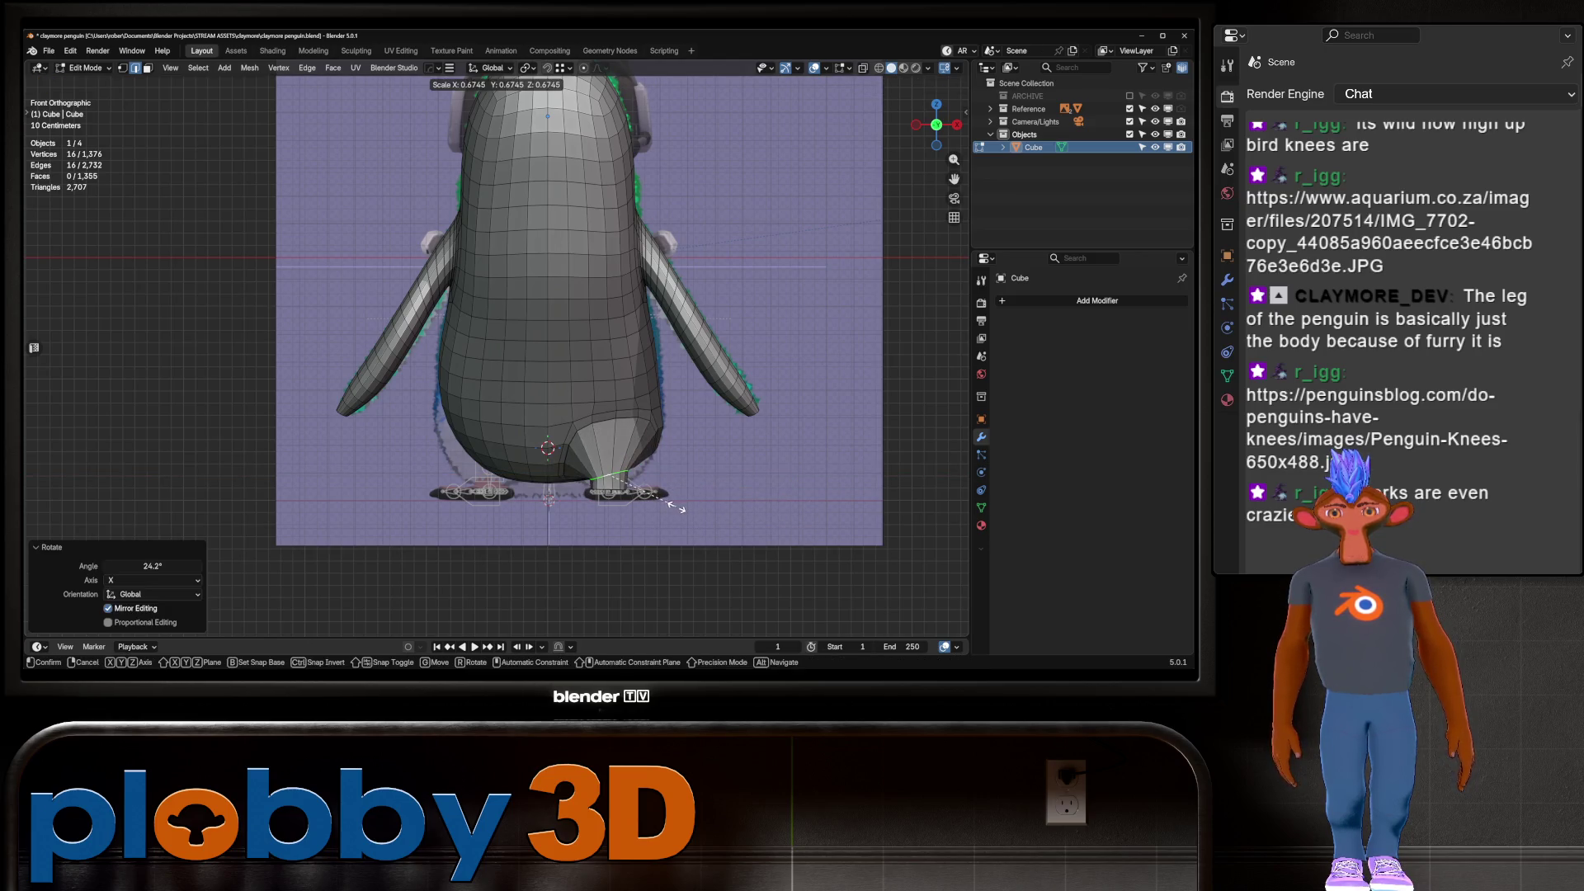
pyautogui.press('g')
pyautogui.click(730, 492)
pyautogui.press('s')
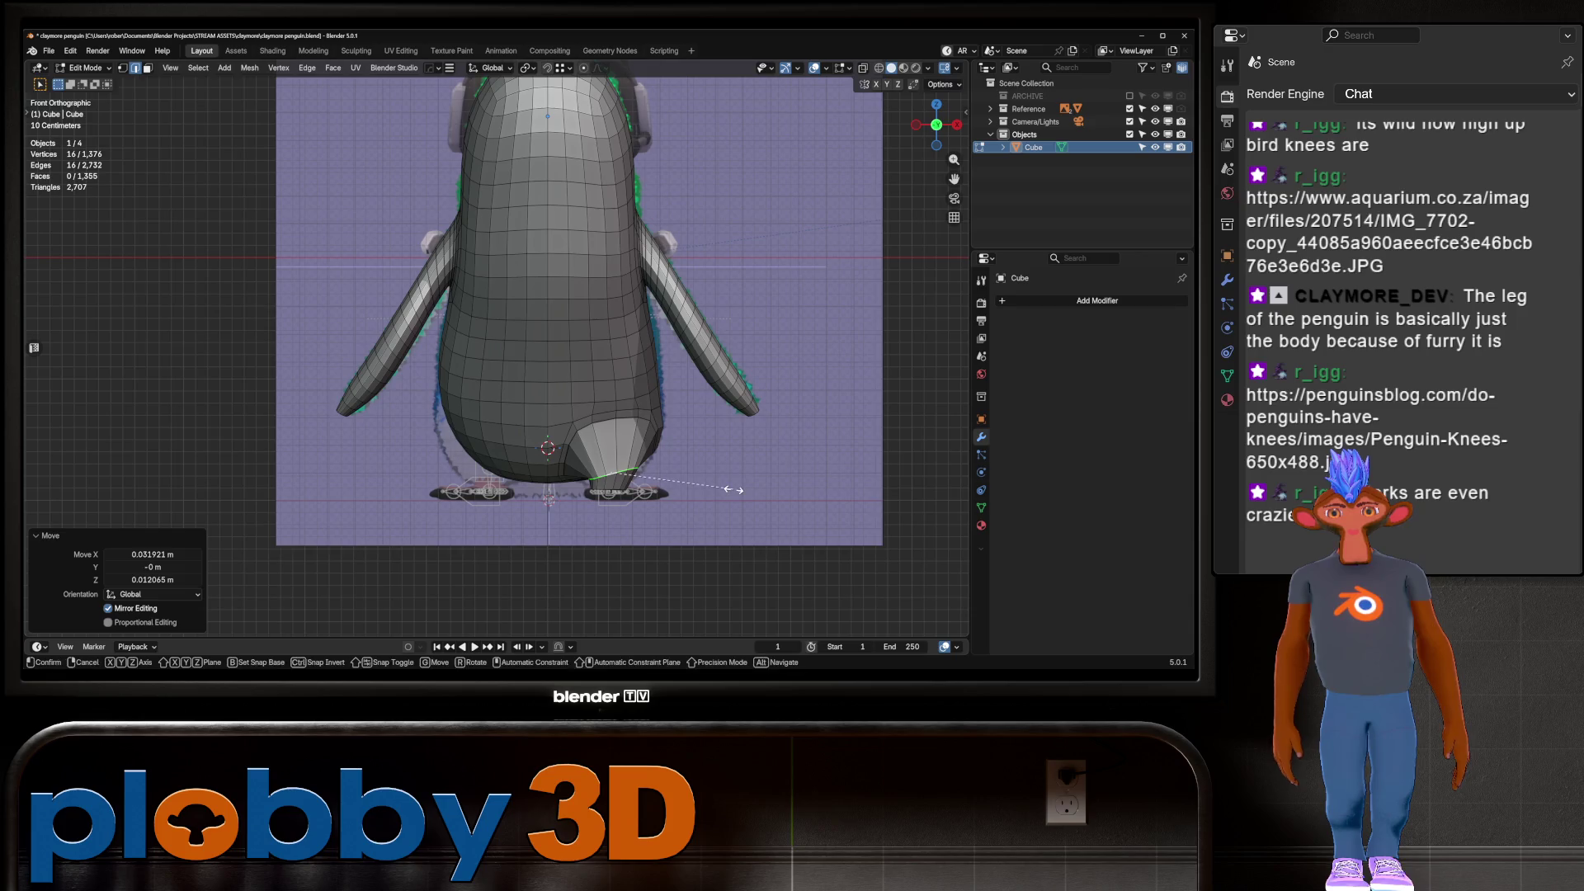
pyautogui.press('x')
pyautogui.click(885, 486)
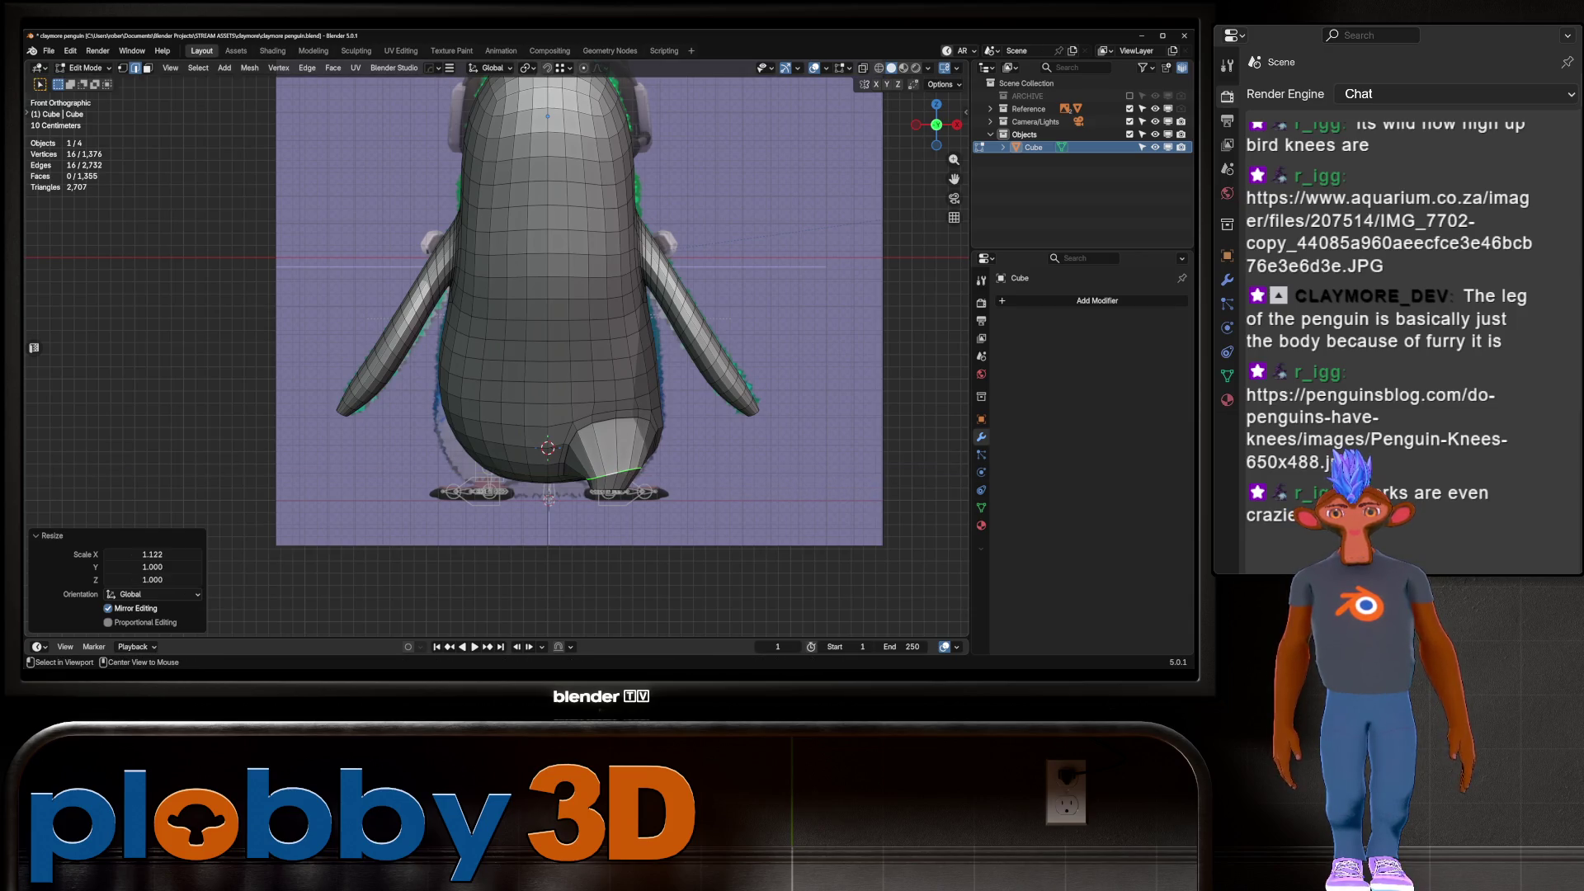
# Add a centred loop cut around the leg and fatten it with Alt+S
pyautogui.hotkey('ctrl', 'r')
pyautogui.click(615, 458)
pyautogui.rightClick(614, 458)
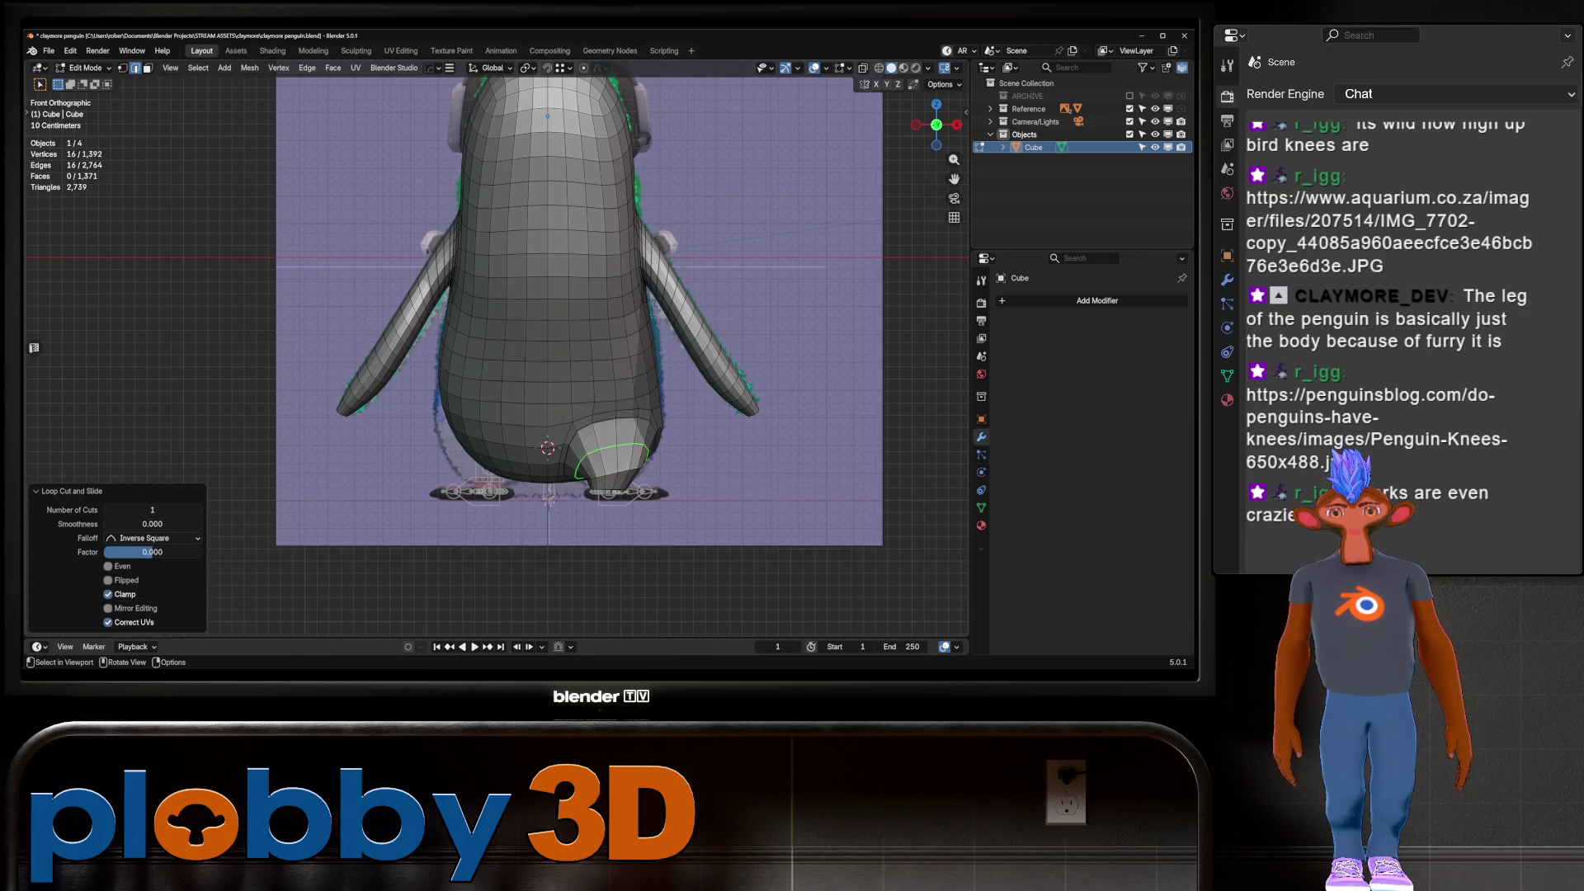
pyautogui.hotkey('alt', 's')
pyautogui.click(704, 443)
pyautogui.moveTo(703, 442)
pyautogui.mouseDown(button='middle')
pyautogui.moveTo(594, 380)
pyautogui.moveTo(576, 250)
pyautogui.mouseUp(button='middle')
# Select the ring of leg loops and space them evenly from Quick Favorites
pyautogui.press('b')
pyautogui.press('Escape')
pyautogui.hotkey('alt', 'a')
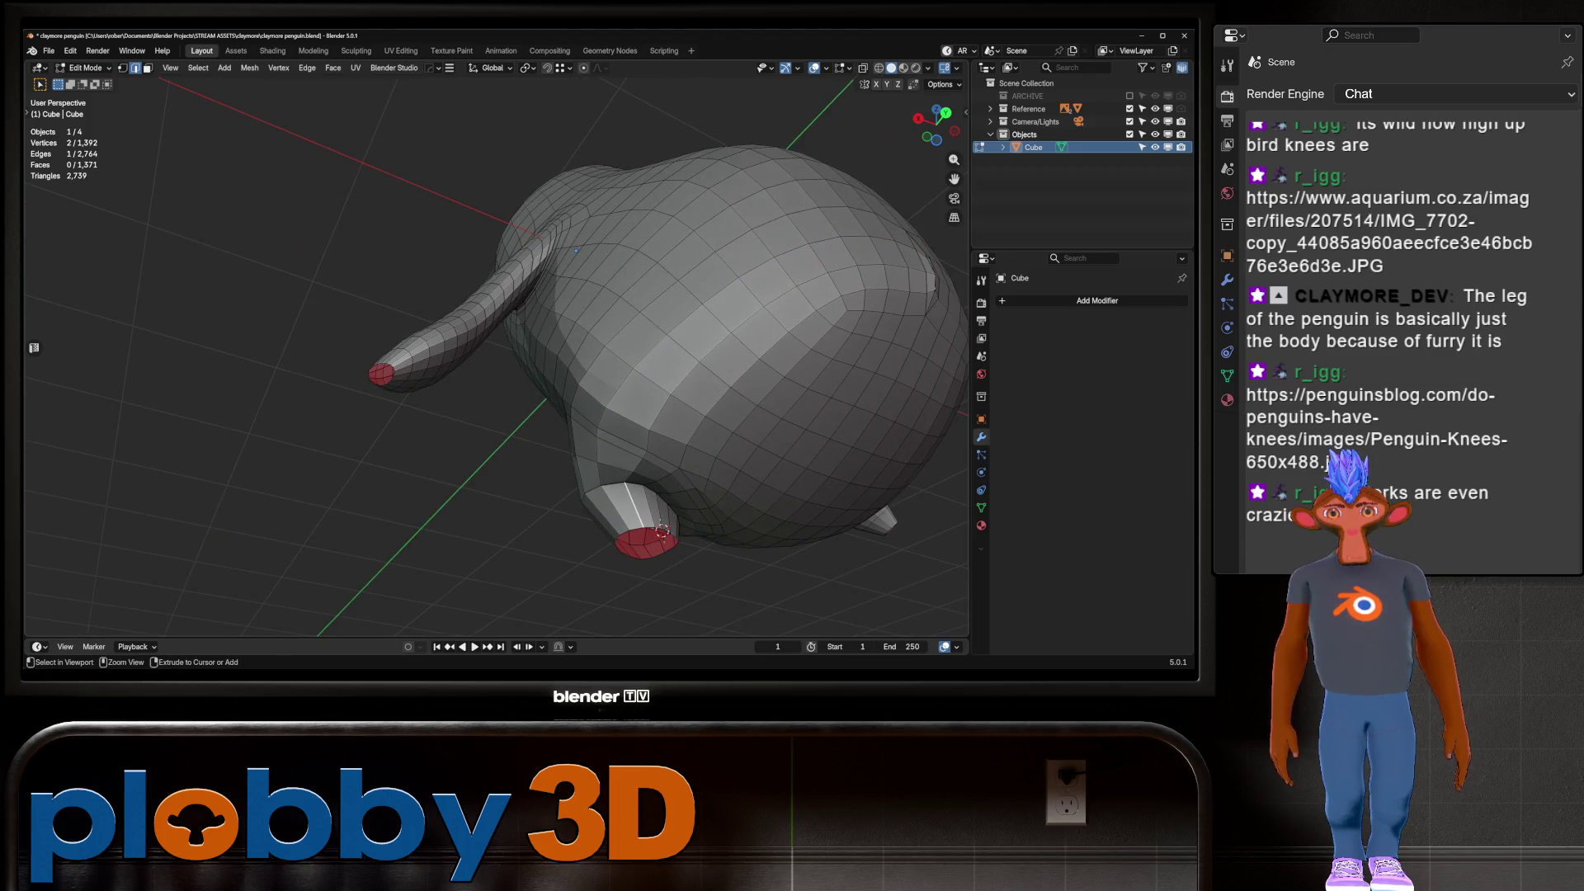
pyautogui.keyDown('ctrl'); pyautogui.click(634, 466); pyautogui.keyUp('ctrl')
pyautogui.moveTo(633, 466)
pyautogui.mouseDown(button='middle')
pyautogui.moveTo(866, 518)
pyautogui.moveTo(808, 388)
pyautogui.mouseUp(button='middle')
pyautogui.press('q')
pyautogui.click(668, 465)
pyautogui.press('q')
pyautogui.click(864, 532)
pyautogui.moveTo(866, 519); pyautogui.dragTo(842, 486, button='middle')
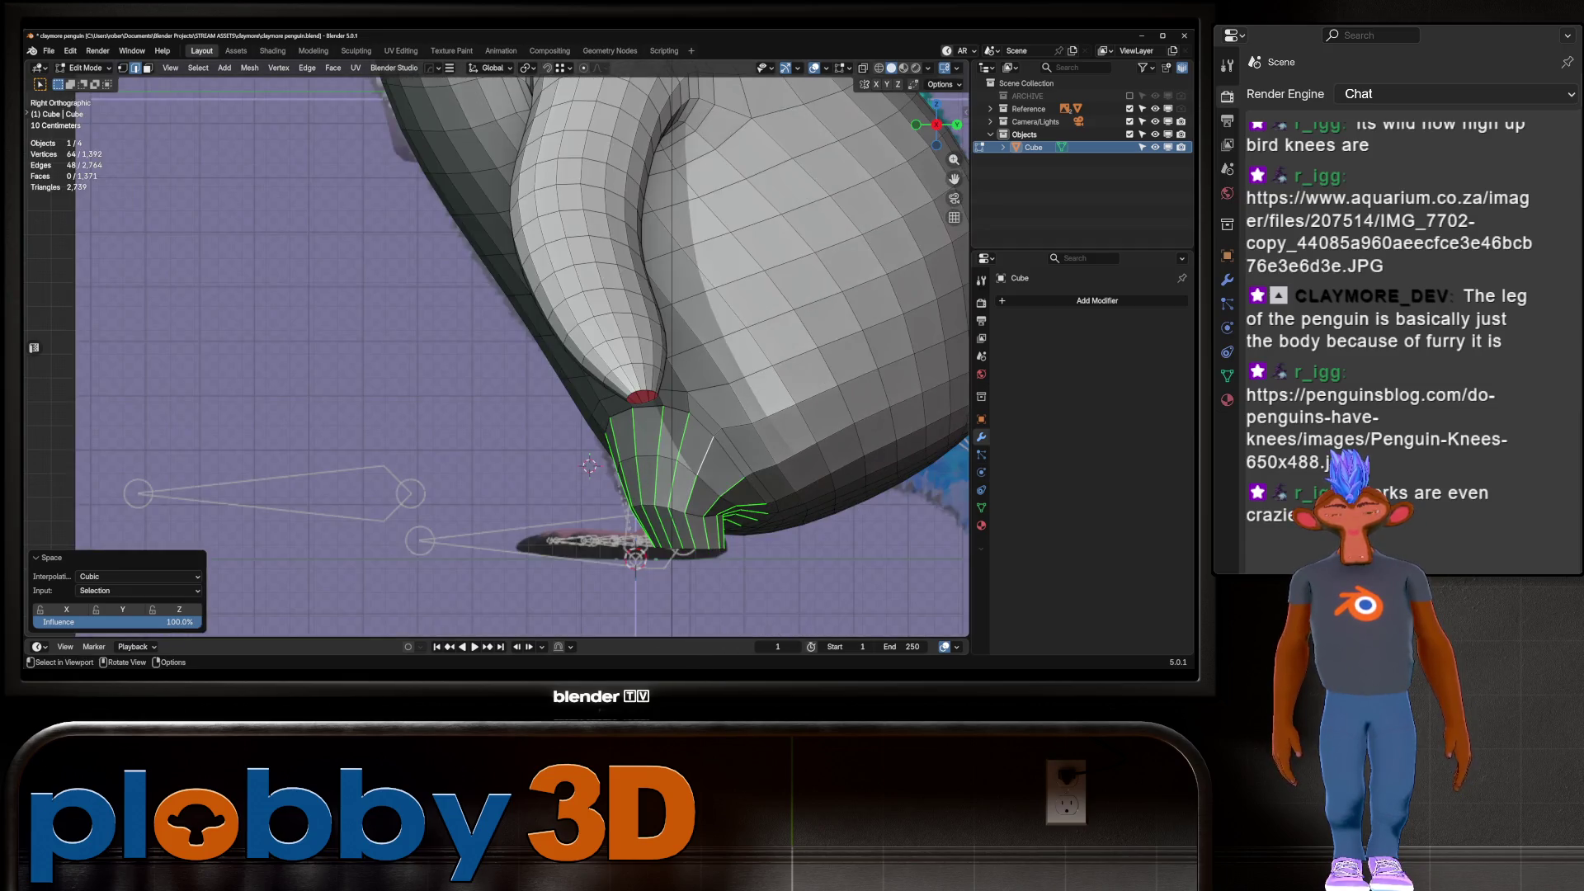
# Relax several individual loops along the leg with Quick Favorites Relax
pyautogui.keyDown('alt'); pyautogui.click(660, 508); pyautogui.keyUp('alt')
pyautogui.press('q')
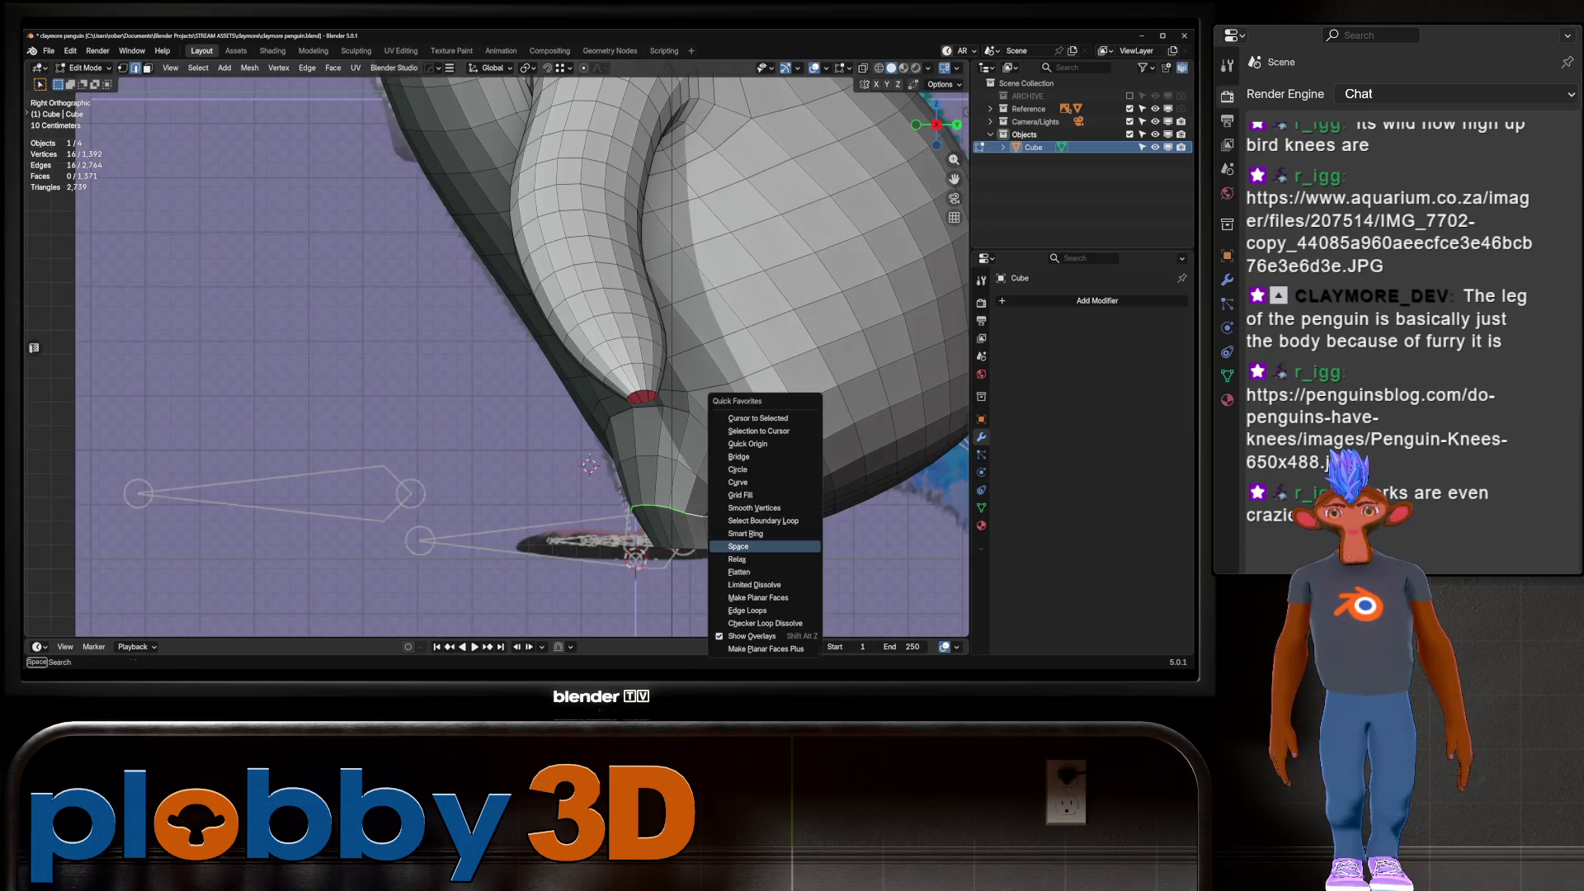
pyautogui.click(718, 558)
pyautogui.press('q')
pyautogui.press('Escape')
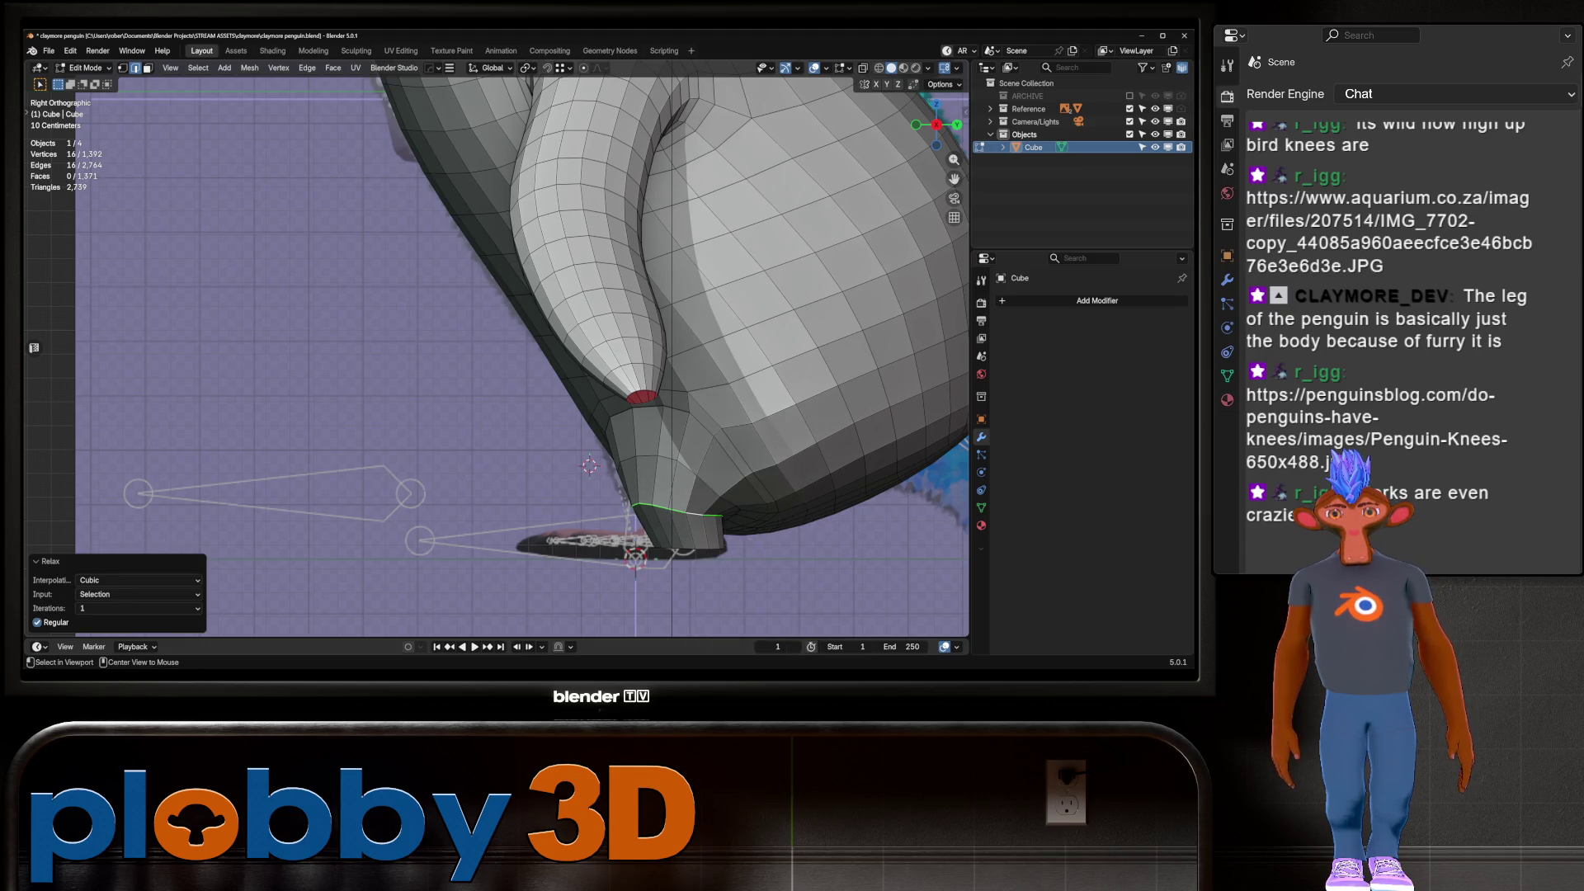
pyautogui.keyDown('alt'); pyautogui.click(681, 496); pyautogui.keyUp('alt')
pyautogui.press('q')
pyautogui.click(682, 505)
pyautogui.press('q')
pyautogui.press('Escape')
pyautogui.keyDown('alt'); pyautogui.click(694, 495); pyautogui.keyUp('alt')
pyautogui.keyDown('alt'); pyautogui.click(698, 491); pyautogui.keyUp('alt')
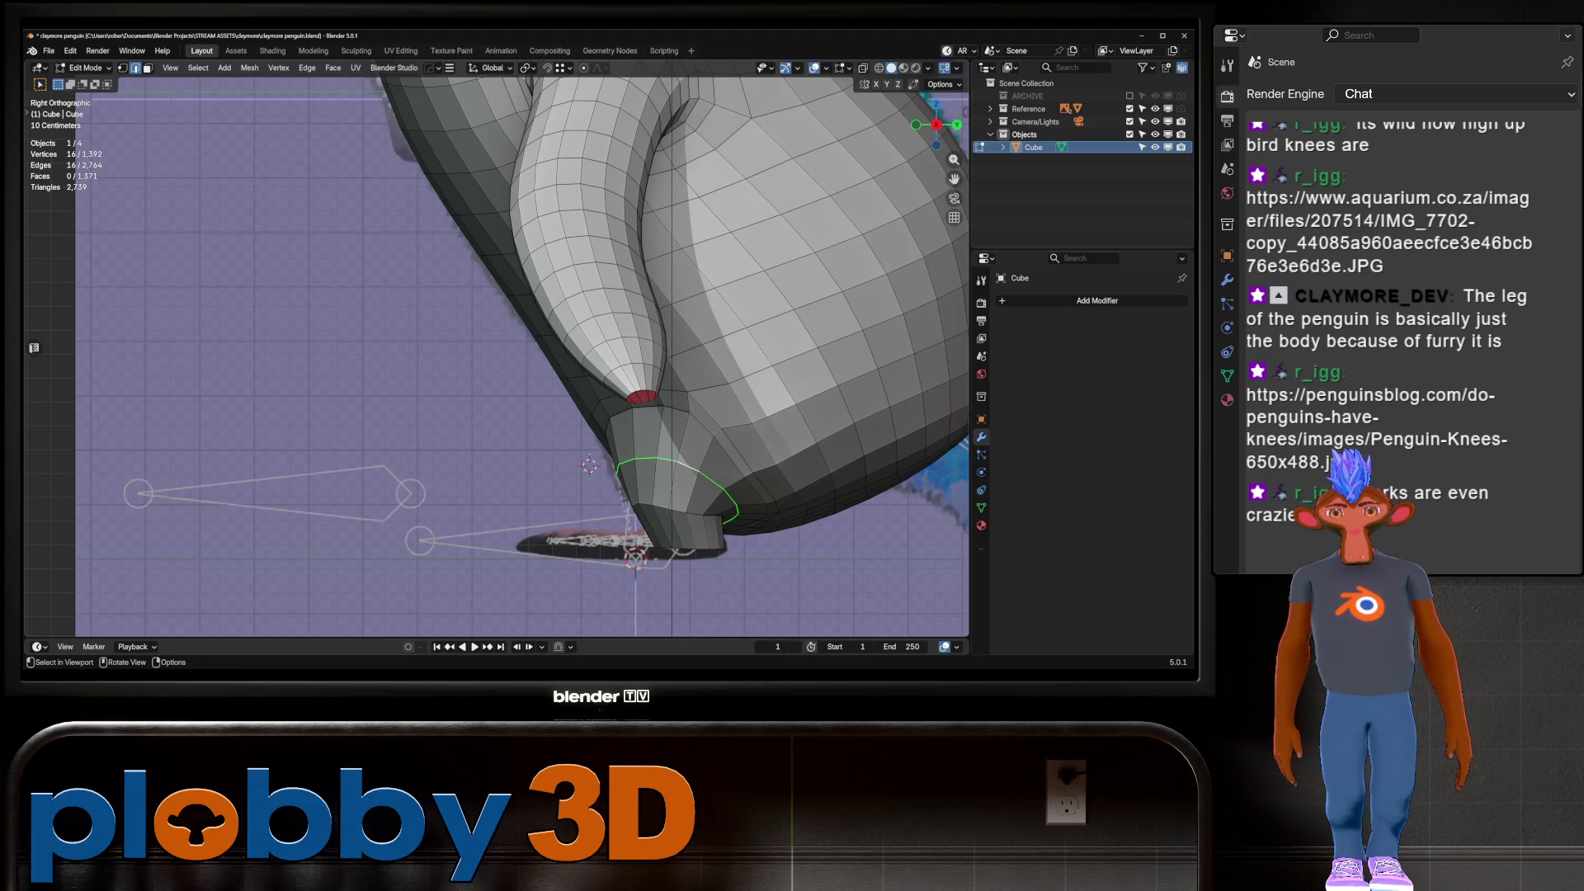
pyautogui.press('q')
pyautogui.click(825, 488)
pyautogui.press('q')
pyautogui.press('Escape')
# Check the penguin body in Object Mode from the front and side views
pyautogui.moveTo(825, 495)
pyautogui.mouseDown(button='middle')
pyautogui.moveTo(685, 462)
pyautogui.moveTo(636, 339)
pyautogui.moveTo(511, 339)
pyautogui.moveTo(492, 297)
pyautogui.moveTo(497, 174)
pyautogui.mouseUp(button='middle')
pyautogui.press('KP_1')
pyautogui.press('Tab')
pyautogui.press('KP_3')
pyautogui.press('Tab')
# Merge the stray vertices at the back at their centre
pyautogui.scroll(3, 492, 298)
pyautogui.moveTo(456, 305)
pyautogui.mouseDown()
pyautogui.moveTo(484, 339)
pyautogui.moveTo(483, 398)
pyautogui.mouseUp()
pyautogui.press('m')
pyautogui.click(511, 310)
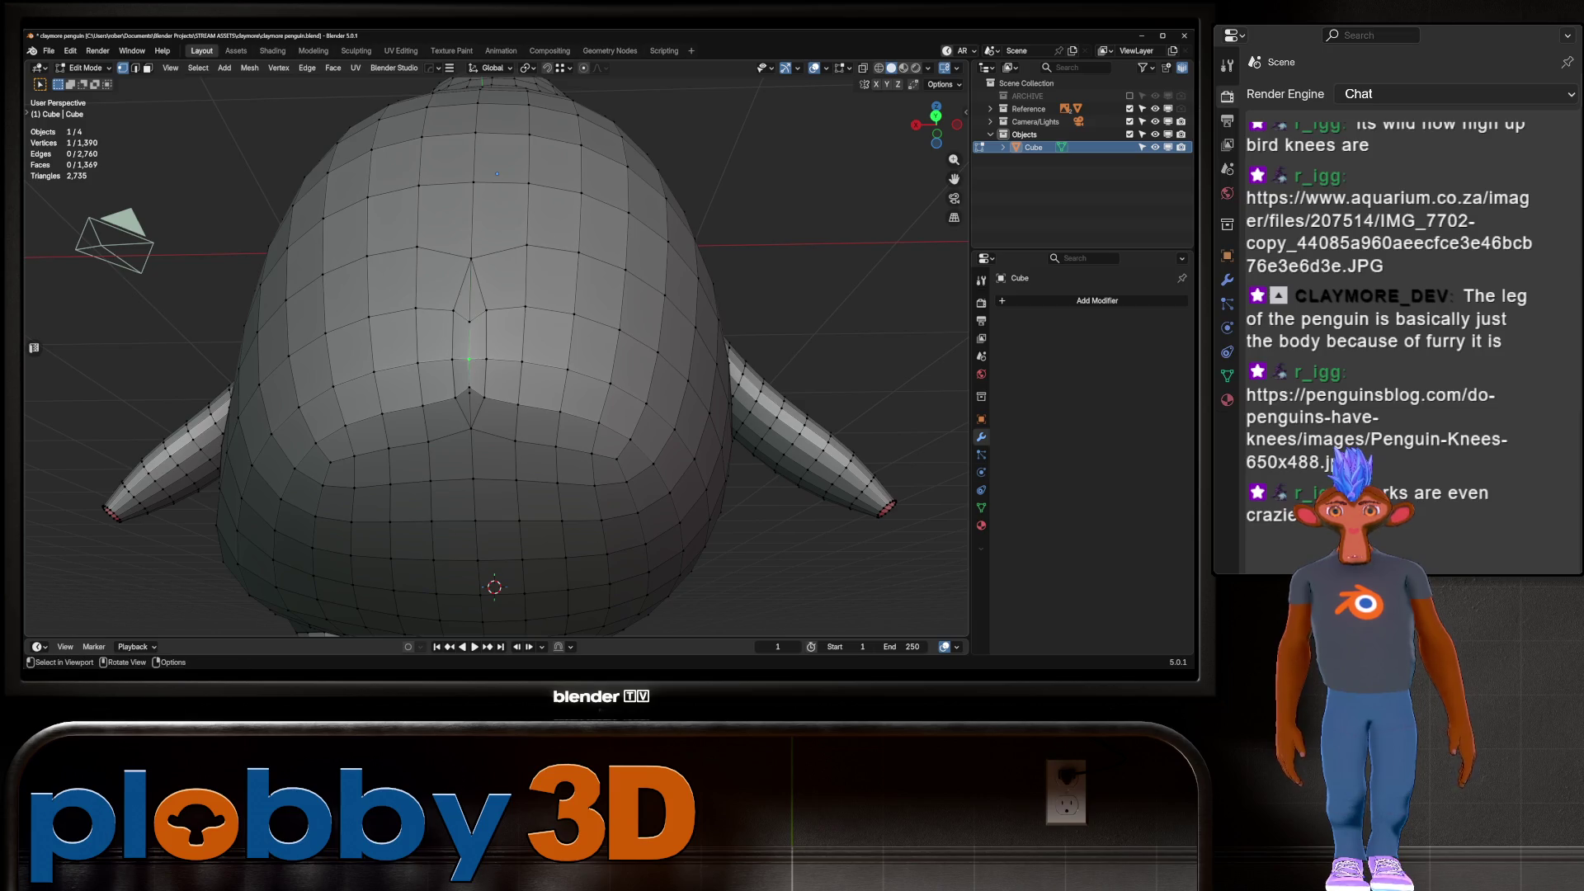
pyautogui.press('m')
pyautogui.press('Return')
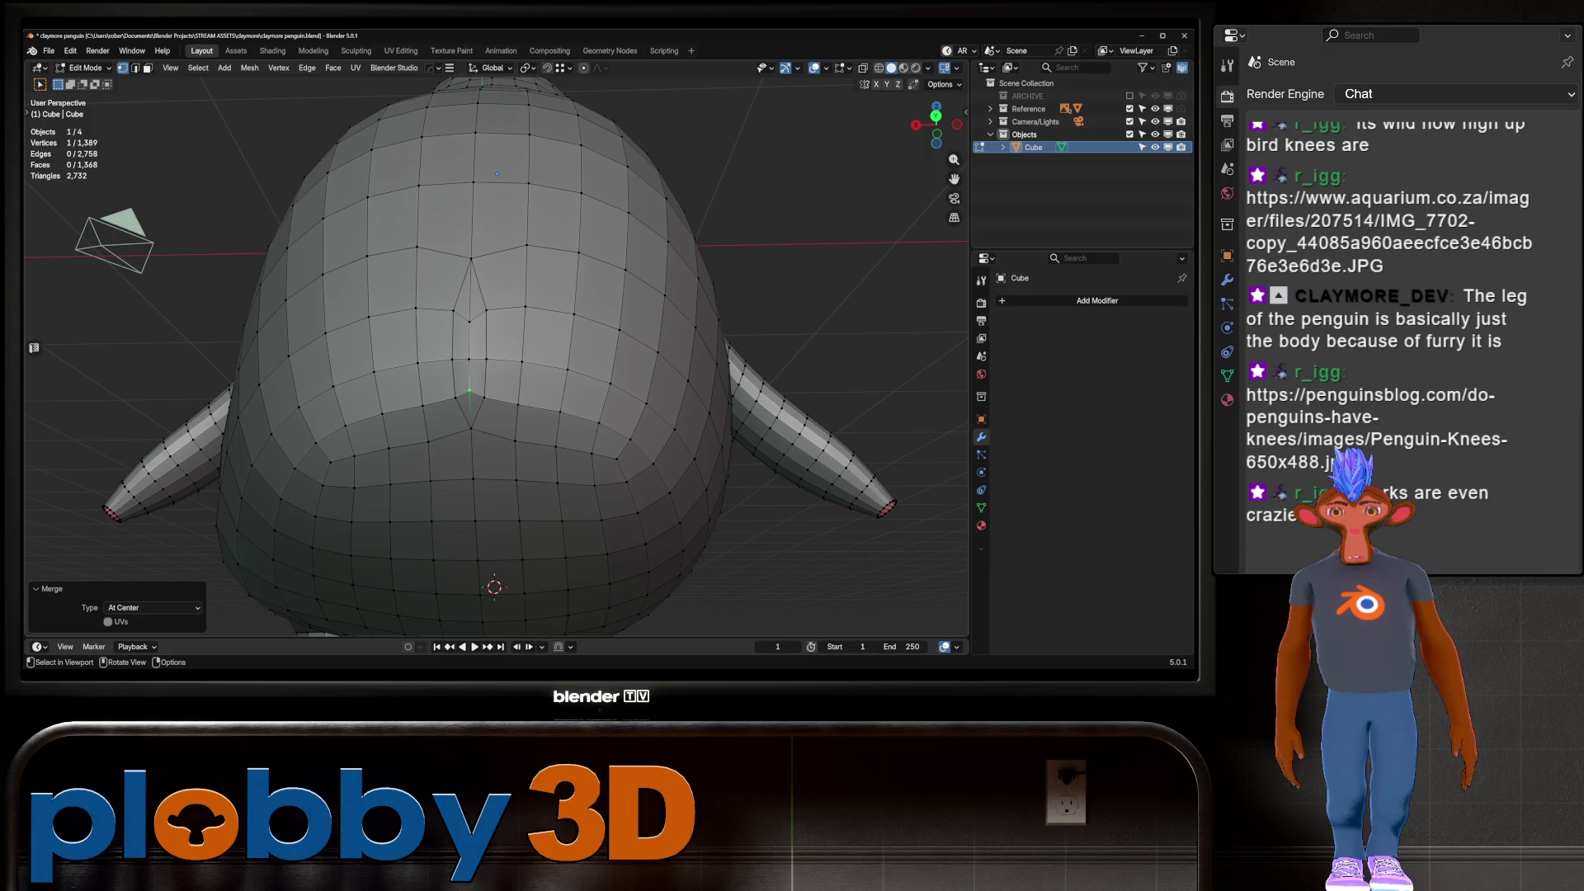
# Slide the back pole edges onto their neighbours and merge duplicate vertices by distance
pyautogui.press('2')
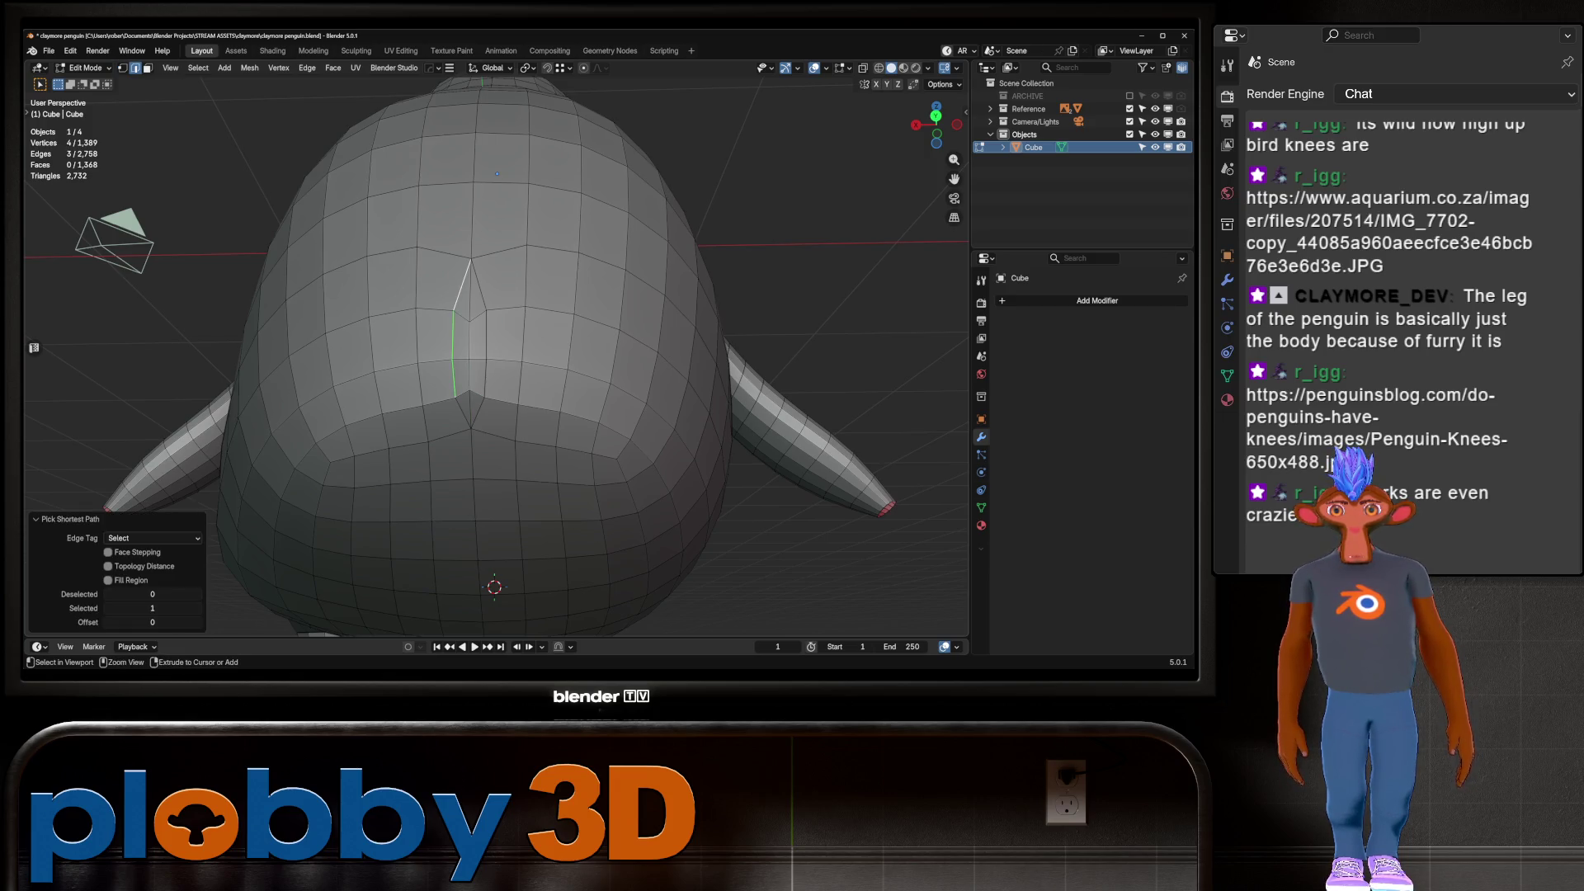
pyautogui.keyDown('ctrl'); pyautogui.click(469, 276); pyautogui.keyUp('ctrl')
pyautogui.keyDown('ctrl'); pyautogui.click(454, 334); pyautogui.keyUp('ctrl')
pyautogui.press('g')
pyautogui.press('g')
pyautogui.click(631, 330)
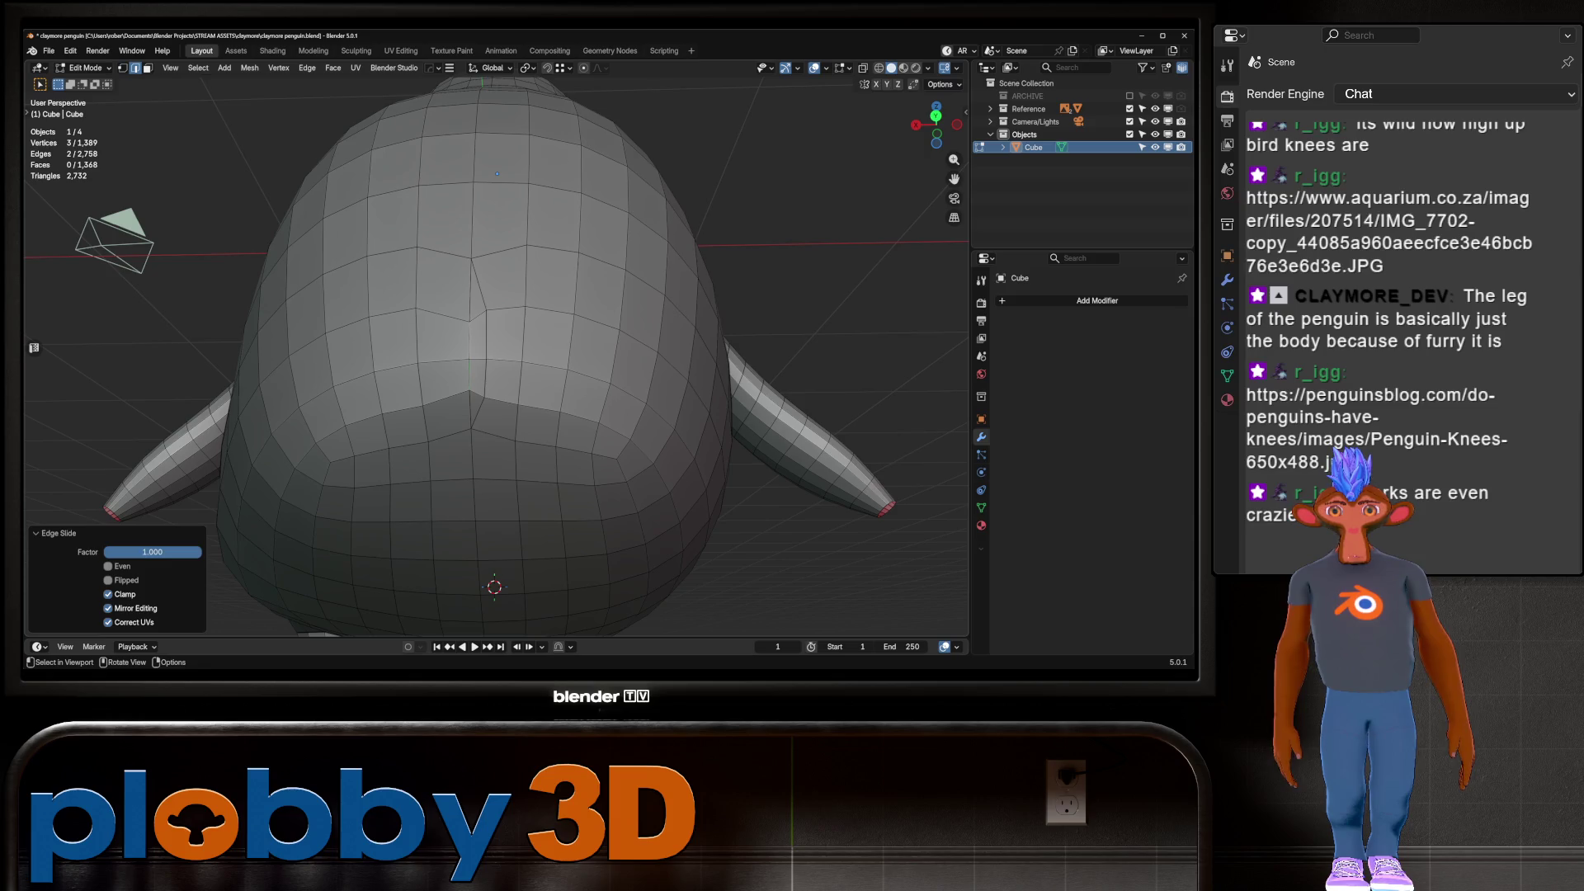
pyautogui.press('a')
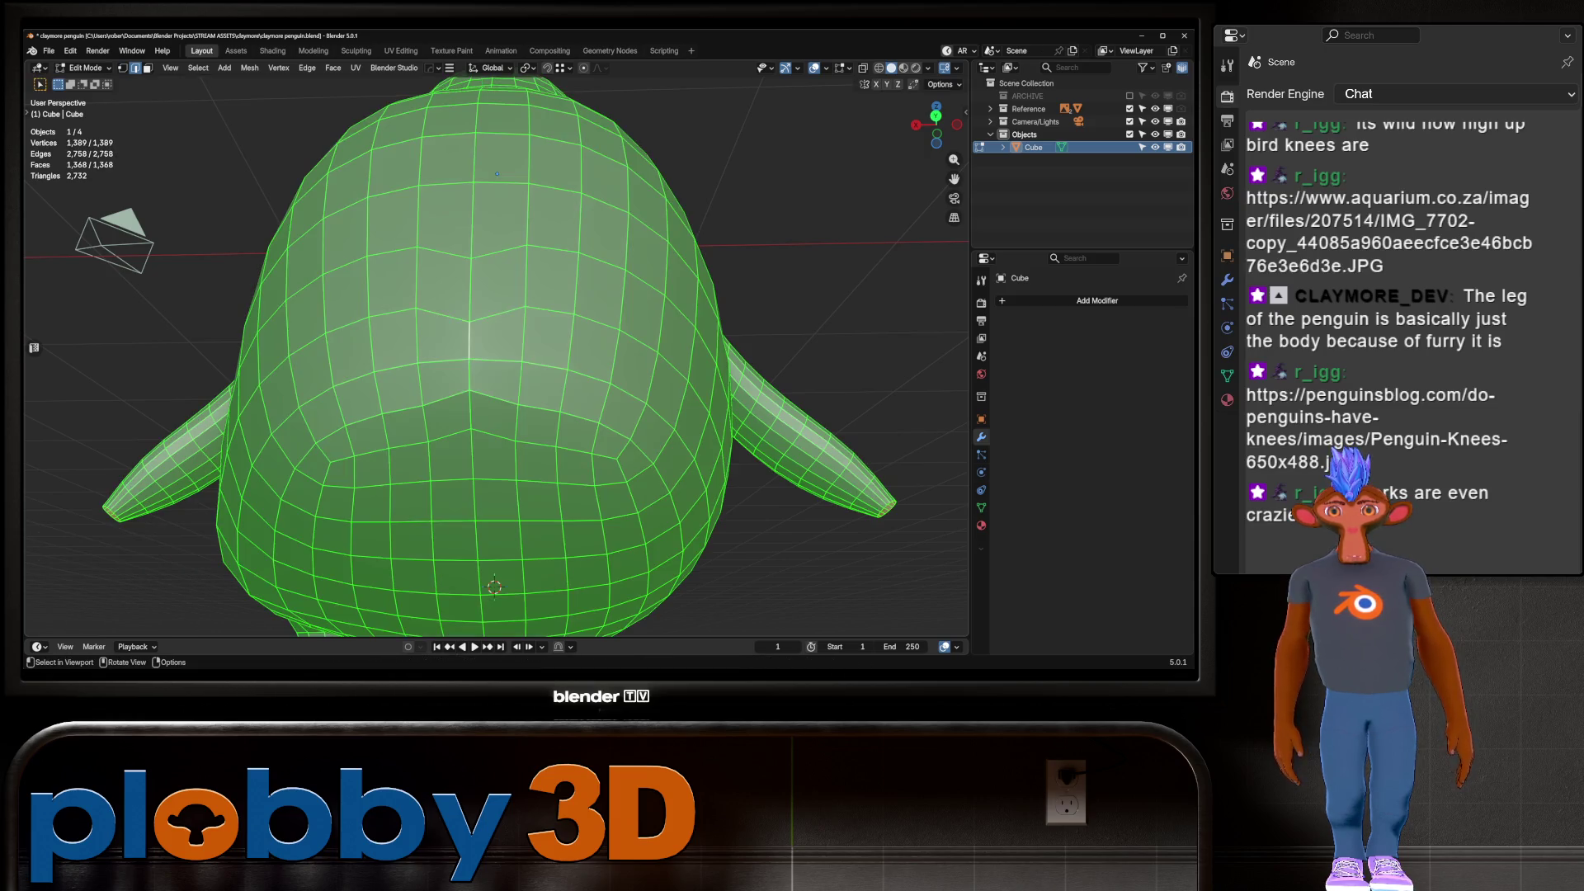
pyautogui.press('m')
pyautogui.press('Return')
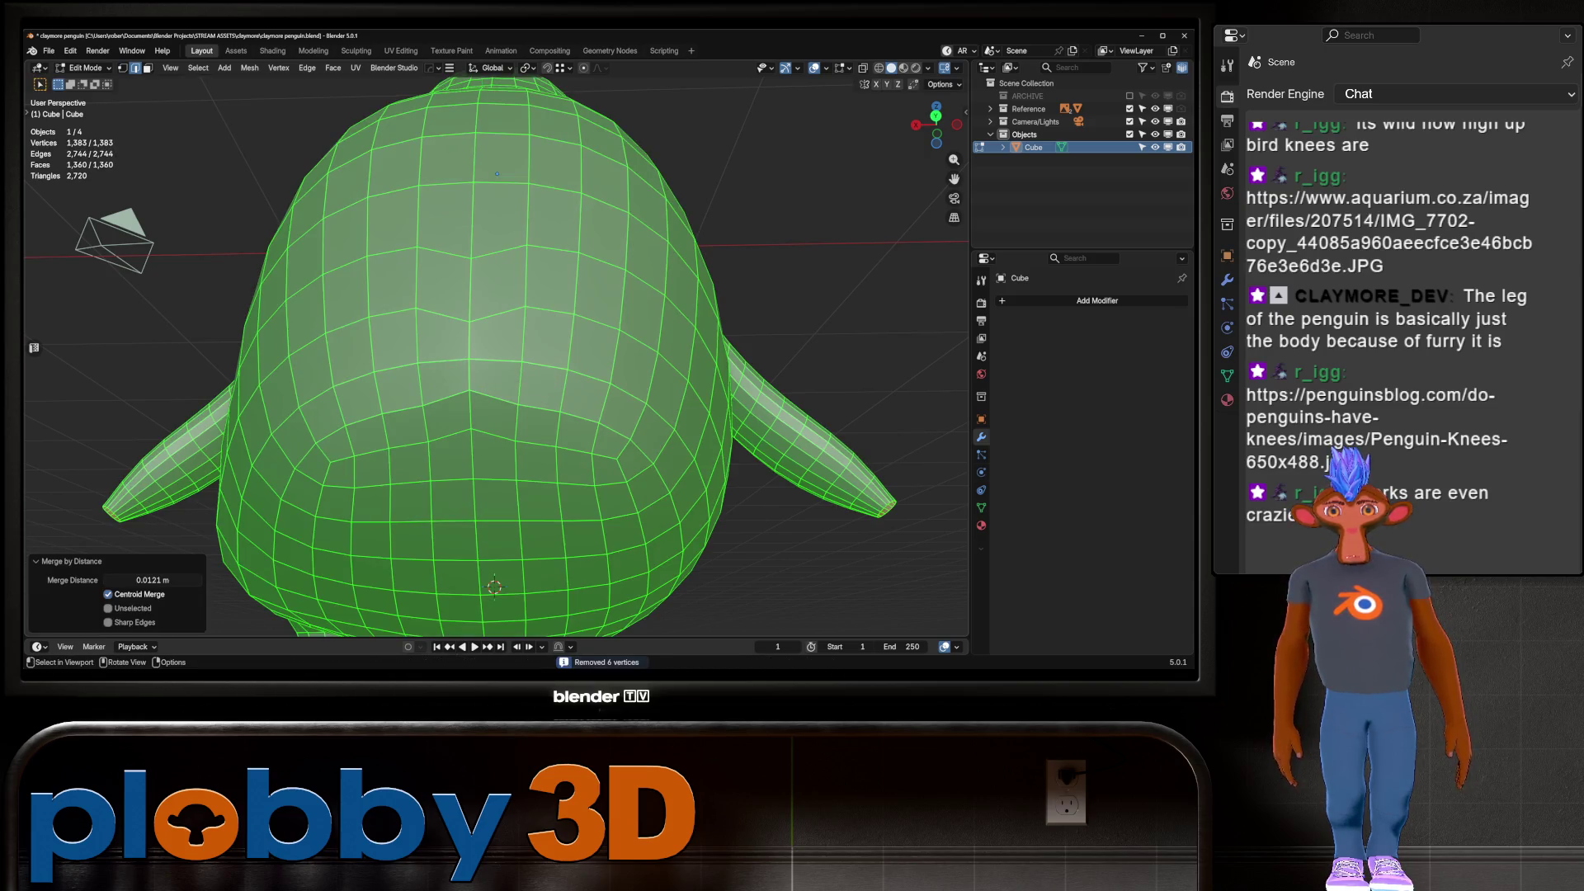
# Select a zigzag edge path across the back and relax it smooth
pyautogui.click(347, 325)
pyautogui.keyDown('ctrl'); pyautogui.click(596, 321); pyautogui.keyUp('ctrl')
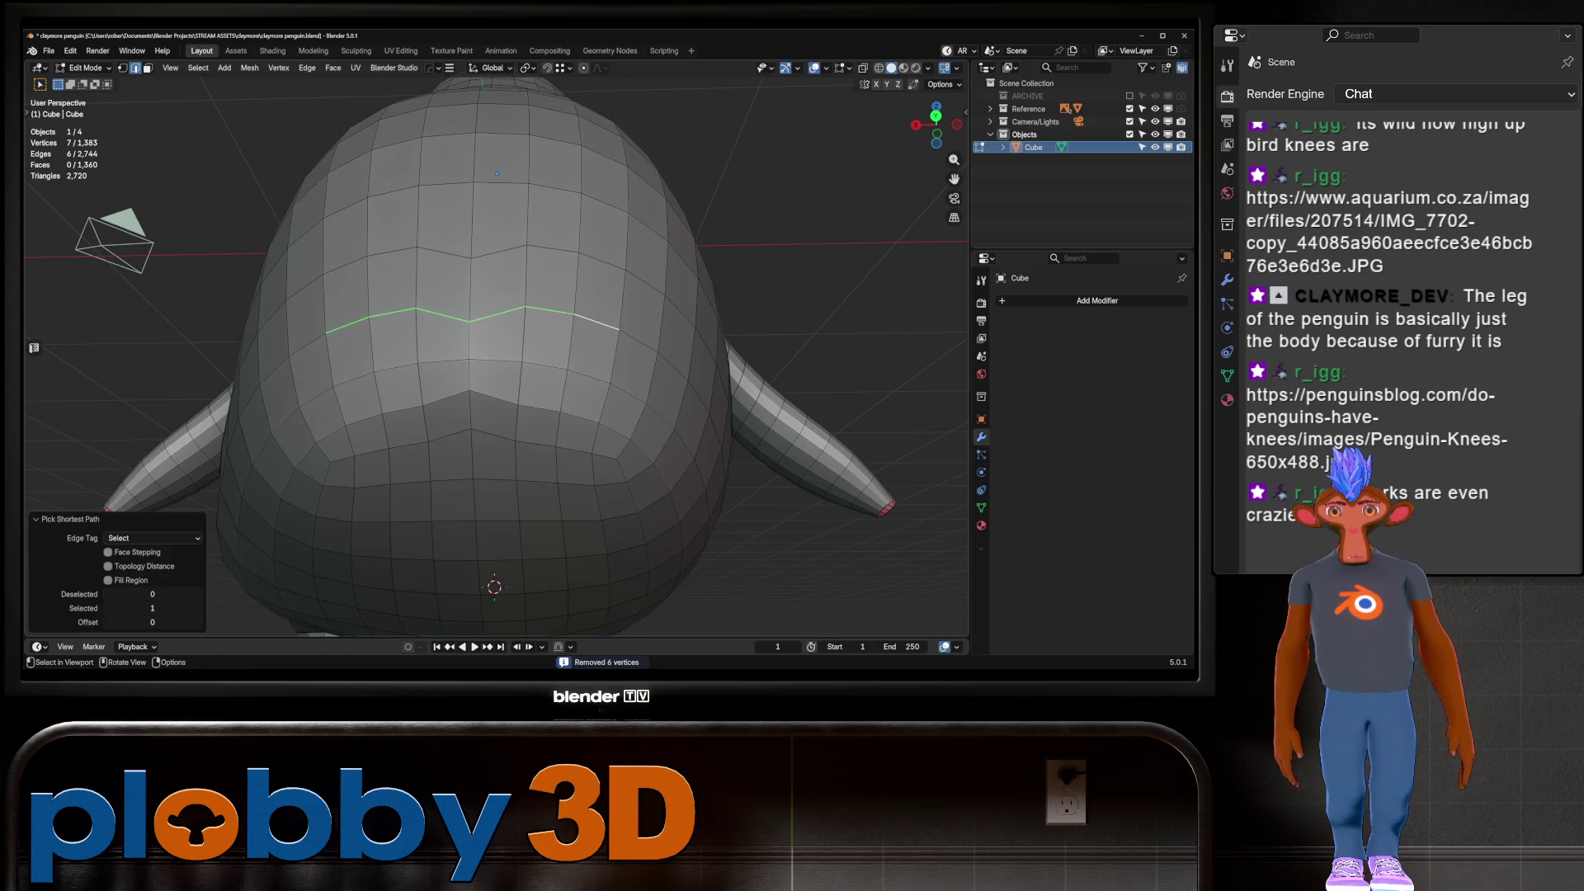
pyautogui.rightClick(629, 328)
pyautogui.click(685, 328)
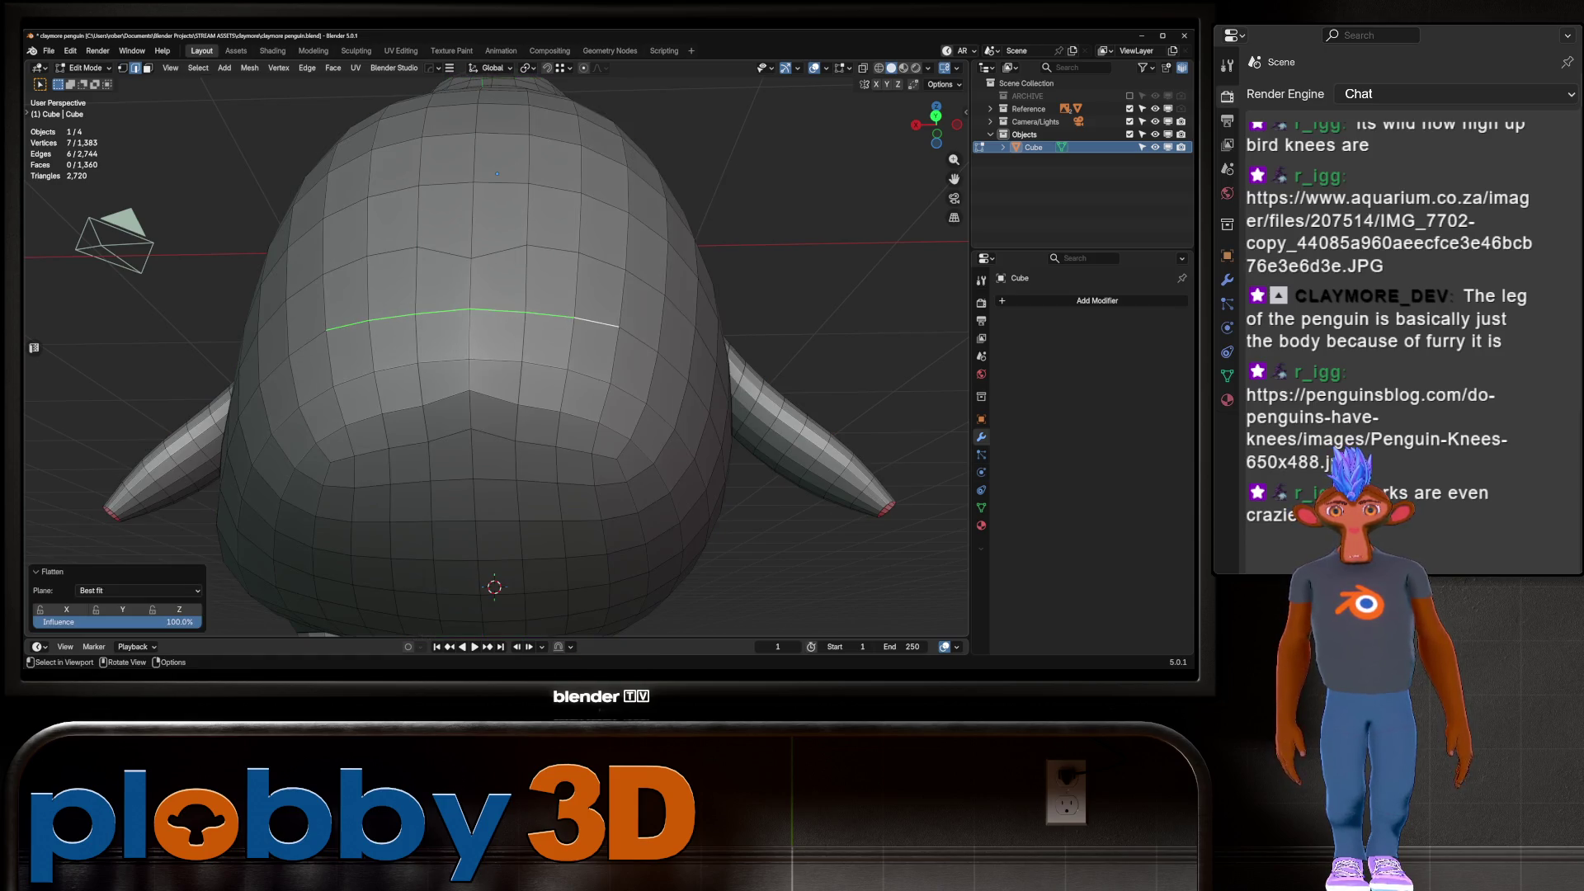
pyautogui.hotkey('ctrl', 'z')
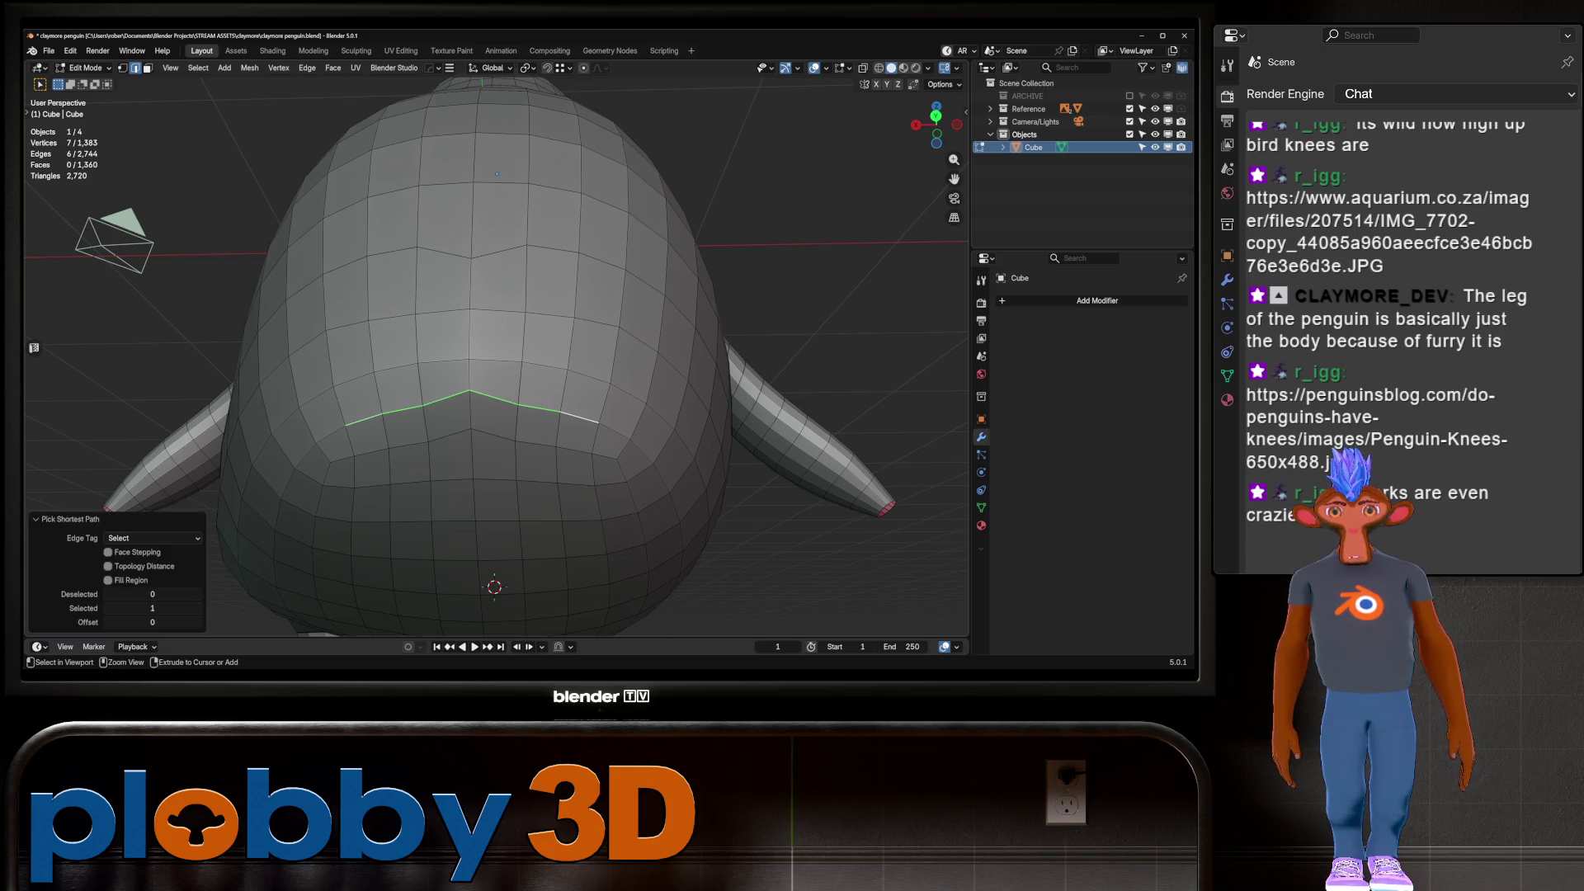
pyautogui.press('q')
pyautogui.click(693, 427)
pyautogui.press('q')
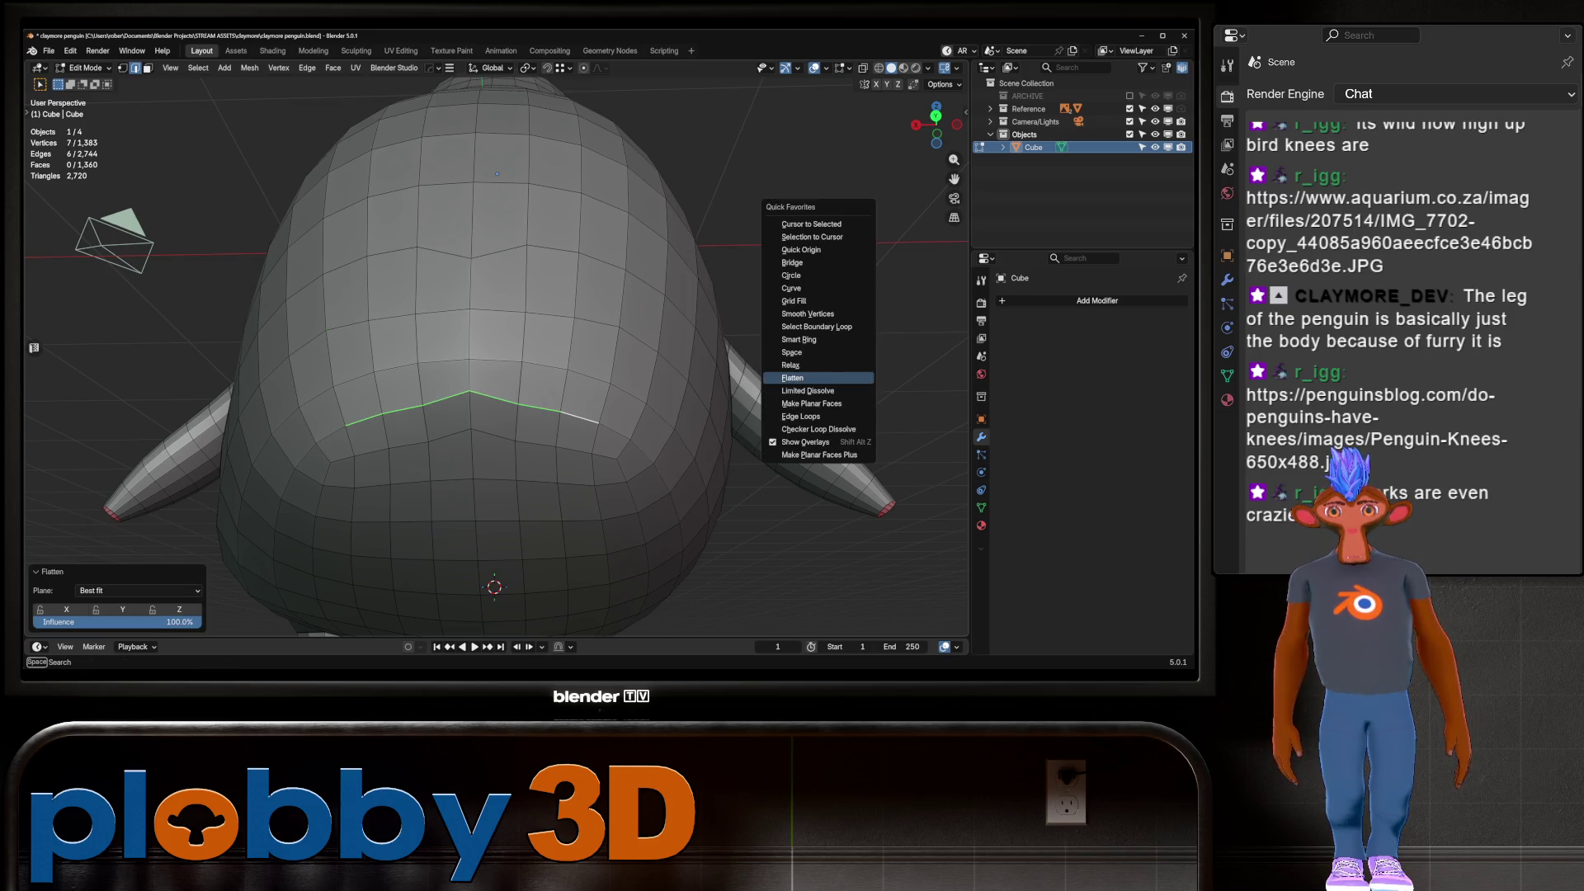
pyautogui.click(790, 364)
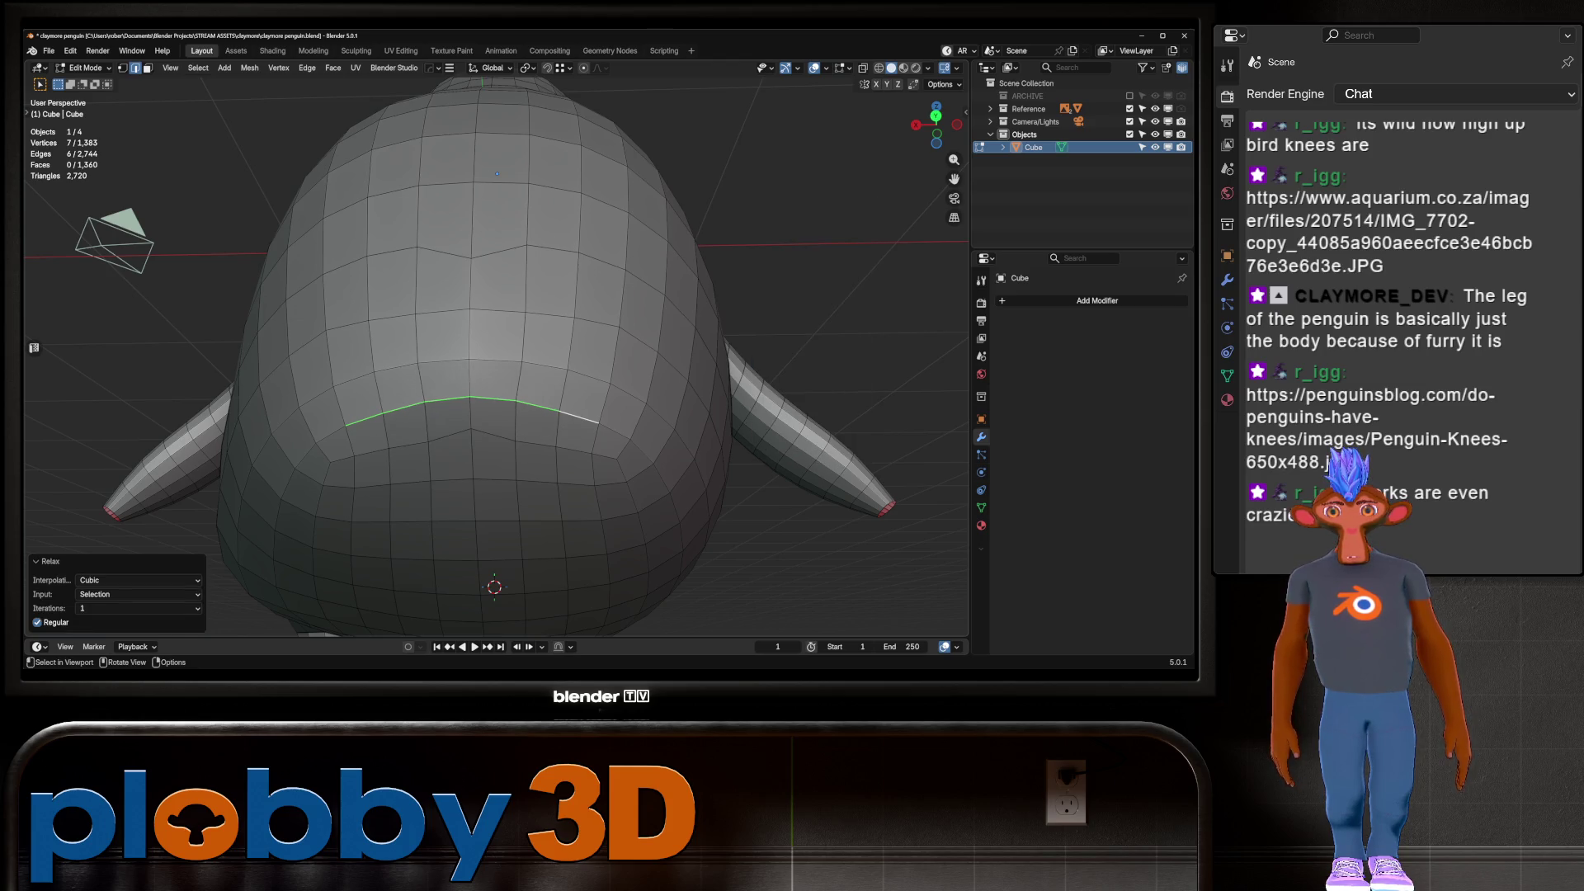
# Relax a higher edge path across the penguin's back
pyautogui.click(330, 270)
pyautogui.keyDown('ctrl'); pyautogui.click(602, 261); pyautogui.keyUp('ctrl')
pyautogui.press('q')
pyautogui.click(693, 292)
pyautogui.press('q')
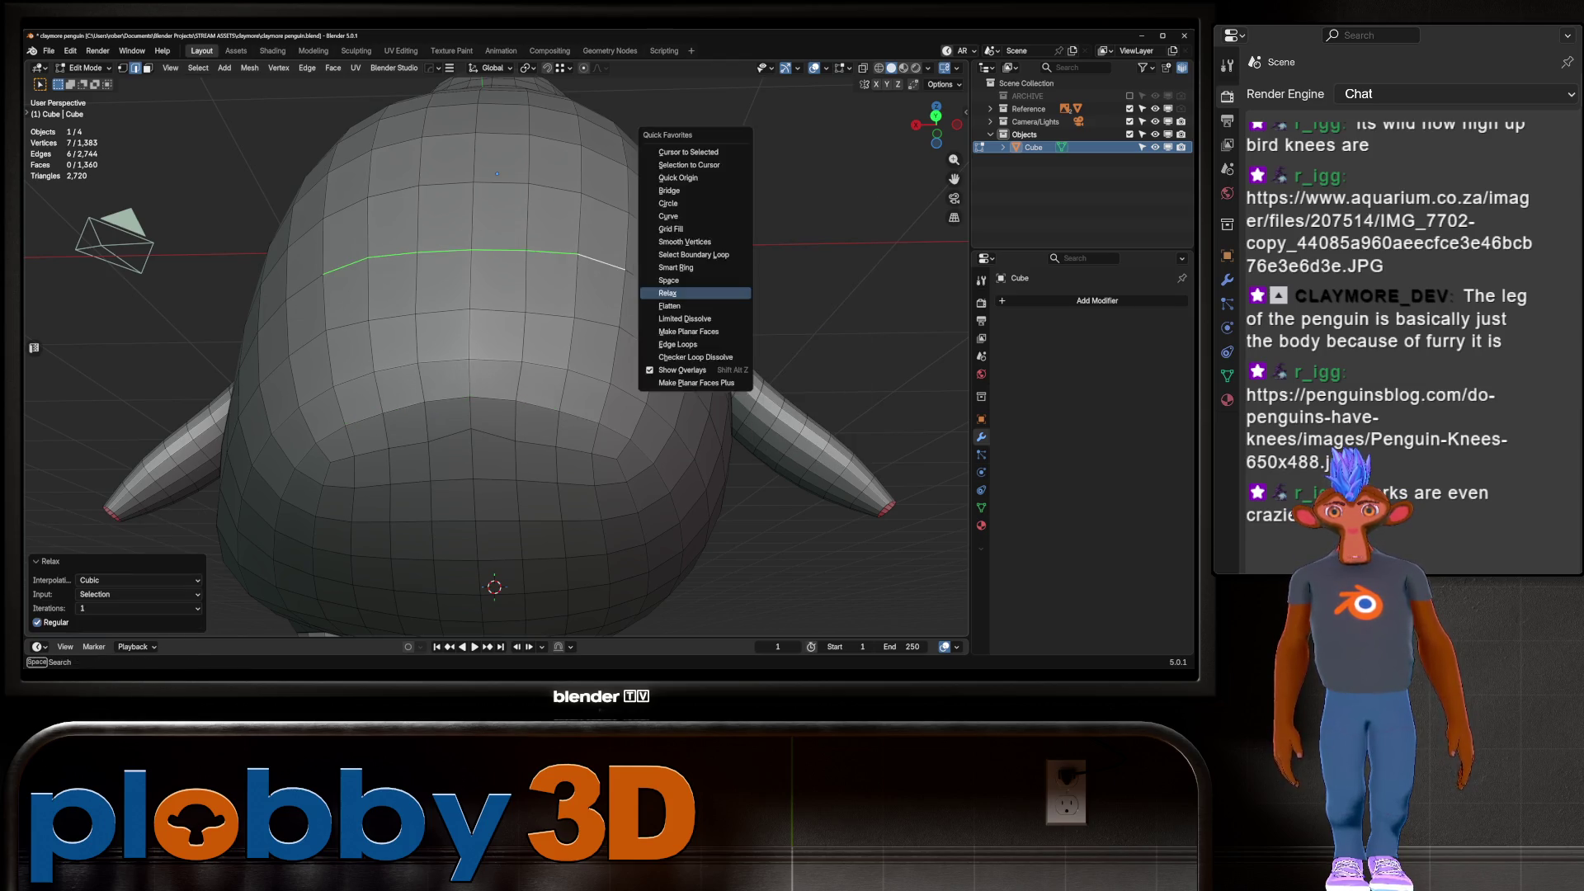
# Relax an edge path on the lower back and review it from the side view
pyautogui.moveTo(496, 372); pyautogui.dragTo(412, 330, button='middle')
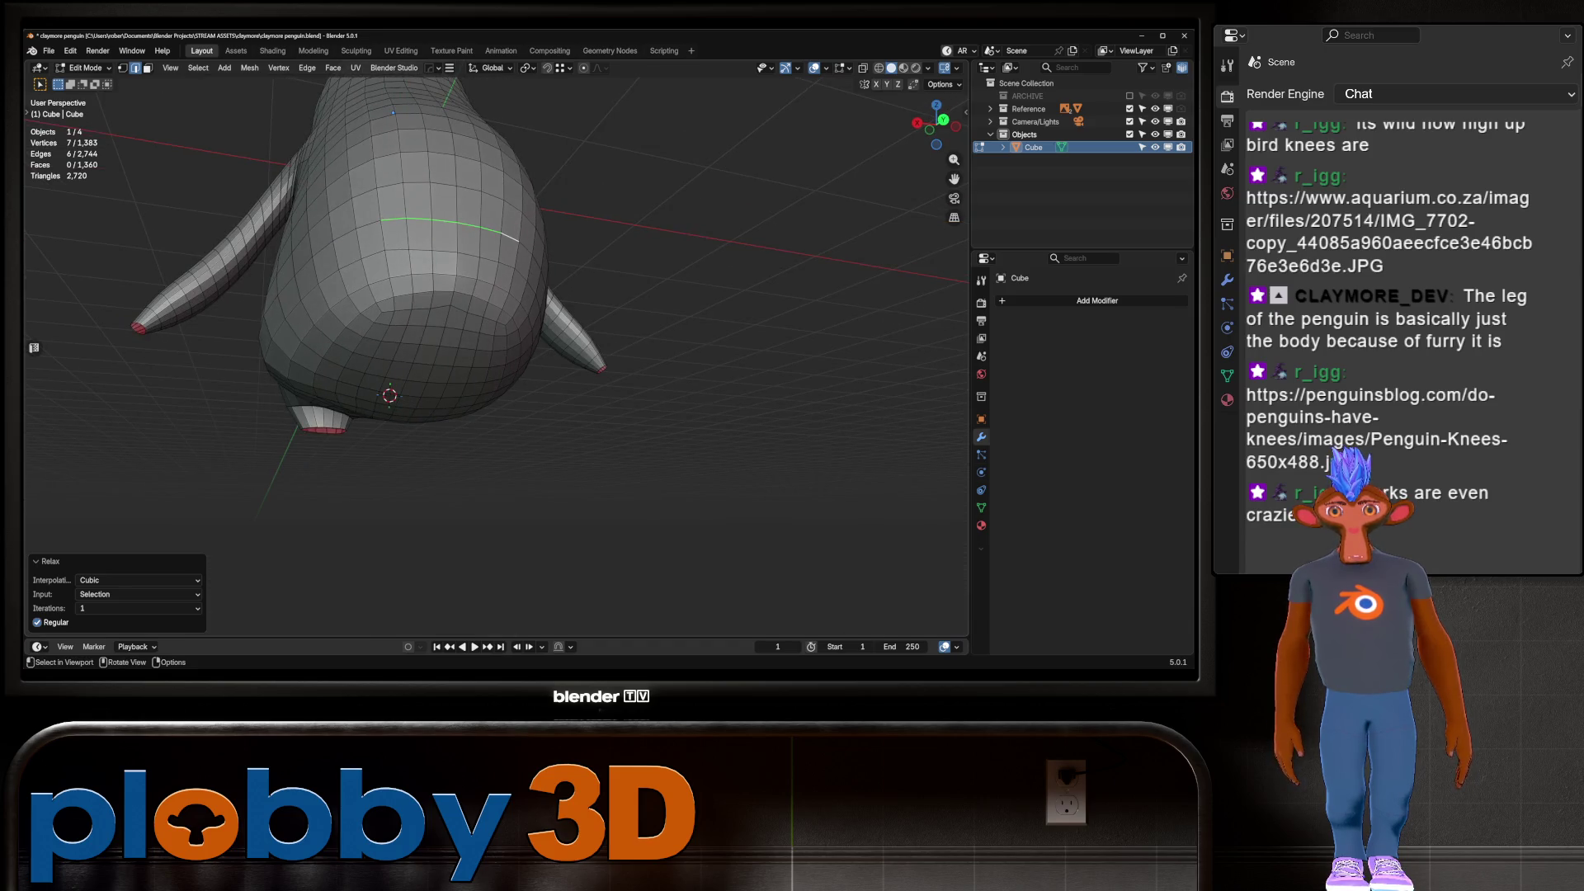
pyautogui.click(387, 311)
pyautogui.keyDown('ctrl'); pyautogui.click(505, 320); pyautogui.keyUp('ctrl')
pyautogui.press('q')
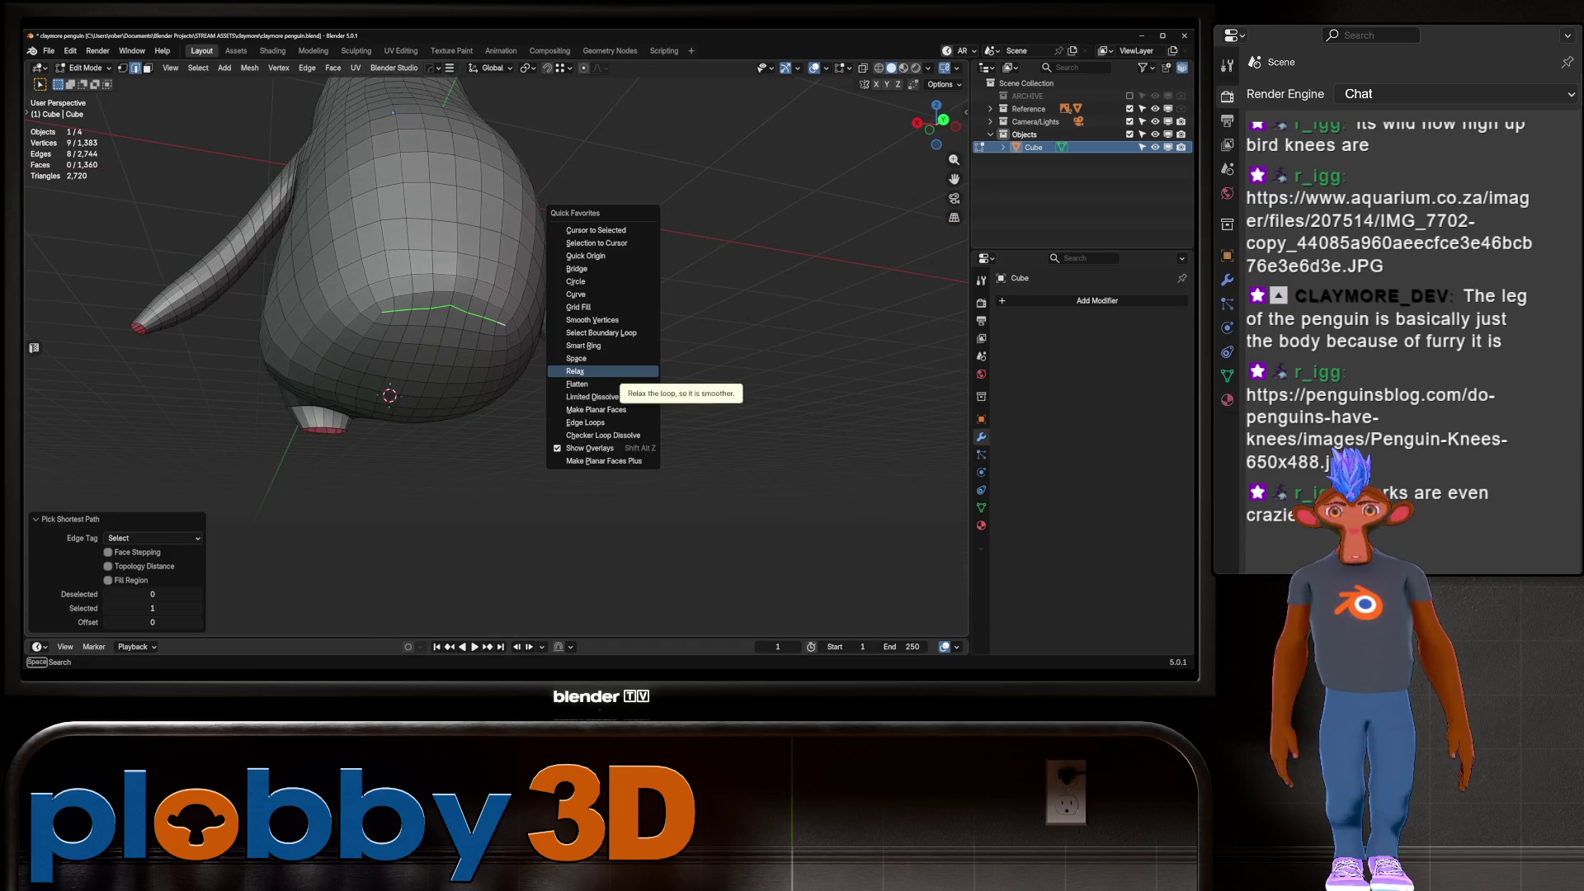
pyautogui.click(610, 381)
pyautogui.click(660, 429)
pyautogui.moveTo(495, 371)
pyautogui.mouseDown(button='middle')
pyautogui.moveTo(429, 346)
pyautogui.moveTo(545, 347)
pyautogui.mouseUp(button='middle')
pyautogui.press('KP_3')
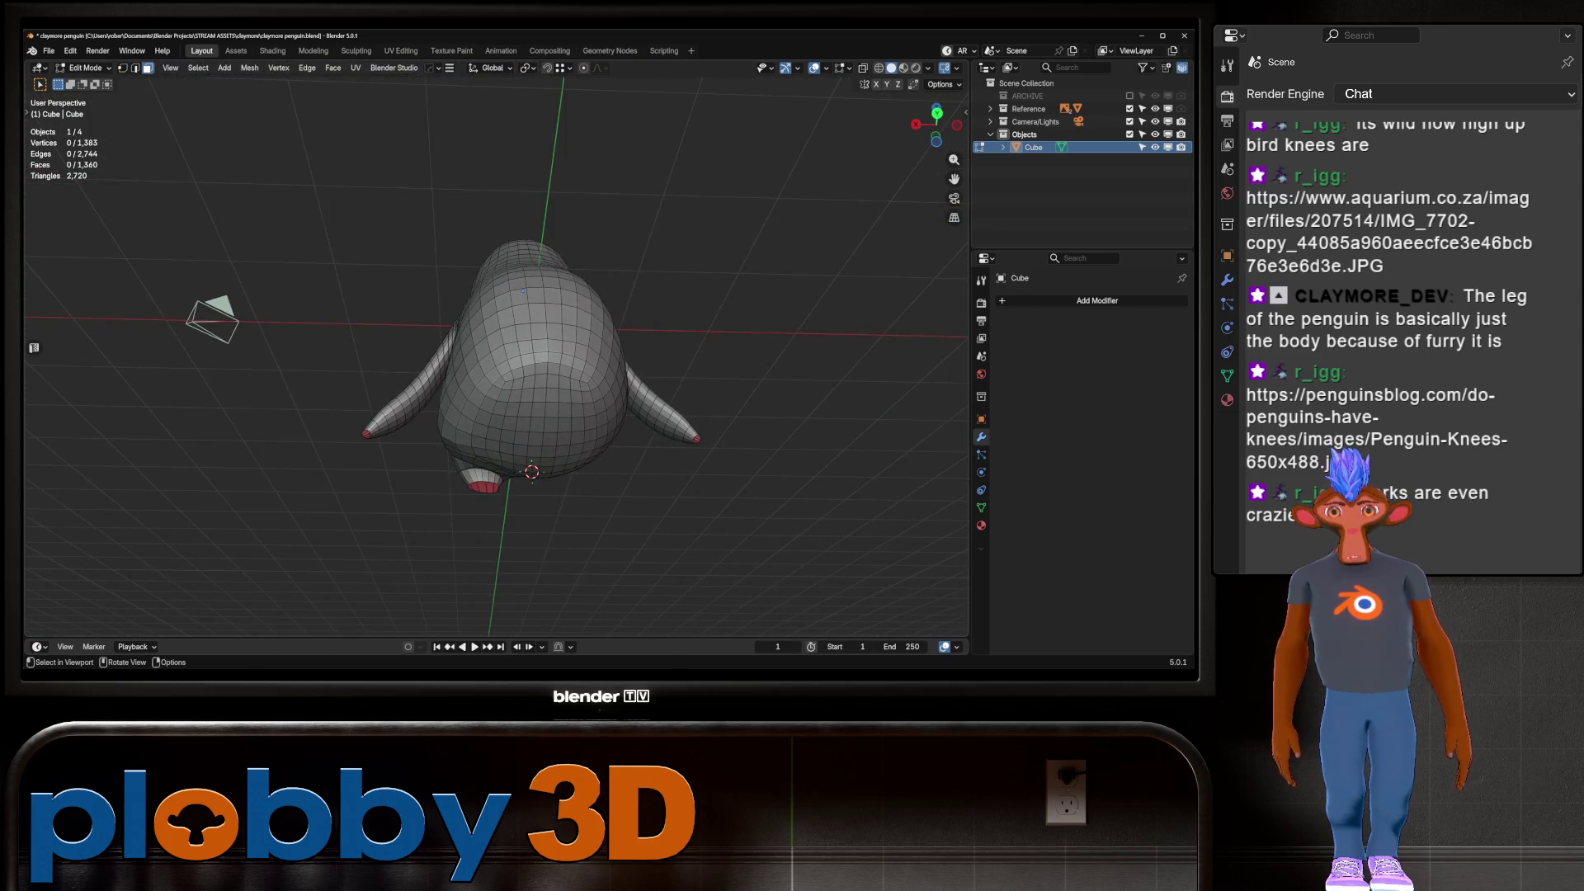
pyautogui.moveTo(517, 355); pyautogui.dragTo(581, 414)
# Select faces on the penguin's back and inset them
pyautogui.moveTo(581, 414); pyautogui.dragTo(569, 445, button='middle')
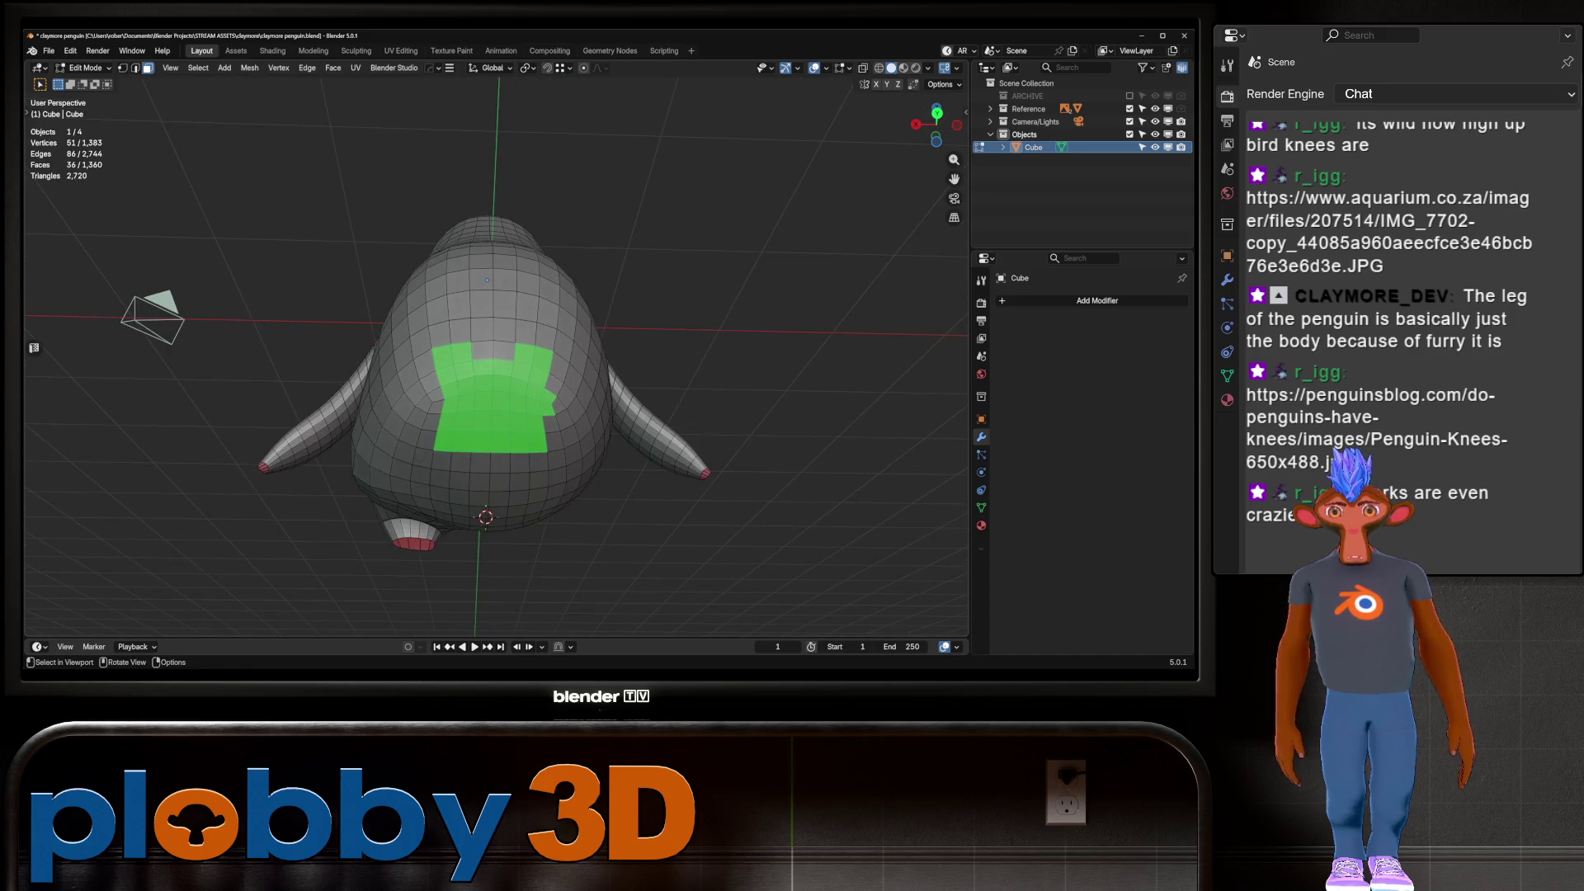
pyautogui.hotkey('ctrl', 'z')
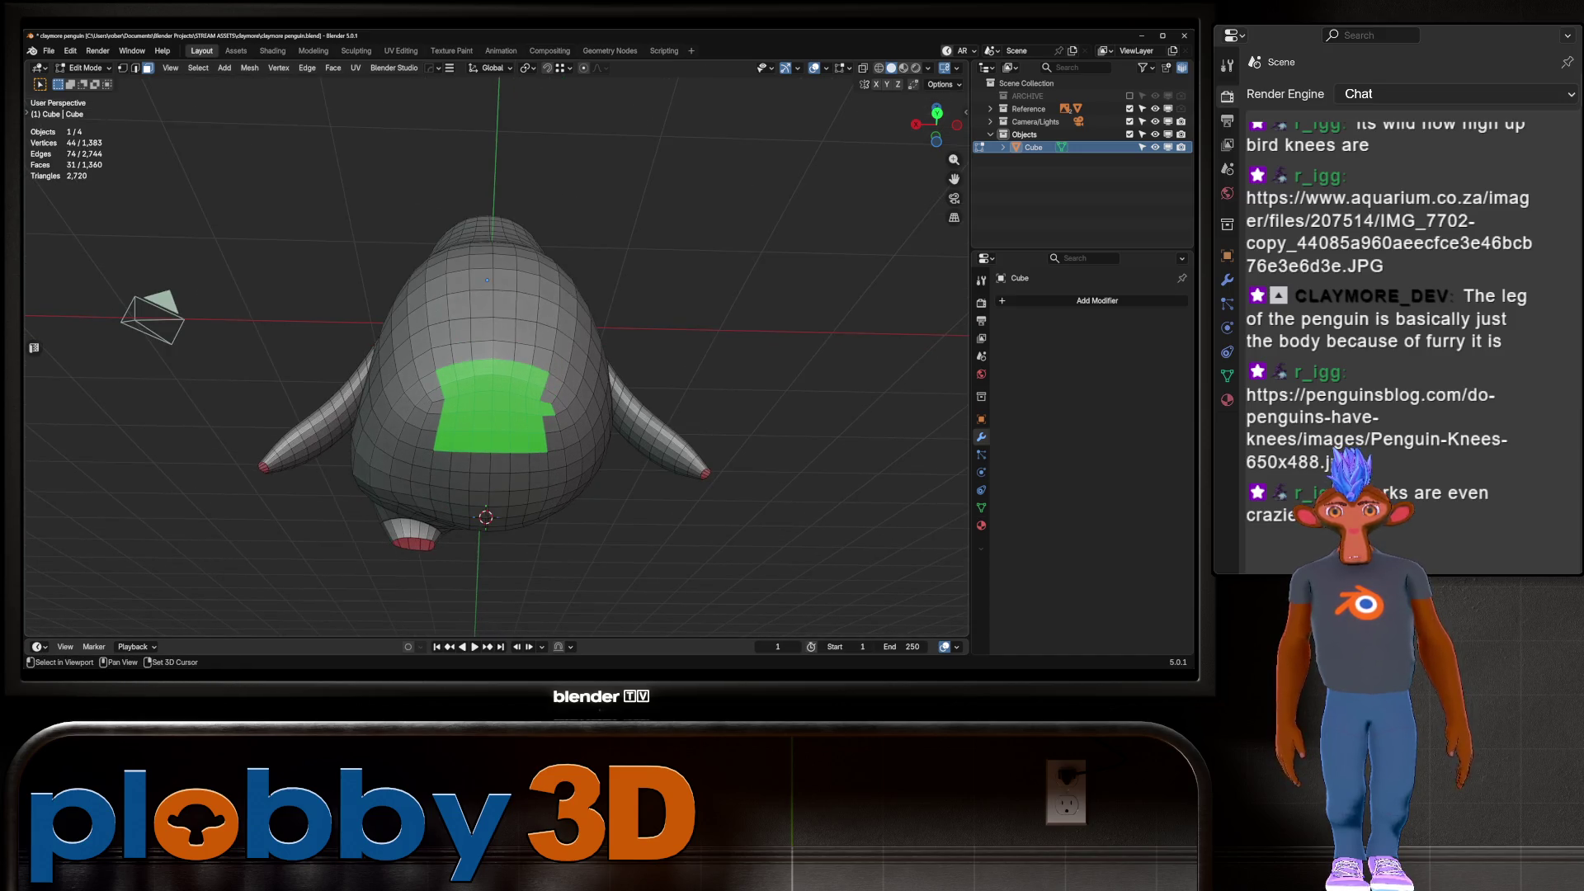
pyautogui.press('KP_3')
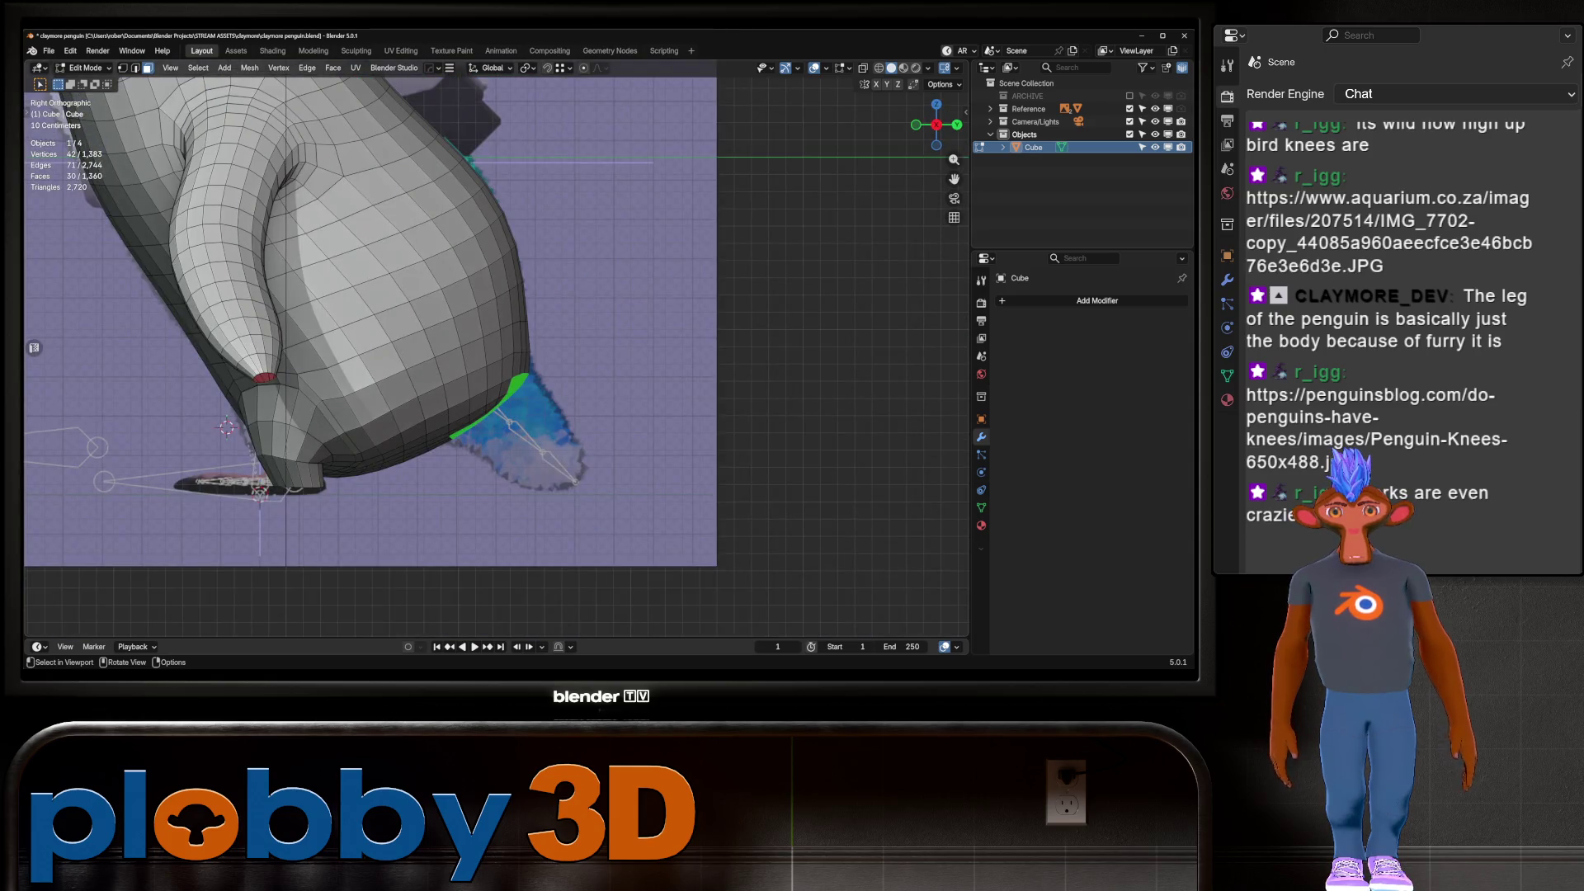
pyautogui.moveTo(676, 397); pyautogui.dragTo(541, 392, button='middle')
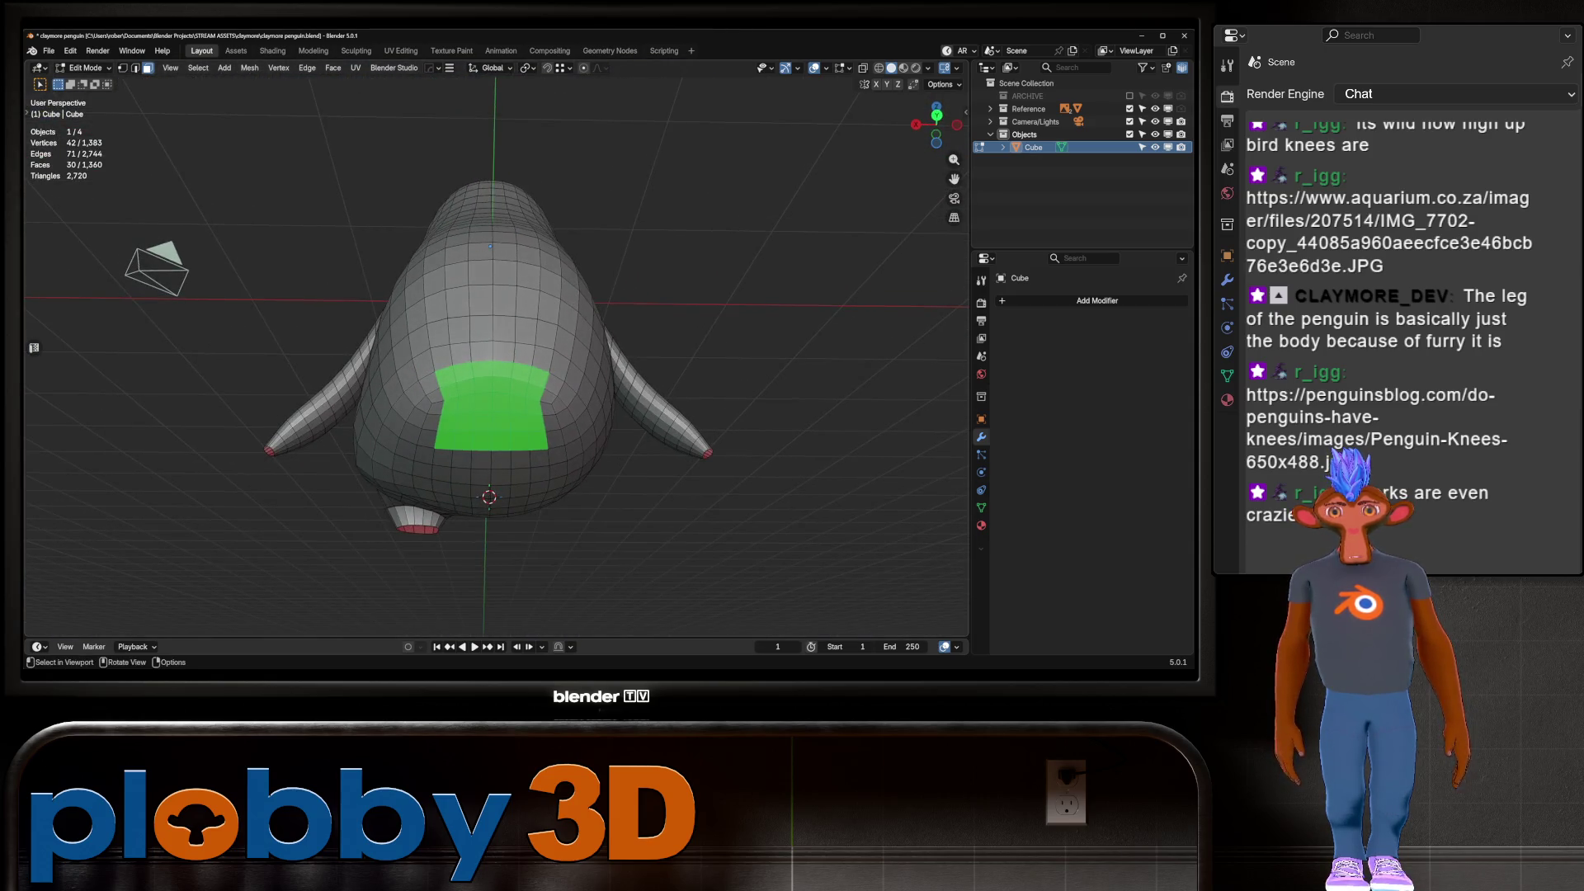
pyautogui.press('i')
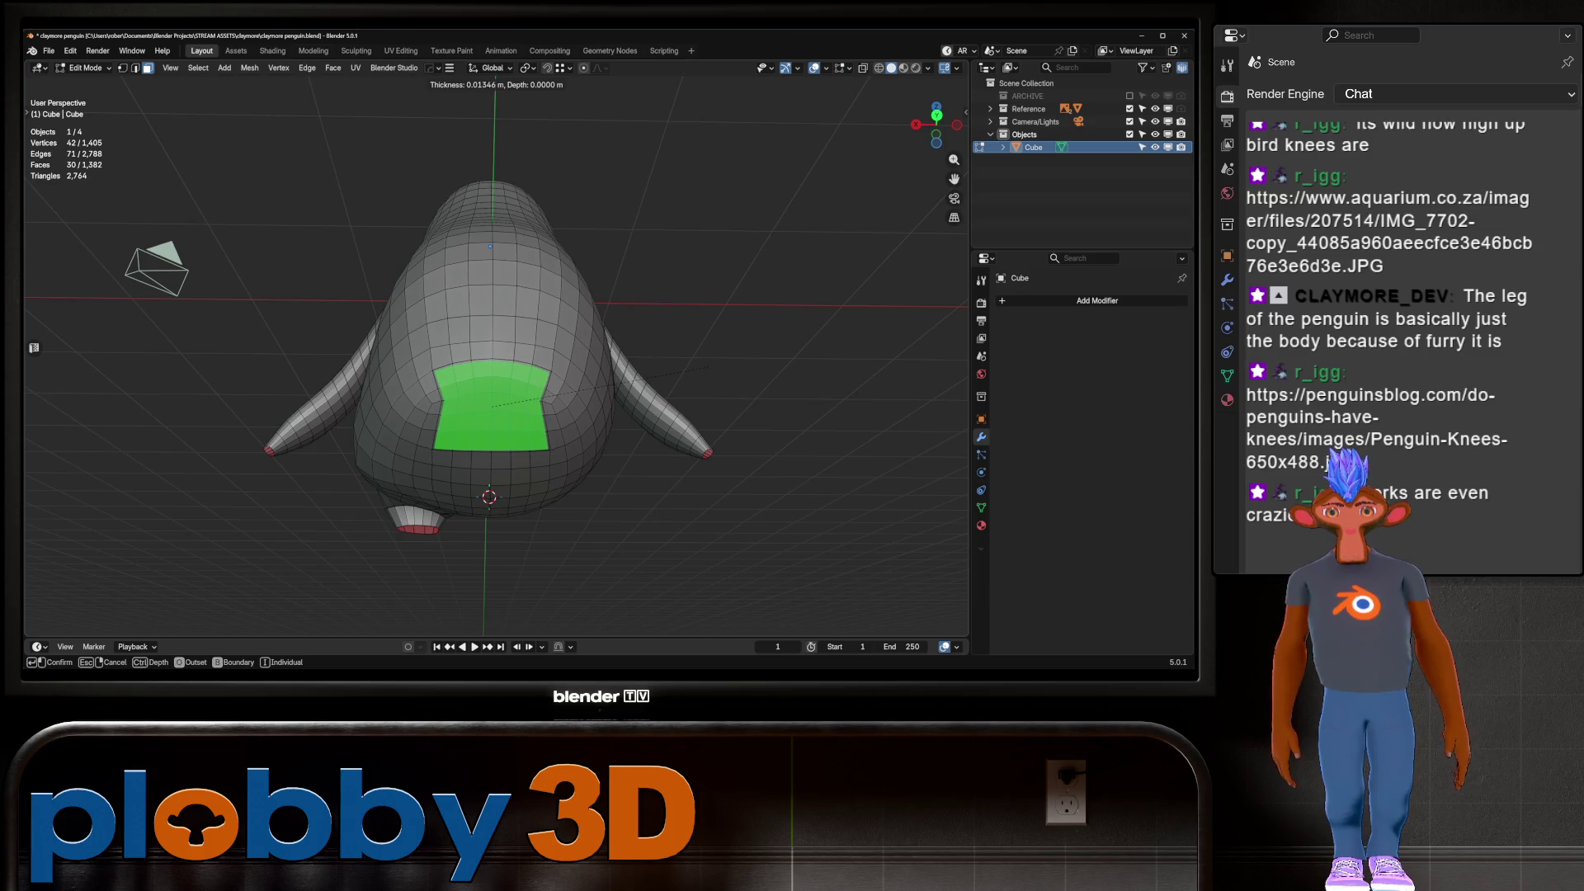
pyautogui.press('Return')
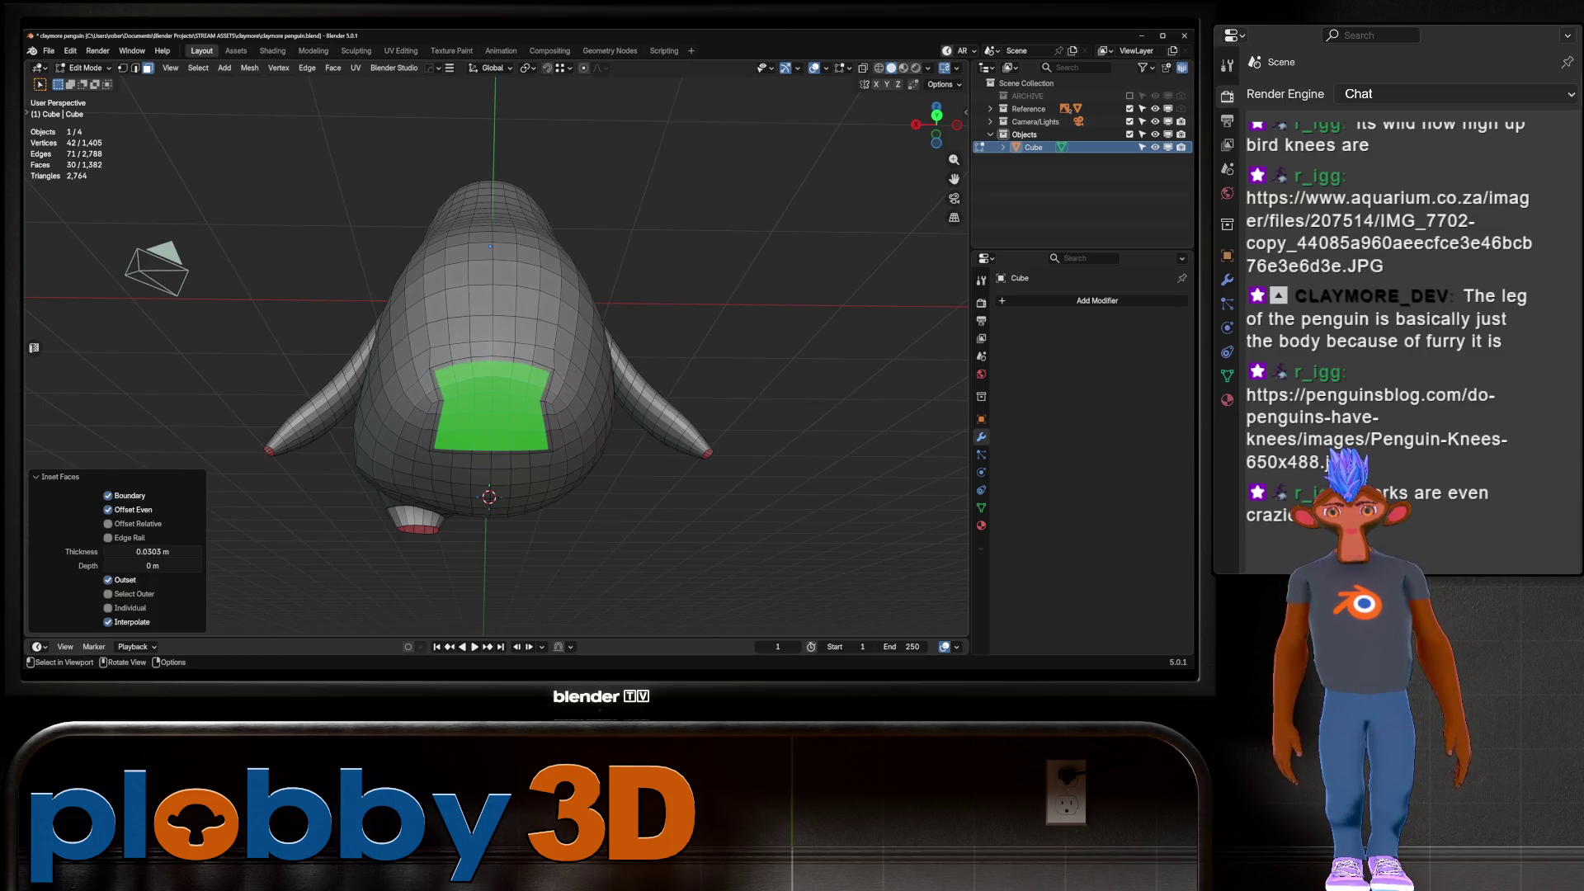
# Extrude the inset face, scale it to 0.271 then 2.829, and delete the trial extrusion
pyautogui.moveTo(495, 495); pyautogui.dragTo(561, 446, button='middle')
pyautogui.press('e')
pyautogui.click(528, 495)
pyautogui.press('s')
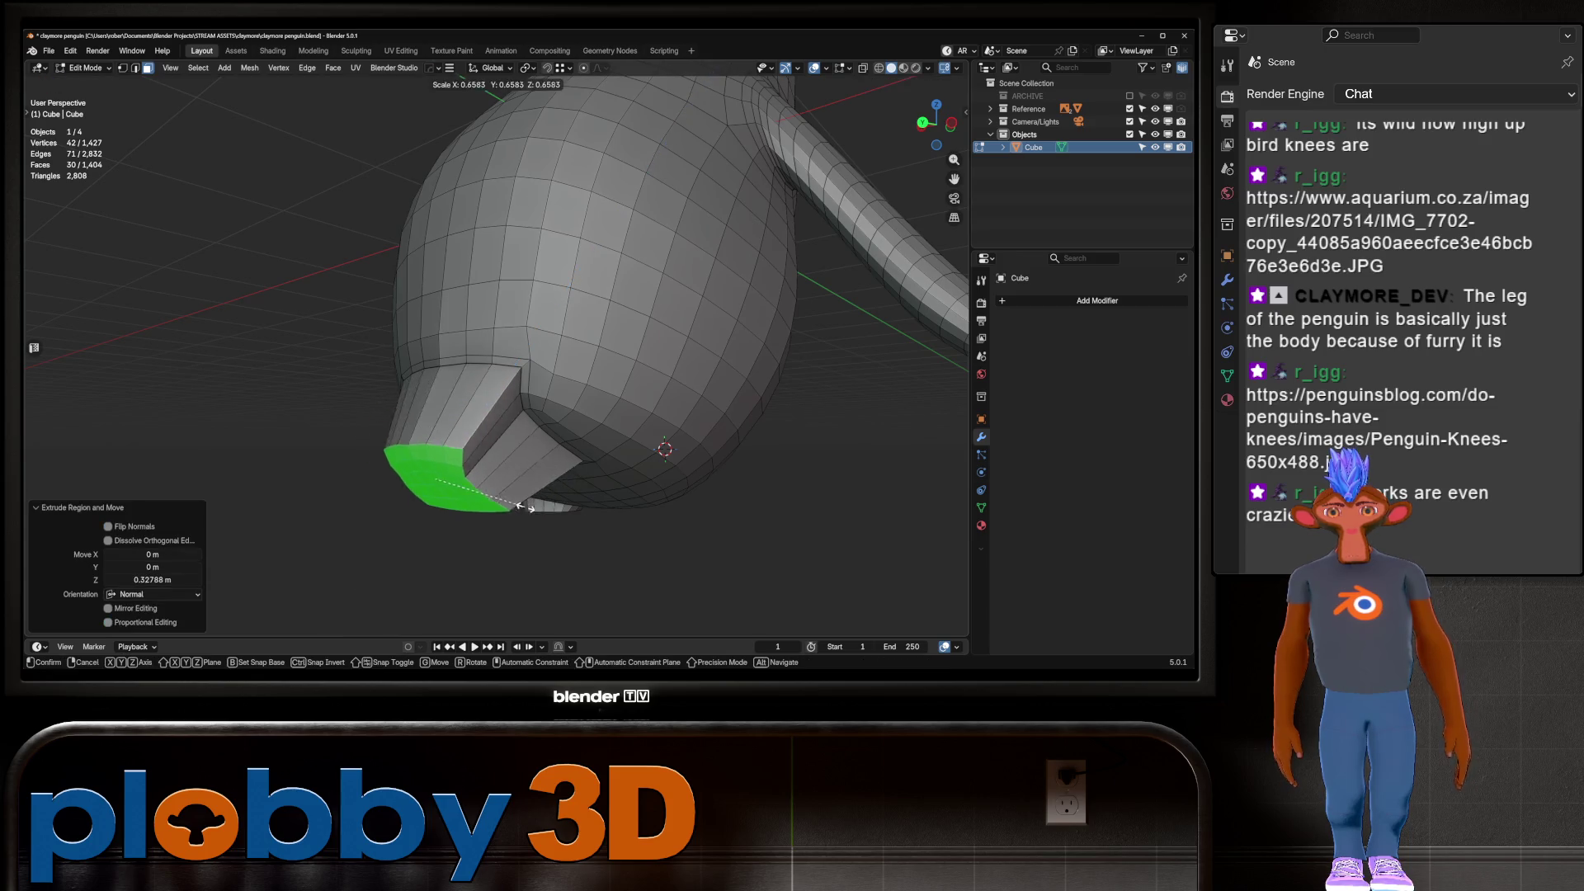
pyautogui.click(476, 487)
pyautogui.scroll(3, 477, 487)
pyautogui.press('KP_3')
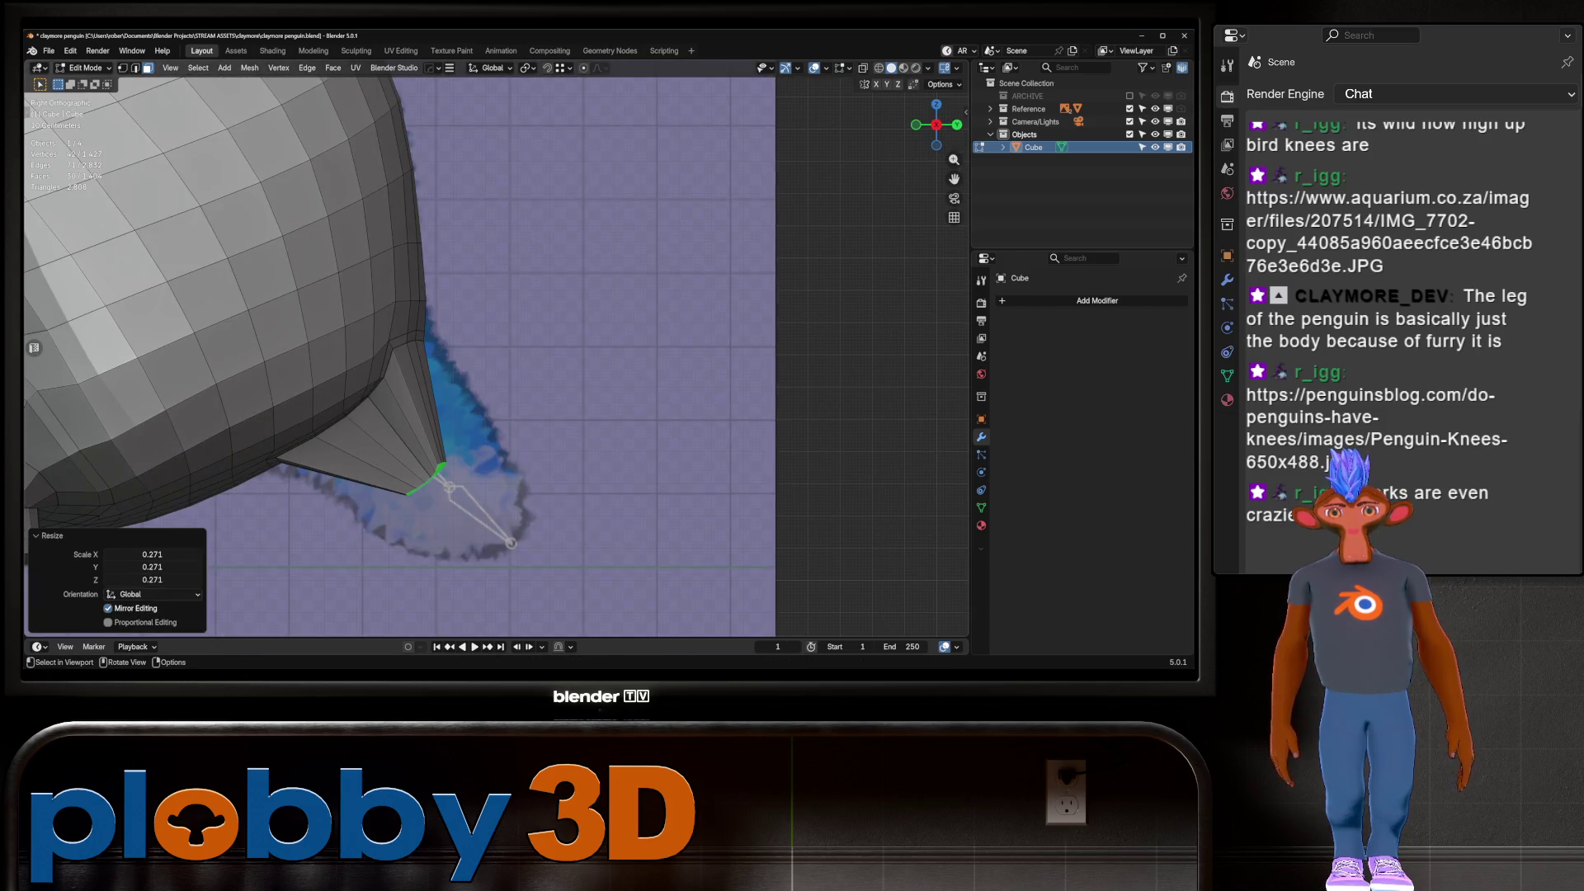
pyautogui.press('s')
pyautogui.press('Return')
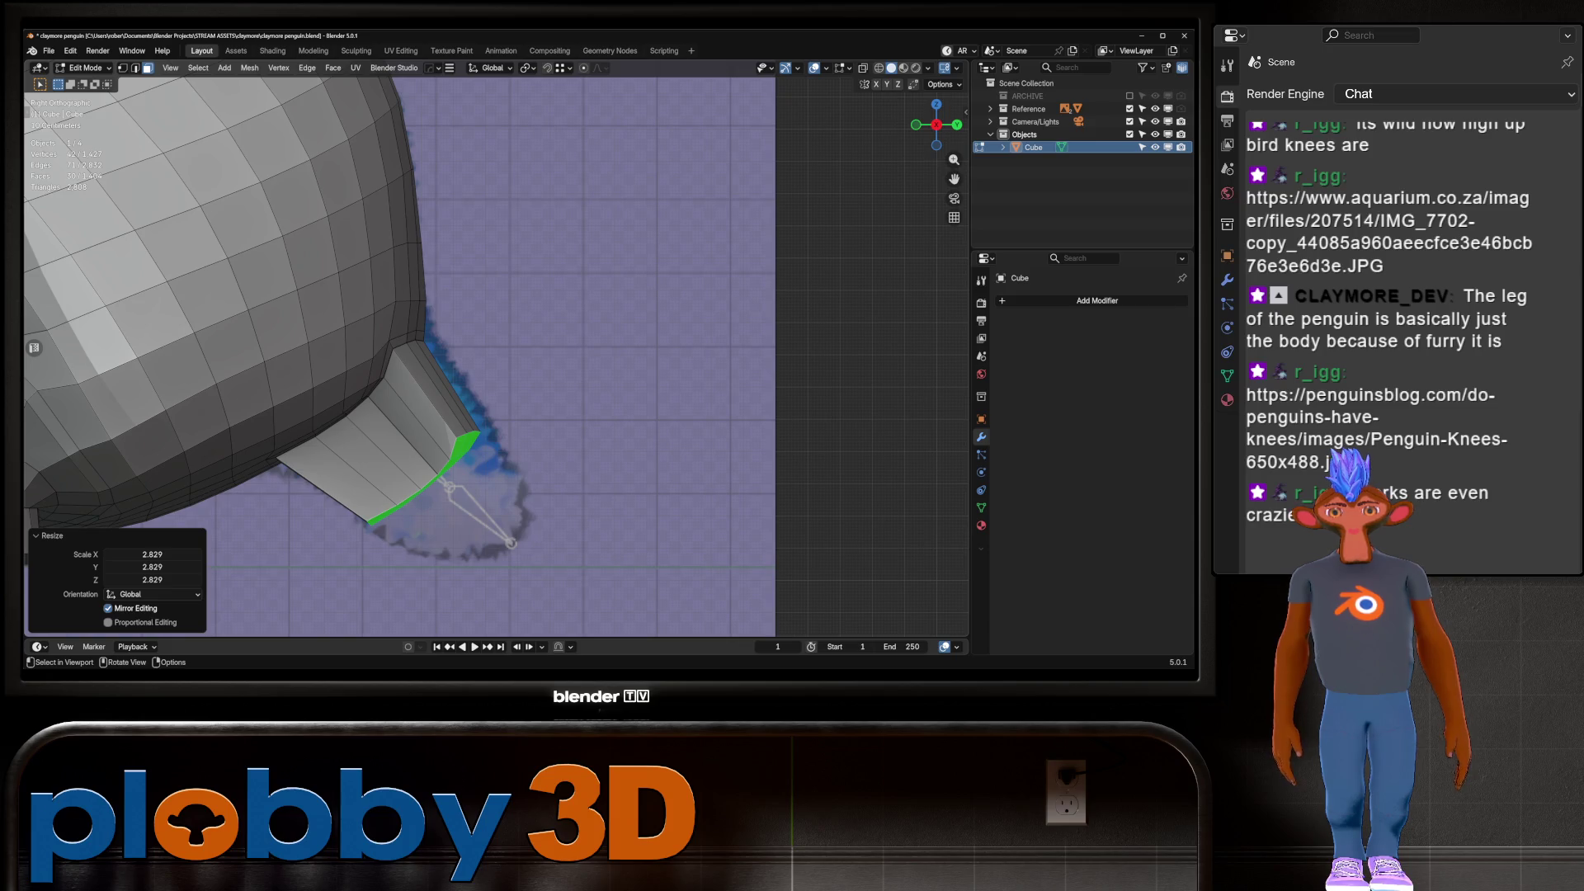
pyautogui.moveTo(495, 380)
pyautogui.mouseDown(button='middle')
pyautogui.moveTo(462, 412)
pyautogui.moveTo(396, 363)
pyautogui.mouseUp(button='middle')
pyautogui.press('x')
pyautogui.click(470, 413)
# Edge-slide the leg-opening edge loop and relax it via Quick Favorites
pyautogui.press('2')
pyautogui.keyDown('alt'); pyautogui.click(363, 452); pyautogui.keyUp('alt')
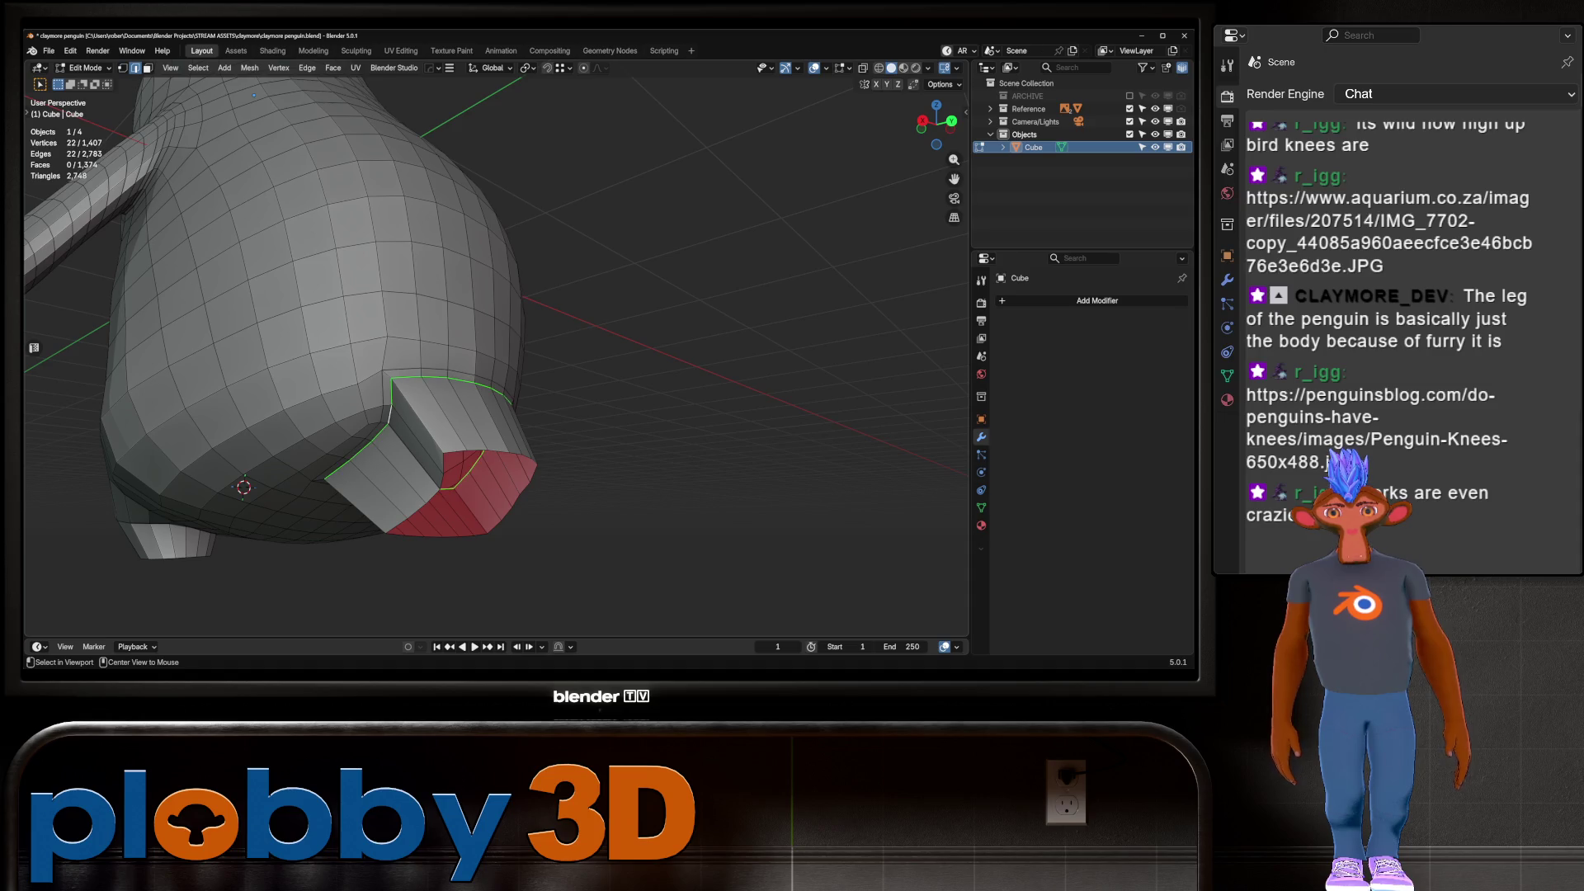
pyautogui.press('g')
pyautogui.press('g')
pyautogui.click(581, 444)
pyautogui.press('q')
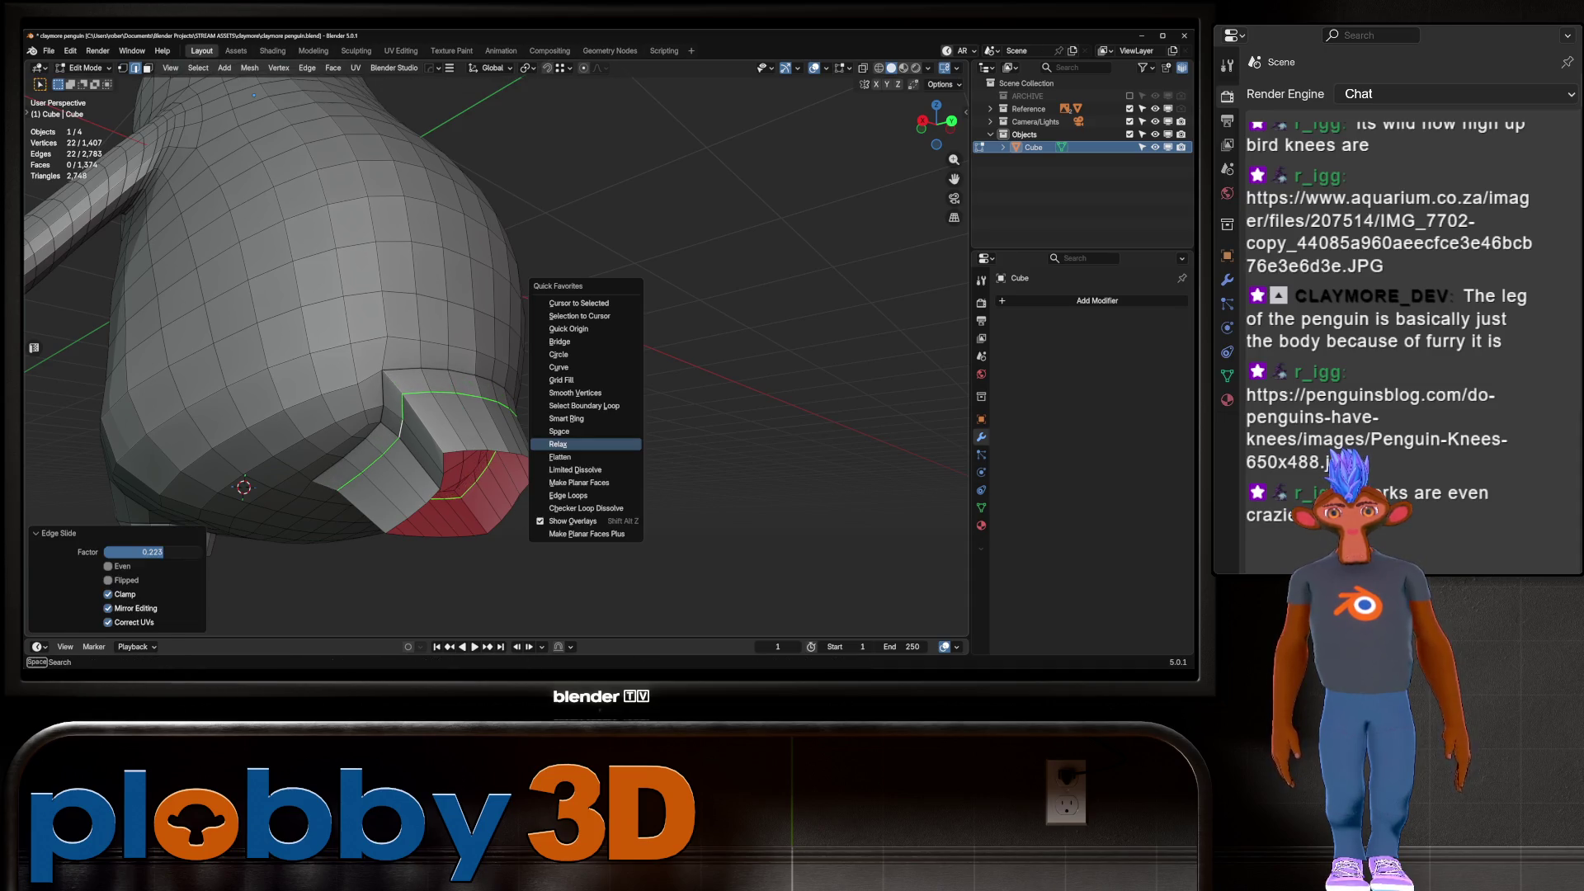
pyautogui.click(558, 444)
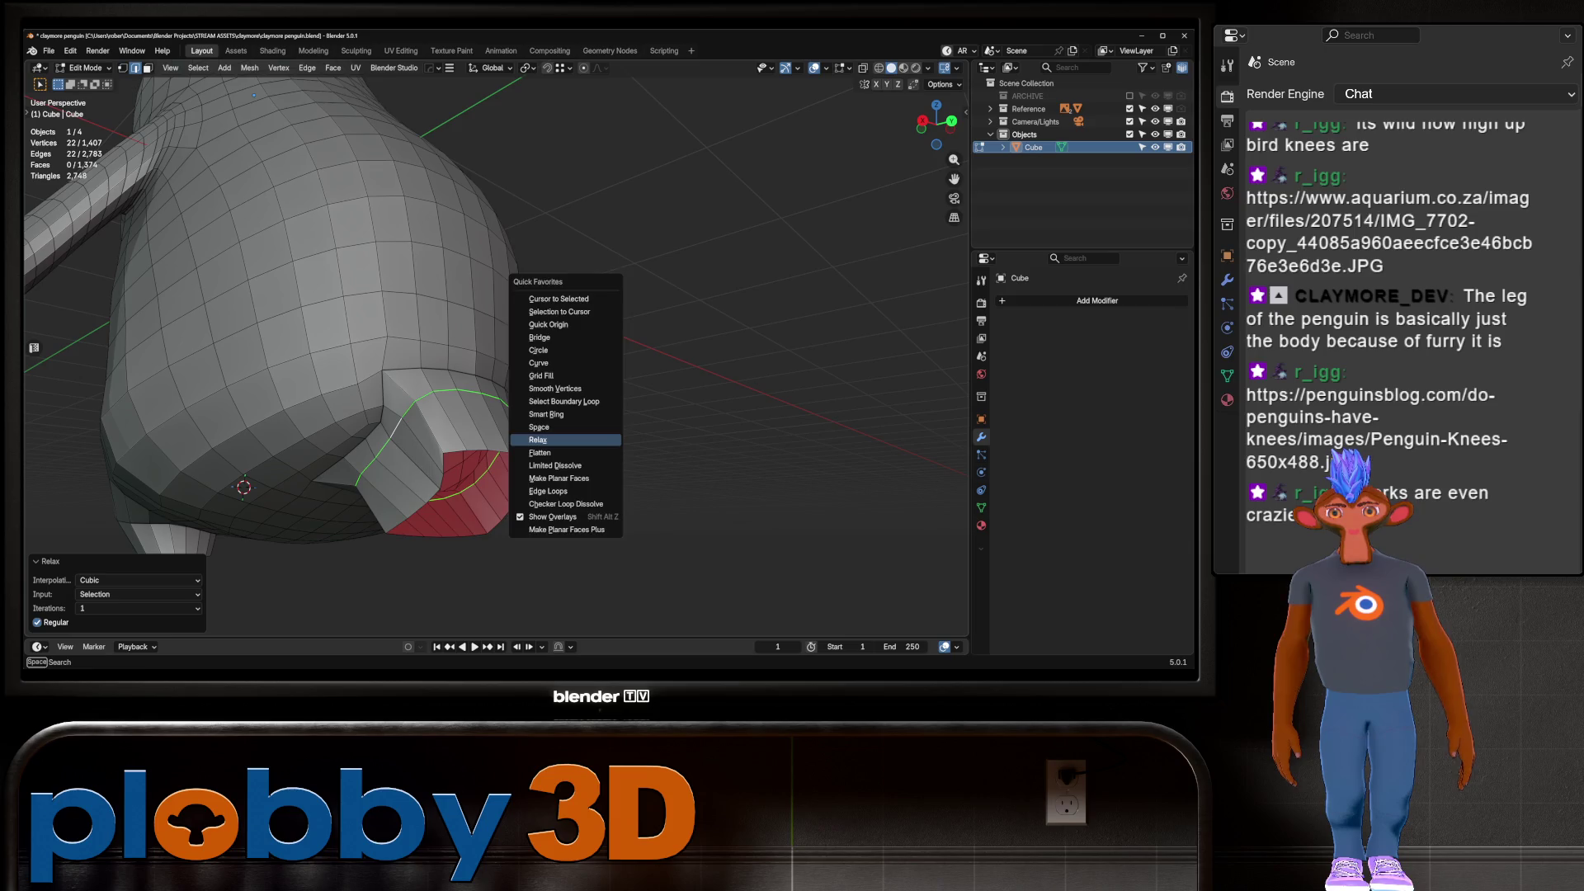
# Select the full edge loop higher on the leg and relax it
pyautogui.keyDown('alt'); pyautogui.click(402, 370); pyautogui.keyUp('alt')
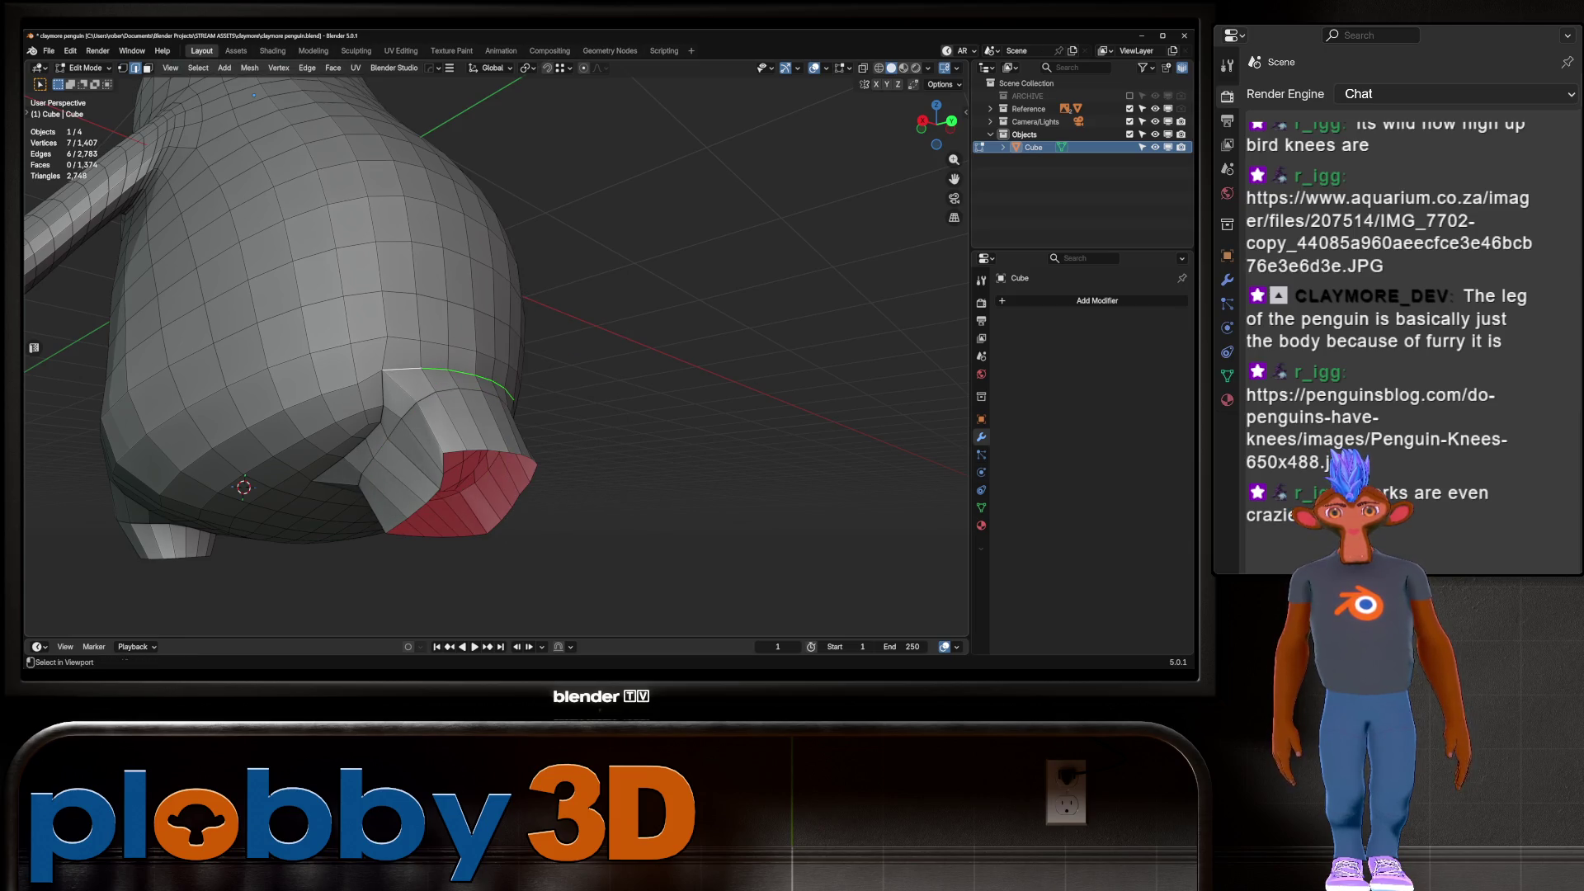
pyautogui.keyDown('ctrl'); pyautogui.click(313, 481); pyautogui.keyUp('ctrl')
pyautogui.moveTo(314, 481); pyautogui.dragTo(429, 462, button='middle')
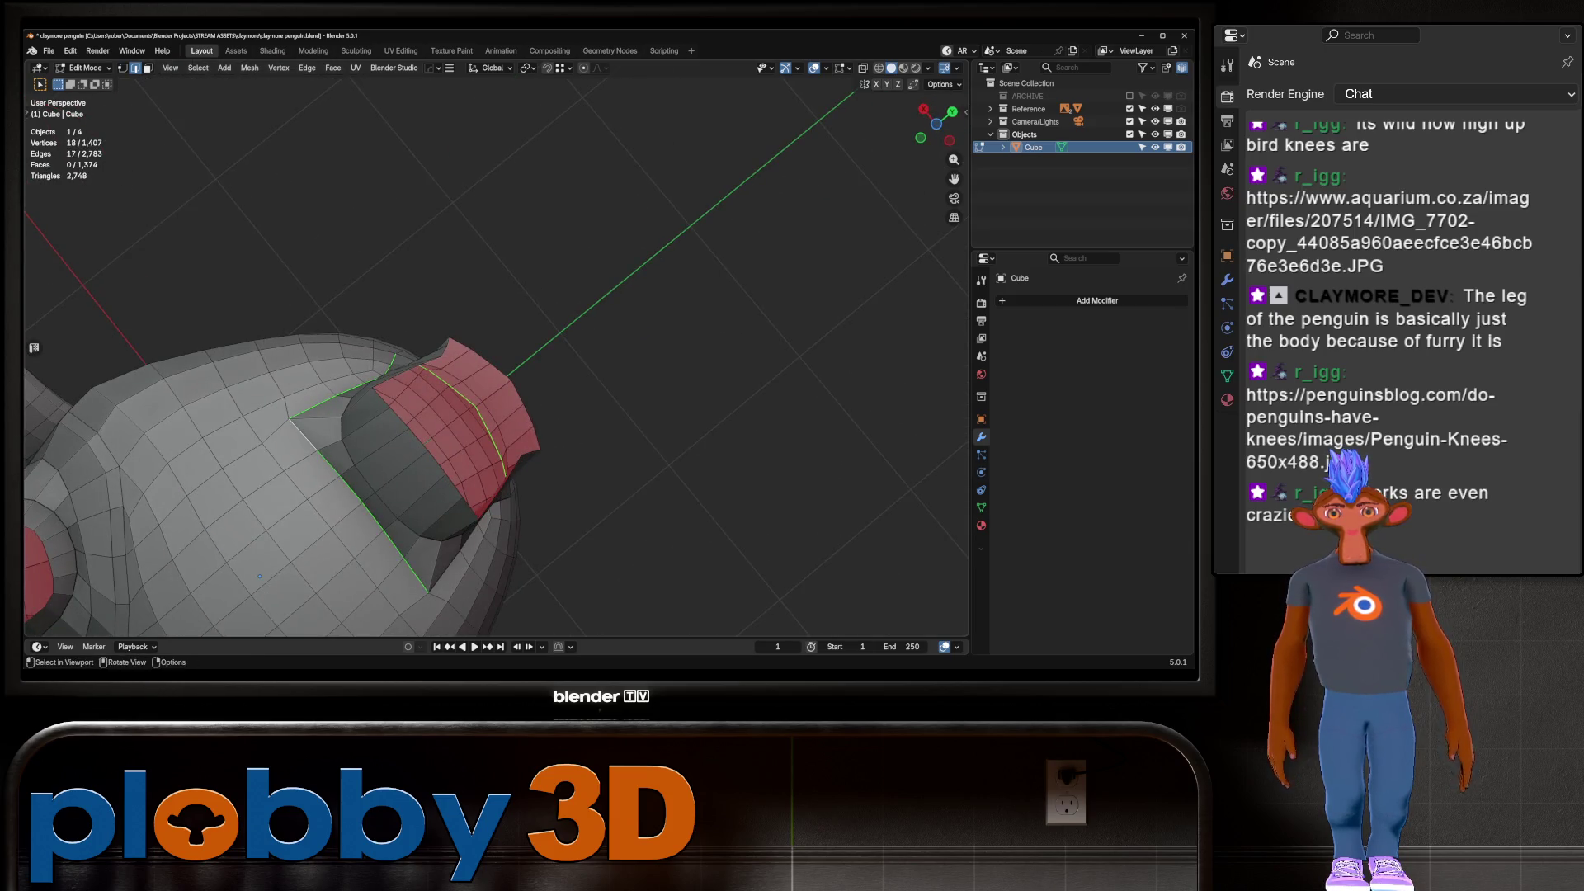
pyautogui.moveTo(259, 576)
pyautogui.mouseDown(button='middle')
pyautogui.moveTo(396, 413)
pyautogui.moveTo(462, 380)
pyautogui.moveTo(450, 231)
pyautogui.moveTo(644, 429)
pyautogui.mouseUp(button='middle')
pyautogui.keyDown('ctrl'); pyautogui.click(495, 388); pyautogui.keyUp('ctrl')
pyautogui.rightClick(644, 429)
pyautogui.click(644, 429)
# Apply LoopTools Relax to the upper leg loop several more times
pyautogui.rightClick(644, 430)
pyautogui.click(644, 429)
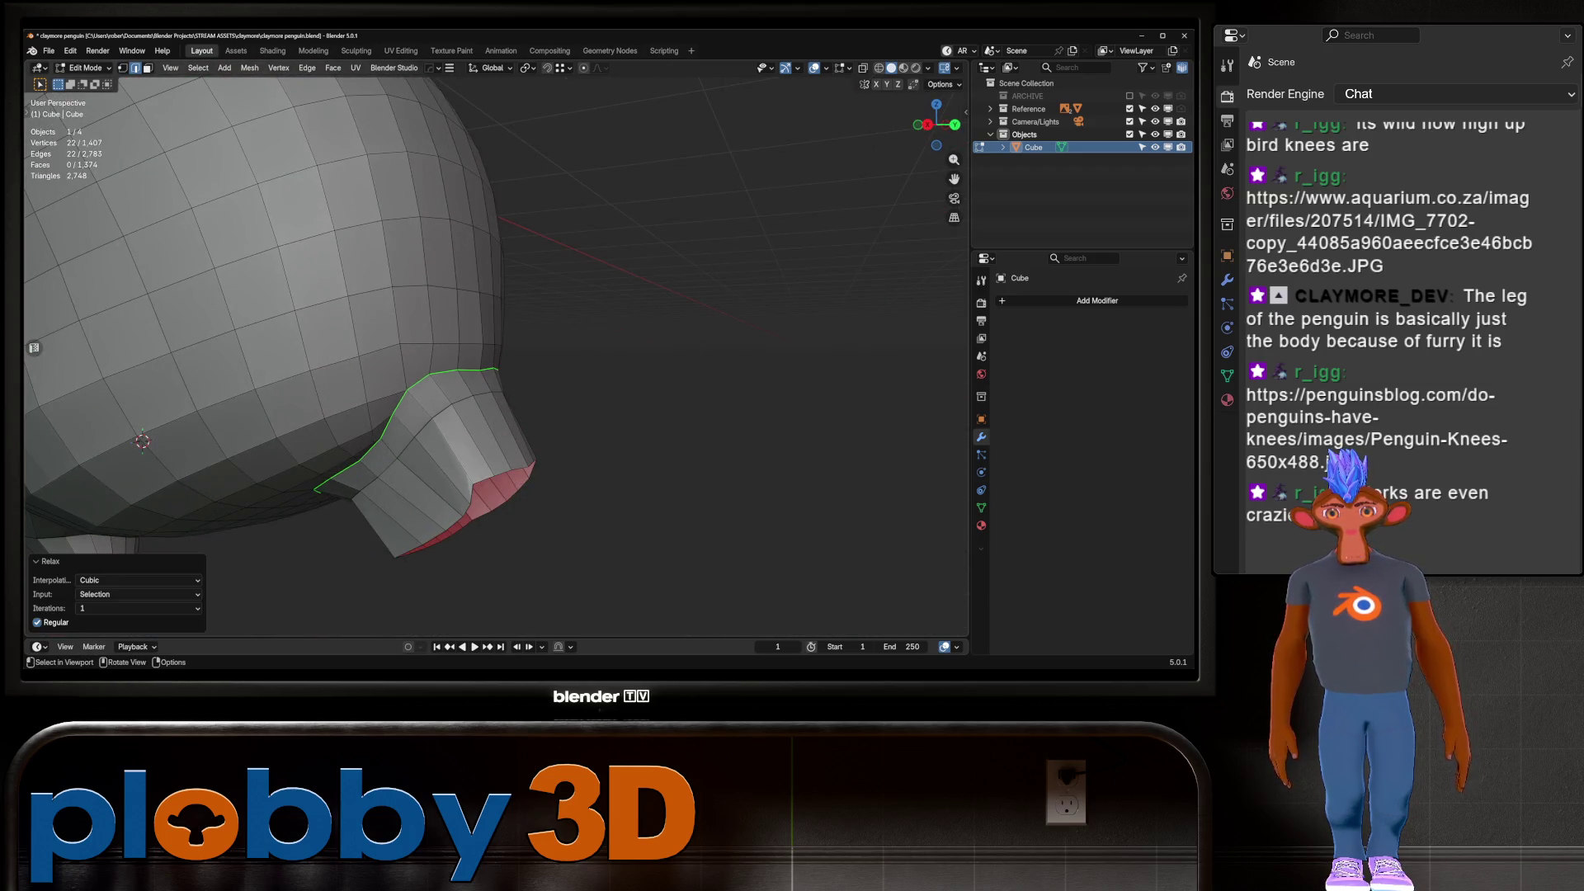
pyautogui.press('q')
pyautogui.click(644, 435)
pyautogui.moveTo(644, 435); pyautogui.dragTo(652, 351, button='middle')
pyautogui.press('q')
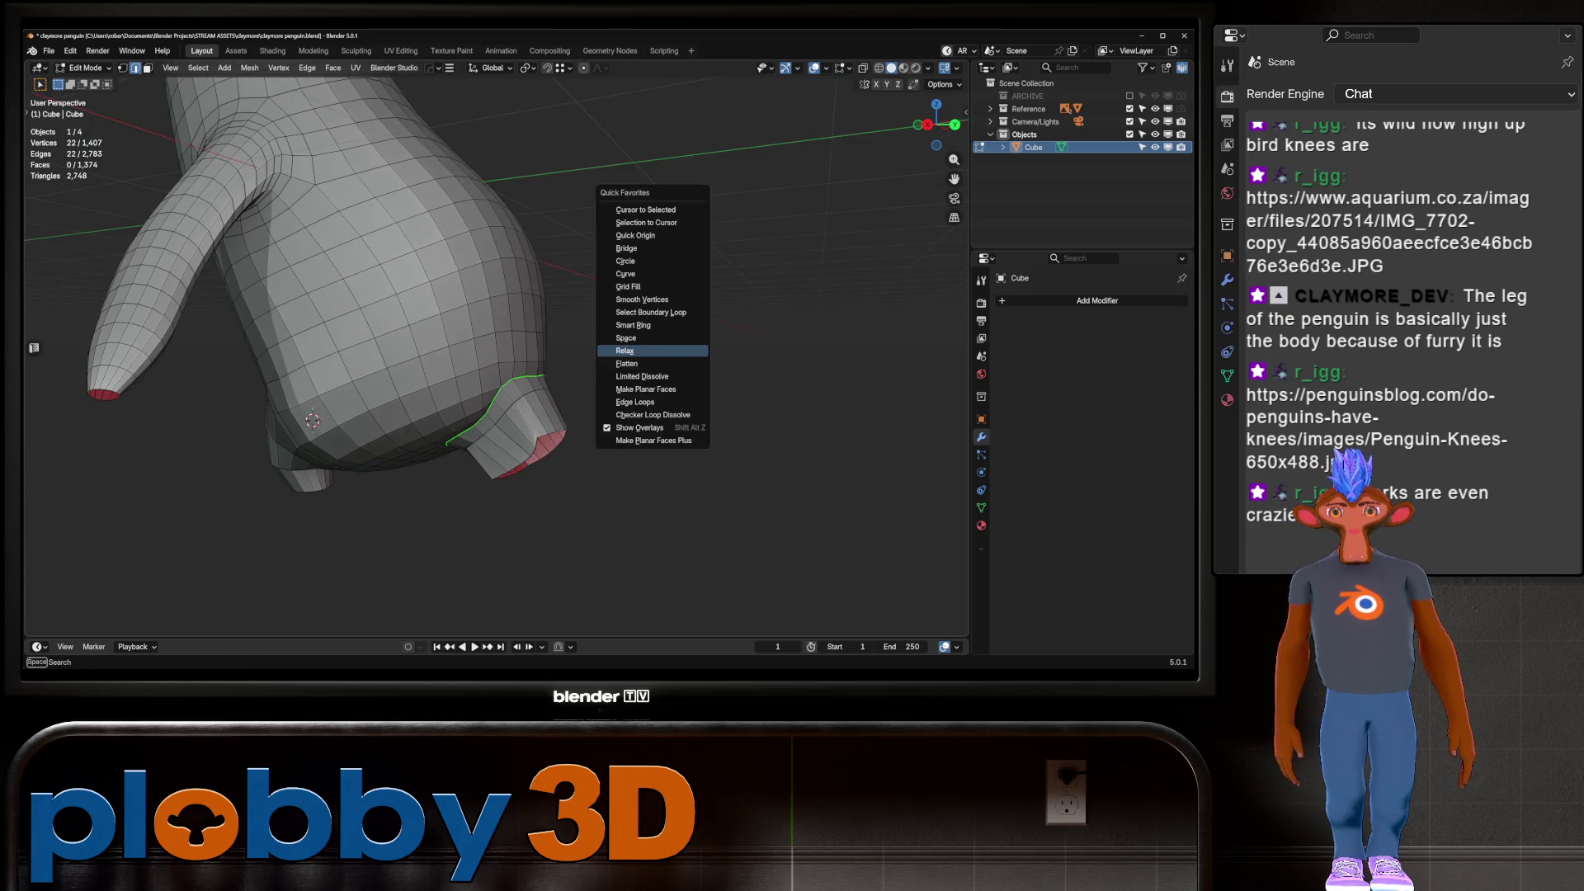
pyautogui.press('q')
pyautogui.click(743, 311)
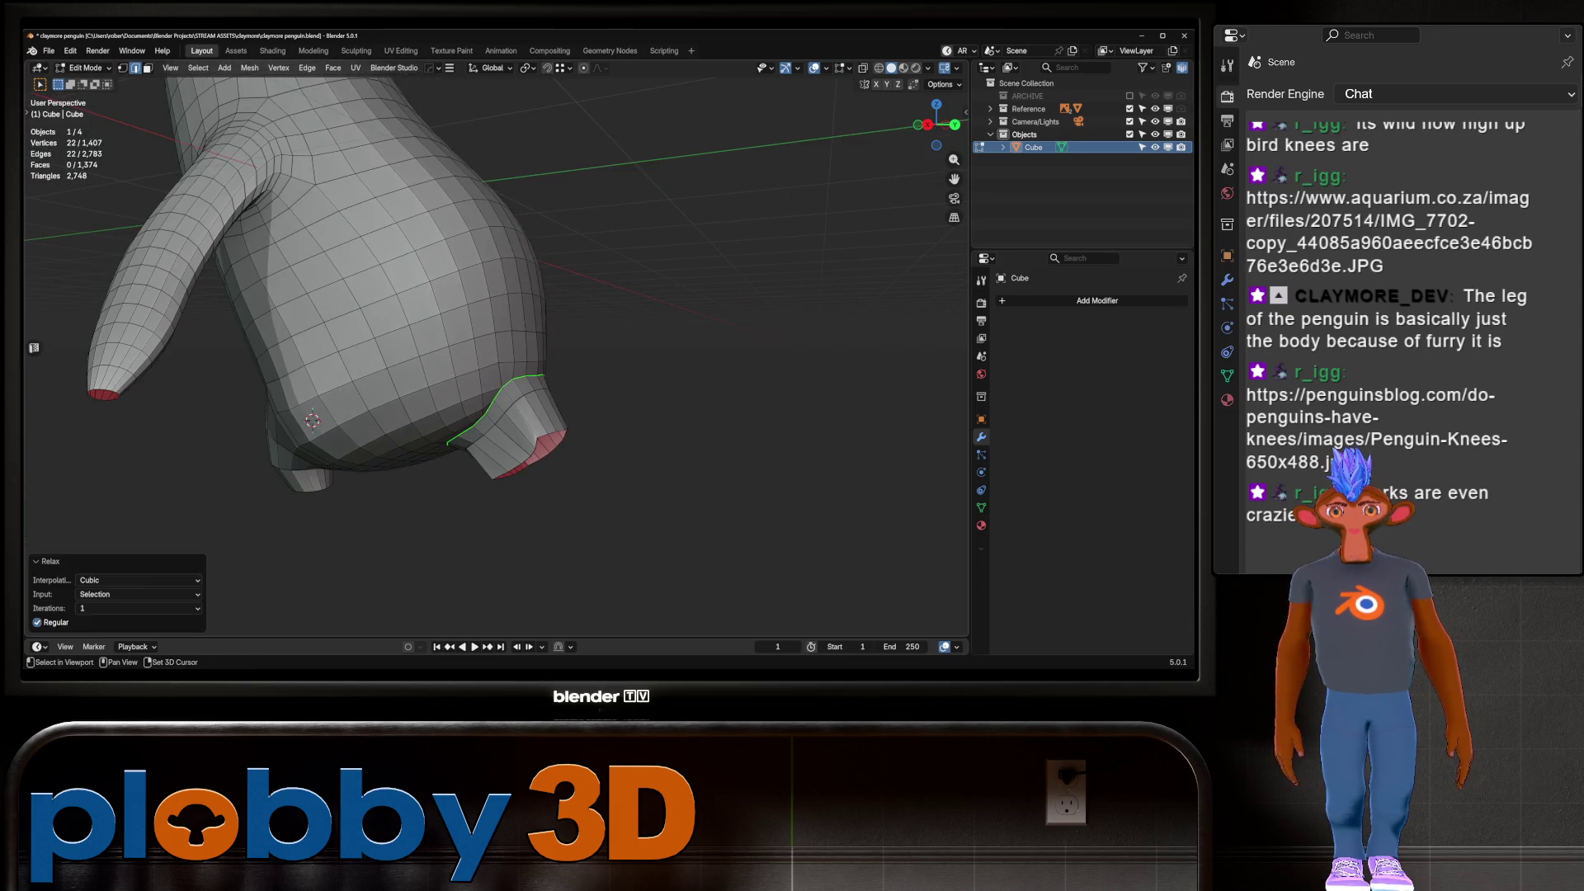
# Scale the leg loop to 0.943 and relax it again
pyautogui.moveTo(594, 347)
pyautogui.mouseDown(button='middle')
pyautogui.moveTo(635, 318)
pyautogui.moveTo(625, 363)
pyautogui.mouseUp(button='middle')
pyautogui.scroll(-3, 635, 318)
pyautogui.press('s')
pyautogui.click(629, 319)
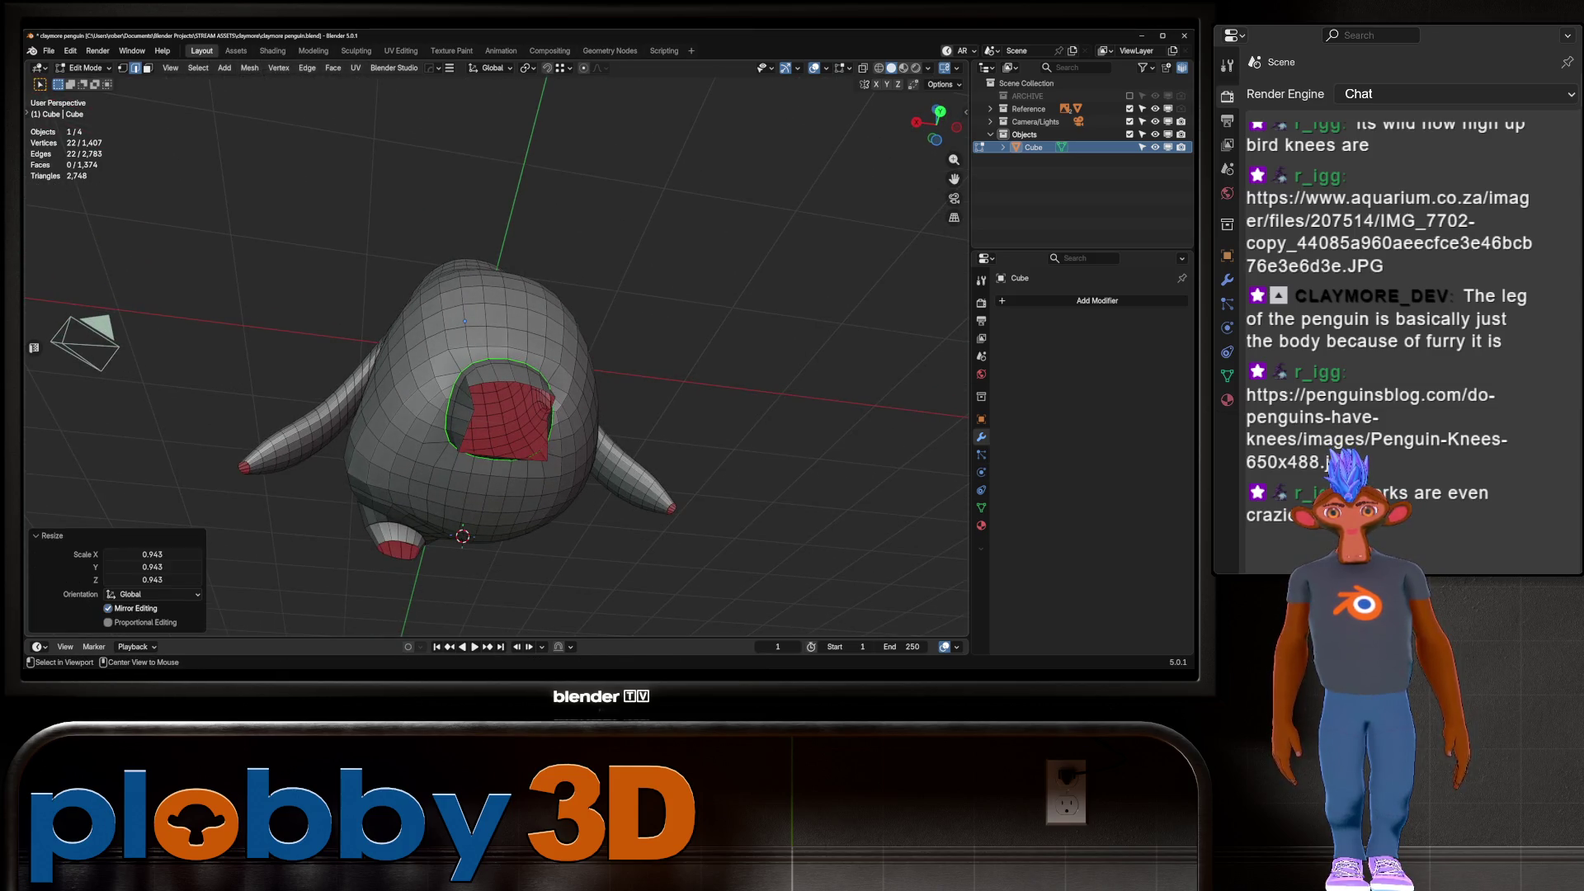
pyautogui.press('q')
pyautogui.click(707, 410)
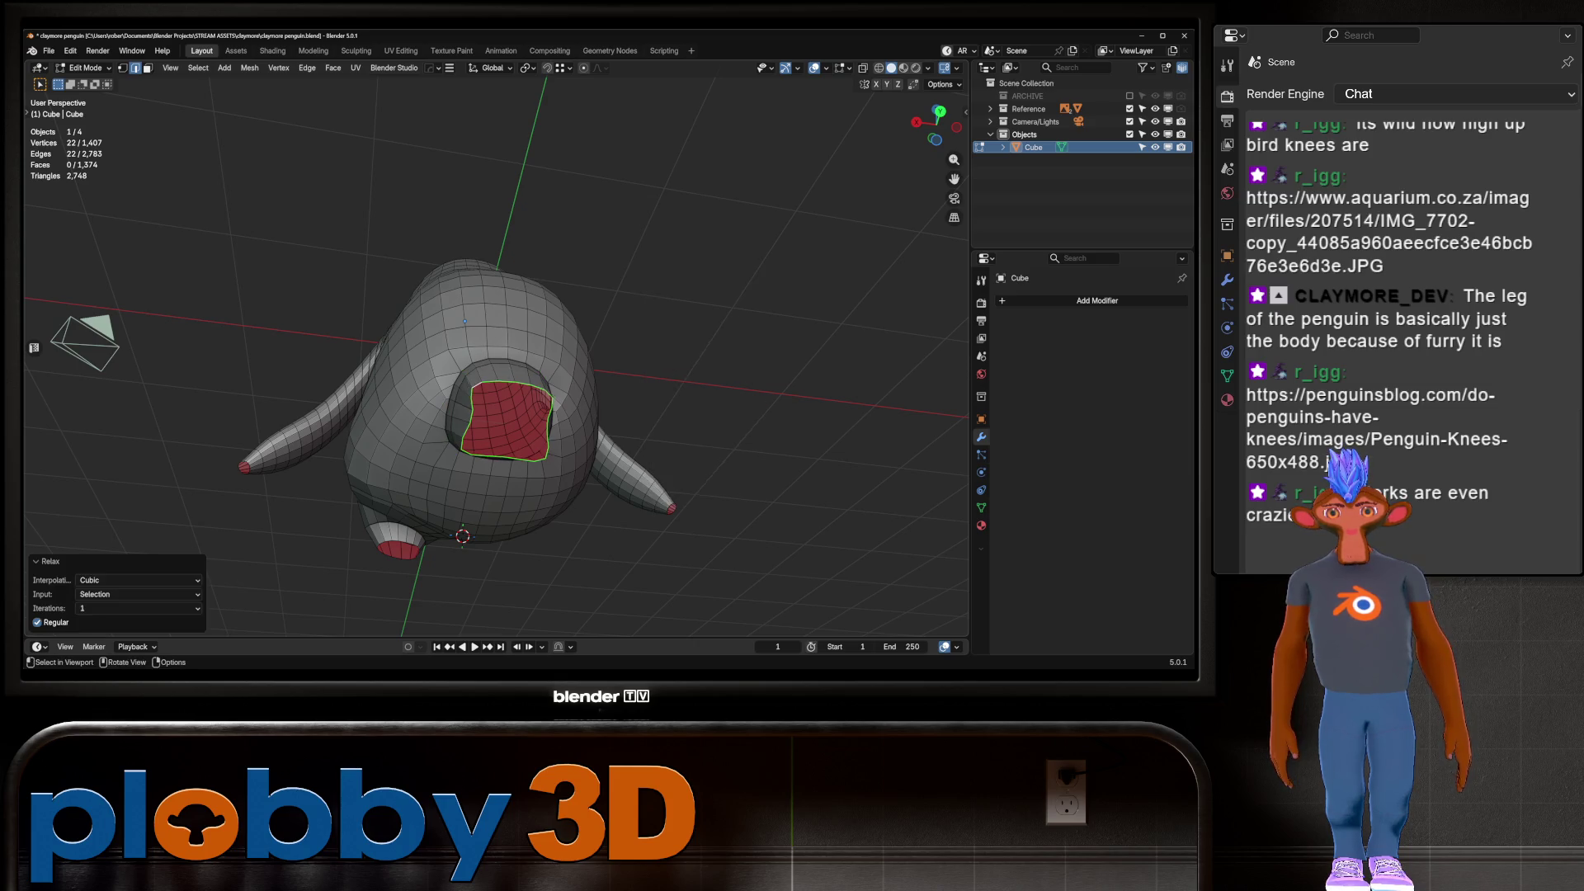
# Grow the selection into a ring of faces and try an inset, then cancel it
pyautogui.moveTo(707, 410); pyautogui.dragTo(672, 363, button='middle')
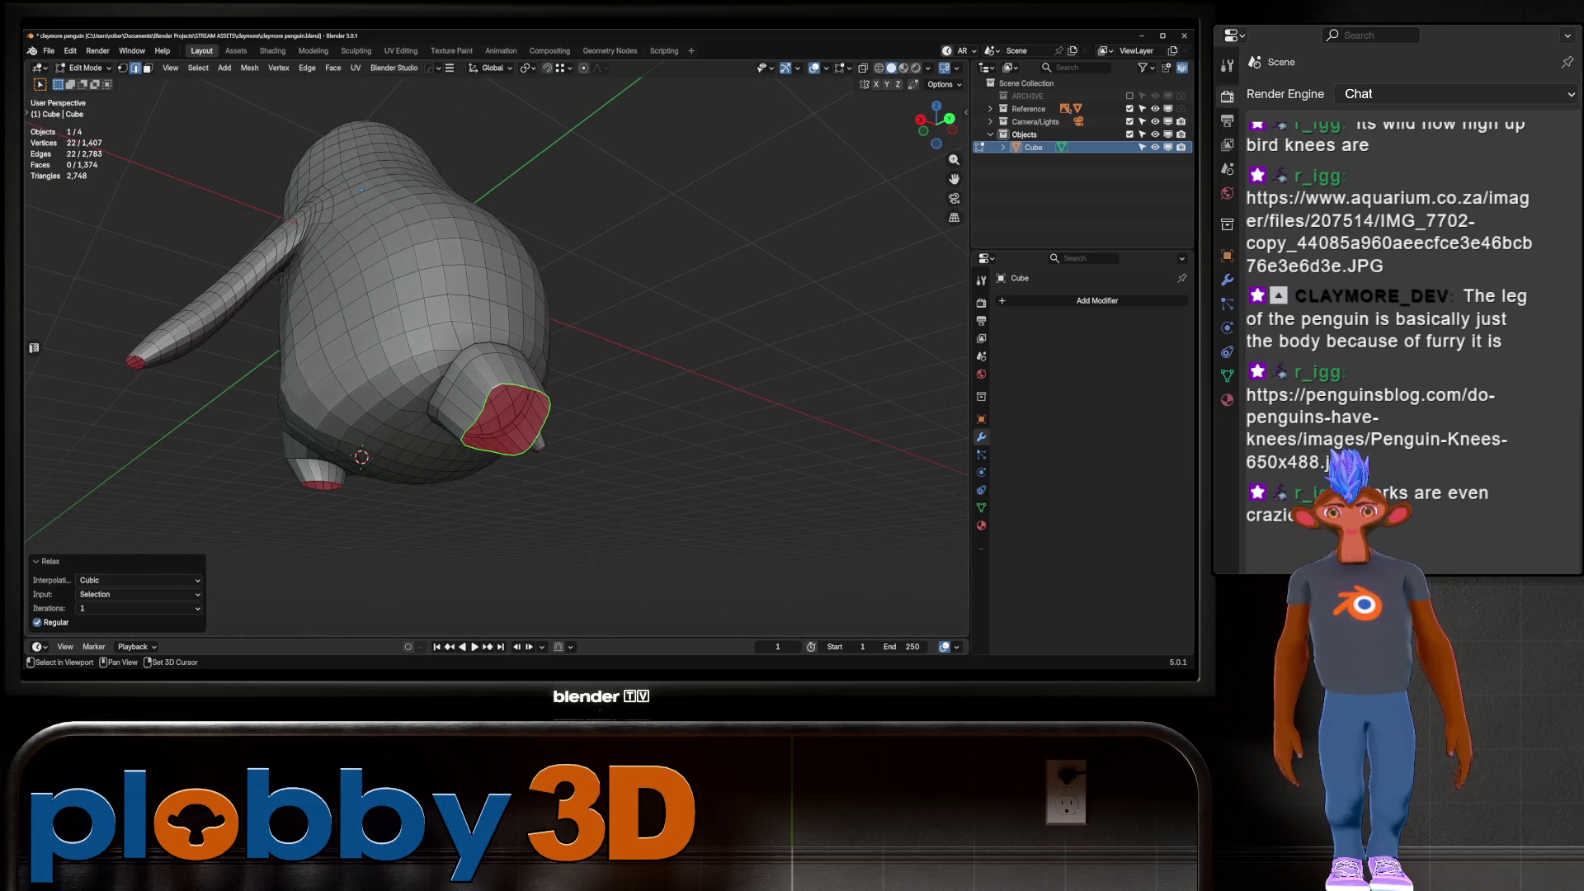
pyautogui.moveTo(673, 363); pyautogui.dragTo(594, 322, button='middle')
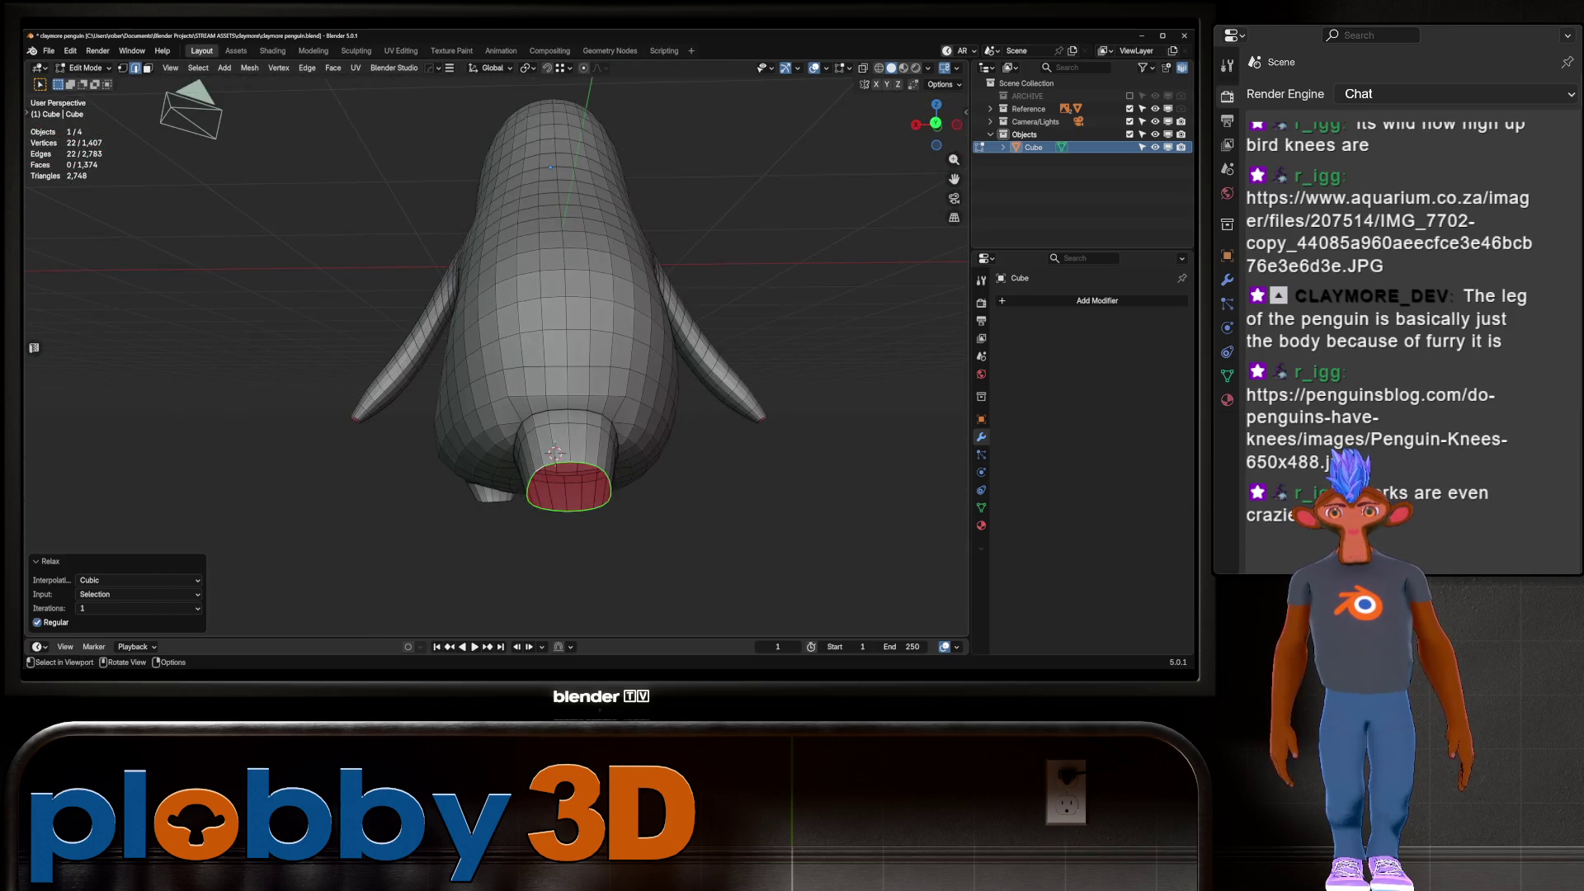
pyautogui.press('ctrl+KP_Subtract')
pyautogui.hotkey('ctrl', 'z')
pyautogui.press('ctrl+KP_Subtract')
pyautogui.press('ctrl+KP_Add')
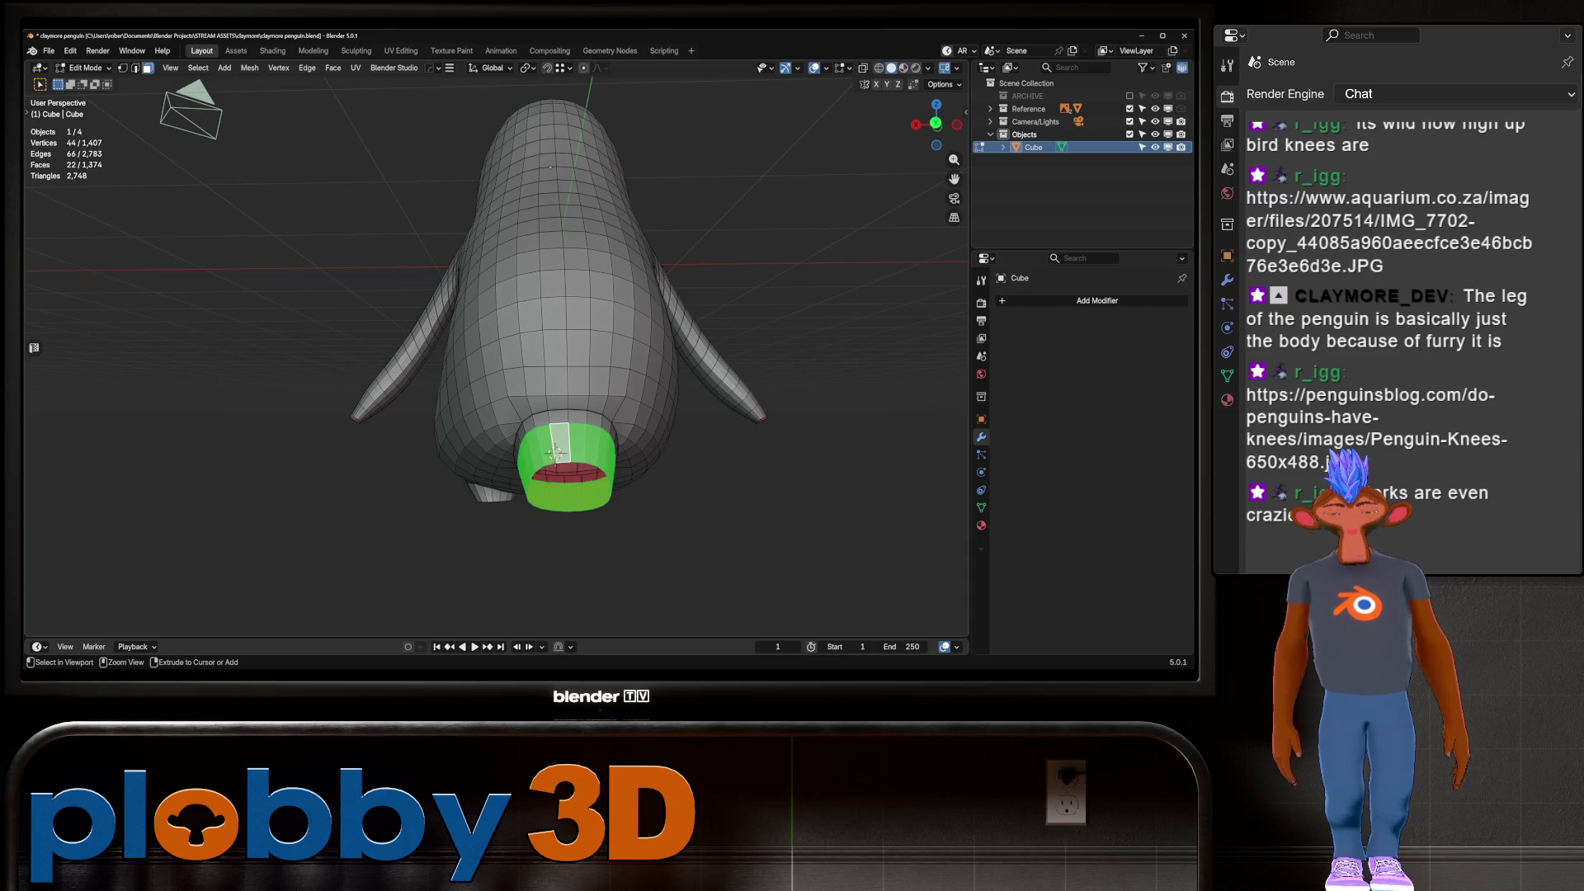
pyautogui.press('i')
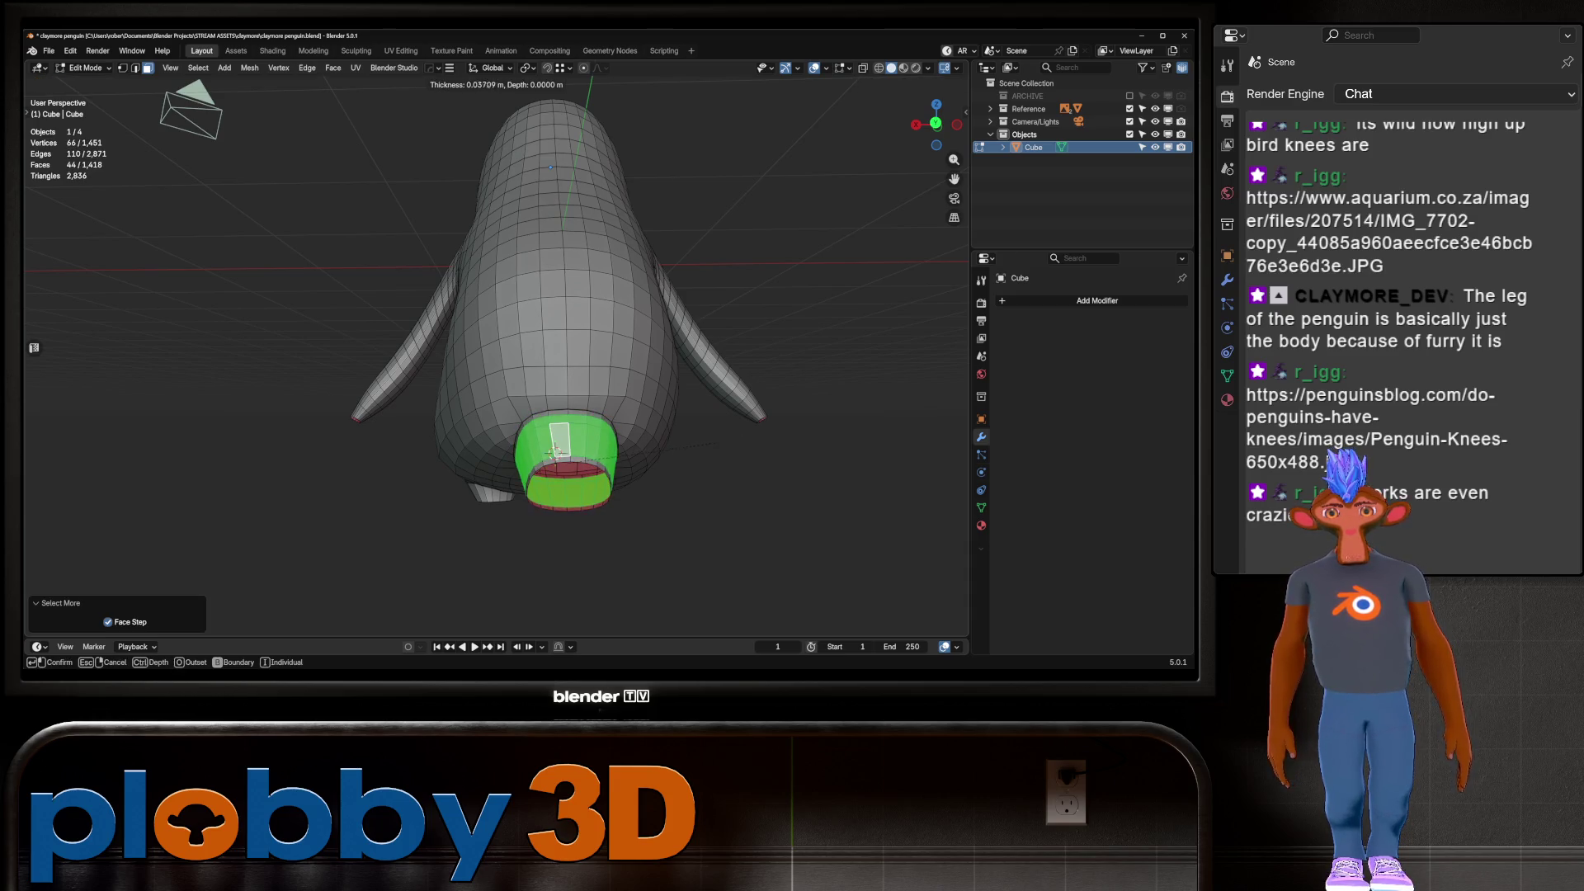
pyautogui.press('Escape')
# Return the penguin mesh to Object Mode
pyautogui.moveTo(718, 441); pyautogui.dragTo(784, 388, button='middle')
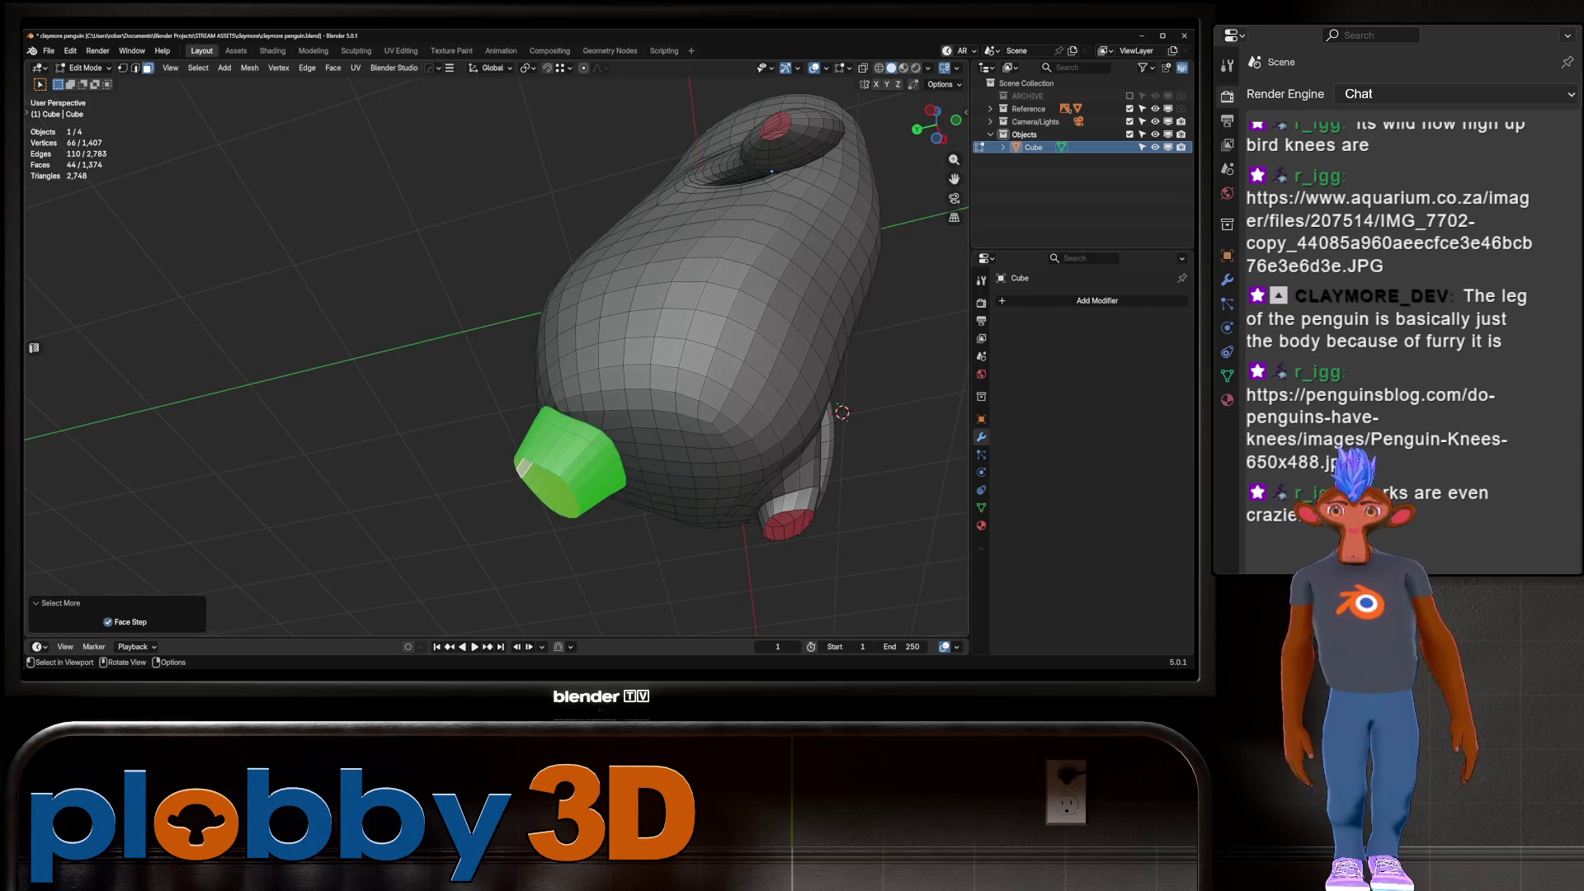
pyautogui.moveTo(495, 355); pyautogui.dragTo(537, 330, button='middle')
pyautogui.scroll(3, 495, 355)
pyautogui.press('Tab')
pyautogui.scroll(-3, 495, 355)
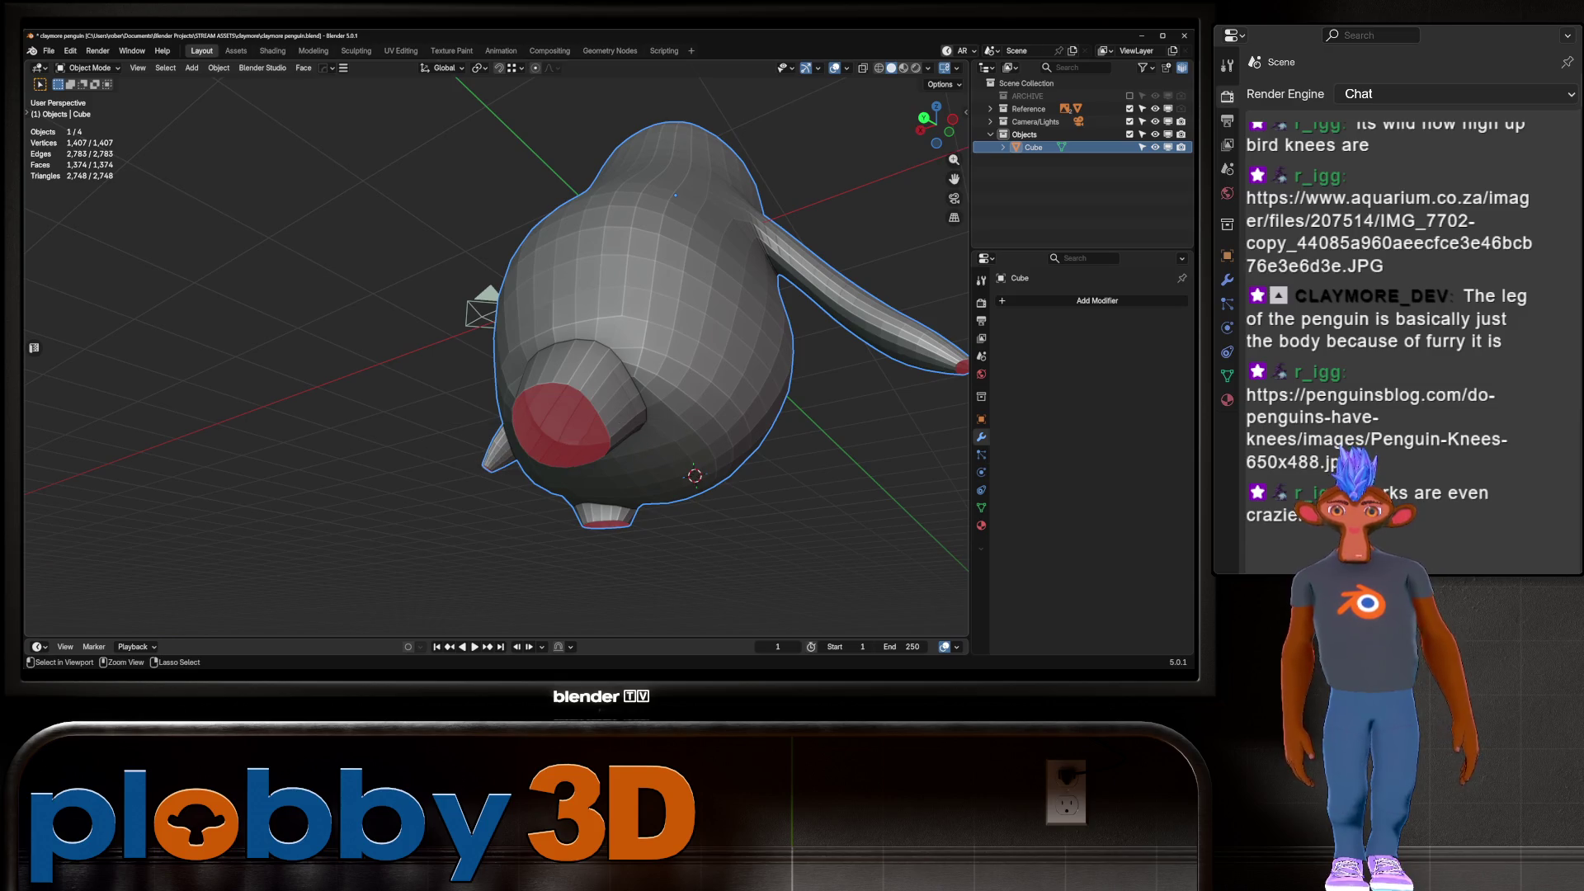
# Switch the penguin to Sculpt Mode with Ctrl+Tab and orbit in close to inspect the leg
pyautogui.hotkey('ctrl', 'Tab')
pyautogui.scroll(2, 495, 355)
pyautogui.moveTo(569, 561); pyautogui.dragTo(848, 347, button='middle')
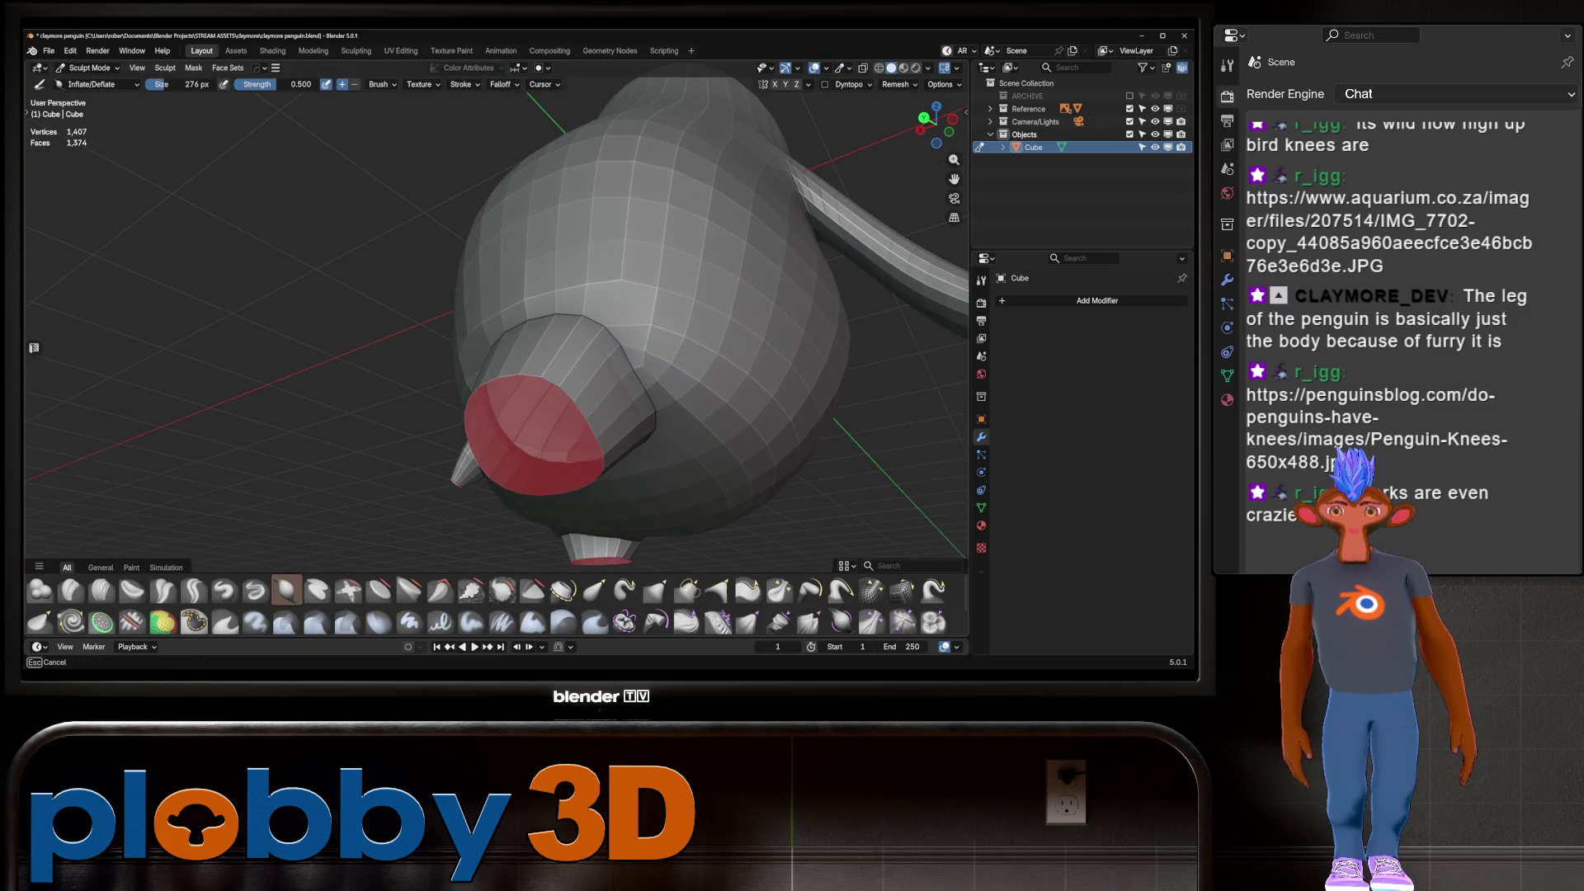
pyautogui.moveTo(644, 371)
pyautogui.mouseDown(button='middle')
pyautogui.moveTo(609, 294)
pyautogui.moveTo(827, 116)
pyautogui.moveTo(577, 297)
pyautogui.moveTo(462, 445)
pyautogui.mouseUp(button='middle')
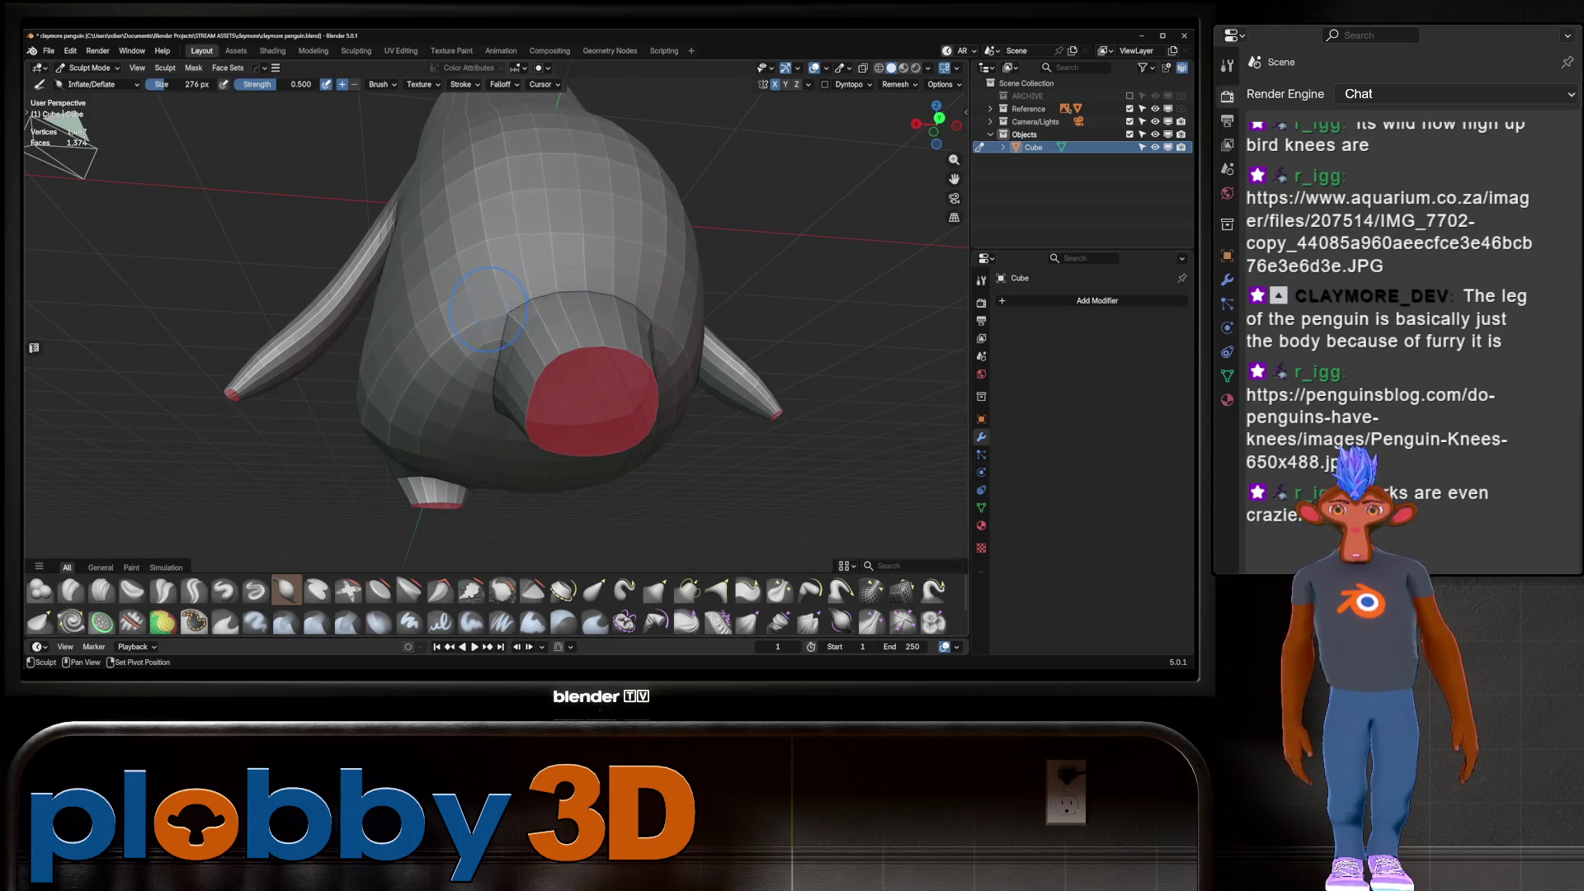
pyautogui.scroll(3, 665, 307)
pyautogui.moveTo(668, 330)
pyautogui.mouseDown(button='middle')
pyautogui.moveTo(665, 306)
pyautogui.moveTo(538, 265)
pyautogui.mouseUp(button='middle')
pyautogui.moveTo(829, 410)
pyautogui.mouseDown(button='middle')
pyautogui.moveTo(608, 354)
pyautogui.moveTo(615, 315)
pyautogui.moveTo(660, 390)
pyautogui.mouseUp(button='middle')
pyautogui.moveTo(424, 210); pyautogui.dragTo(561, 273, button='middle')
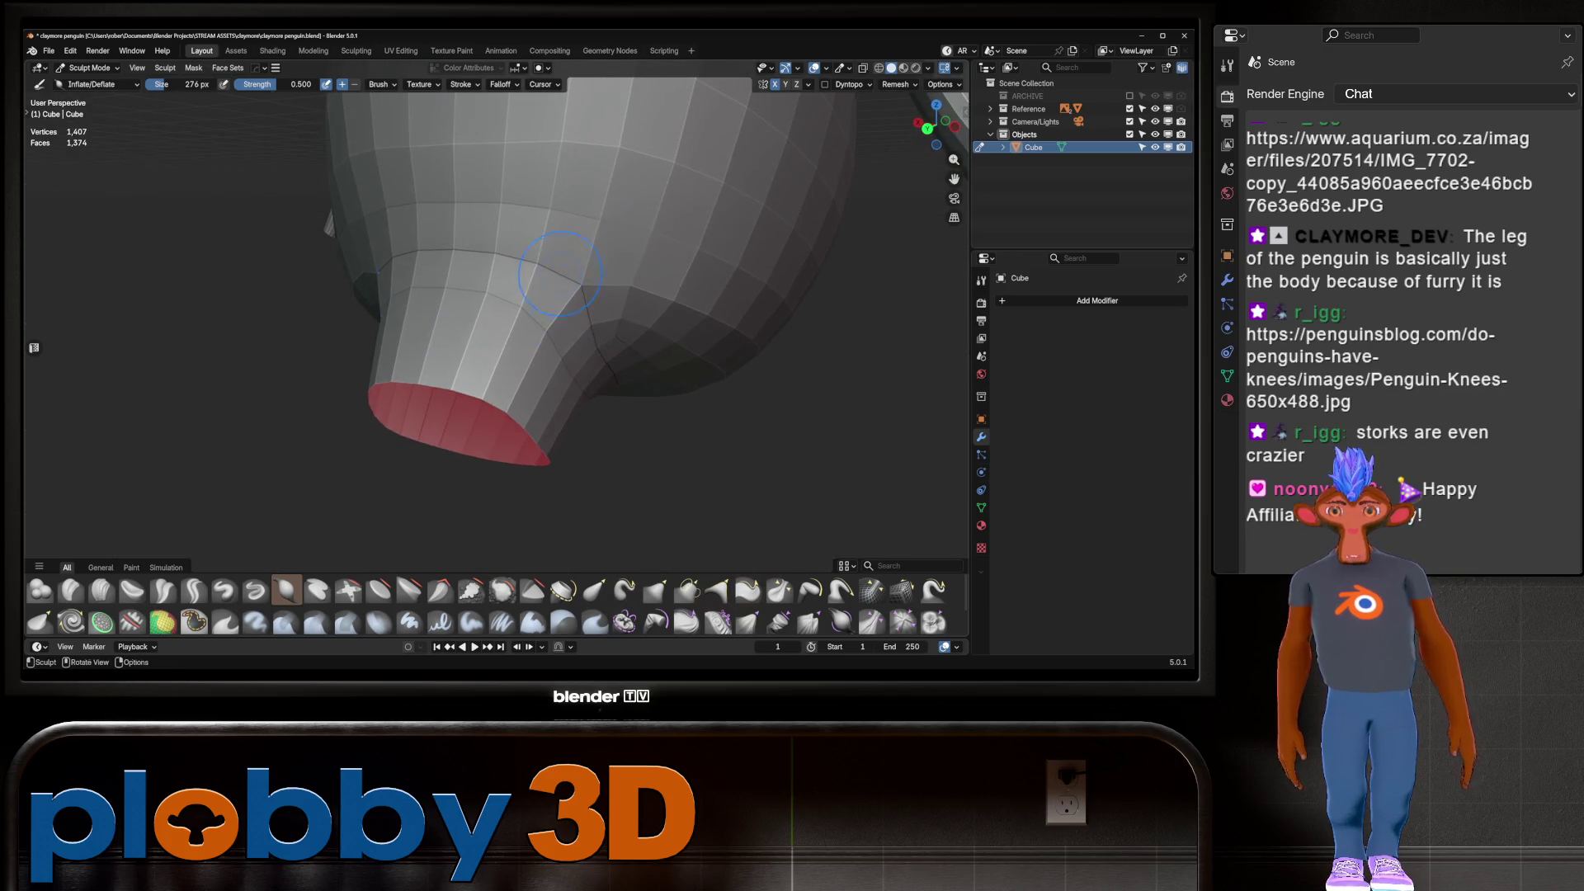
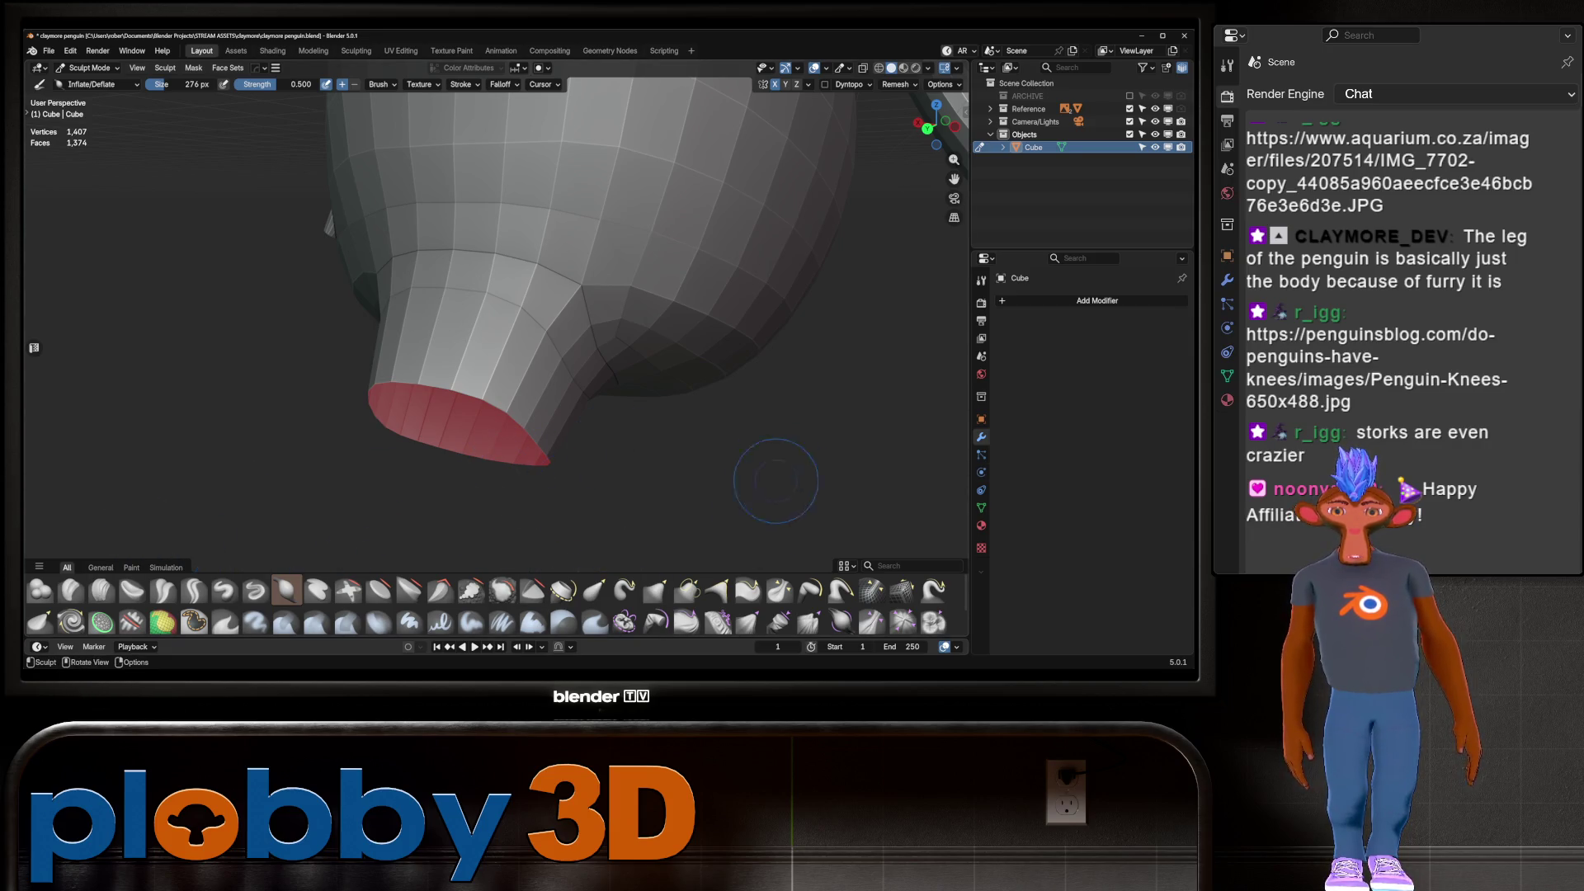
# Inspect the penguin's body, underside and legs, then switch from sculpting to Edit Mode
pyautogui.scroll(-5, 567, 412)
pyautogui.moveTo(567, 413)
pyautogui.mouseDown(button='middle')
pyautogui.moveTo(578, 437)
pyautogui.moveTo(487, 455)
pyautogui.moveTo(536, 495)
pyautogui.moveTo(528, 512)
pyautogui.mouseUp(button='middle')
pyautogui.scroll(2, 487, 456)
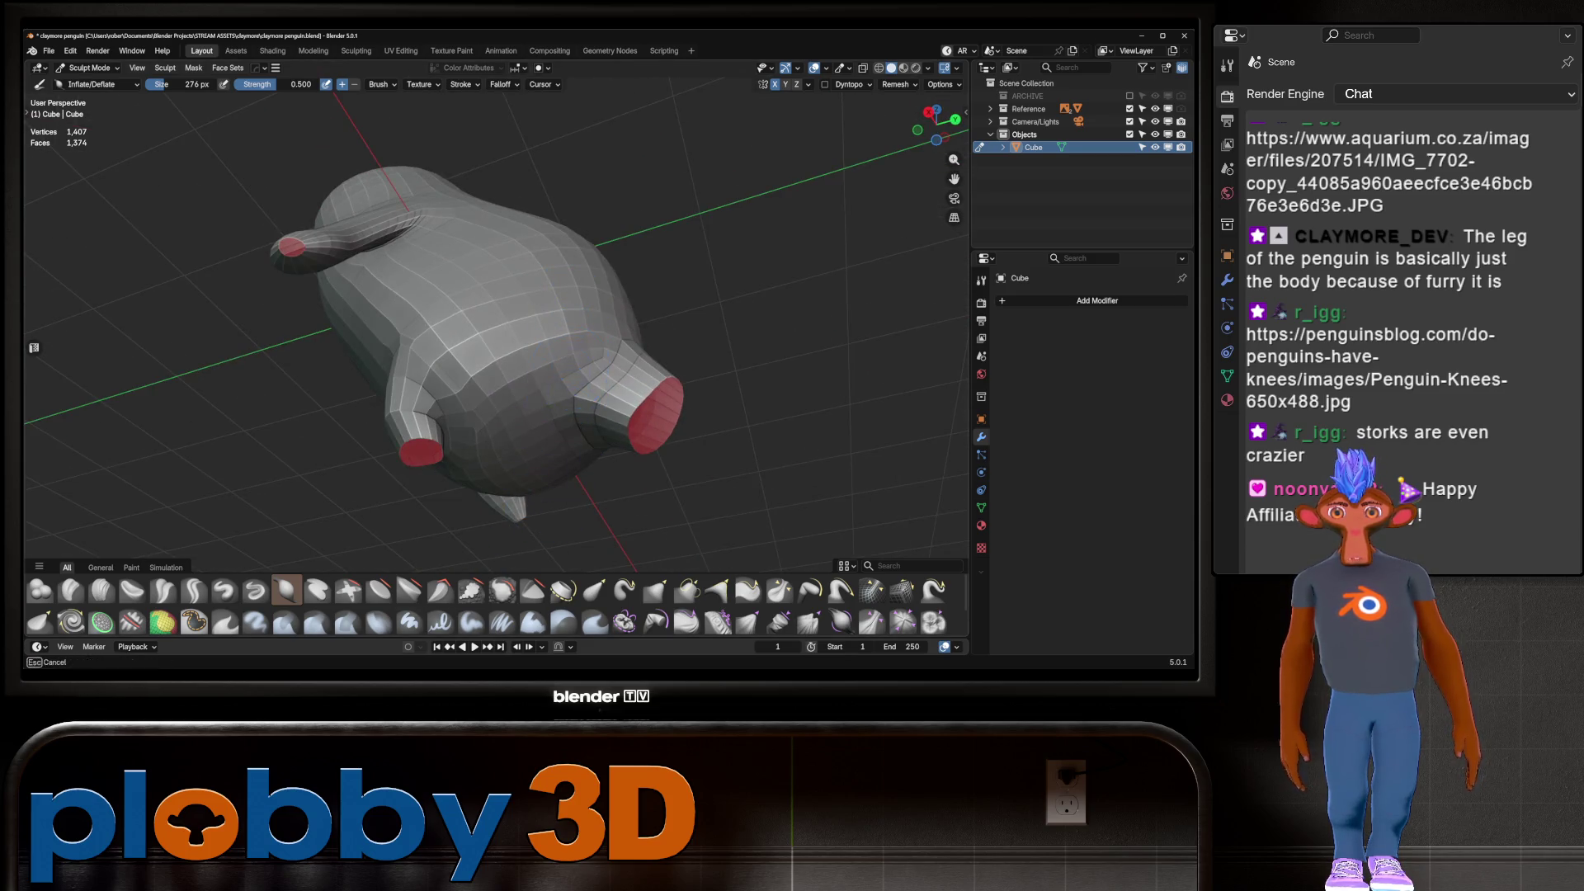
pyautogui.moveTo(533, 448); pyautogui.dragTo(495, 404, button='middle')
pyautogui.scroll(4, 496, 405)
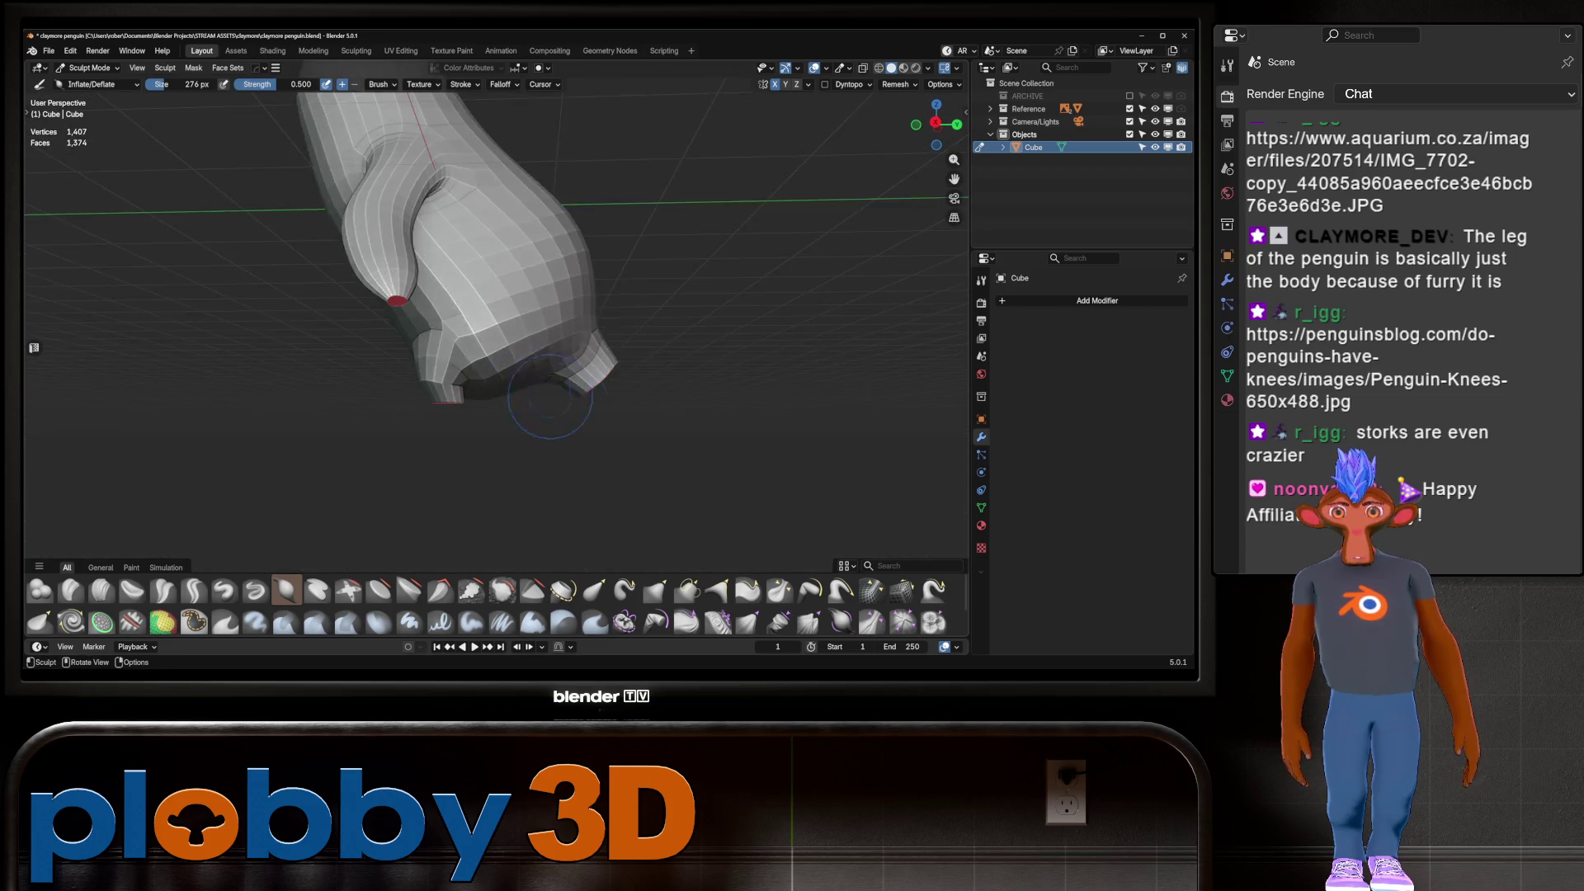
pyautogui.press('Tab')
pyautogui.scroll(-3, 474, 399)
# Select one foot's connected faces and view it orthographically from the front and left side
pyautogui.press('l')
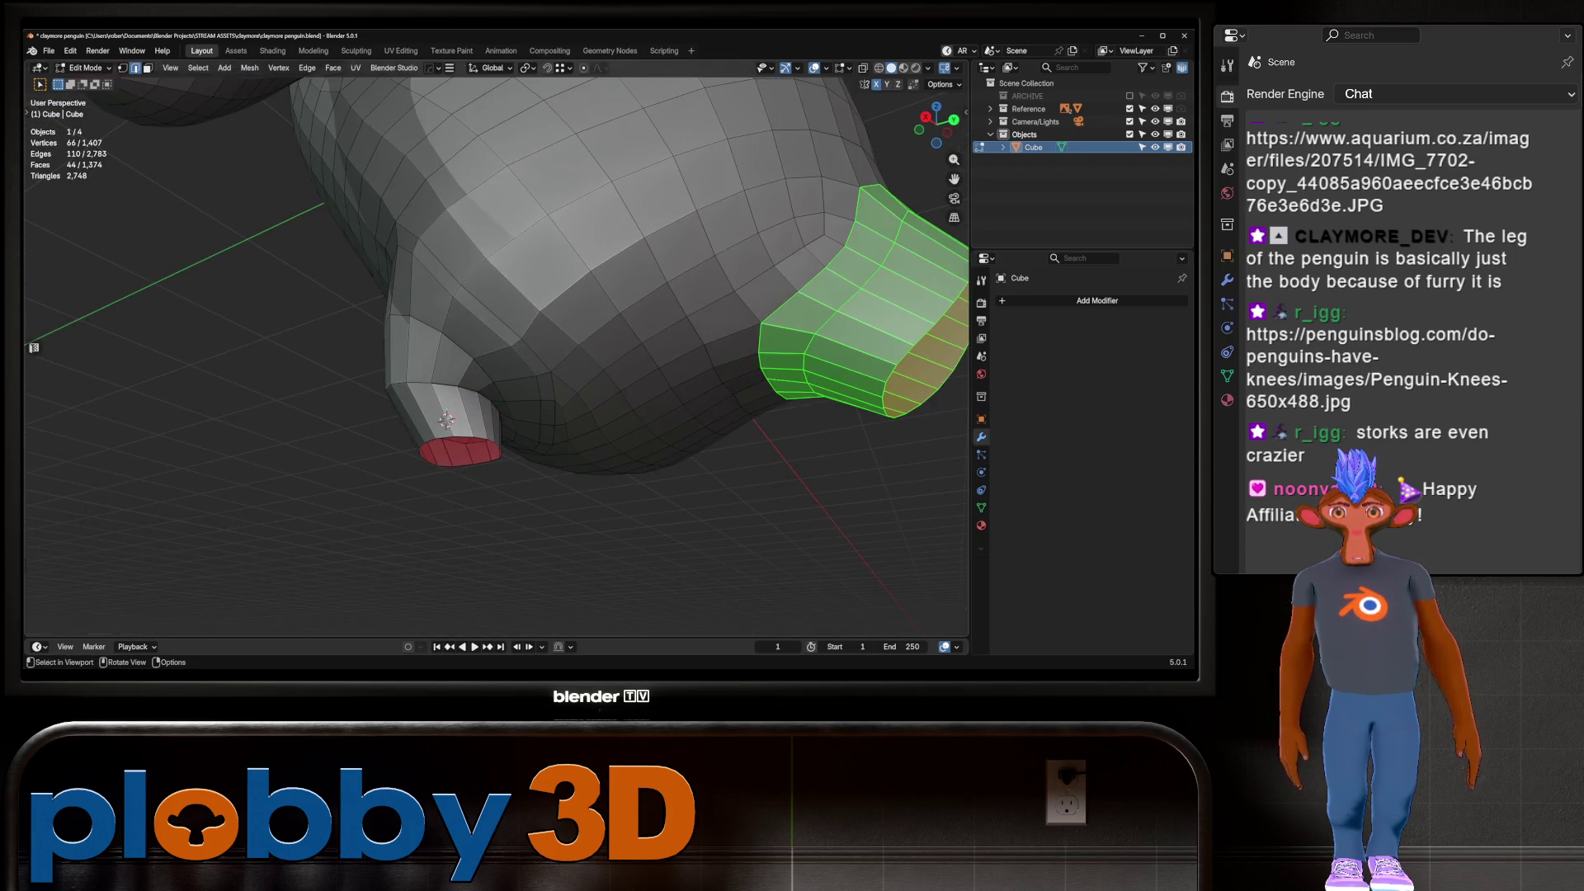
pyautogui.moveTo(495, 379)
pyautogui.mouseDown(button='middle')
pyautogui.moveTo(512, 388)
pyautogui.moveTo(462, 346)
pyautogui.mouseUp(button='middle')
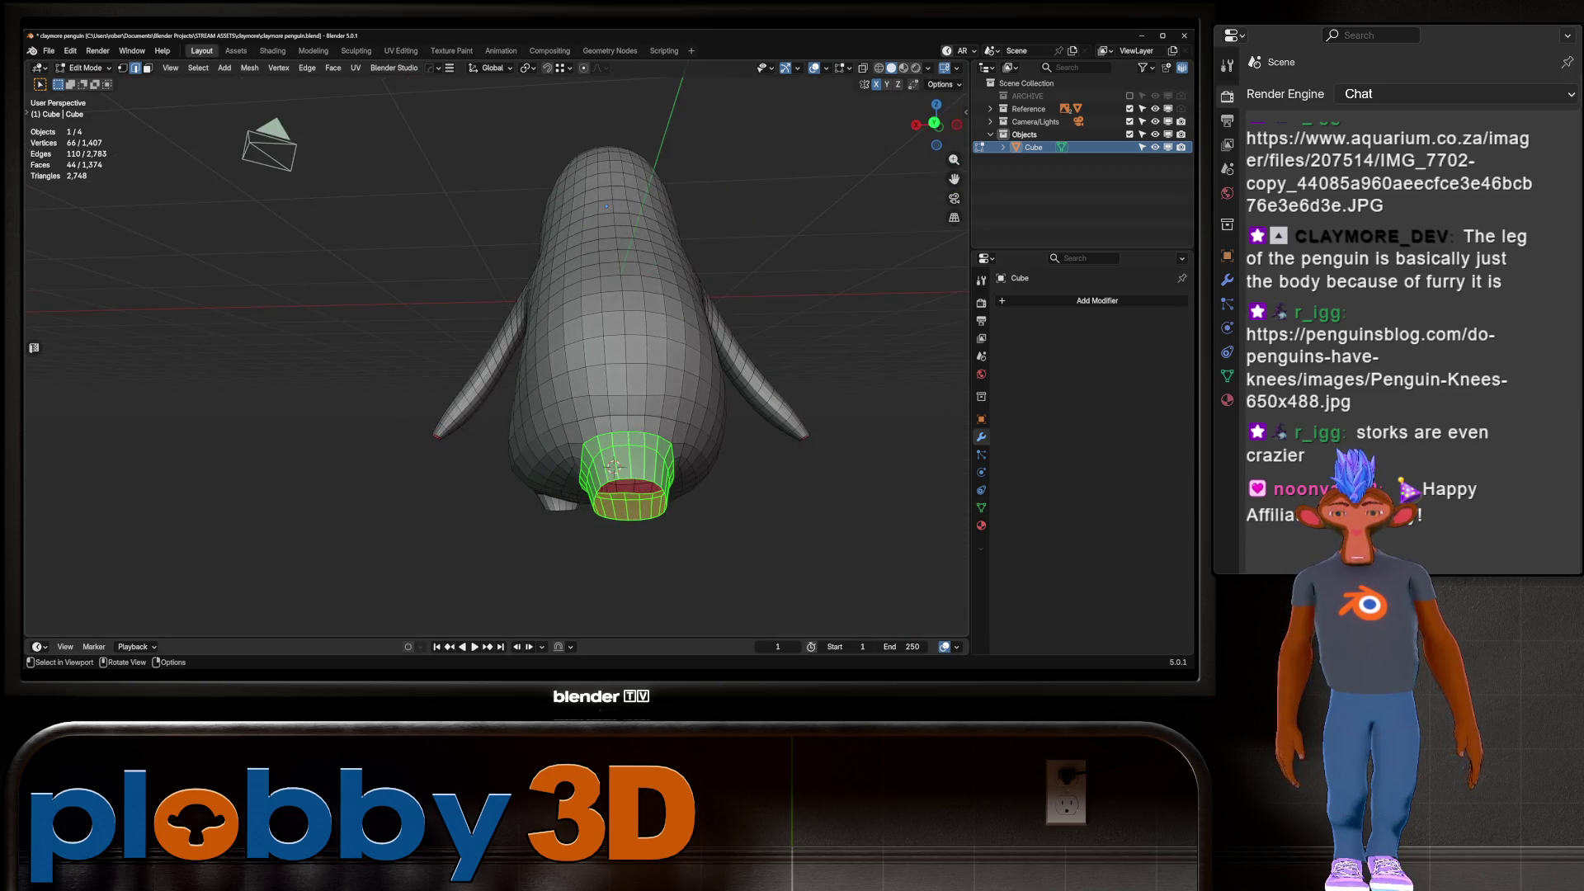
pyautogui.press('KP_5')
pyautogui.scroll(3, 578, 347)
pyautogui.press('KP_1')
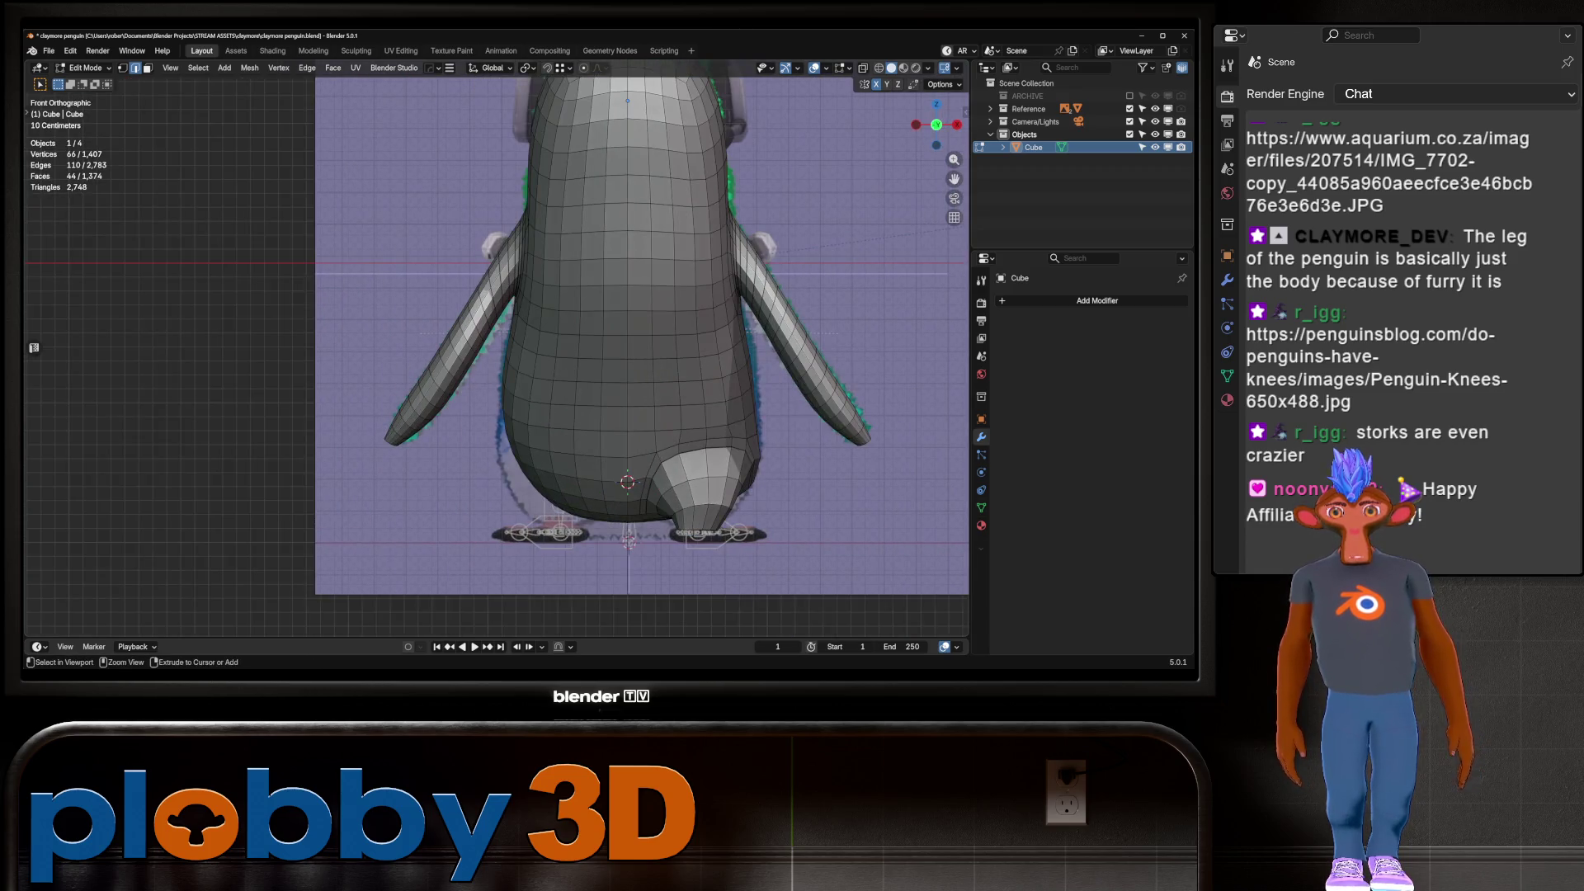
pyautogui.press('ctrl+KP_3')
pyautogui.press('shift')
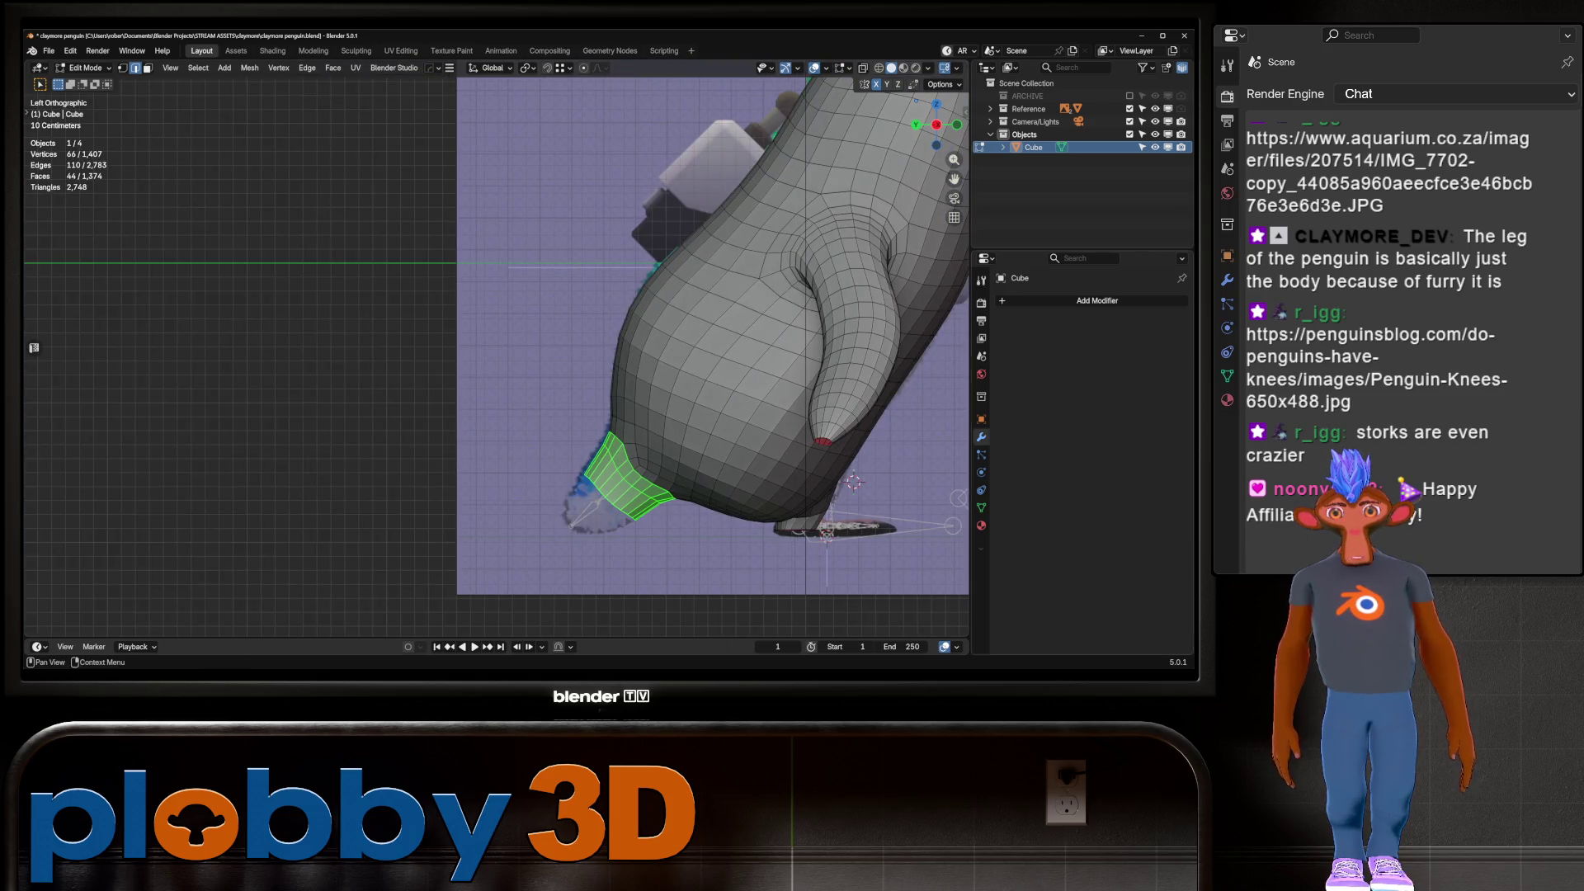
# Select the rim loop at the foot's end, relax it, and reposition it
pyautogui.keyDown('alt'); pyautogui.click(610, 500); pyautogui.keyUp('alt')
pyautogui.press('q')
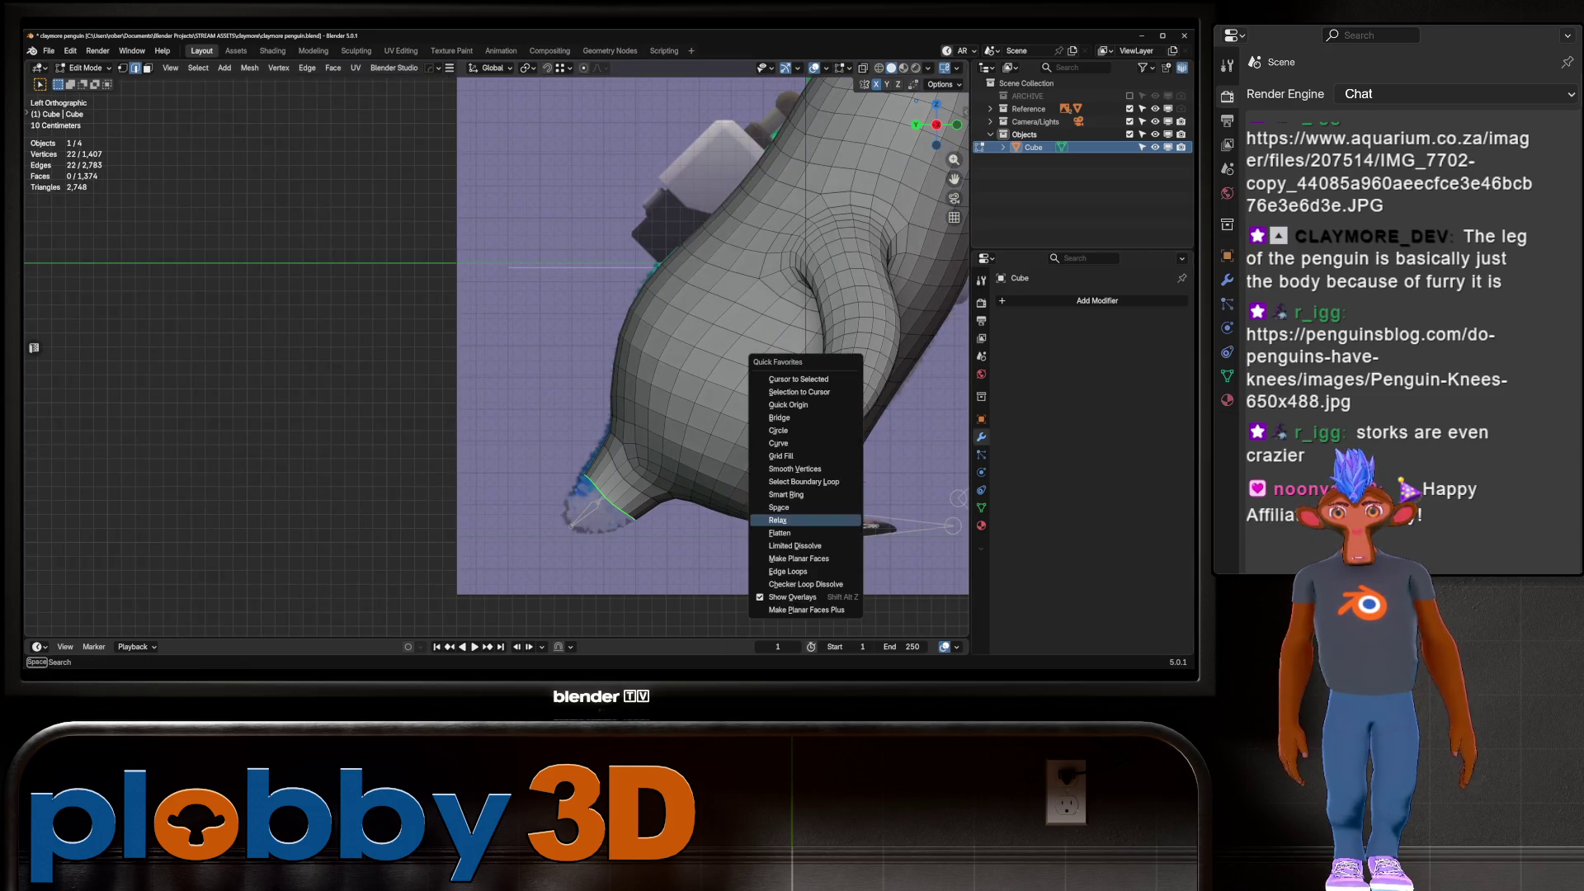
pyautogui.click(778, 520)
pyautogui.press('g')
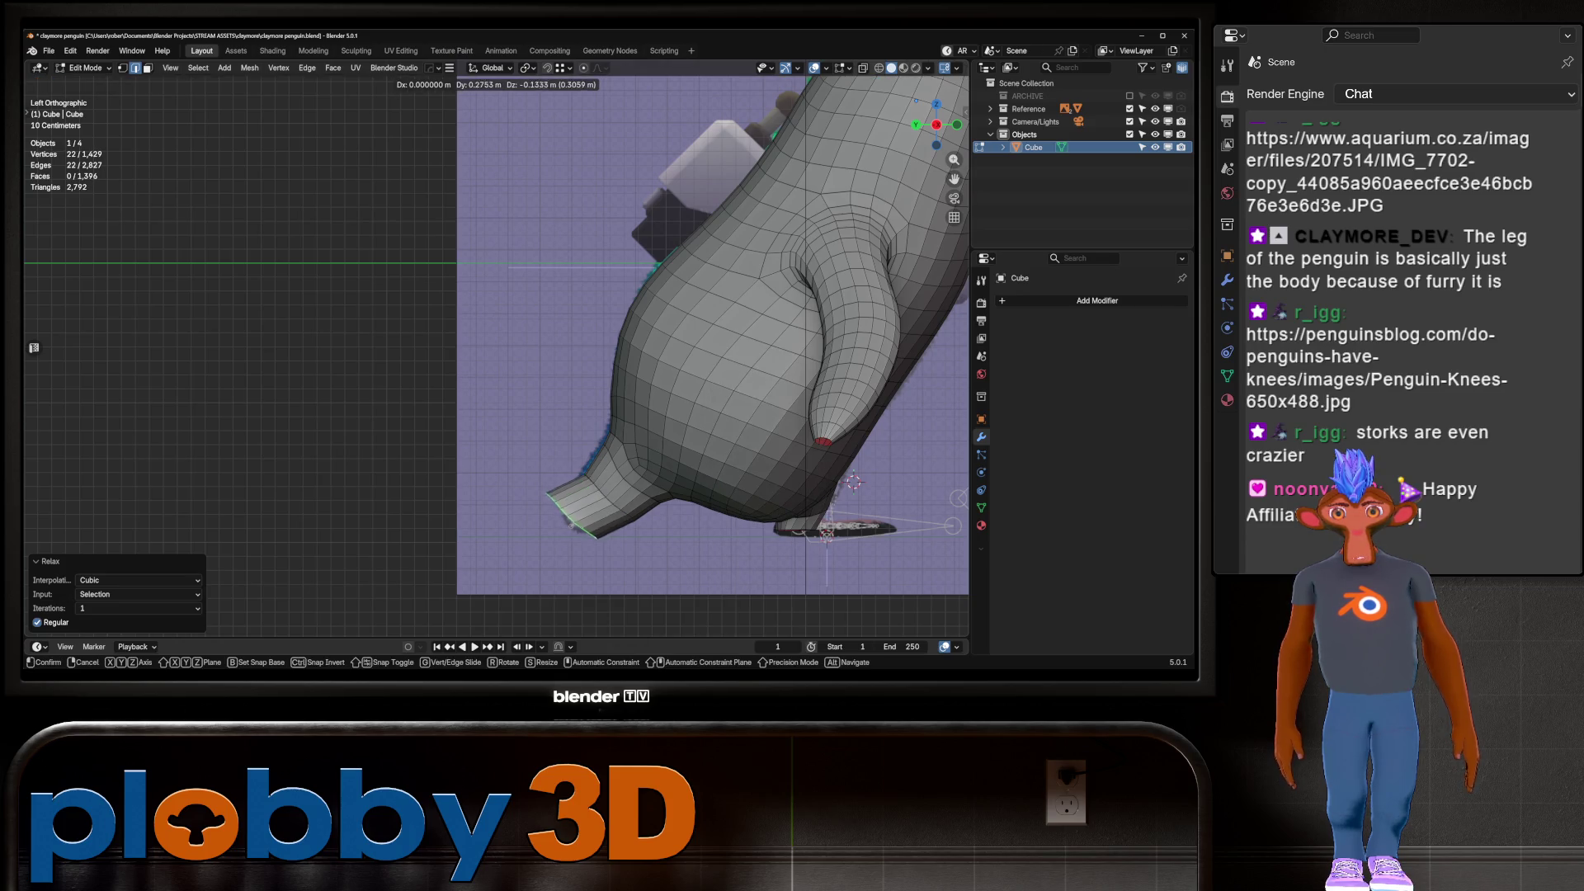
pyautogui.press('Return')
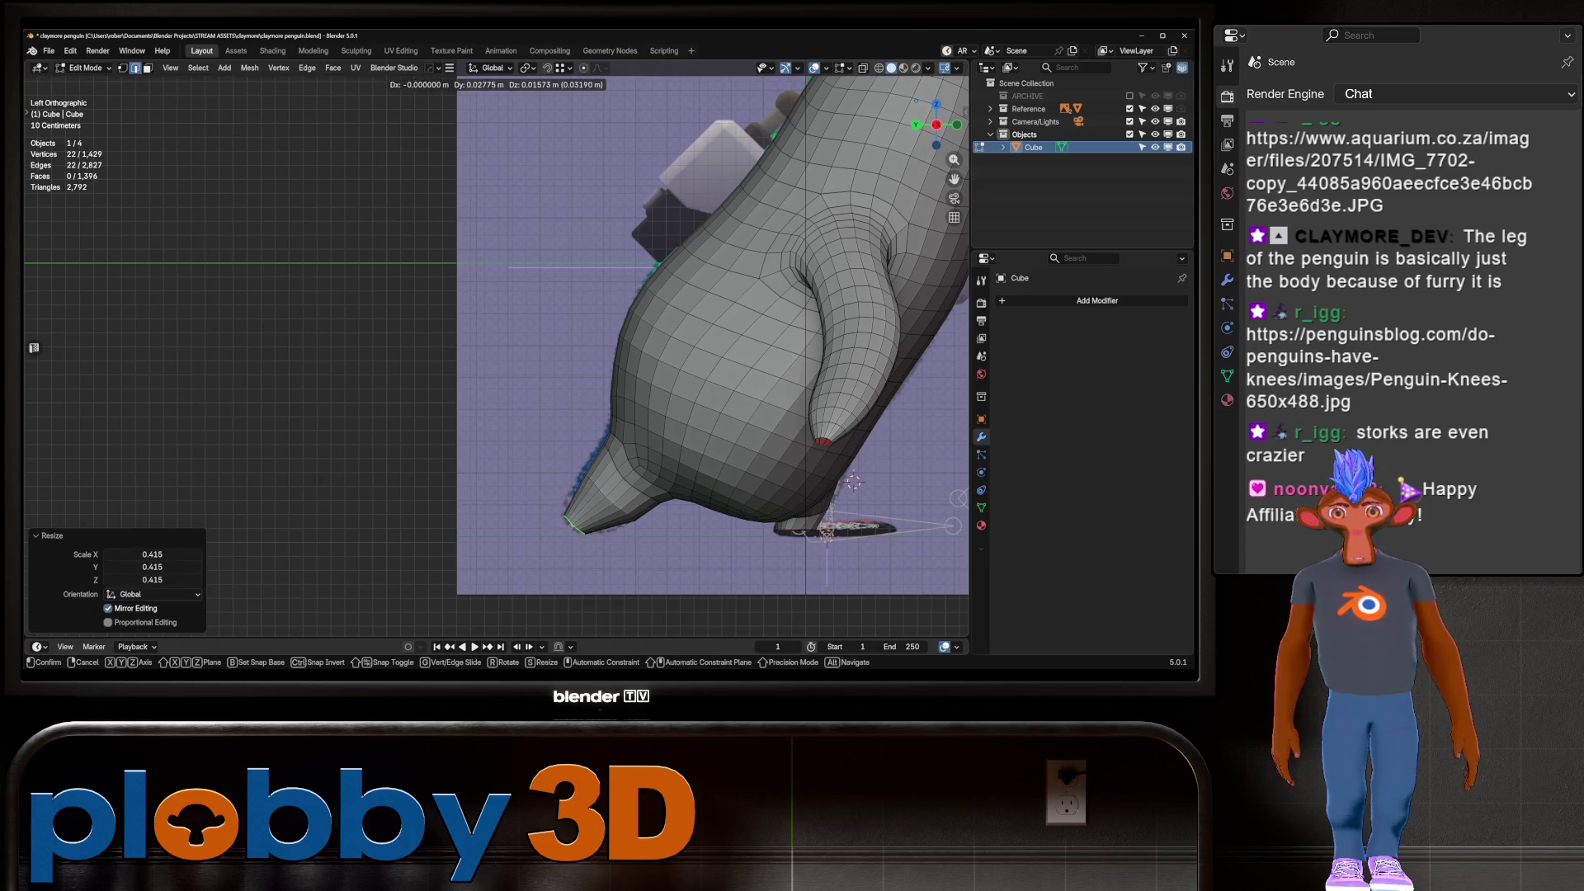
# Scale the foot's end loop down to about 0.8 size
pyautogui.moveTo(578, 330); pyautogui.dragTo(635, 264, button='middle')
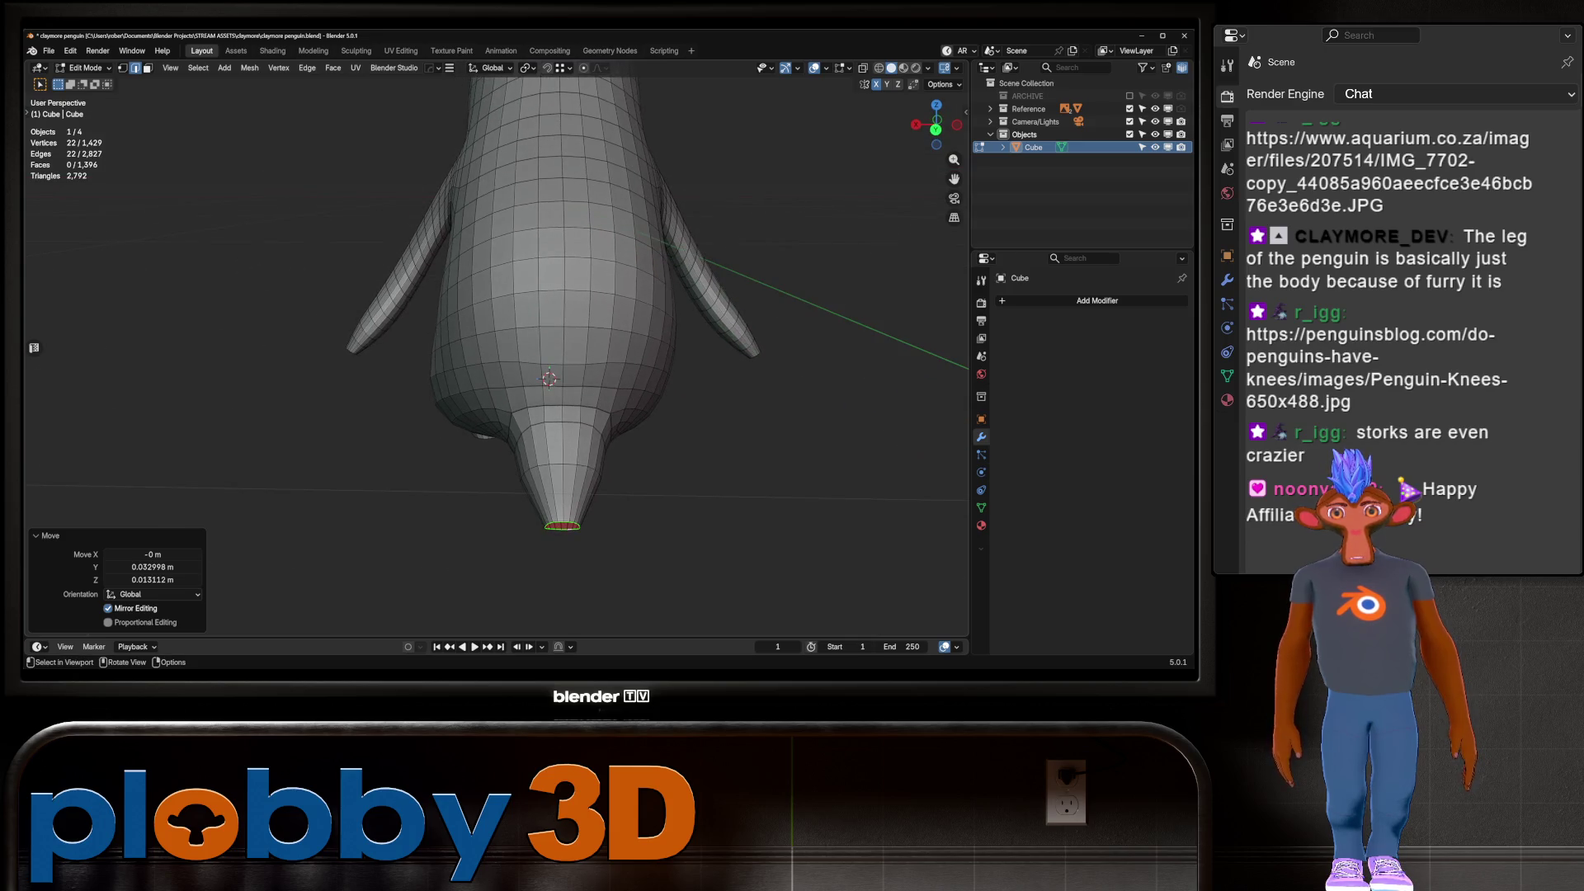
pyautogui.press('s')
pyautogui.press('Return')
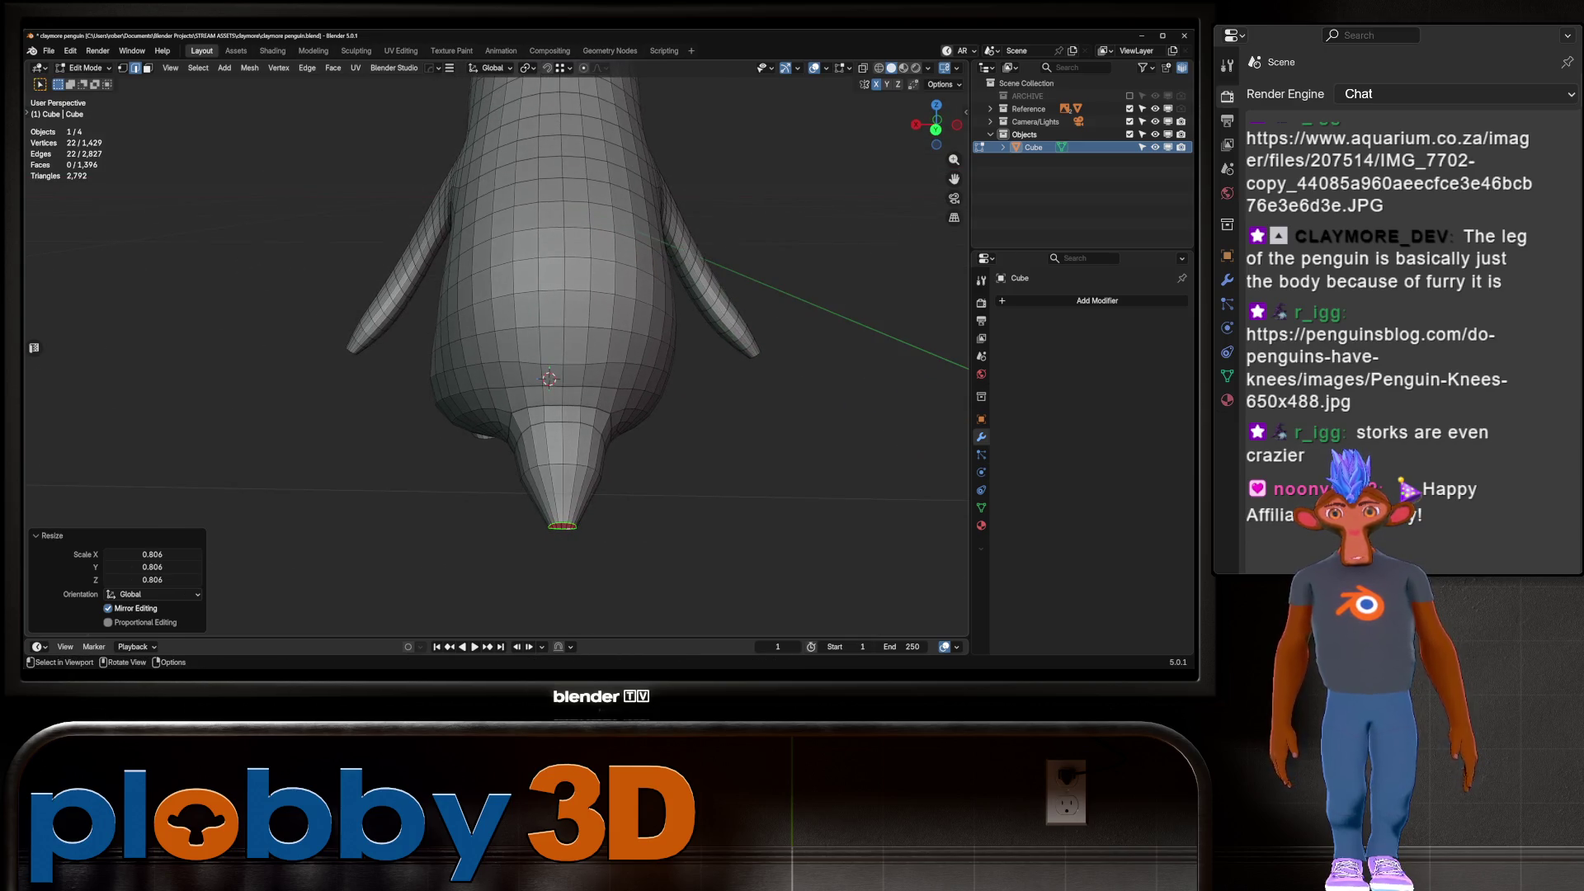
pyautogui.moveTo(495, 330); pyautogui.dragTo(512, 420, button='middle')
# Cap the foot's open end with a face, inset it, and grid-fill the cap
pyautogui.press('f')
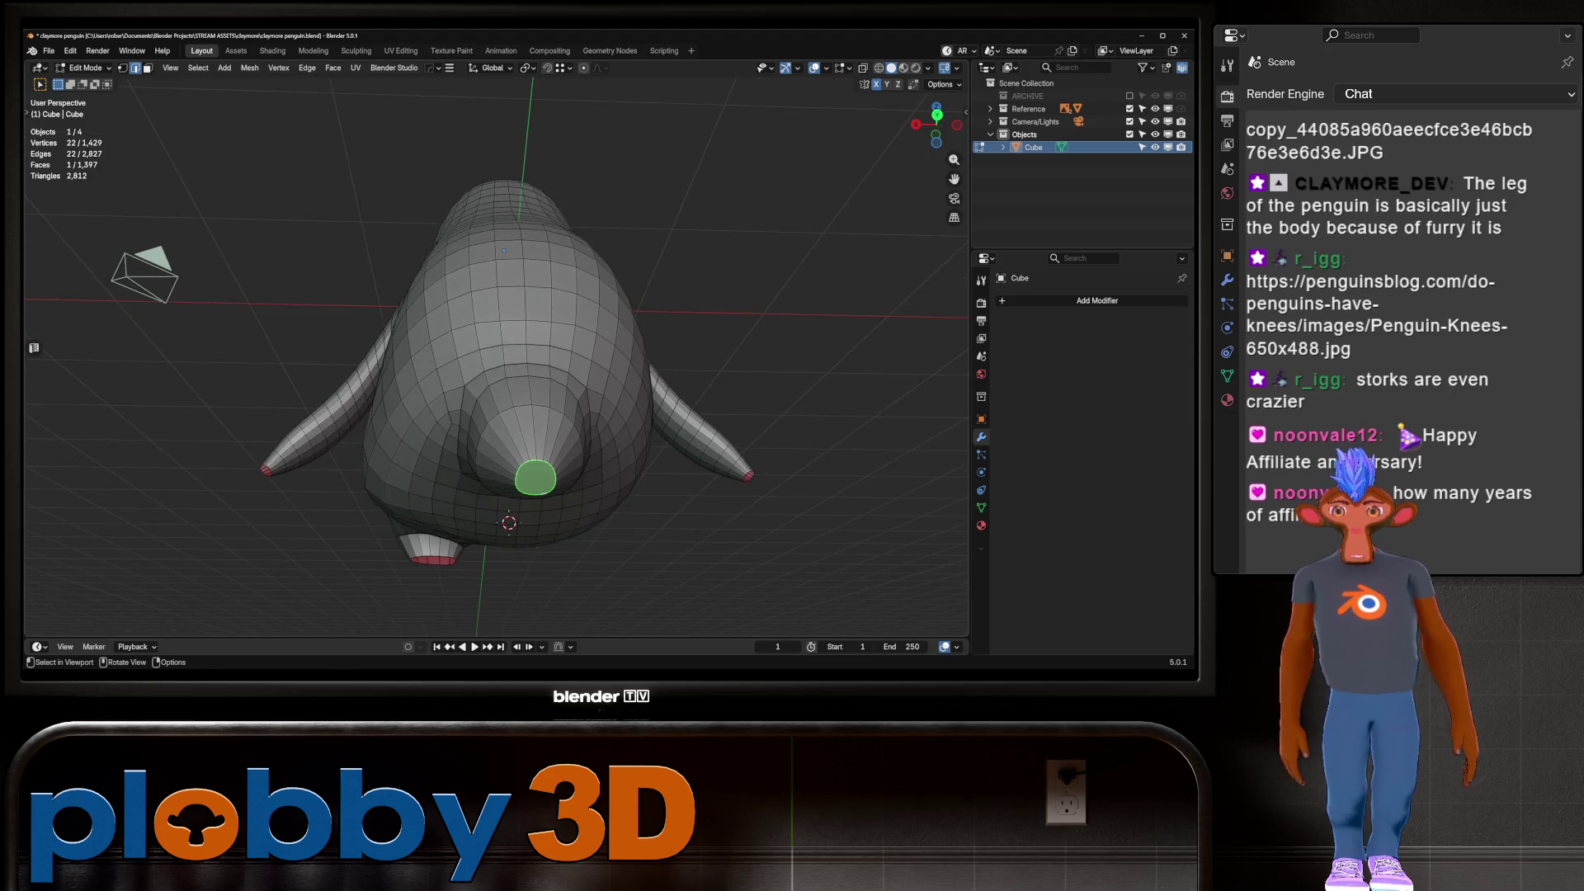
pyautogui.scroll(2, 505, 480)
pyautogui.press('i')
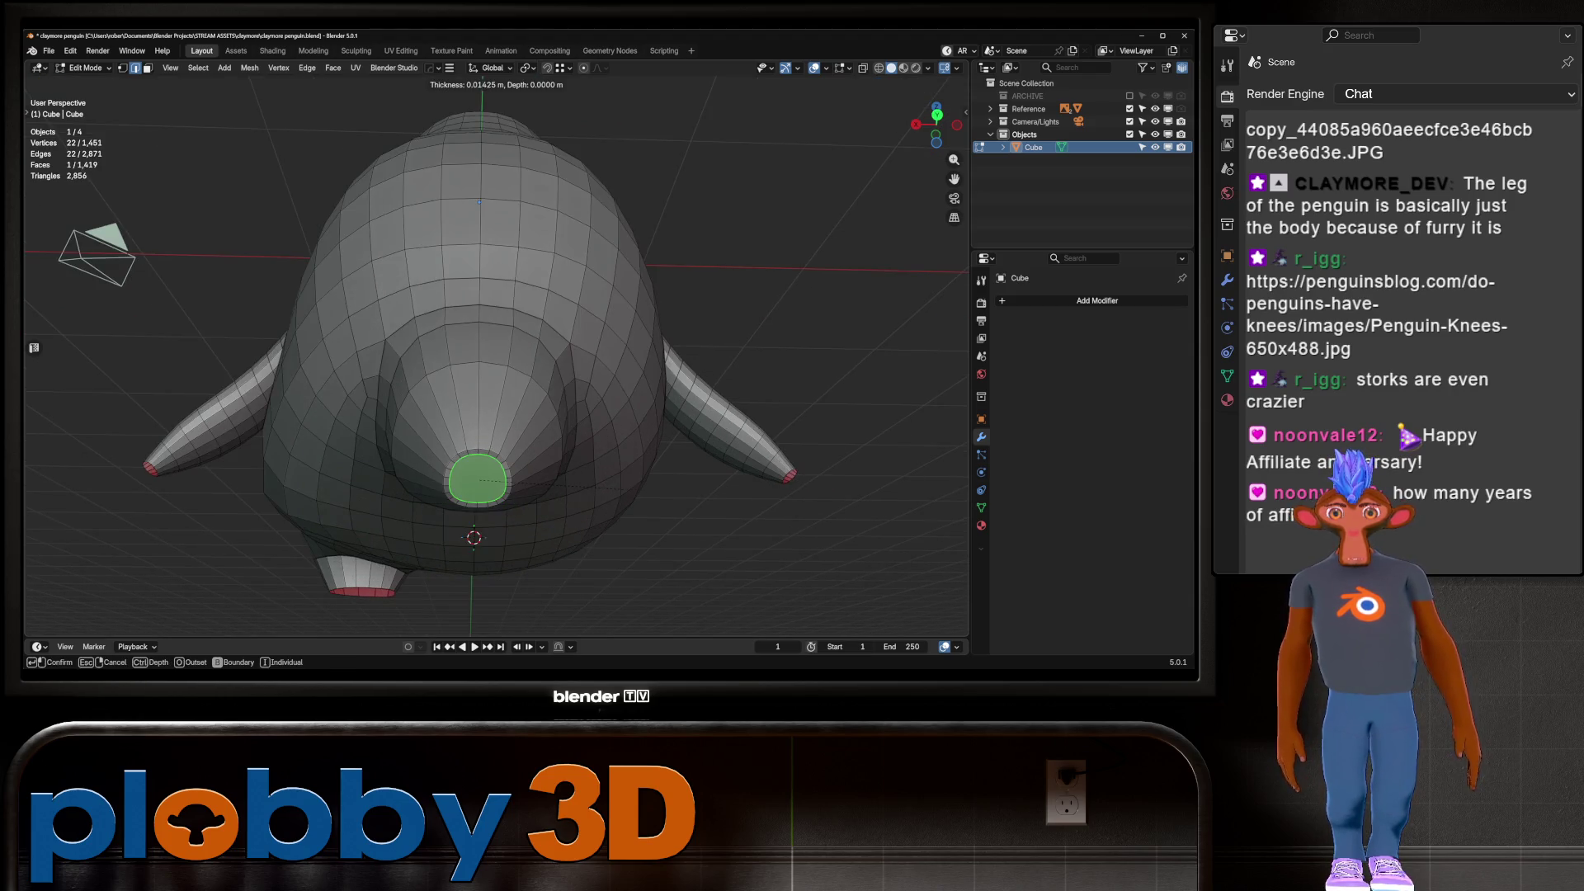
pyautogui.click(557, 479)
pyautogui.press('q')
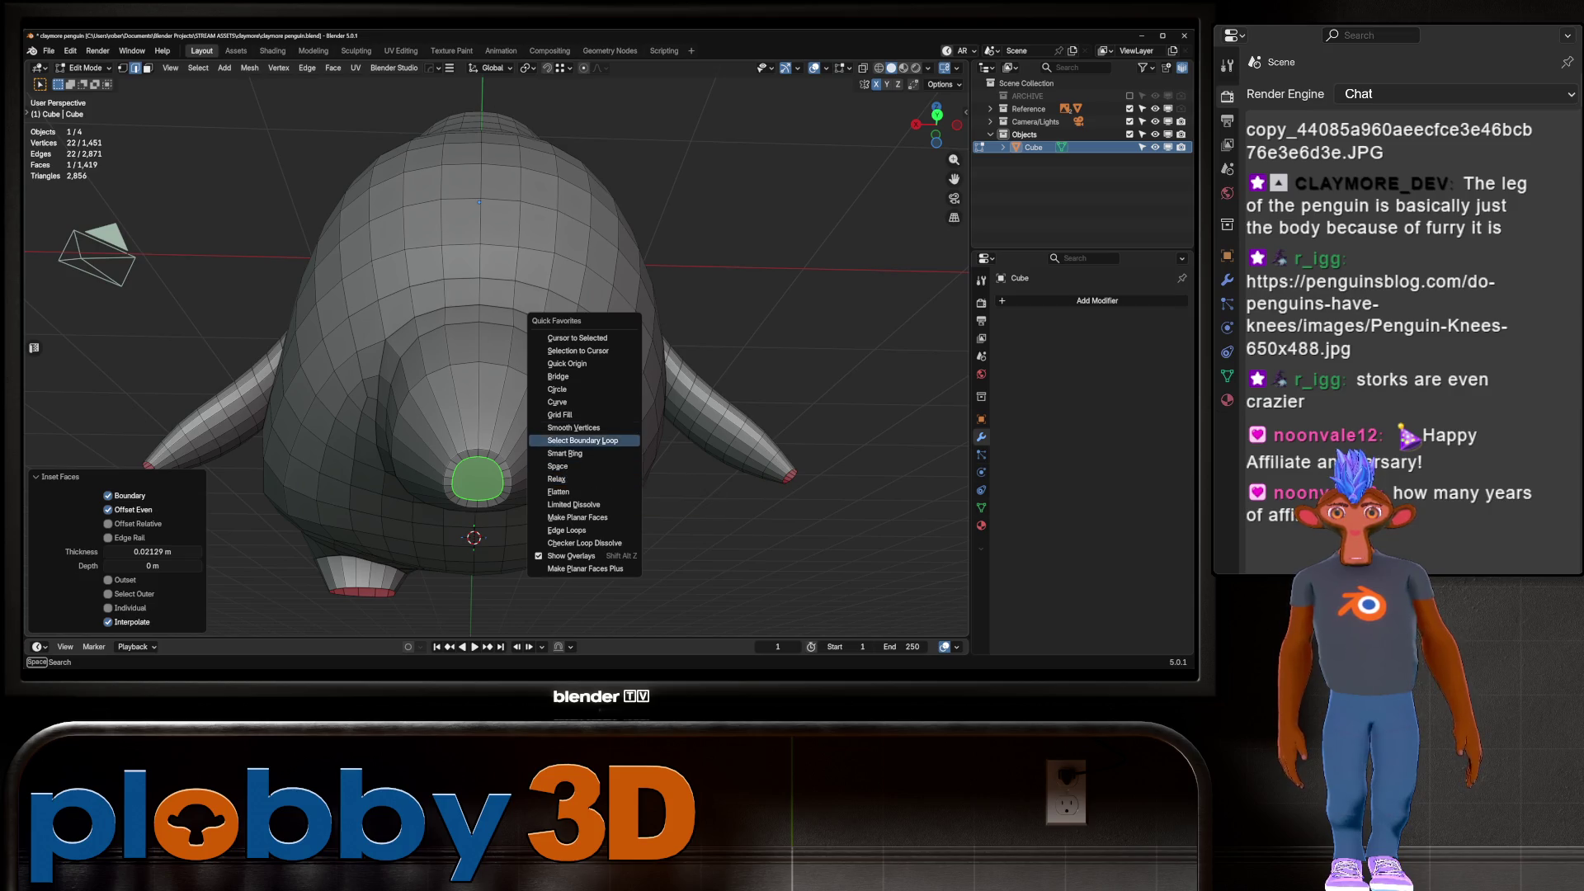
pyautogui.click(559, 414)
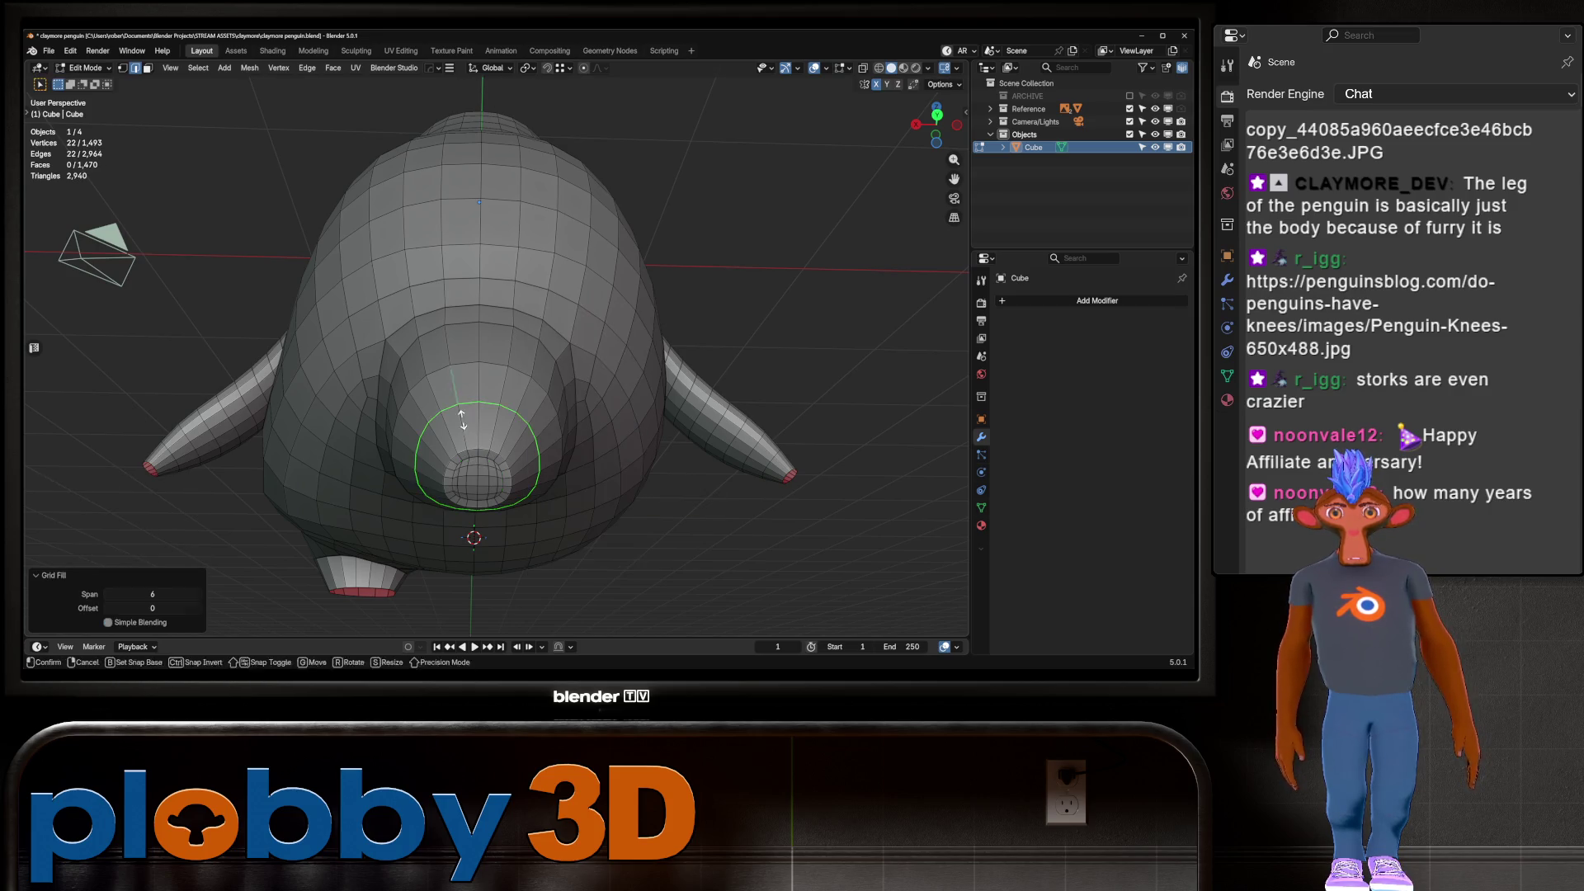
# Select the grid-filled cap's boundary loop and edge-slide it along the foot
pyautogui.keyDown('alt'); pyautogui.click(453, 480); pyautogui.keyUp('alt')
pyautogui.moveTo(453, 480); pyautogui.dragTo(453, 445, button='middle')
pyautogui.press('g')
pyautogui.press('g')
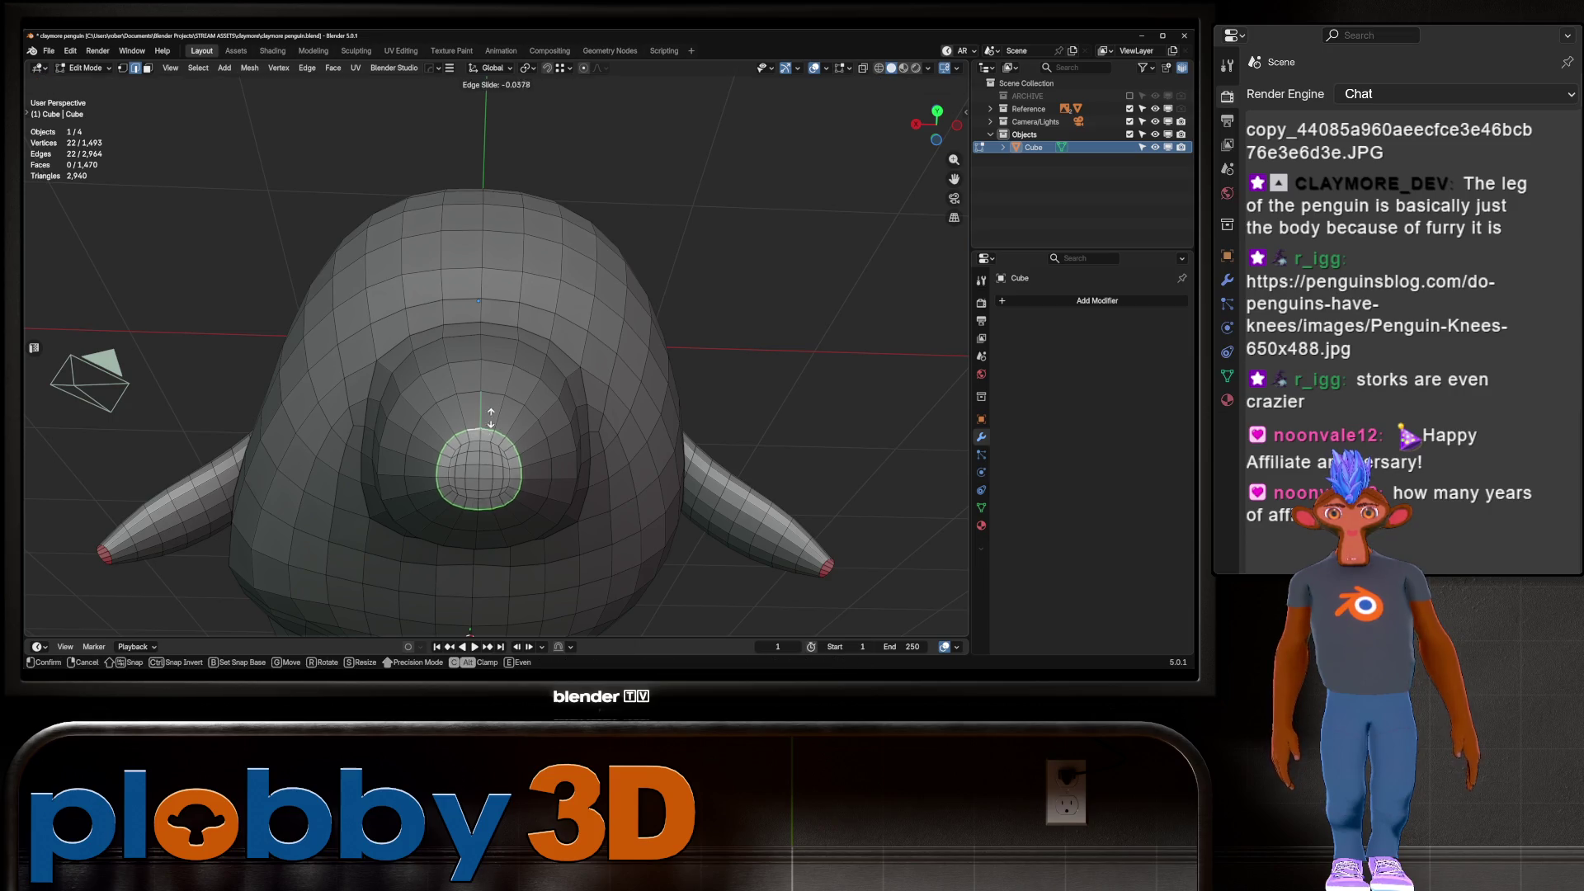
pyautogui.click(512, 379)
pyautogui.scroll(-3, 512, 379)
# Enlarge the foot-tip edge loop while viewing from the right side
pyautogui.moveTo(512, 379); pyautogui.dragTo(215, 433, button='middle')
pyautogui.hotkey('alt', 'z')
pyautogui.hotkey('alt', 'z')
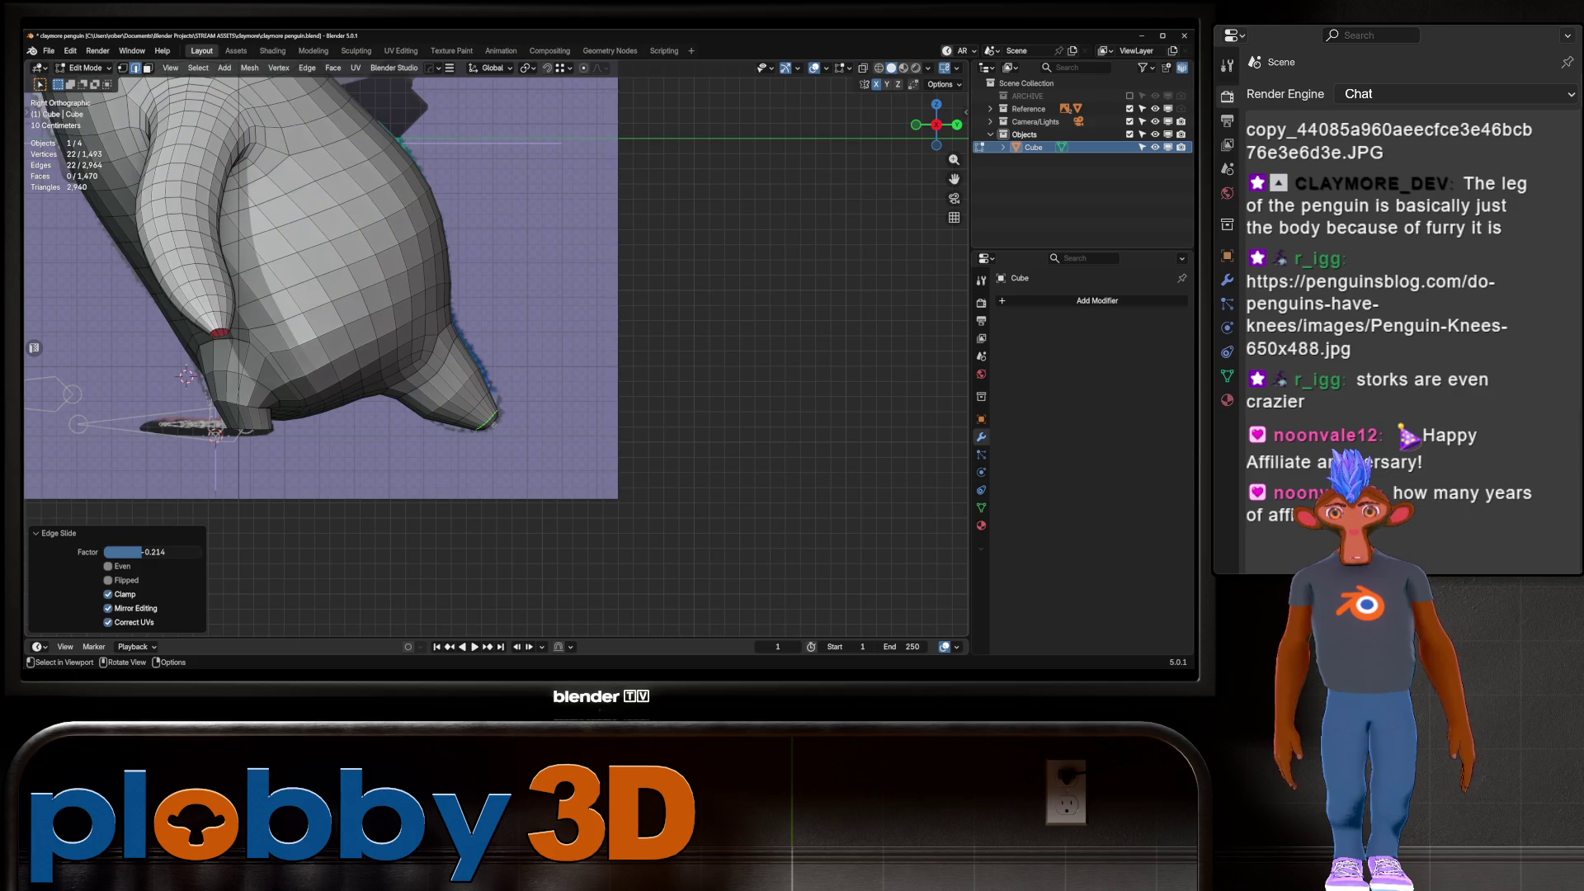
pyautogui.press('s')
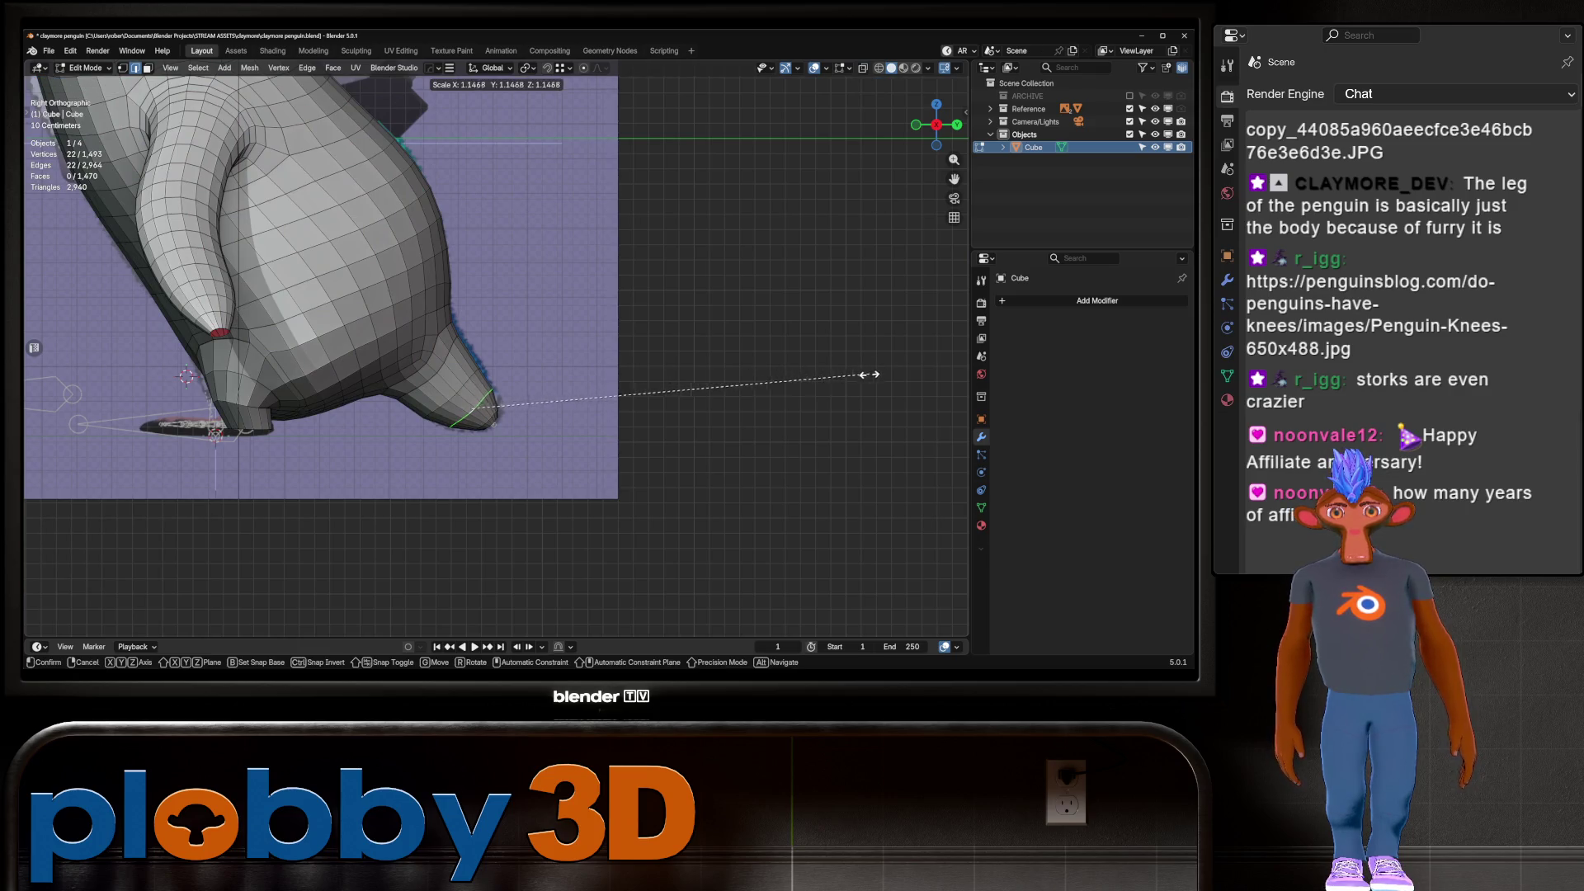
pyautogui.click(875, 378)
# Nudge the loop further back on the foot twice, then return to Object Mode
pyautogui.hotkey('ctrl', 'z')
pyautogui.hotkey('ctrl', 'z')
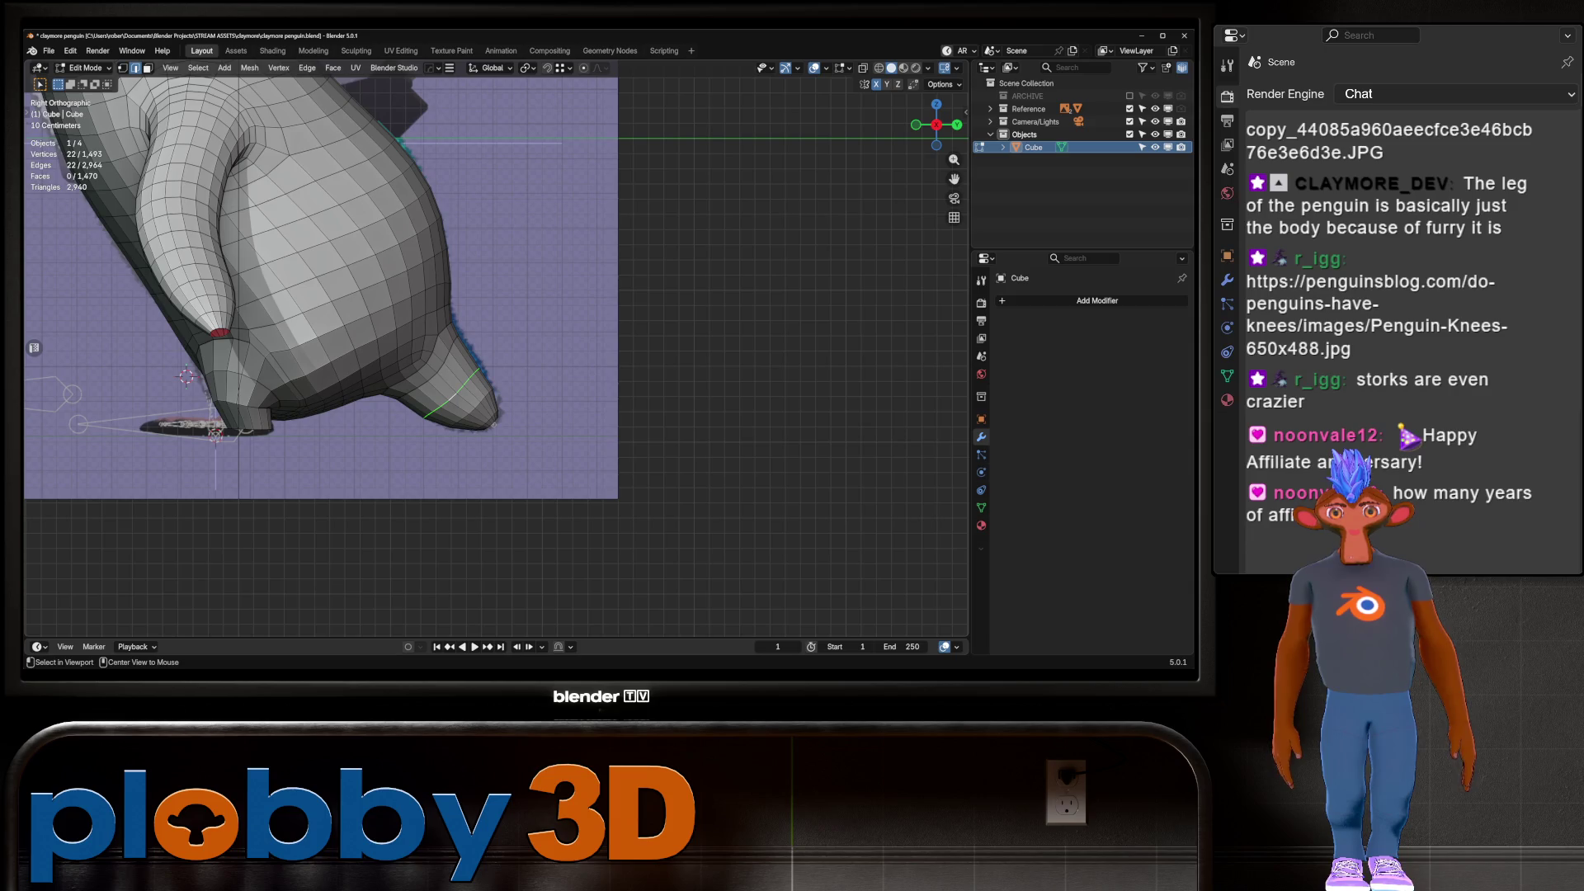
pyautogui.press('g')
pyautogui.press('Return')
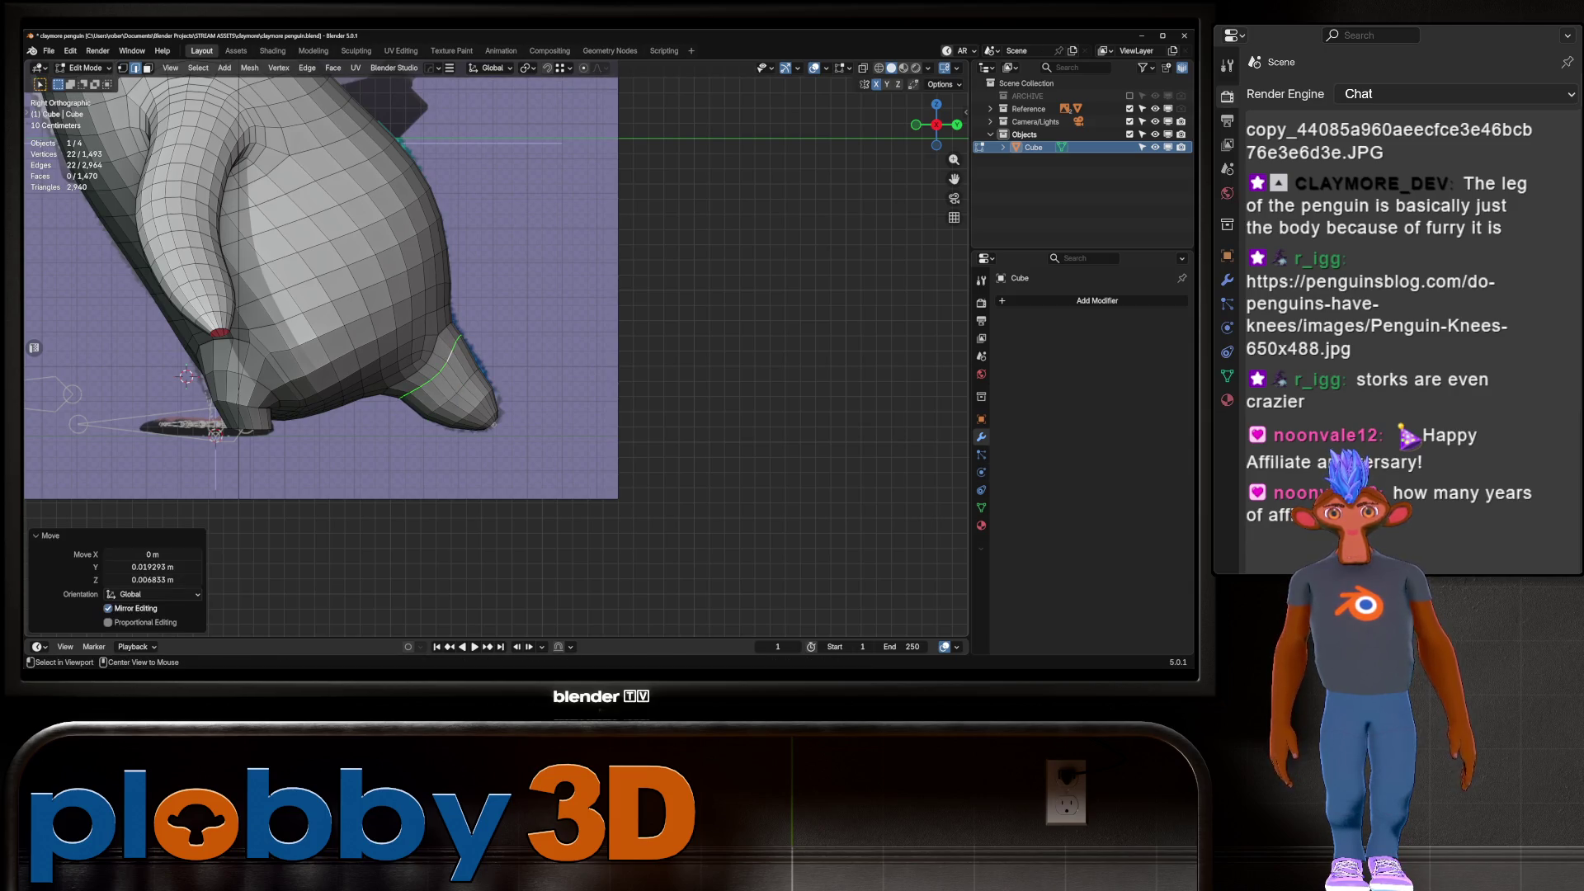
pyautogui.press('g')
pyautogui.press('Return')
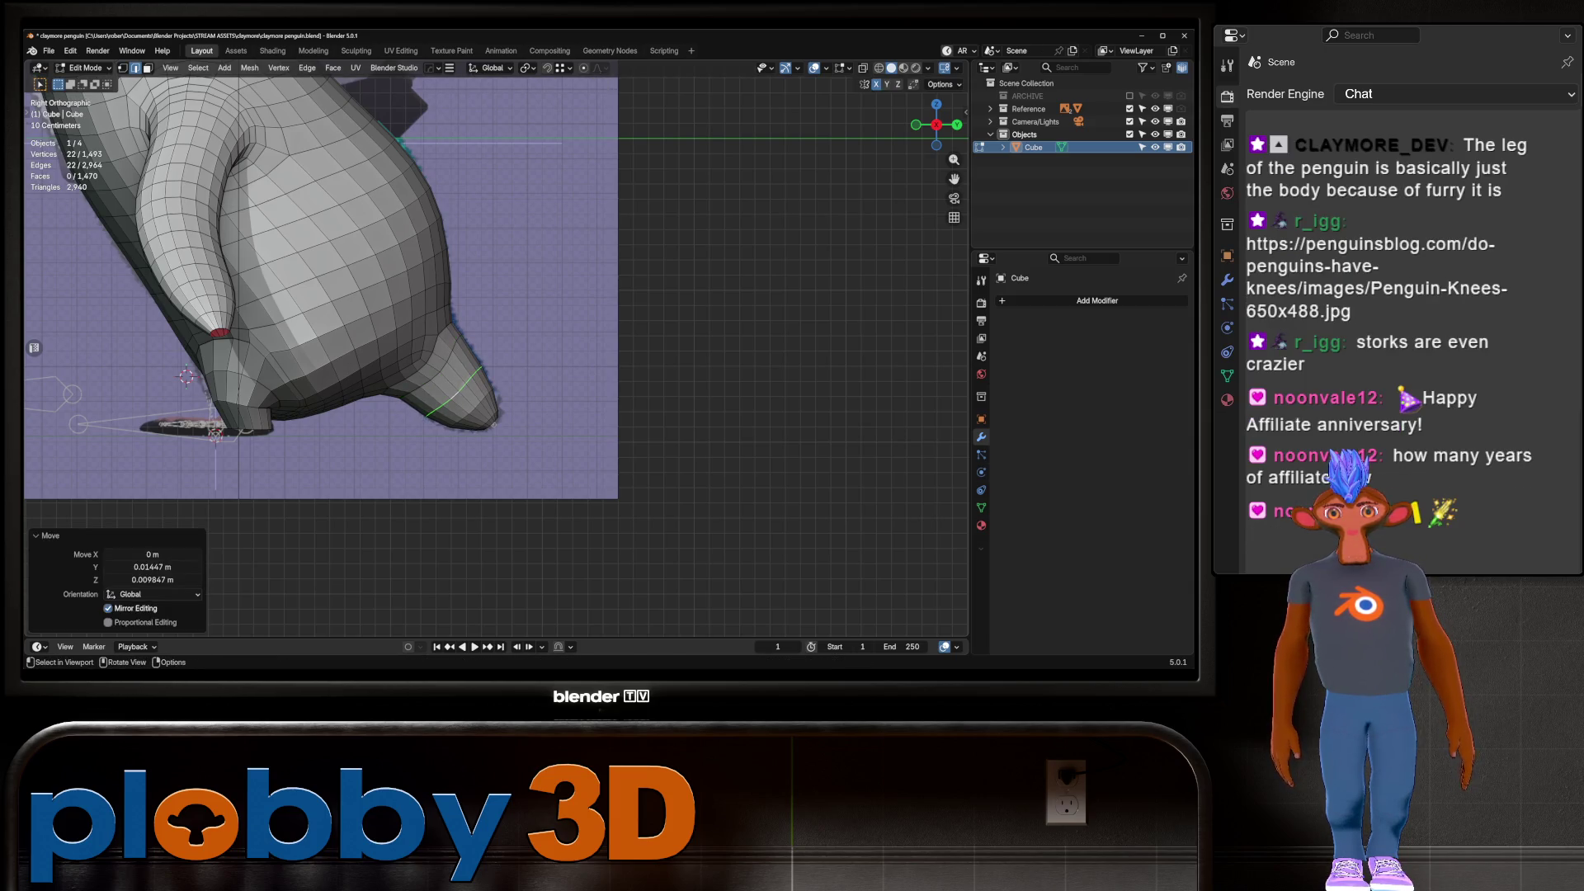
pyautogui.scroll(-3, 448, 355)
pyautogui.press('Tab')
pyautogui.moveTo(495, 330)
pyautogui.mouseDown(button='middle')
pyautogui.moveTo(627, 309)
pyautogui.moveTo(677, 326)
pyautogui.mouseUp(button='middle')
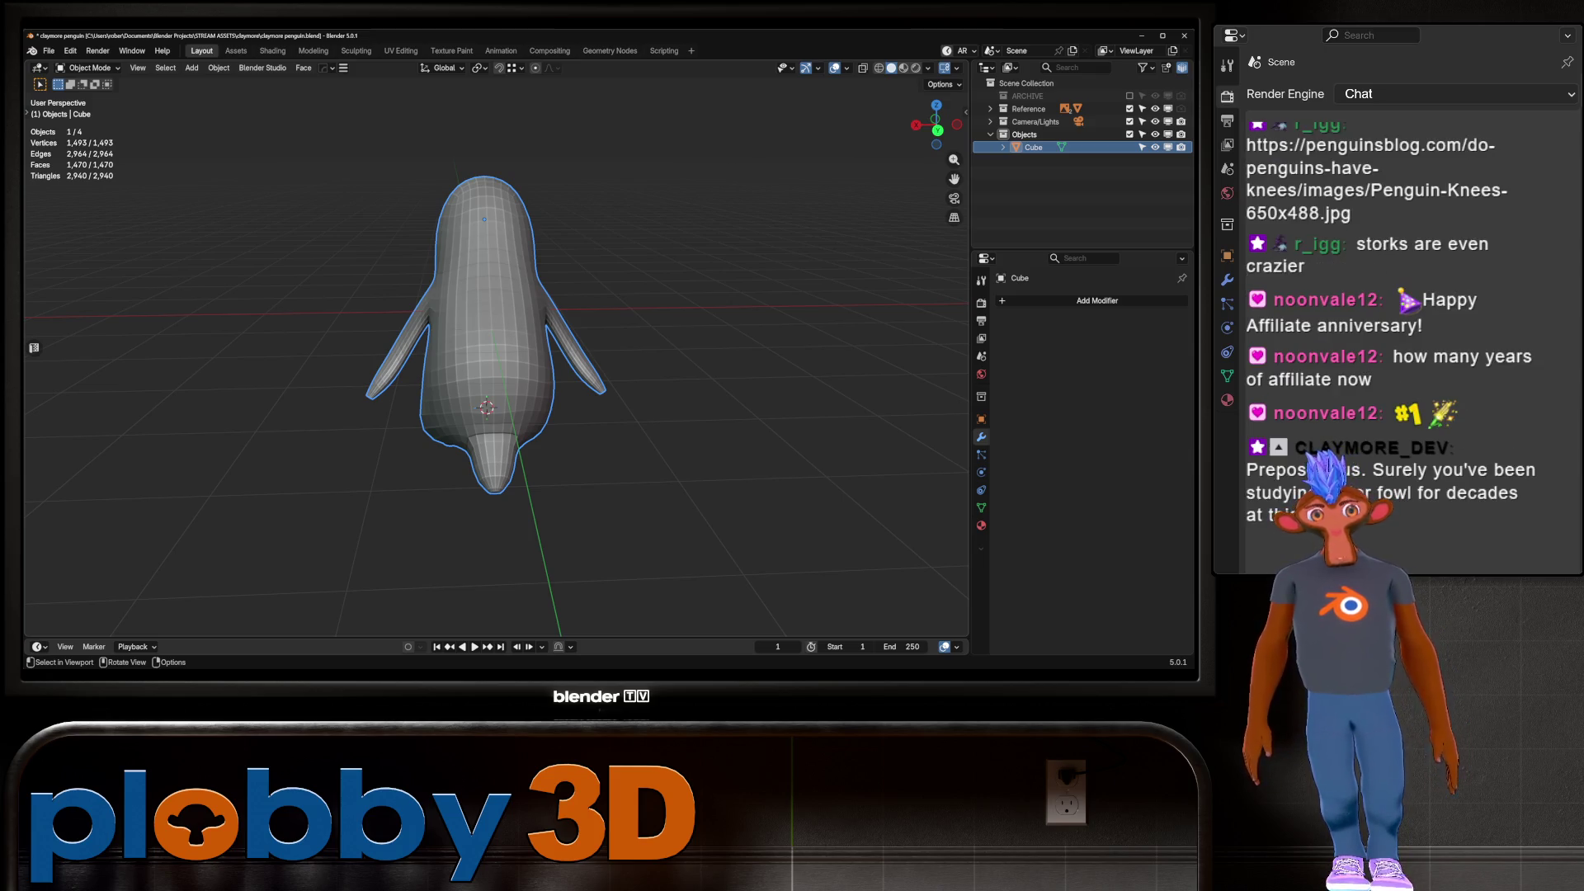
# Back in Edit Mode, reposition the edge loop under the flipper down and back in several moves
pyautogui.moveTo(495, 346); pyautogui.dragTo(578, 318, button='middle')
pyautogui.scroll(3, 495, 347)
pyautogui.press('Tab')
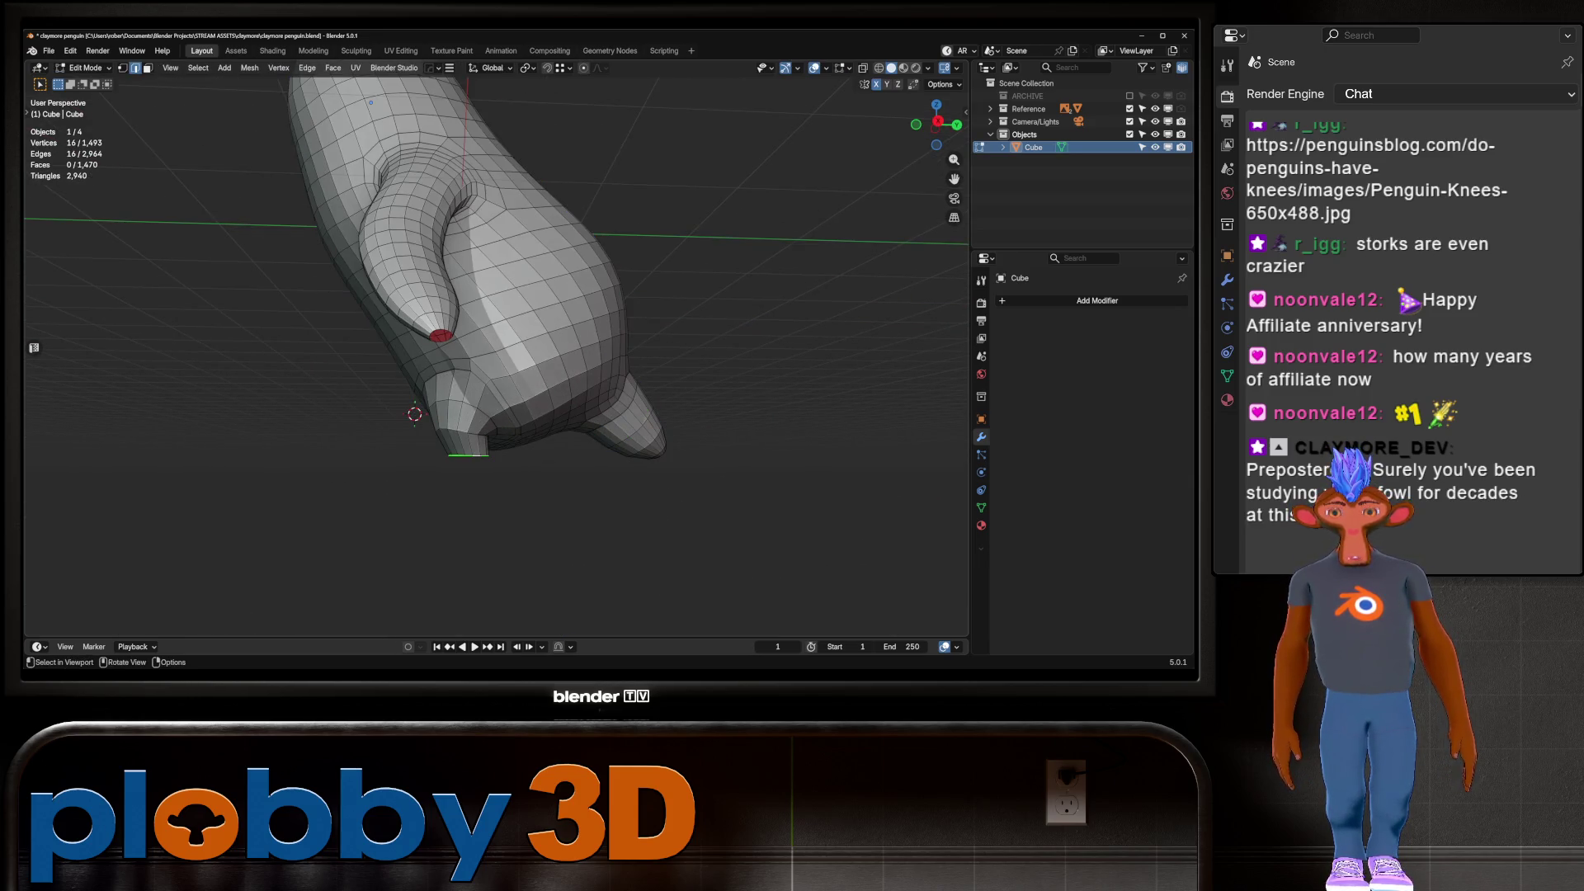
pyautogui.press('KP_3')
pyautogui.press('g')
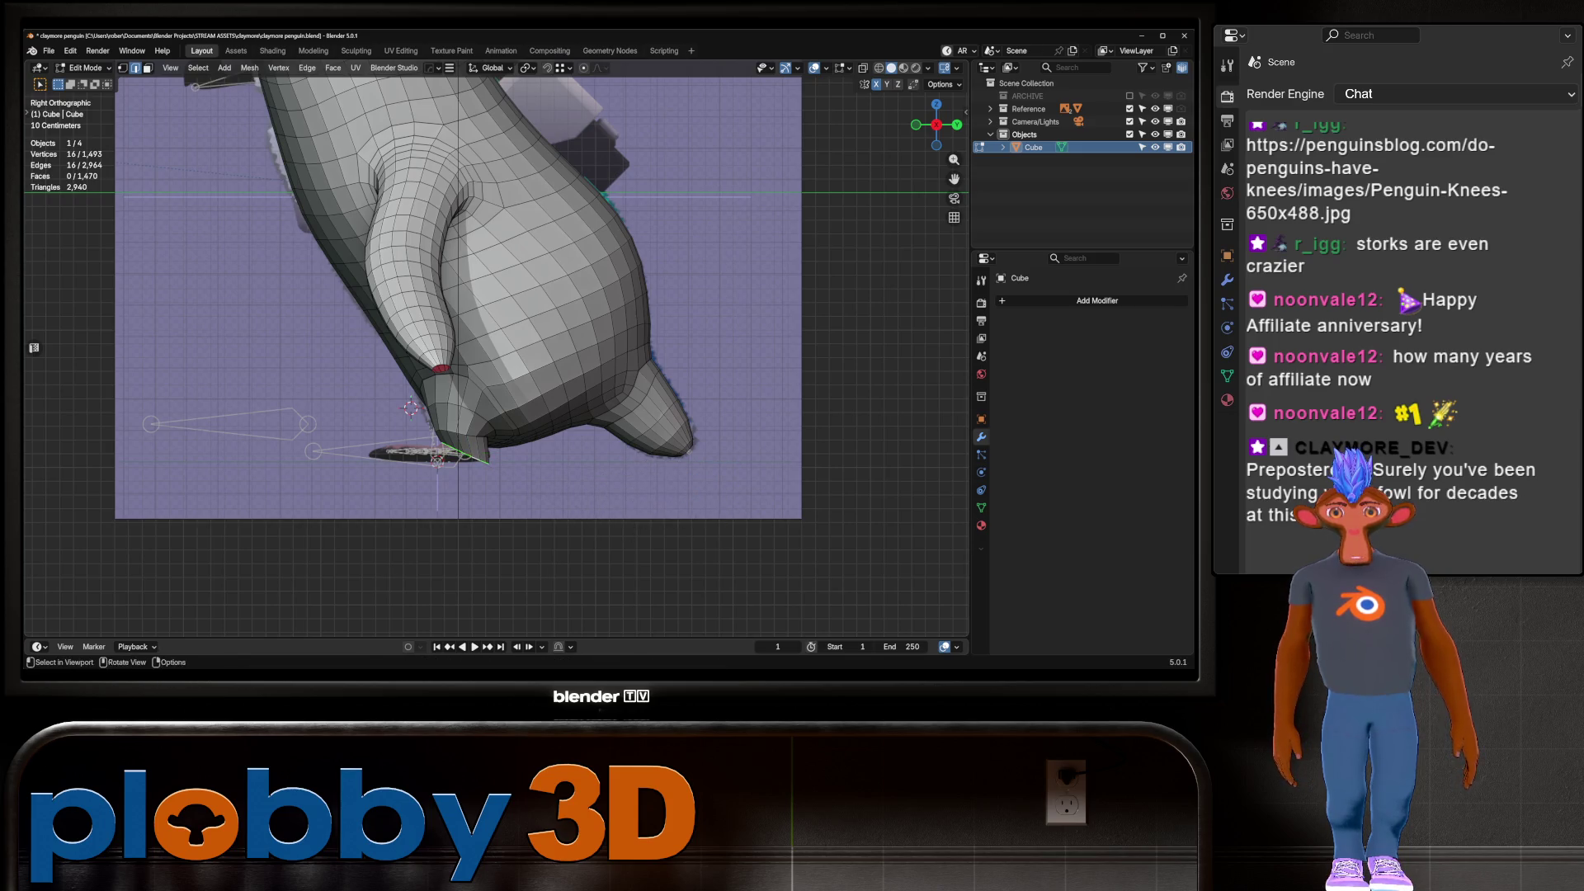
pyautogui.click(435, 460)
pyautogui.press('g')
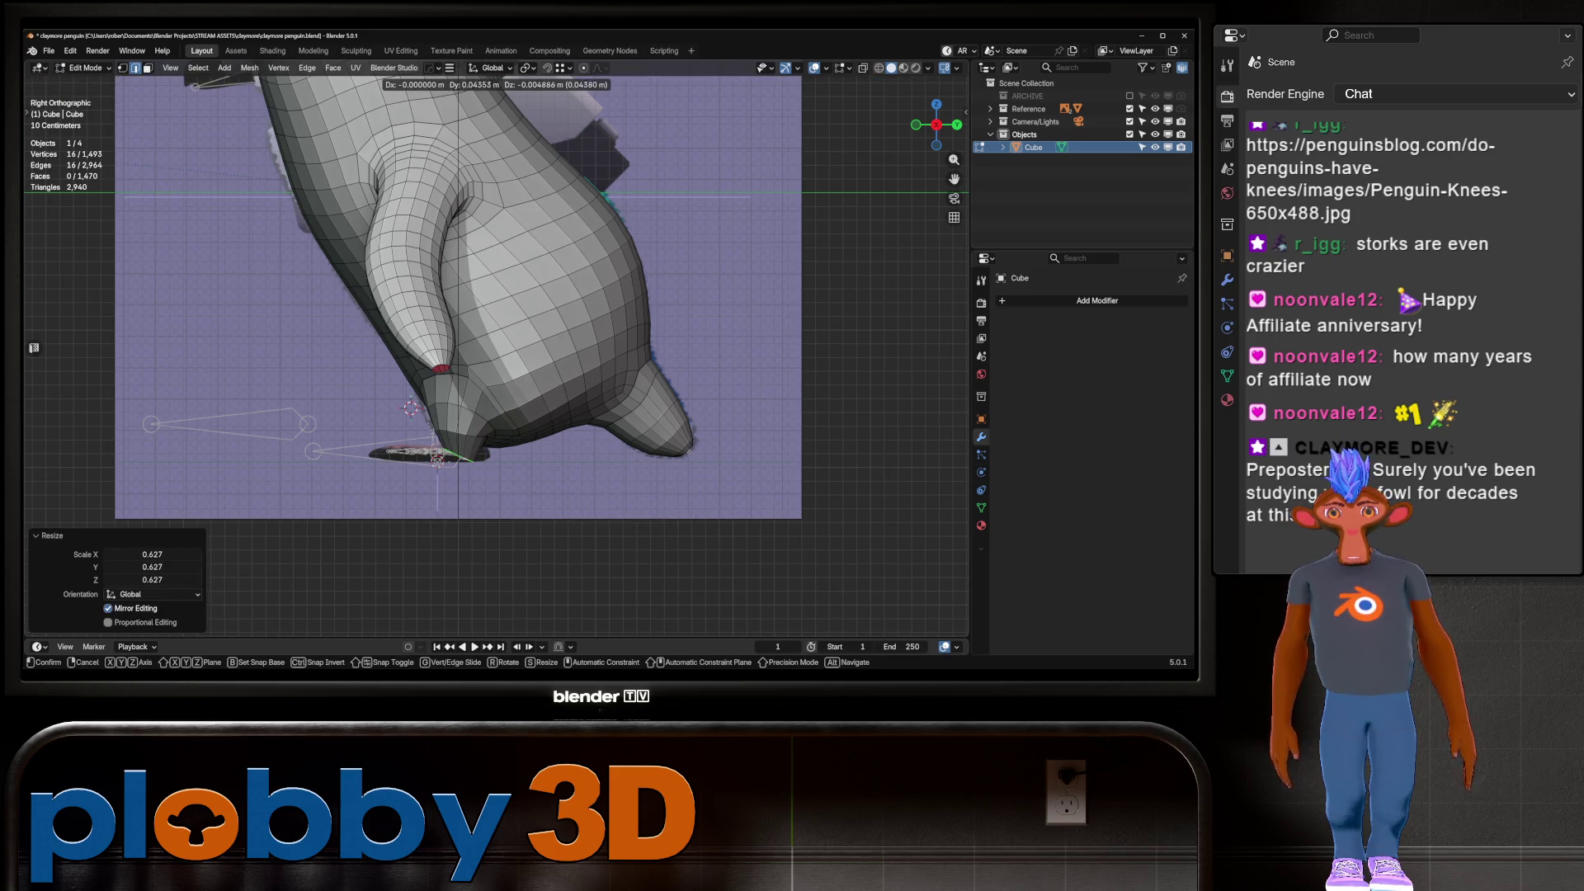
pyautogui.click(437, 458)
pyautogui.press('g')
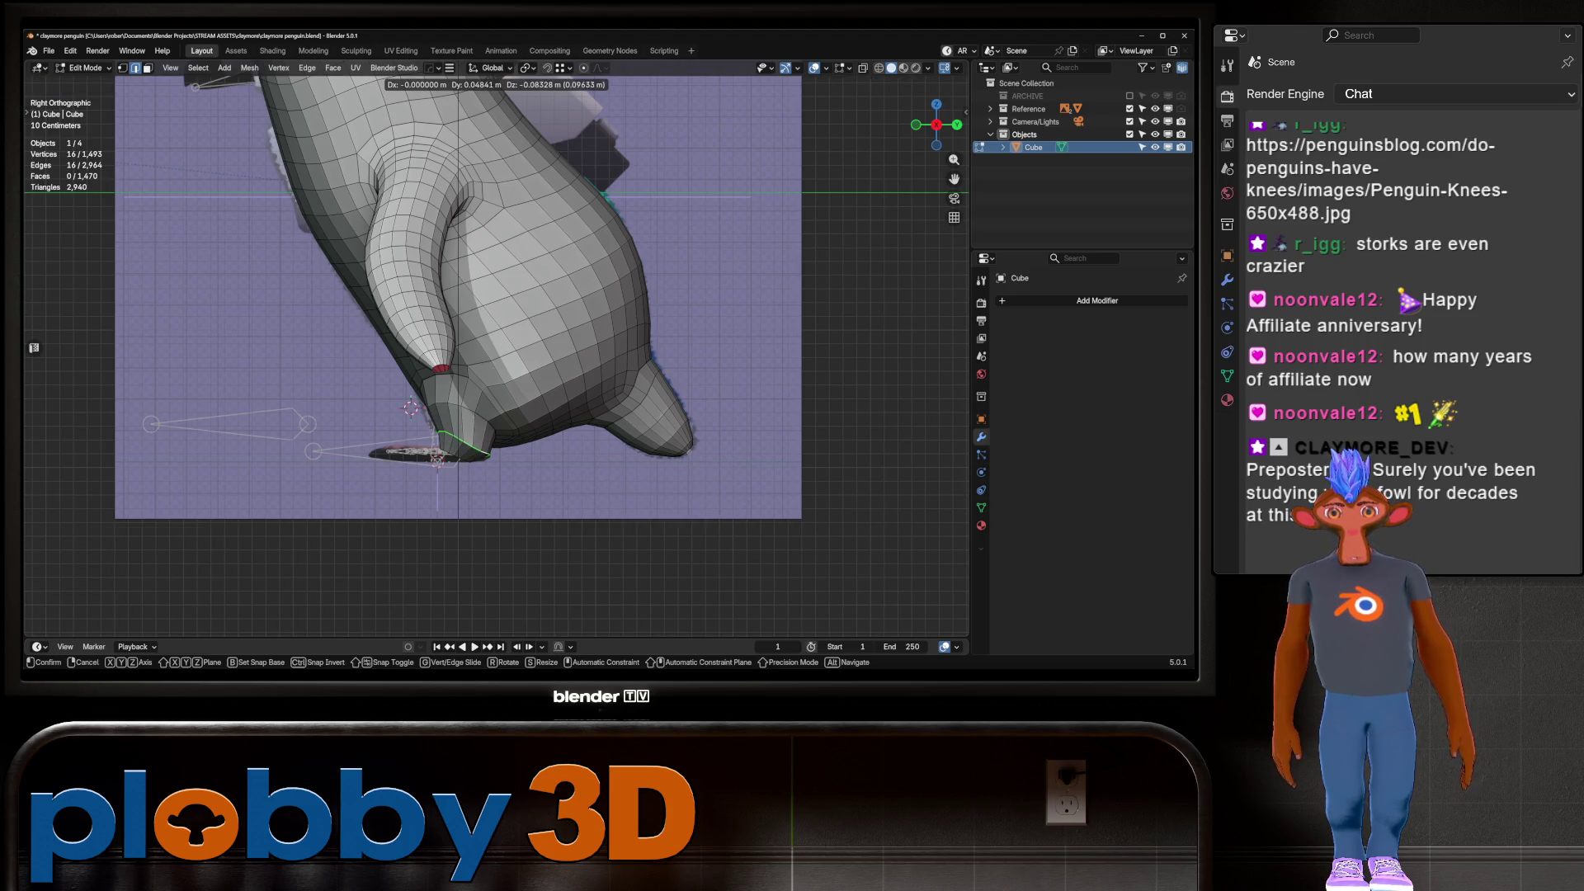
pyautogui.click(437, 458)
pyautogui.press('g')
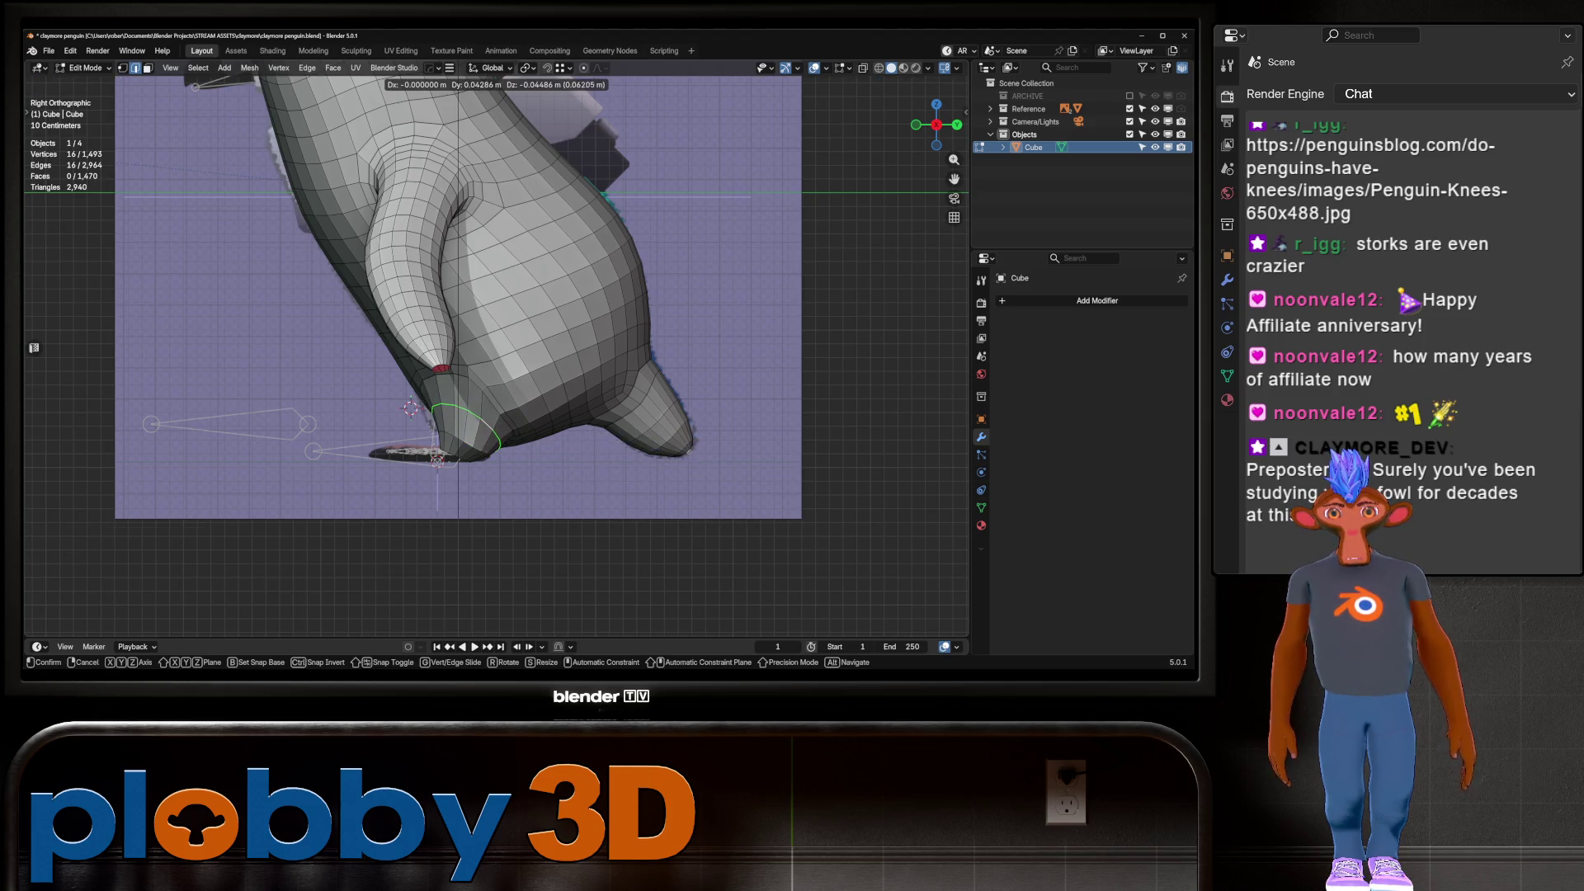
pyautogui.click(438, 458)
# Frame the foot's tip vertices in front view and flatten them onto one plane
pyautogui.moveTo(437, 457)
pyautogui.mouseDown(button='middle')
pyautogui.moveTo(355, 442)
pyautogui.moveTo(364, 511)
pyautogui.moveTo(523, 130)
pyautogui.moveTo(528, 173)
pyautogui.mouseUp(button='middle')
pyautogui.press('KP_Decimal')
pyautogui.press('KP_1')
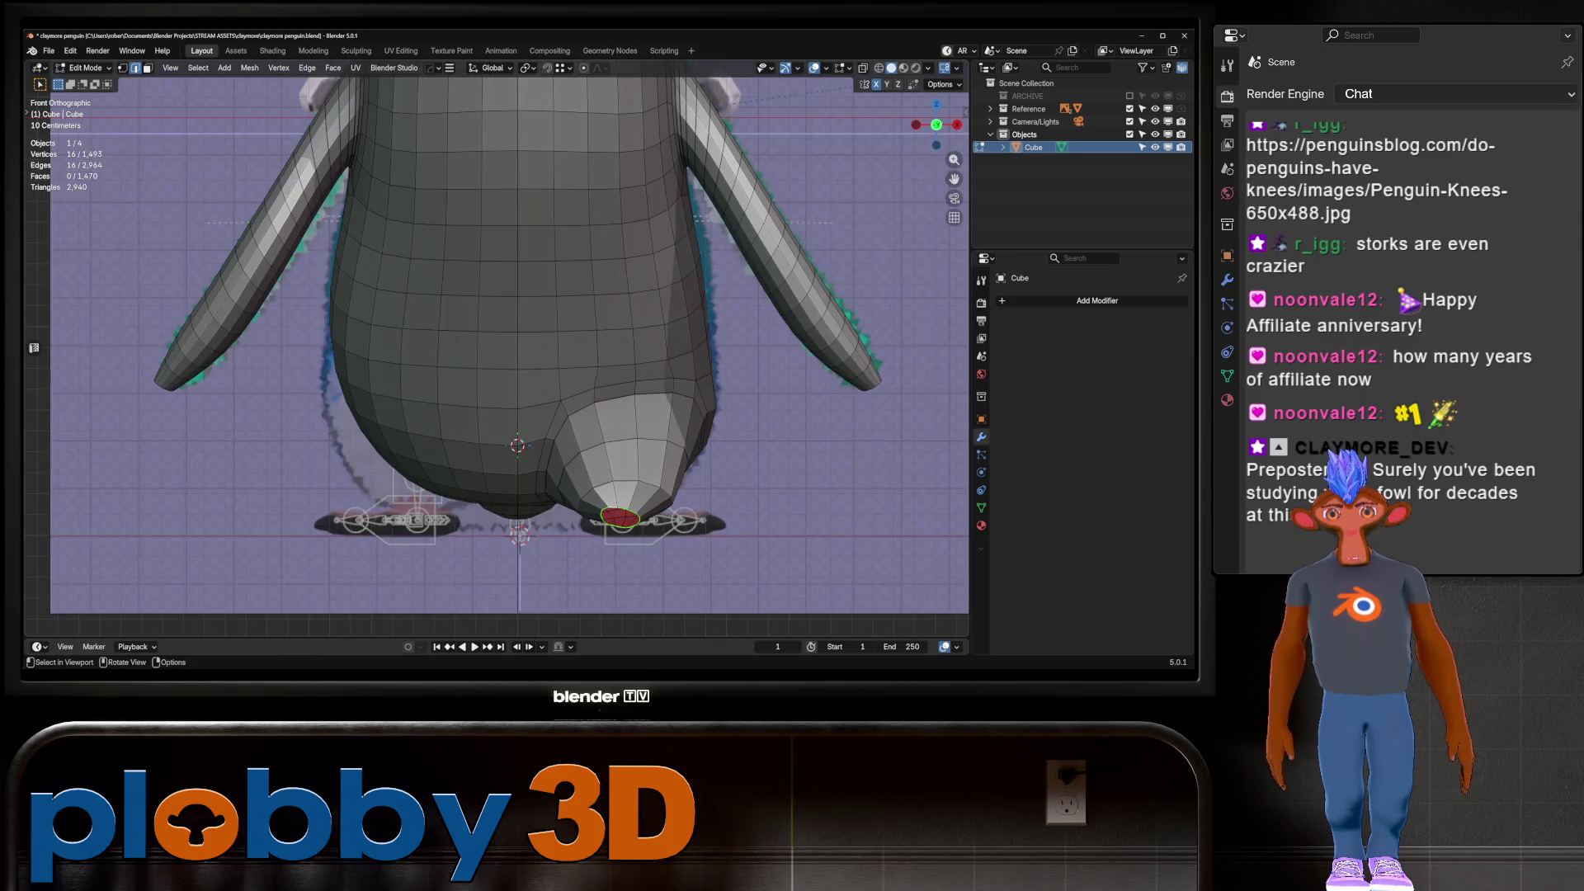
pyautogui.moveTo(528, 347)
pyautogui.keyDown('shift'); pyautogui.mouseDown(button='middle')
pyautogui.moveTo(422, 356)
pyautogui.moveTo(450, 412)
pyautogui.mouseUp(button='middle'); pyautogui.keyUp('shift')
pyautogui.press('KP_1')
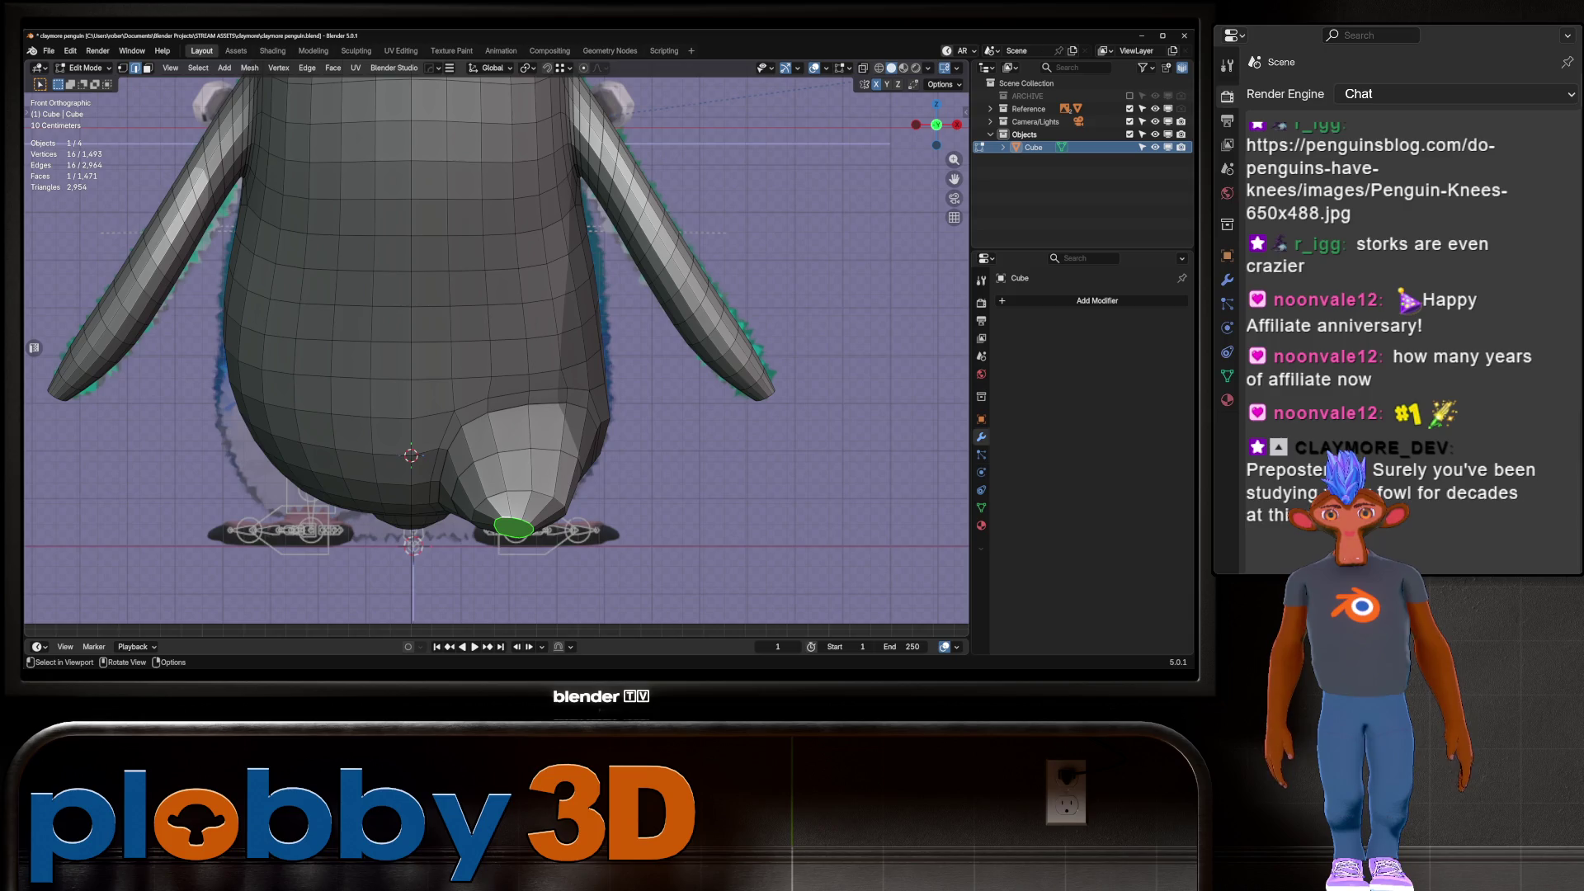
pyautogui.press('q')
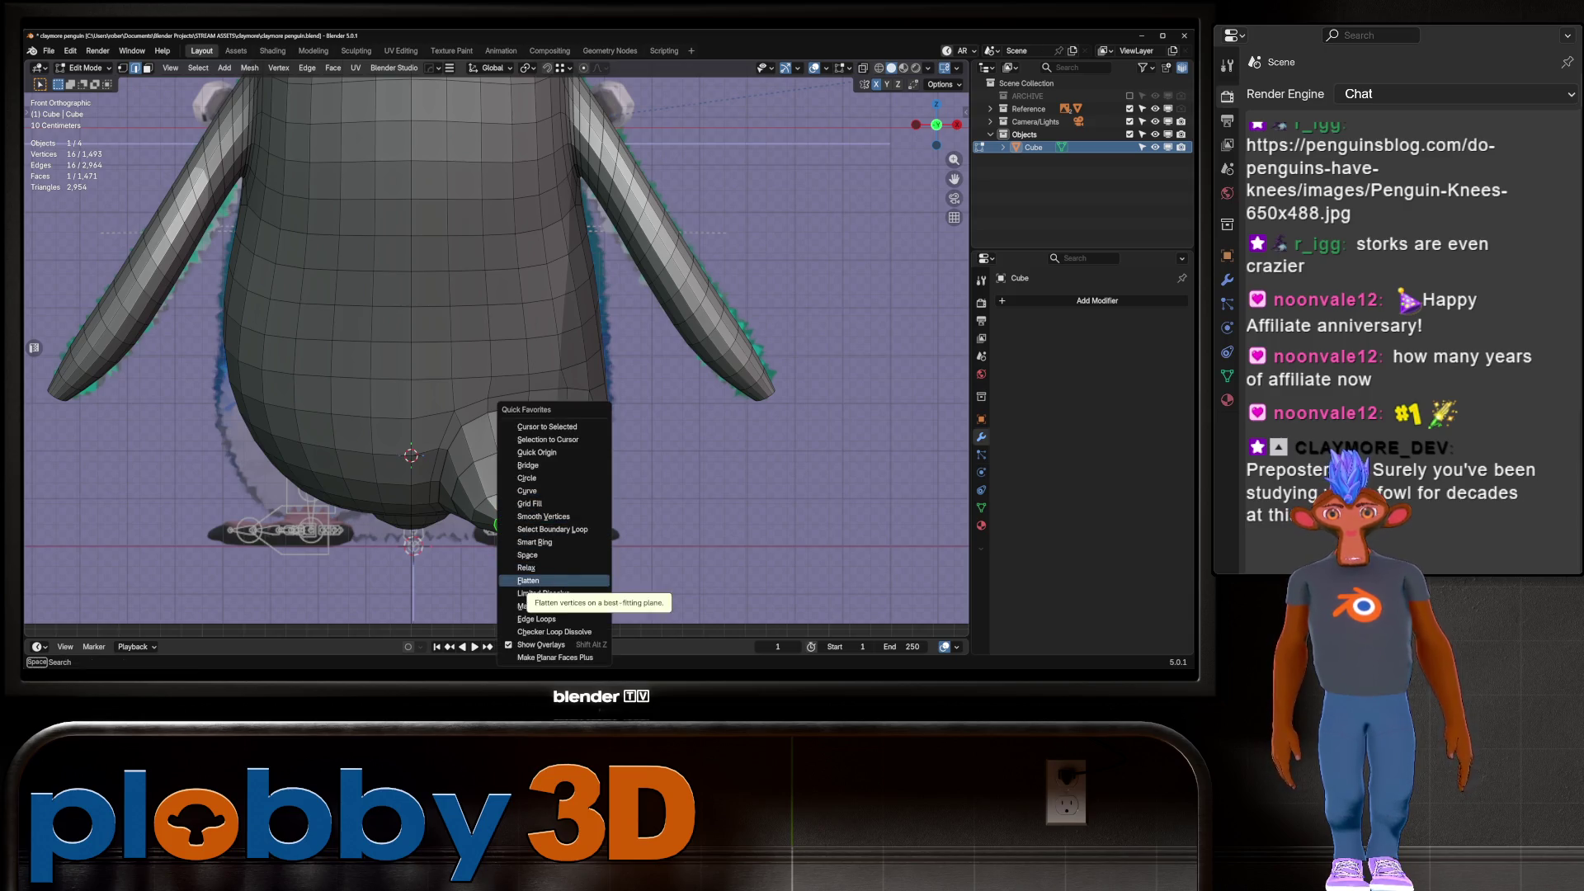
pyautogui.click(528, 581)
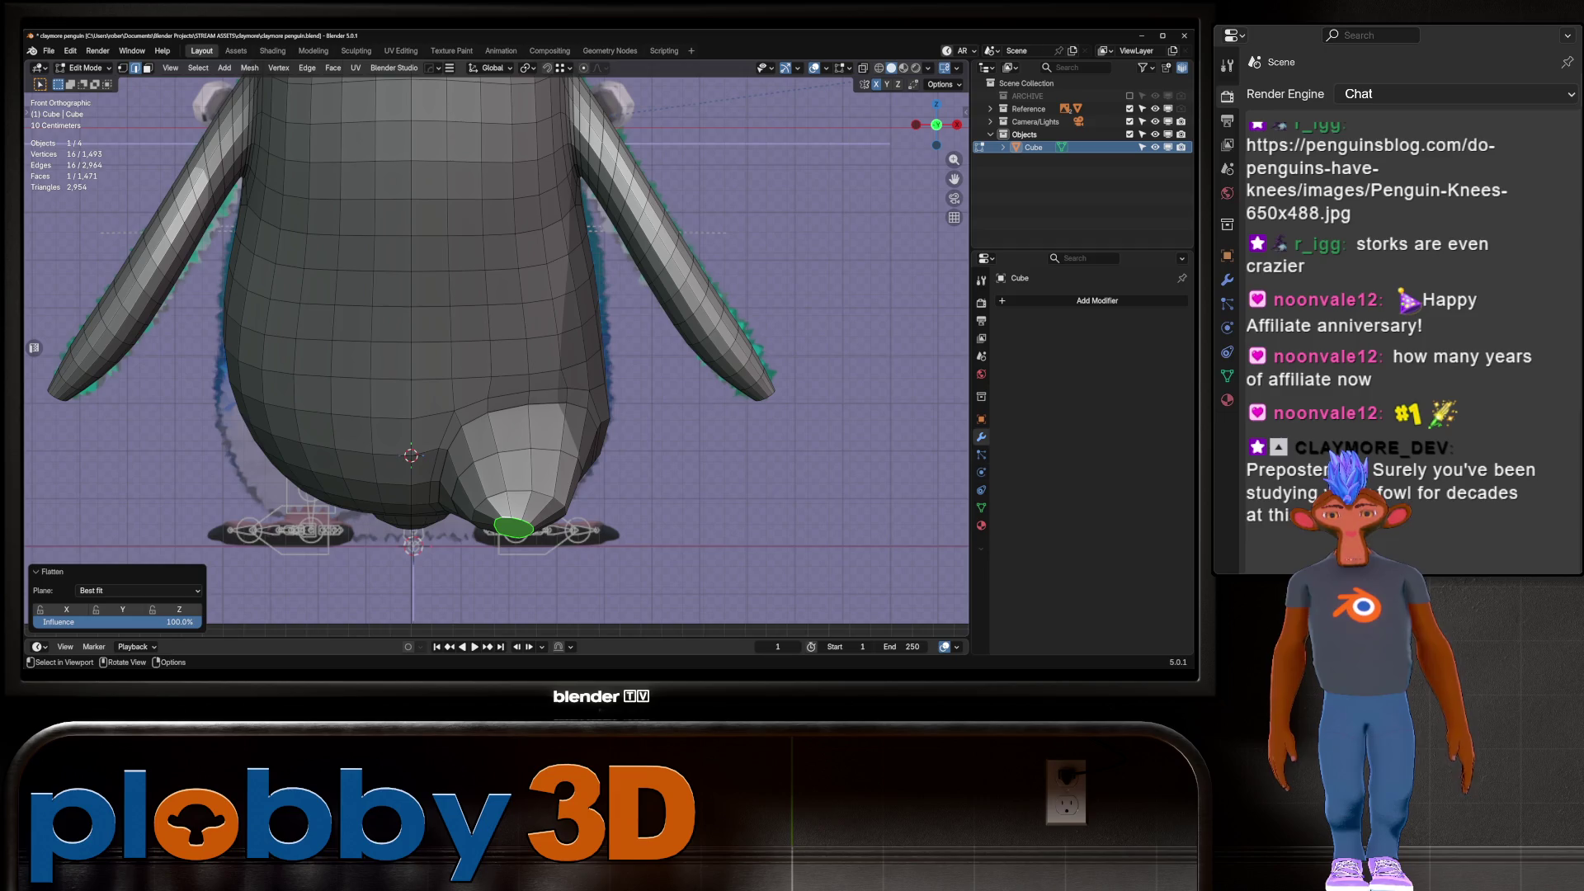
# Delete the foot's bottom face and select the boundary loop of the resulting hole
pyautogui.press('x')
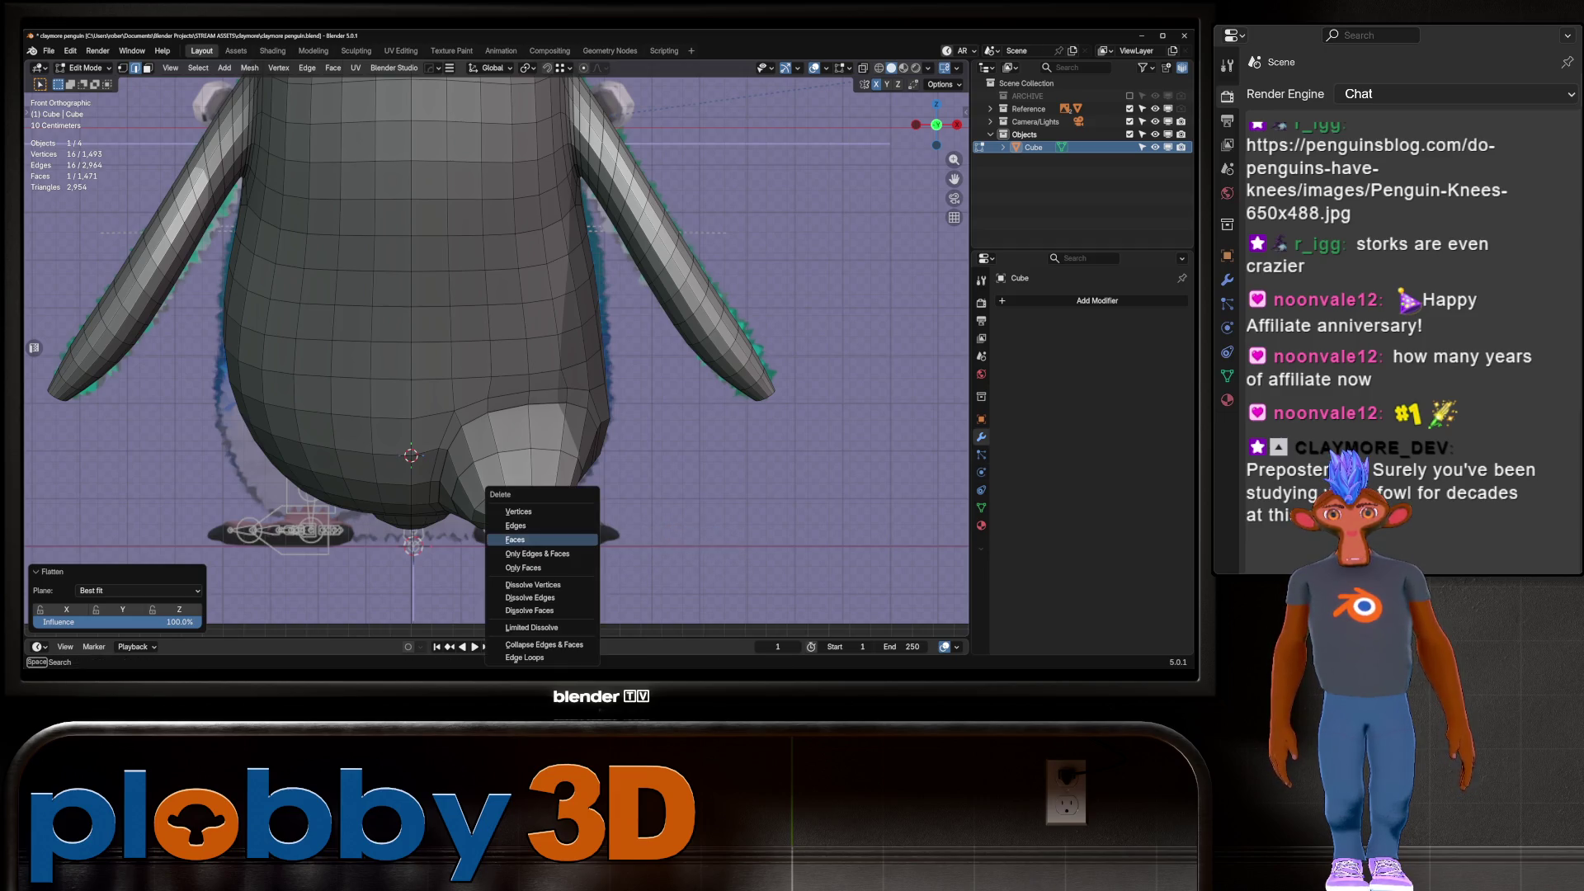
pyautogui.click(515, 539)
pyautogui.keyDown('alt'); pyautogui.click(551, 330); pyautogui.keyUp('alt')
pyautogui.keyDown('alt'); pyautogui.click(515, 520); pyautogui.keyUp('alt')
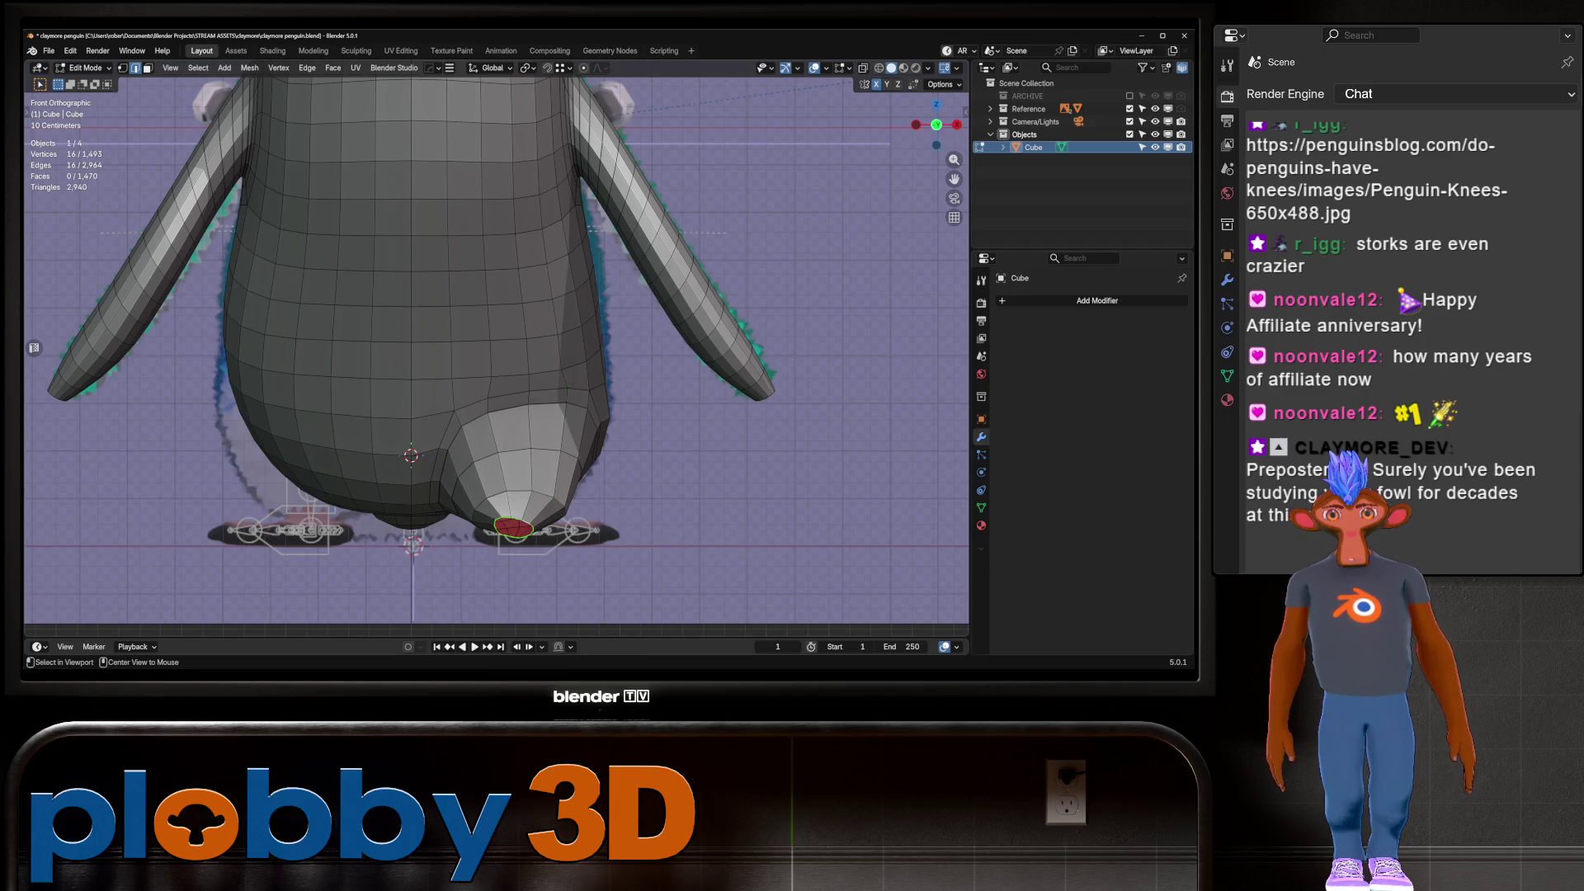
pyautogui.press('r')
pyautogui.moveTo(495, 372); pyautogui.dragTo(500, 309, button='middle')
# Even out the foot's open rim loop with Space and then Relax
pyautogui.press('q')
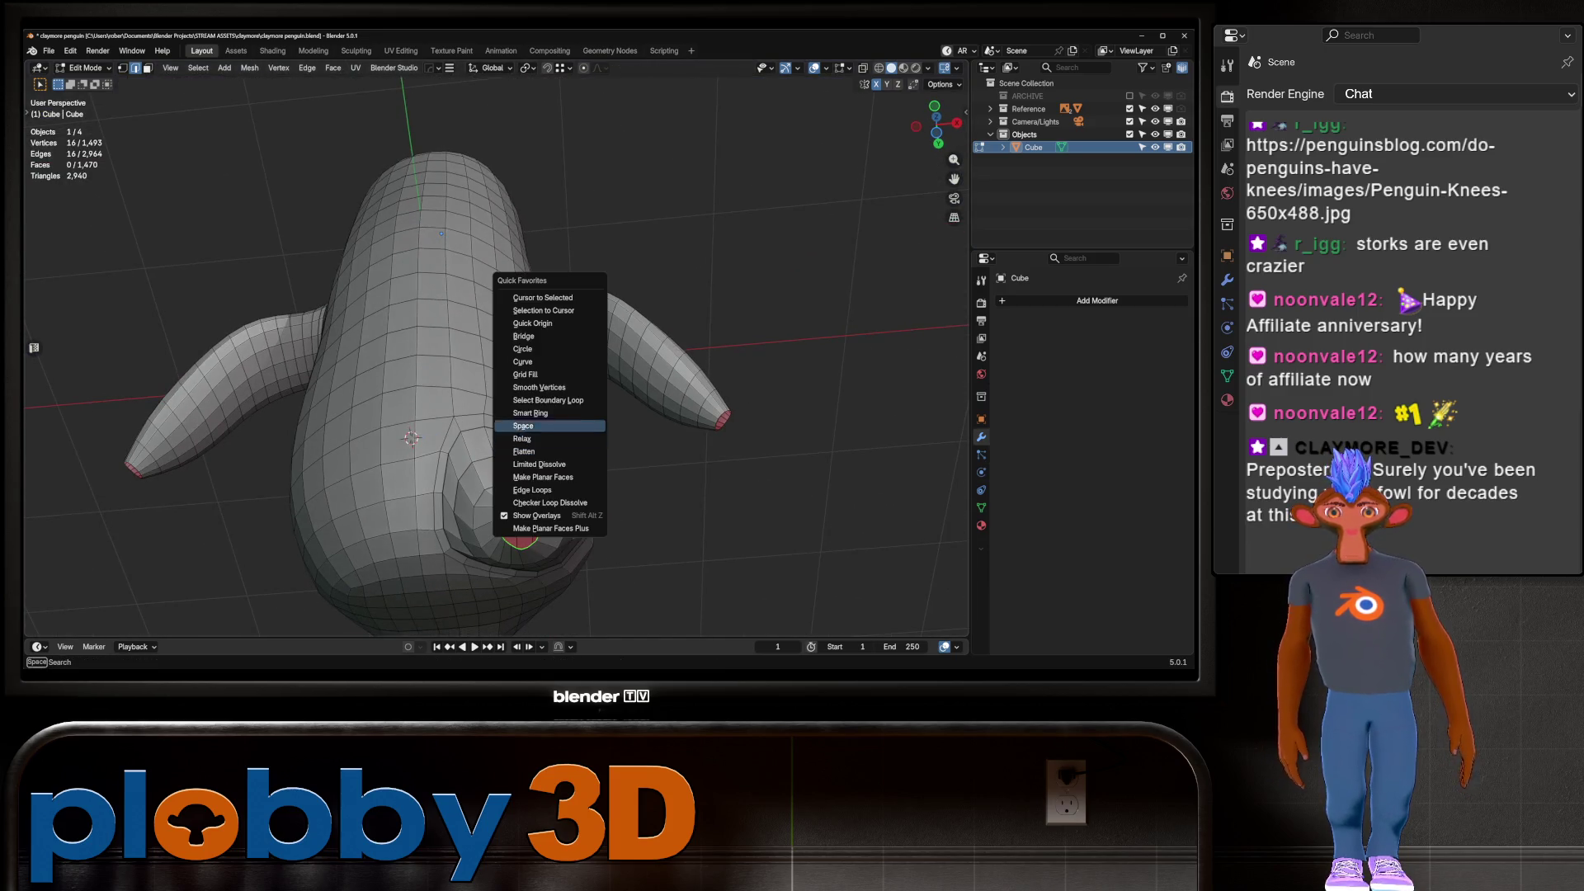
pyautogui.press('Return')
pyautogui.press('q')
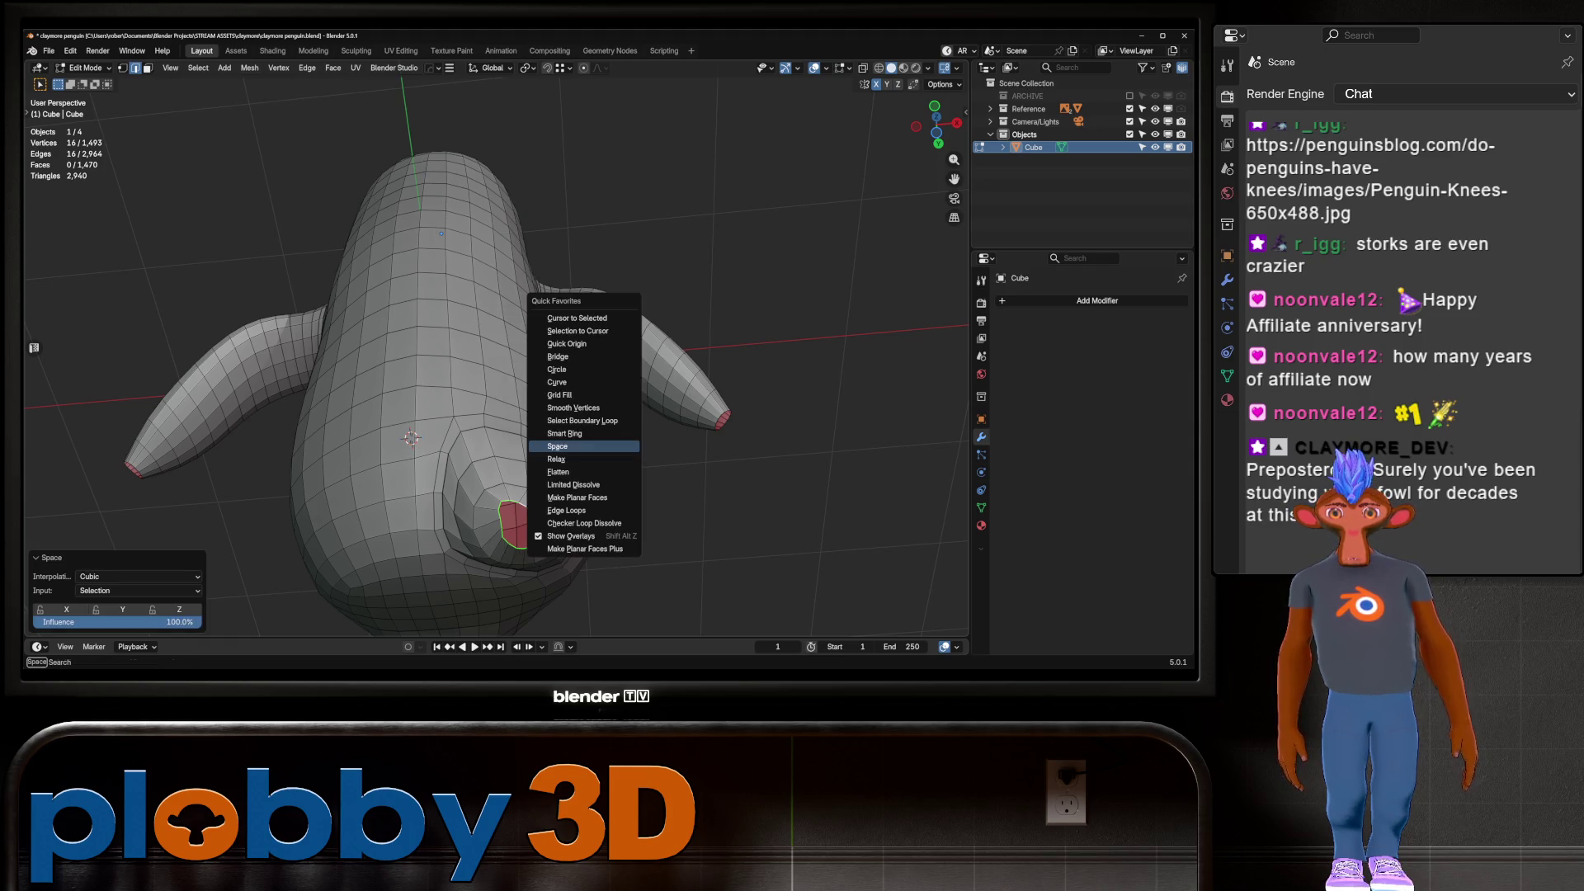
pyautogui.press('Down')
pyautogui.press('Return')
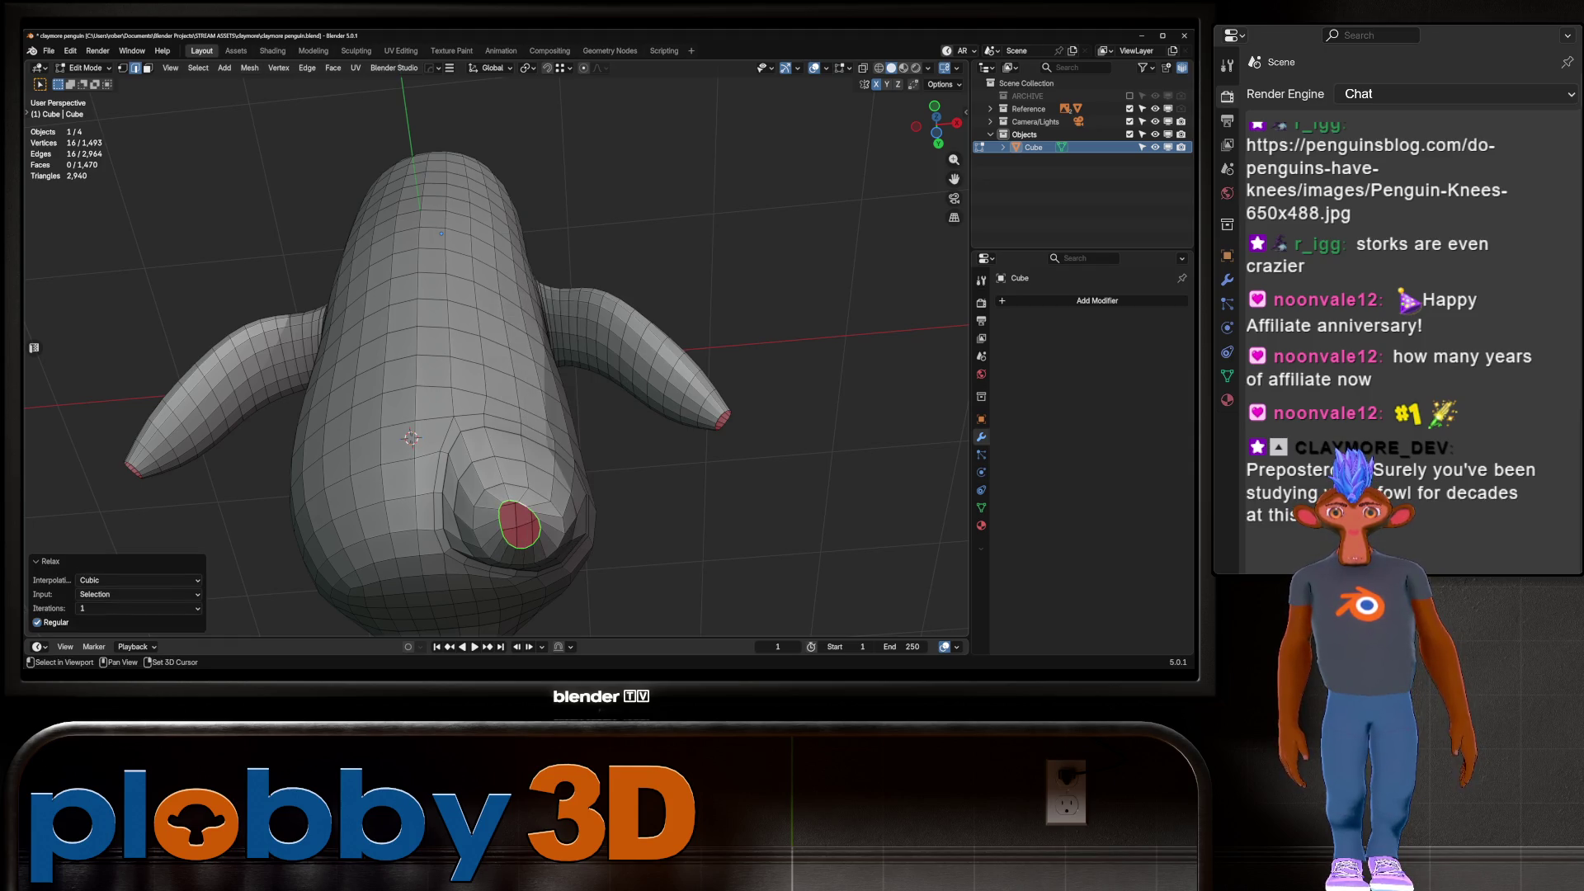
# In side view, extrude the rim into a toe ring, rotate it on X, move it forward, shrink it to 0.575
pyautogui.press('KP_3')
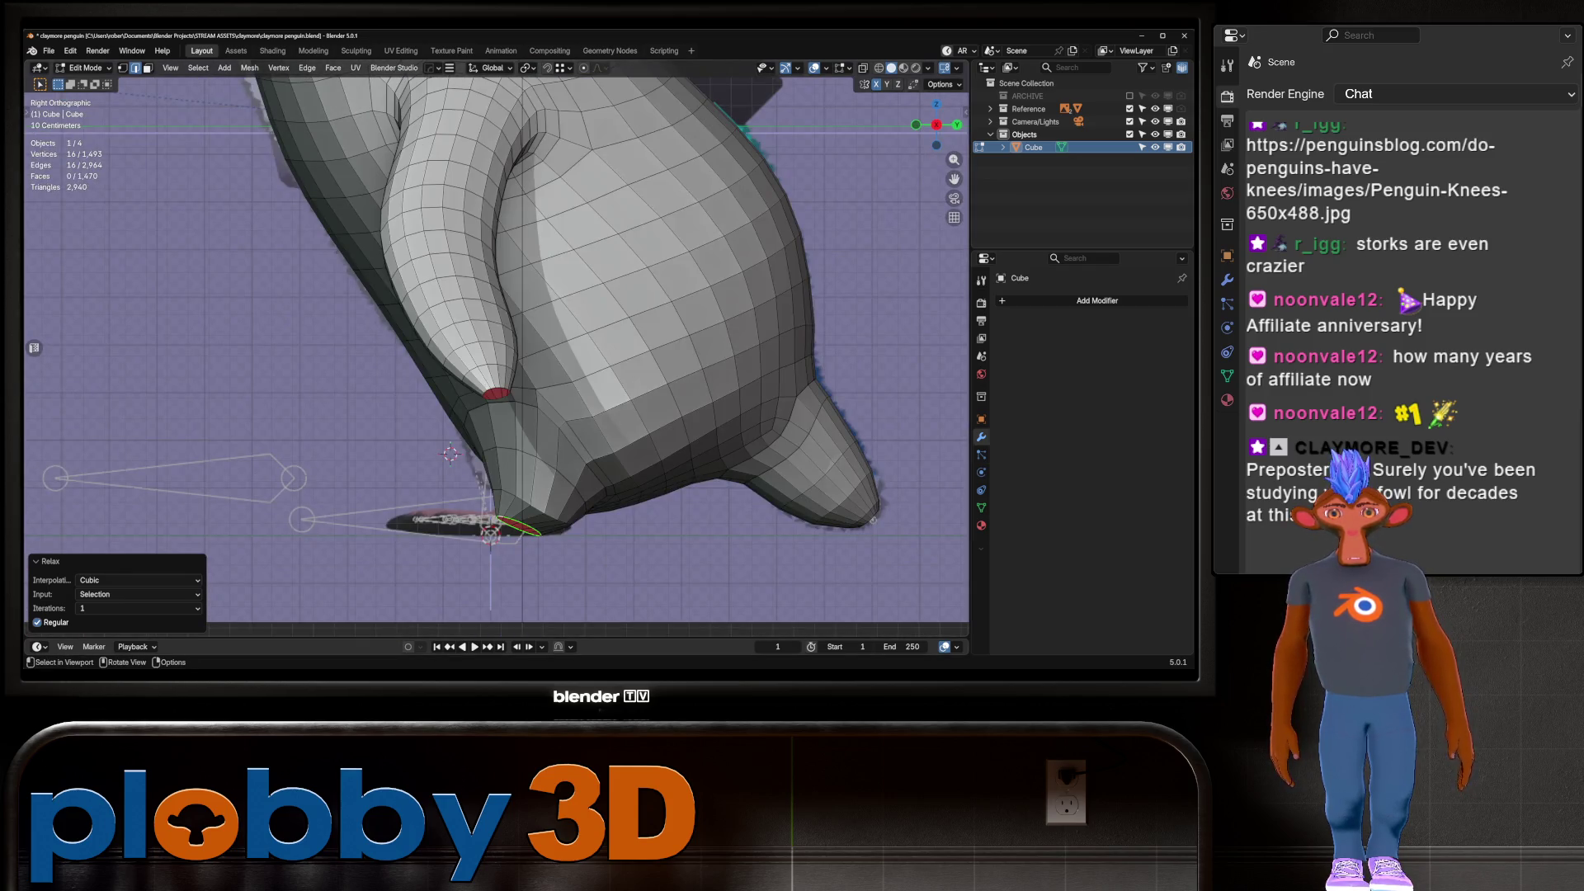
pyautogui.press('e')
pyautogui.click(528, 565)
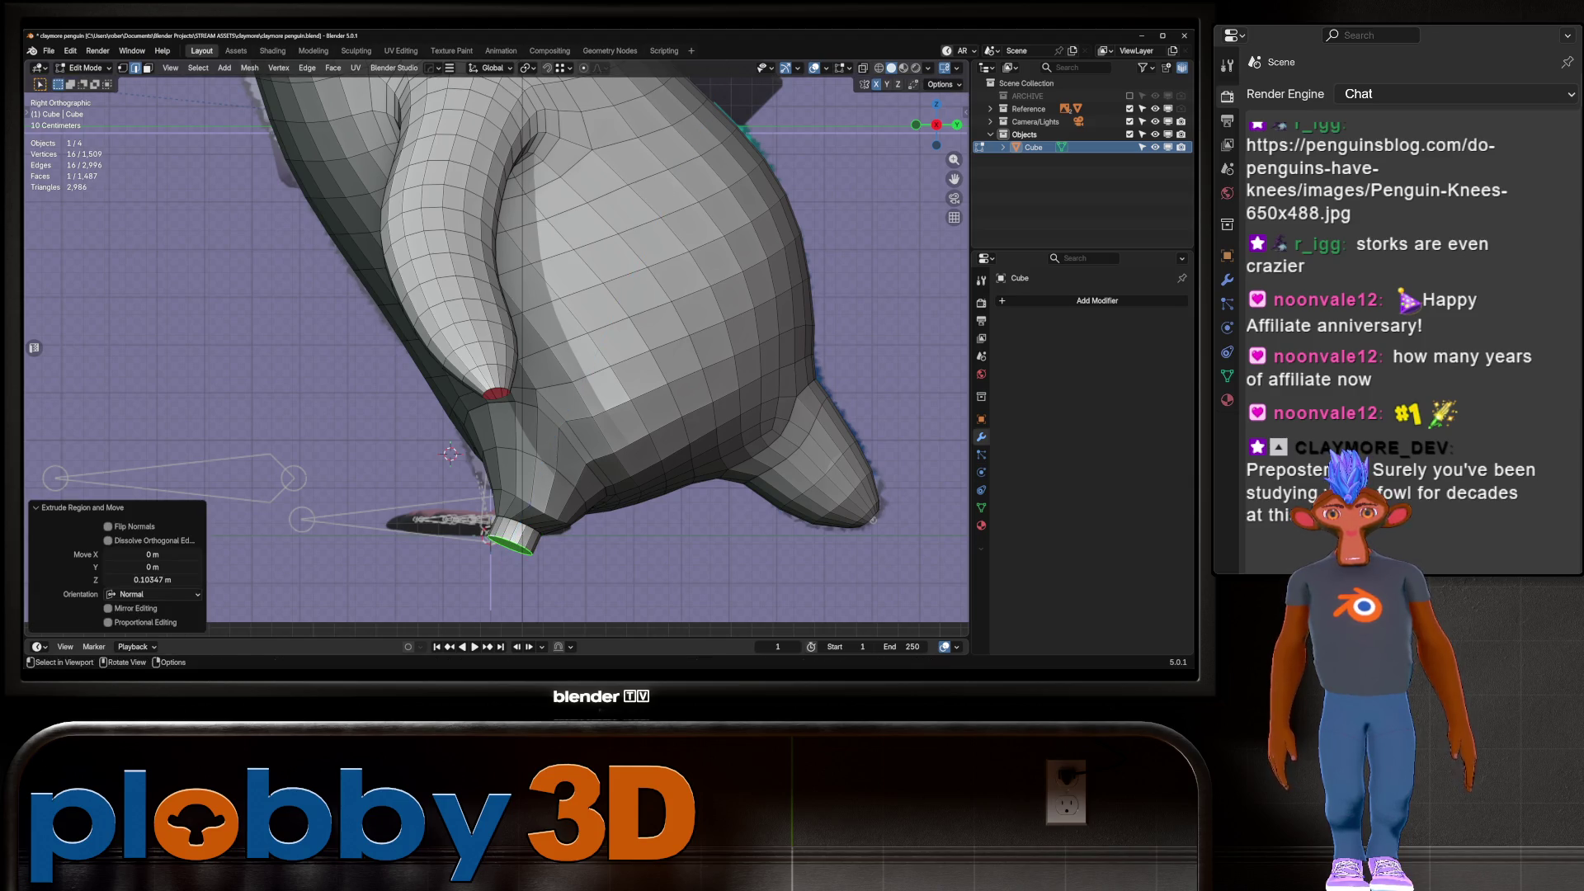
pyautogui.press('r')
pyautogui.press('x')
pyautogui.click(541, 589)
pyautogui.press('g')
pyautogui.click(532, 575)
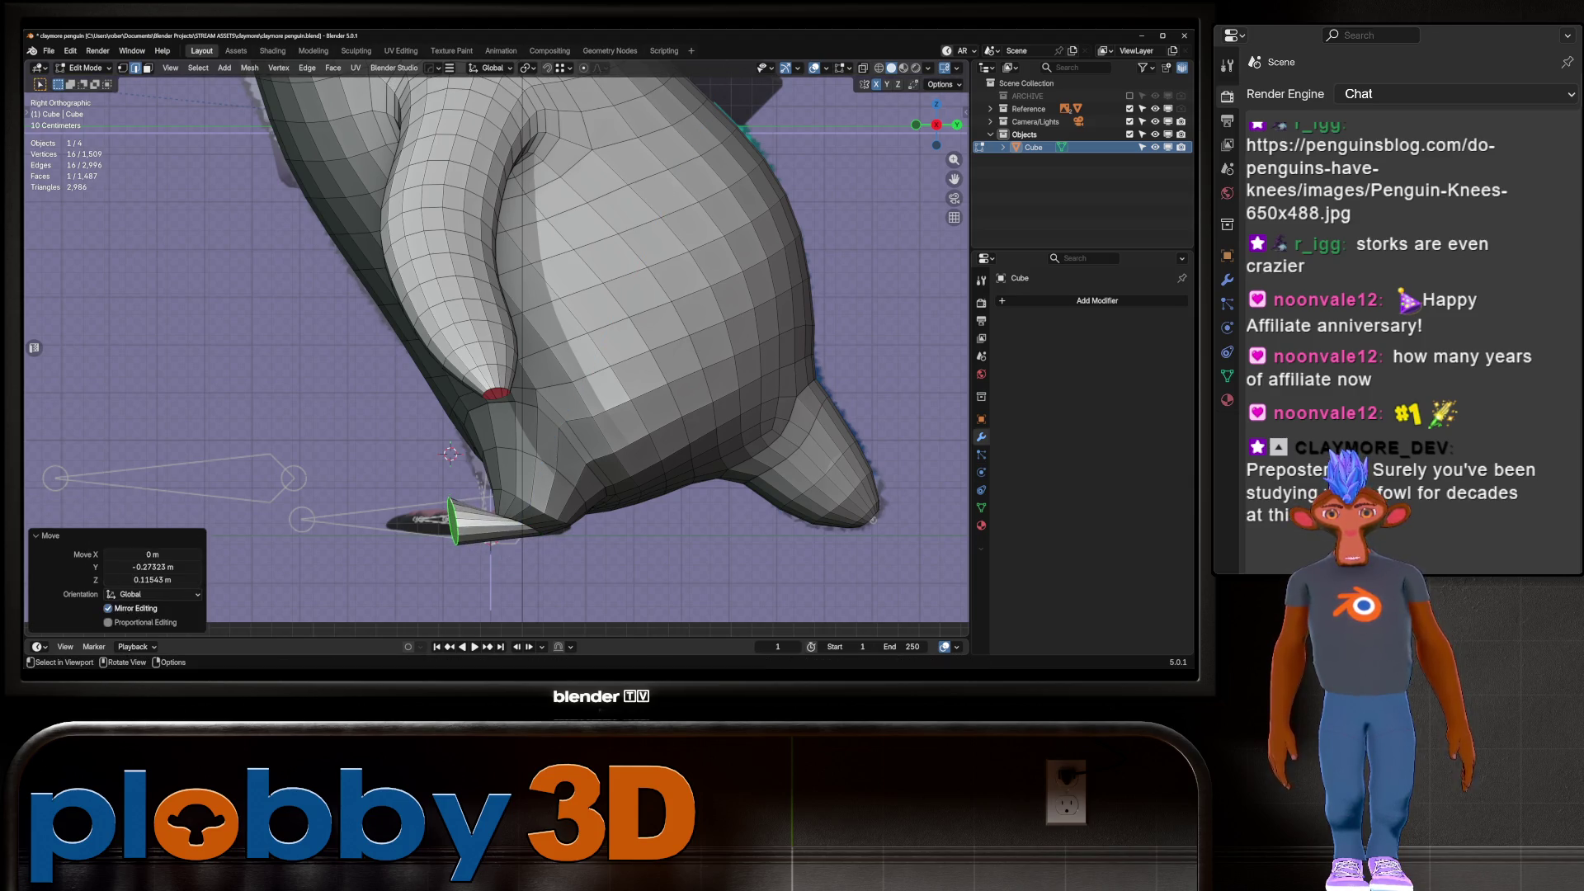
pyautogui.press('s')
pyautogui.click(483, 577)
# Extrude the tip ring again, collapse it to a point, and shift it along Z
pyautogui.press('e')
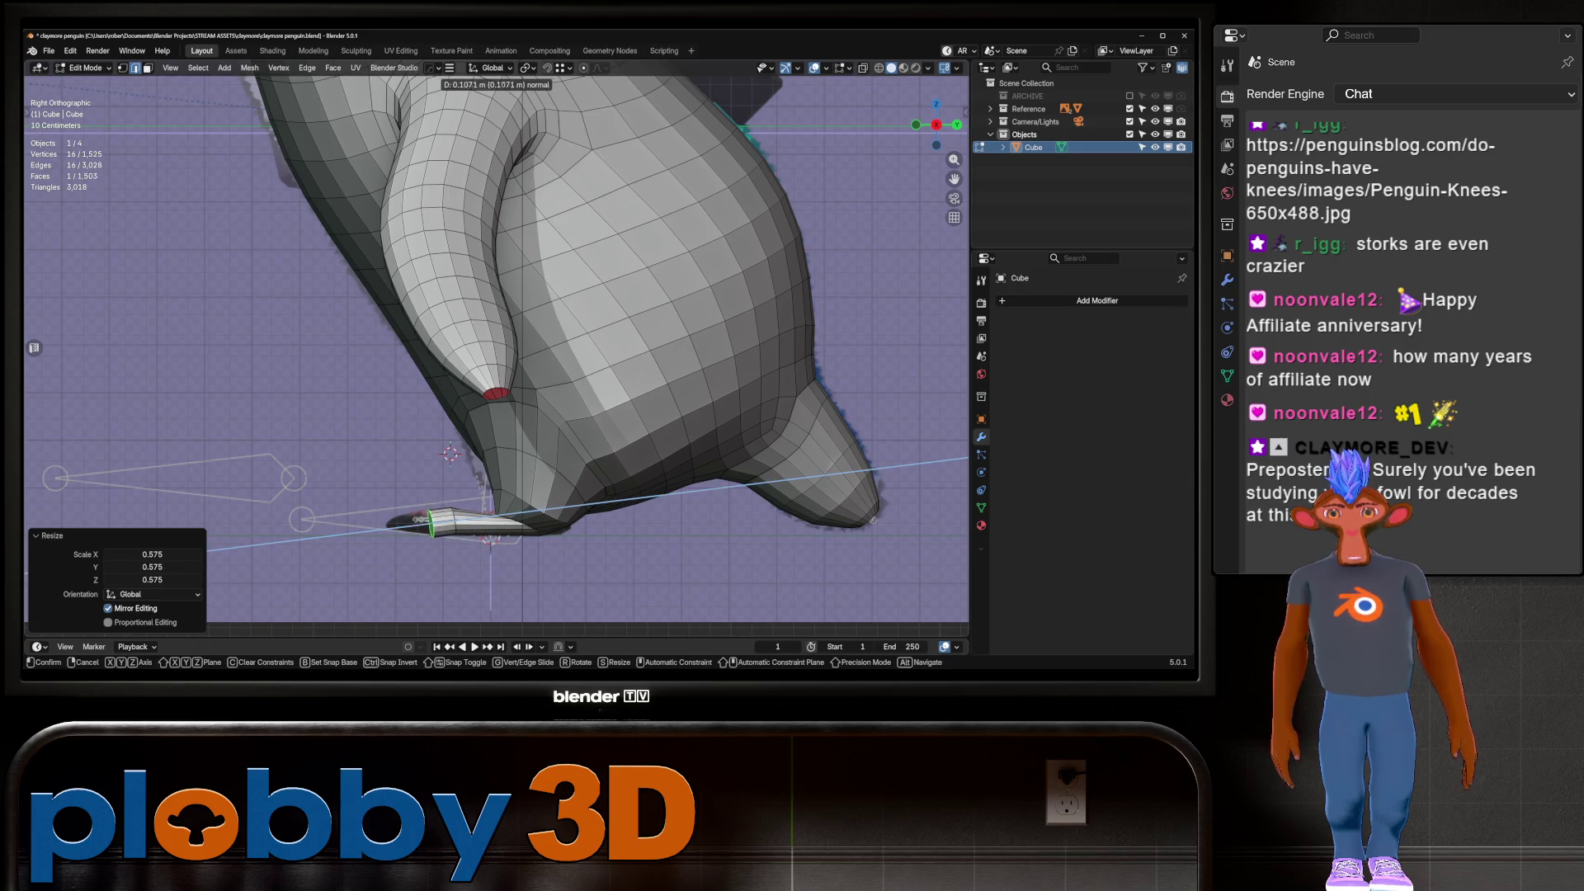
pyautogui.press('Return')
pyautogui.press('s')
pyautogui.press('Return')
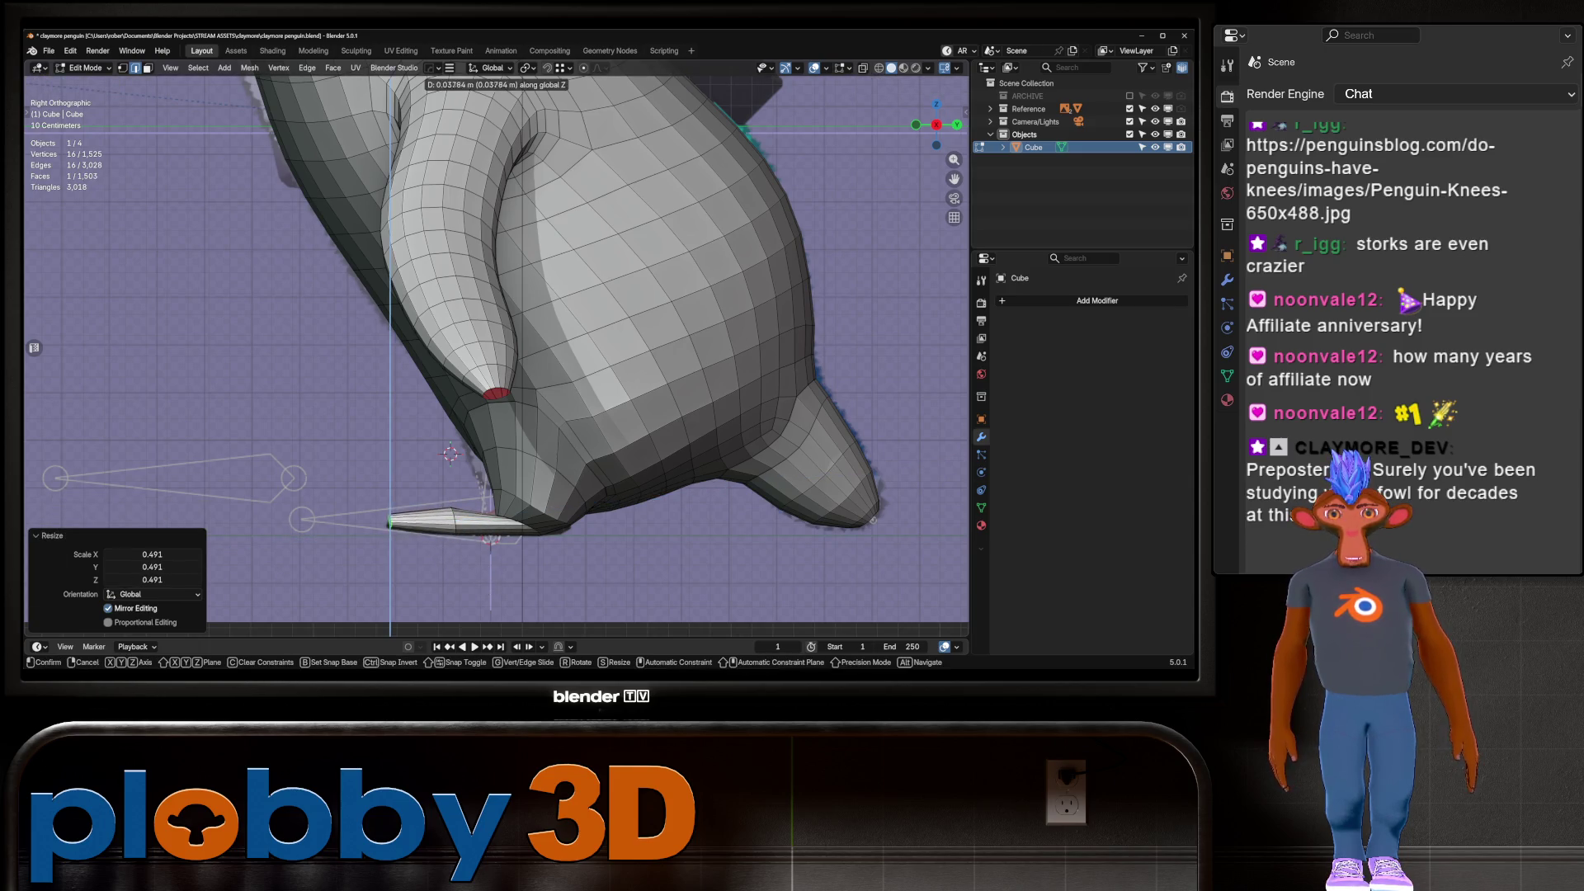
pyautogui.press('g')
pyautogui.press('z')
pyautogui.press('Return')
# Select the edge loop at the foot base, scale it, and dissolve its edges
pyautogui.moveTo(495, 346); pyautogui.dragTo(577, 293, button='middle')
pyautogui.keyDown('alt'); pyautogui.click(478, 477); pyautogui.keyUp('alt')
pyautogui.moveTo(479, 477)
pyautogui.mouseDown(button='middle')
pyautogui.moveTo(561, 429)
pyautogui.moveTo(594, 453)
pyautogui.mouseUp(button='middle')
pyautogui.press('s')
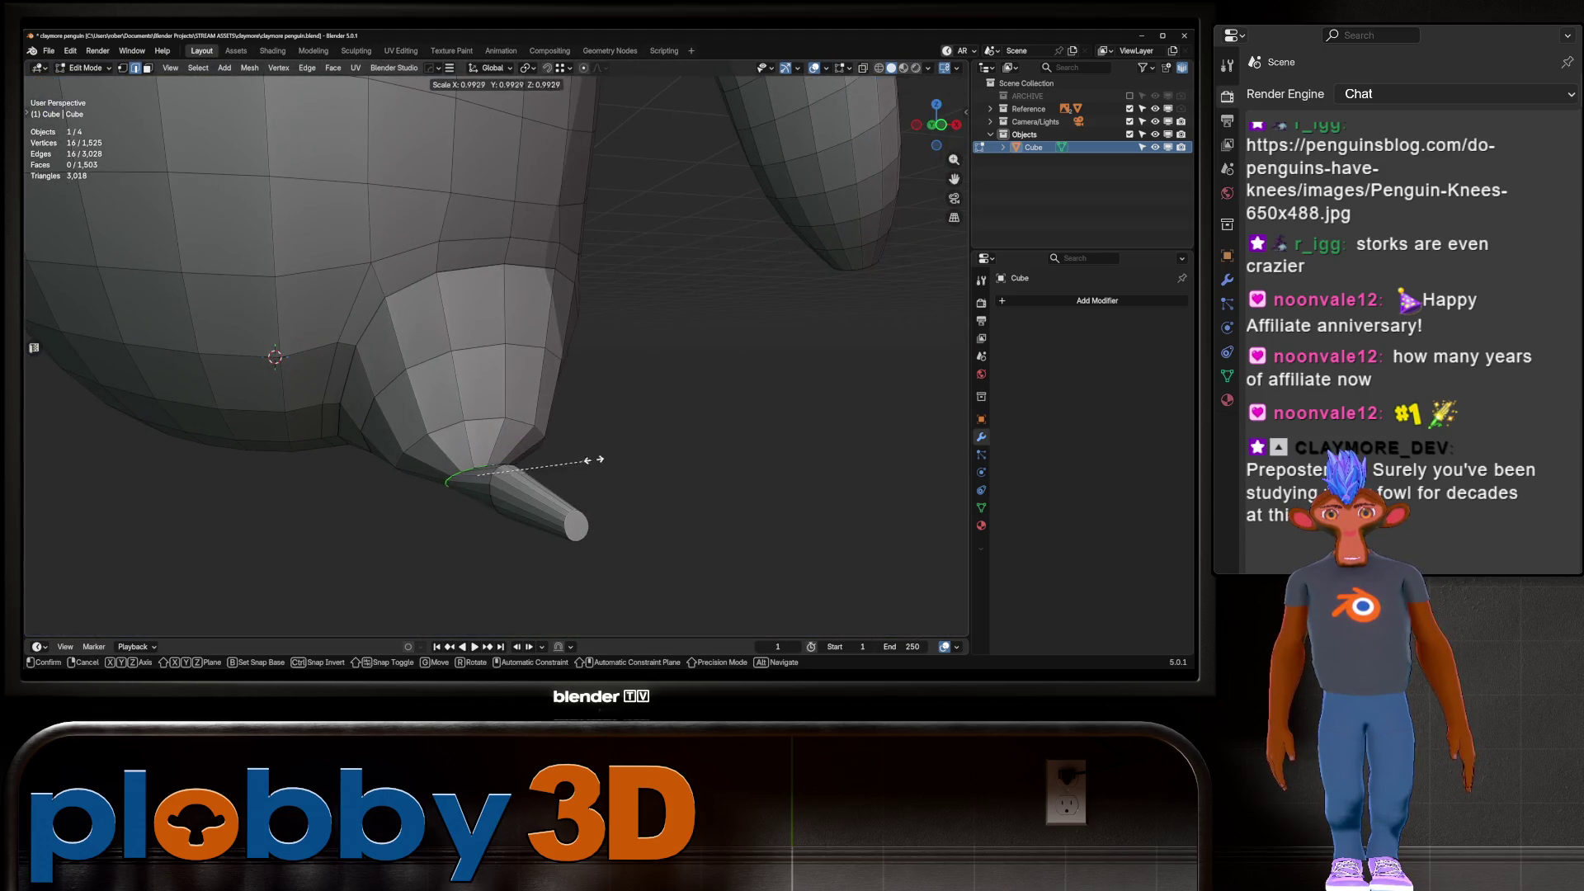
pyautogui.click(911, 350)
pyautogui.moveTo(911, 350)
pyautogui.mouseDown(button='middle')
pyautogui.moveTo(495, 421)
pyautogui.moveTo(470, 380)
pyautogui.moveTo(495, 462)
pyautogui.mouseUp(button='middle')
pyautogui.press('x')
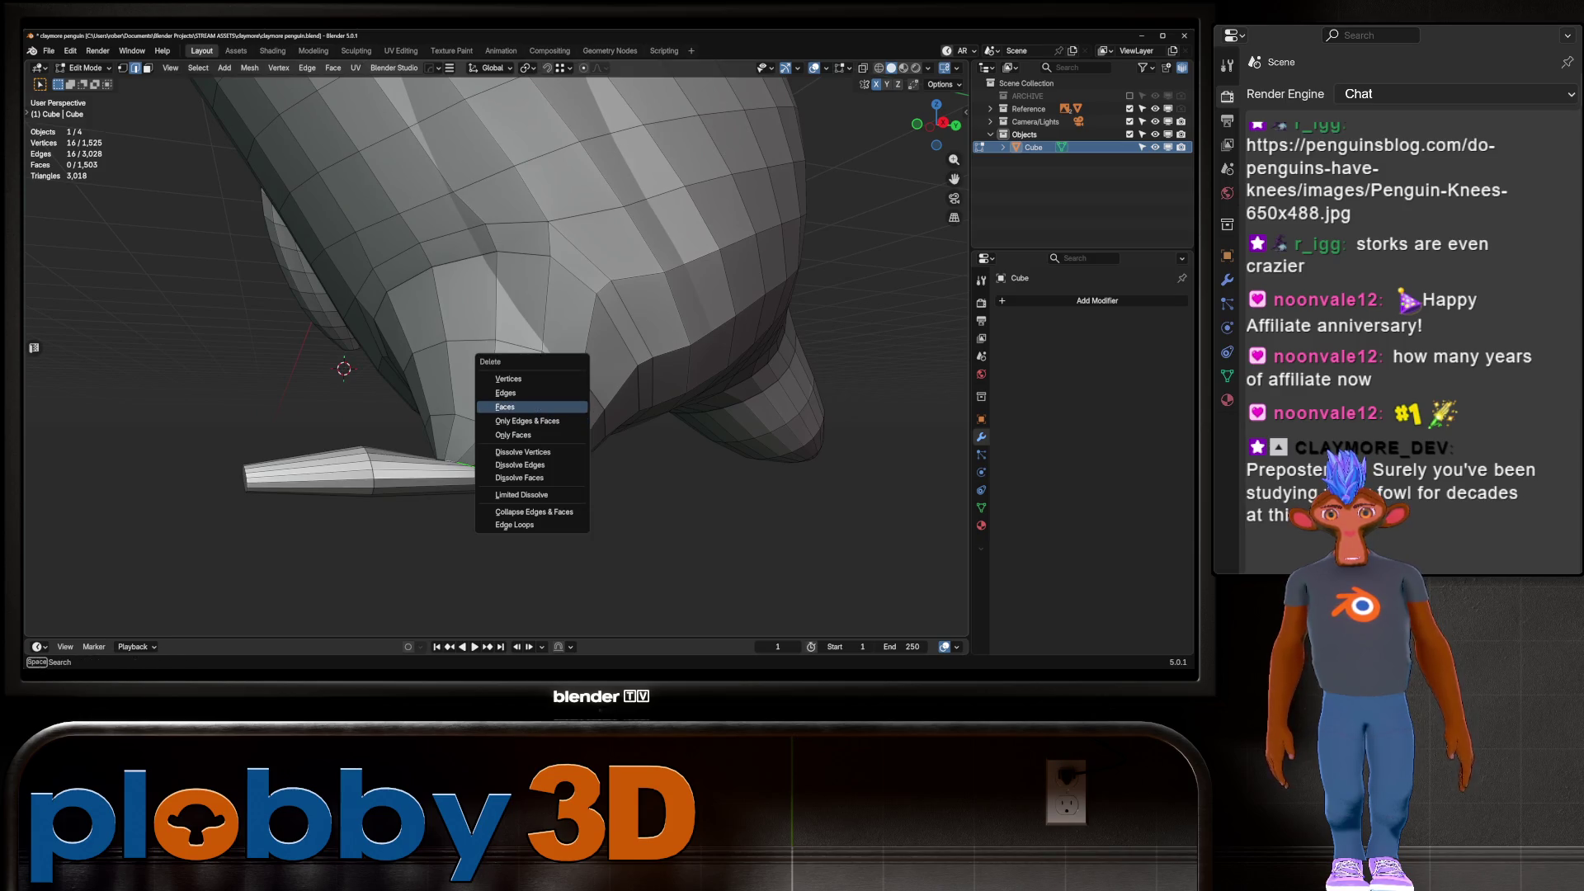
pyautogui.click(520, 465)
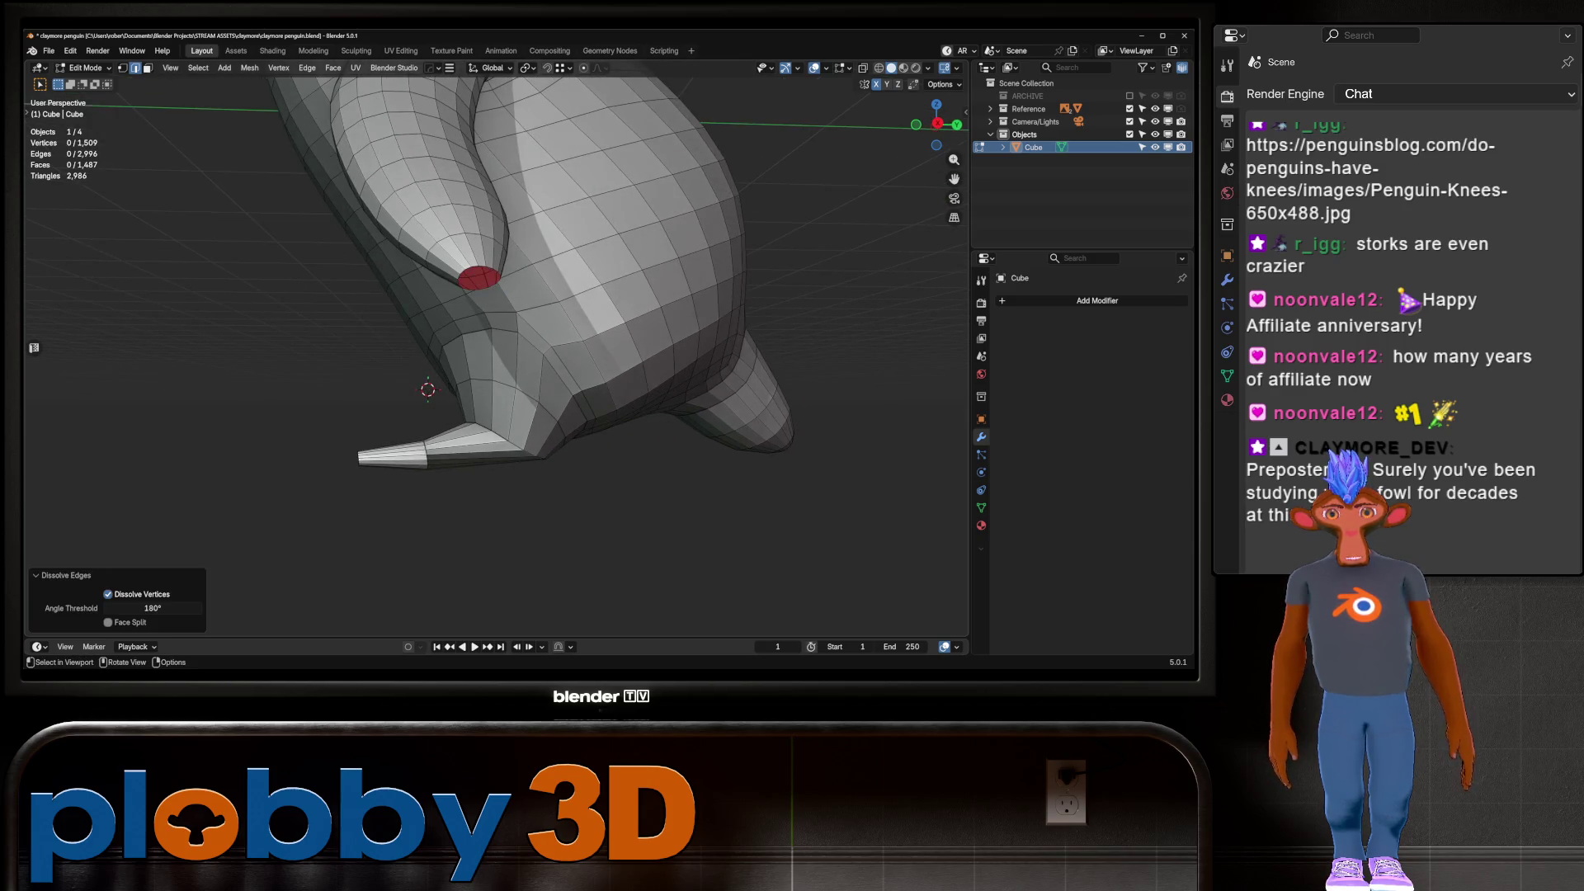
# Select the face loop at the toe tip and scale it along X
pyautogui.press('3')
pyautogui.keyDown('alt'); pyautogui.click(417, 496); pyautogui.keyUp('alt')
pyautogui.press('s')
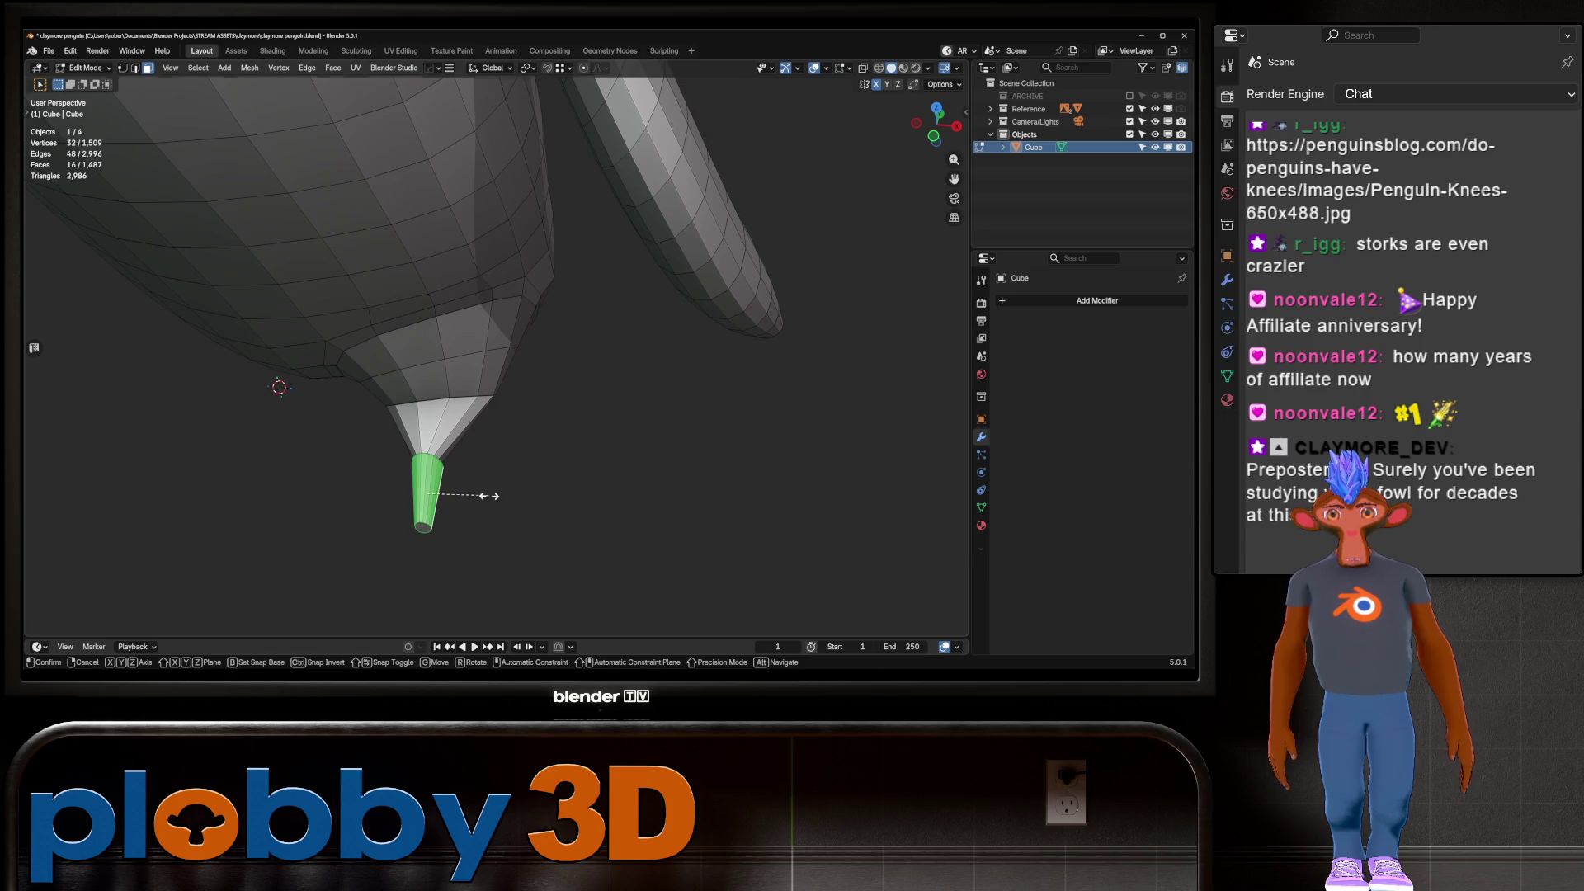
pyautogui.press('x')
pyautogui.click(606, 510)
pyautogui.scroll(-4, 495, 371)
pyautogui.press('KP_1')
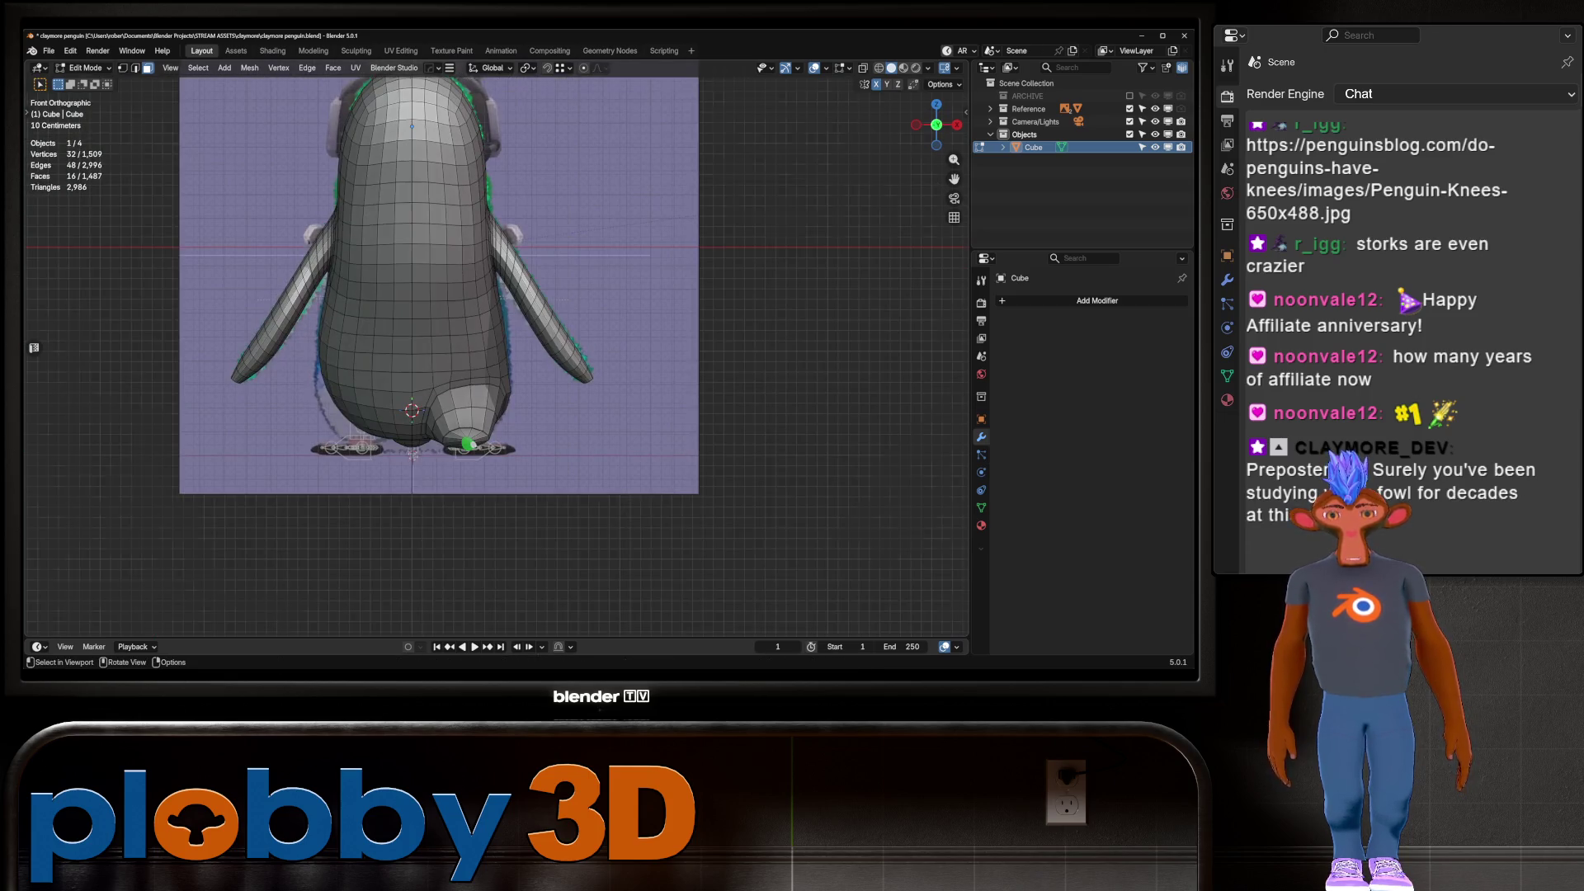
pyautogui.moveTo(495, 330)
pyautogui.mouseDown(button='middle')
pyautogui.moveTo(495, 429)
pyautogui.moveTo(495, 314)
pyautogui.moveTo(495, 355)
pyautogui.mouseUp(button='middle')
pyautogui.scroll(3, 495, 355)
# Turn the toe tip -10.1° around Z and widen it along X
pyautogui.rightClick(485, 449)
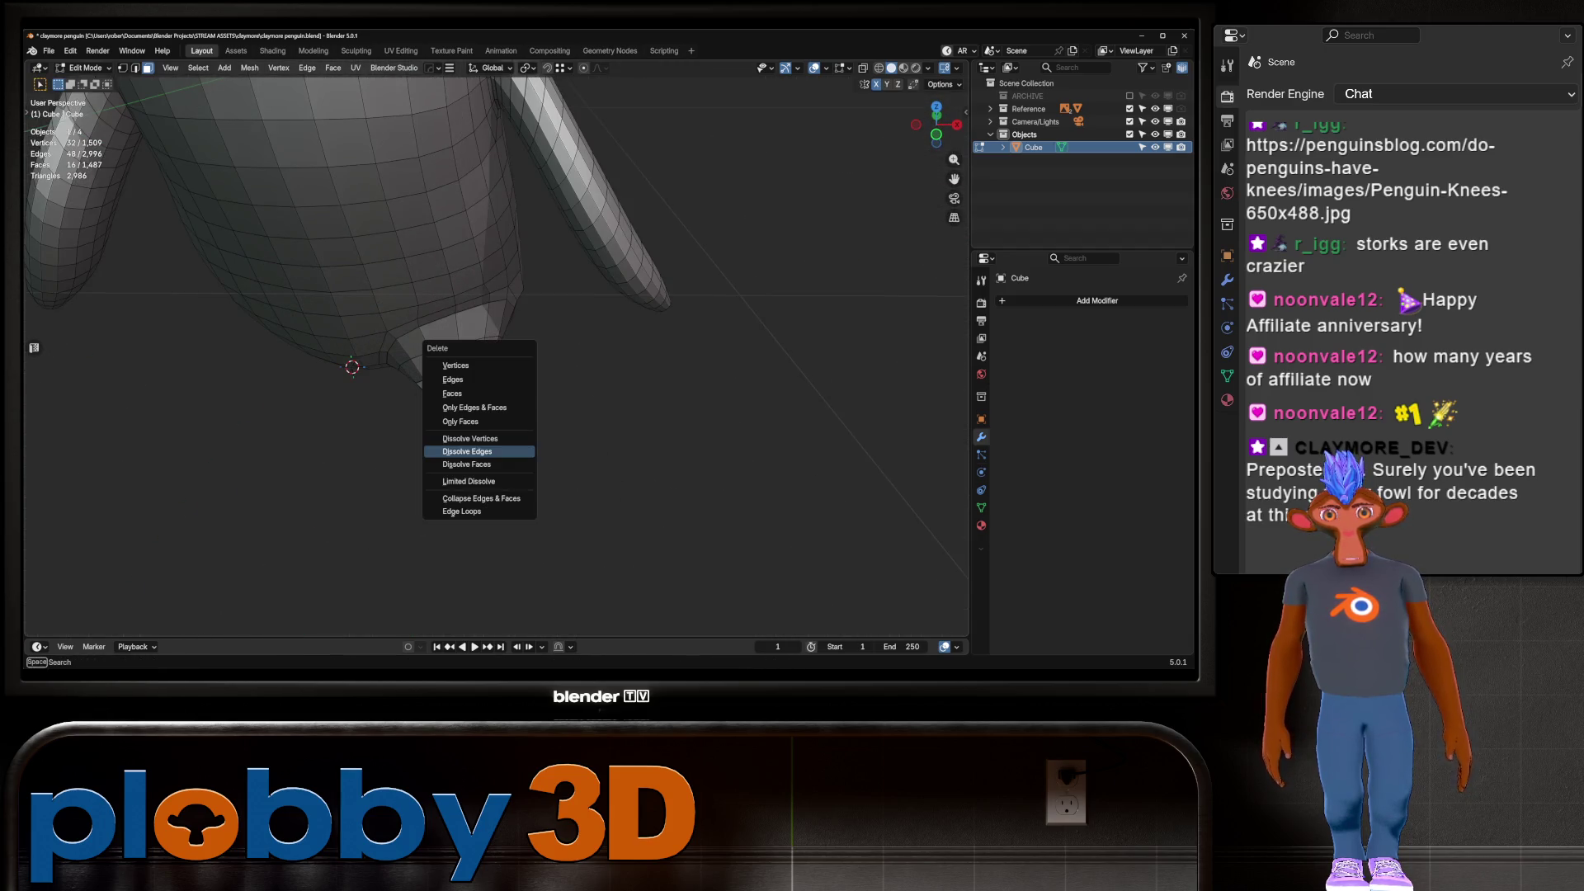
pyautogui.press('Escape')
pyautogui.press('r')
pyautogui.press('z')
pyautogui.click(613, 435)
pyautogui.press('s')
pyautogui.press('x')
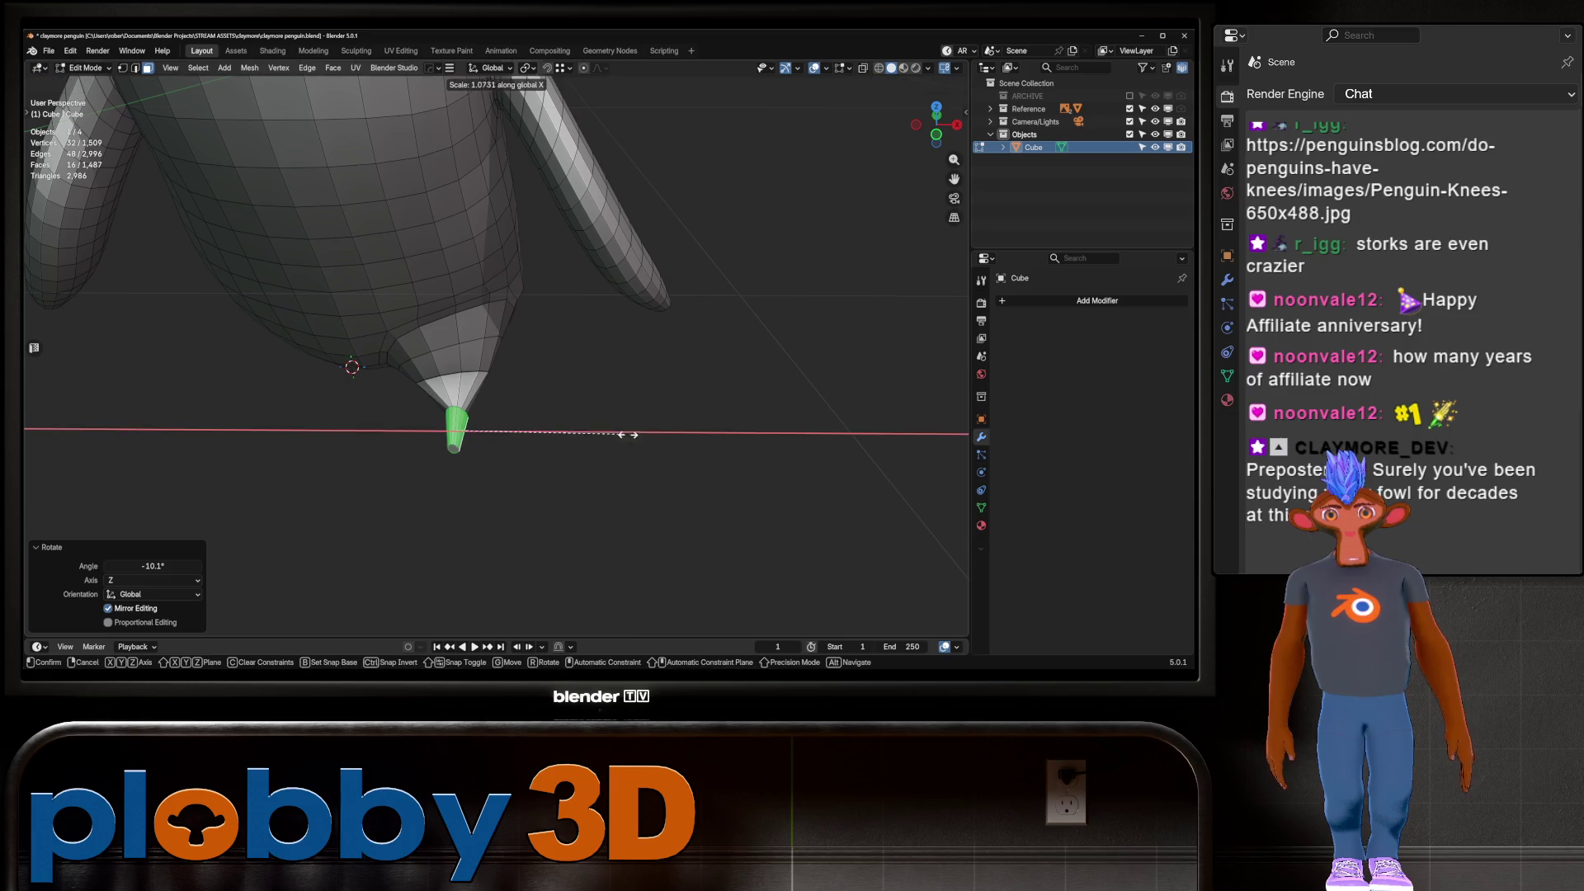
pyautogui.click(805, 438)
# Try flattening and extruding the foot base loop, then undo back to the plain open rim
pyautogui.press('2')
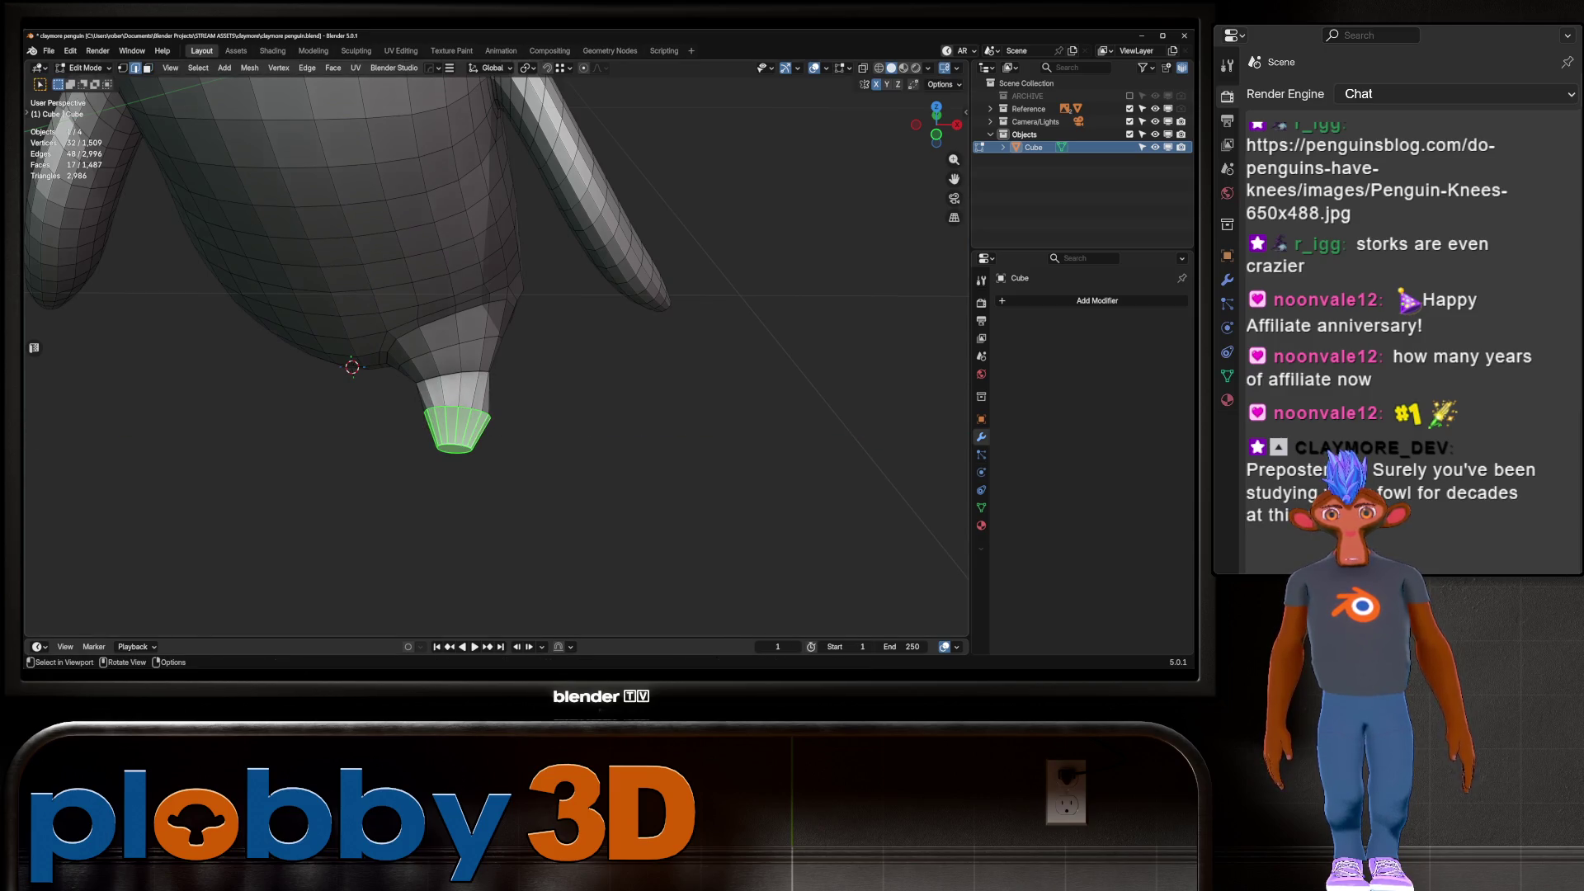
pyautogui.keyDown('alt'); pyautogui.click(452, 373); pyautogui.keyUp('alt')
pyautogui.moveTo(452, 373); pyautogui.dragTo(578, 407, button='middle')
pyautogui.press('q')
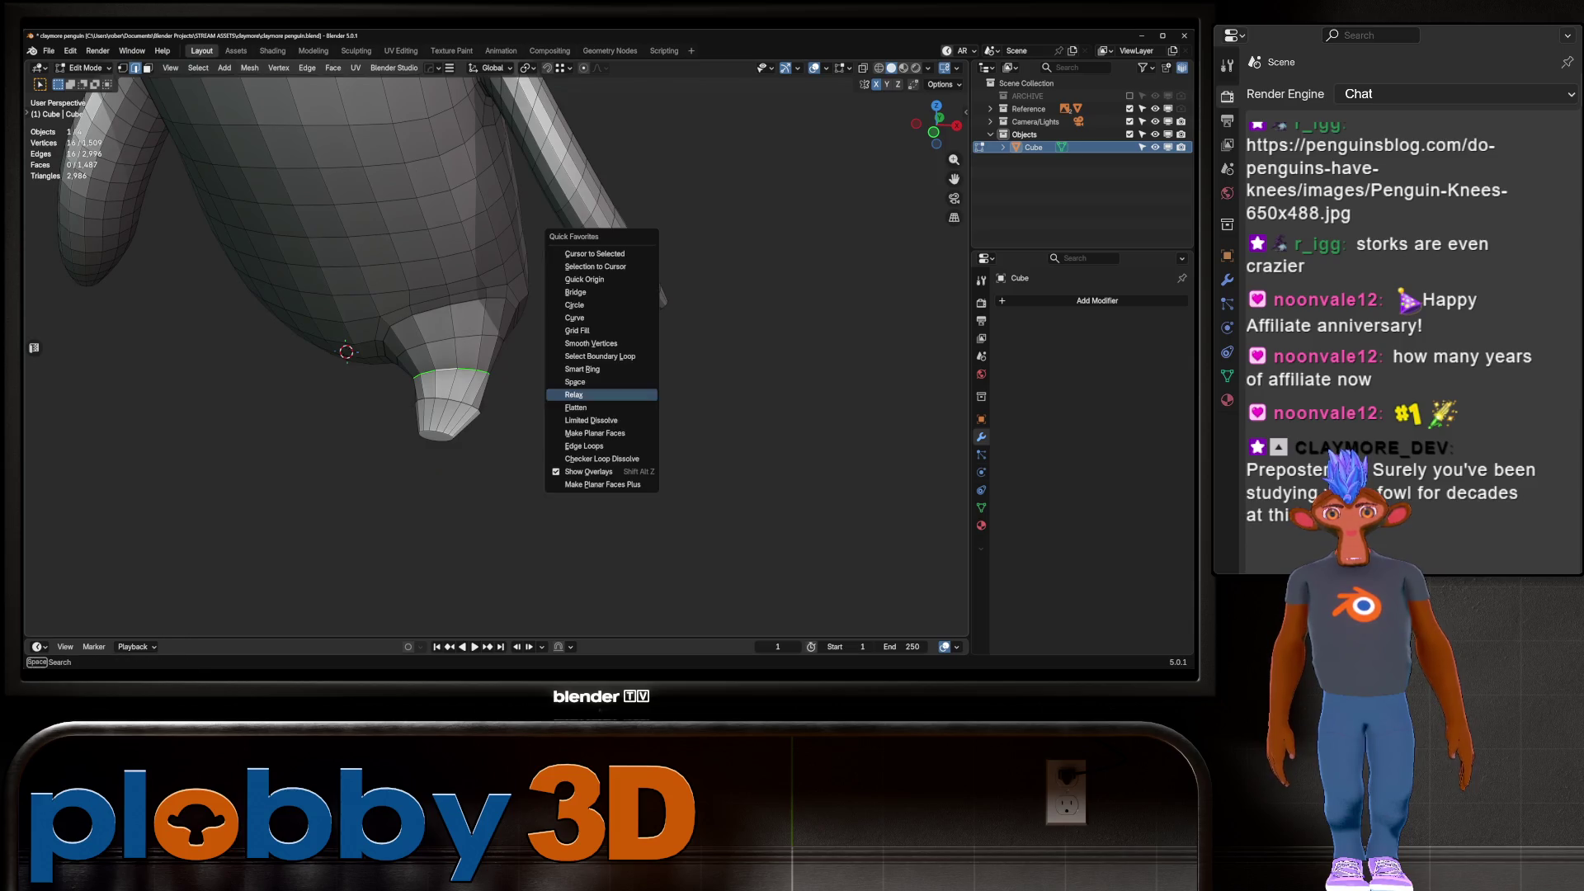
pyautogui.click(577, 408)
pyautogui.hotkey('ctrl', 'z')
pyautogui.press('q')
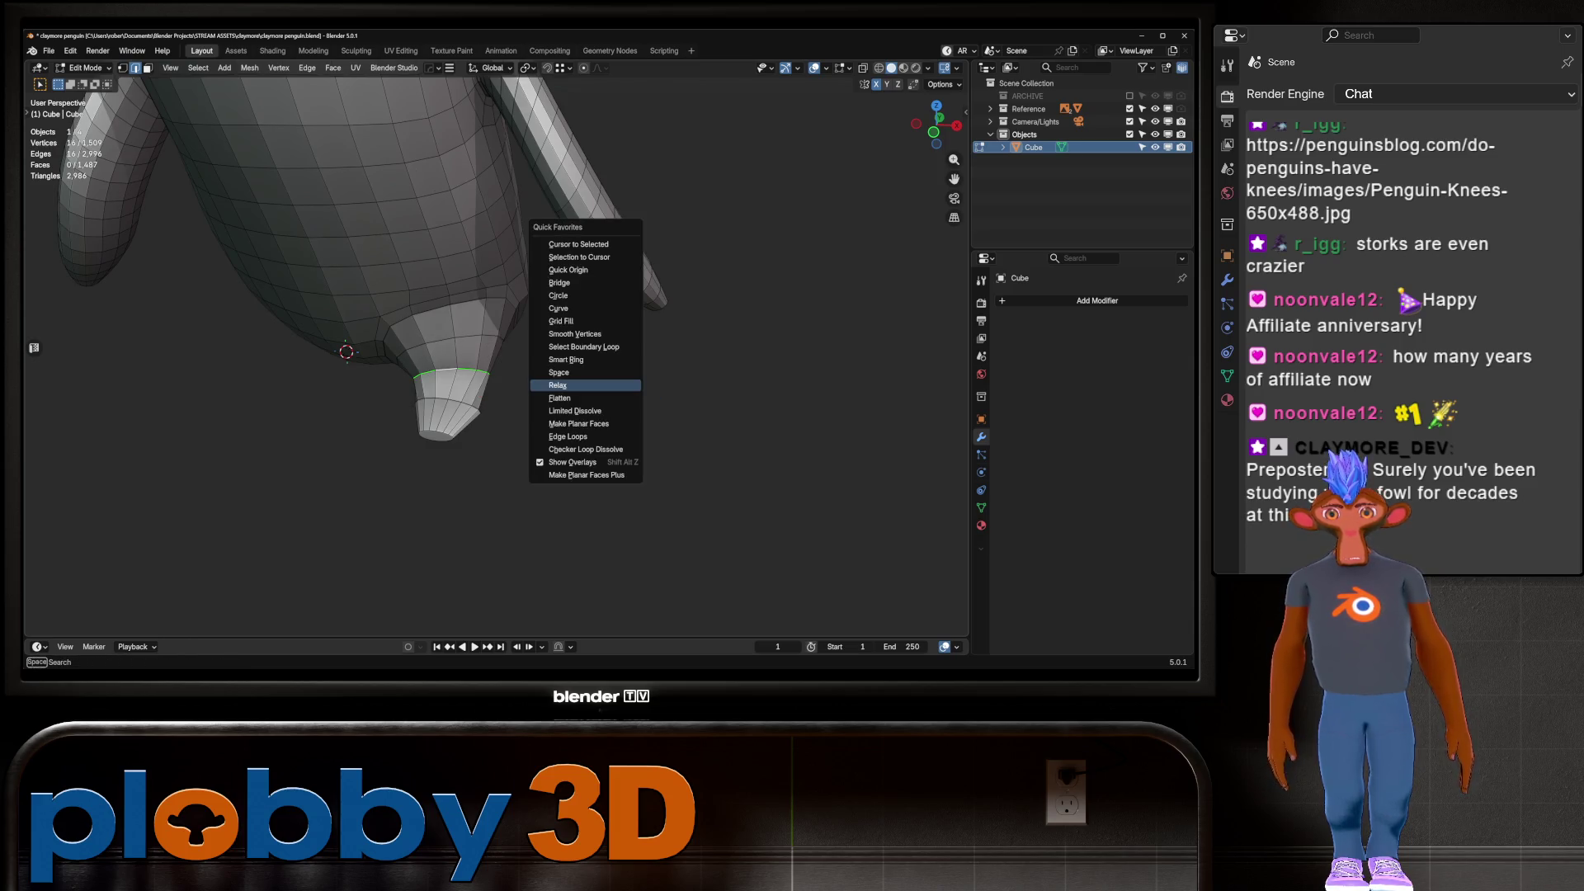
pyautogui.press('Escape')
pyautogui.press('KP_3')
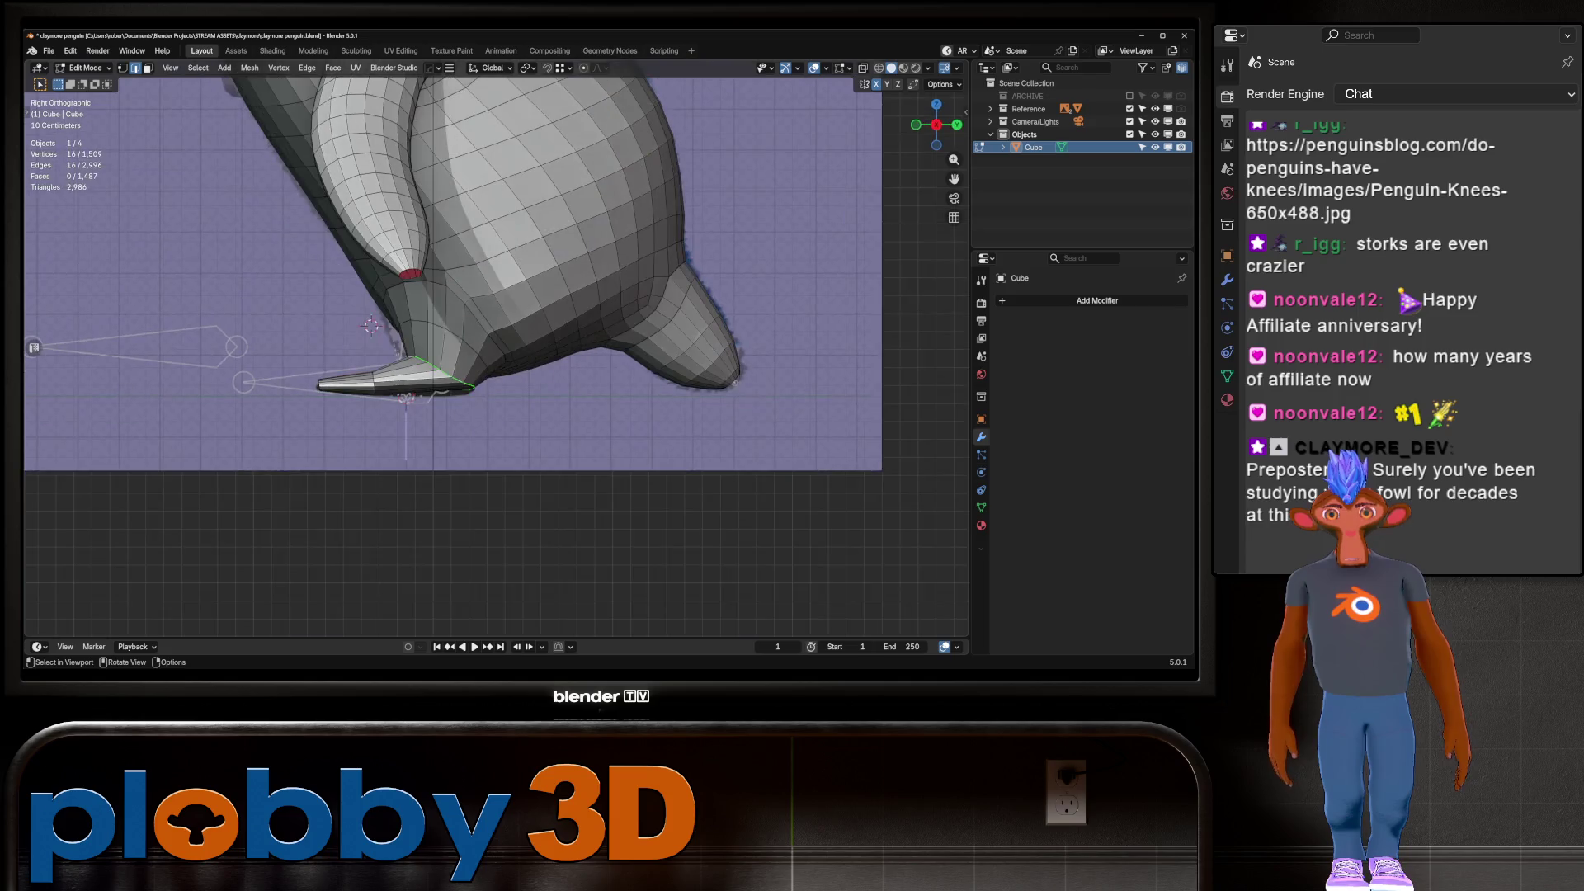
pyautogui.press('e')
pyautogui.press('Escape')
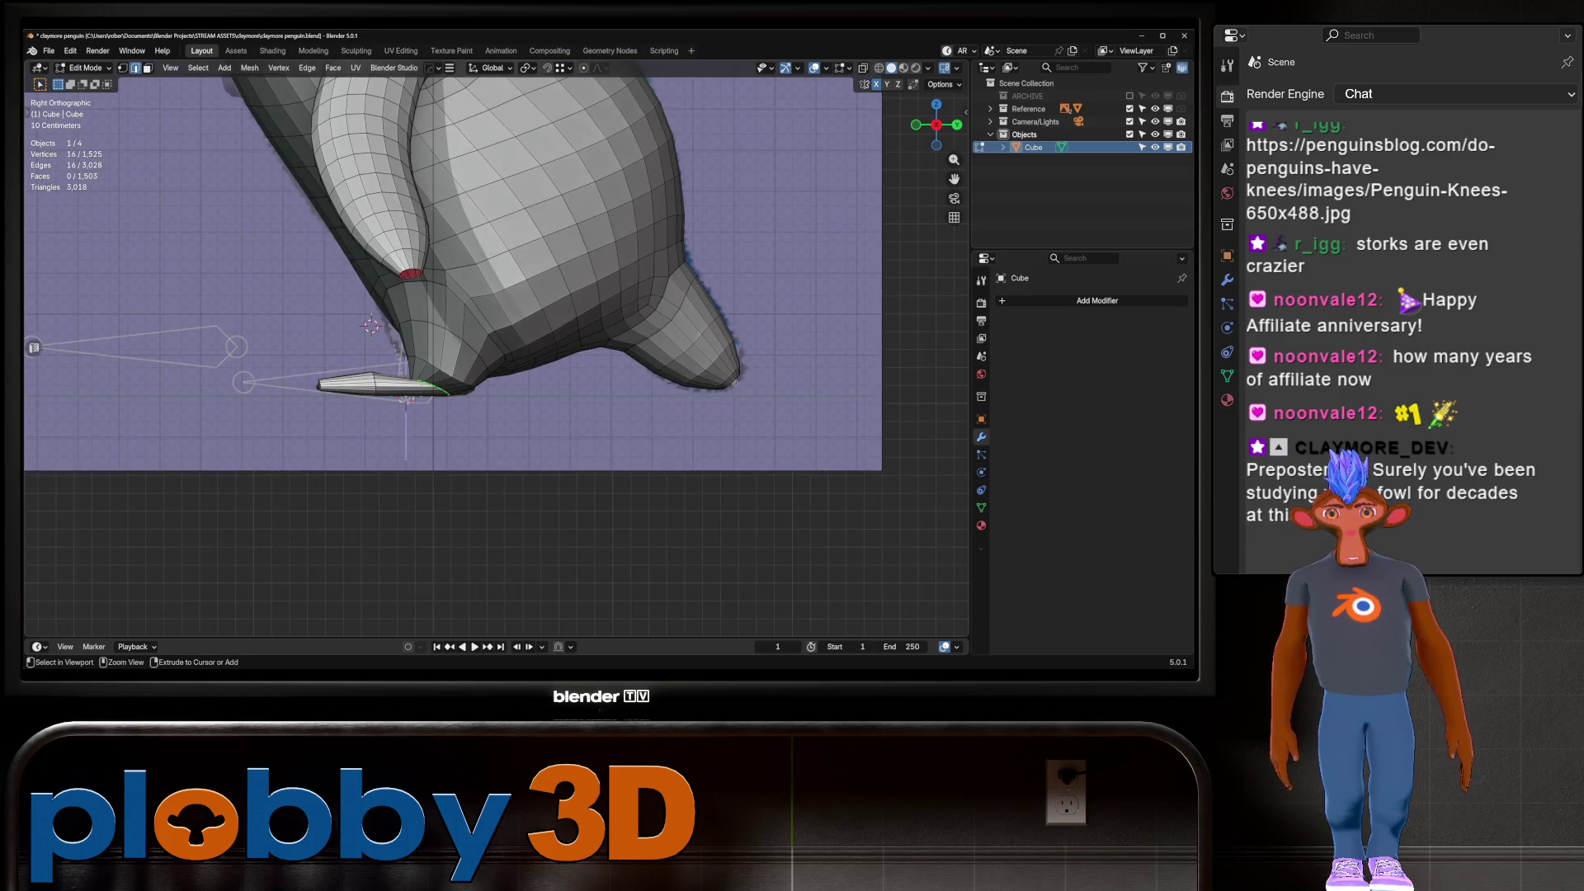
pyautogui.hotkey('ctrl', 'z')
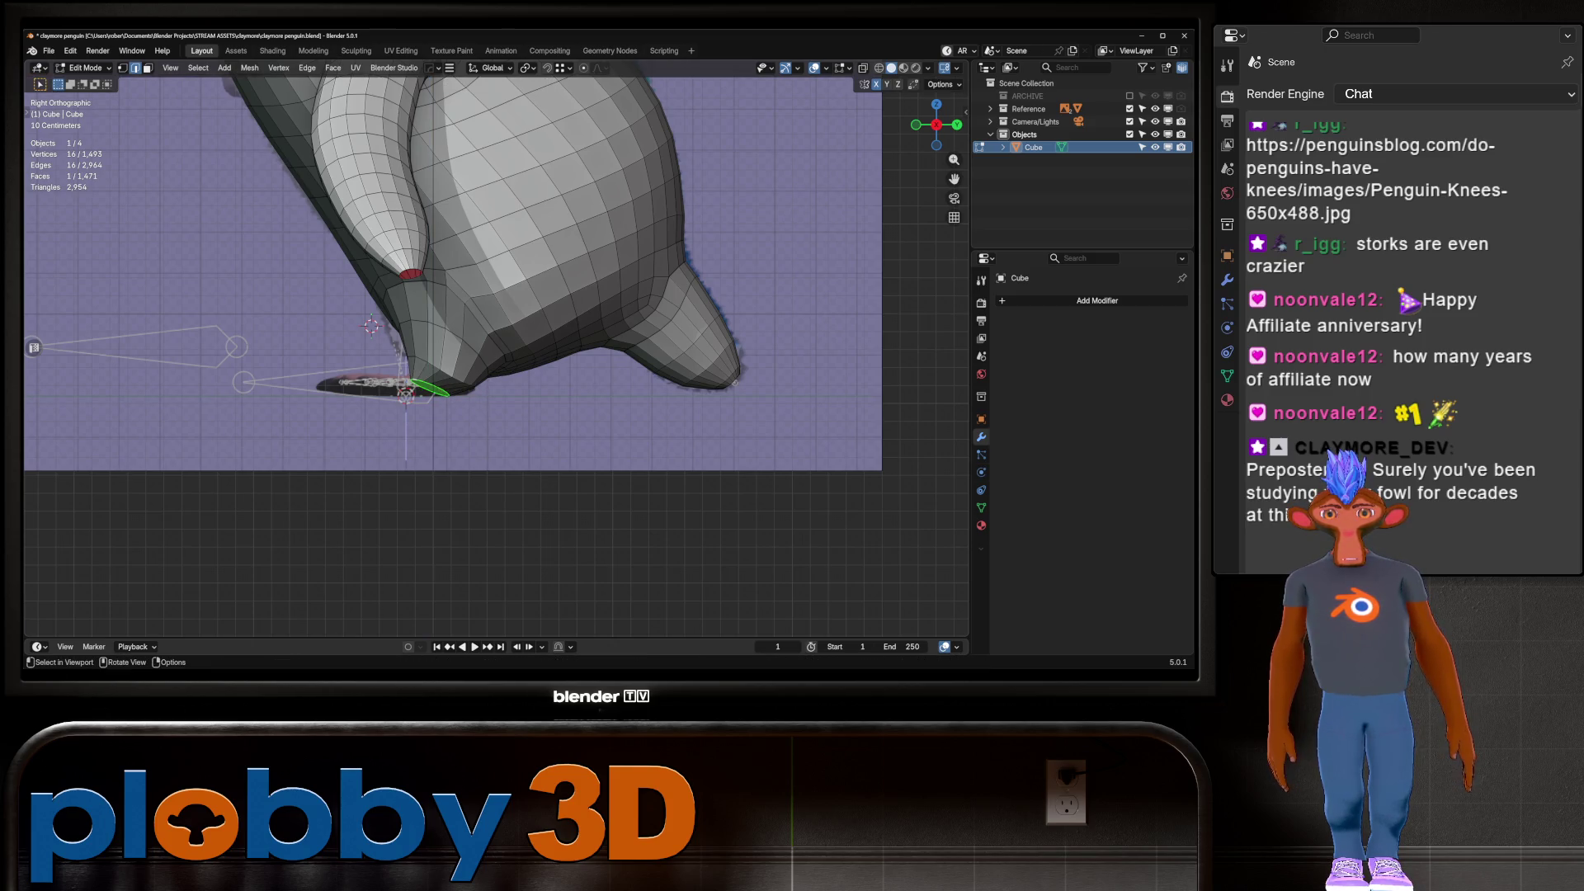
# Squash the rim to zero Z height and lower it slightly along Z
pyautogui.press('s')
pyautogui.press('z')
pyautogui.press('0')
pyautogui.press('Return')
pyautogui.press('g')
pyautogui.press('z')
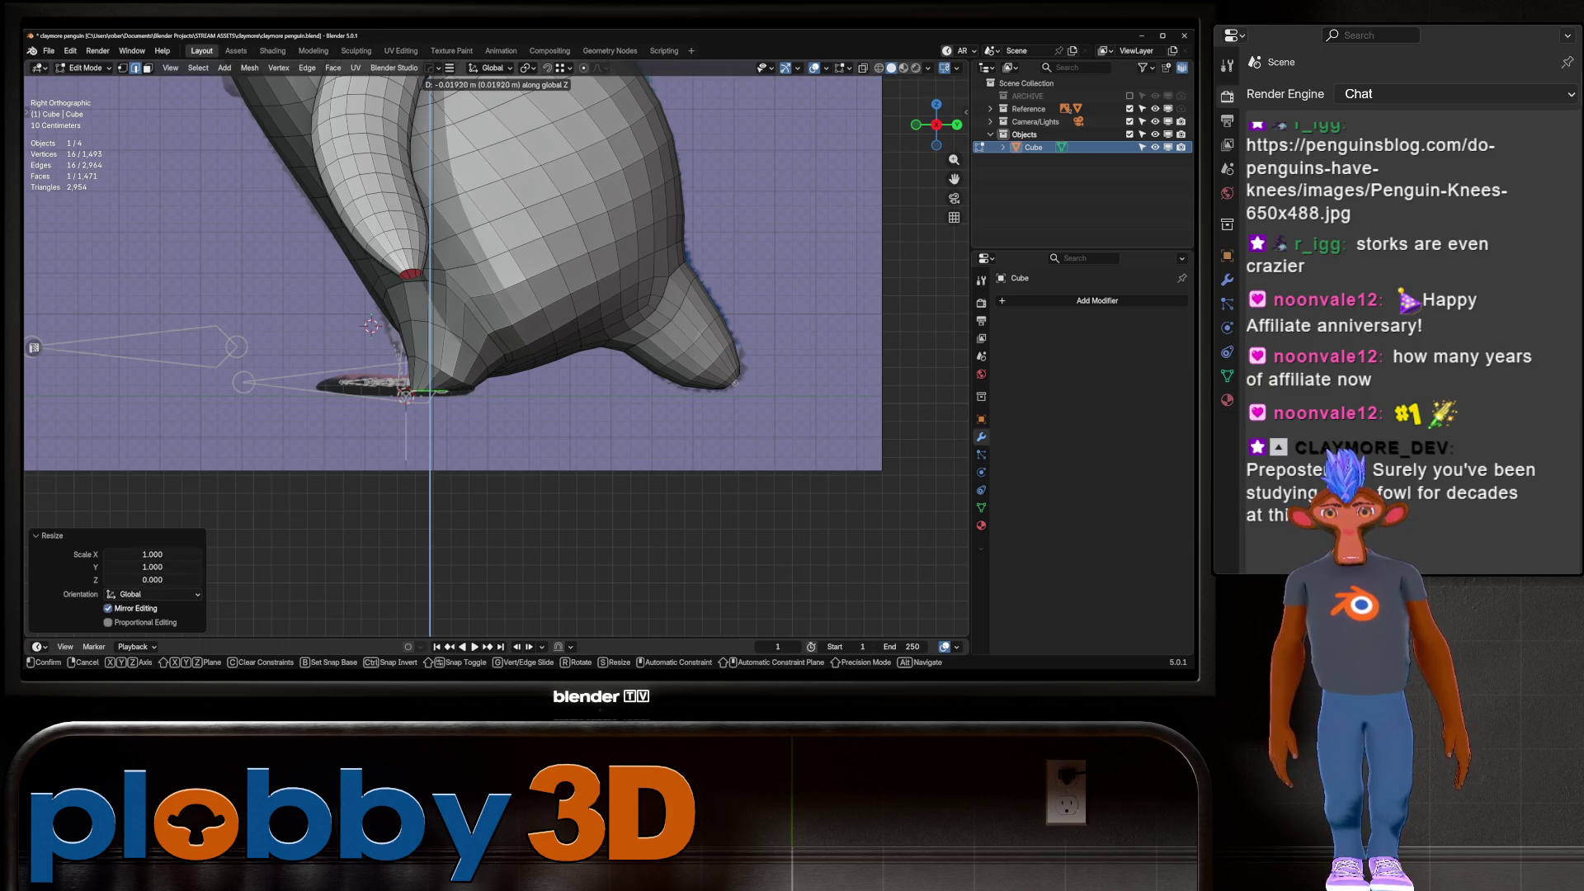
pyautogui.press('Return')
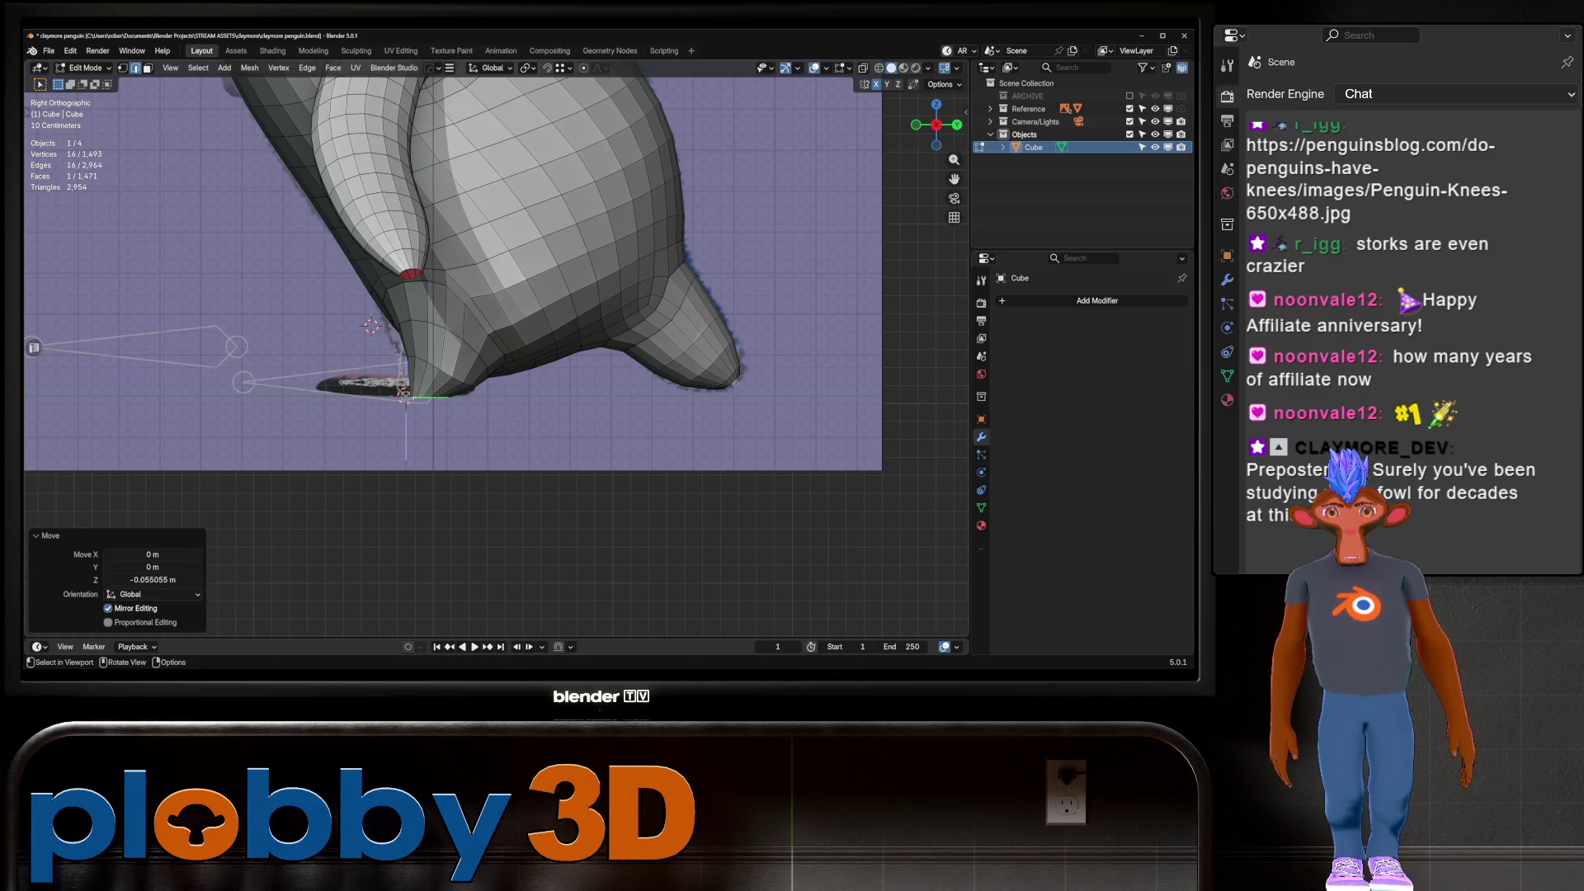
# Widen the flattened rim 1.965 times along X
pyautogui.moveTo(404, 394); pyautogui.dragTo(446, 388, button='middle')
pyautogui.press('s')
pyautogui.press('x')
pyautogui.press('Return')
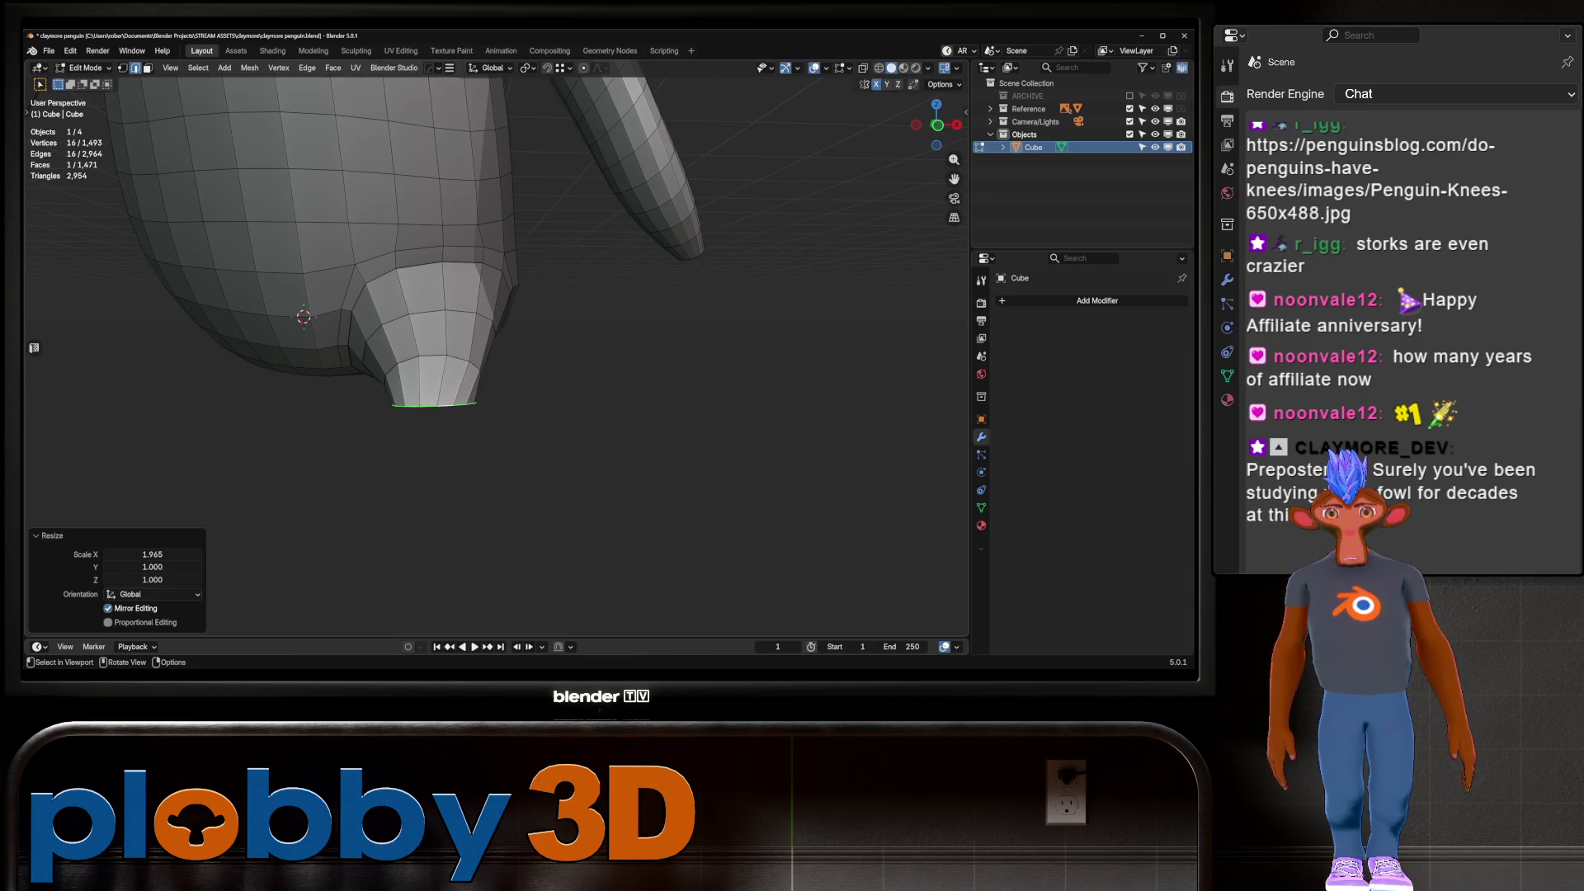
# Extrude the flattened rim in place and begin selecting faces along the foot's underside
pyautogui.press('KP_1')
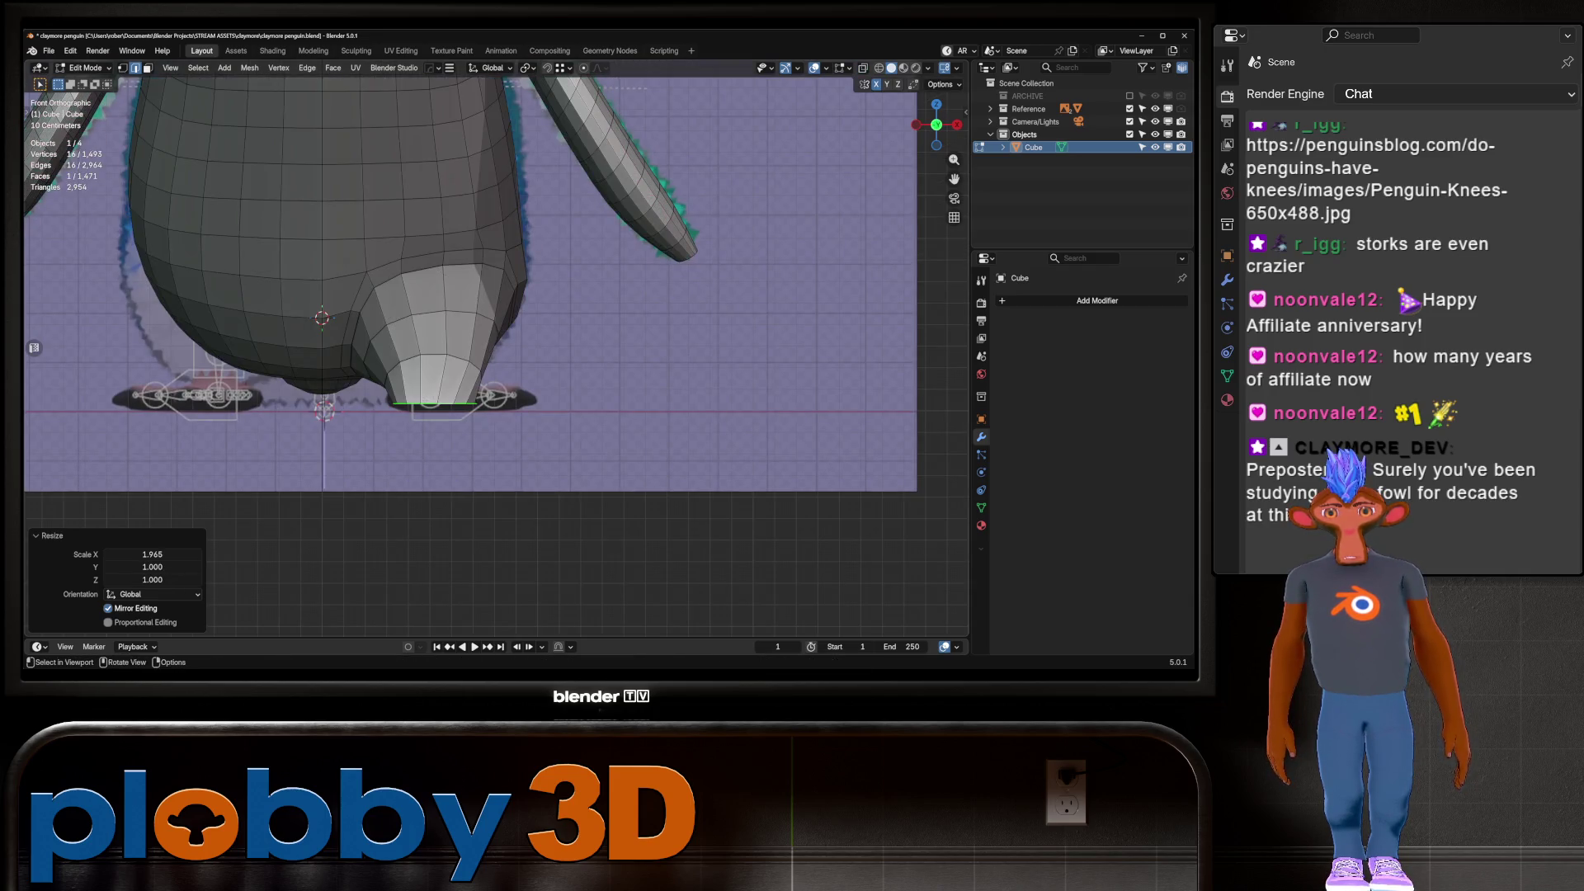
pyautogui.press('e')
pyautogui.press('Escape')
pyautogui.press('3')
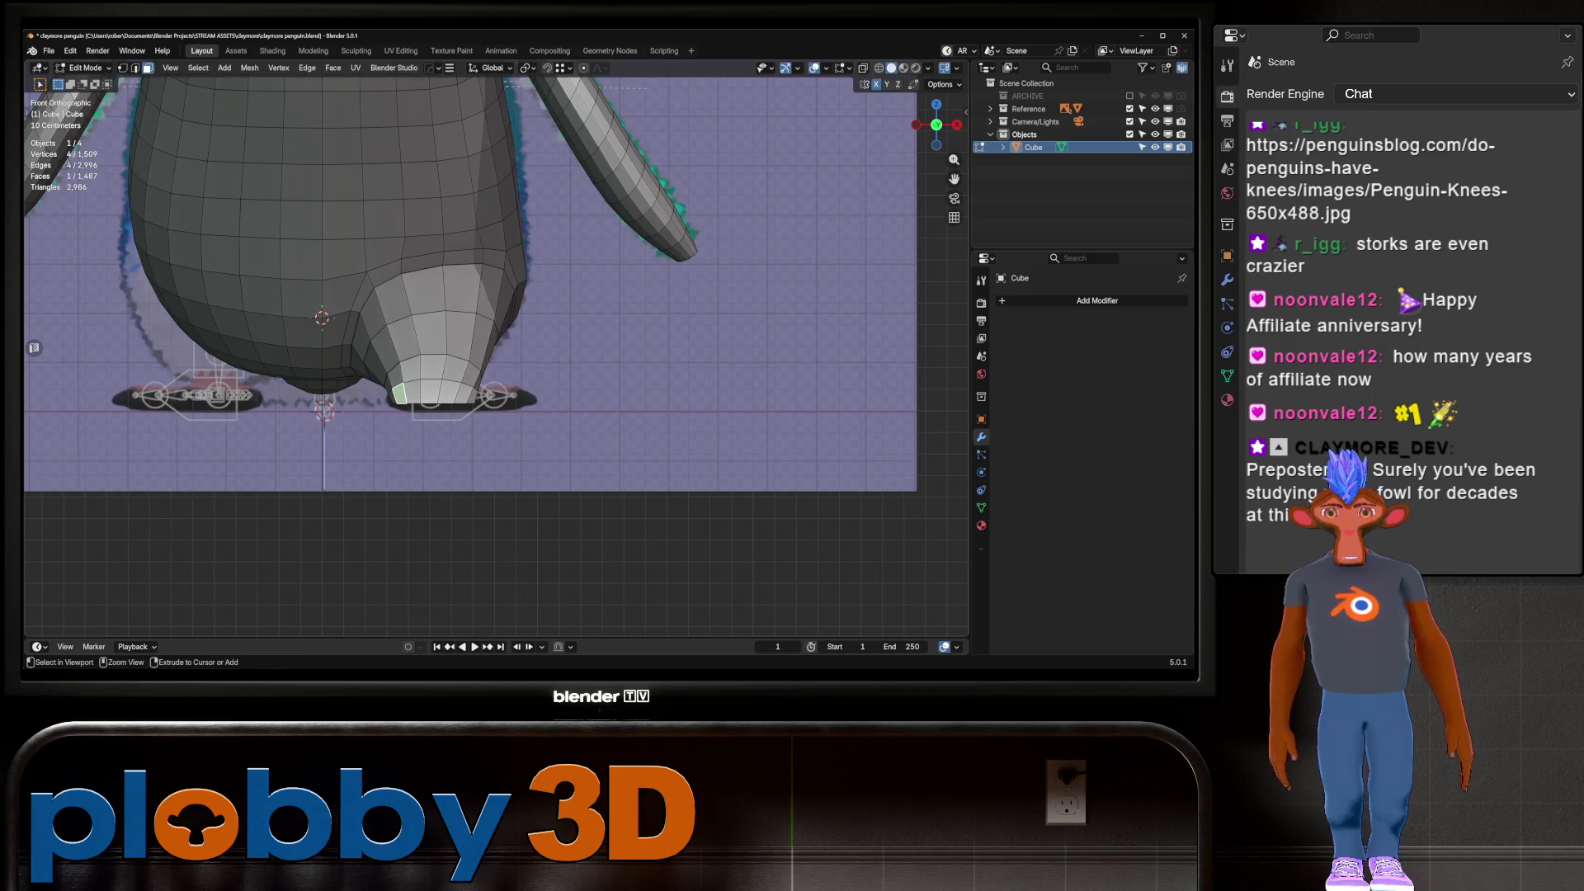
pyautogui.keyDown('ctrl'); pyautogui.click(466, 393); pyautogui.keyUp('ctrl')
pyautogui.moveTo(466, 393); pyautogui.dragTo(433, 272, button='middle')
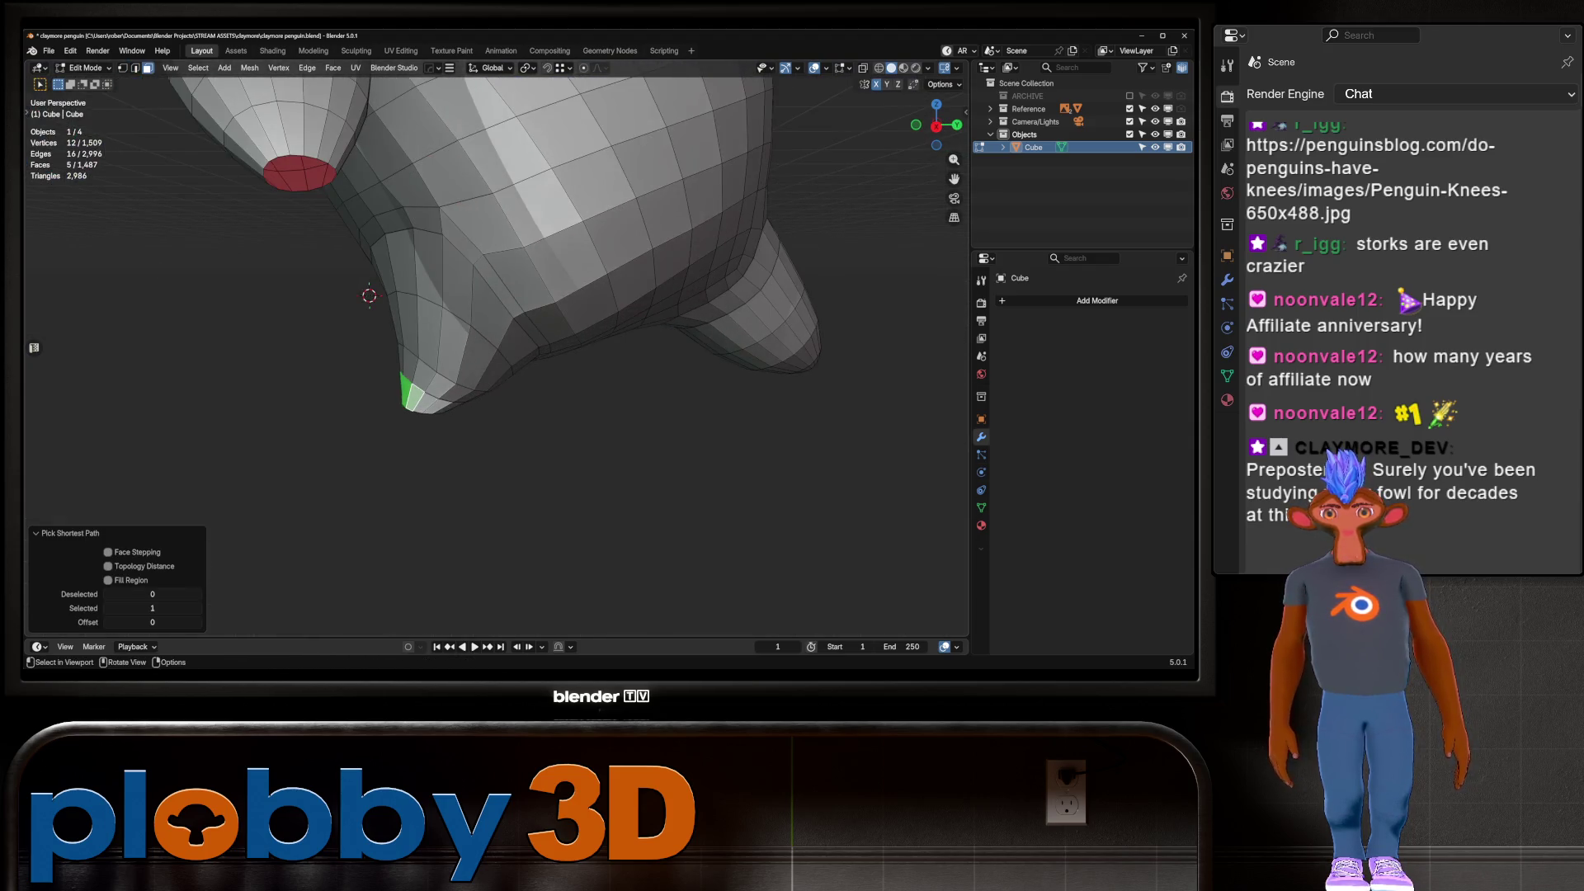
pyautogui.keyDown('shift'); pyautogui.click(429, 400); pyautogui.keyUp('shift')
pyautogui.moveTo(429, 400); pyautogui.dragTo(338, 273, button='middle')
# Finish the underside face selection, leaving out the bottom face, and extrude it forward 0.386 m
pyautogui.keyDown('shift'); pyautogui.click(442, 402); pyautogui.keyUp('shift')
pyautogui.moveTo(442, 402); pyautogui.dragTo(334, 264, button='middle')
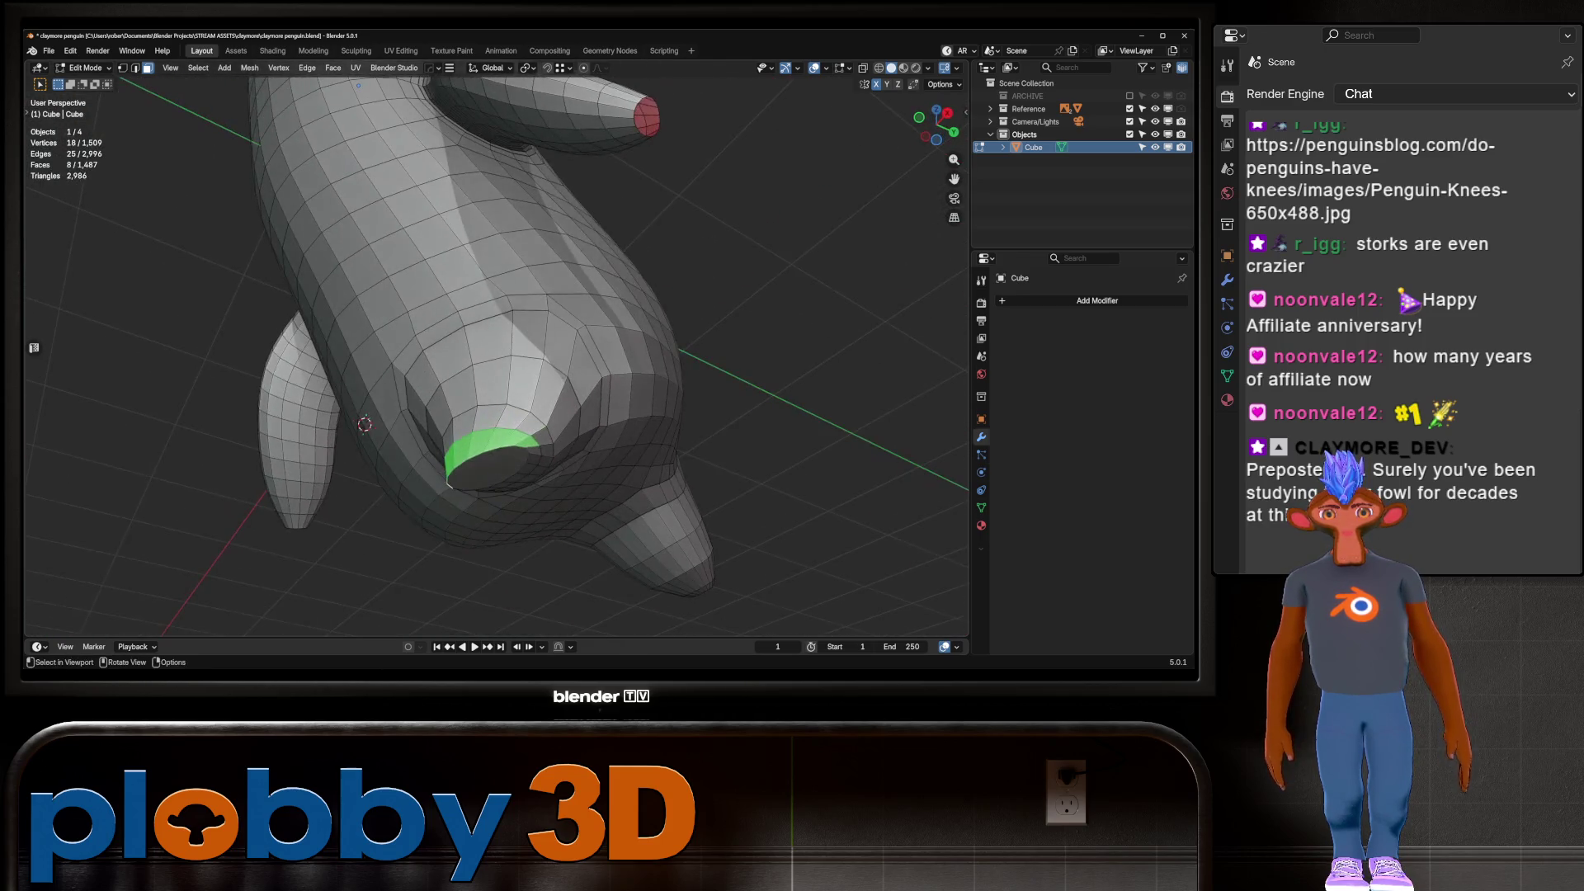
pyautogui.keyDown('shift'); pyautogui.click(487, 470); pyautogui.keyUp('shift')
pyautogui.moveTo(487, 470)
pyautogui.mouseDown(button='middle')
pyautogui.moveTo(512, 421)
pyautogui.moveTo(479, 429)
pyautogui.moveTo(462, 396)
pyautogui.moveTo(446, 462)
pyautogui.moveTo(474, 371)
pyautogui.mouseUp(button='middle')
pyautogui.hotkey('ctrl', 'z')
pyautogui.press('e')
pyautogui.press('Return')
pyautogui.scroll(2, 462, 371)
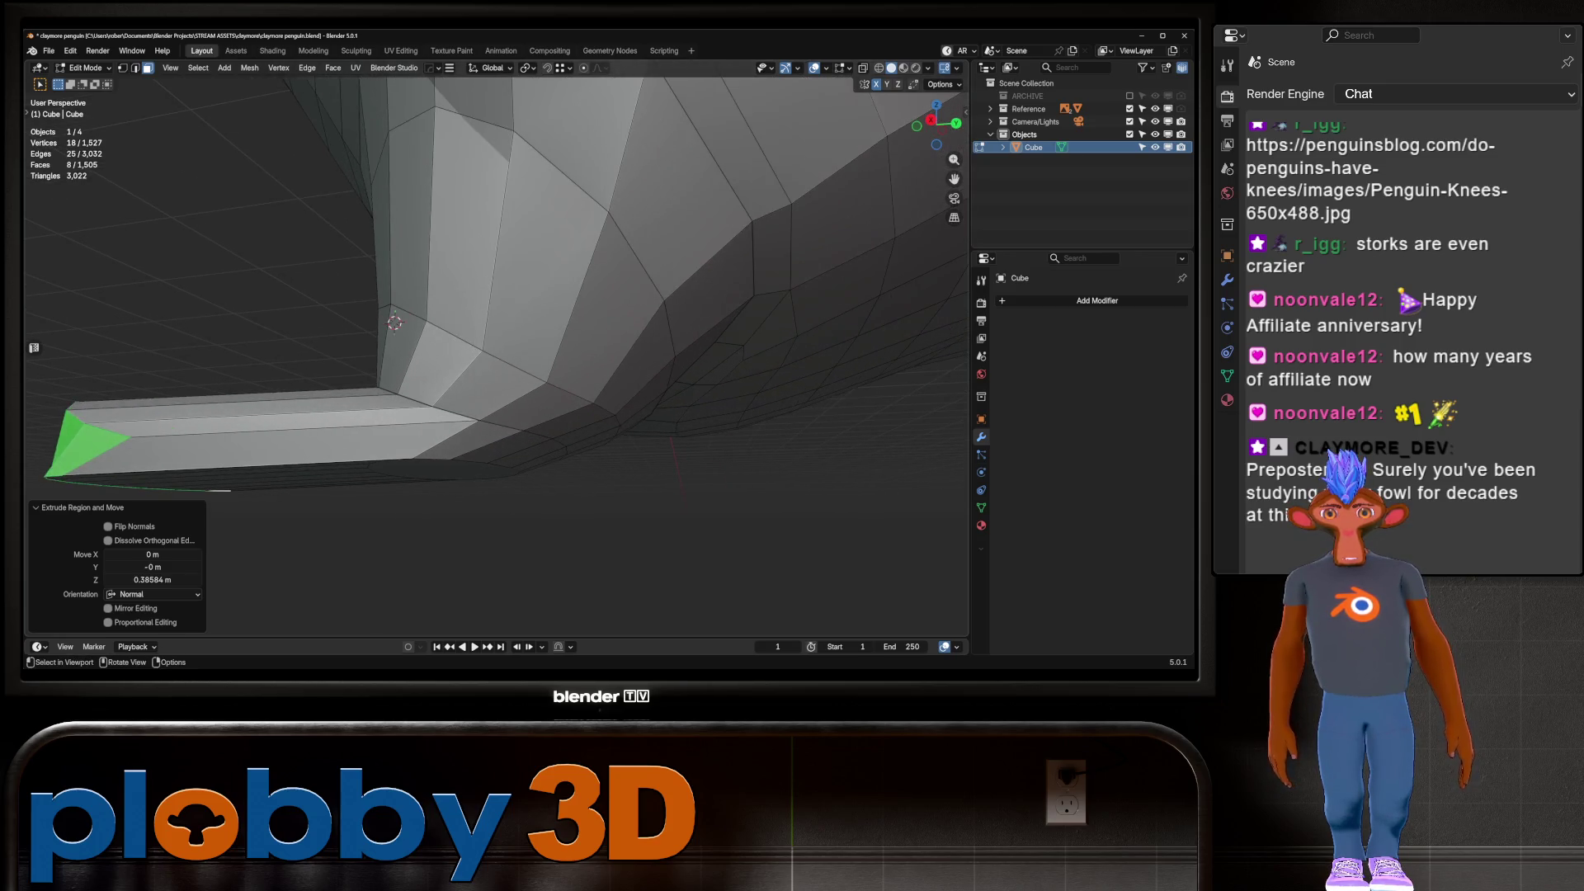
# Delete the eight selected faces of the extruded bottom tube
pyautogui.moveTo(474, 372)
pyautogui.mouseDown(button='middle')
pyautogui.moveTo(434, 355)
pyautogui.moveTo(396, 379)
pyautogui.mouseUp(button='middle')
pyautogui.press('x')
pyautogui.click(396, 371)
pyautogui.press('2')
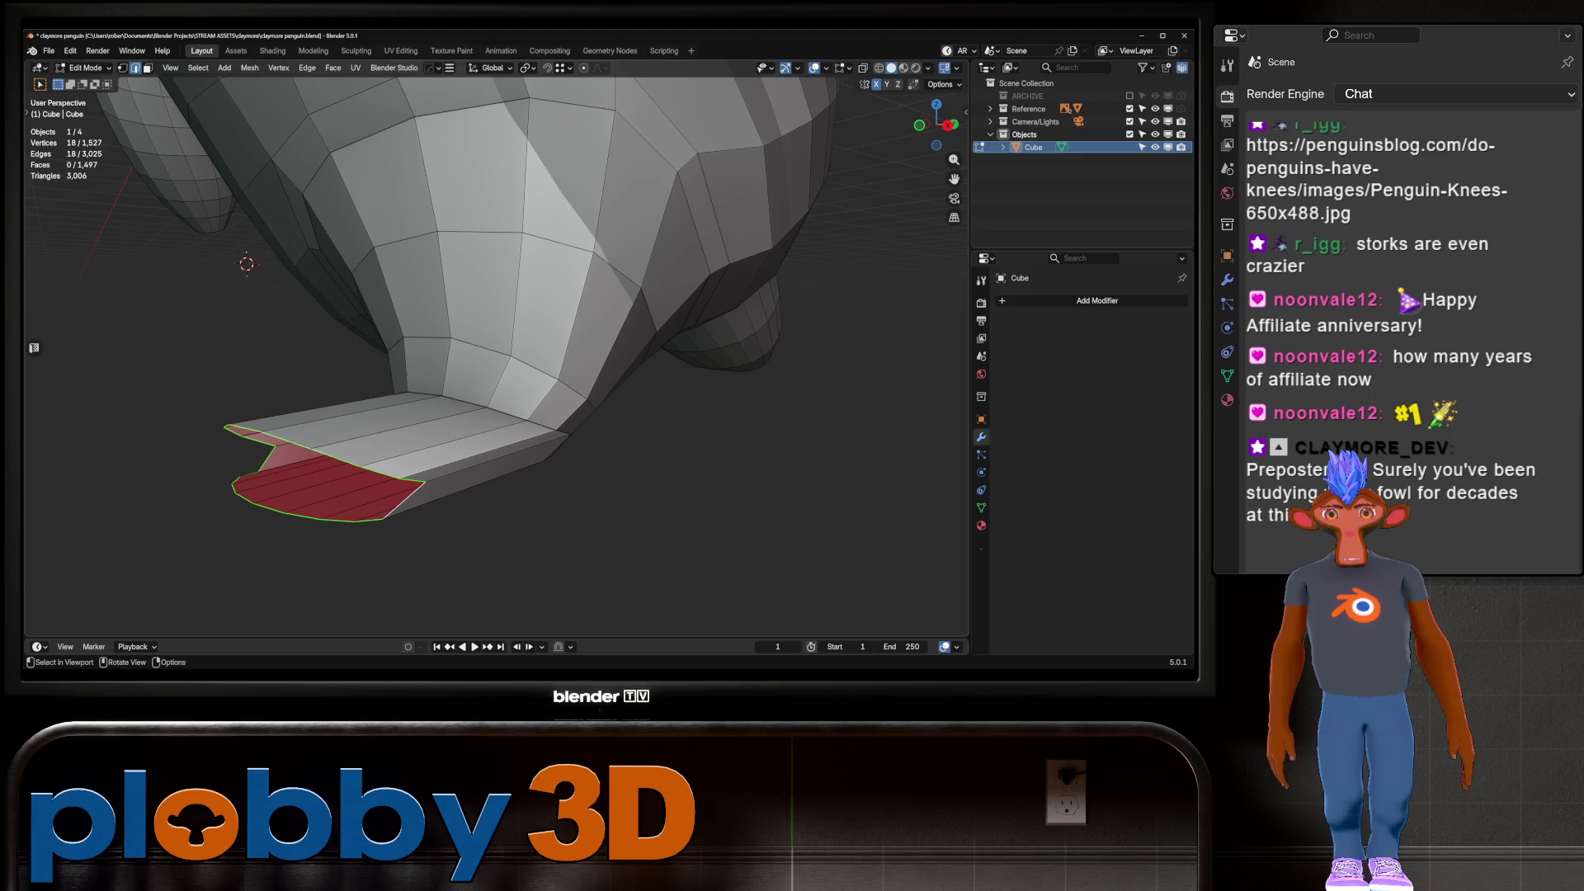
# Flatten the tube's open boundary loop to zero along Y
pyautogui.keyDown('alt'); pyautogui.click(247, 438); pyautogui.keyUp('alt')
pyautogui.press('s')
pyautogui.press('y')
pyautogui.press('0')
pyautogui.press('Return')
pyautogui.scroll(-2, 496, 330)
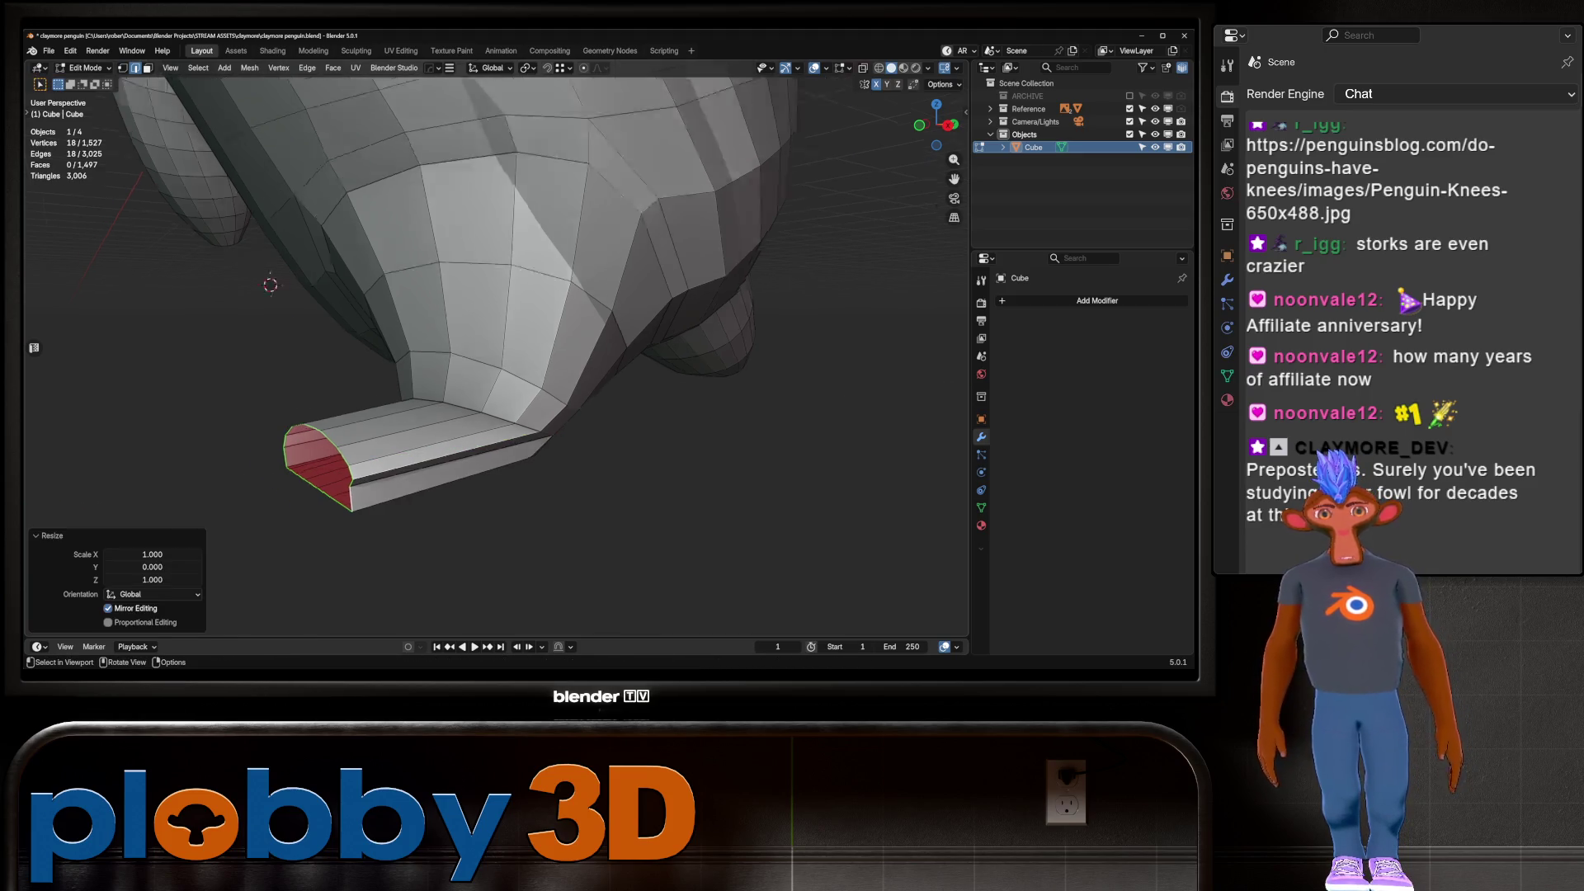
# Select the dark cap face at the tube end, frame it, and delete it
pyautogui.keyDown('alt'); pyautogui.click(462, 413); pyautogui.keyUp('alt')
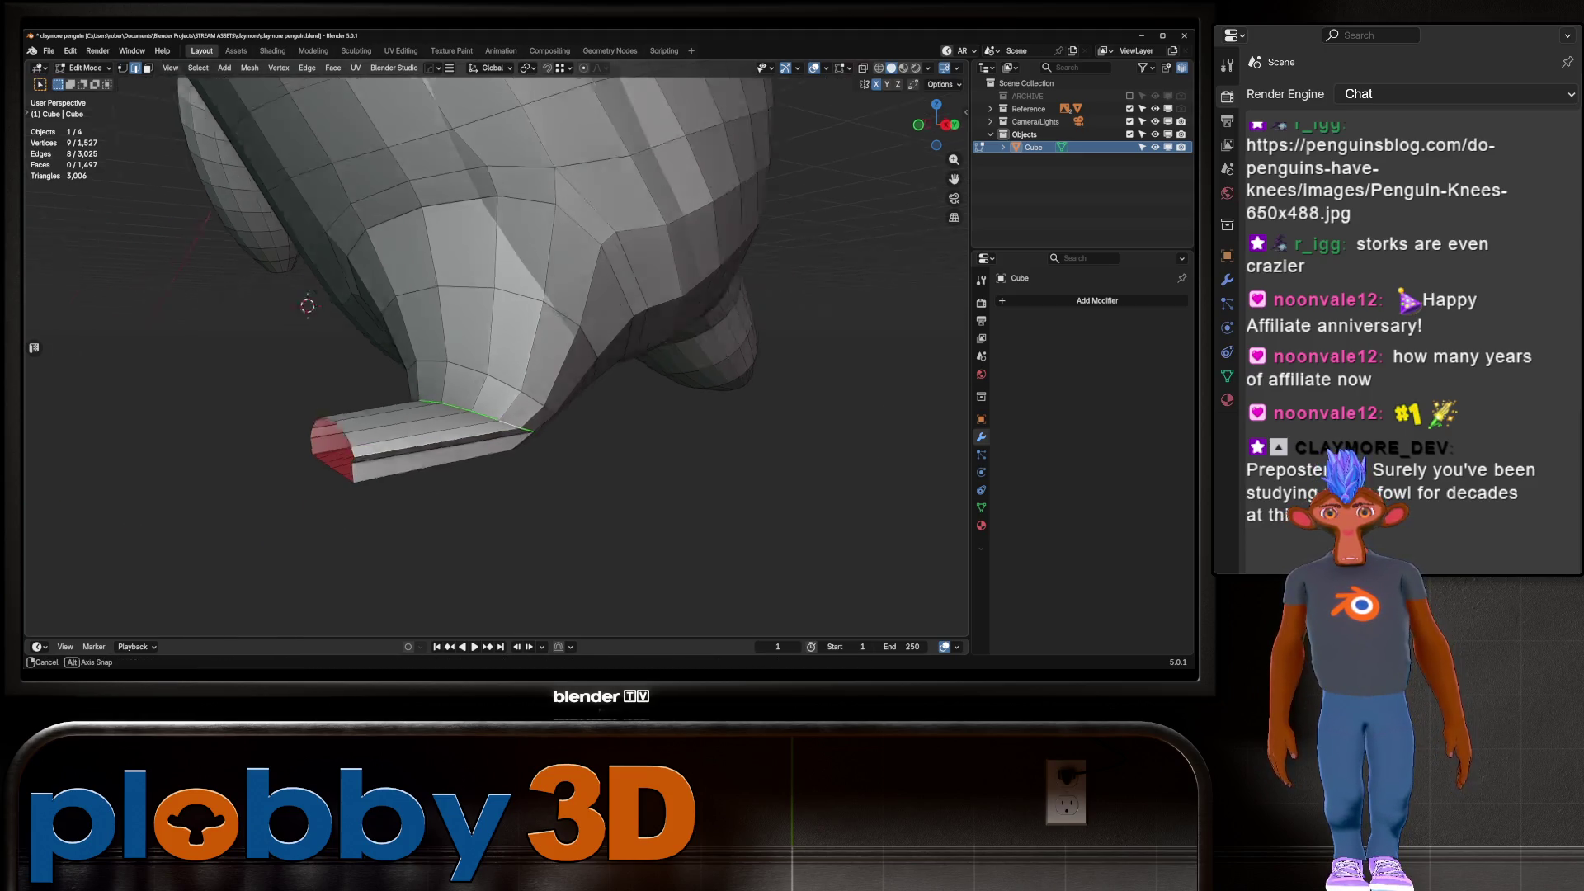
pyautogui.moveTo(462, 413); pyautogui.dragTo(511, 388, button='middle')
pyautogui.press('3')
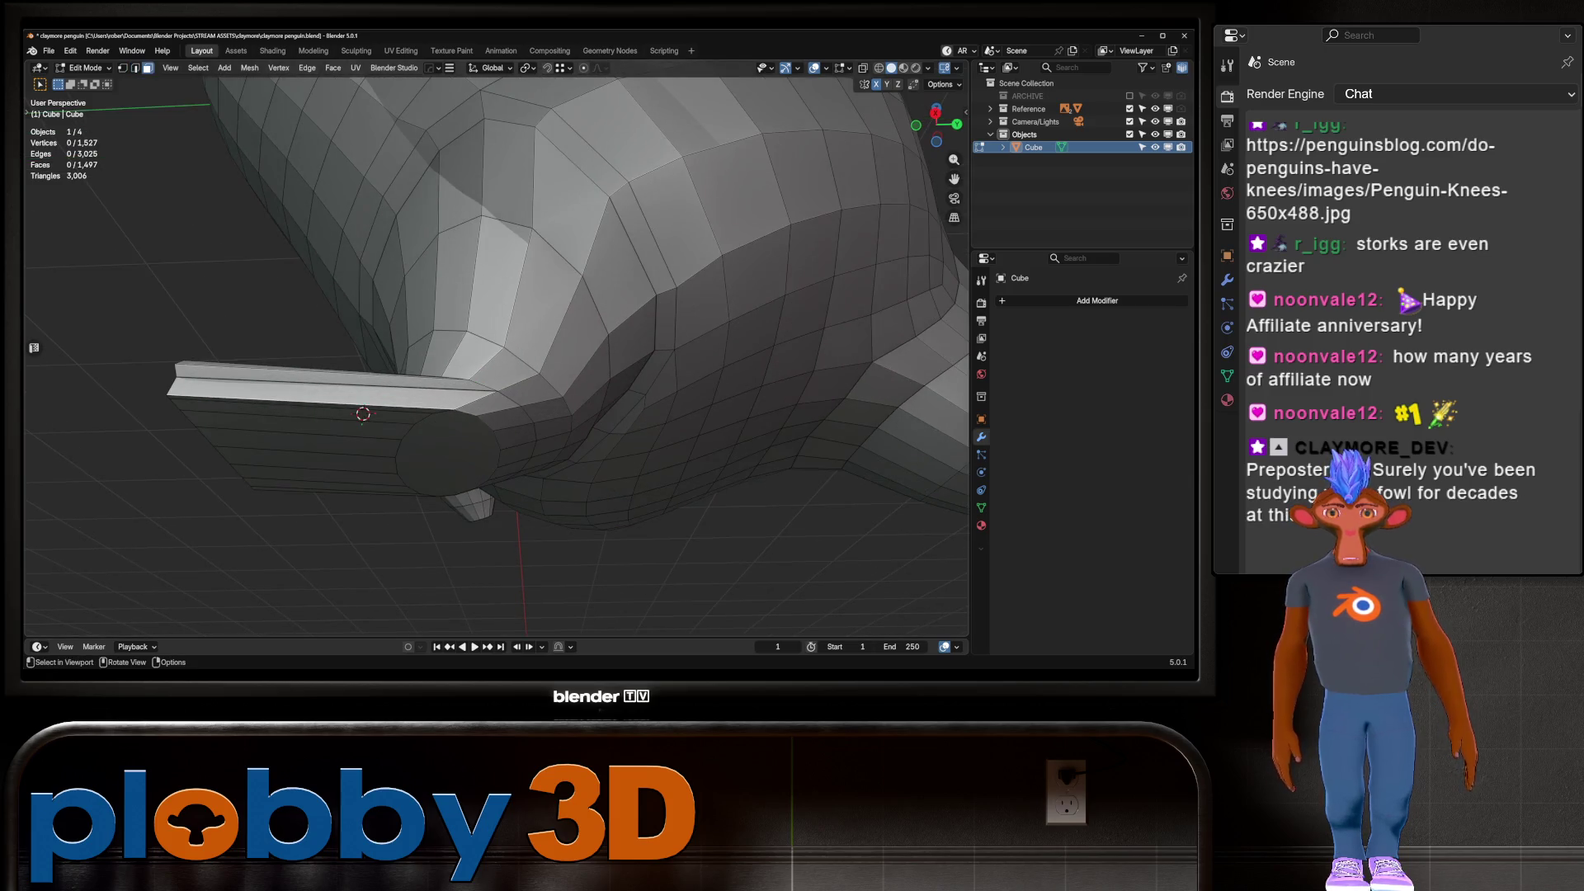
pyautogui.click(450, 445)
pyautogui.press('KP_Decimal')
pyautogui.scroll(-2, 495, 351)
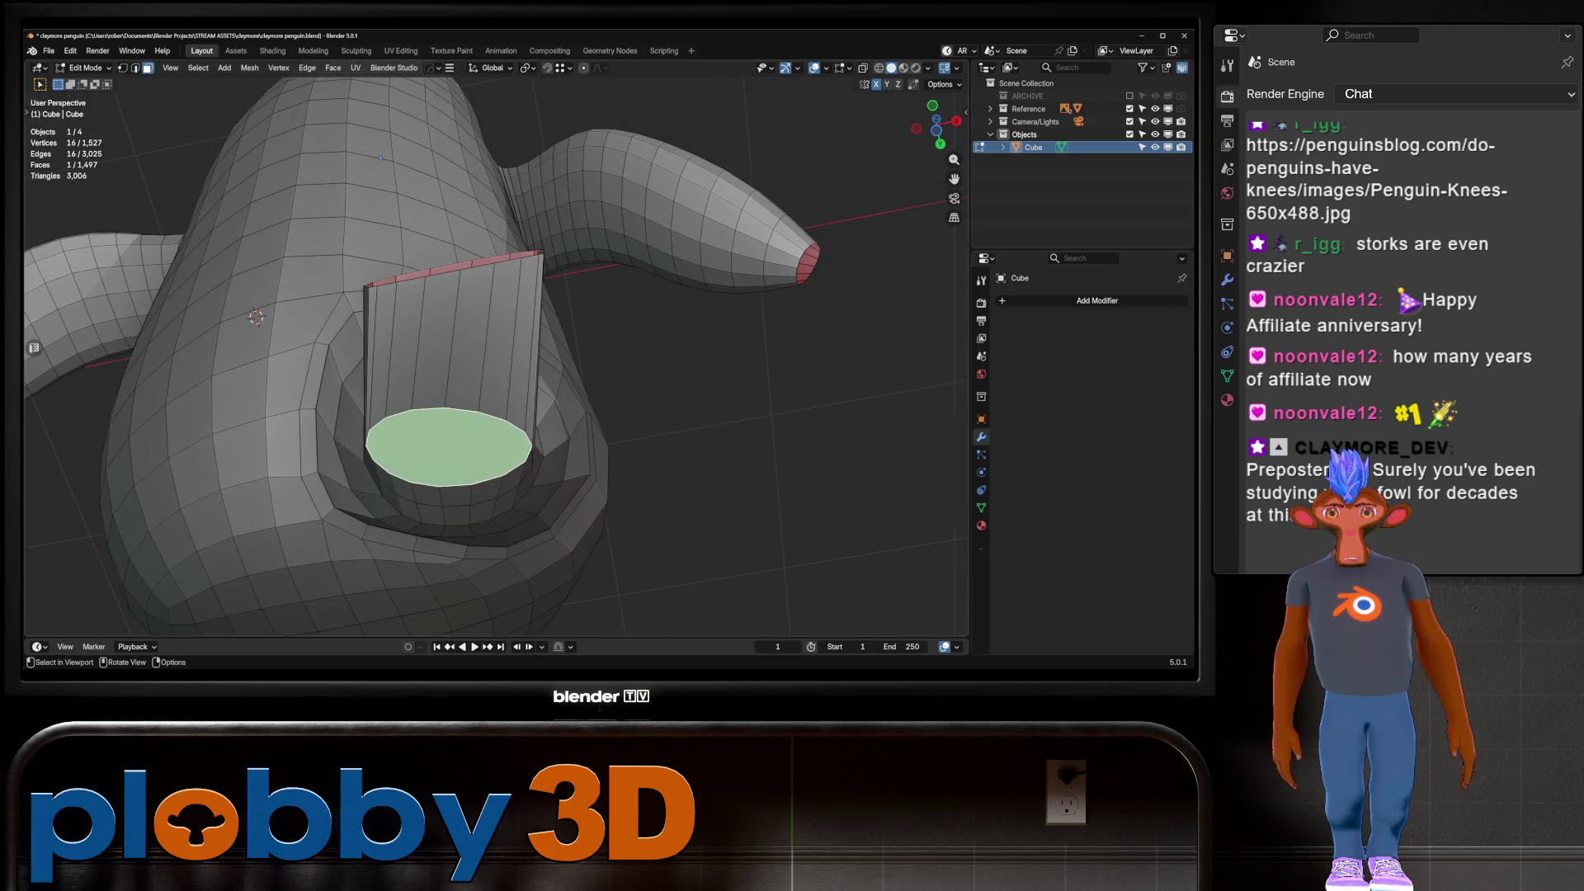
pyautogui.press('x')
pyautogui.click(471, 386)
# Select the strip of tube side faces and delete those eight faces
pyautogui.moveTo(470, 387); pyautogui.dragTo(347, 330, button='middle')
pyautogui.click(388, 316)
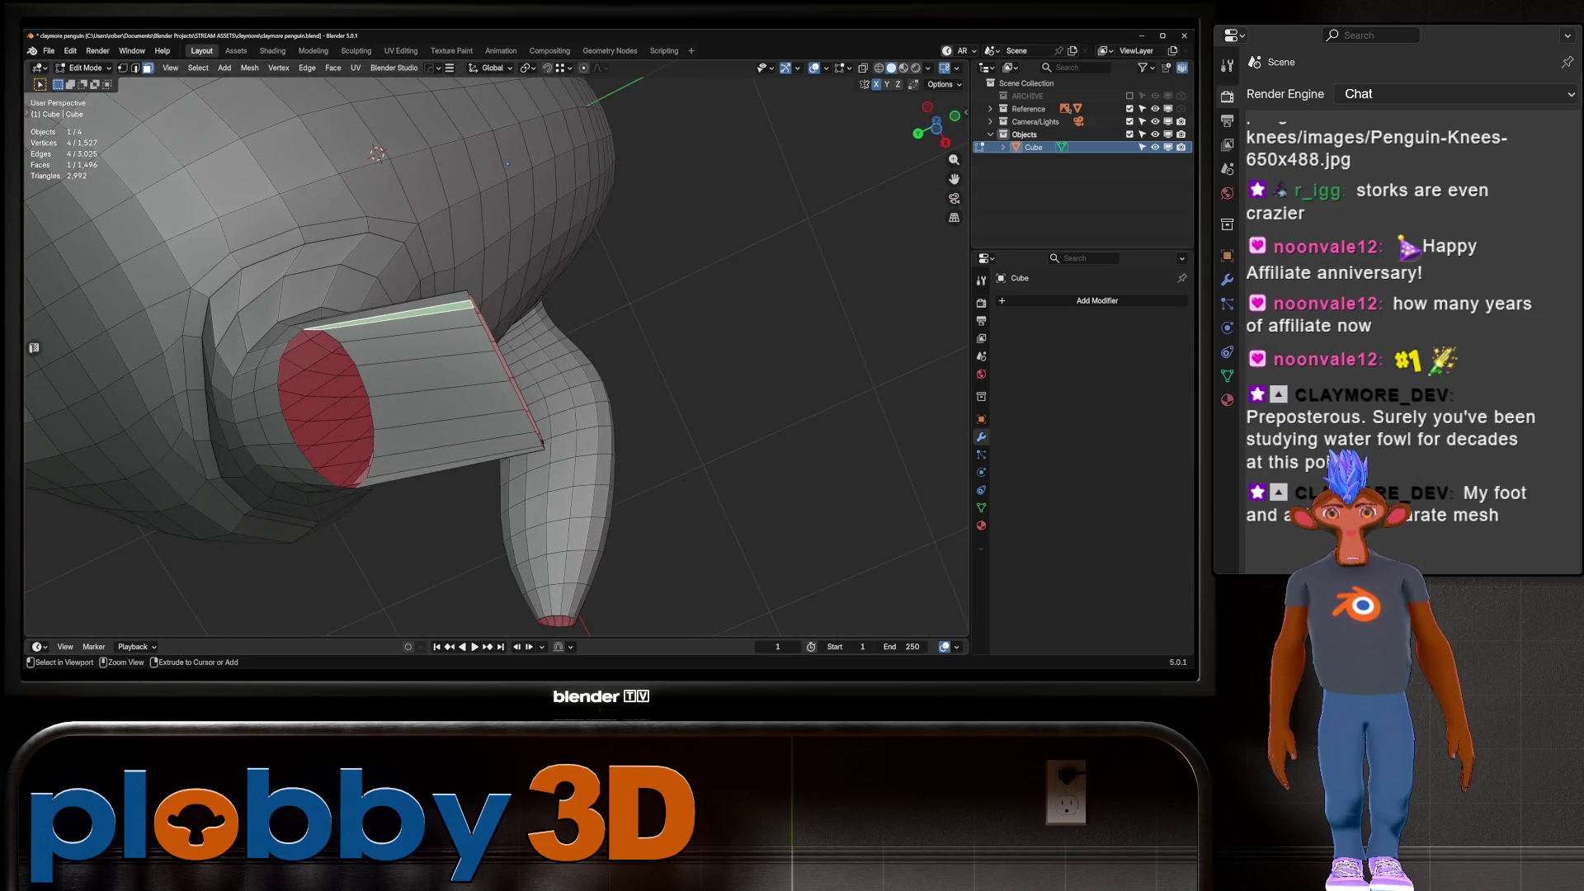
pyautogui.keyDown('ctrl'); pyautogui.click(429, 462); pyautogui.keyUp('ctrl')
pyautogui.rightClick(363, 425)
pyautogui.press('Escape')
pyautogui.moveTo(363, 425)
pyautogui.mouseDown(button='middle')
pyautogui.moveTo(330, 388)
pyautogui.moveTo(528, 347)
pyautogui.moveTo(446, 342)
pyautogui.mouseUp(button='middle')
pyautogui.press('x')
pyautogui.click(537, 354)
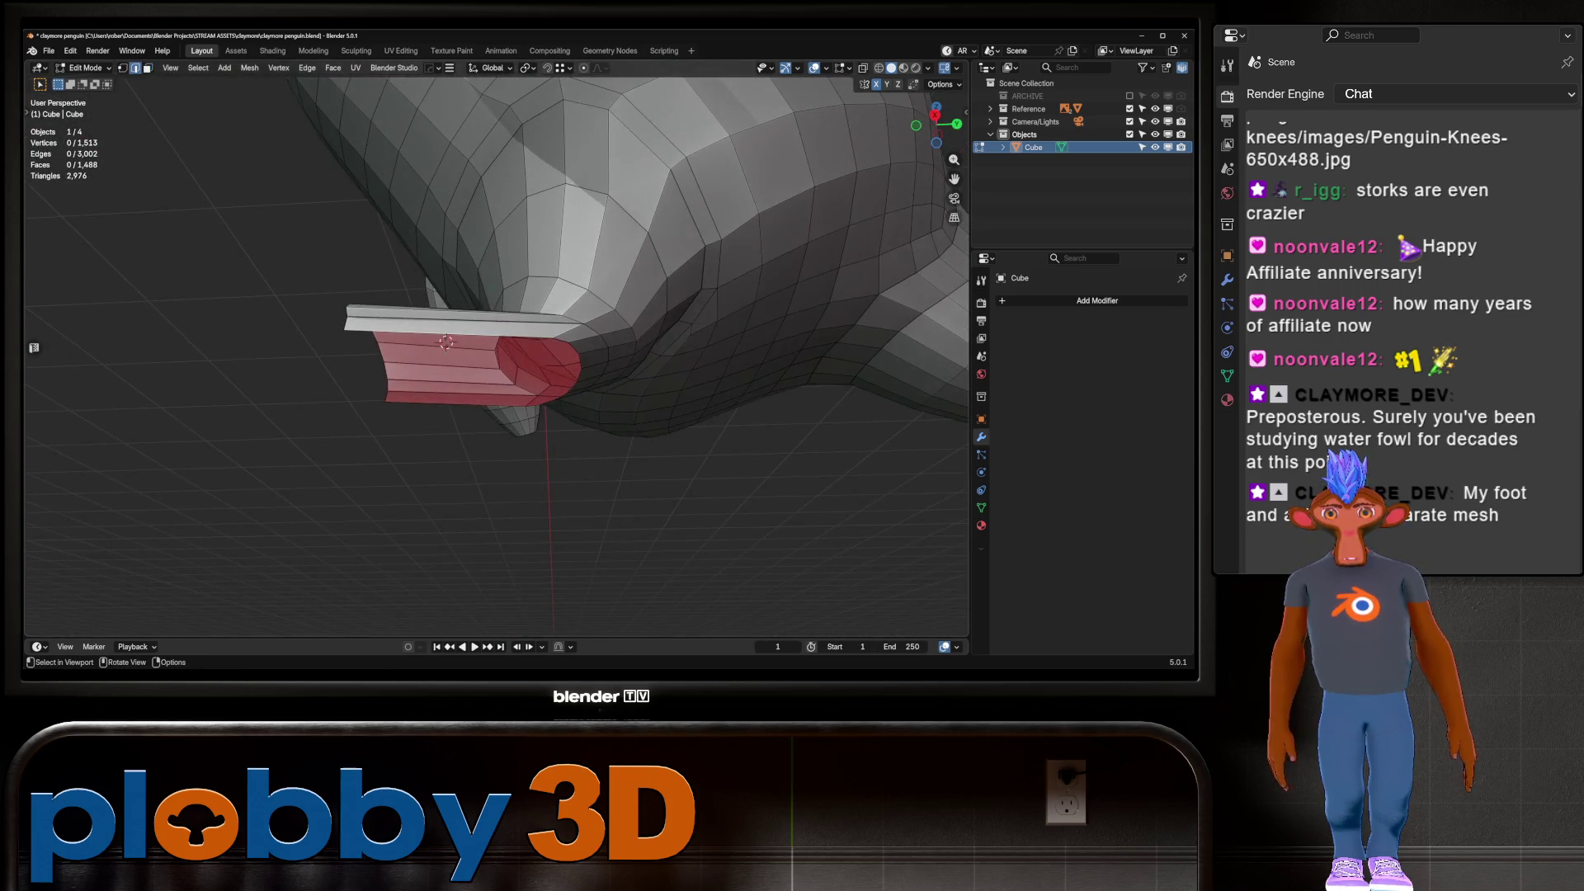
# Add three centred loop cuts around the tube, inspect it, then undo back to the bare end ring
pyautogui.hotkey('ctrl', 'r')
pyautogui.scroll(2, 446, 341)
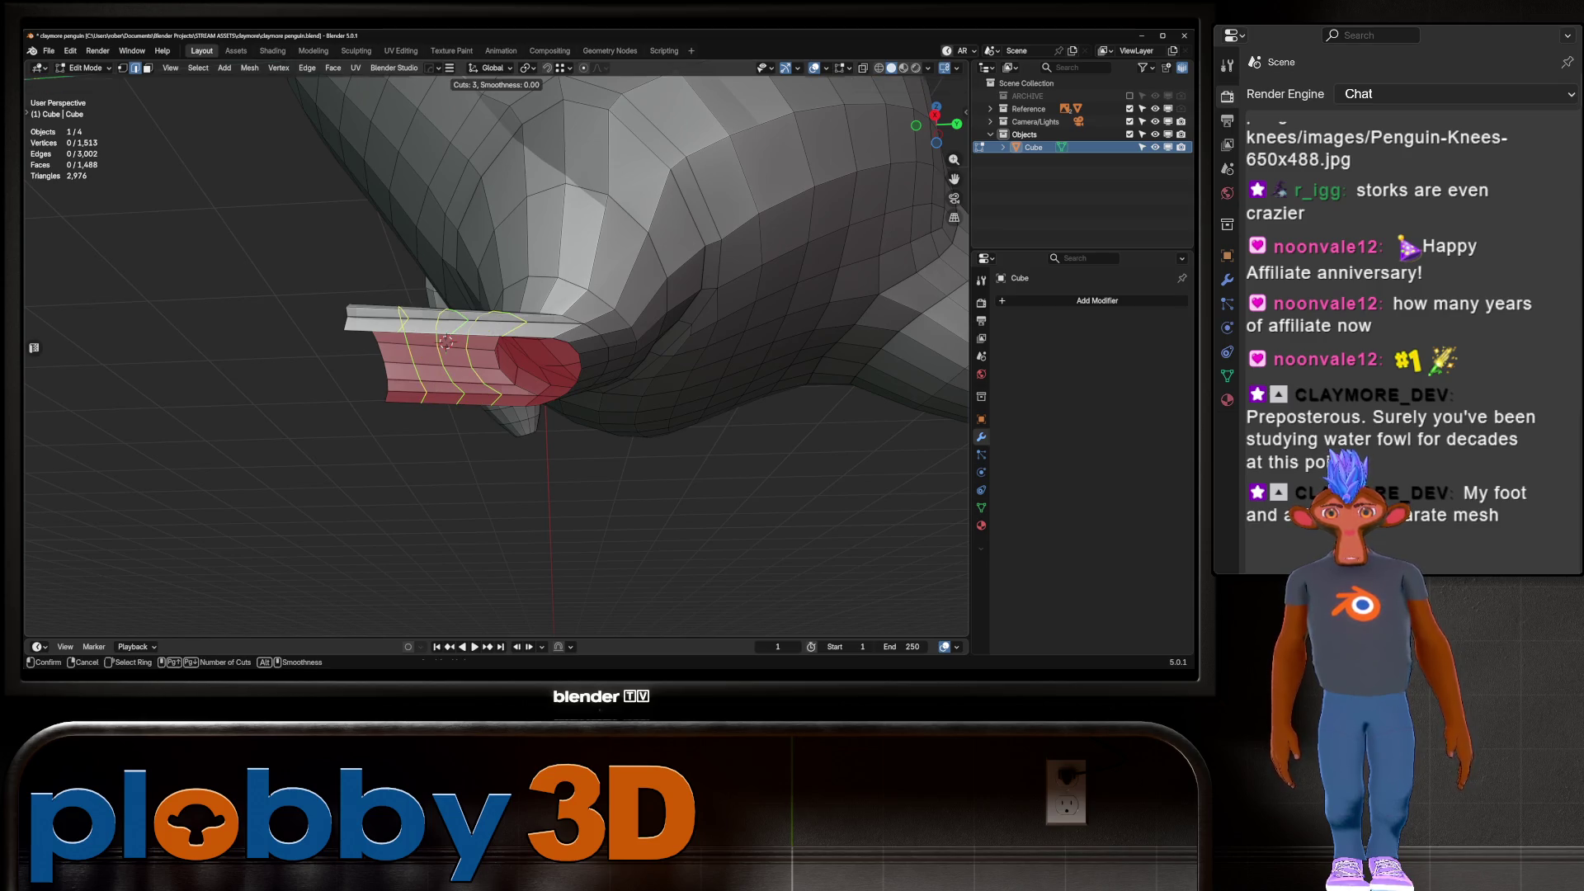
pyautogui.click(446, 342)
pyautogui.rightClick(447, 341)
pyautogui.moveTo(447, 342)
pyautogui.mouseDown(button='middle')
pyautogui.moveTo(577, 314)
pyautogui.moveTo(611, 330)
pyautogui.mouseUp(button='middle')
pyautogui.scroll(3, 496, 330)
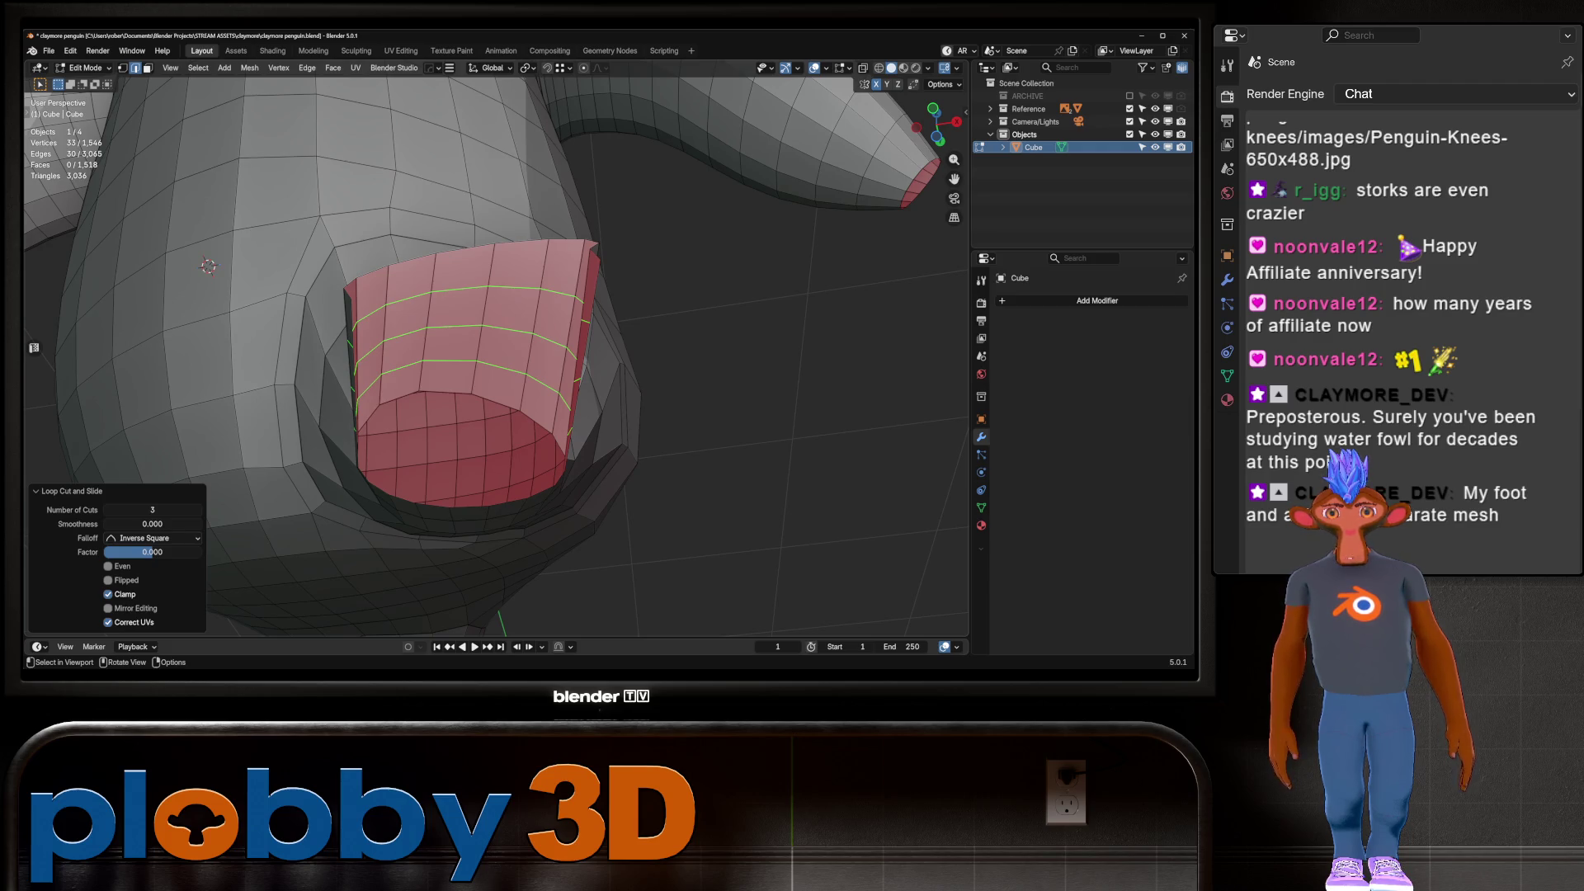
pyautogui.moveTo(495, 372)
pyautogui.mouseDown(button='middle')
pyautogui.moveTo(503, 314)
pyautogui.moveTo(619, 235)
pyautogui.moveTo(594, 306)
pyautogui.mouseUp(button='middle')
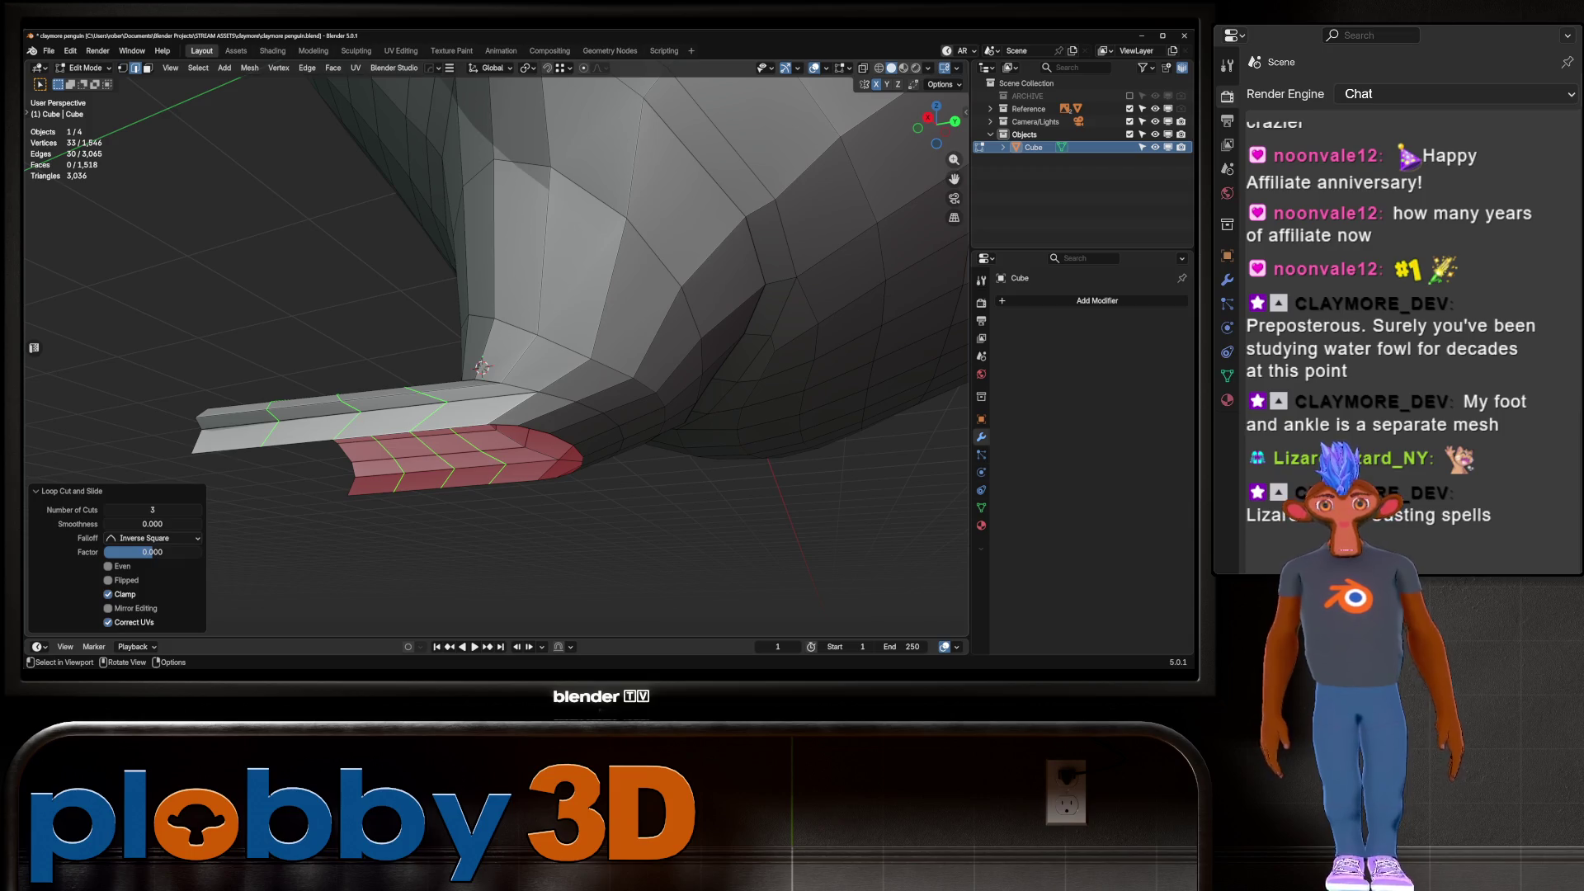
pyautogui.hotkey('ctrl', 'z')
pyautogui.hotkey('ctrl', 'z')
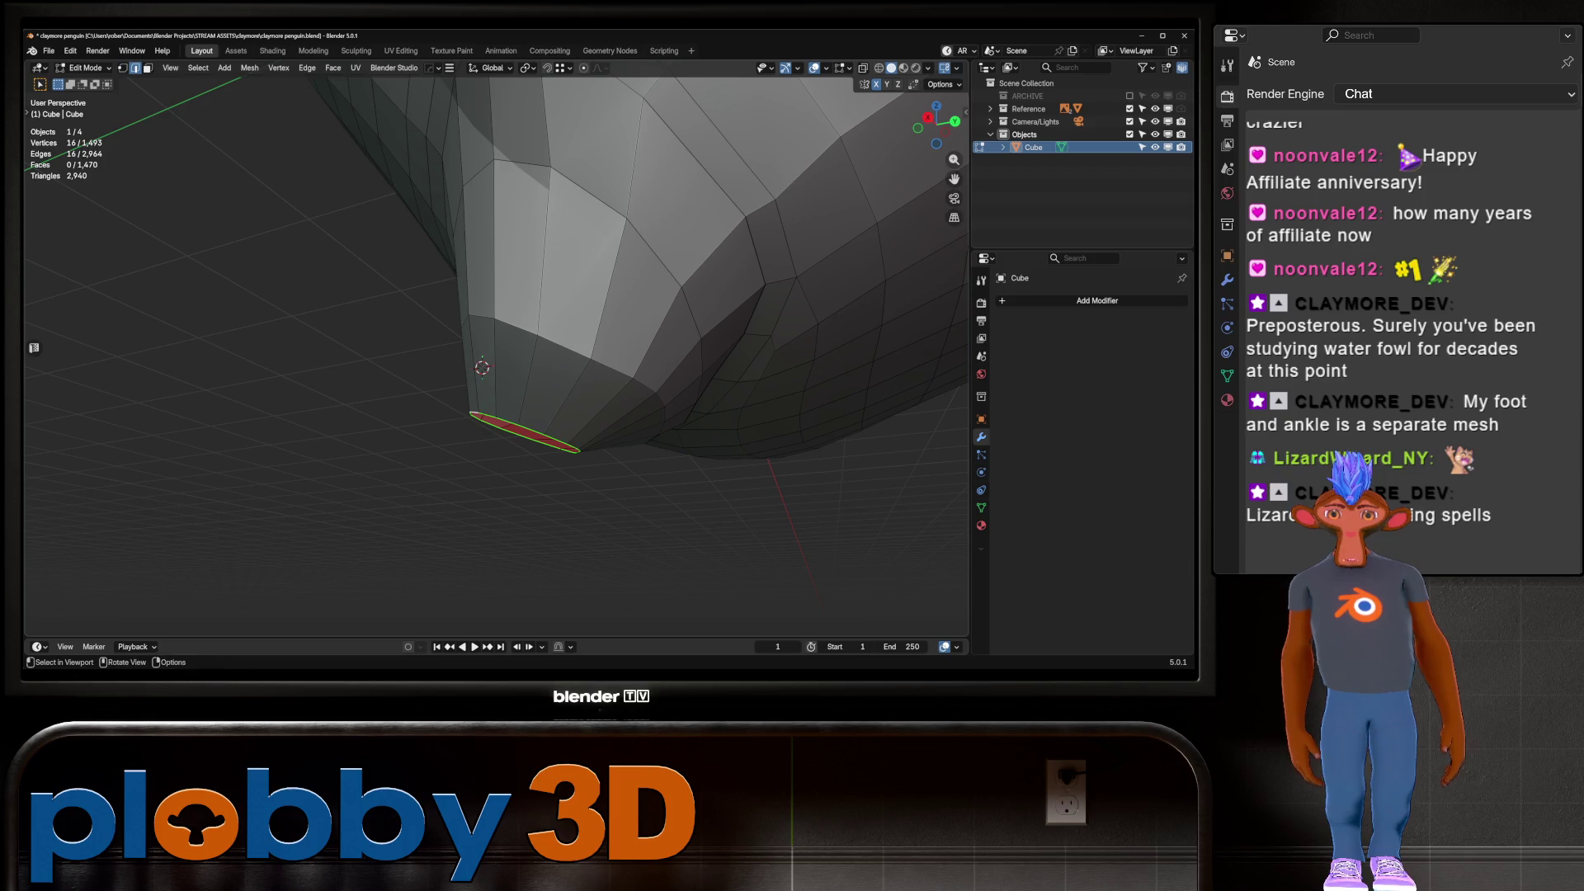
# In front view, tilt the end ring about 14°, shift it left, and widen it 1.35 times on X
pyautogui.moveTo(528, 372); pyautogui.dragTo(577, 347, button='middle')
pyautogui.moveTo(238, 110); pyautogui.dragTo(366, 287, button='middle')
pyautogui.press('r')
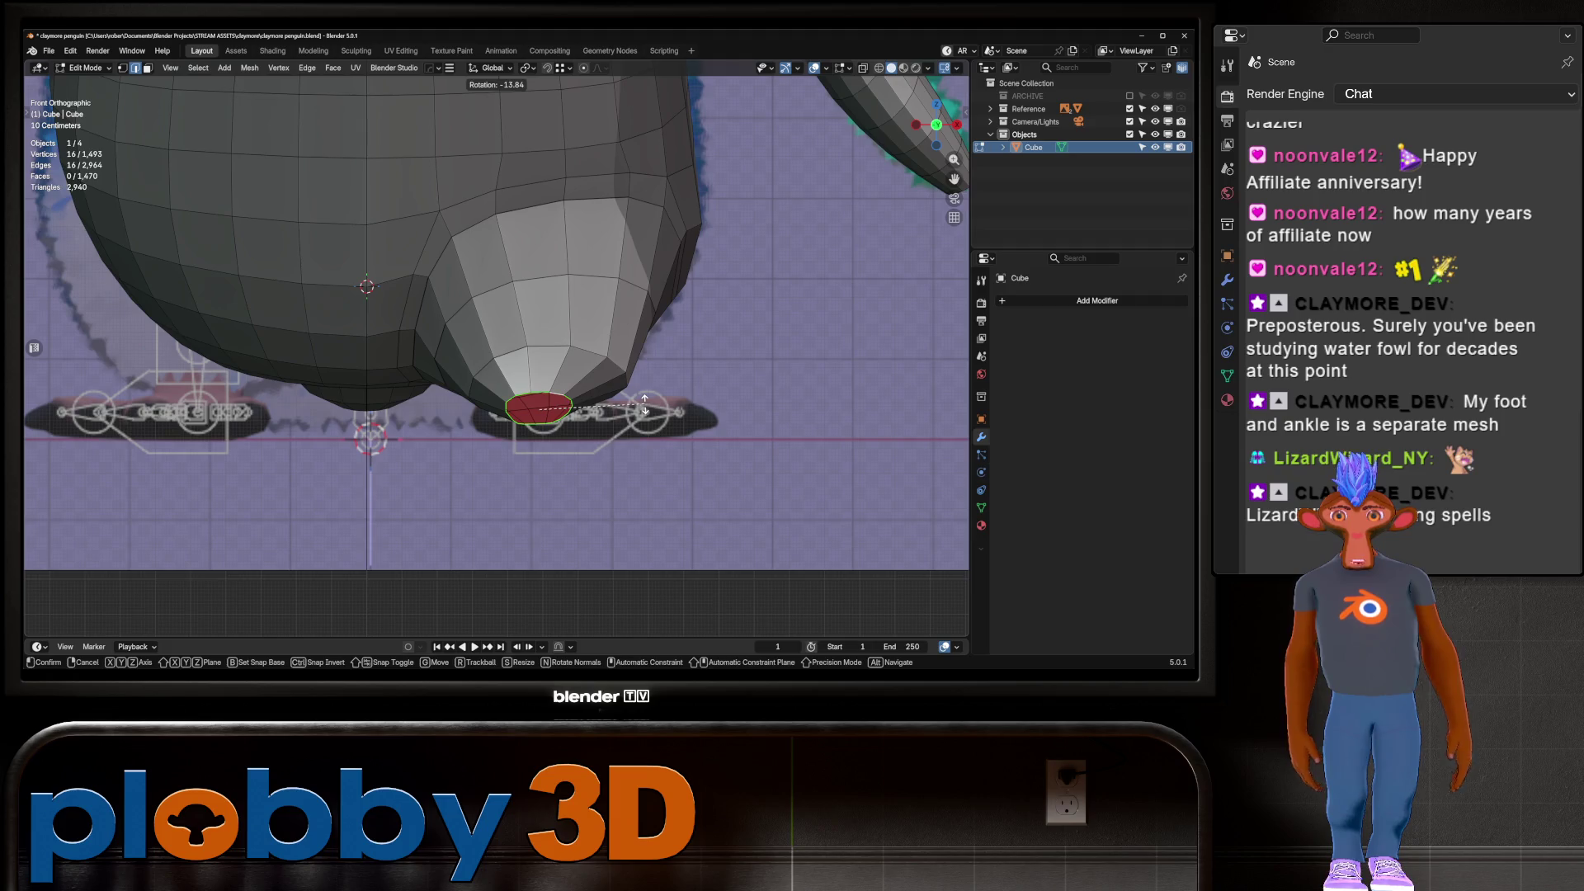
pyautogui.press('Return')
pyautogui.press('g')
pyautogui.press('Return')
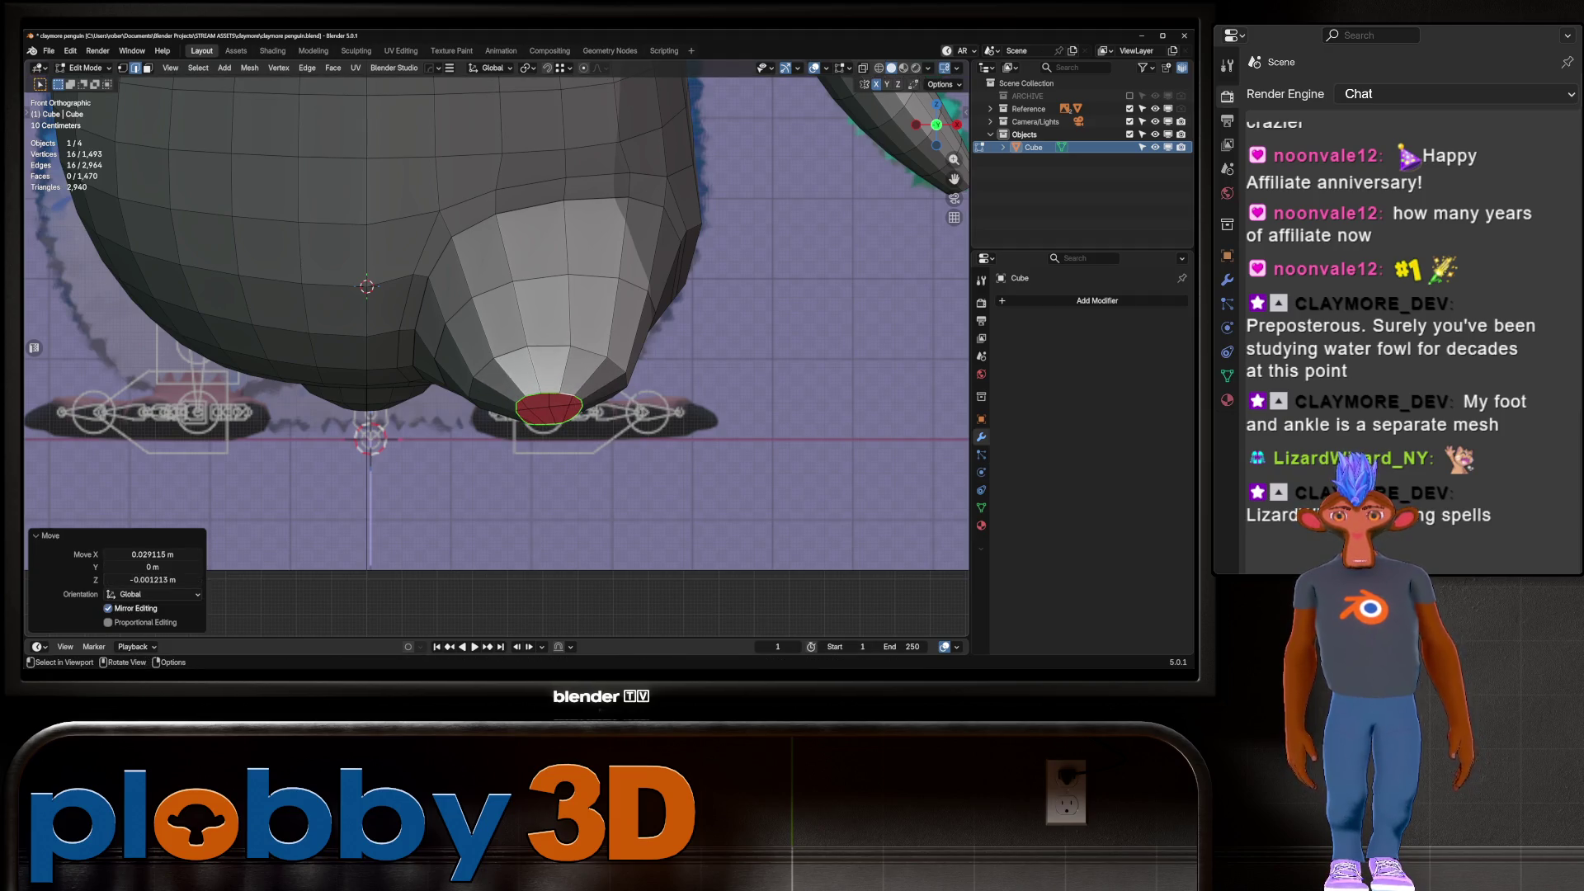
pyautogui.press('s')
pyautogui.press('x')
pyautogui.press('Return')
# Grid Fill the open end loop from Quick Favorites, redoing it after a first attempt
pyautogui.press('q')
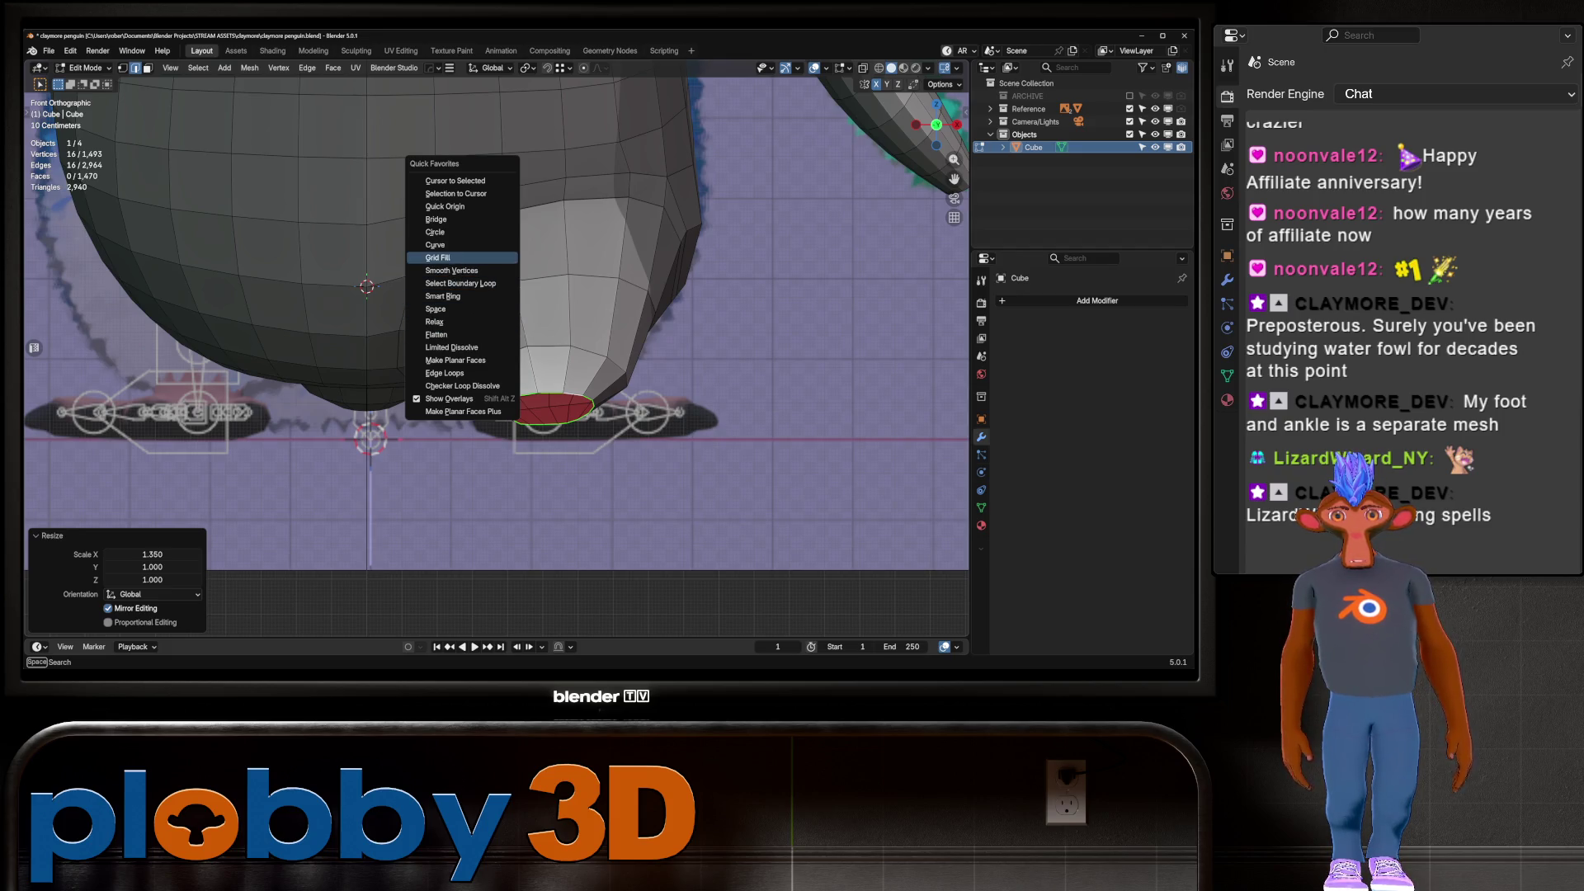
pyautogui.press('Return')
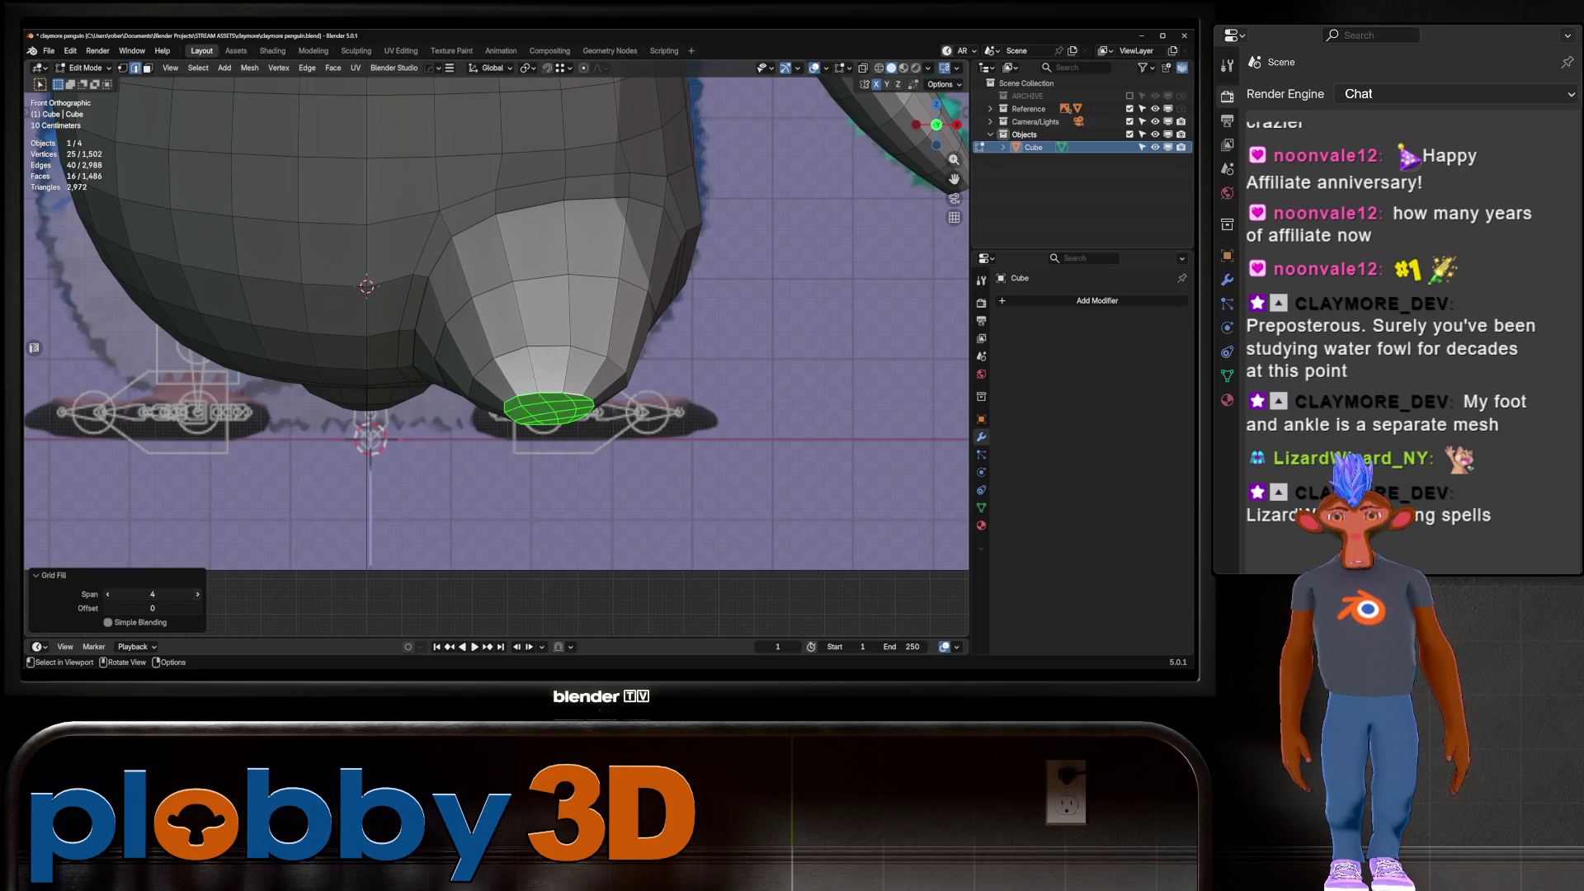
pyautogui.hotkey('ctrl', 'z')
pyautogui.press('f')
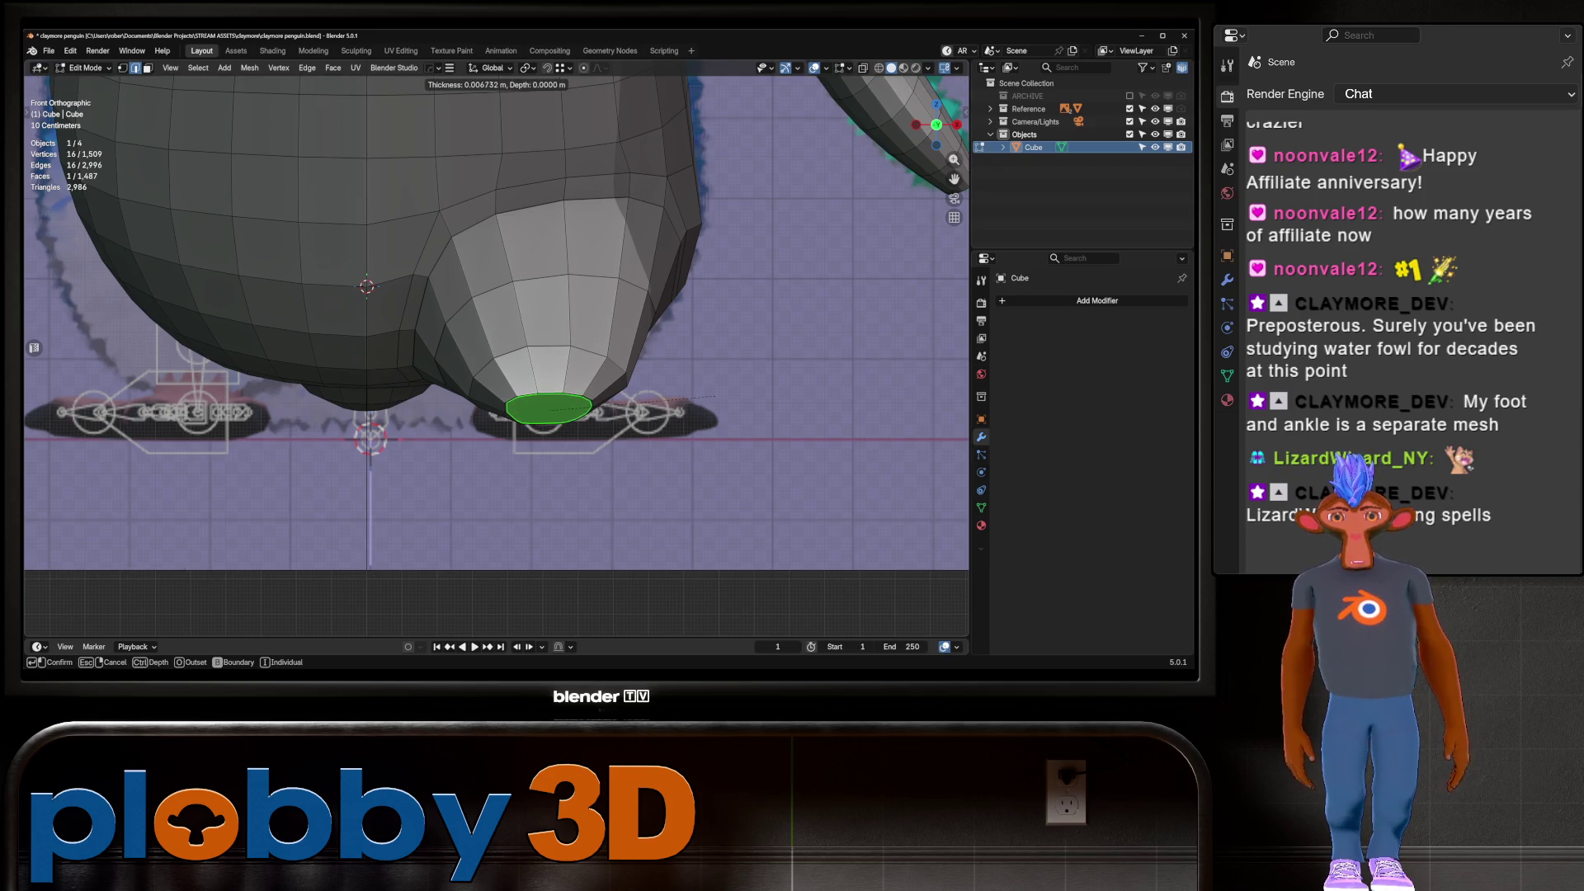
pyautogui.press('q')
pyautogui.press('Return')
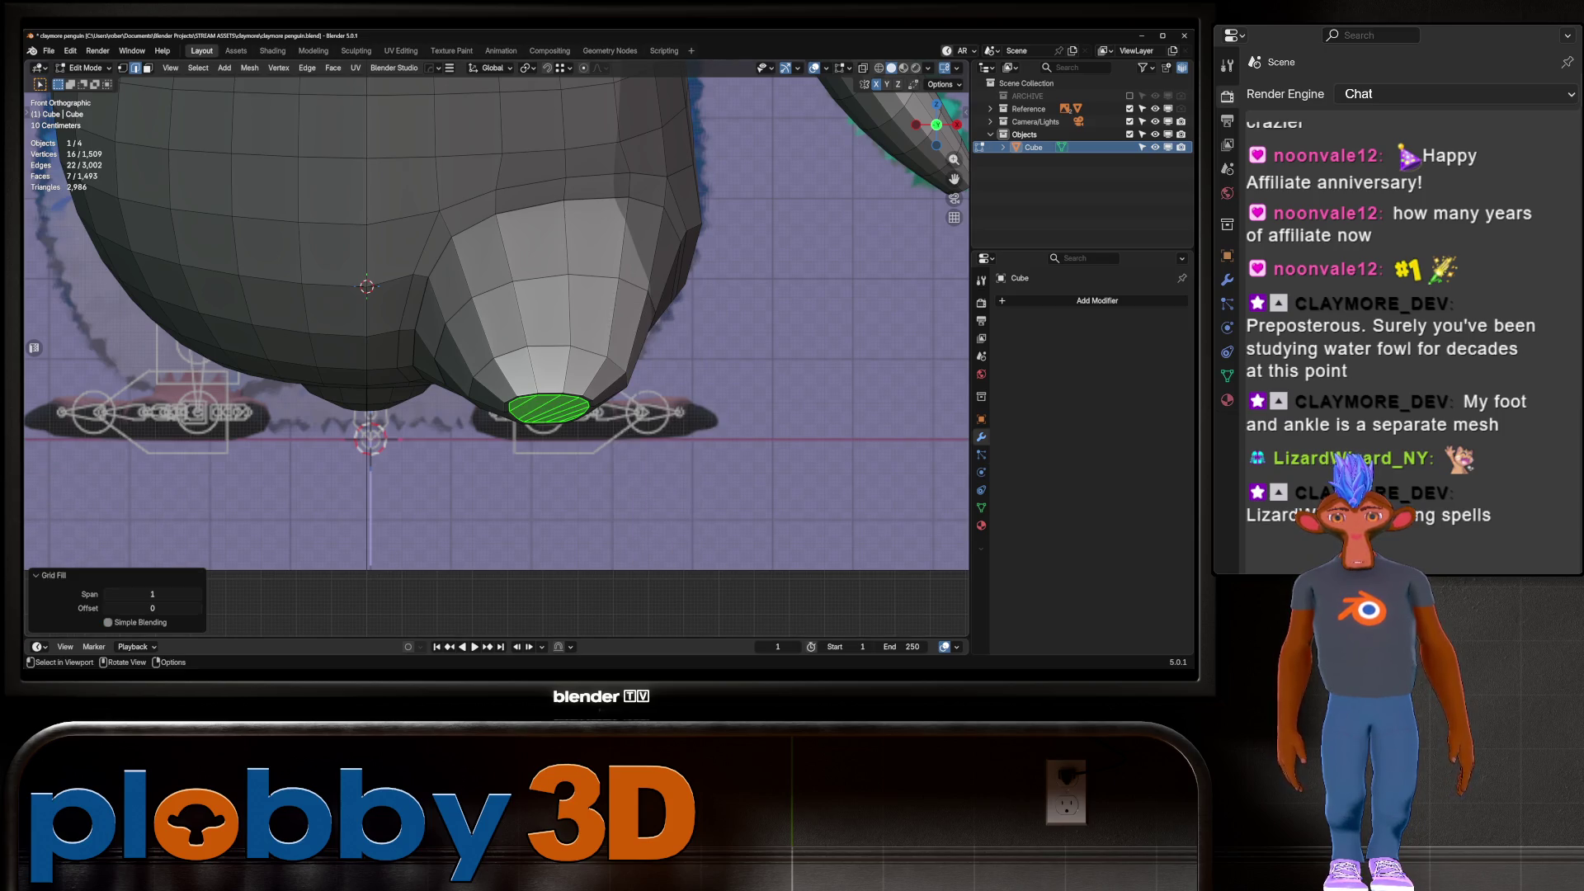
# Set the grid fill span to 4 and the offset to 1
pyautogui.click(153, 594)
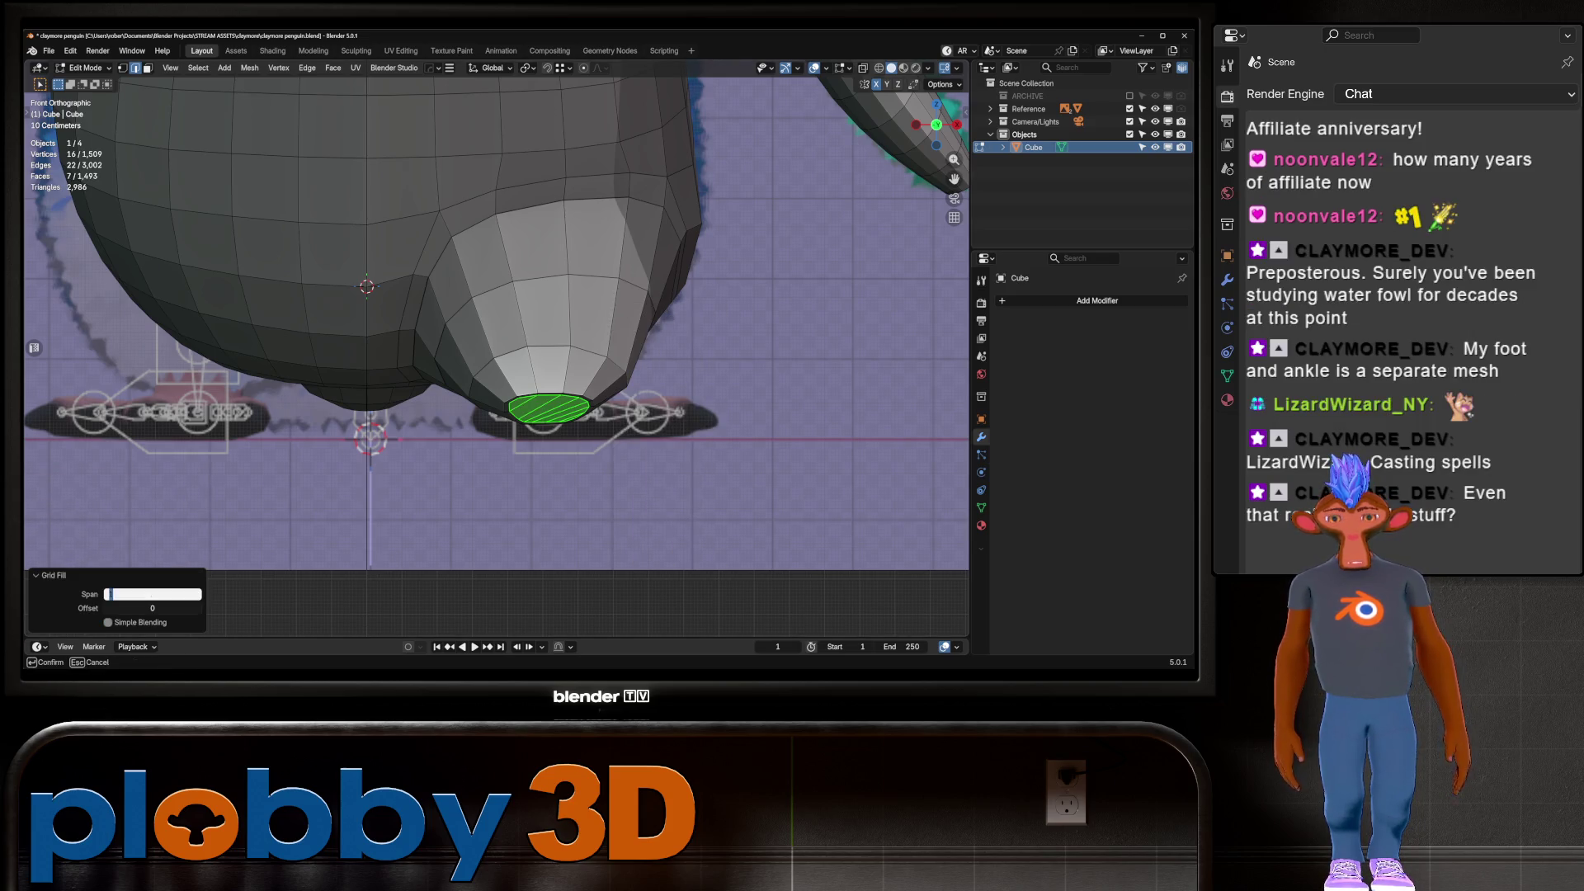
pyautogui.write('4')
pyautogui.press('Return')
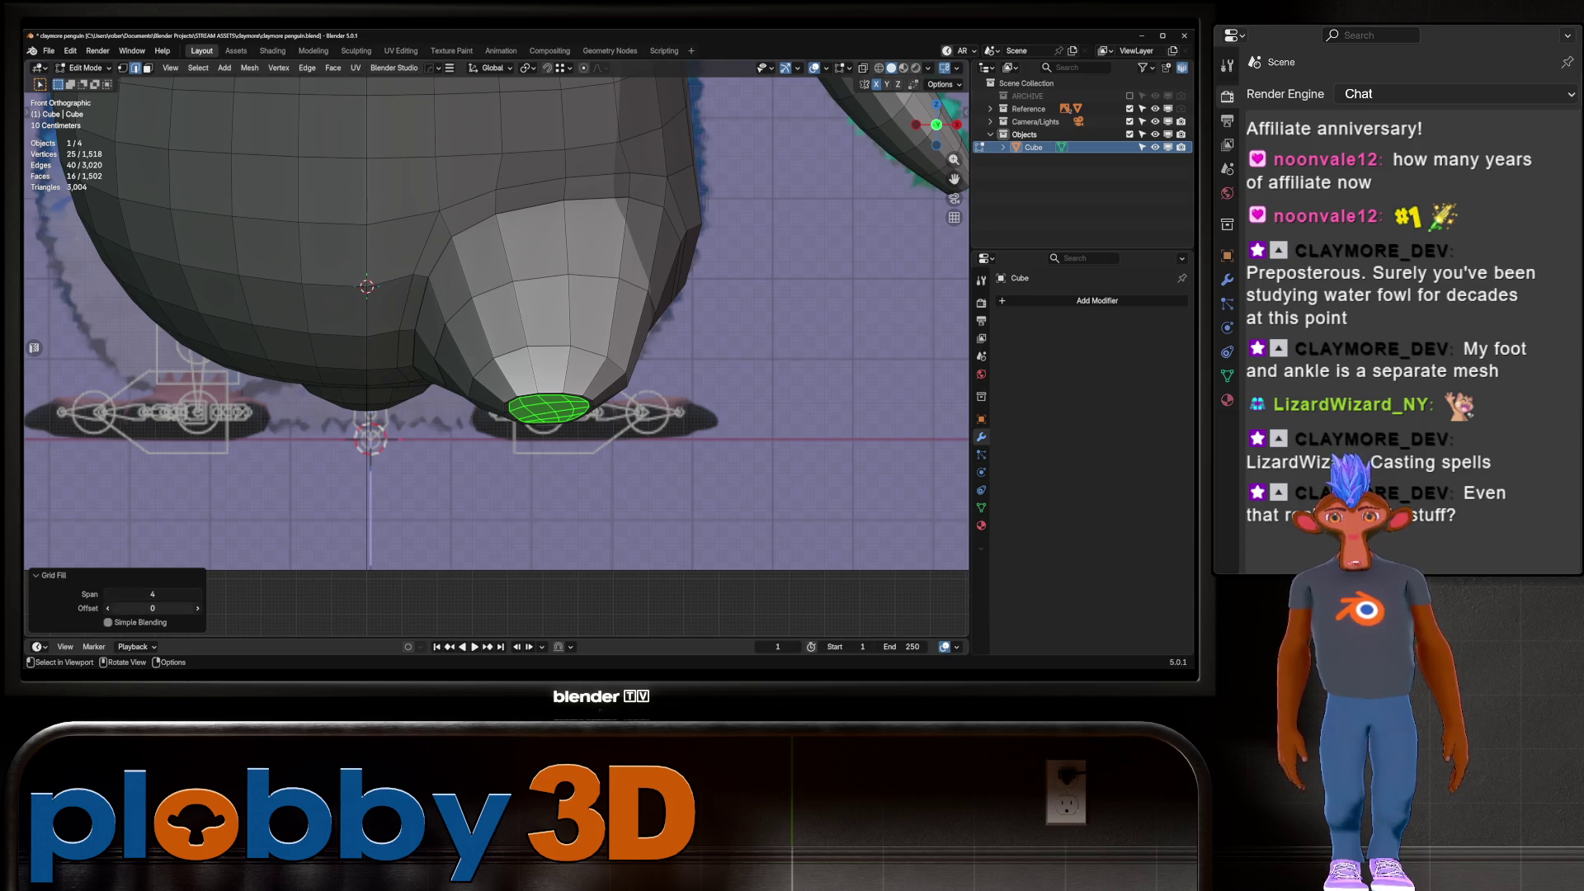
pyautogui.click(108, 609)
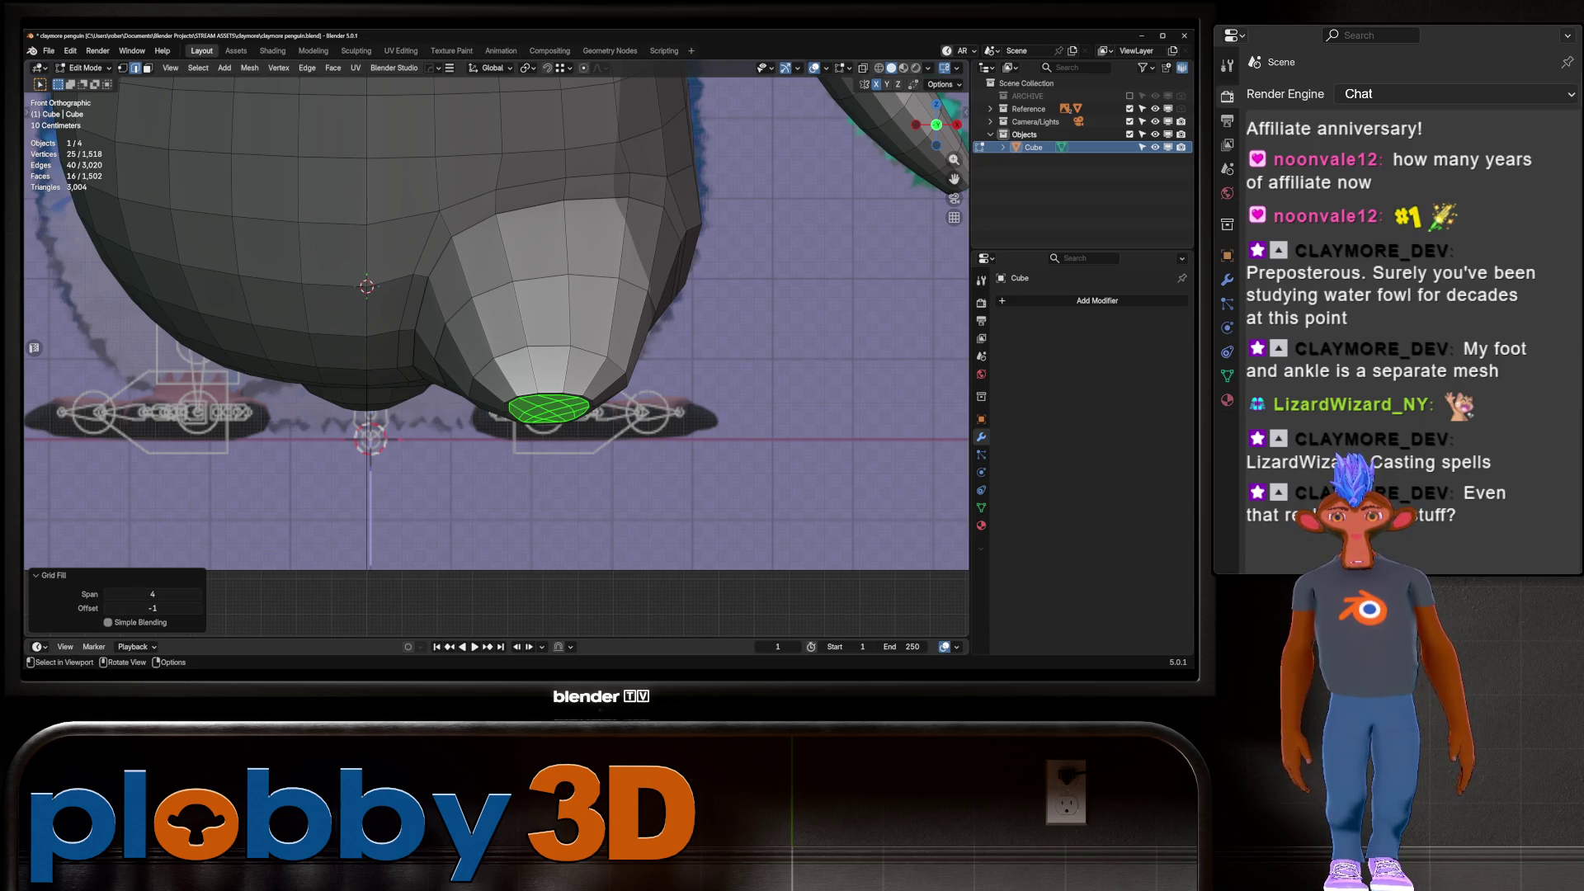
pyautogui.click(198, 608)
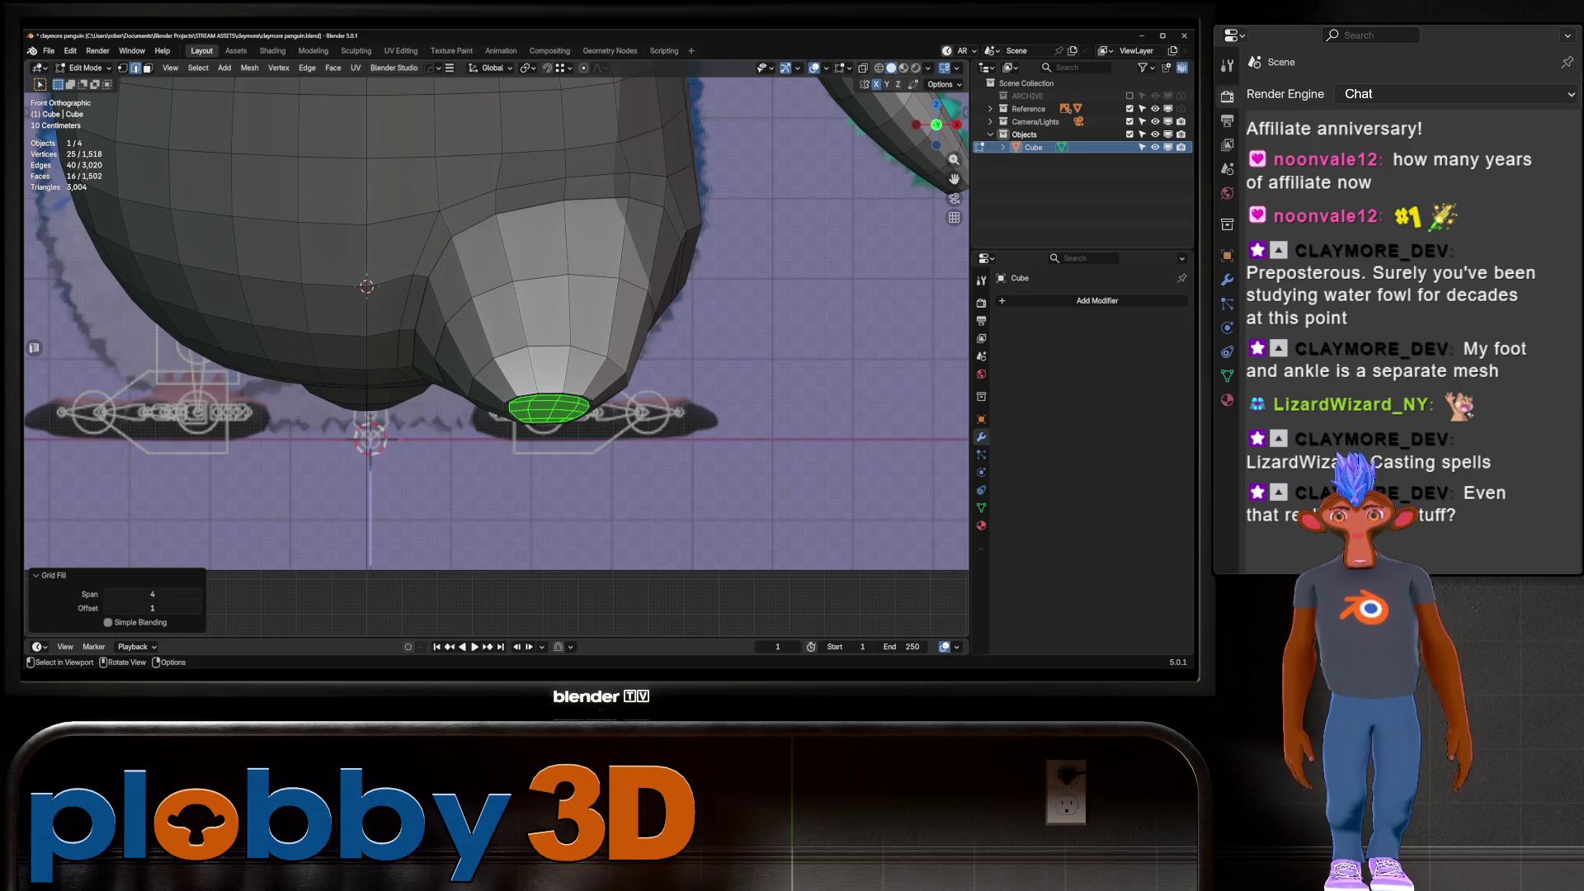
pyautogui.moveTo(495, 330); pyautogui.dragTo(590, 272, button='middle')
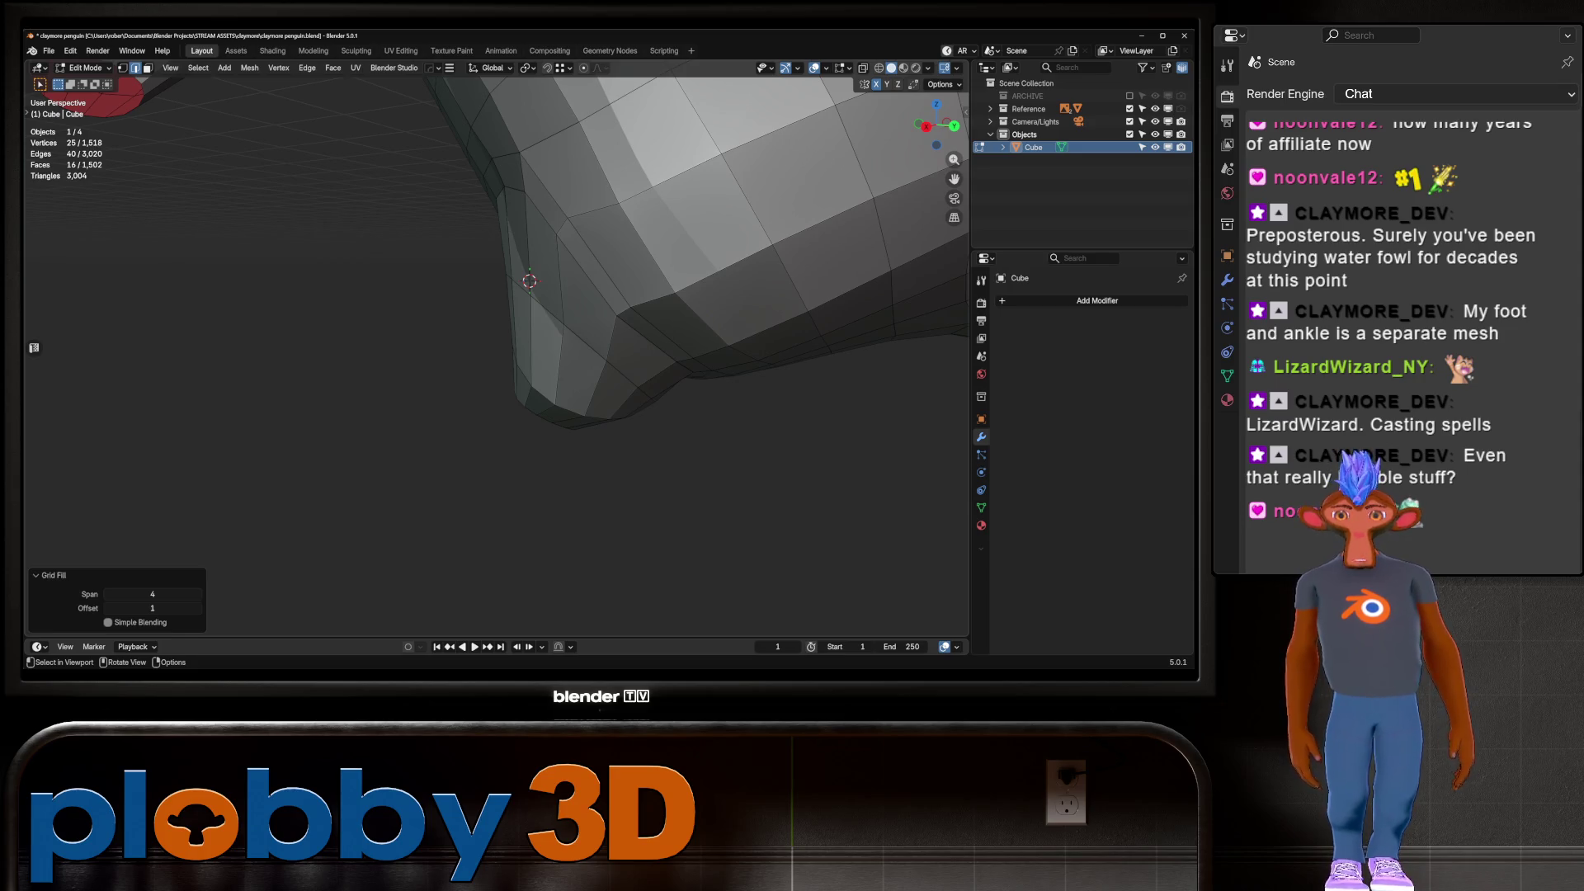
# Enlarge the edge loop around the filled bulge about 1.054 times
pyautogui.scroll(-5, 528, 331)
pyautogui.moveTo(528, 330)
pyautogui.mouseDown(button='middle')
pyautogui.moveTo(544, 313)
pyautogui.moveTo(512, 322)
pyautogui.moveTo(561, 297)
pyautogui.mouseUp(button='middle')
pyautogui.press('Tab')
pyautogui.press('Tab')
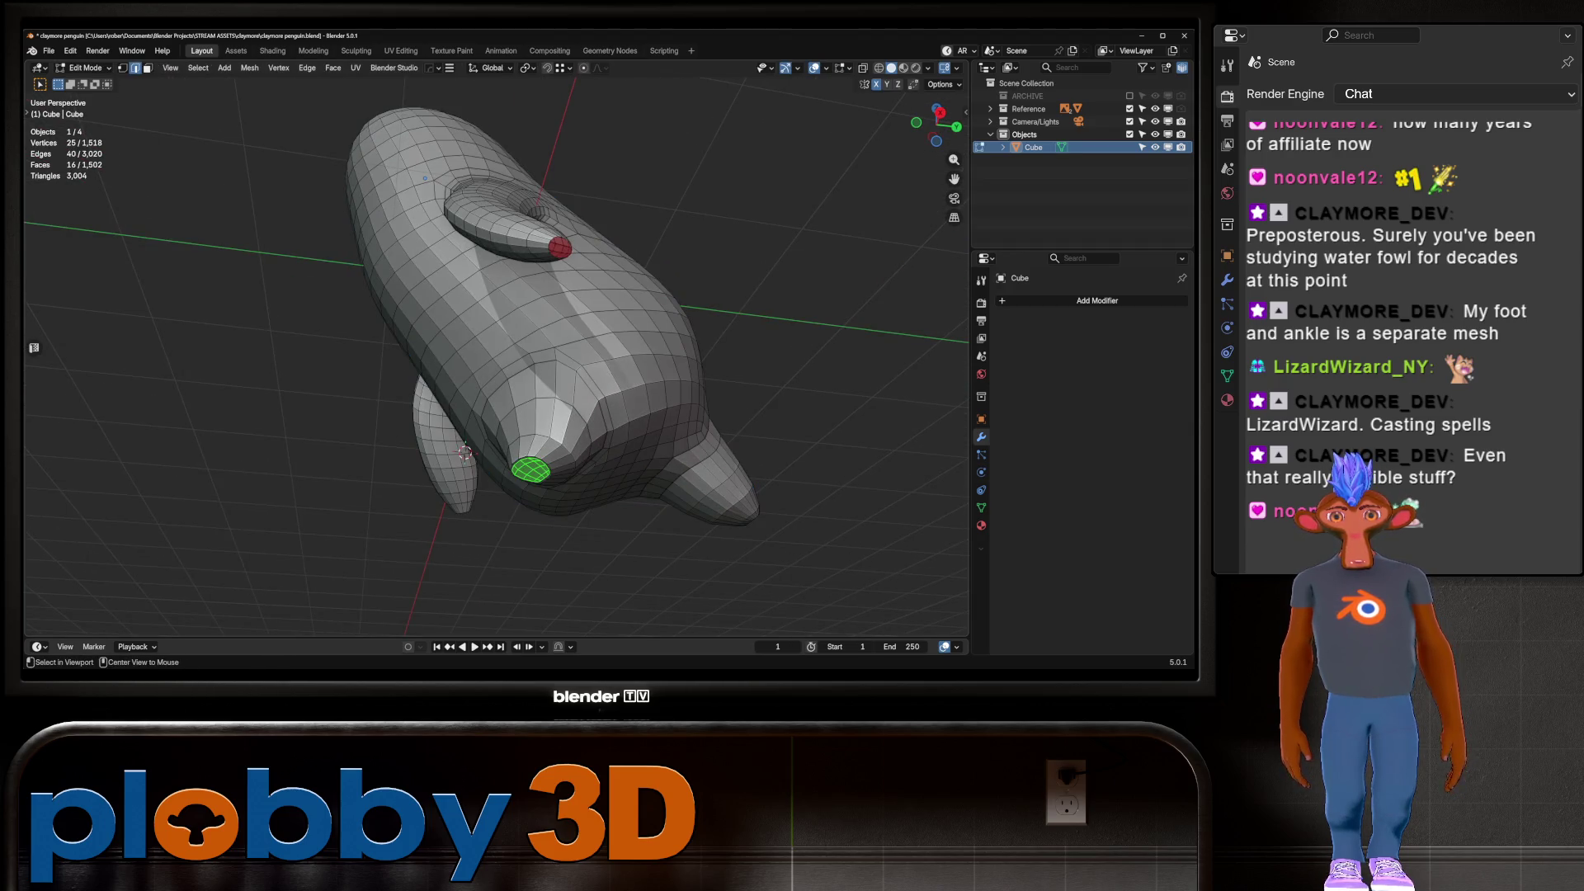
pyautogui.keyDown('alt'); pyautogui.click(495, 467); pyautogui.keyUp('alt')
pyautogui.moveTo(495, 371); pyautogui.dragTo(528, 330, button='middle')
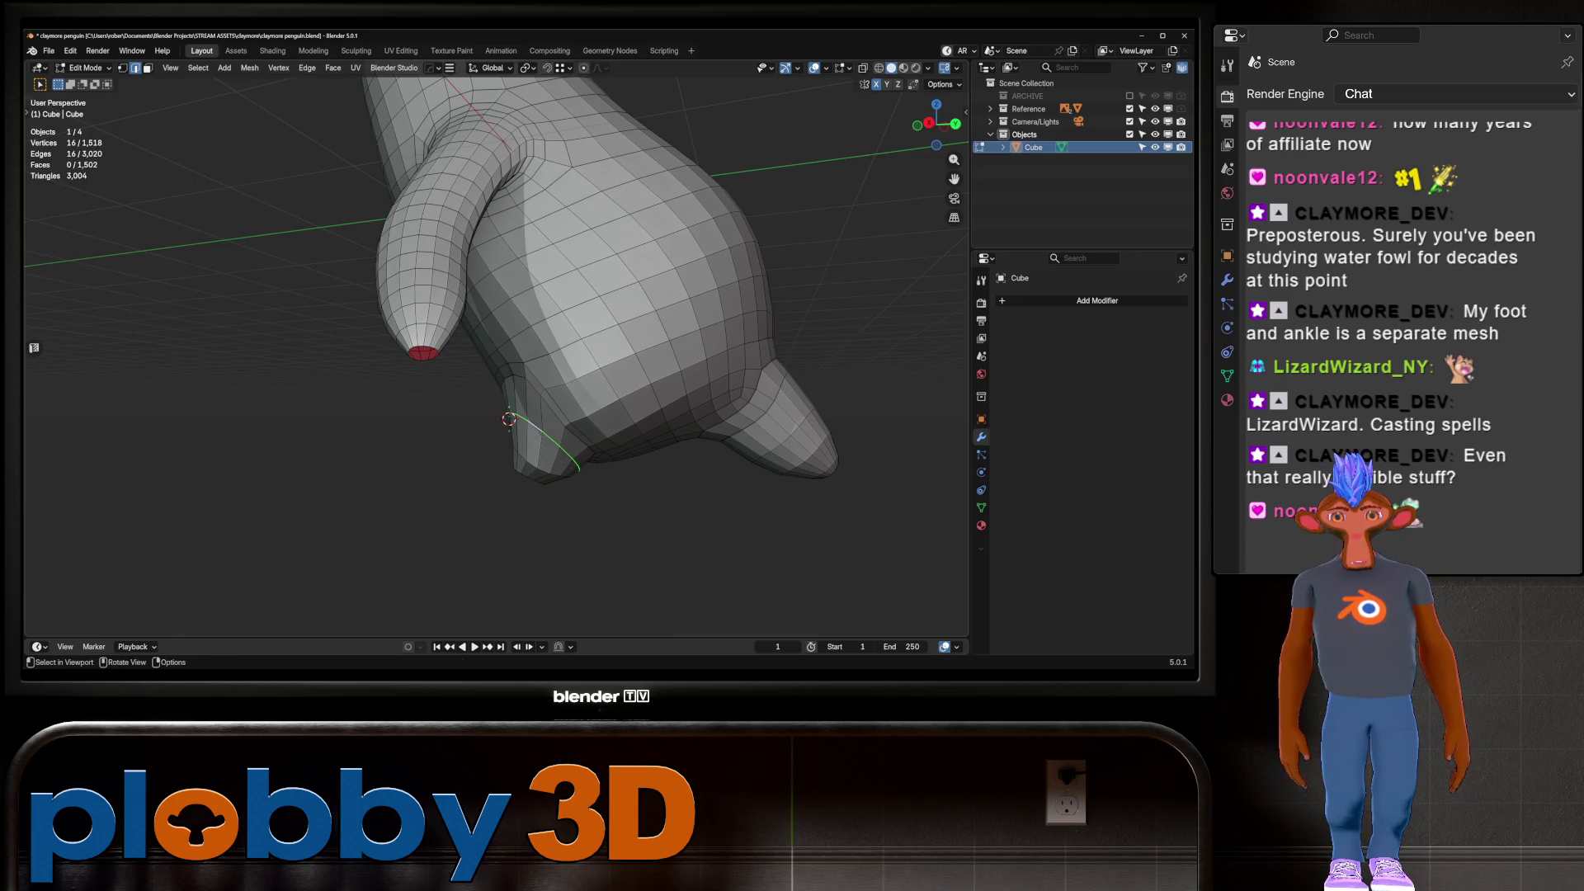
pyautogui.press('s')
pyautogui.click(742, 454)
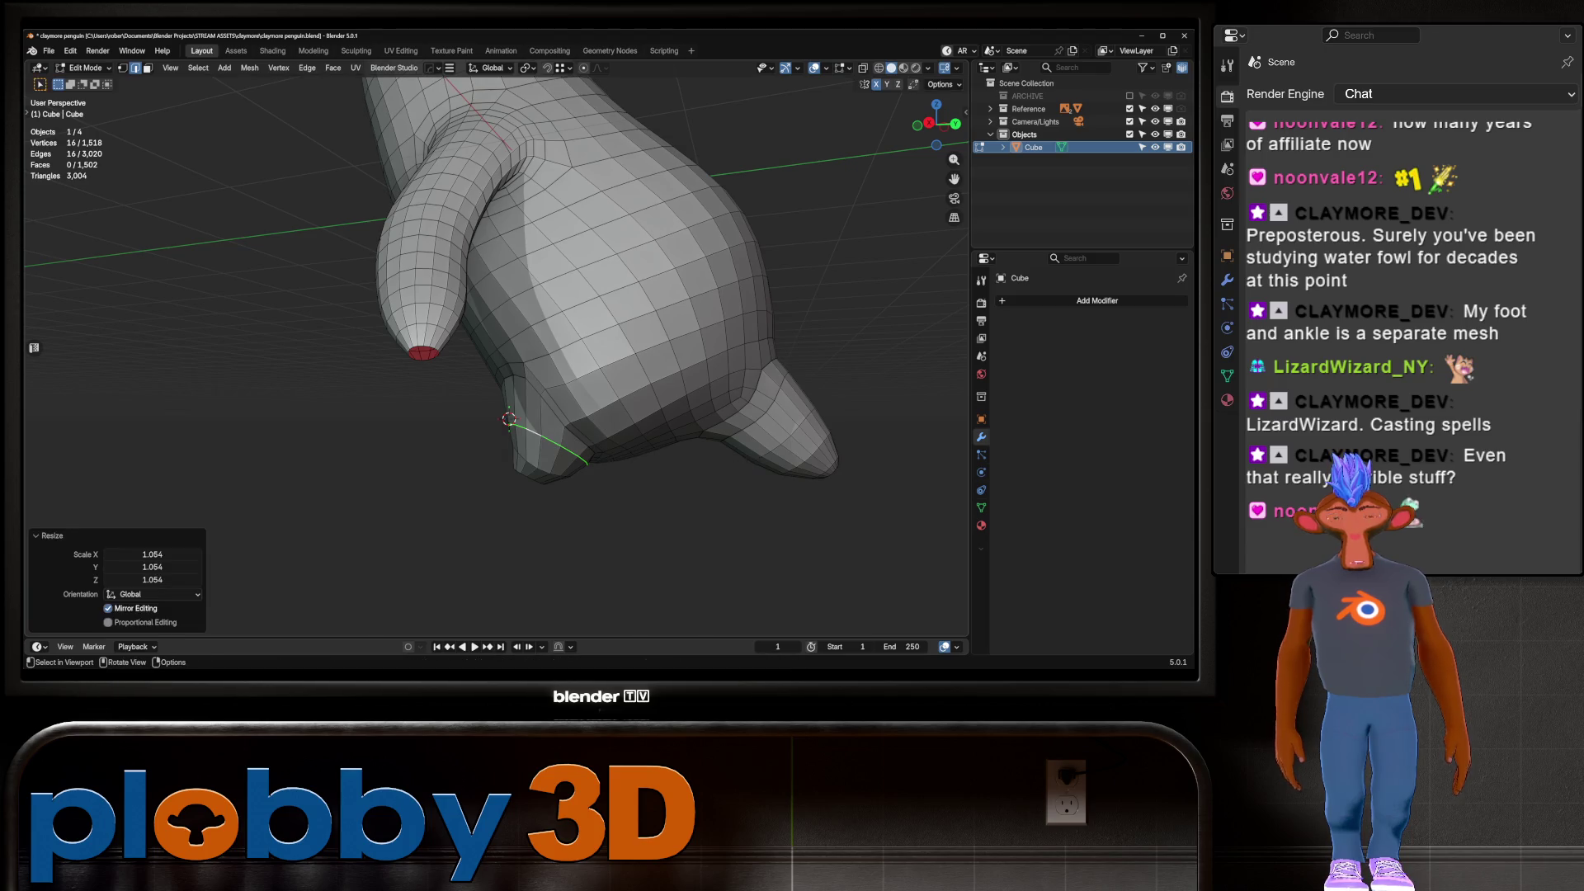
# In Right view, nudge the base edge loop along Y and slightly upward
pyautogui.press('KP_3')
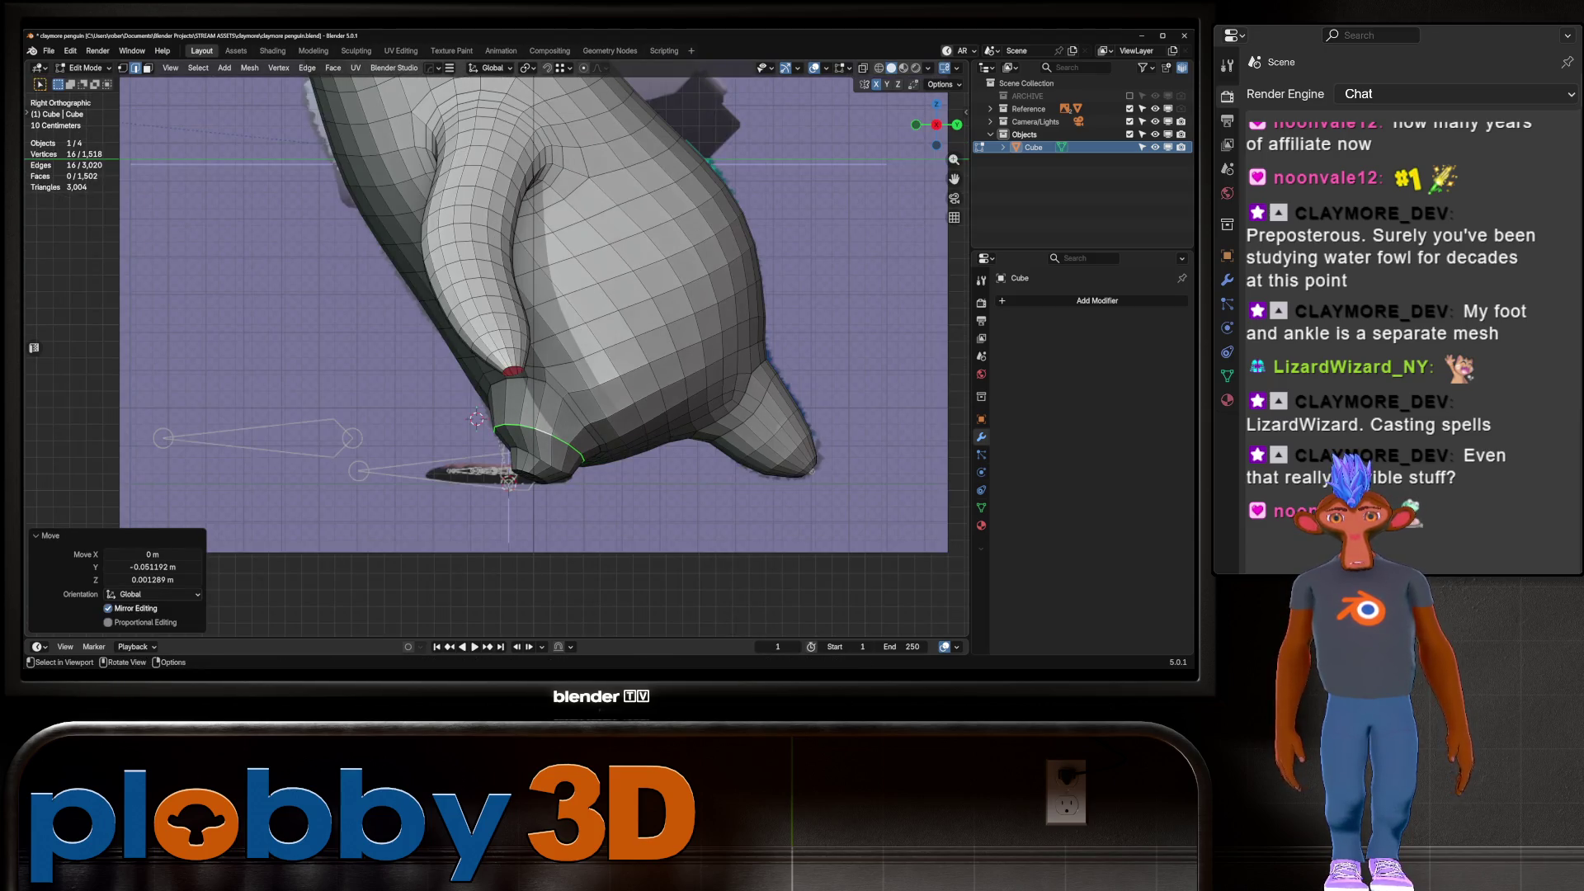
pyautogui.keyDown('alt'); pyautogui.click(537, 472); pyautogui.keyUp('alt')
pyautogui.press('g')
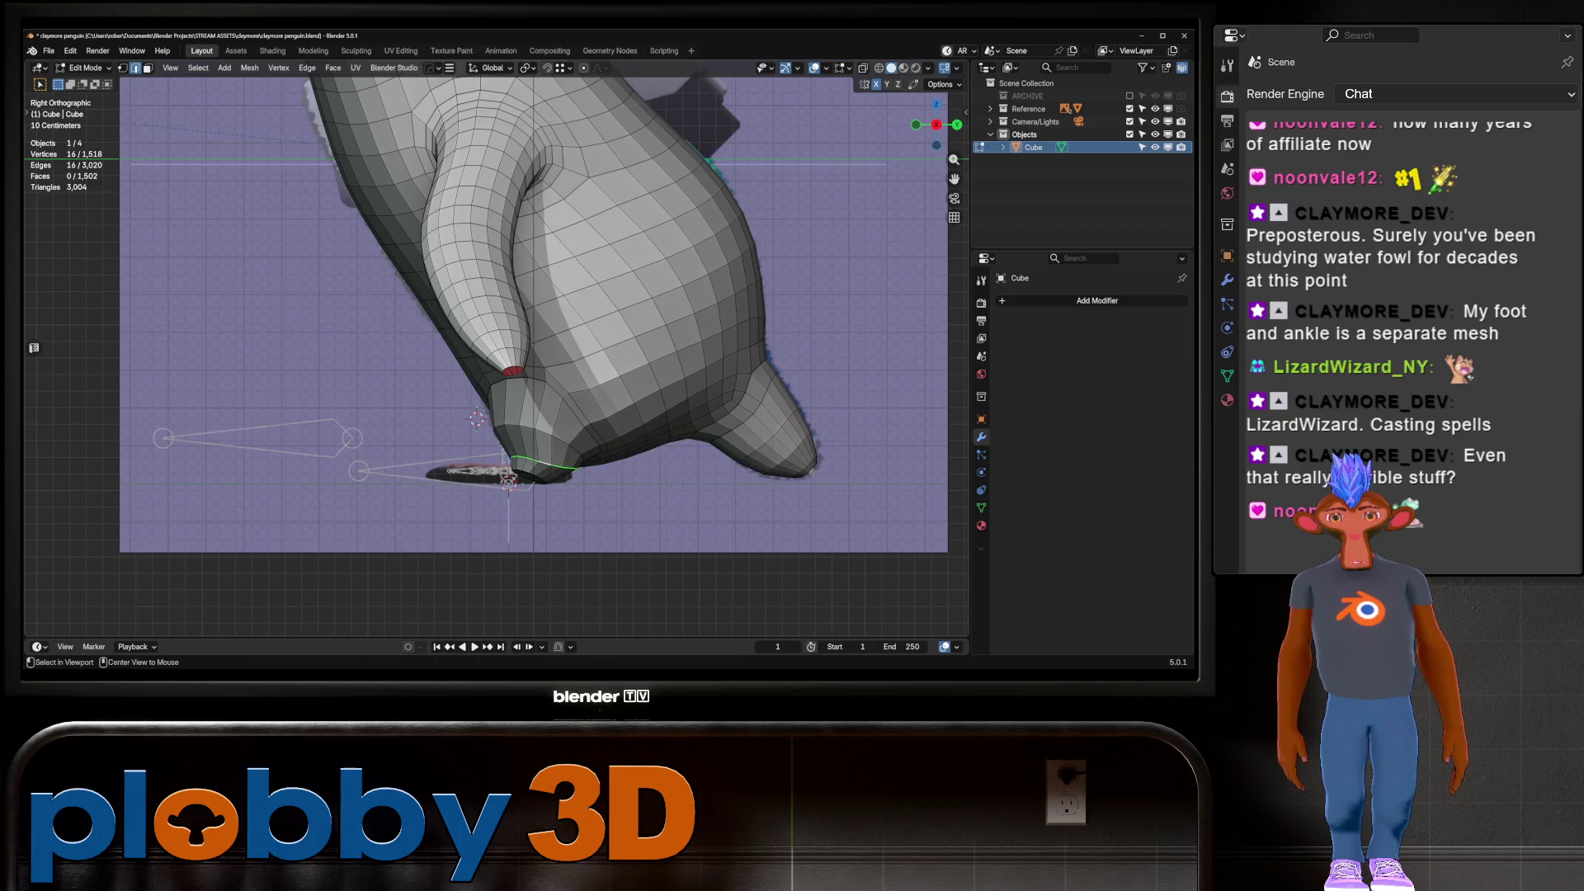
pyautogui.press('Return')
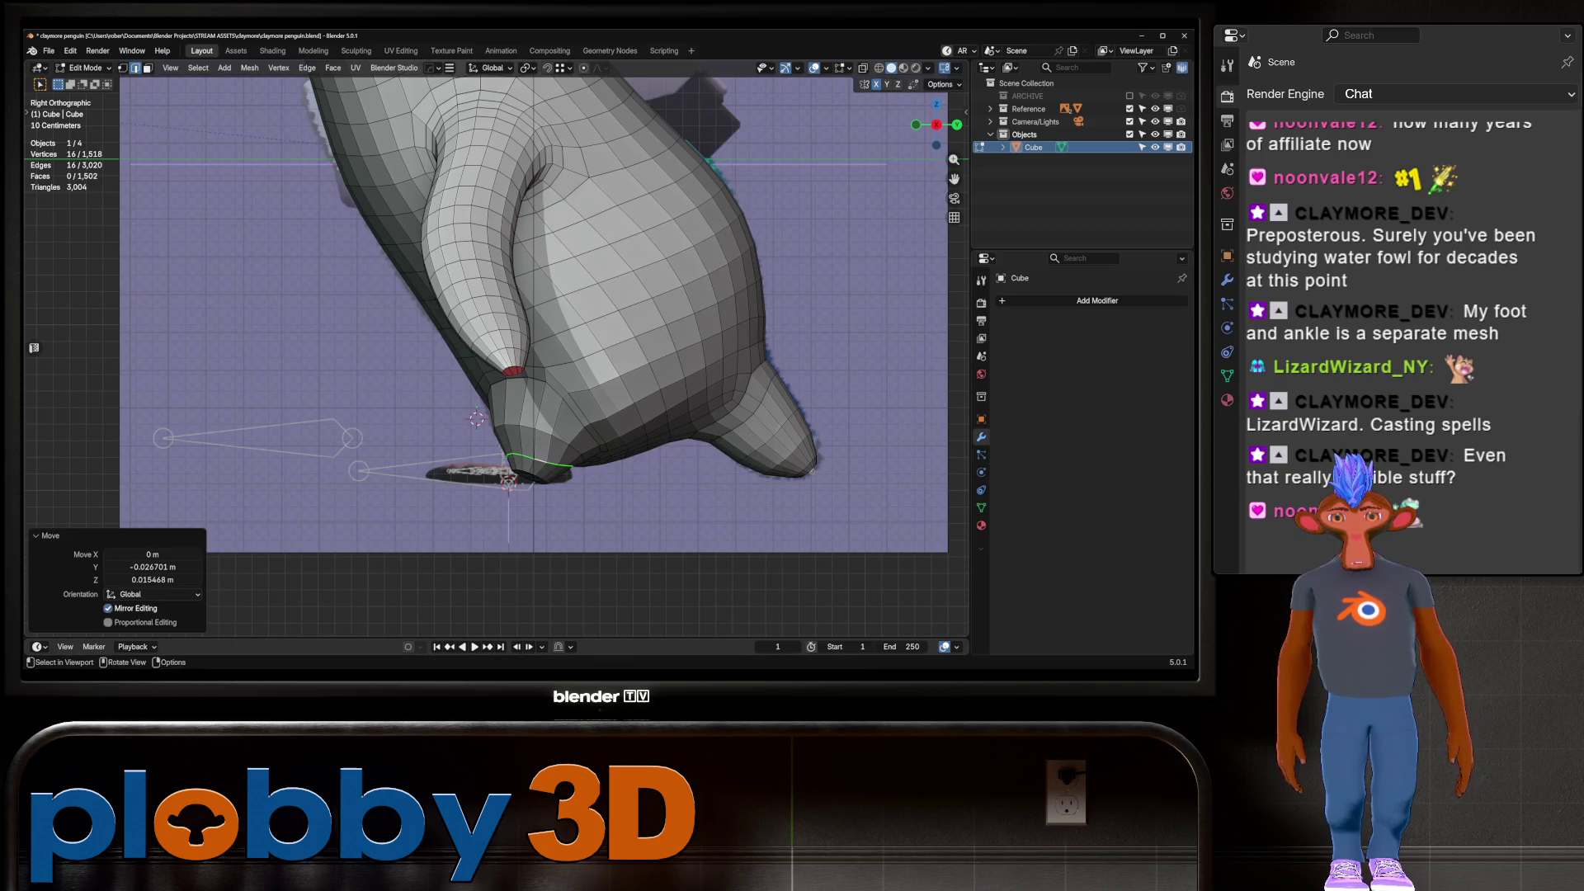
pyautogui.click(476, 418)
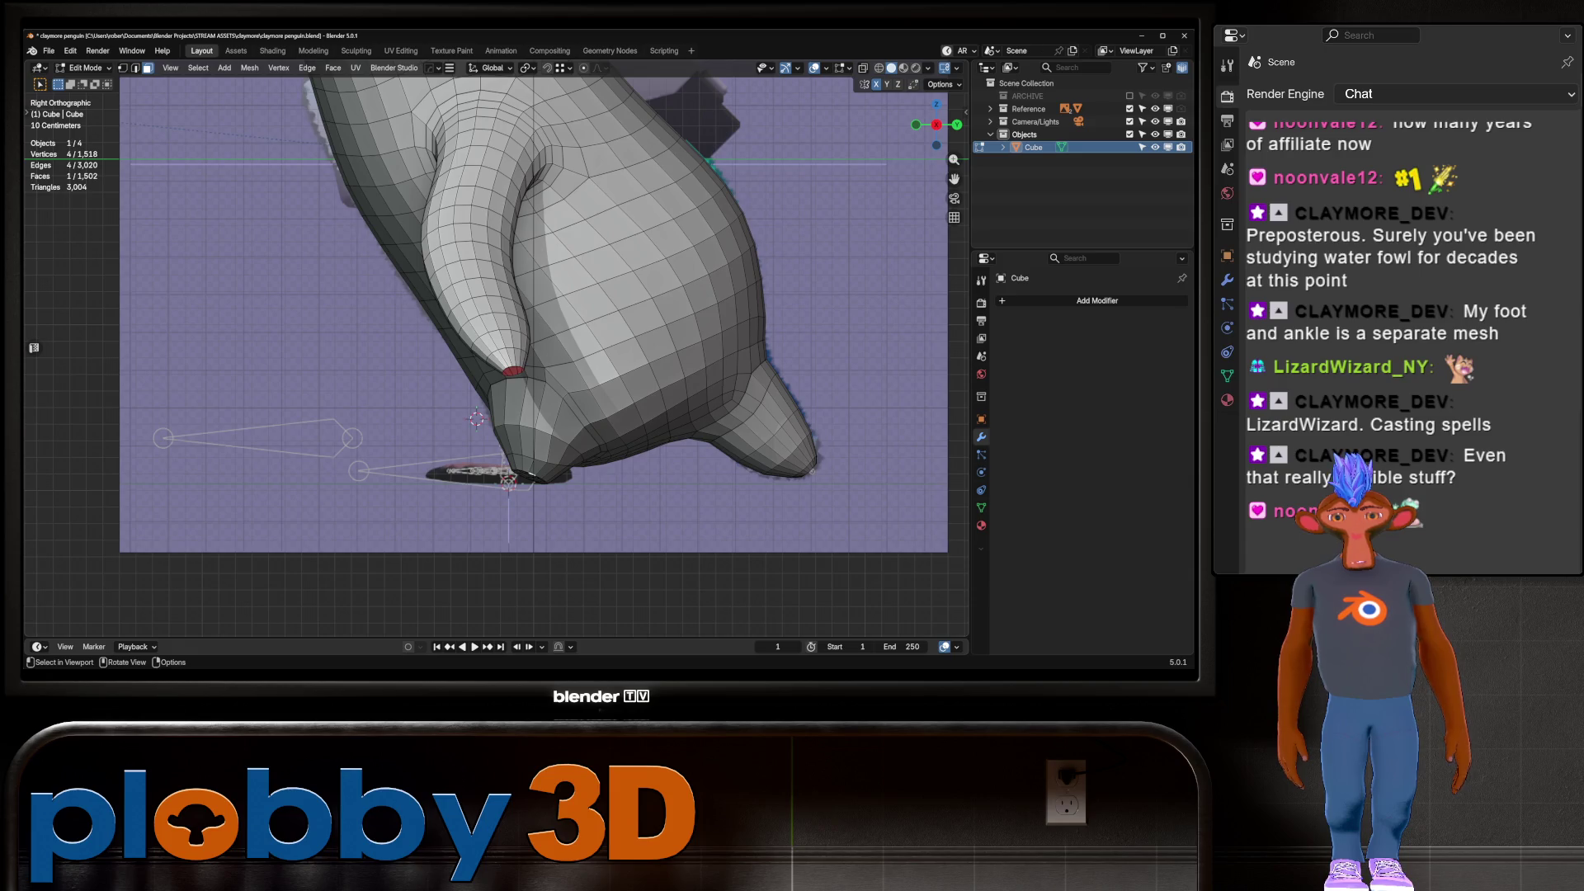
pyautogui.moveTo(508, 481)
pyautogui.mouseDown(button='middle')
pyautogui.moveTo(523, 484)
pyautogui.moveTo(536, 445)
pyautogui.mouseUp(button='middle')
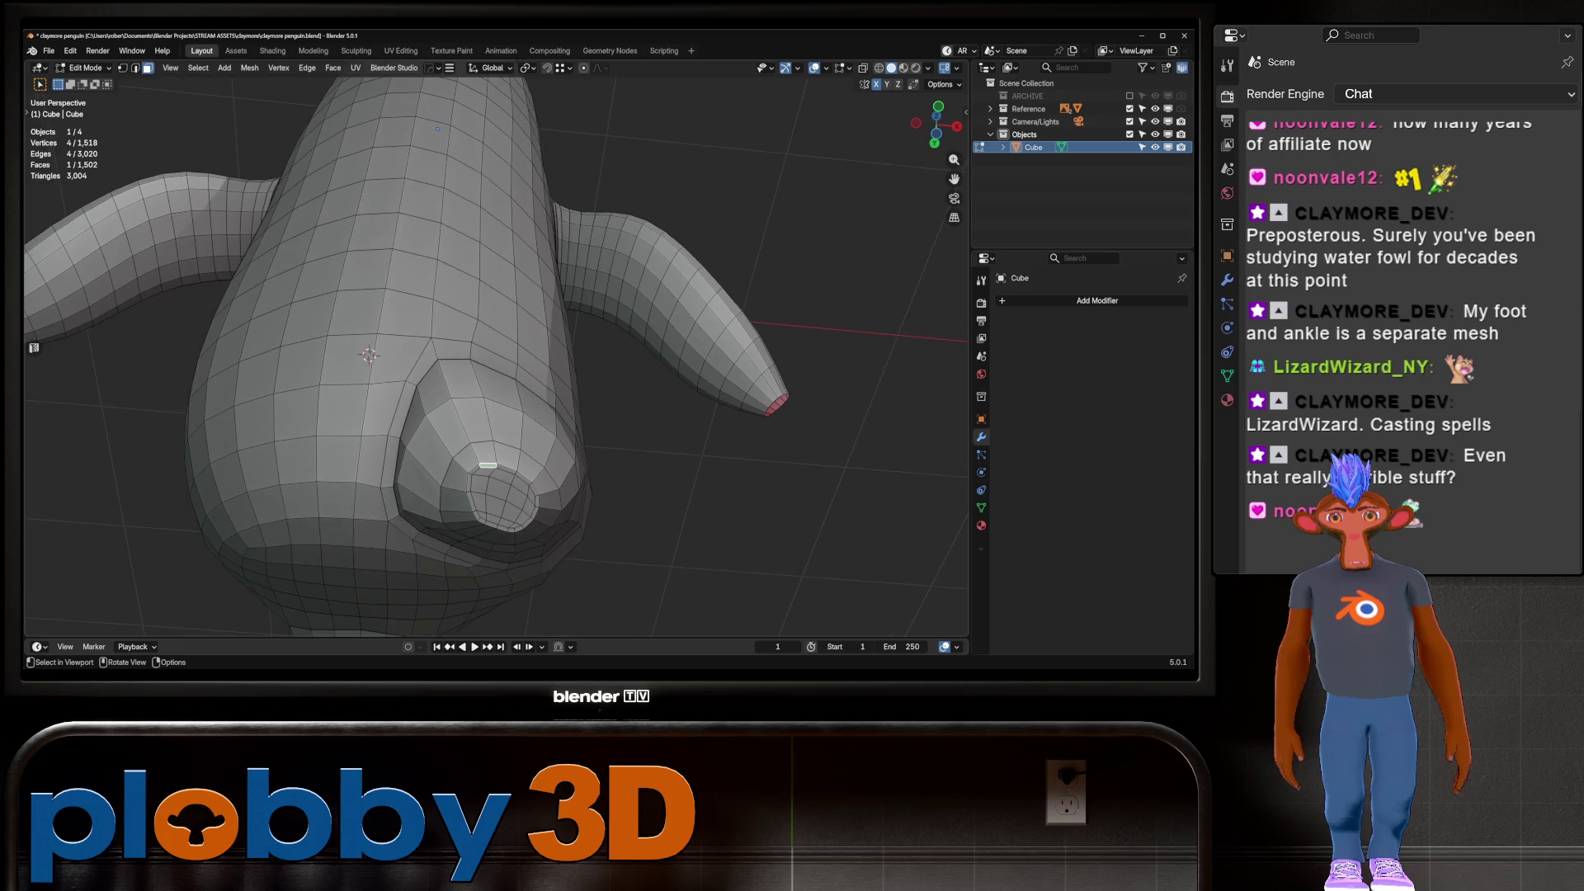
# Grow the face selection into a larger patch and smooth its vertices
pyautogui.press('ctrl+KP_Add')
pyautogui.press('ctrl+KP_Subtract')
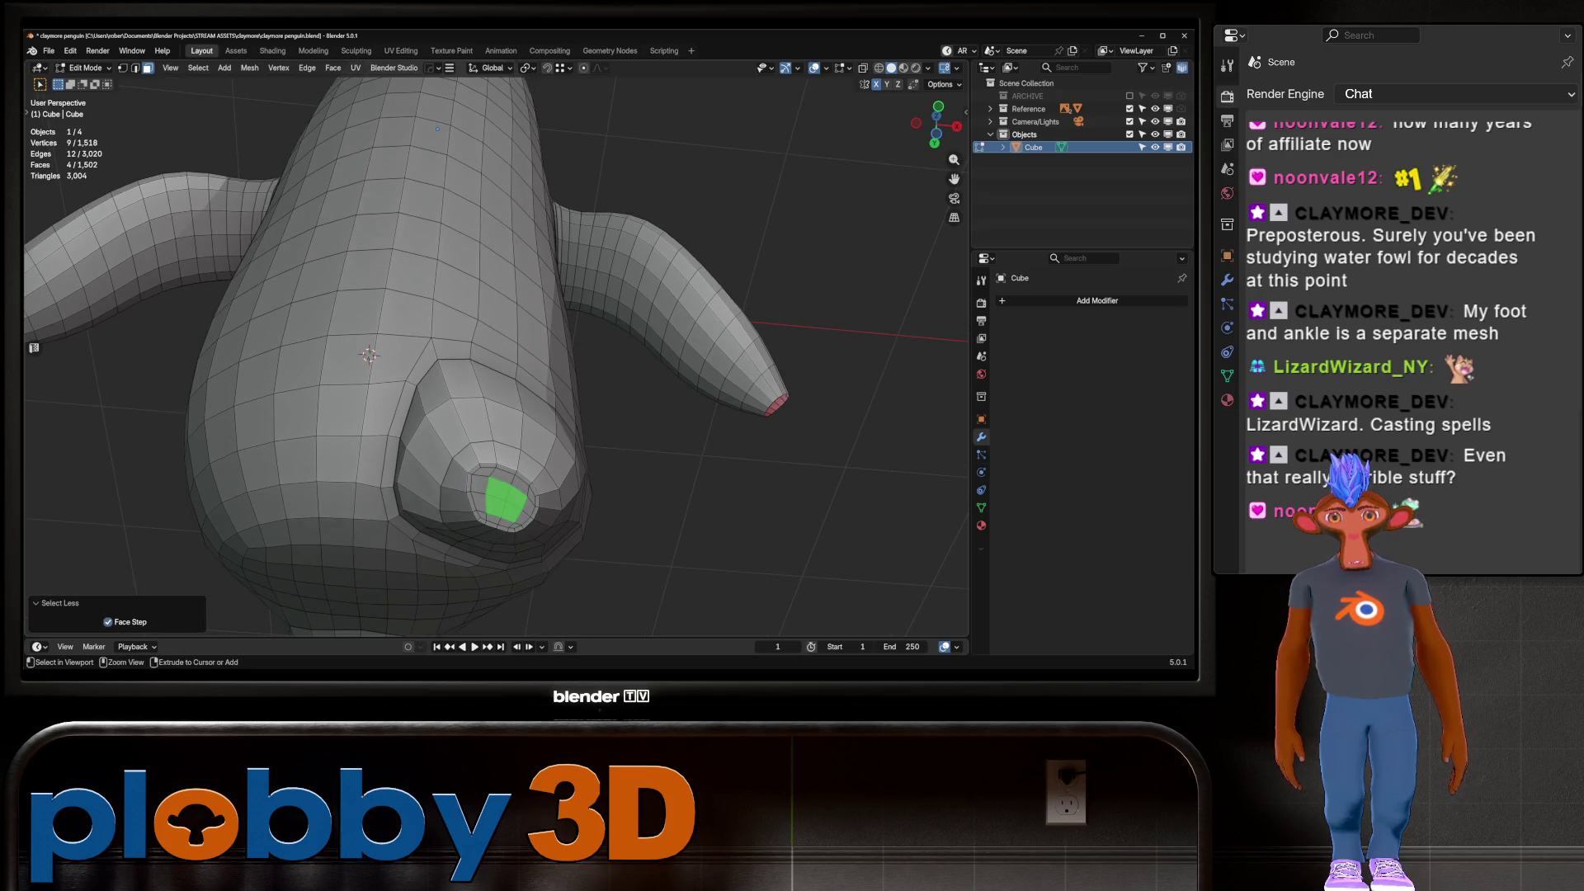
pyautogui.press('ctrl+KP_Add')
pyautogui.press('ctrl+KP_Add')
pyautogui.moveTo(537, 446); pyautogui.dragTo(495, 429, button='middle')
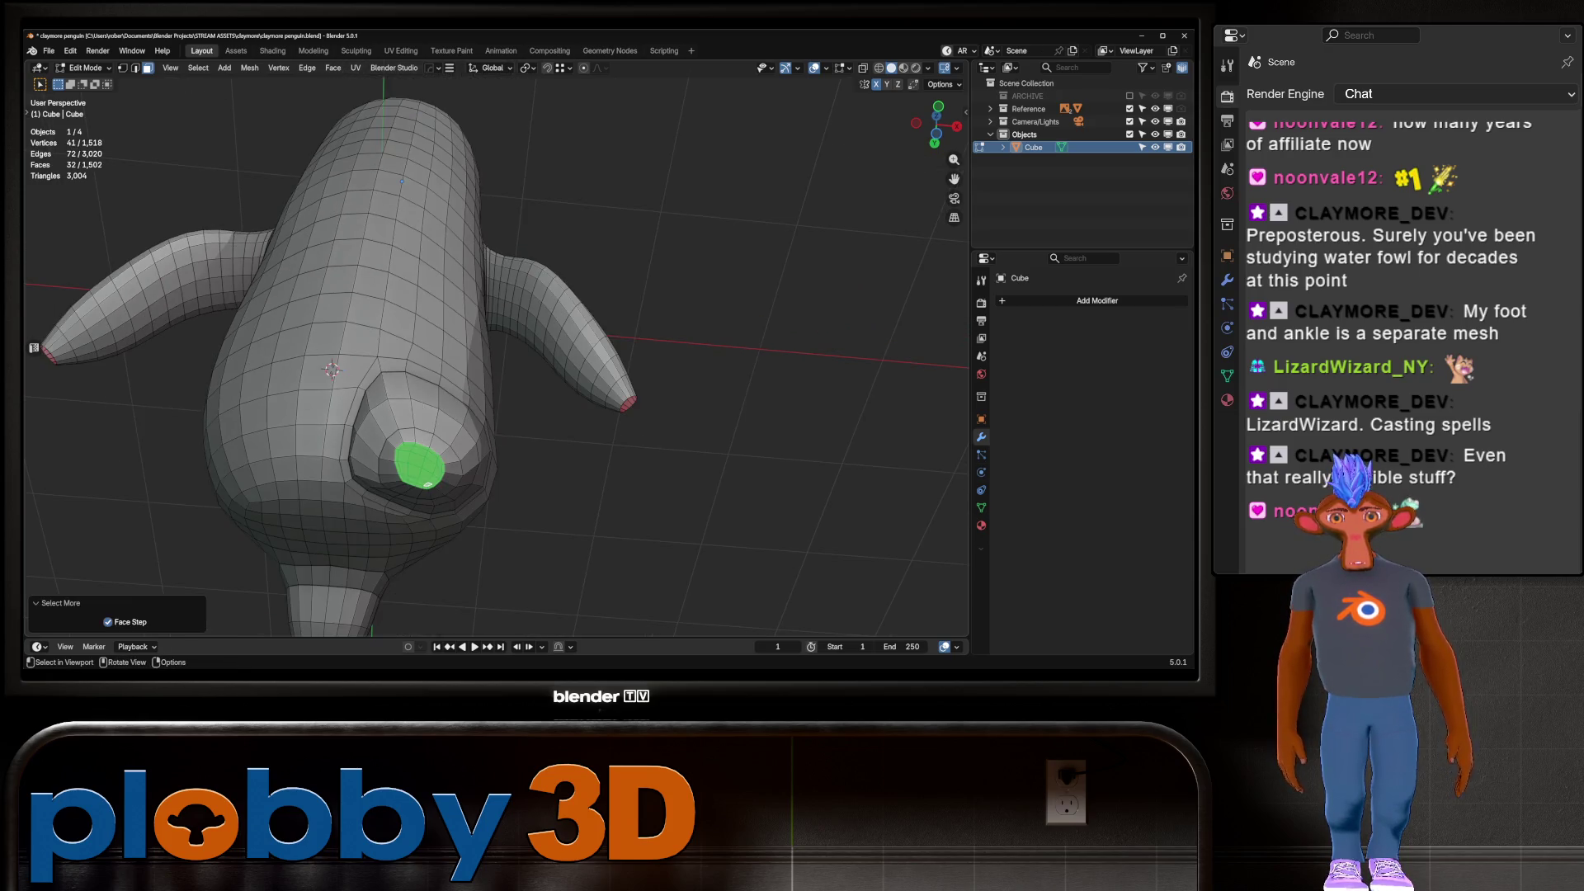
pyautogui.press('ctrl+KP_Add')
pyautogui.click(579, 467)
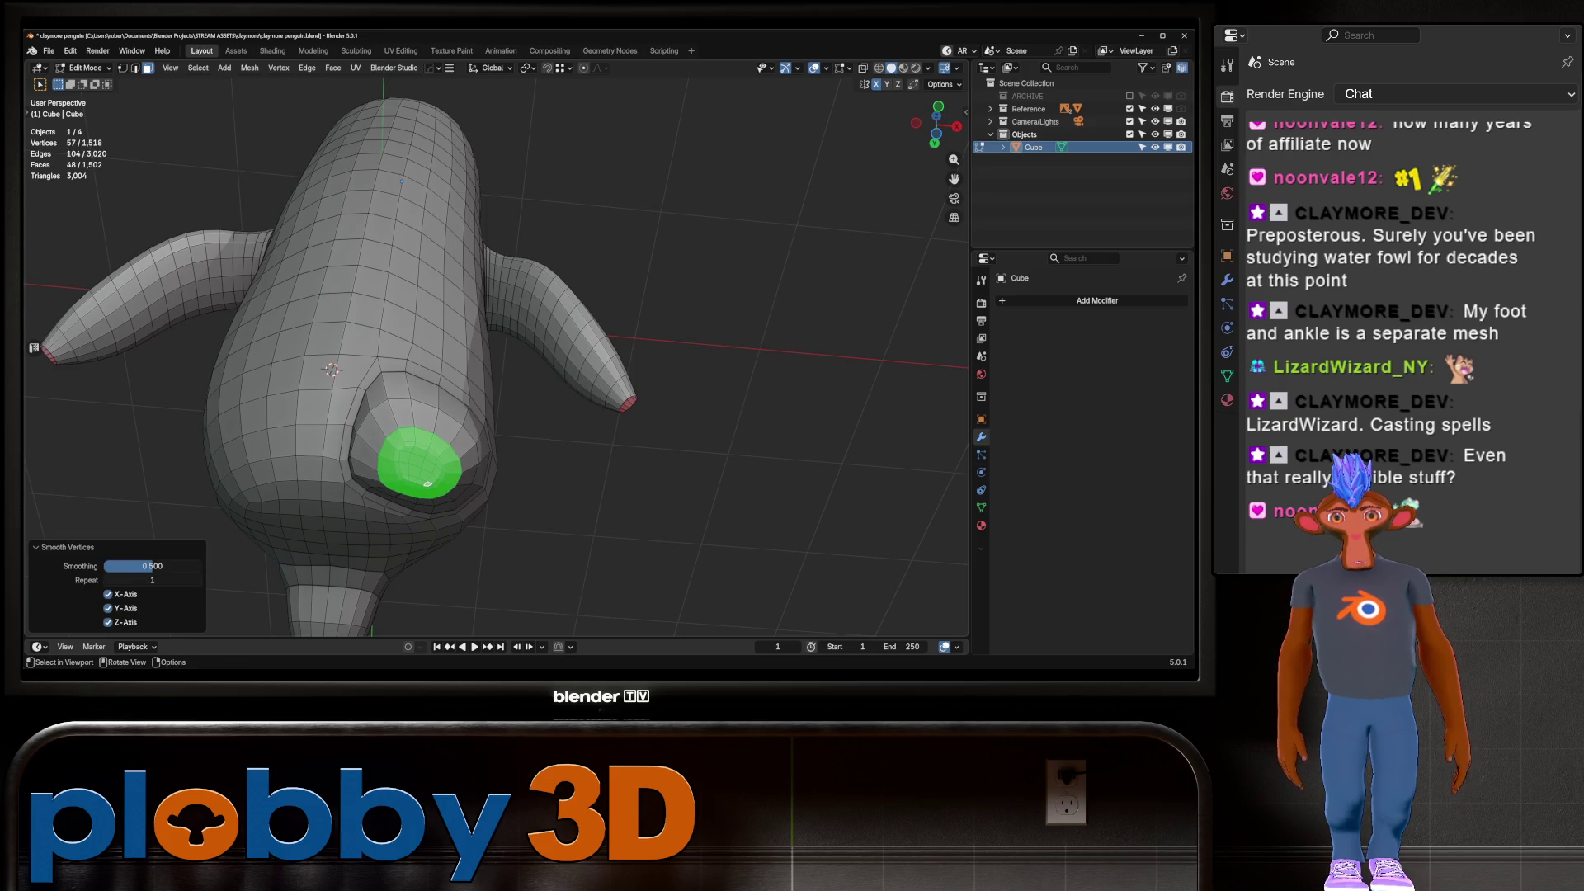
pyautogui.press('ctrl+KP_Subtract')
pyautogui.press('q')
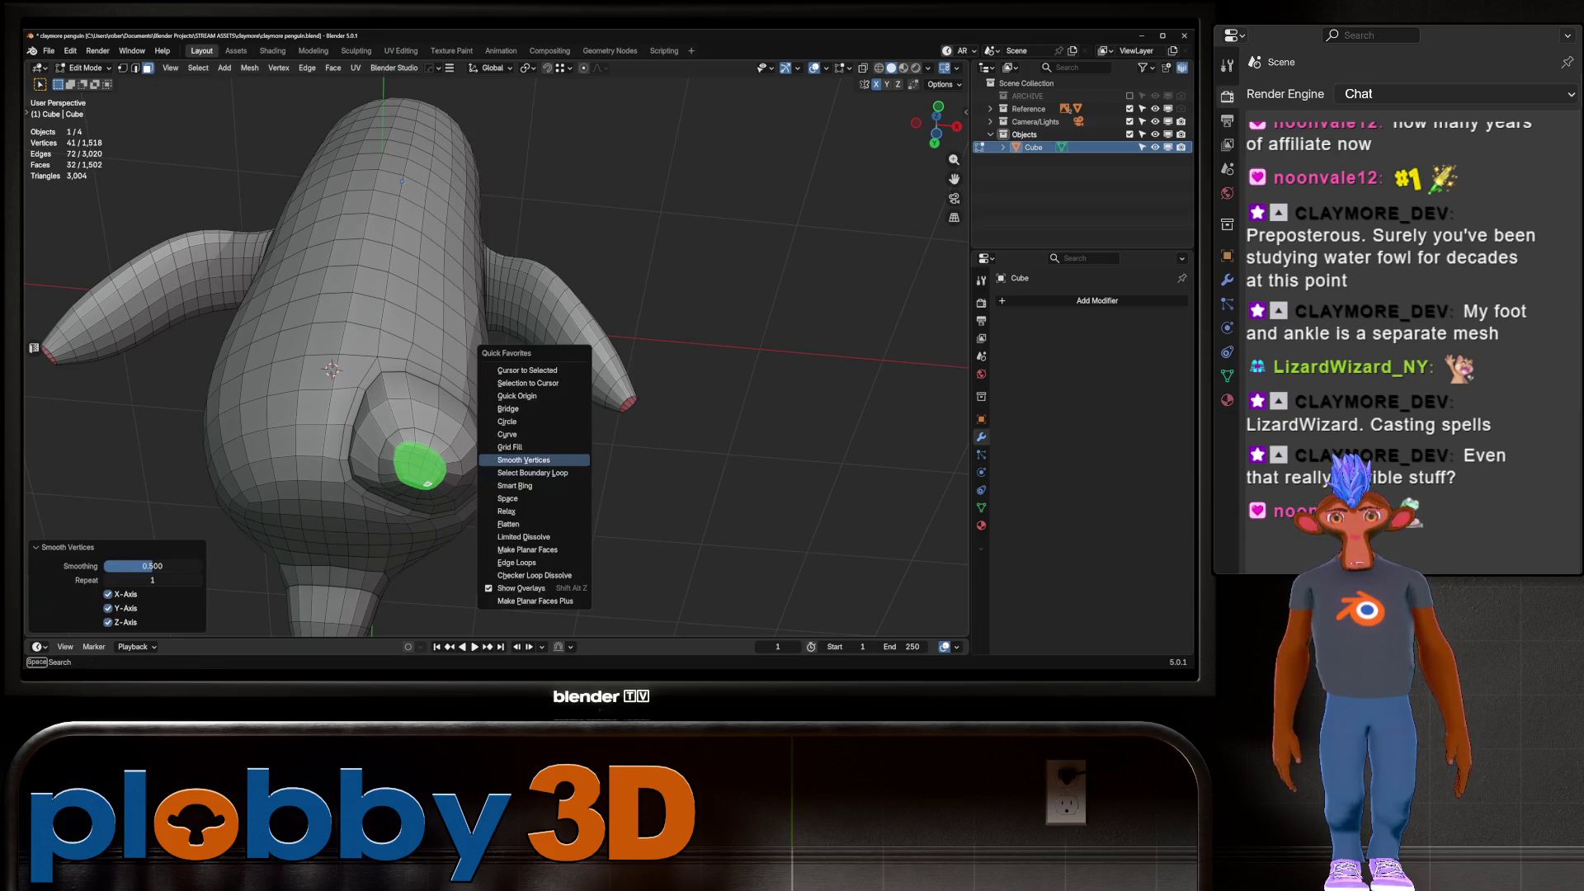
pyautogui.press('Escape')
# Mirror the penguin across X with Hops Mirror, apply it, and enter Sculpt Mode
pyautogui.press('Tab')
pyautogui.scroll(-5, 495, 355)
pyautogui.moveTo(495, 355)
pyautogui.mouseDown(button='middle')
pyautogui.moveTo(561, 388)
pyautogui.moveTo(644, 363)
pyautogui.moveTo(578, 397)
pyautogui.moveTo(635, 380)
pyautogui.moveTo(528, 347)
pyautogui.moveTo(569, 334)
pyautogui.mouseUp(button='middle')
pyautogui.hotkey('alt', 'm')
pyautogui.click(563, 391)
pyautogui.hotkey('ctrl', 'a')
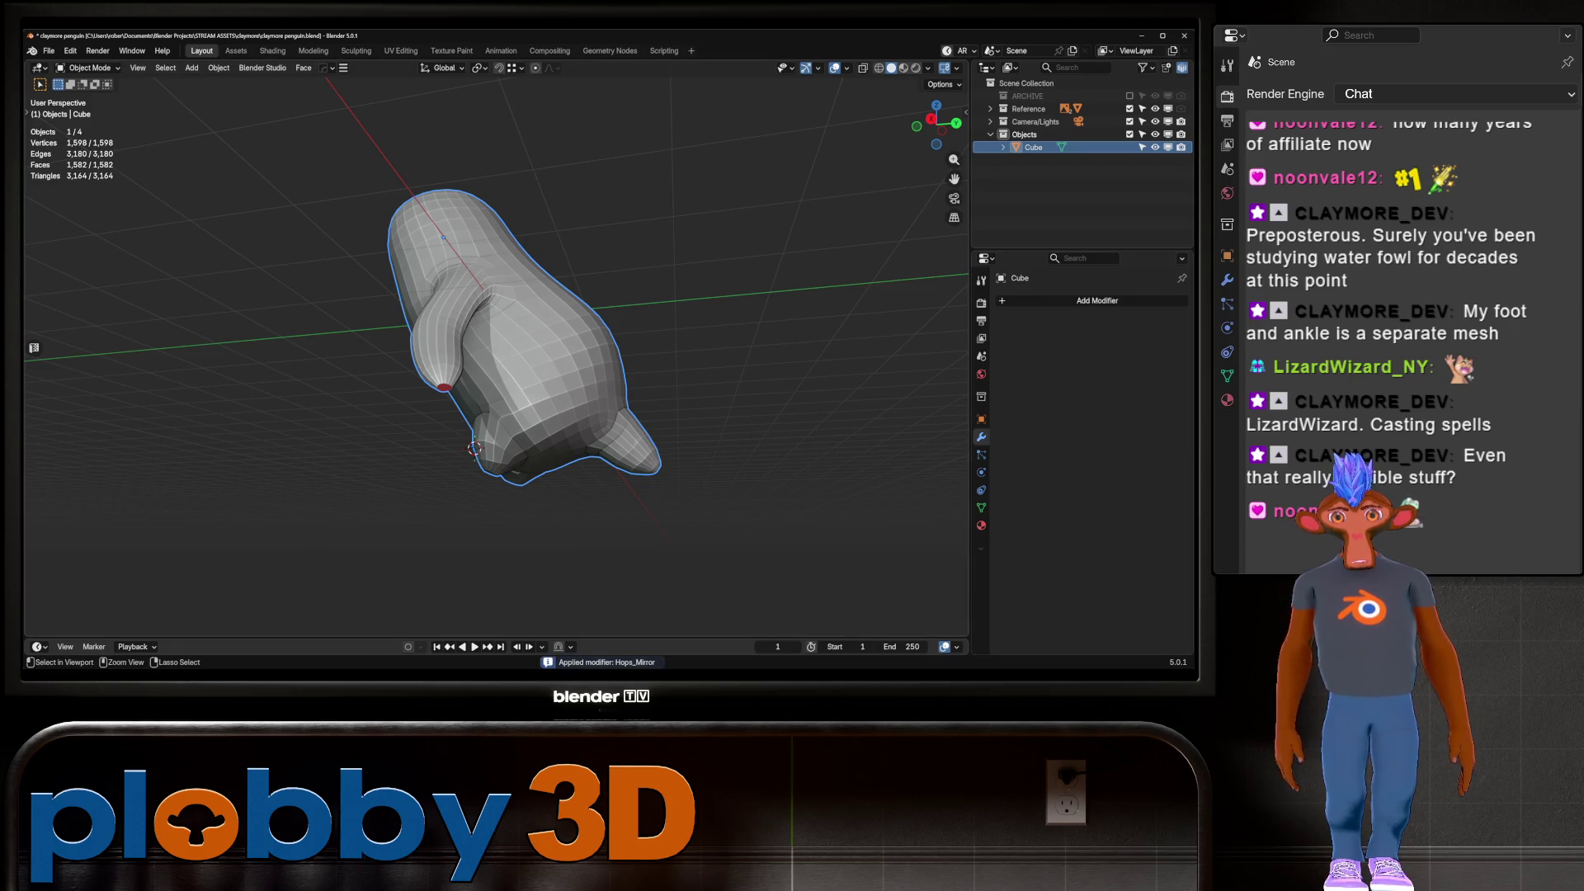
pyautogui.hotkey('ctrl', 'Tab')
pyautogui.scroll(3, 454, 213)
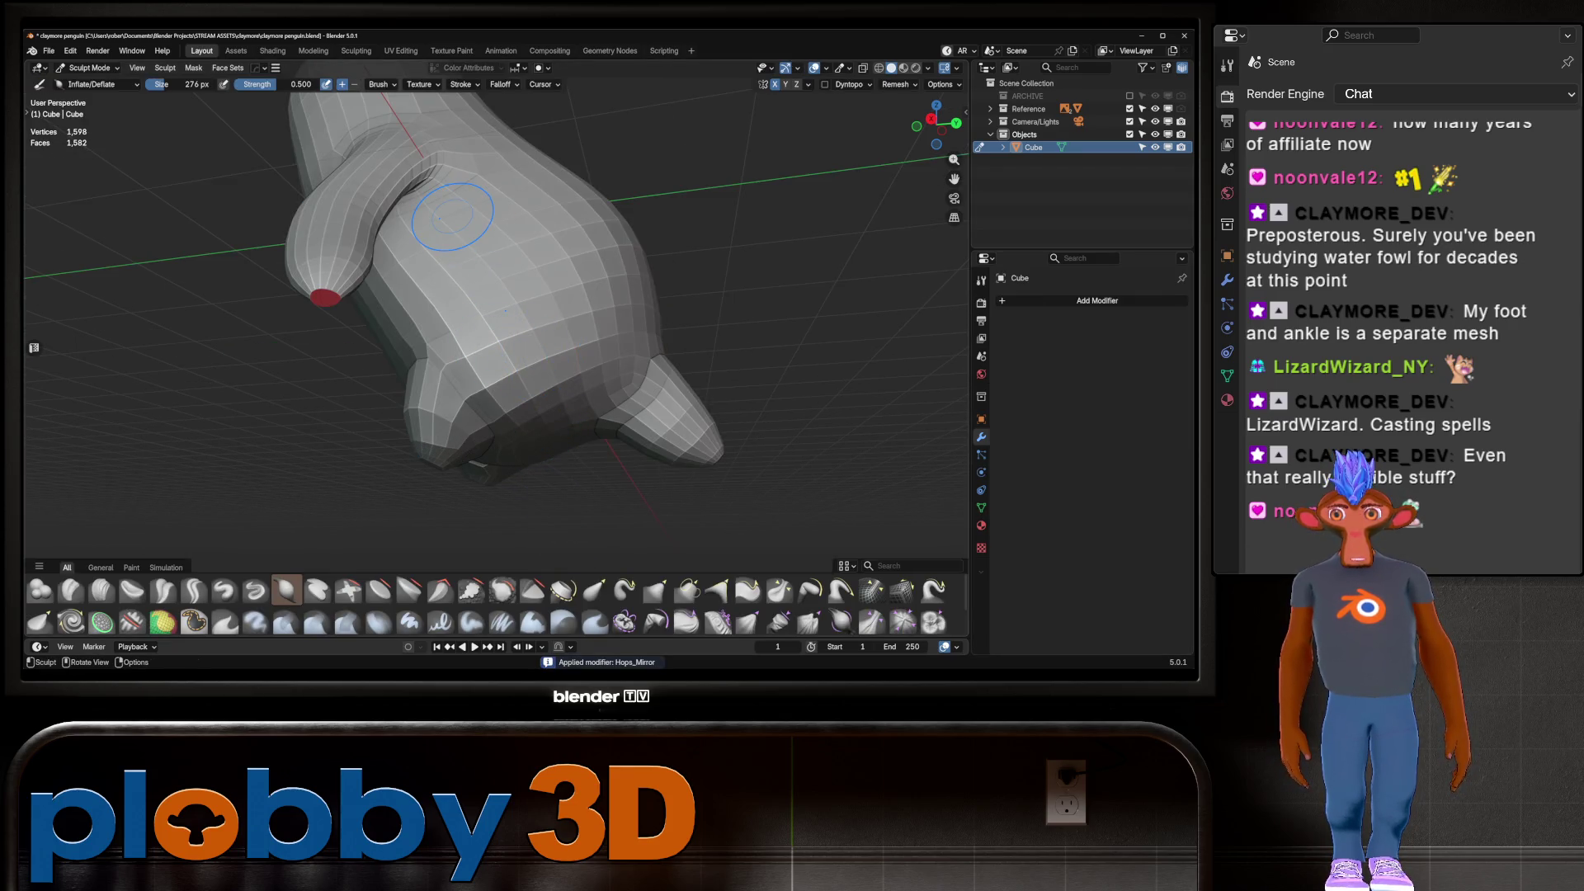
# Orbit around the penguin to inspect the body, flippers and underside
pyautogui.moveTo(498, 466)
pyautogui.mouseDown(button='middle')
pyautogui.moveTo(520, 483)
pyautogui.moveTo(561, 462)
pyautogui.mouseUp(button='middle')
pyautogui.moveTo(482, 380); pyautogui.dragTo(482, 379, button='middle')
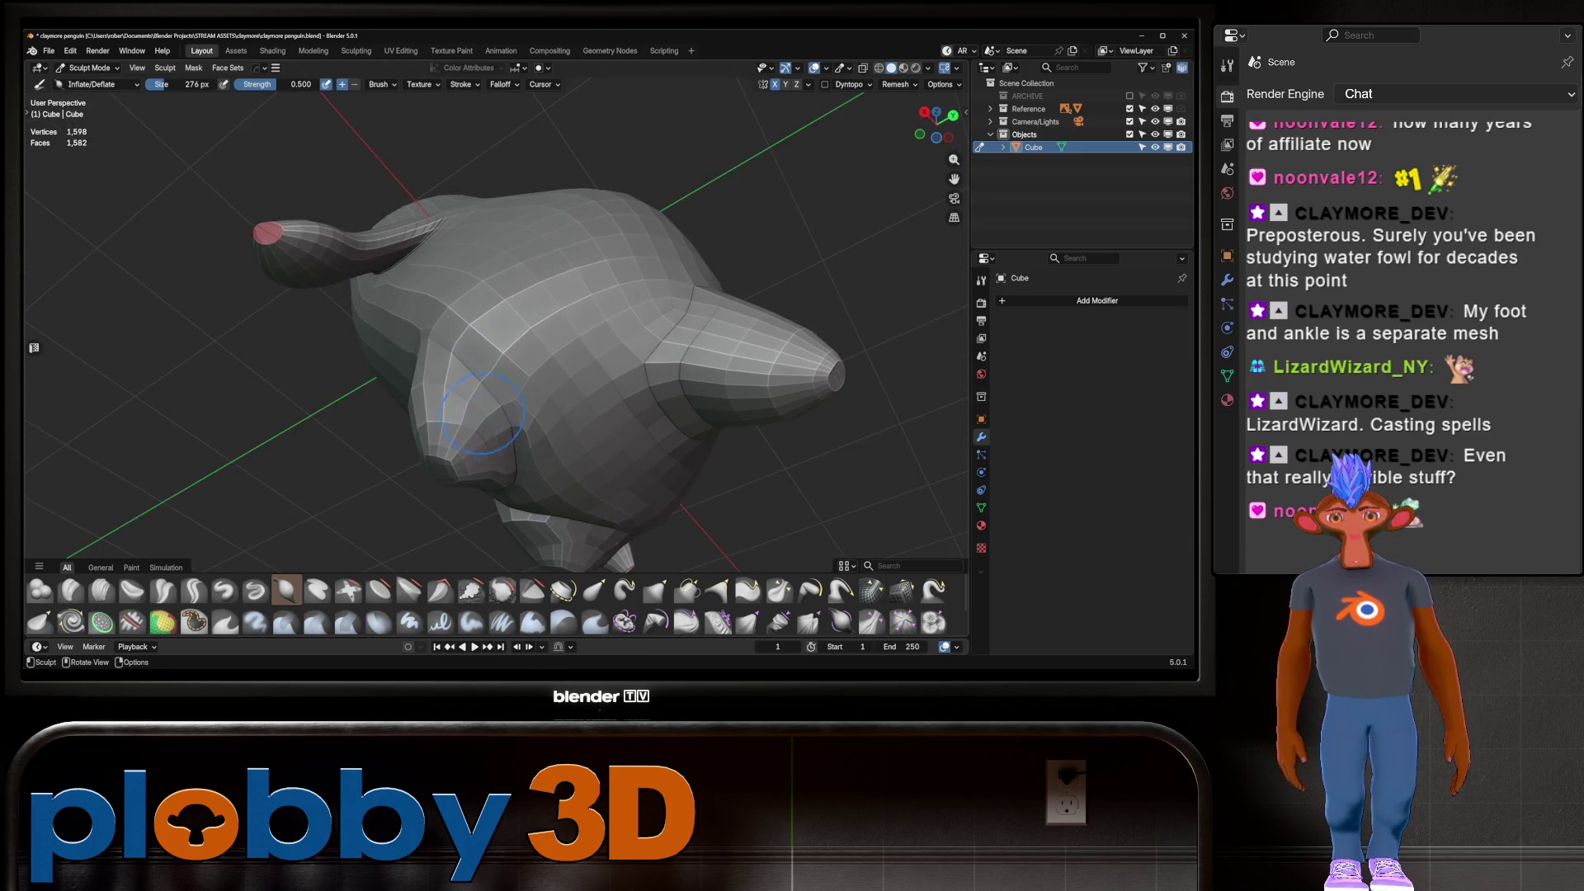
pyautogui.moveTo(627, 541); pyautogui.dragTo(627, 540, button='middle')
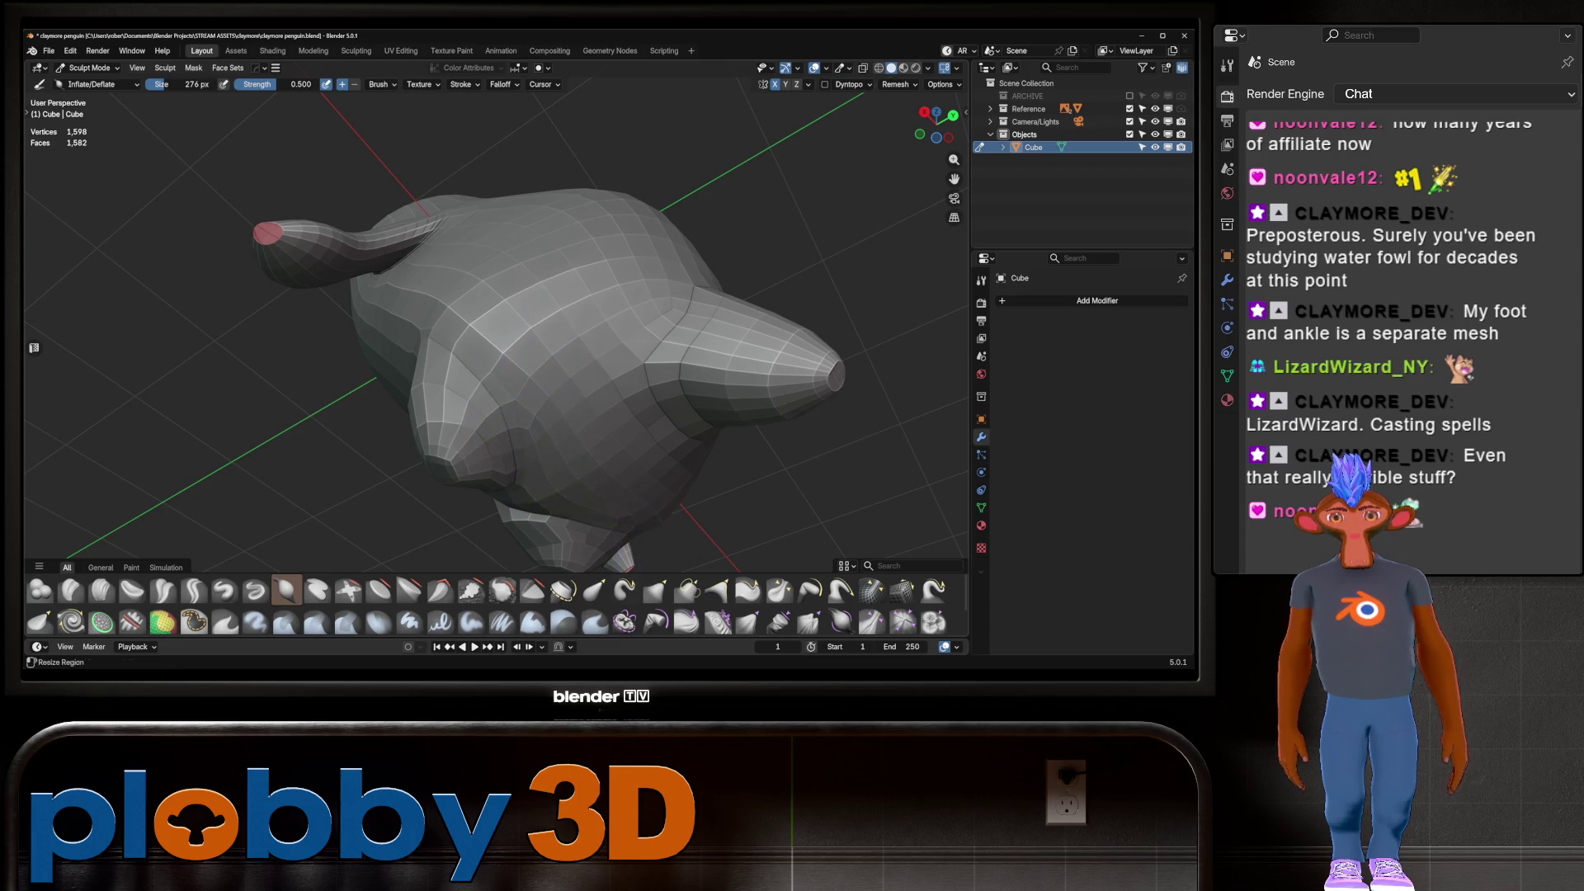
pyautogui.moveTo(495, 372)
pyautogui.mouseDown(button='middle')
pyautogui.moveTo(540, 366)
pyautogui.moveTo(462, 463)
pyautogui.moveTo(487, 454)
pyautogui.mouseUp(button='middle')
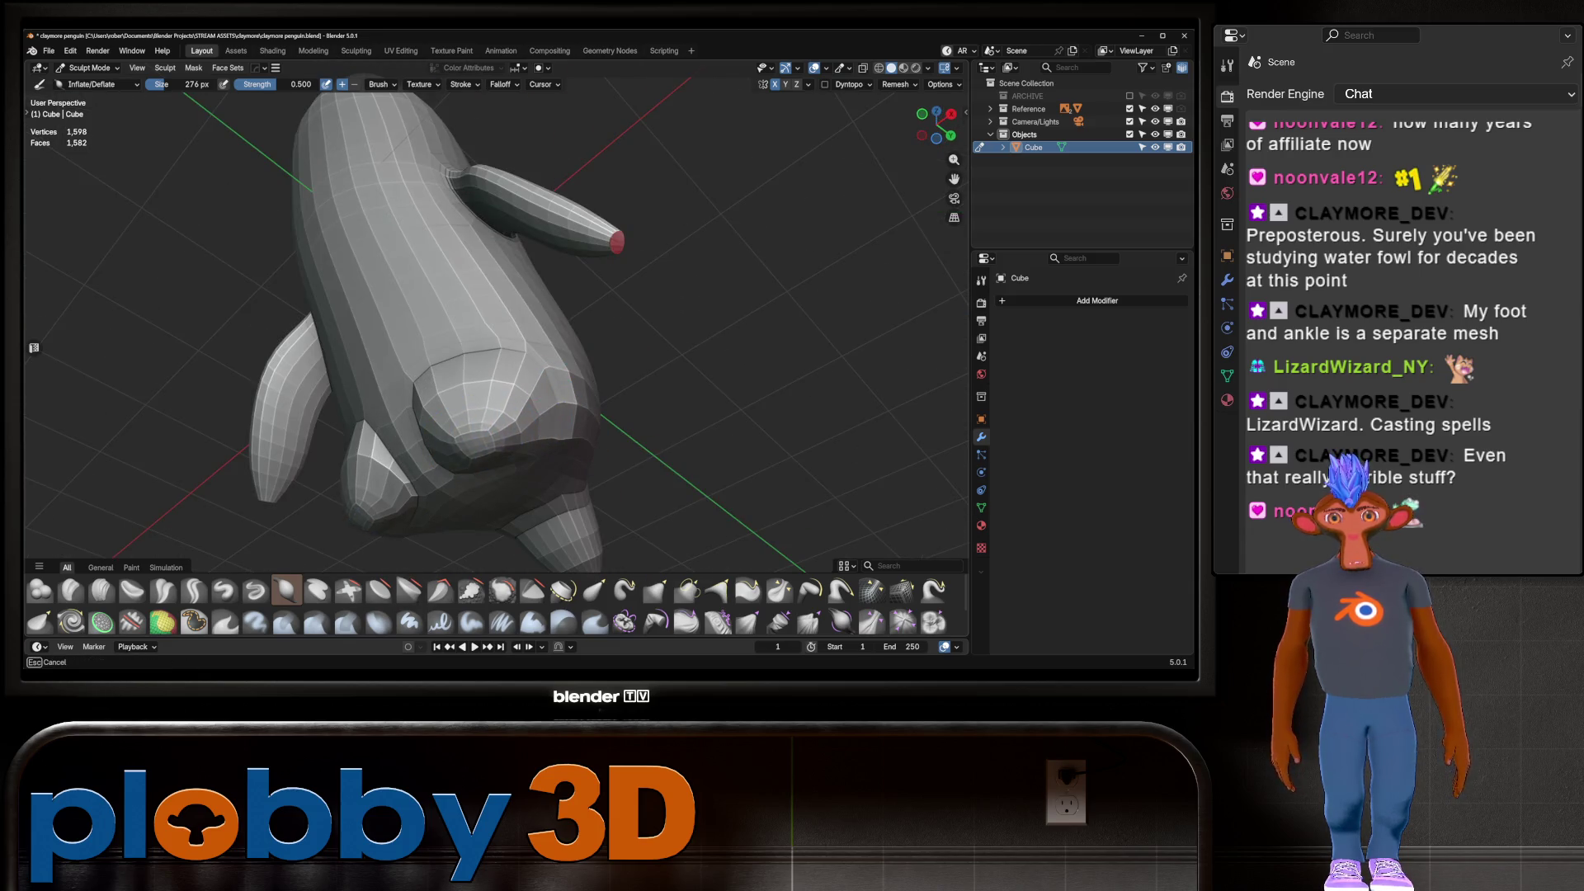
pyautogui.moveTo(396, 504)
pyautogui.mouseDown(button='middle')
pyautogui.moveTo(434, 335)
pyautogui.moveTo(345, 538)
pyautogui.mouseUp(button='middle')
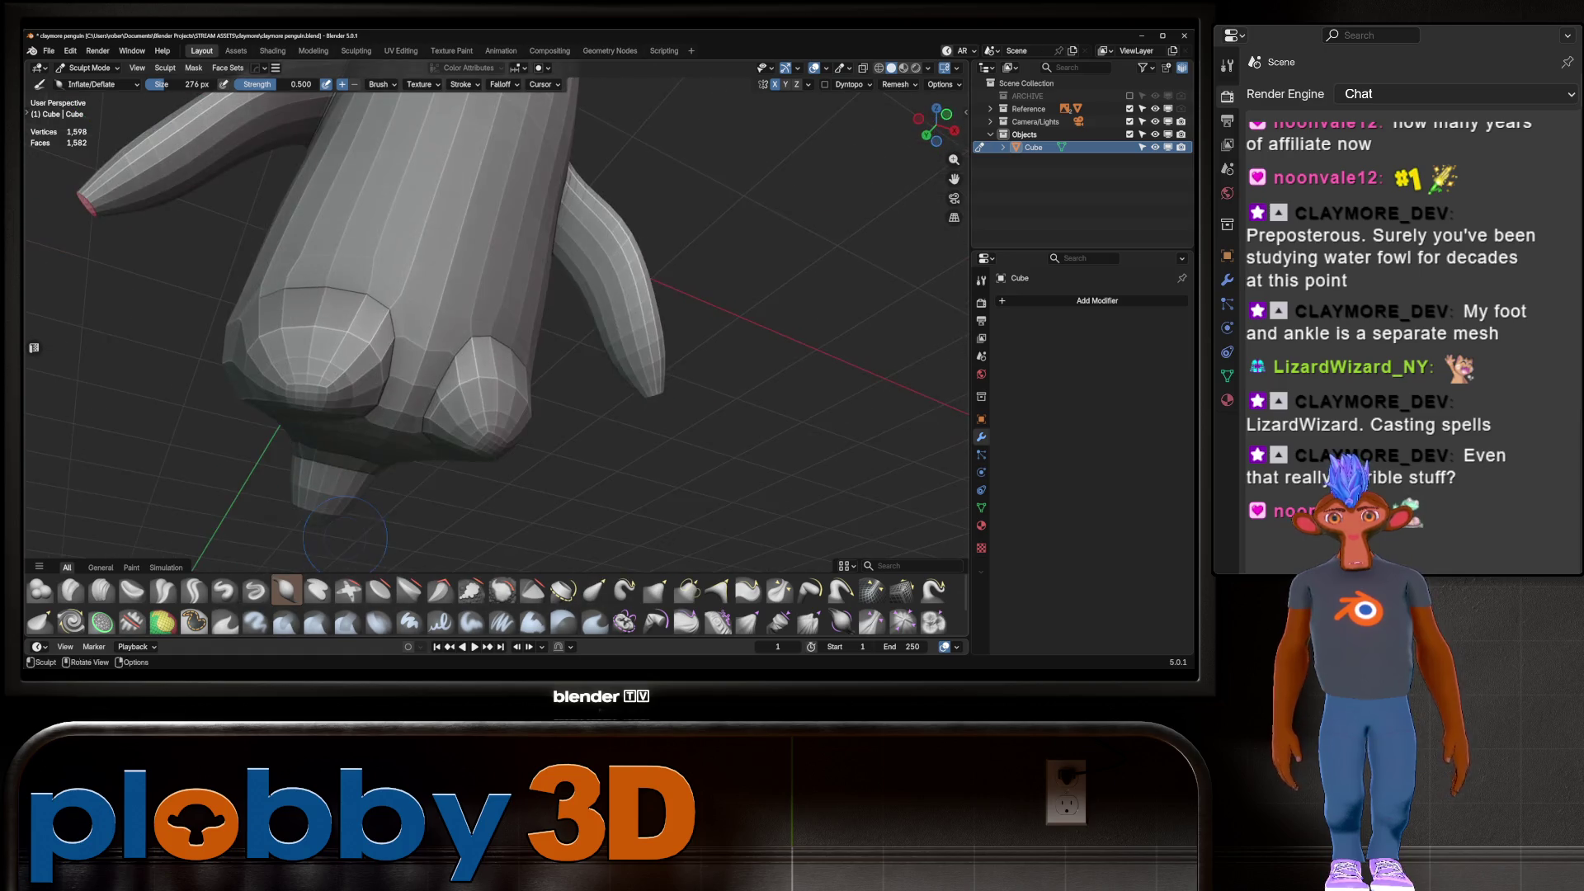
pyautogui.moveTo(429, 371); pyautogui.dragTo(420, 404, button='middle')
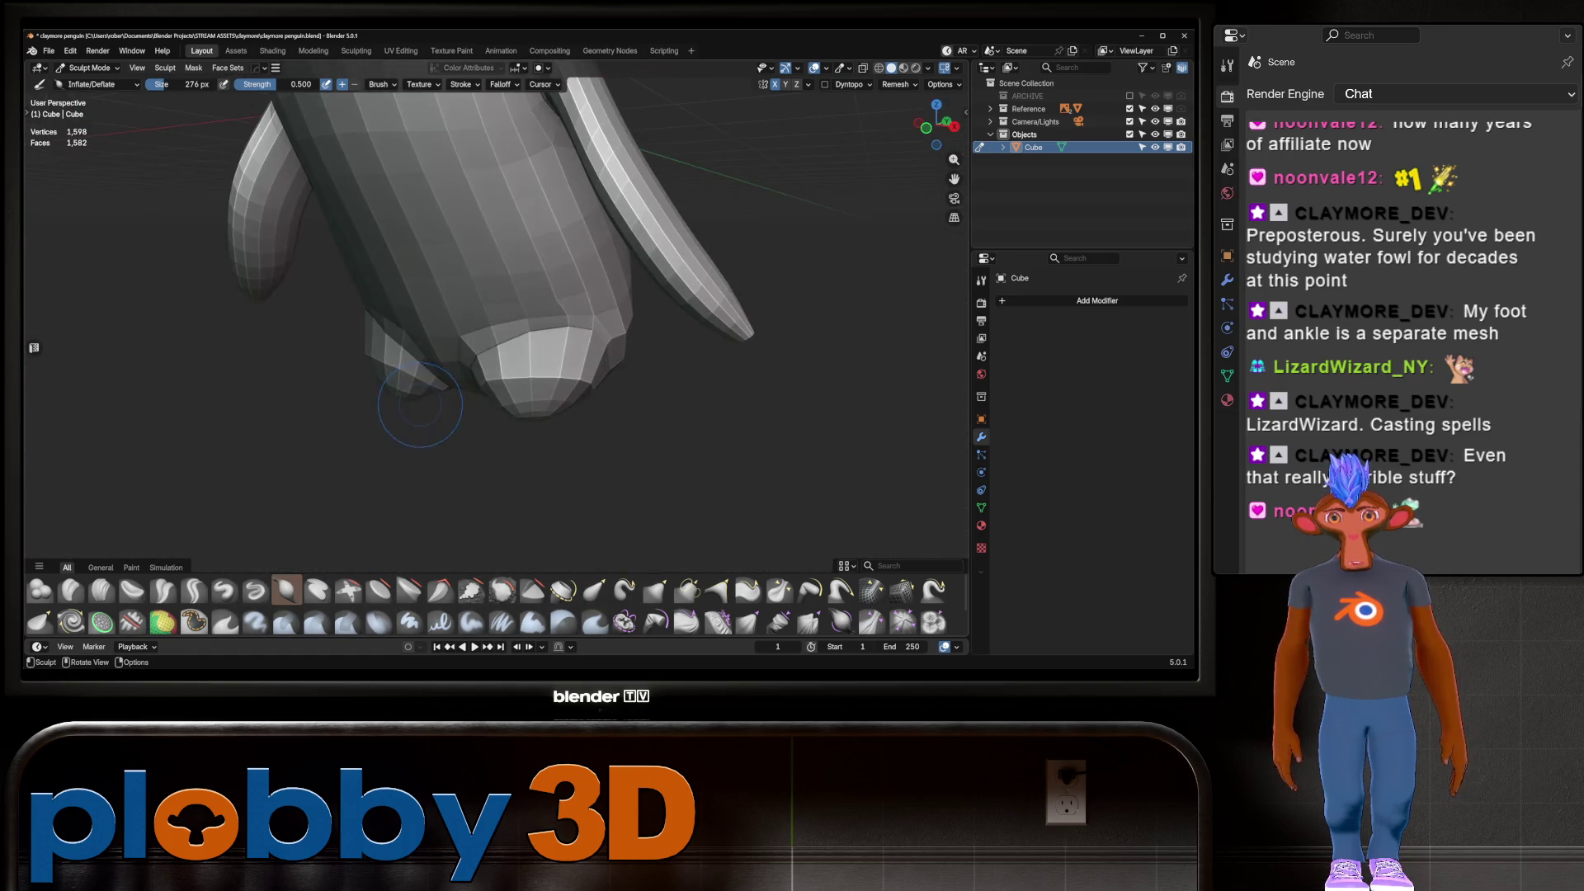
pyautogui.moveTo(646, 325); pyautogui.dragTo(566, 307, button='middle')
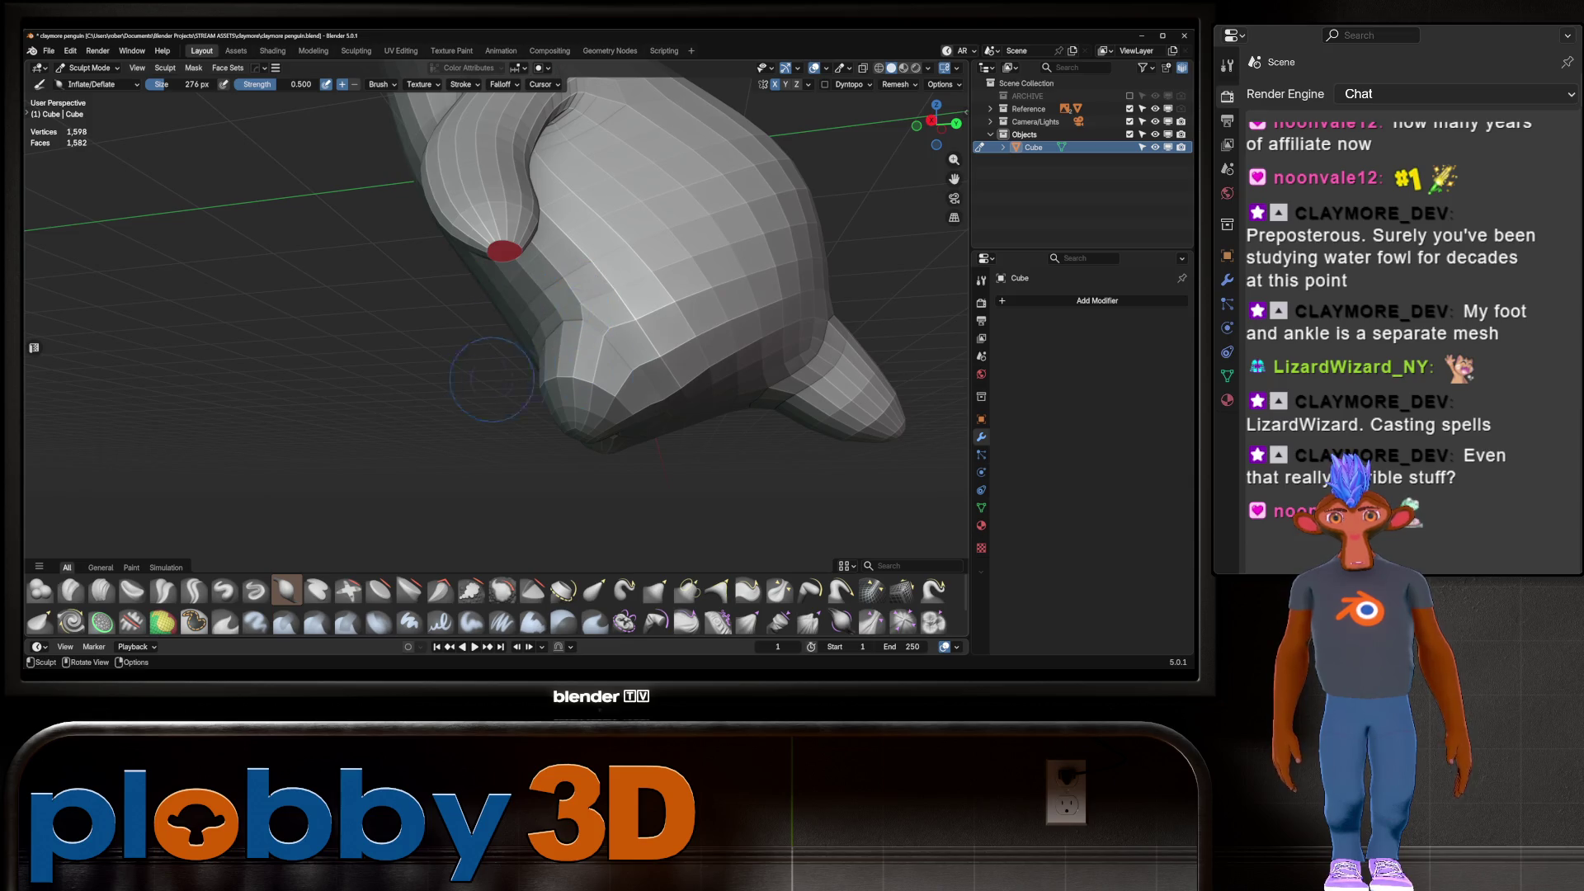
pyautogui.moveTo(491, 380); pyautogui.dragTo(407, 396, button='middle')
pyautogui.moveTo(456, 330); pyautogui.dragTo(555, 301, button='middle')
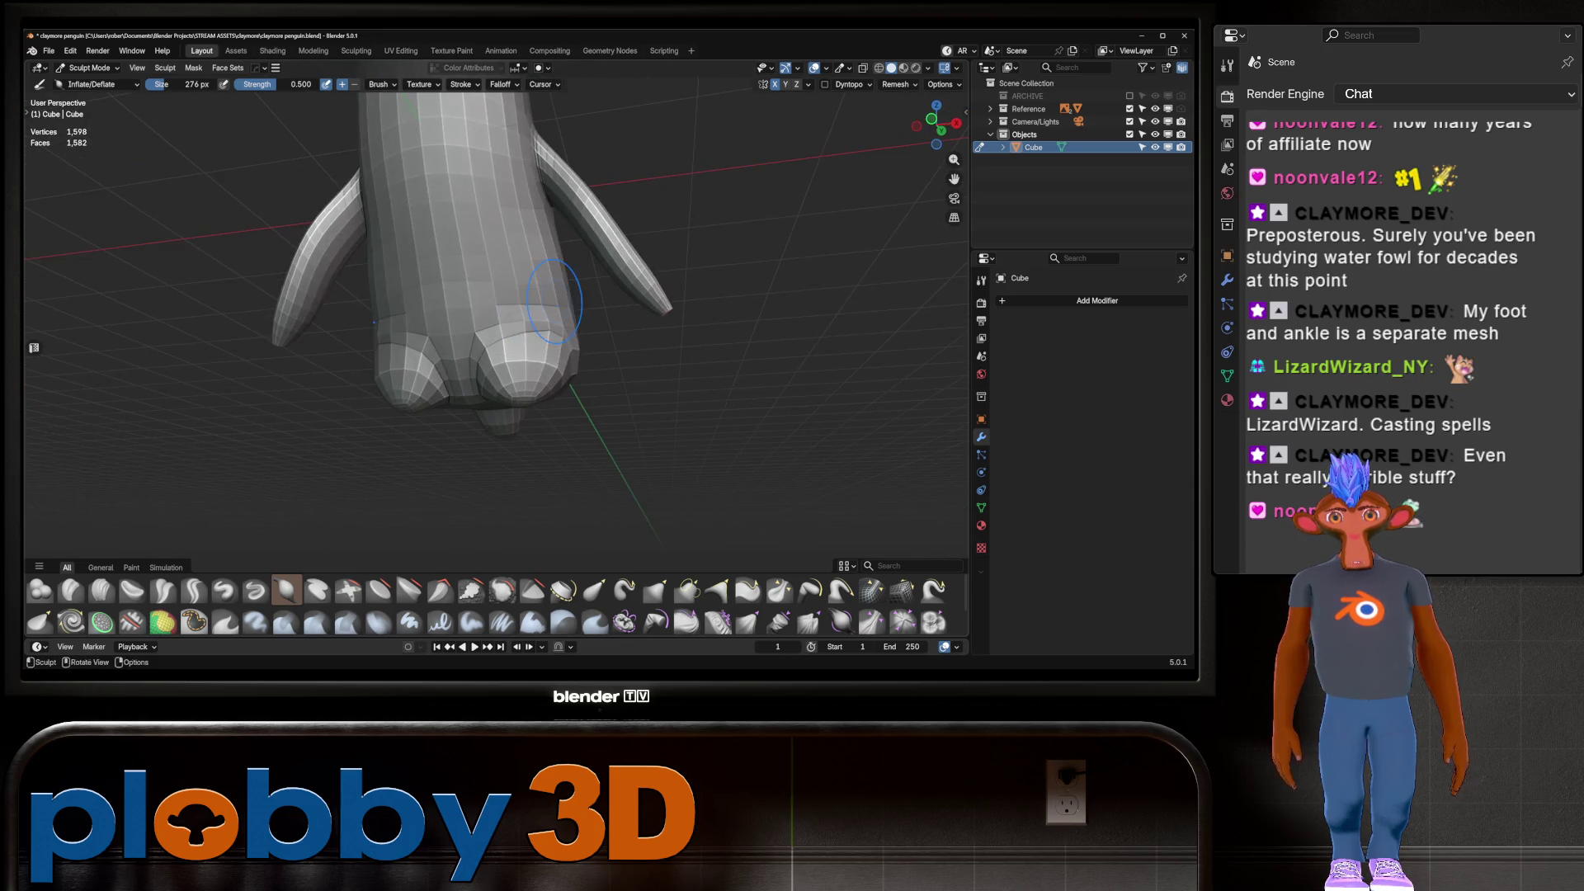
pyautogui.moveTo(468, 339); pyautogui.dragTo(505, 322, button='middle')
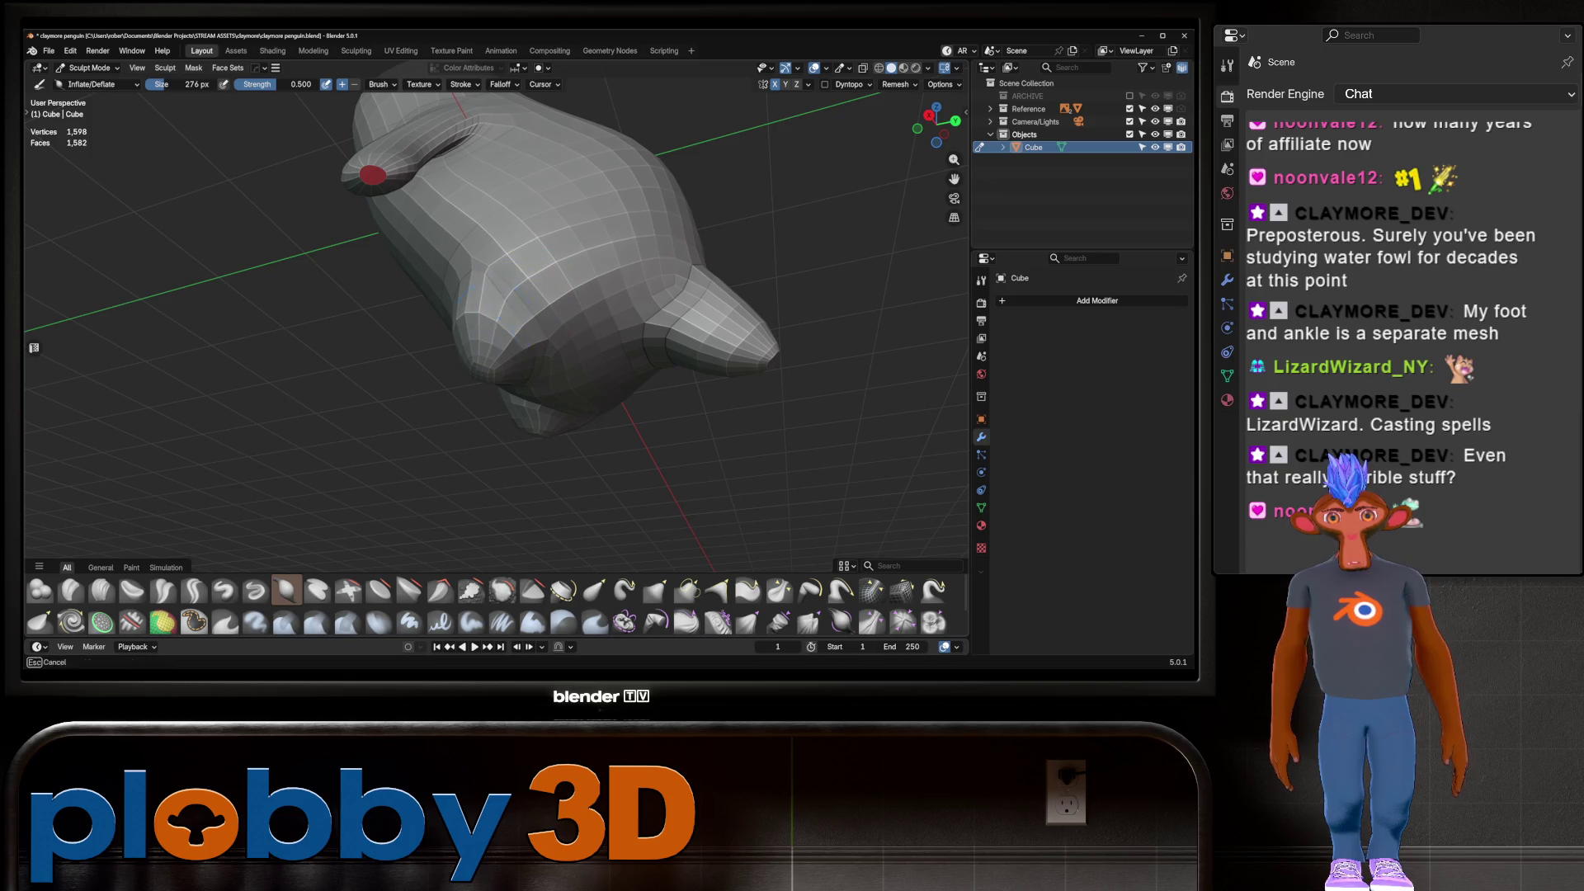
pyautogui.moveTo(521, 339)
pyautogui.mouseDown(button='middle')
pyautogui.moveTo(539, 339)
pyautogui.moveTo(478, 330)
pyautogui.moveTo(470, 388)
pyautogui.moveTo(548, 276)
pyautogui.moveTo(533, 371)
pyautogui.mouseUp(button='middle')
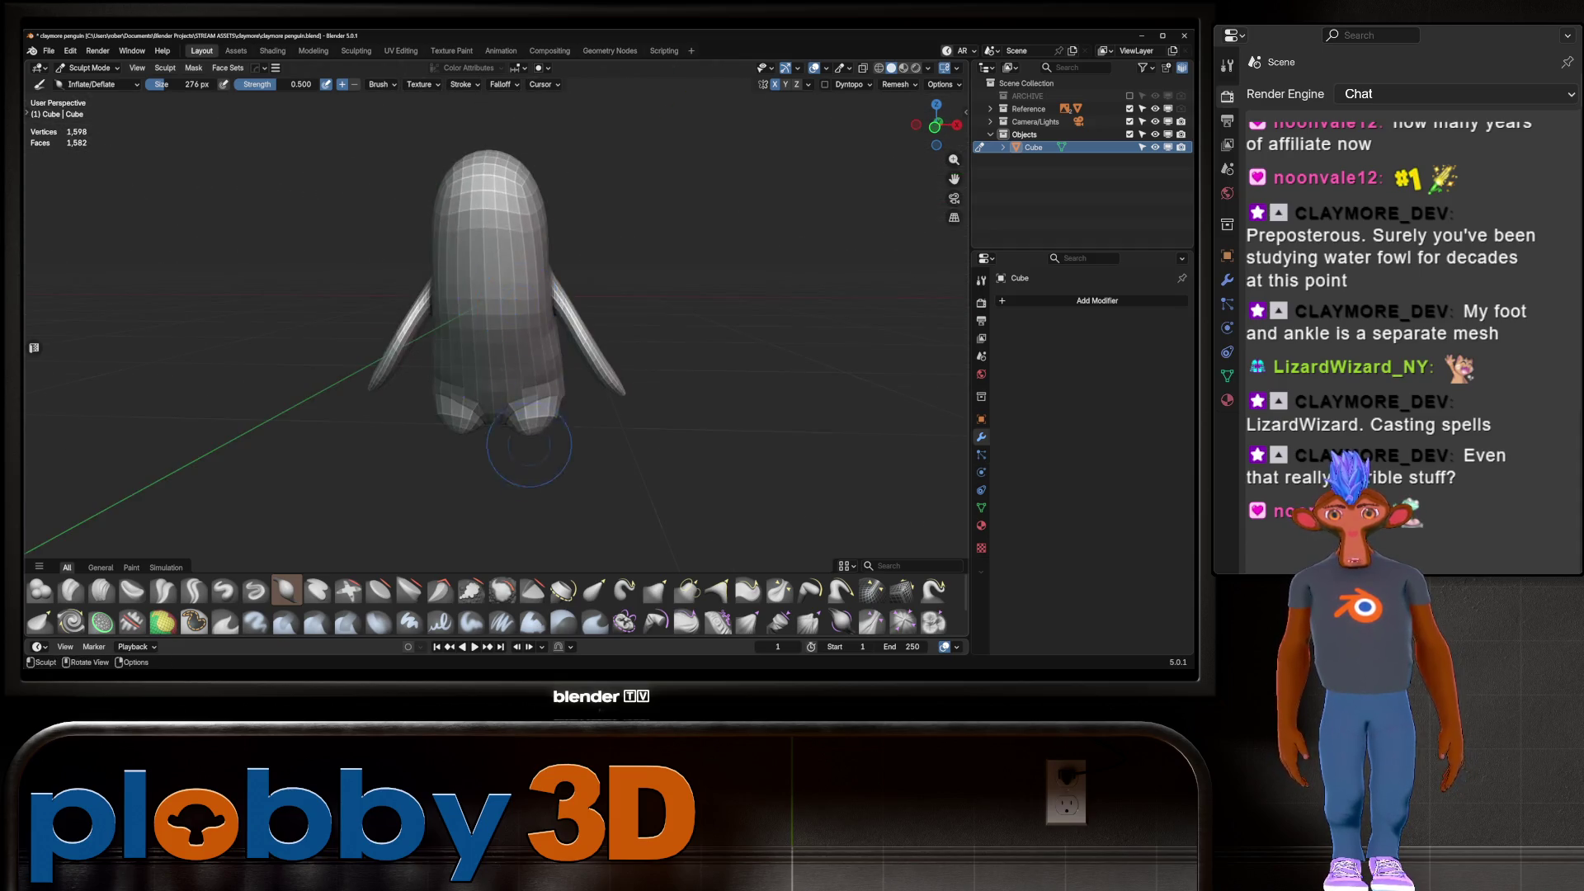
# Inflate and soften the right lower lobe, then toggle X-ray to compare with the reference
pyautogui.scroll(4, 526, 365)
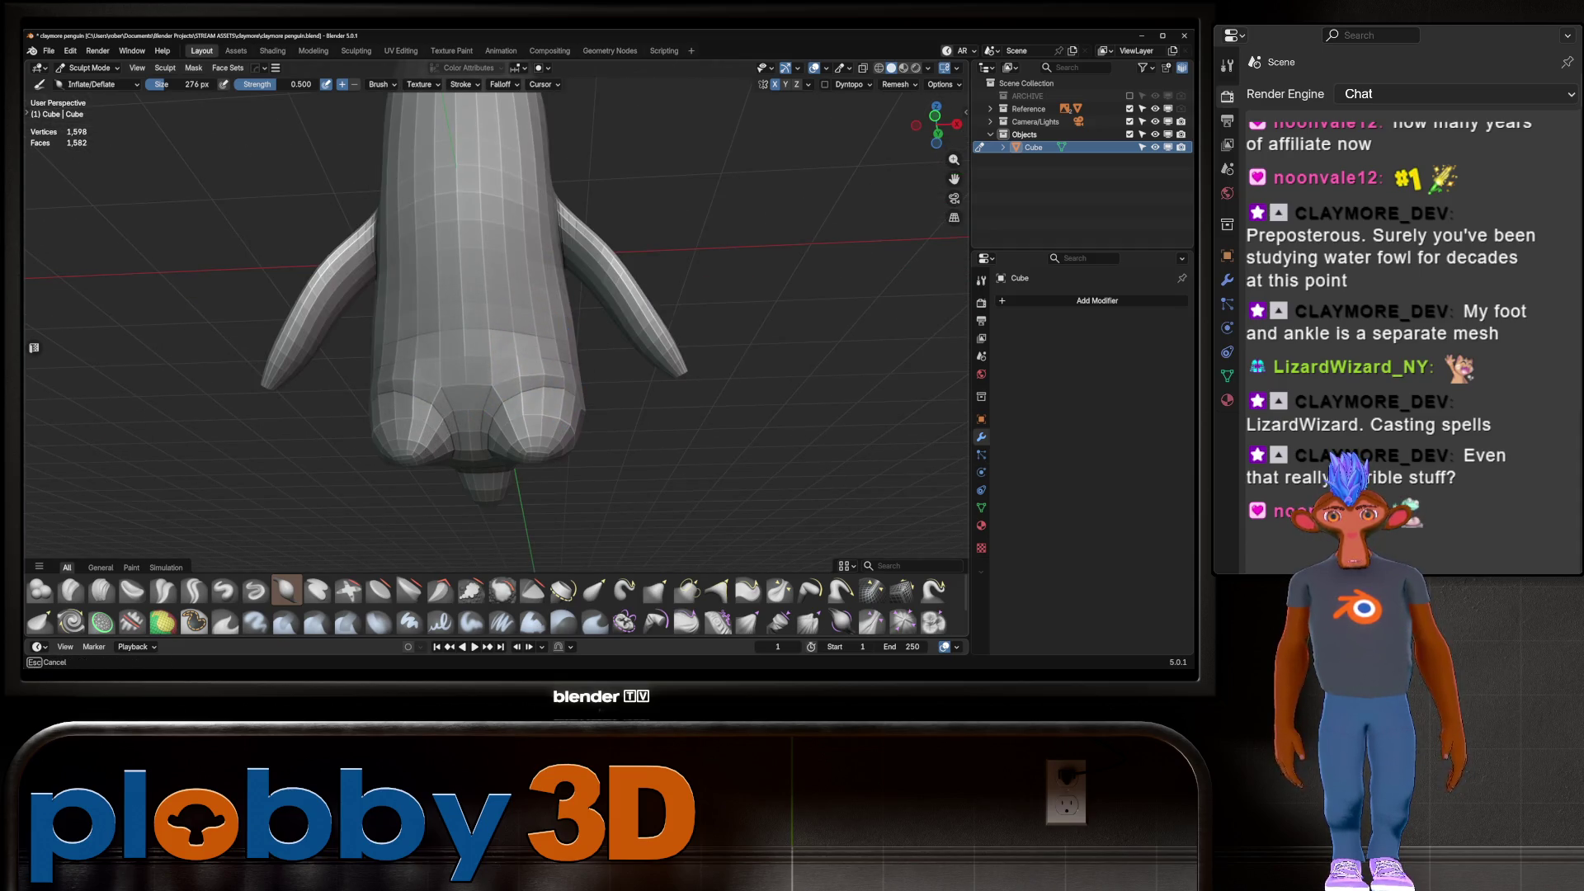
pyautogui.moveTo(541, 375); pyautogui.dragTo(512, 319)
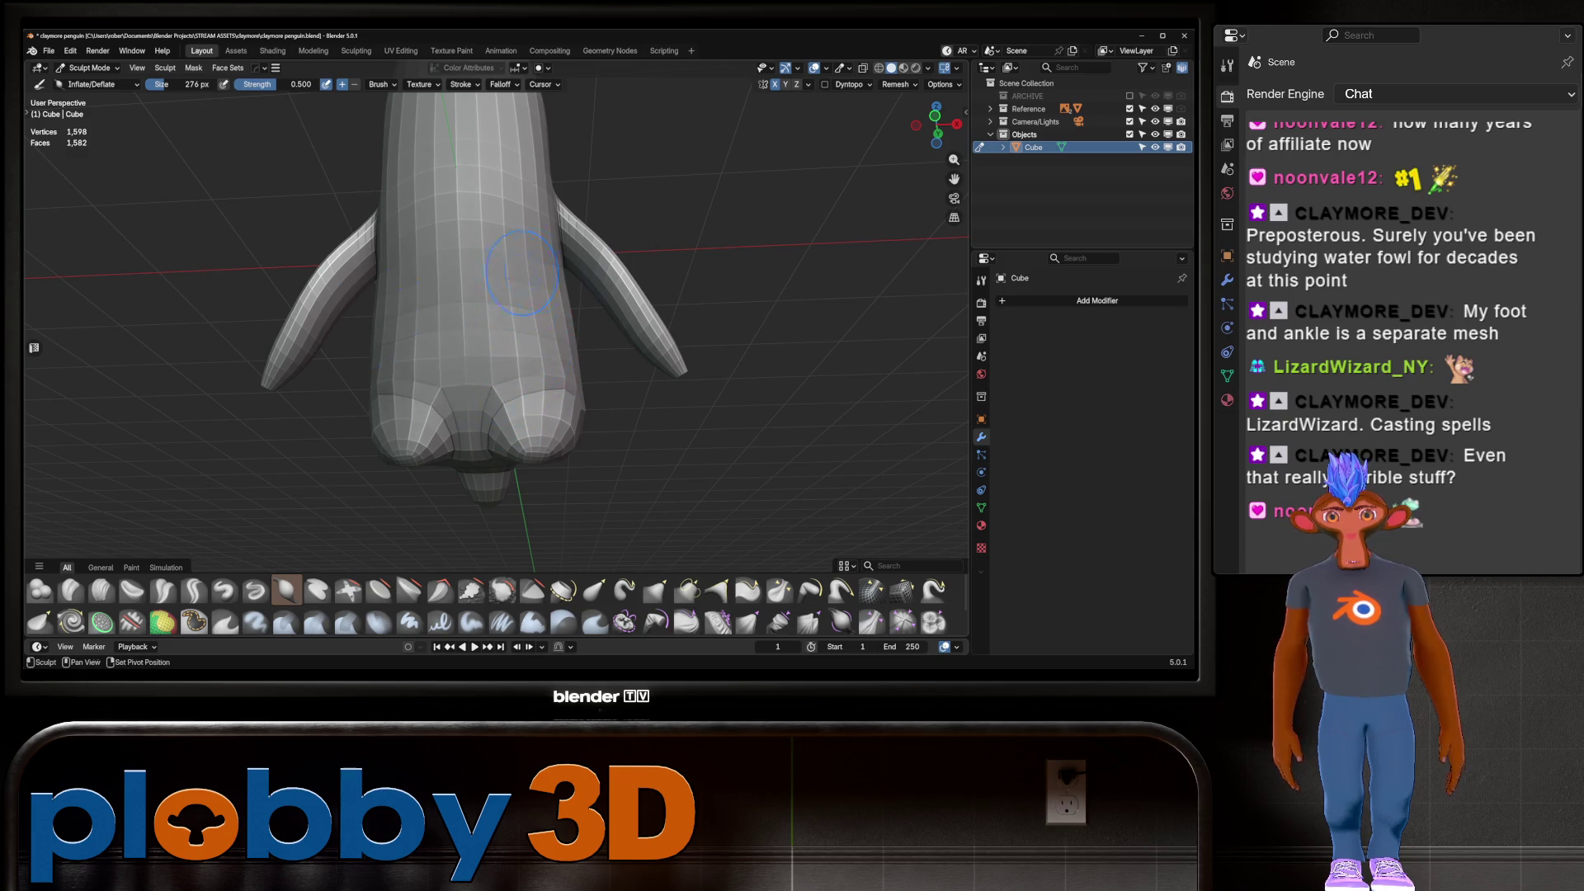
pyautogui.scroll(-4, 516, 275)
pyautogui.moveTo(516, 275)
pyautogui.mouseDown(button='middle')
pyautogui.moveTo(449, 434)
pyautogui.moveTo(447, 413)
pyautogui.moveTo(561, 413)
pyautogui.moveTo(668, 382)
pyautogui.mouseUp(button='middle')
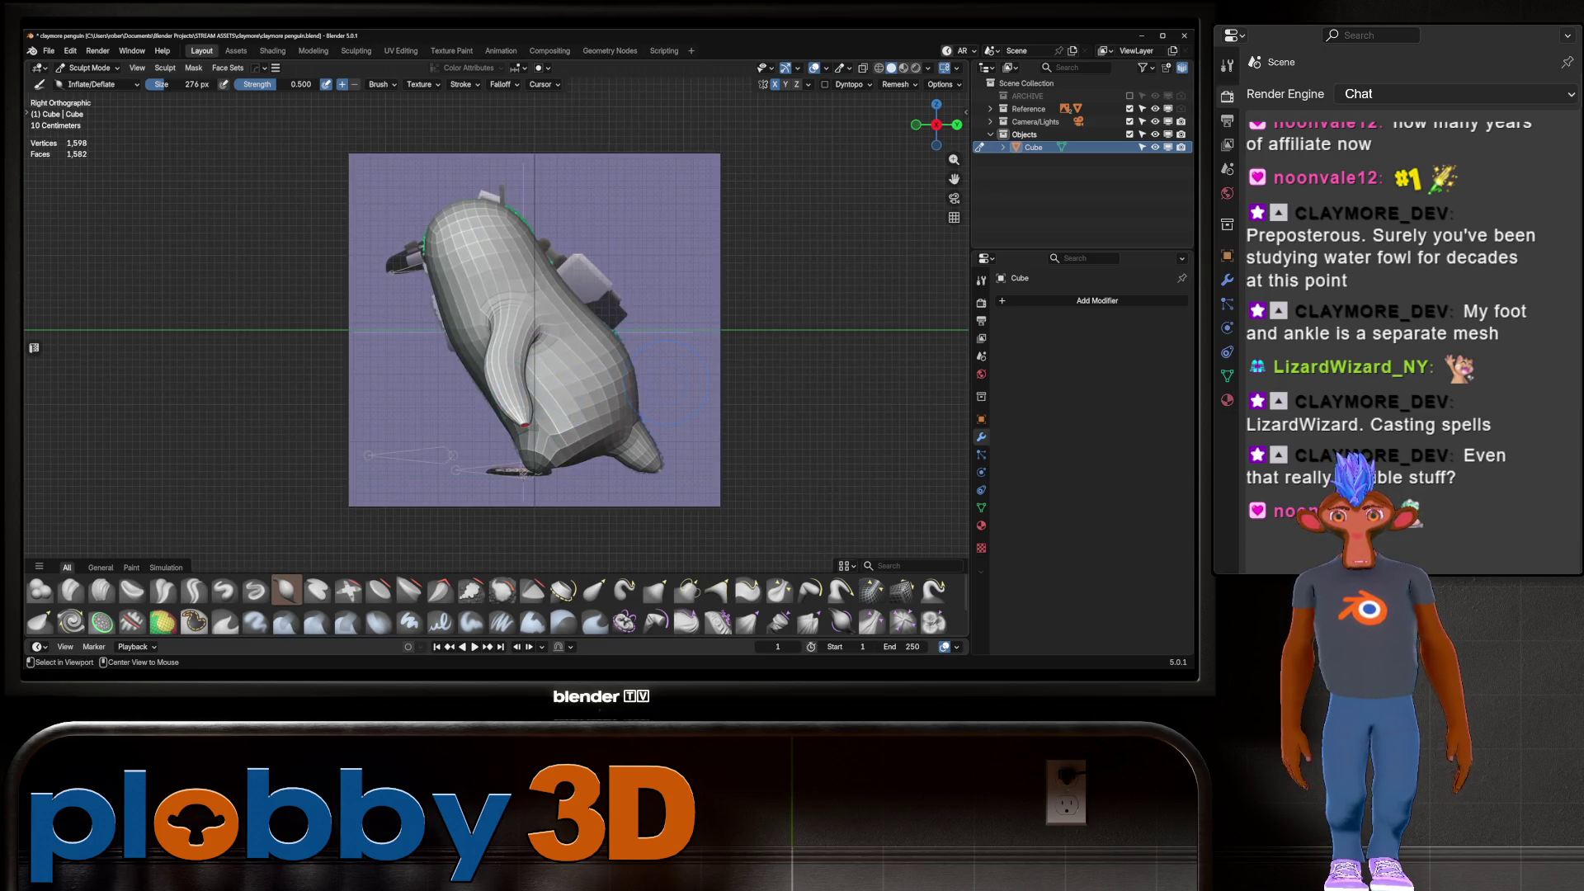
pyautogui.hotkey('alt', 'z')
pyautogui.hotkey('alt', 'z')
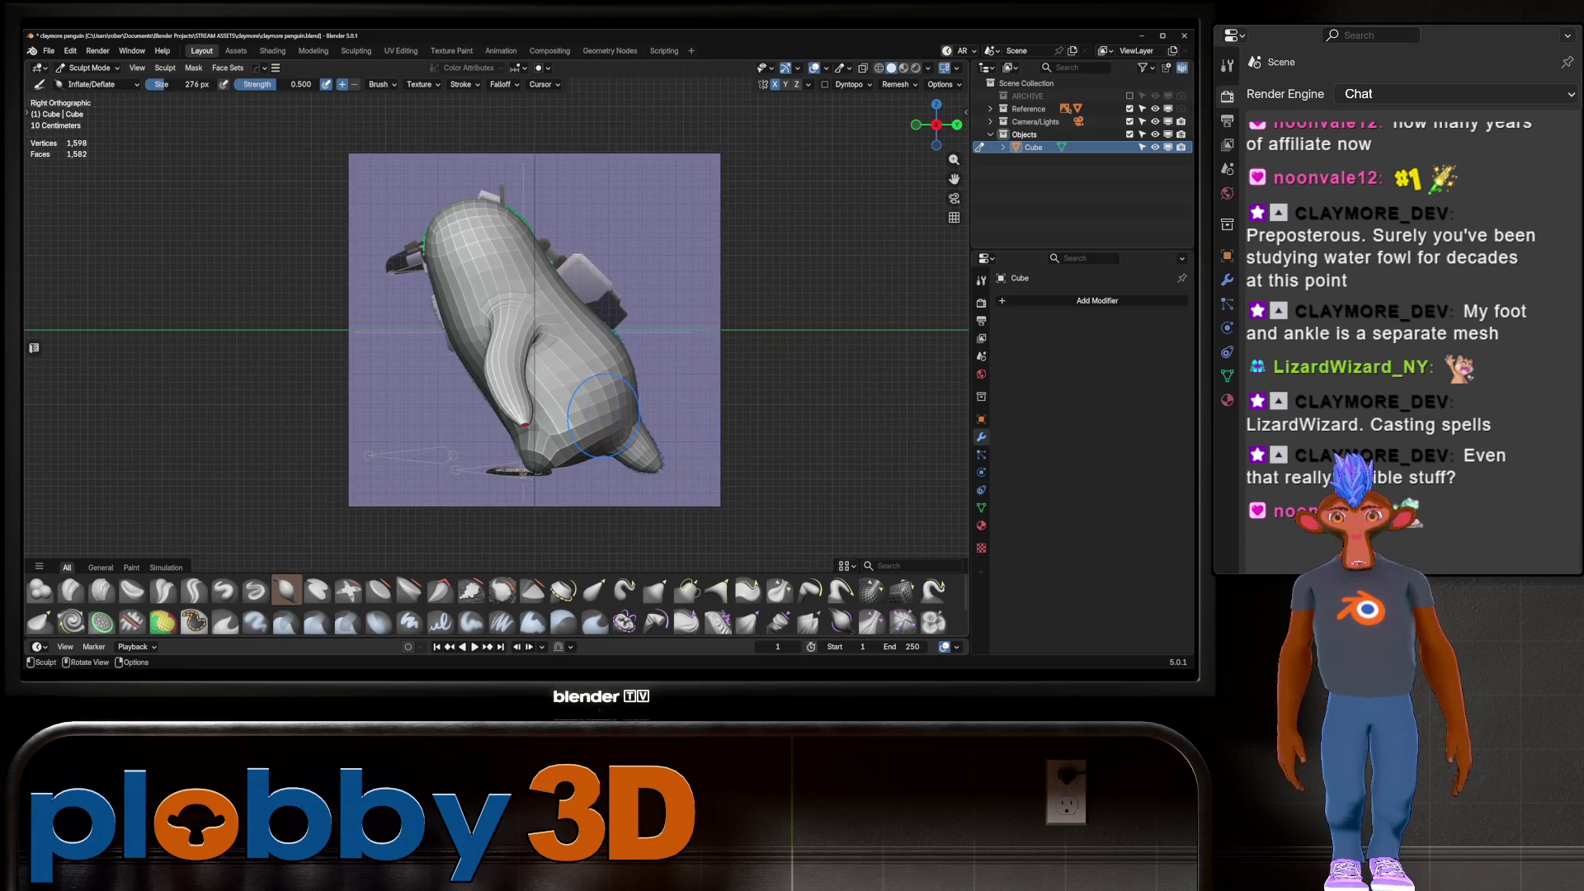
pyautogui.scroll(3, 603, 415)
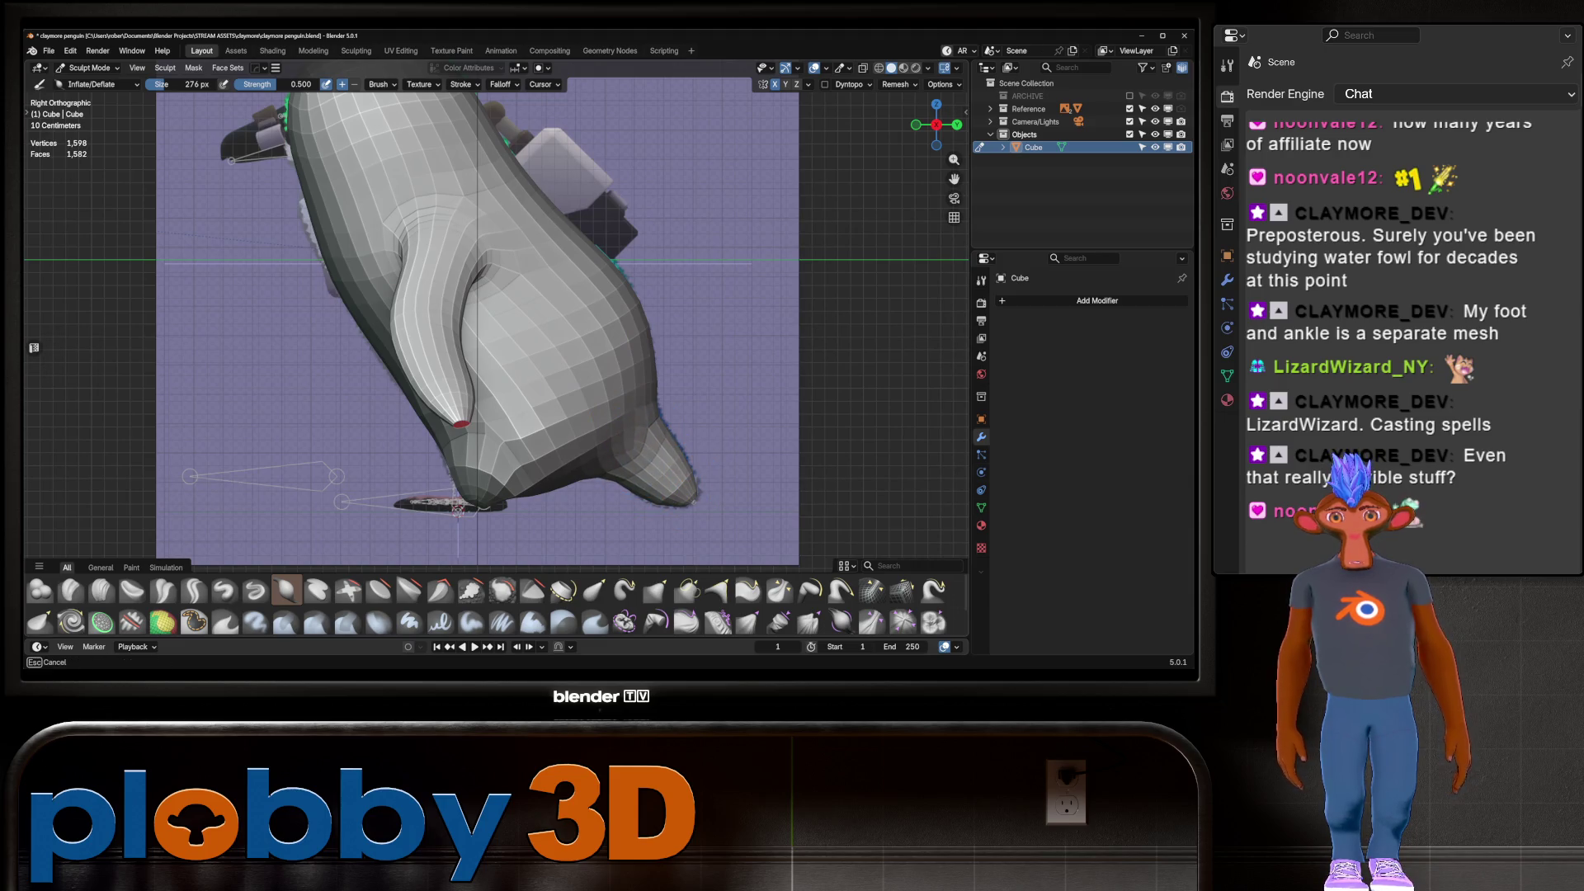
pyautogui.moveTo(635, 454); pyautogui.dragTo(813, 351, button='middle')
# In edge select mode, select the edges around the beak and relax them
pyautogui.press('Tab')
pyautogui.press('2')
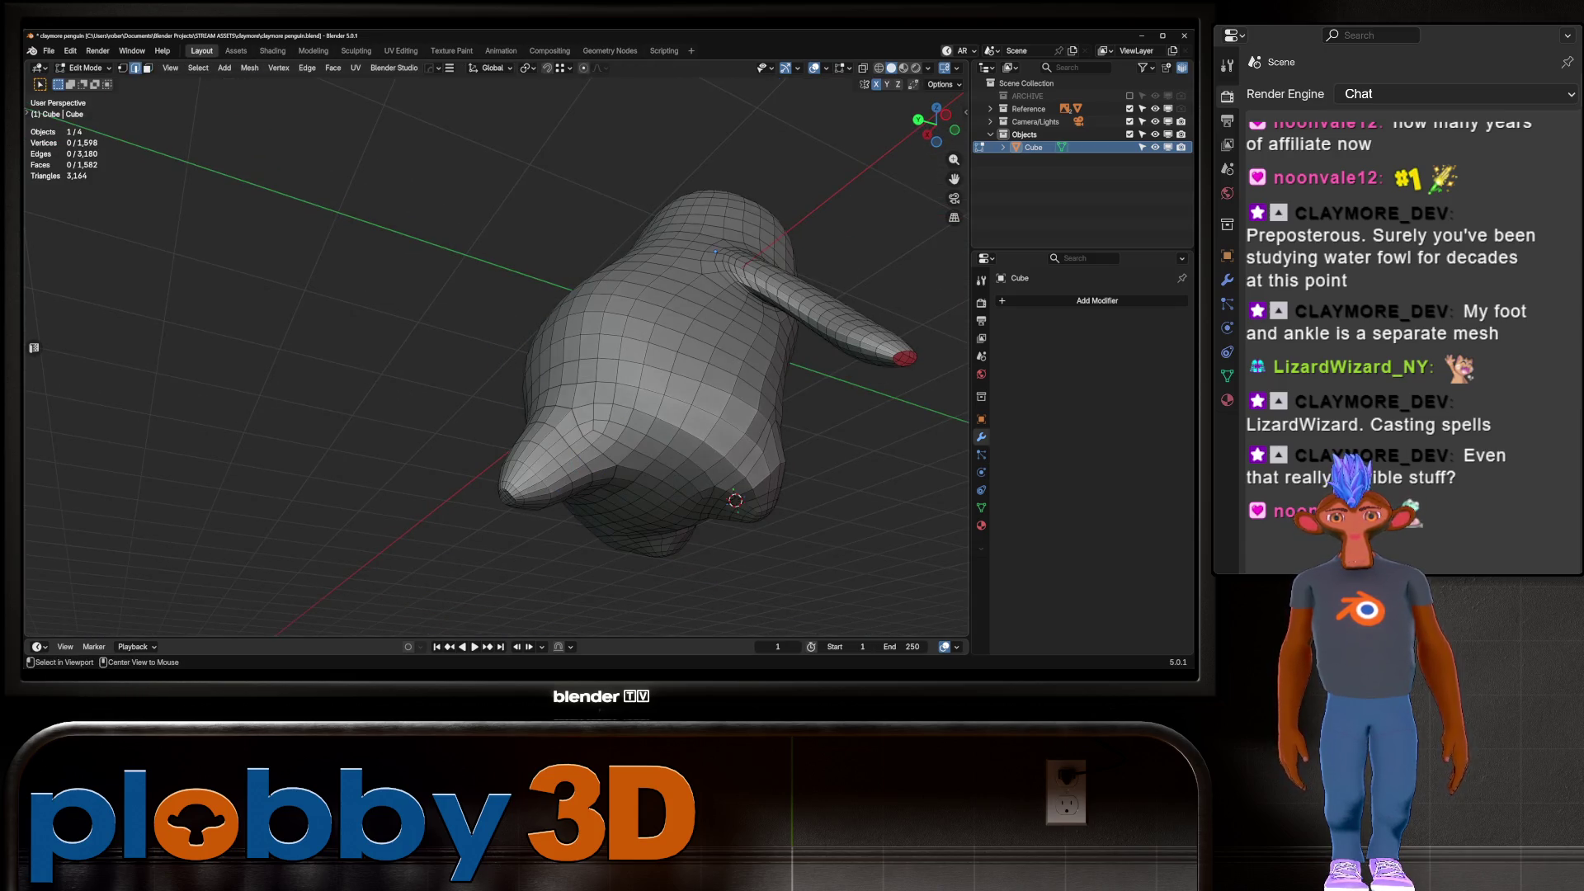
pyautogui.keyDown('alt'); pyautogui.click(587, 446); pyautogui.keyUp('alt')
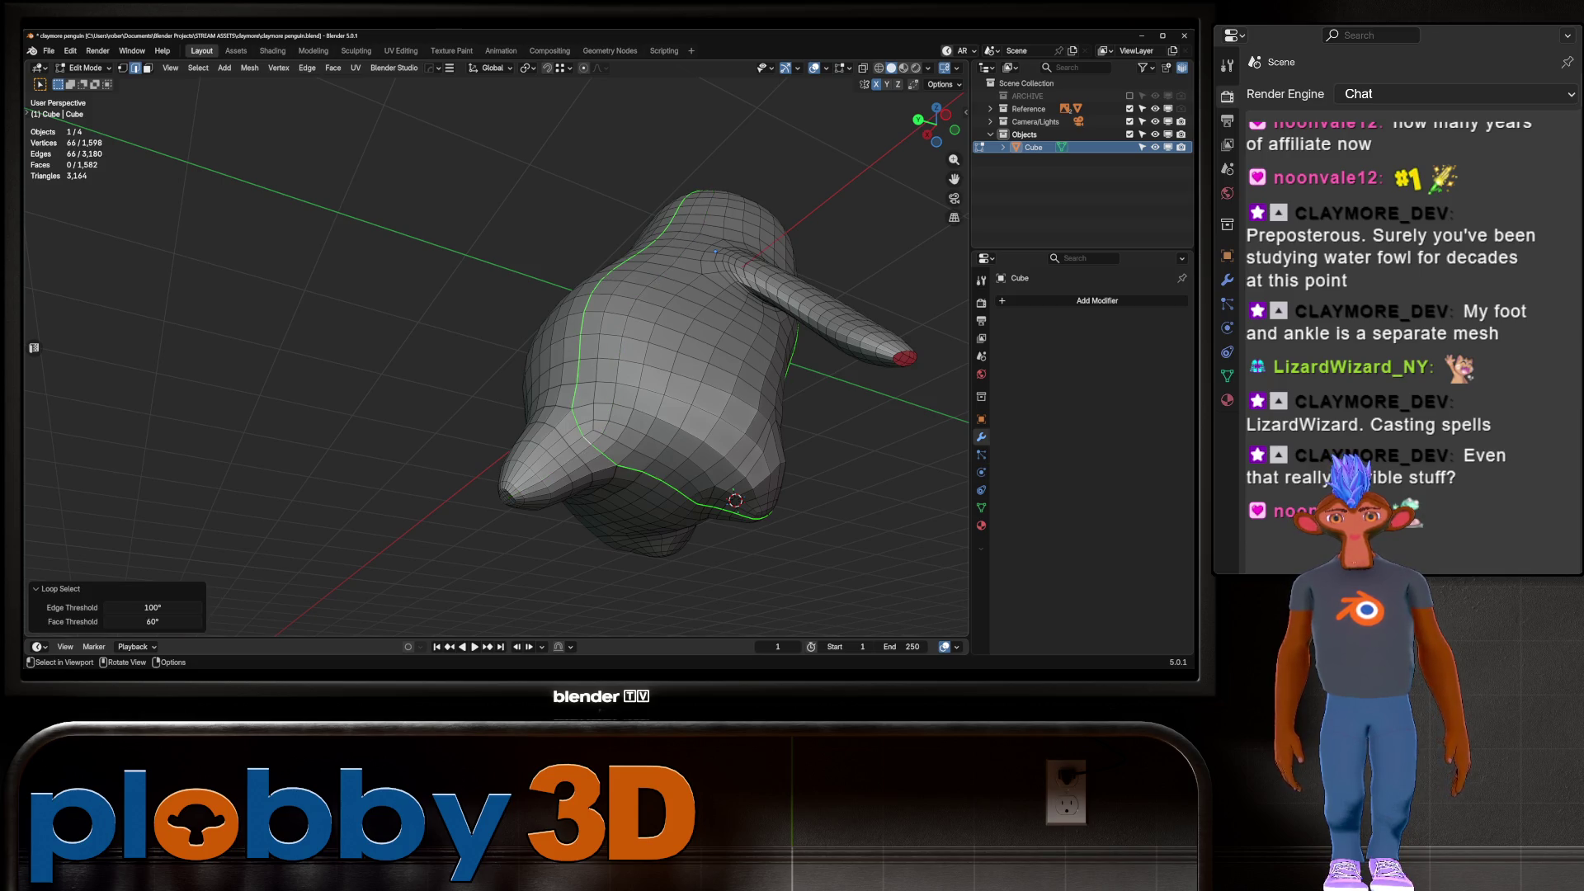
pyautogui.moveTo(628, 347); pyautogui.dragTo(561, 380, button='middle')
pyautogui.keyDown('shift'); pyautogui.moveTo(660, 346); pyautogui.dragTo(610, 332, button='middle'); pyautogui.keyUp('shift')
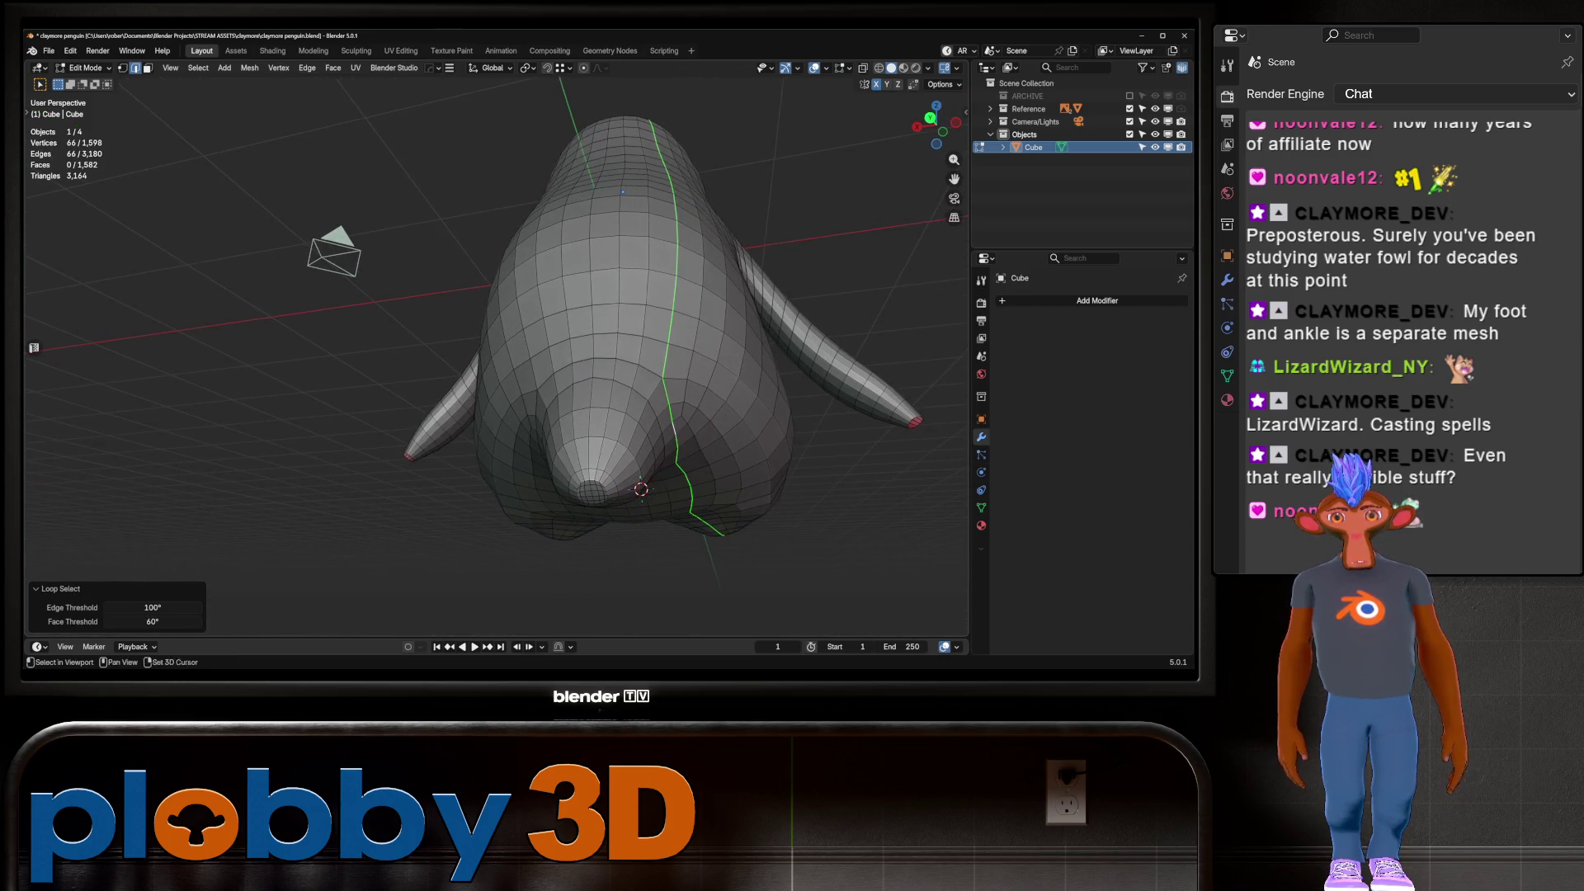
pyautogui.moveTo(628, 446); pyautogui.dragTo(528, 456, button='middle')
pyautogui.click(528, 456)
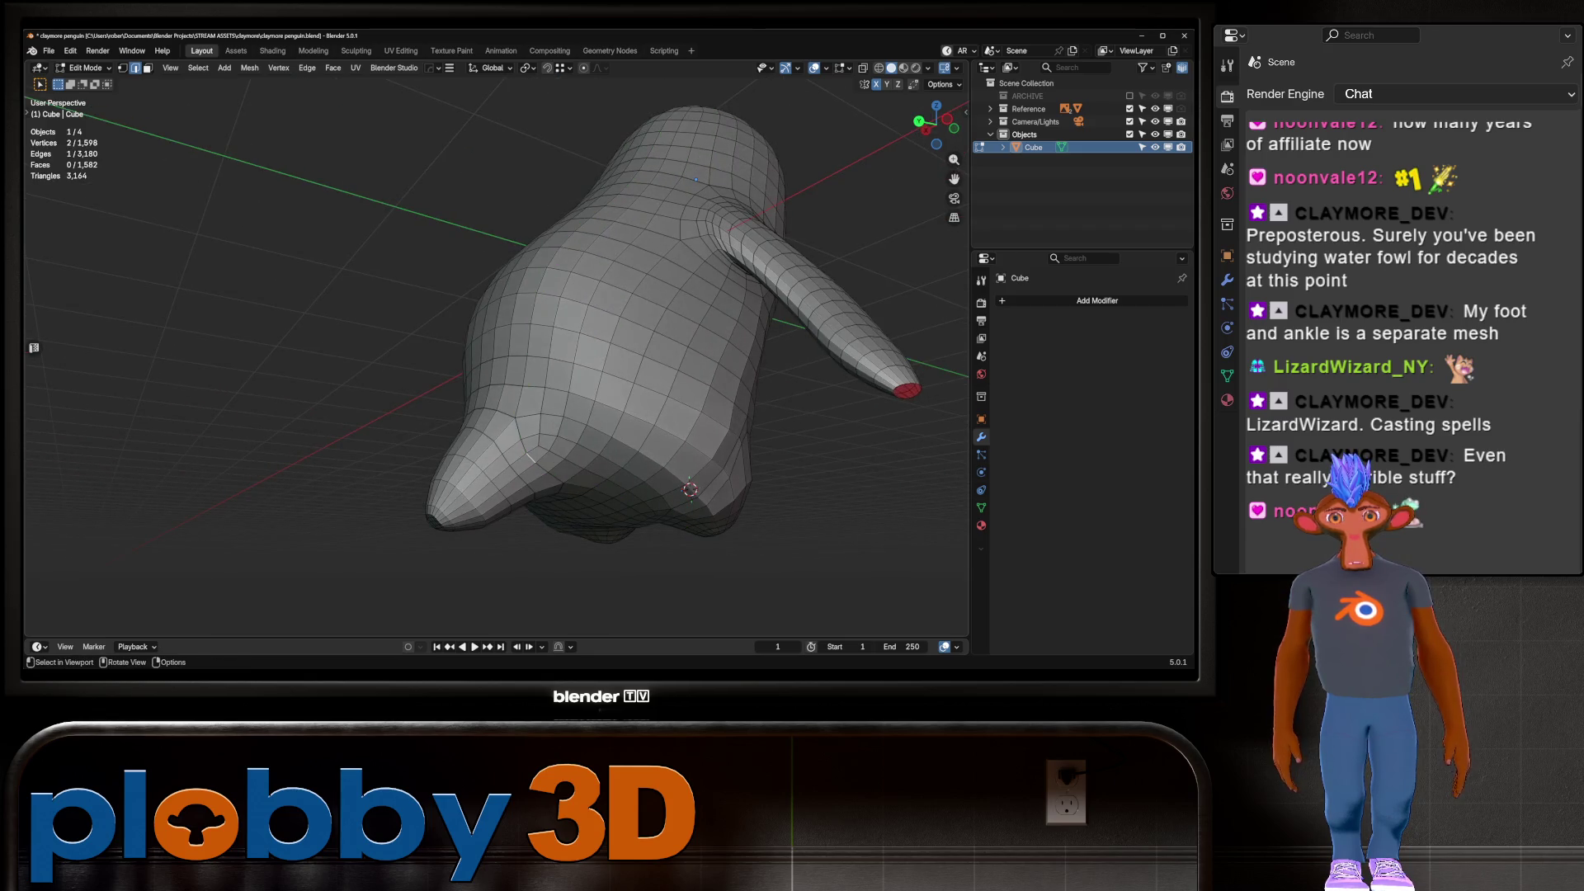
pyautogui.moveTo(696, 179)
pyautogui.mouseDown(button='middle')
pyautogui.moveTo(506, 212)
pyautogui.moveTo(555, 592)
pyautogui.mouseUp(button='middle')
pyautogui.keyDown('ctrl'); pyautogui.click(505, 212); pyautogui.keyUp('ctrl')
pyautogui.keyDown('ctrl'); pyautogui.click(462, 503); pyautogui.keyUp('ctrl')
pyautogui.moveTo(462, 503); pyautogui.dragTo(340, 269, button='middle')
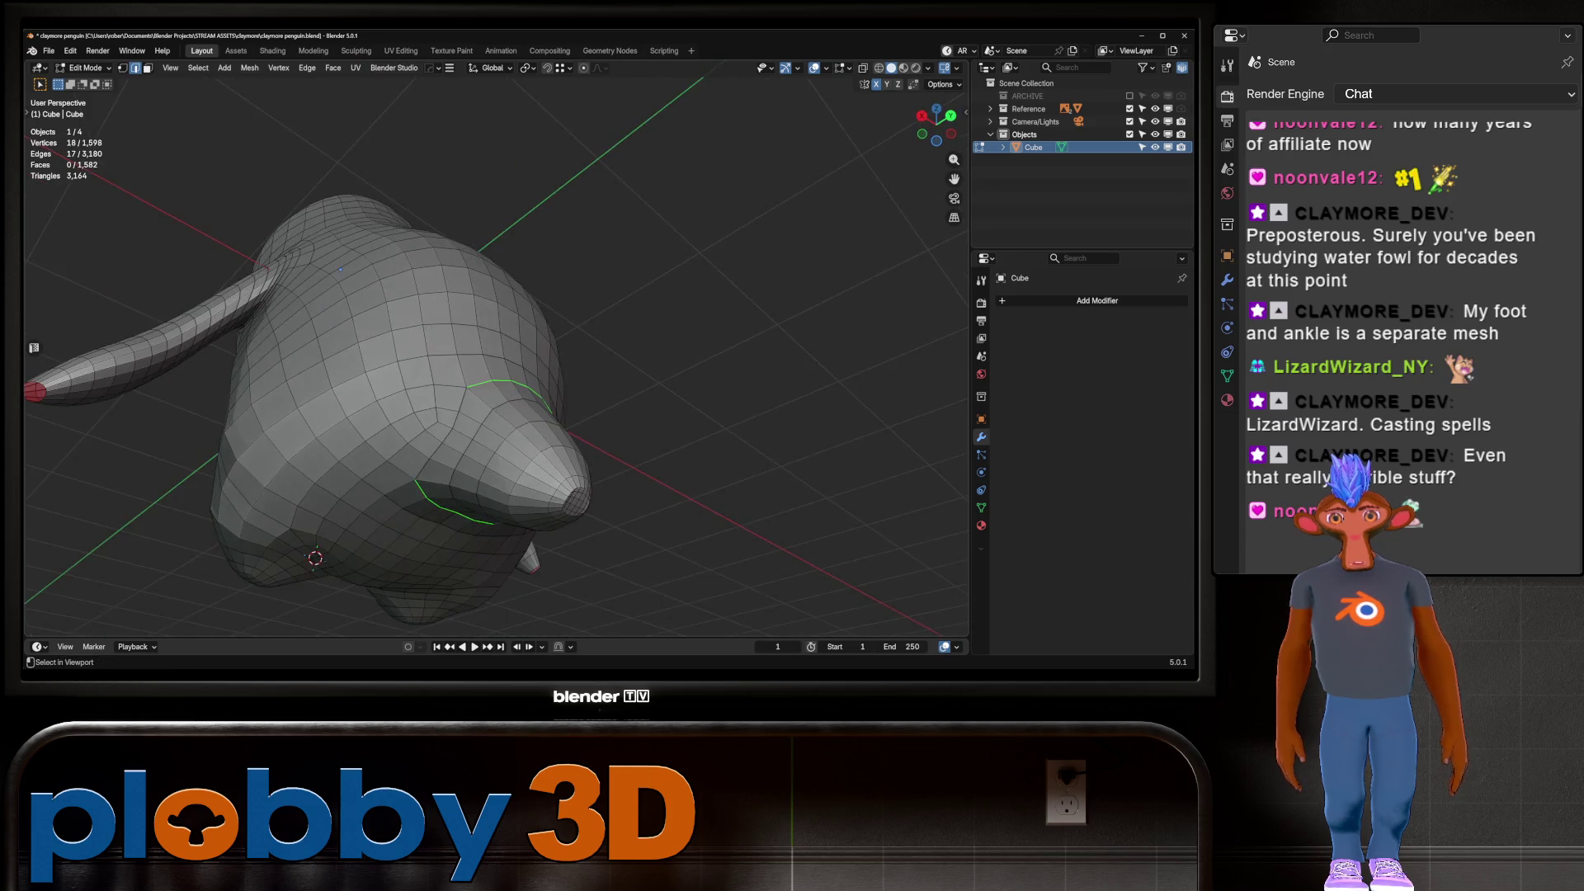
pyautogui.rightClick(627, 400)
pyautogui.click(635, 446)
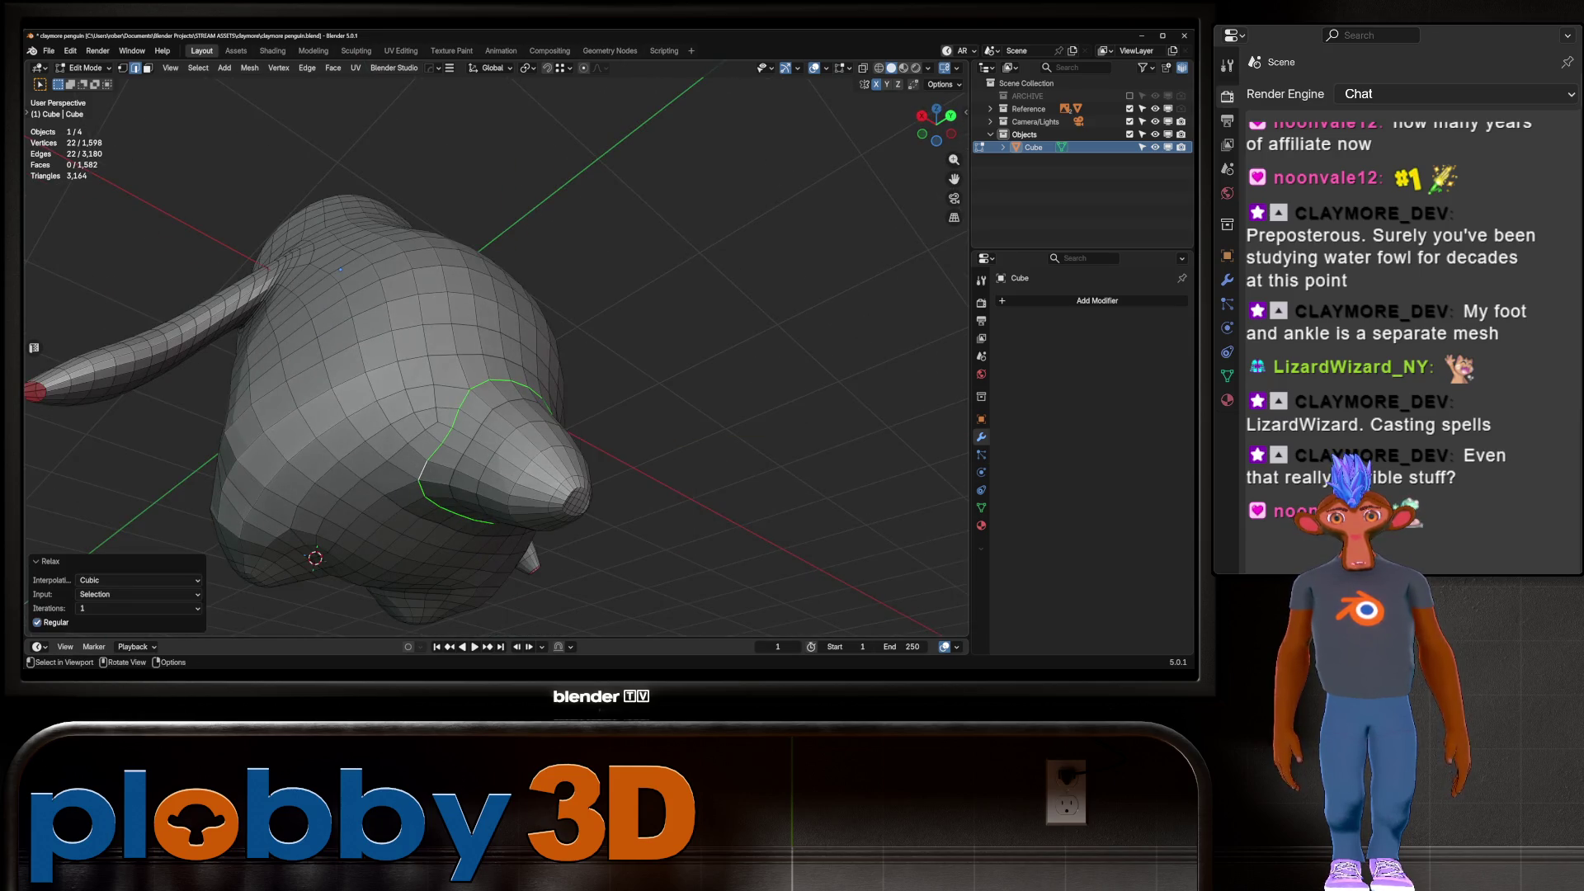
# Grow the loop into a face band, reduce it to its boundary loops, and relax them
pyautogui.moveTo(495, 372)
pyautogui.mouseDown(button='middle')
pyautogui.moveTo(512, 368)
pyautogui.moveTo(347, 355)
pyautogui.mouseUp(button='middle')
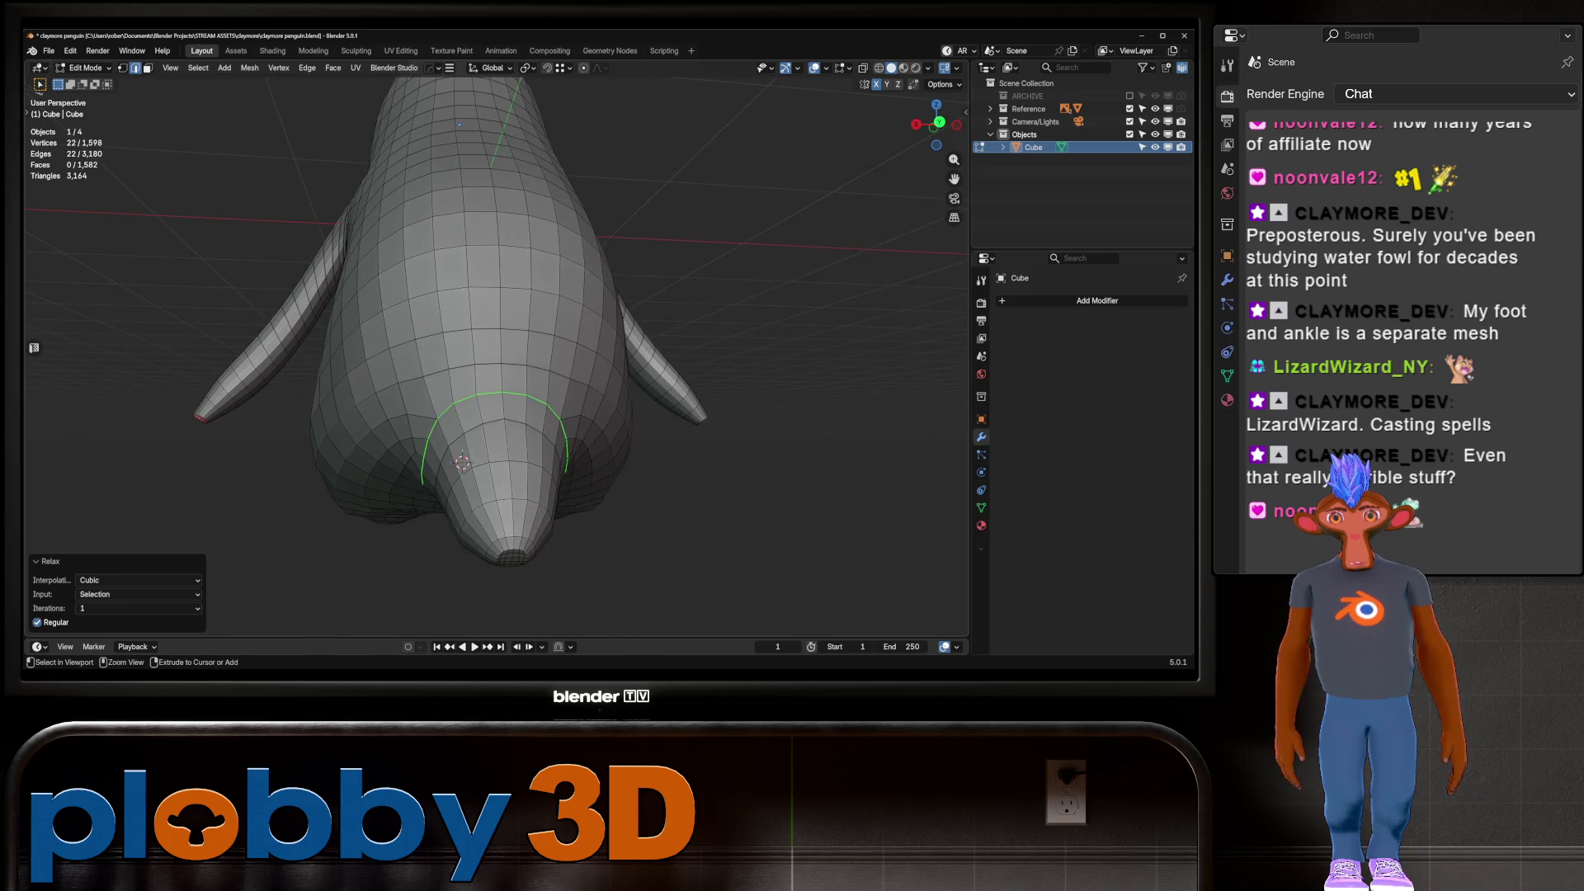
pyautogui.press('ctrl+KP_Add')
pyautogui.rightClick(648, 398)
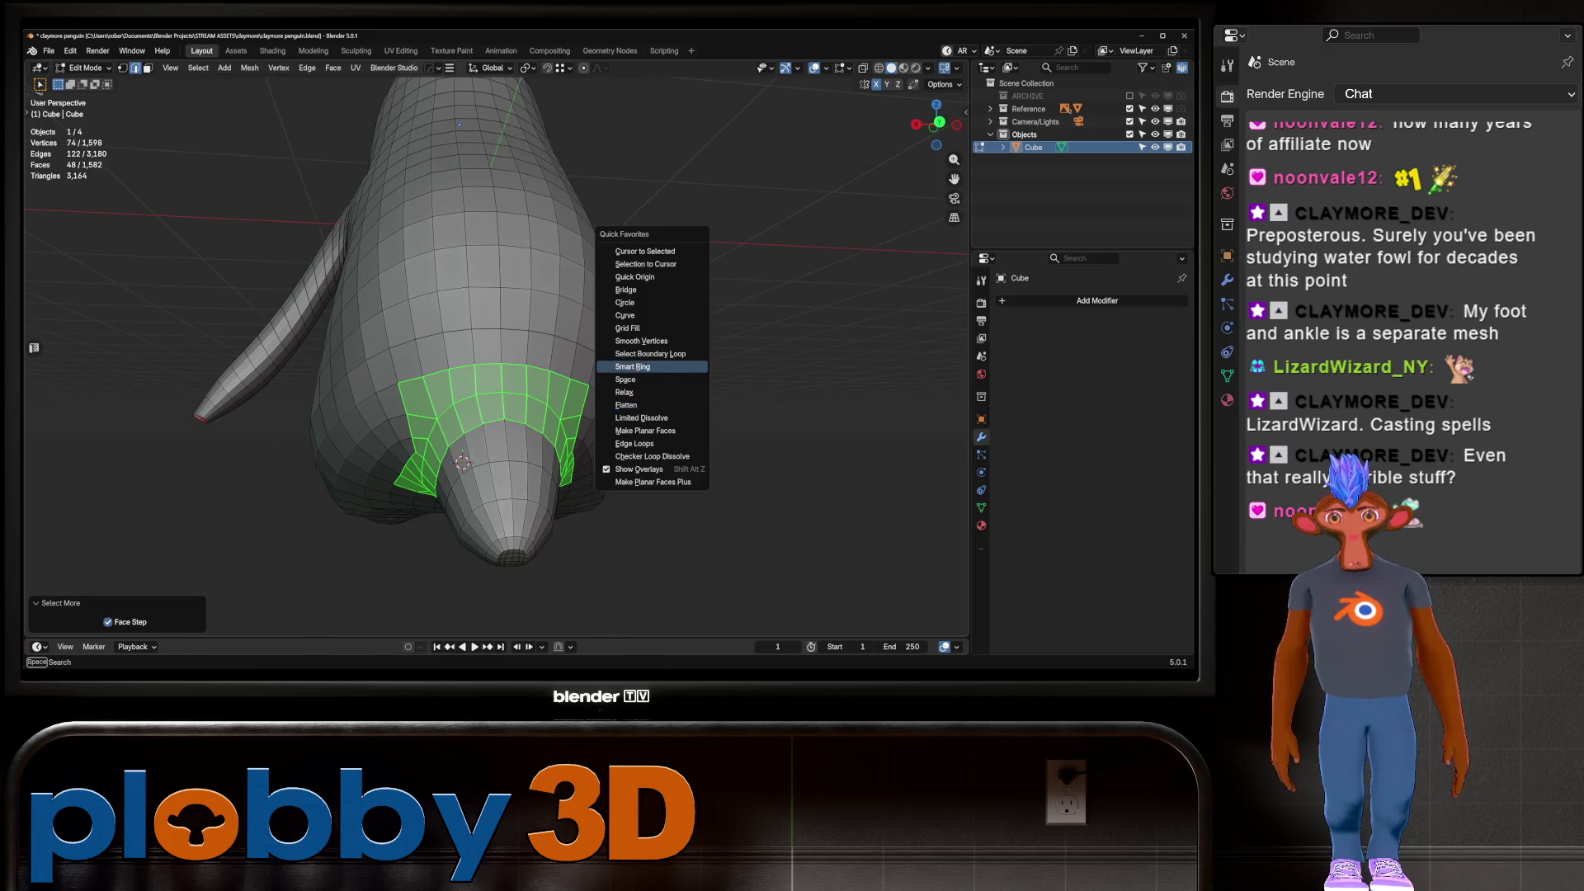
pyautogui.click(648, 353)
pyautogui.moveTo(495, 371); pyautogui.dragTo(652, 359, button='middle')
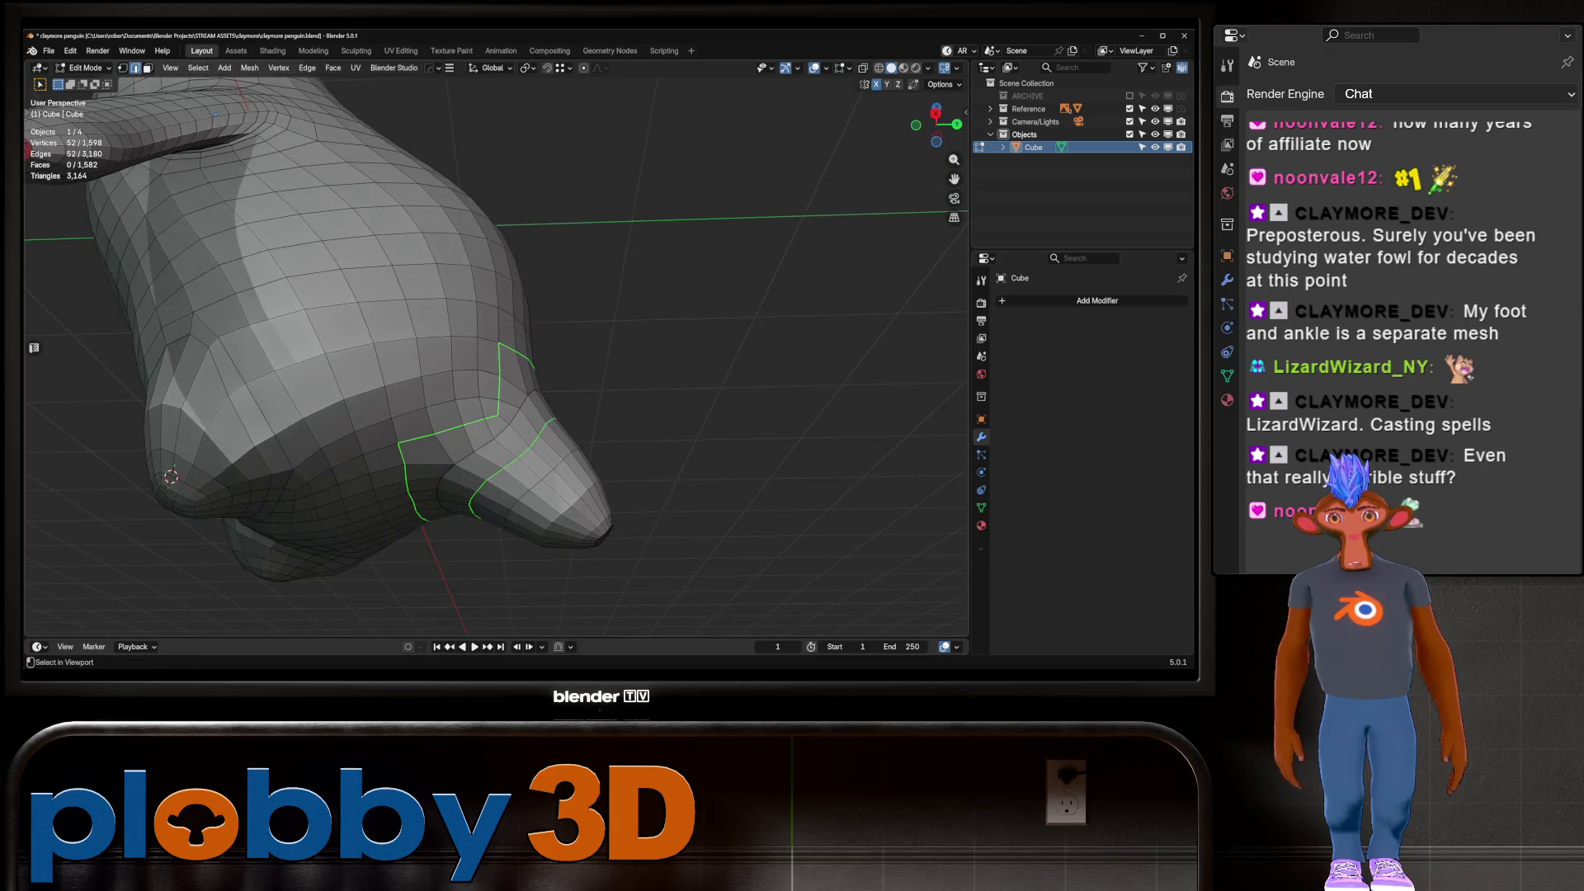
pyautogui.press('q')
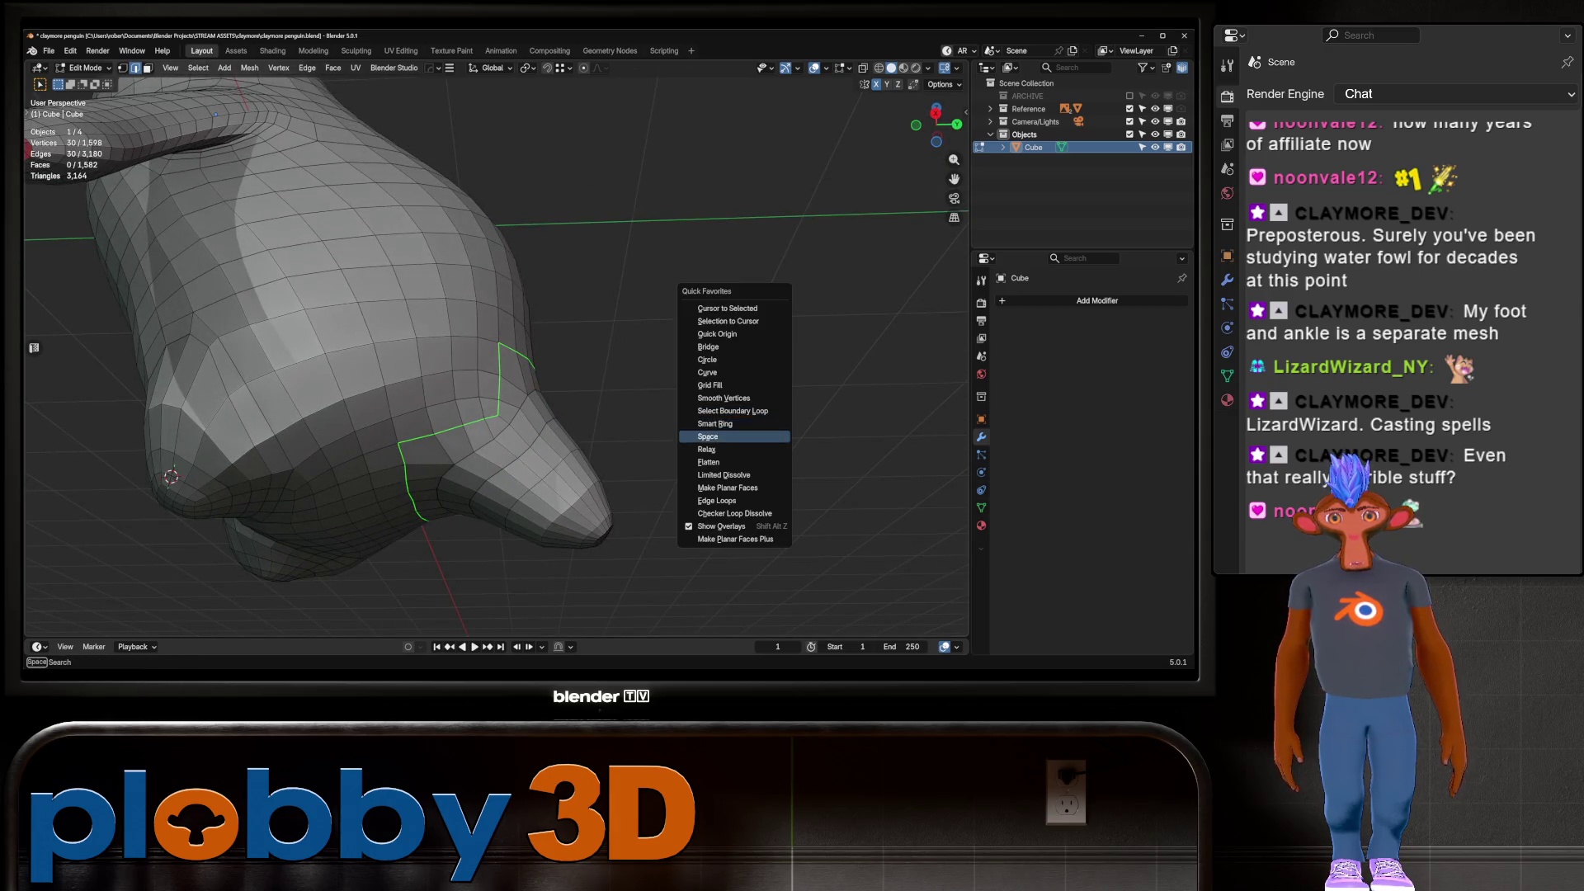
pyautogui.click(735, 450)
# Try a loop cut around the body, cancel it, and switch to Sculpt Mode
pyautogui.press('q')
pyautogui.moveTo(685, 451)
pyautogui.mouseDown(button='middle')
pyautogui.moveTo(446, 417)
pyautogui.moveTo(512, 413)
pyautogui.mouseUp(button='middle')
pyautogui.scroll(-4, 511, 422)
pyautogui.hotkey('ctrl', 'r')
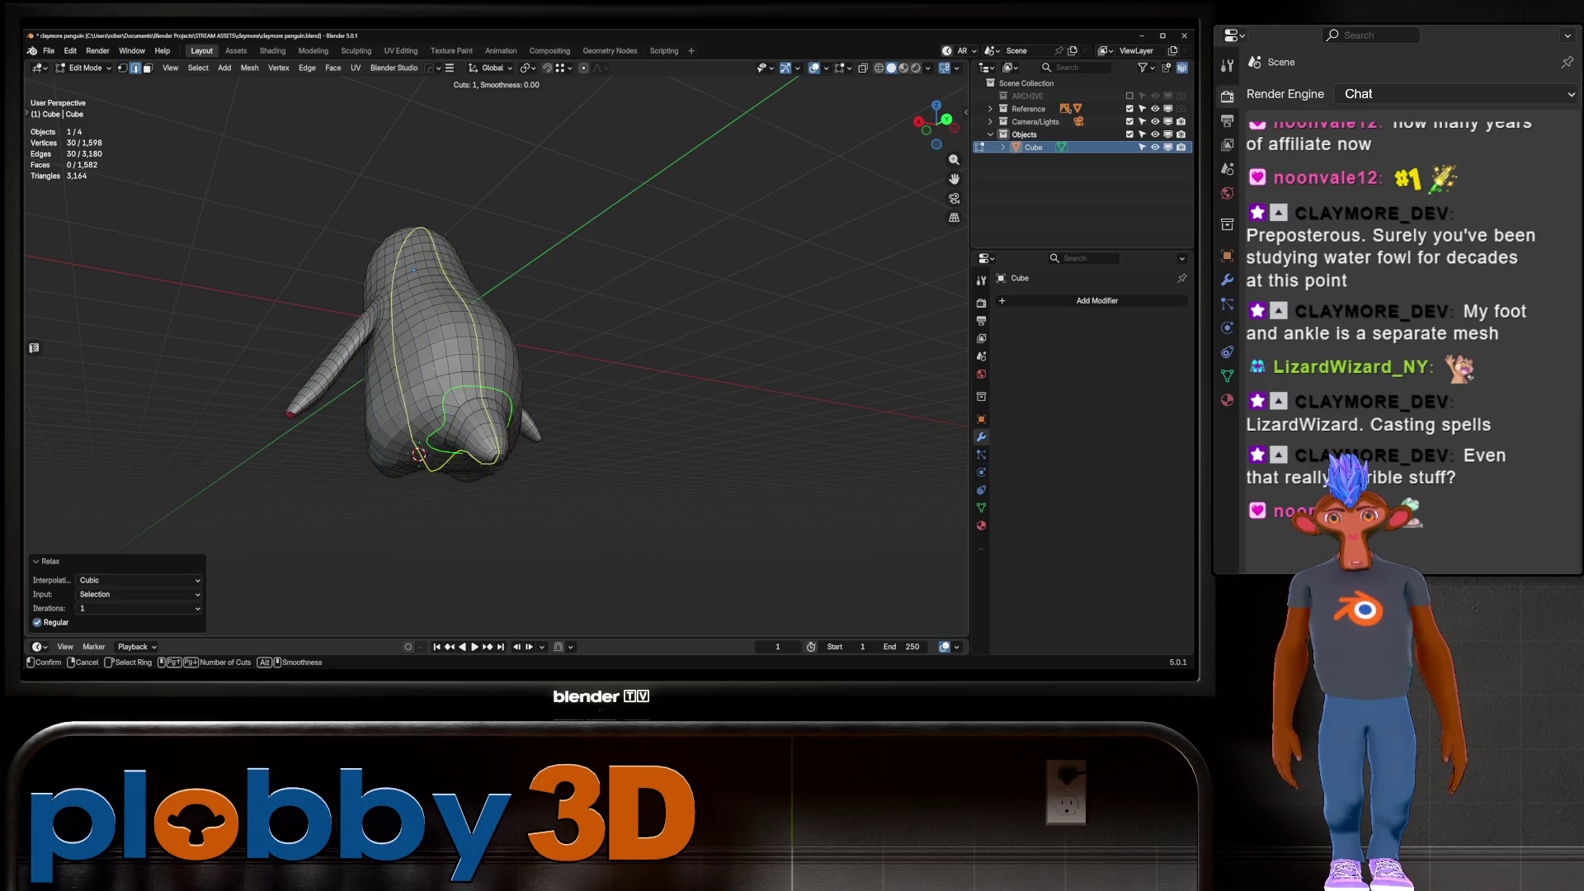
pyautogui.press('Escape')
pyautogui.hotkey('ctrl', 'Tab')
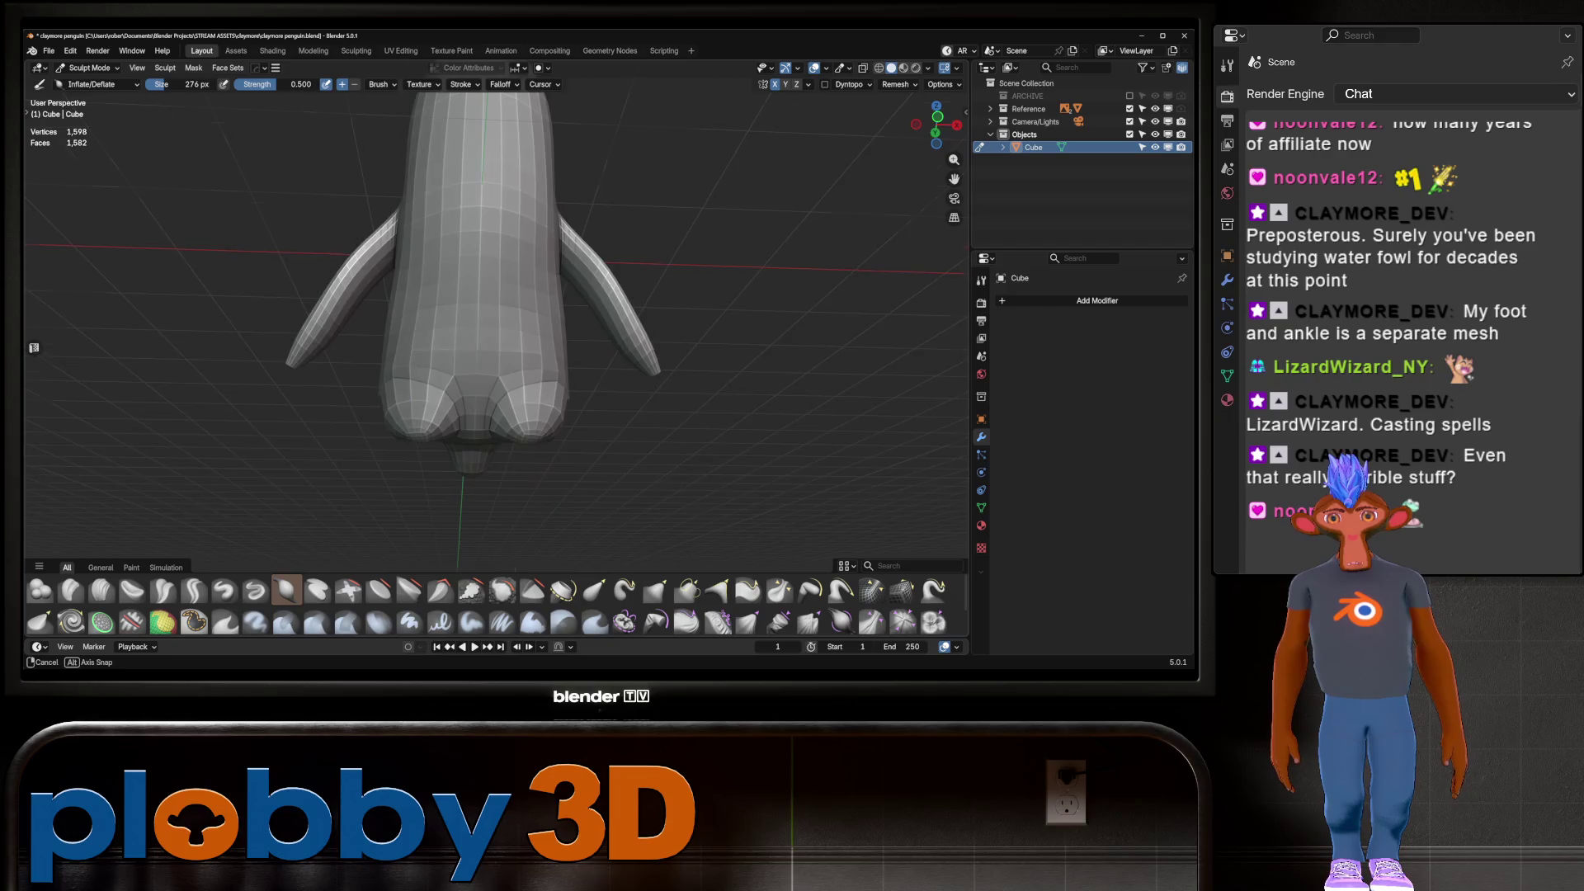
# In front orthographic view, inflate the right side of the penguin's head
pyautogui.moveTo(355, 412)
pyautogui.mouseDown(button='middle')
pyautogui.moveTo(380, 439)
pyautogui.moveTo(482, 392)
pyautogui.moveTo(407, 407)
pyautogui.moveTo(561, 487)
pyautogui.mouseUp(button='middle')
pyautogui.scroll(-3, 541, 477)
pyautogui.scroll(3, 495, 346)
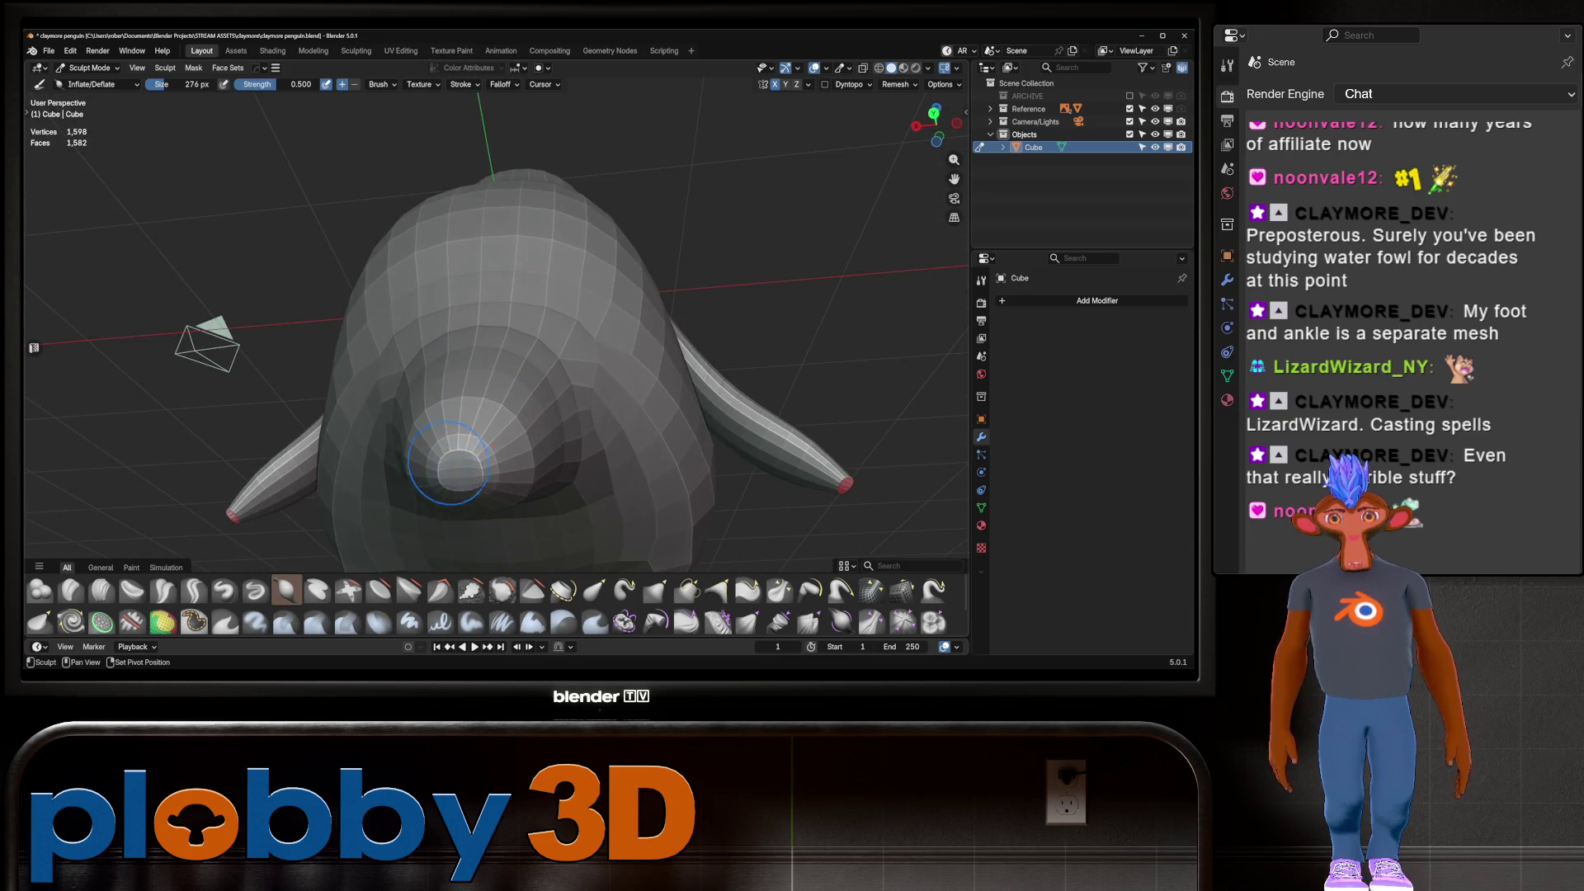
pyautogui.moveTo(462, 396)
pyautogui.mouseDown(button='middle')
pyautogui.moveTo(460, 382)
pyautogui.moveTo(487, 411)
pyautogui.mouseUp(button='middle')
pyautogui.press('KP_3')
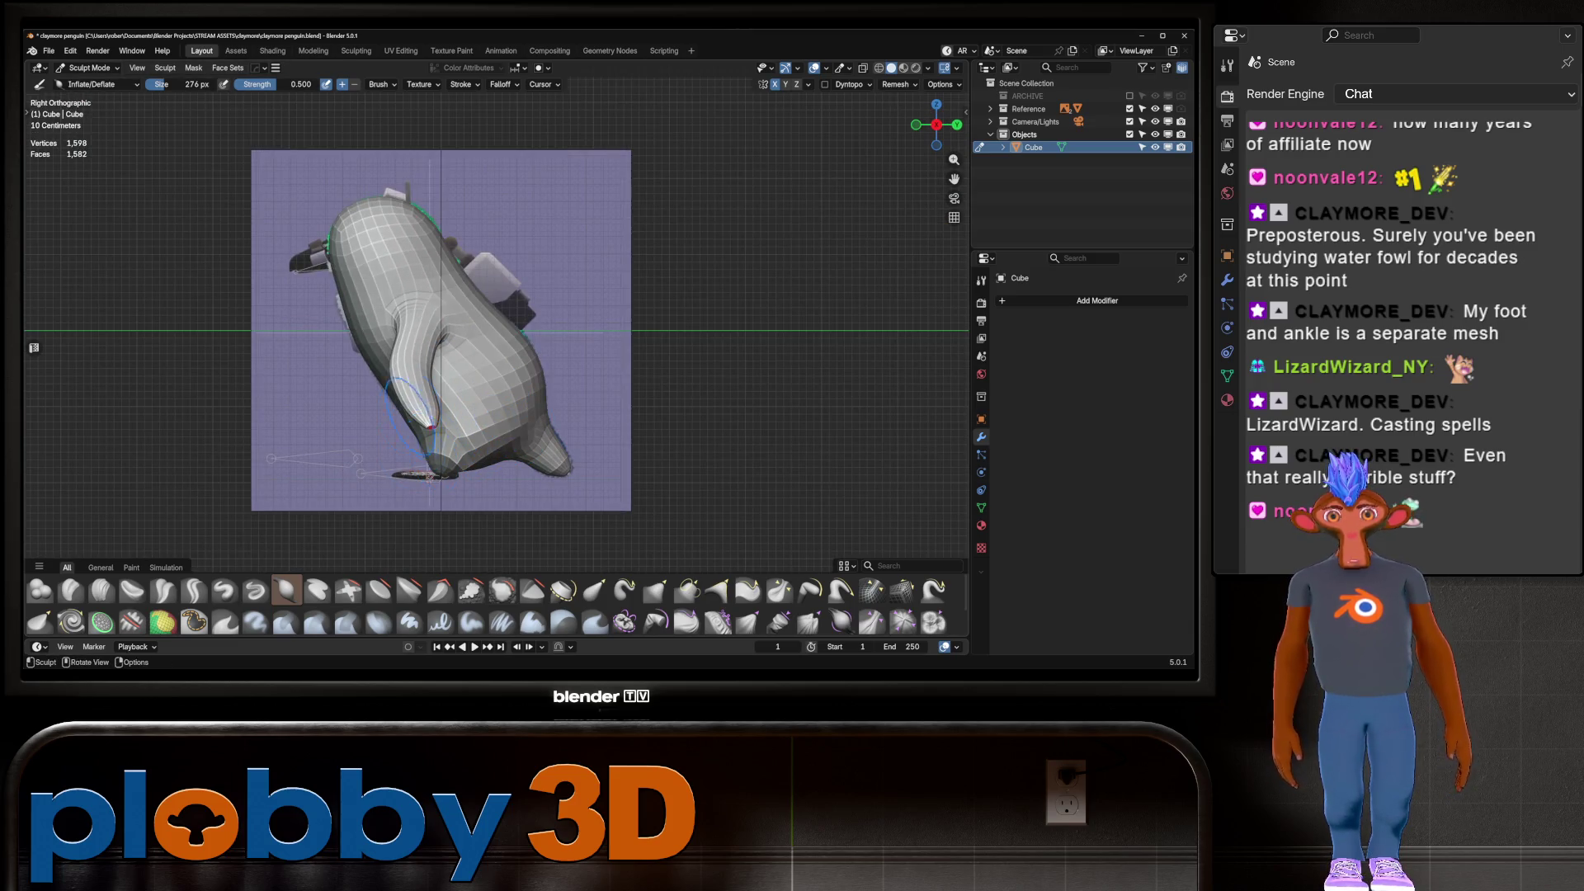
pyautogui.moveTo(363, 312); pyautogui.dragTo(388, 311, button='middle')
pyautogui.press('KP_1')
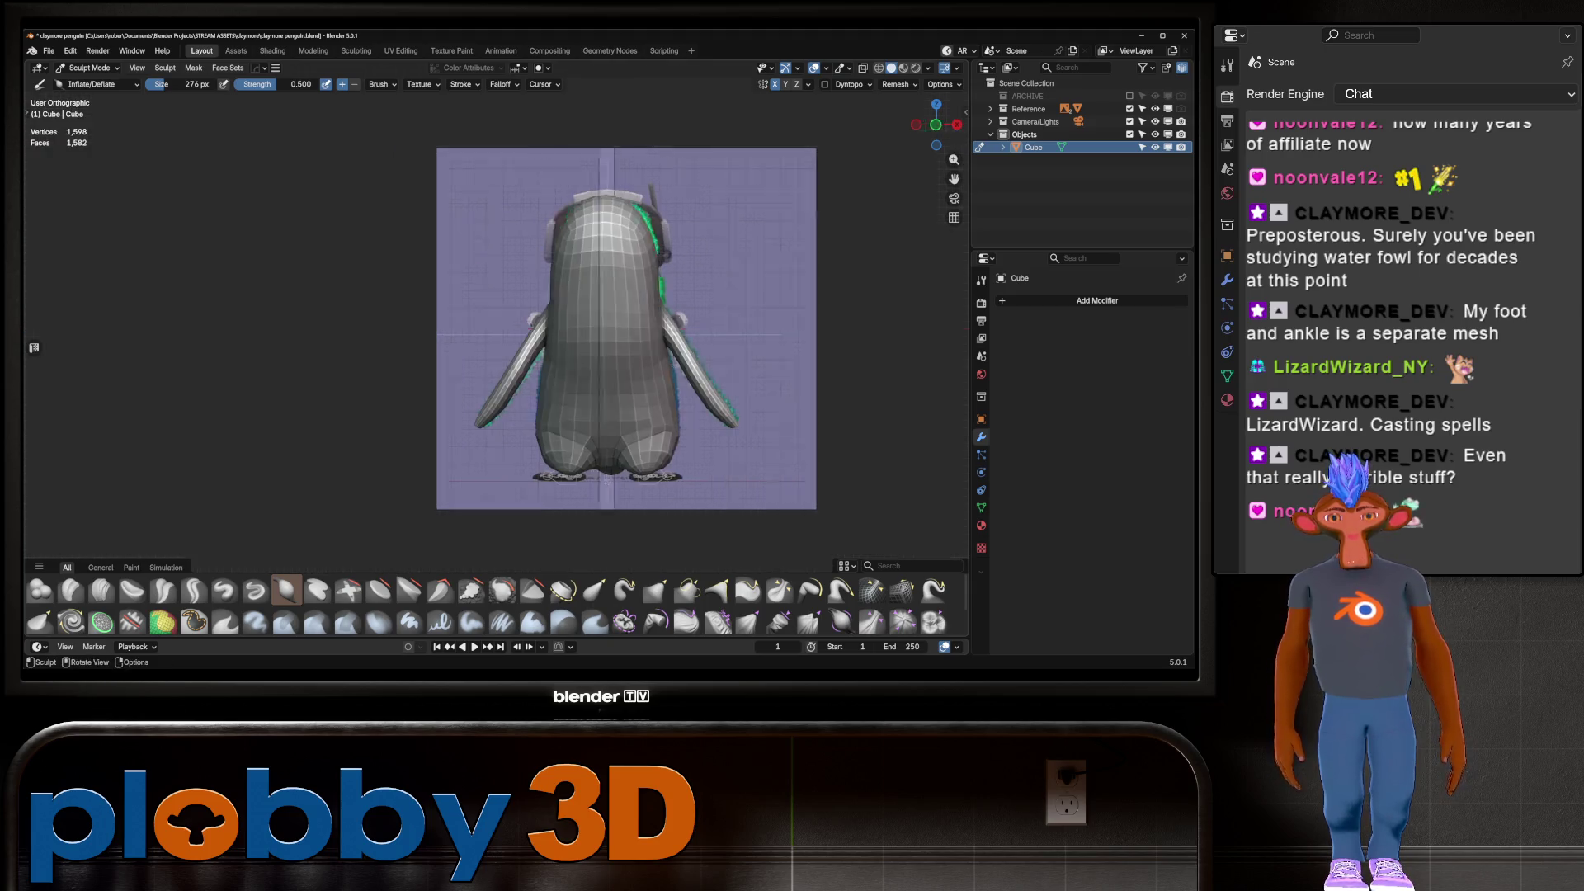
pyautogui.press('ctrl+KP_1')
pyautogui.press('KP_1')
pyautogui.scroll(3, 741, 347)
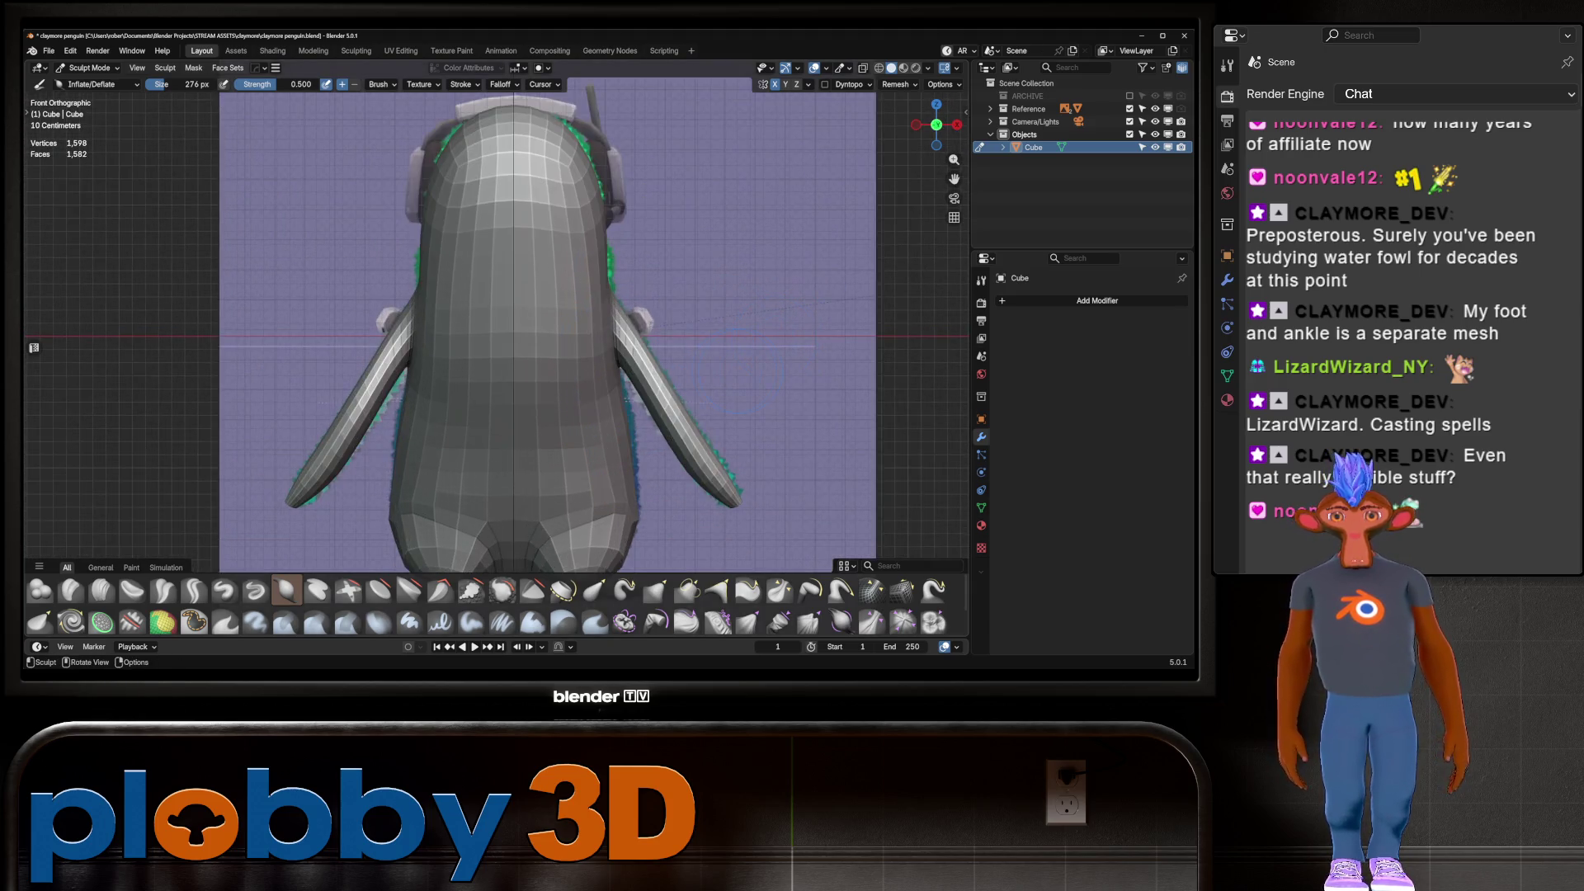
pyautogui.moveTo(604, 273); pyautogui.dragTo(609, 256)
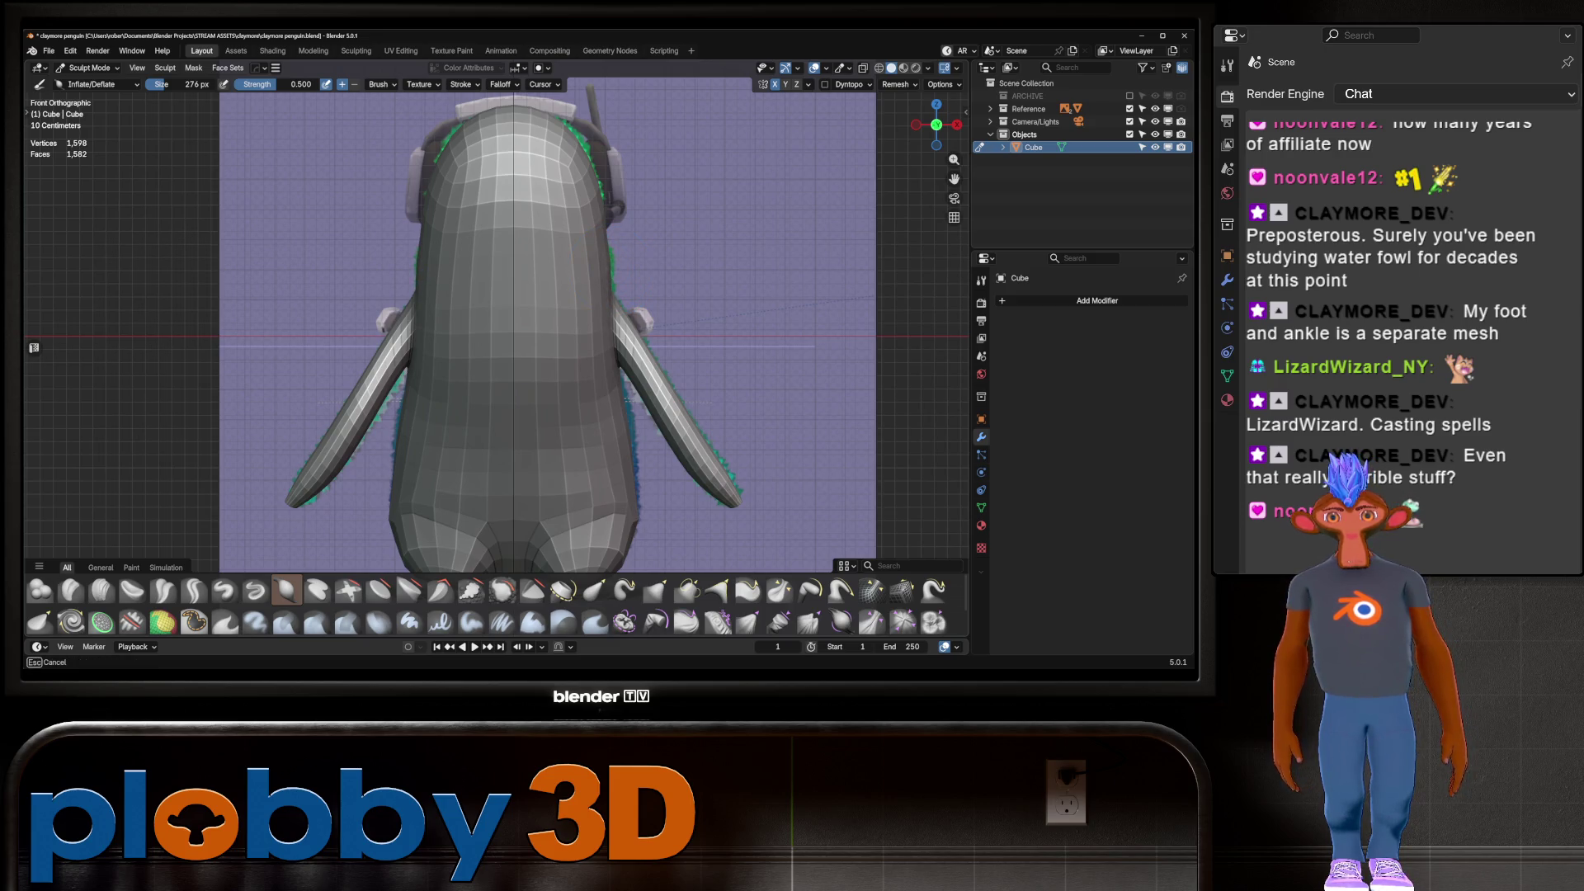
pyautogui.moveTo(609, 256); pyautogui.dragTo(609, 254)
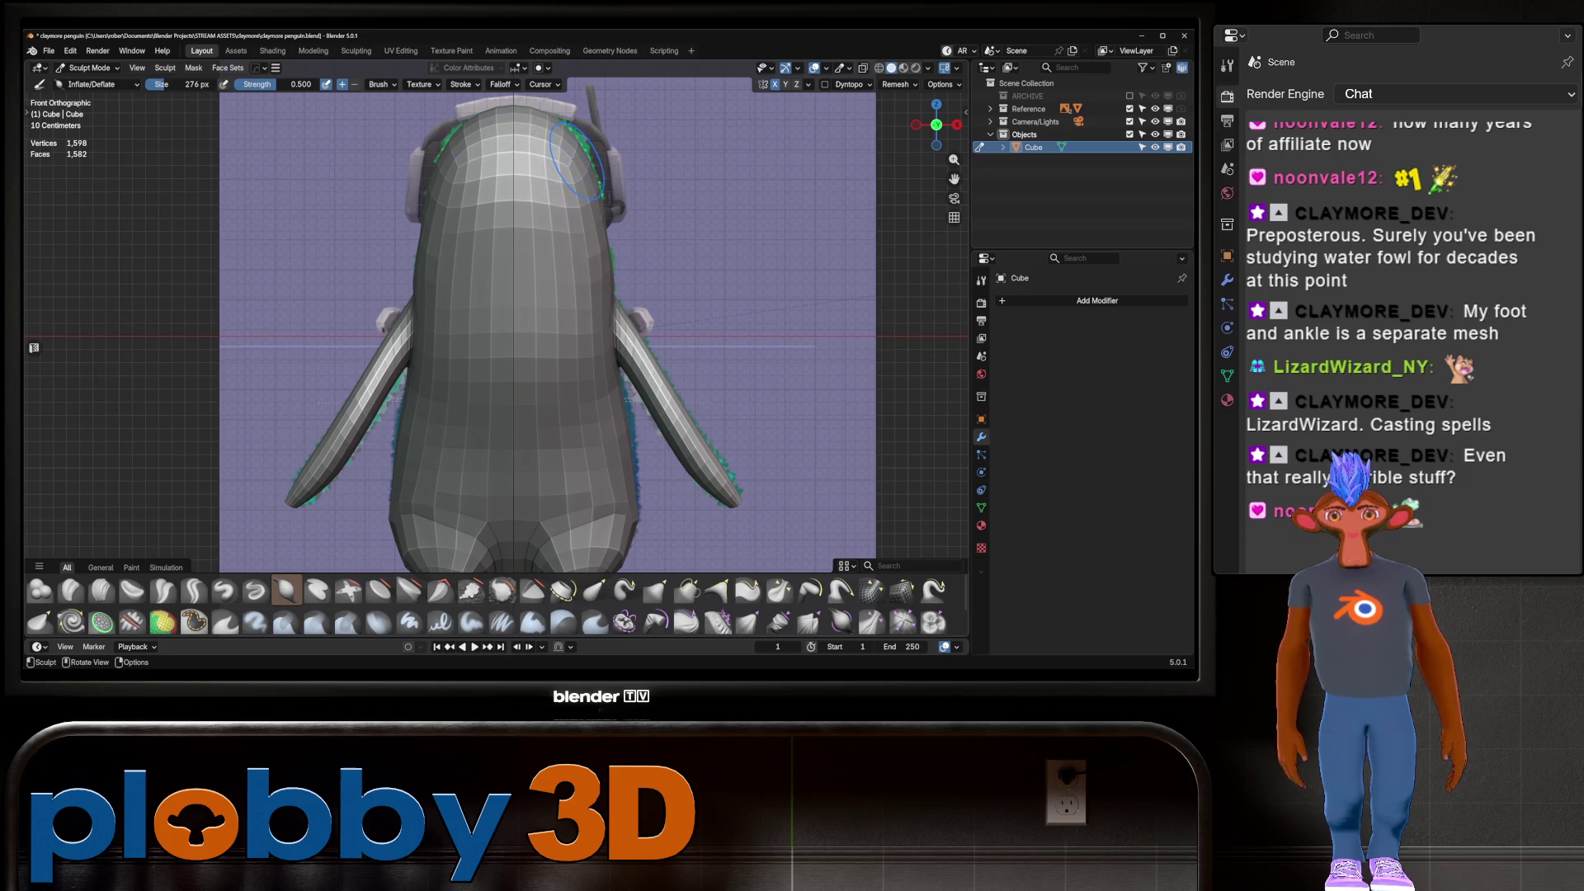
pyautogui.moveTo(596, 157); pyautogui.dragTo(599, 198)
# Raise the brush size to 438 px, sculpt over the head, and turn X-ray off
pyautogui.moveTo(599, 198); pyautogui.dragTo(557, 298, button='middle')
pyautogui.press('f')
pyautogui.click(577, 247)
pyautogui.moveTo(581, 248); pyautogui.dragTo(586, 251)
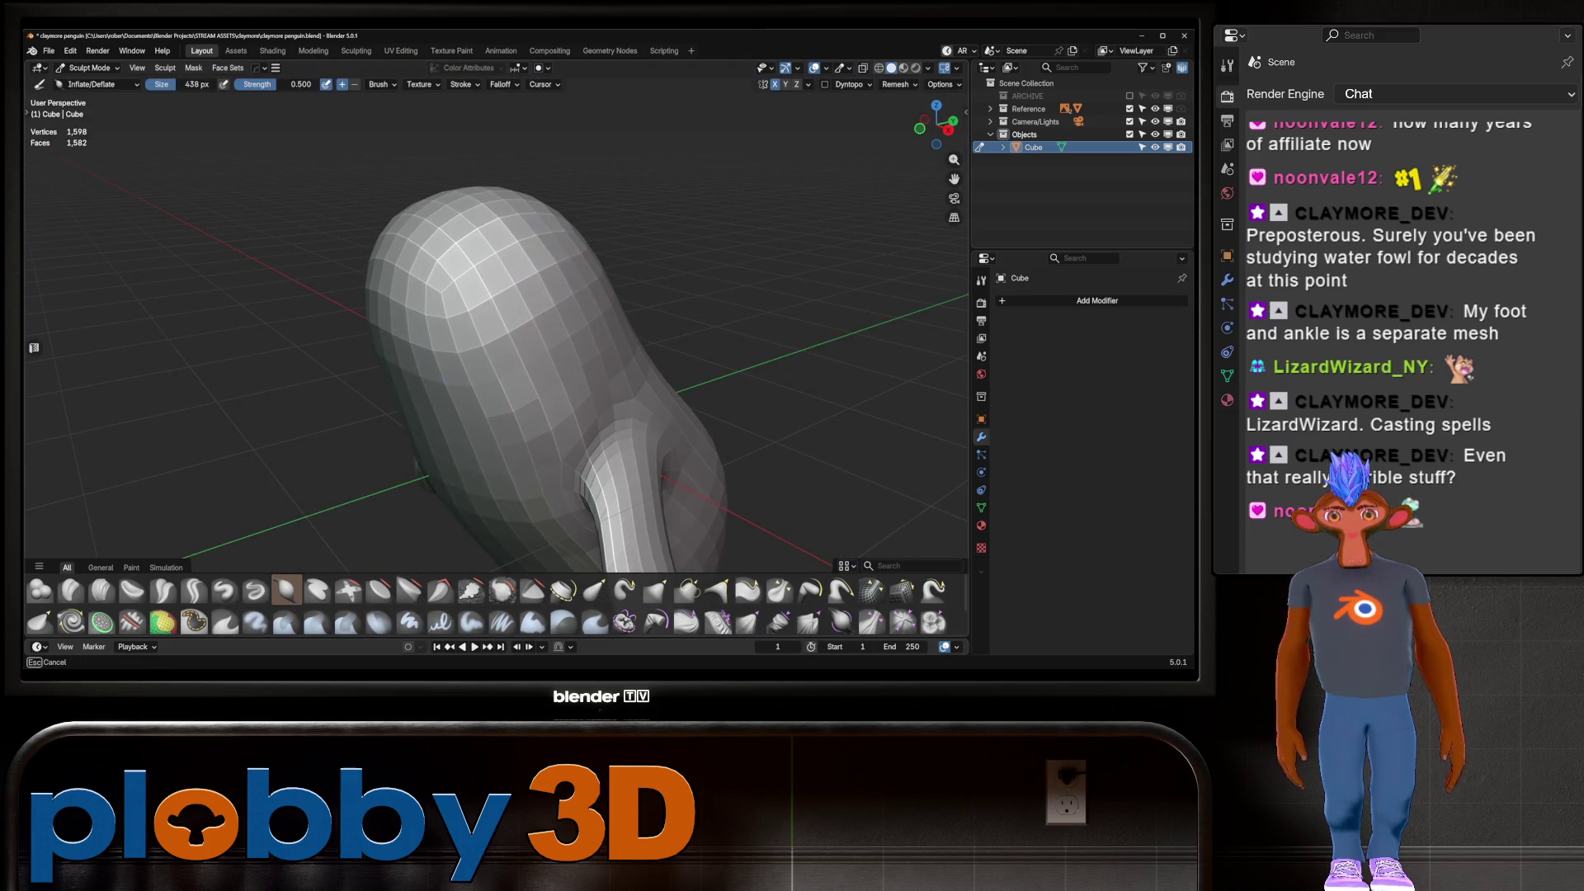
pyautogui.moveTo(586, 252); pyautogui.dragTo(577, 305, button='middle')
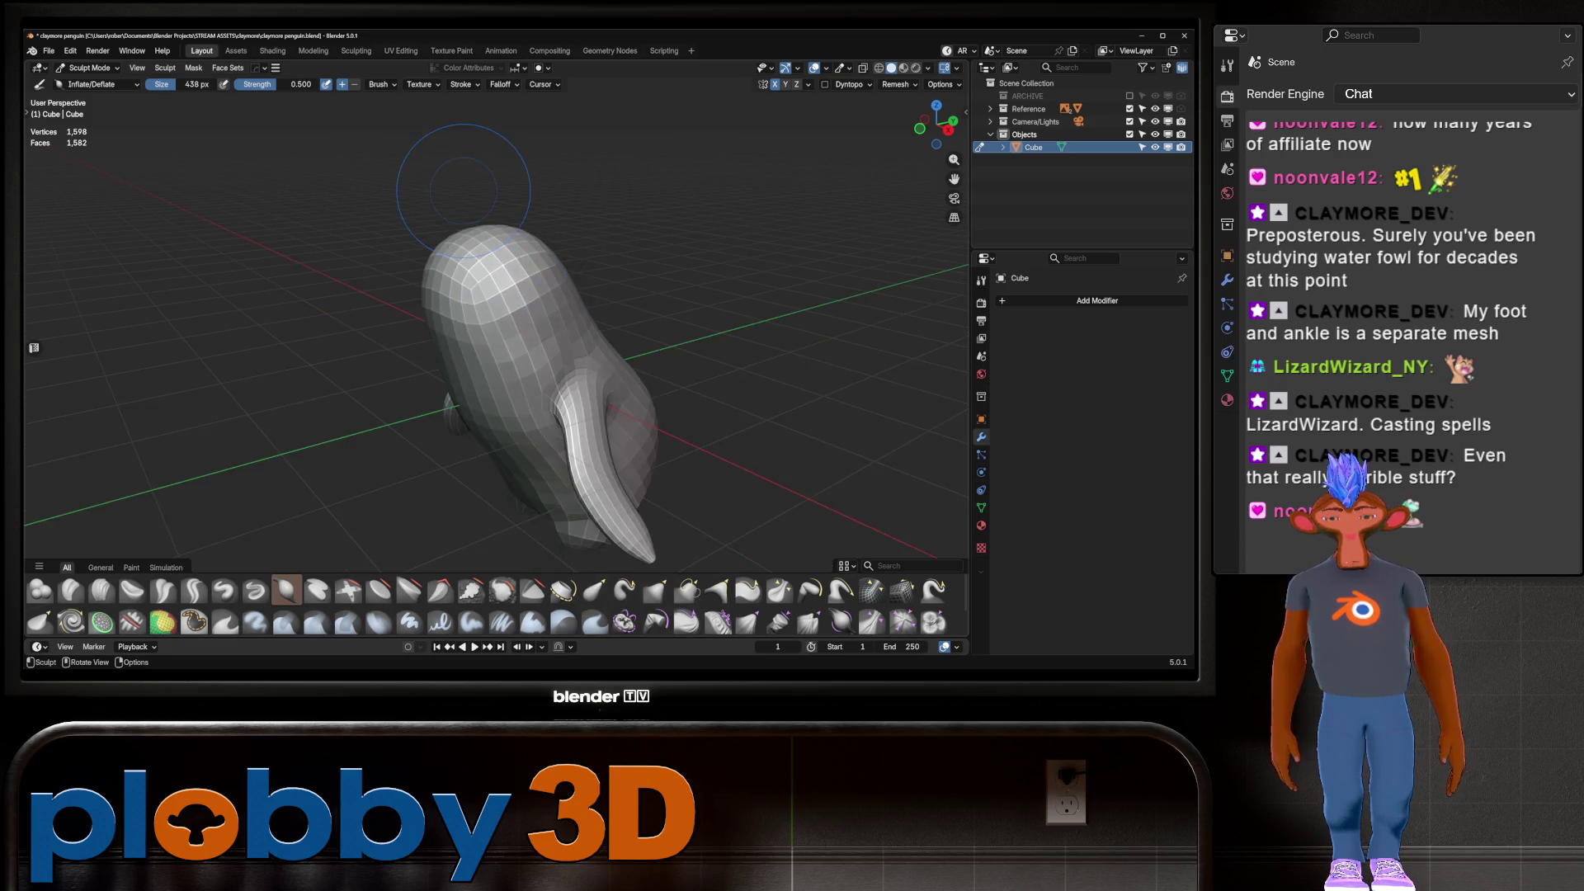
pyautogui.press('KP_1')
pyautogui.hotkey('alt', 'z')
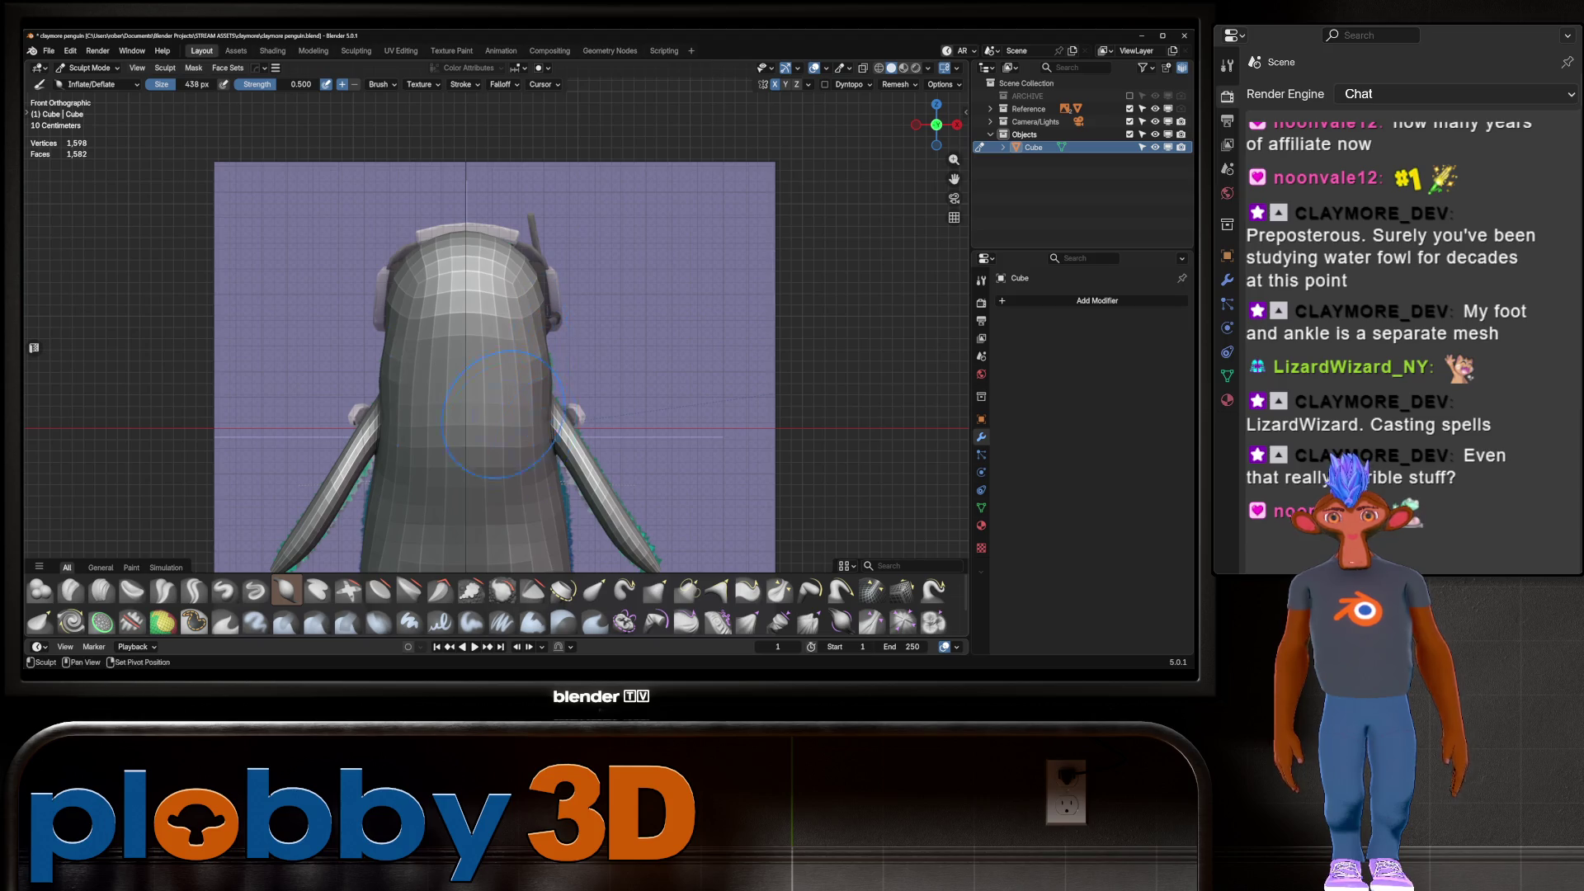
pyautogui.keyDown('shift'); pyautogui.moveTo(503, 414); pyautogui.dragTo(547, 235, button='middle'); pyautogui.keyUp('shift')
# Return to Edit Mode and select the faces at the flipper tip
pyautogui.press('Tab')
pyautogui.moveTo(594, 318)
pyautogui.mouseDown(button='middle')
pyautogui.moveTo(570, 272)
pyautogui.moveTo(727, 363)
pyautogui.mouseUp(button='middle')
pyautogui.click(750, 372)
pyautogui.press('ctrl+KP_Add')
pyautogui.press('ctrl+KP_Add')
pyautogui.press('ctrl+KP_Add')
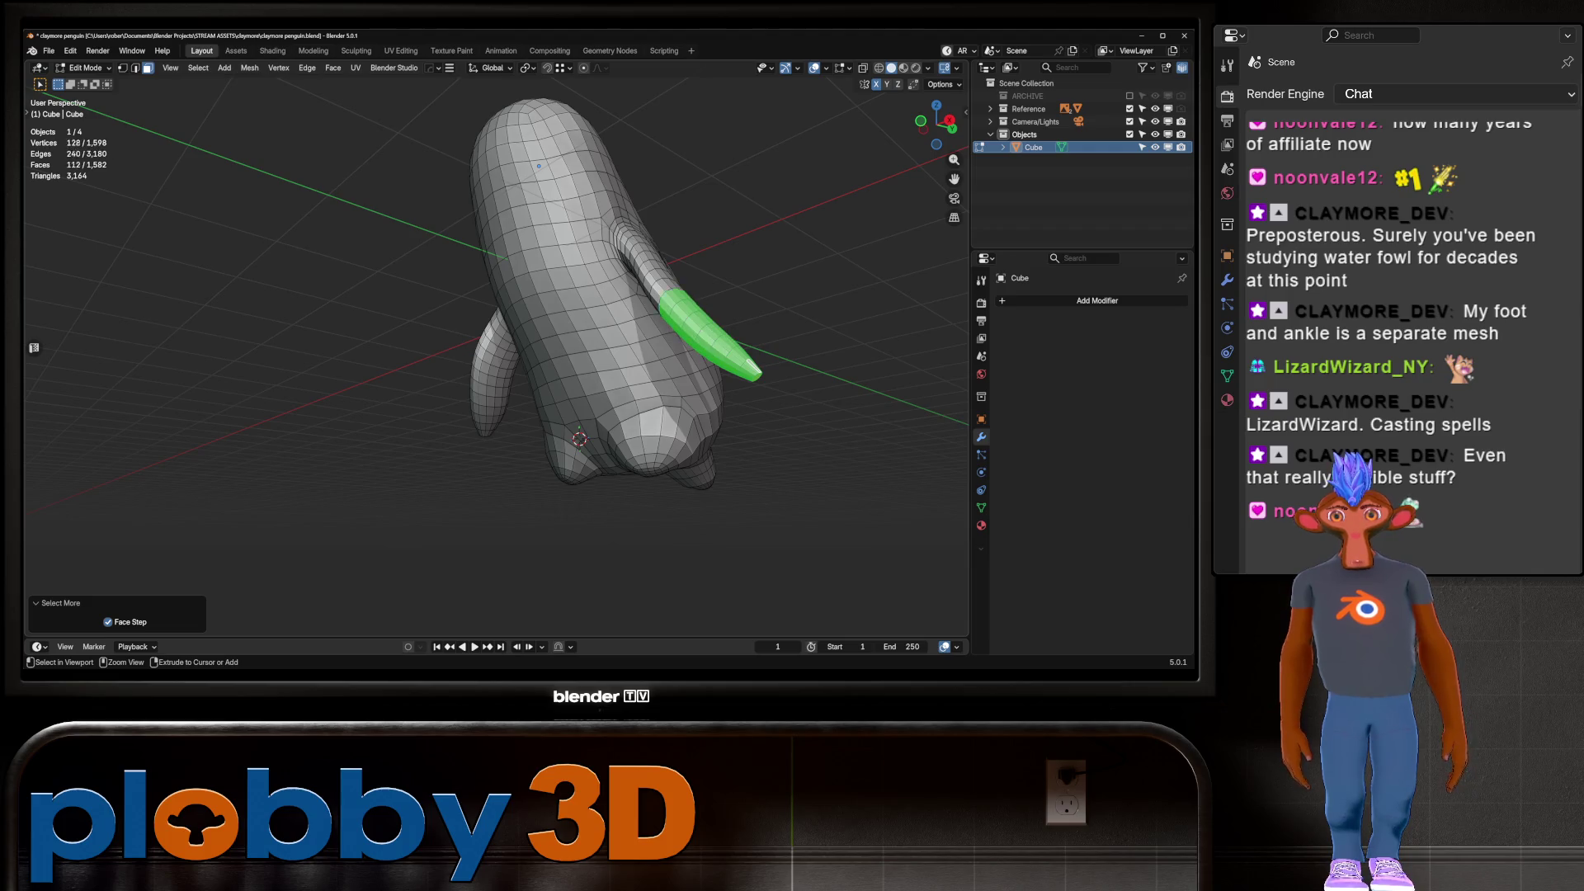
pyautogui.moveTo(577, 330)
pyautogui.mouseDown(button='middle')
pyautogui.moveTo(425, 346)
pyautogui.moveTo(462, 351)
pyautogui.mouseUp(button='middle')
pyautogui.press('h')
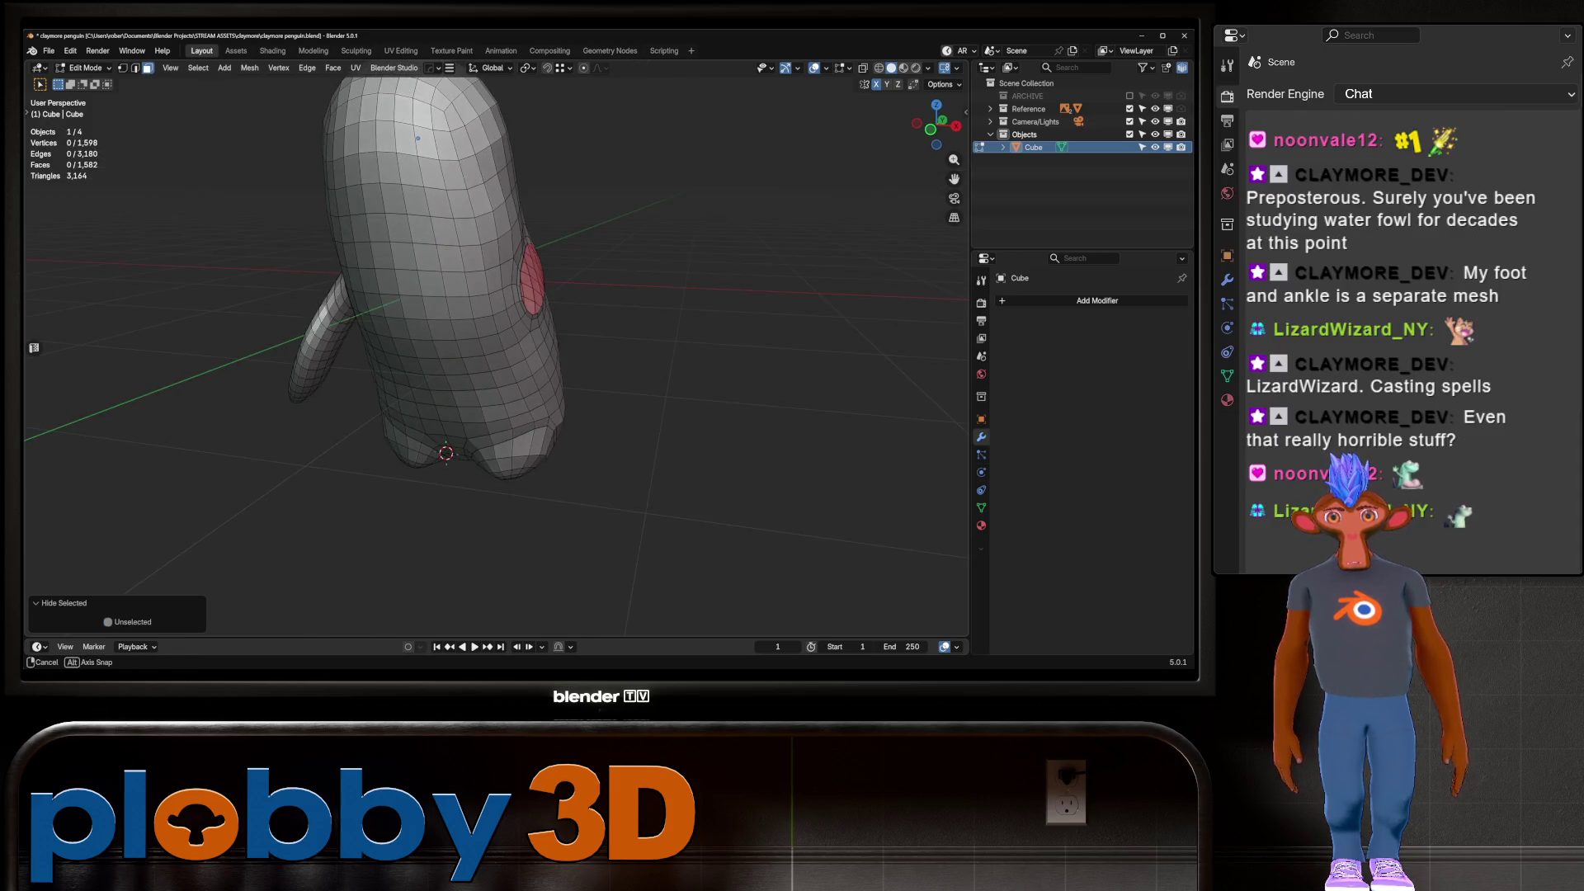
pyautogui.hotkey('ctrl', 'Tab')
pyautogui.click(545, 421)
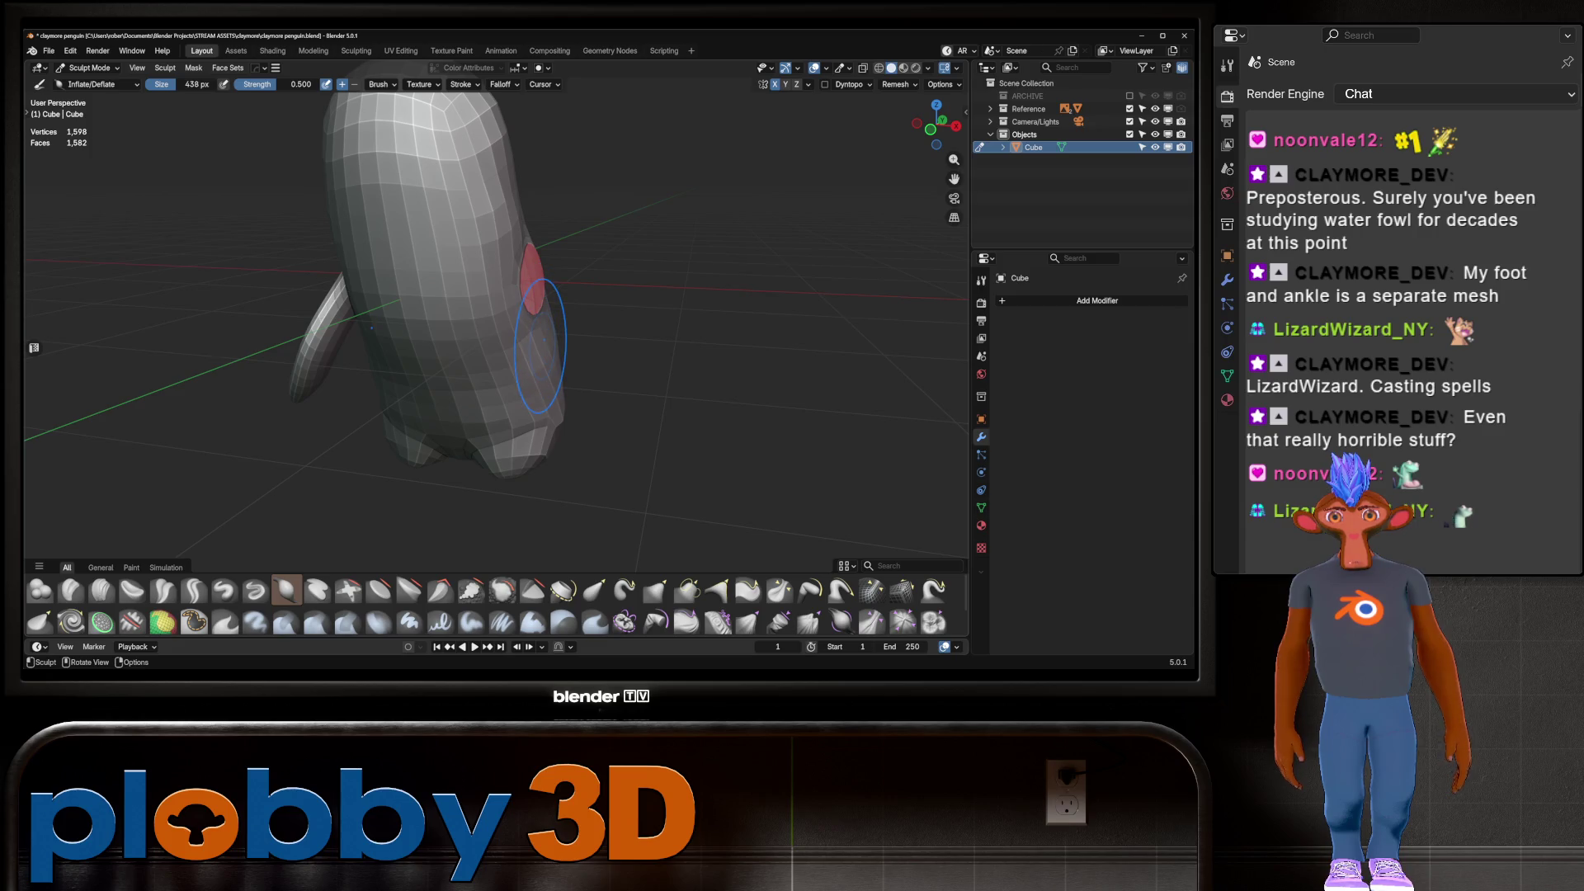
pyautogui.press('KP_1')
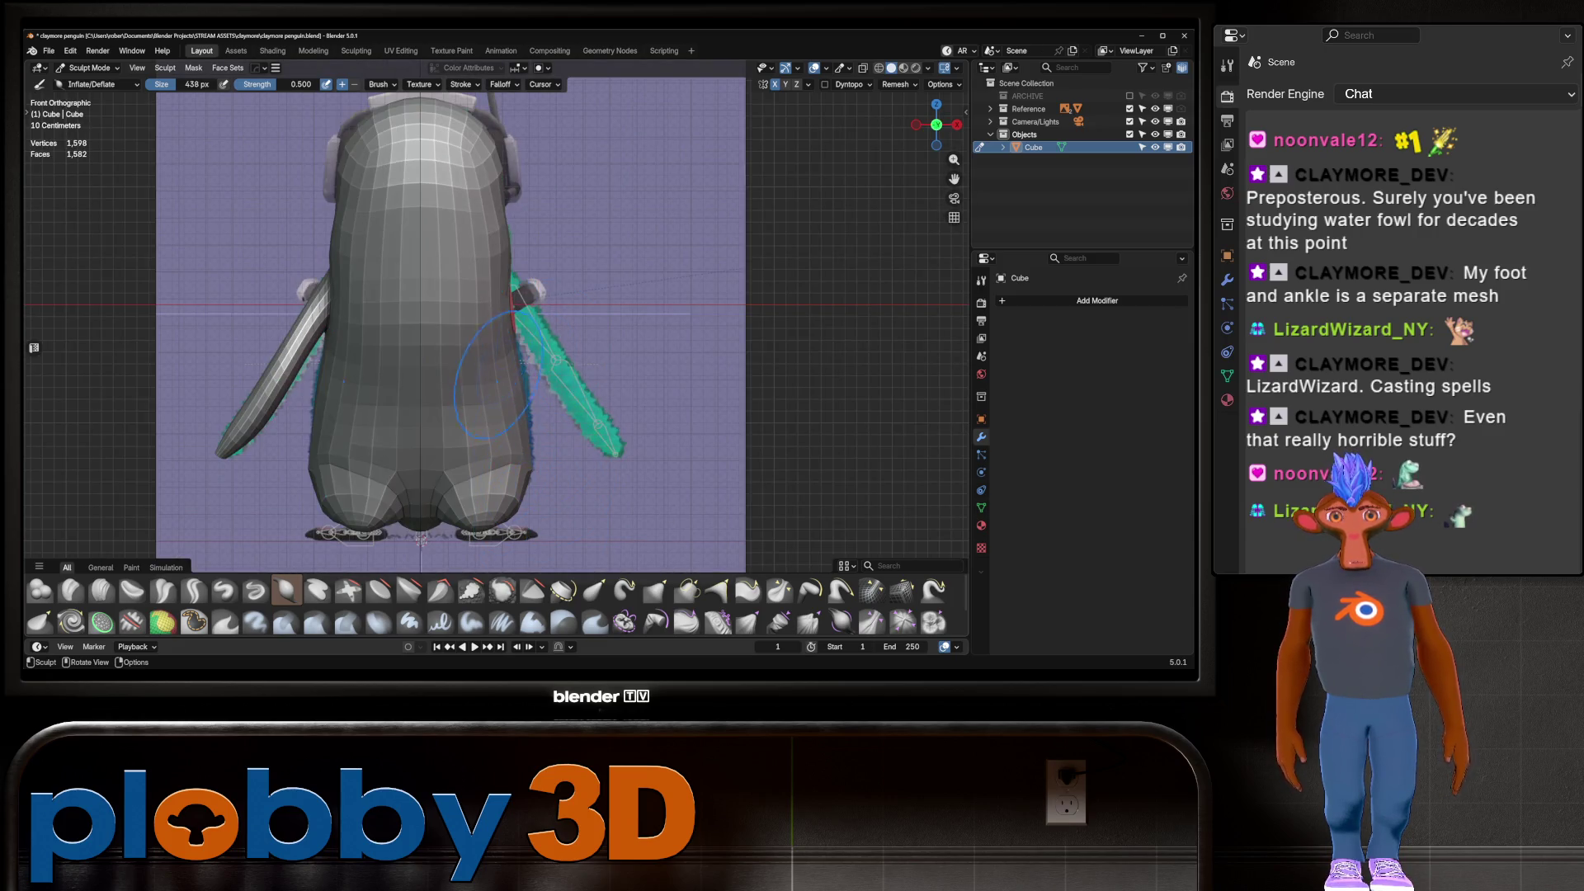
pyautogui.moveTo(518, 384)
pyautogui.mouseDown(button='middle')
pyautogui.moveTo(518, 297)
pyautogui.moveTo(541, 379)
pyautogui.moveTo(637, 308)
pyautogui.moveTo(462, 272)
pyautogui.mouseUp(button='middle')
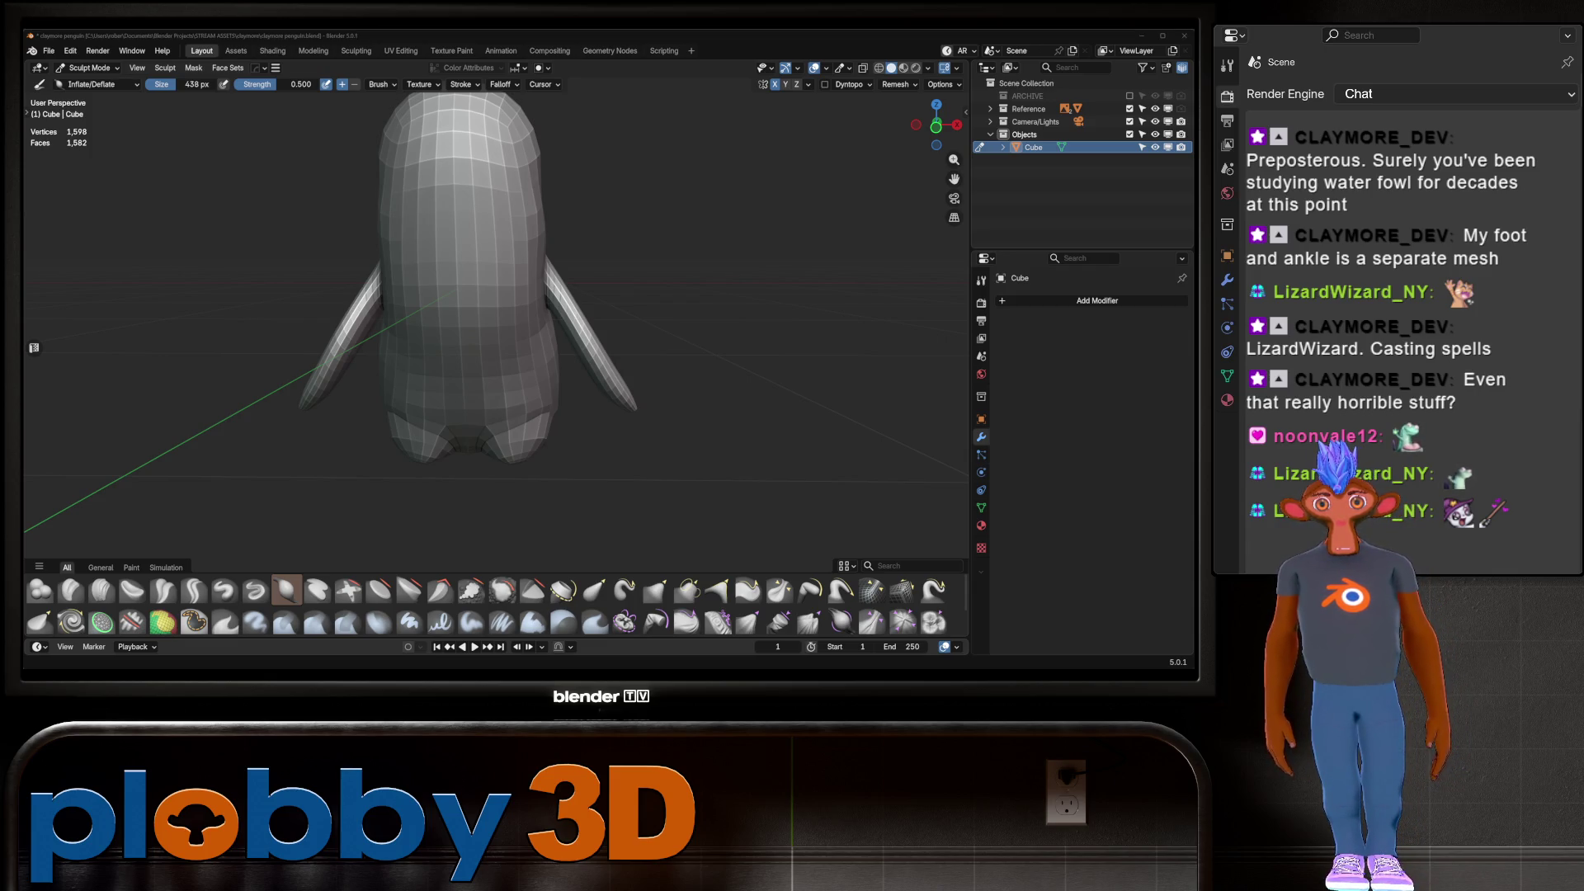
pyautogui.moveTo(495, 313)
pyautogui.mouseDown(button='middle')
pyautogui.moveTo(548, 319)
pyautogui.moveTo(328, 353)
pyautogui.mouseUp(button='middle')
# Zoom to the head in front view, check the reference eye with X-ray, and enter Edit Mode
pyautogui.scroll(2, 460, 335)
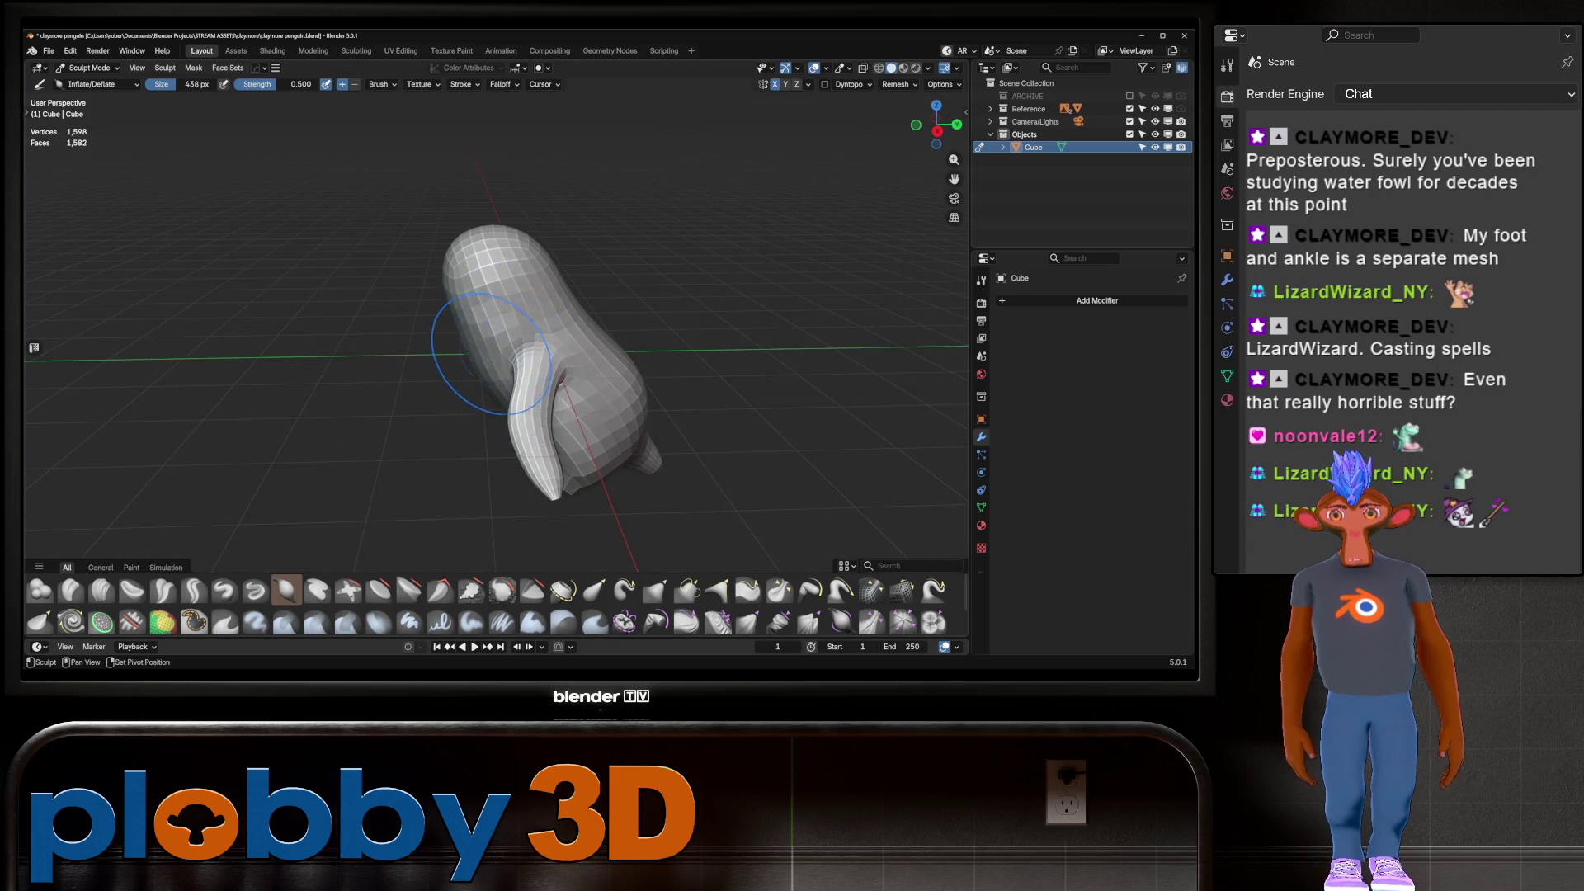
pyautogui.scroll(3, 450, 376)
pyautogui.press('KP_1')
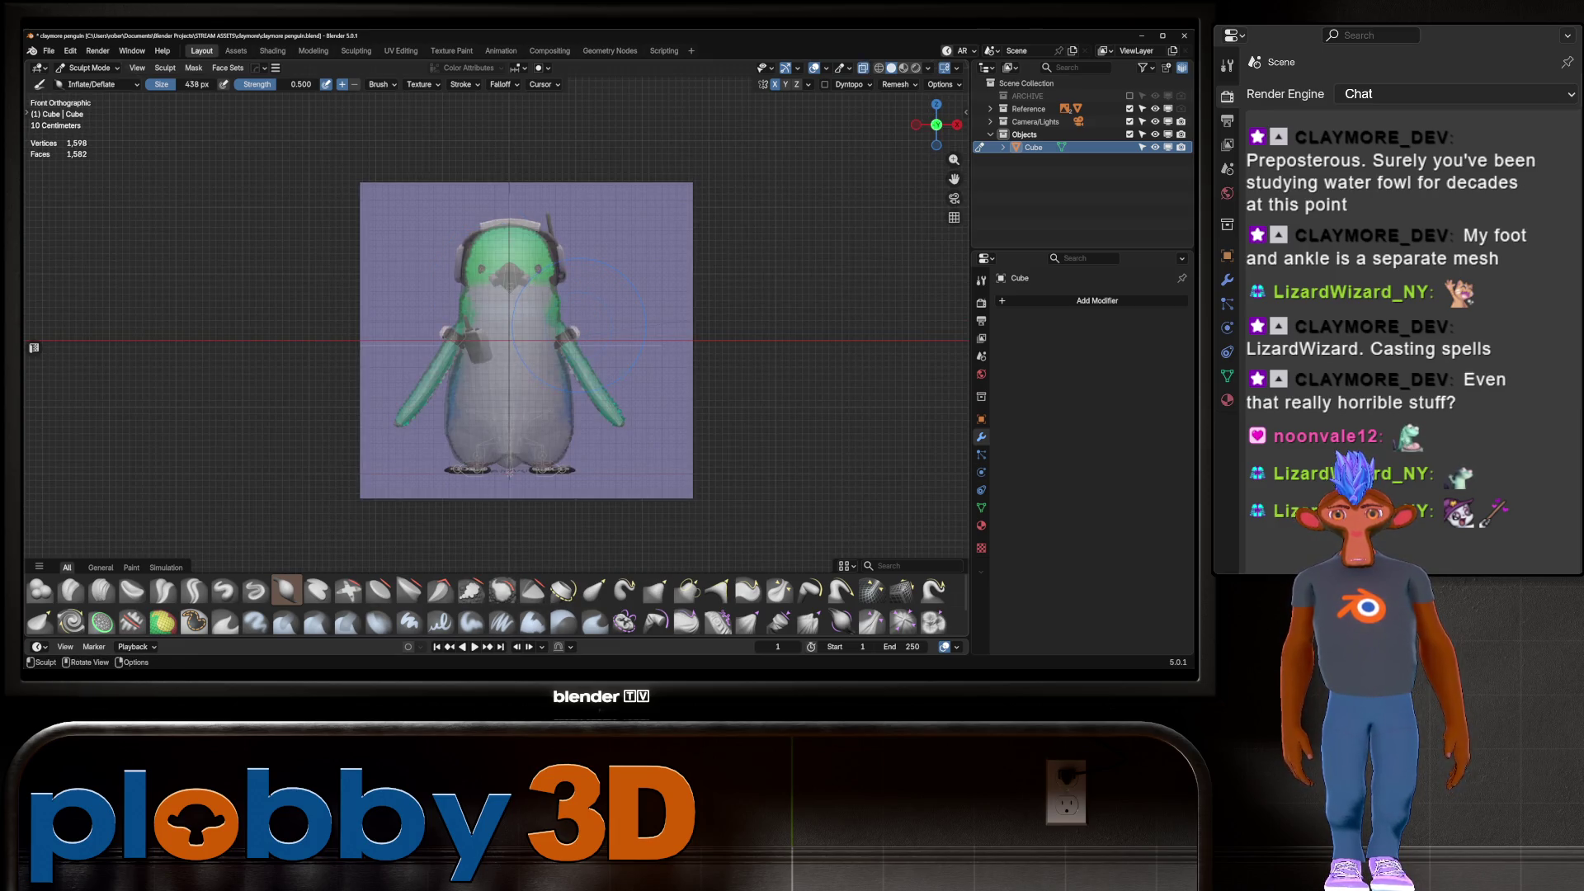
pyautogui.scroll(2, 505, 268)
pyautogui.scroll(1, 505, 264)
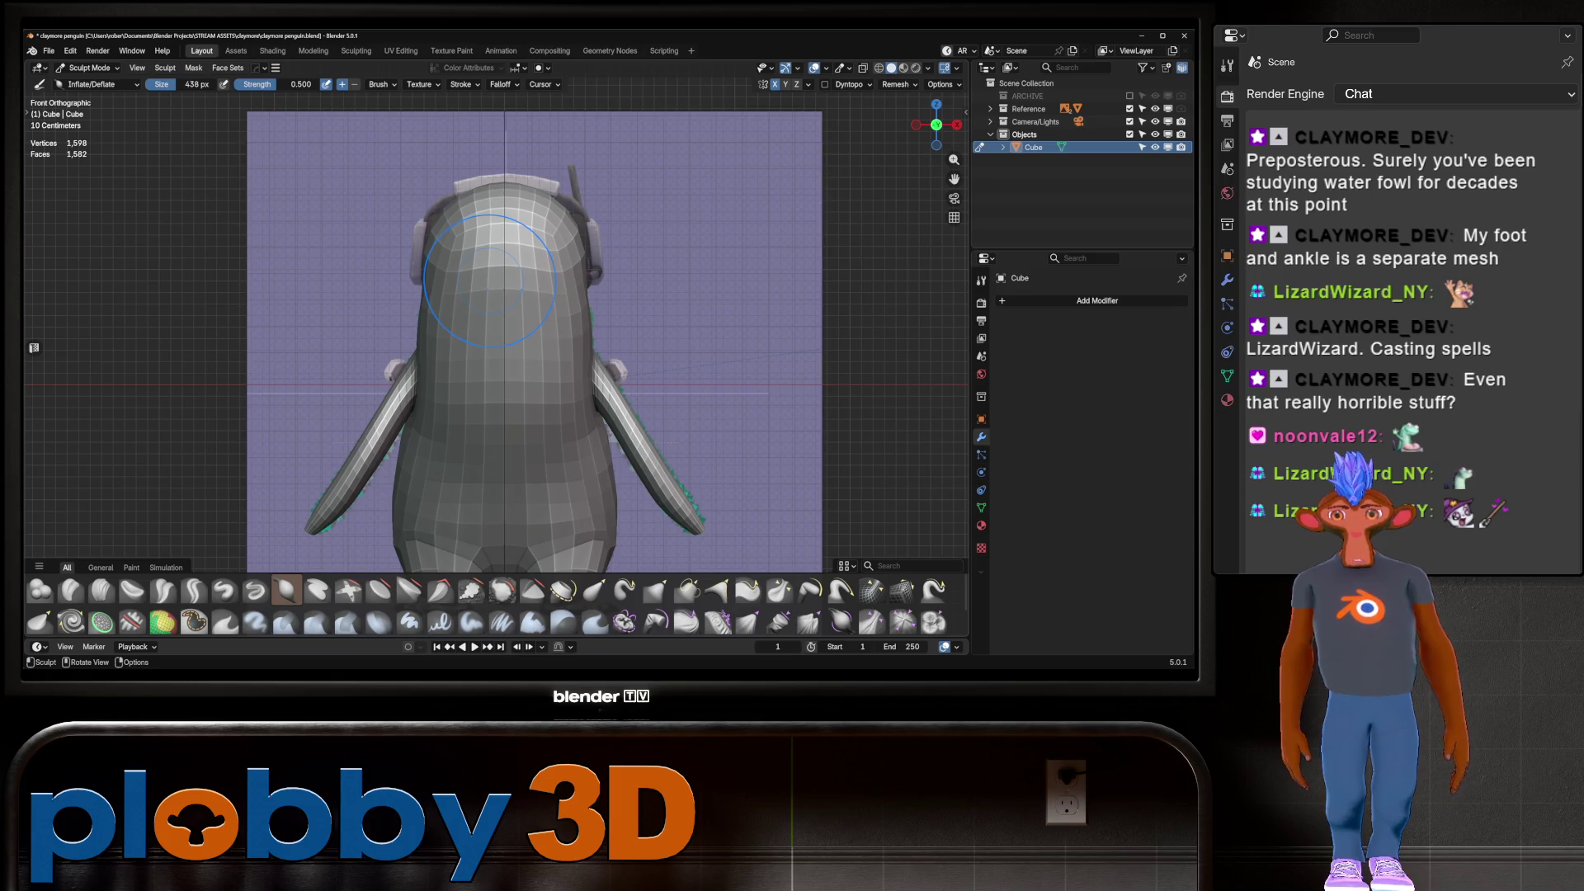
pyautogui.hotkey('alt', 'z')
pyautogui.scroll(4, 495, 277)
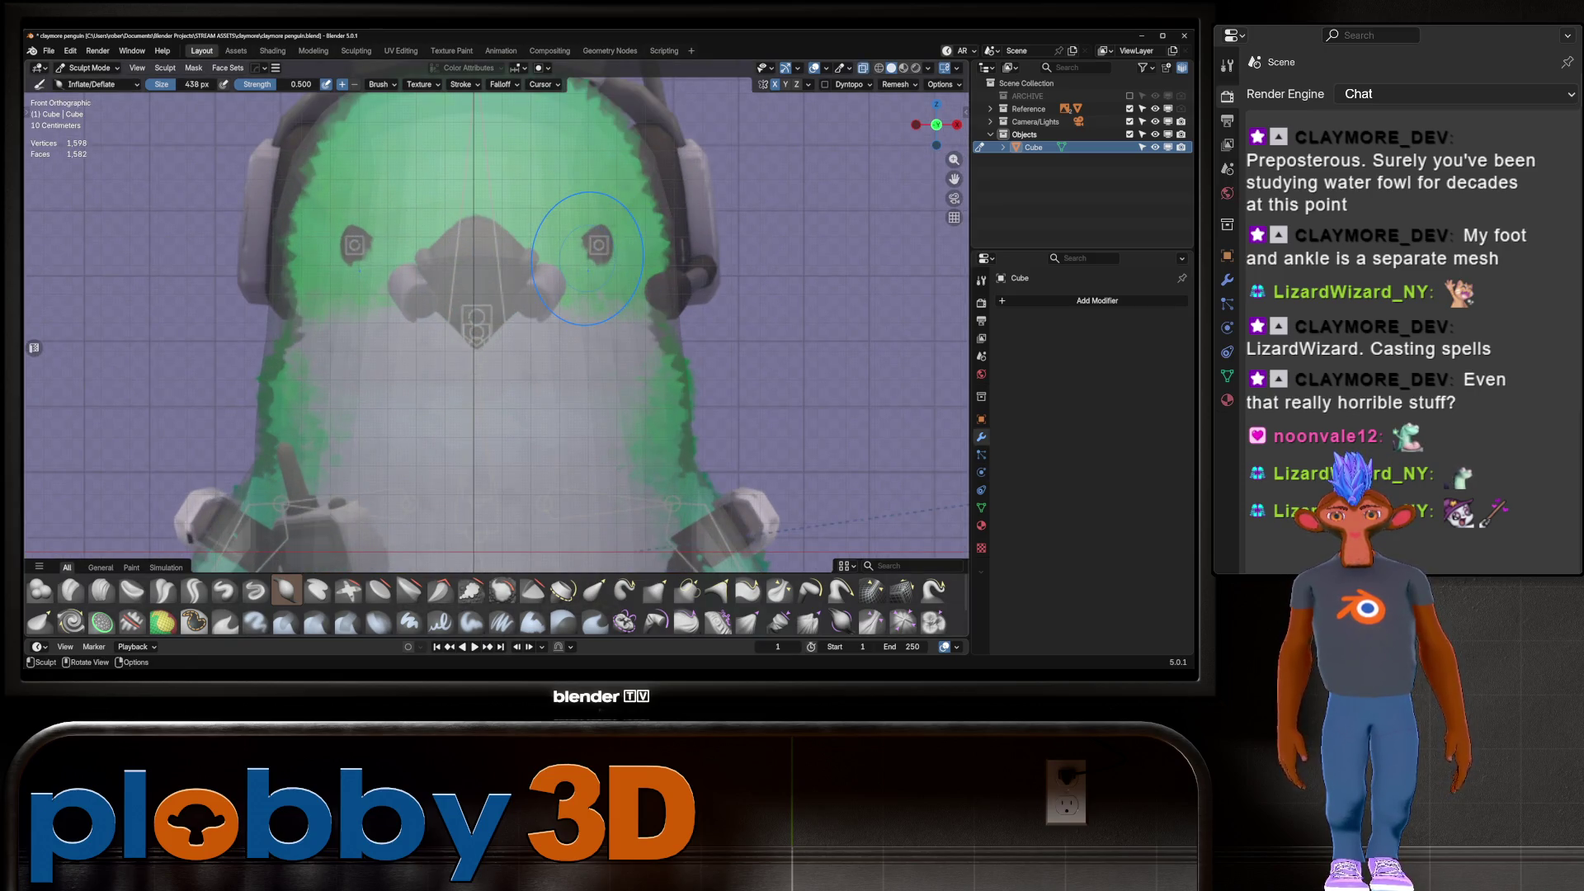
pyautogui.hotkey('alt', 'z')
pyautogui.hotkey('alt', 'z')
pyautogui.hotkey('alt', 'z')
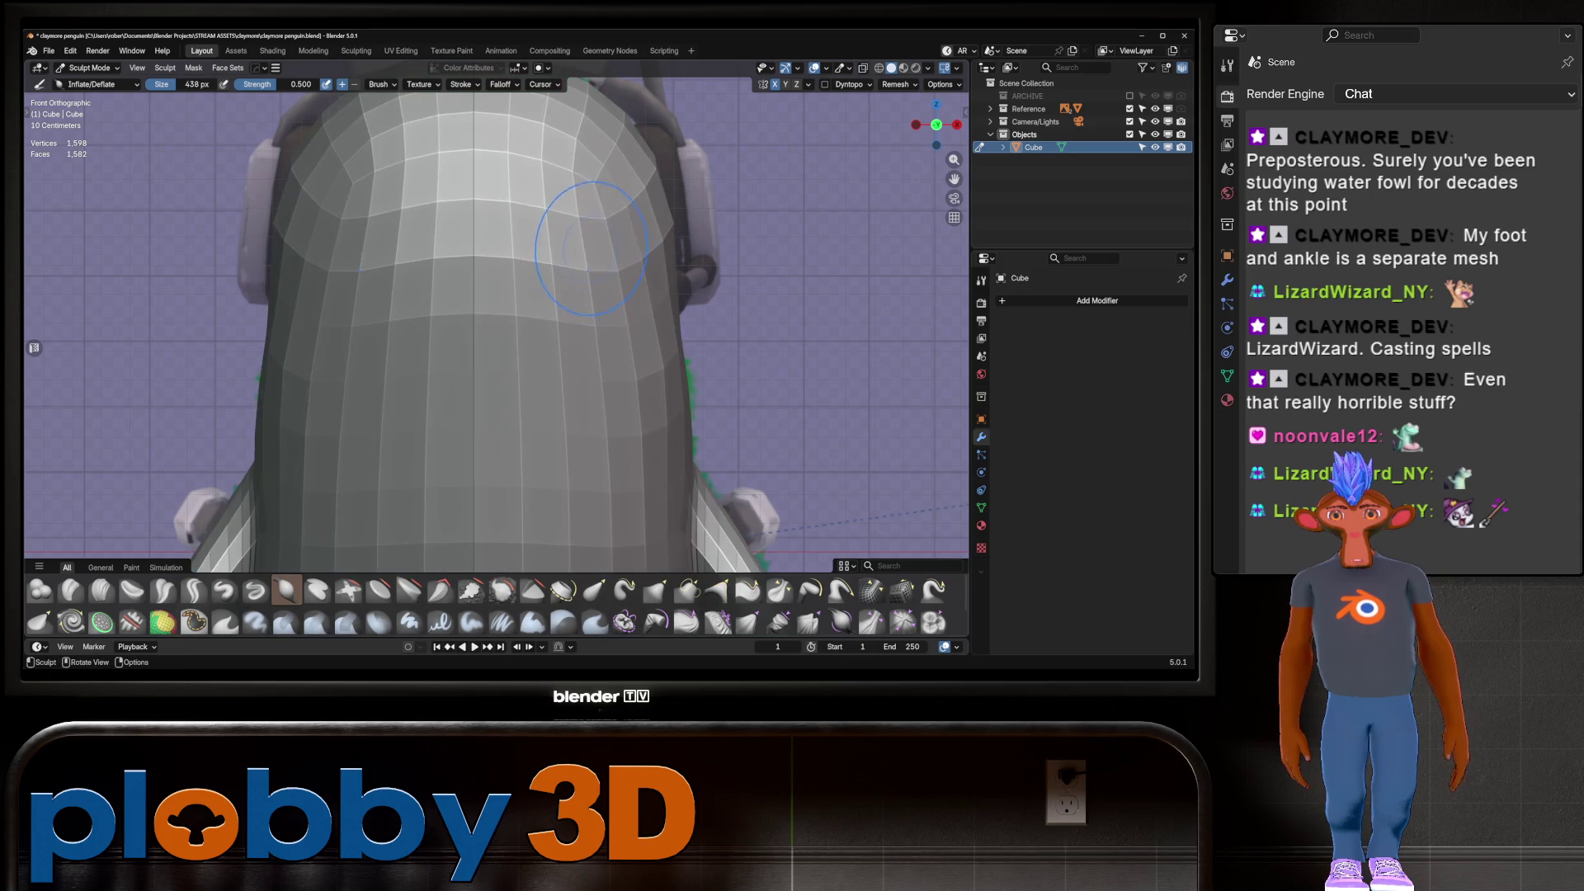
pyautogui.hotkey('alt', 'z')
pyautogui.hotkey('alt', 'z')
pyautogui.hotkey('alt', 'z')
pyautogui.hotkey('alt', 'z')
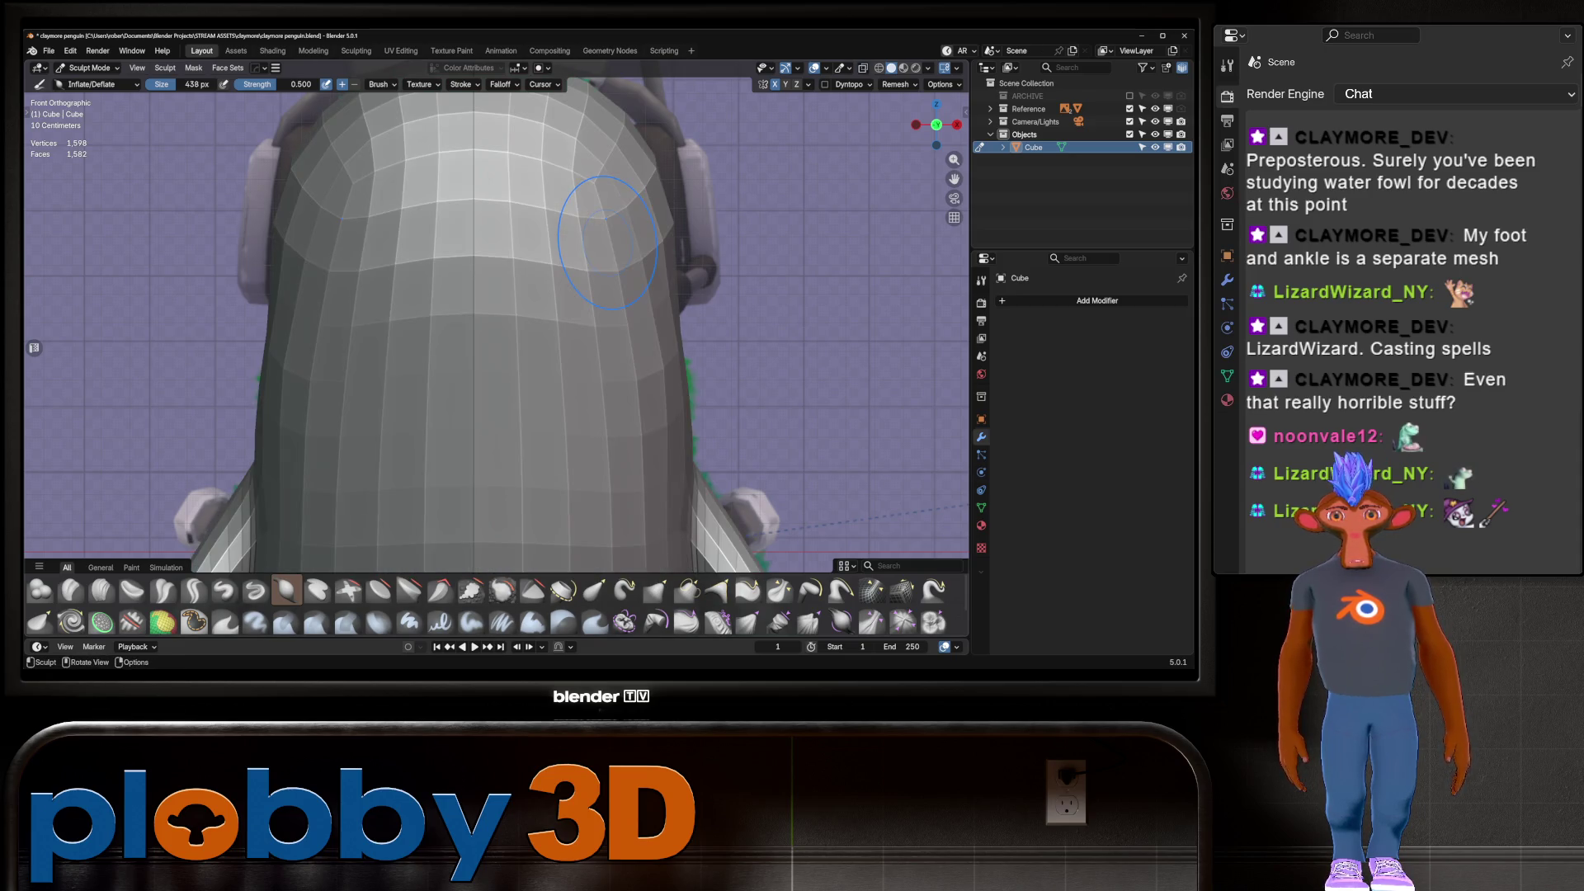
pyautogui.hotkey('alt', 'z')
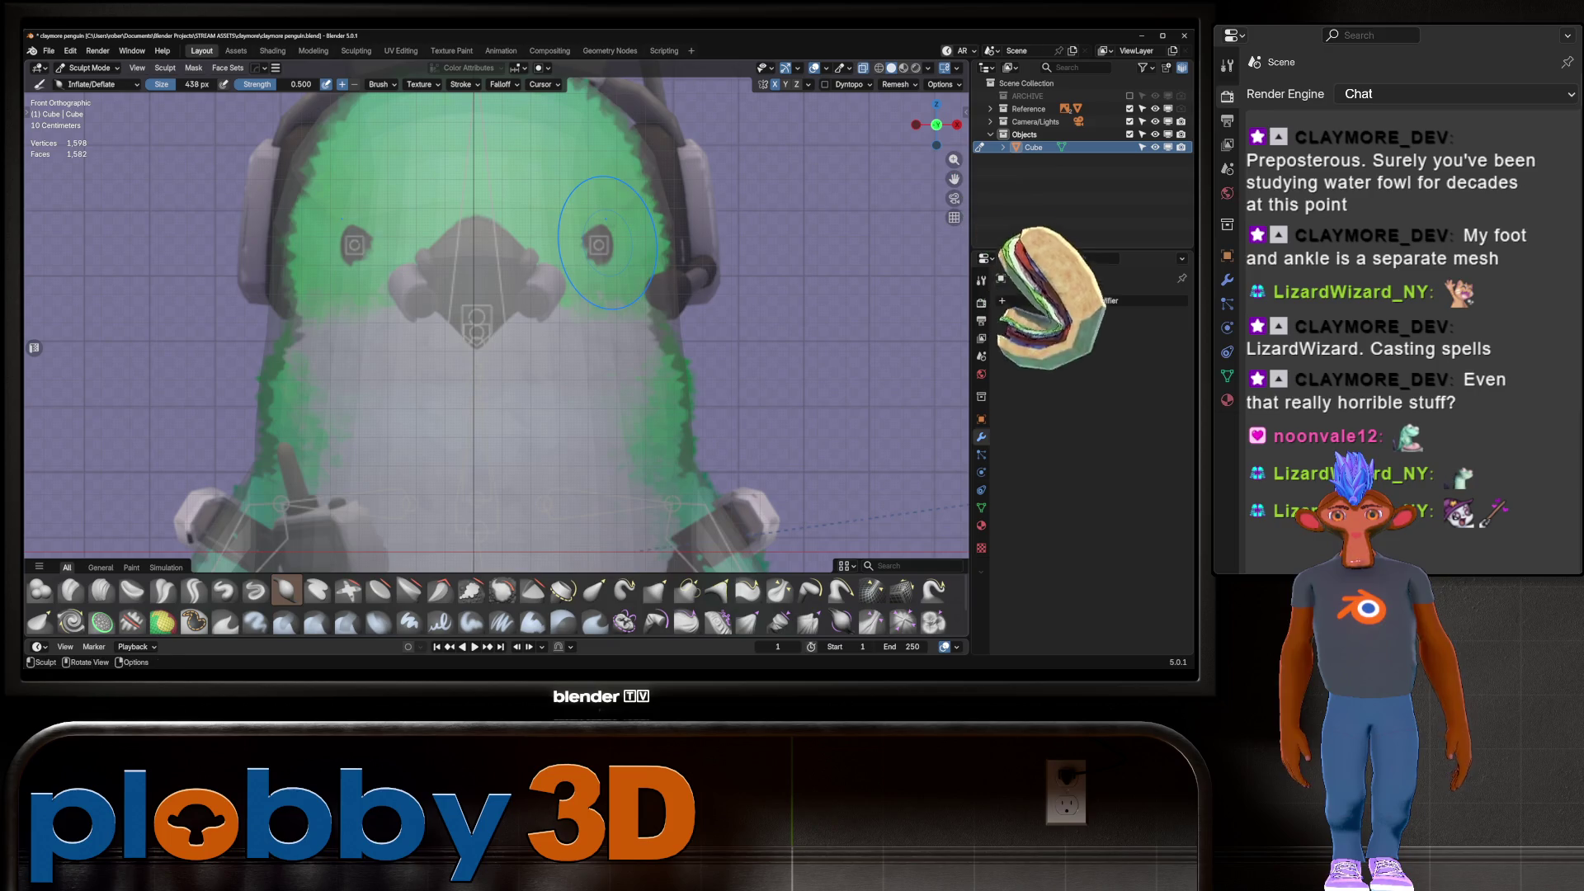
pyautogui.hotkey('alt', 'z')
pyautogui.hotkey('alt', 'z')
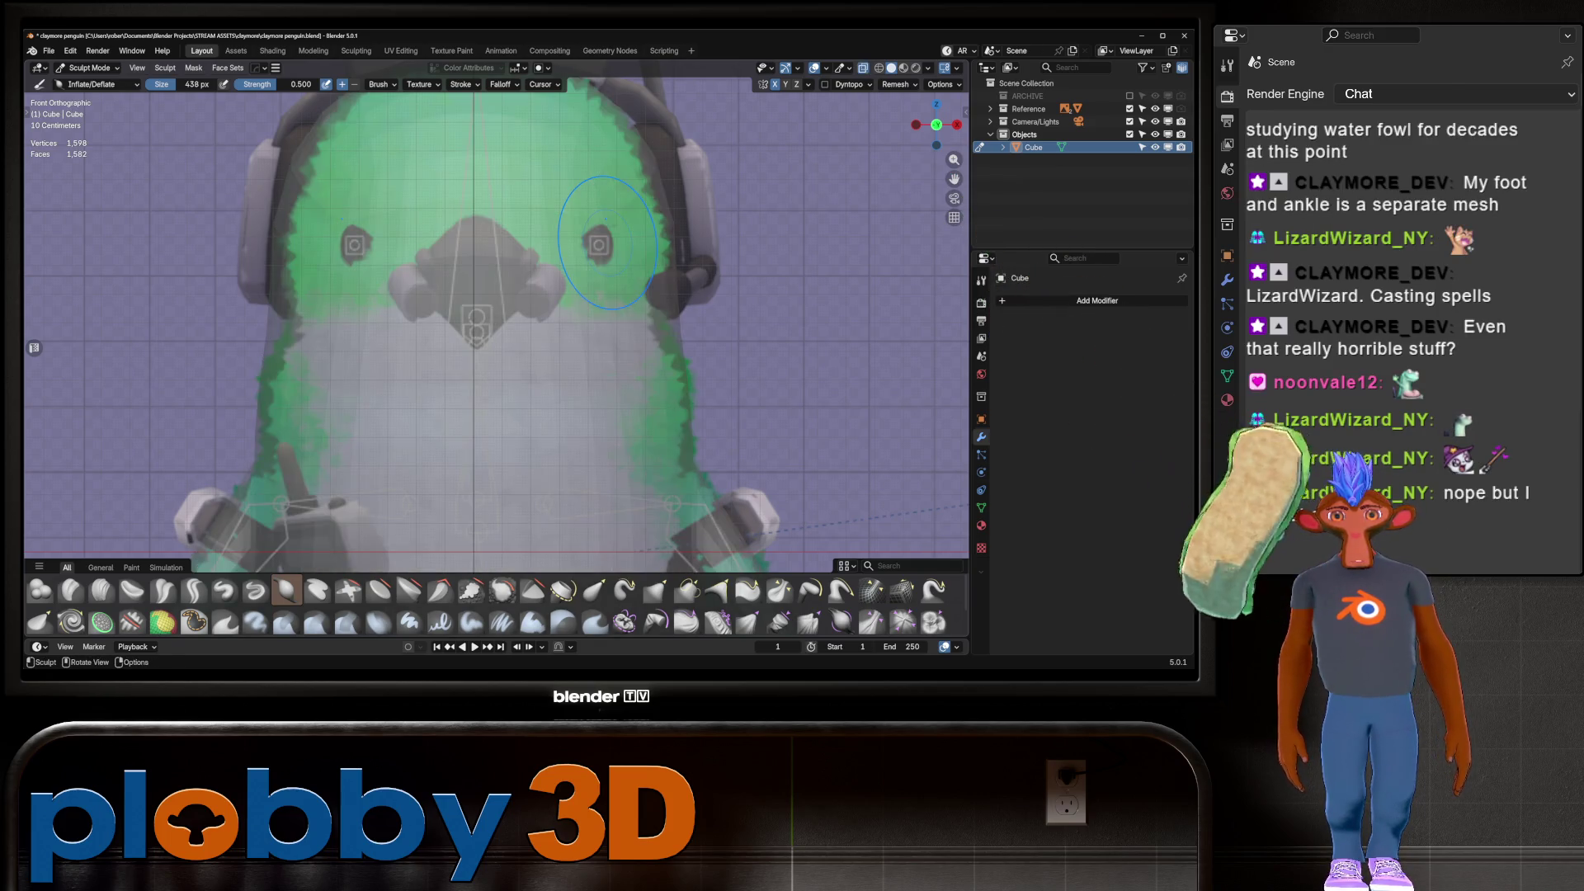
pyautogui.hotkey('alt', 'z')
pyautogui.press('Tab')
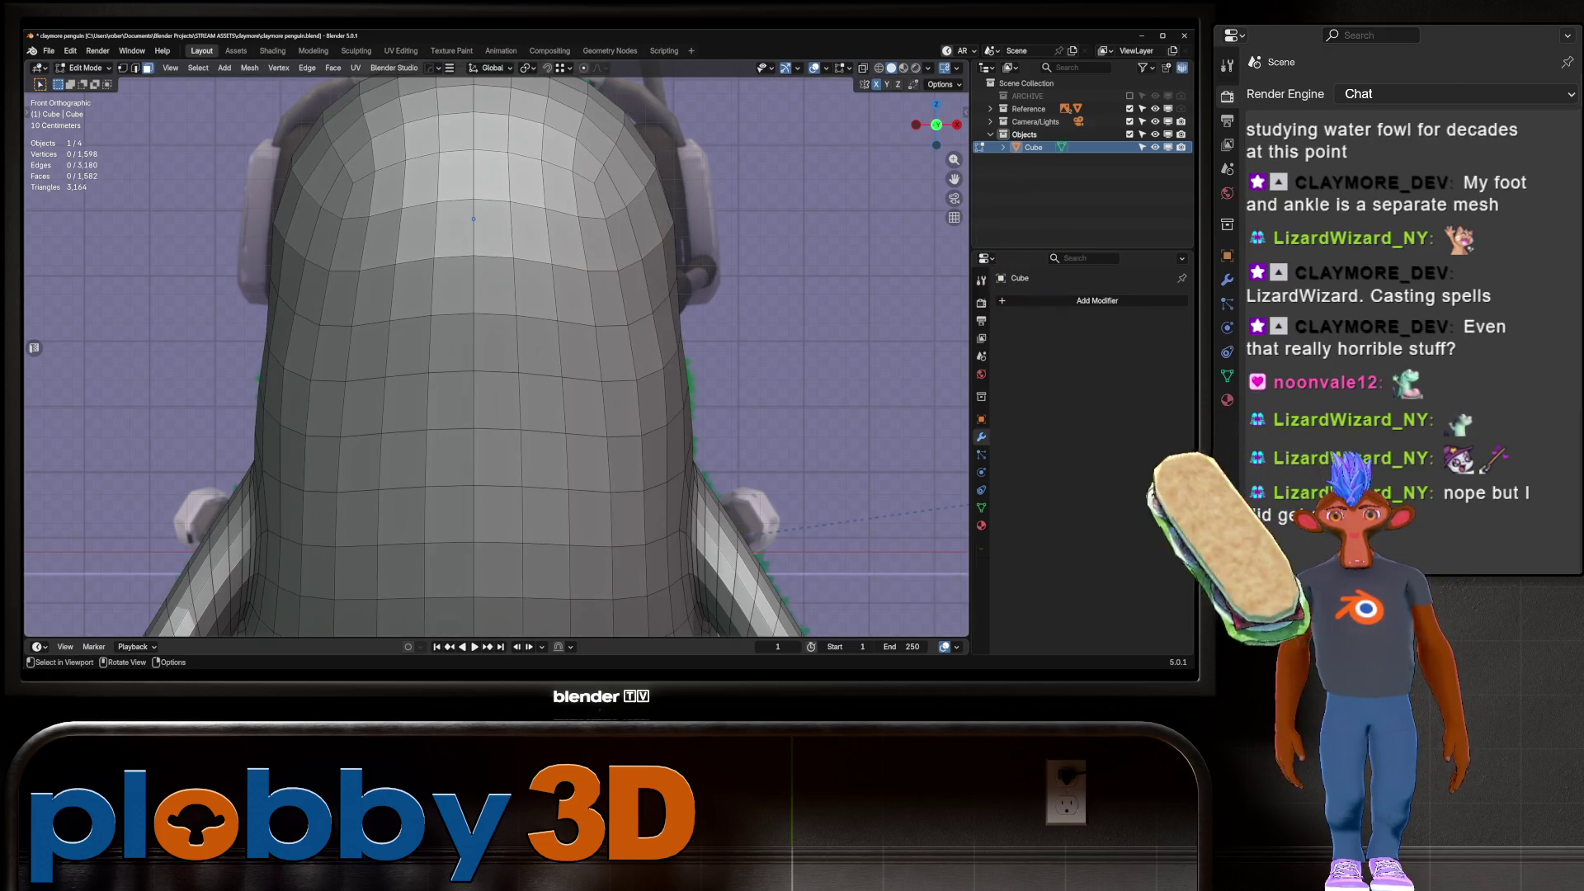
# Box-select the eye faces and try an inset and a relax, undoing both
pyautogui.press('b')
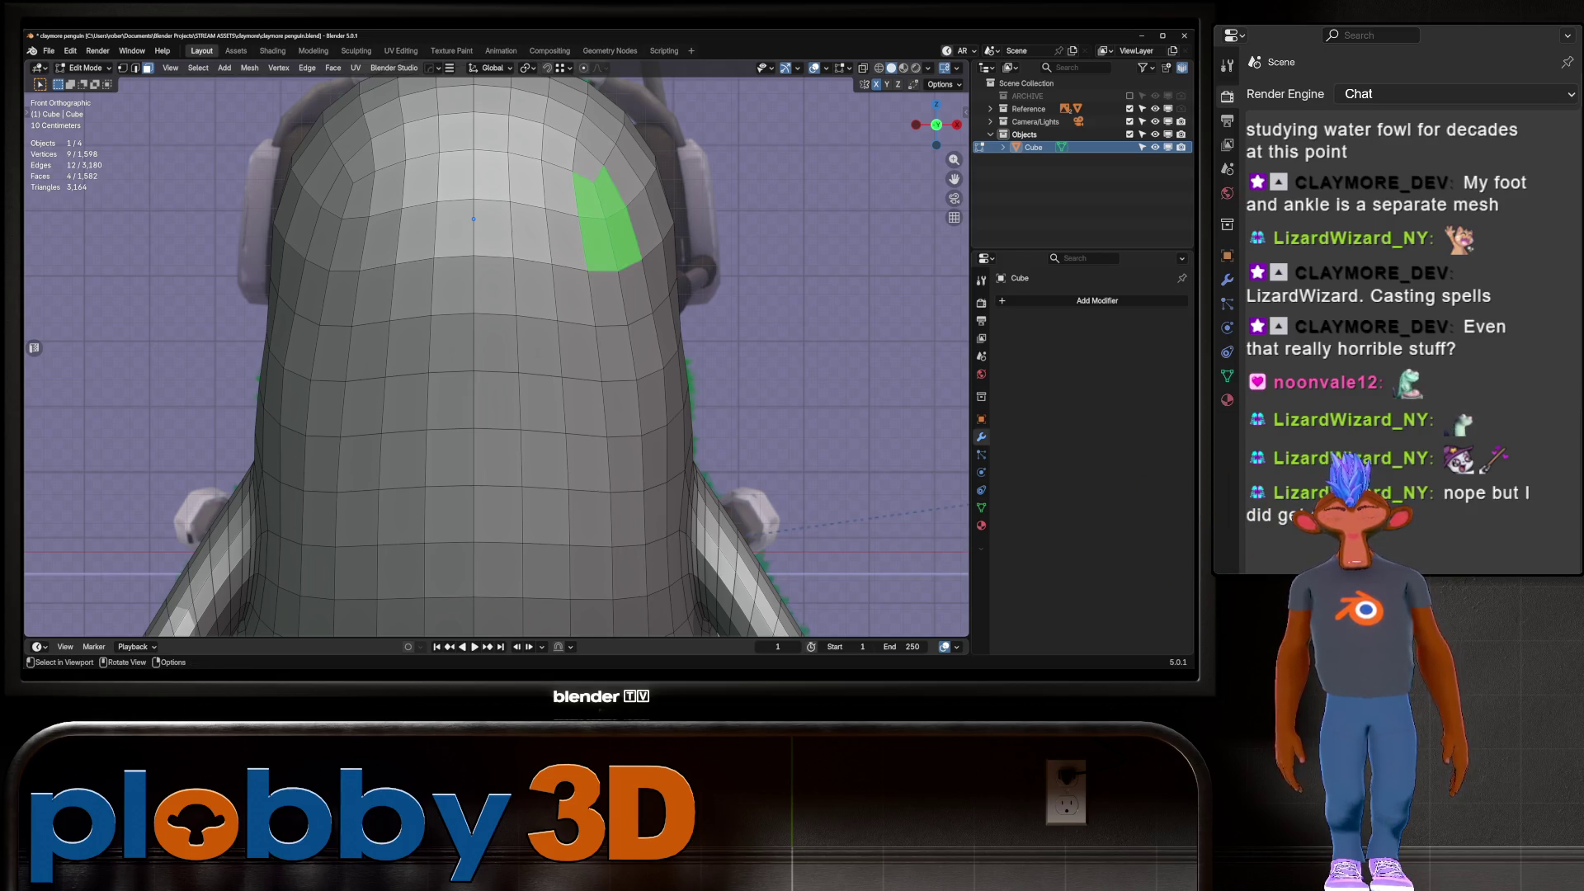
pyautogui.press('i')
pyautogui.press('Escape')
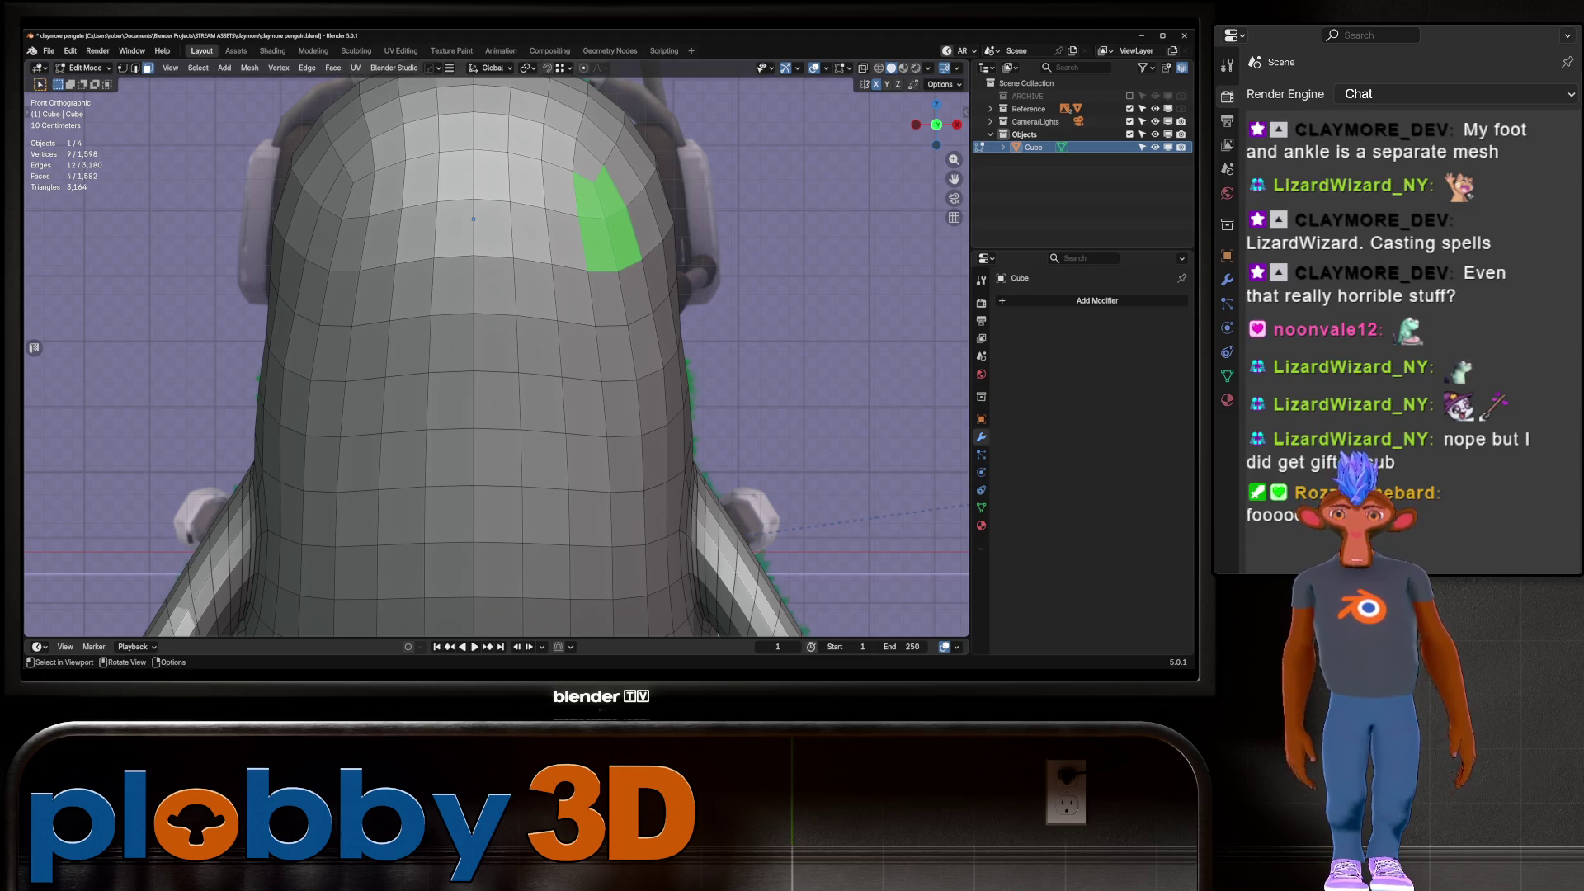
pyautogui.press('i')
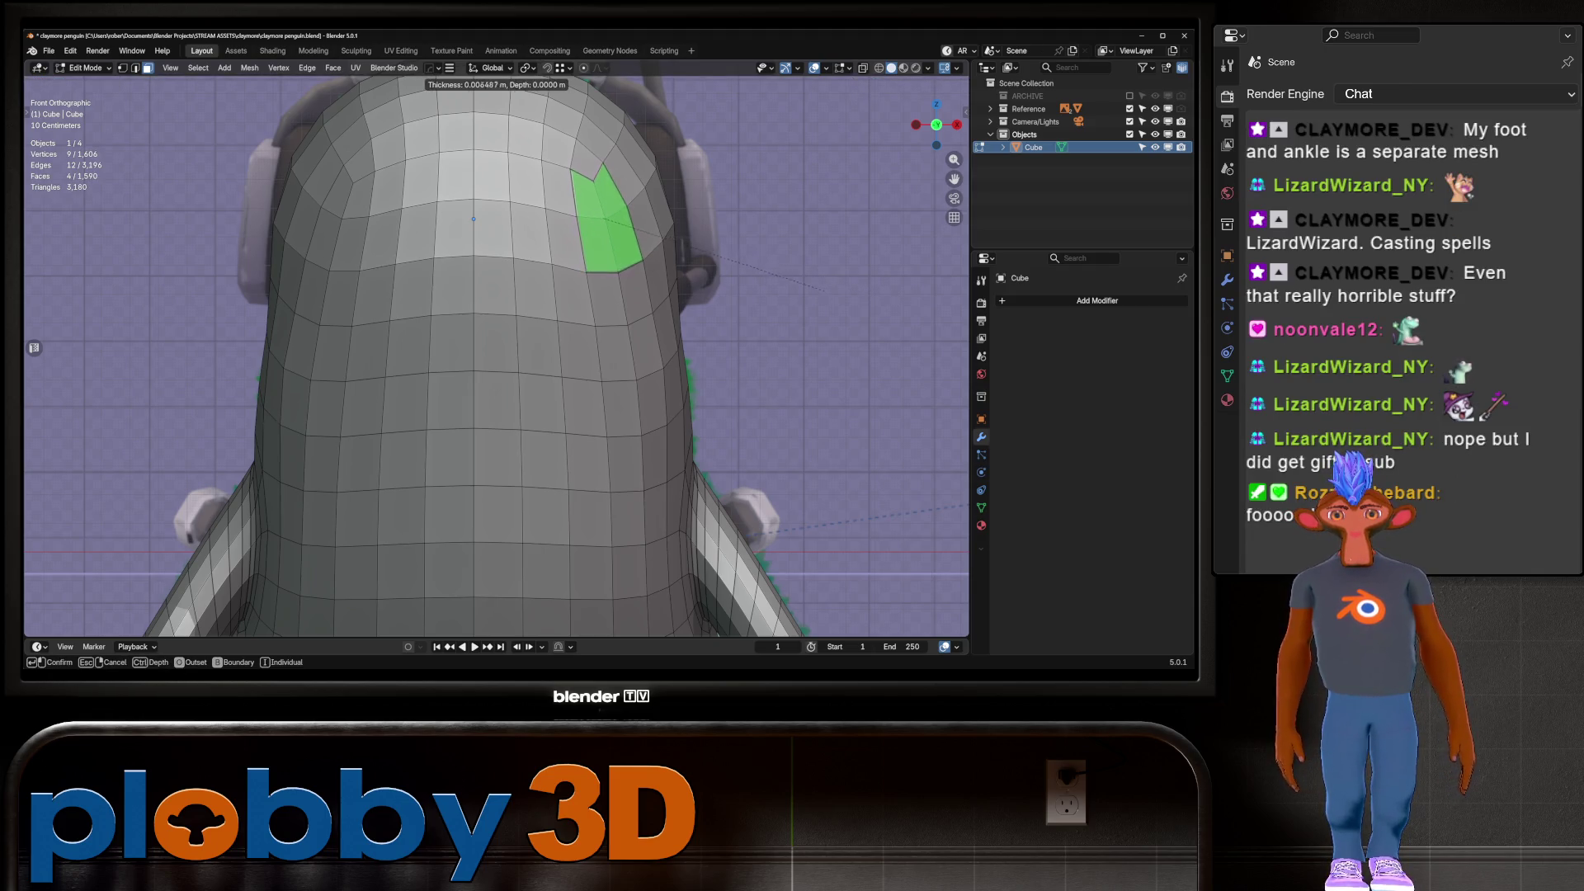
pyautogui.press('Return')
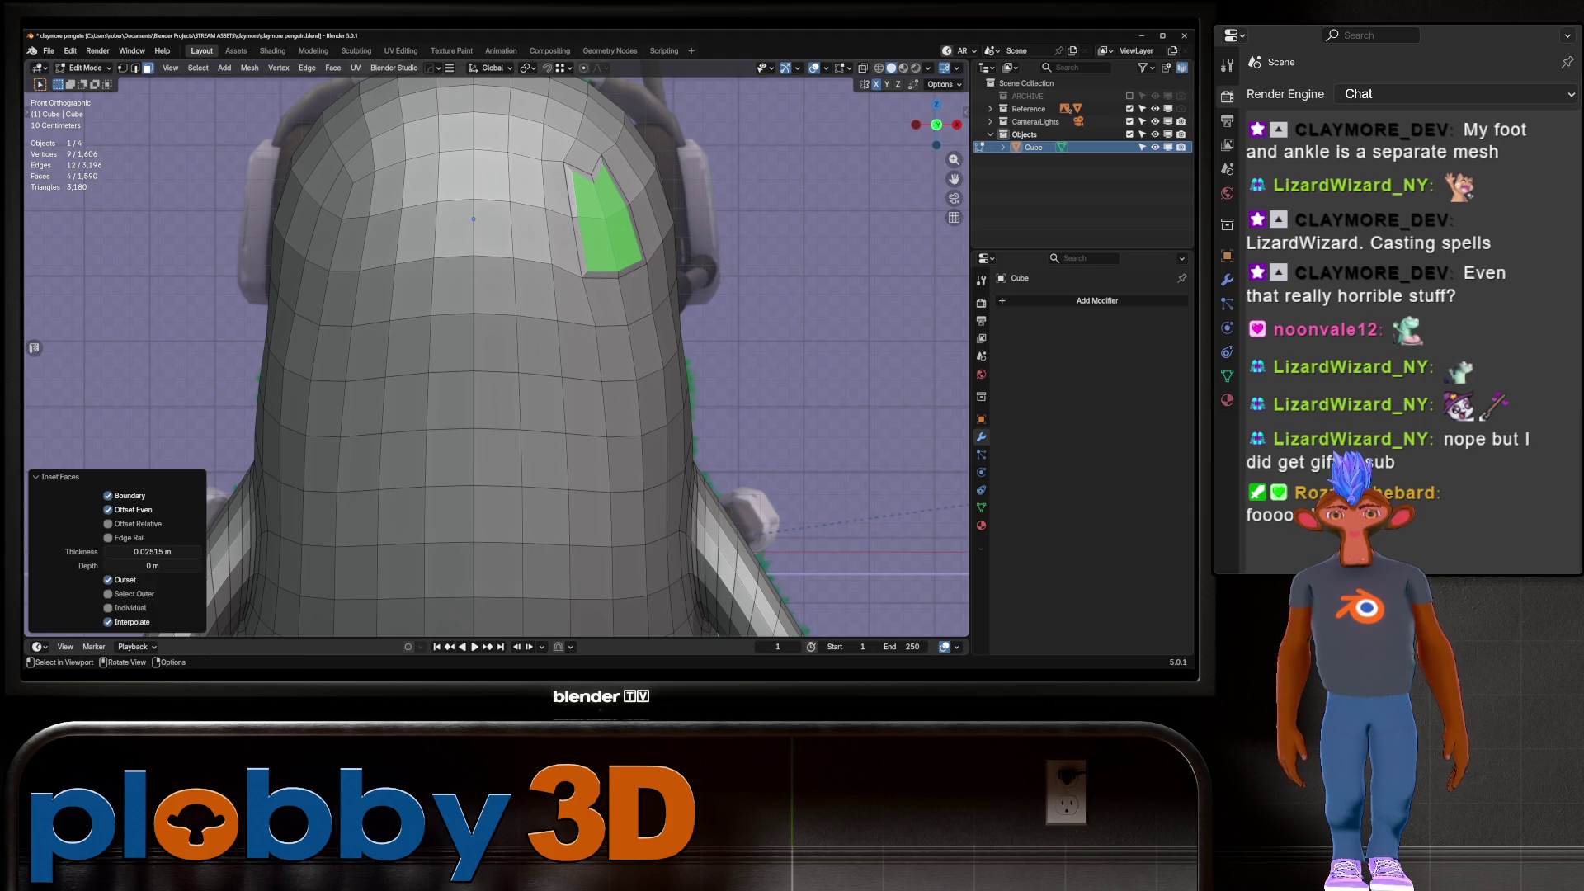
pyautogui.moveTo(473, 218)
pyautogui.mouseDown(button='middle')
pyautogui.moveTo(642, 199)
pyautogui.moveTo(577, 196)
pyautogui.mouseUp(button='middle')
pyautogui.hotkey('ctrl', 'z')
pyautogui.rightClick(858, 273)
pyautogui.click(858, 276)
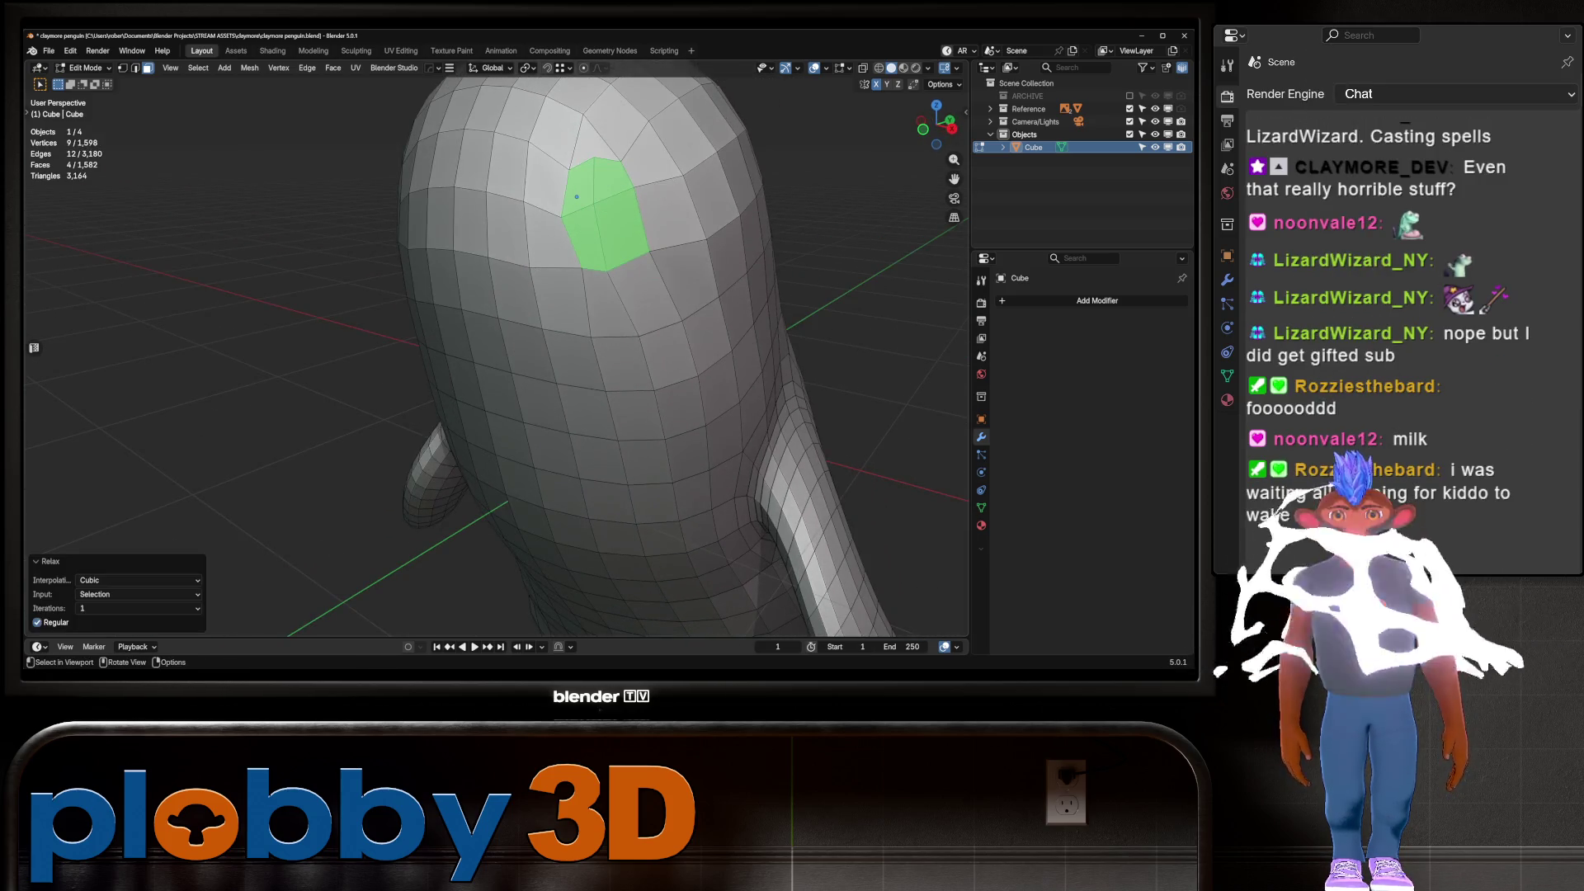
pyautogui.hotkey('ctrl', 'z')
pyautogui.moveTo(577, 196)
pyautogui.mouseDown(button='middle')
pyautogui.moveTo(531, 257)
pyautogui.moveTo(494, 252)
pyautogui.mouseUp(button='middle')
# Add an edge loop across the head in front view
pyautogui.press('KP_1')
pyautogui.hotkey('alt', 'z')
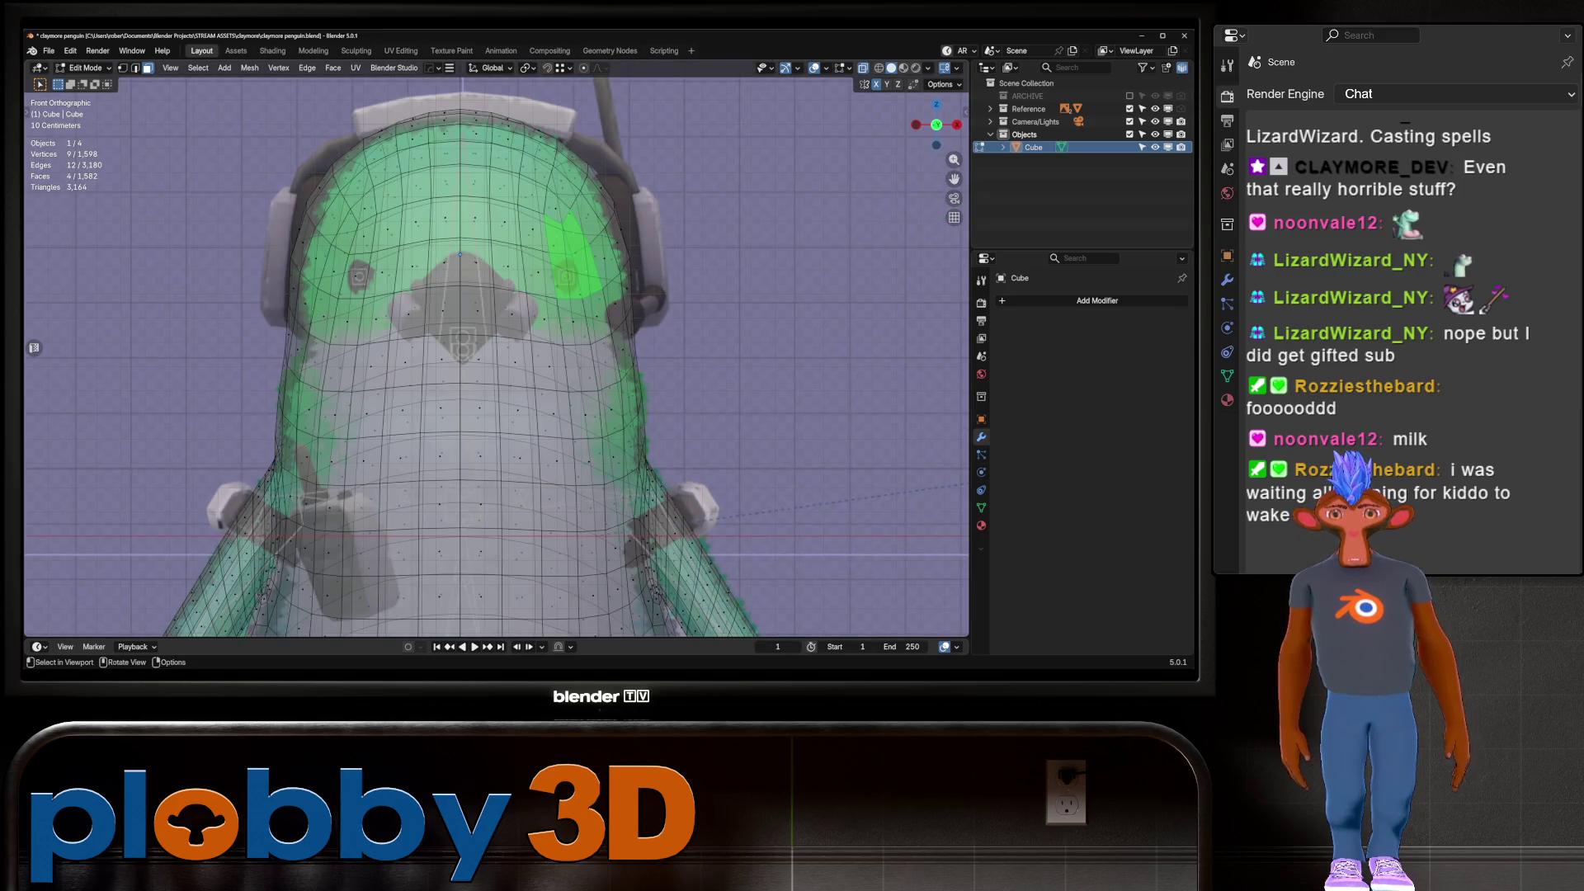
pyautogui.hotkey('alt', 'z')
pyautogui.hotkey('ctrl', 'r')
pyautogui.press('Return')
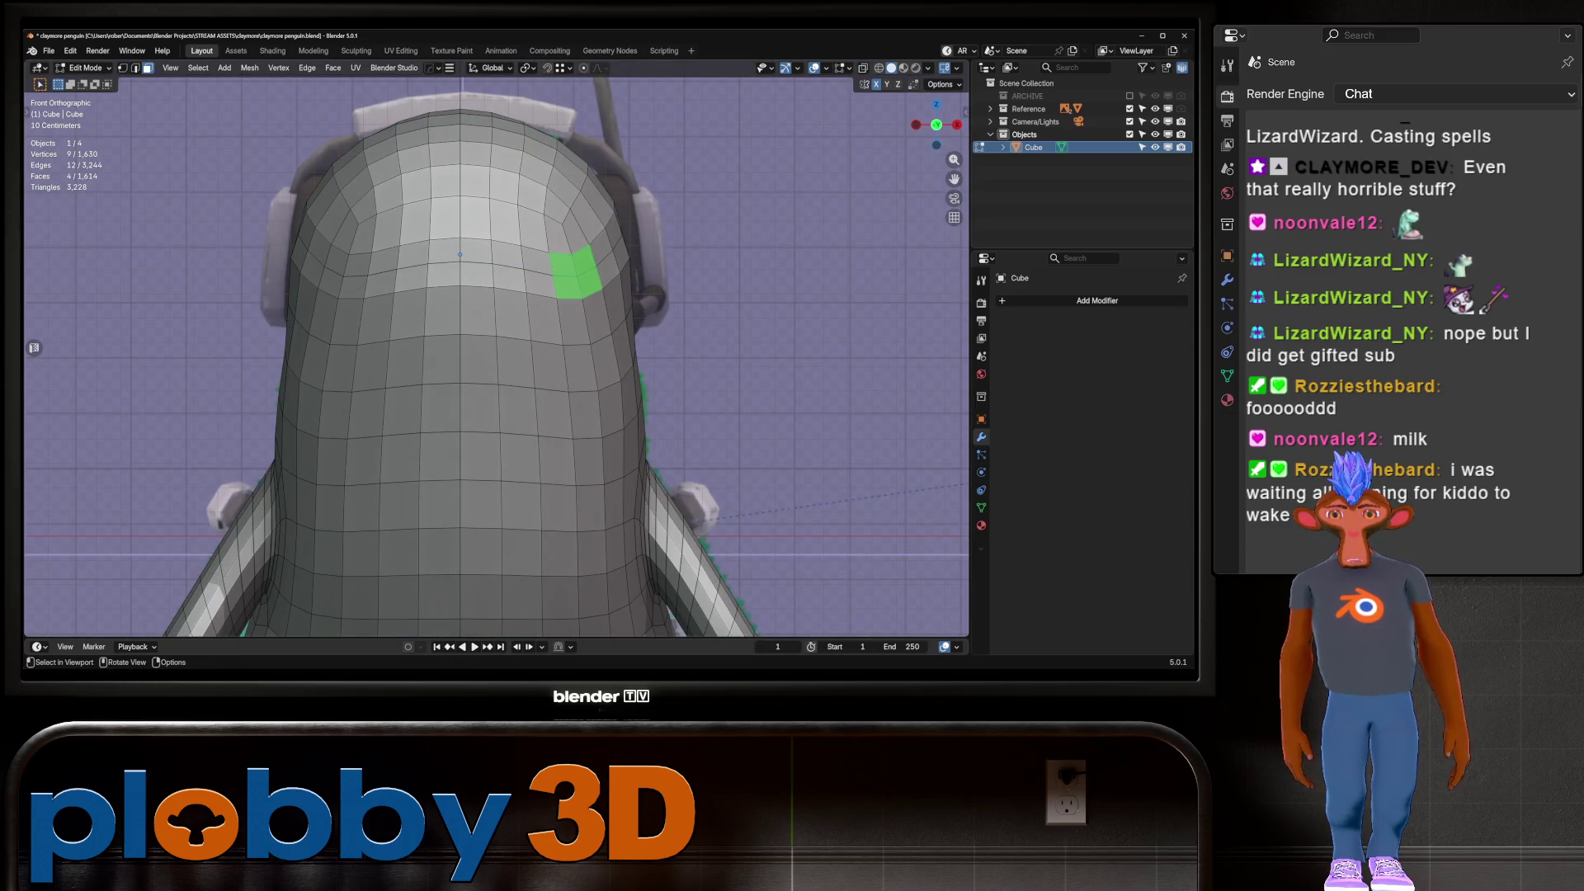
# Inset the four eye faces with a 0.04871 m border
pyautogui.moveTo(495, 330)
pyautogui.mouseDown(button='middle')
pyautogui.moveTo(376, 322)
pyautogui.moveTo(466, 327)
pyautogui.mouseUp(button='middle')
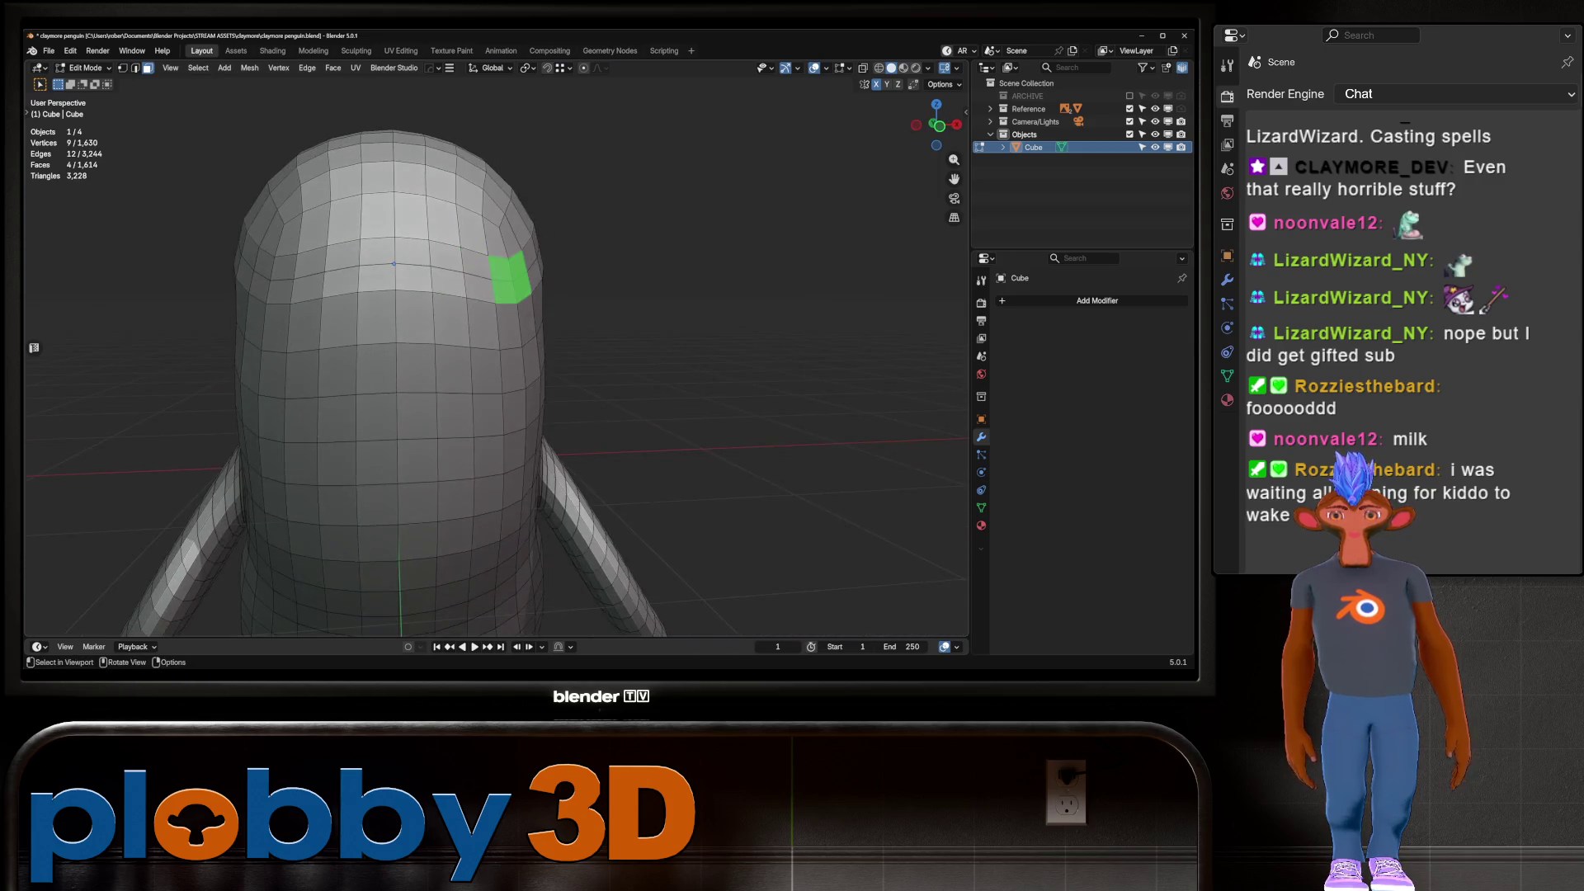
pyautogui.press('KP_1')
pyautogui.hotkey('alt', 'z')
pyautogui.hotkey('alt', 'z')
pyautogui.moveTo(393, 257); pyautogui.dragTo(512, 248, button='middle')
pyautogui.press('i')
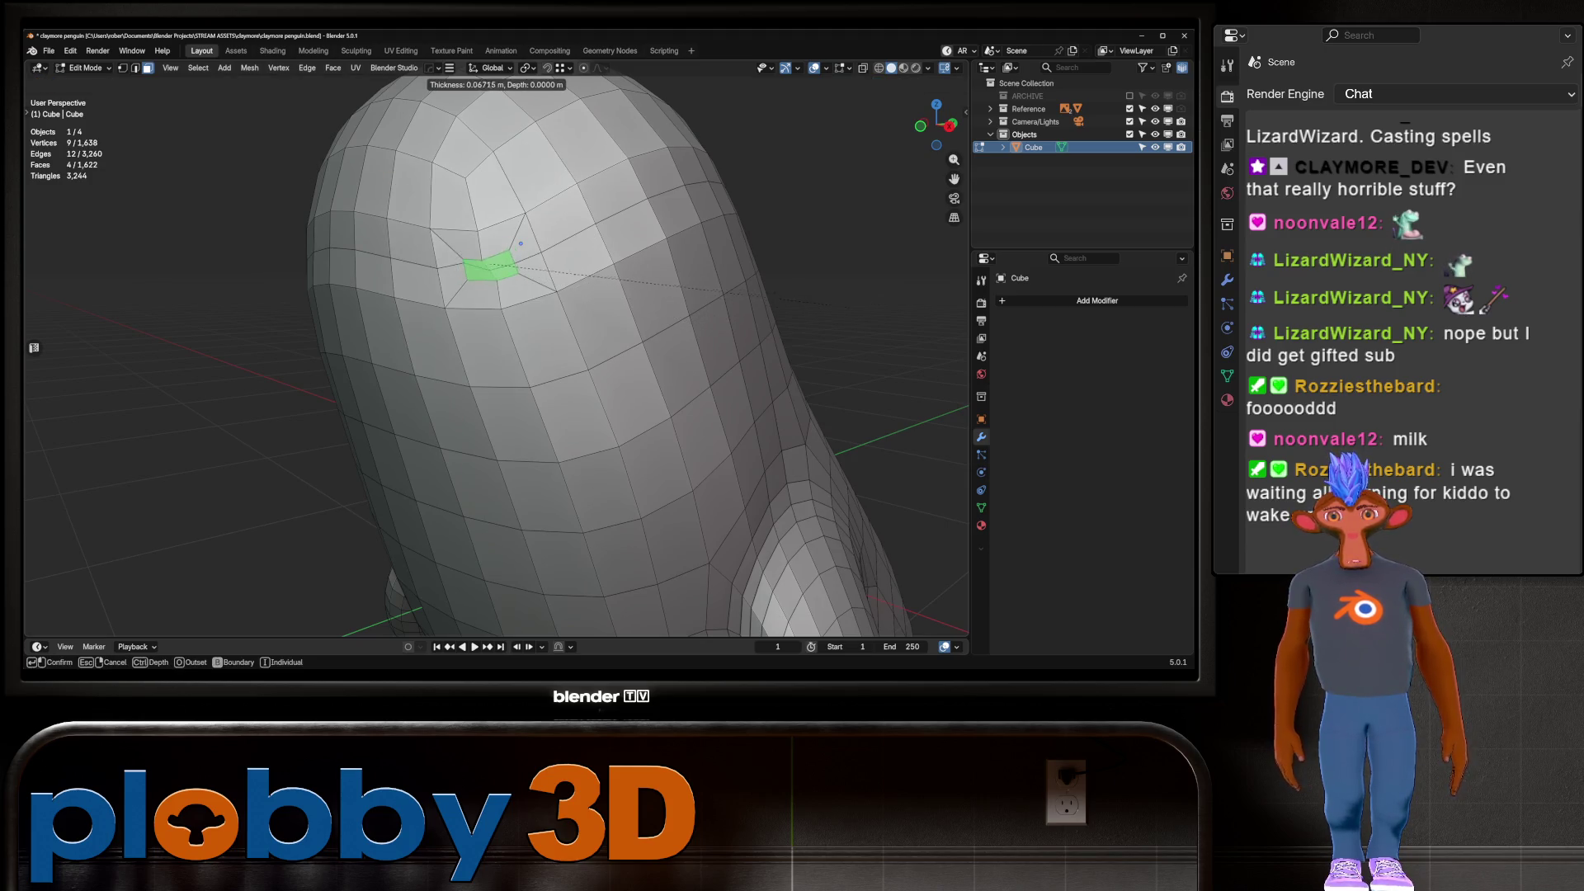
pyautogui.press('Return')
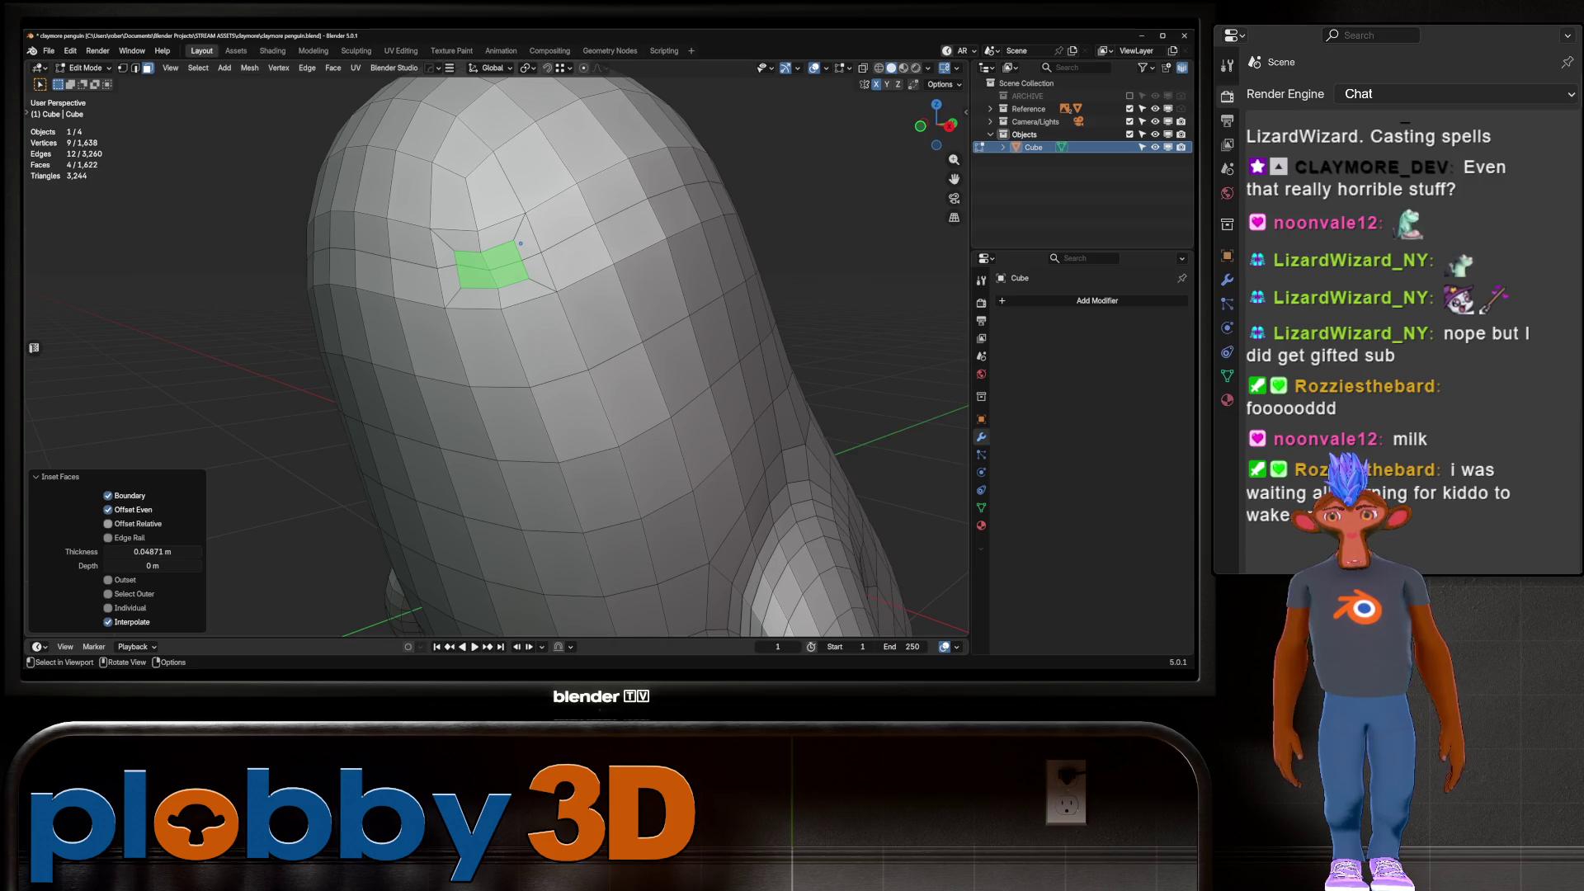
pyautogui.moveTo(521, 243); pyautogui.dragTo(515, 259, button='middle')
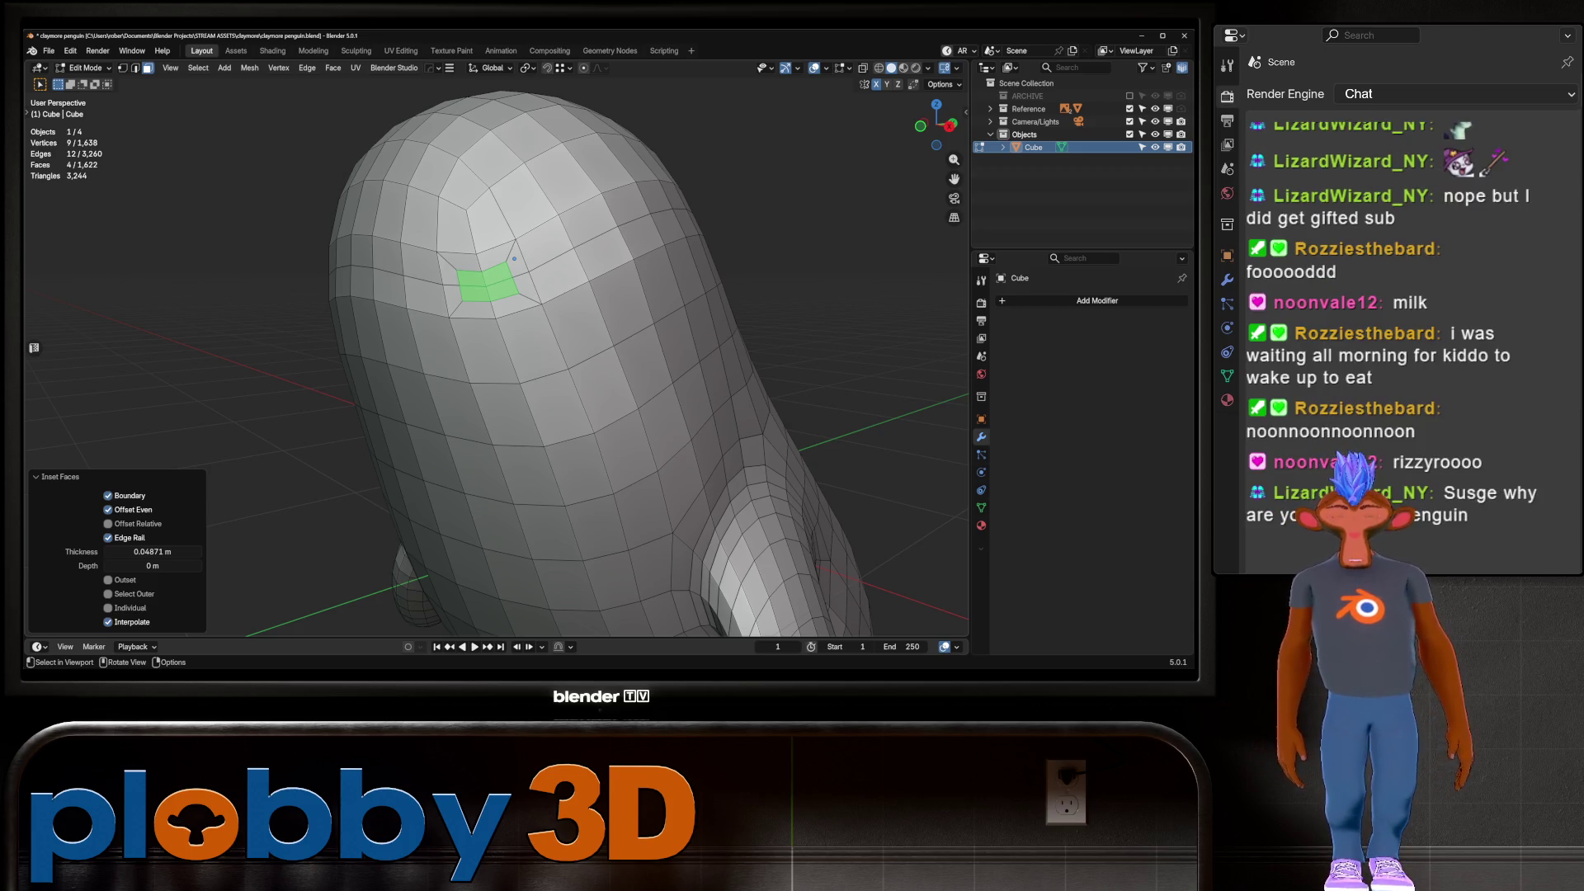
# Round the inset eye faces into a circle with LoopTools Circle from Quick Favorites
pyautogui.rightClick(743, 320)
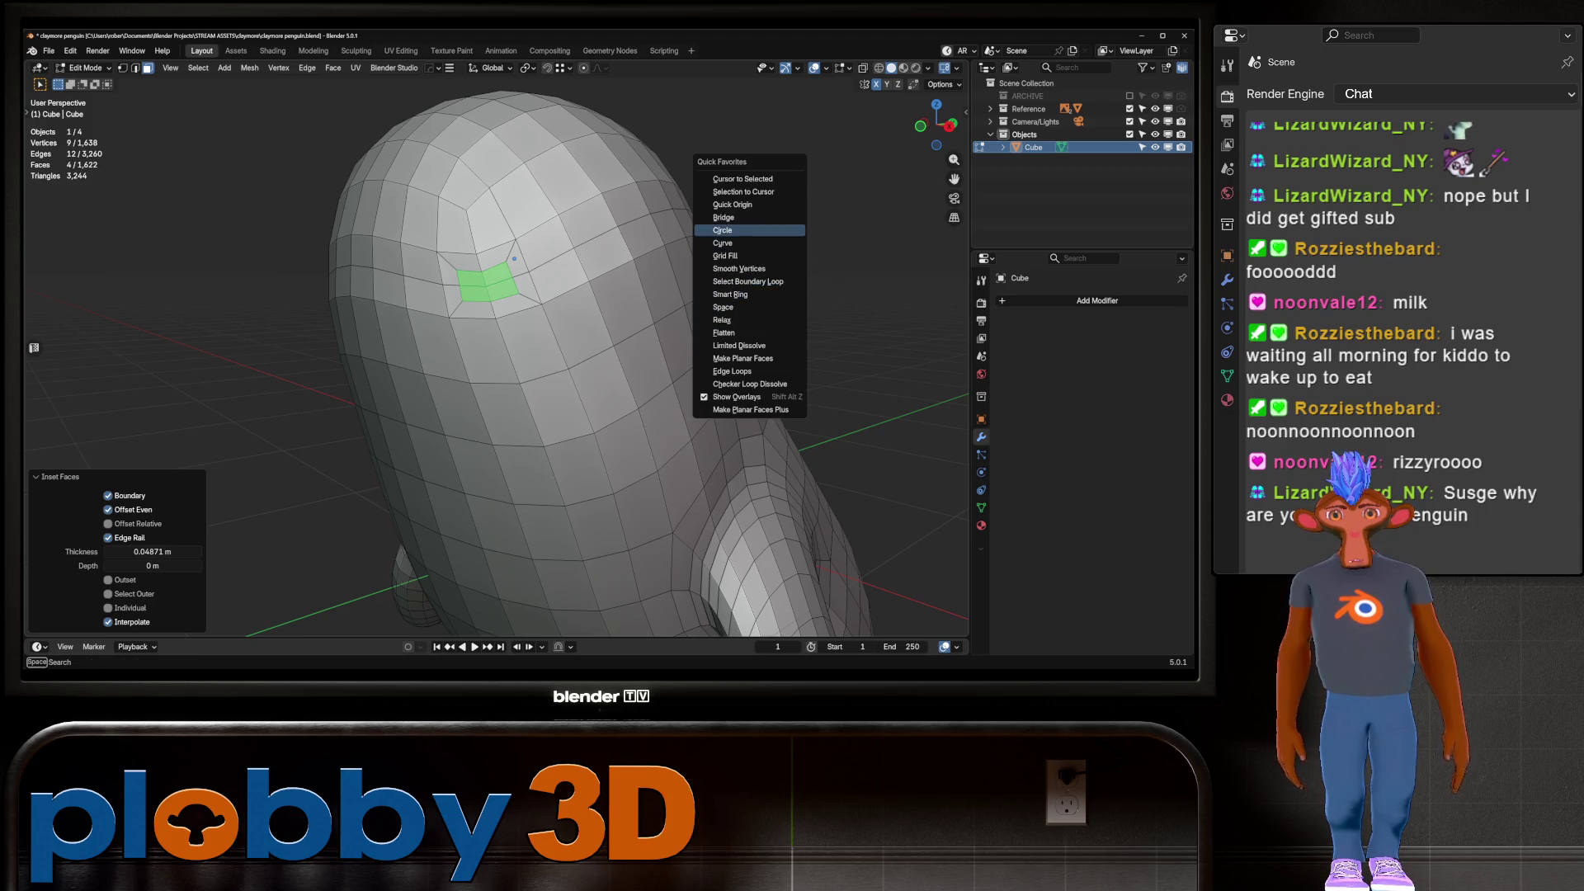
pyautogui.click(743, 230)
pyautogui.press('KP_1')
pyautogui.hotkey('alt', 'z')
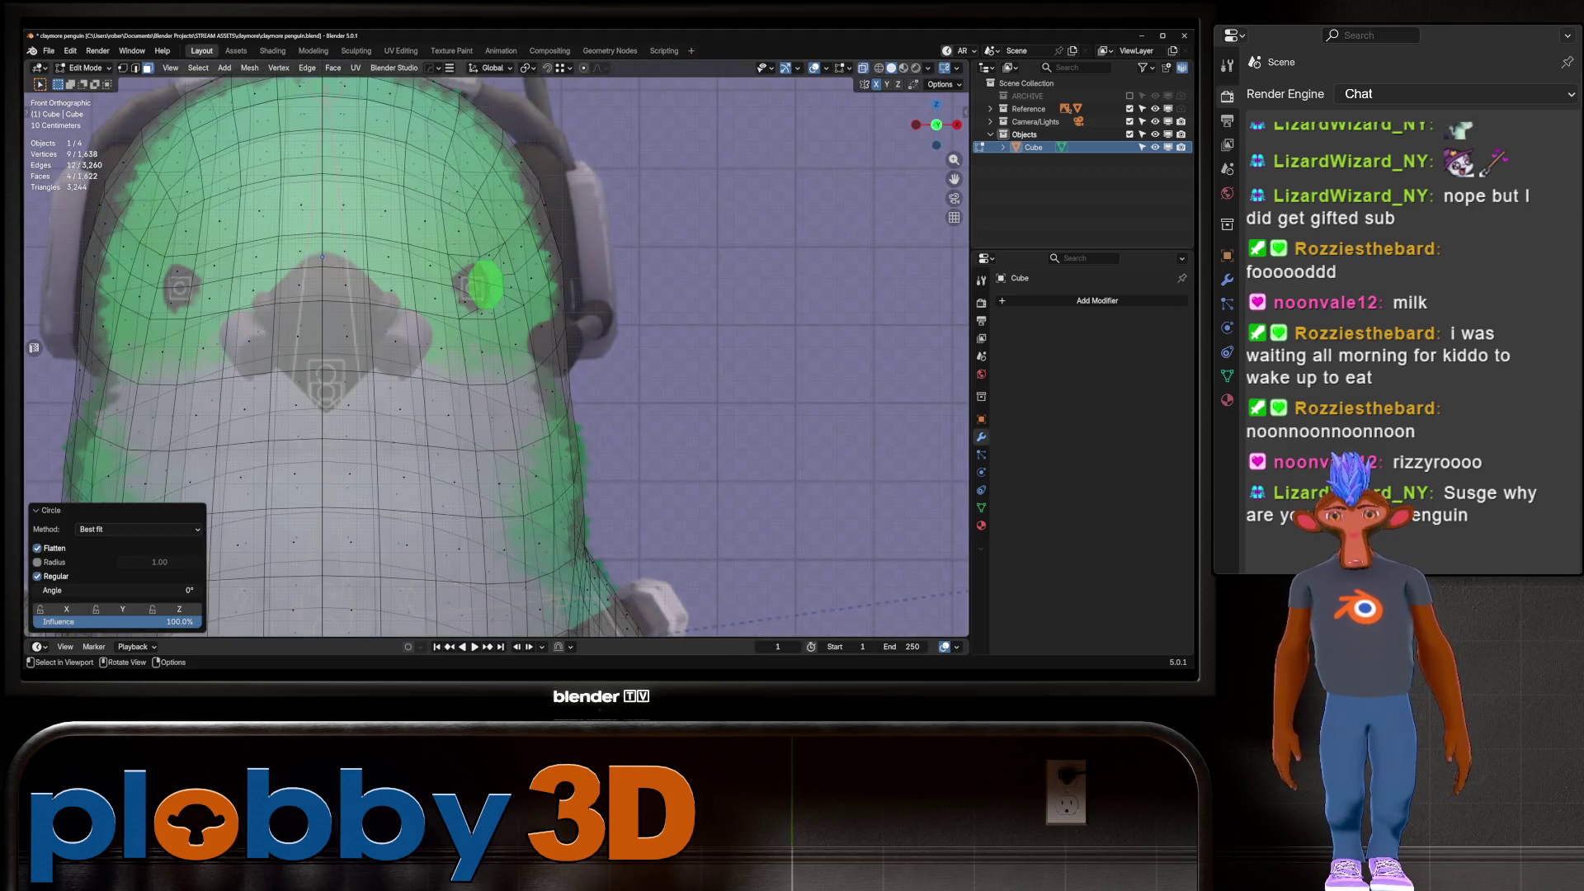
pyautogui.press('g')
pyautogui.press('Return')
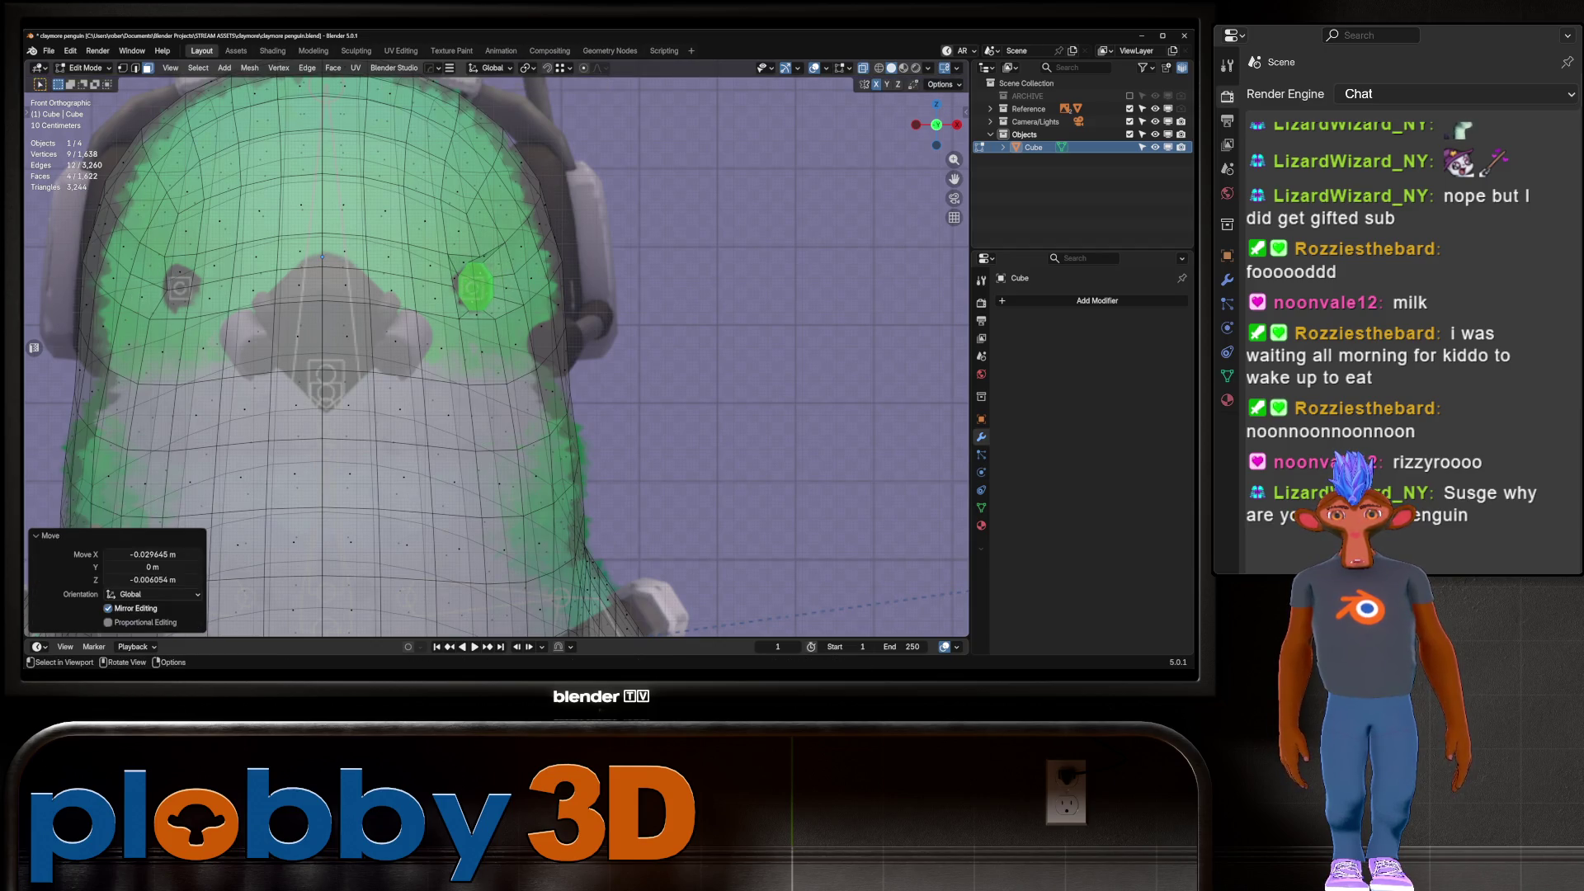
pyautogui.hotkey('alt', 'z')
pyautogui.hotkey('ctrl', 'z')
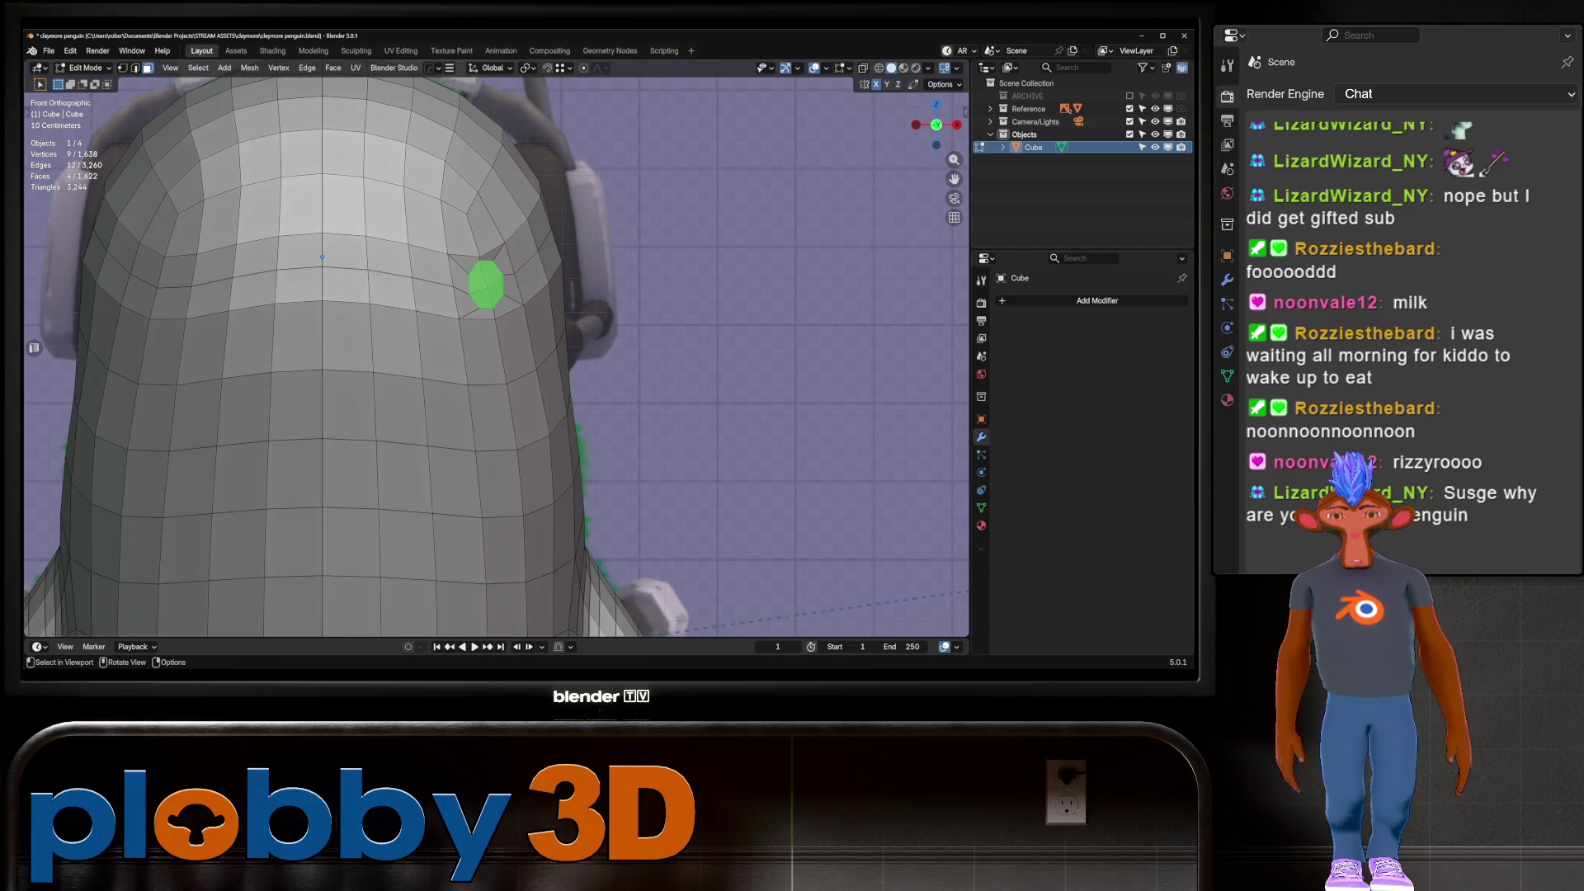
# Delete the circular face and nudge the hole's boundary loop along the X axis
pyautogui.press('2')
pyautogui.press('x')
pyautogui.press('f')
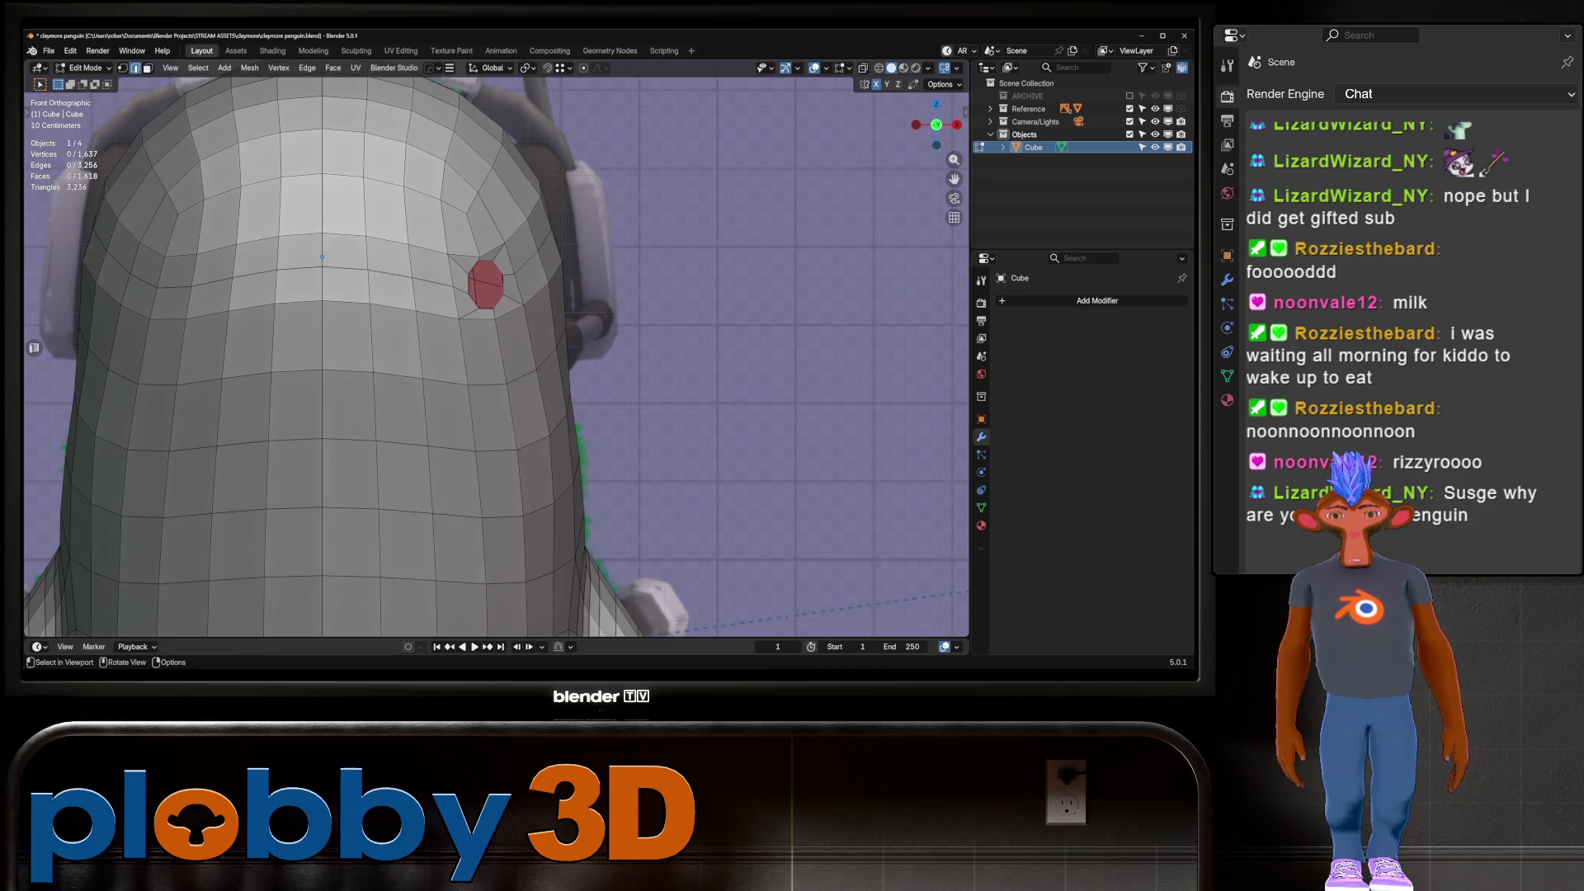
pyautogui.keyDown('alt'); pyautogui.click(501, 285); pyautogui.keyUp('alt')
pyautogui.press('g')
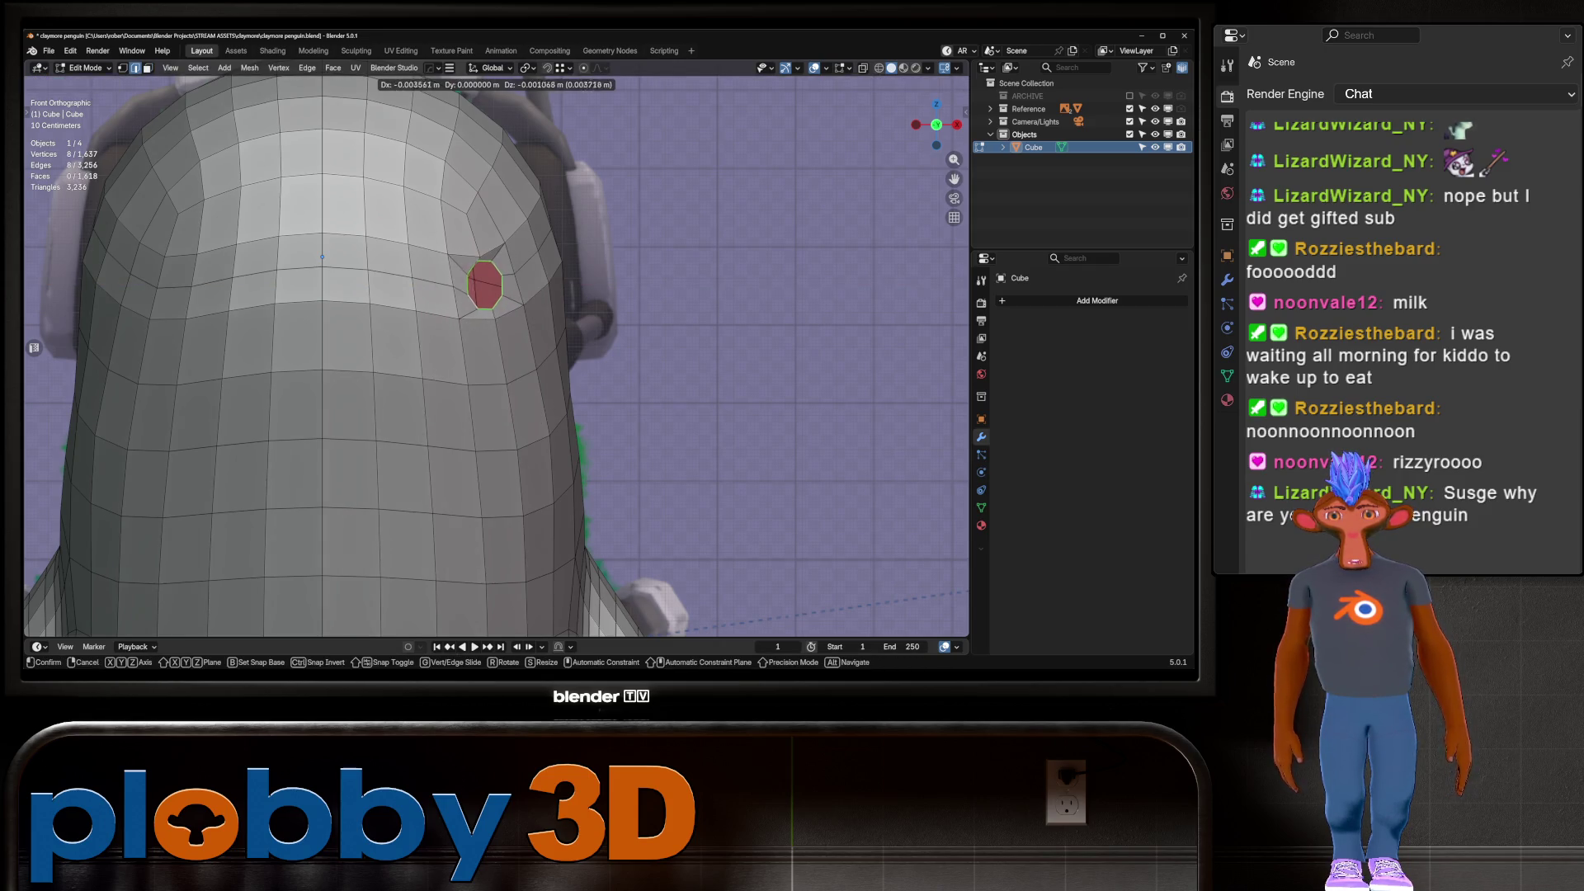
pyautogui.press('x')
pyautogui.press('Return')
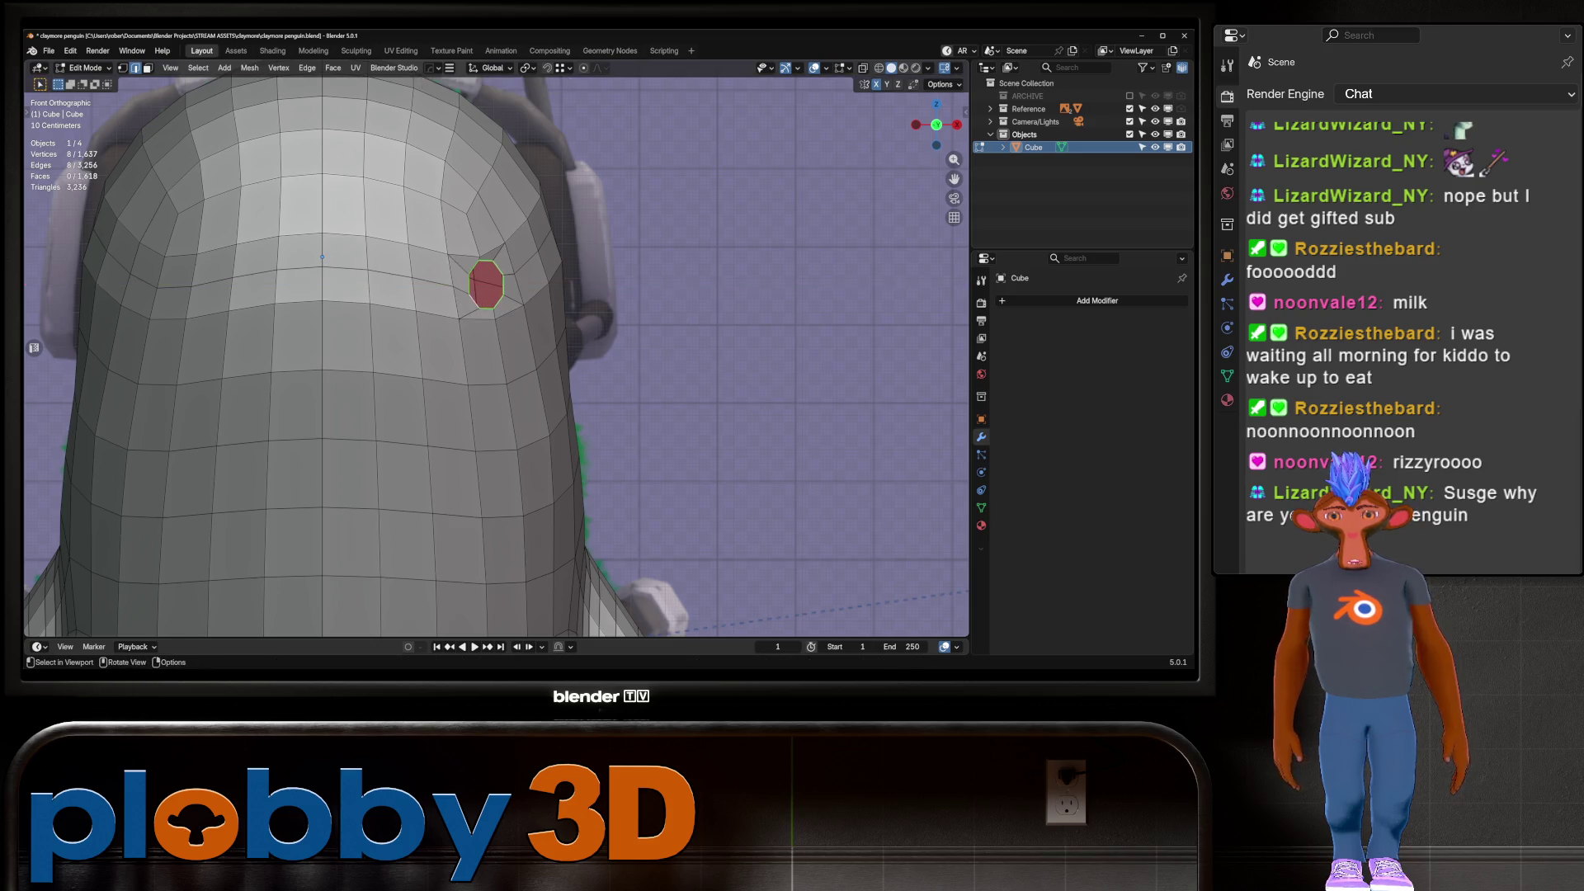
pyautogui.moveTo(322, 257)
pyautogui.mouseDown(button='middle')
pyautogui.moveTo(578, 261)
pyautogui.moveTo(401, 288)
pyautogui.moveTo(507, 295)
pyautogui.mouseUp(button='middle')
pyautogui.press('g')
pyautogui.press('Return')
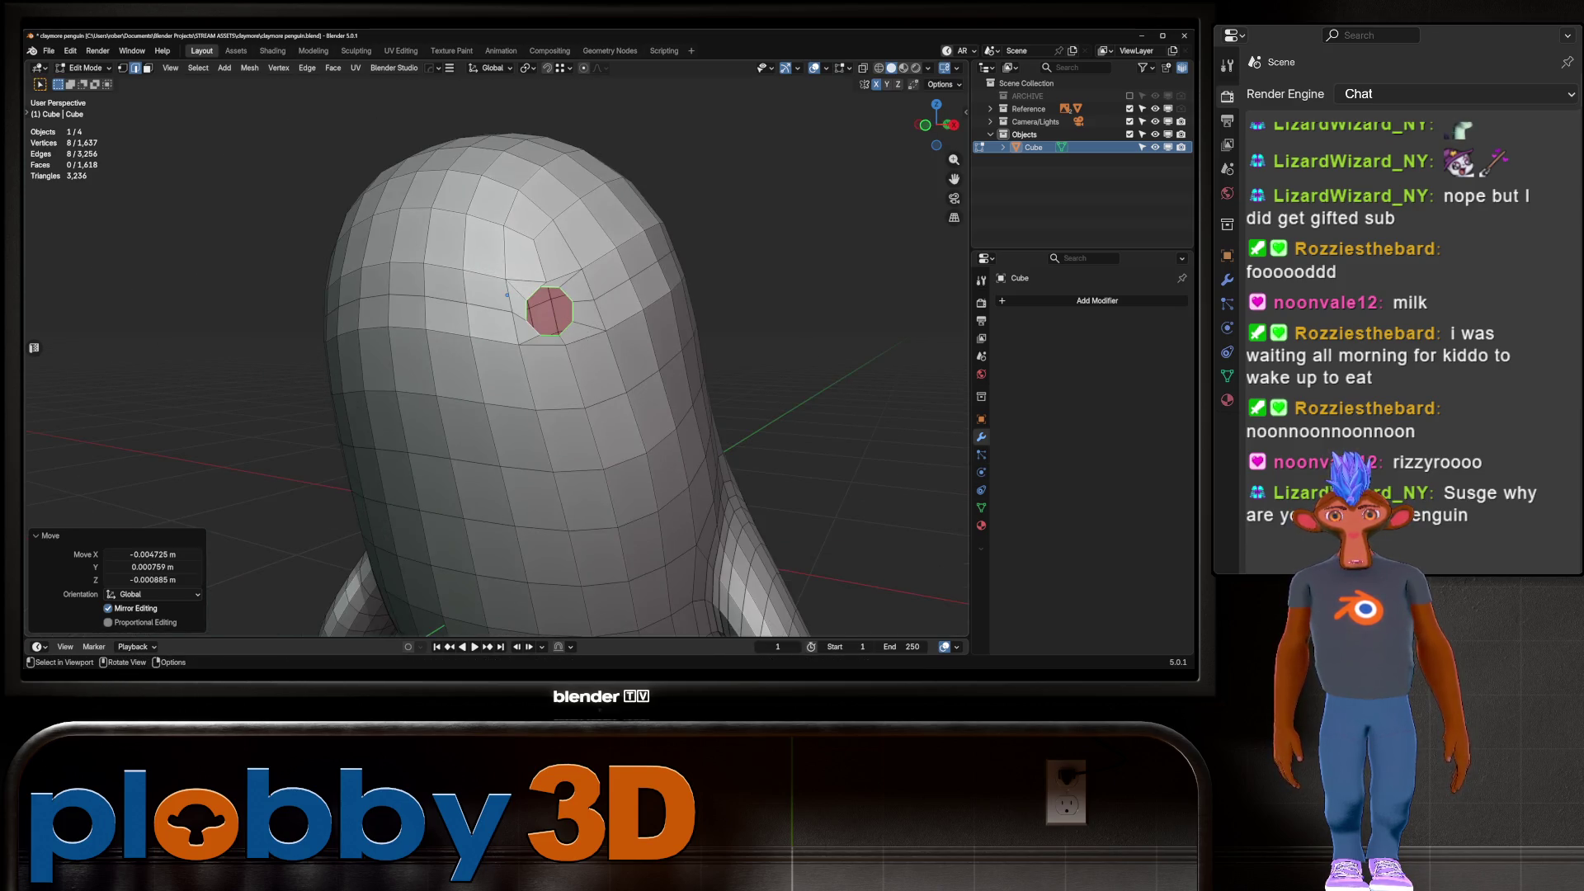
# Select the edge ring around the eye hole and apply LoopTools Relax to it
pyautogui.scroll(3, 549, 311)
pyautogui.click(489, 303)
pyautogui.keyDown('ctrl'); pyautogui.click(617, 283); pyautogui.keyUp('ctrl')
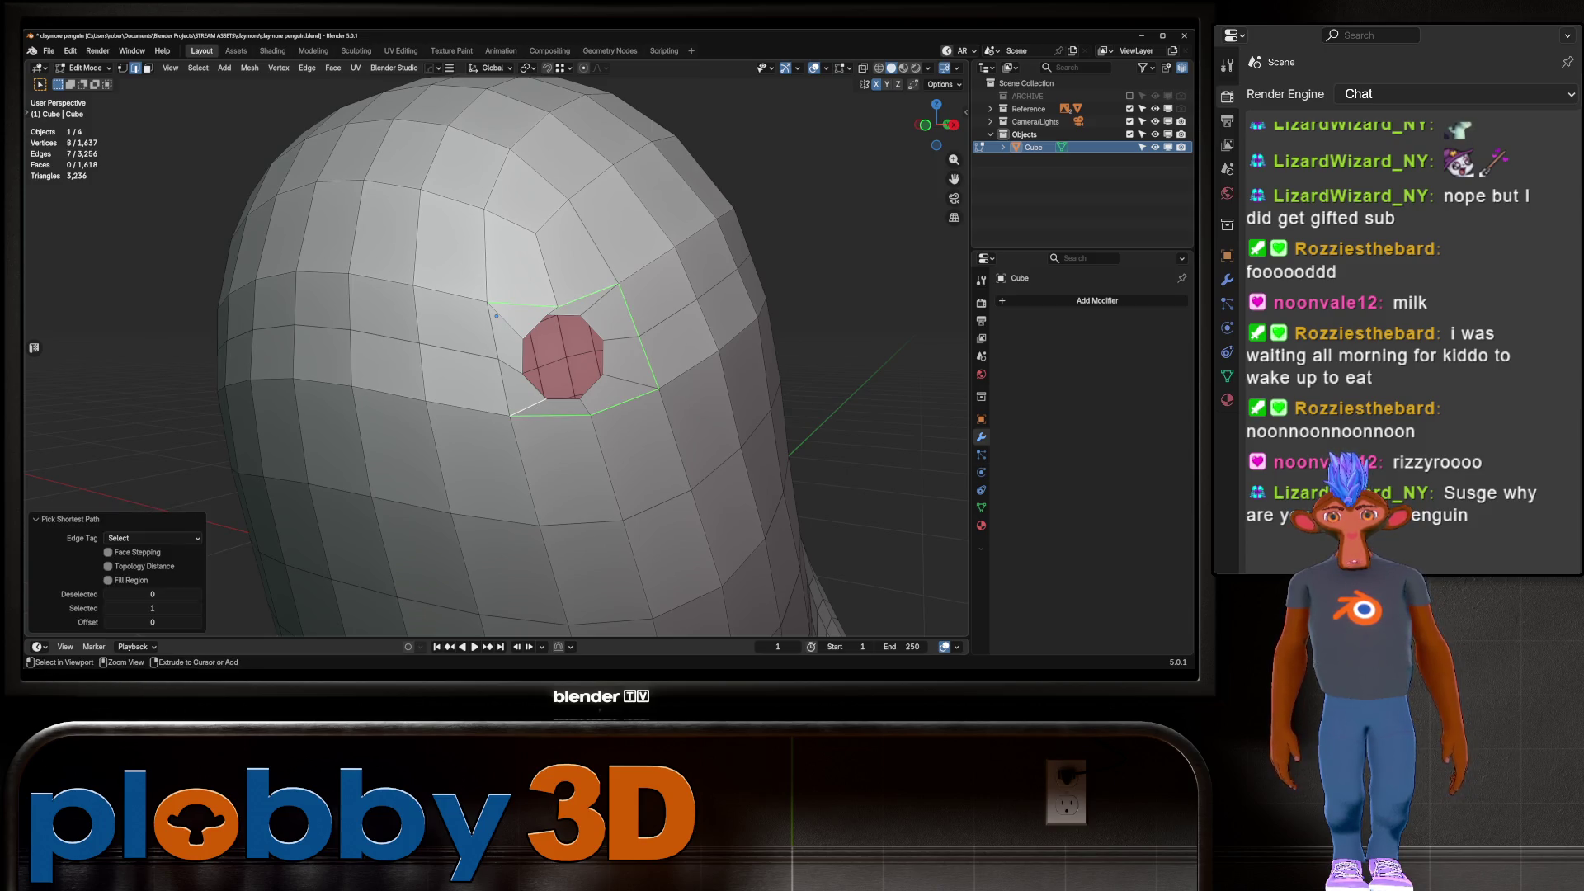
pyautogui.keyDown('shift'); pyautogui.click(498, 359); pyautogui.keyUp('shift')
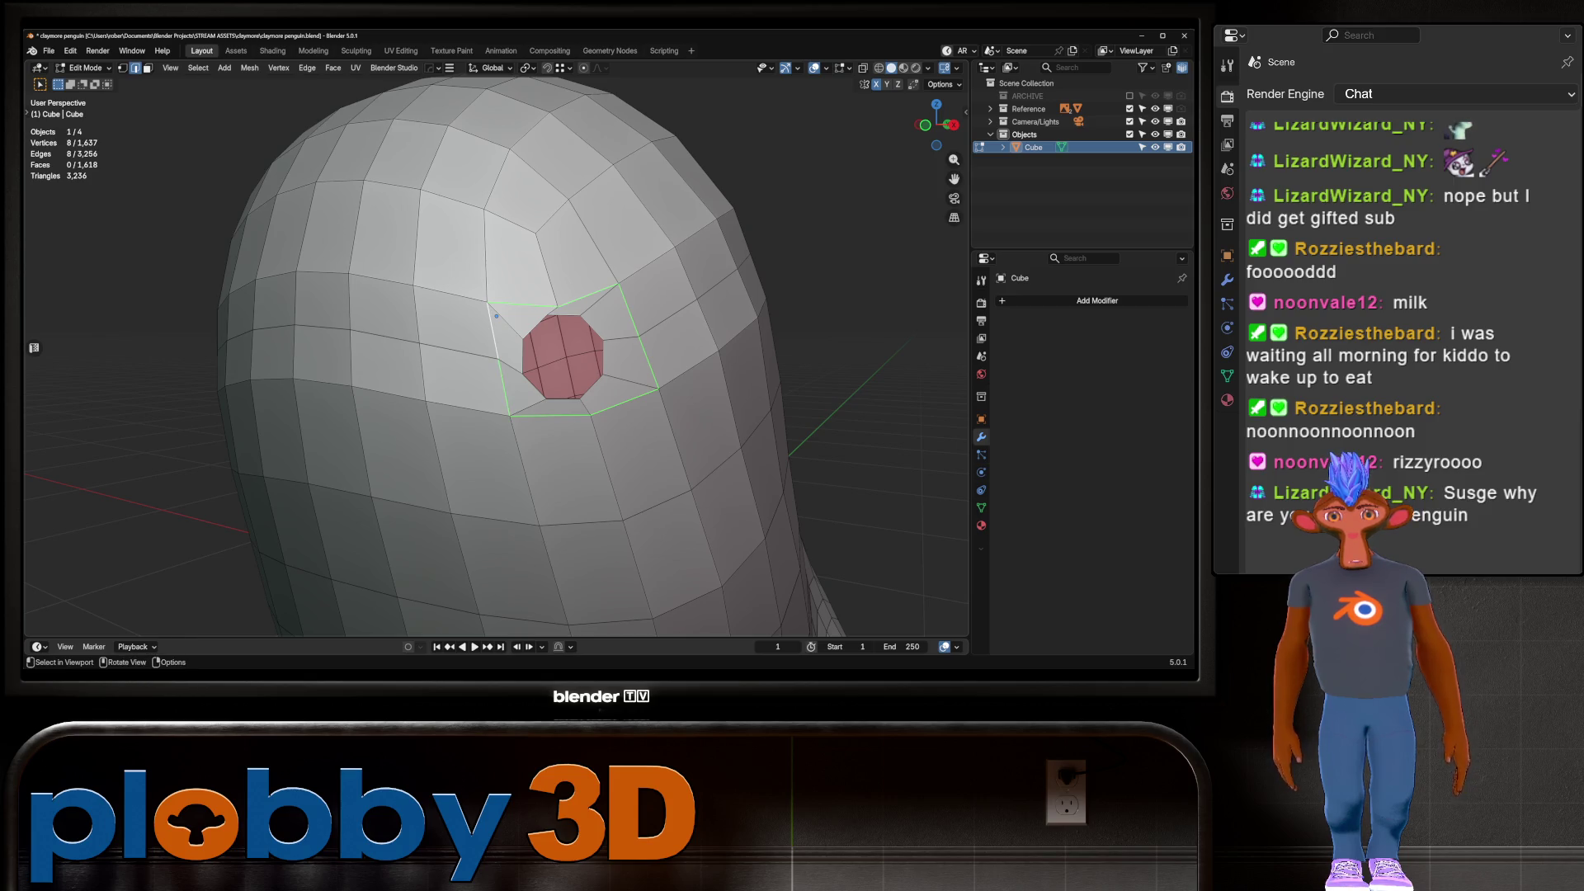
pyautogui.rightClick(638, 178)
pyautogui.click(638, 334)
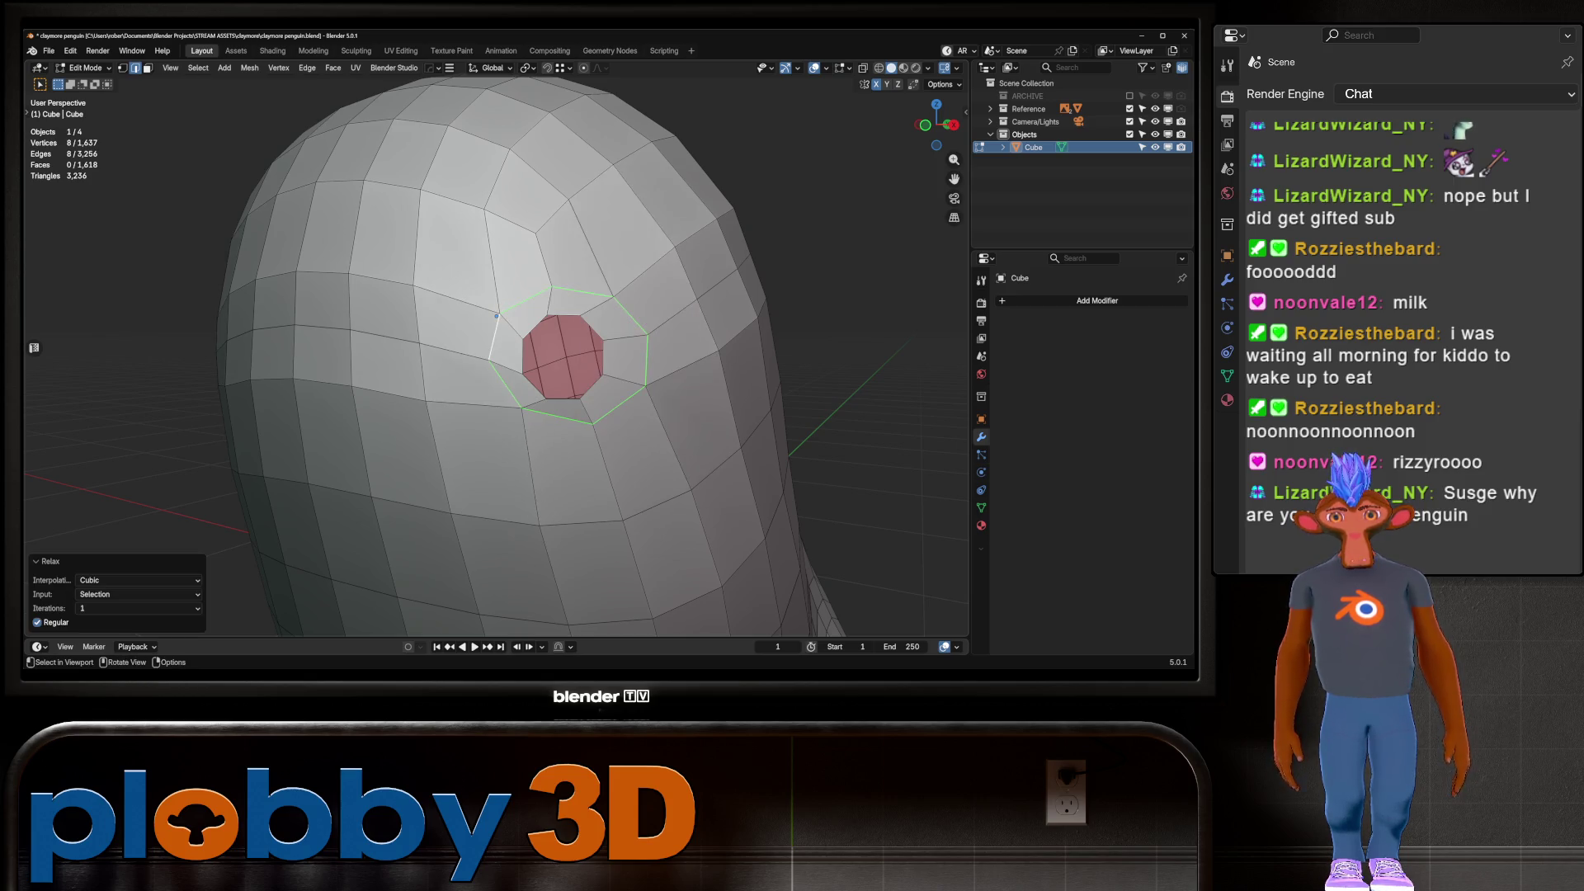
pyautogui.scroll(-5, 549, 355)
pyautogui.moveTo(495, 372)
pyautogui.mouseDown(button='middle')
pyautogui.moveTo(545, 373)
pyautogui.moveTo(528, 388)
pyautogui.mouseUp(button='middle')
pyautogui.click(521, 273)
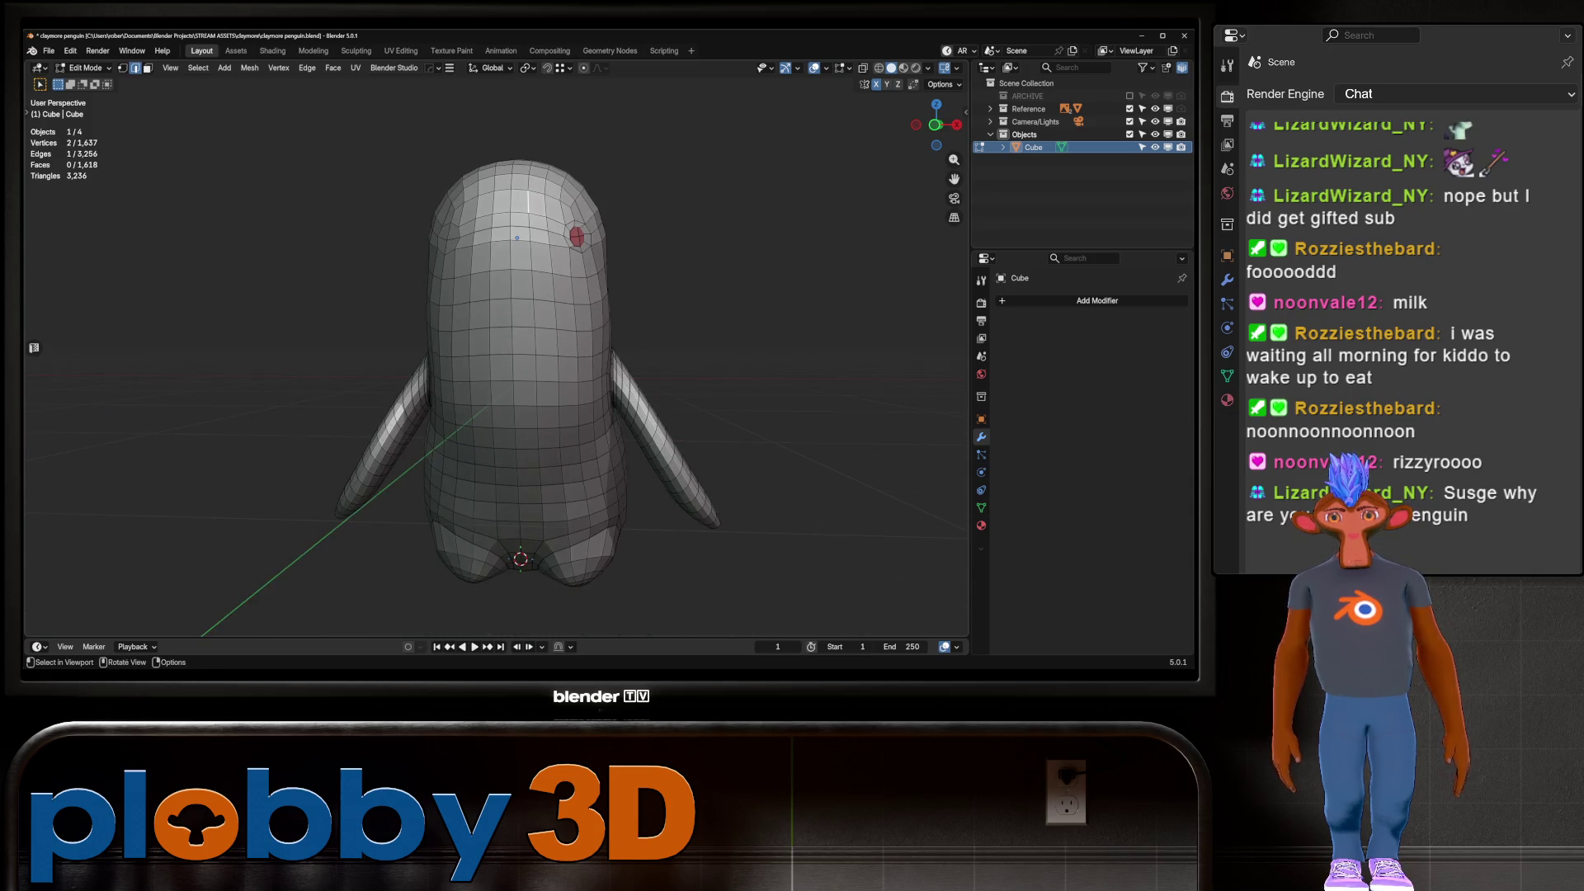
# Evenly space vertices along two vertical edge paths down the front using LoopTools Space
pyautogui.keyDown('ctrl'); pyautogui.click(538, 445); pyautogui.keyUp('ctrl')
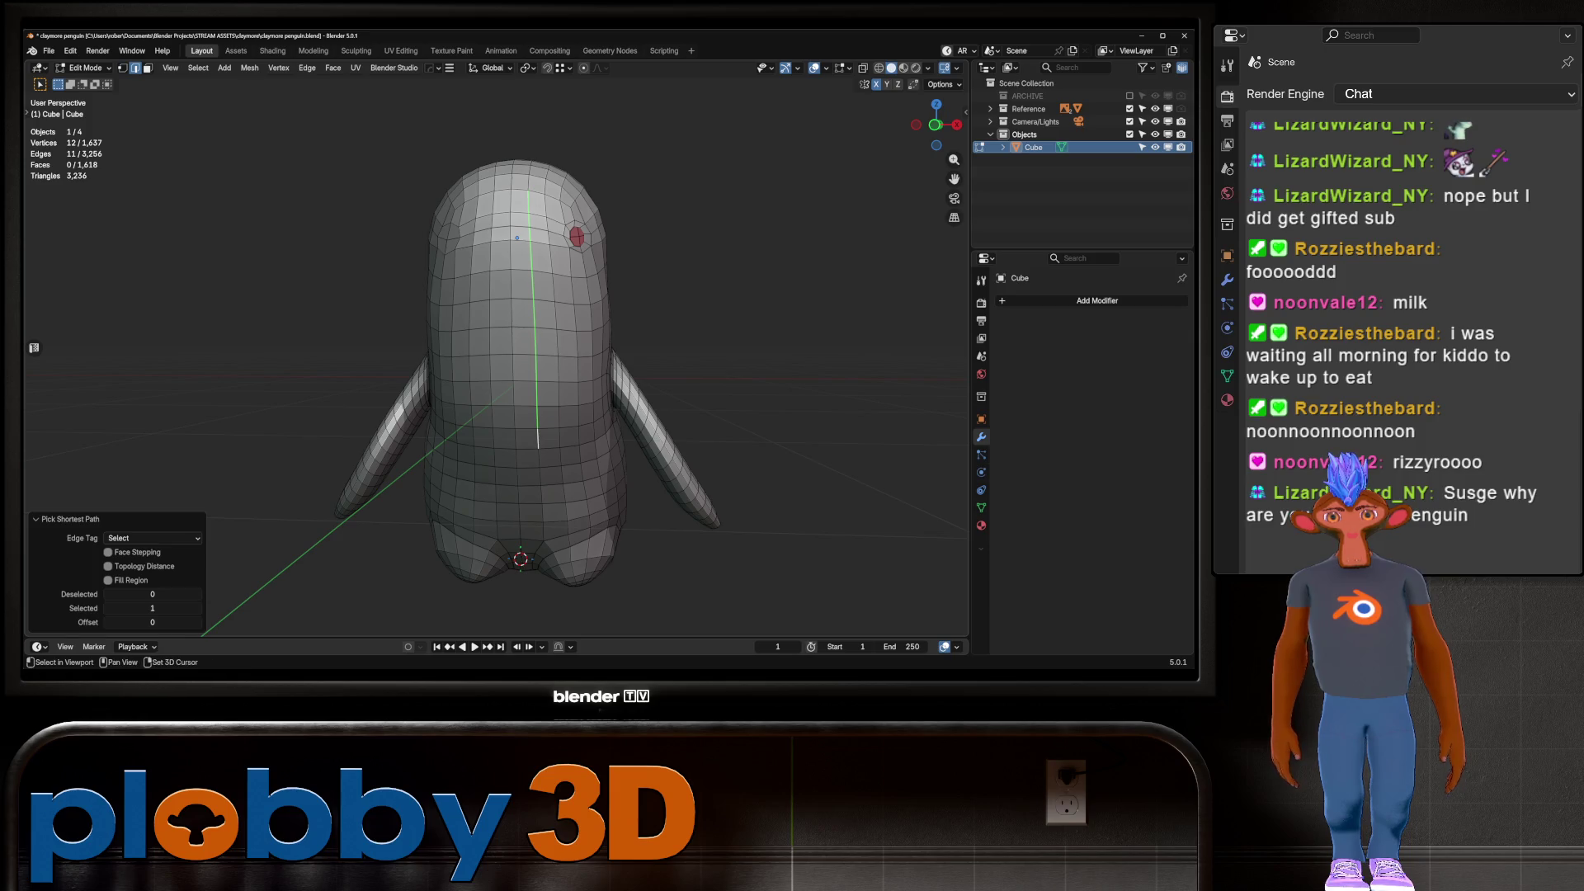
pyautogui.press('KP_1')
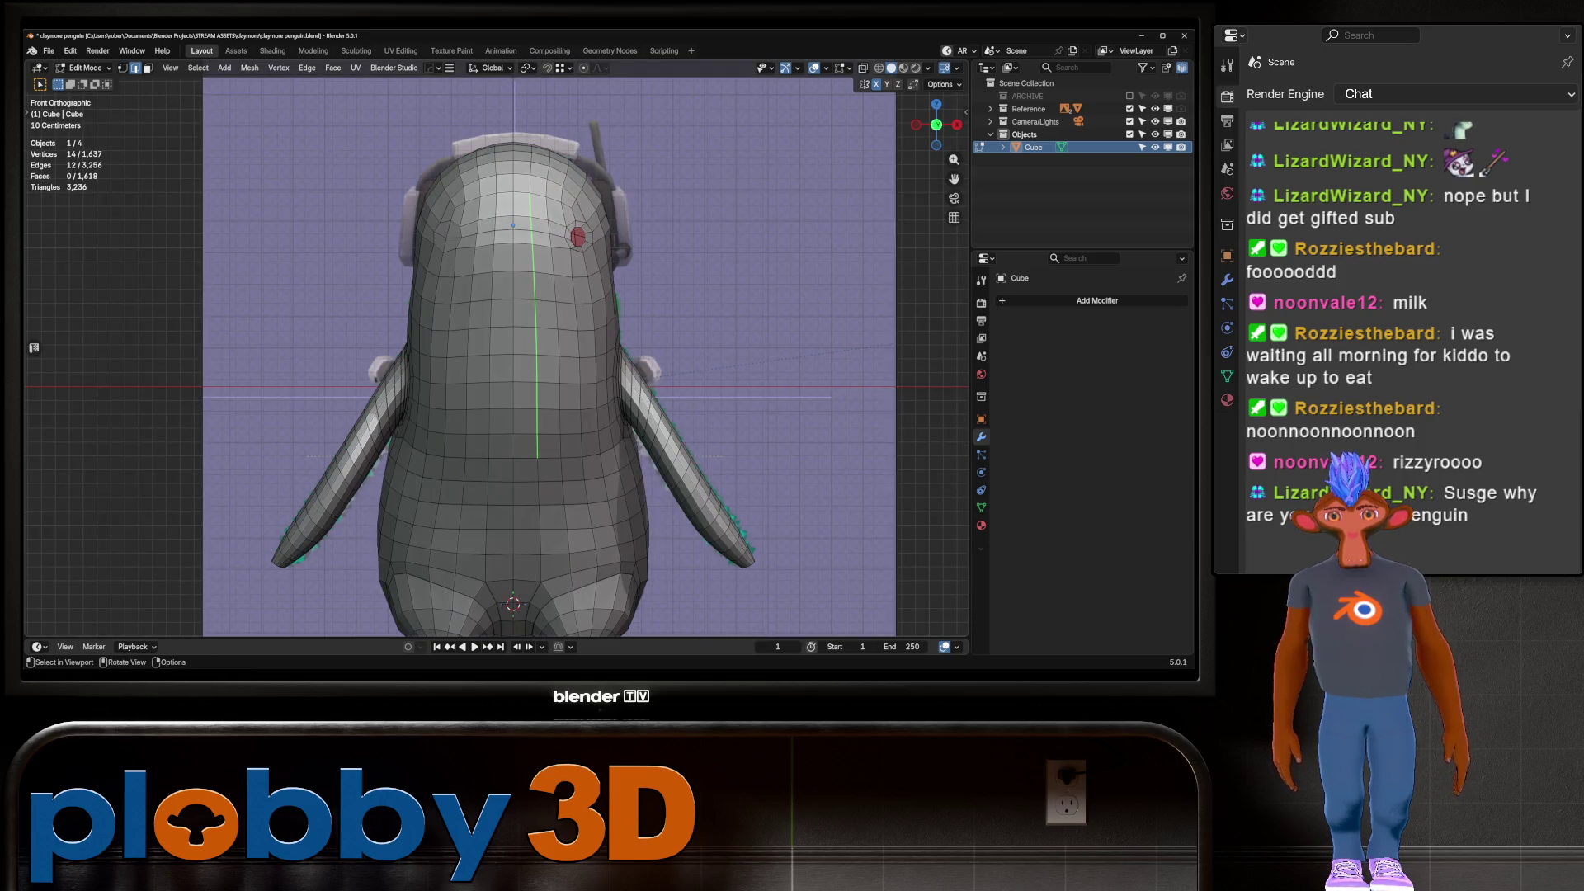
pyautogui.keyDown('shift'); pyautogui.click(521, 251); pyautogui.keyUp('shift')
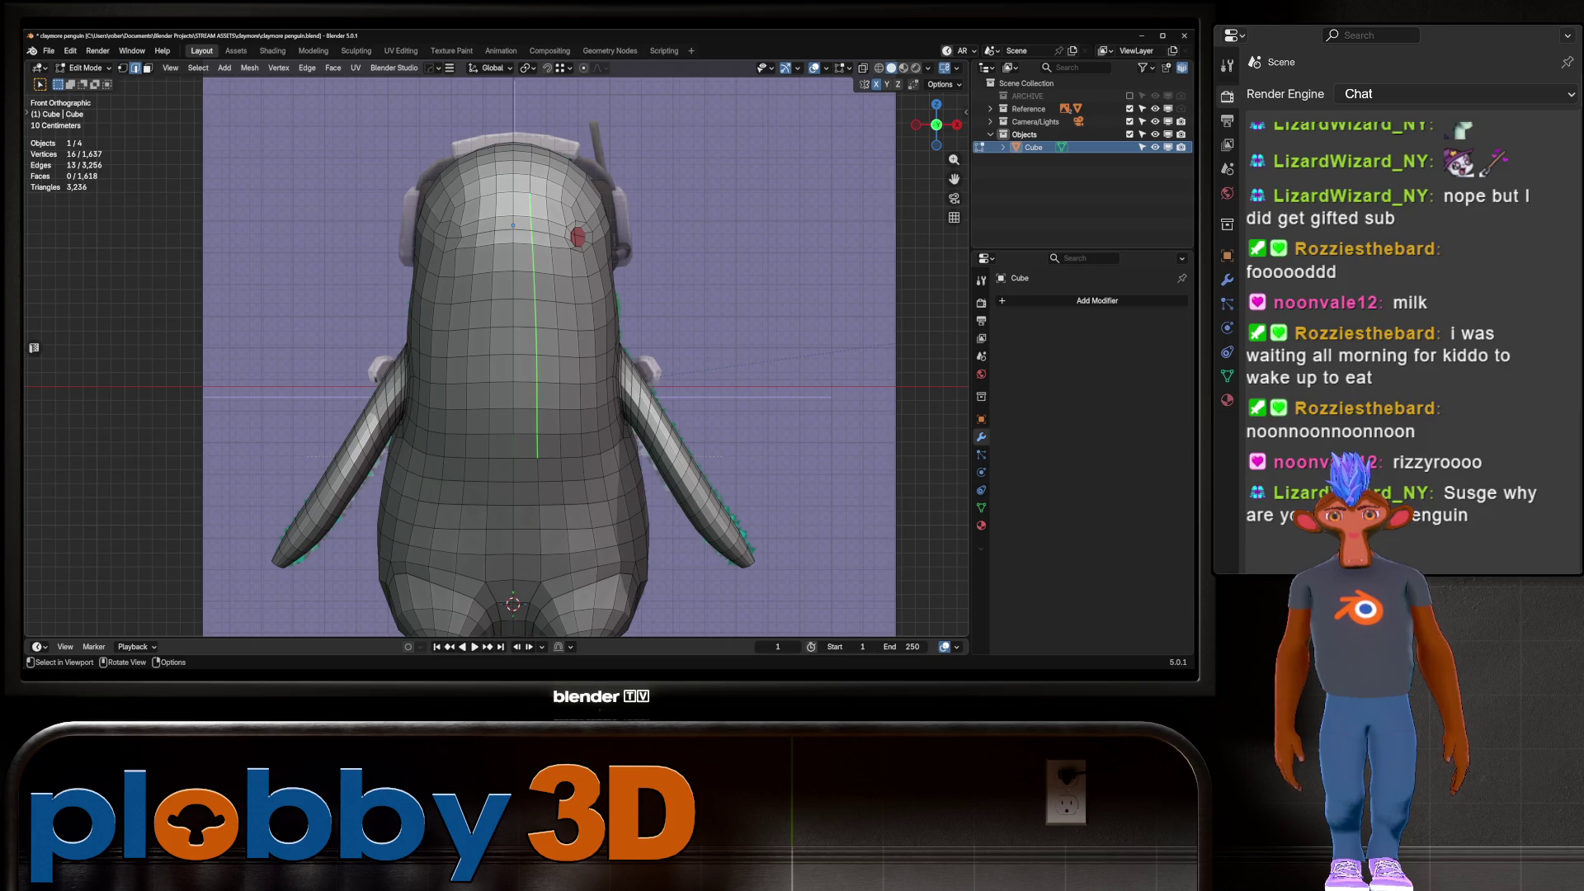
pyautogui.keyDown('shift'); pyautogui.click(522, 251); pyautogui.keyUp('shift')
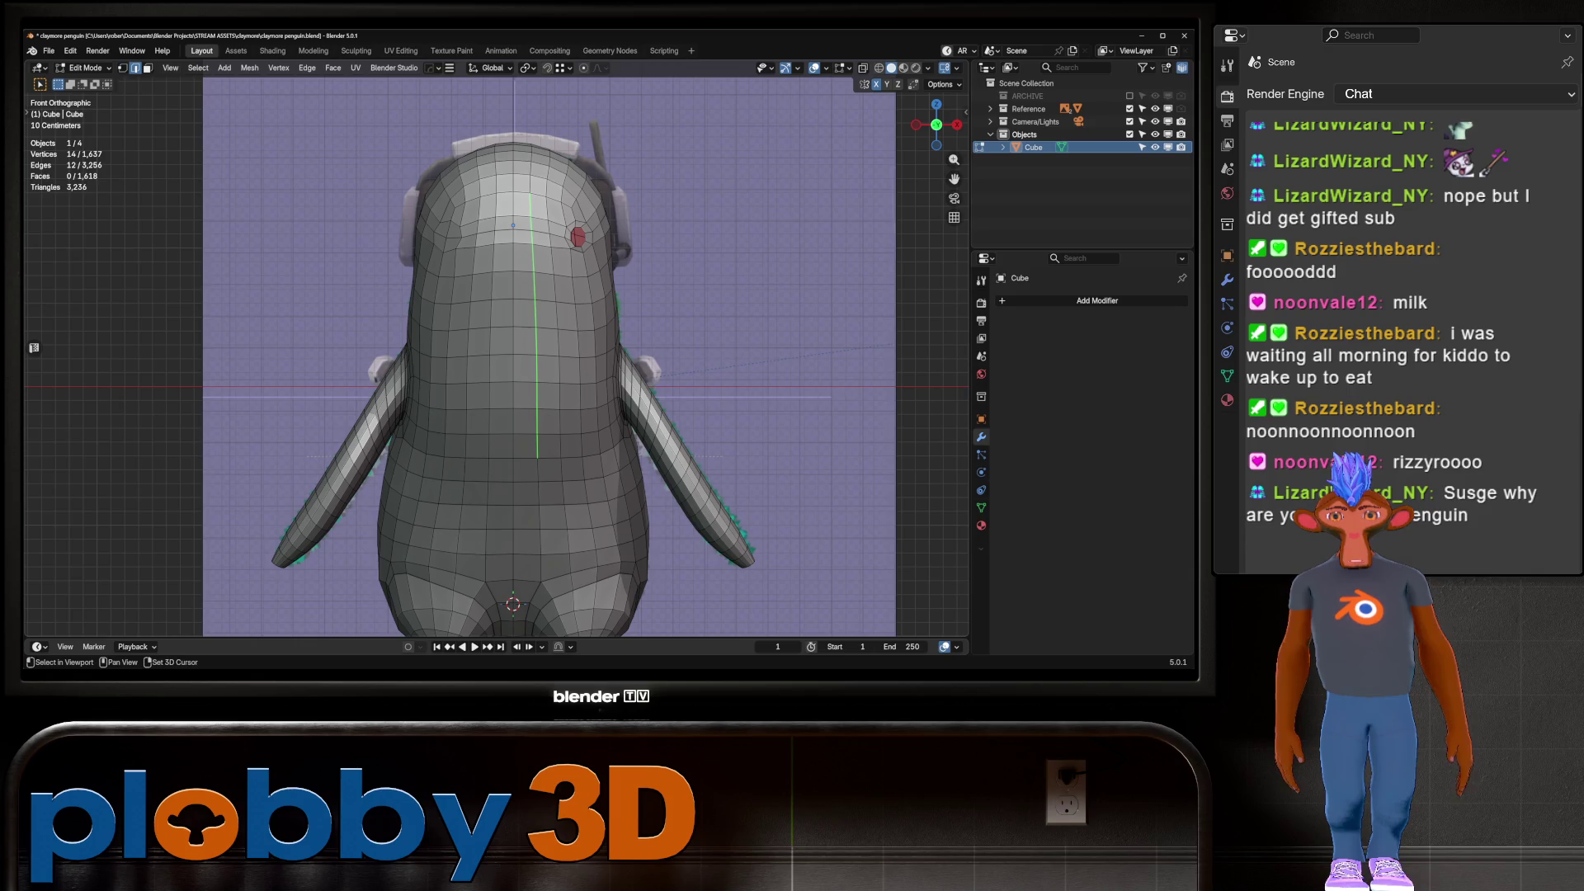
pyautogui.keyDown('shift'); pyautogui.click(522, 251); pyautogui.keyUp('shift')
pyautogui.moveTo(522, 251)
pyautogui.mouseDown(button='middle')
pyautogui.moveTo(577, 231)
pyautogui.moveTo(528, 248)
pyautogui.mouseUp(button='middle')
pyautogui.keyDown('shift'); pyautogui.click(567, 442); pyautogui.keyUp('shift')
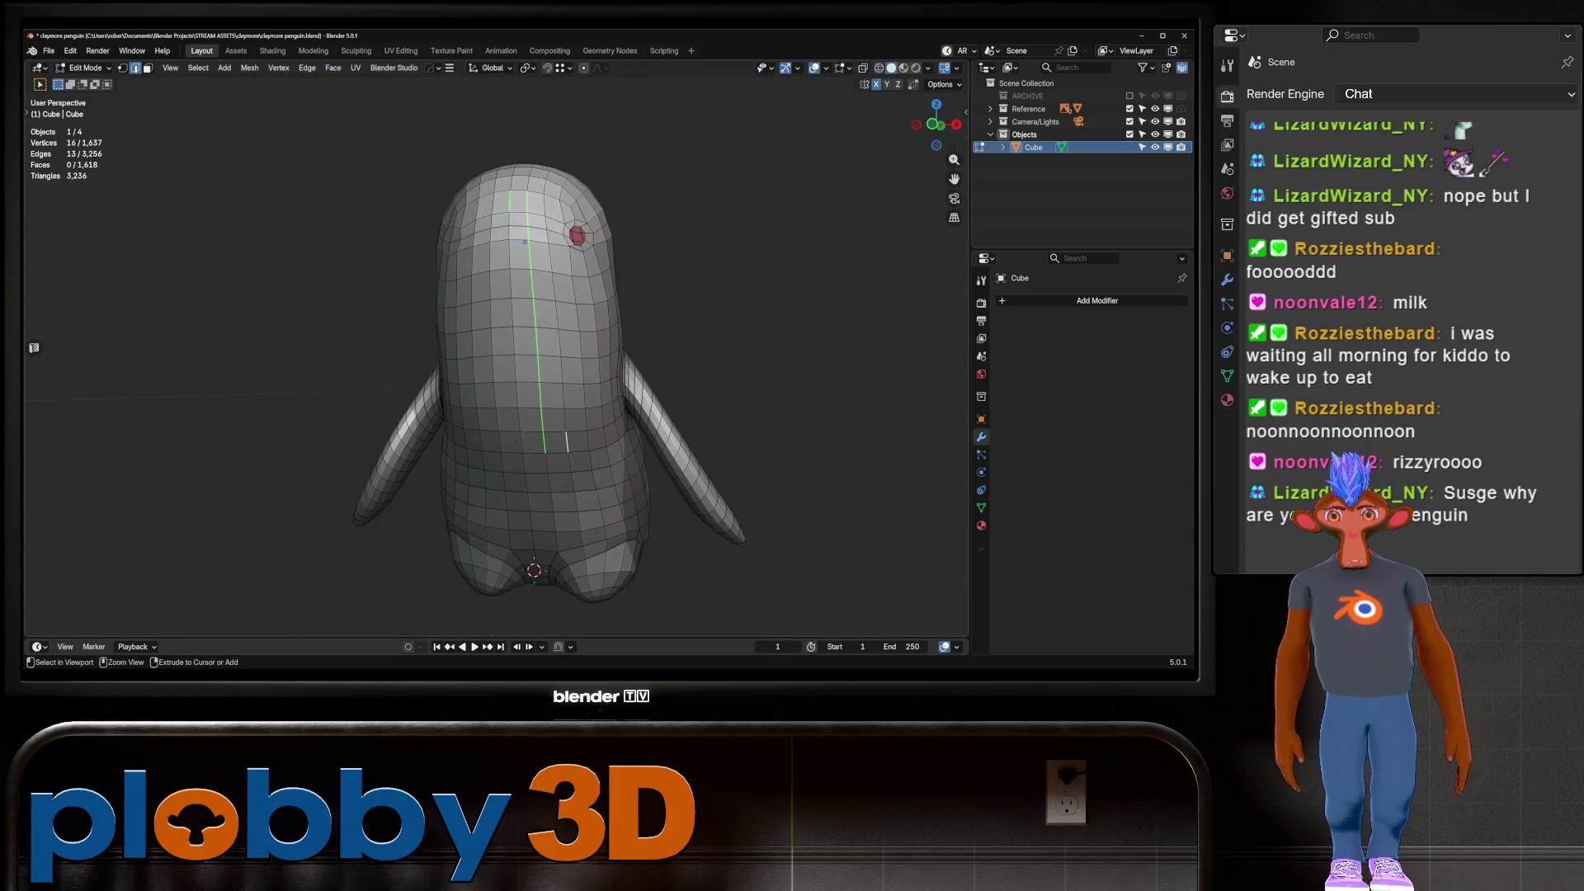
pyautogui.keyDown('ctrl'); pyautogui.click(544, 198); pyautogui.keyUp('ctrl')
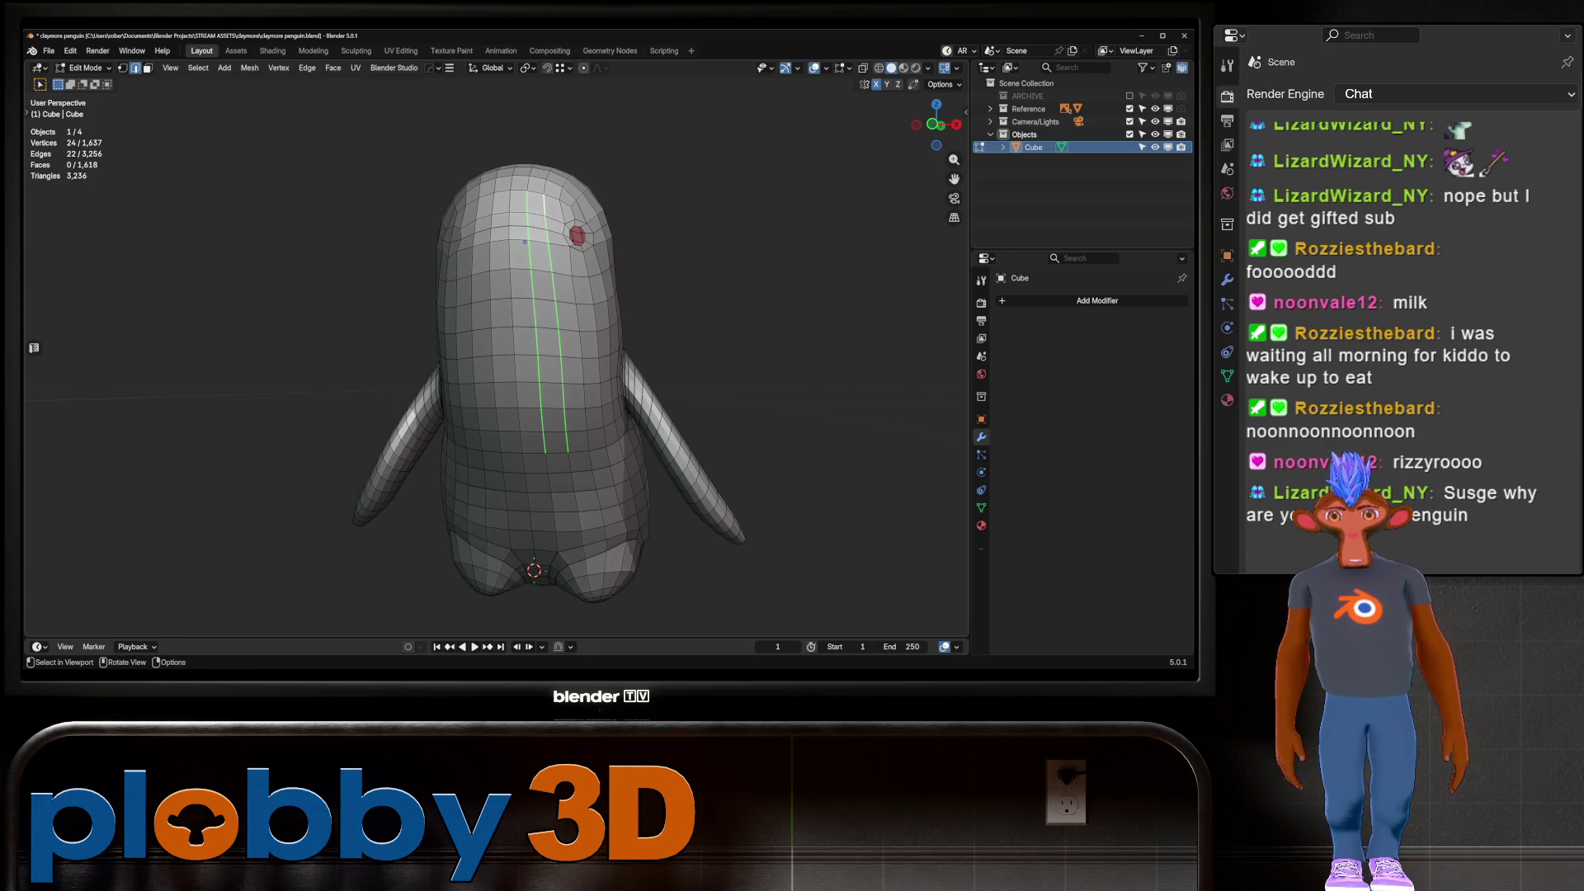
pyautogui.press('q')
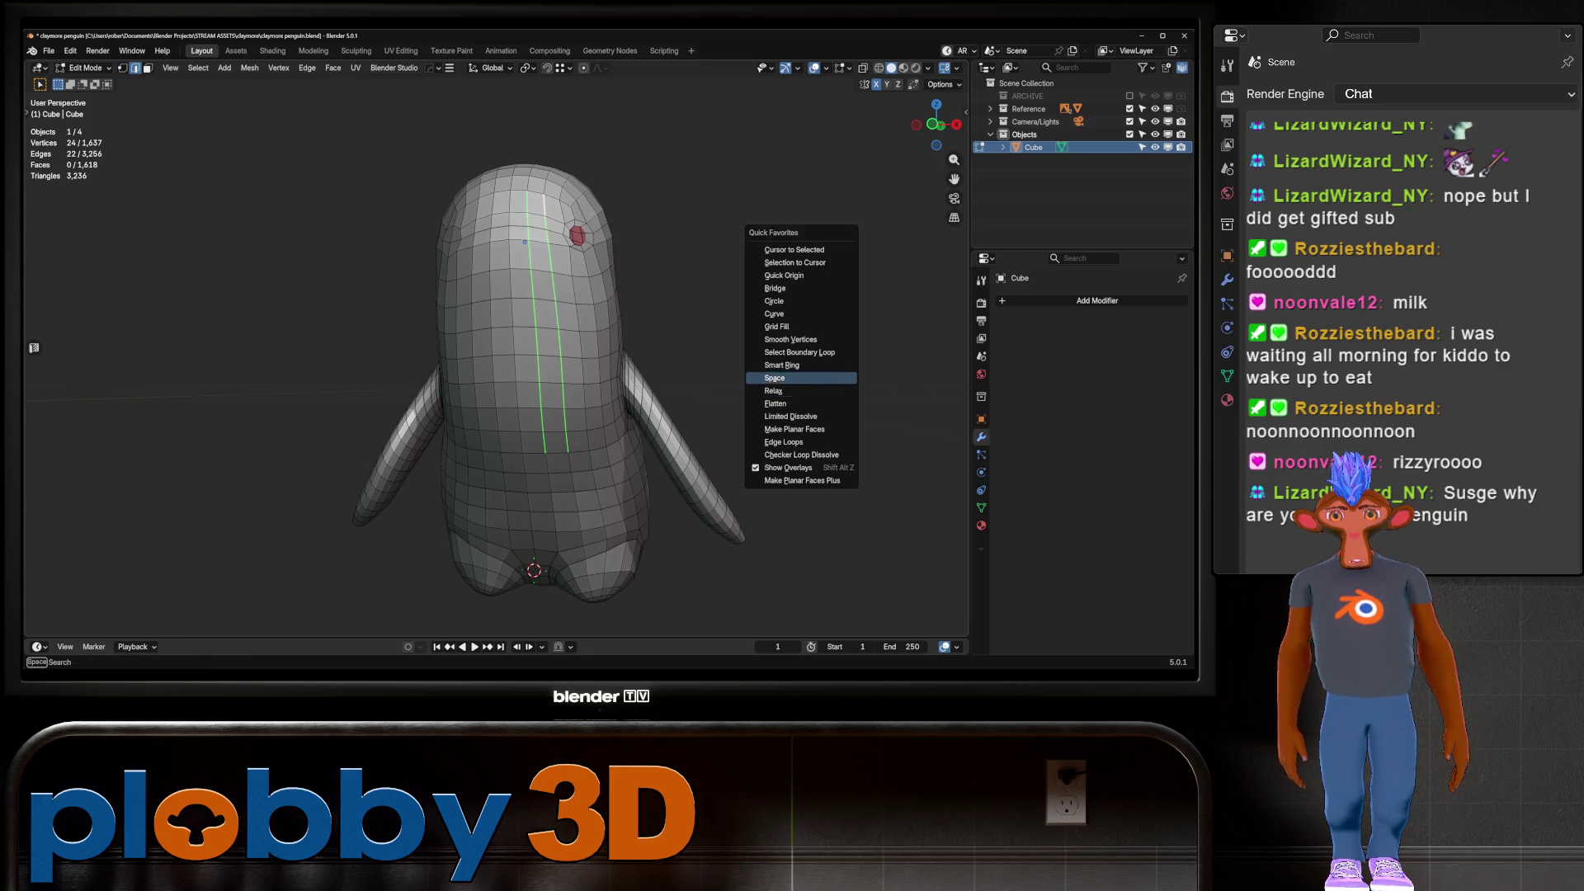
pyautogui.press('Return')
# Select the whole mesh and run MACHIN3 Clean Up, which finds nothing to remove
pyautogui.press('Tab')
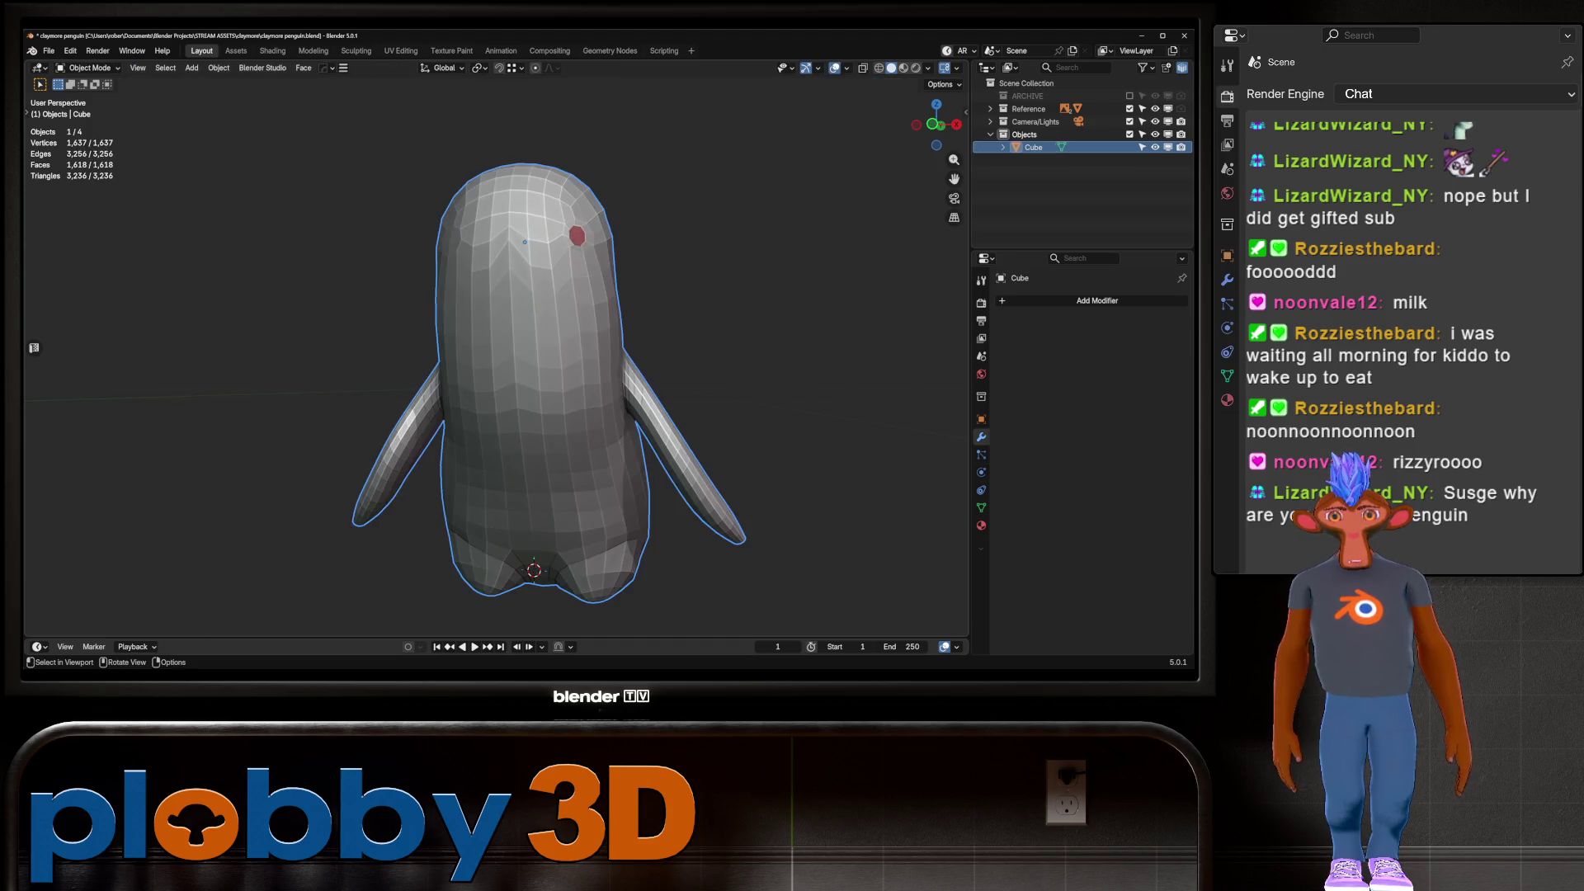
pyautogui.press('Tab')
pyautogui.click(500, 235)
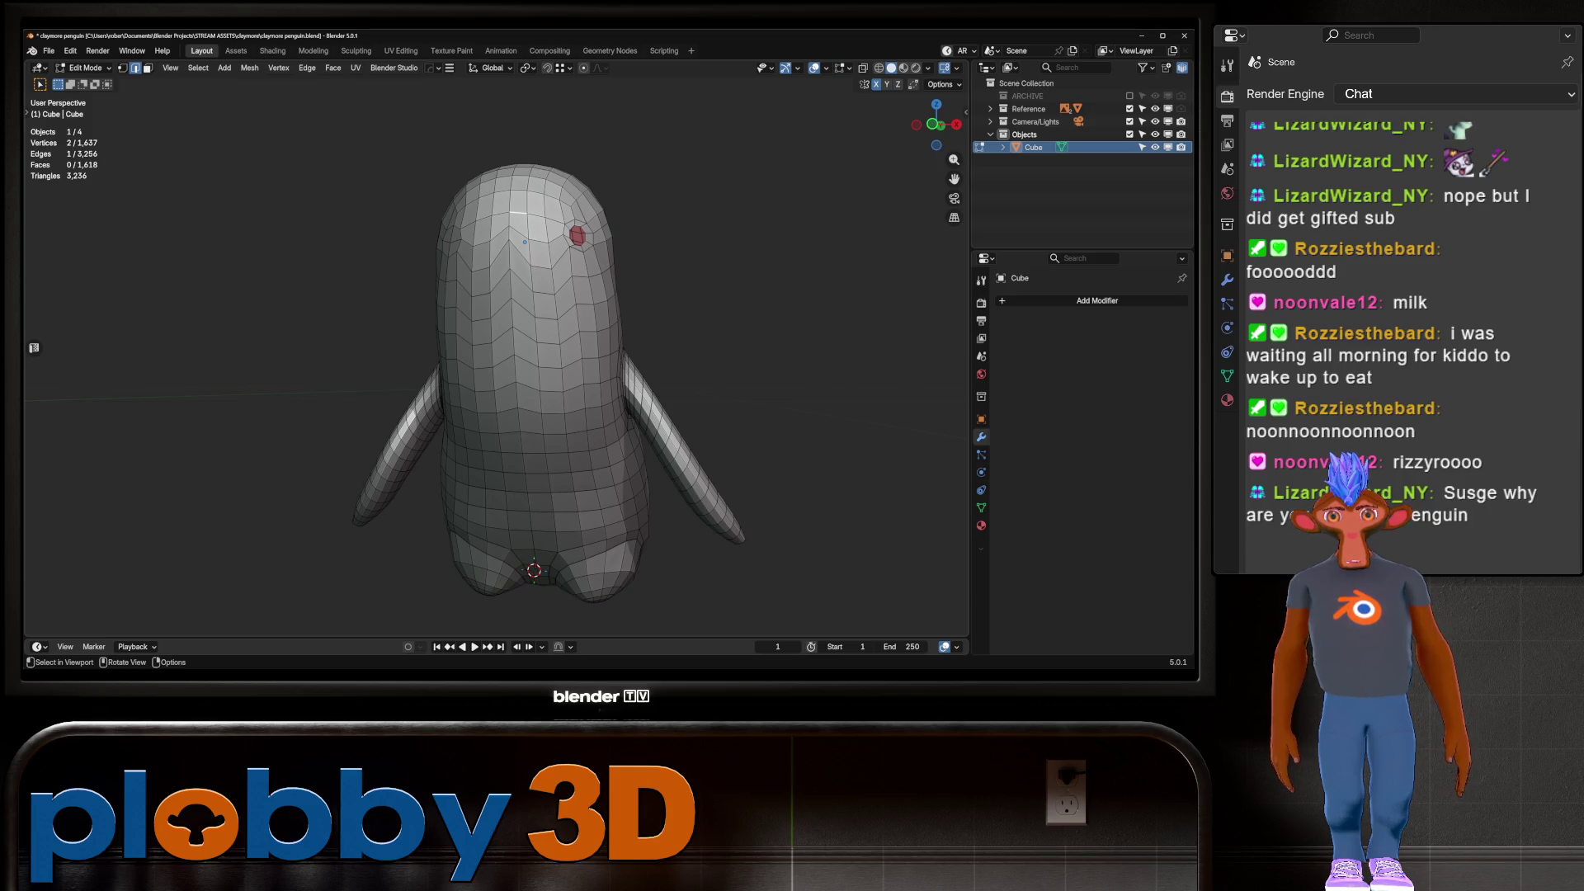
pyautogui.click(509, 219)
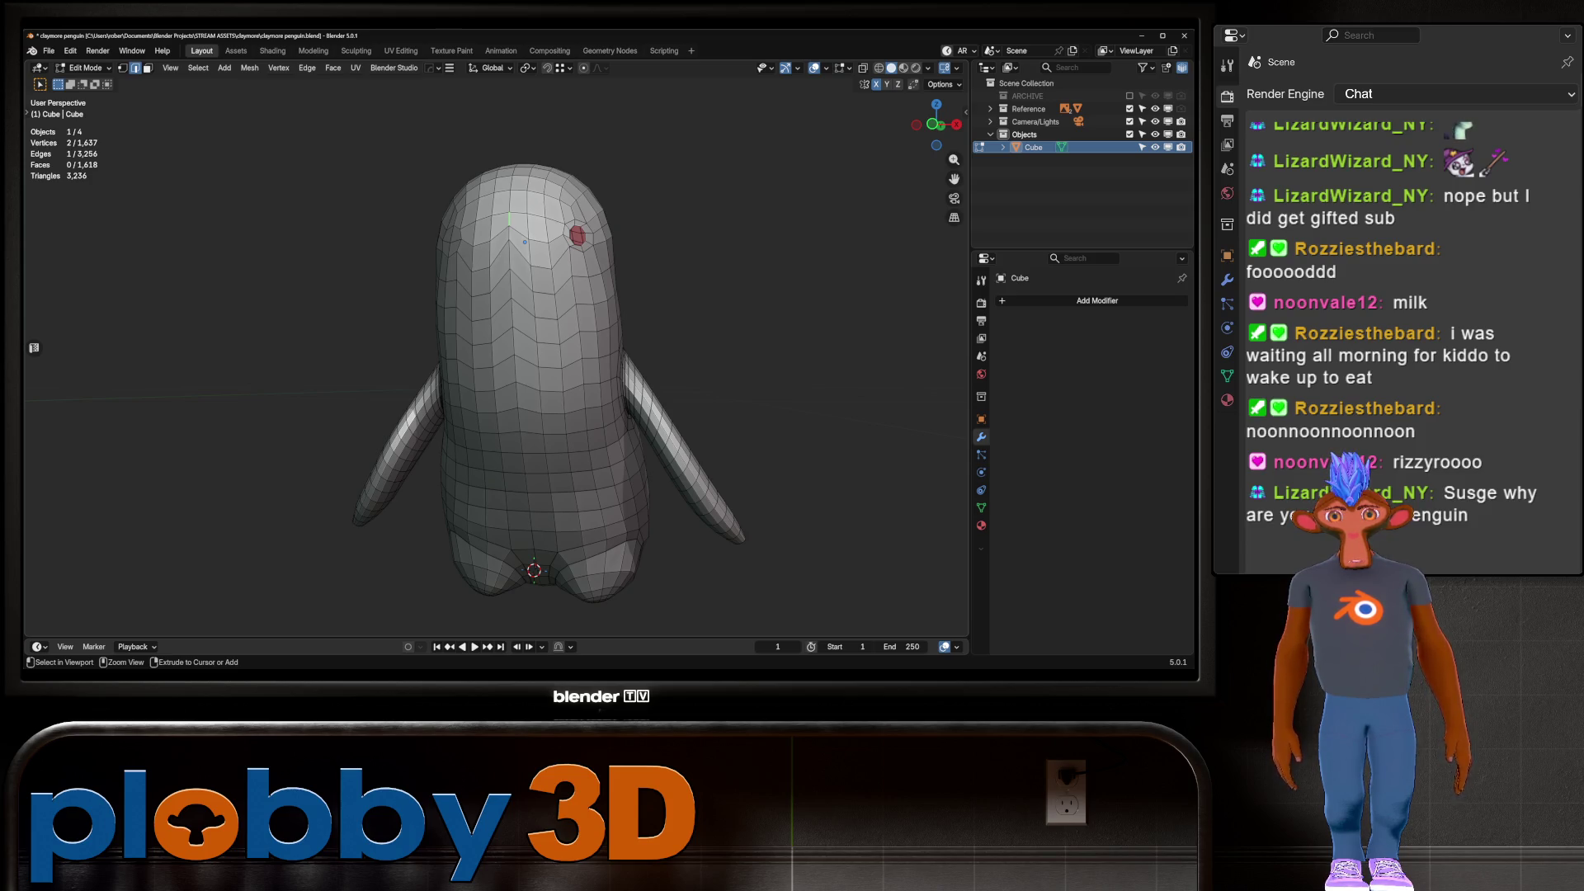
pyautogui.click(513, 331)
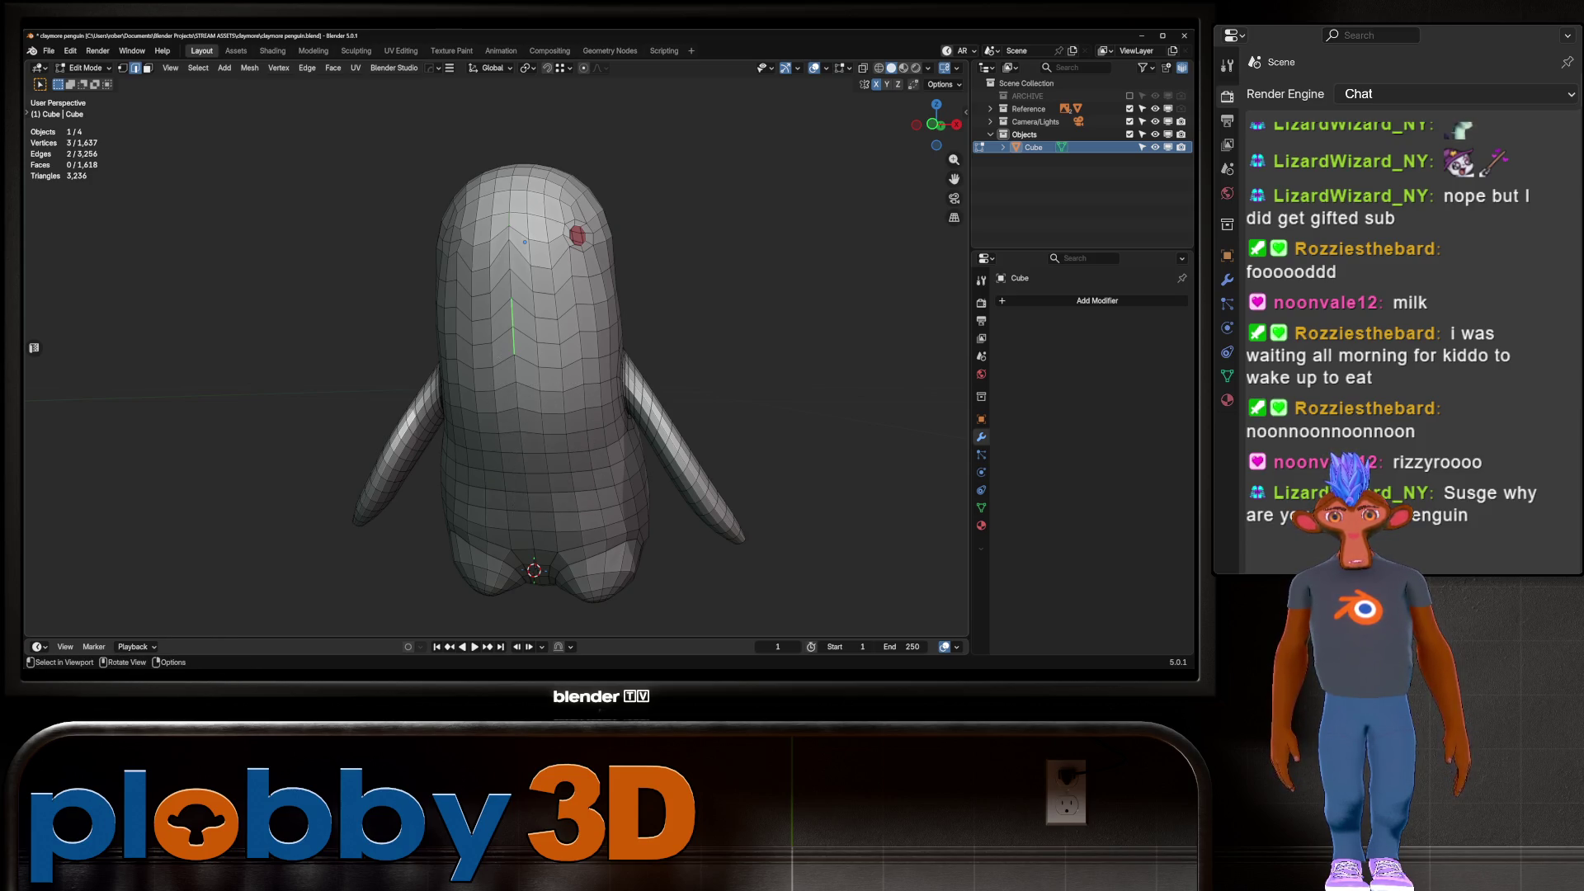
pyautogui.press('a')
pyautogui.hotkey('alt', '3')
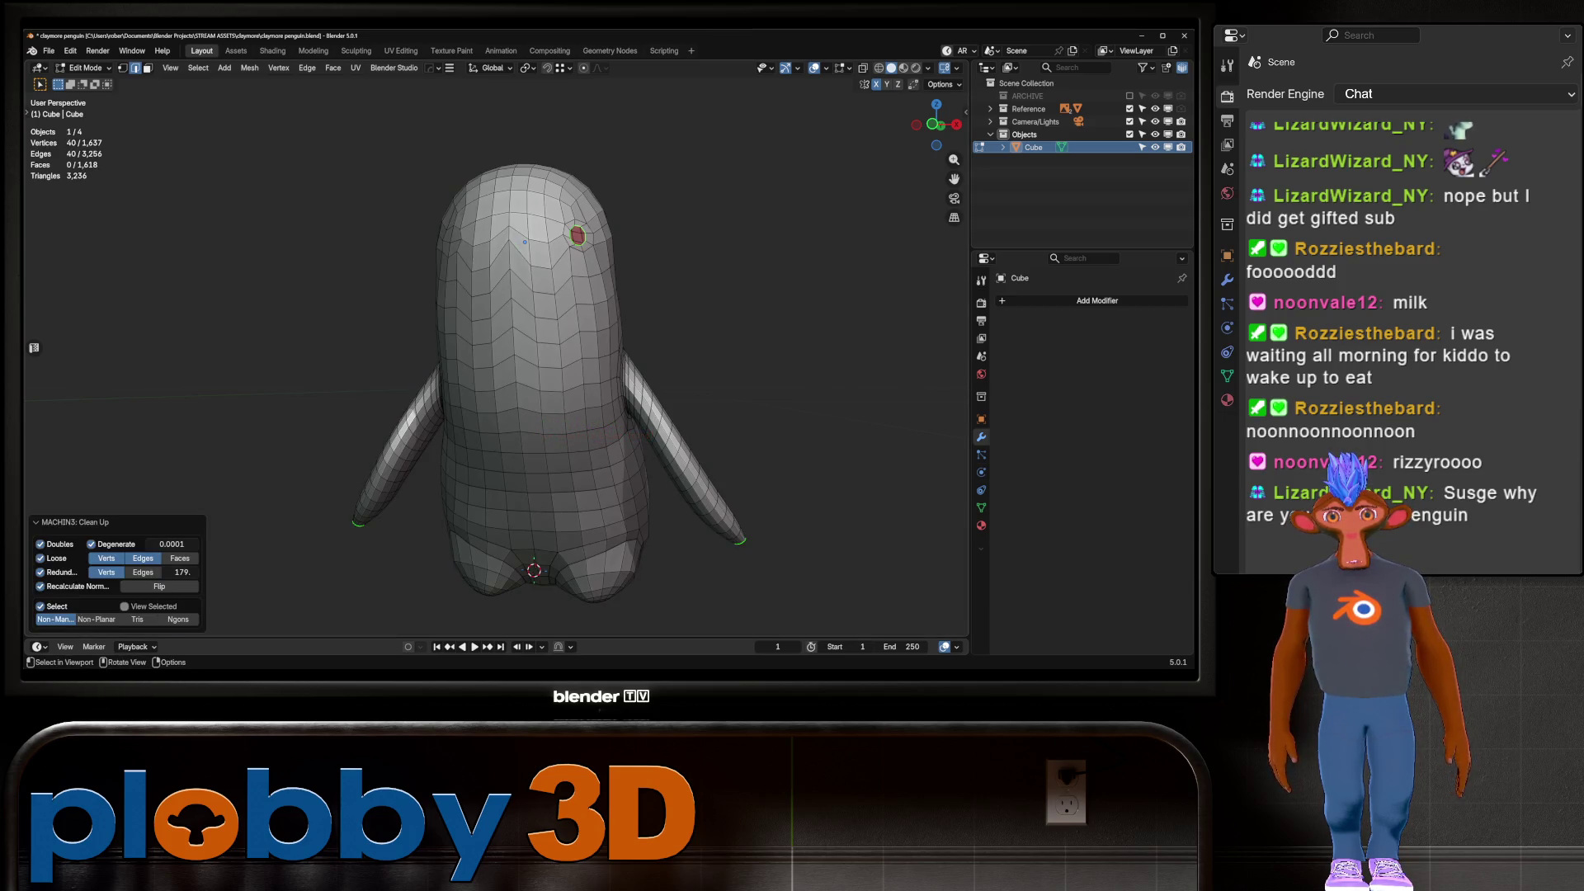
# Extend an edge path down the head, reapplying LoopTools Space as it grows
pyautogui.click(510, 186)
pyautogui.moveTo(511, 371); pyautogui.dragTo(512, 330, button='middle')
pyautogui.keyDown('ctrl'); pyautogui.click(500, 453); pyautogui.keyUp('ctrl')
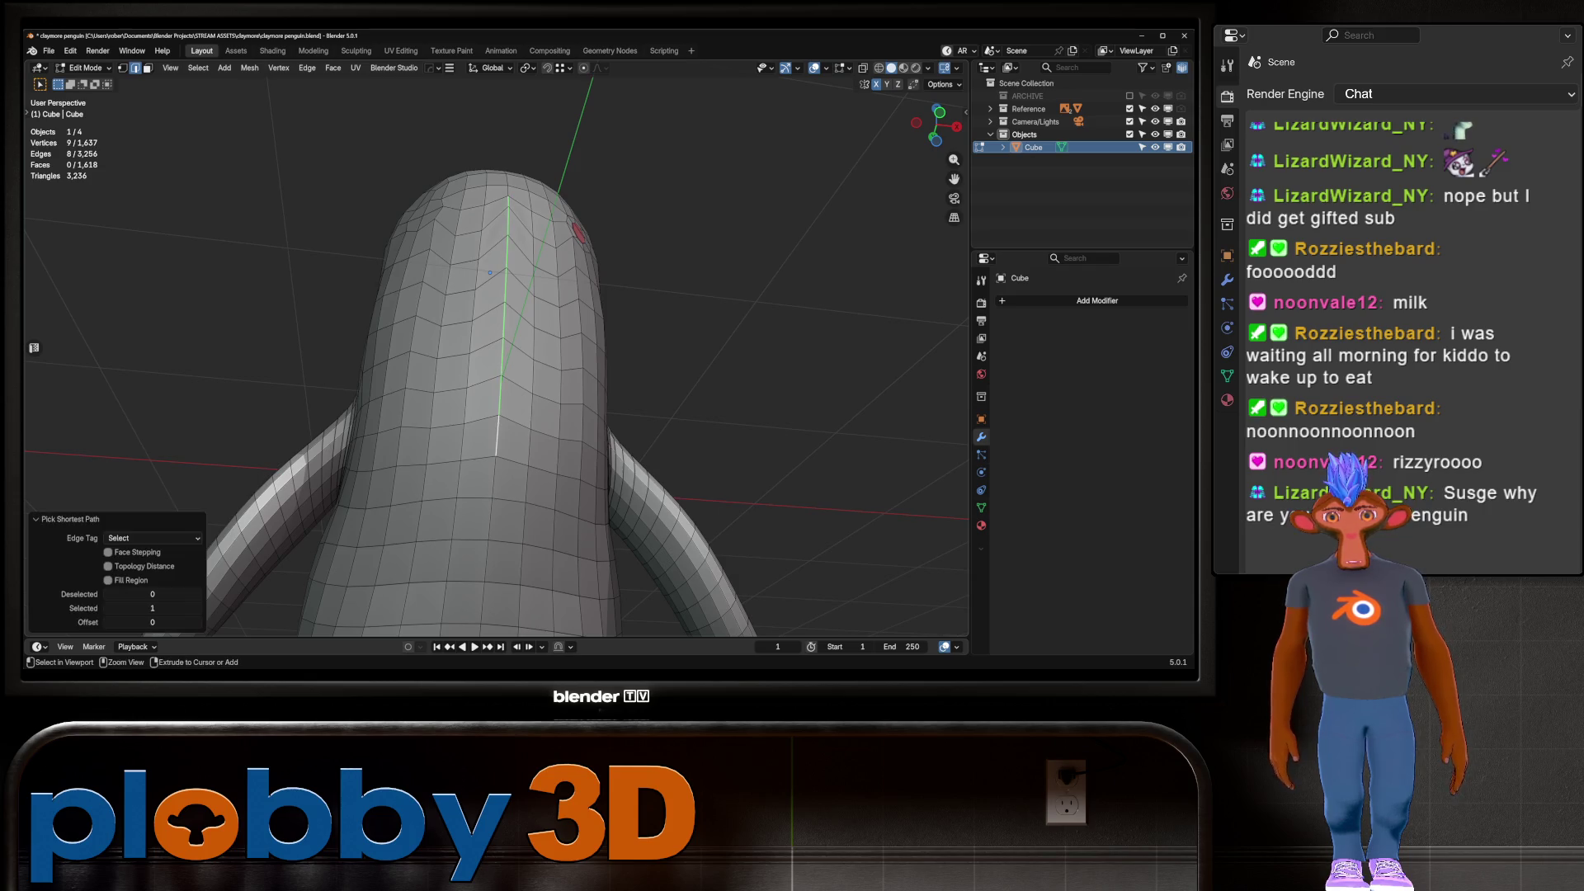
pyautogui.moveTo(578, 371); pyautogui.dragTo(718, 364, button='middle')
pyautogui.press('q')
pyautogui.click(697, 364)
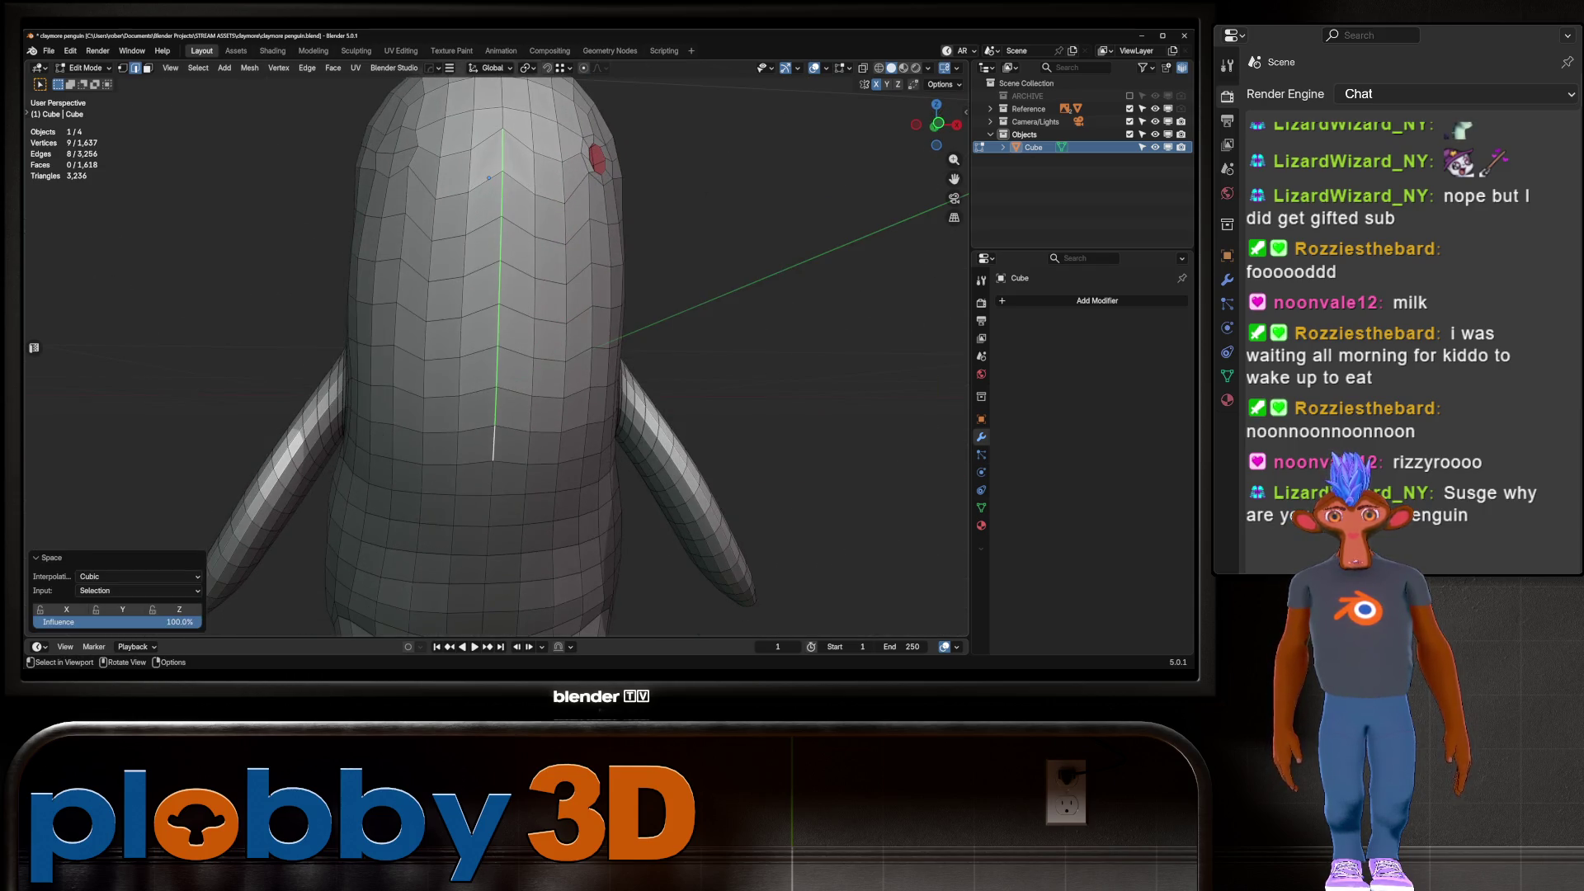
pyautogui.keyDown('ctrl'); pyautogui.click(492, 495); pyautogui.keyUp('ctrl')
pyautogui.press('q')
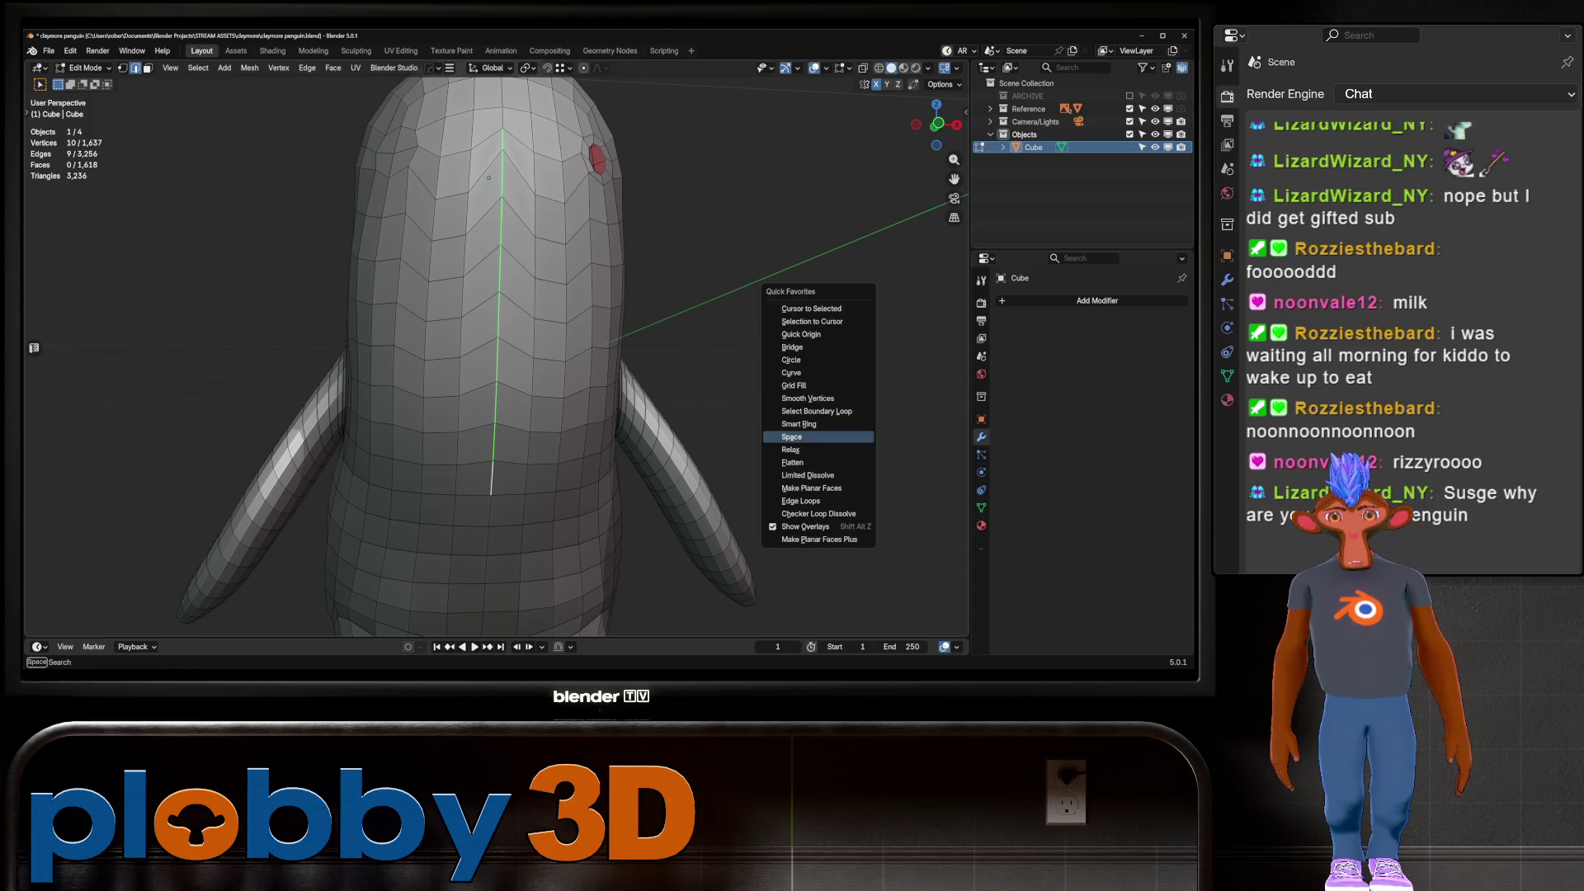
pyautogui.click(796, 437)
pyautogui.keyDown('ctrl'); pyautogui.click(490, 526); pyautogui.keyUp('ctrl')
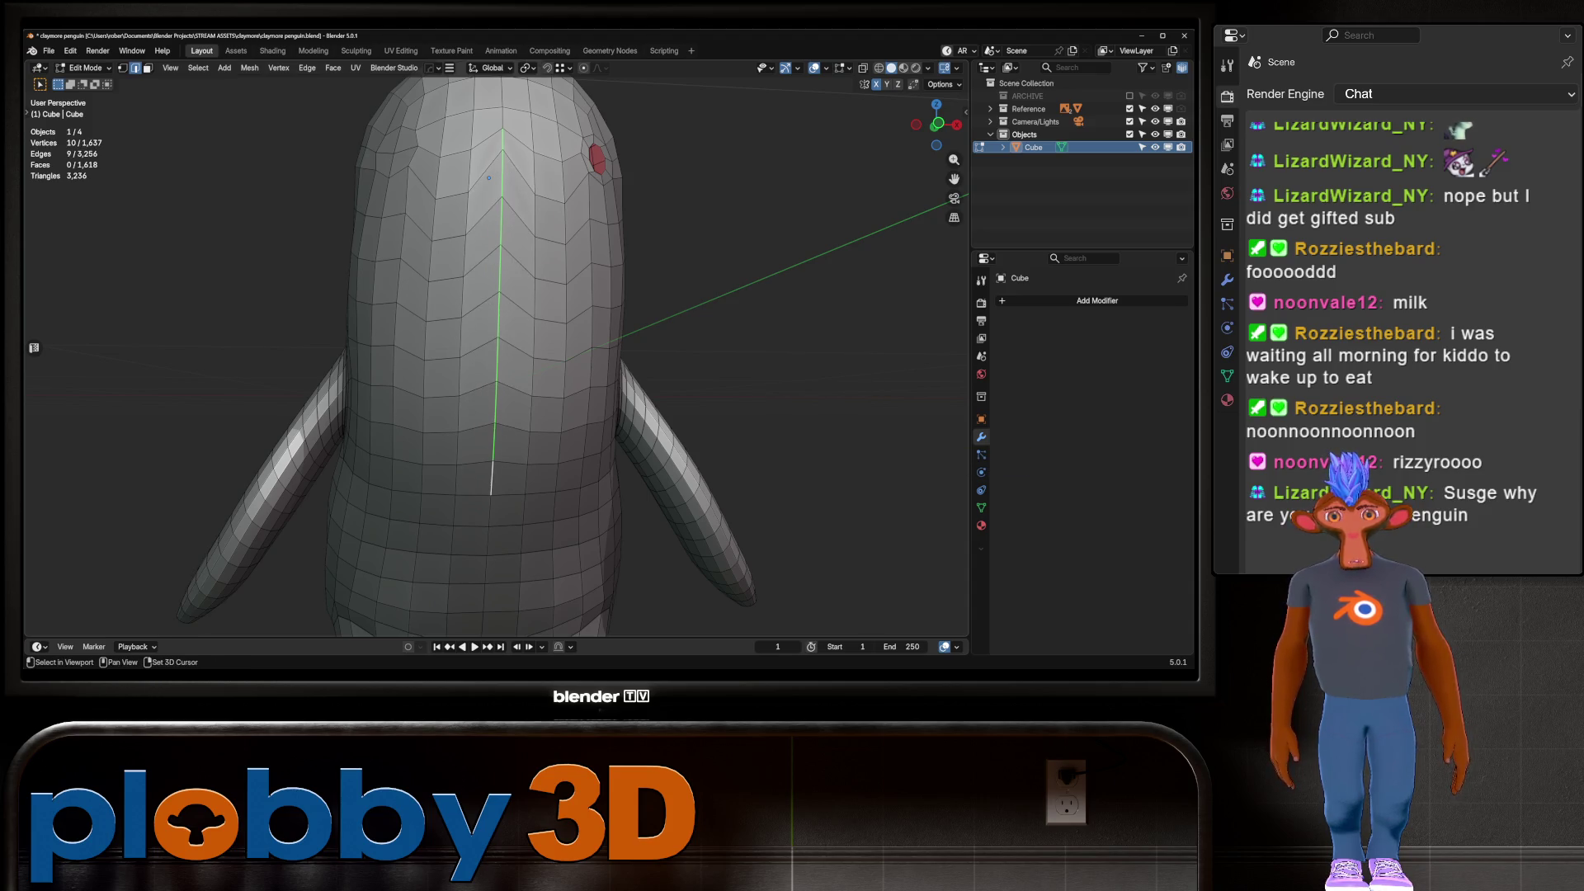
pyautogui.press('q')
pyautogui.click(858, 363)
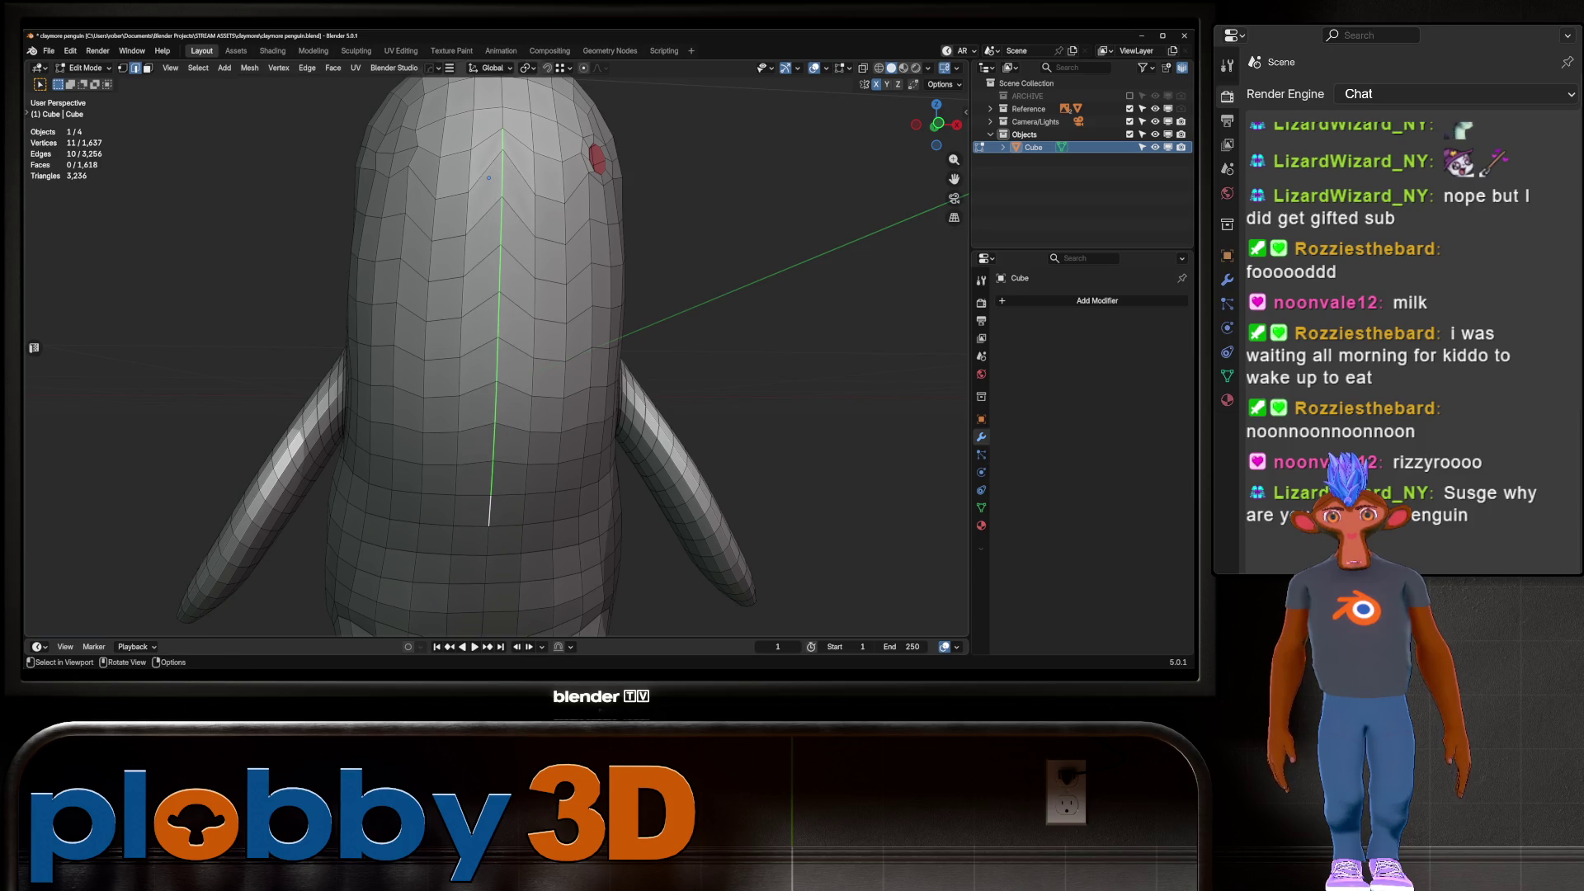
pyautogui.keyDown('ctrl'); pyautogui.click(487, 556); pyautogui.keyUp('ctrl')
pyautogui.press('q')
pyautogui.press('Return')
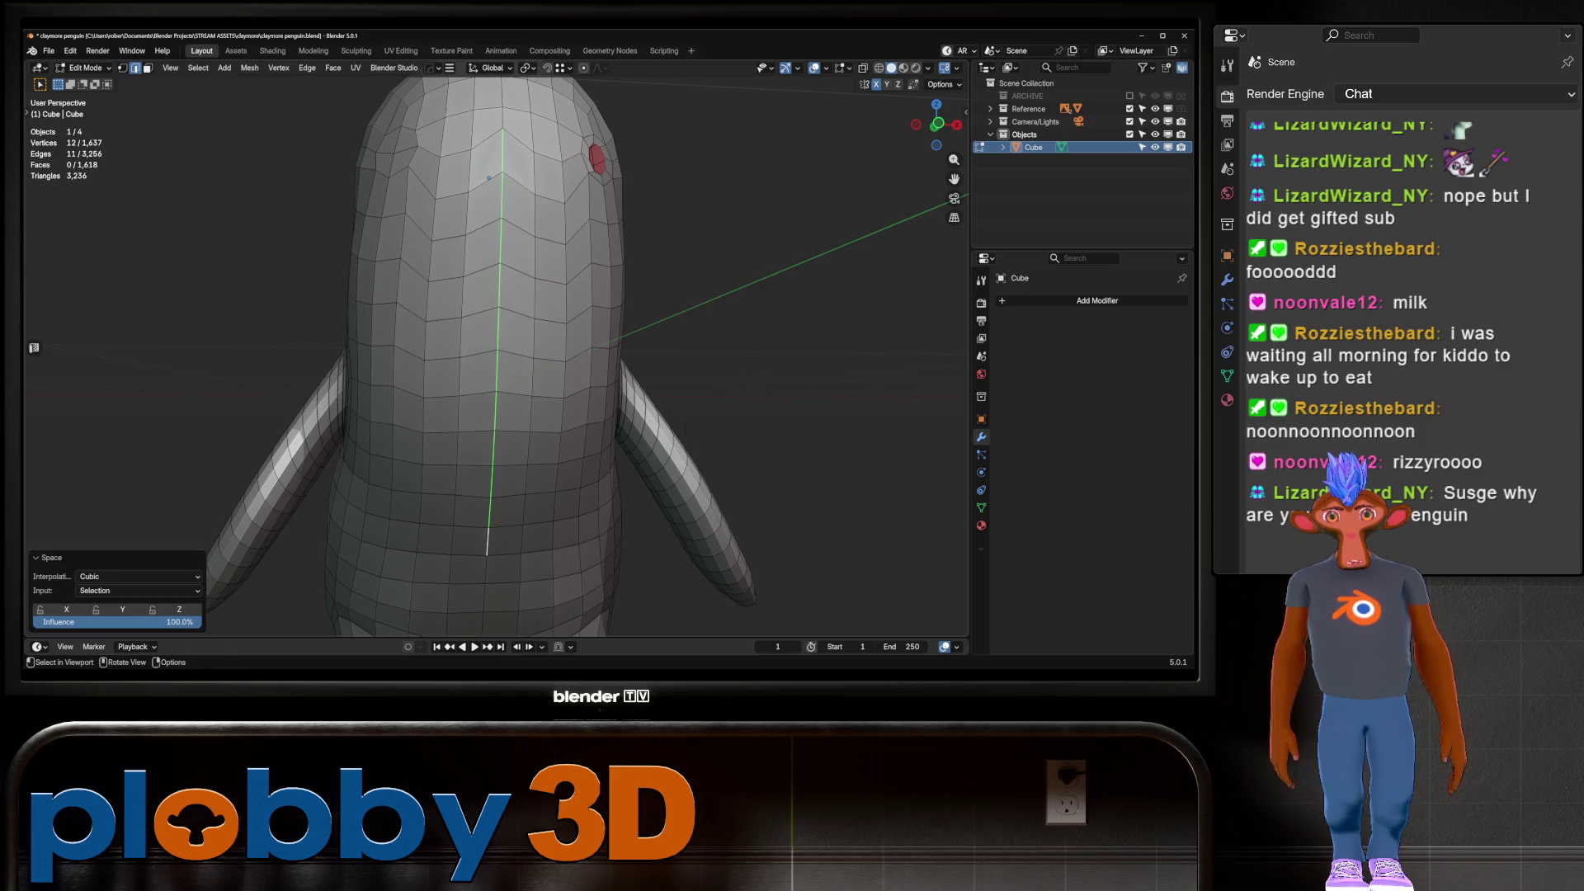
# Select three vertical edge columns on the head and evenly space their vertices with LoopTools Space
pyautogui.moveTo(490, 177); pyautogui.dragTo(529, 174, button='middle')
pyautogui.hotkey('ctrl', 'z')
pyautogui.hotkey('ctrl', 'z')
pyautogui.hotkey('ctrl', 'z')
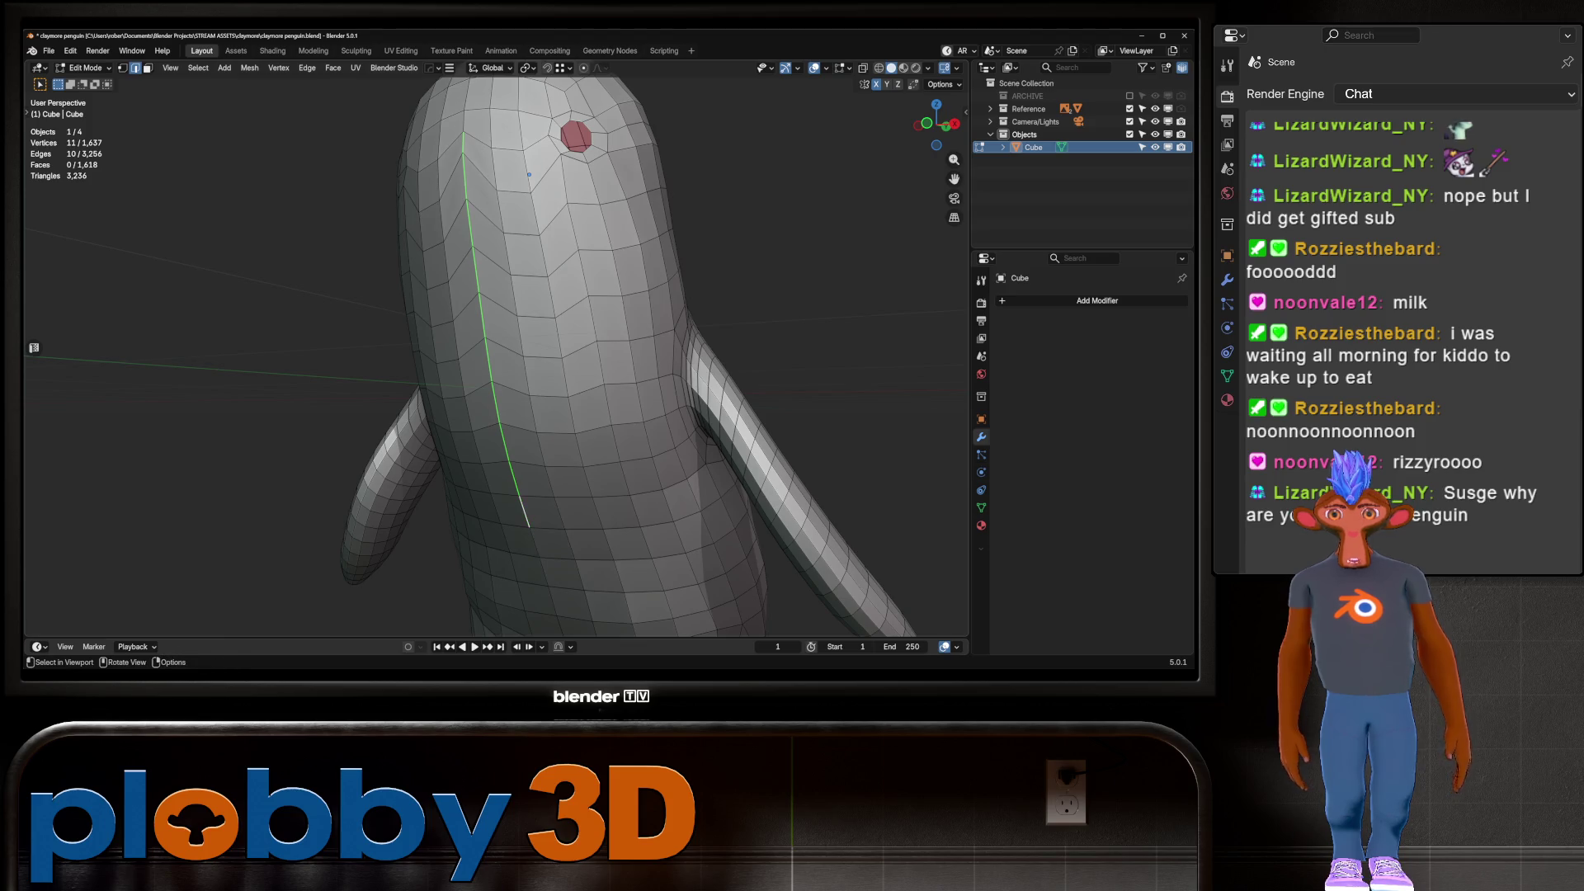
pyautogui.hotkey('ctrl', 'z')
pyautogui.hotkey('ctrl', 'z')
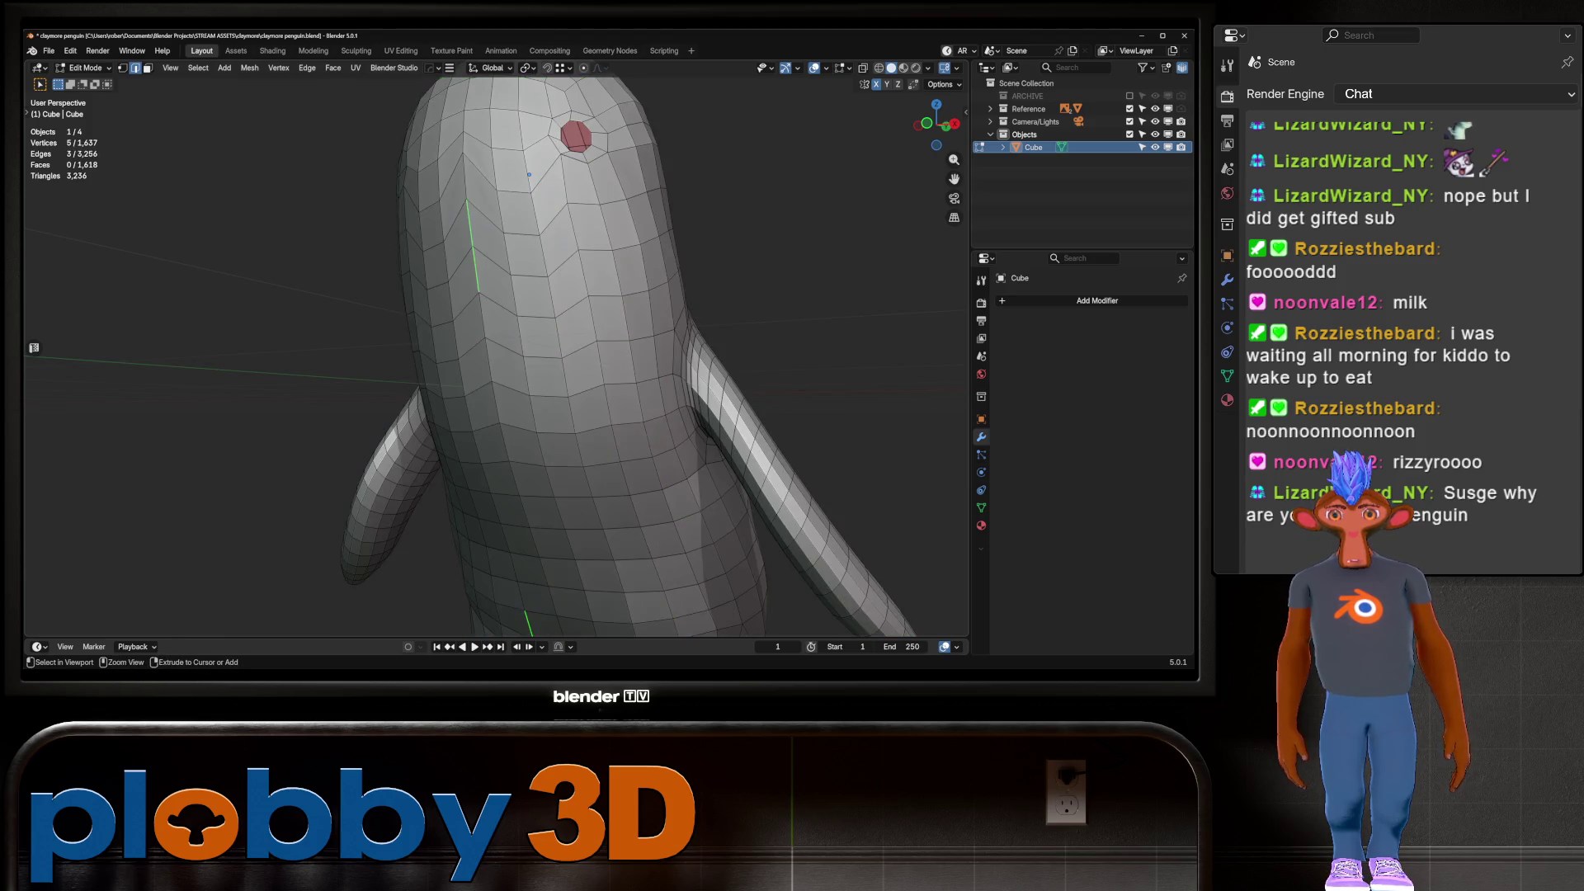
pyautogui.hotkey('ctrl', 'z')
pyautogui.hotkey('ctrl', 'z')
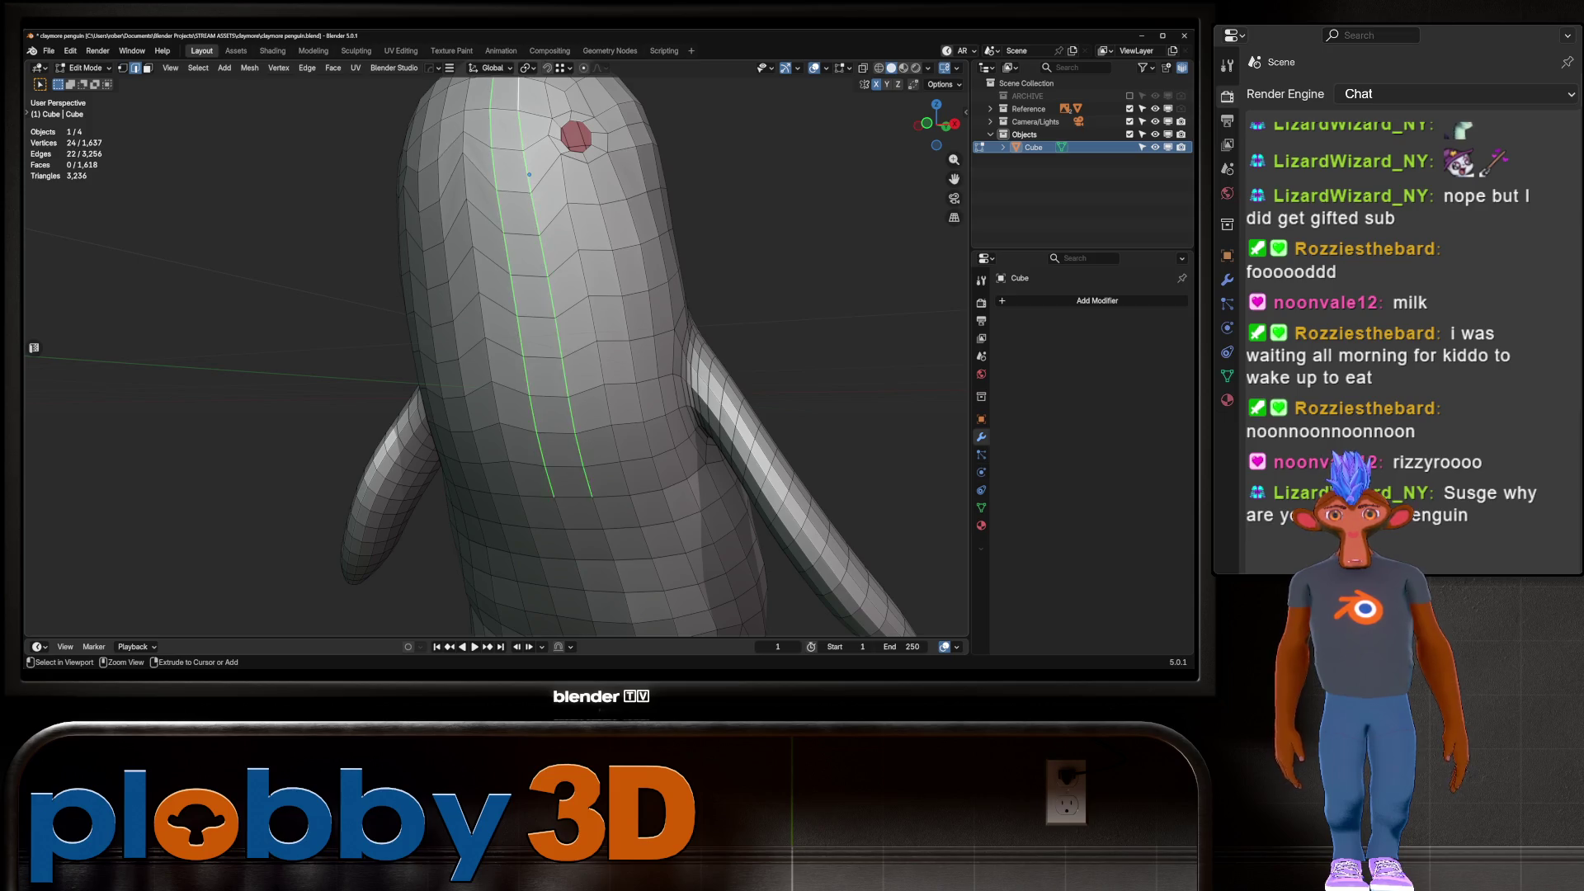
pyautogui.moveTo(529, 174); pyautogui.dragTo(494, 181, button='middle')
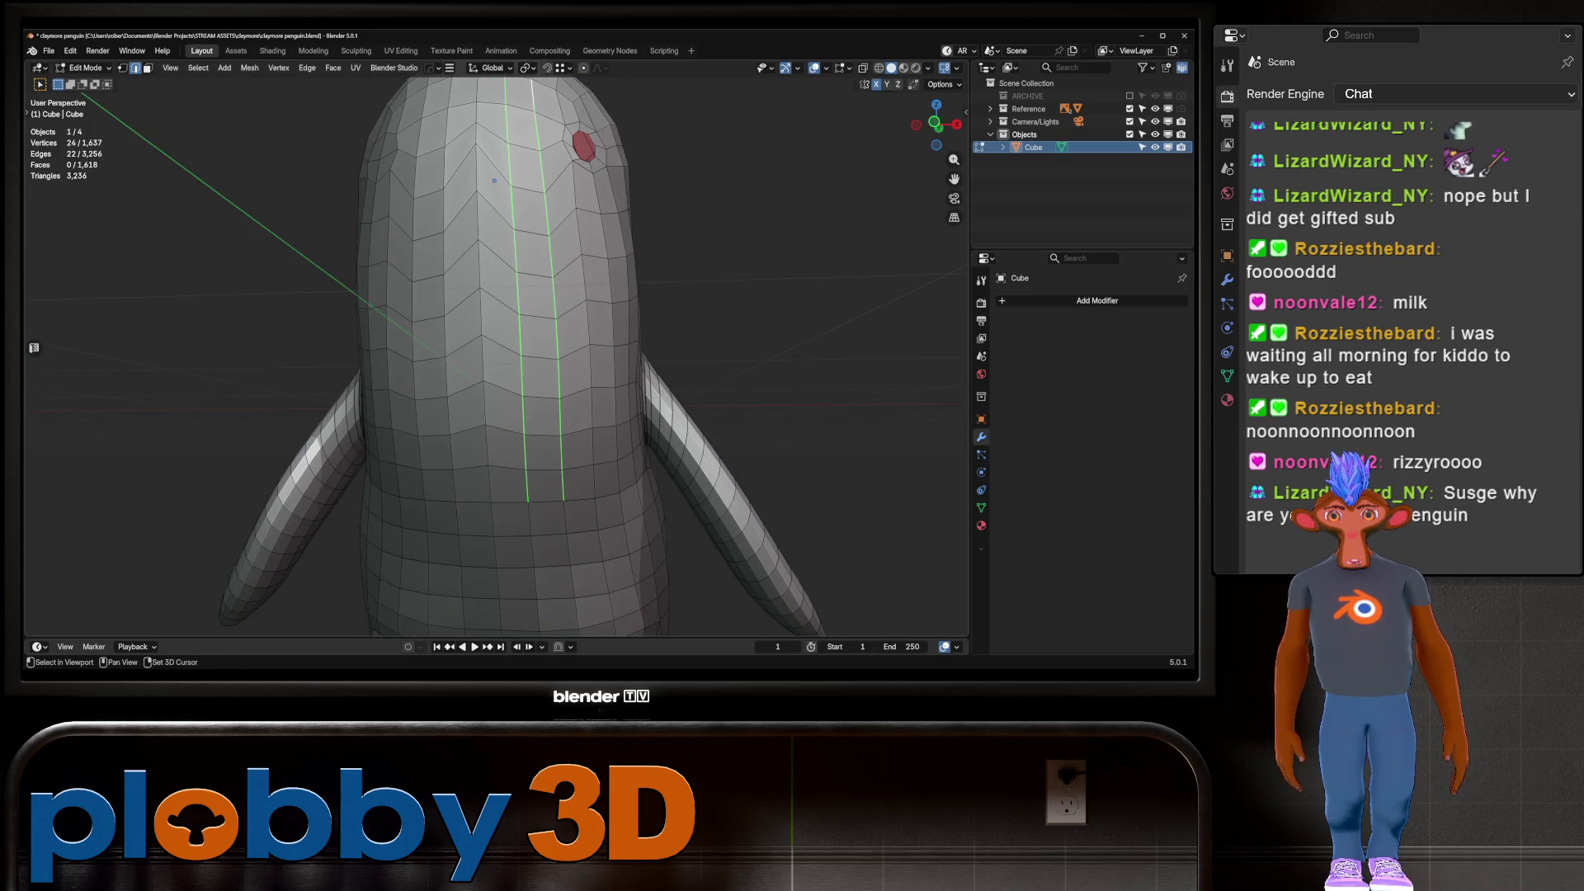
pyautogui.keyDown('shift'); pyautogui.click(490, 484); pyautogui.keyUp('shift')
pyautogui.keyDown('shift'); pyautogui.moveTo(490, 484); pyautogui.dragTo(504, 563, button='middle'); pyautogui.keyUp('shift')
pyautogui.keyDown('ctrl'); pyautogui.click(497, 175); pyautogui.keyUp('ctrl')
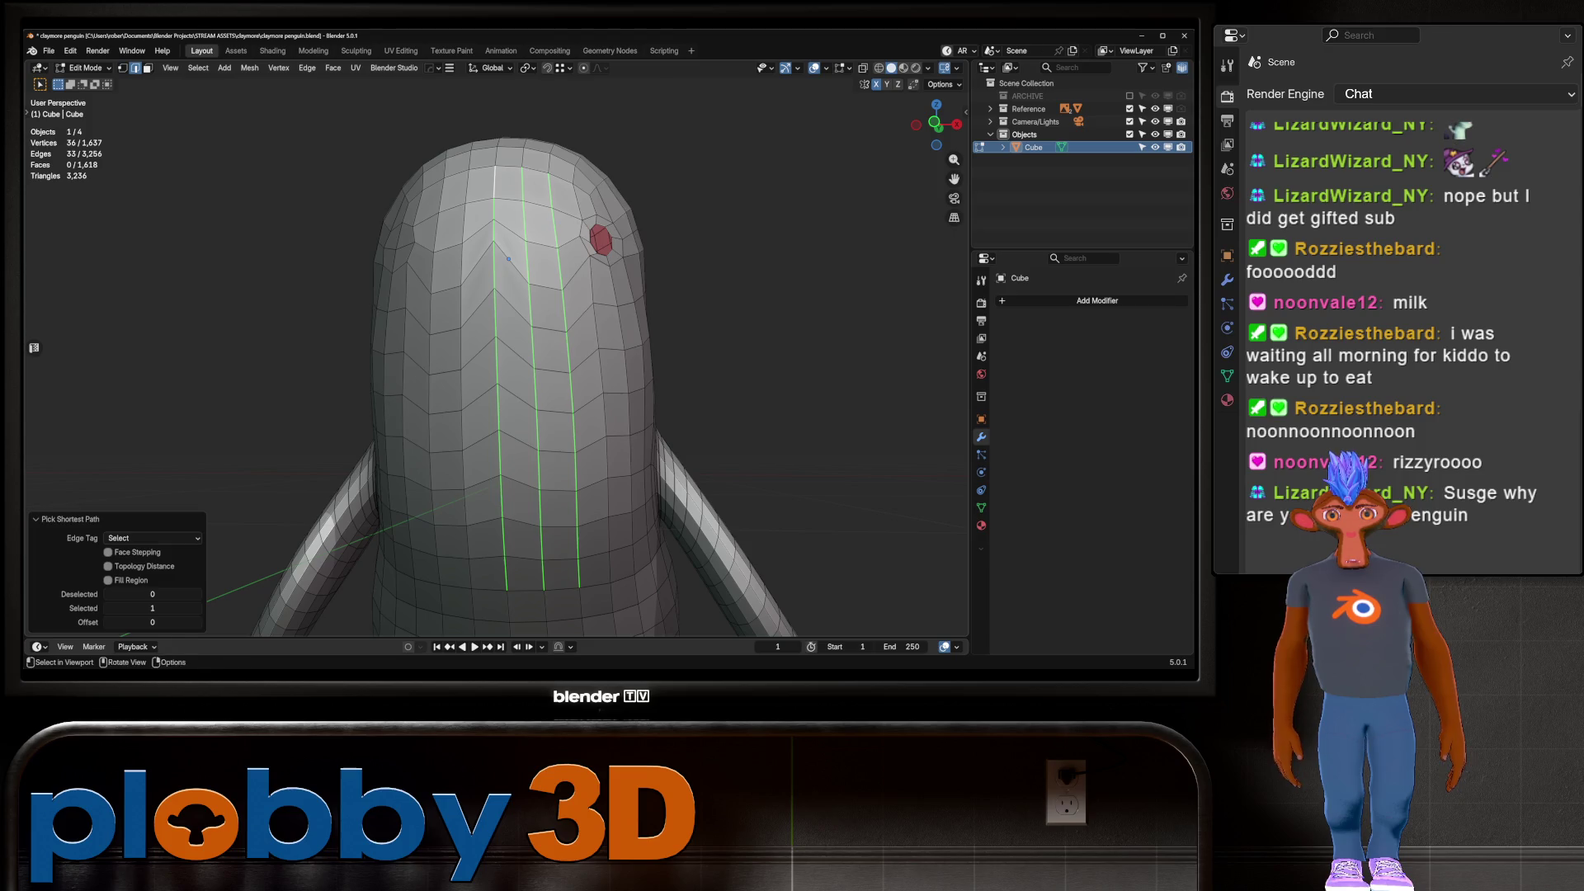
pyautogui.rightClick(607, 237)
pyautogui.click(607, 237)
pyautogui.scroll(-2, 503, 372)
pyautogui.scroll(3, 556, 248)
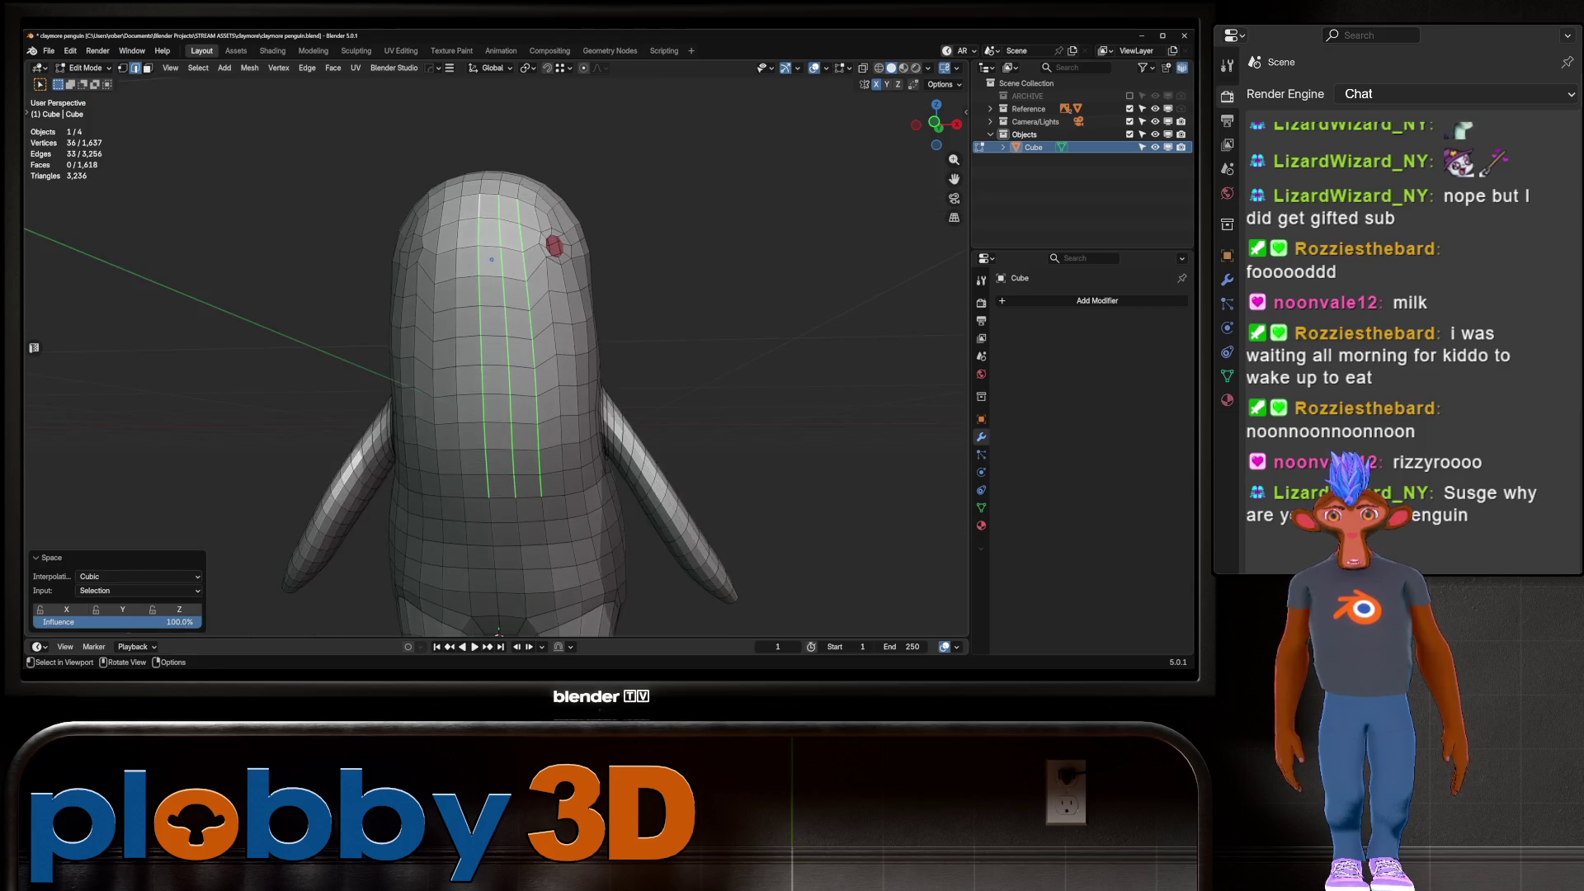
# Select the octagonal eye hole's border and fill it with a single face
pyautogui.moveTo(557, 248)
pyautogui.mouseDown(button='middle')
pyautogui.moveTo(546, 233)
pyautogui.moveTo(551, 255)
pyautogui.mouseUp(button='middle')
pyautogui.keyDown('alt'); pyautogui.click(552, 255); pyautogui.keyUp('alt')
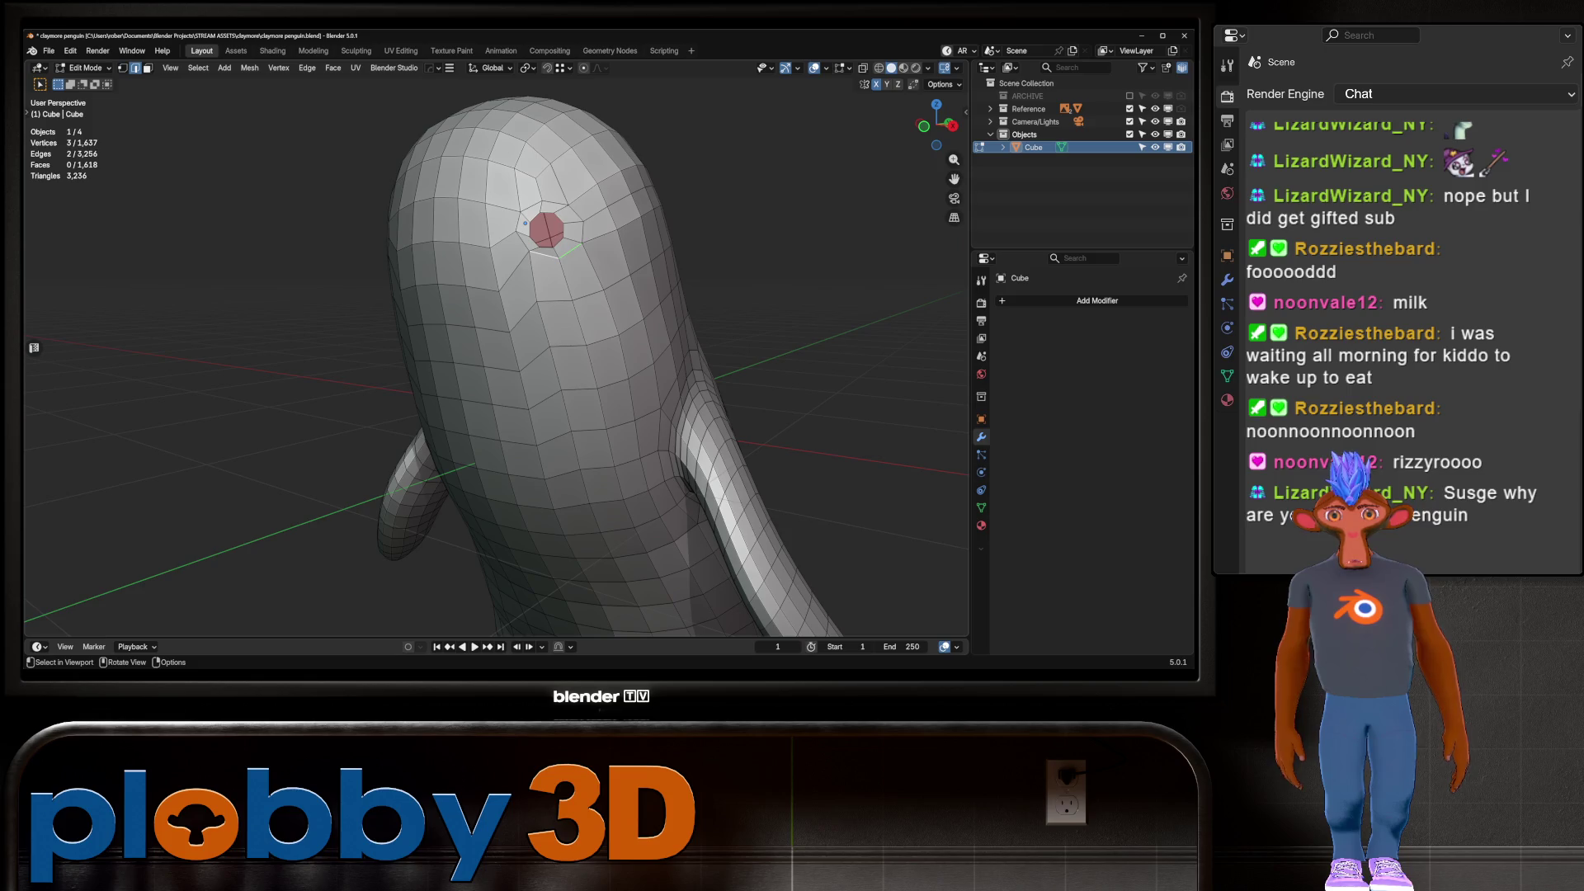
pyautogui.keyDown('alt'); pyautogui.click(552, 252); pyautogui.keyUp('alt')
pyautogui.press('3')
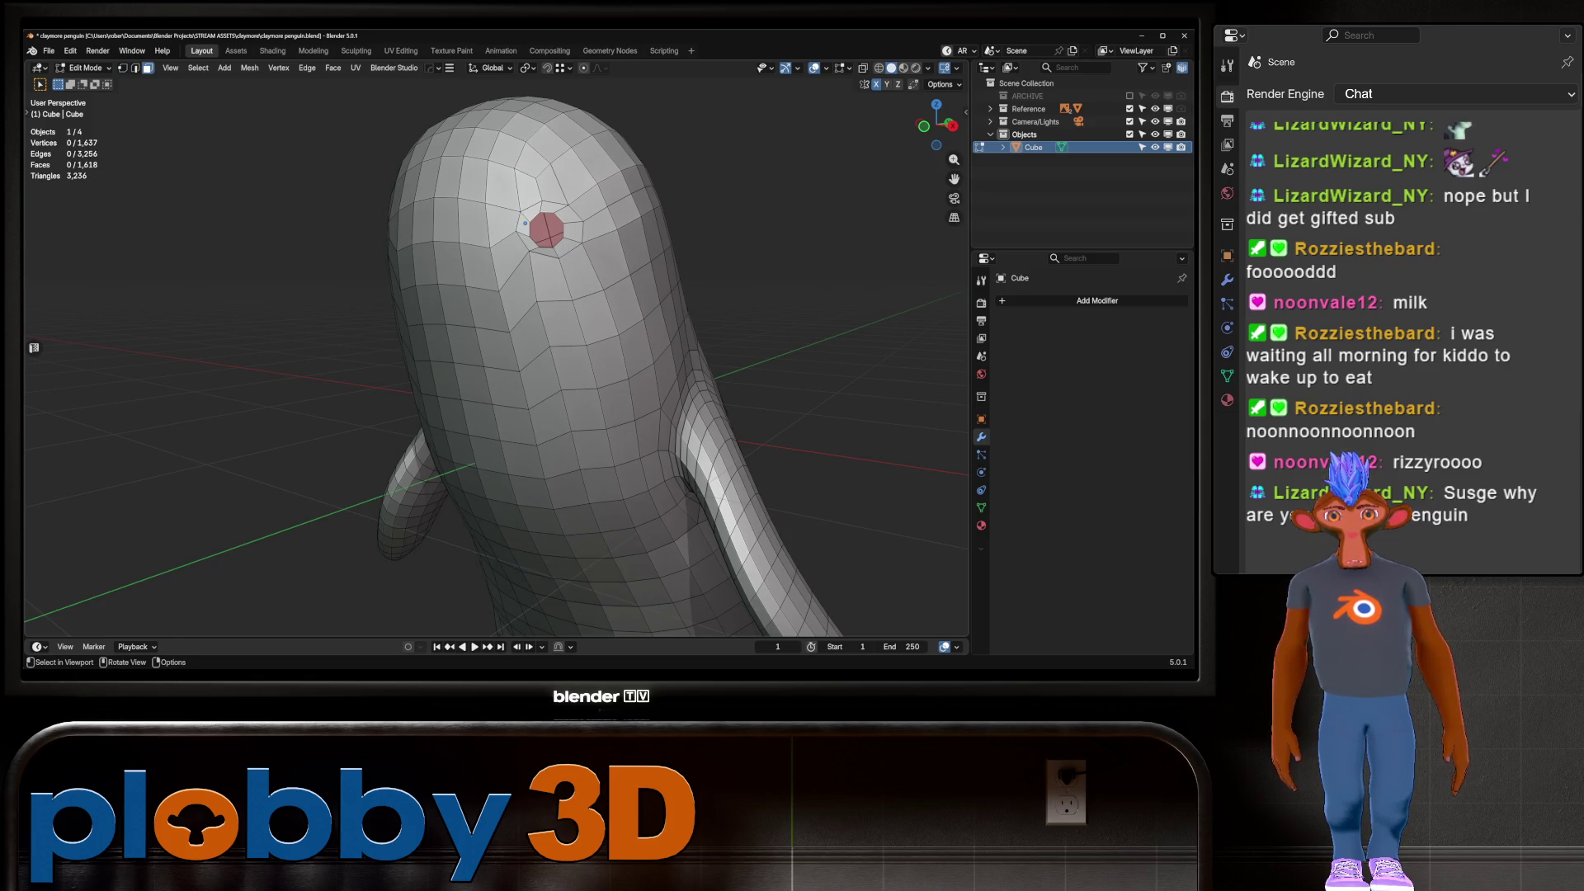
pyautogui.click(525, 223)
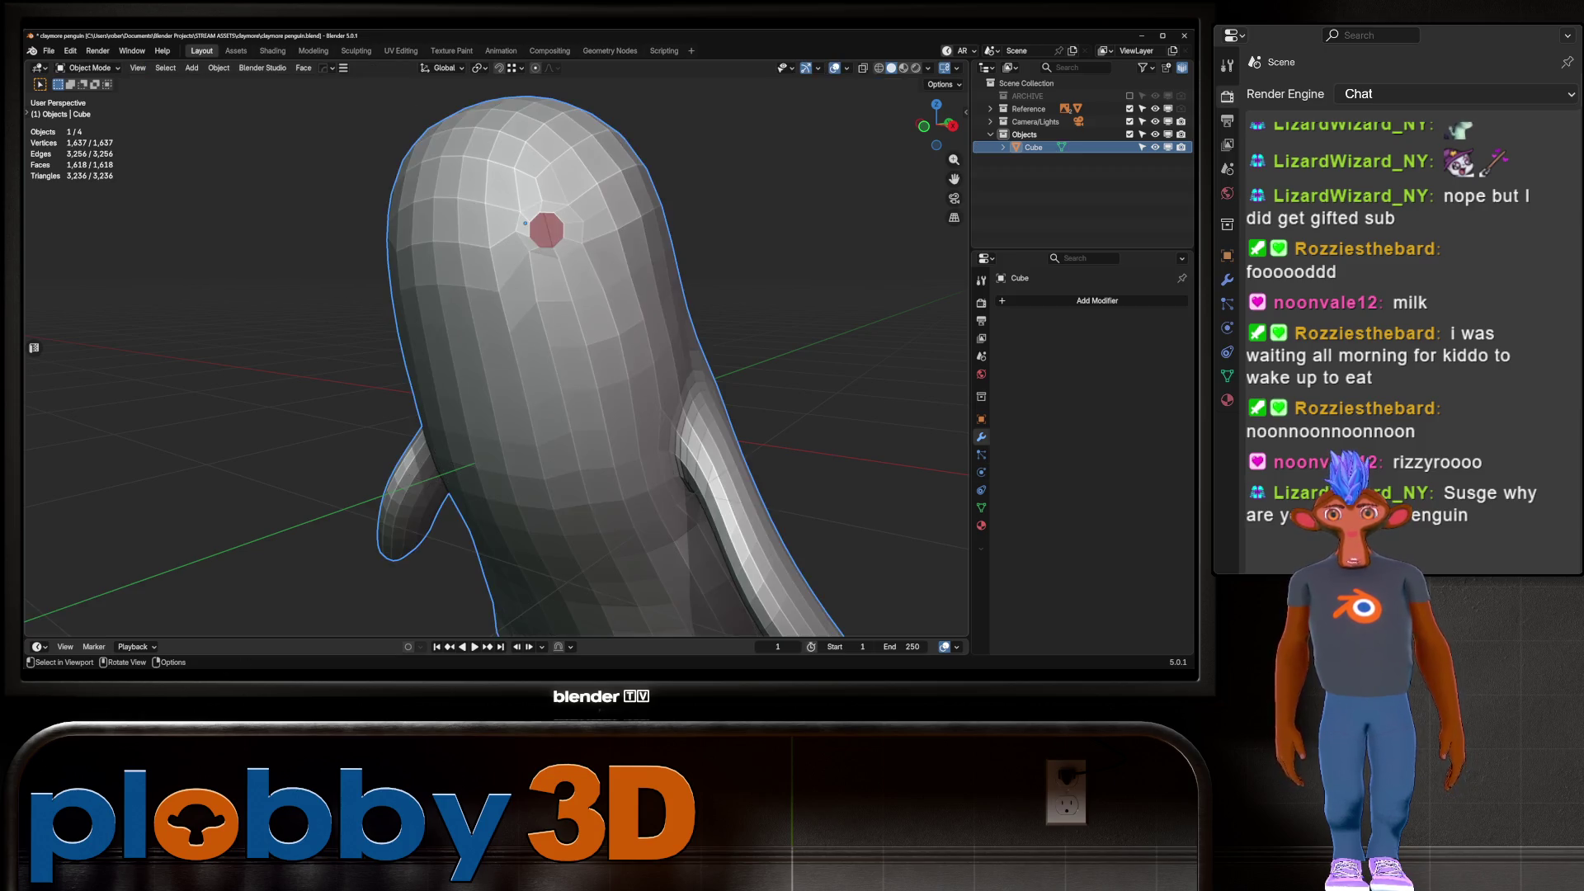
pyautogui.press('2')
pyautogui.keyDown('alt'); pyautogui.click(525, 223); pyautogui.keyUp('alt')
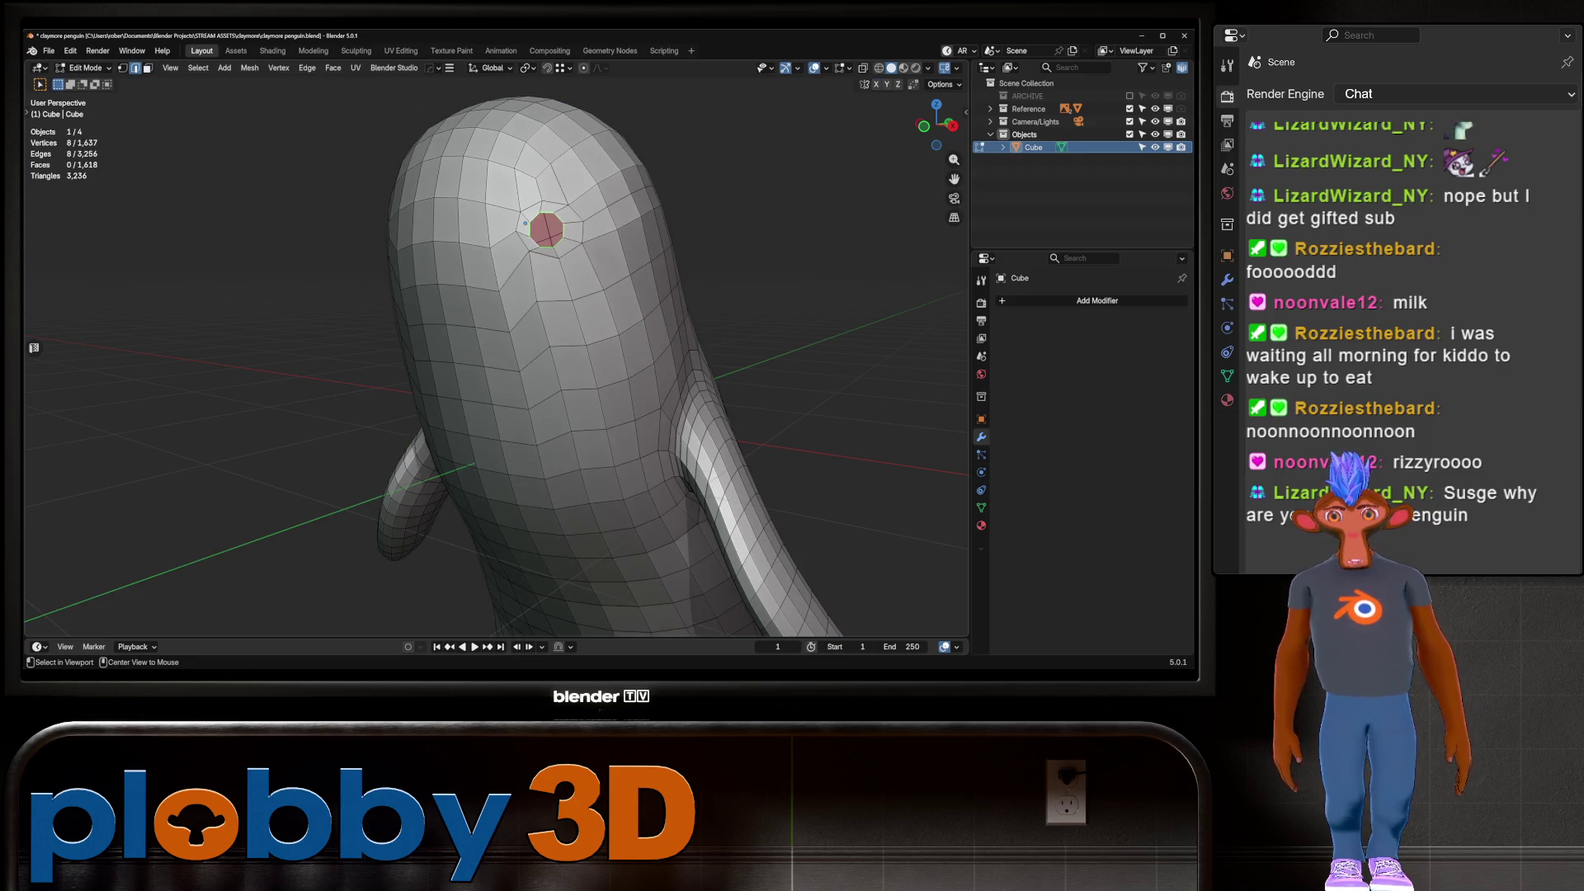
pyautogui.press('f')
# Inset the new eye face, push it inward, and shrink it to 0.758
pyautogui.scroll(3, 525, 222)
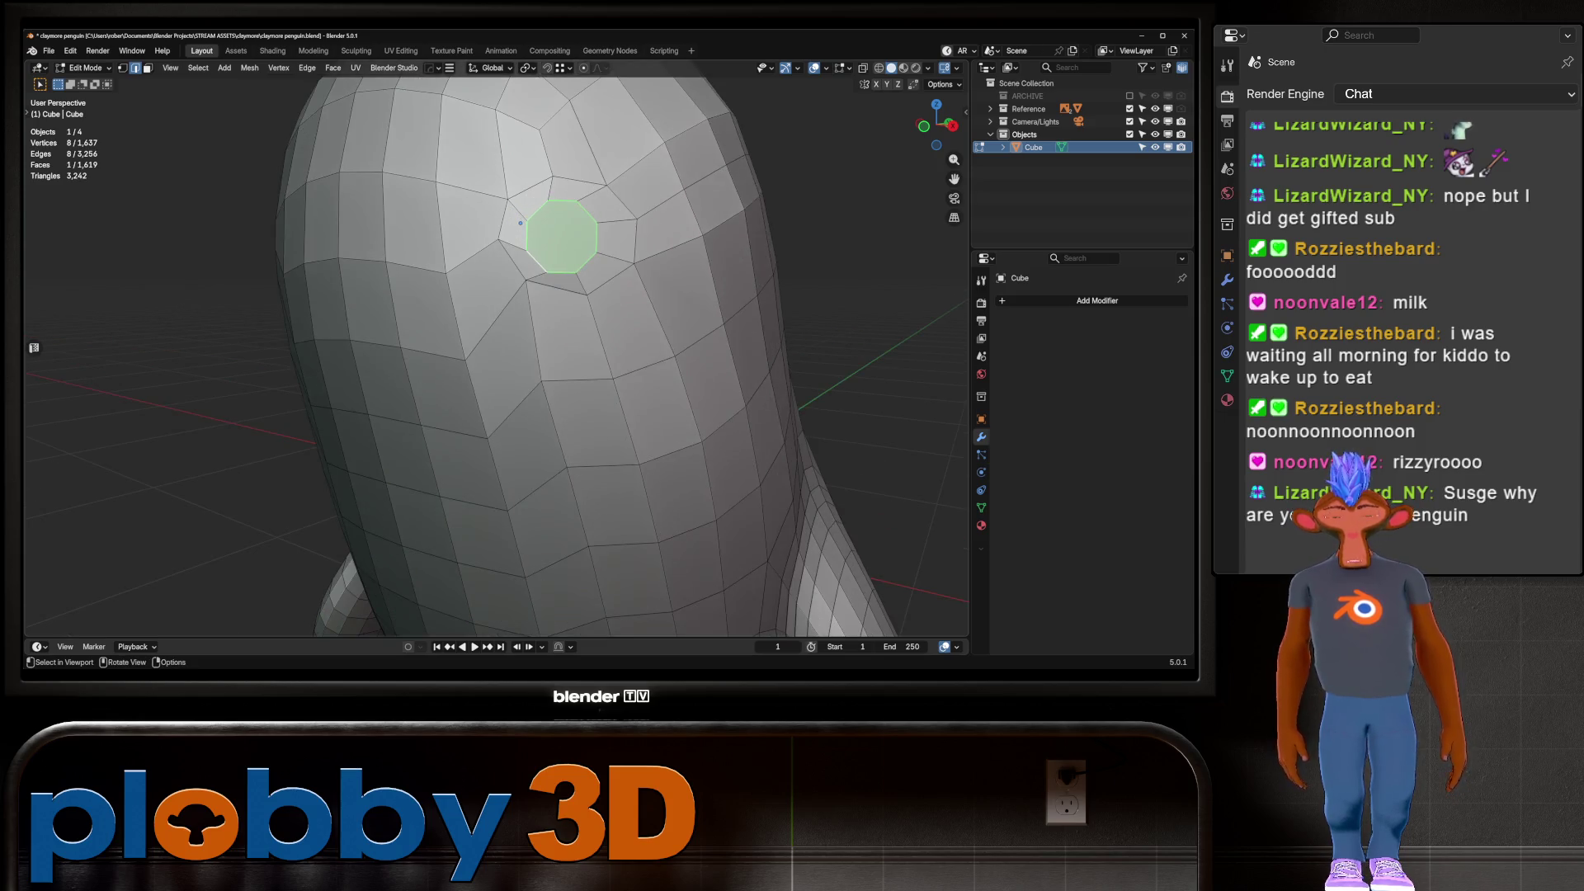
pyautogui.press('KP_1')
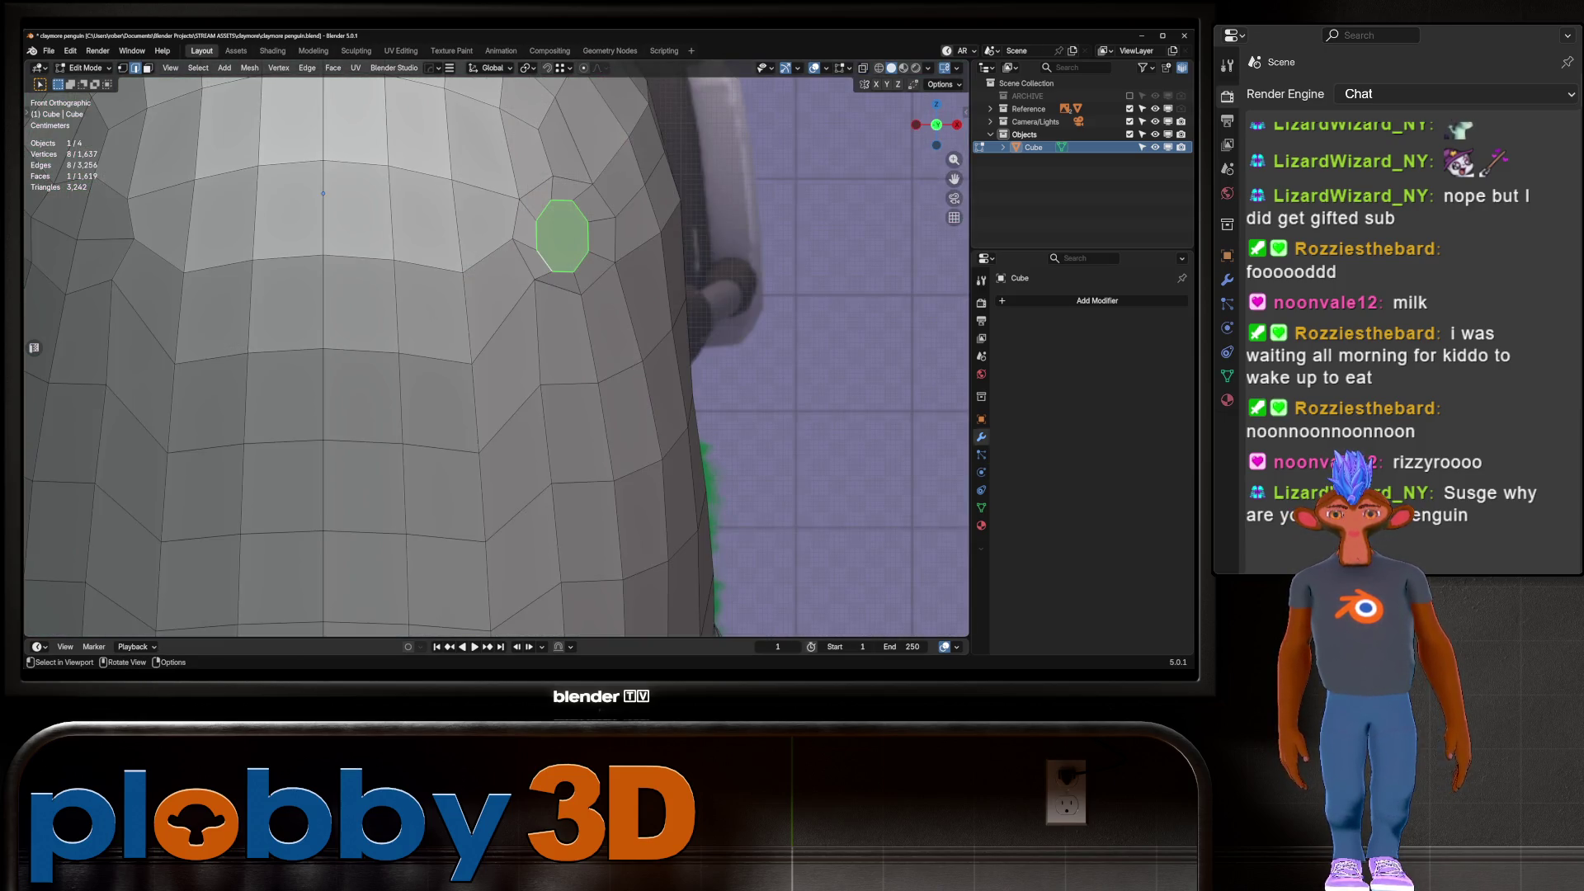
pyautogui.press('i')
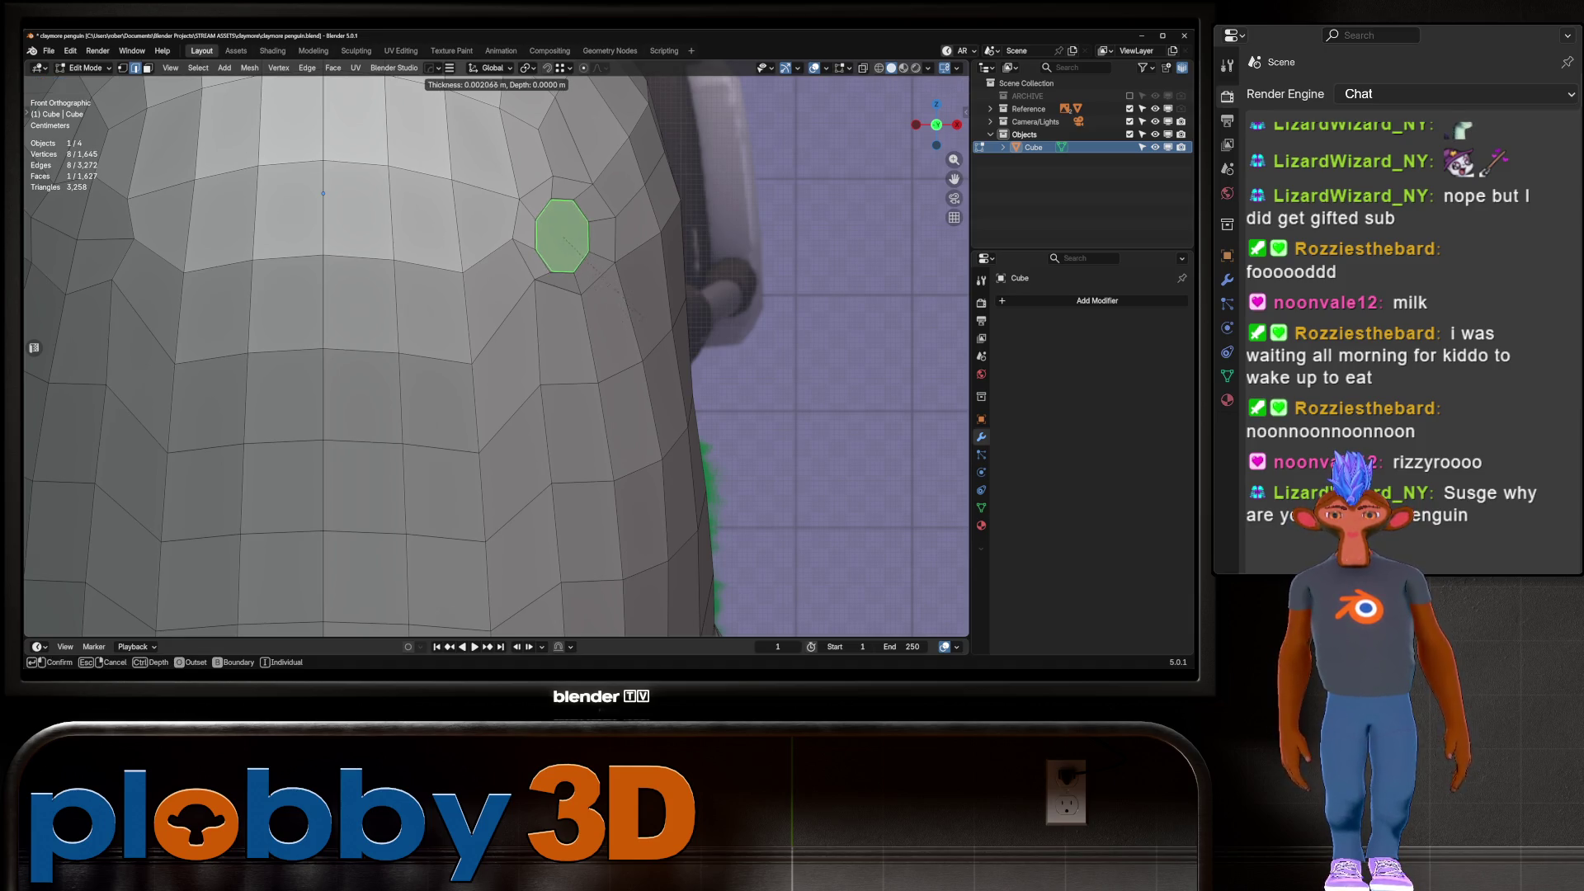
pyautogui.press('Return')
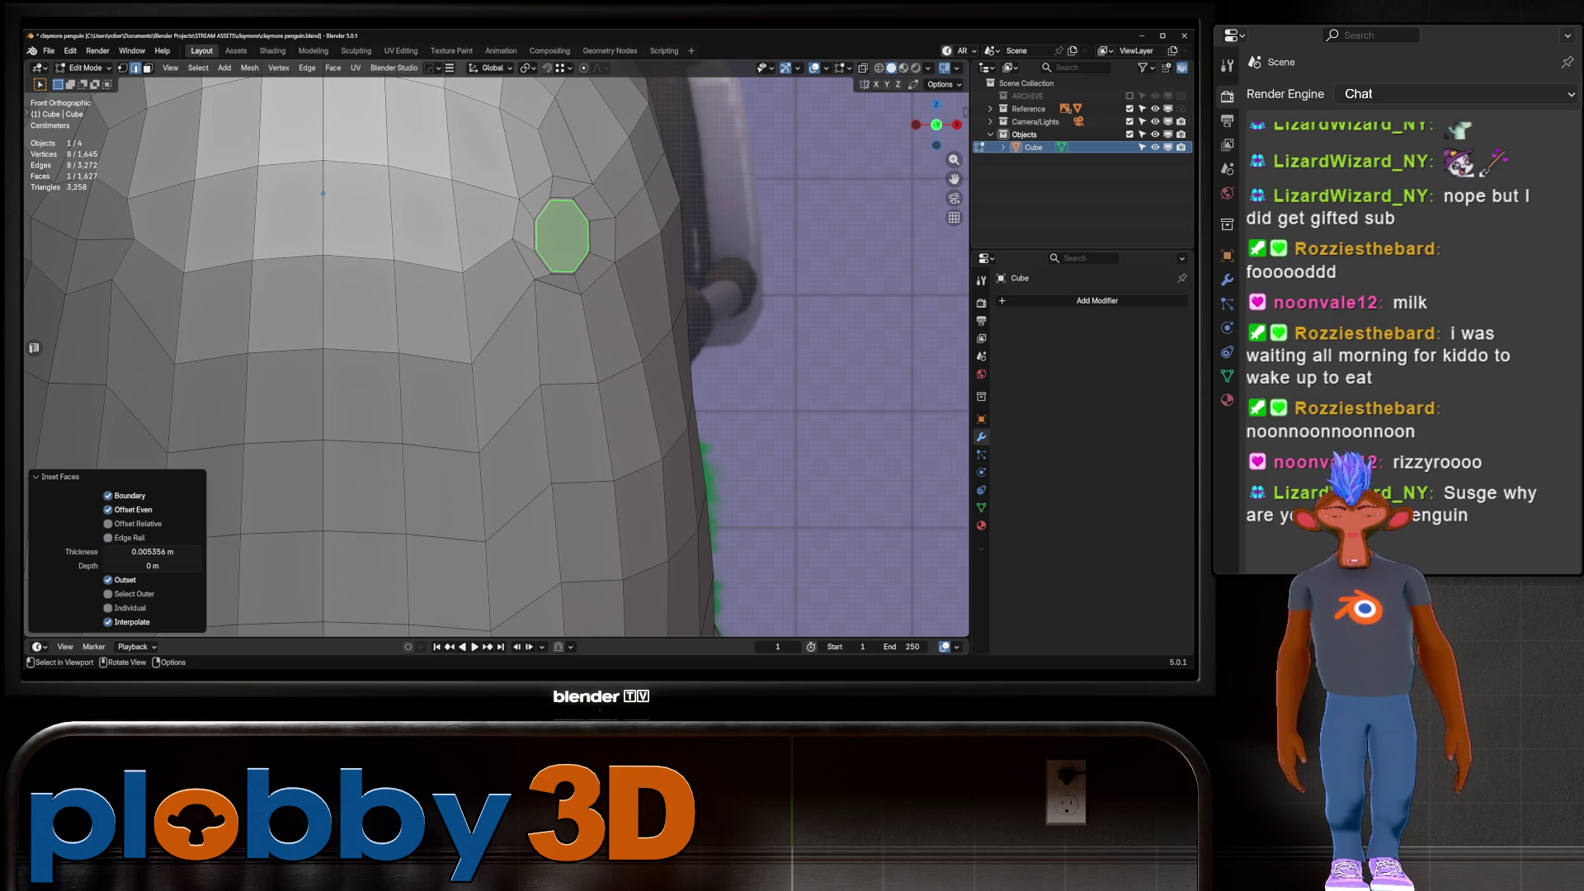
pyautogui.hotkey('alt', 's')
pyautogui.click(647, 376)
pyautogui.press('s')
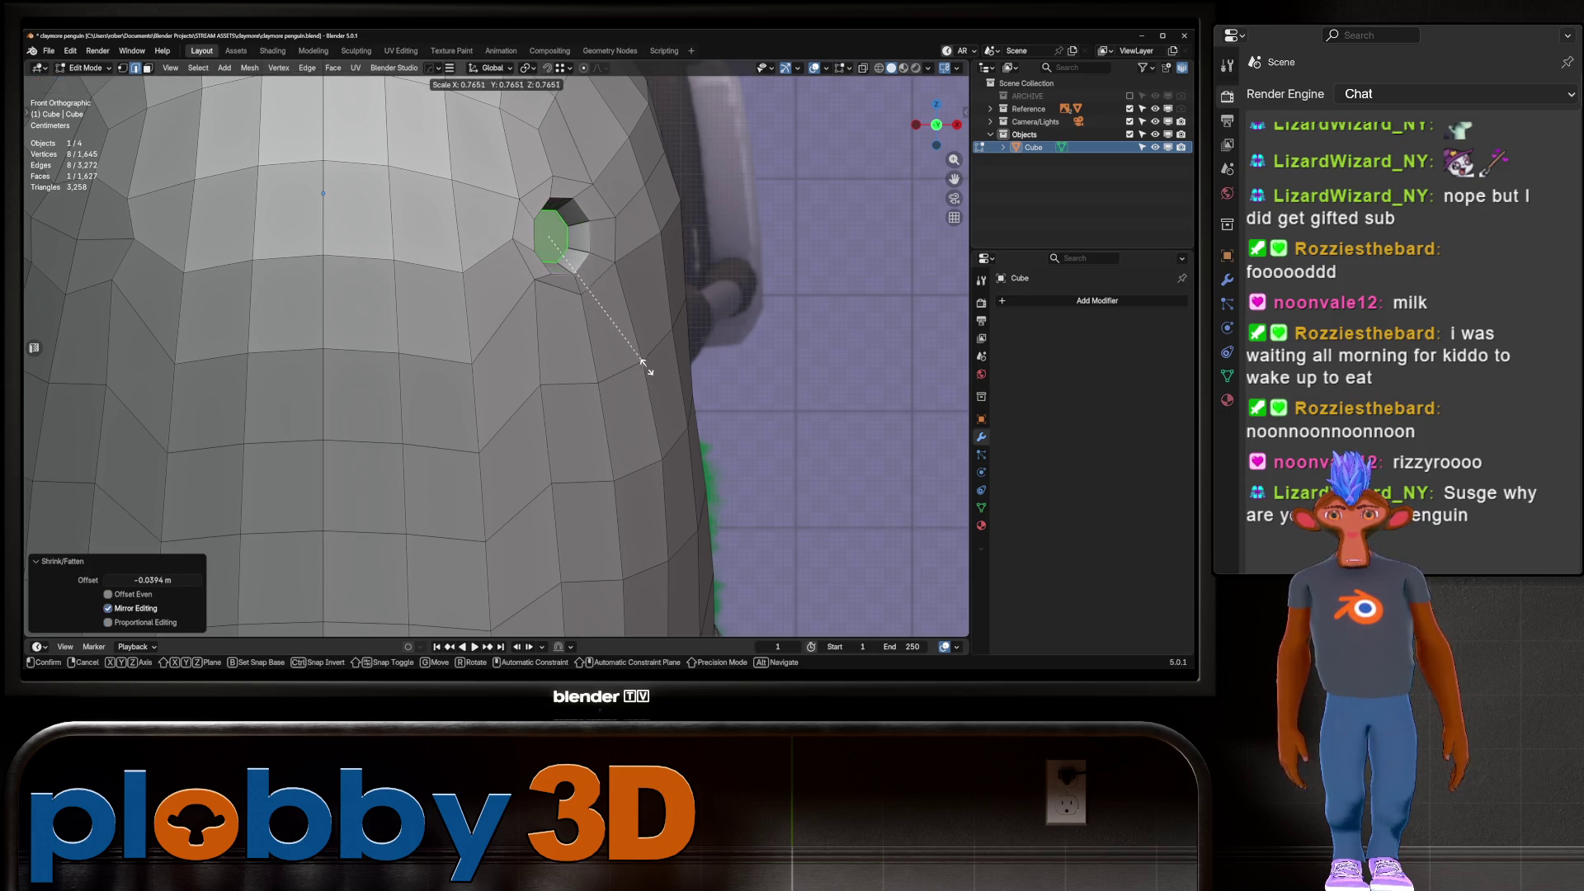
pyautogui.click(647, 368)
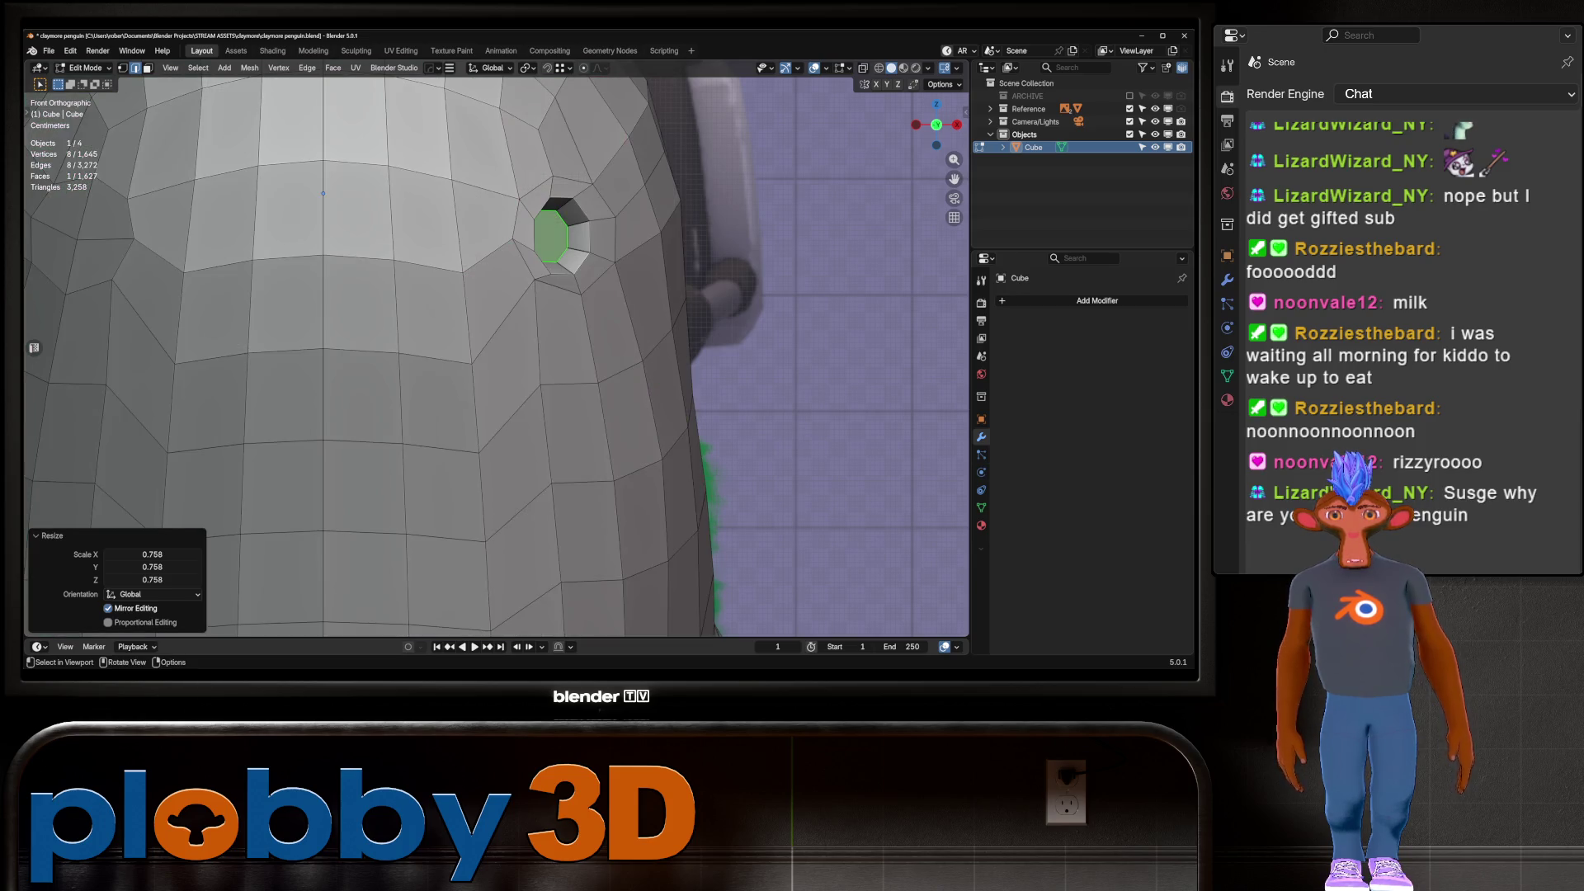
# Inset an extra ring of faces around the eye, then switch the penguin to Sculpt Mode
pyautogui.moveTo(323, 193)
pyautogui.mouseDown(button='middle')
pyautogui.moveTo(632, 249)
pyautogui.moveTo(555, 222)
pyautogui.mouseUp(button='middle')
pyautogui.press('ctrl+KP_Add')
pyautogui.press('ctrl+KP_Add')
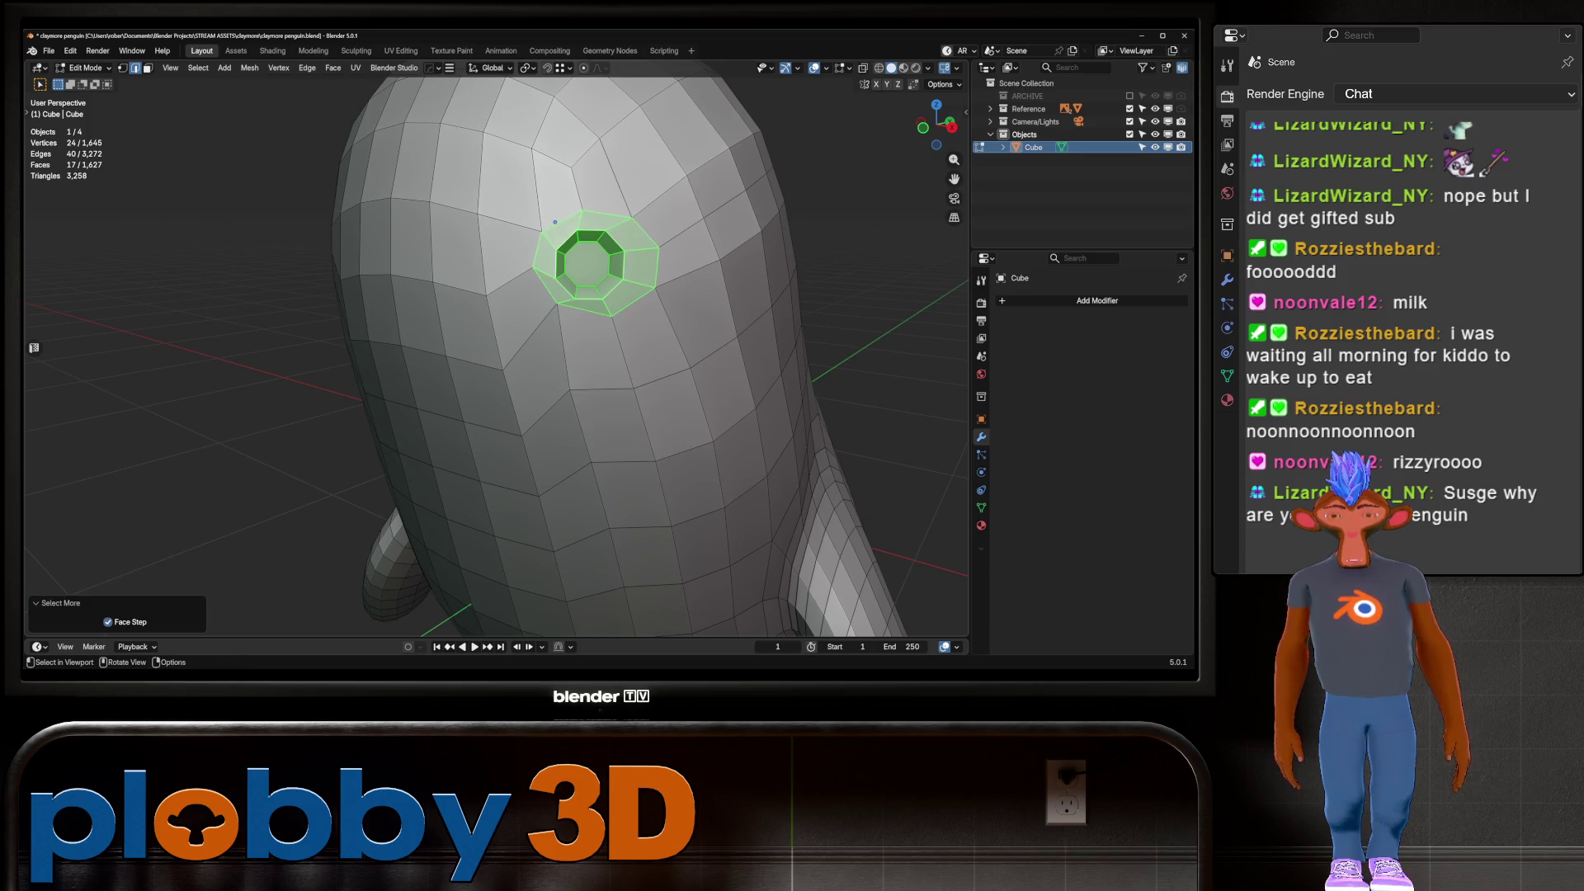
pyautogui.press('i')
pyautogui.click(555, 222)
pyautogui.moveTo(556, 222); pyautogui.dragTo(415, 312, button='middle')
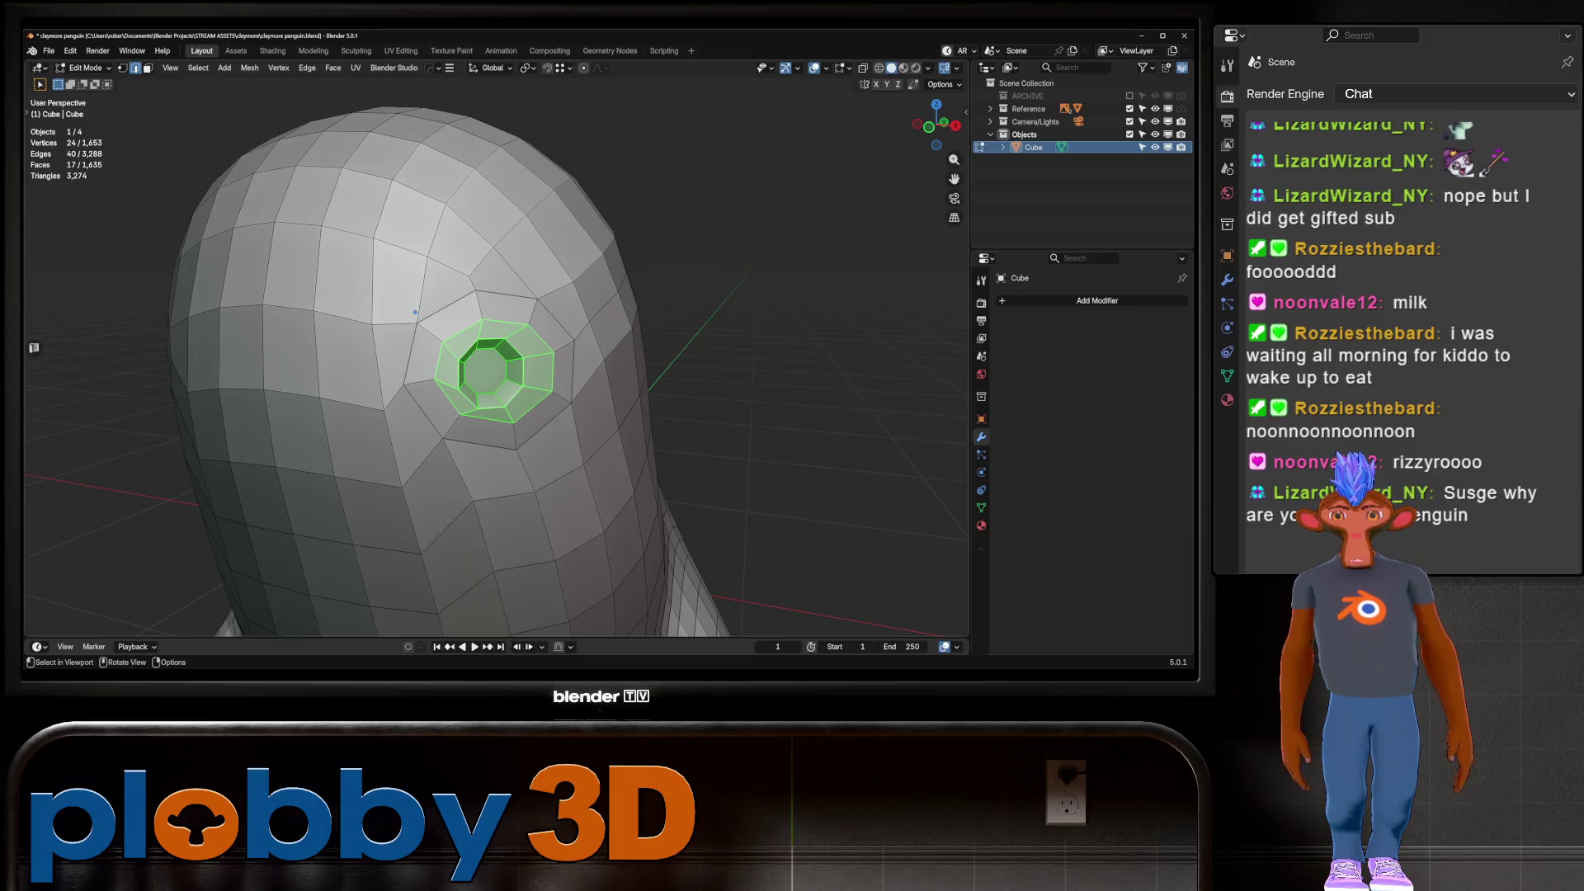
pyautogui.press('Tab')
pyautogui.hotkey('ctrl', 'Tab')
pyautogui.click(550, 392)
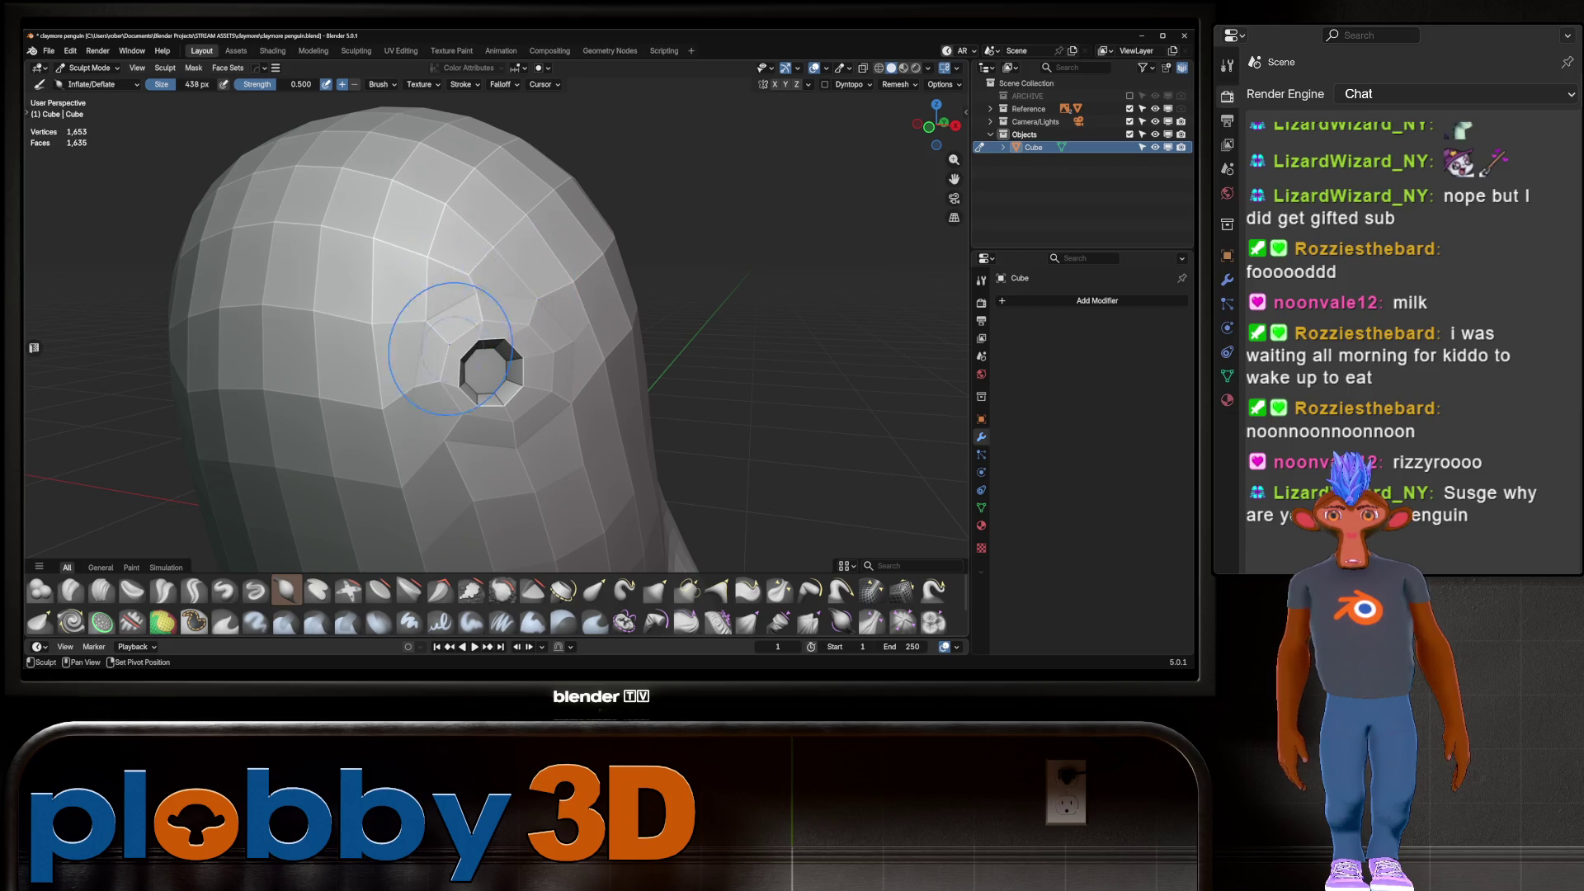
# Try a grab-brush stroke around the eye socket, then undo it
pyautogui.moveTo(575, 379); pyautogui.dragTo(490, 383, button='middle')
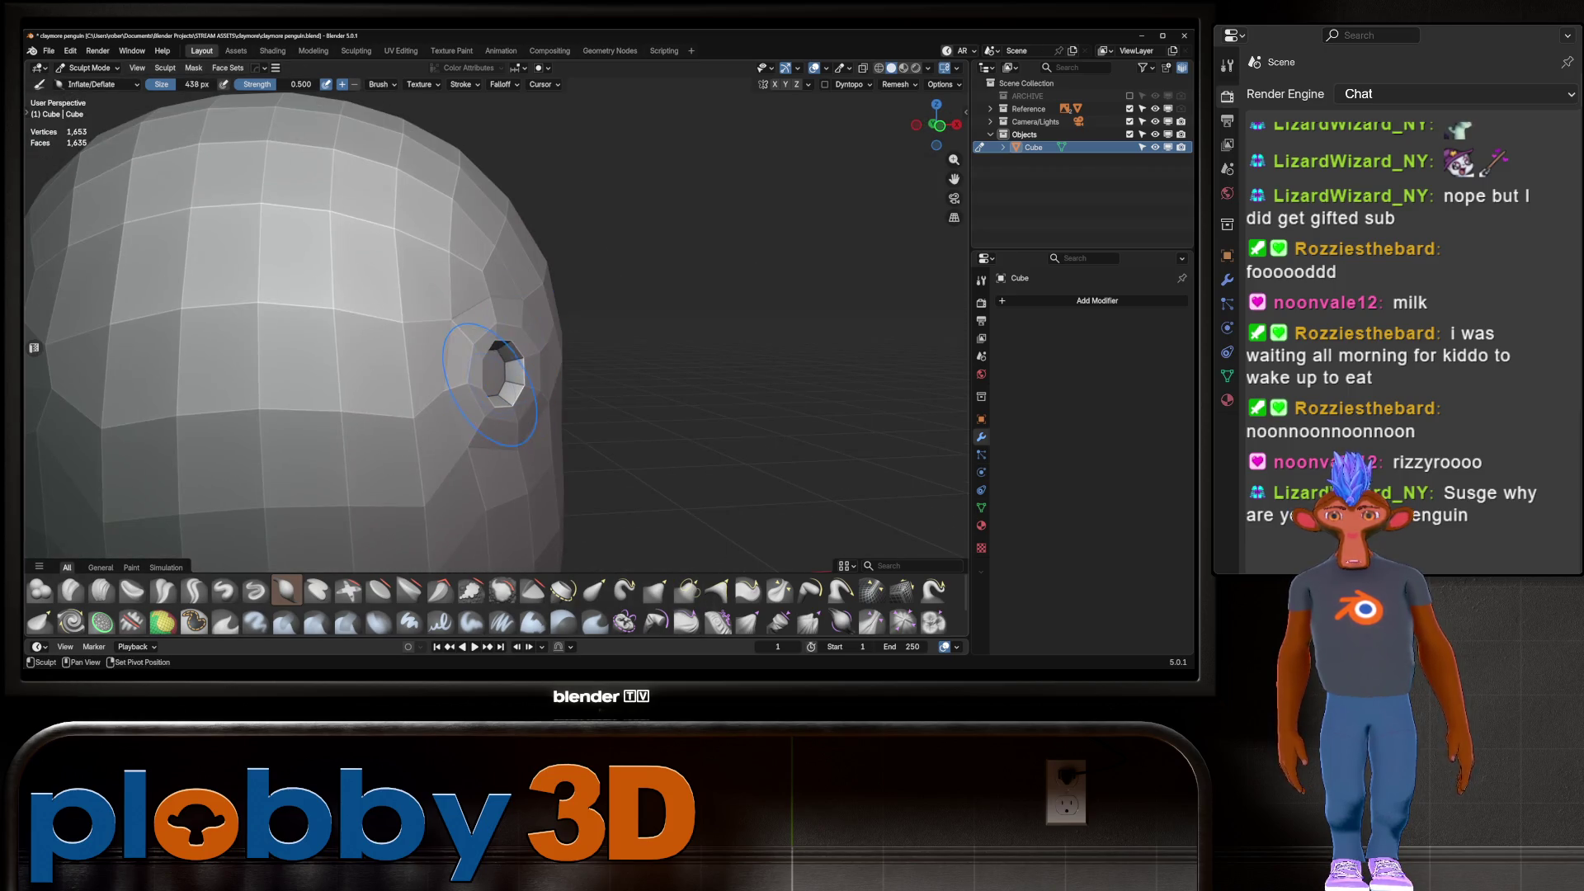
pyautogui.press('KP_1')
pyautogui.hotkey('alt', 'z')
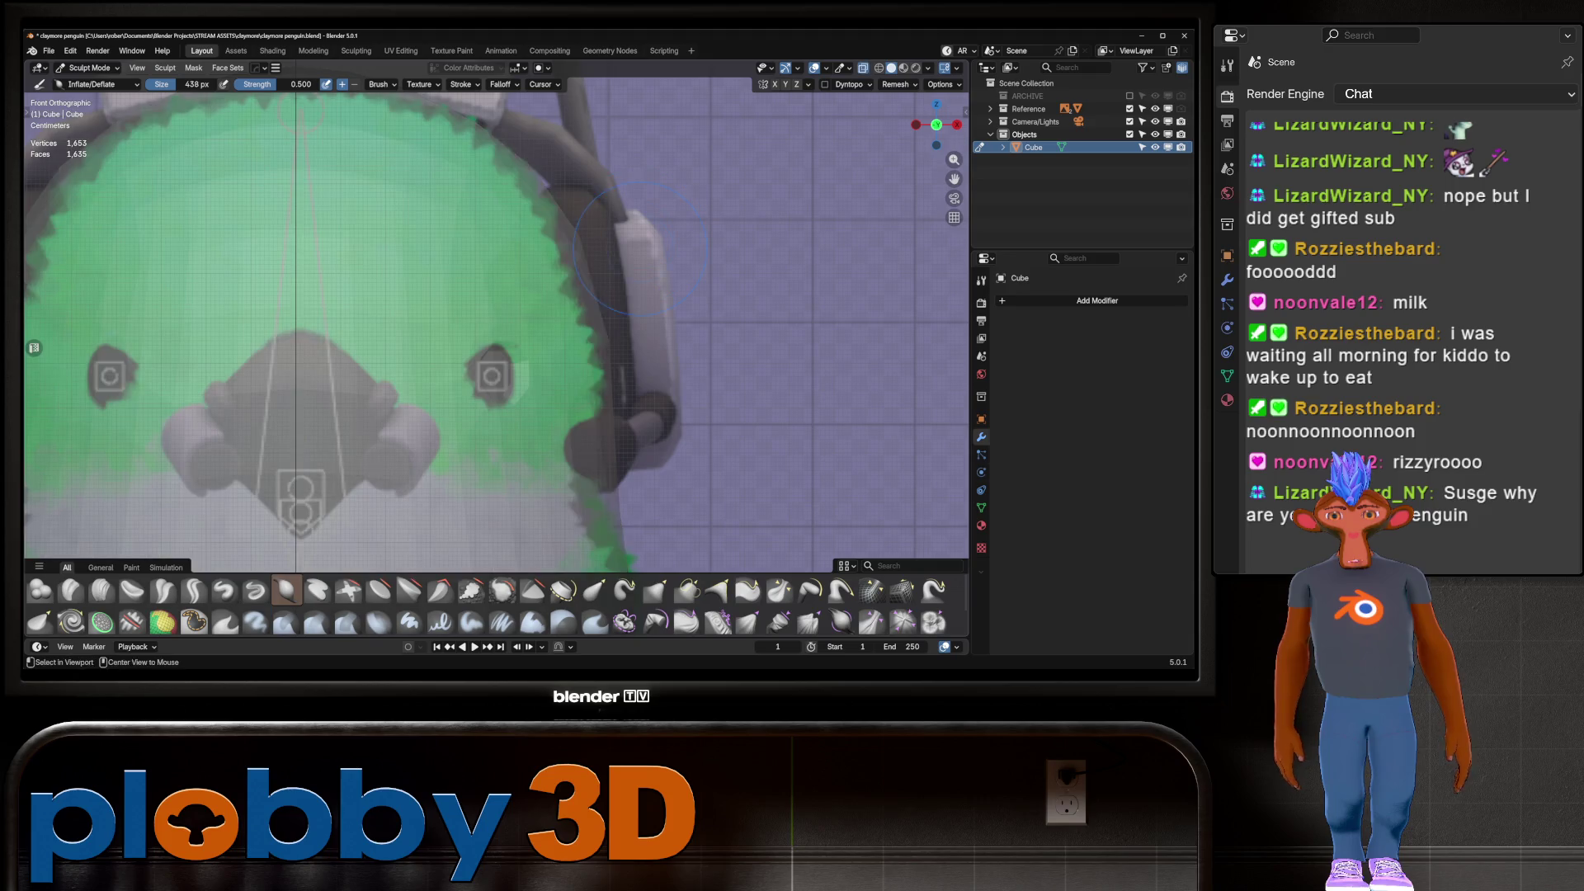
pyautogui.hotkey('alt', 'z')
pyautogui.press('g')
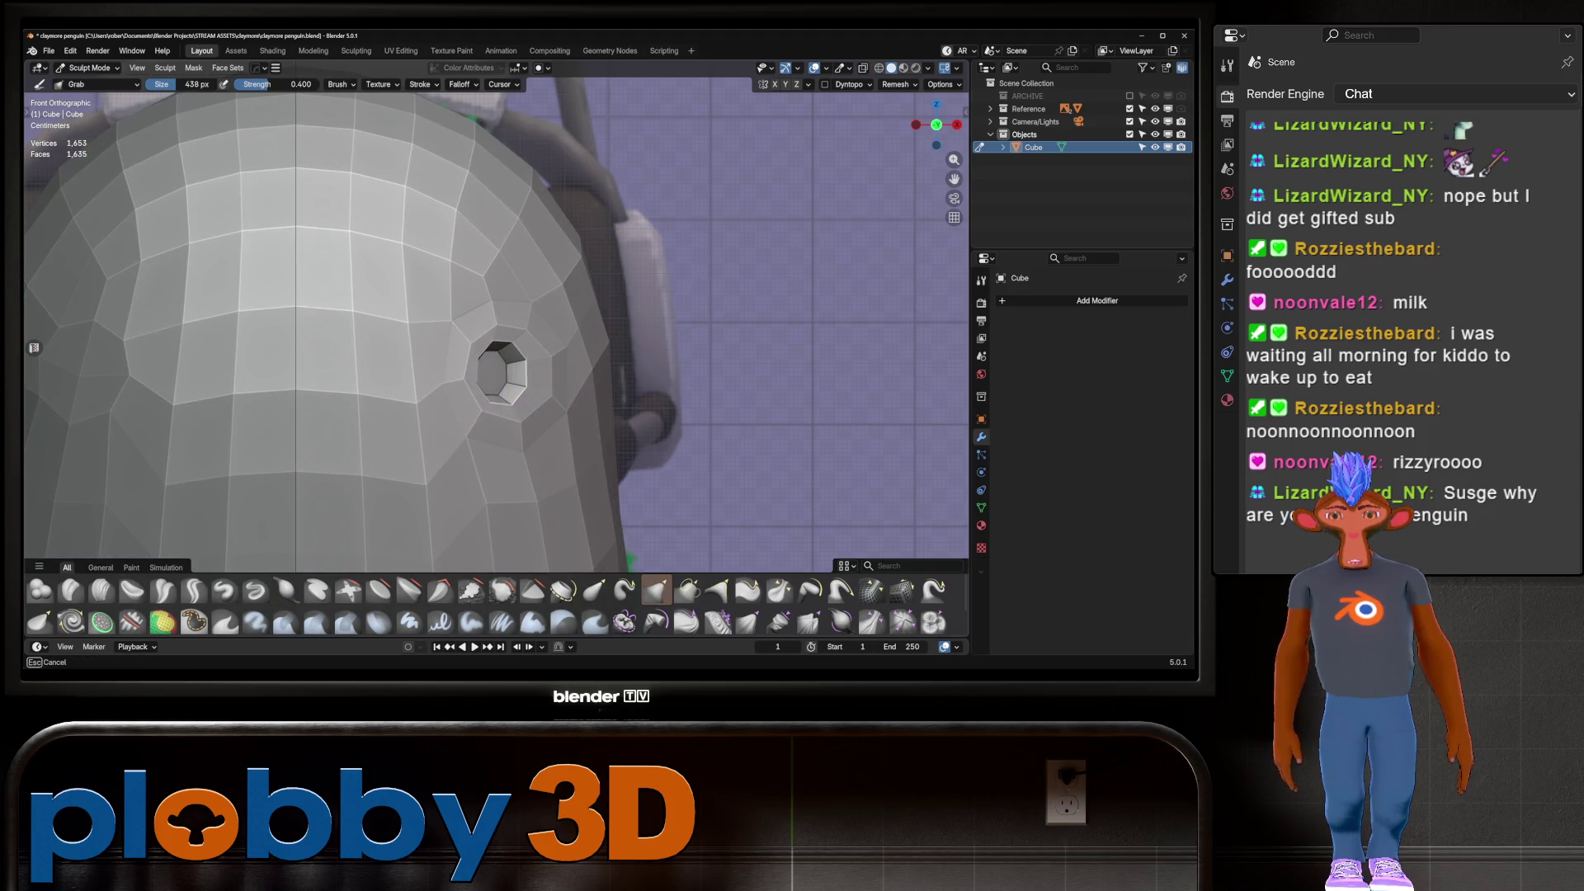
pyautogui.moveTo(557, 322)
pyautogui.mouseDown()
pyautogui.moveTo(561, 339)
pyautogui.moveTo(520, 371)
pyautogui.mouseUp()
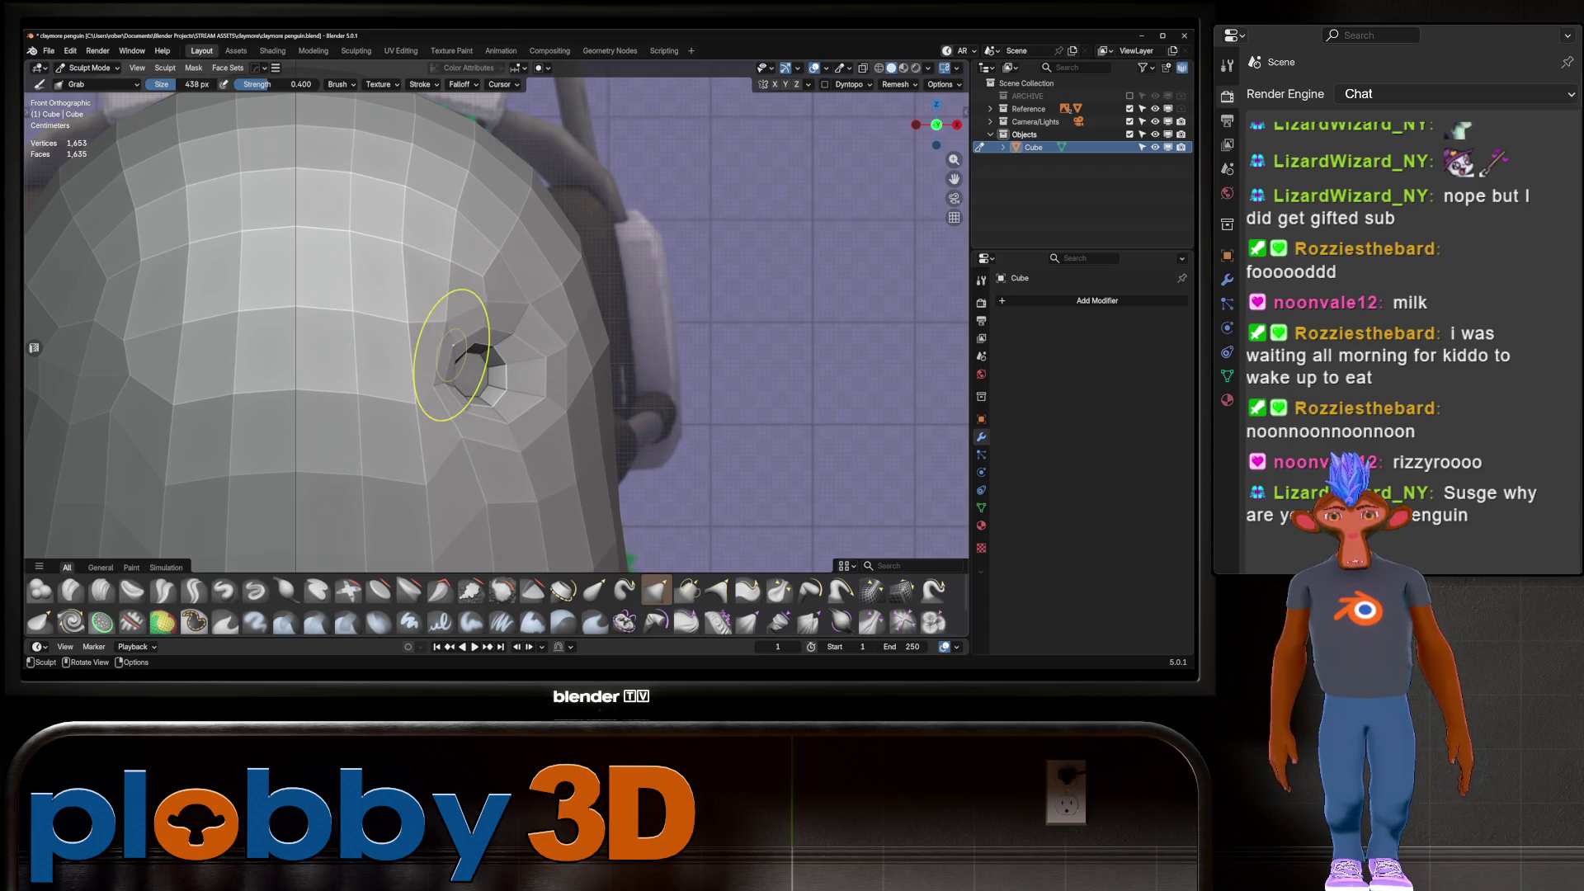
pyautogui.hotkey('ctrl', 'z')
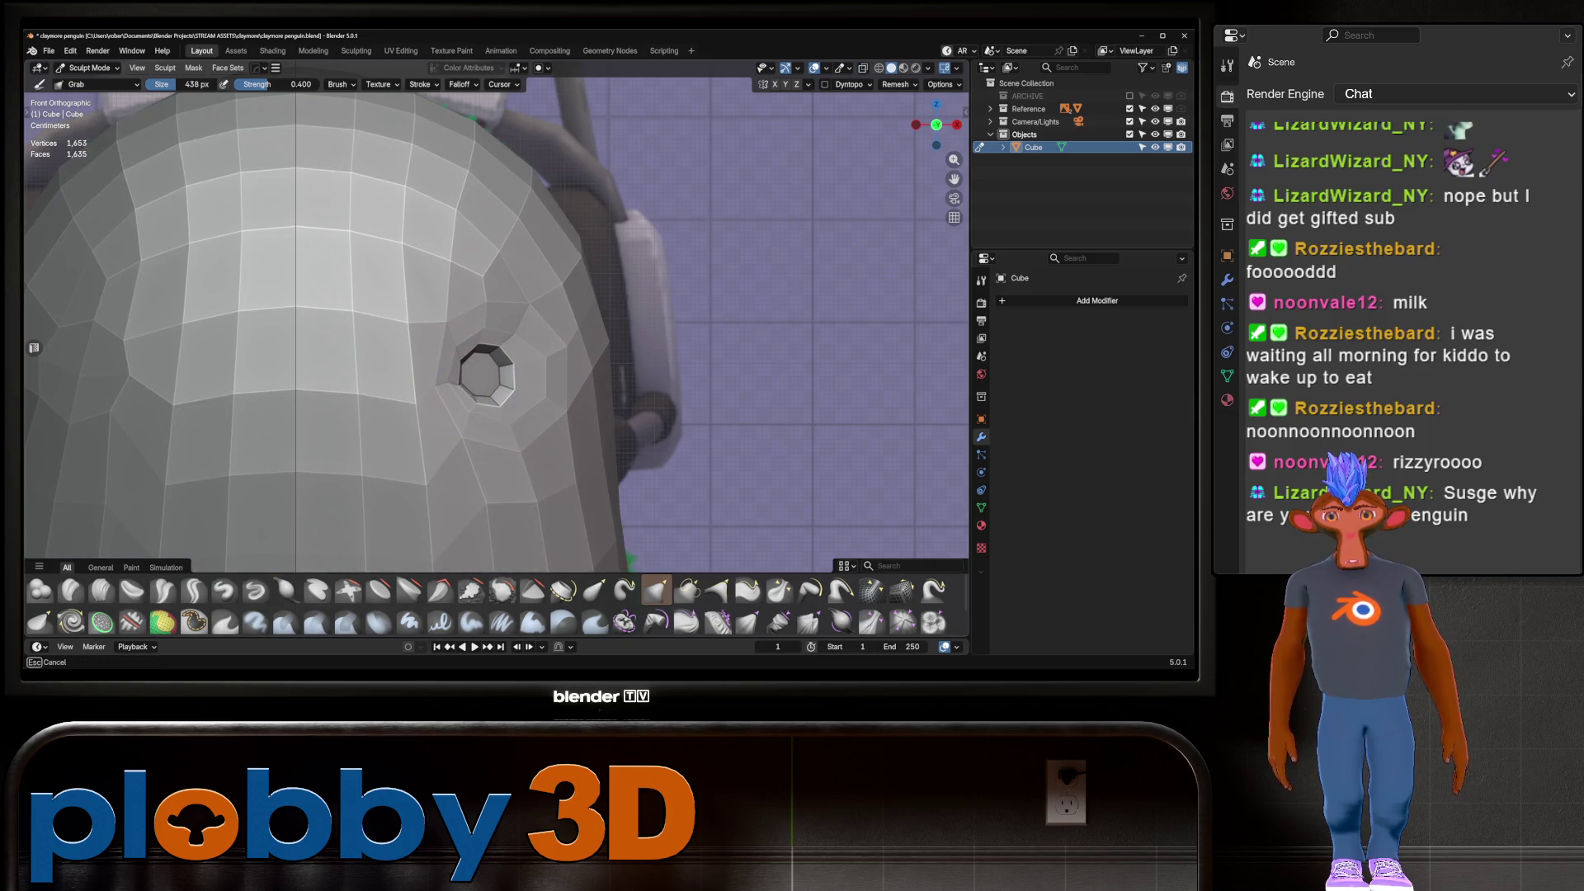
# Add a HardOps mirror across X to the penguin body
pyautogui.scroll(-5, 530, 335)
pyautogui.moveTo(602, 318)
pyautogui.mouseDown(button='middle')
pyautogui.moveTo(524, 343)
pyautogui.moveTo(553, 404)
pyautogui.mouseUp(button='middle')
pyautogui.scroll(-3, 554, 404)
pyautogui.hotkey('alt', 'm')
pyautogui.moveTo(600, 368)
pyautogui.mouseDown(button='middle')
pyautogui.moveTo(561, 297)
pyautogui.moveTo(412, 424)
pyautogui.moveTo(578, 372)
pyautogui.mouseUp(button='middle')
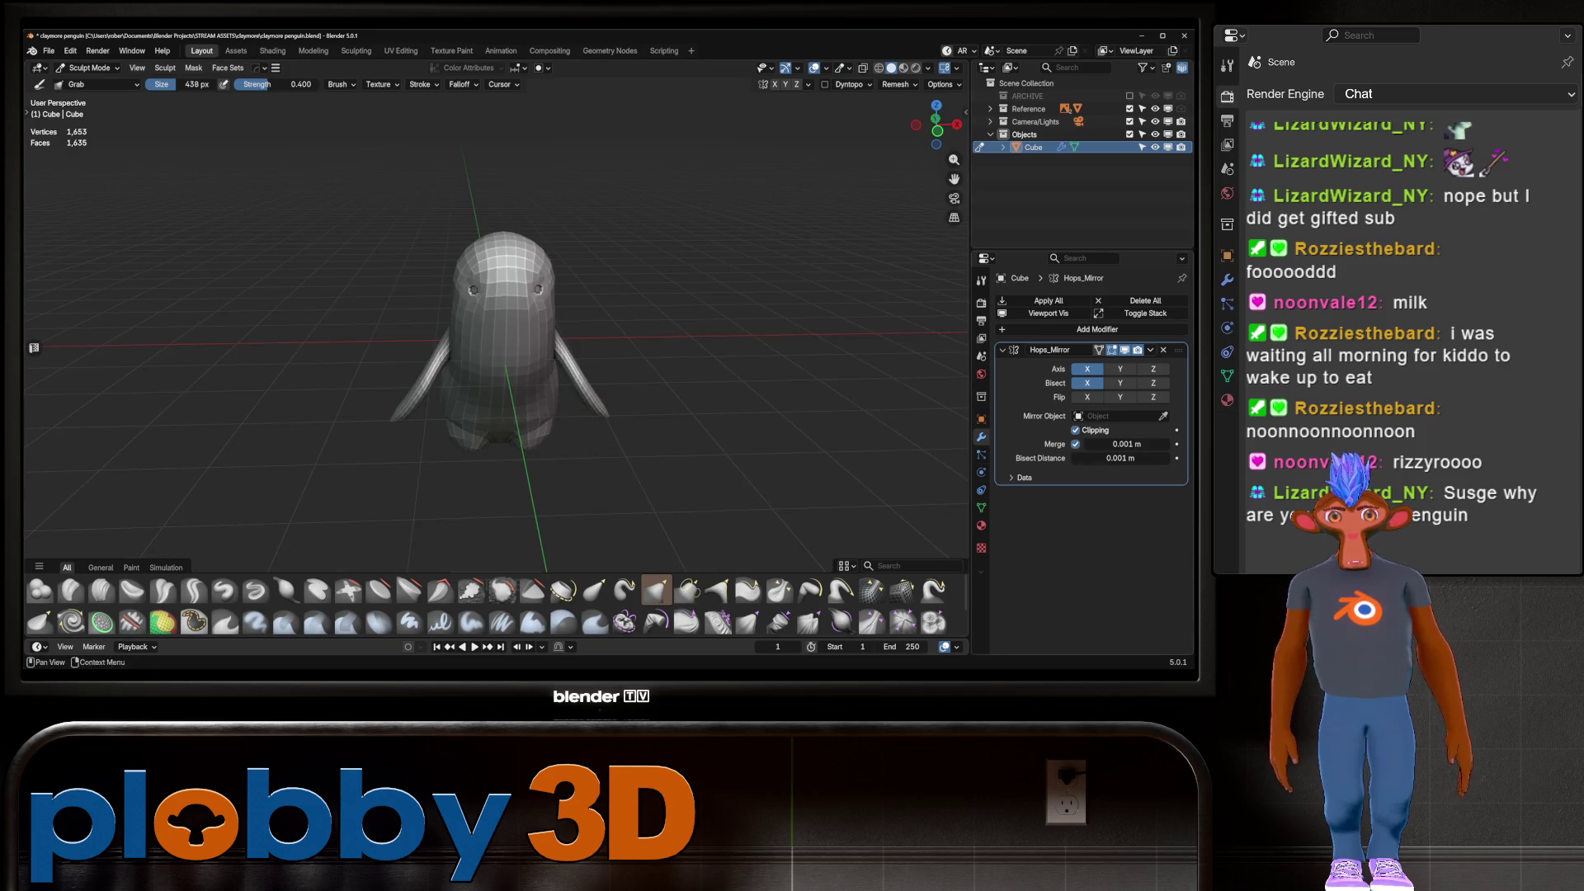
# Apply the Hops_Mirror modifier and smooth the vertices on the ring around both eye sockets
pyautogui.hotkey('ctrl', 'a')
pyautogui.press('Tab')
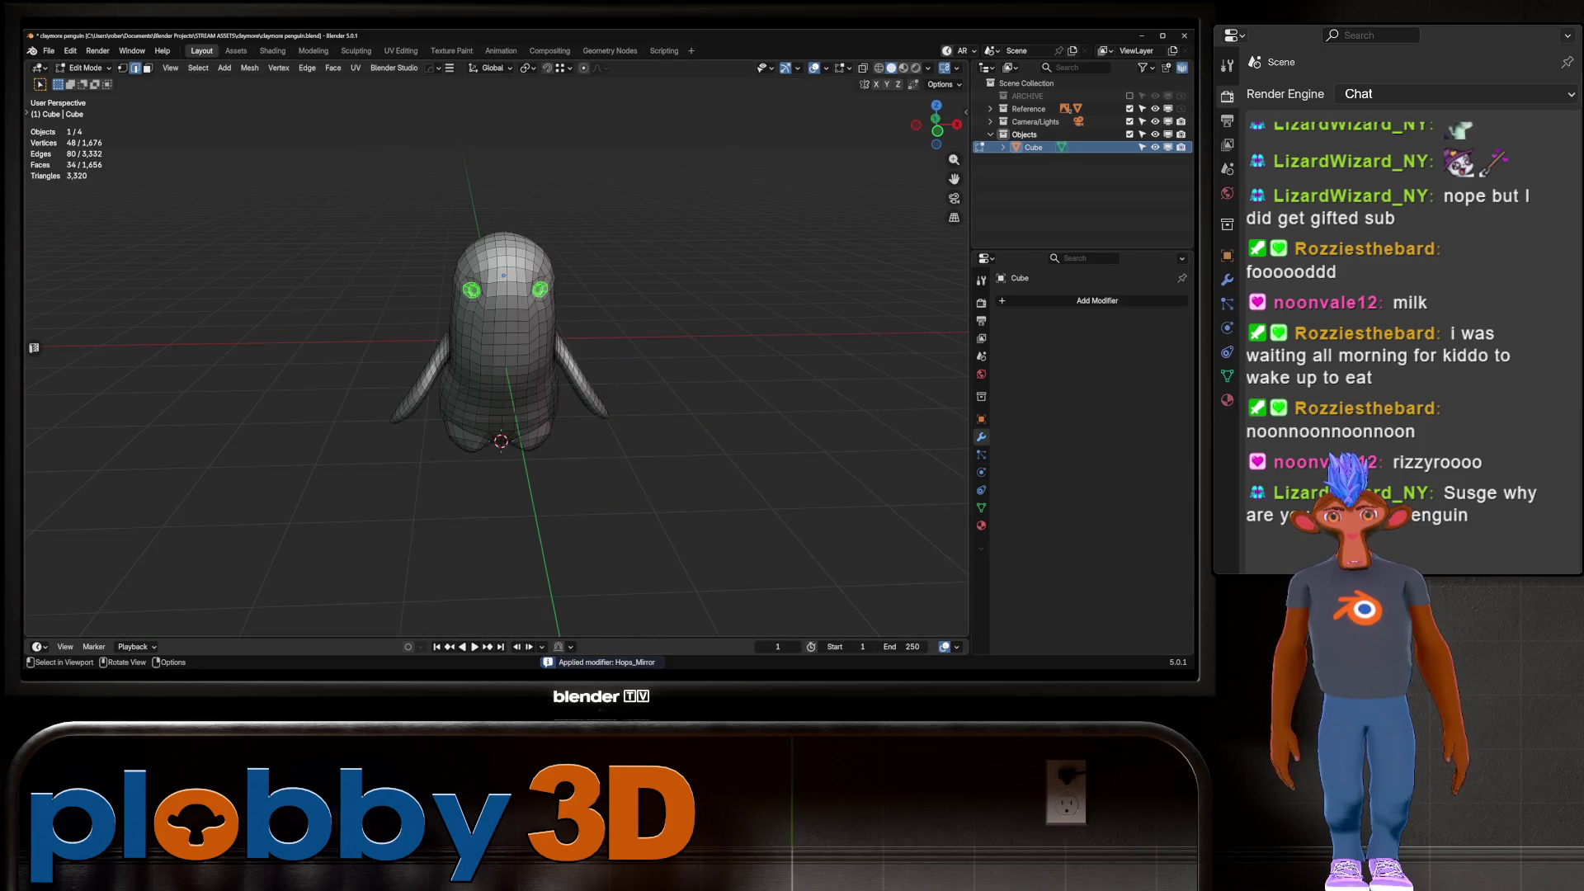
pyautogui.press('ctrl+KP_Subtract')
pyautogui.press('ctrl+KP_Add')
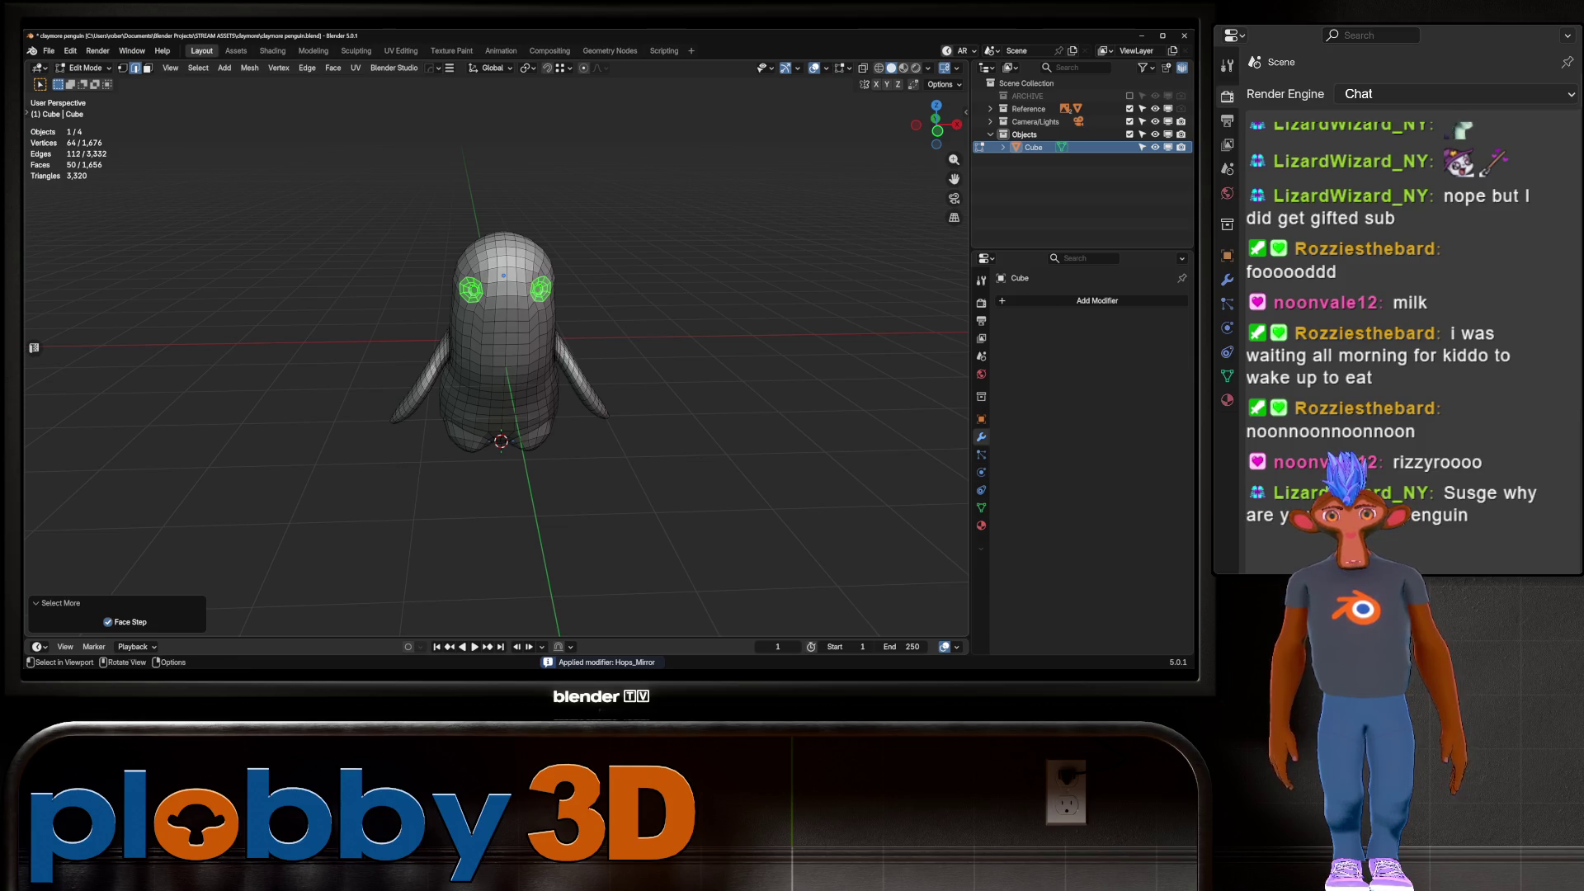
pyautogui.press('q')
pyautogui.click(594, 319)
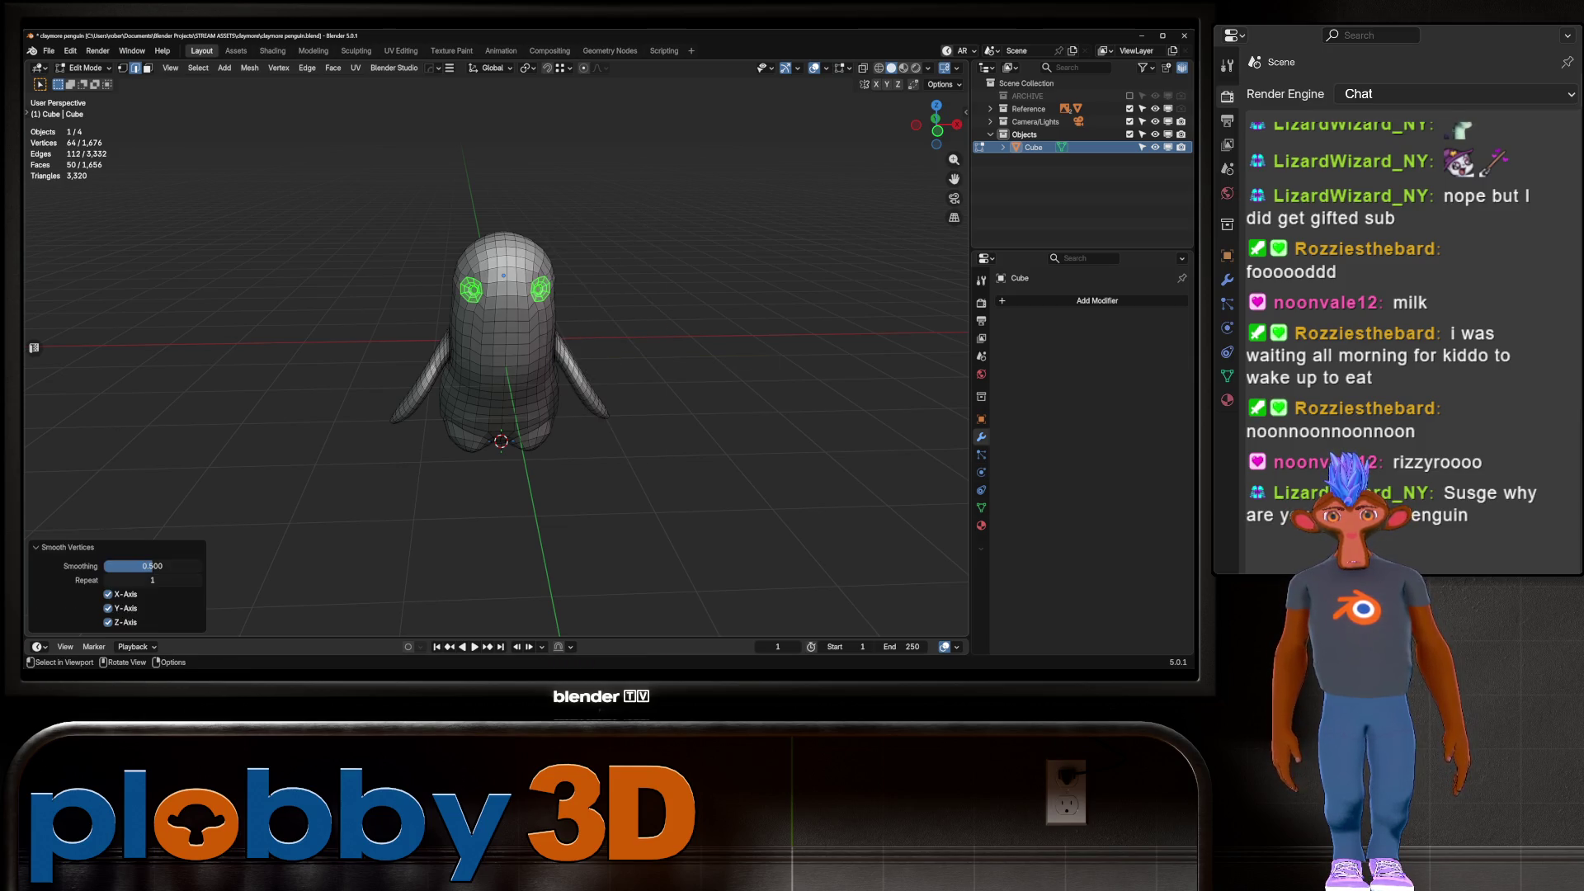
pyautogui.press('Tab')
pyautogui.moveTo(630, 319); pyautogui.dragTo(516, 288, button='middle')
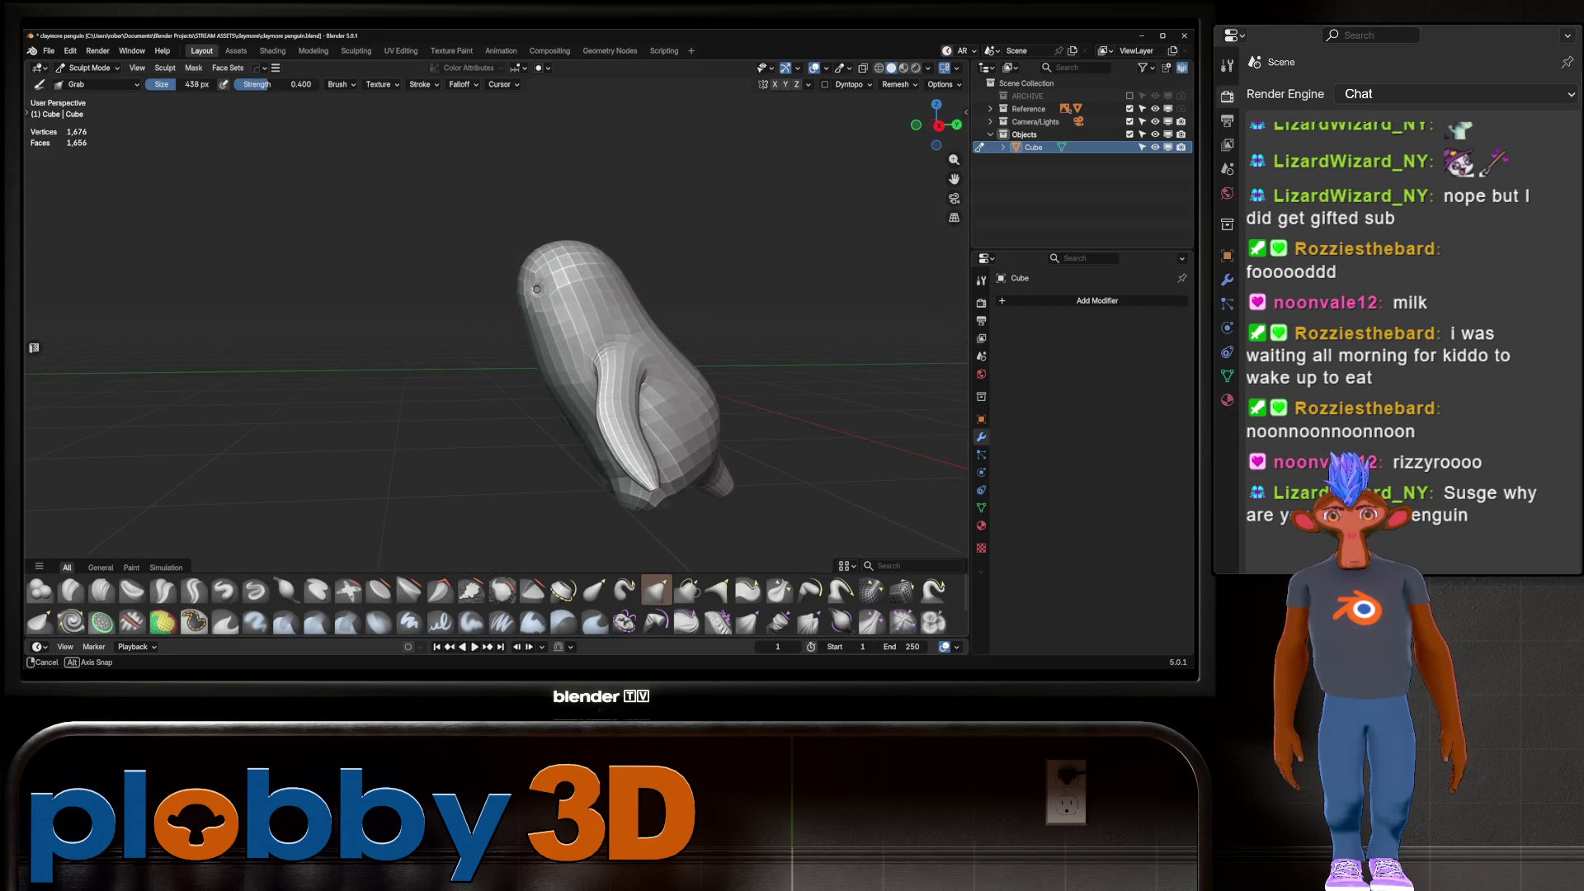
pyautogui.moveTo(636, 371)
pyautogui.mouseDown(button='middle')
pyautogui.moveTo(495, 363)
pyautogui.moveTo(630, 329)
pyautogui.mouseUp(button='middle')
pyautogui.press('KP_1')
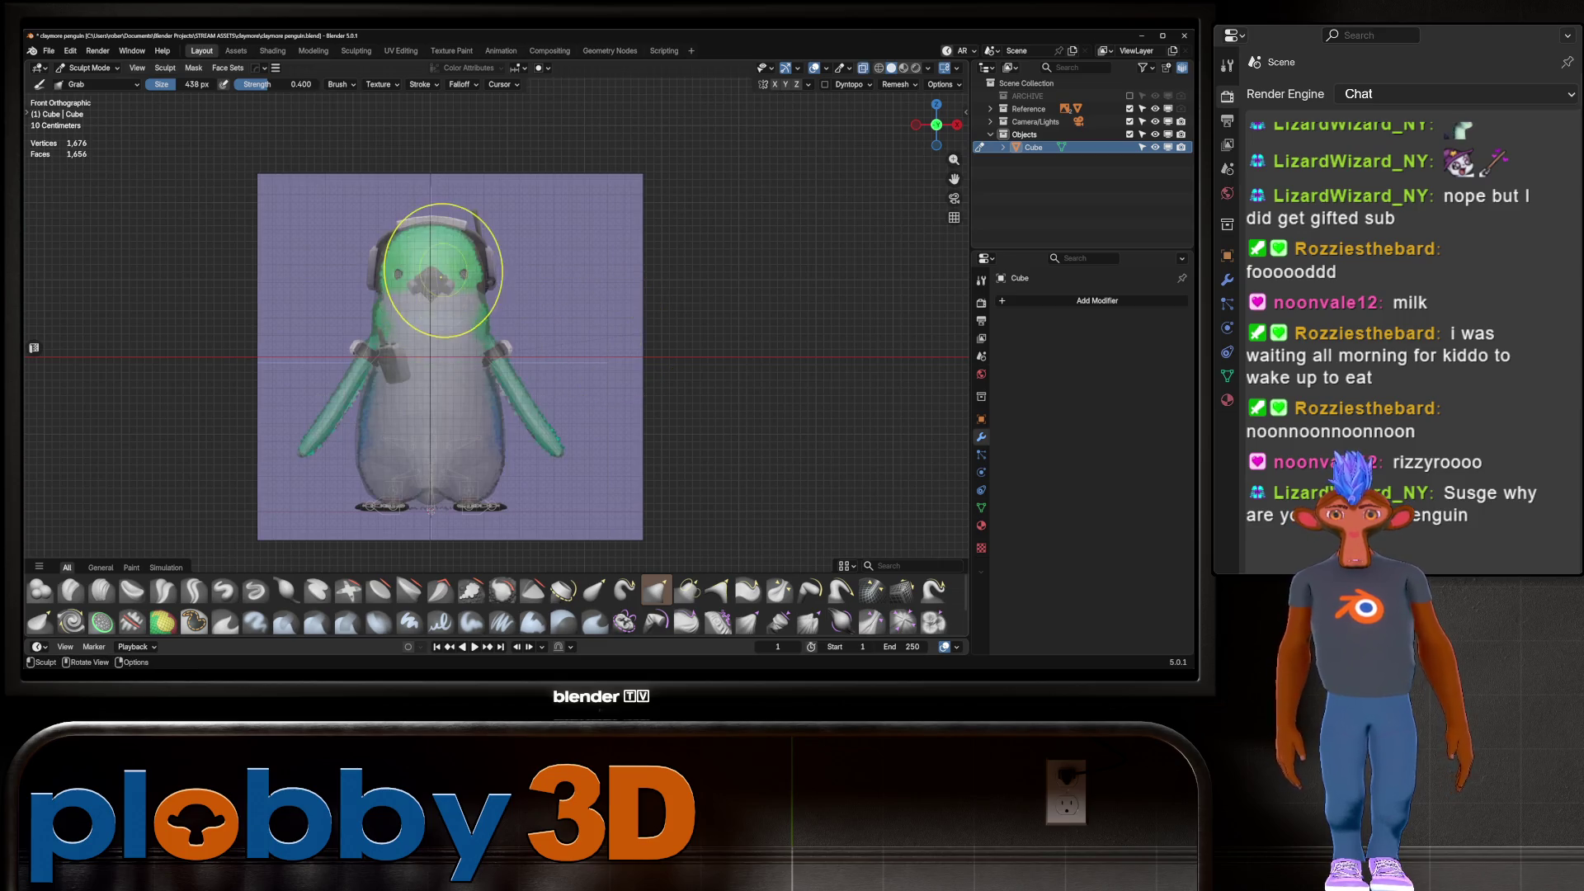
pyautogui.scroll(5, 424, 300)
pyautogui.press('Tab')
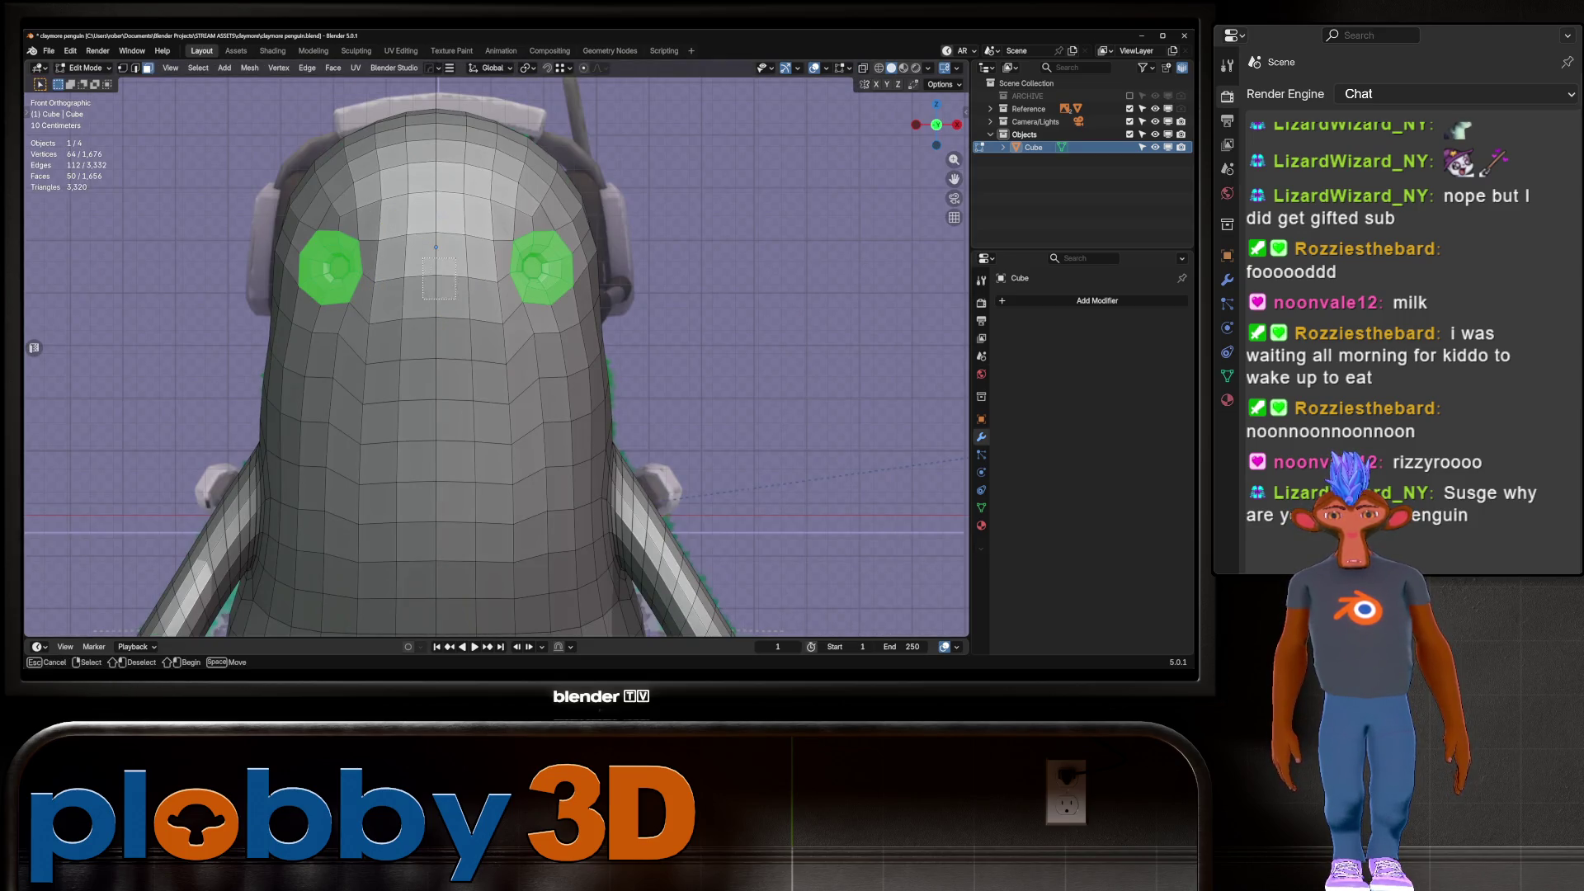
pyautogui.moveTo(401, 233); pyautogui.dragTo(470, 319)
pyautogui.hotkey('alt', 'z')
pyautogui.hotkey('alt', 'z')
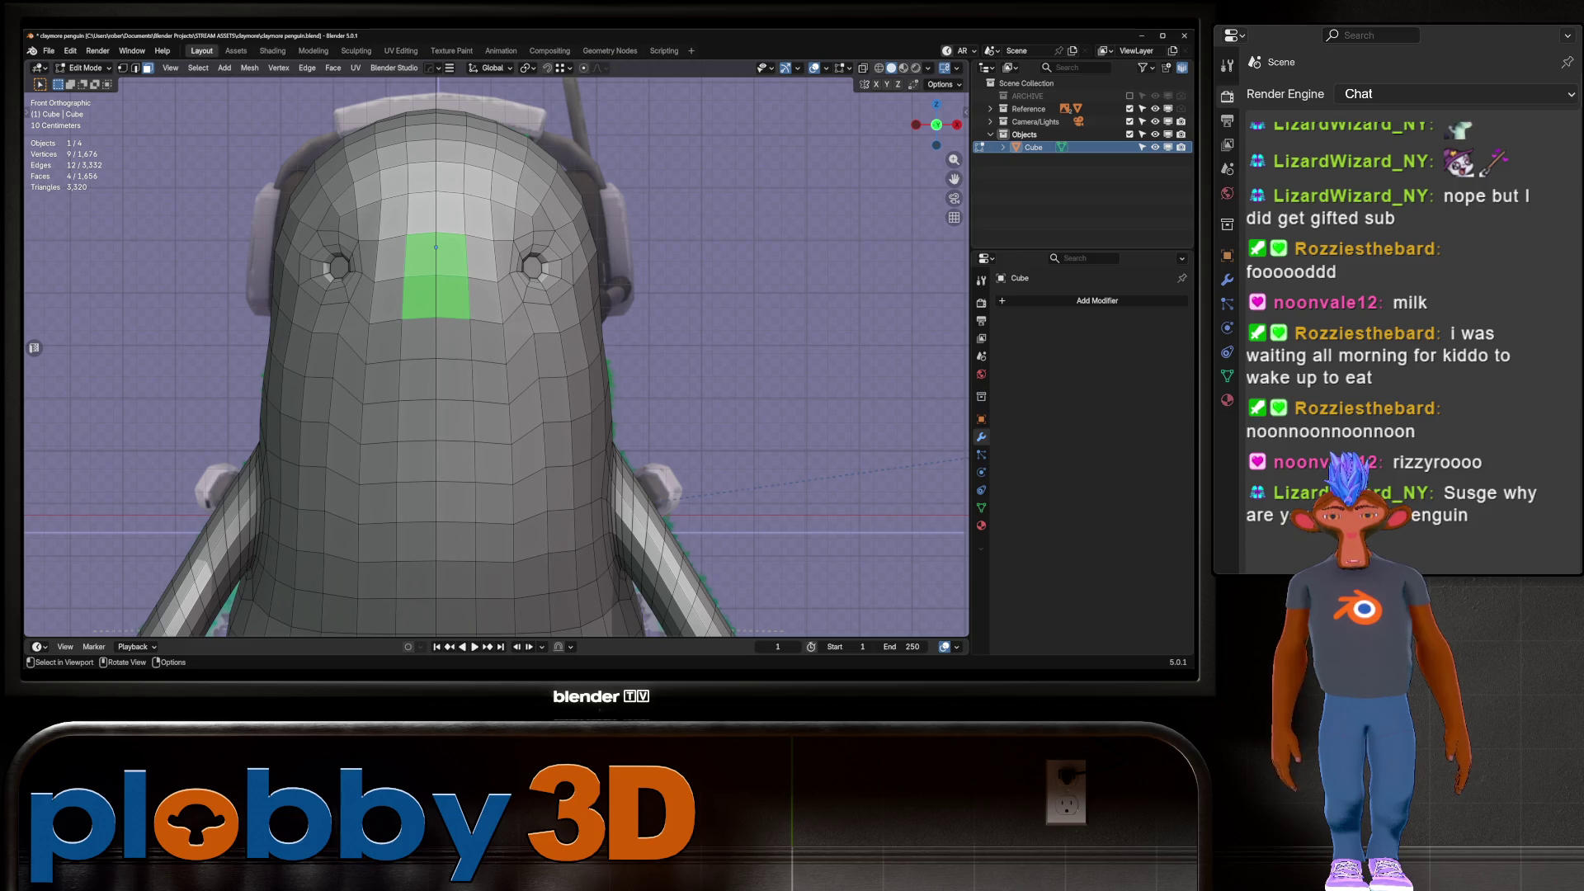
pyautogui.click(420, 297)
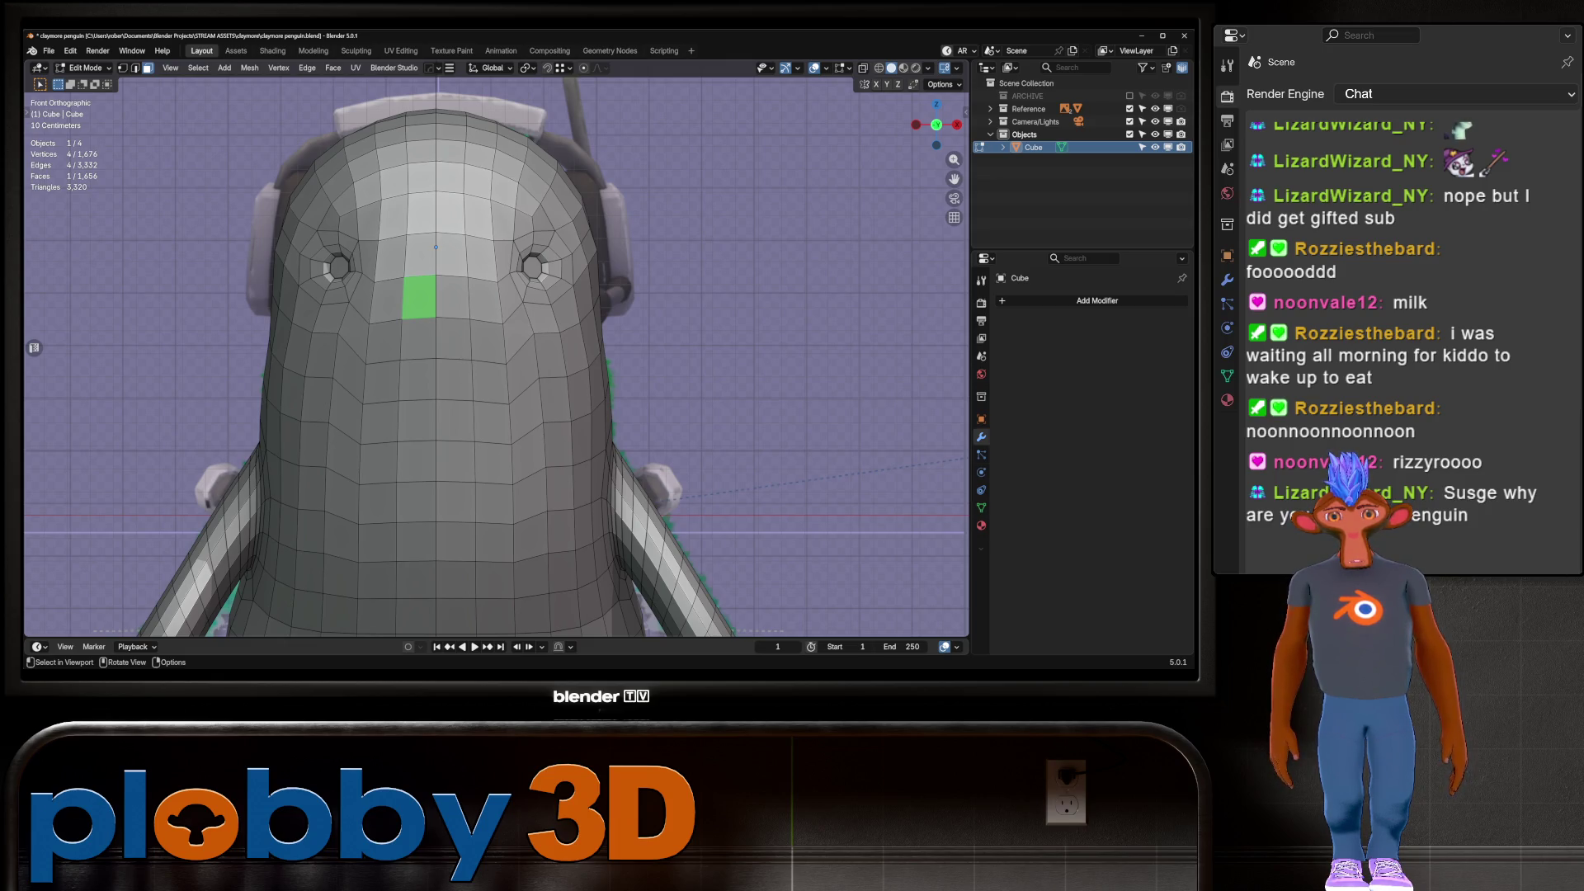
pyautogui.hotkey('alt', 'z')
pyautogui.hotkey('alt', 'z')
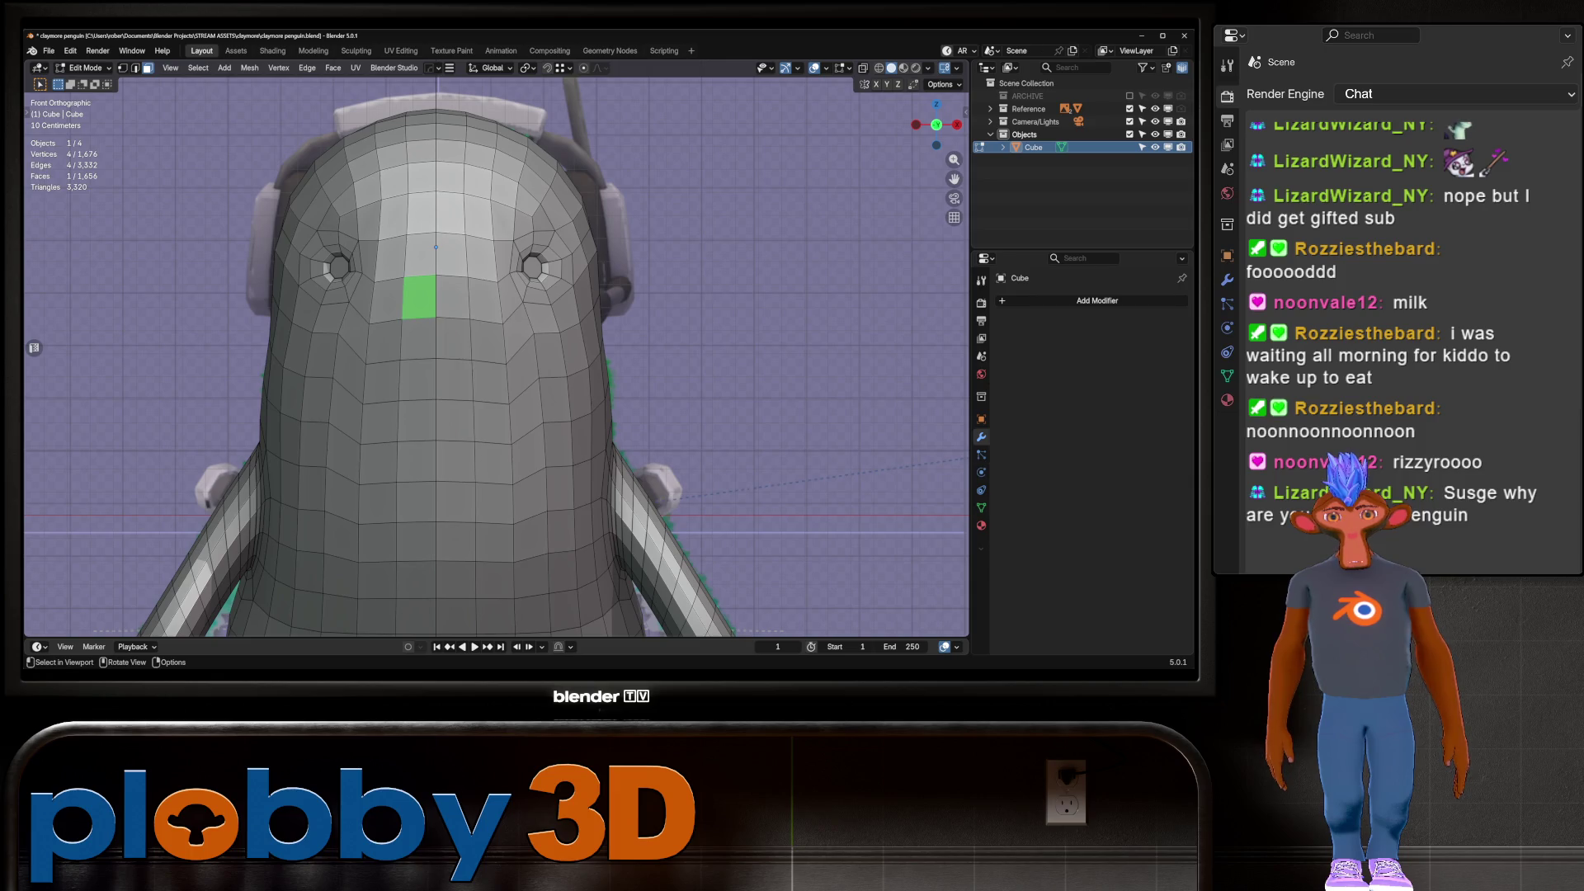
pyautogui.moveTo(413, 254); pyautogui.dragTo(472, 363)
pyautogui.hotkey('alt', 'z')
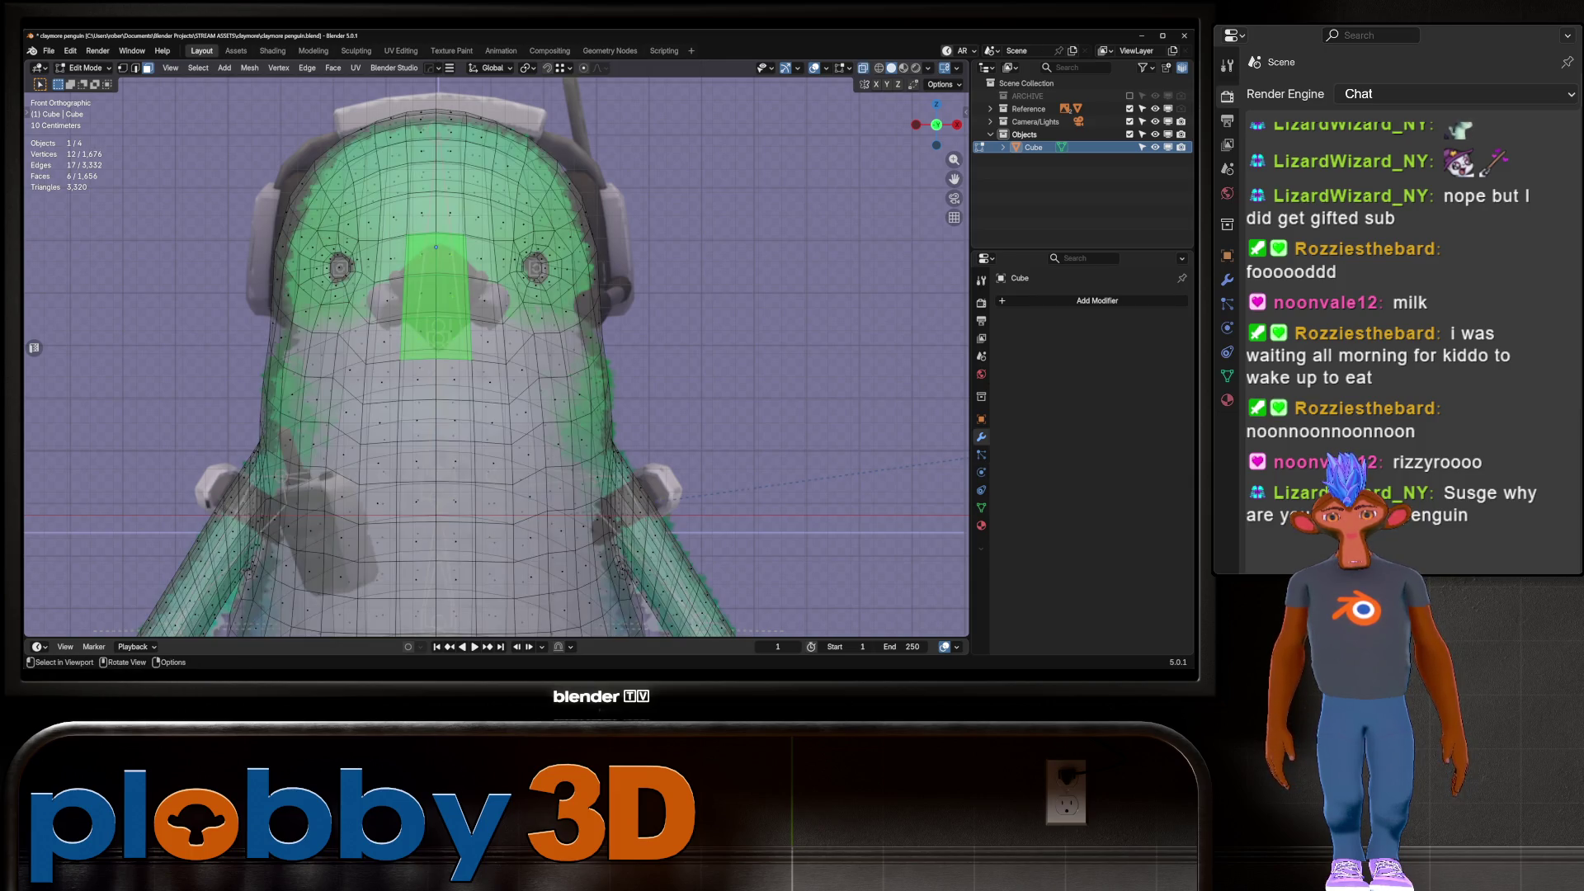
pyautogui.hotkey('alt', 'z')
pyautogui.hotkey('alt', 'z')
pyautogui.hotkey('alt', 'z')
pyautogui.press('KP_3')
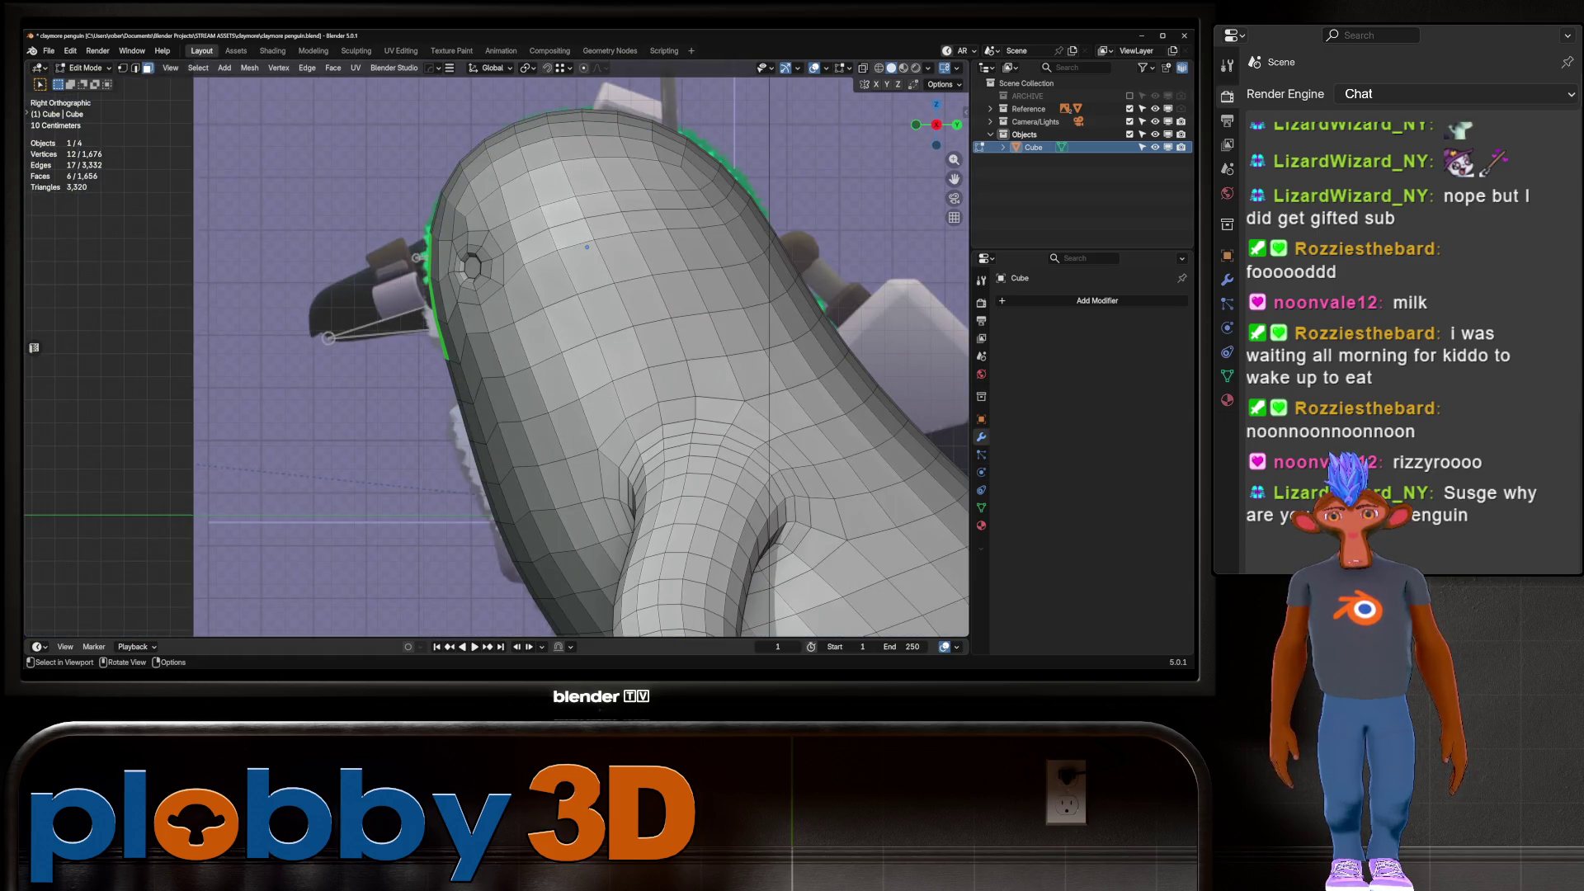
pyautogui.press('KP_1')
pyautogui.press('i')
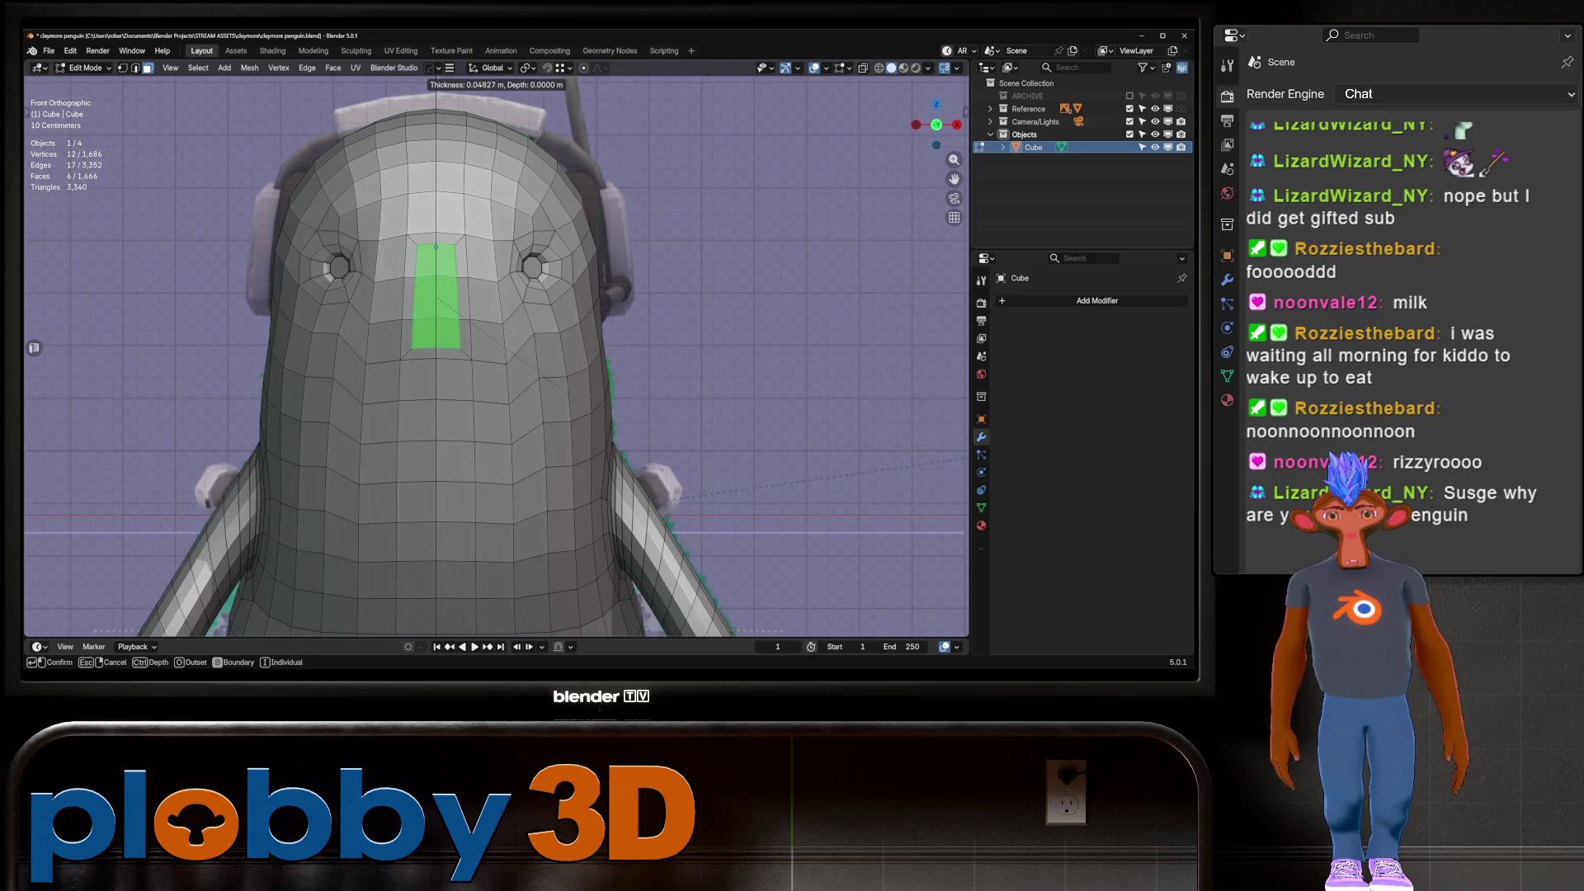
pyautogui.press('Return')
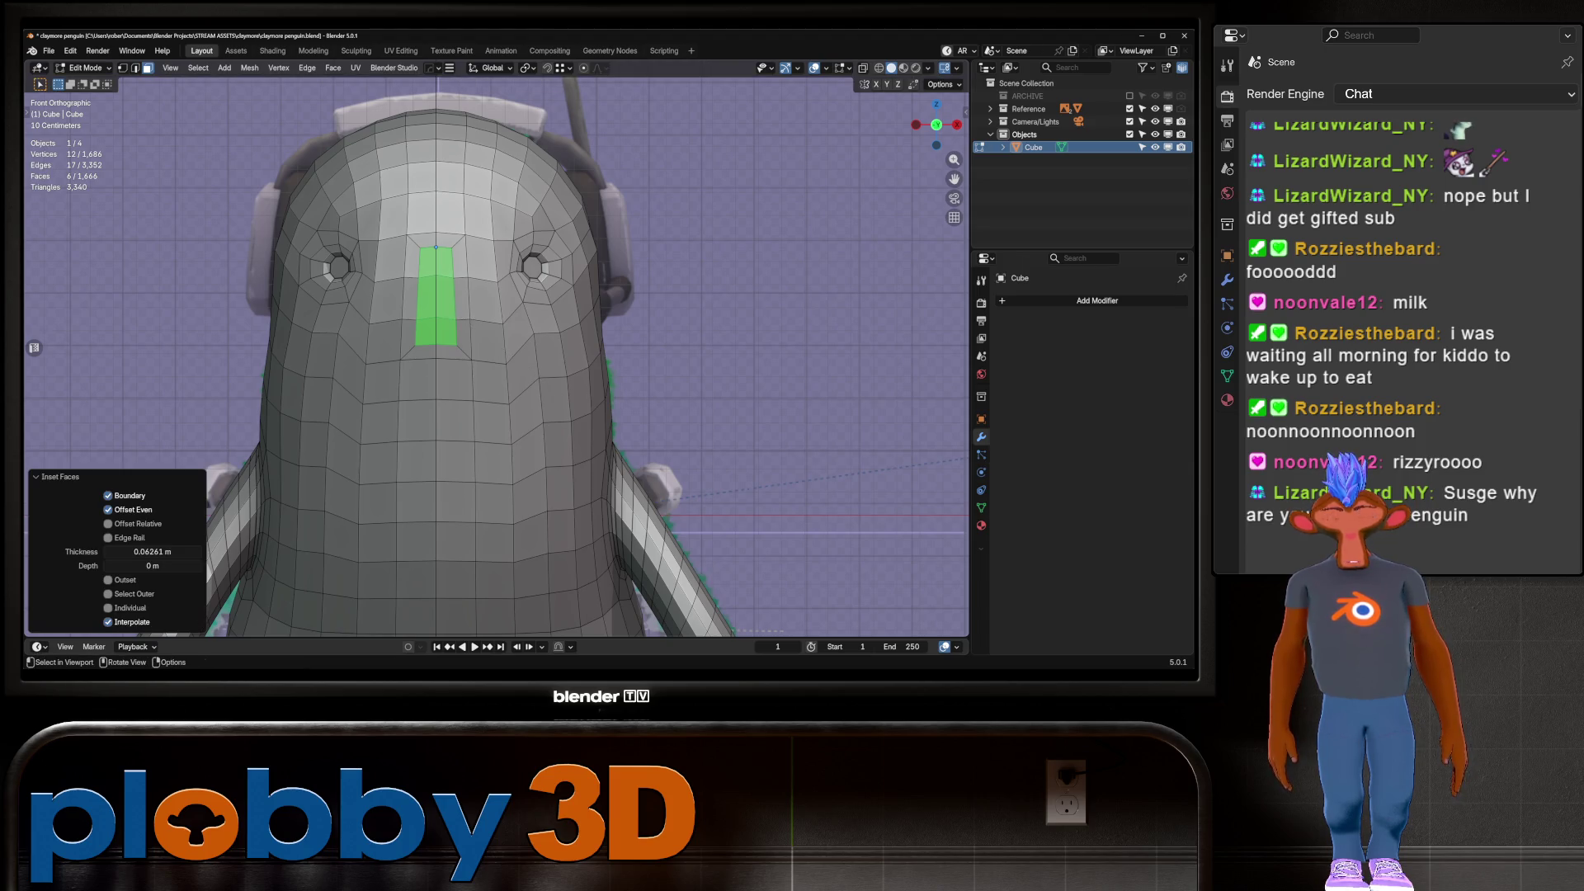
pyautogui.hotkey('alt', 'z')
pyautogui.hotkey('alt', 'z')
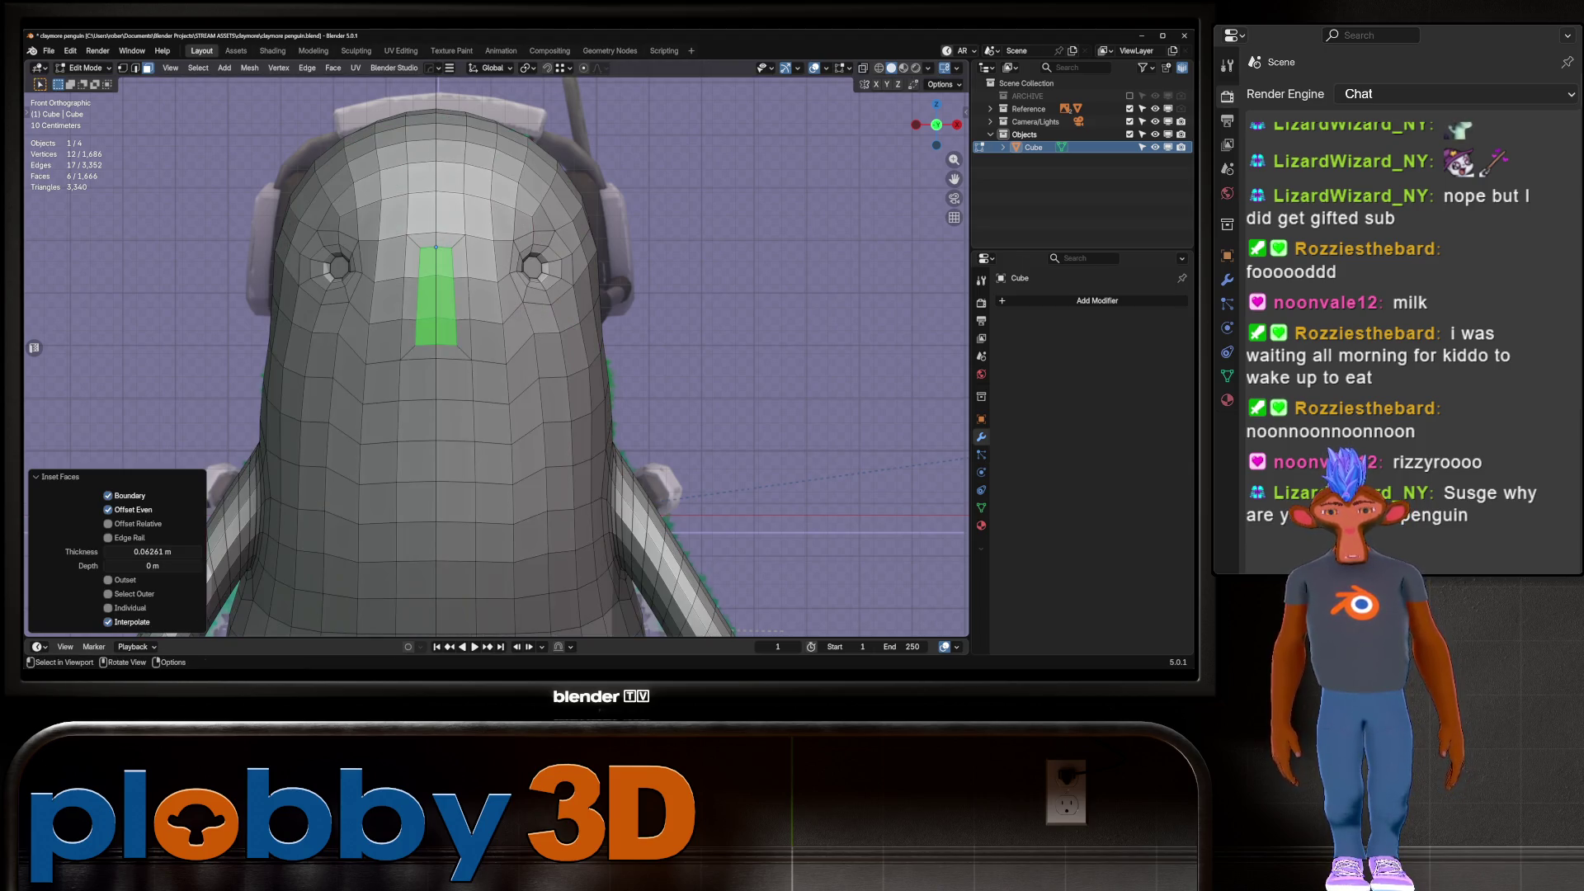
pyautogui.hotkey('ctrl', 'z')
pyautogui.hotkey('ctrl', 'z')
pyautogui.press('b')
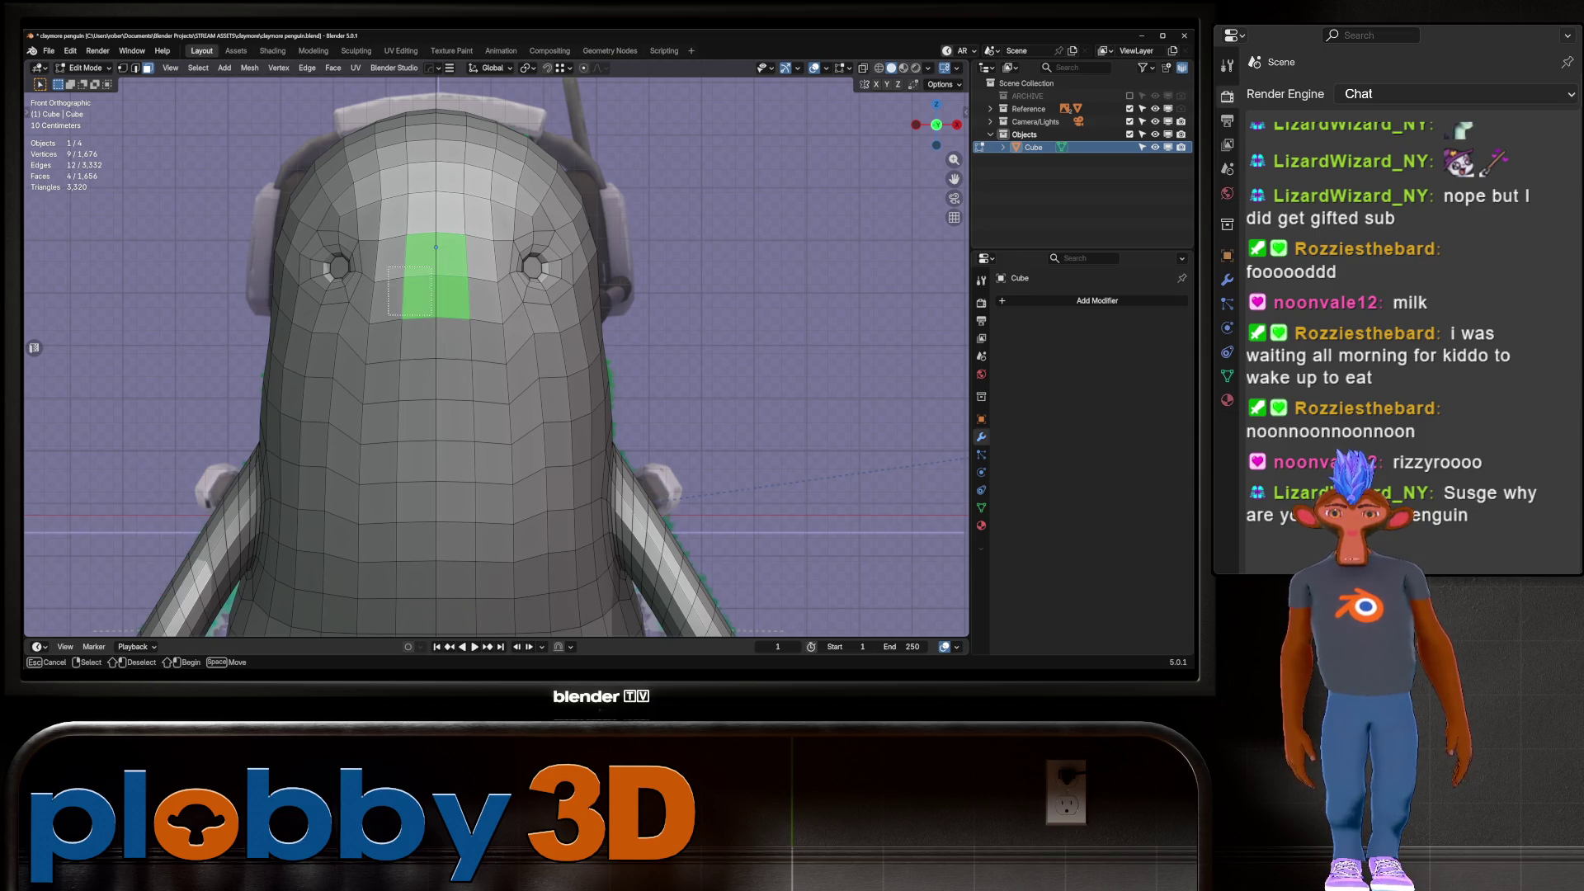
# Inset a face block between the eyes by 0.07561 m, grid-fill it, then delete it to open a hole
pyautogui.moveTo(389, 267); pyautogui.dragTo(495, 356)
pyautogui.hotkey('alt', 'z')
pyautogui.hotkey('alt', 'z')
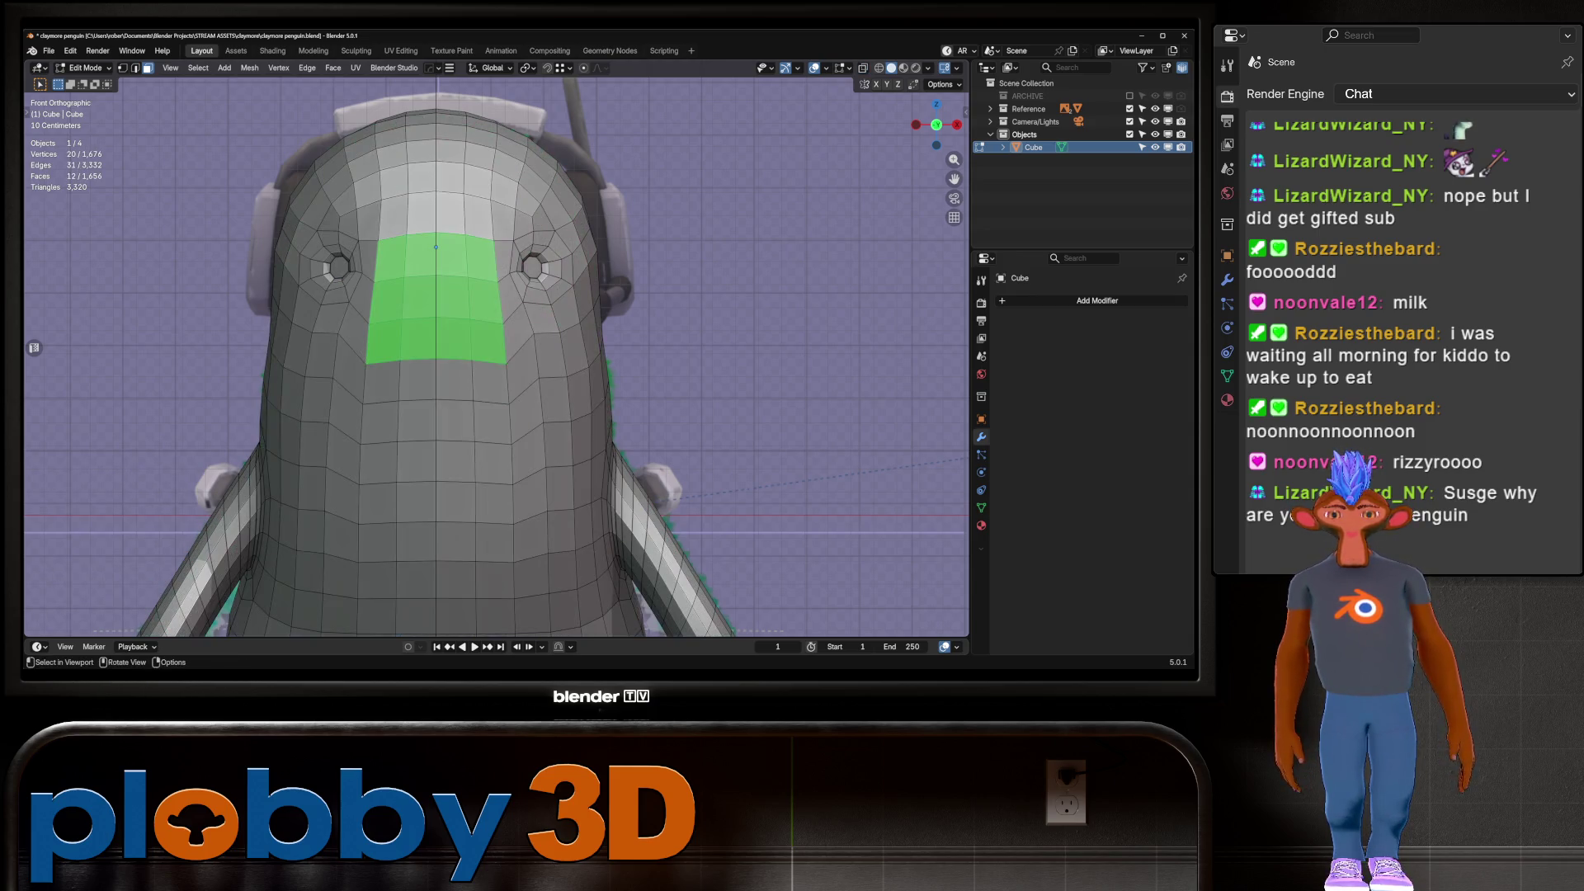
pyautogui.press('i')
pyautogui.press('Return')
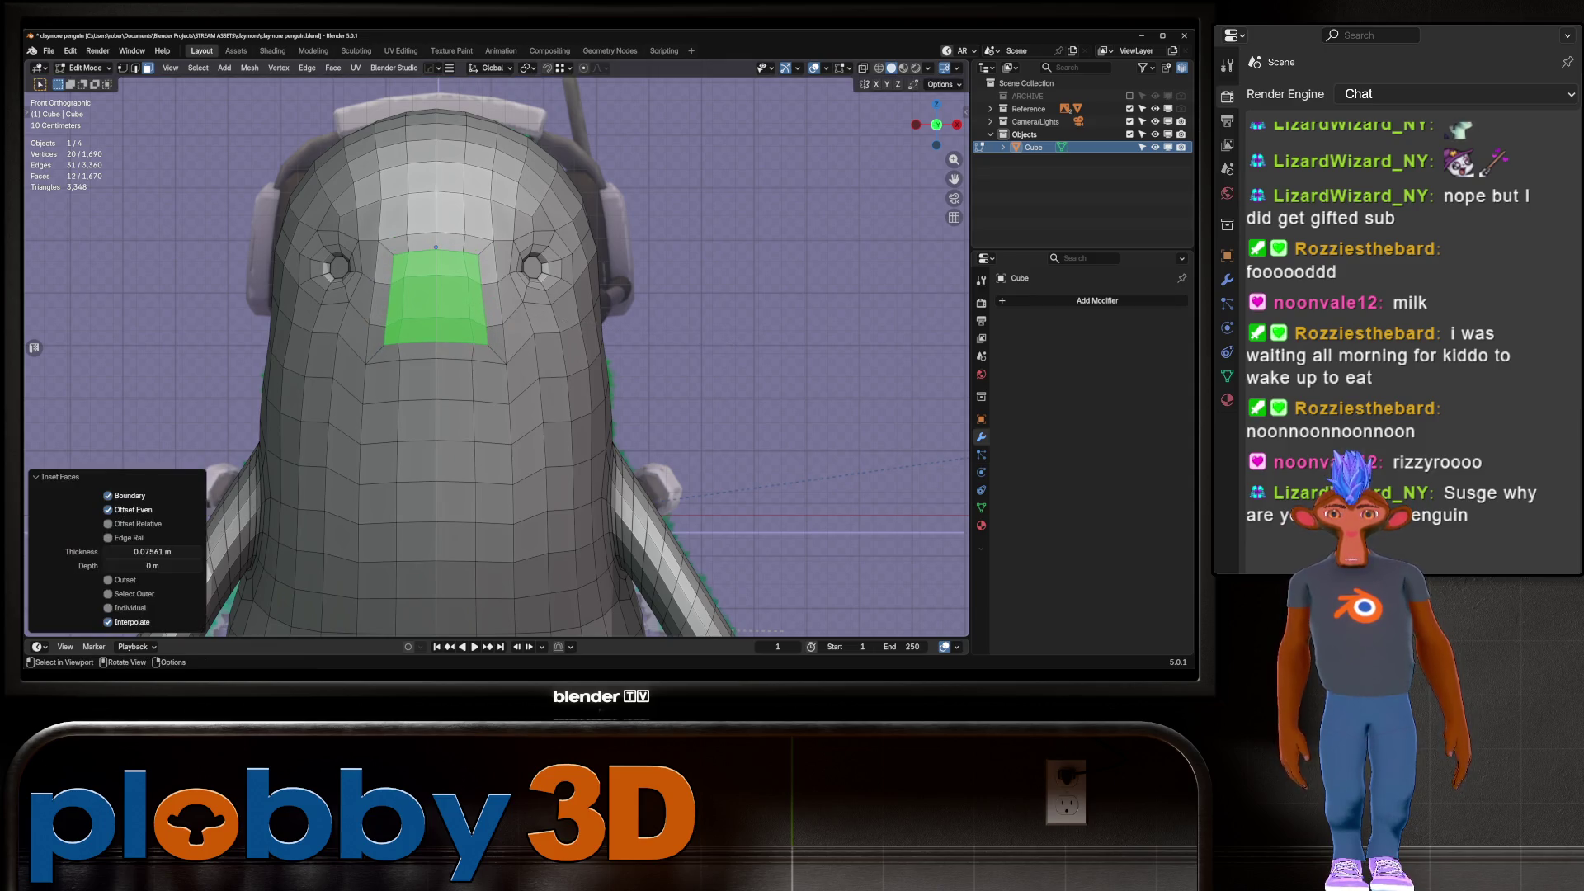
pyautogui.hotkey('ctrl', 'f')
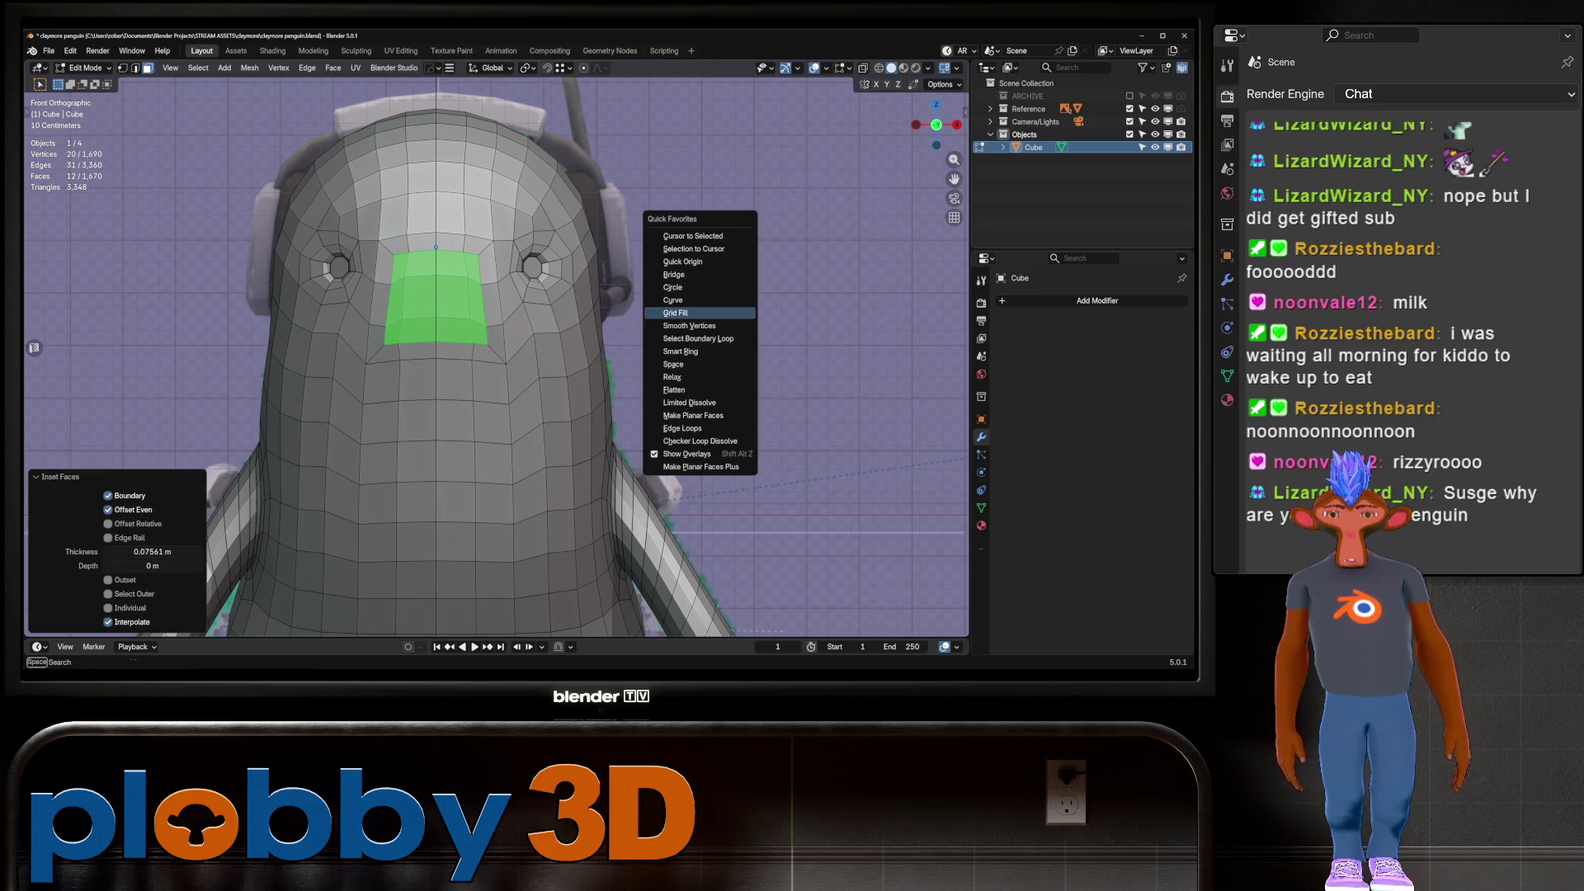
pyautogui.click(702, 317)
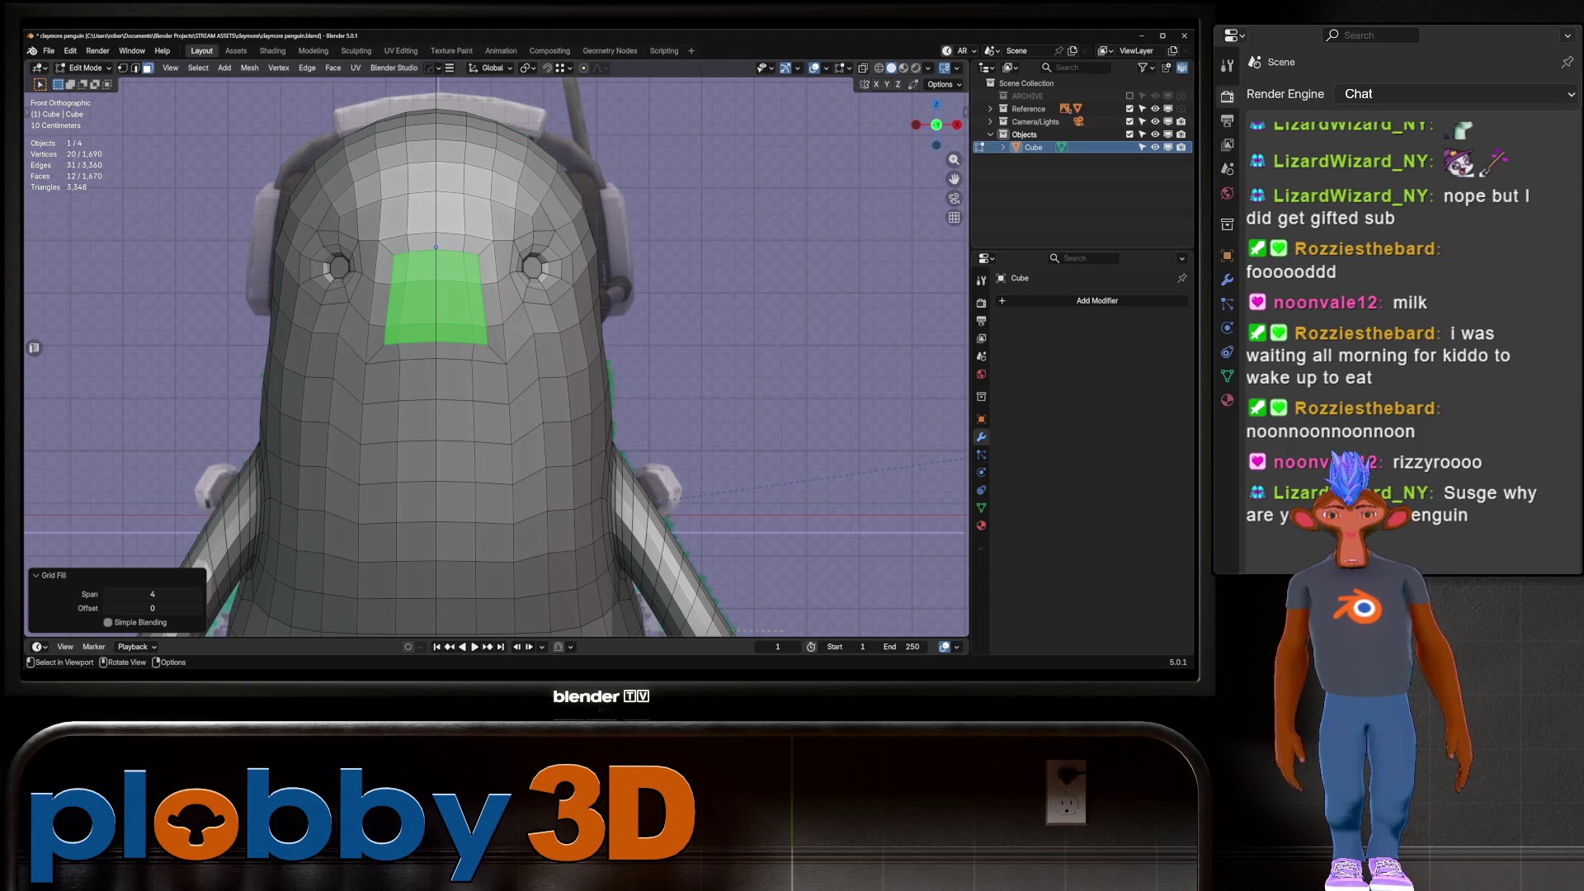
pyautogui.press('x')
pyautogui.click(627, 285)
# Relax the hole's boundary loop into a round shape and scale its two lower vertices closer together
pyautogui.press('2')
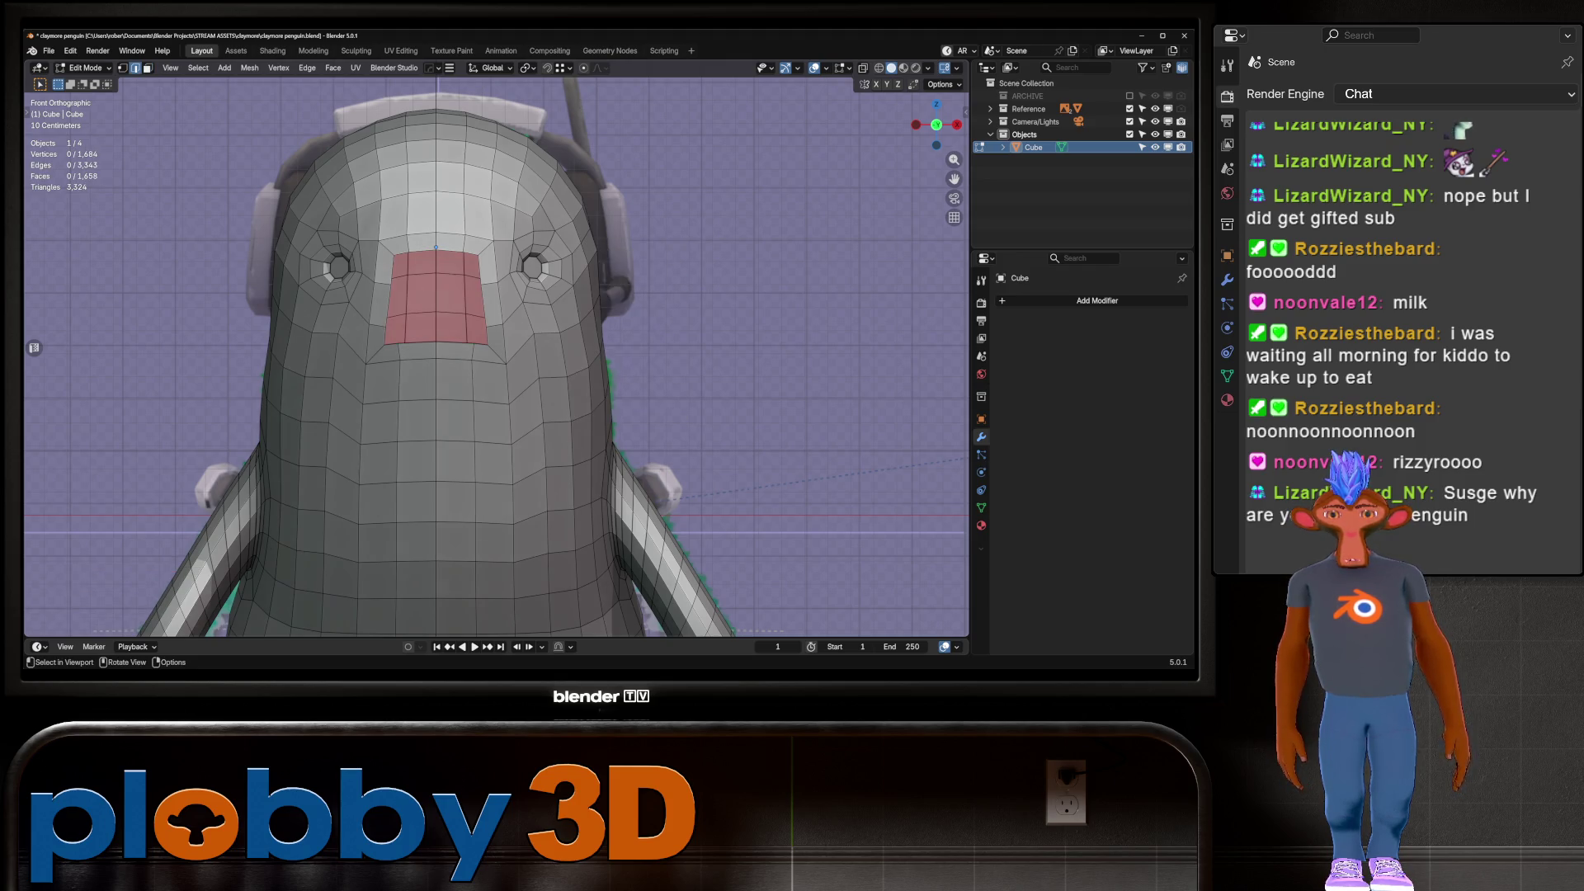
pyautogui.keyDown('alt'); pyautogui.click(436, 344); pyautogui.keyUp('alt')
pyautogui.hotkey('ctrl', 'e')
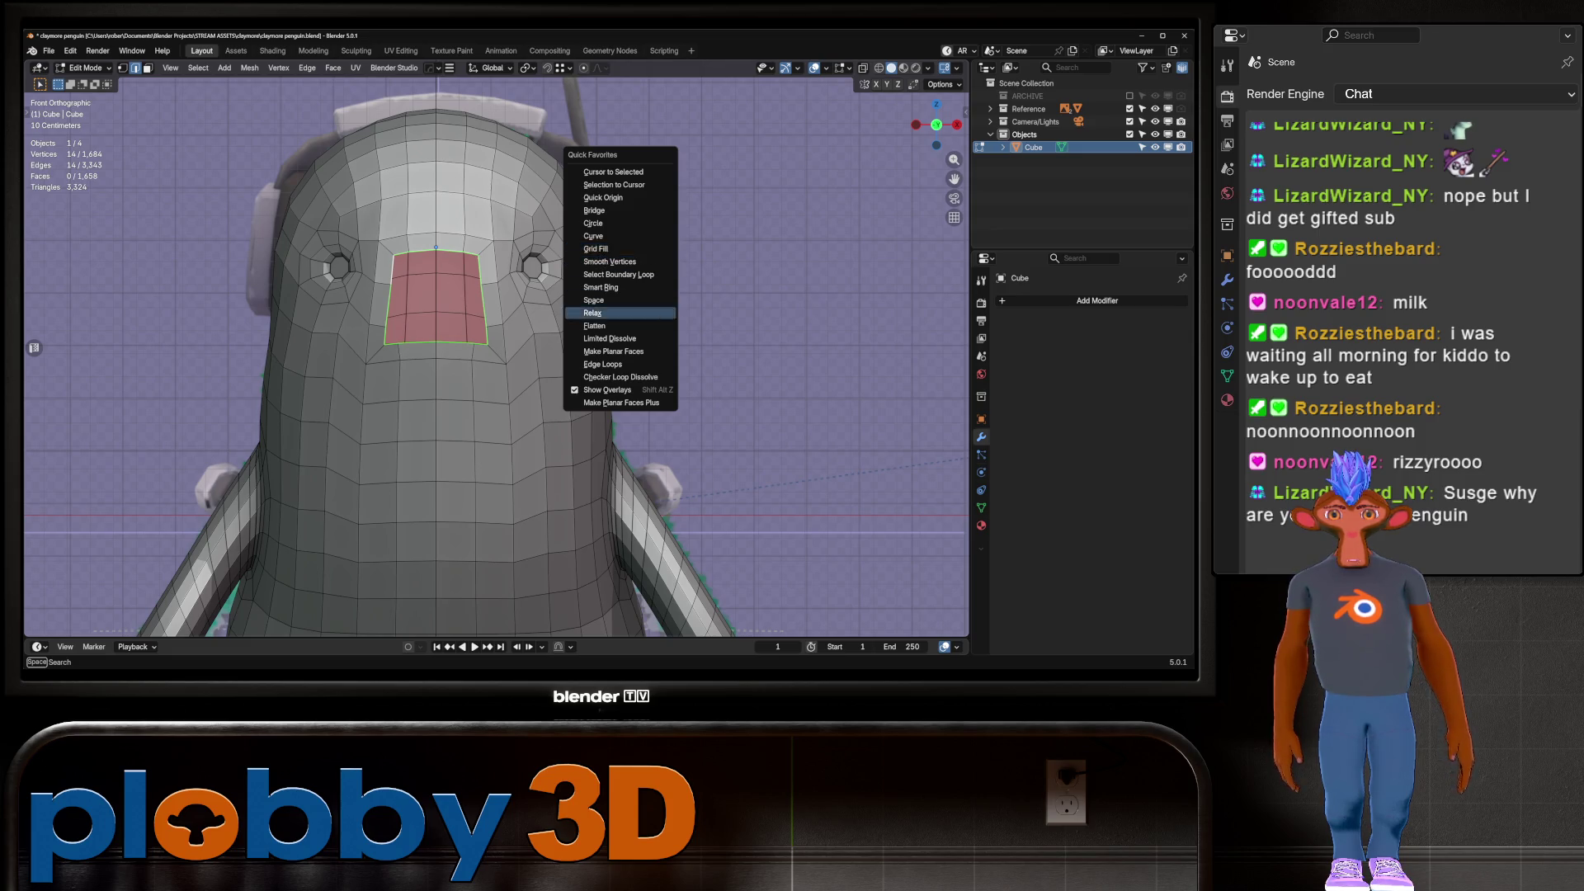
pyautogui.click(618, 314)
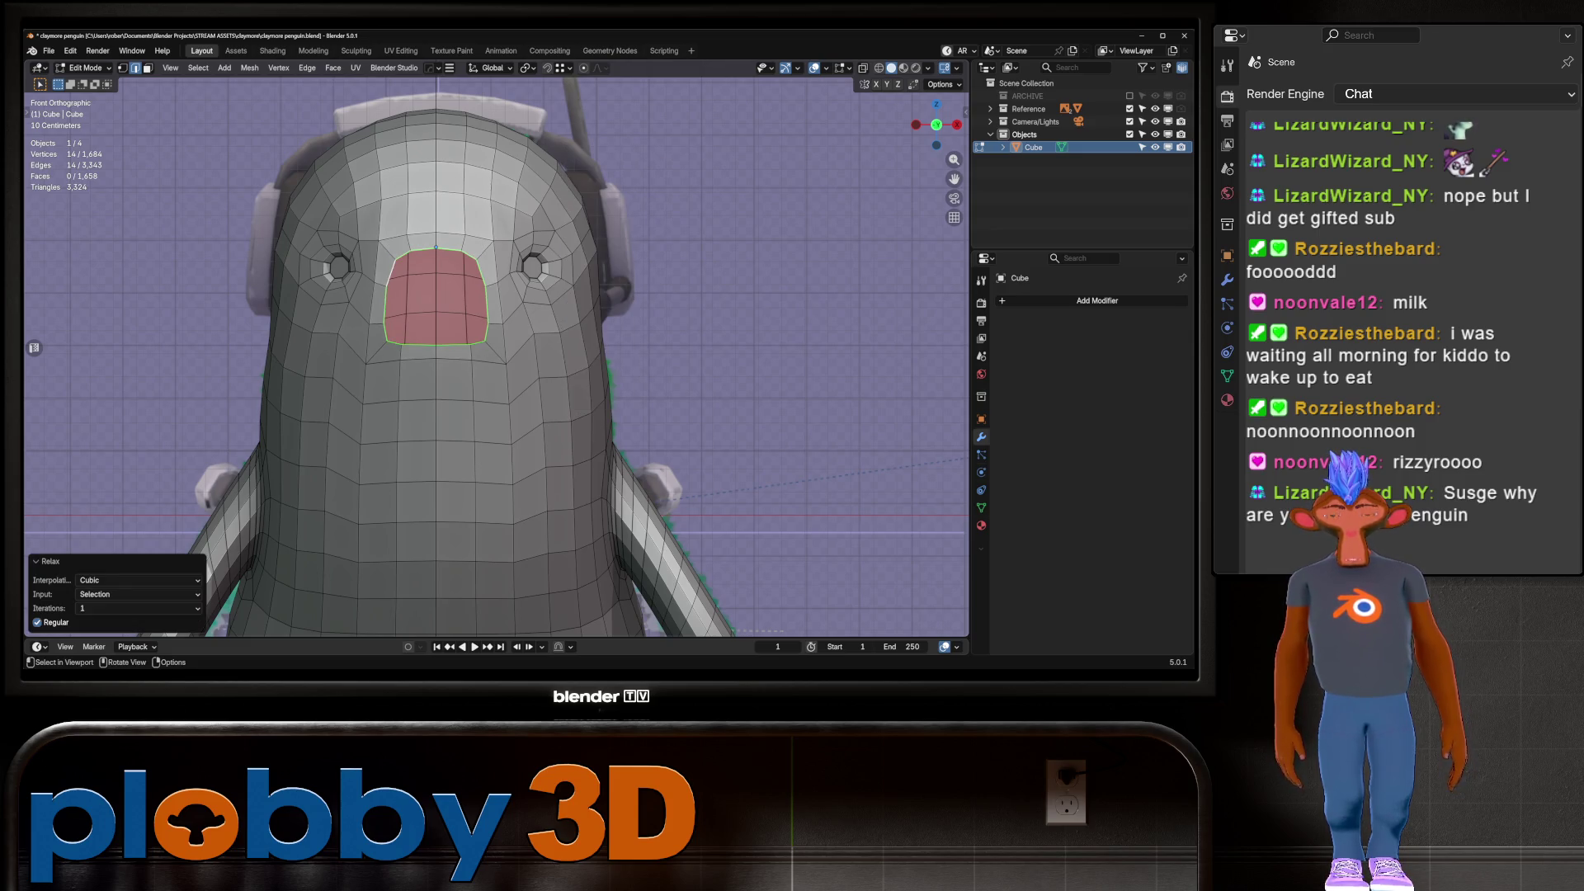
pyautogui.hotkey('alt', 'z')
pyautogui.hotkey('shift', 'r')
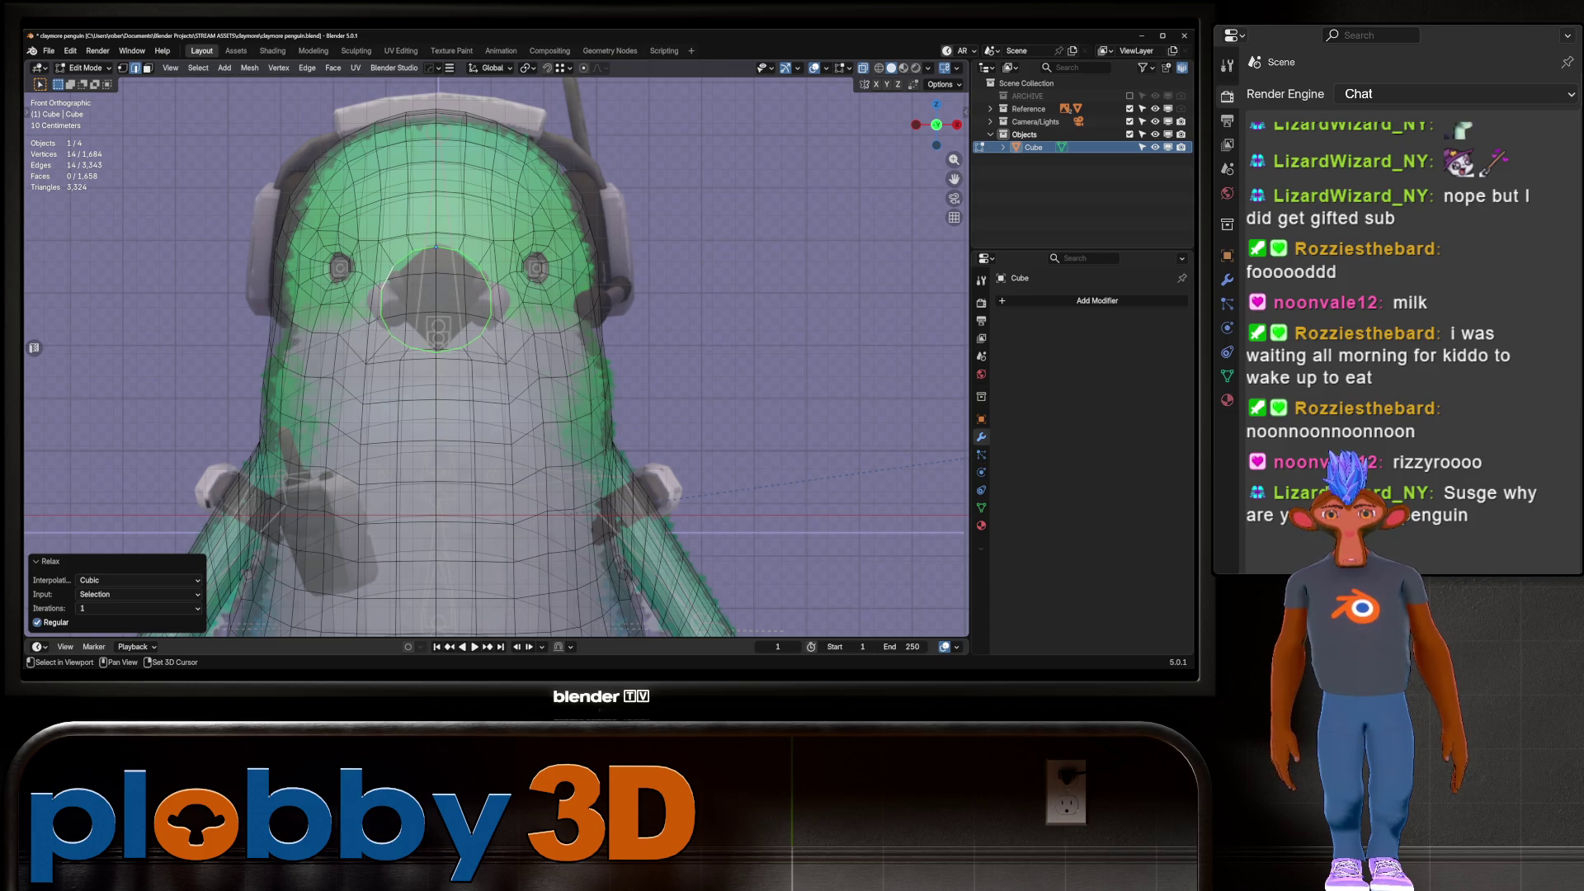
pyautogui.press('1')
pyautogui.click(391, 335)
pyautogui.hotkey('alt', 'z')
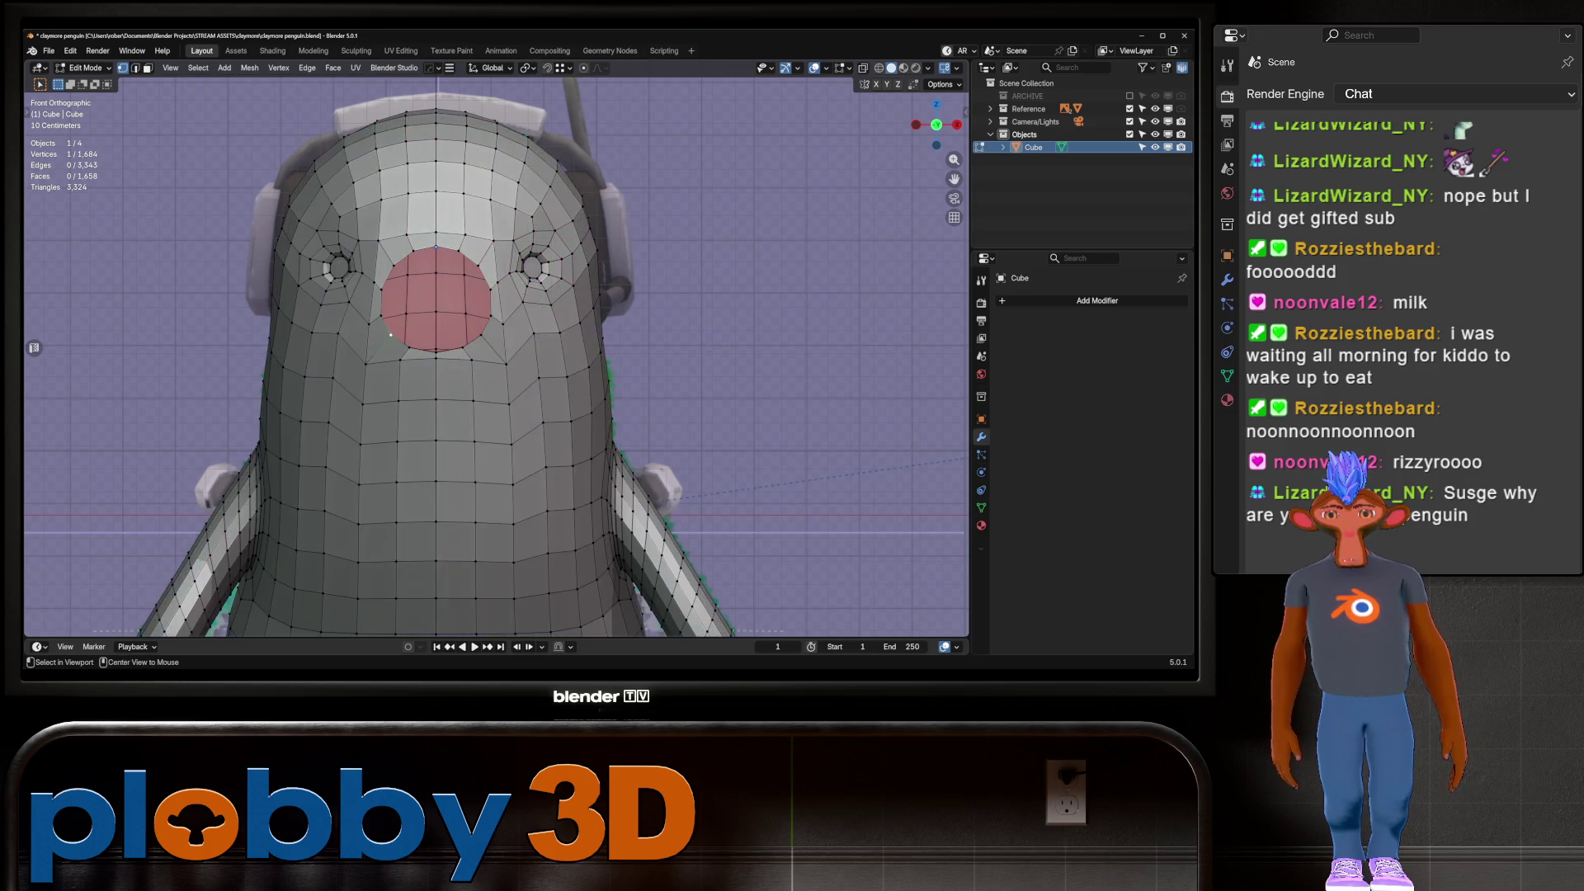
pyautogui.keyDown('shift'); pyautogui.click(481, 335); pyautogui.keyUp('shift')
pyautogui.press('g')
pyautogui.press('s')
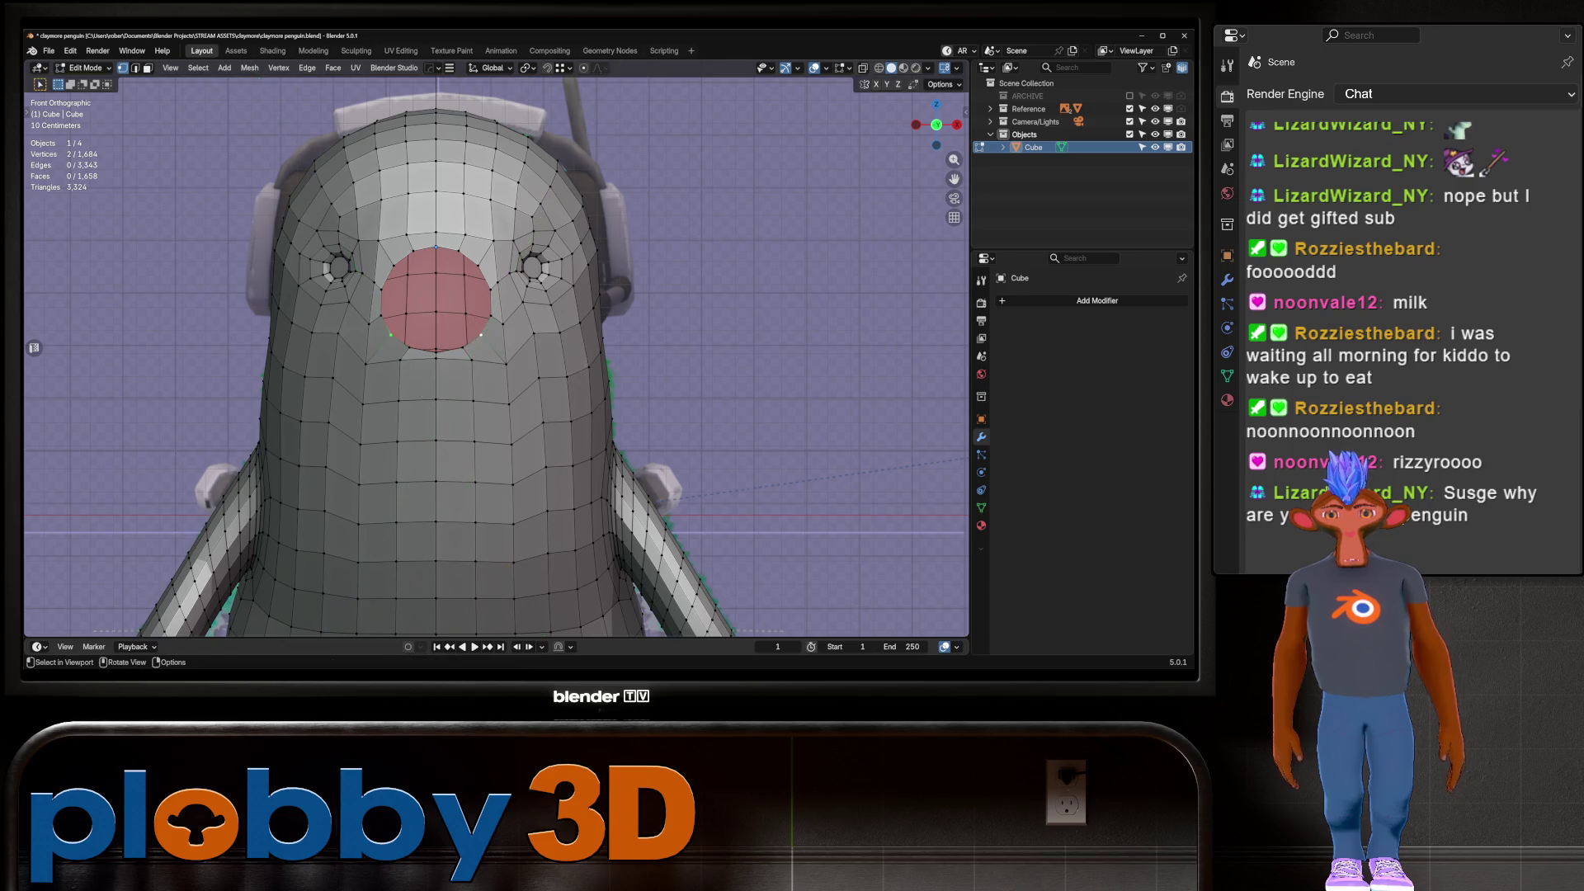
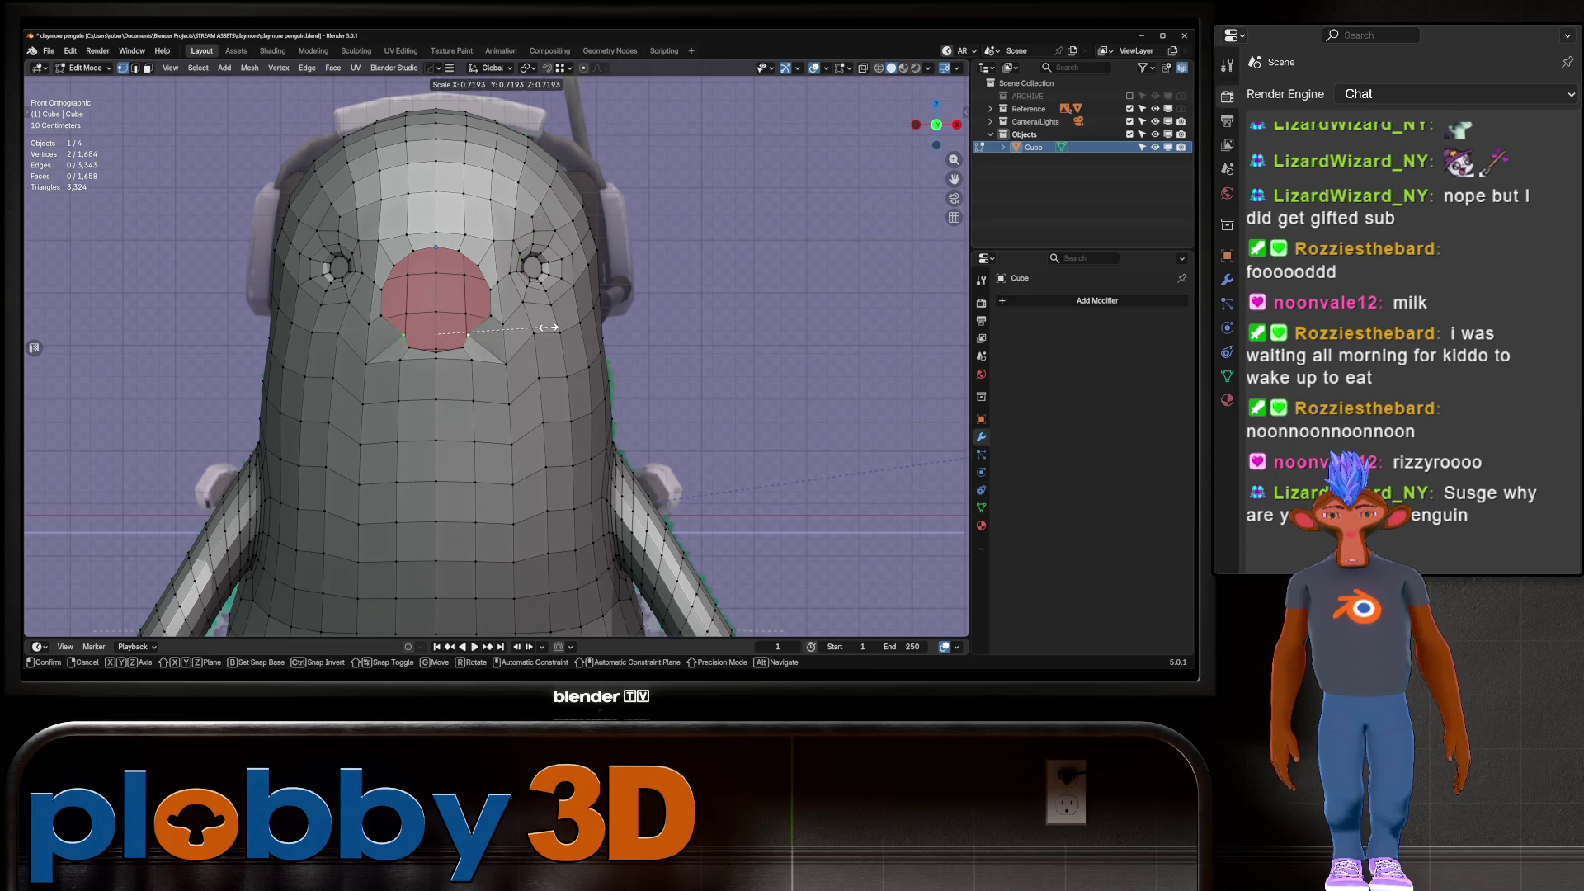
# Narrow the beak-area vertices to about half width, checking them against the reference in X-ray
pyautogui.hotkey('shift', 'y')
pyautogui.click(463, 273)
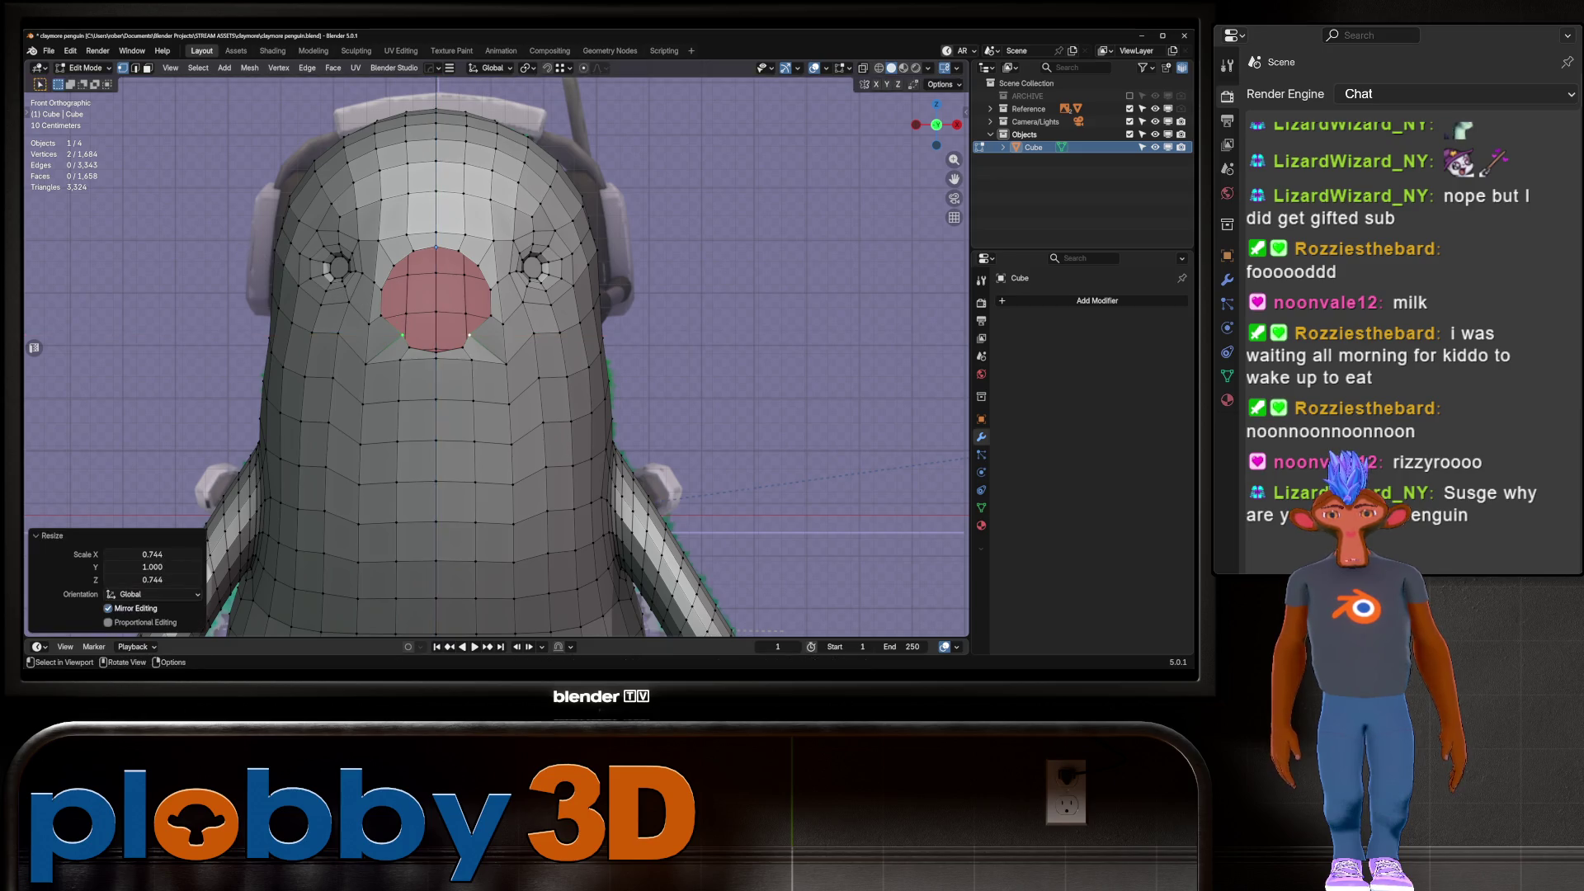
pyautogui.hotkey('alt', 'z')
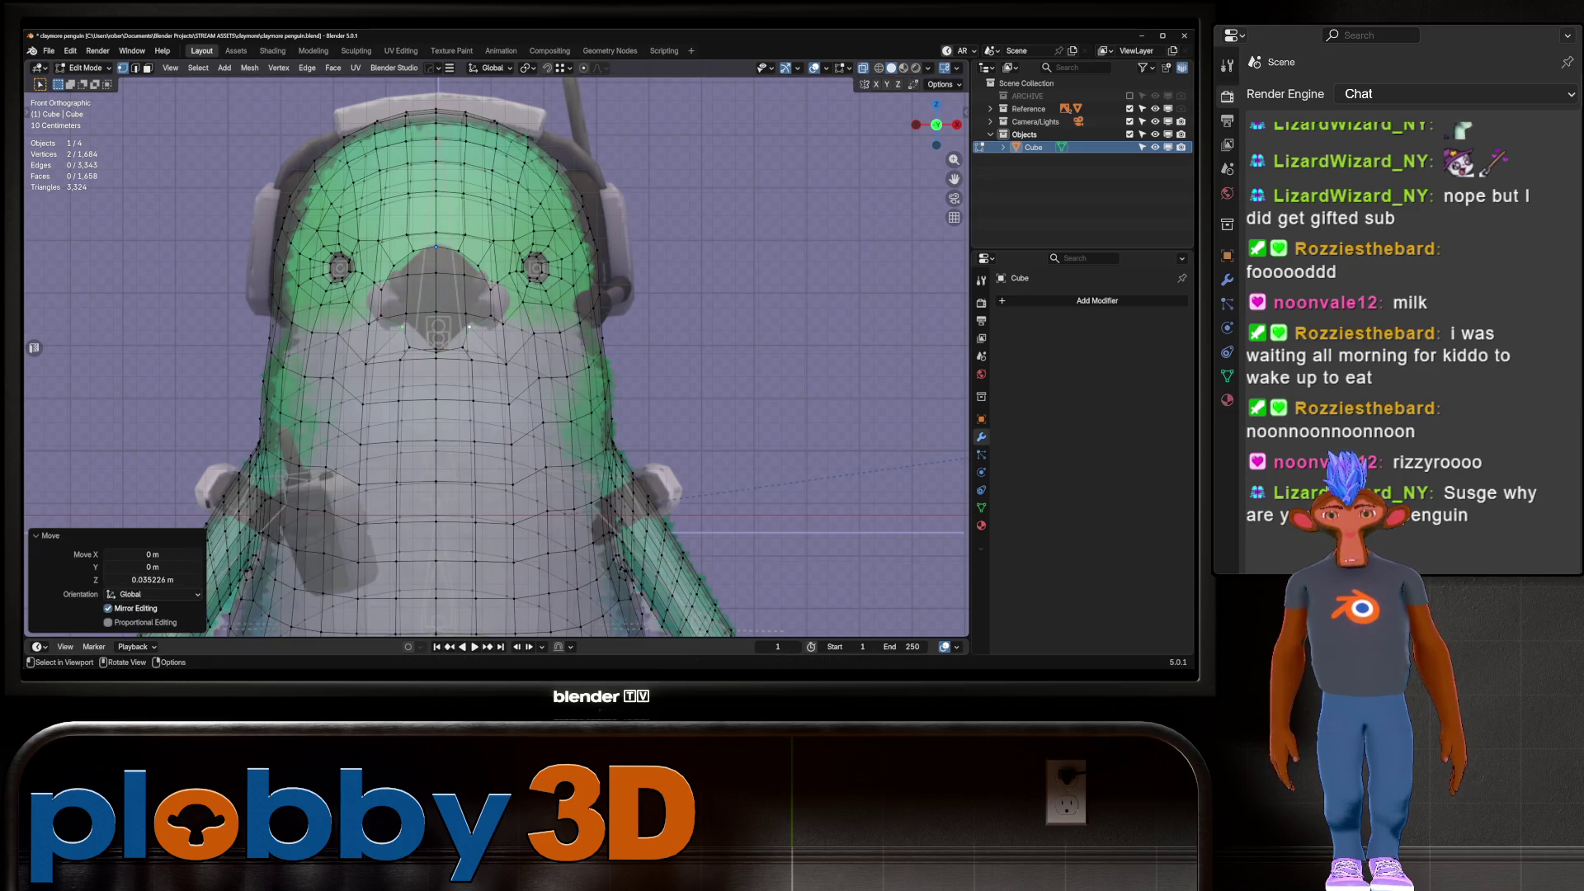
pyautogui.hotkey('alt', 'z')
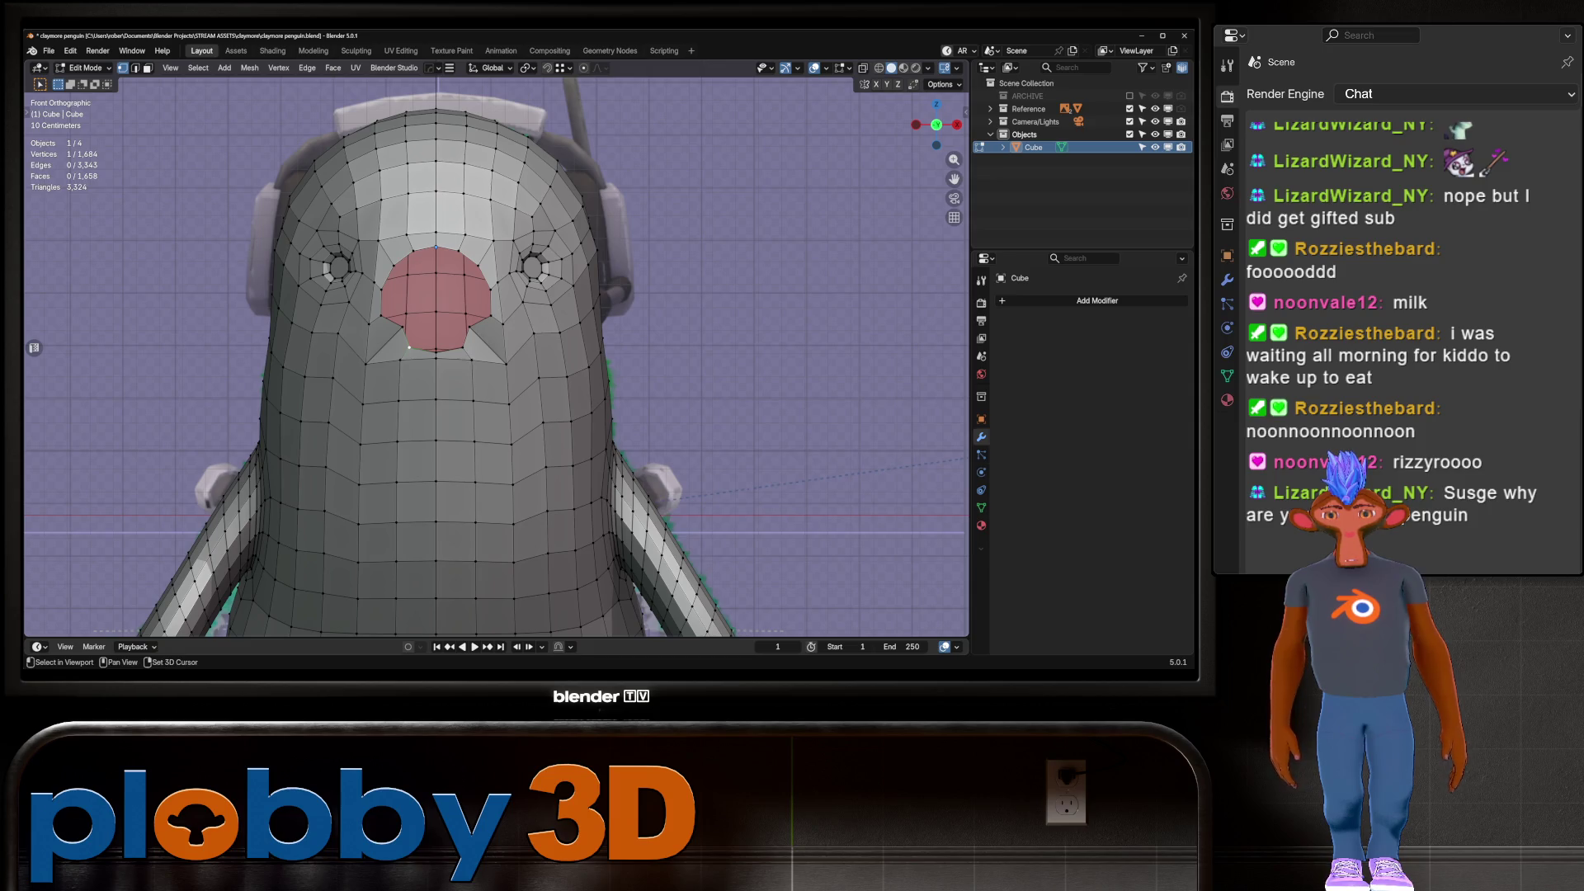
pyautogui.press('s')
pyautogui.press('x')
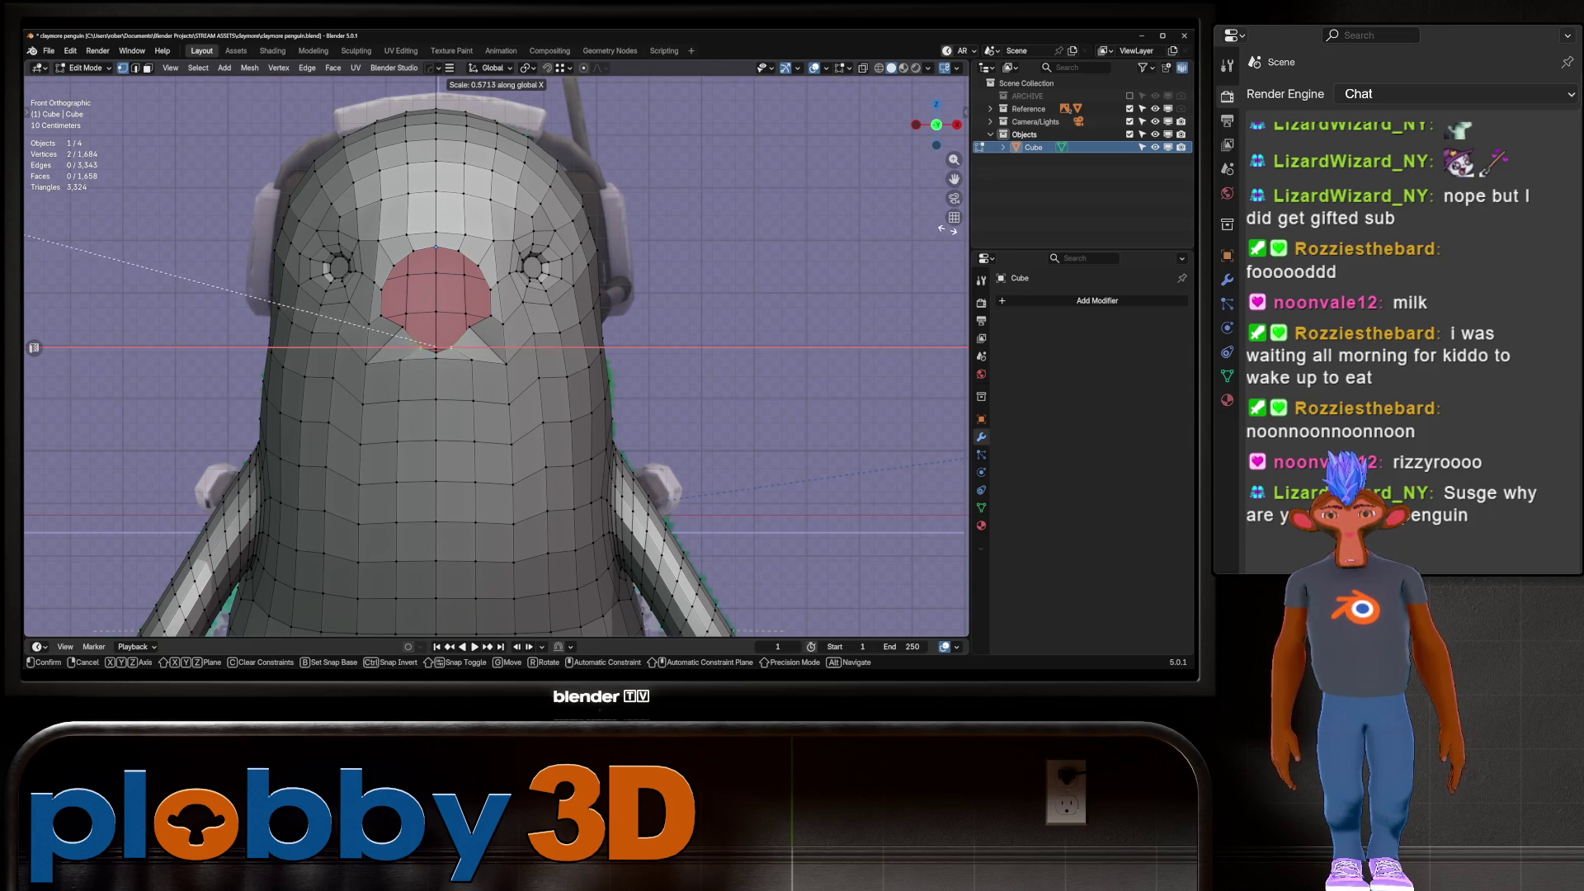
pyautogui.click(883, 196)
pyautogui.hotkey('alt', 'z')
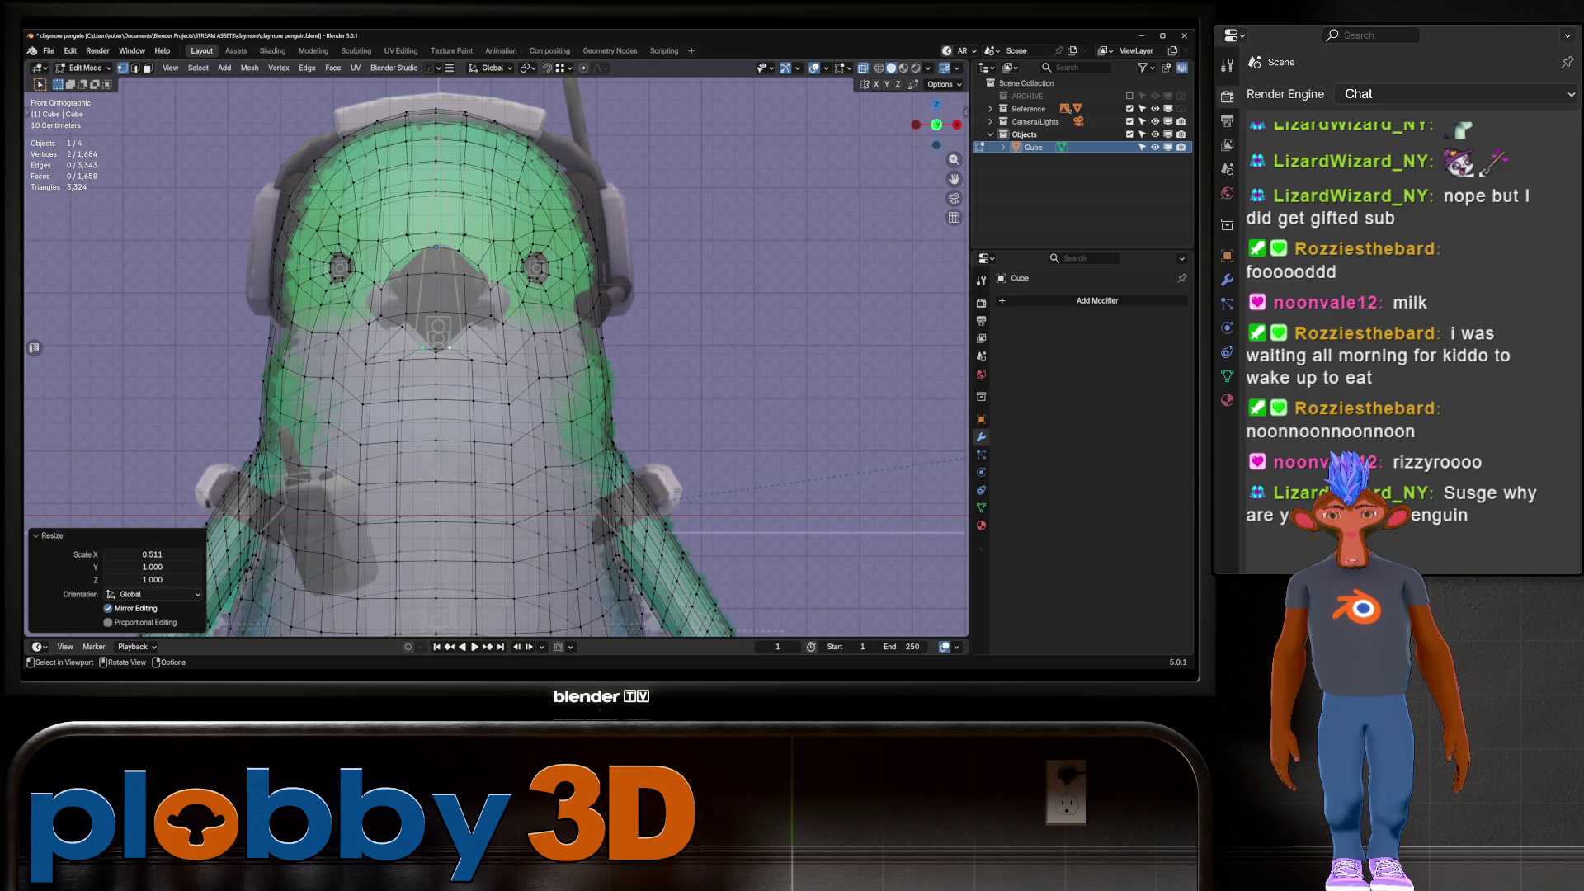
pyautogui.hotkey('alt', 'z')
pyautogui.hotkey('alt', 'z')
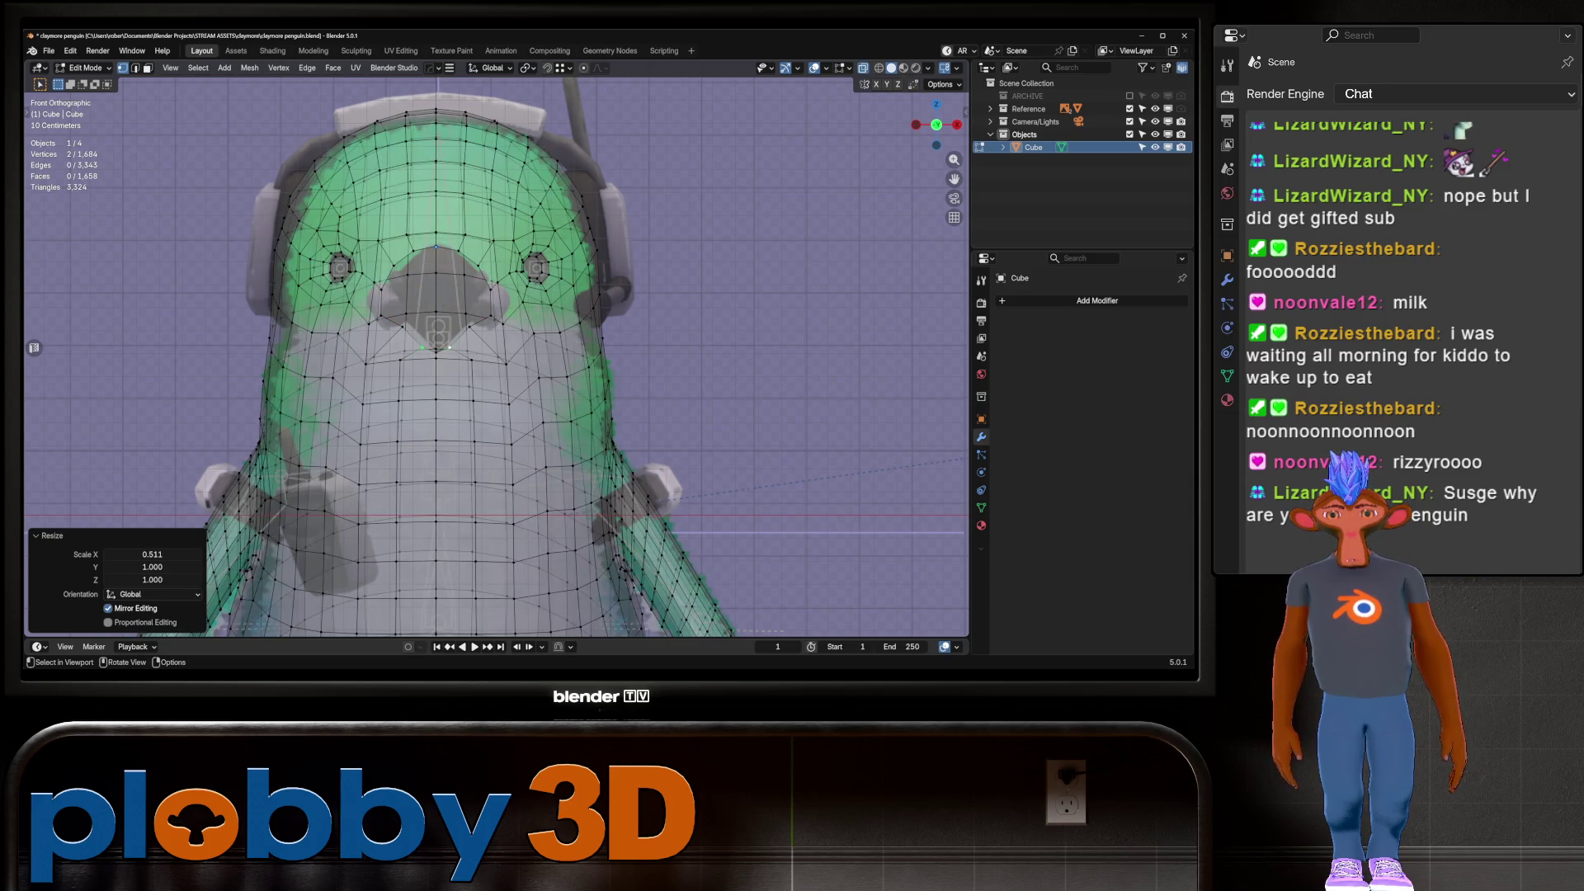
# Pull a vertex beside the beak inward to 0.939, then 0.933, keeping depth fixed
pyautogui.click(394, 266)
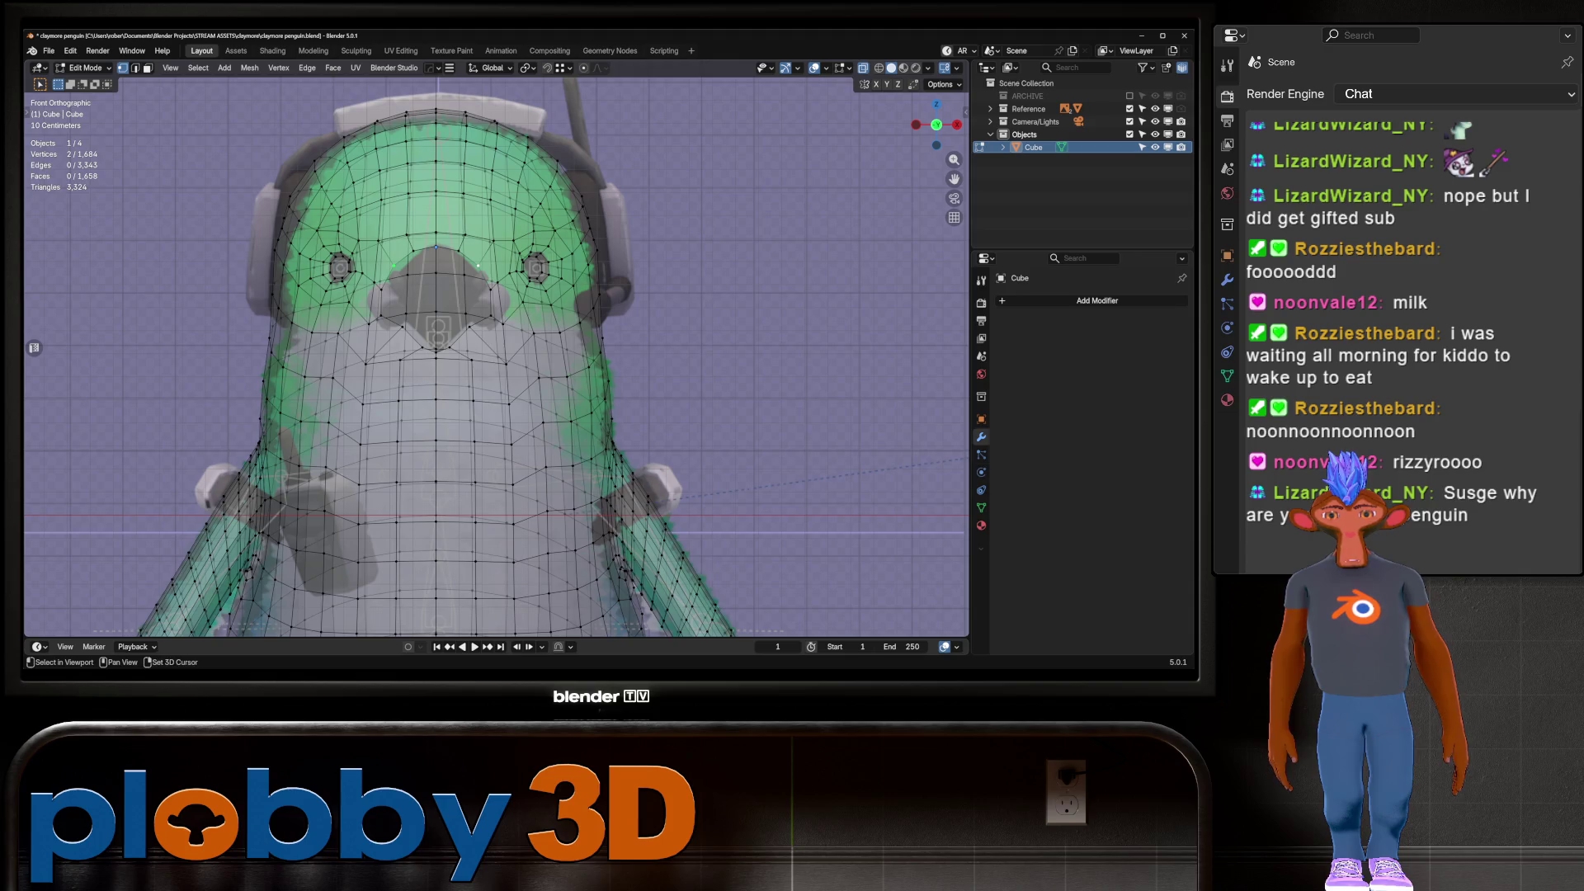
pyautogui.press('s')
pyautogui.hotkey('shift', 'y')
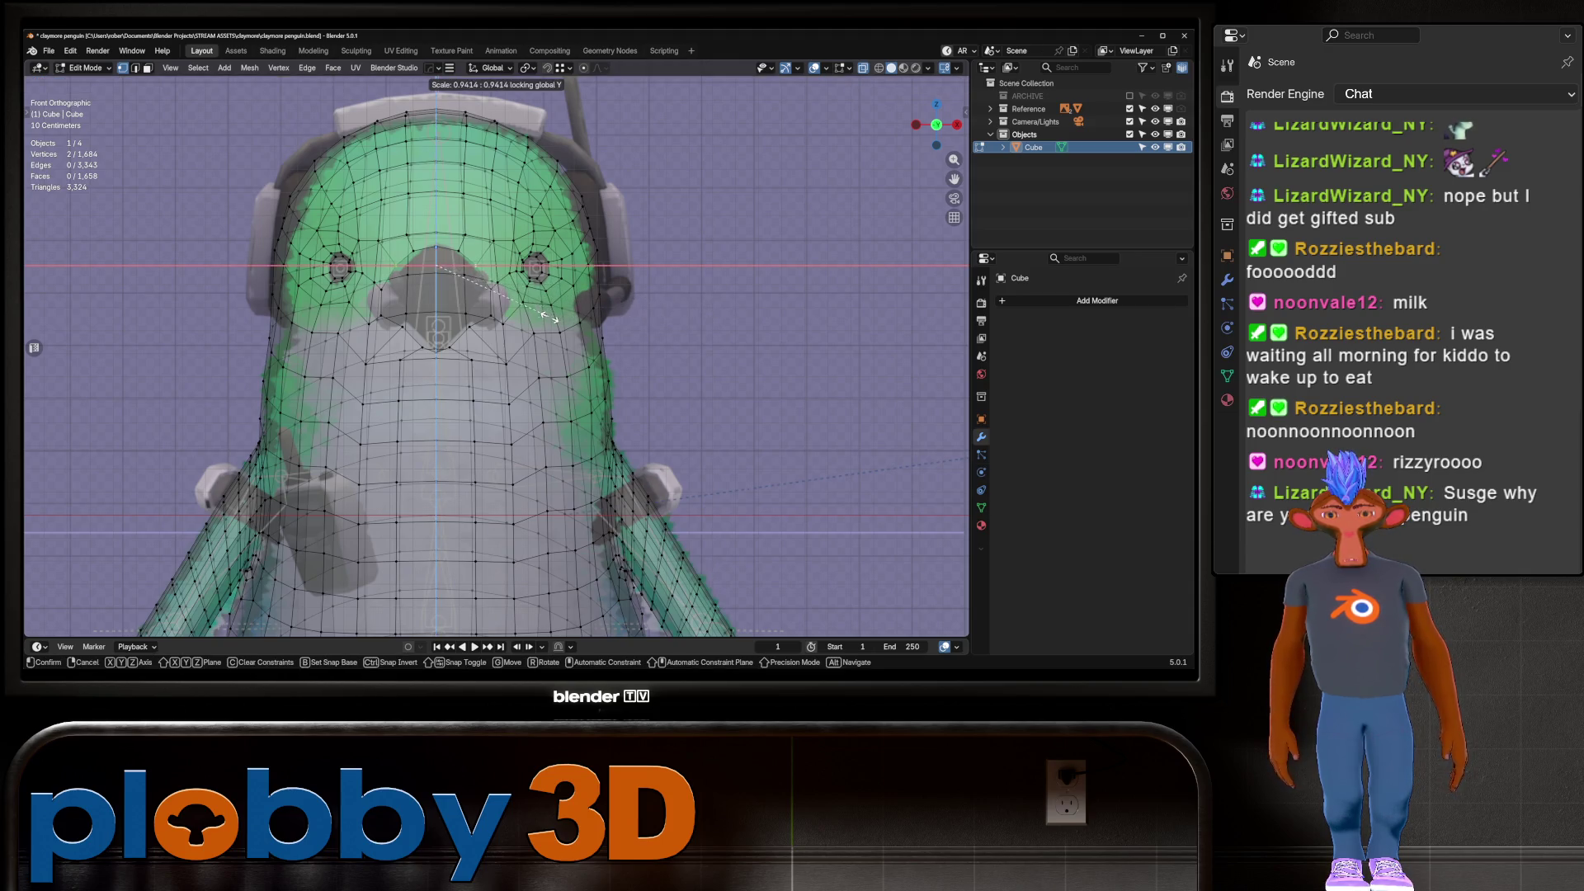
pyautogui.click(550, 316)
pyautogui.press('s')
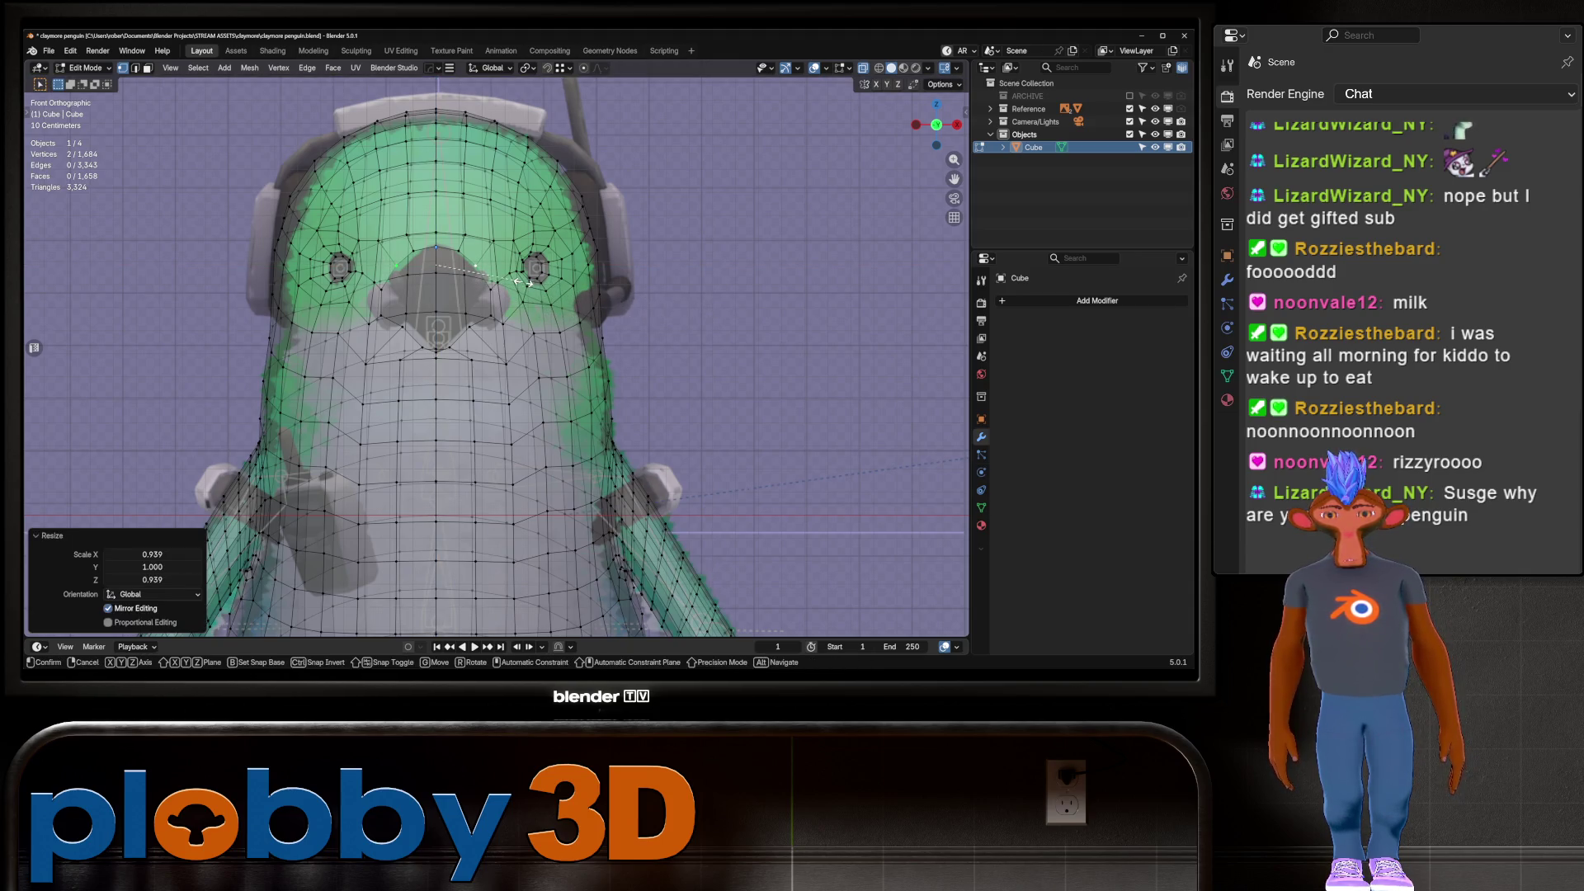
pyautogui.hotkey('shift', 'y')
pyautogui.press('Return')
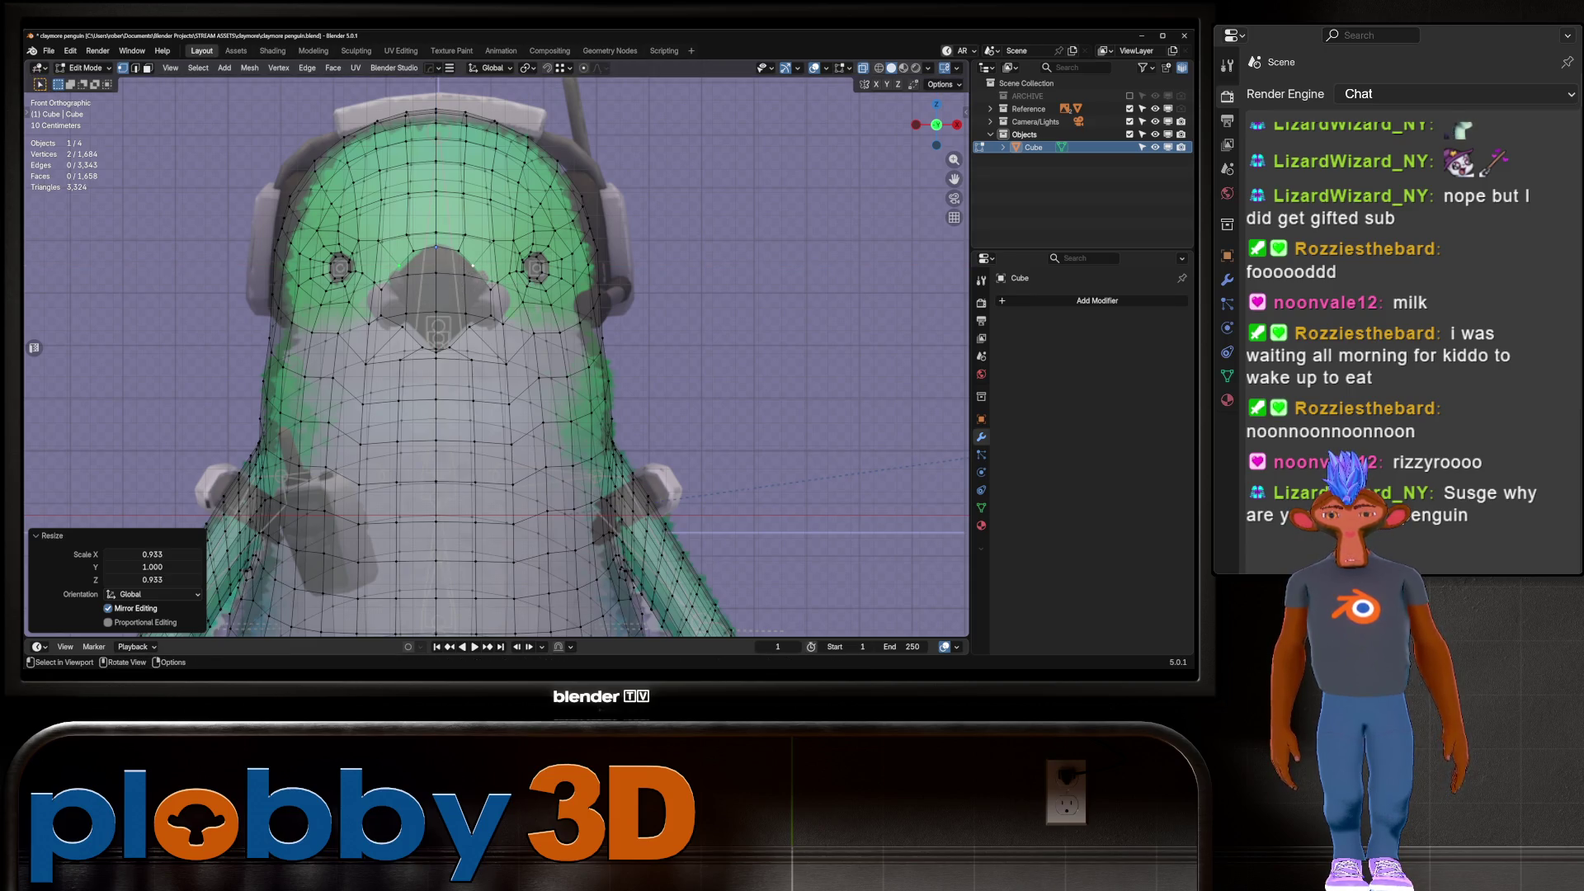
# Scale the beak's lower-edge vertex pair in to 0.775, then select the beak edge loop
pyautogui.click(381, 316)
pyautogui.hotkey('alt', 'z')
pyautogui.keyDown('shift'); pyautogui.click(482, 316); pyautogui.keyUp('shift')
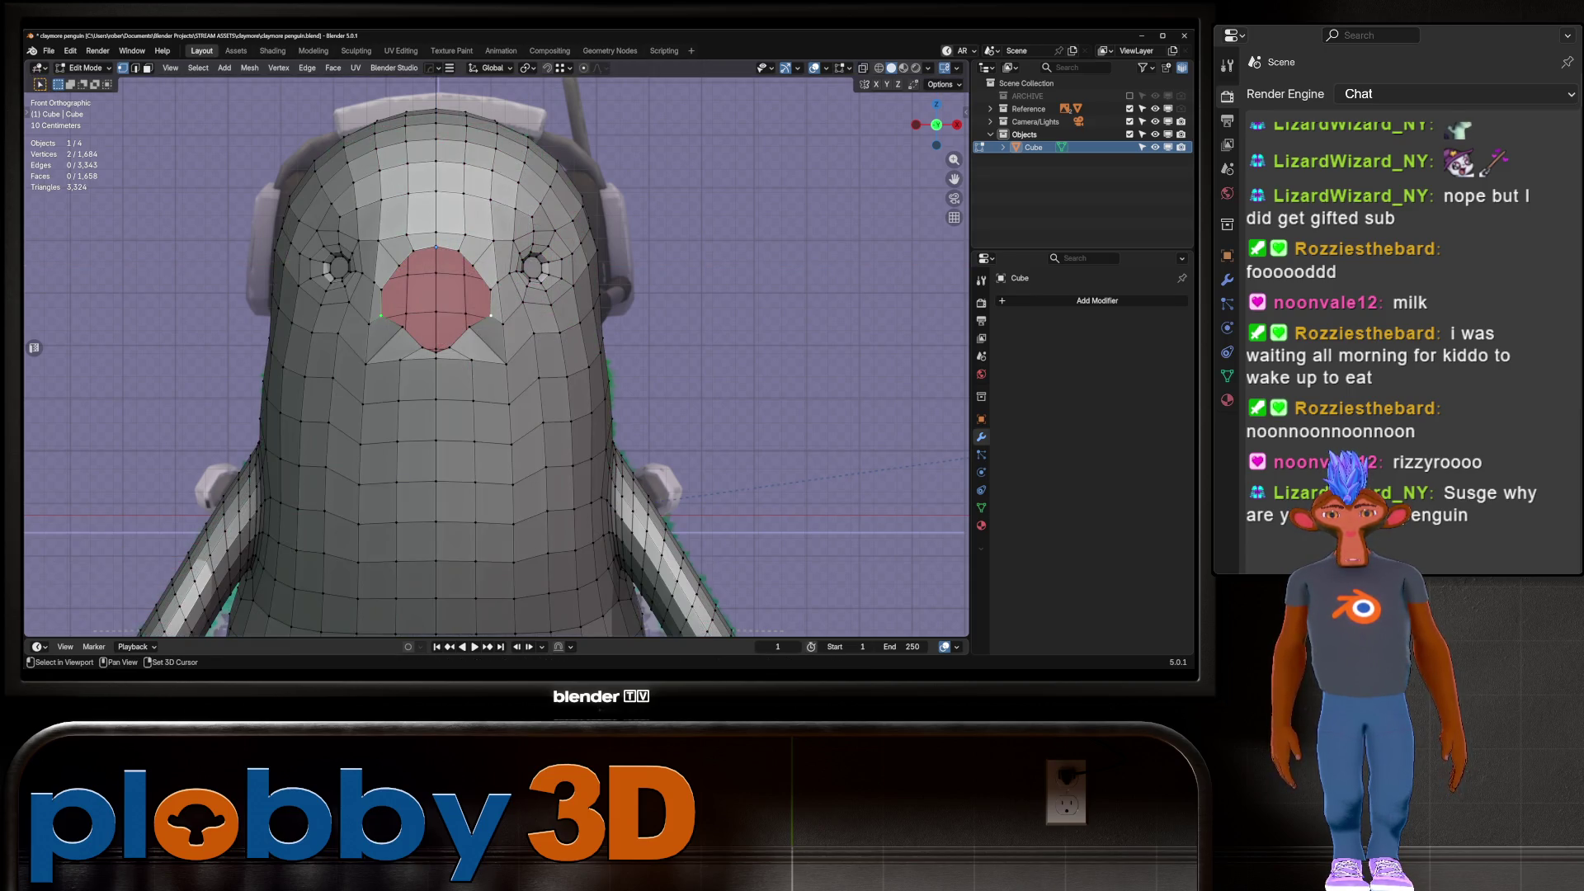
pyautogui.press('s')
pyautogui.hotkey('shift', 'y')
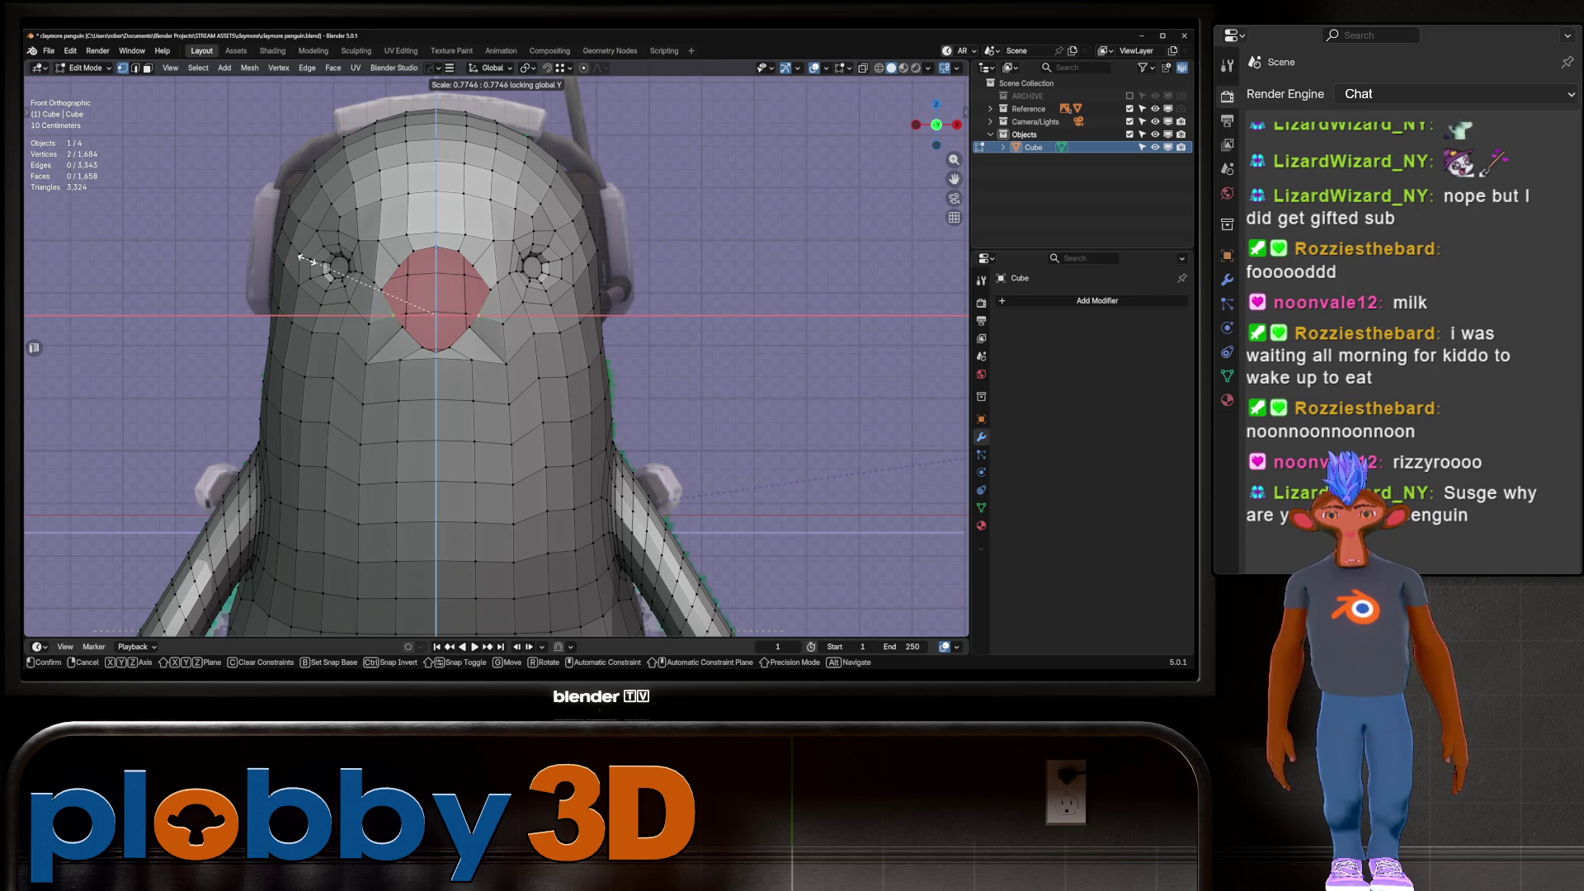
pyautogui.press('Return')
pyautogui.hotkey('alt', 'z')
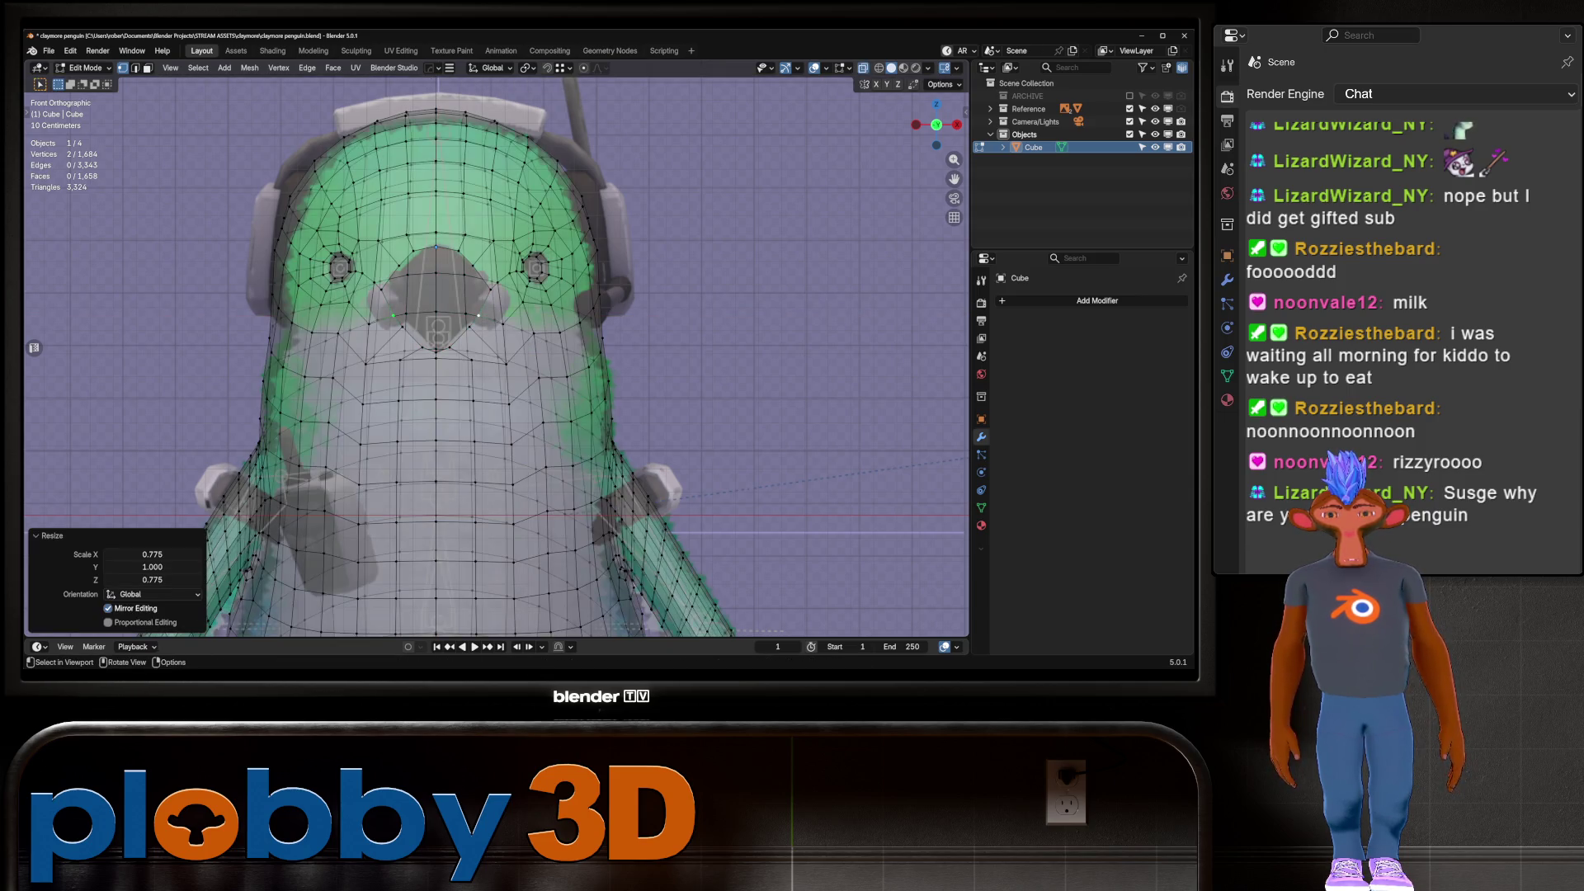
pyautogui.hotkey('alt', 'z')
pyautogui.press('2')
pyautogui.keyDown('alt'); pyautogui.click(385, 290); pyautogui.keyUp('alt')
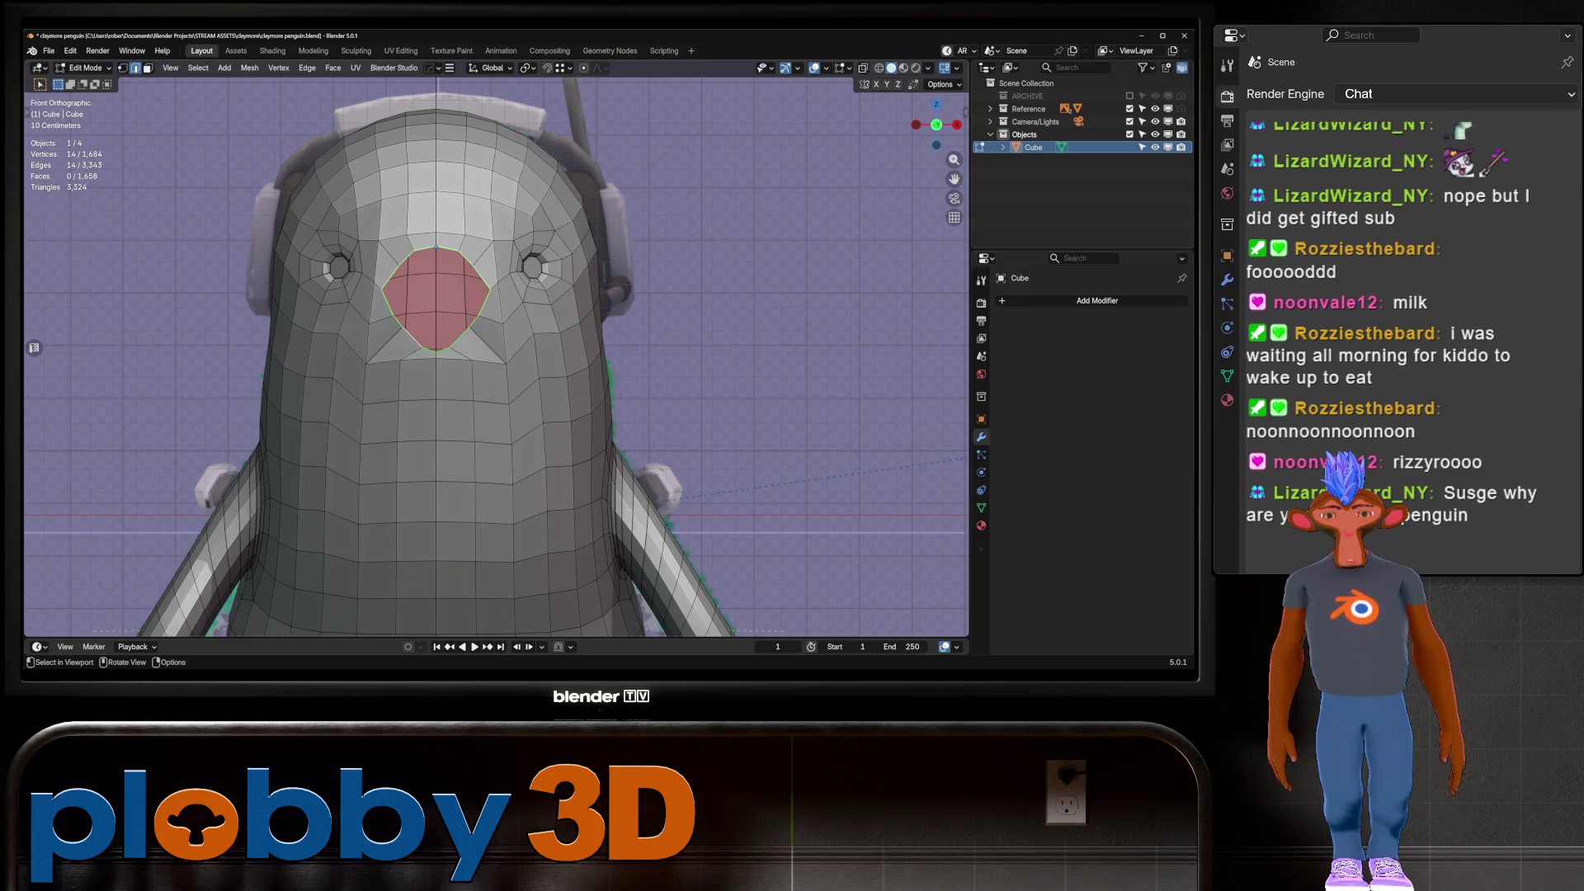
# Fill and inset the beak loop, delete the inner face, and round the resulting hole's border
pyautogui.press('f')
pyautogui.press('i')
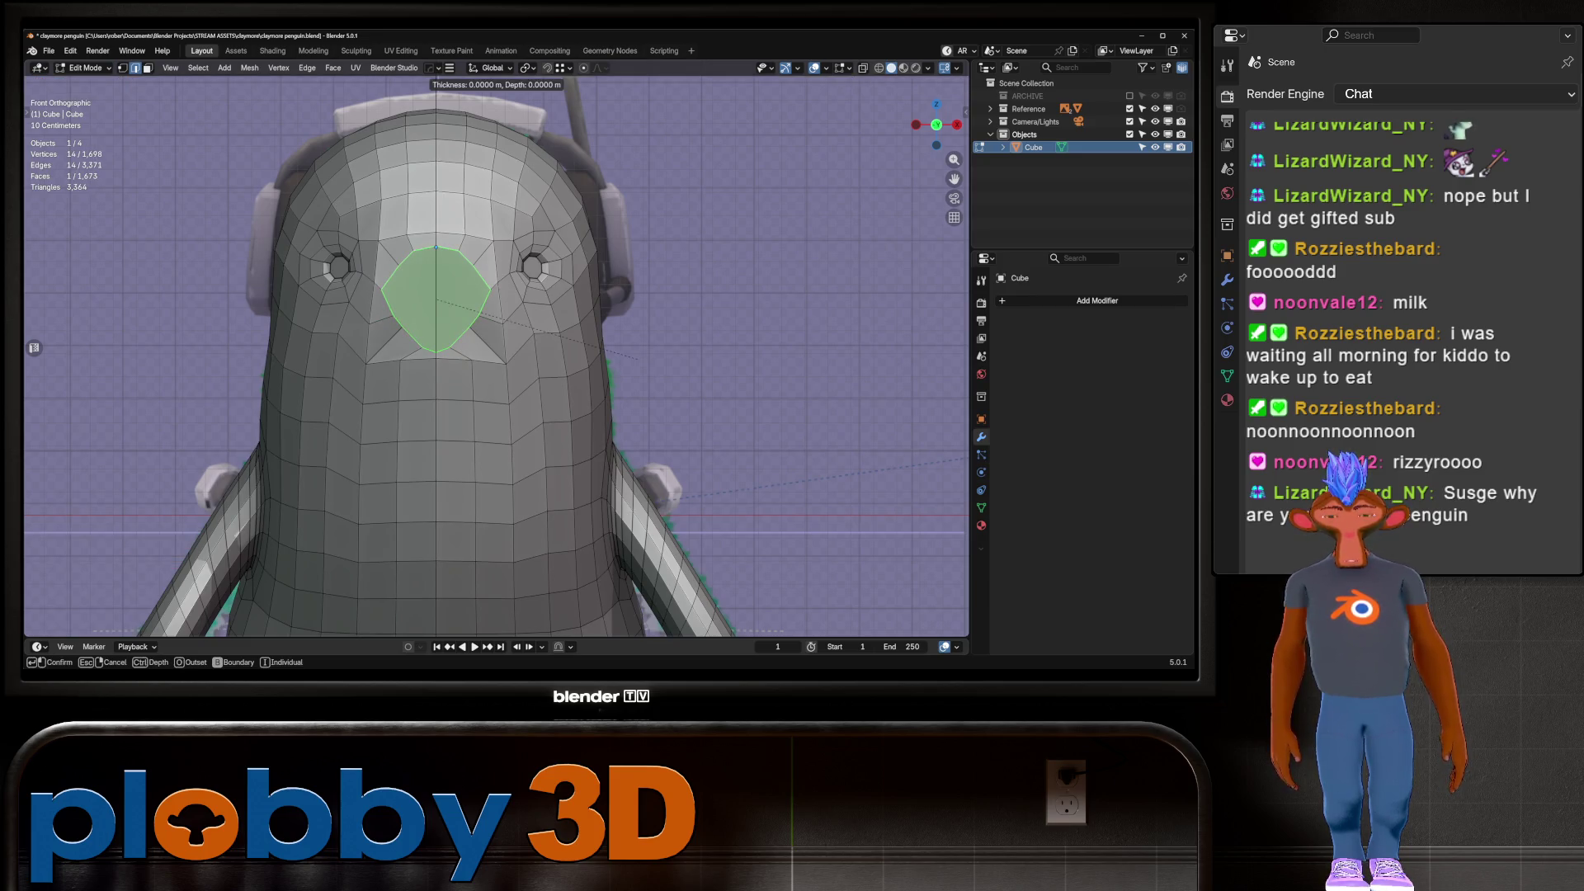
pyautogui.press('Return')
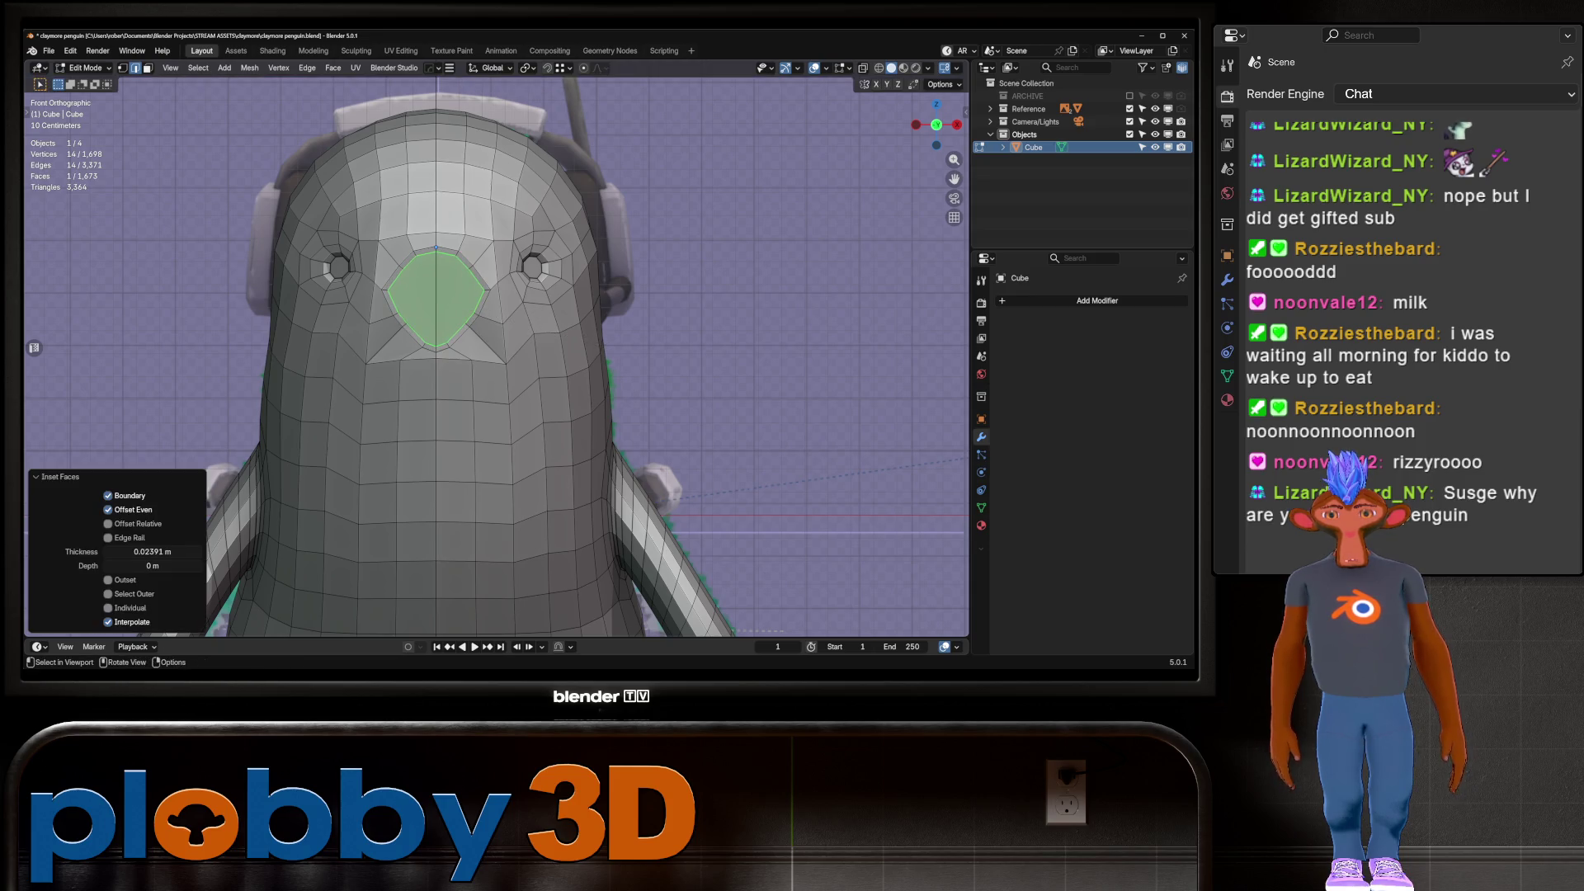
pyautogui.press('q')
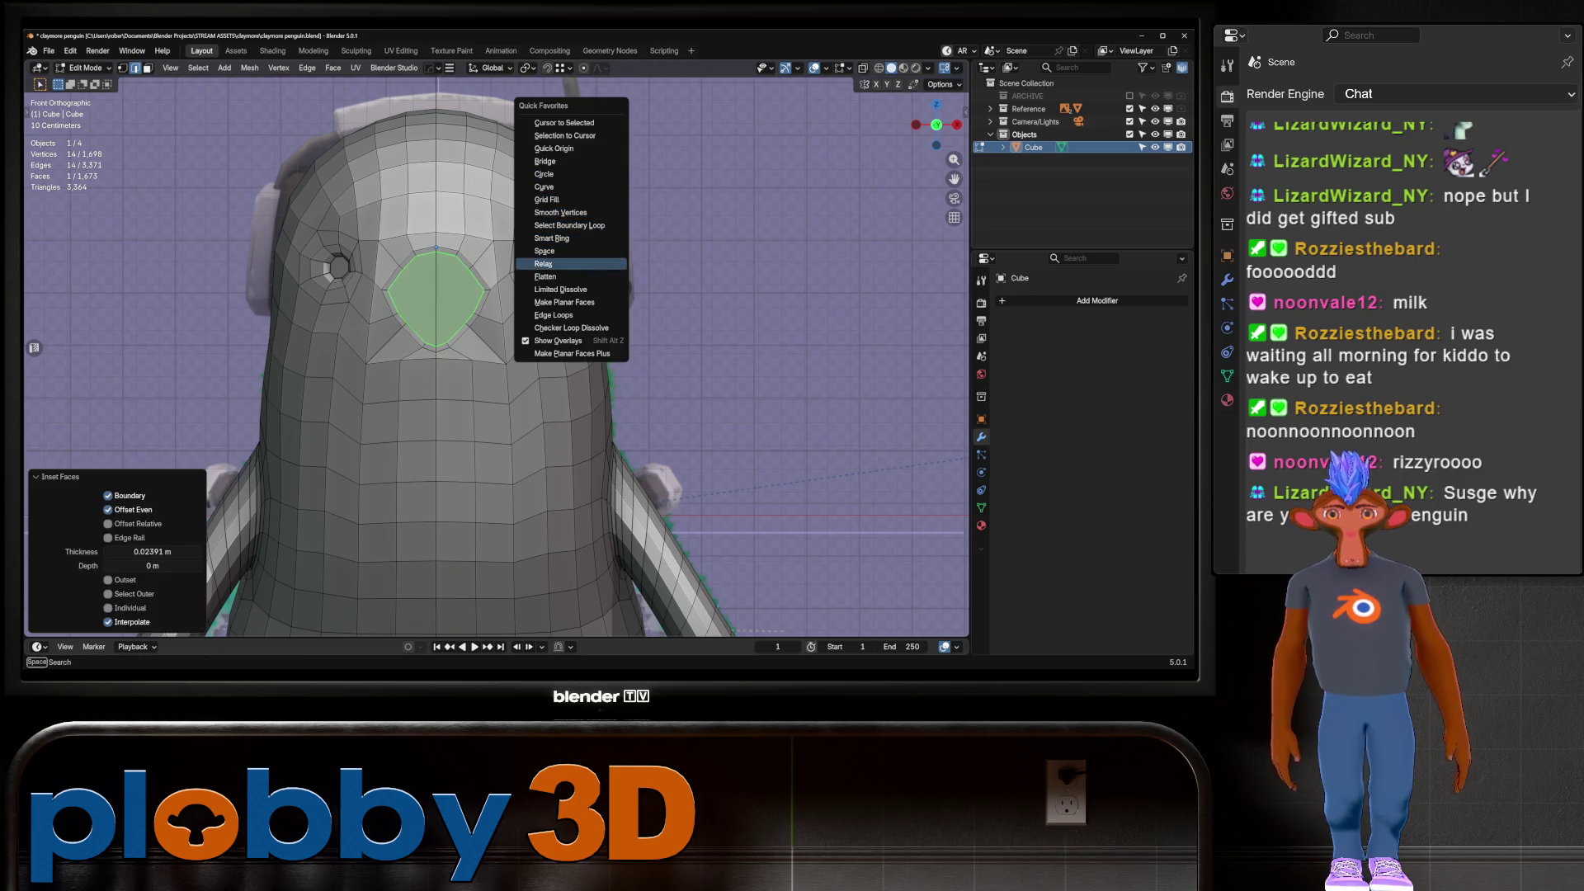
pyautogui.press('Escape')
pyautogui.press('x')
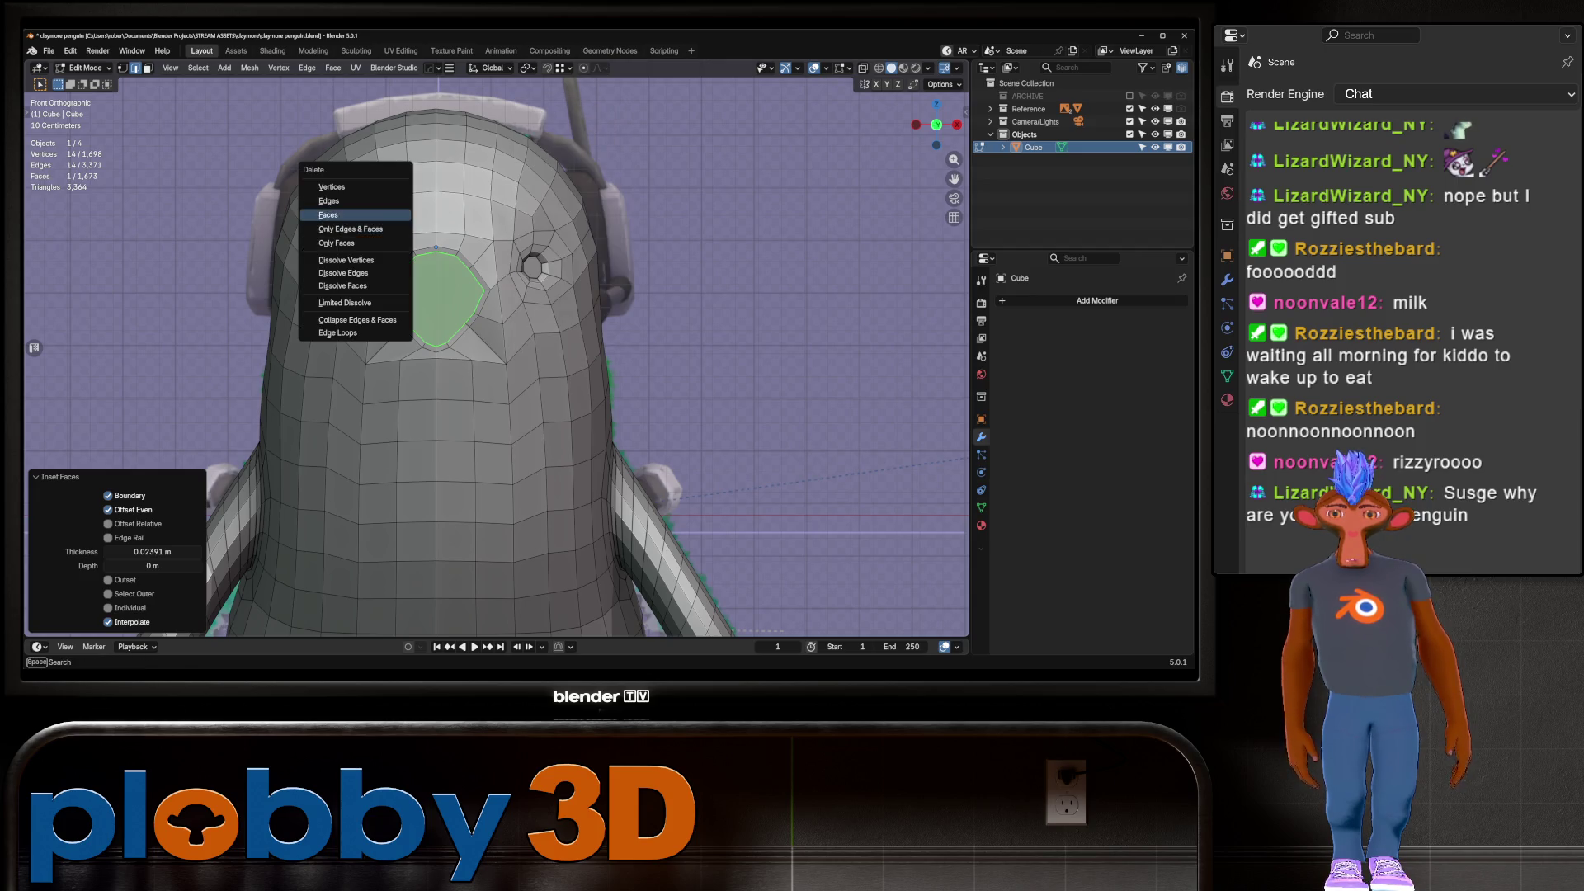
pyautogui.click(330, 214)
pyautogui.press('q')
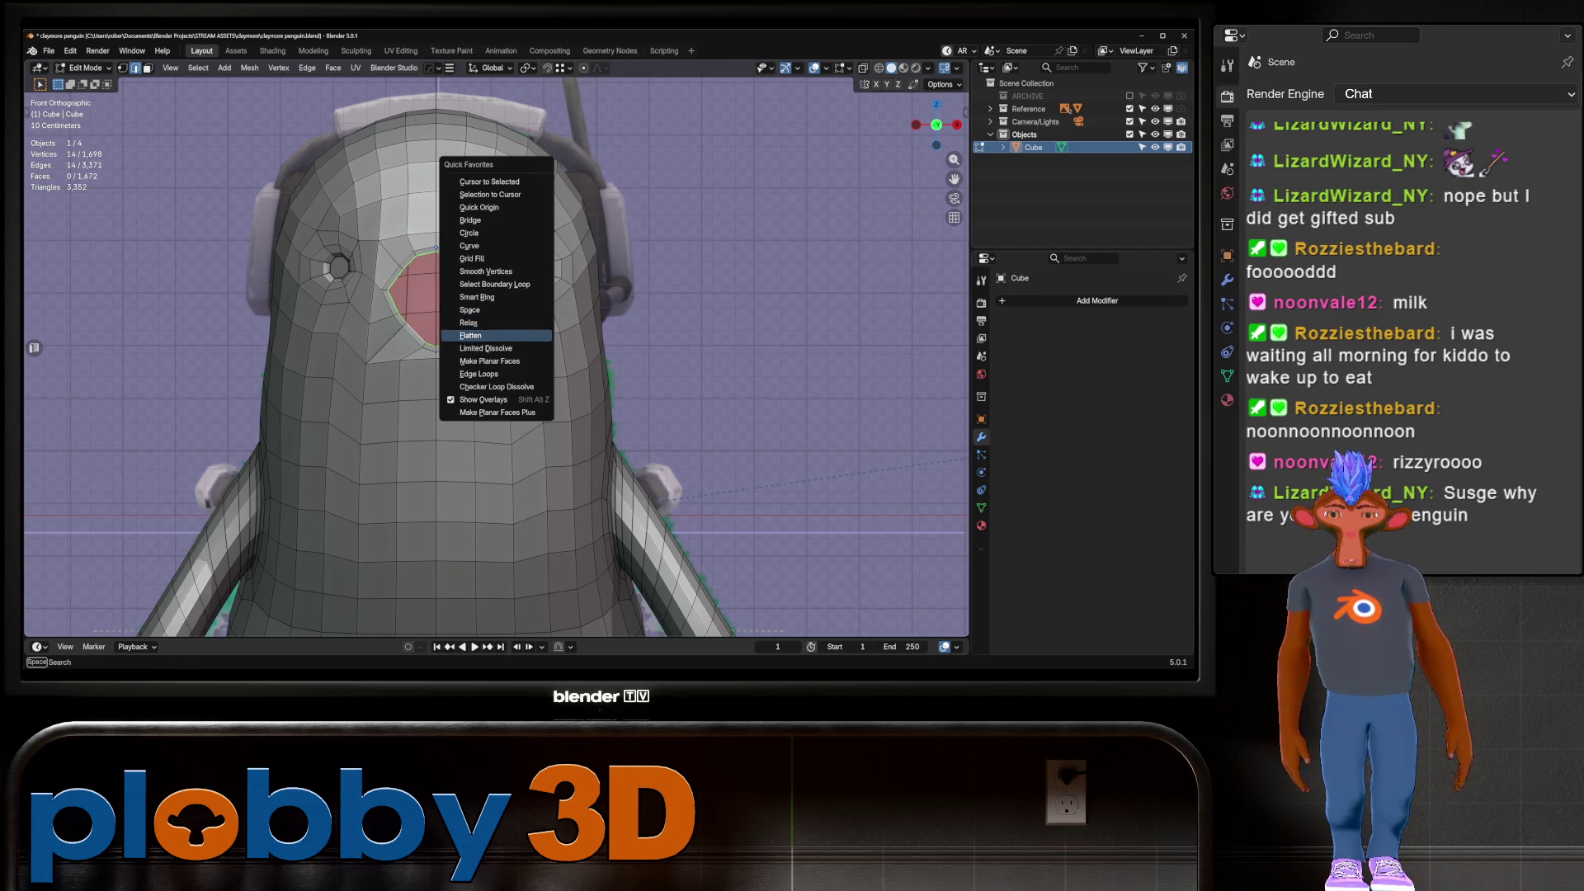
pyautogui.click(470, 309)
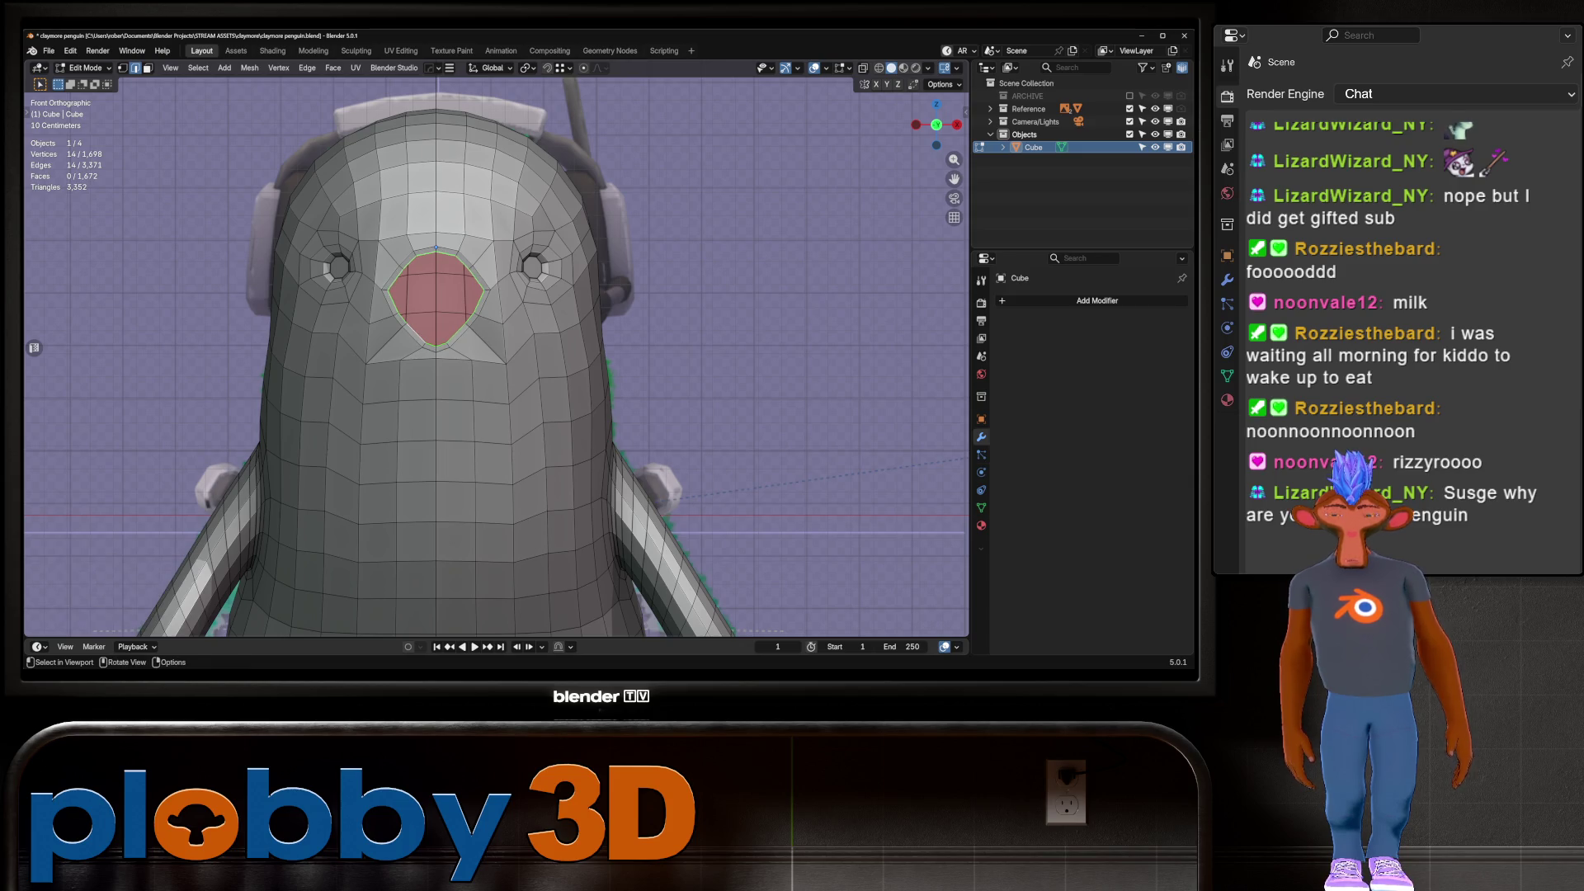
# Space the edges along the left and right sides of the beak hole evenly
pyautogui.click(436, 345)
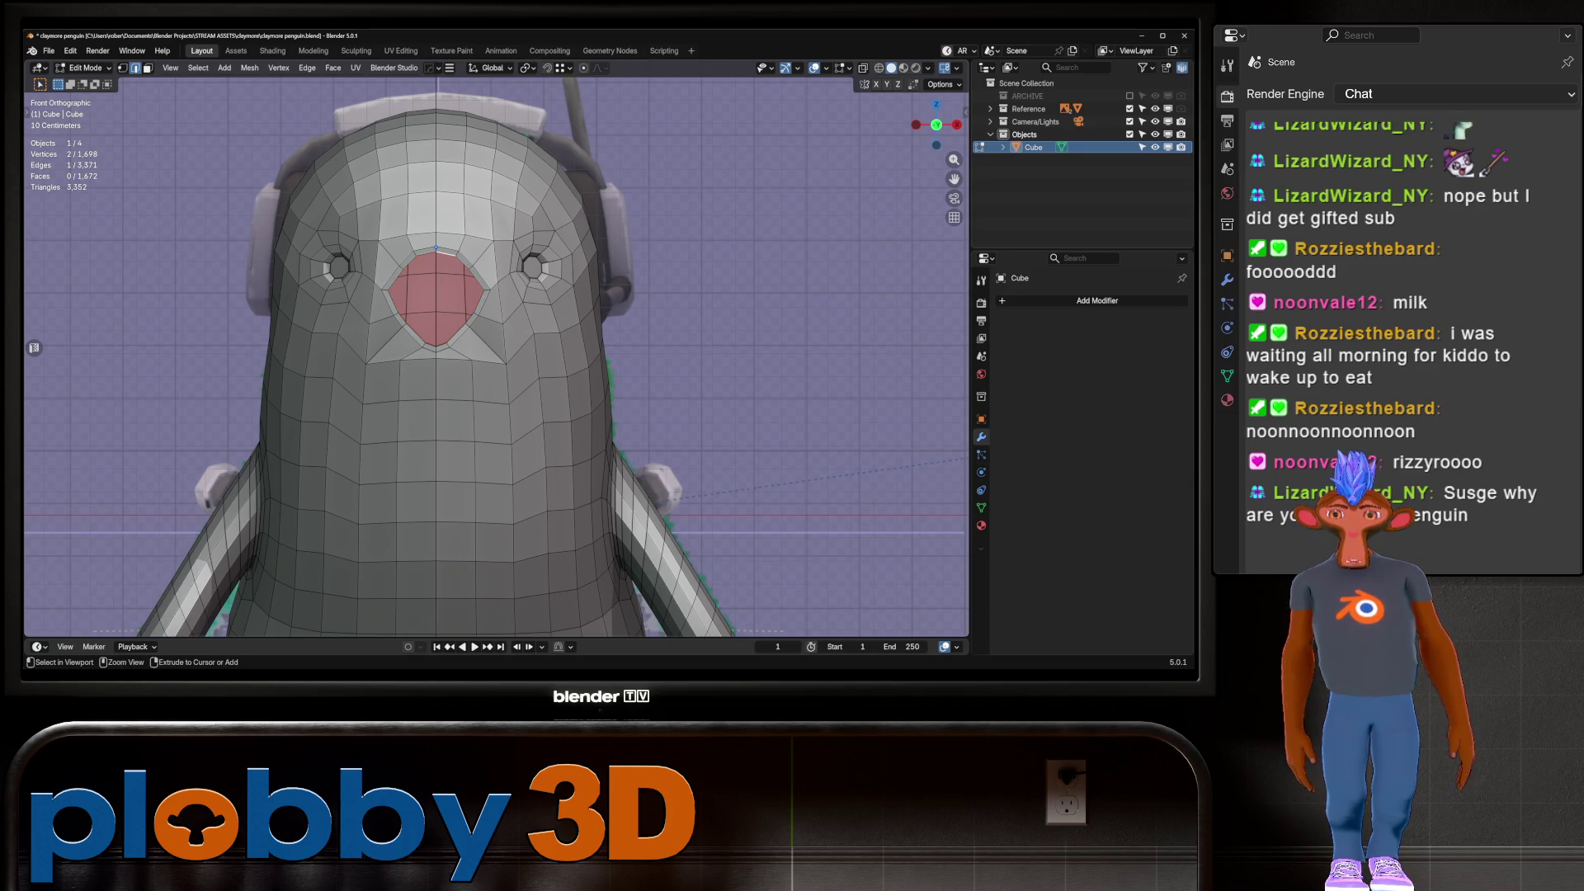
pyautogui.keyDown('ctrl'); pyautogui.click(436, 247); pyautogui.keyUp('ctrl')
pyautogui.press('q')
pyautogui.click(541, 273)
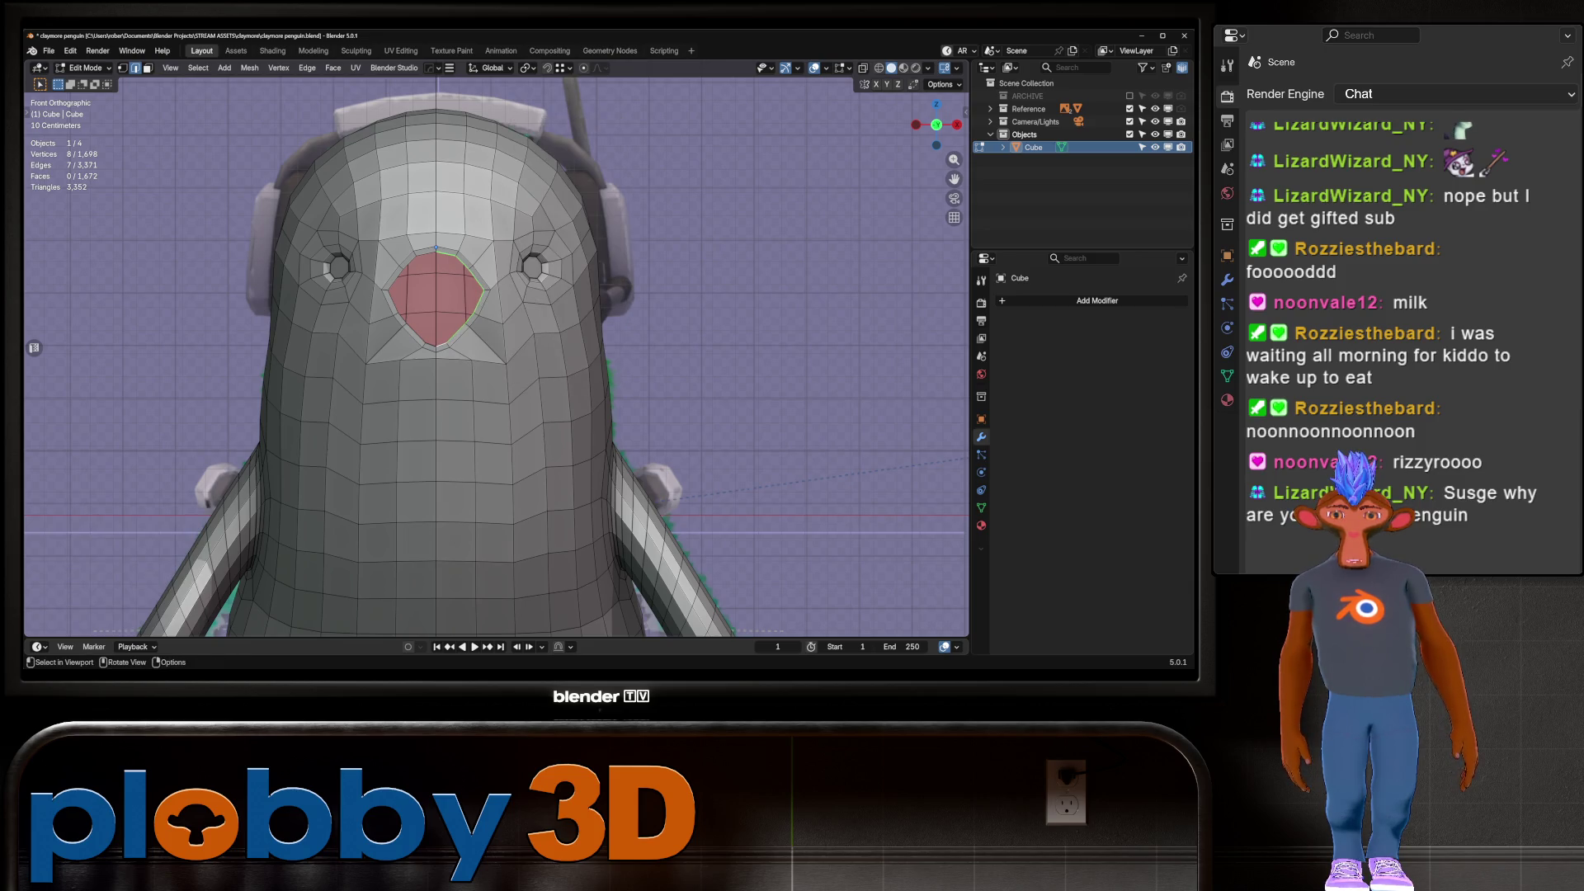
pyautogui.click(477, 278)
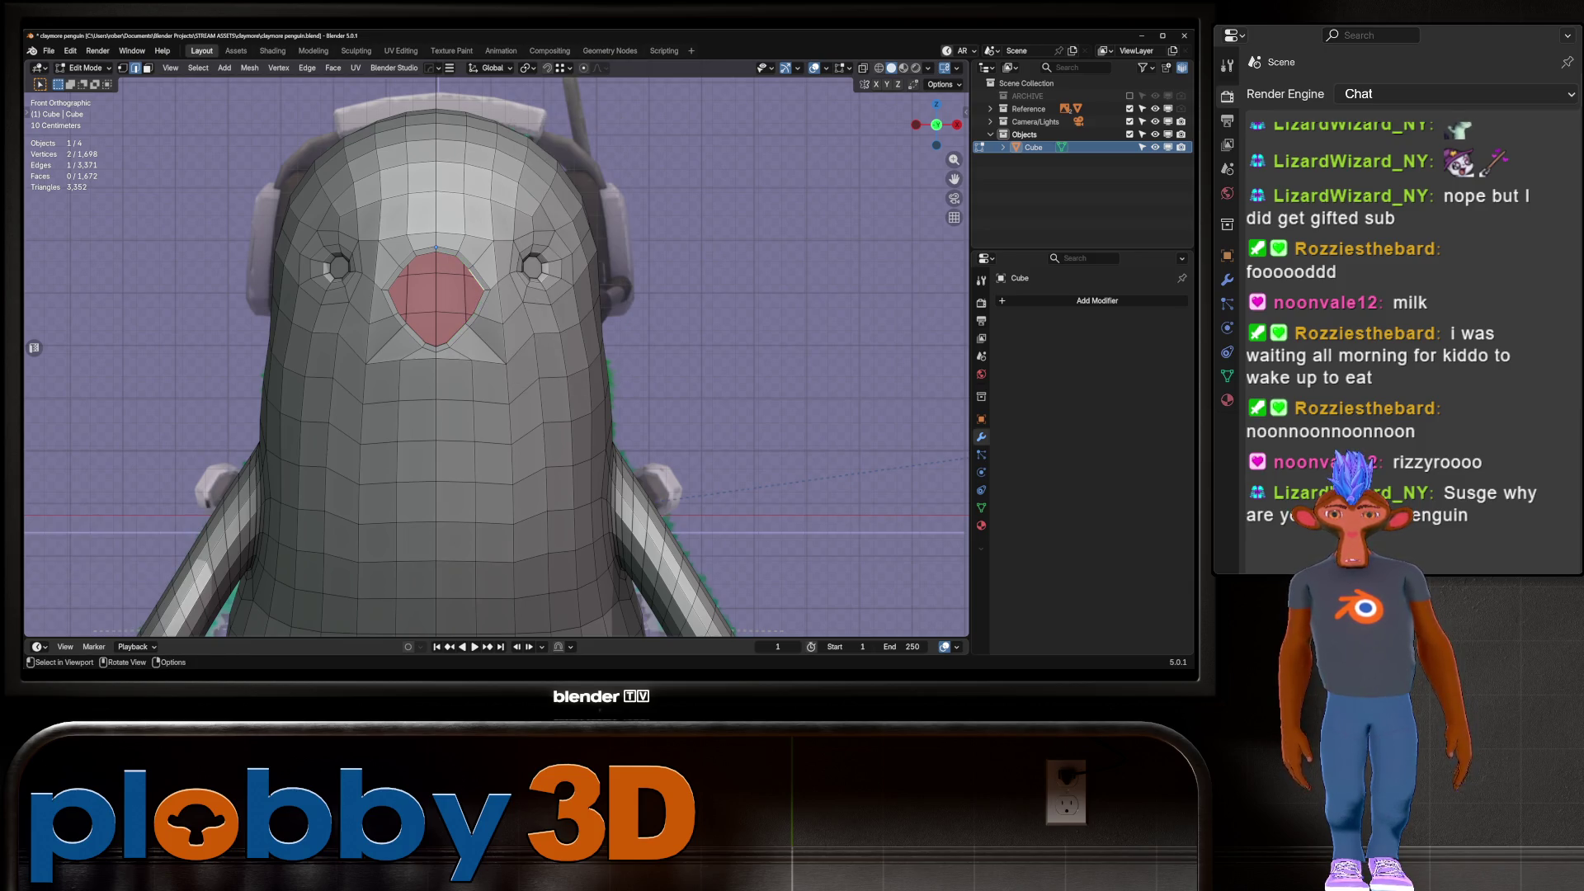
pyautogui.keyDown('ctrl'); pyautogui.click(438, 347); pyautogui.keyUp('ctrl')
pyautogui.press('q')
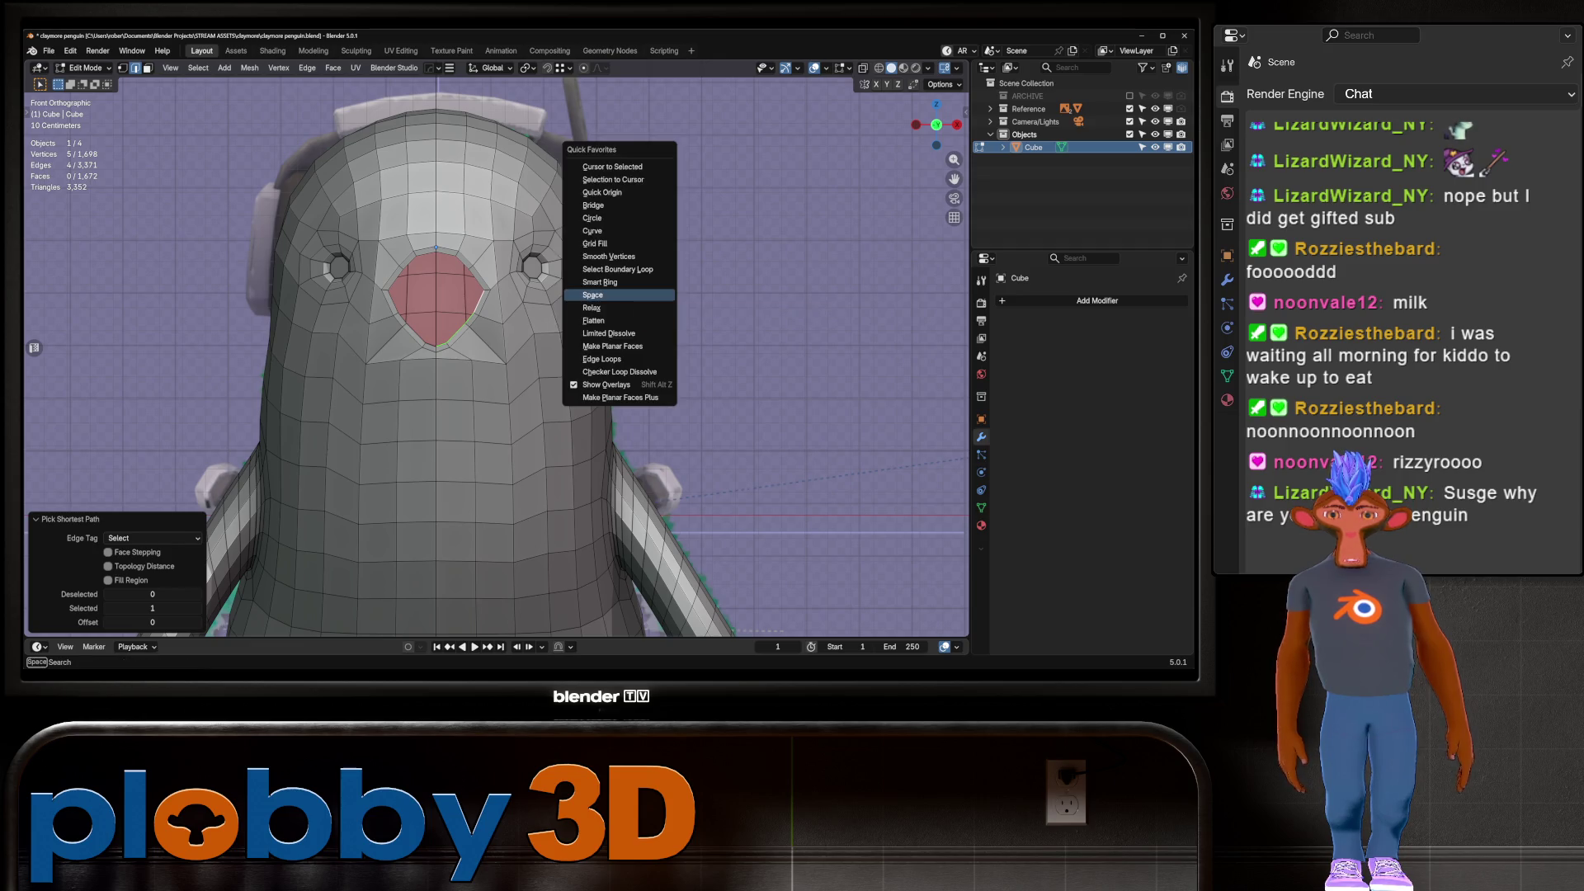
pyautogui.click(592, 295)
# Even out the remaining beak-hole border edges, redoing the last spacing pass
pyautogui.click(483, 289)
pyautogui.keyDown('ctrl'); pyautogui.click(437, 347); pyautogui.keyUp('ctrl')
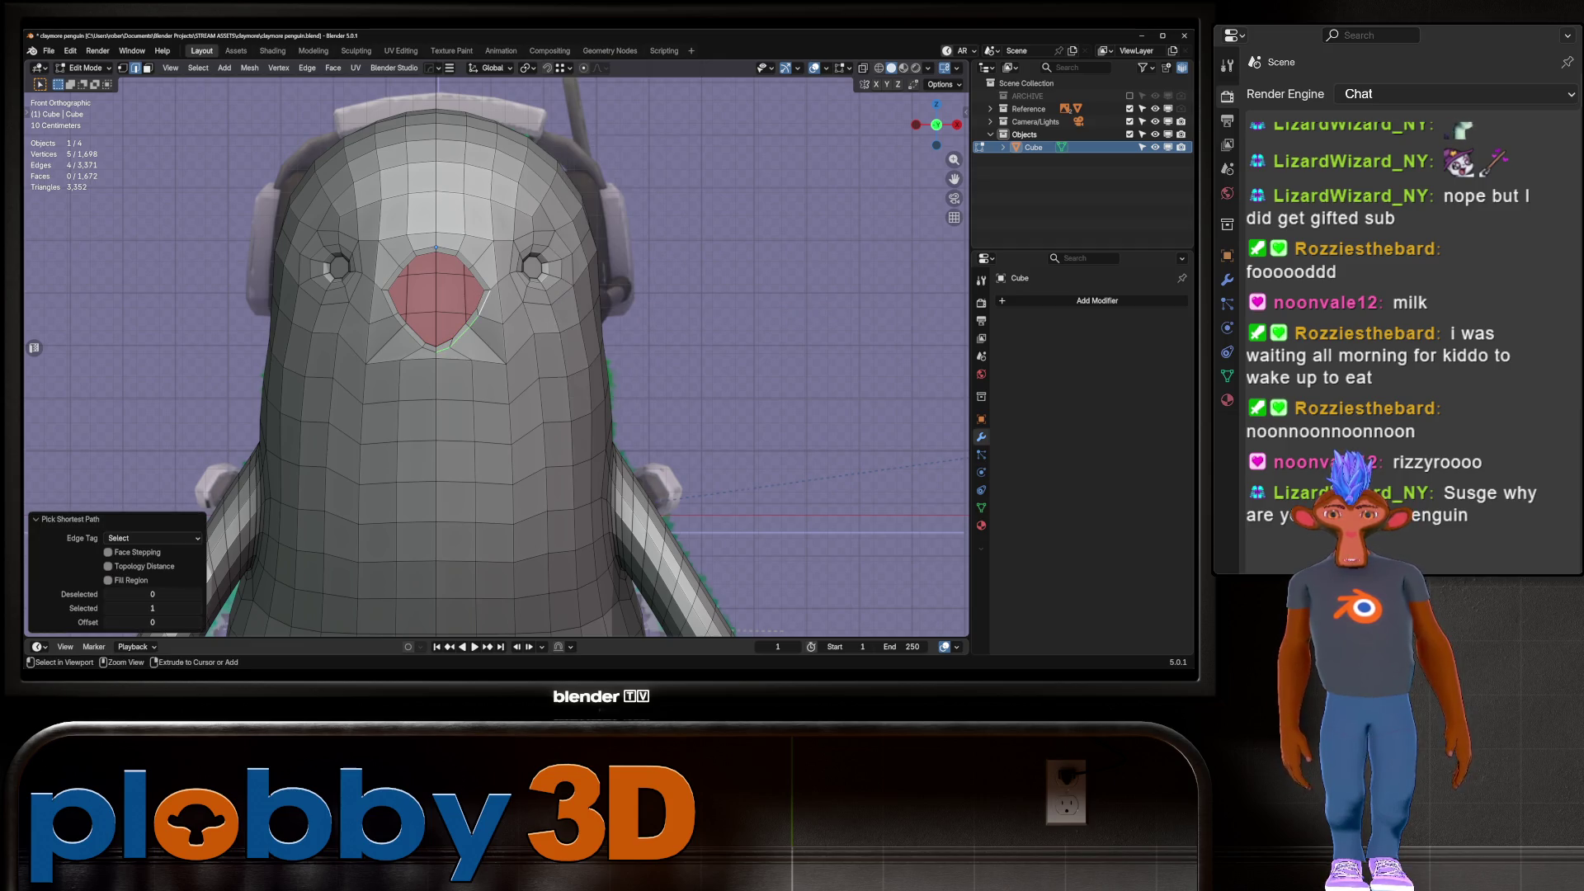
pyautogui.press('q')
pyautogui.click(592, 330)
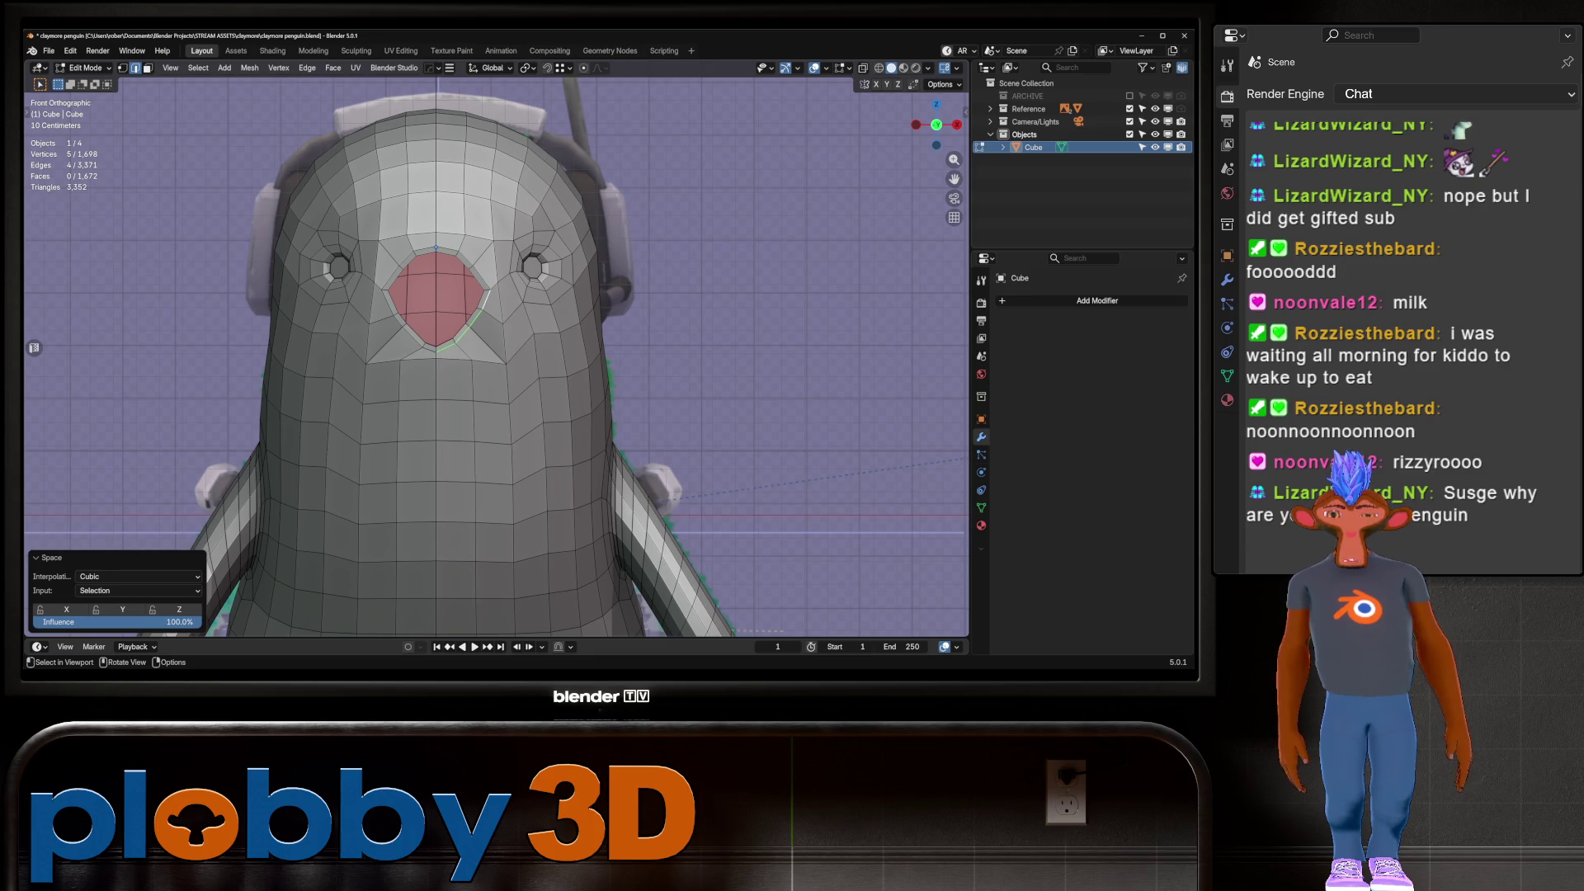
pyautogui.click(473, 272)
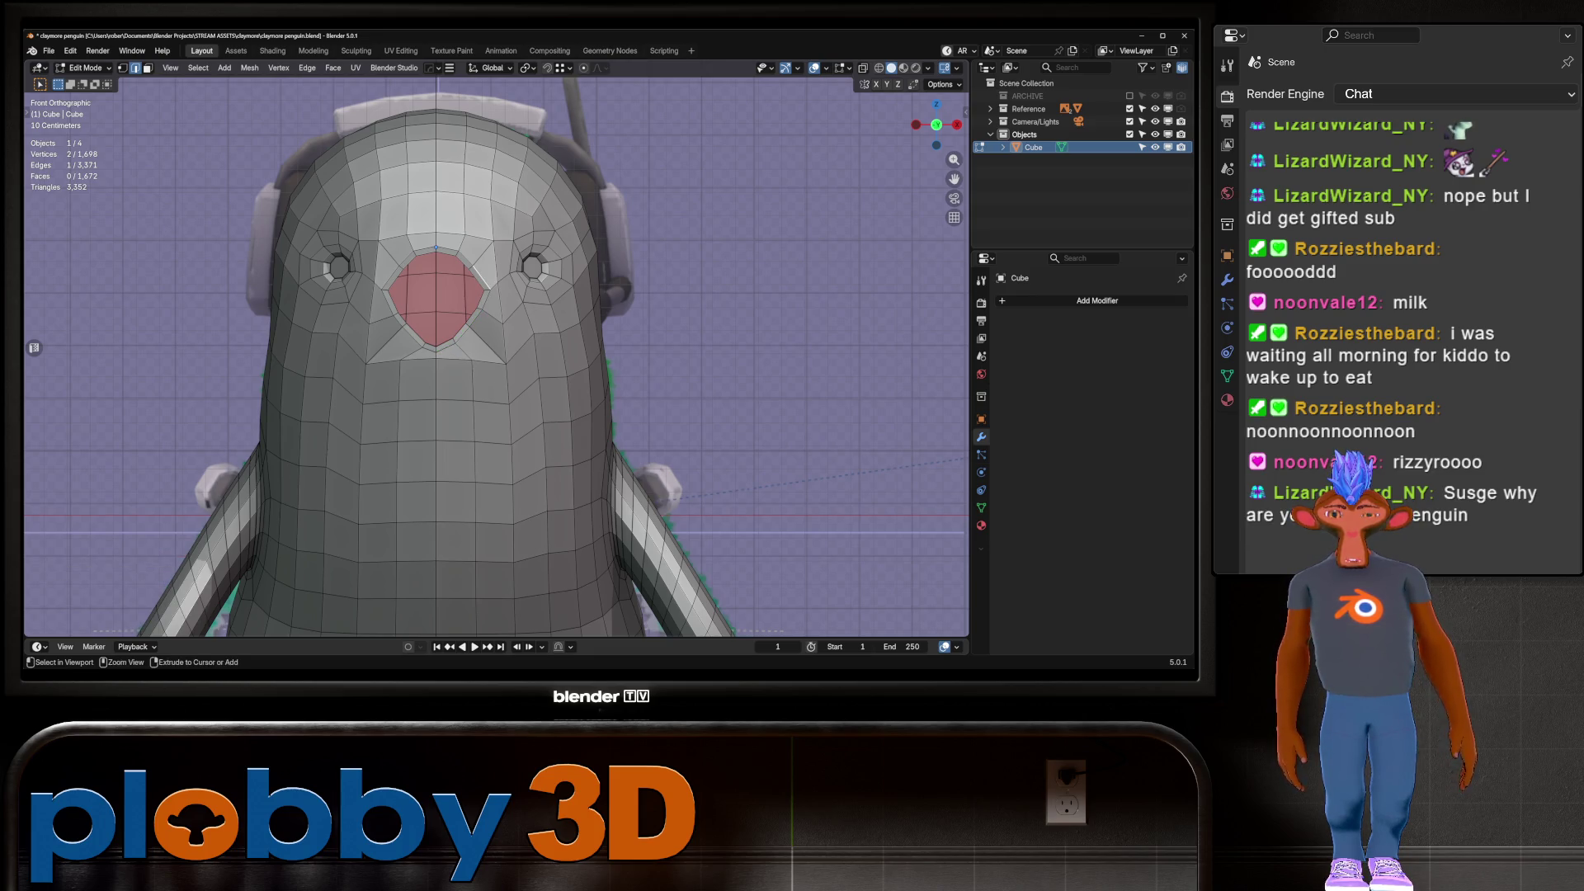
pyautogui.keyDown('ctrl'); pyautogui.click(488, 288); pyautogui.keyUp('ctrl')
pyautogui.press('q')
pyautogui.click(569, 279)
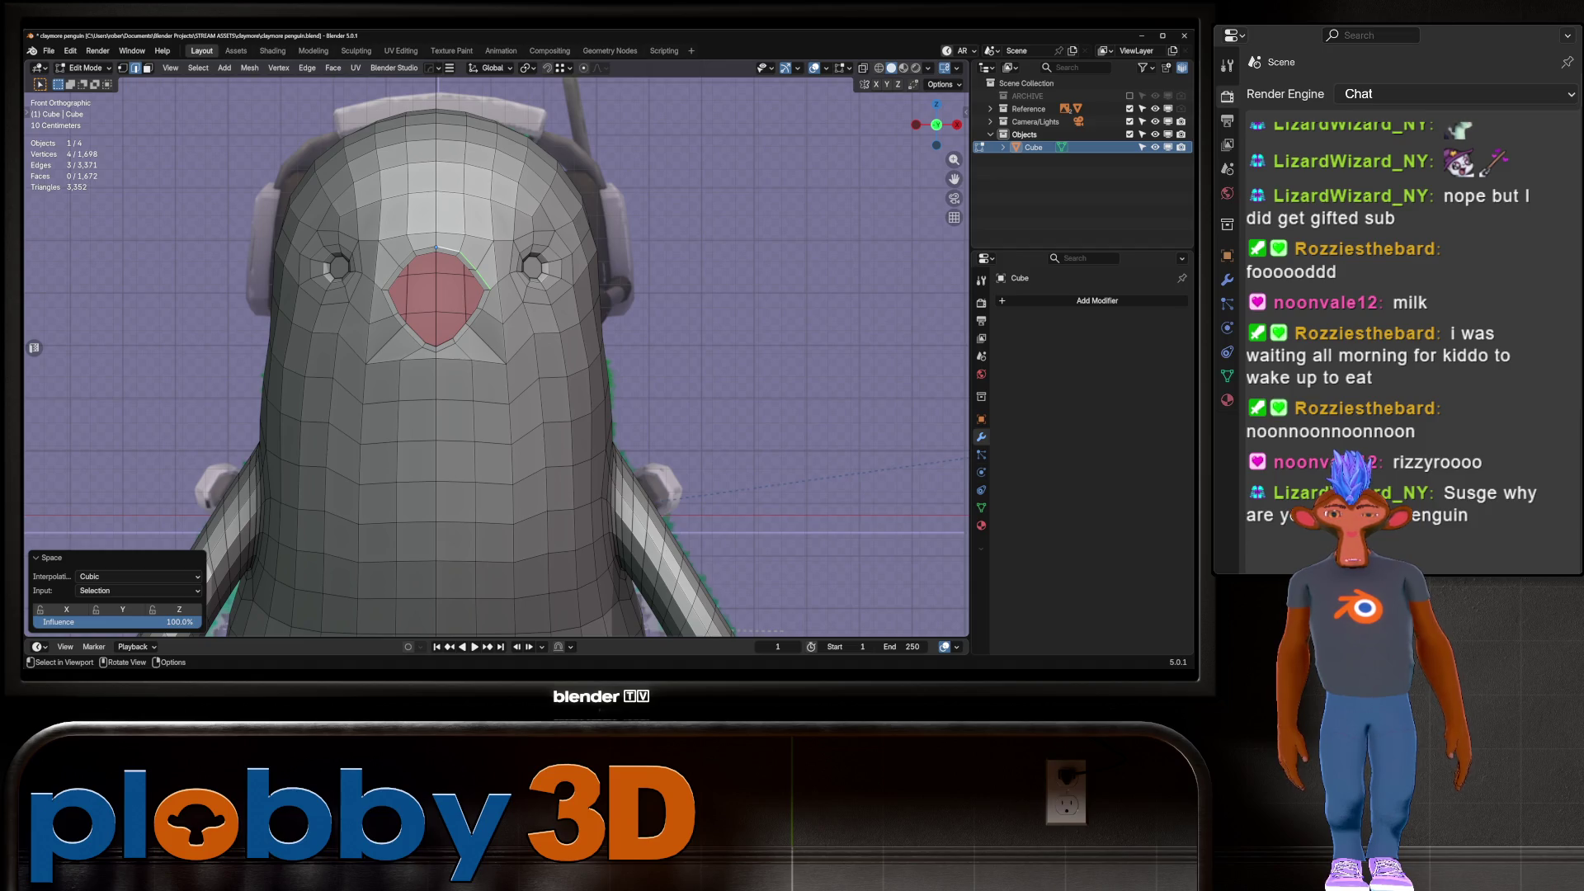
pyautogui.hotkey('ctrl', 'z')
pyautogui.press('q')
pyautogui.click(570, 280)
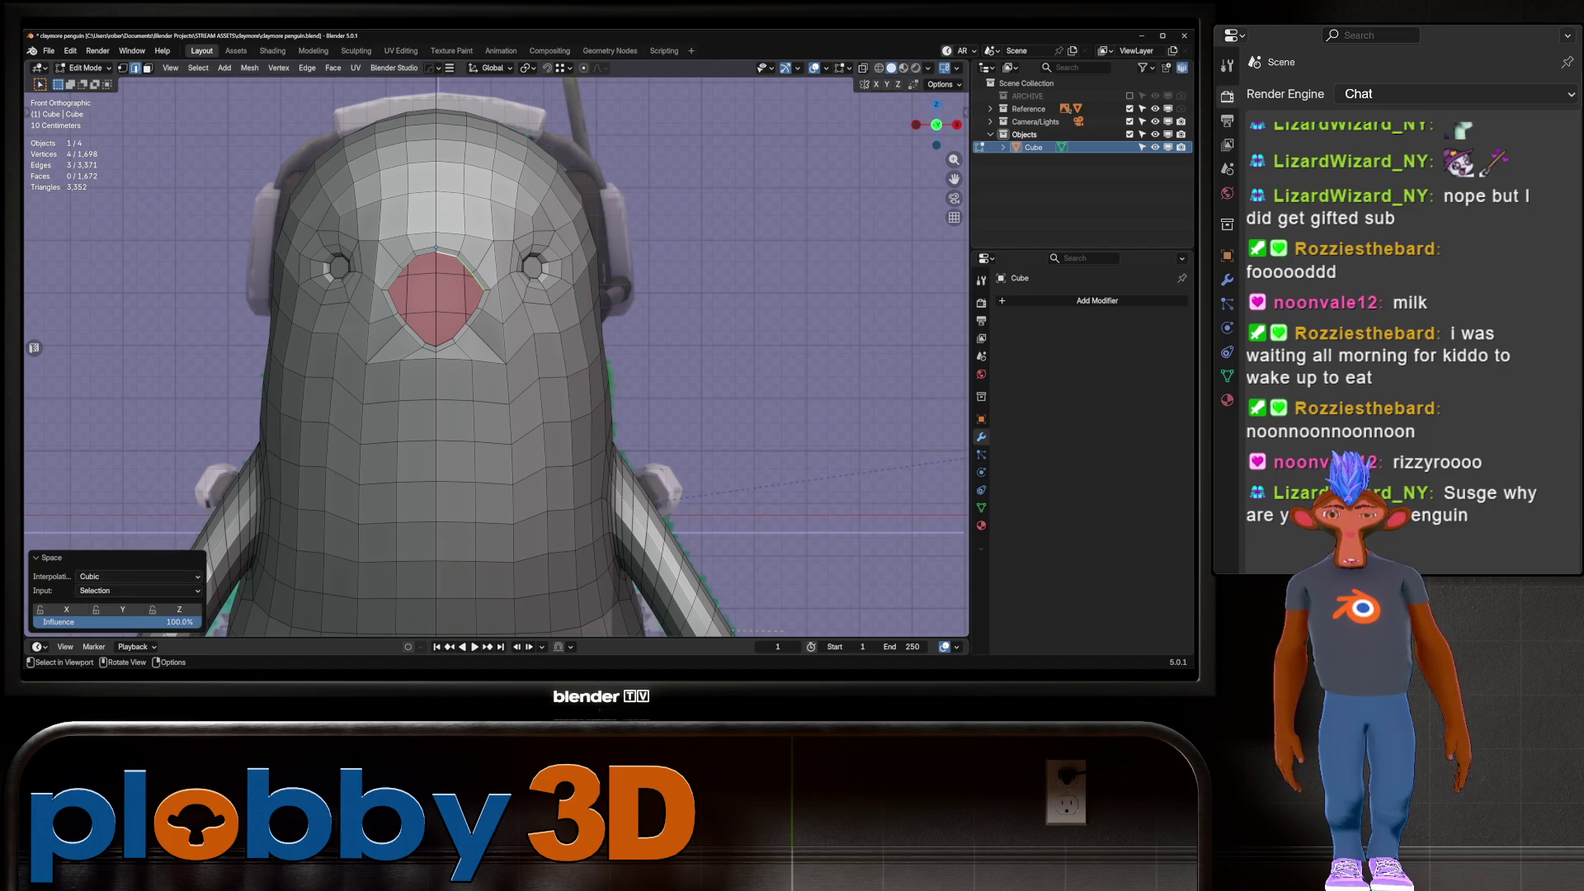
# Relax the beak-top edge path into a smooth curve and add a Hops_Mirror modifier in Object Mode
pyautogui.hotkey('alt', 'a')
pyautogui.click(437, 248)
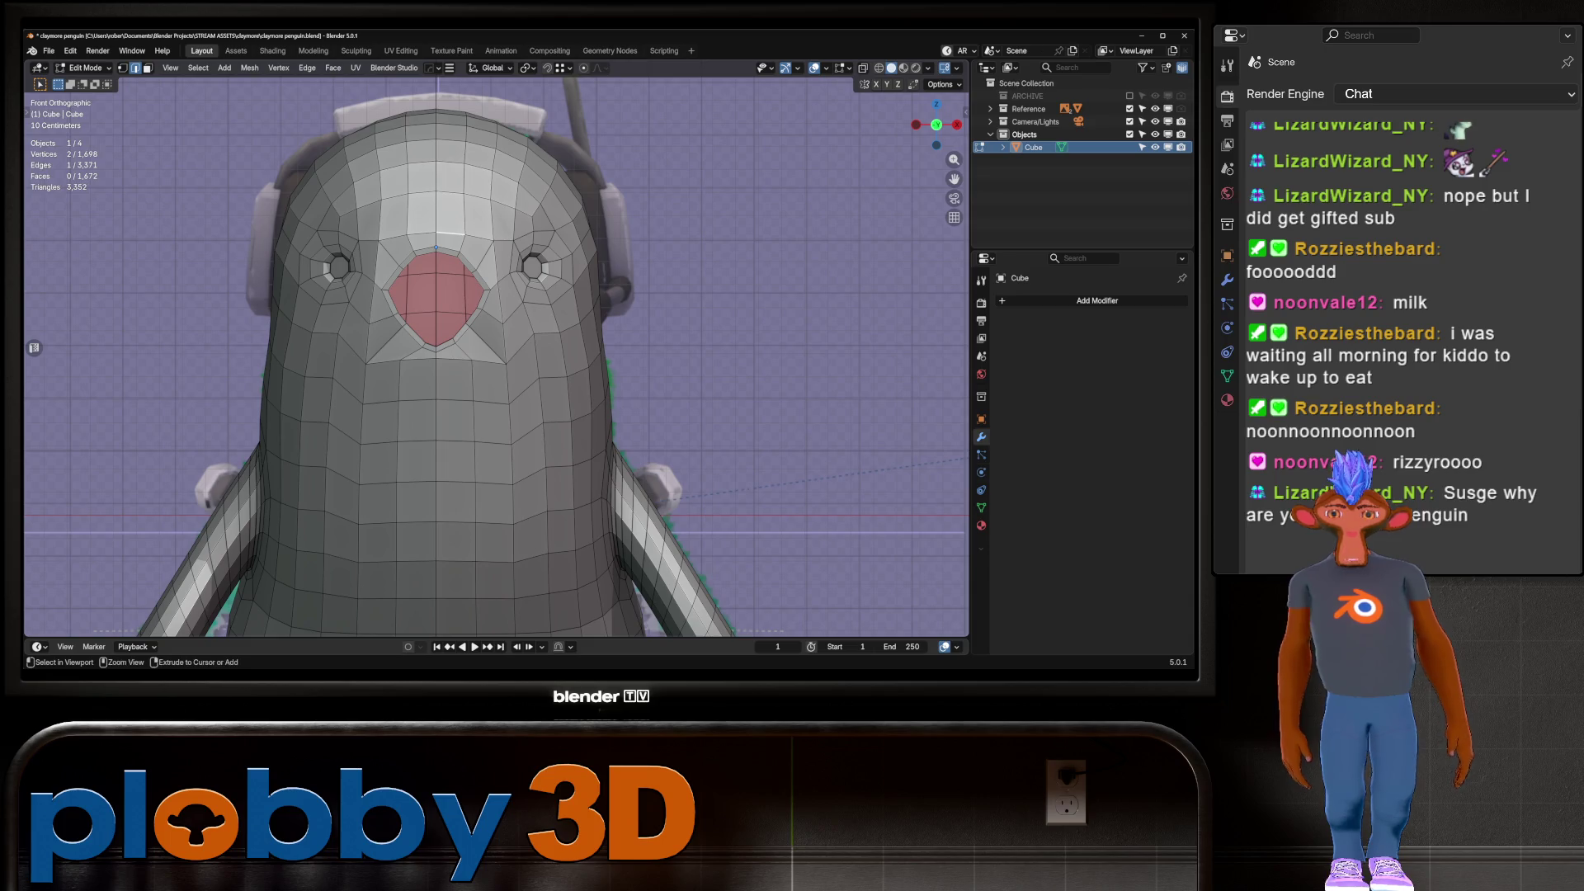
pyautogui.keyDown('ctrl'); pyautogui.click(497, 281); pyautogui.keyUp('ctrl')
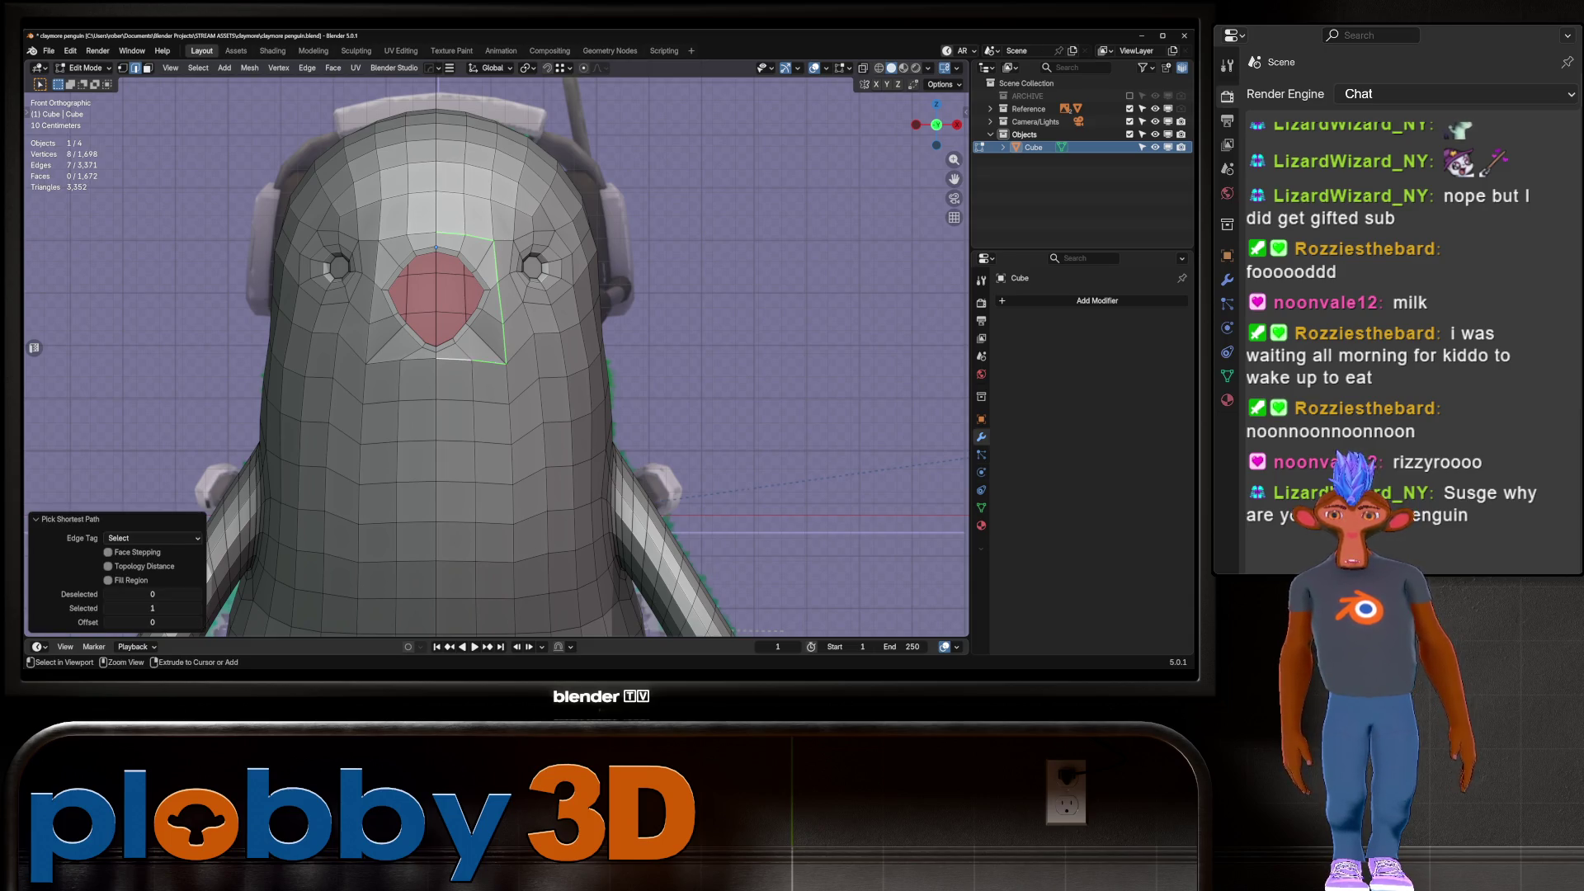
pyautogui.press('q')
pyautogui.click(569, 359)
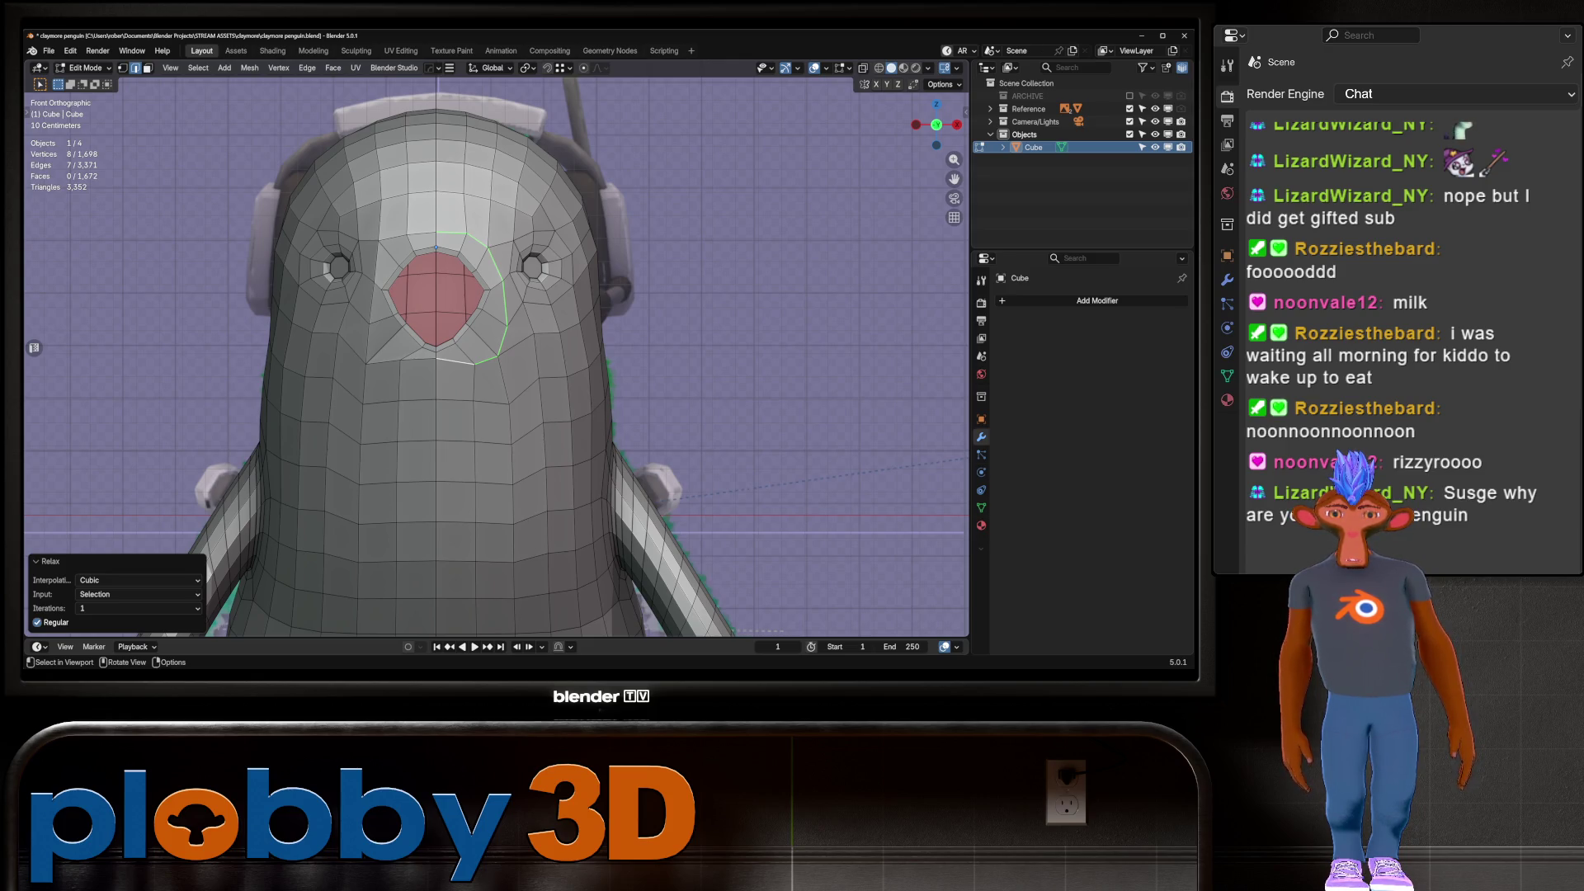
pyautogui.press('Tab')
pyautogui.hotkey('alt', 'x')
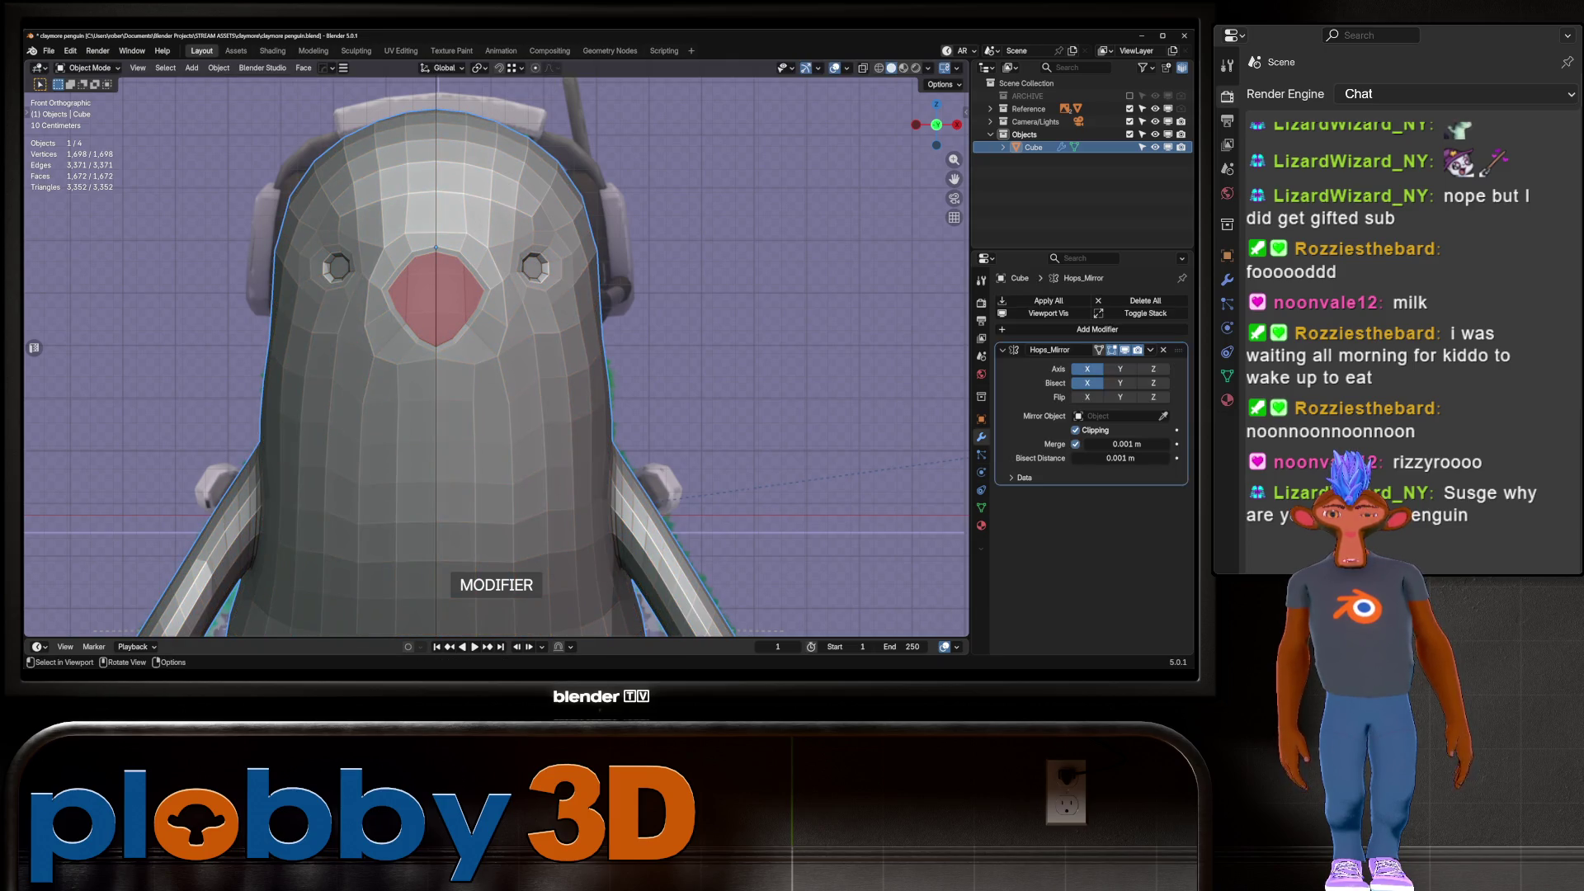
# Apply the mirror modifier, then select the beak hole's loop and fill it with a face
pyautogui.hotkey('ctrl', 'a')
pyautogui.press('Tab')
pyautogui.press('a')
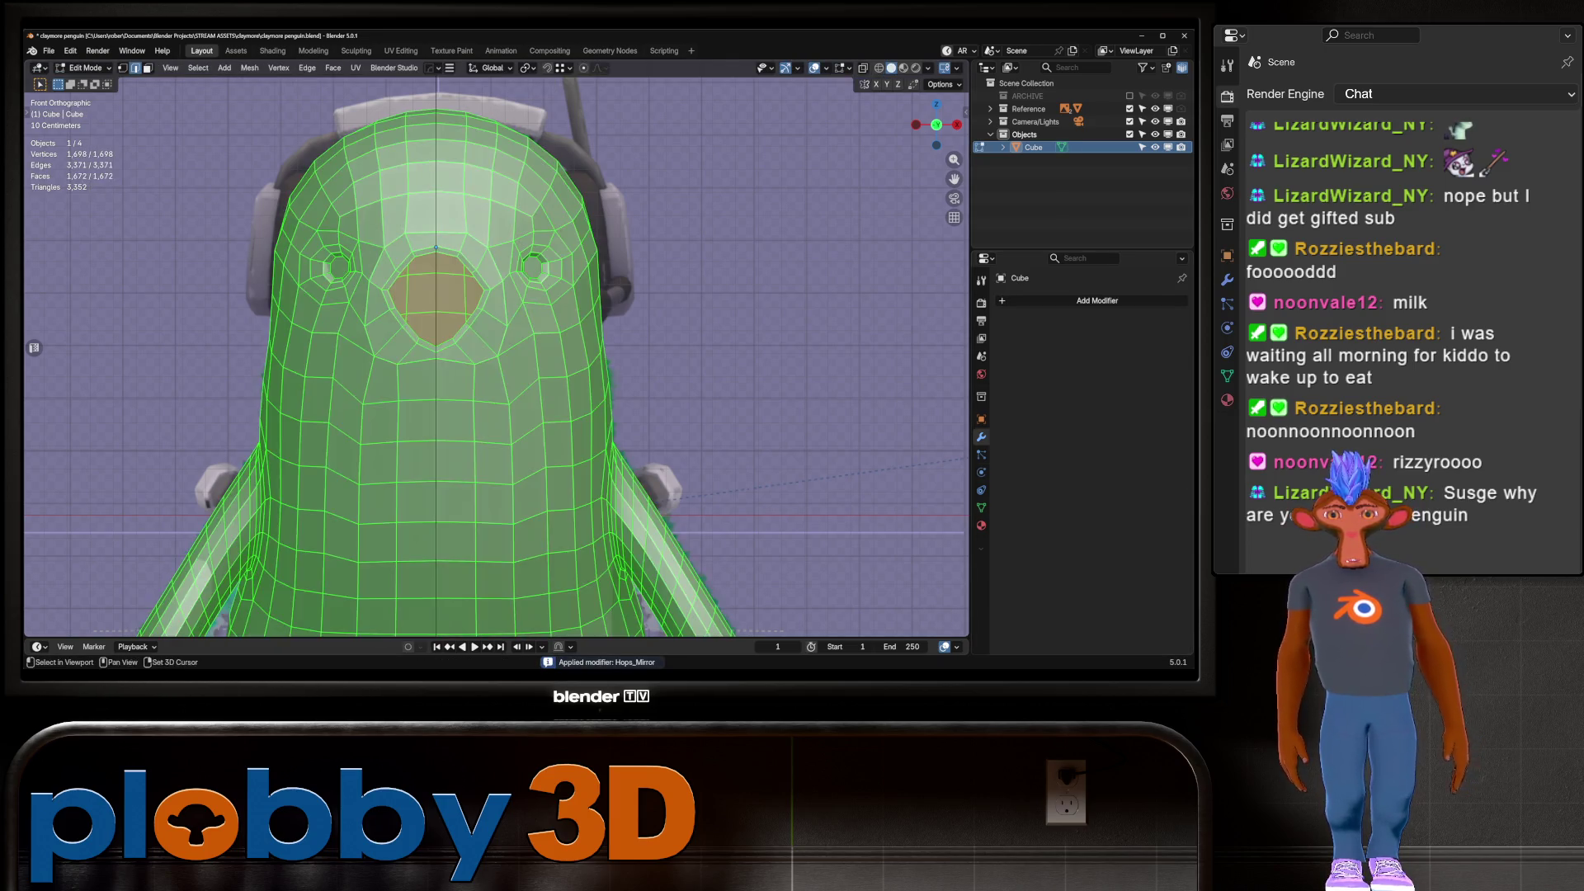
pyautogui.hotkey('alt', 'a')
pyautogui.keyDown('alt'); pyautogui.click(394, 284); pyautogui.keyUp('alt')
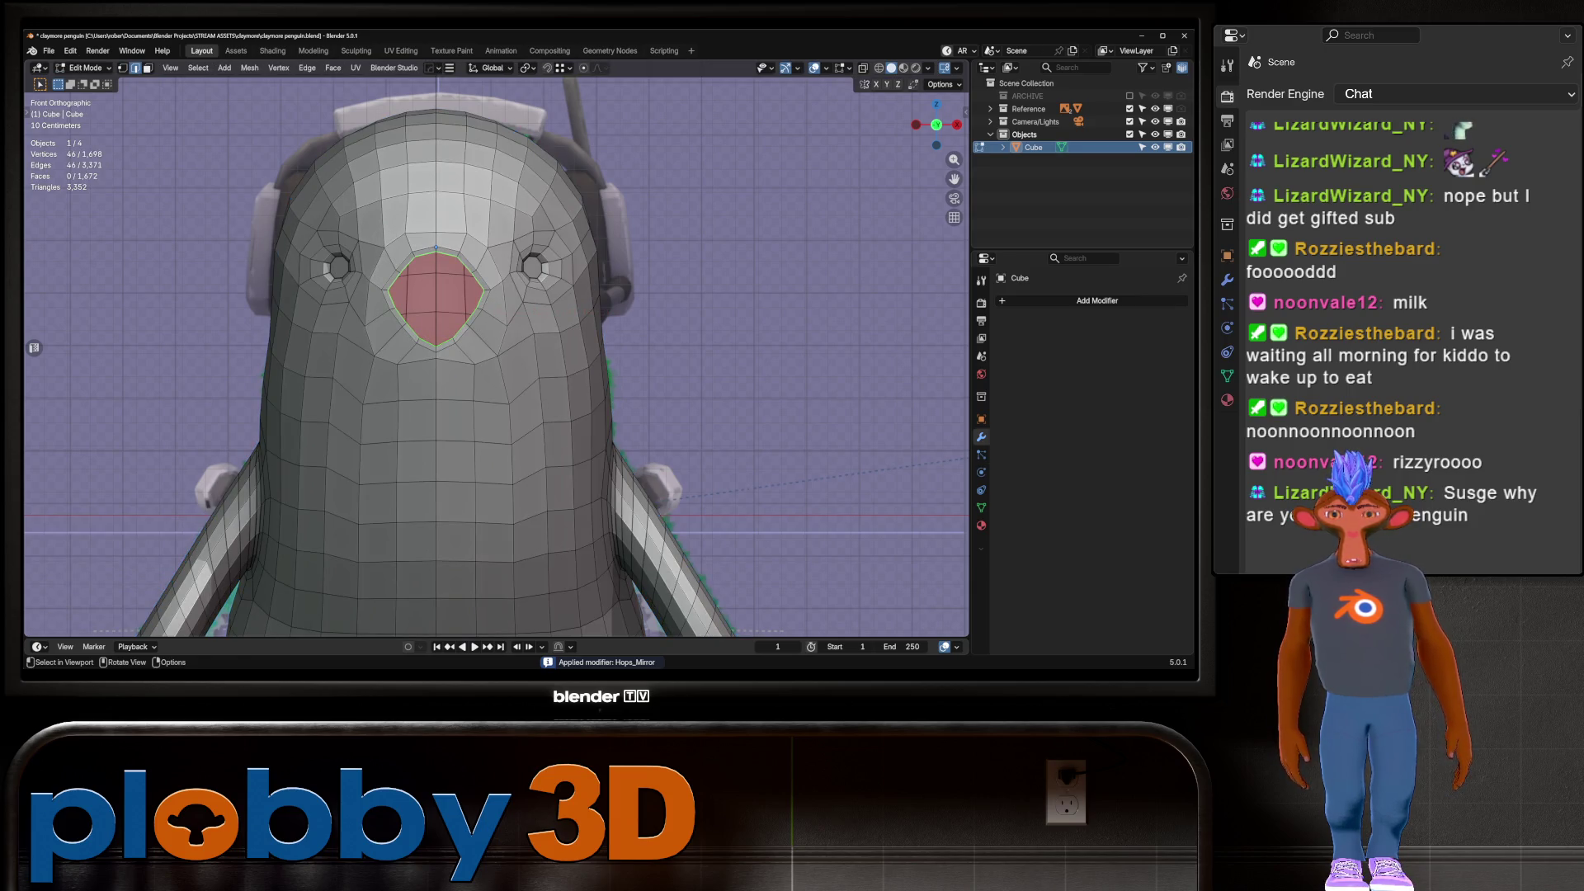
pyautogui.keyDown('alt'); pyautogui.click(393, 289); pyautogui.keyUp('alt')
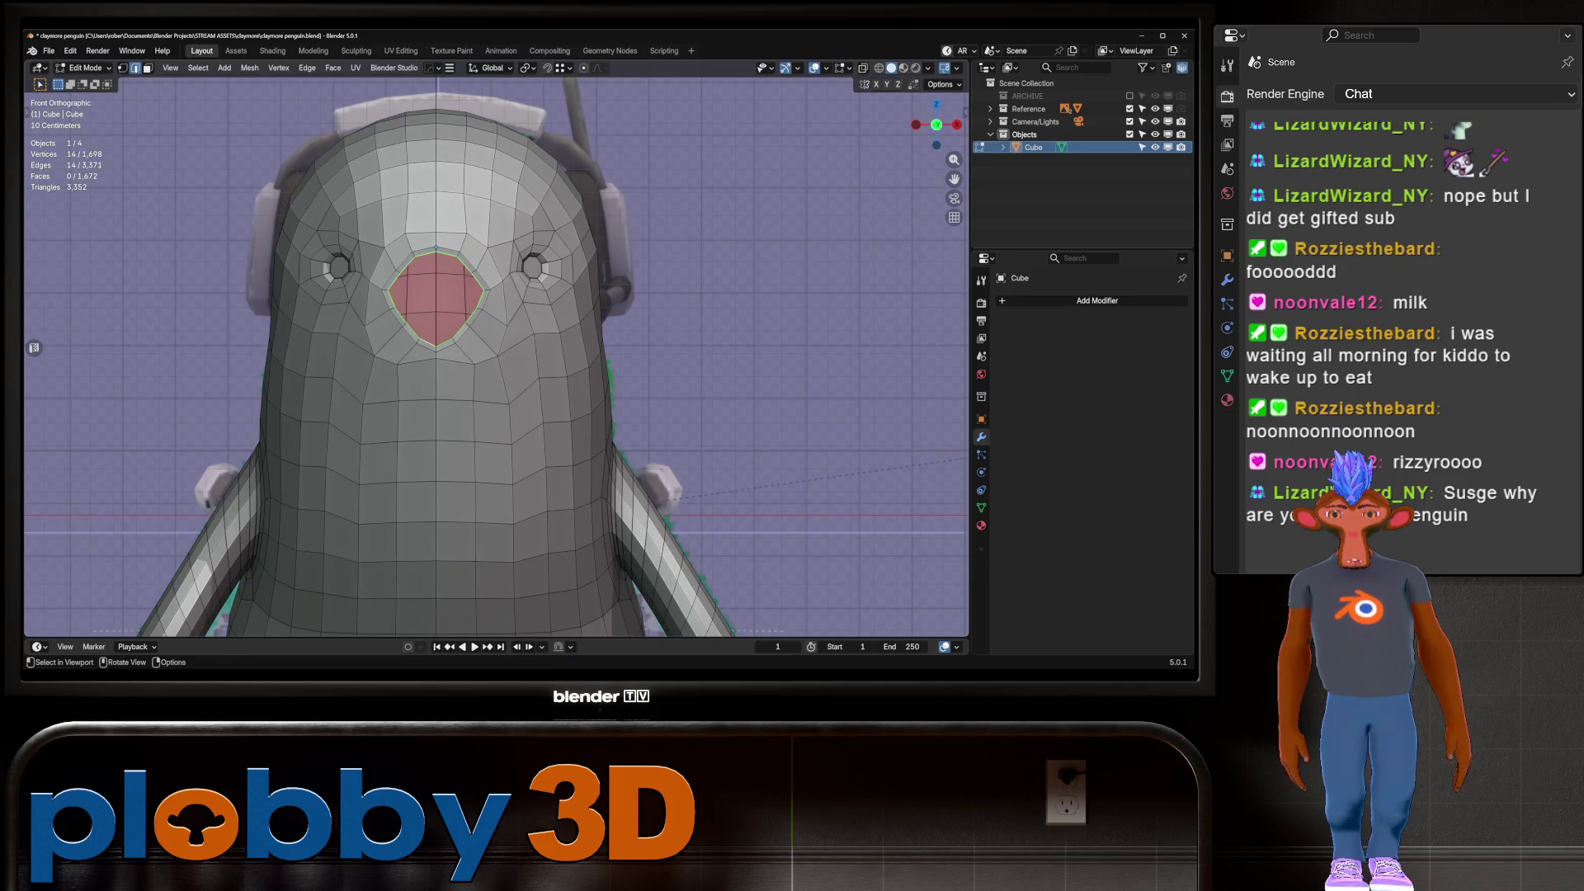
pyautogui.press('f')
# Extrude the beak face and reposition the beak base loop and nearby vertices in side view
pyautogui.press('KP_3')
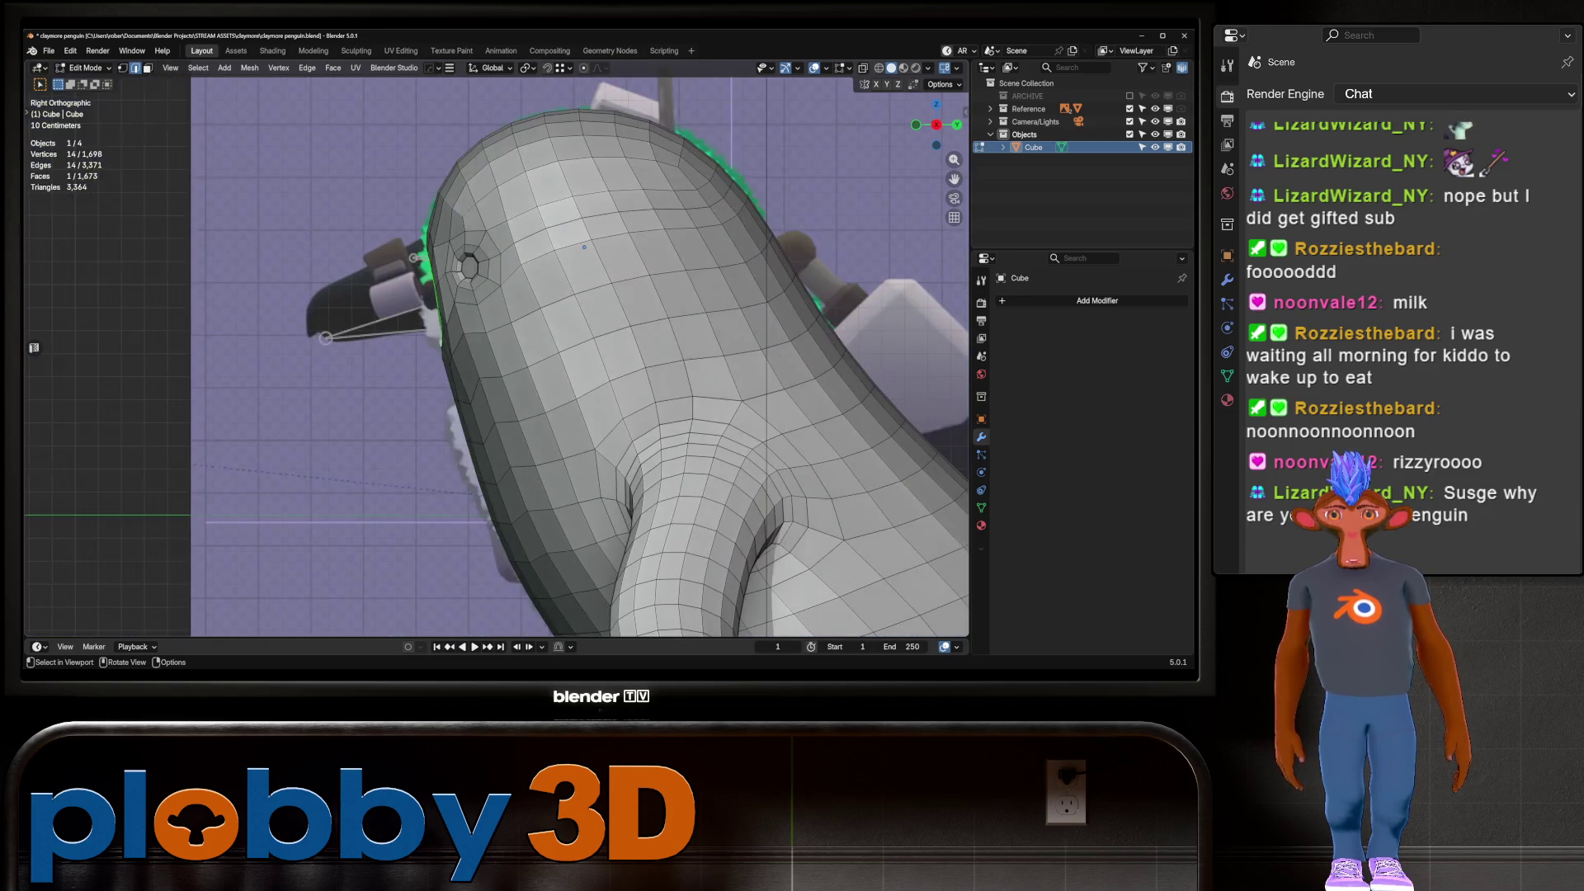
pyautogui.press('e')
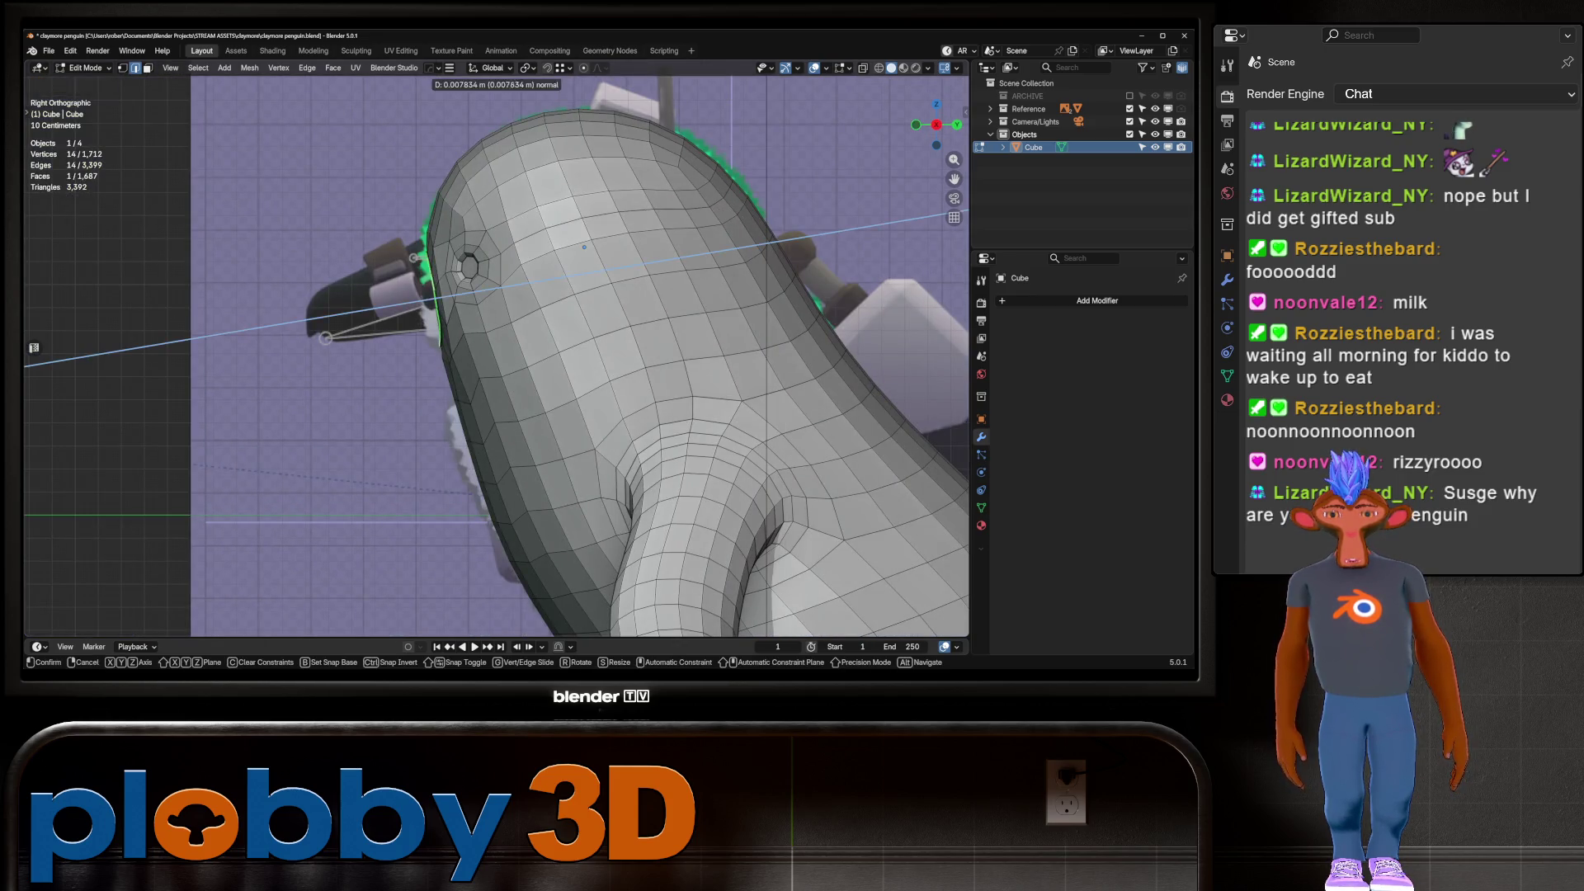
pyautogui.press('Return')
pyautogui.moveTo(584, 246); pyautogui.dragTo(564, 240, button='middle')
pyautogui.press('g')
pyautogui.press('g')
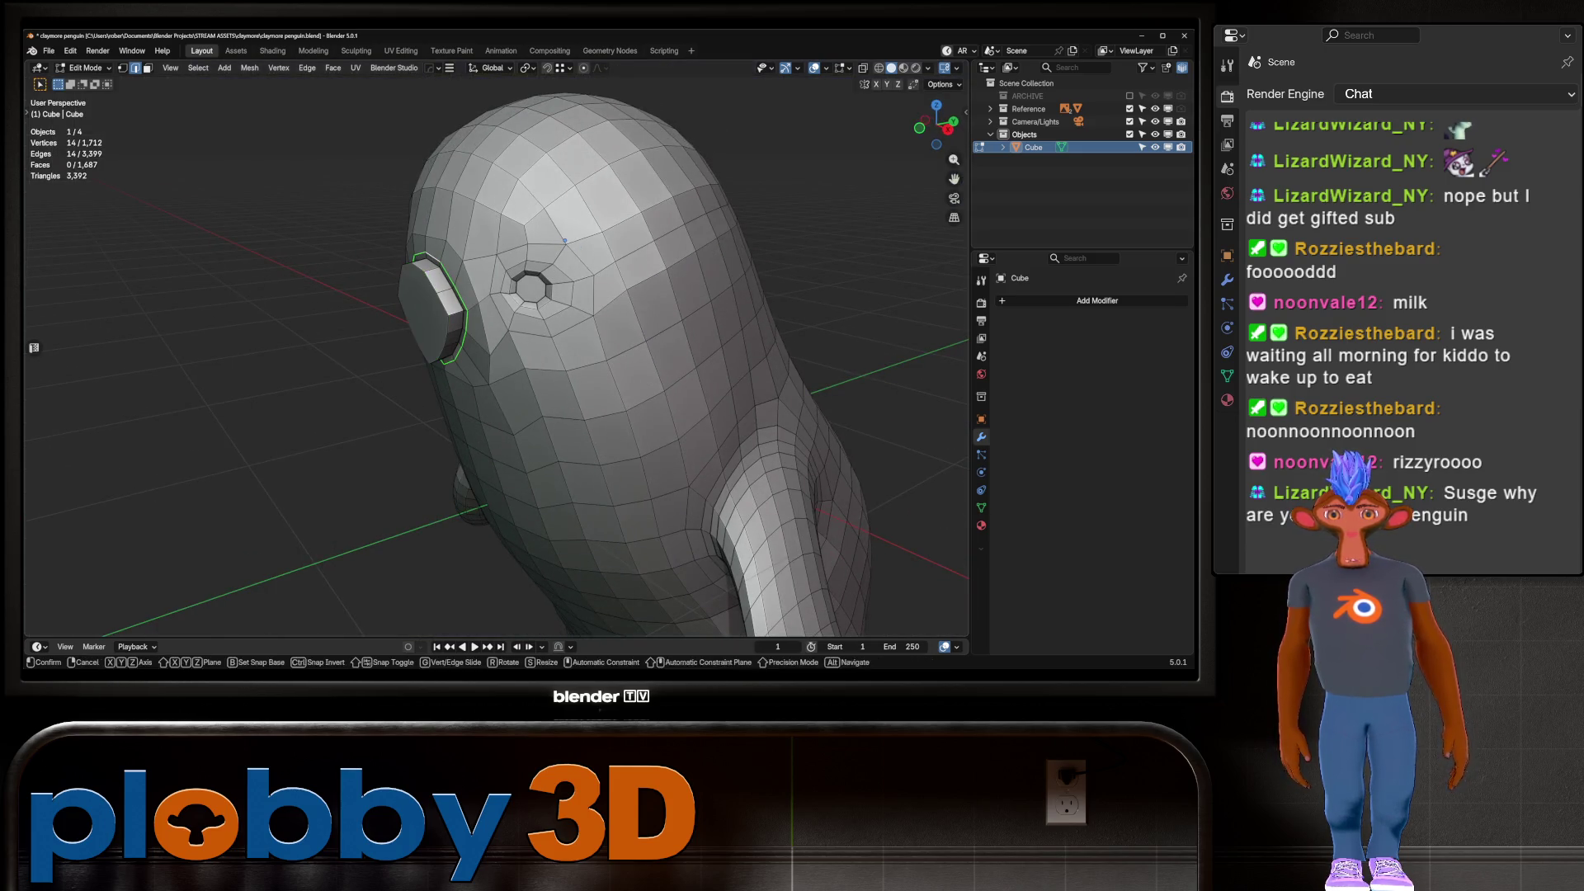
pyautogui.click(564, 240)
pyautogui.moveTo(564, 240); pyautogui.dragTo(540, 216, button='middle')
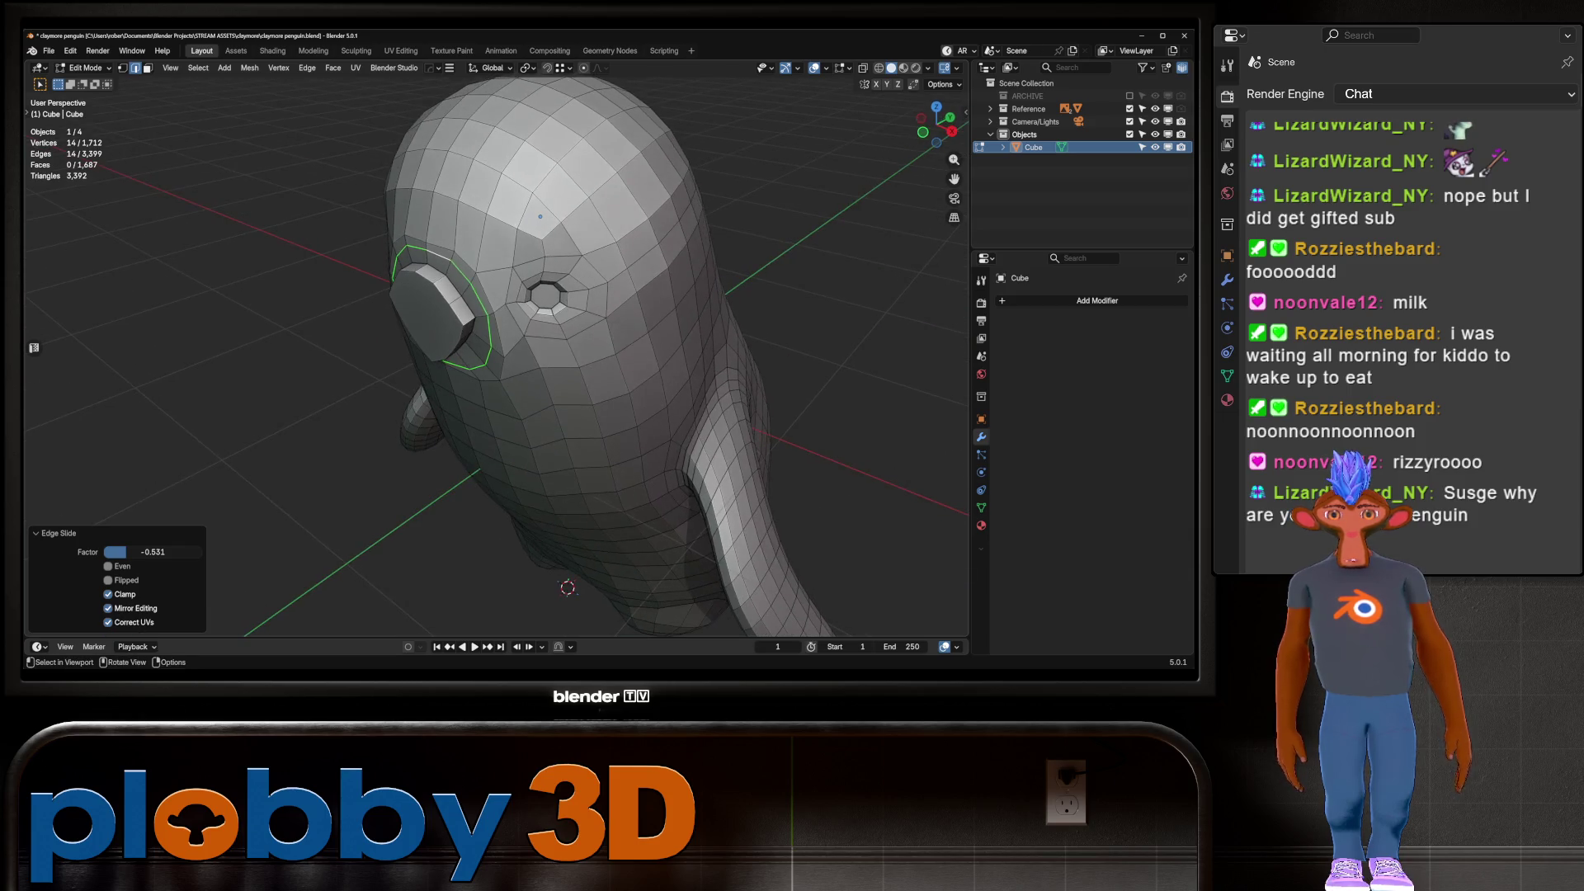
pyautogui.click(541, 216)
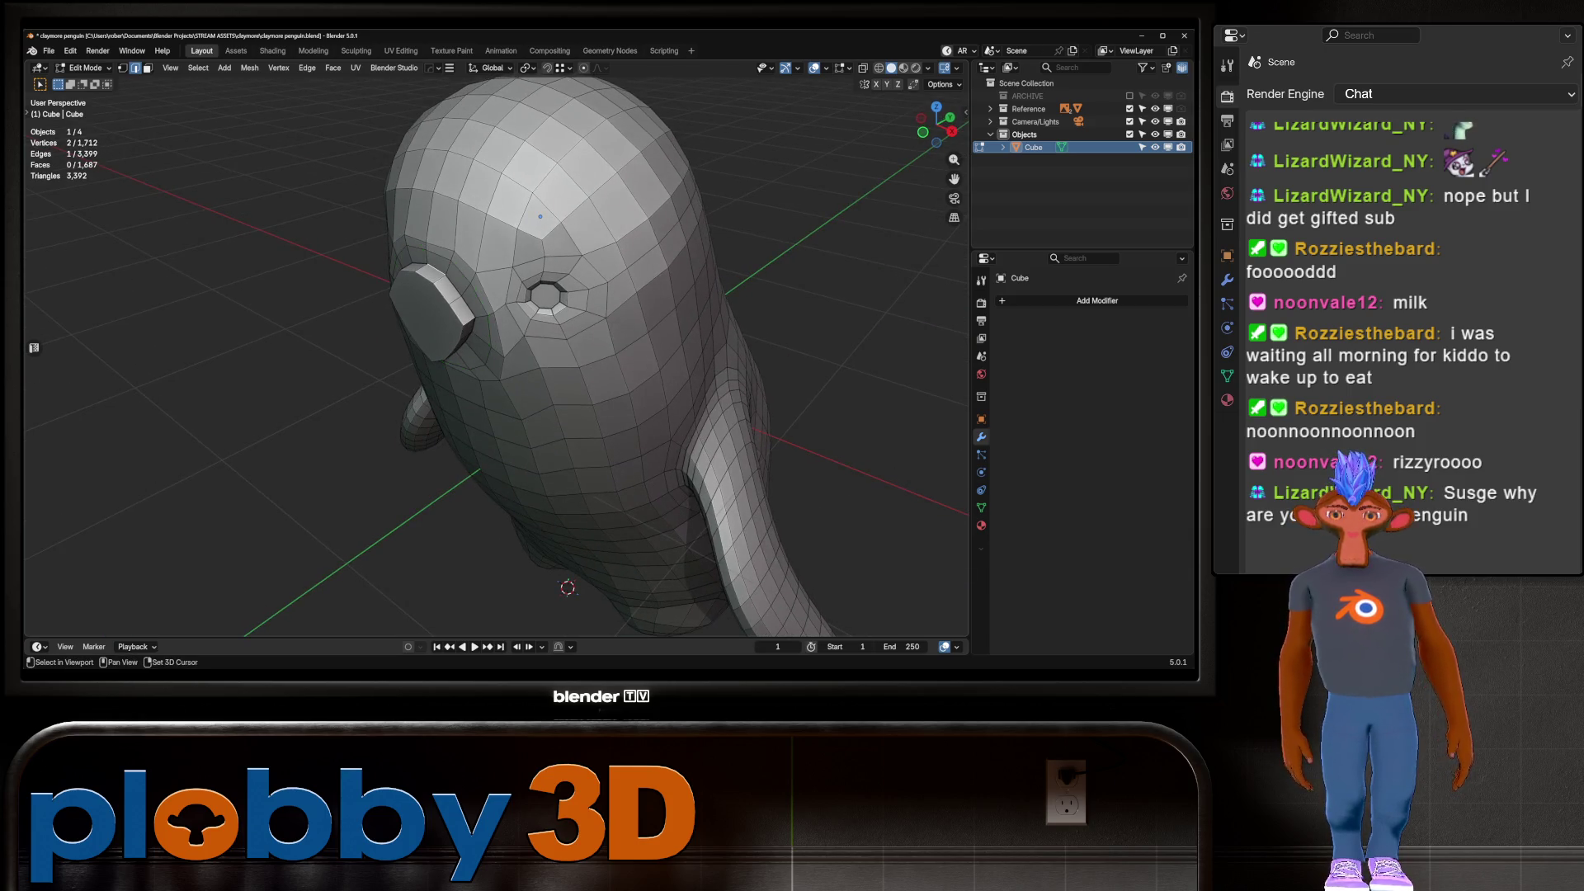
pyautogui.press('KP_3')
pyautogui.press('g')
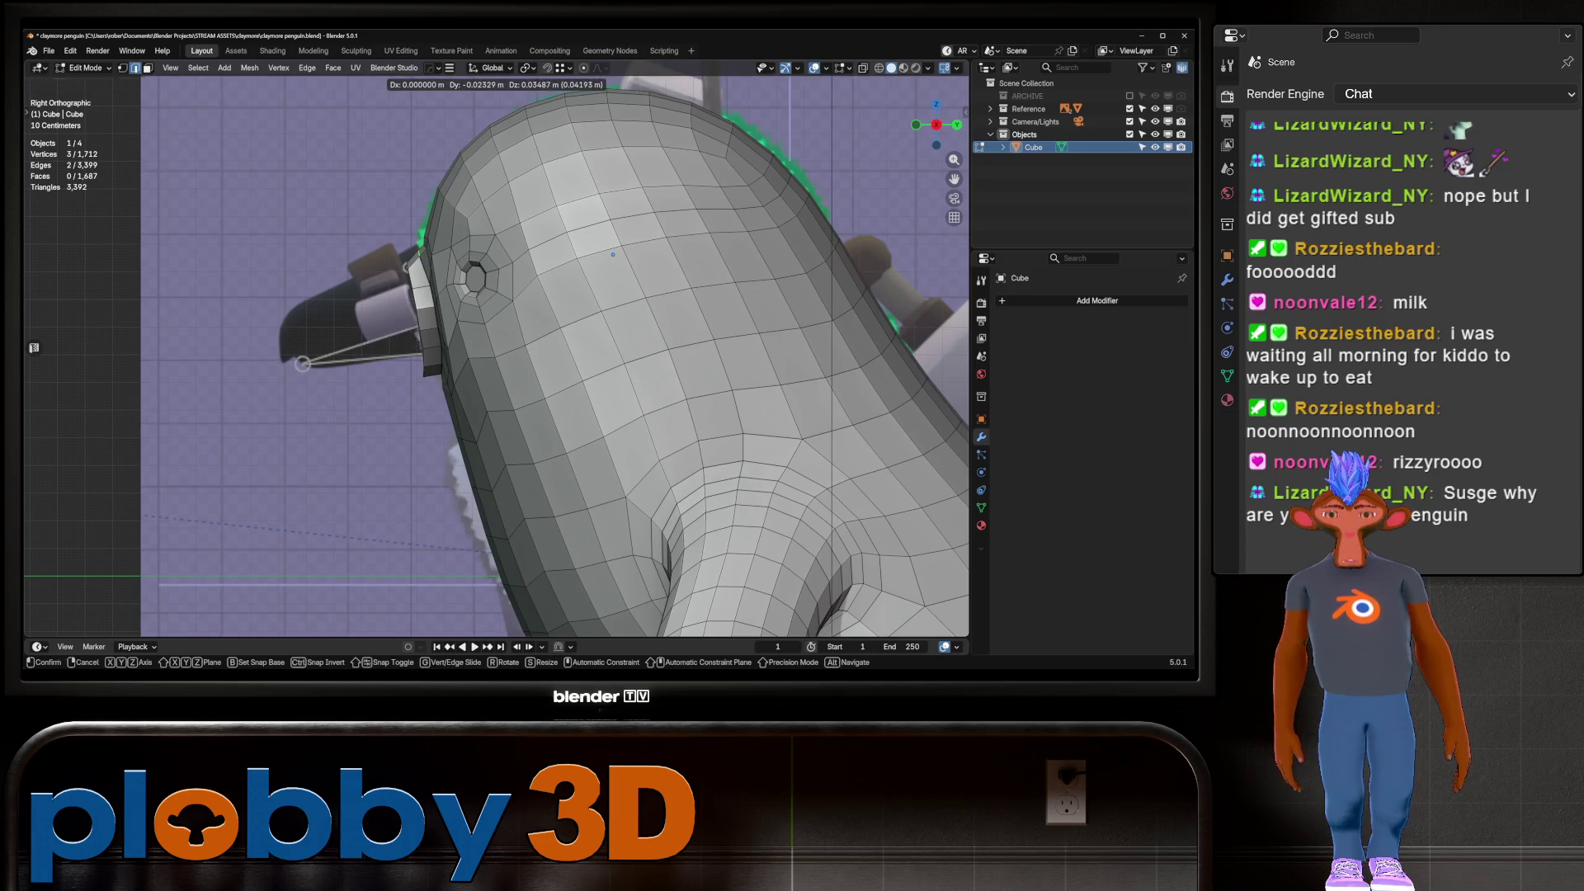
pyautogui.press('Return')
# Move and scale the beak edge loop to reshape the beak in the right side view
pyautogui.keyDown('alt'); pyautogui.click(425, 322); pyautogui.keyUp('alt')
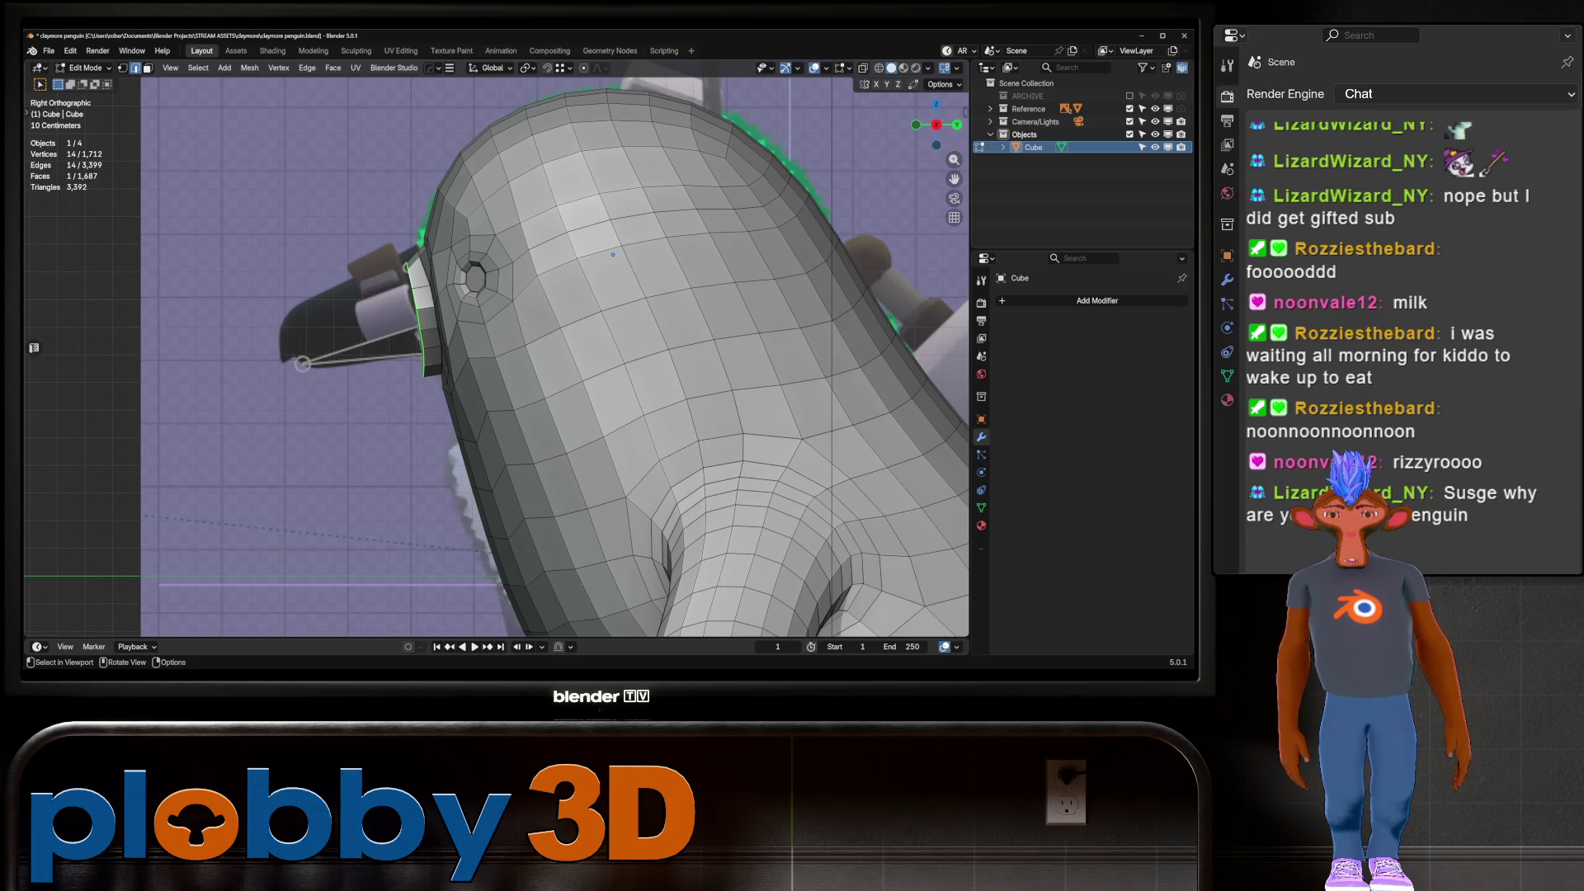
pyautogui.press('g')
pyautogui.press('Return')
pyautogui.press('s')
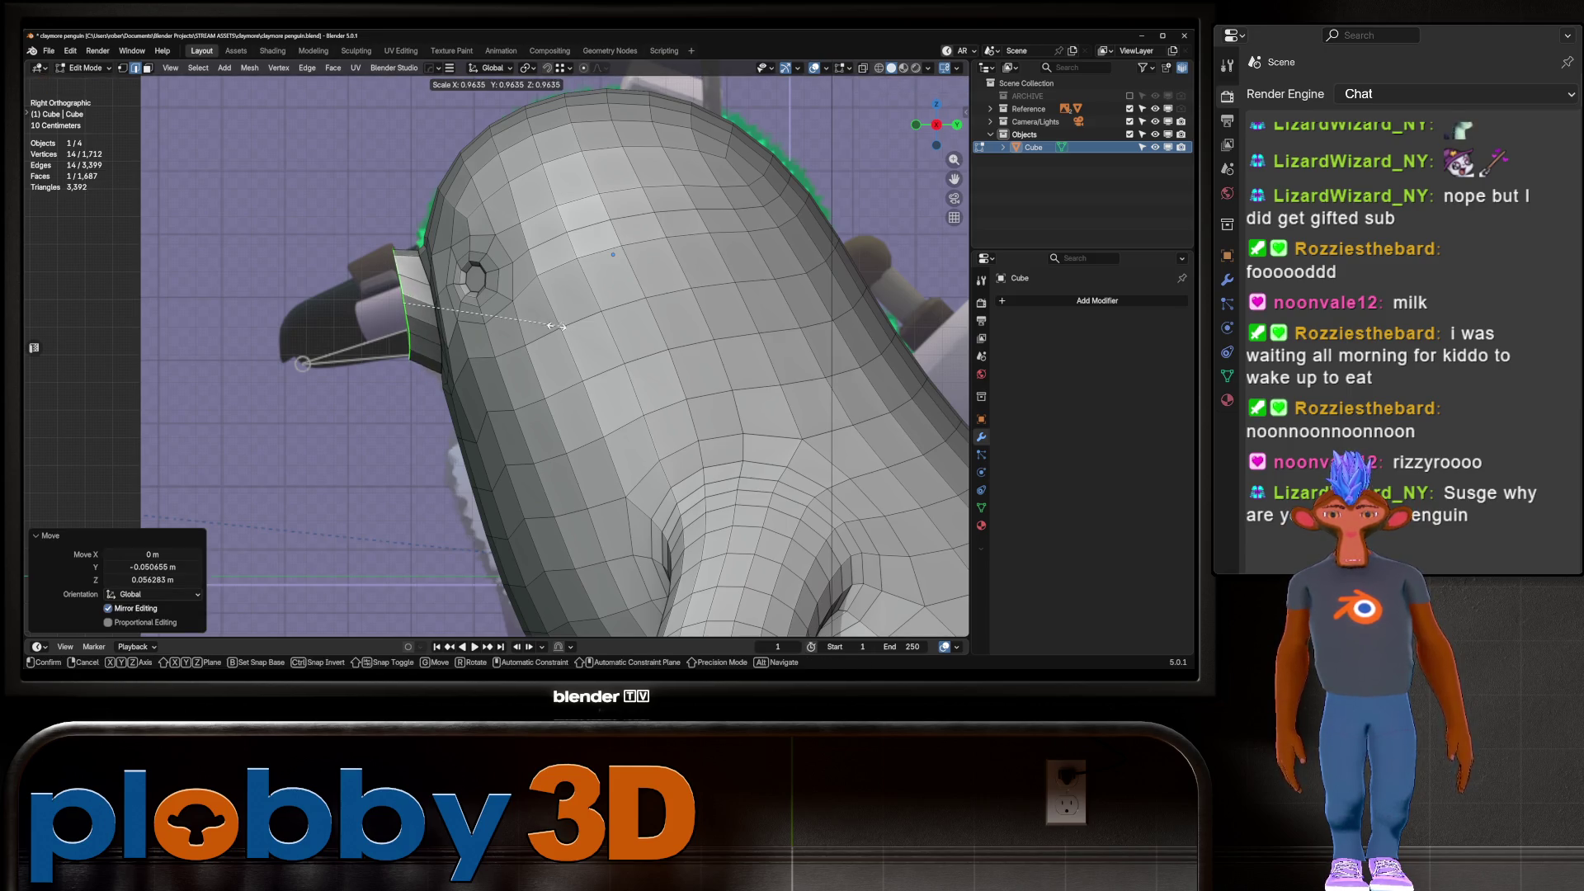
pyautogui.click(546, 332)
pyautogui.moveTo(546, 332); pyautogui.dragTo(586, 263, button='middle')
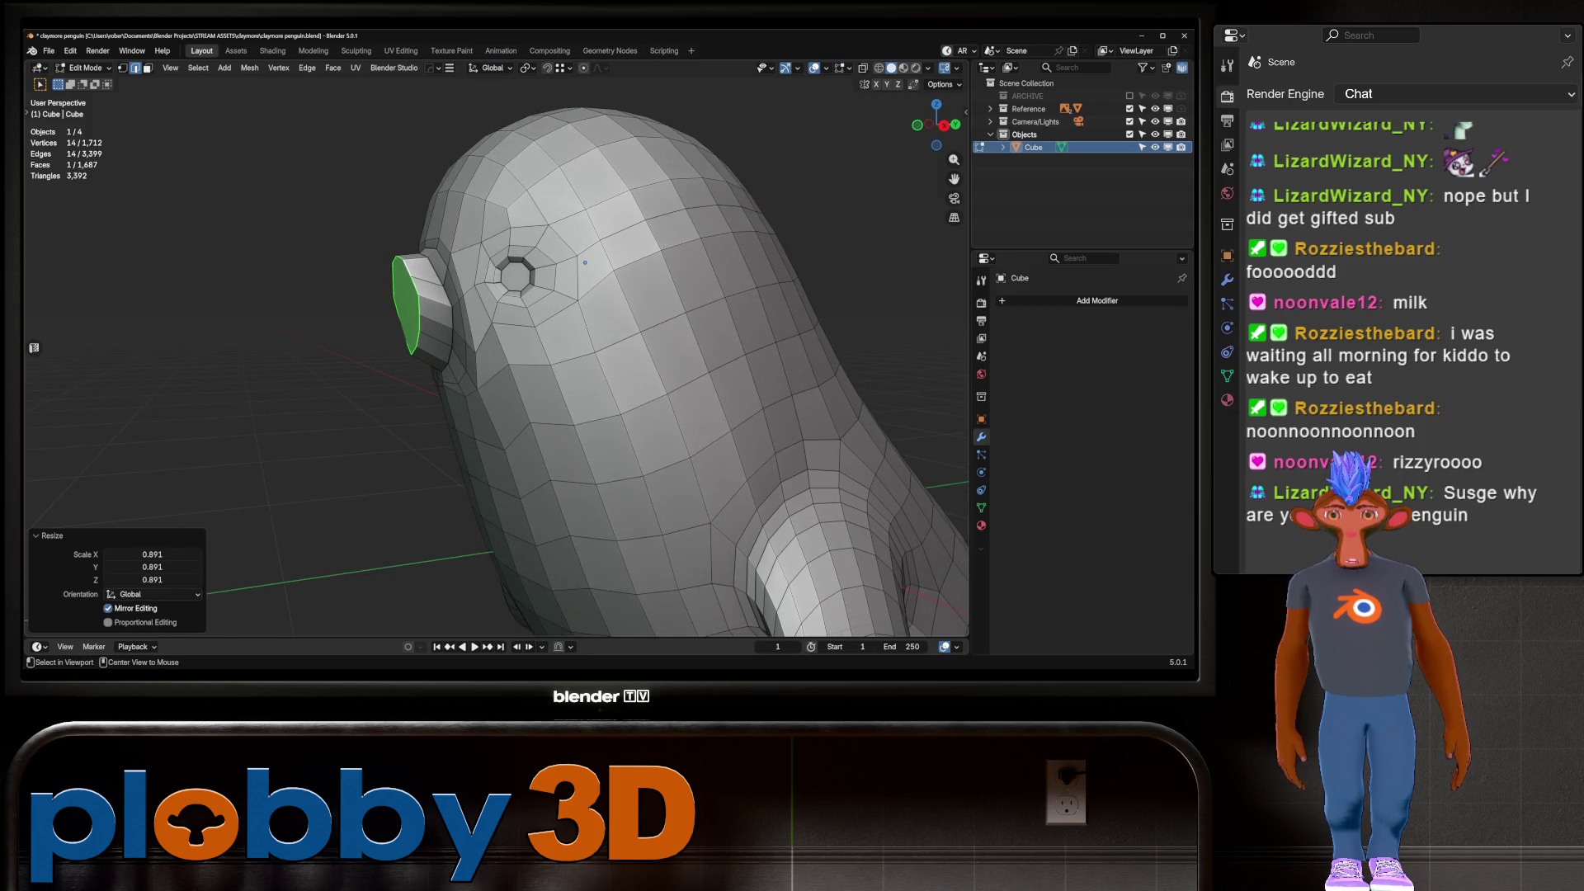
pyautogui.press('g')
pyautogui.press('KP_3')
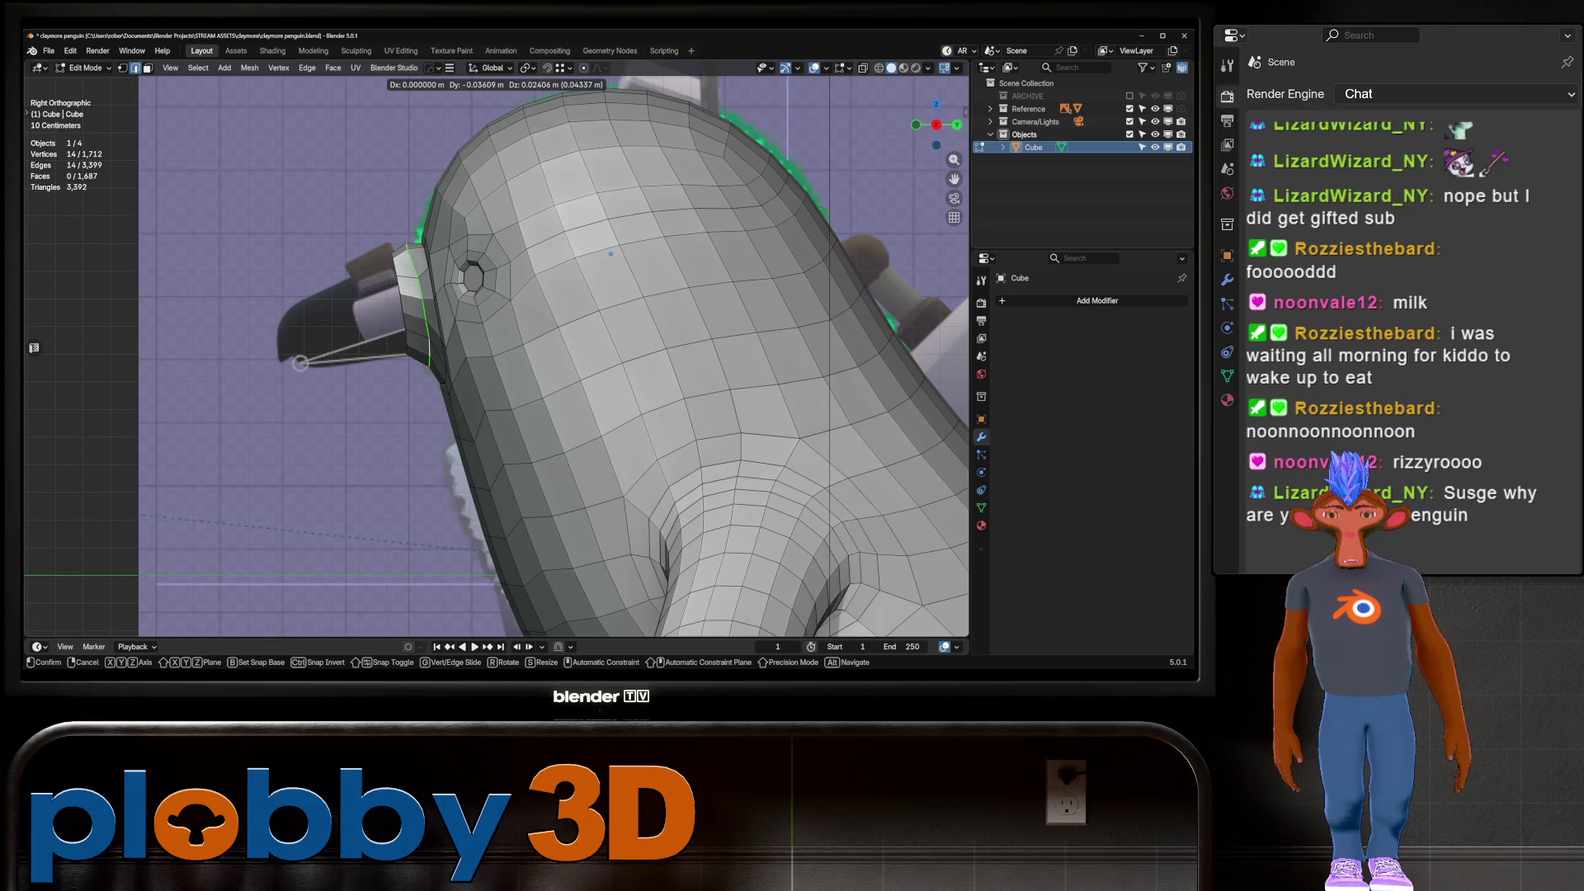
pyautogui.click(431, 351)
# Scale the beak loop down slightly and nudge it lower along the surface
pyautogui.press('s')
pyautogui.press('Escape')
pyautogui.press('g')
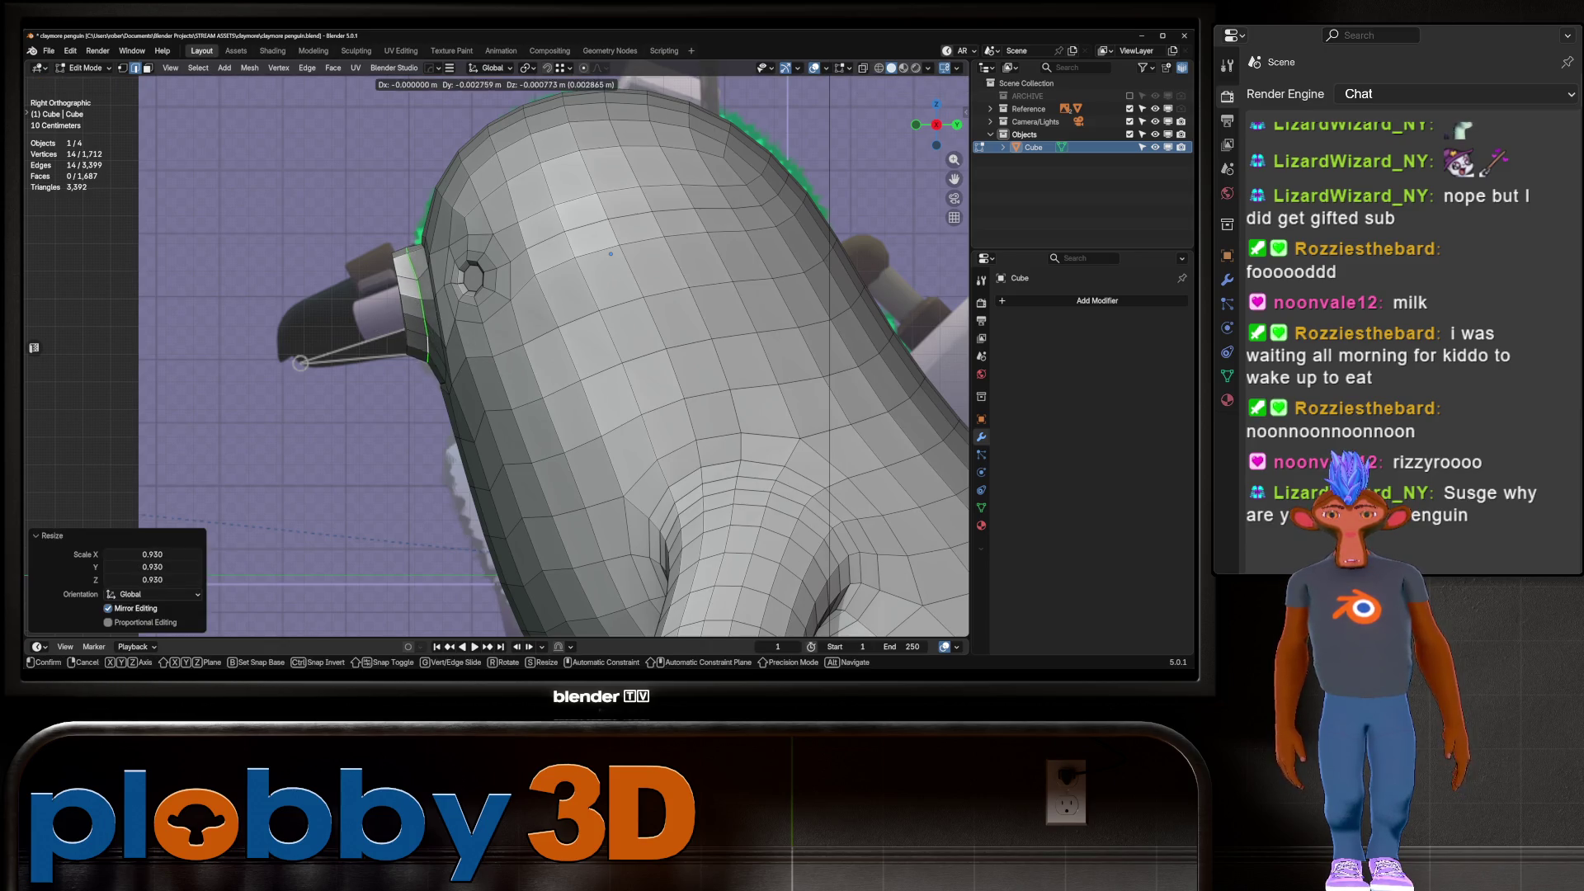
pyautogui.press('Return')
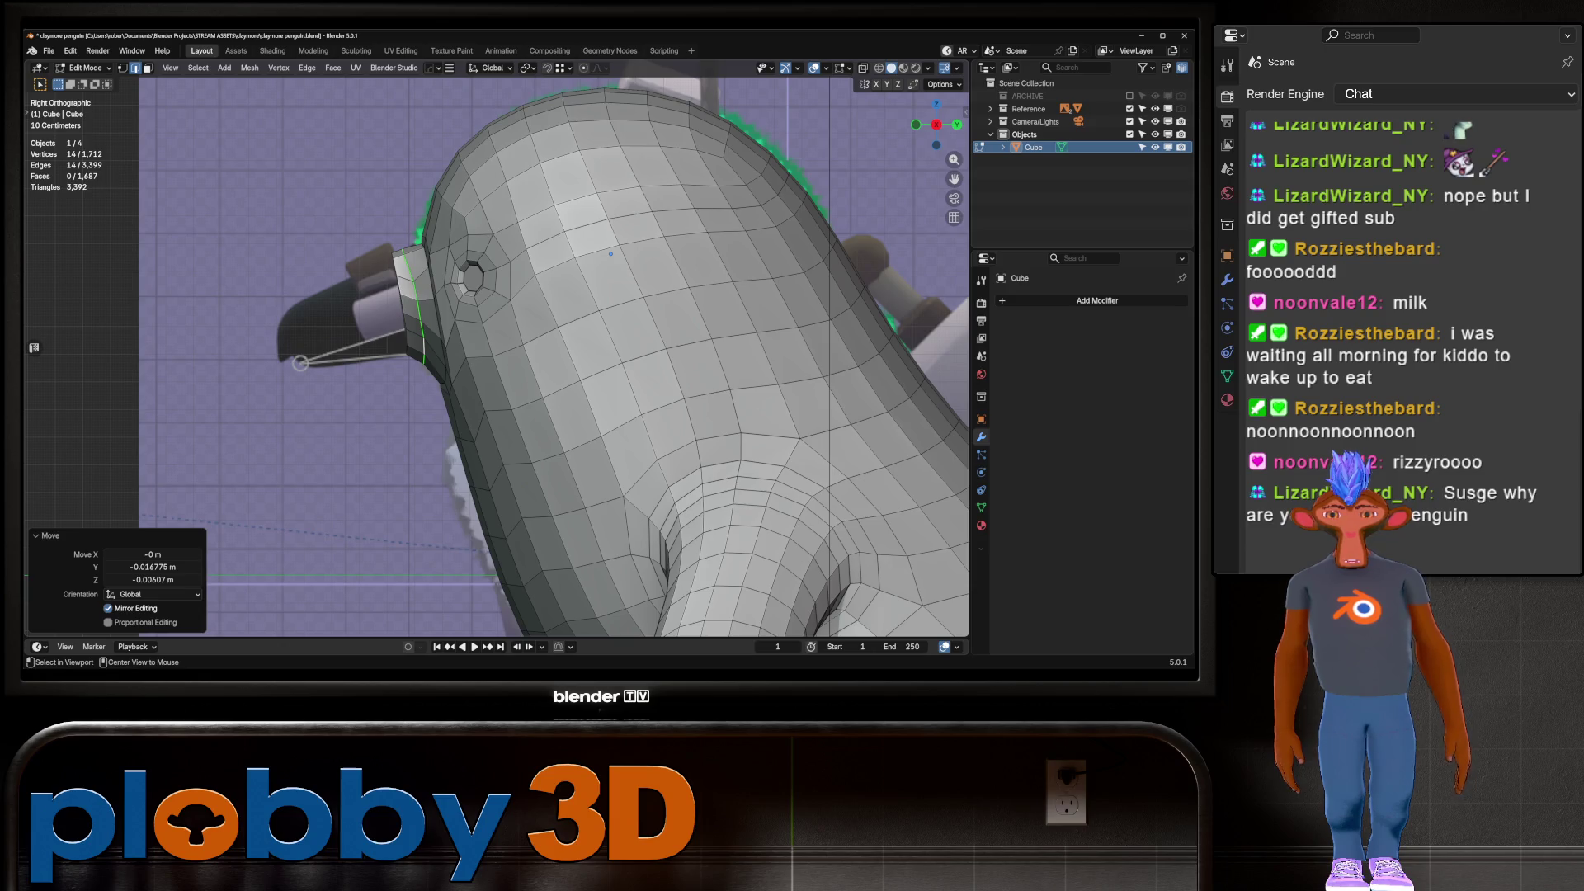
pyautogui.press('g')
pyautogui.press('g')
pyautogui.press('Return')
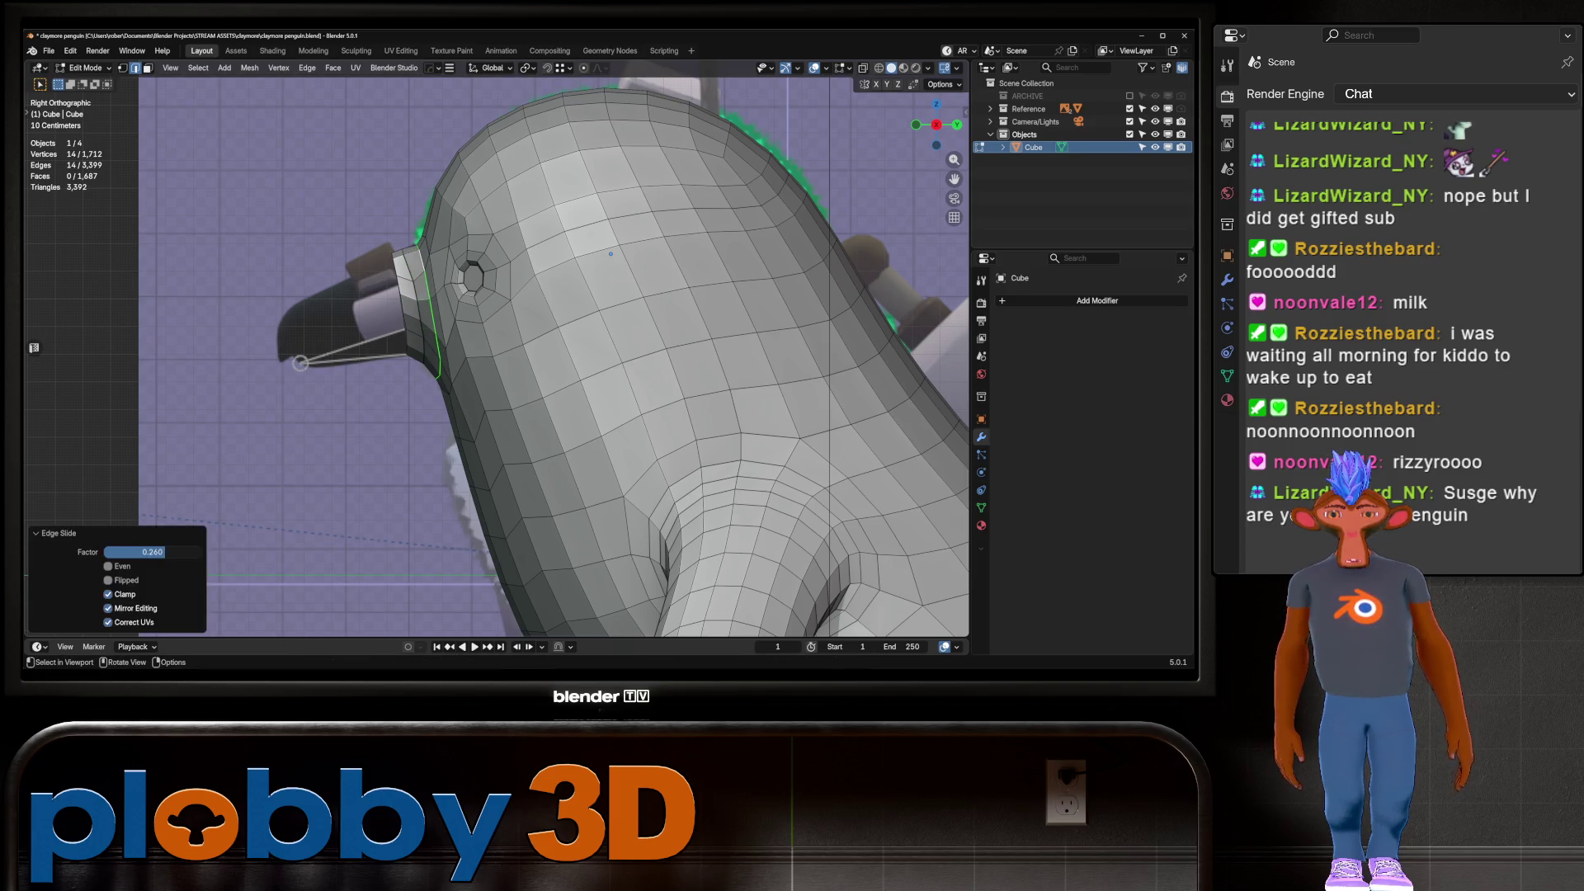
pyautogui.press('g')
pyautogui.click(611, 253)
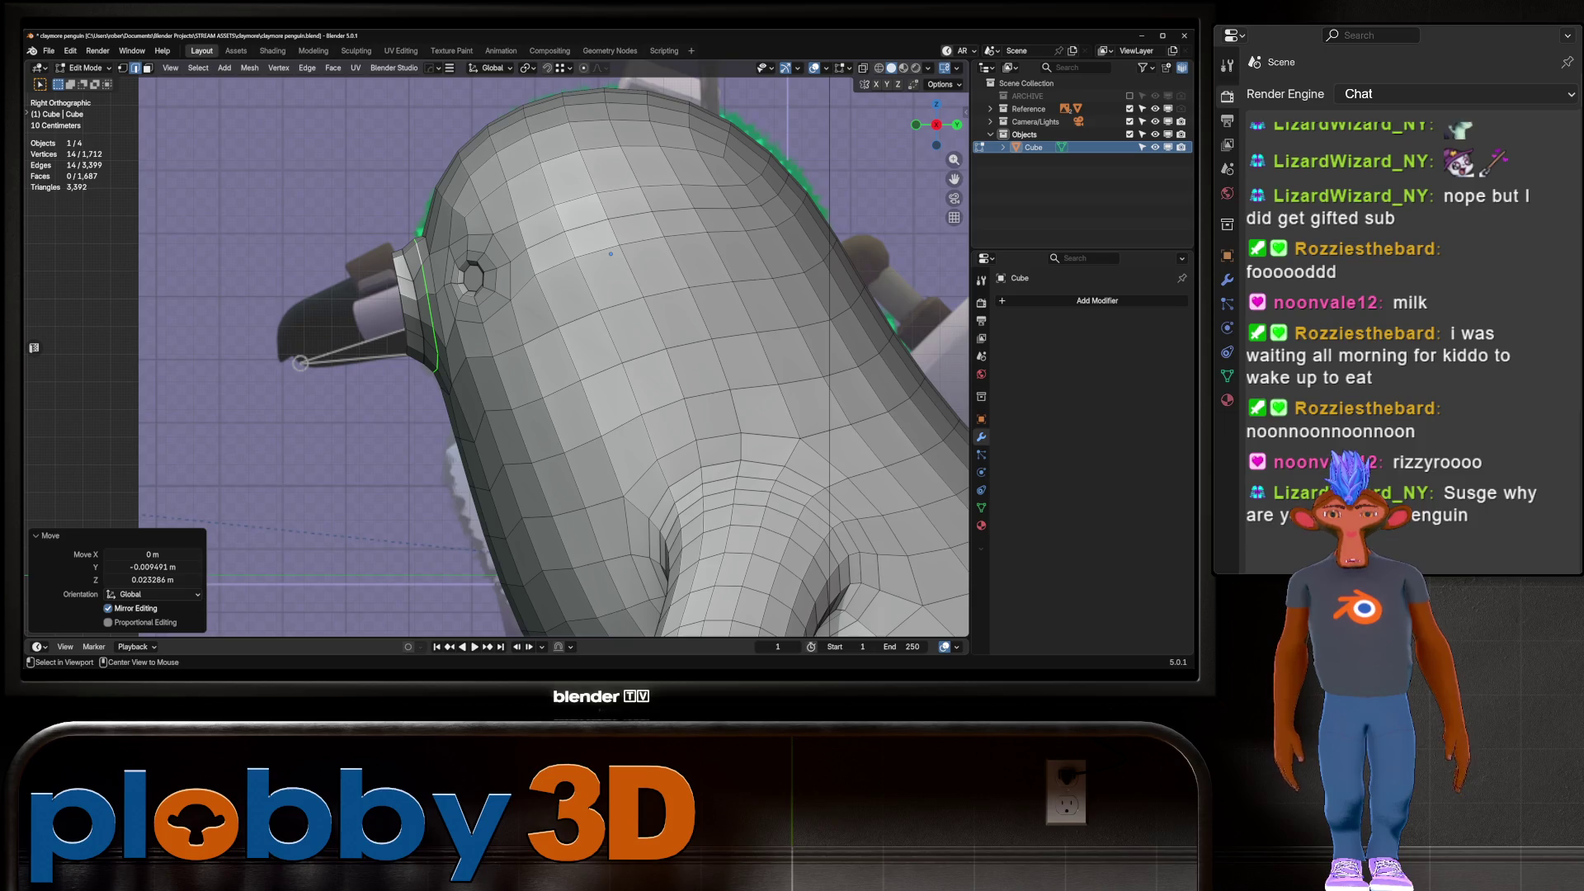
# Select the edge path around the beak base and move it into position
pyautogui.moveTo(611, 253); pyautogui.dragTo(510, 299, button='middle')
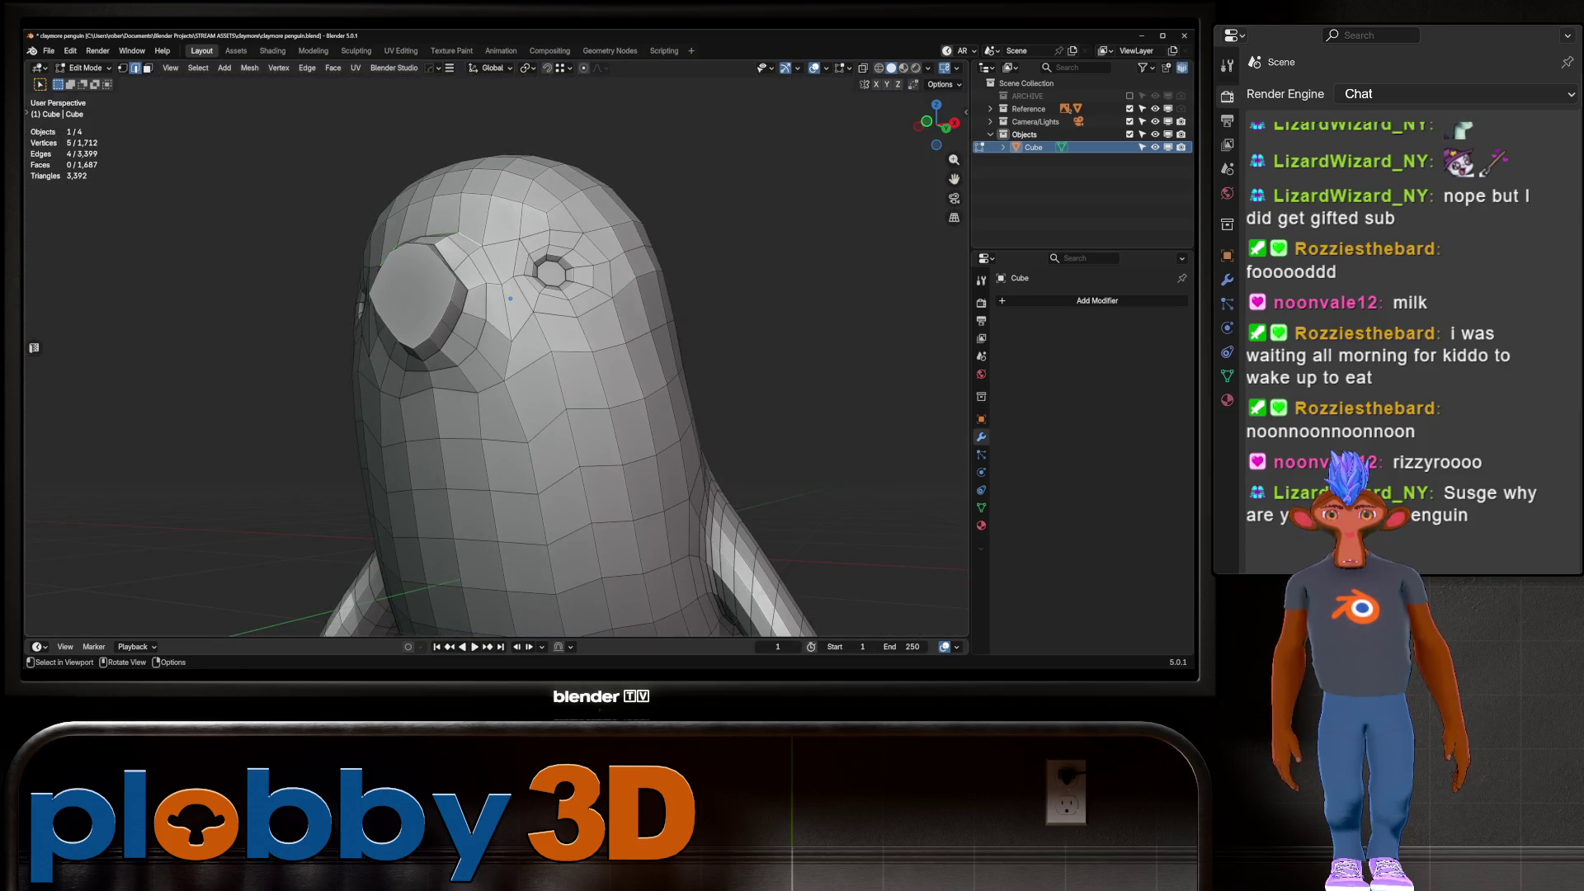
pyautogui.keyDown('ctrl'); pyautogui.click(495, 376); pyautogui.keyUp('ctrl')
pyautogui.moveTo(495, 375); pyautogui.dragTo(381, 226, button='middle')
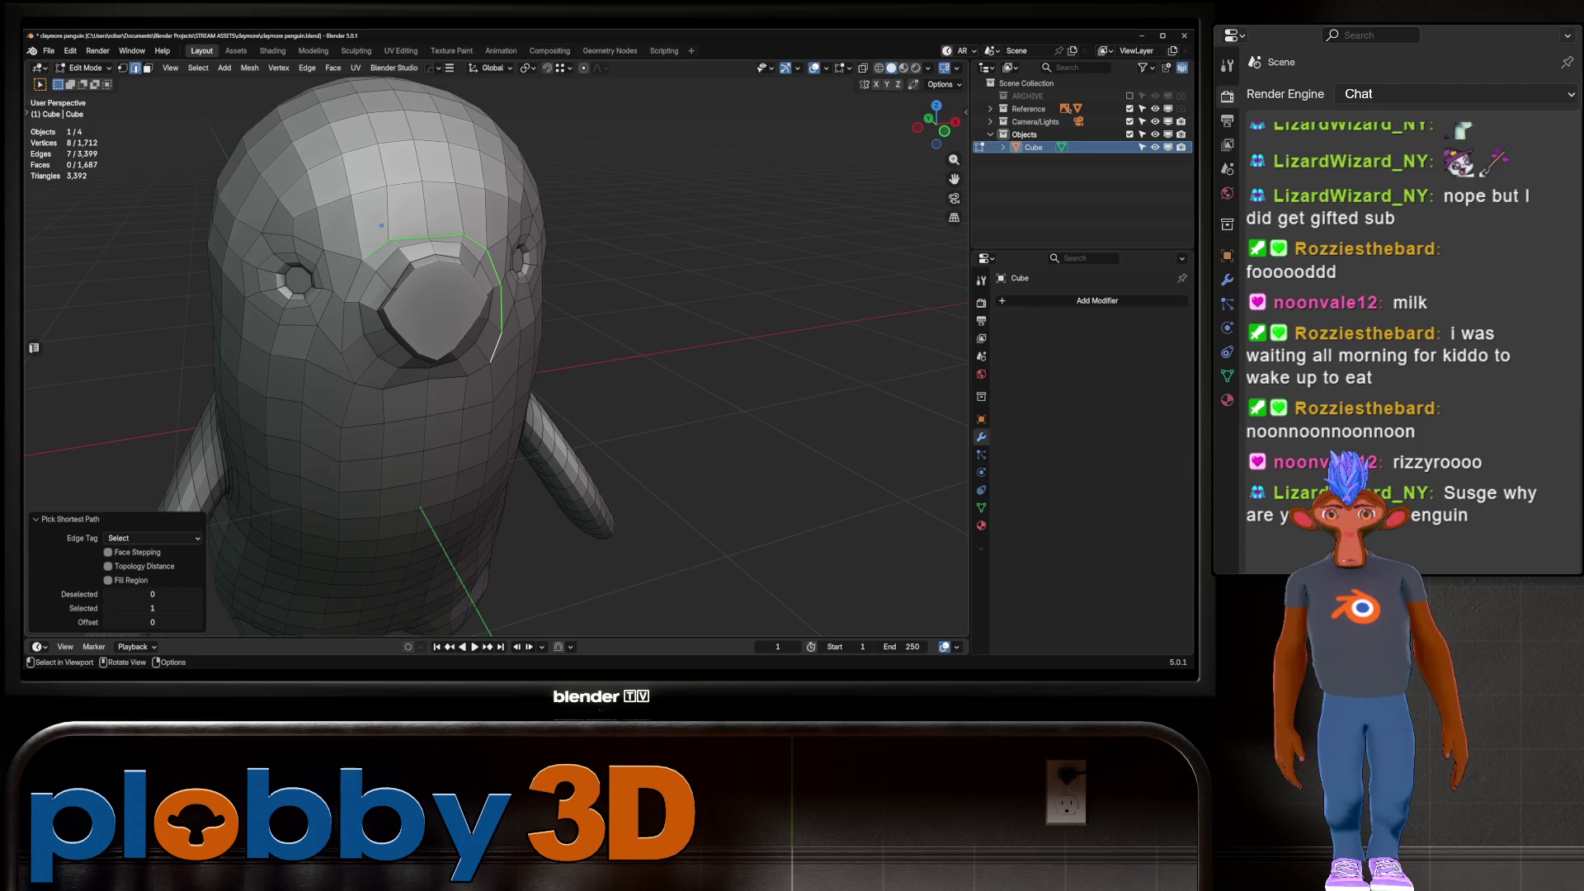
pyautogui.keyDown('ctrl'); pyautogui.click(385, 387); pyautogui.keyUp('ctrl')
pyautogui.keyDown('ctrl'); pyautogui.click(405, 382); pyautogui.keyUp('ctrl')
pyautogui.press('KP_3')
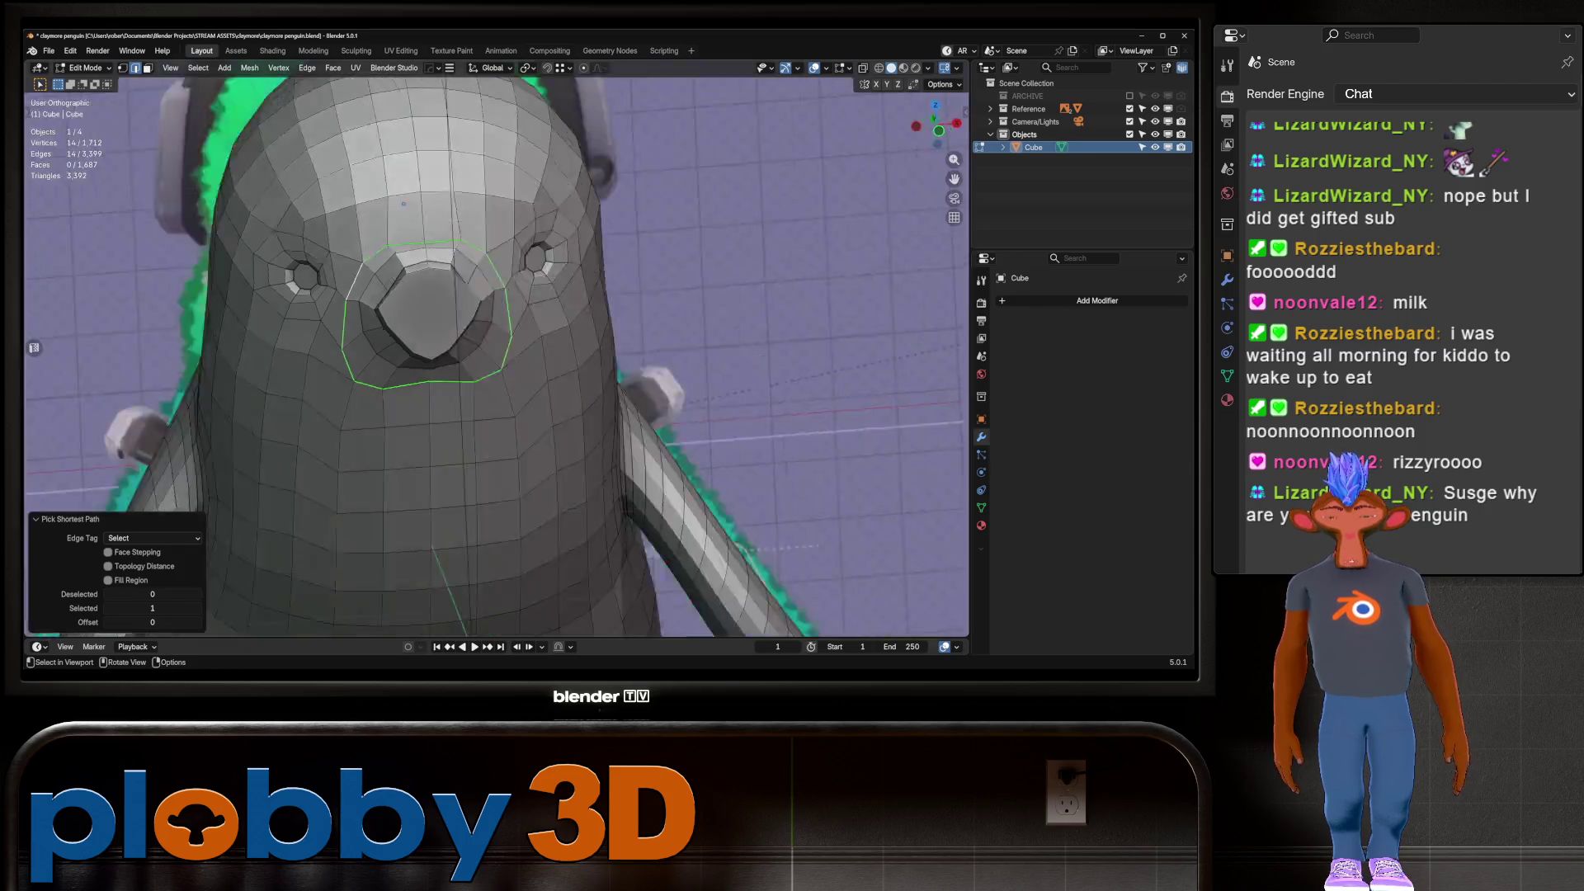
pyautogui.scroll(3, 599, 252)
pyautogui.press('g')
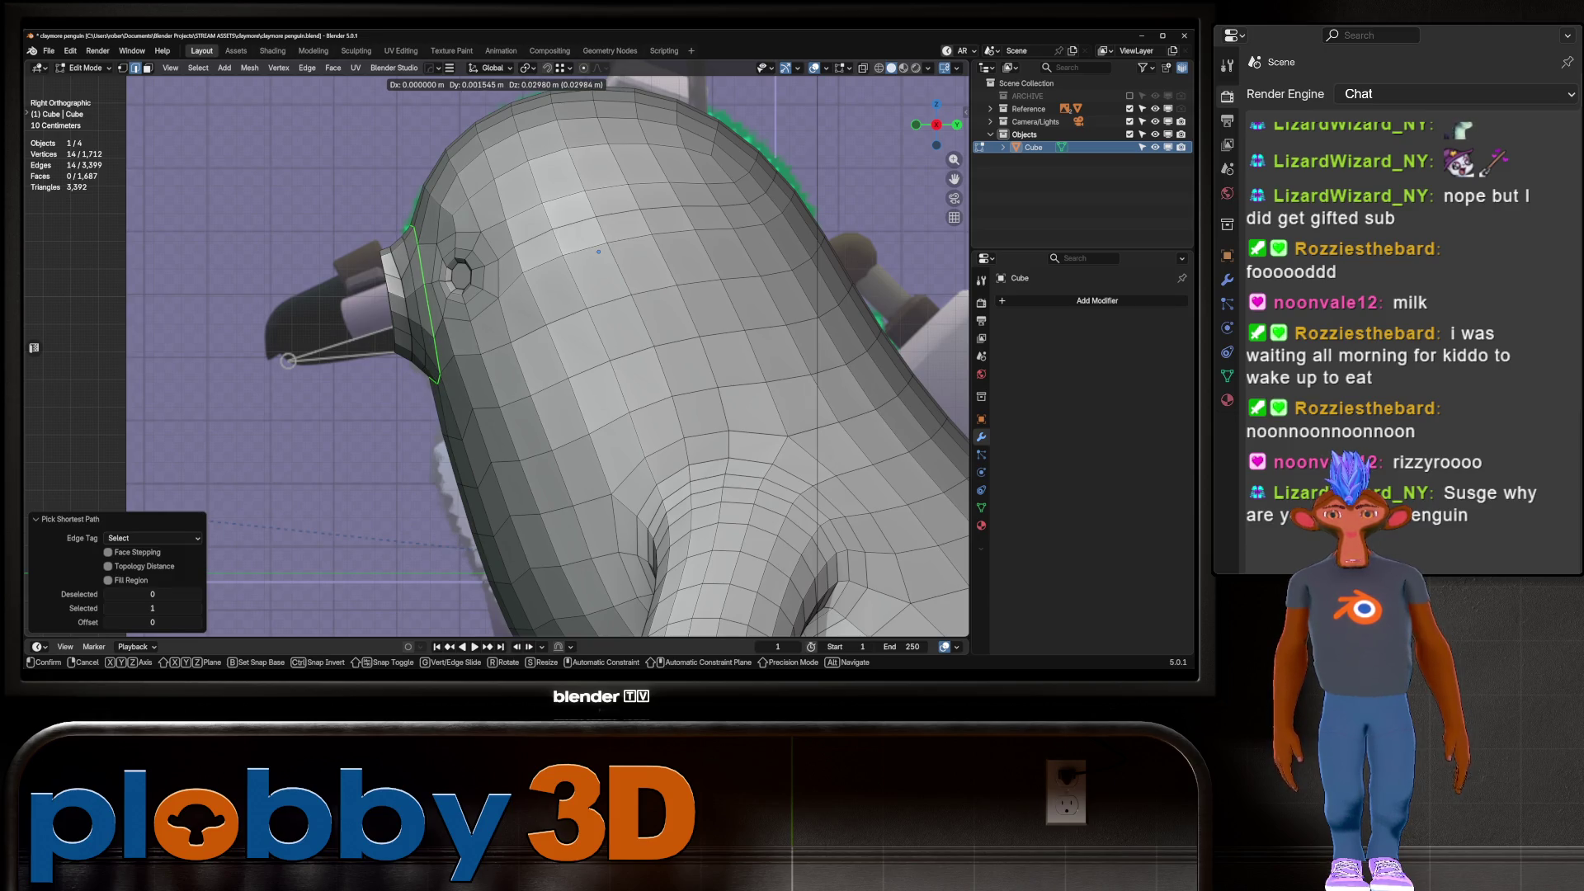
pyautogui.click(599, 251)
# Tilt the beak-base face, scale it to 0.868, and extrude it 0.316 m outward
pyautogui.moveTo(598, 251); pyautogui.dragTo(385, 248, button='middle')
pyautogui.press('3')
pyautogui.press('KP_1')
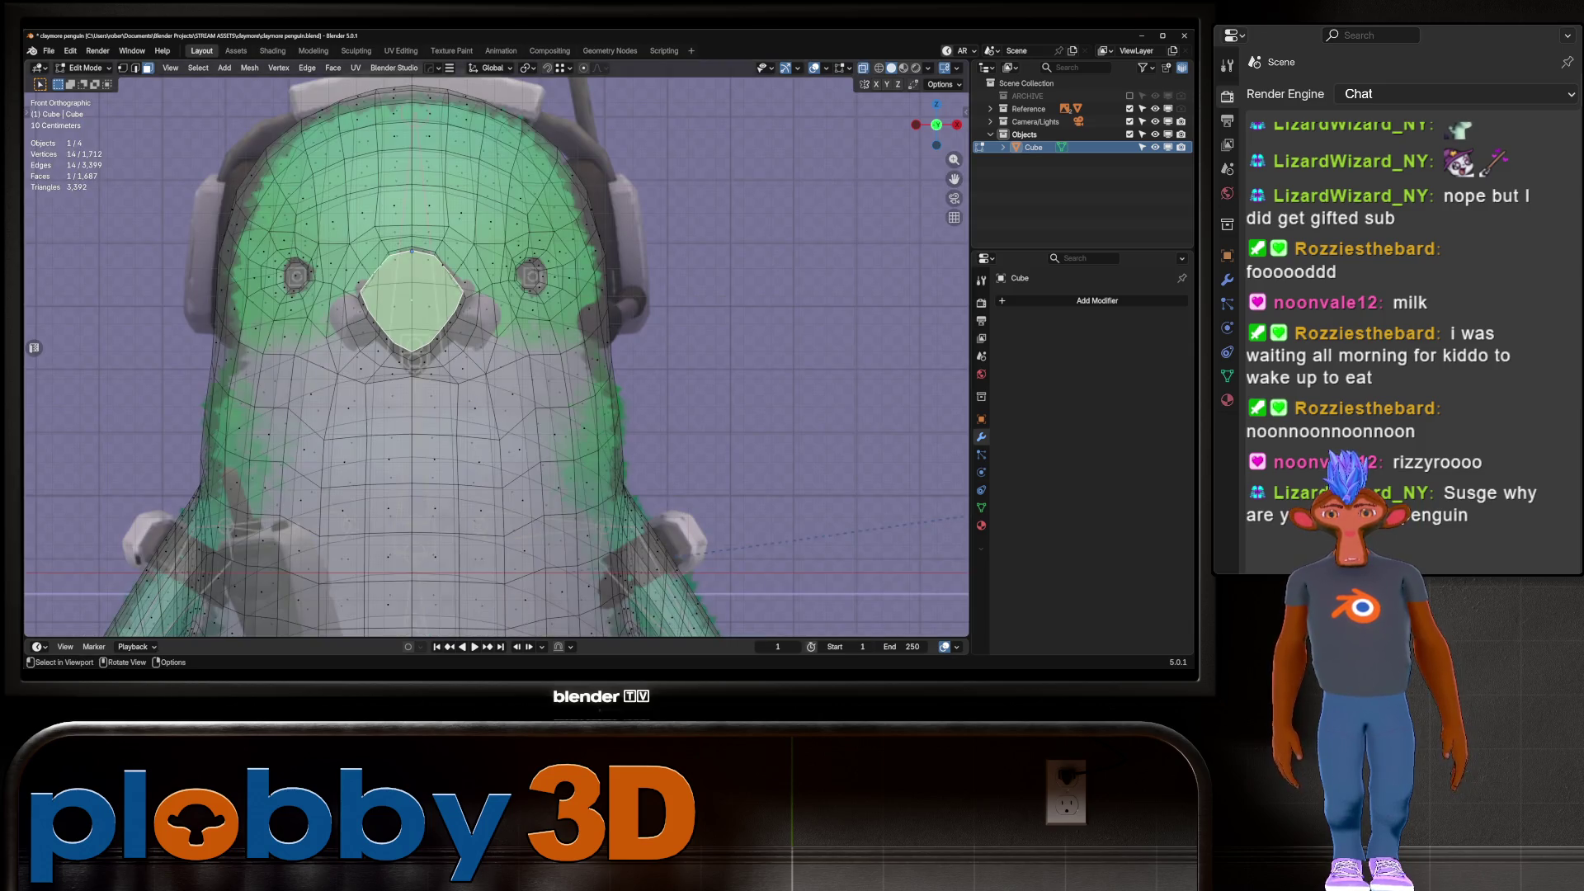
pyautogui.press('KP_3')
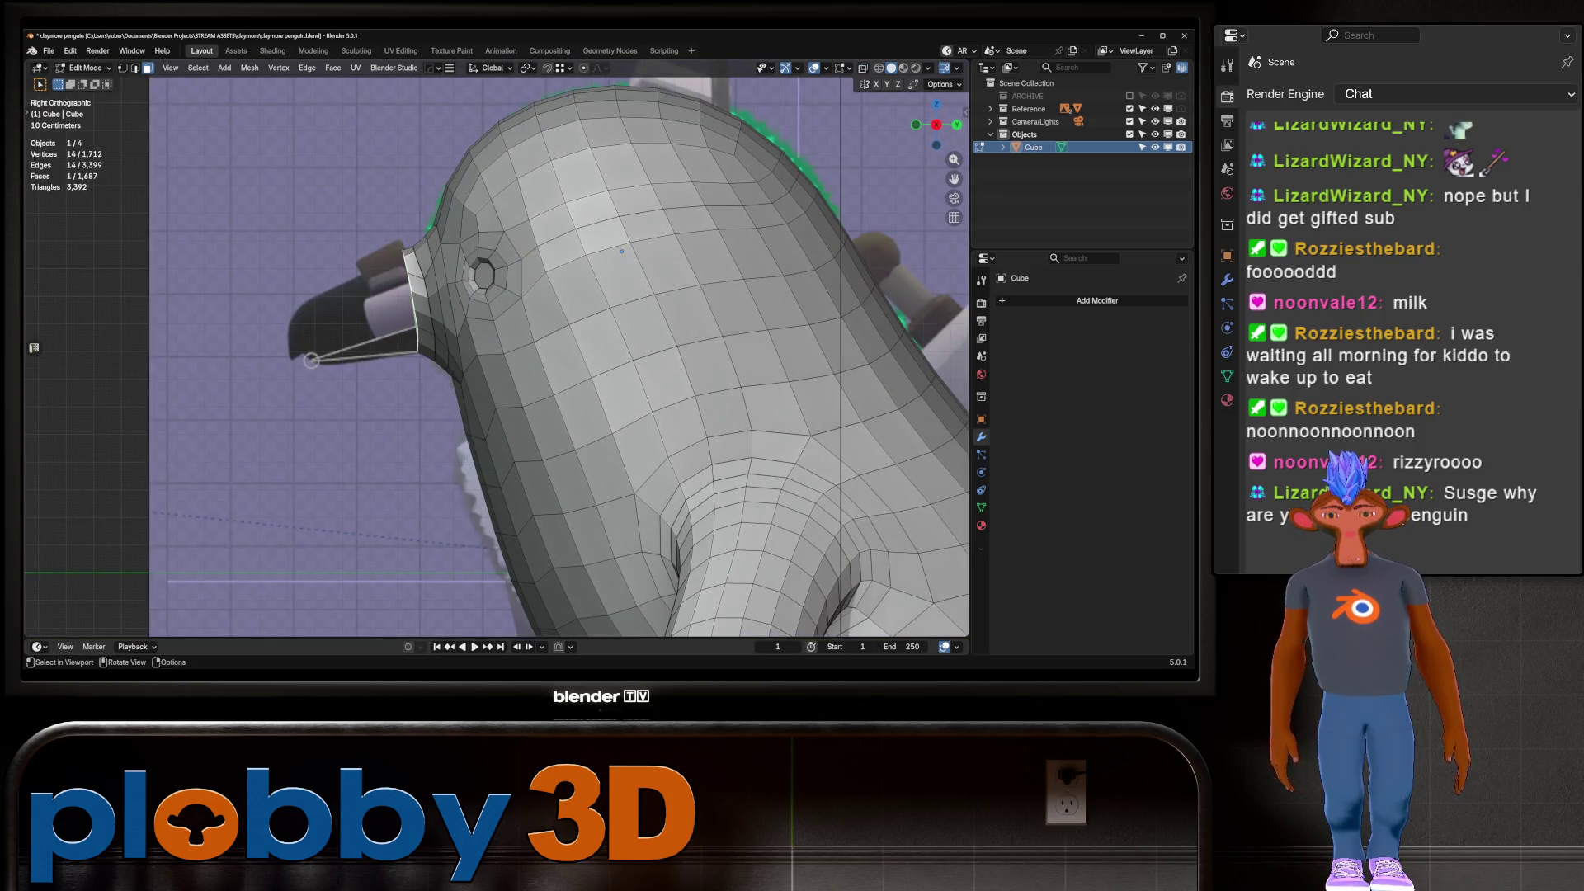
pyautogui.press('r')
pyautogui.press('Return')
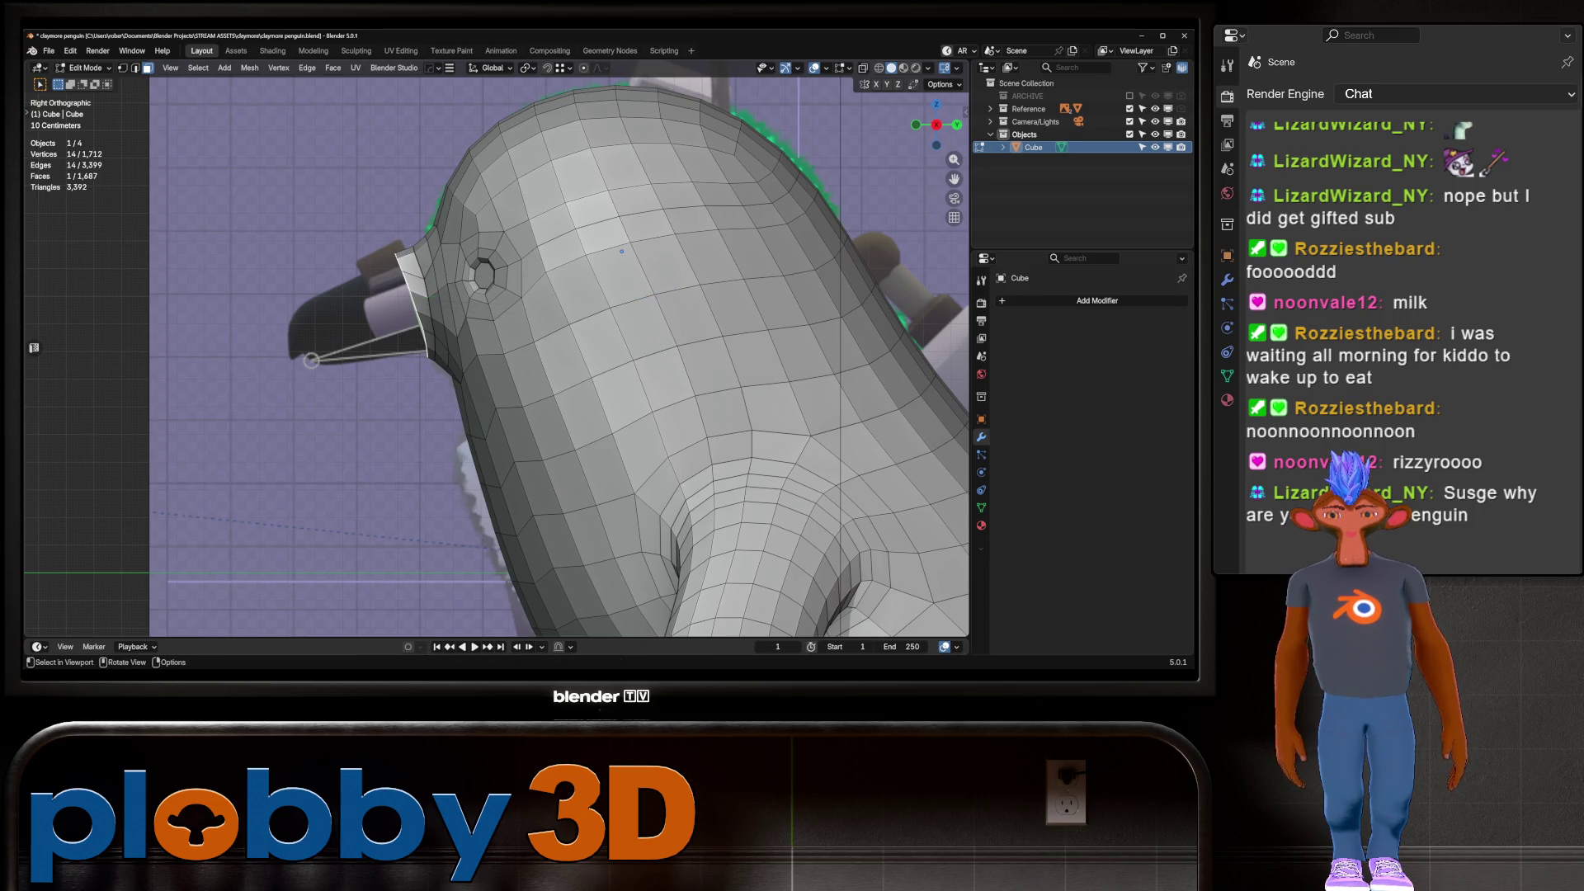
pyautogui.press('s')
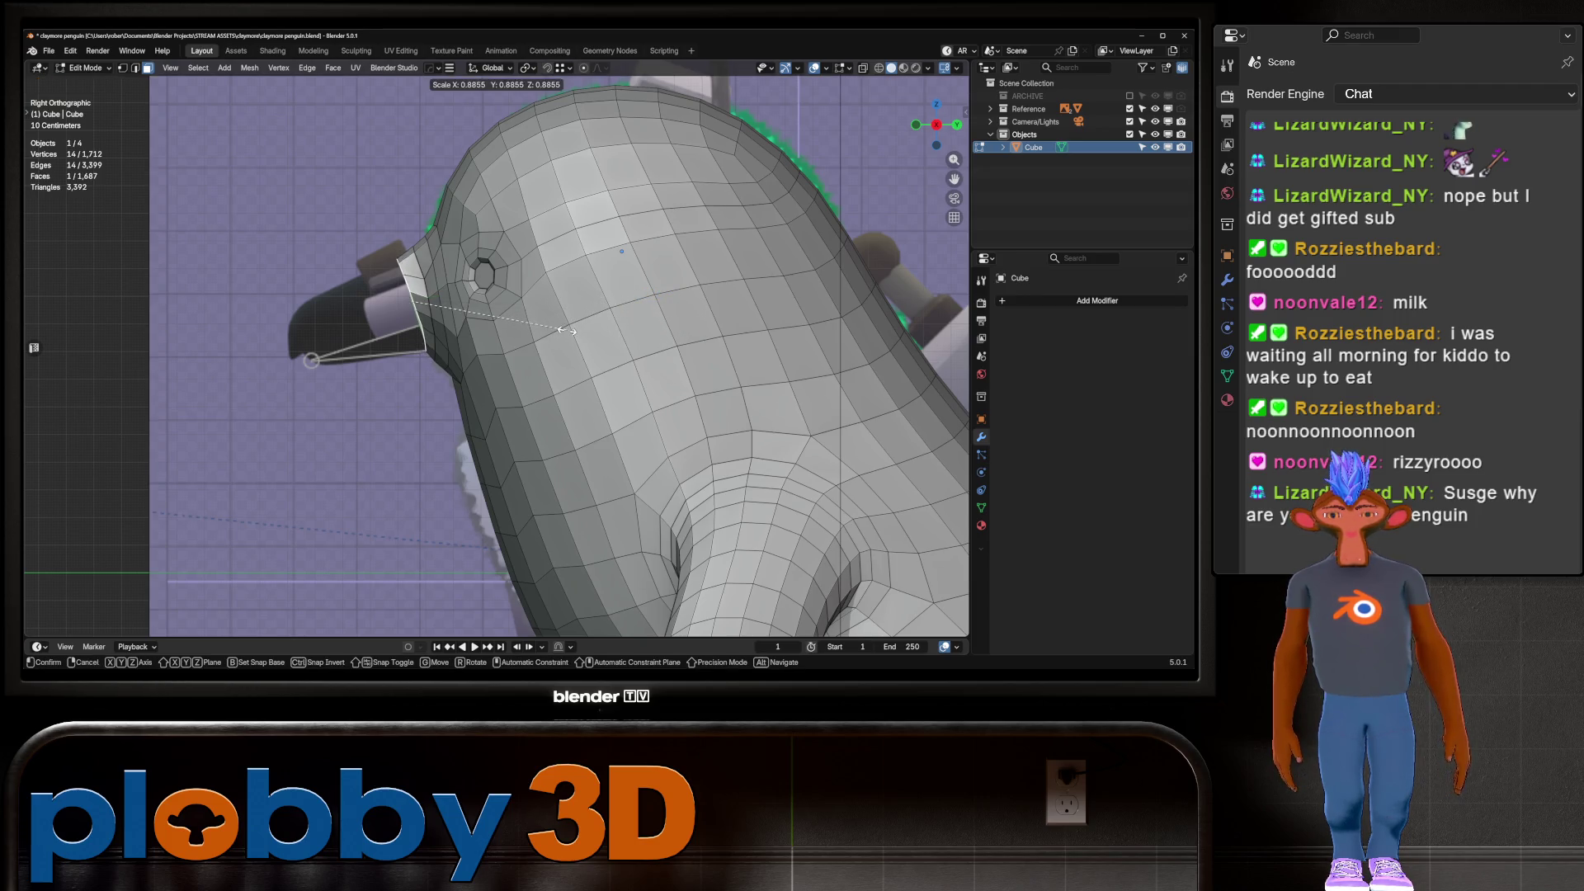
pyautogui.press('Return')
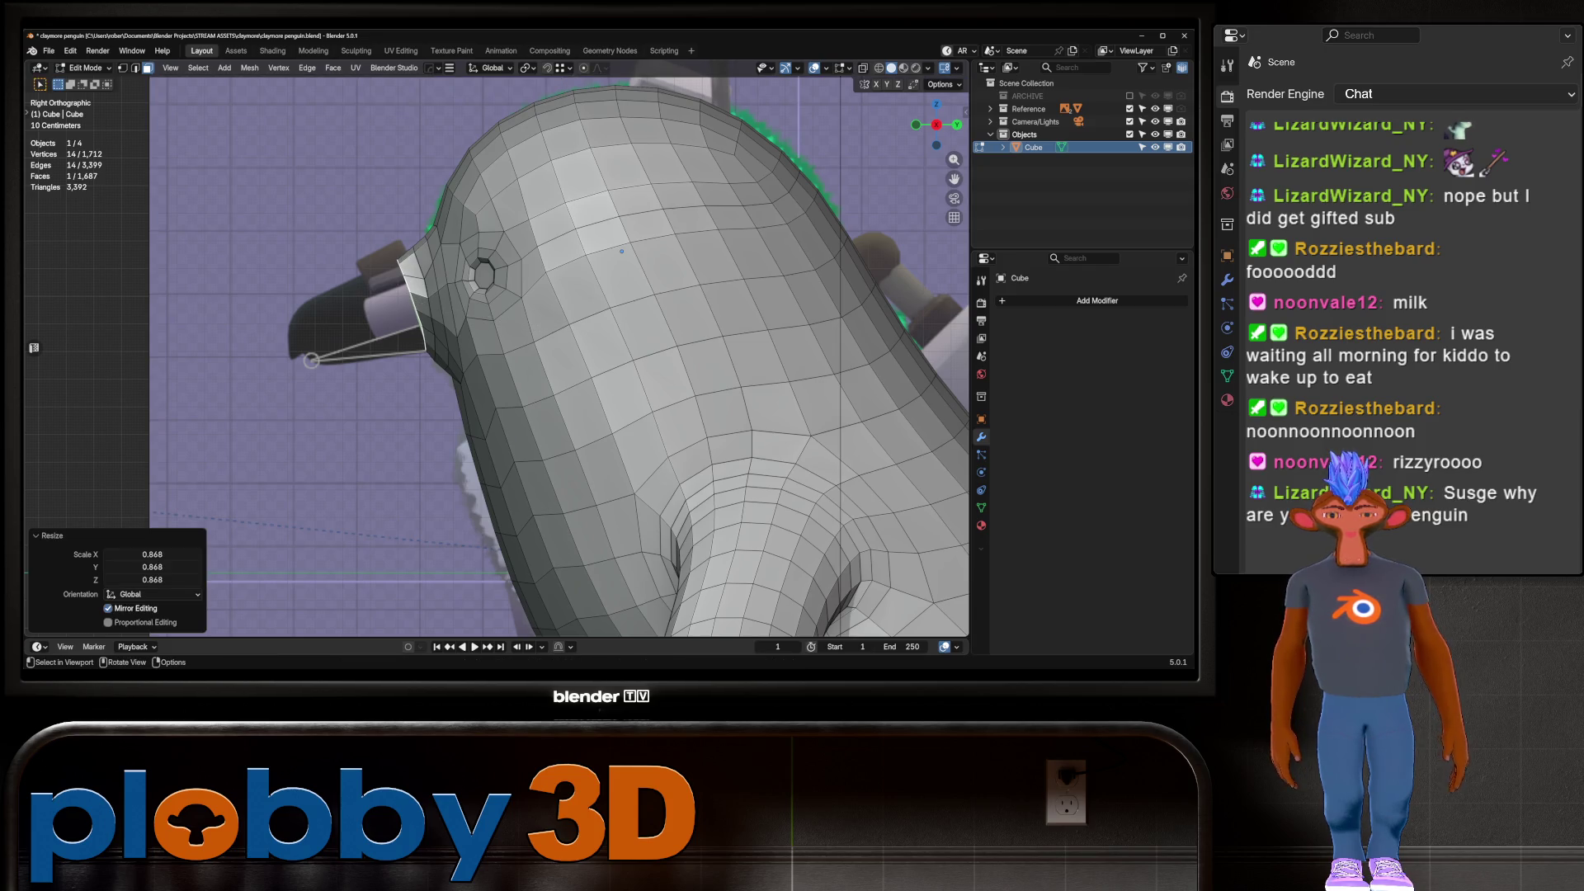
pyautogui.press('Return')
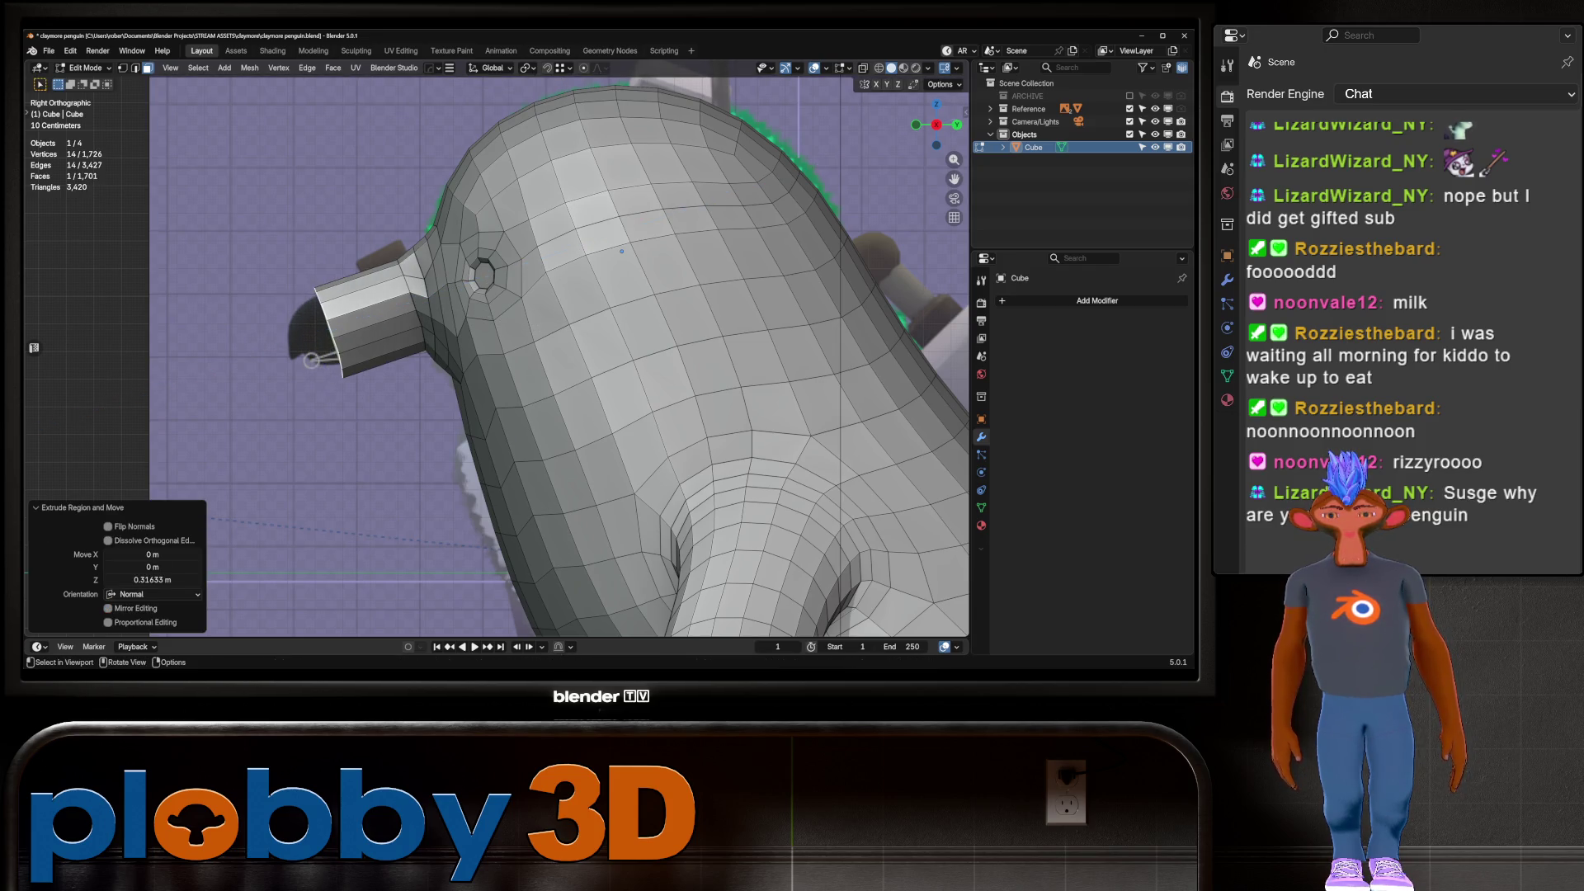
# Shrink the end of the extruded beak so it tapers toward the tip
pyautogui.press('s')
pyautogui.press('Return')
pyautogui.press('g')
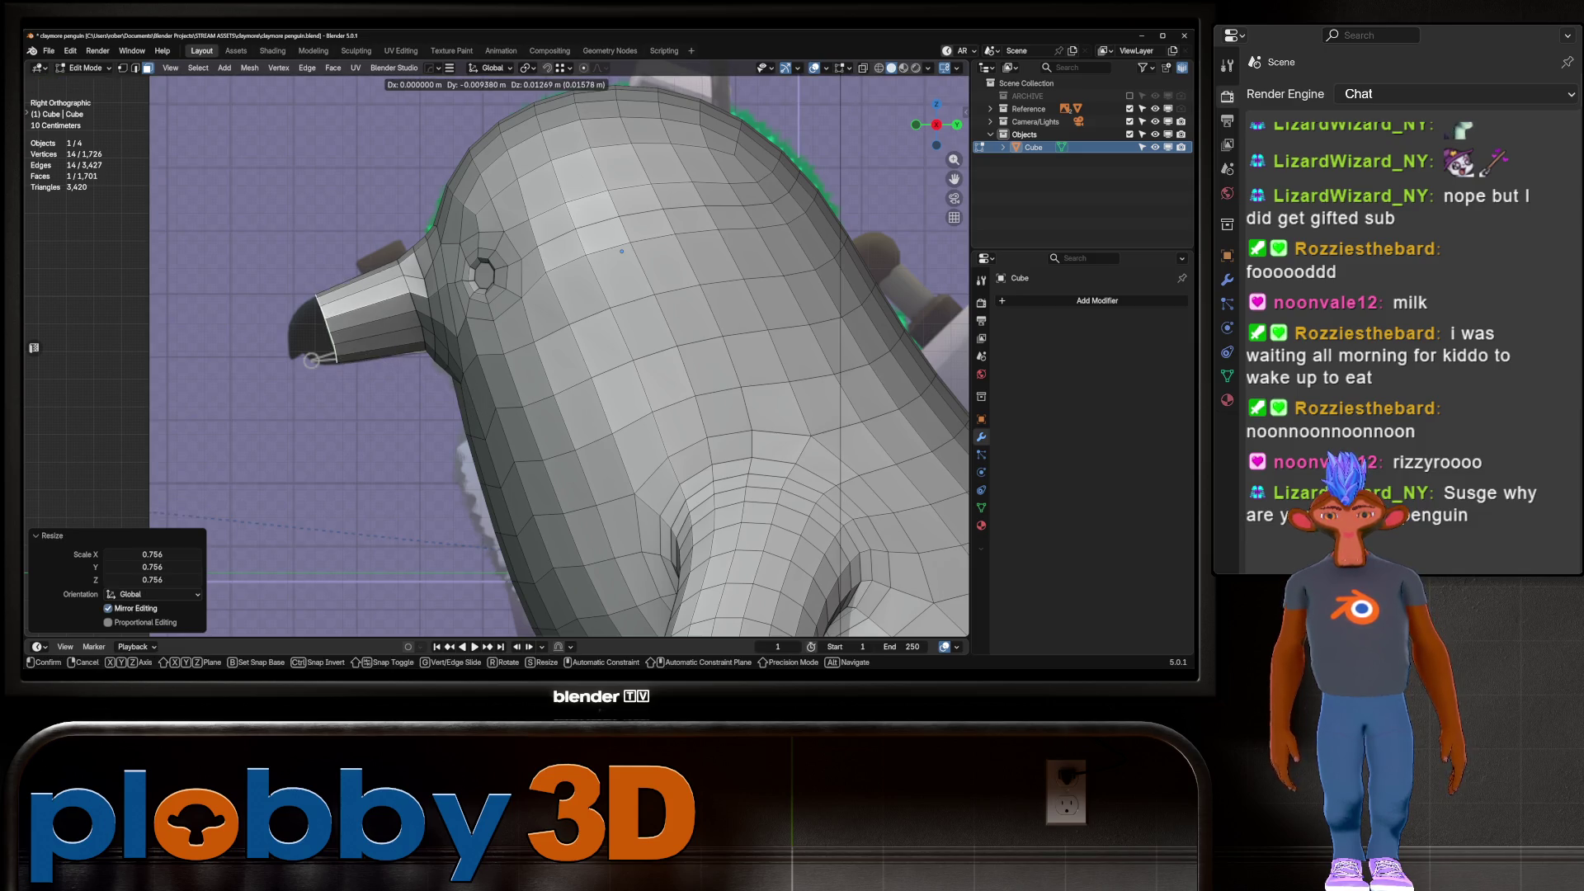
pyautogui.press('Escape')
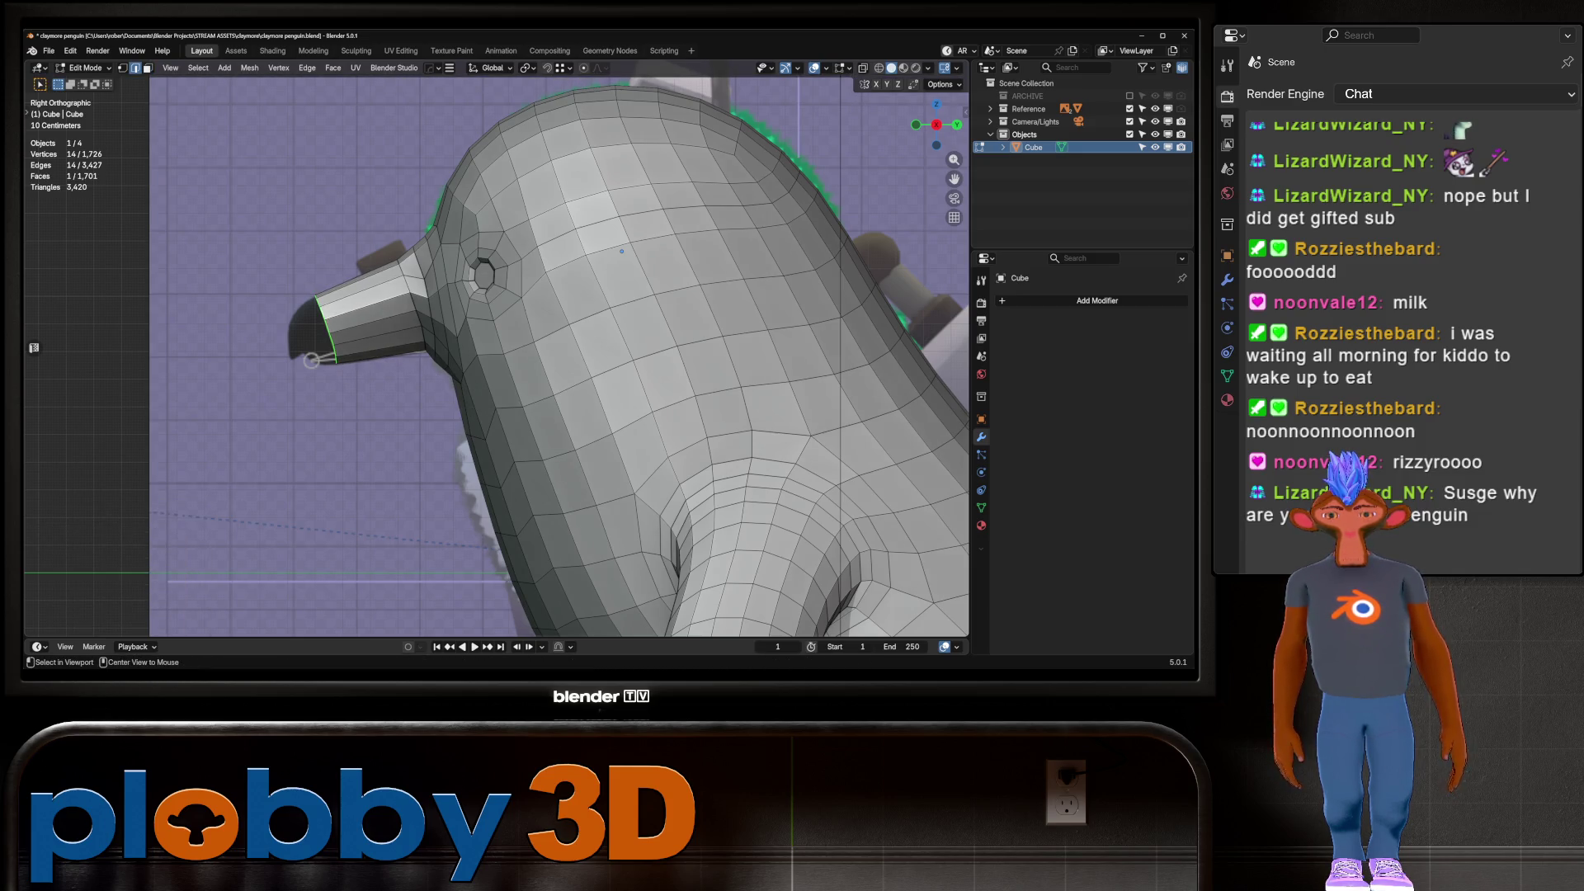
pyautogui.moveTo(311, 361); pyautogui.dragTo(462, 338, button='middle')
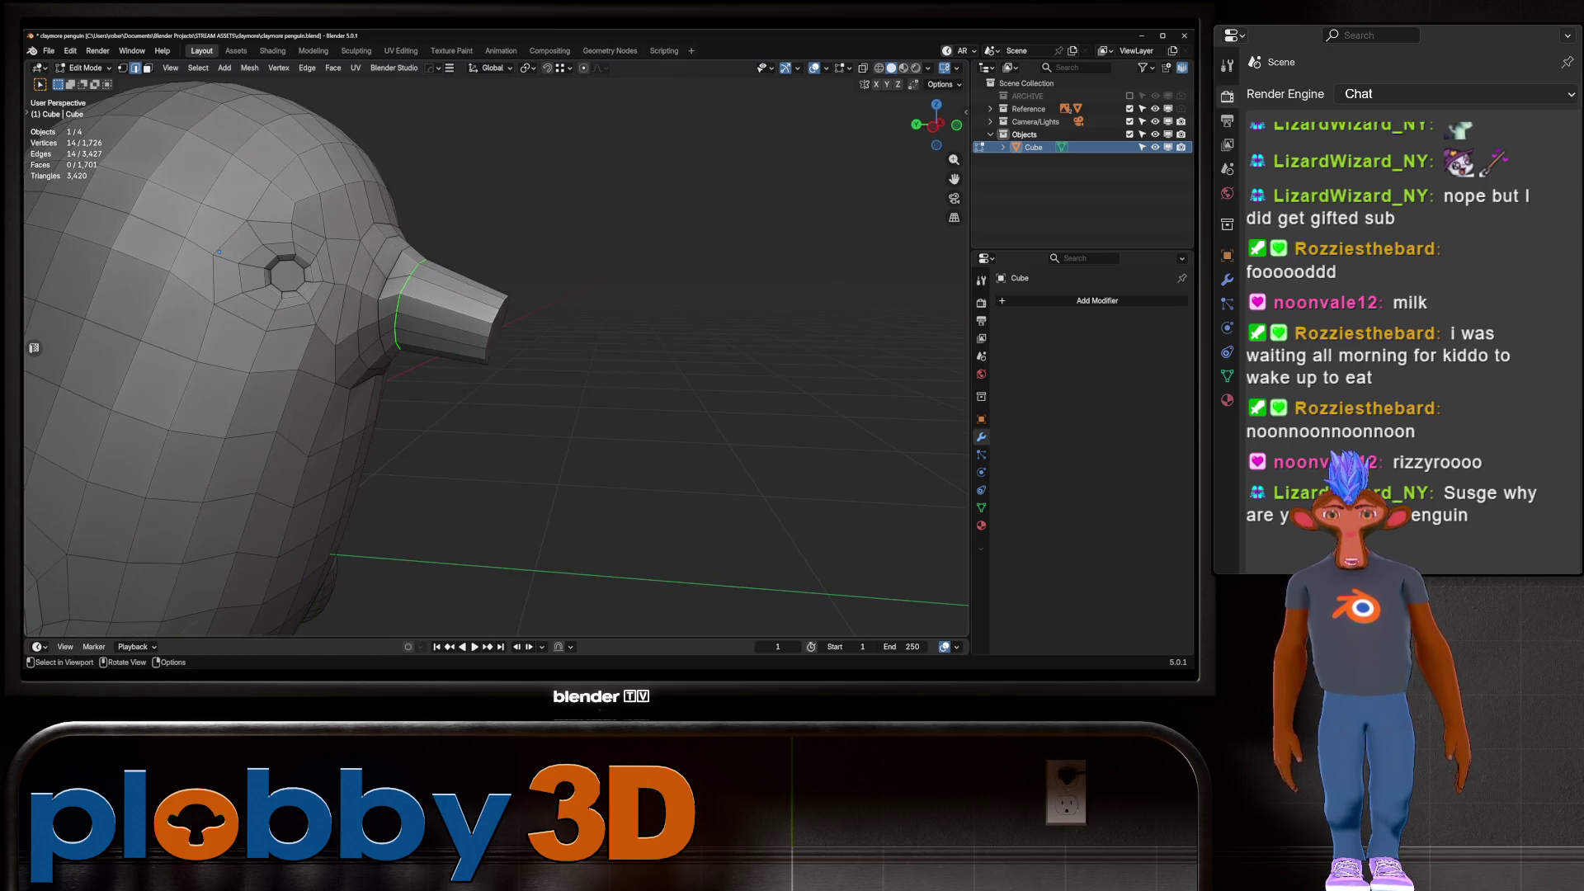
pyautogui.press('KP_3')
# Relax the beak-base loop (Cubic, 1 iteration) and edge-slide it slightly toward the head
pyautogui.rightClick(660, 393)
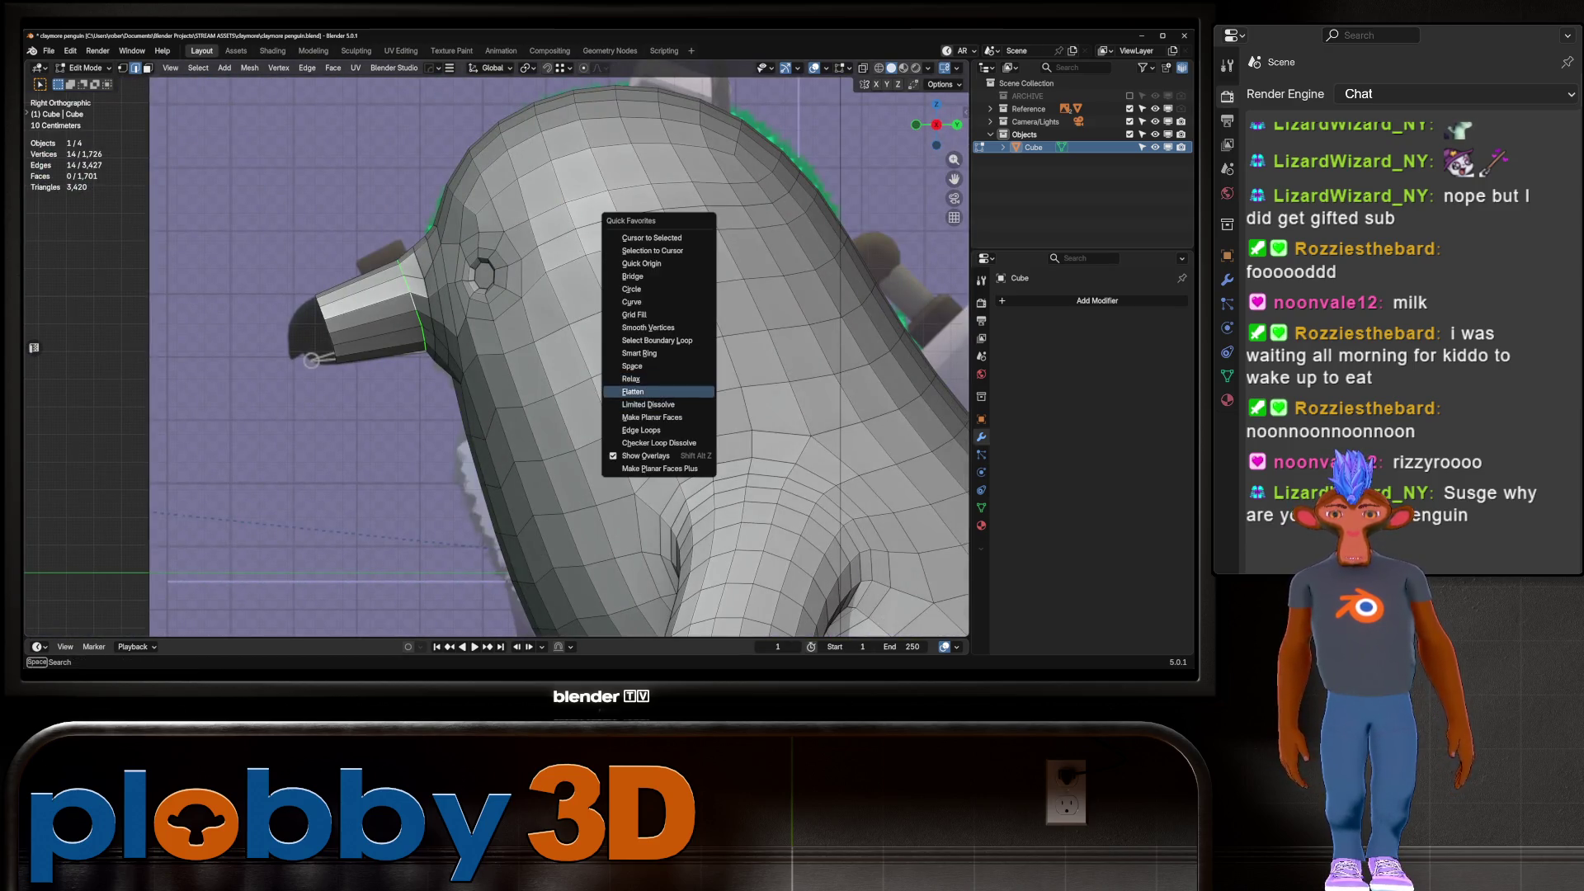
pyautogui.click(660, 378)
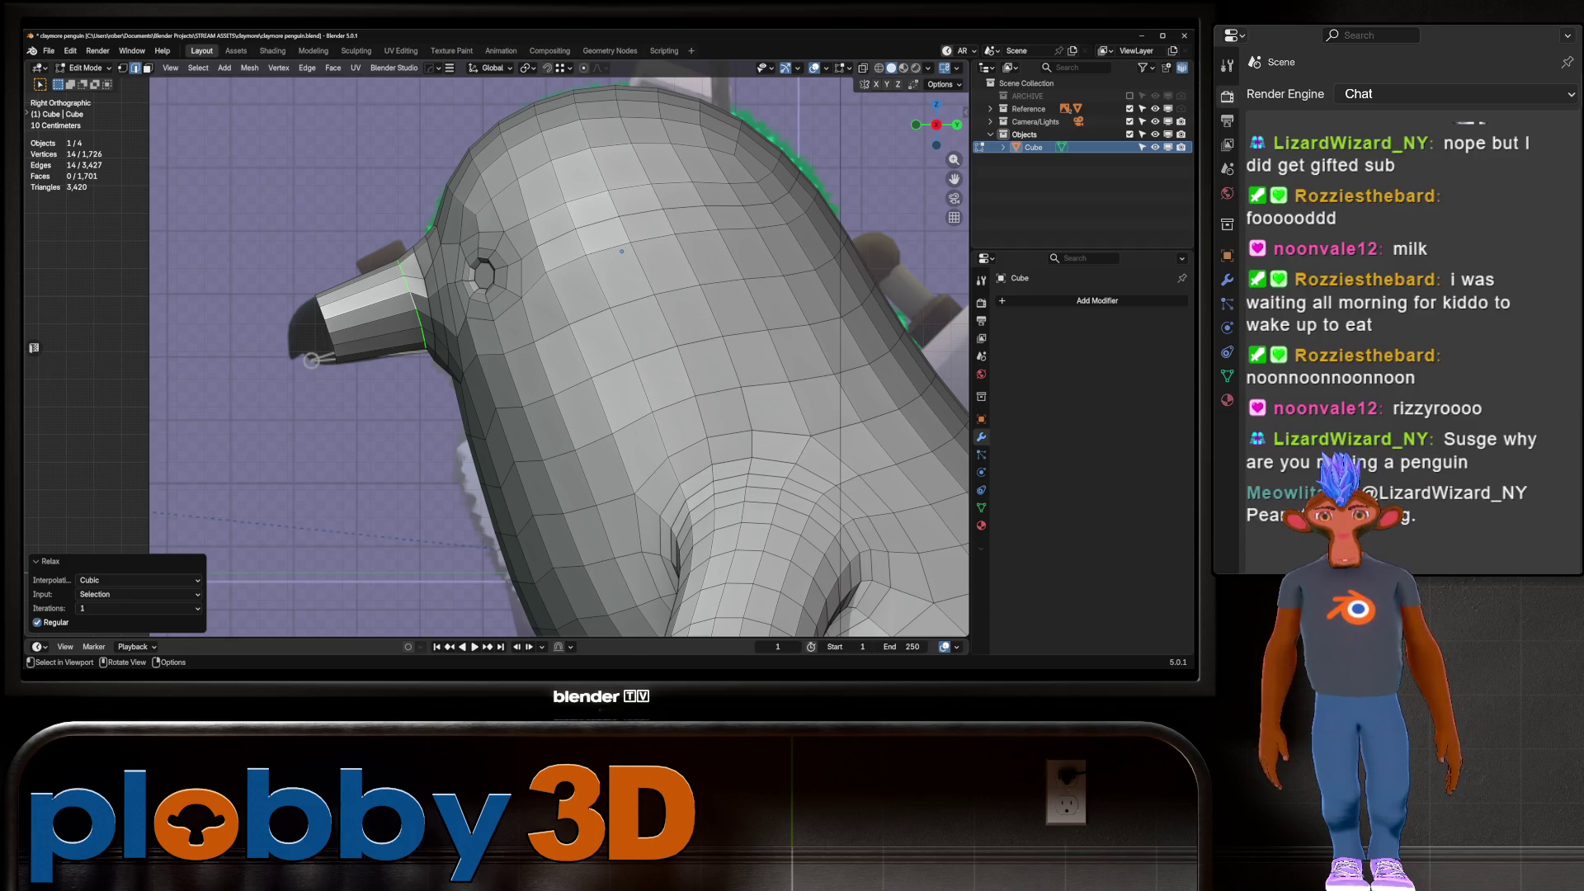
pyautogui.press('g')
pyautogui.press('g')
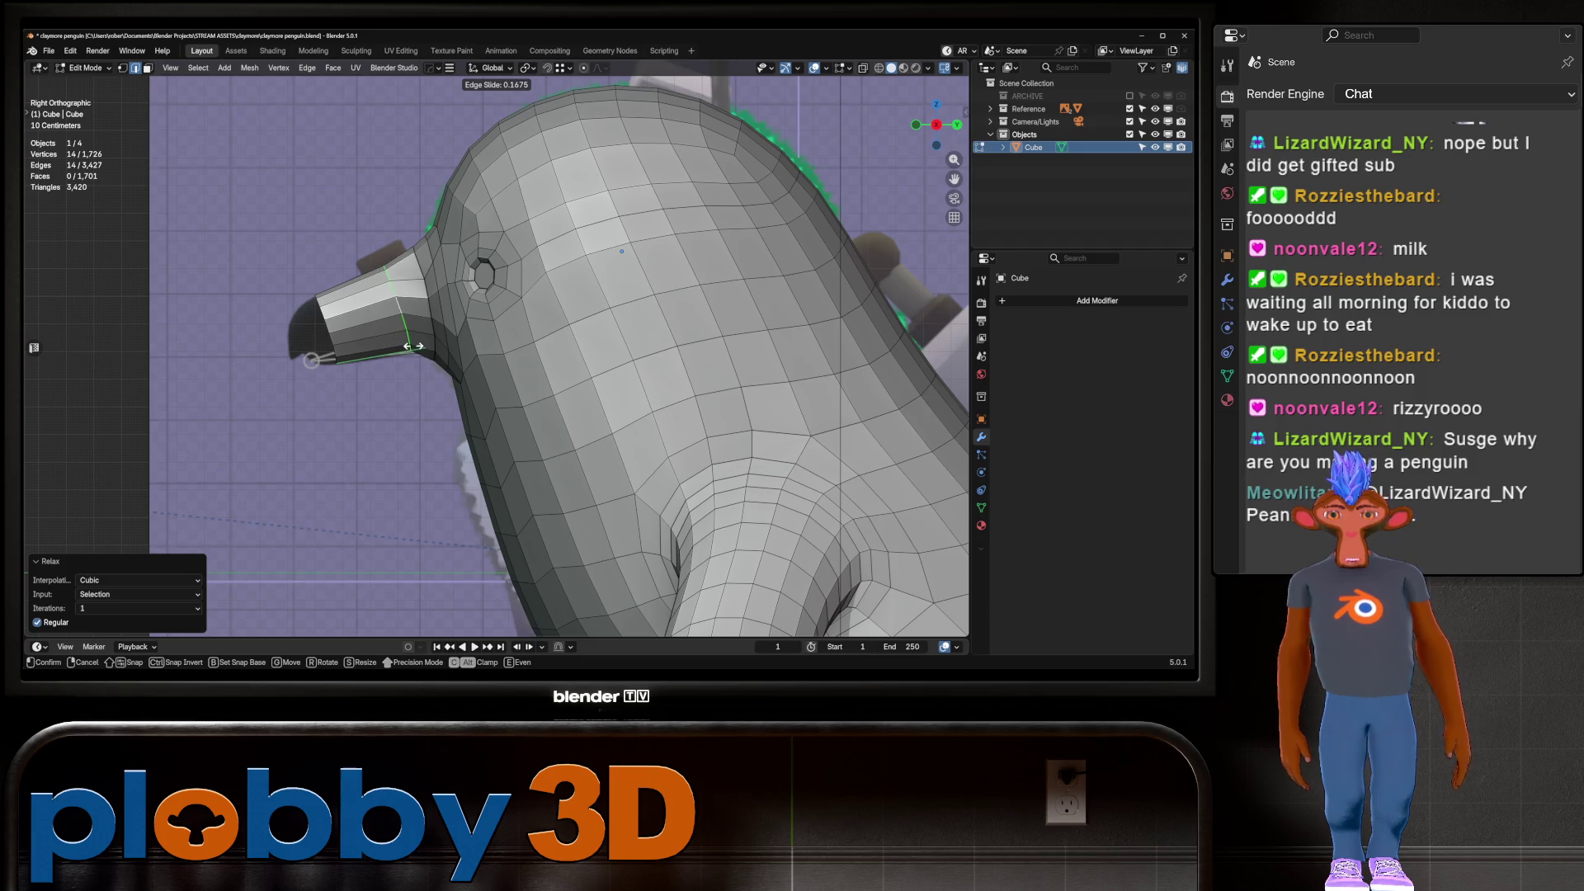
pyautogui.press('Escape')
pyautogui.press('g')
pyautogui.press('g')
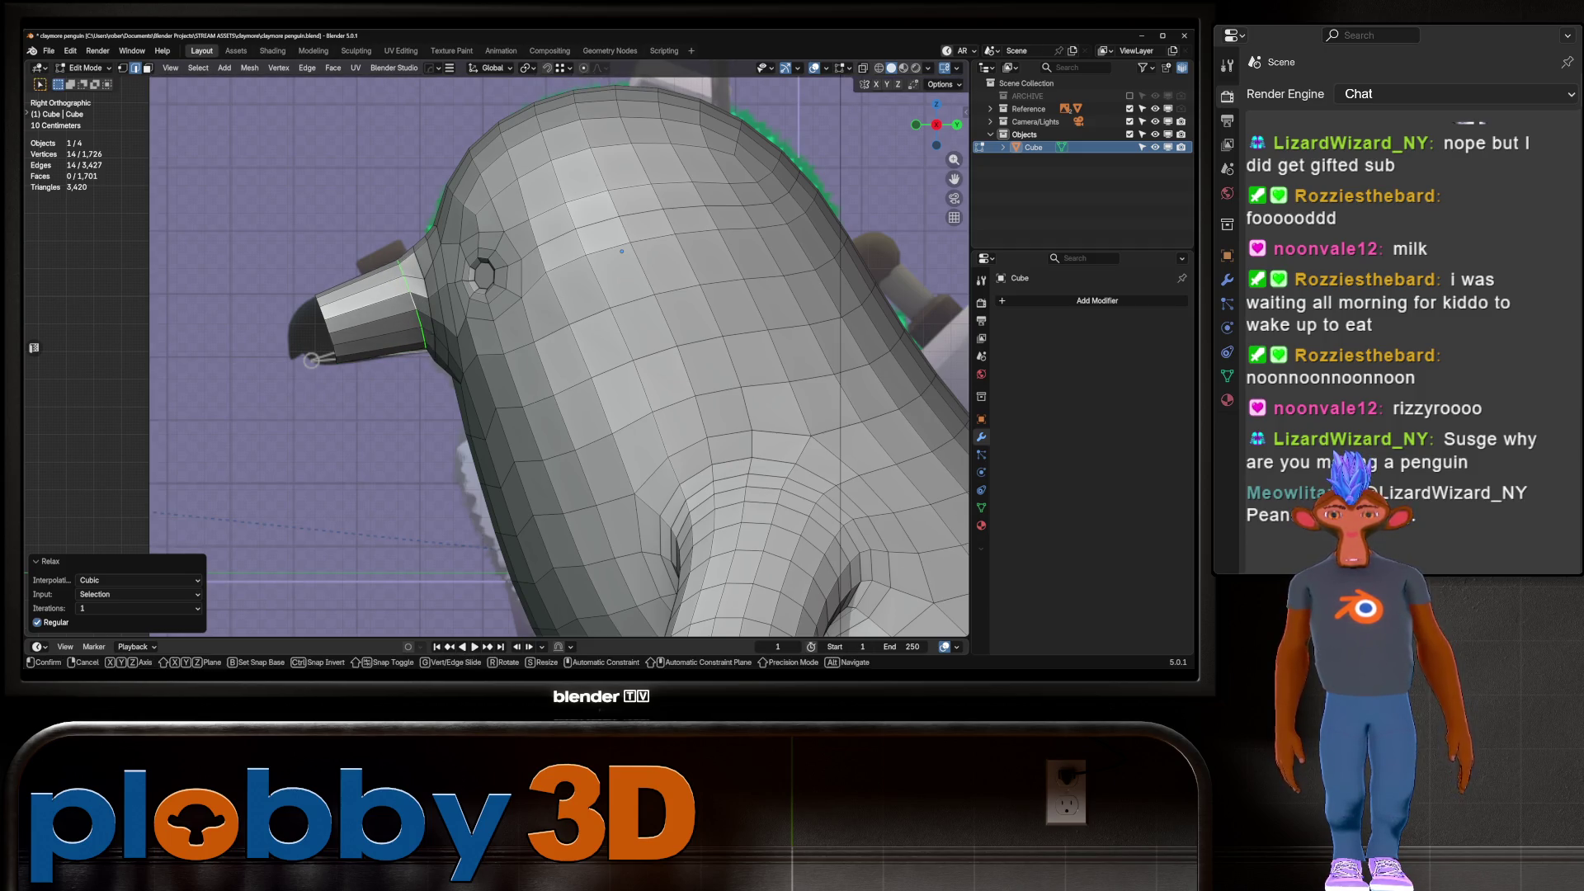
pyautogui.press('Return')
pyautogui.press('g')
pyautogui.press('g')
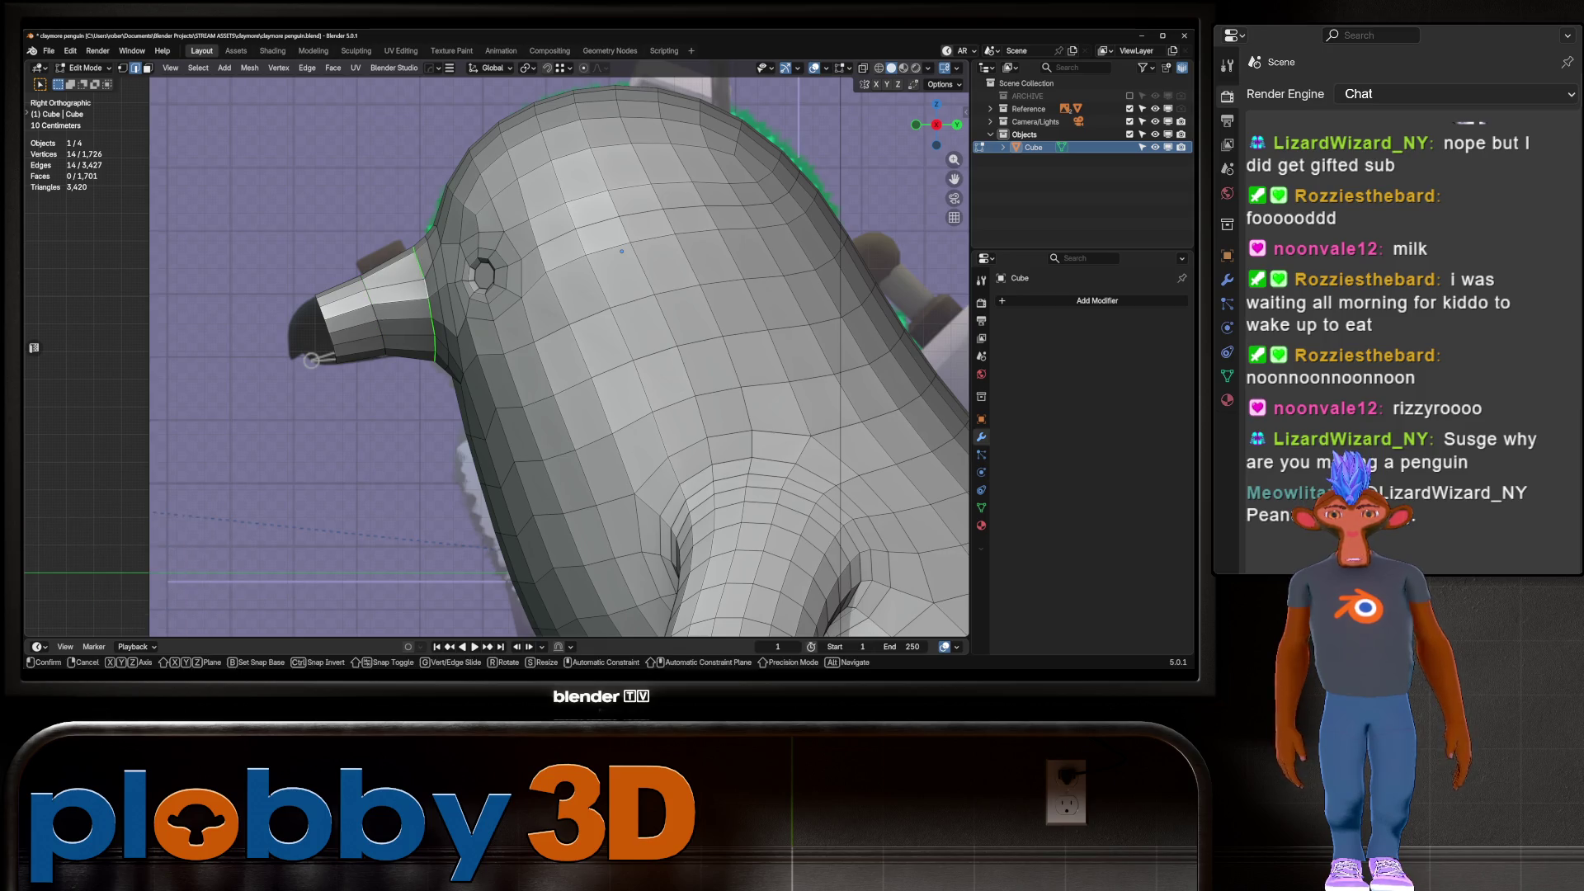
pyautogui.press('Return')
# Select the edge path and the full edge ring around the beak
pyautogui.keyDown('ctrl'); pyautogui.click(312, 360); pyautogui.keyUp('ctrl')
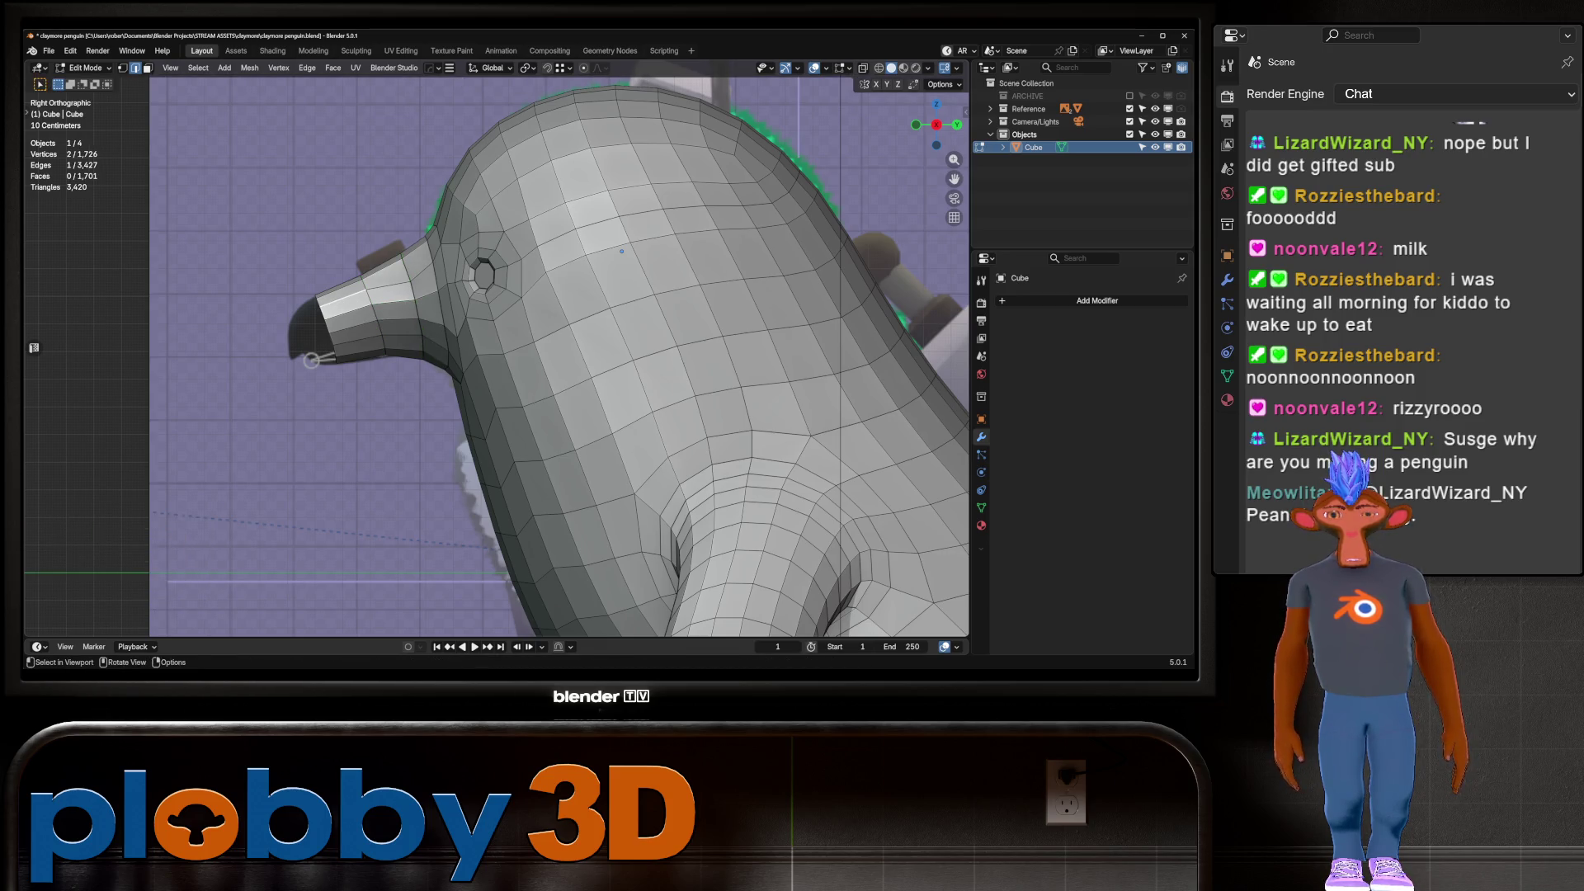
pyautogui.press('q')
pyautogui.moveTo(312, 360)
pyautogui.mouseDown(button='middle')
pyautogui.moveTo(596, 330)
pyautogui.moveTo(701, 293)
pyautogui.mouseUp(button='middle')
pyautogui.click(578, 306)
# Relax the selected beak edge ring from Quick Favorites and view it from the right side
pyautogui.press('q')
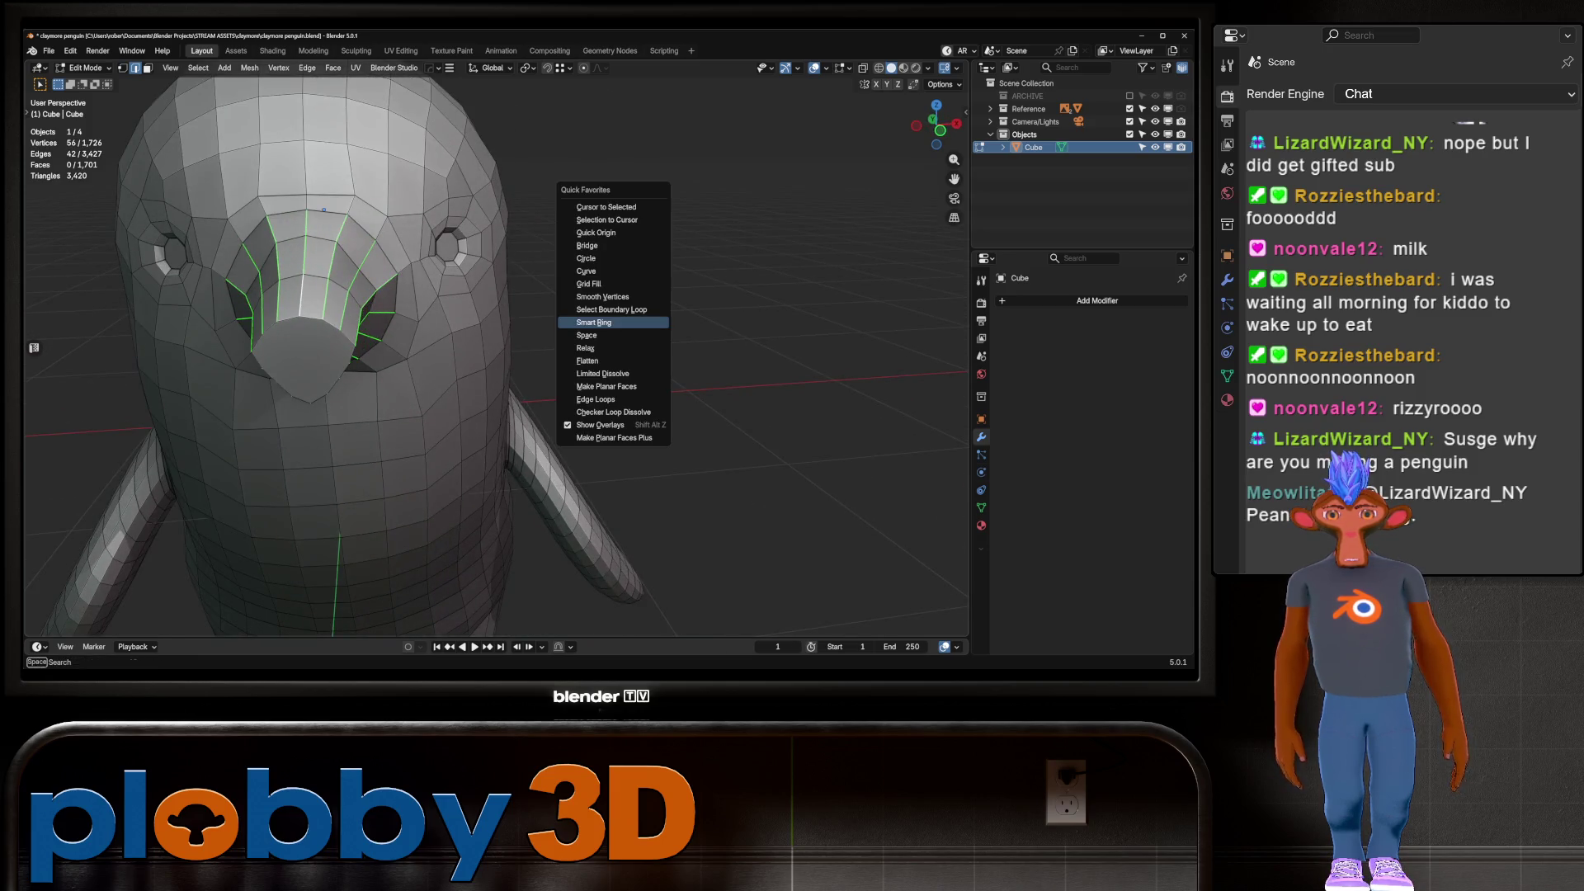
pyautogui.click(611, 348)
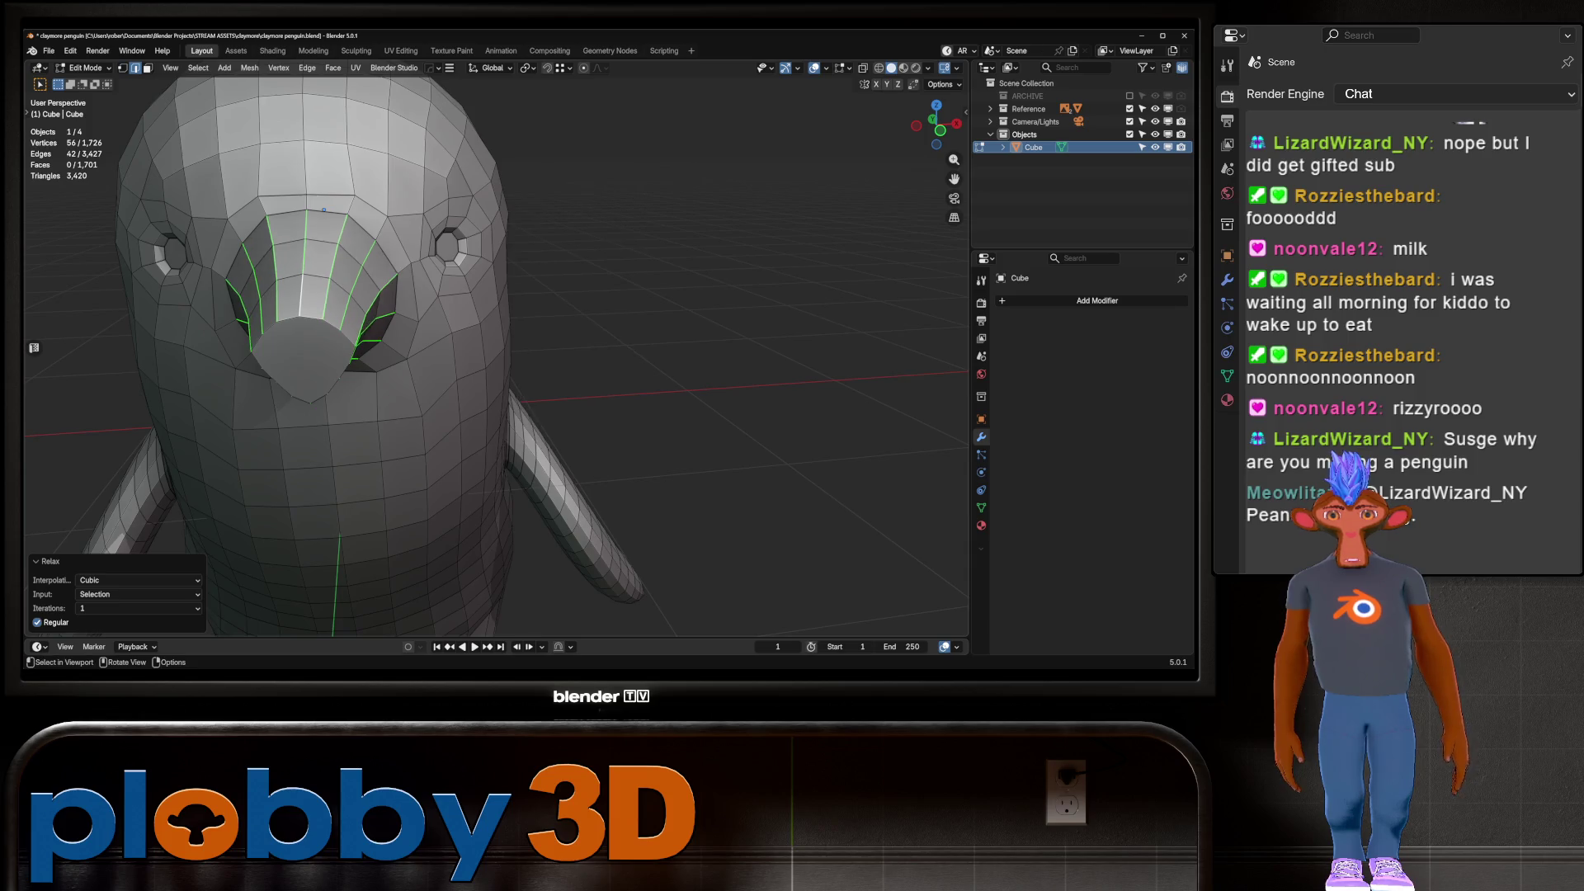
pyautogui.scroll(-3, 577, 346)
pyautogui.moveTo(578, 346); pyautogui.dragTo(661, 313, button='middle')
pyautogui.moveTo(495, 347)
pyautogui.mouseDown(button='middle')
pyautogui.moveTo(462, 350)
pyautogui.moveTo(471, 338)
pyautogui.mouseUp(button='middle')
pyautogui.scroll(2, 495, 346)
pyautogui.scroll(-1, 495, 346)
pyautogui.scroll(1, 495, 347)
pyautogui.press('KP_3')
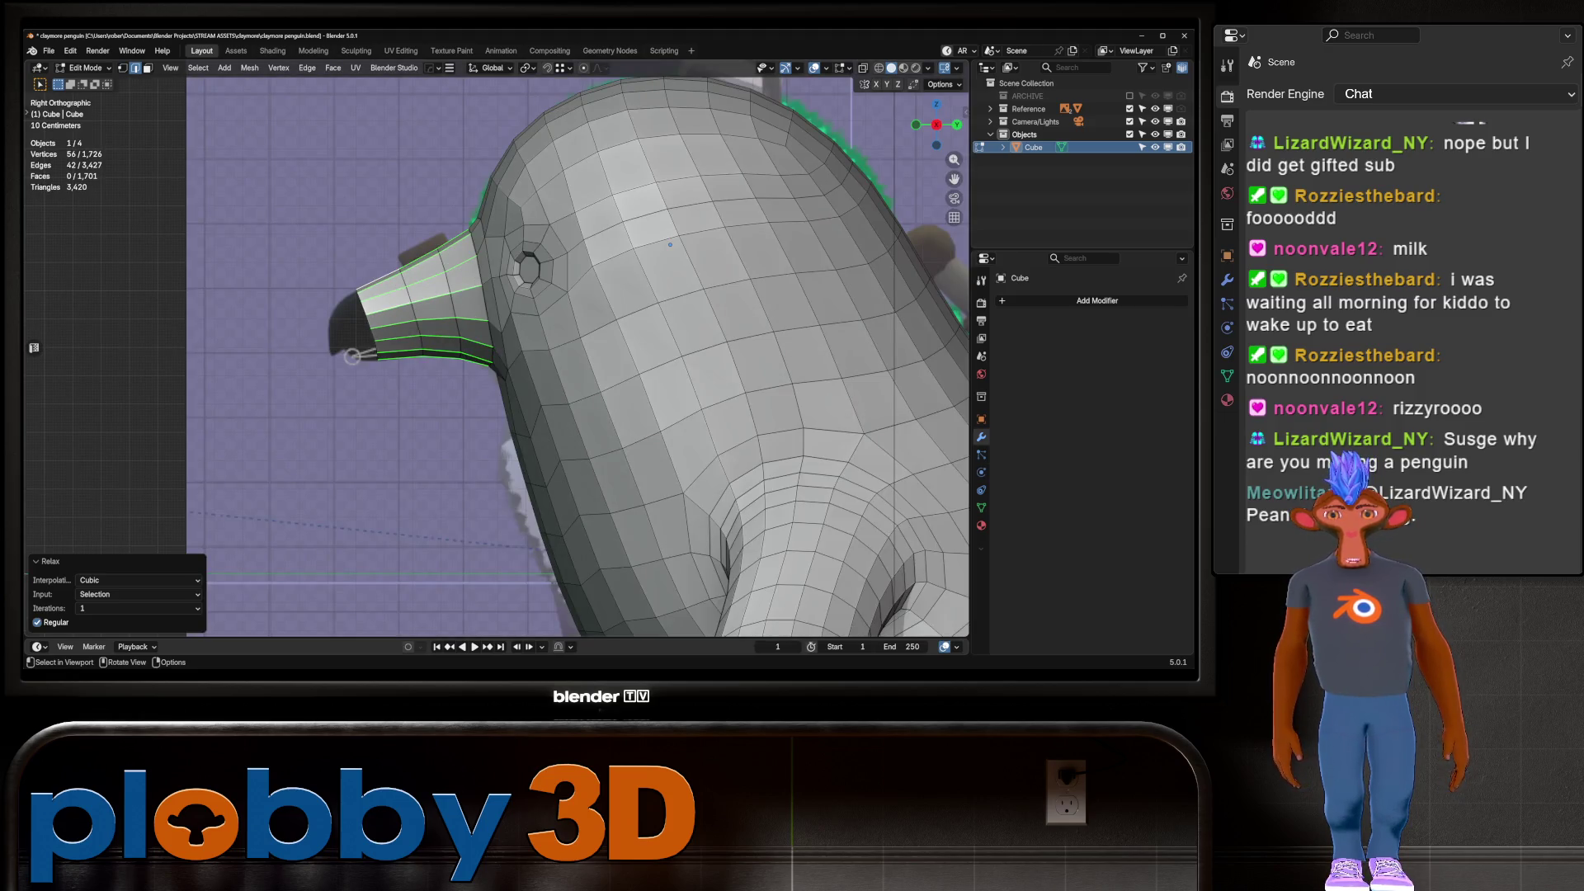
# In front view with X-ray off, scale the beak-rim loop down to 0.915
pyautogui.press('Tab')
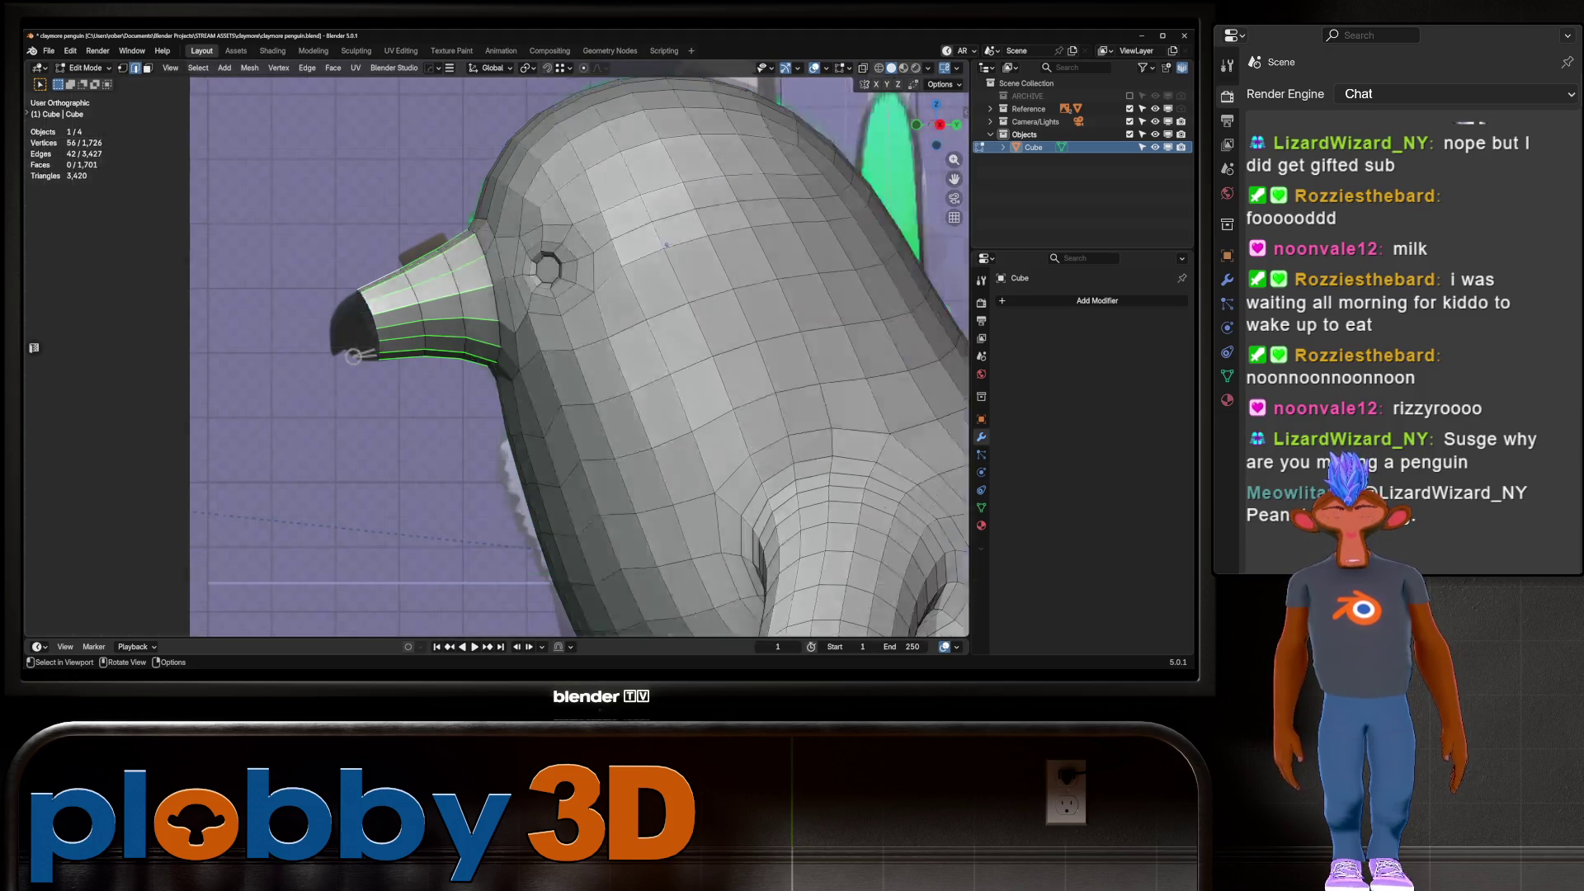
pyautogui.press('Tab')
pyautogui.press('KP_1')
pyautogui.hotkey('alt', 'z')
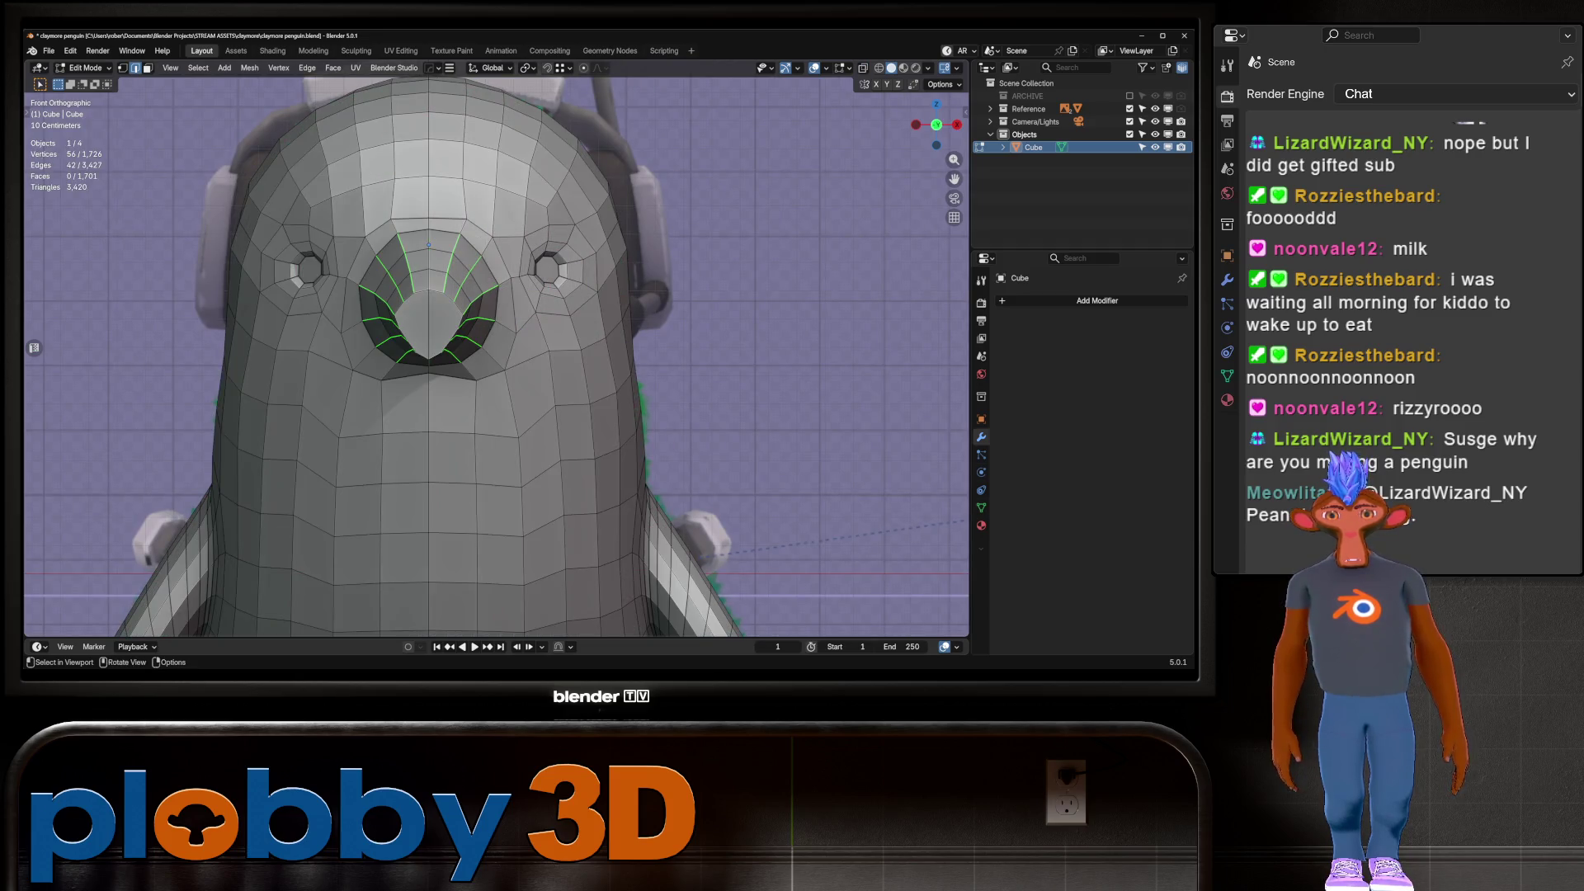
pyautogui.keyDown('alt'); pyautogui.click(363, 306); pyautogui.keyUp('alt')
pyautogui.press('s')
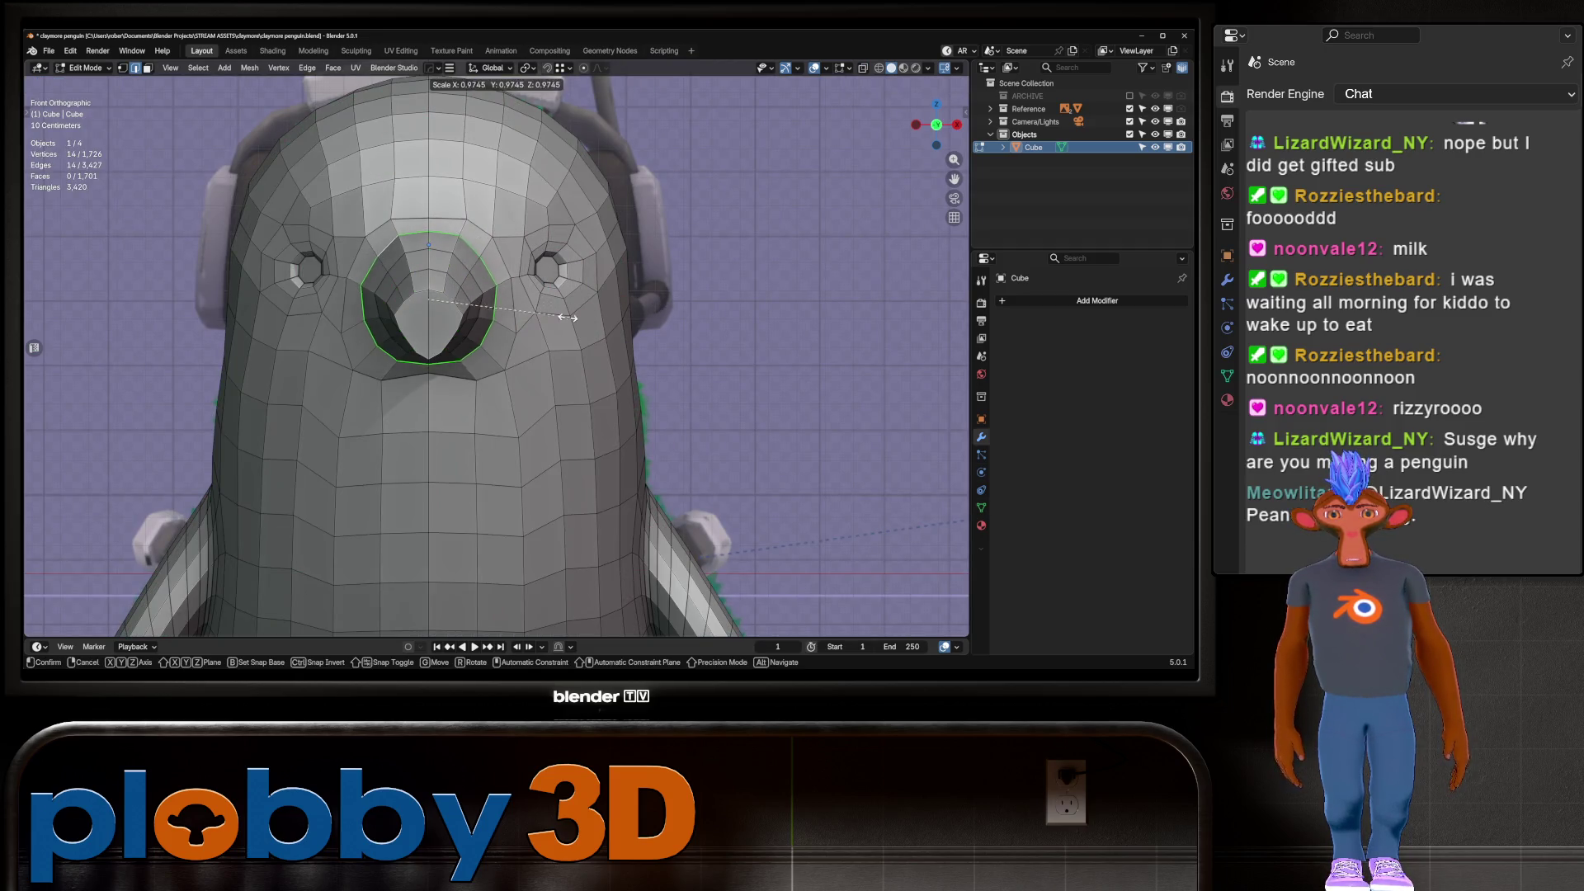
pyautogui.click(388, 305)
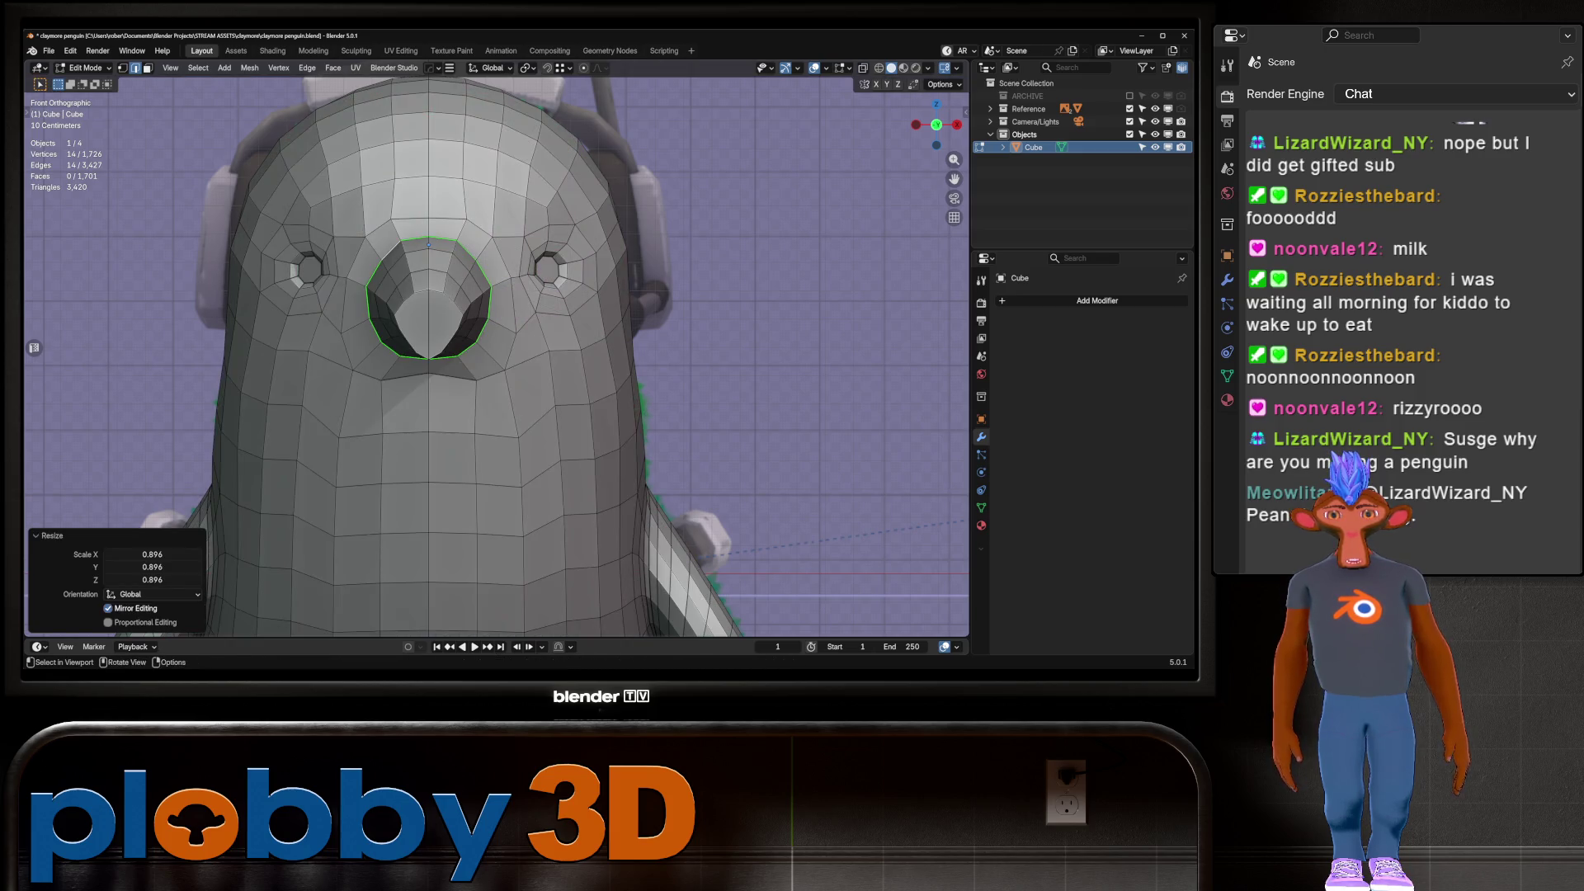
pyautogui.press('s')
pyautogui.press('Return')
# Smoothly curve the edge loop at the beak base using a Quick Favorites tool
pyautogui.moveTo(429, 244); pyautogui.dragTo(585, 238, button='middle')
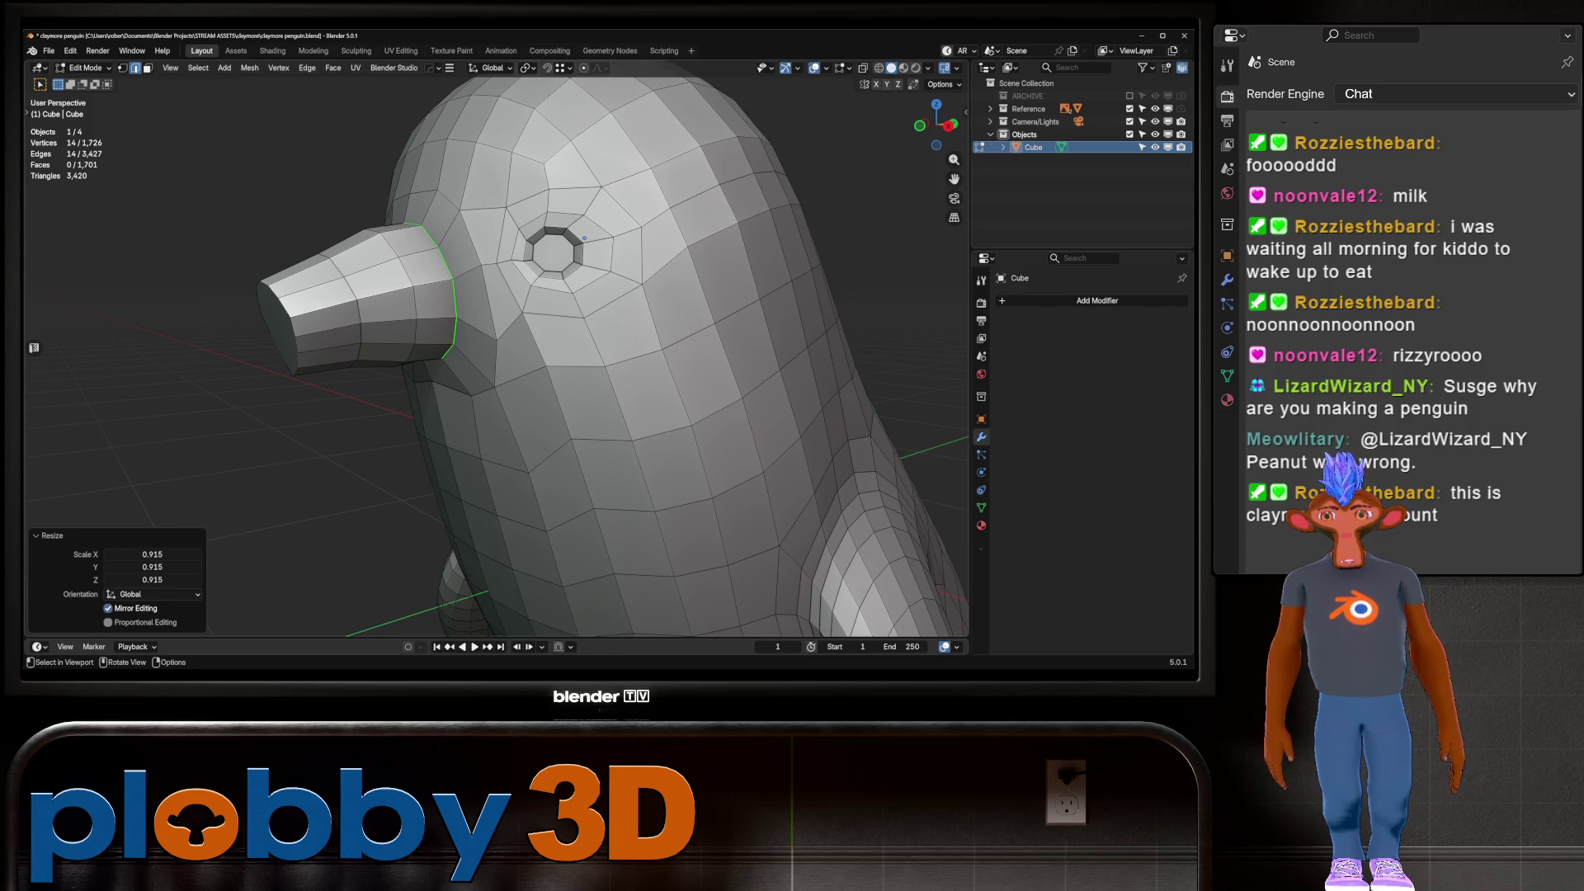
pyautogui.press('3')
pyautogui.click(277, 326)
pyautogui.press('KP_3')
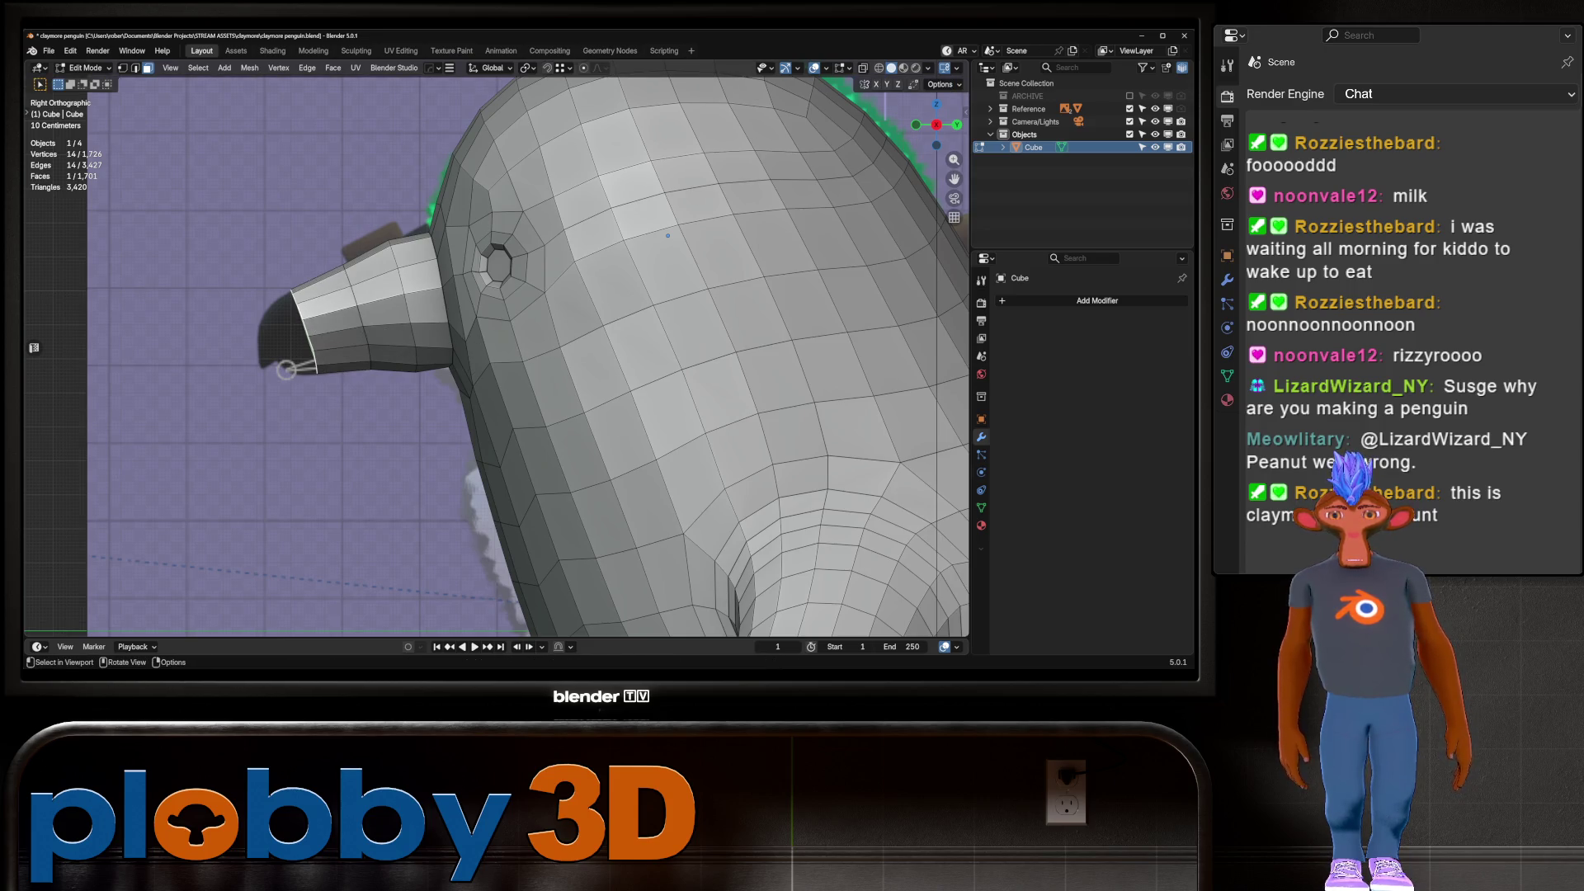
pyautogui.keyDown('alt'); pyautogui.click(450, 313); pyautogui.keyUp('alt')
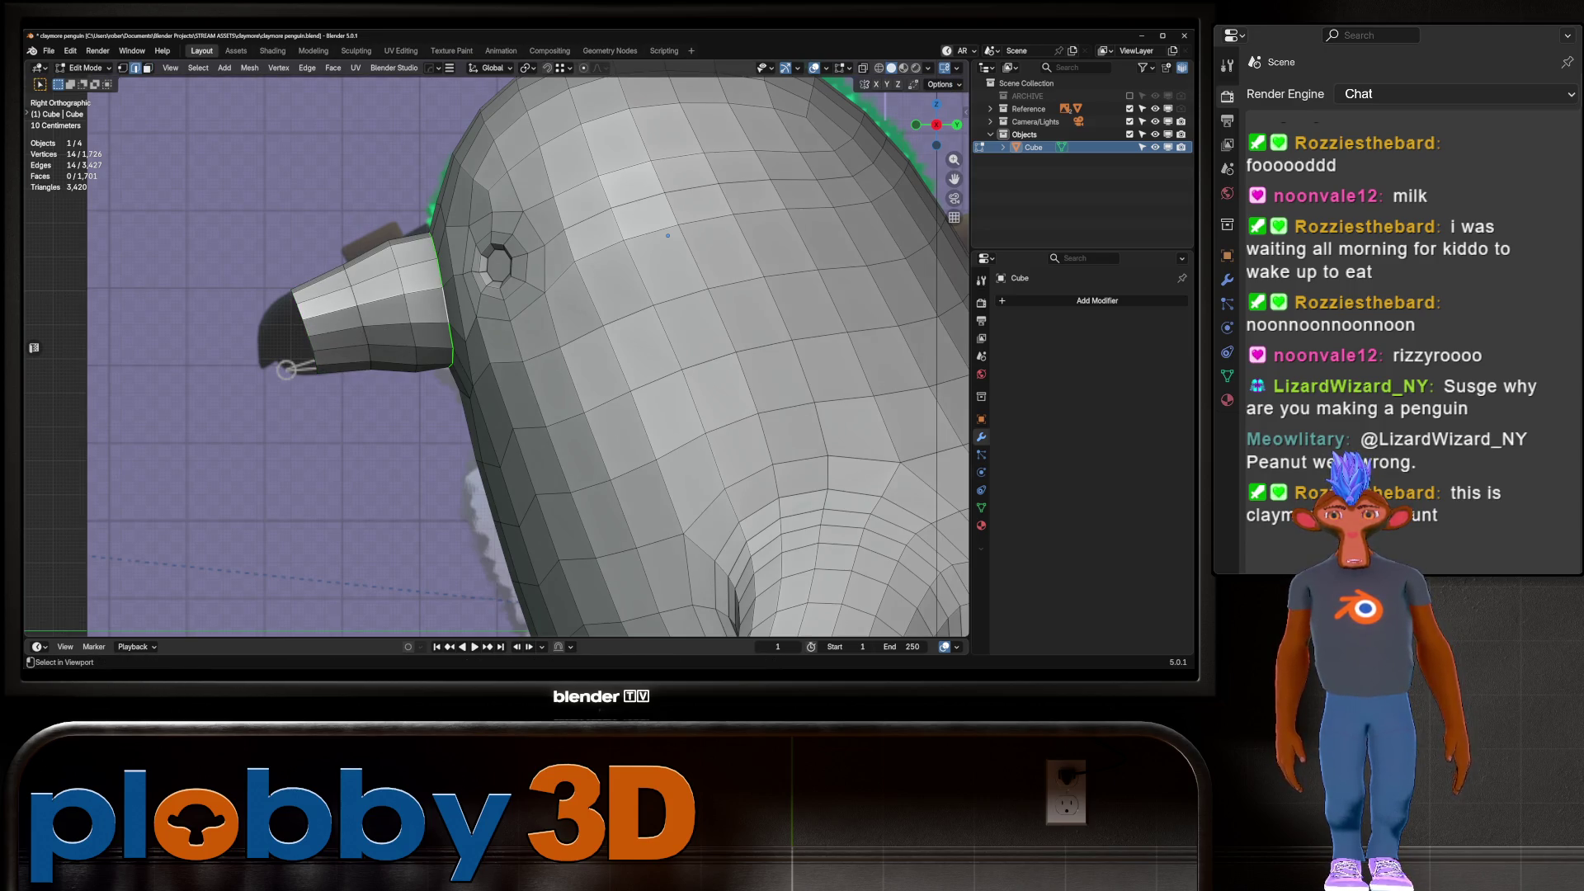
pyautogui.rightClick(529, 317)
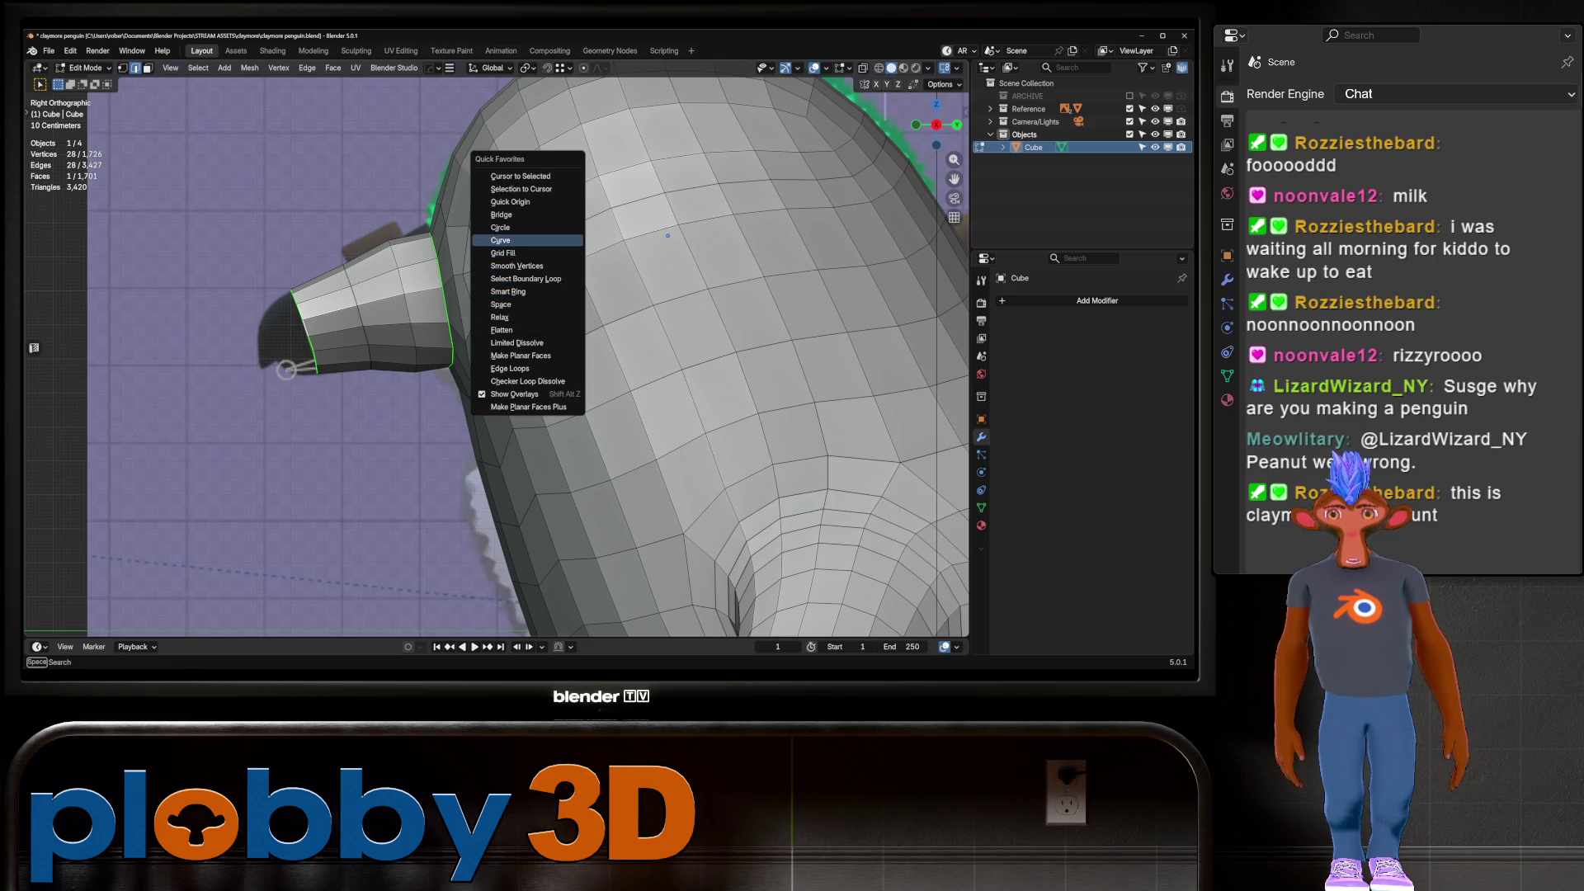
pyautogui.click(529, 241)
# Check the penguin's right-side profile in Object Mode, then return to Edit Mode
pyautogui.moveTo(668, 236); pyautogui.dragTo(586, 268, button='middle')
pyautogui.press('Tab')
pyautogui.scroll(-5, 578, 272)
pyautogui.moveTo(578, 331)
pyautogui.mouseDown(button='middle')
pyautogui.moveTo(512, 330)
pyautogui.moveTo(562, 326)
pyautogui.moveTo(528, 322)
pyautogui.mouseUp(button='middle')
pyautogui.press('KP_3')
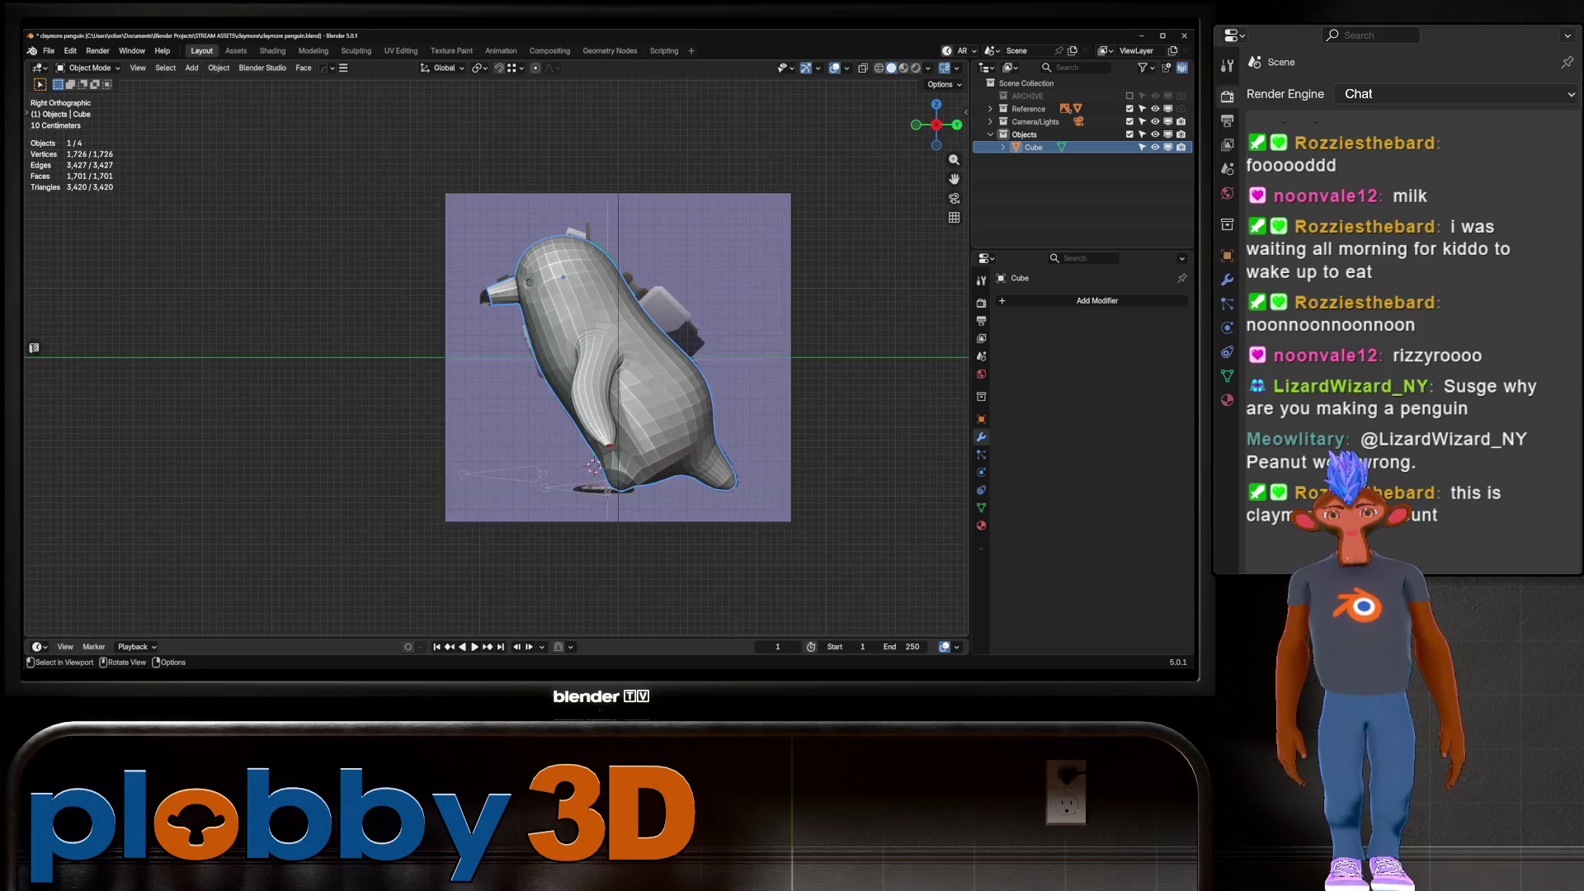
pyautogui.hotkey('alt', 'z')
pyautogui.scroll(10, 495, 297)
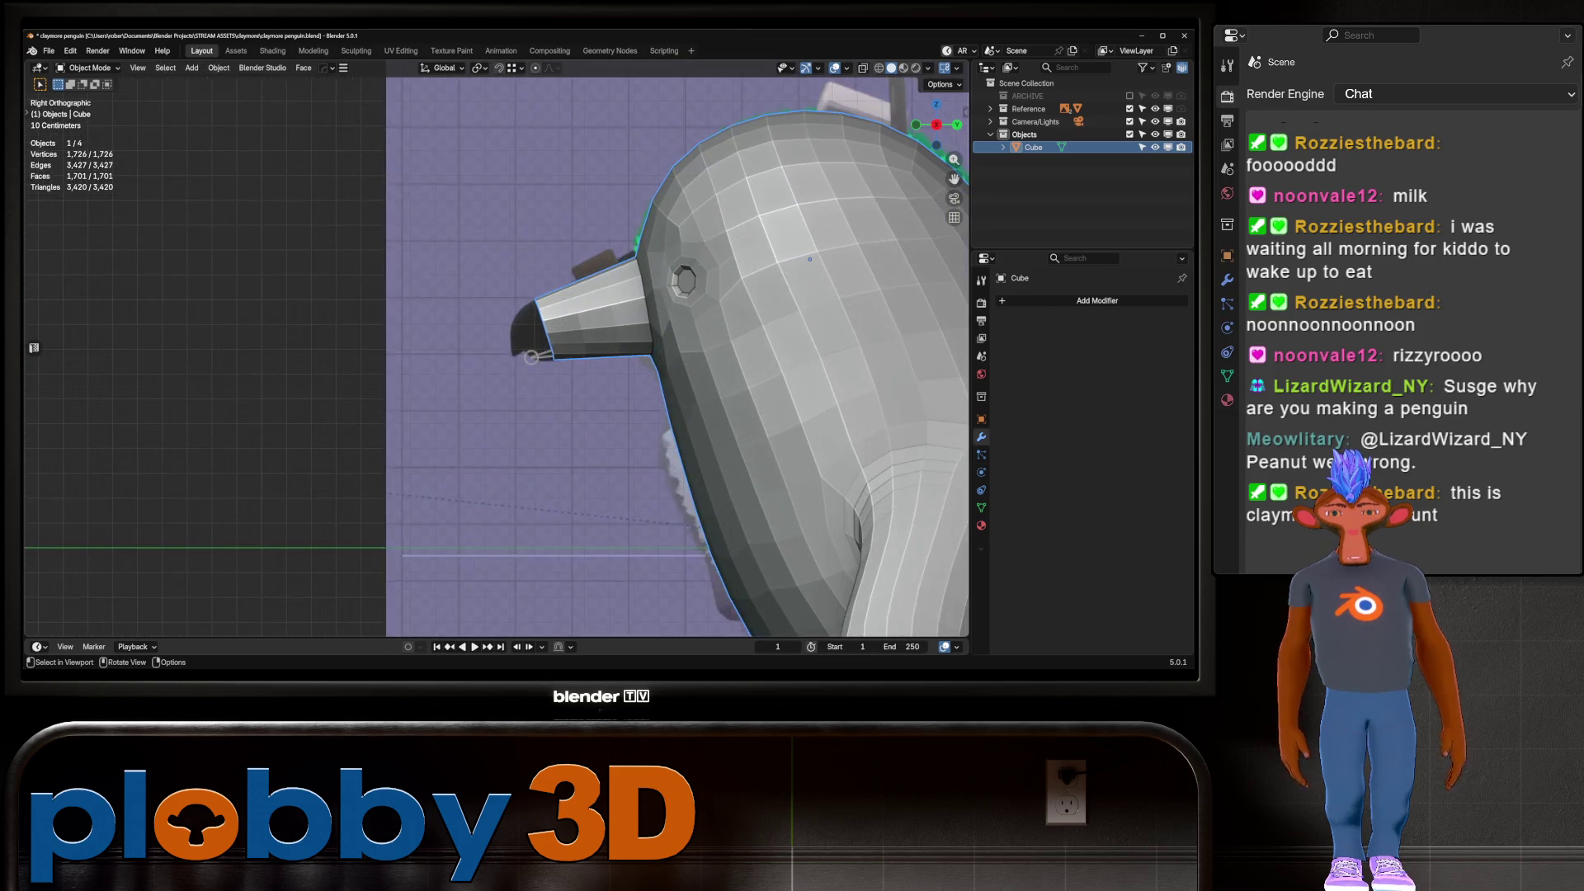
pyautogui.press('Tab')
# Move the selected beak loop to a new position
pyautogui.rightClick(462, 324)
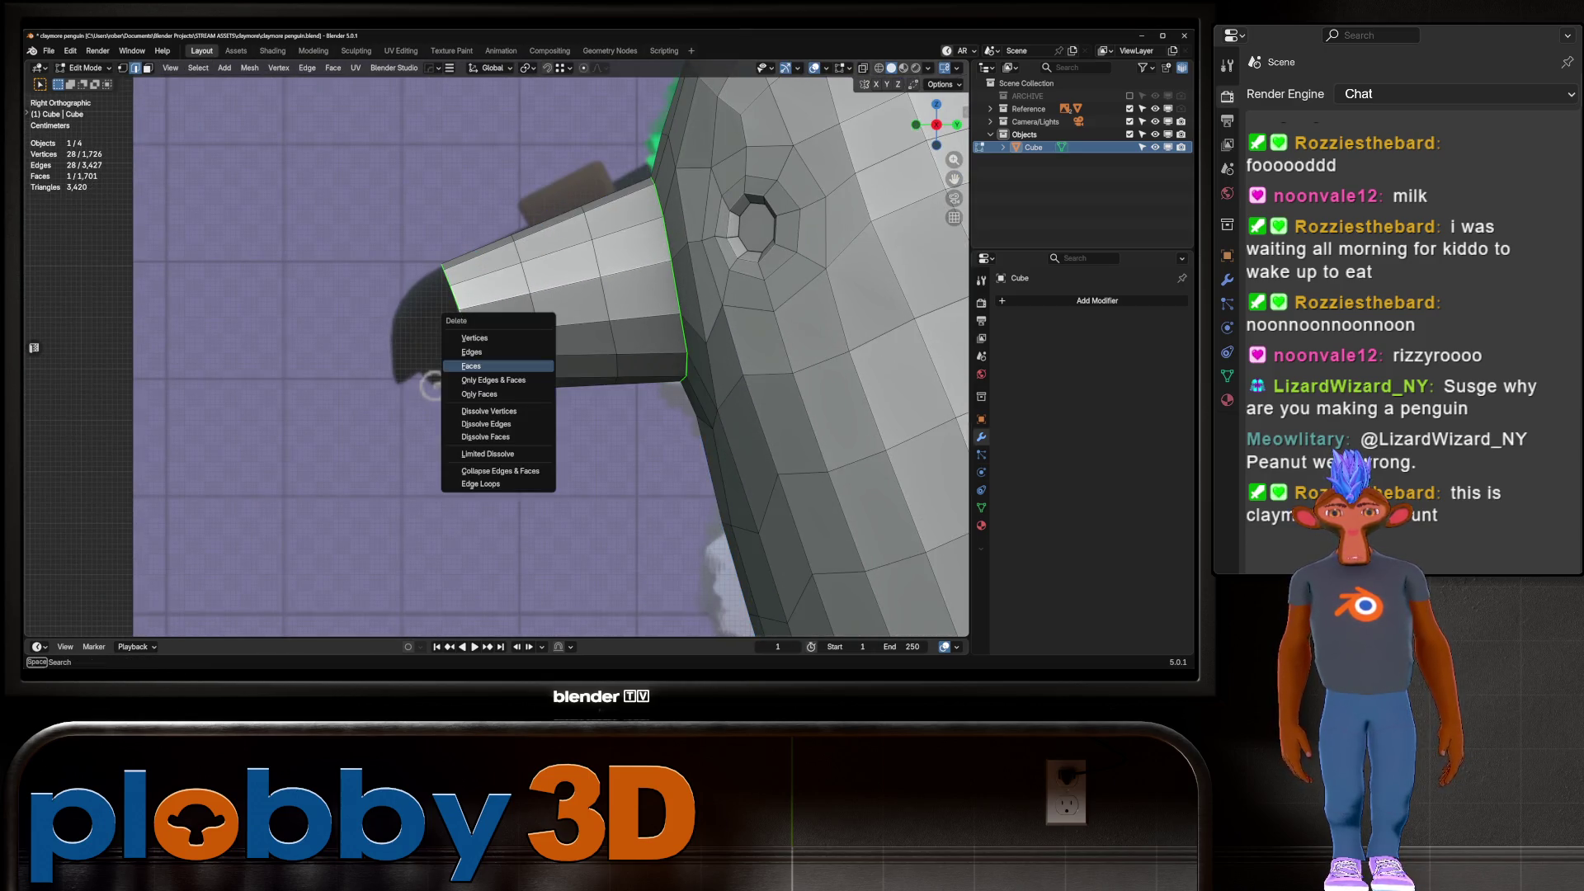
pyautogui.click(487, 388)
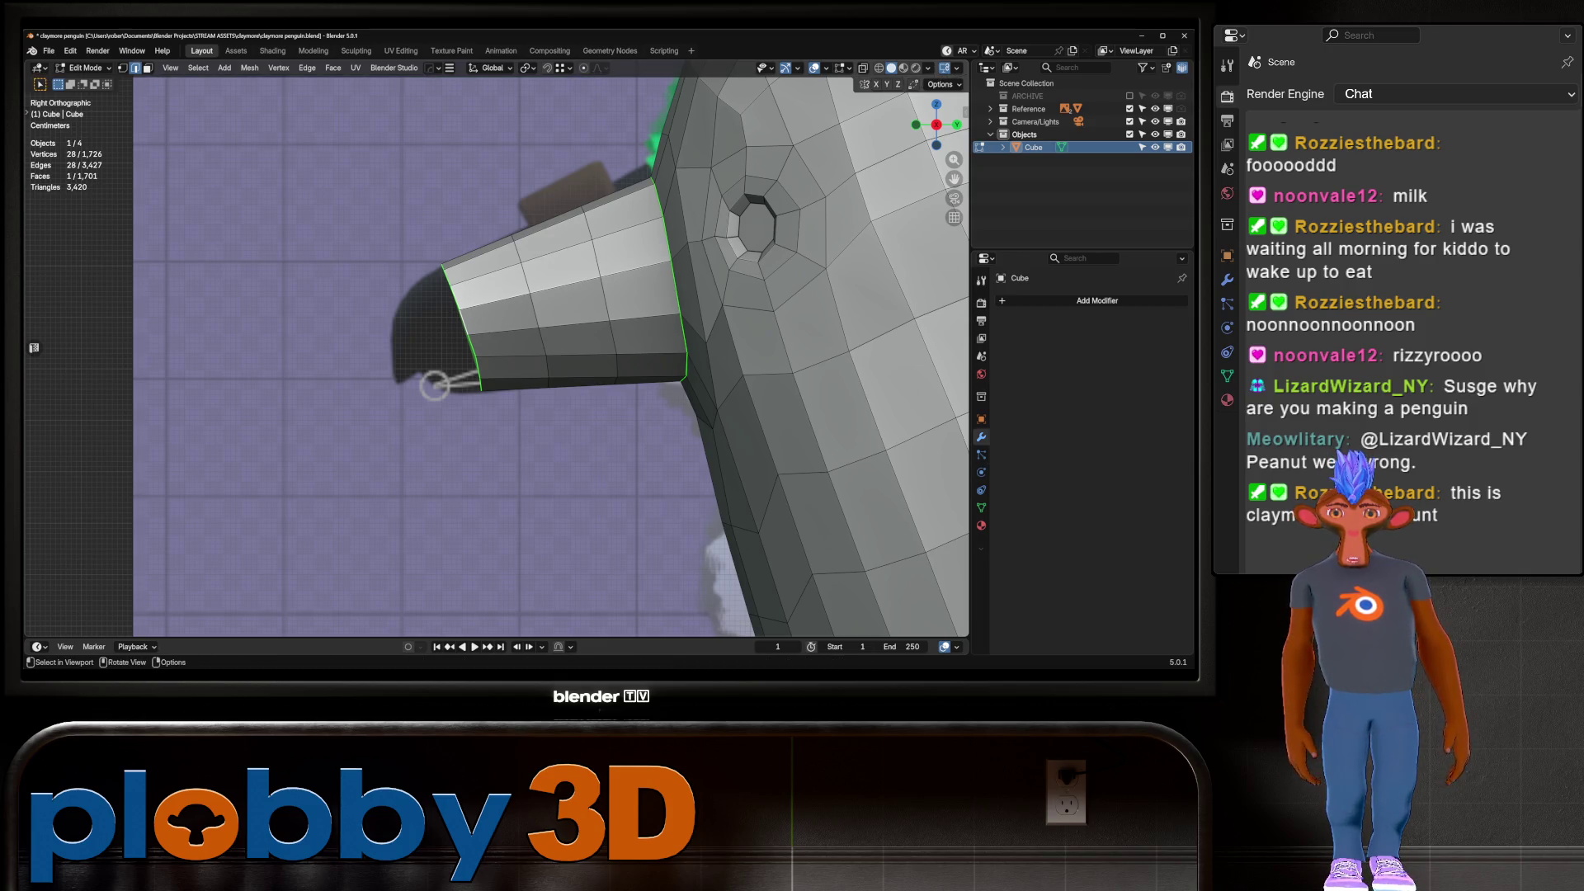
pyautogui.press('g')
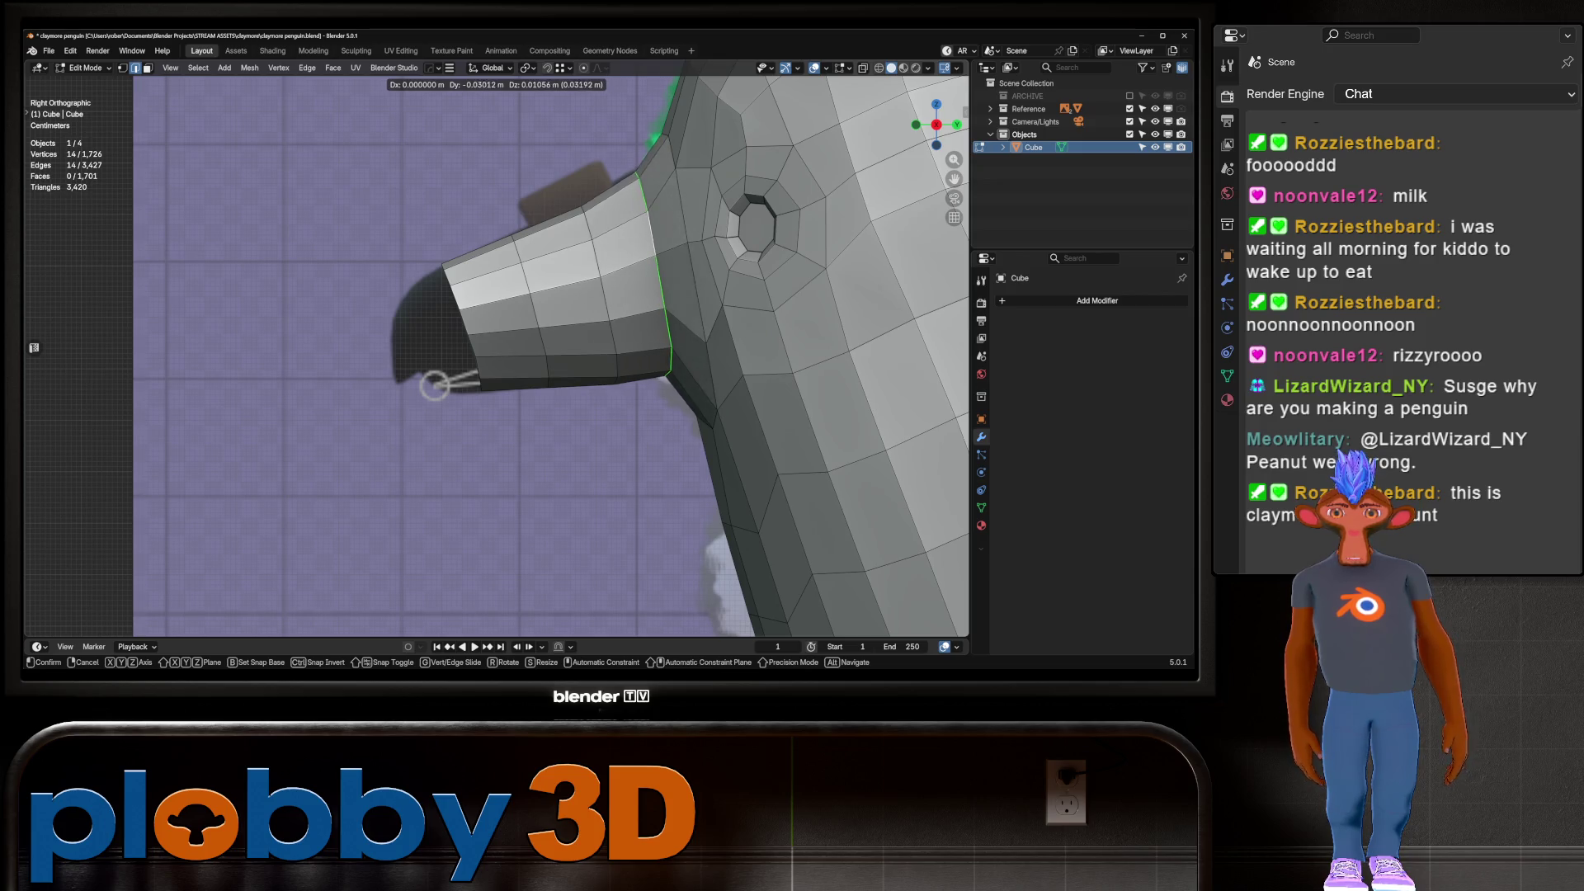
pyautogui.press('Return')
# Delete the flat face at the tip of the beak
pyautogui.keyDown('shift'); pyautogui.moveTo(578, 355); pyautogui.dragTo(484, 355, button='middle'); pyautogui.keyUp('shift')
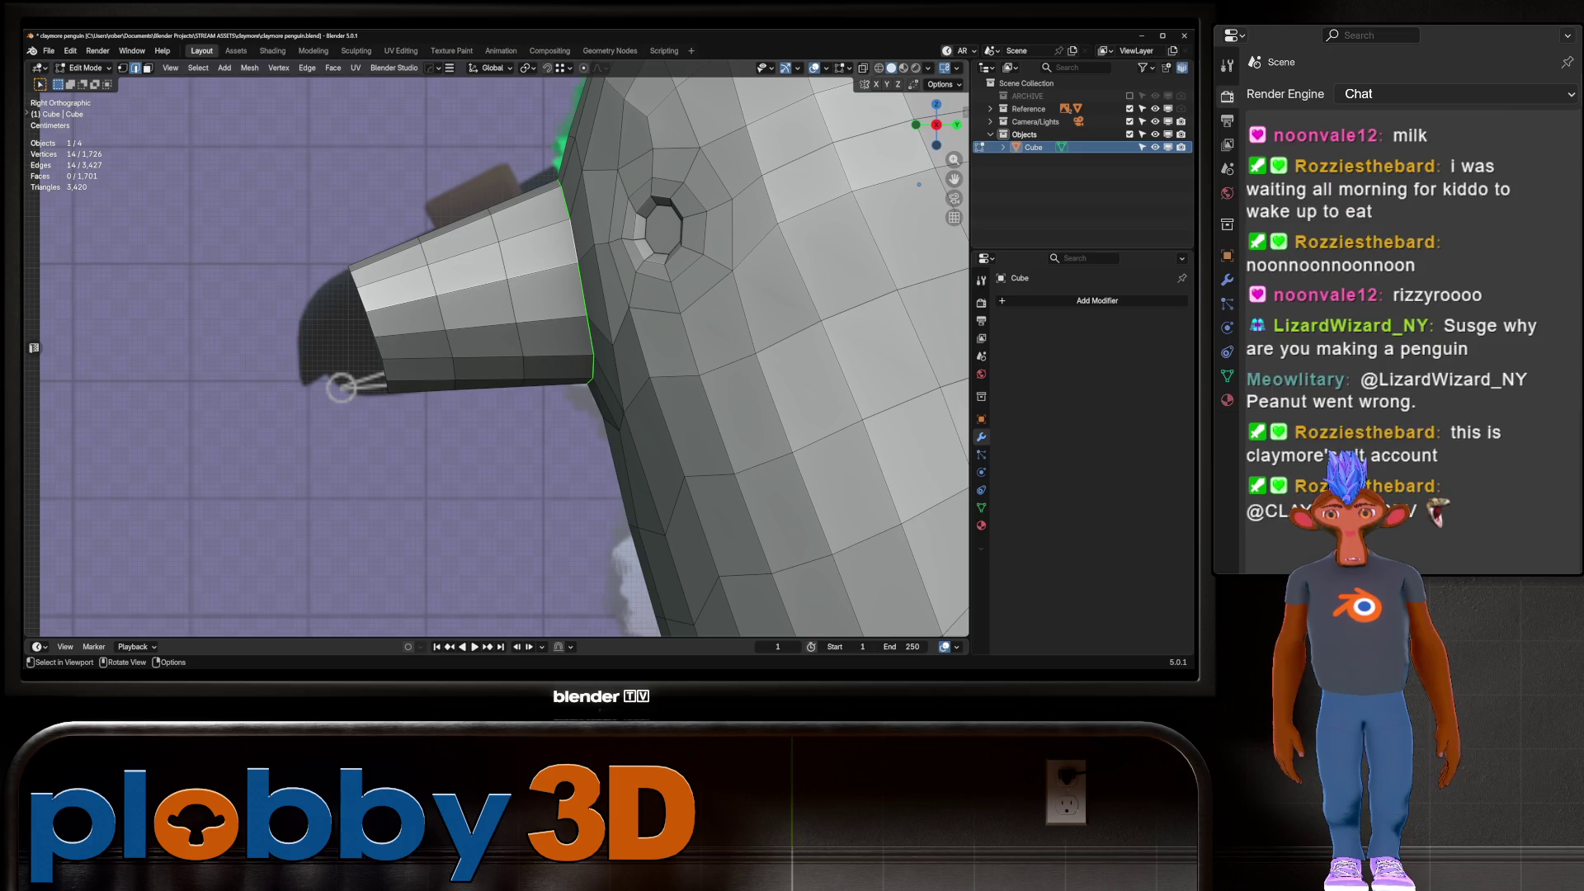
pyautogui.moveTo(919, 184)
pyautogui.mouseDown(button='middle')
pyautogui.moveTo(643, 282)
pyautogui.moveTo(757, 219)
pyautogui.mouseUp(button='middle')
pyautogui.press('3')
pyautogui.click(486, 281)
pyautogui.press('x')
pyautogui.click(483, 275)
# Evenly space the vertices of the beak-tip, mid-beak and next loop back
pyautogui.press('2')
pyautogui.keyDown('alt'); pyautogui.click(330, 330); pyautogui.keyUp('alt')
pyautogui.press('q')
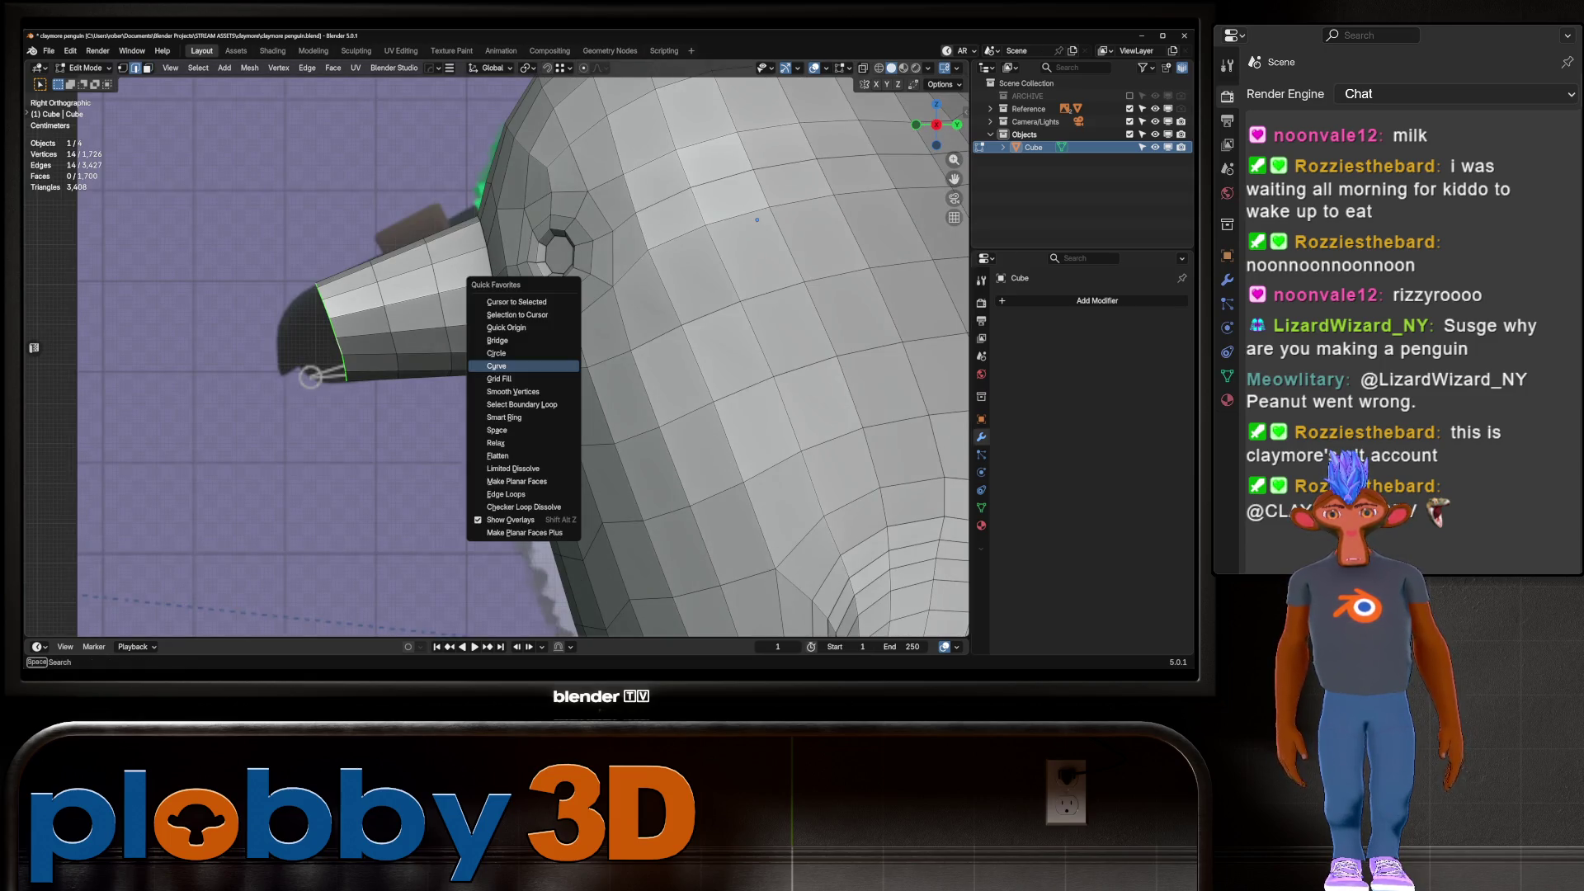
pyautogui.click(497, 430)
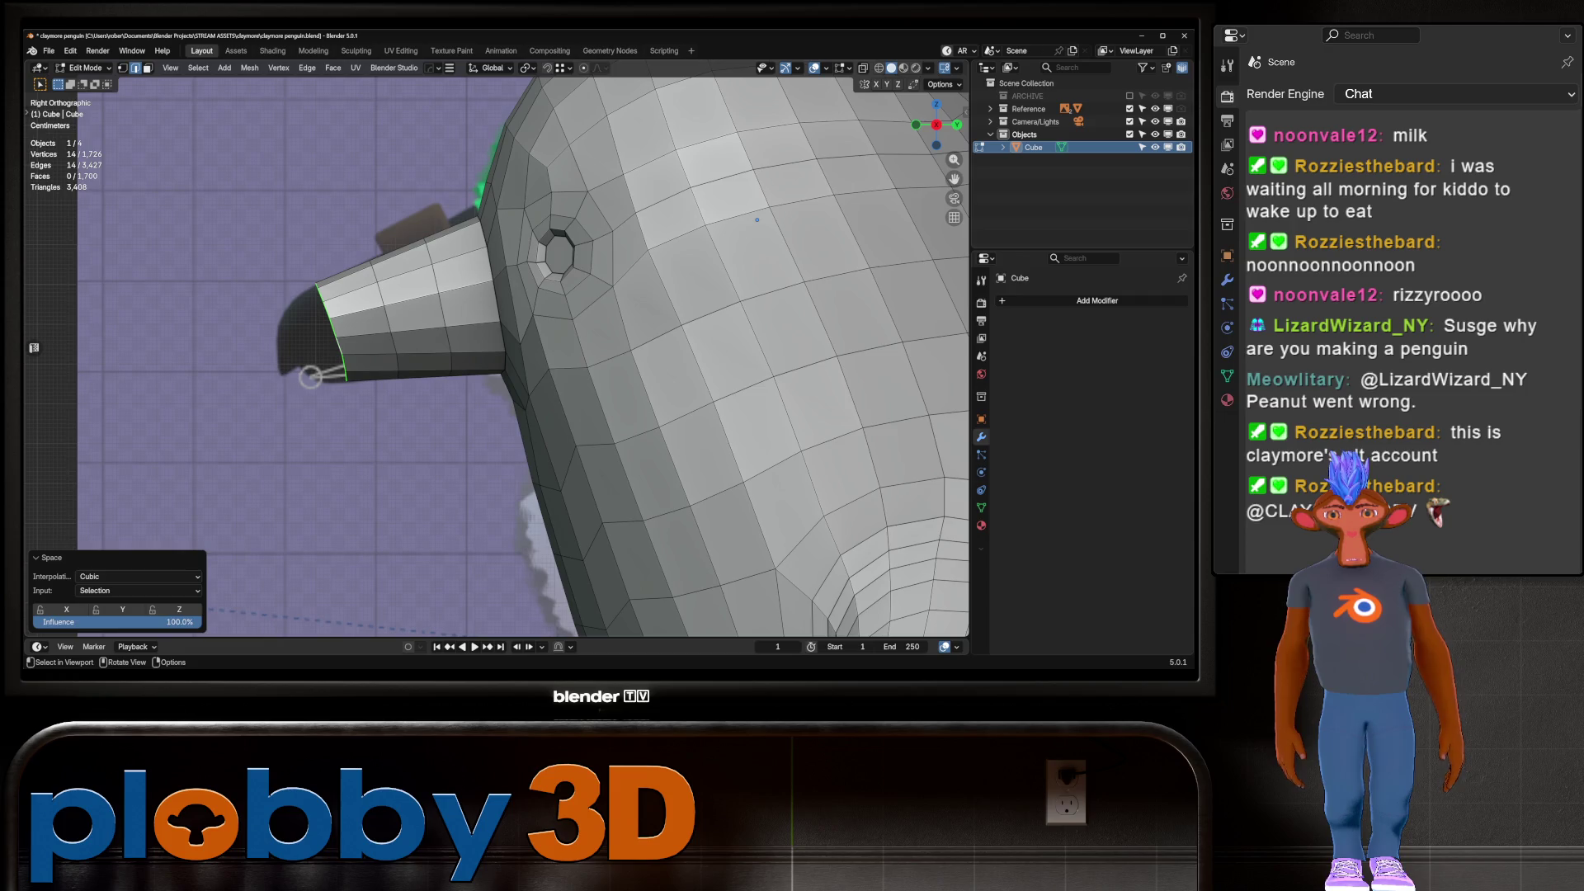
pyautogui.keyDown('alt'); pyautogui.click(388, 330); pyautogui.keyUp('alt')
pyautogui.press('q')
pyautogui.click(495, 343)
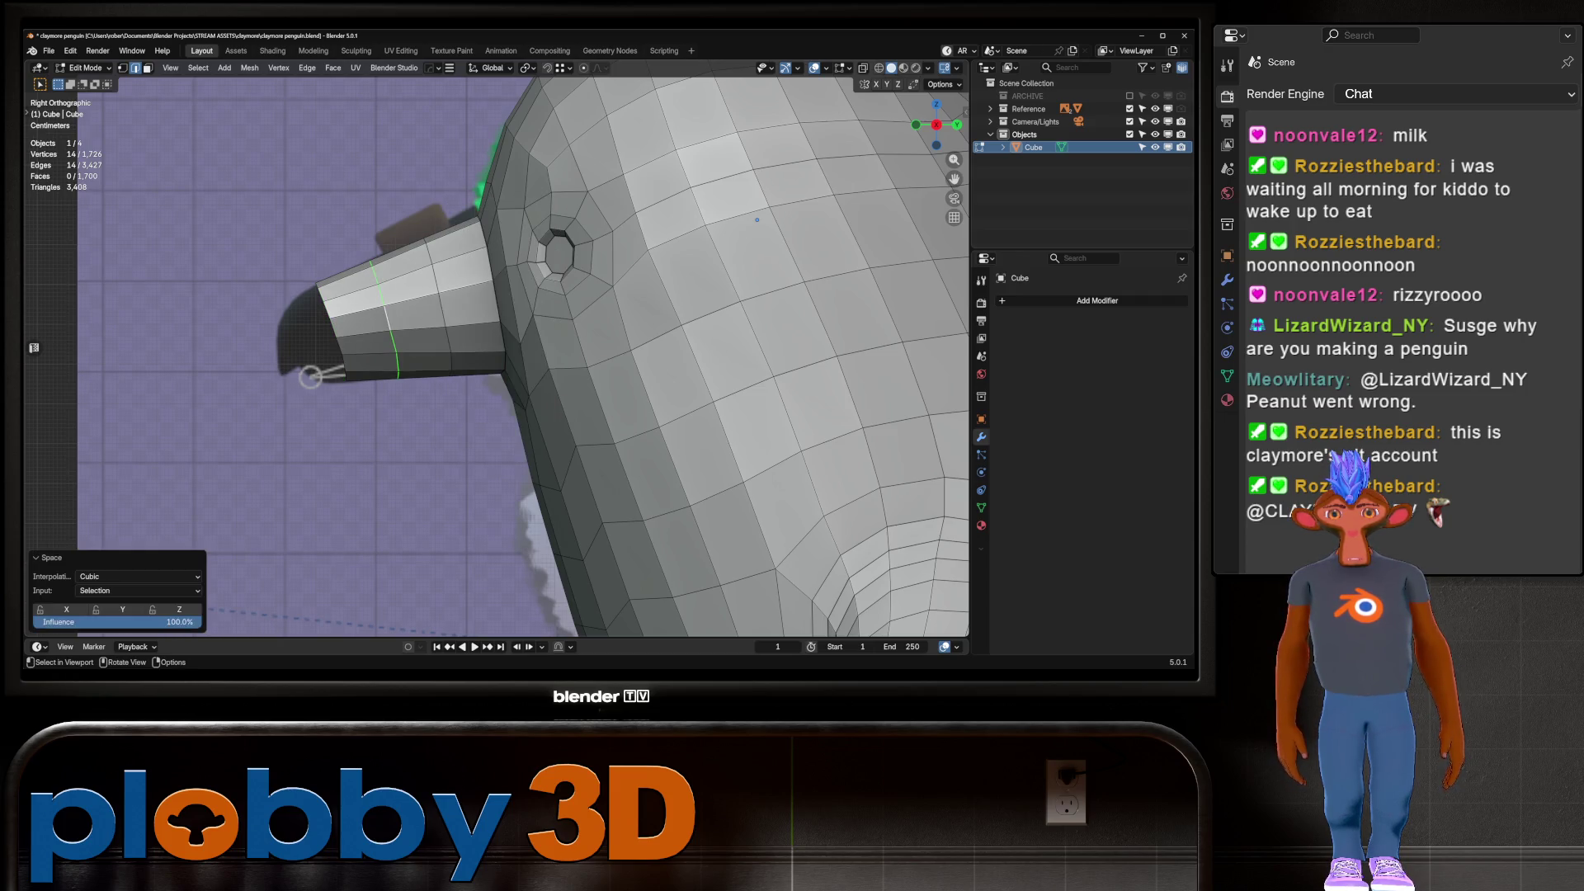
pyautogui.keyDown('alt'); pyautogui.click(439, 330); pyautogui.keyUp('alt')
pyautogui.press('q')
pyautogui.click(495, 338)
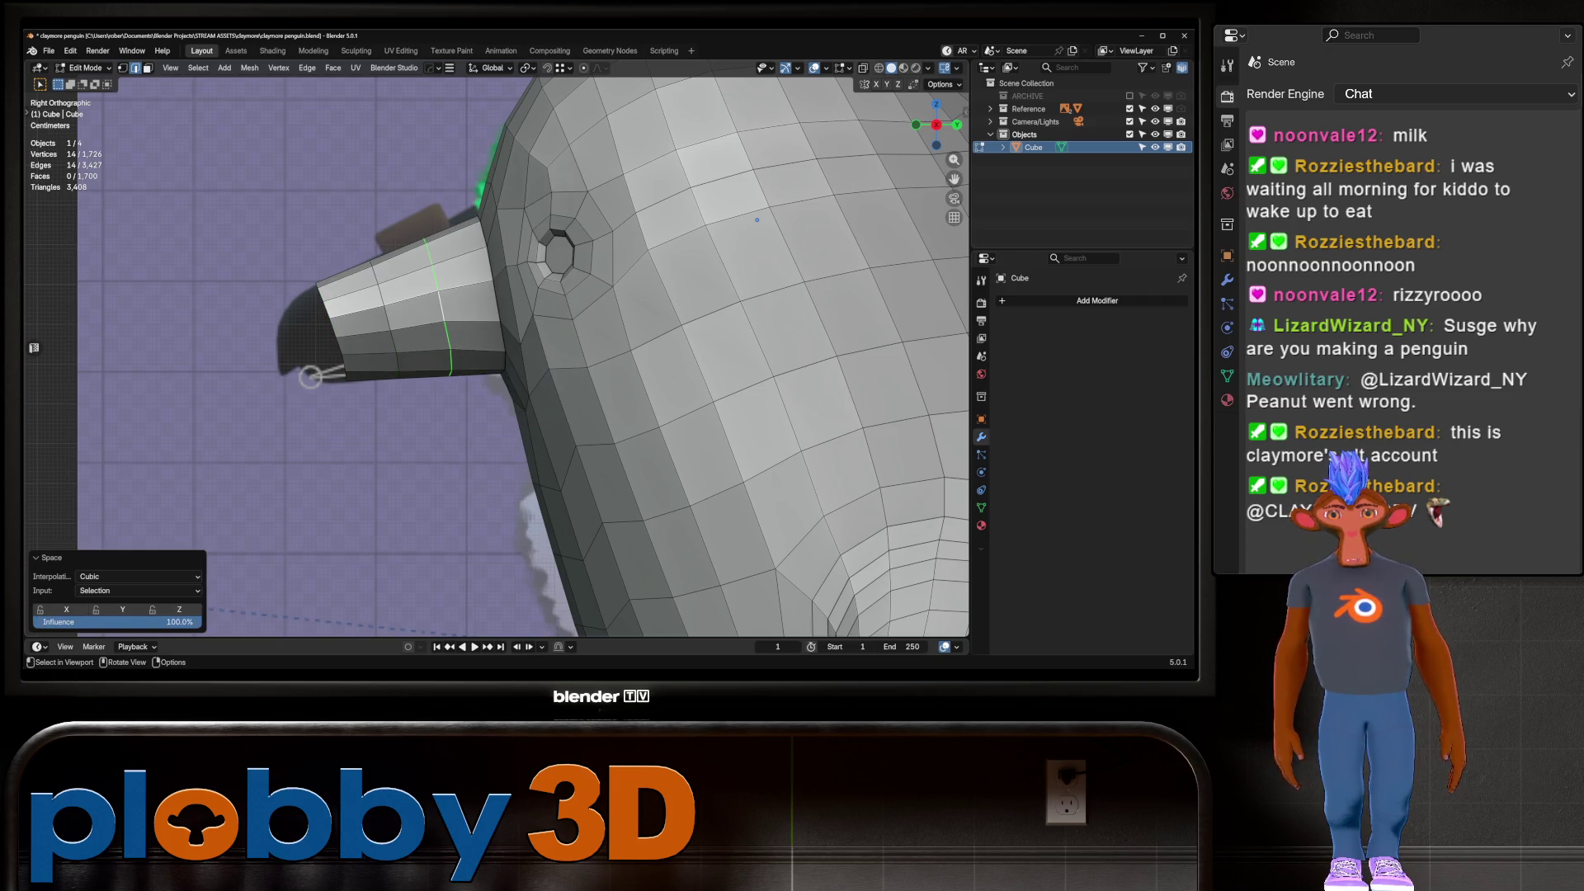
# Evenly space the beak-base loop and shrink it inward along its normals with Alt+S
pyautogui.keyDown('alt'); pyautogui.click(500, 314); pyautogui.keyUp('alt')
pyautogui.press('q')
pyautogui.click(505, 314)
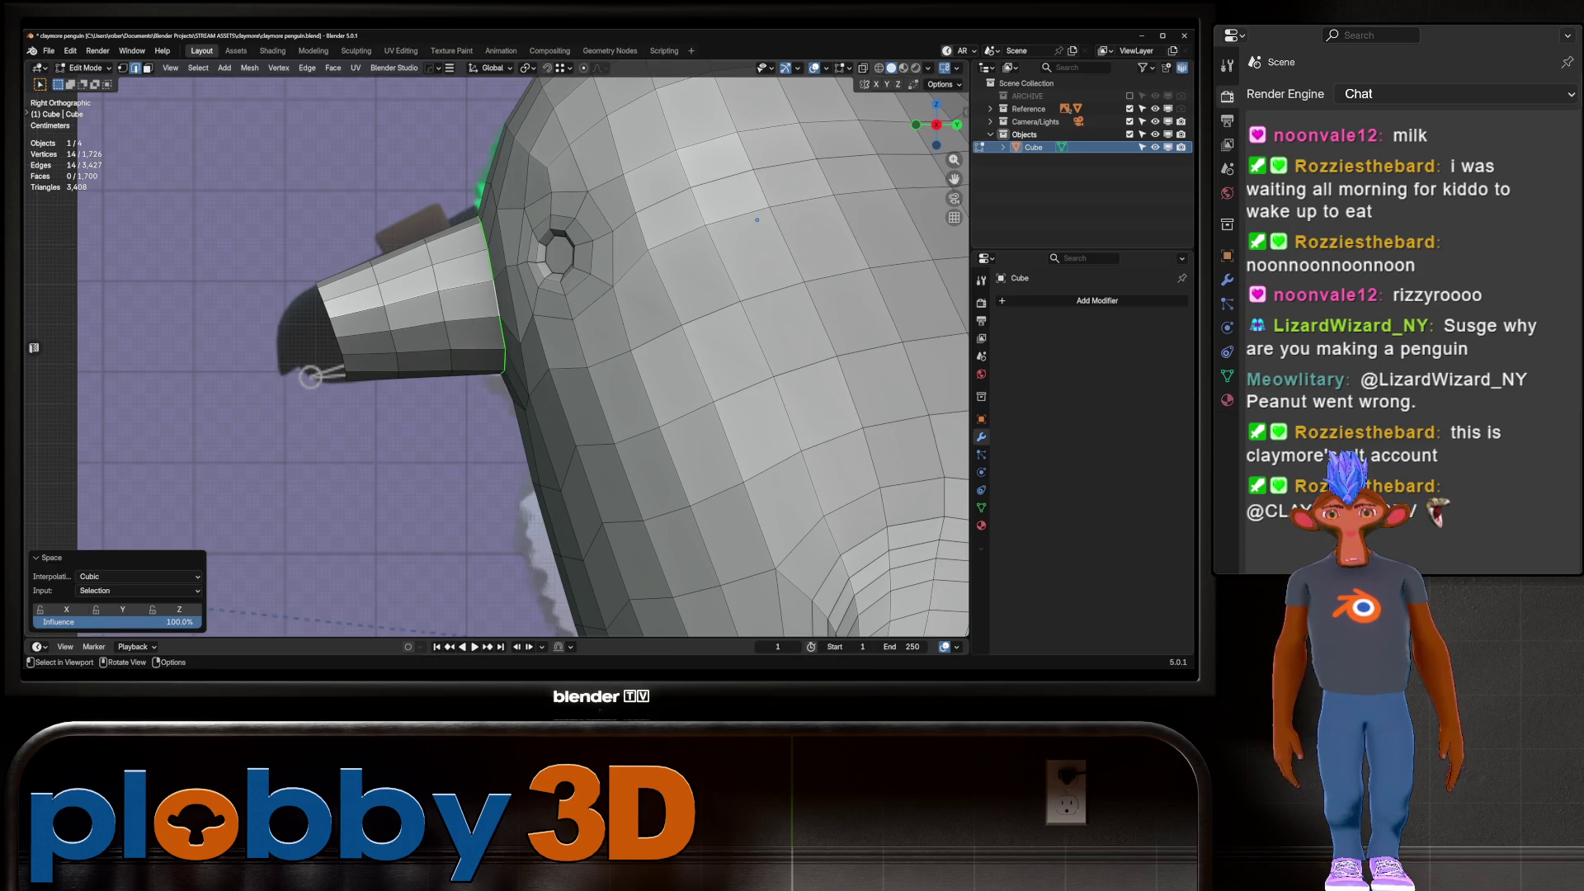
pyautogui.hotkey('alt', 's')
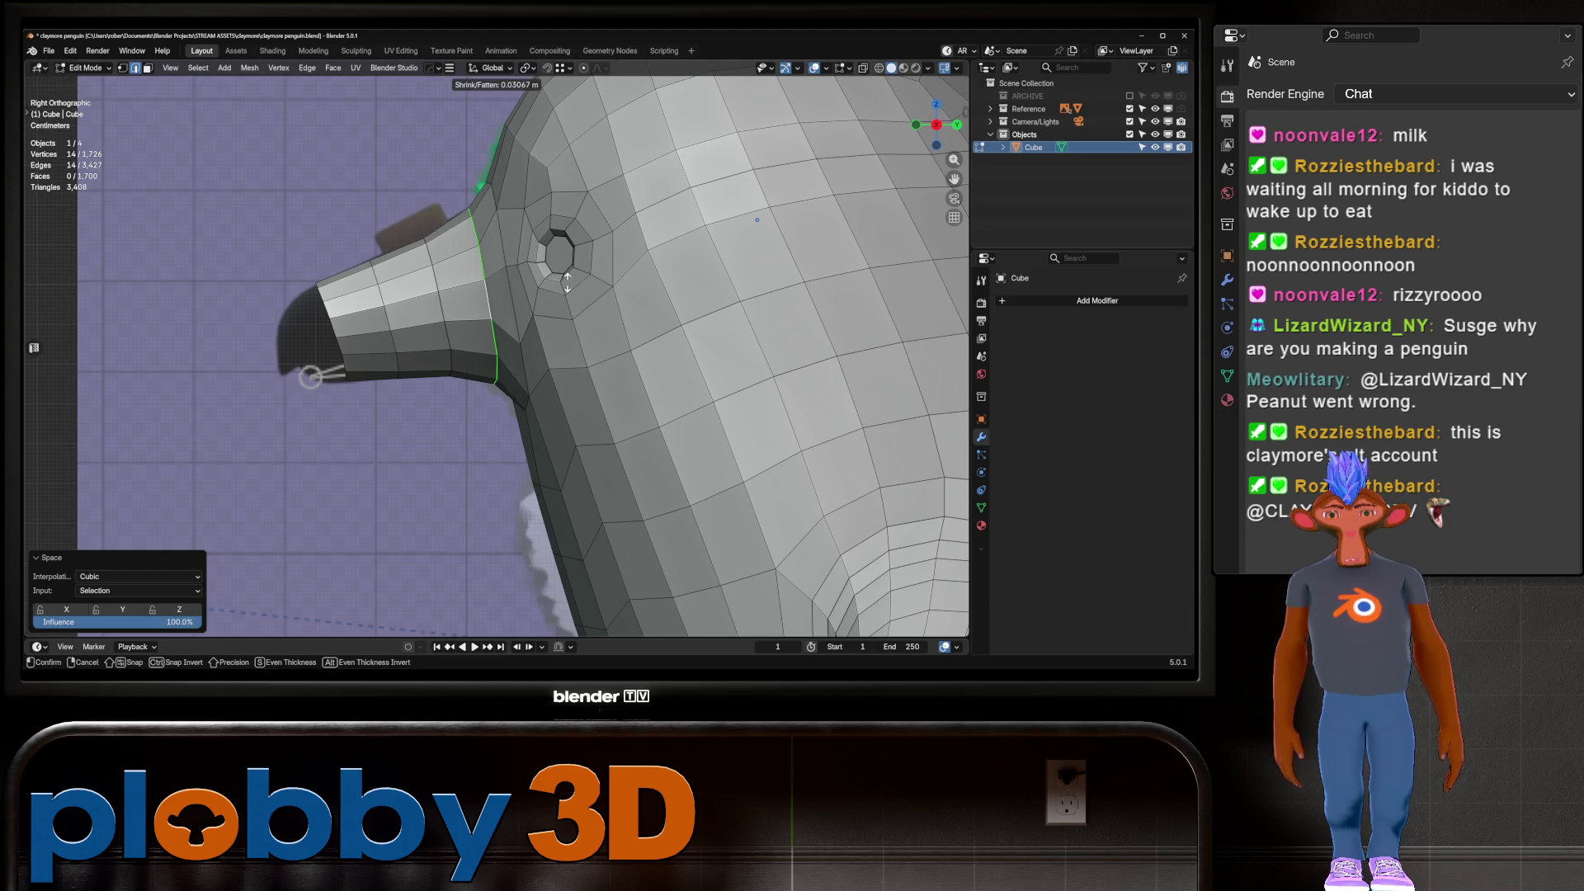
pyautogui.click(567, 282)
# Narrow the beak along X to 0.885
pyautogui.press('Tab')
# Switch the penguin into Sculpt Mode through the mode pie menu
pyautogui.press('Tab')
pyautogui.moveTo(757, 220)
pyautogui.mouseDown(button='middle')
pyautogui.moveTo(528, 193)
pyautogui.moveTo(466, 211)
pyautogui.moveTo(444, 235)
pyautogui.moveTo(477, 240)
pyautogui.moveTo(478, 355)
pyautogui.moveTo(372, 301)
pyautogui.moveTo(453, 283)
pyautogui.moveTo(388, 273)
pyautogui.moveTo(495, 265)
pyautogui.moveTo(528, 297)
pyautogui.mouseUp(button='middle')
pyautogui.press('s')
pyautogui.press('x')
pyautogui.click(493, 185)
pyautogui.scroll(-2, 492, 185)
pyautogui.press('Tab')
pyautogui.scroll(-2, 493, 185)
pyautogui.hotkey('ctrl', 'Tab')
pyautogui.click(505, 243)
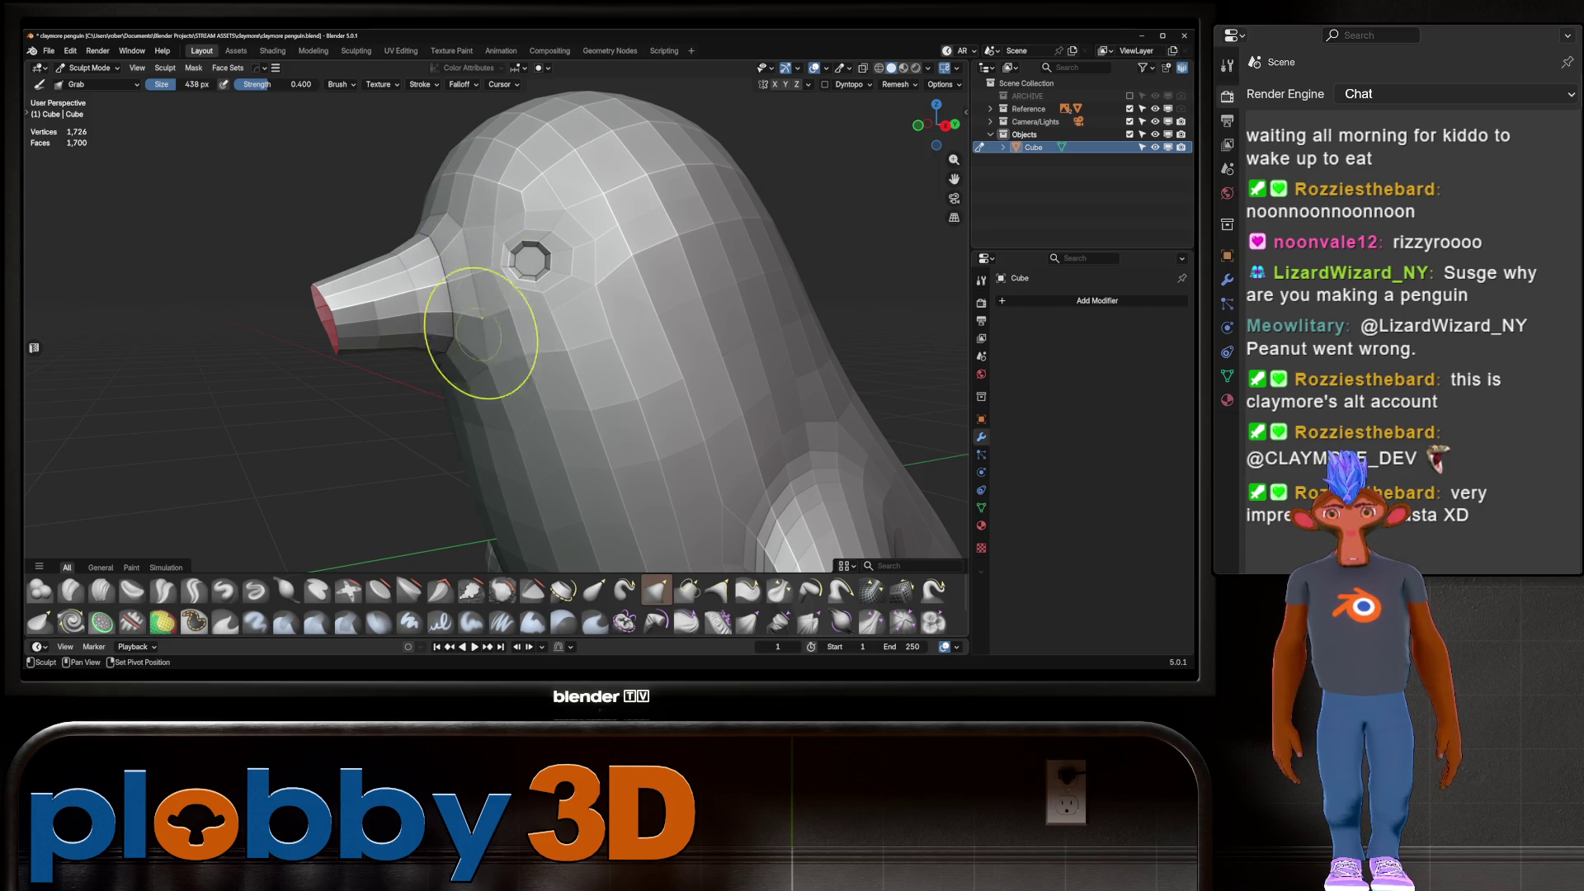
pyautogui.moveTo(470, 442); pyautogui.dragTo(567, 413, button='middle')
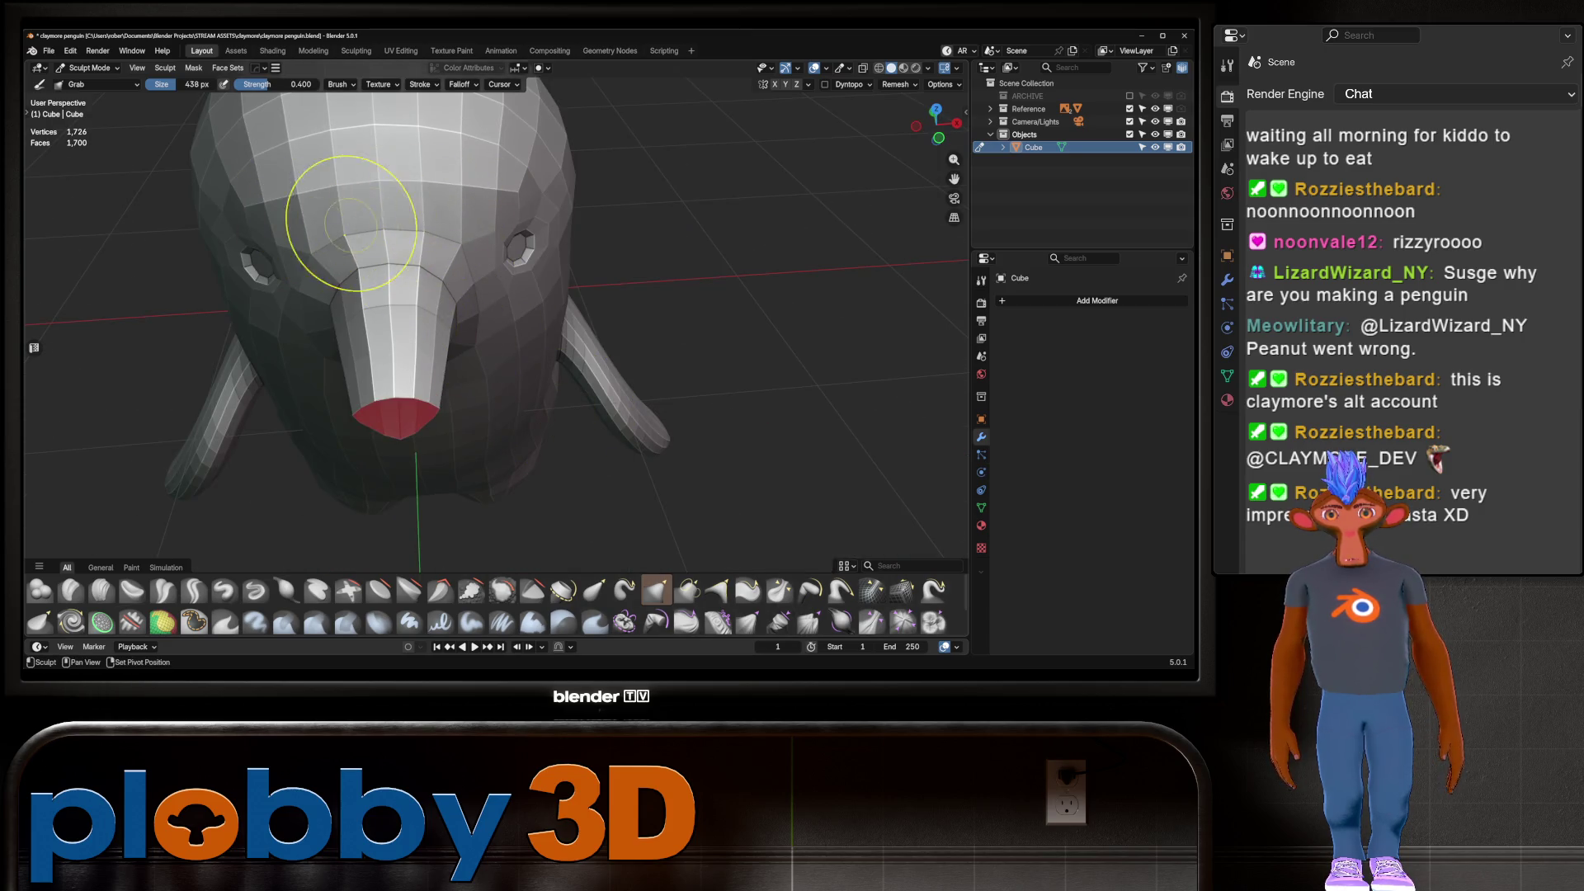
pyautogui.moveTo(353, 195); pyautogui.dragTo(463, 207, button='middle')
pyautogui.moveTo(388, 449); pyautogui.dragTo(396, 453, button='middle')
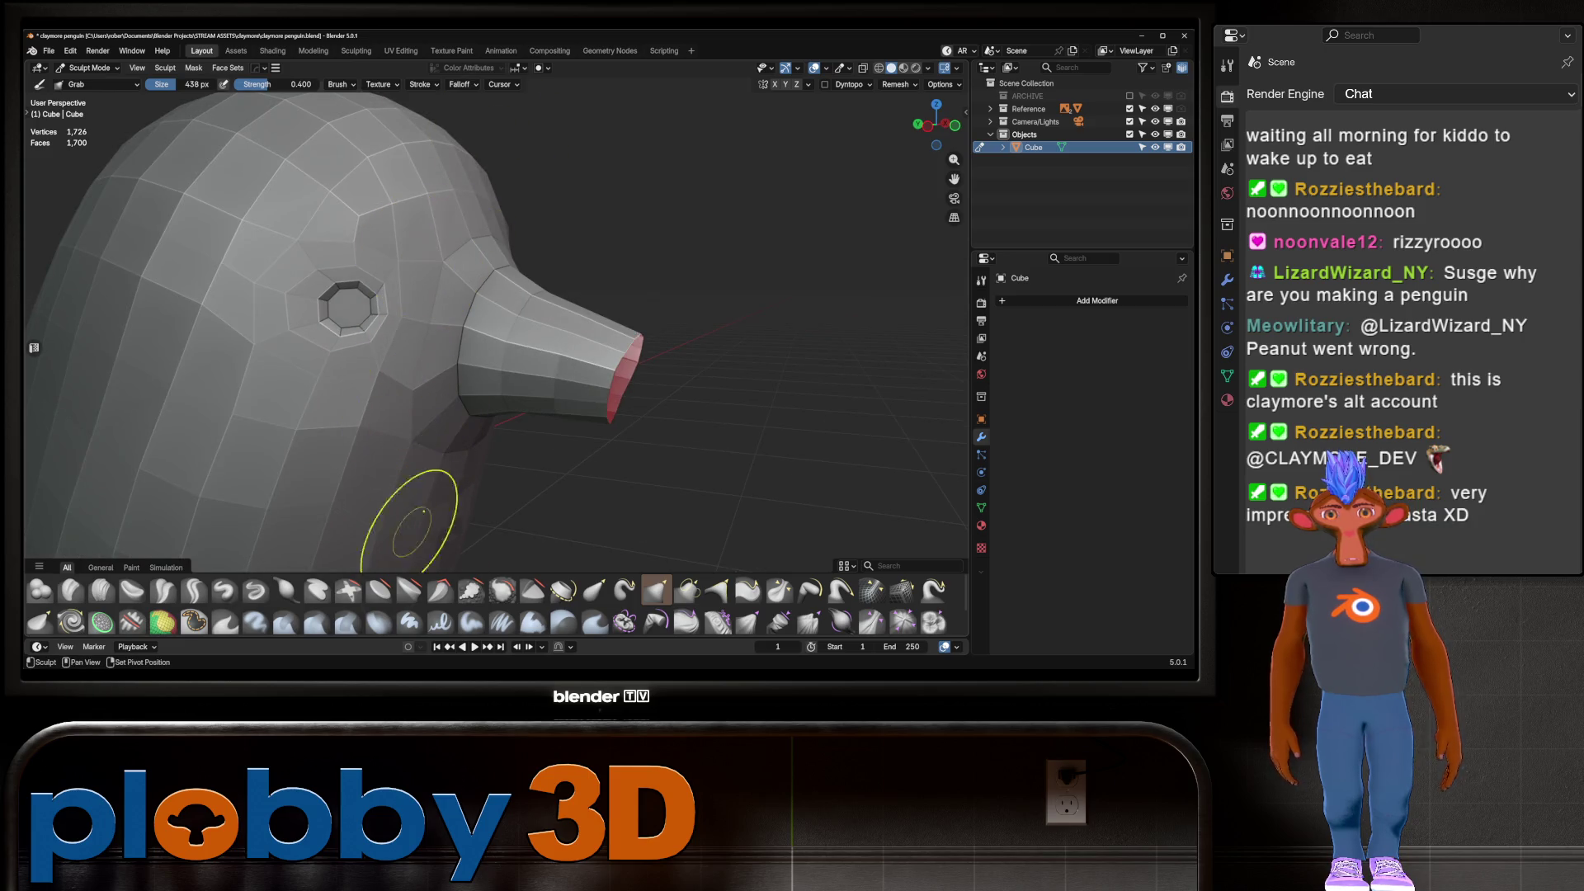
pyautogui.moveTo(418, 530)
pyautogui.mouseDown(button='middle')
pyautogui.moveTo(322, 520)
pyautogui.moveTo(396, 247)
pyautogui.mouseUp(button='middle')
pyautogui.scroll(-3, 410, 258)
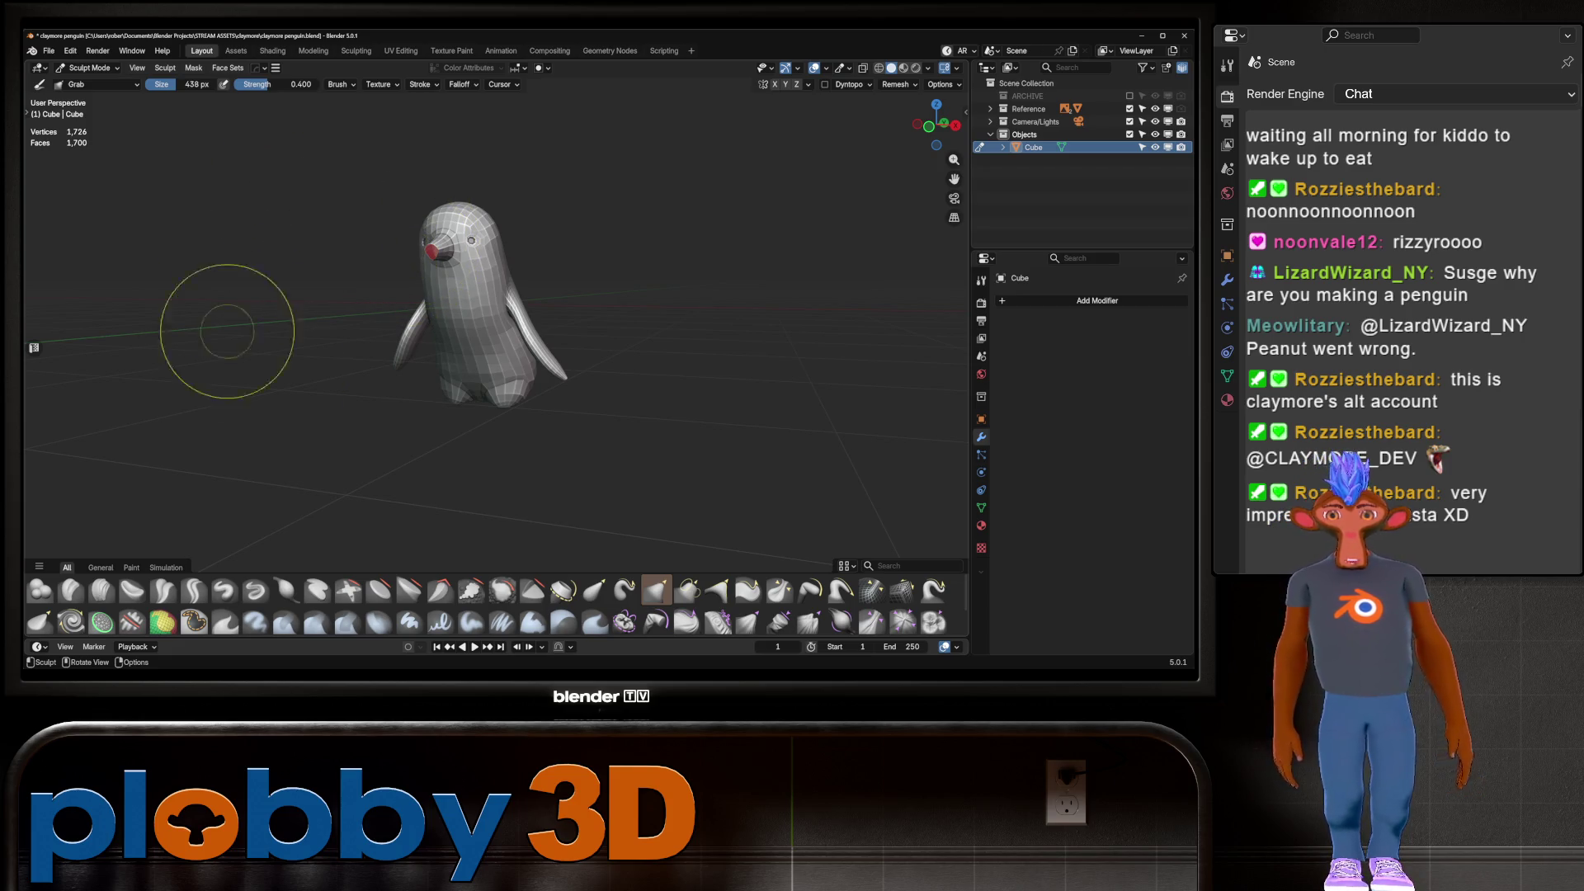
pyautogui.scroll(6, 446, 285)
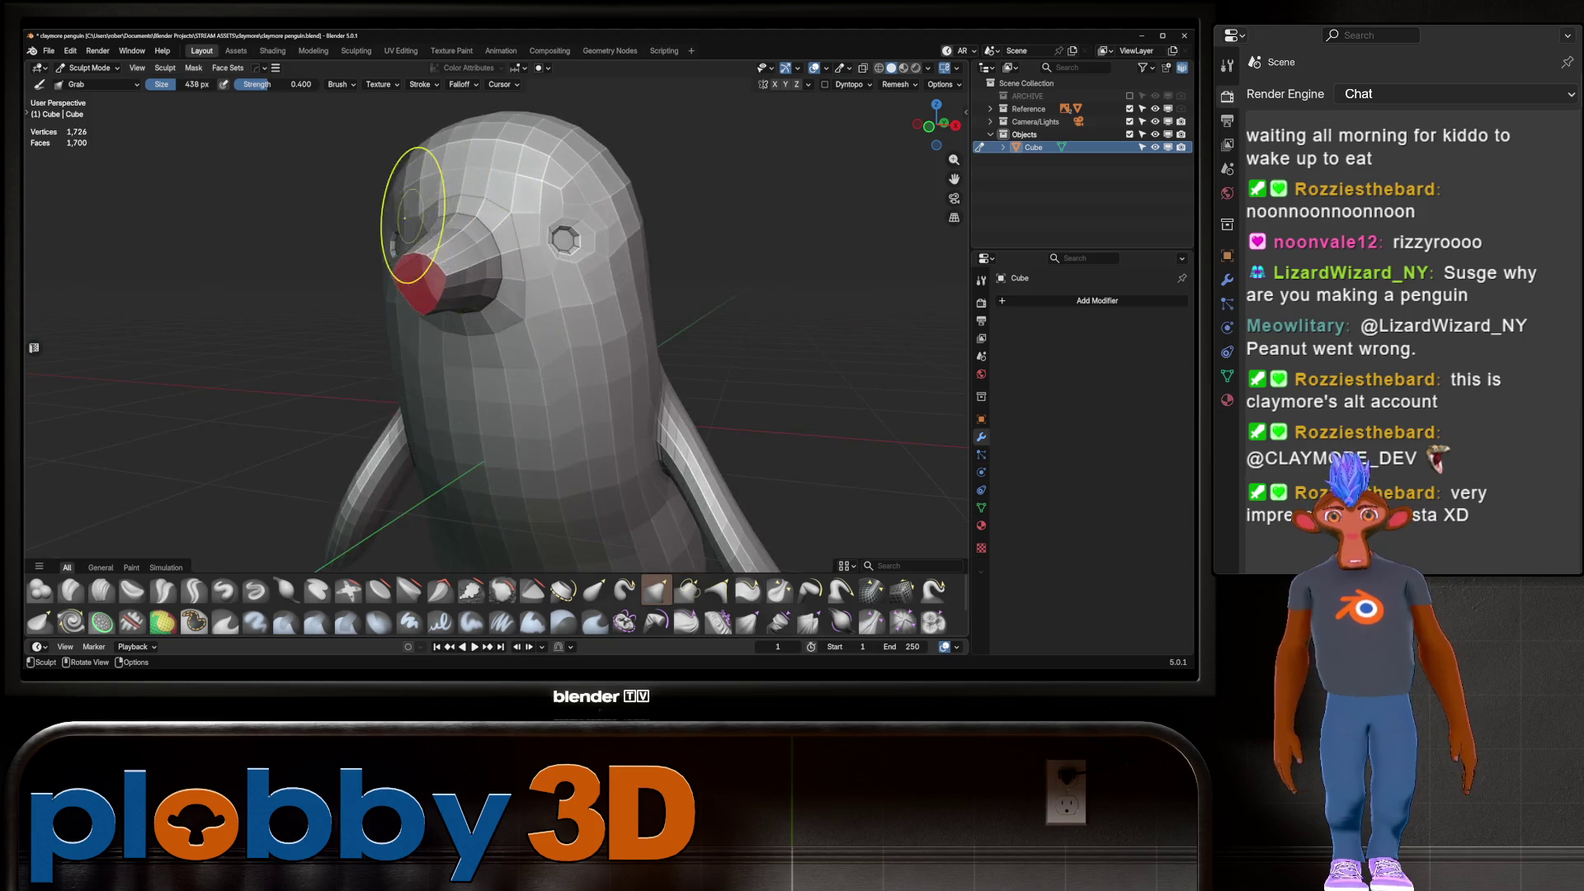
pyautogui.moveTo(454, 272)
pyautogui.mouseDown(button='middle')
pyautogui.moveTo(372, 265)
pyautogui.moveTo(339, 337)
pyautogui.mouseUp(button='middle')
pyautogui.scroll(-5, 407, 290)
pyautogui.press('KP_3')
# Inset the grown ring of beak faces by 0.01817 m with Boundary off
pyautogui.press('Tab')
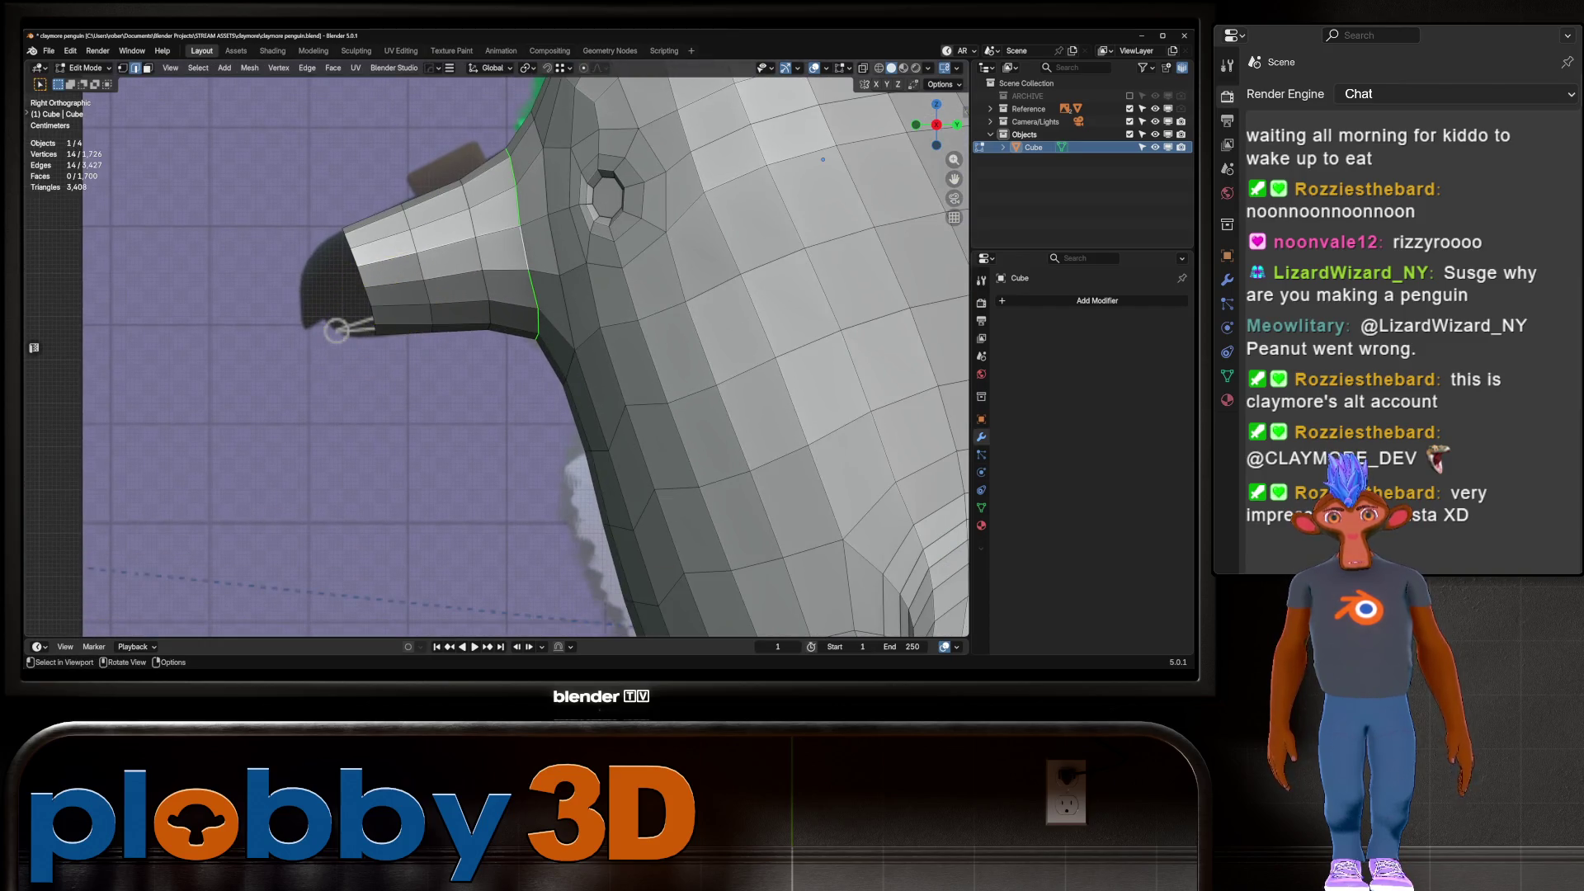
pyautogui.hotkey('alt', 'z')
pyautogui.hotkey('alt', 'z')
pyautogui.press('3')
pyautogui.keyDown('alt'); pyautogui.click(397, 293); pyautogui.keyUp('alt')
pyautogui.press('ctrl+KP_Add')
pyautogui.press('ctrl+KP_Add')
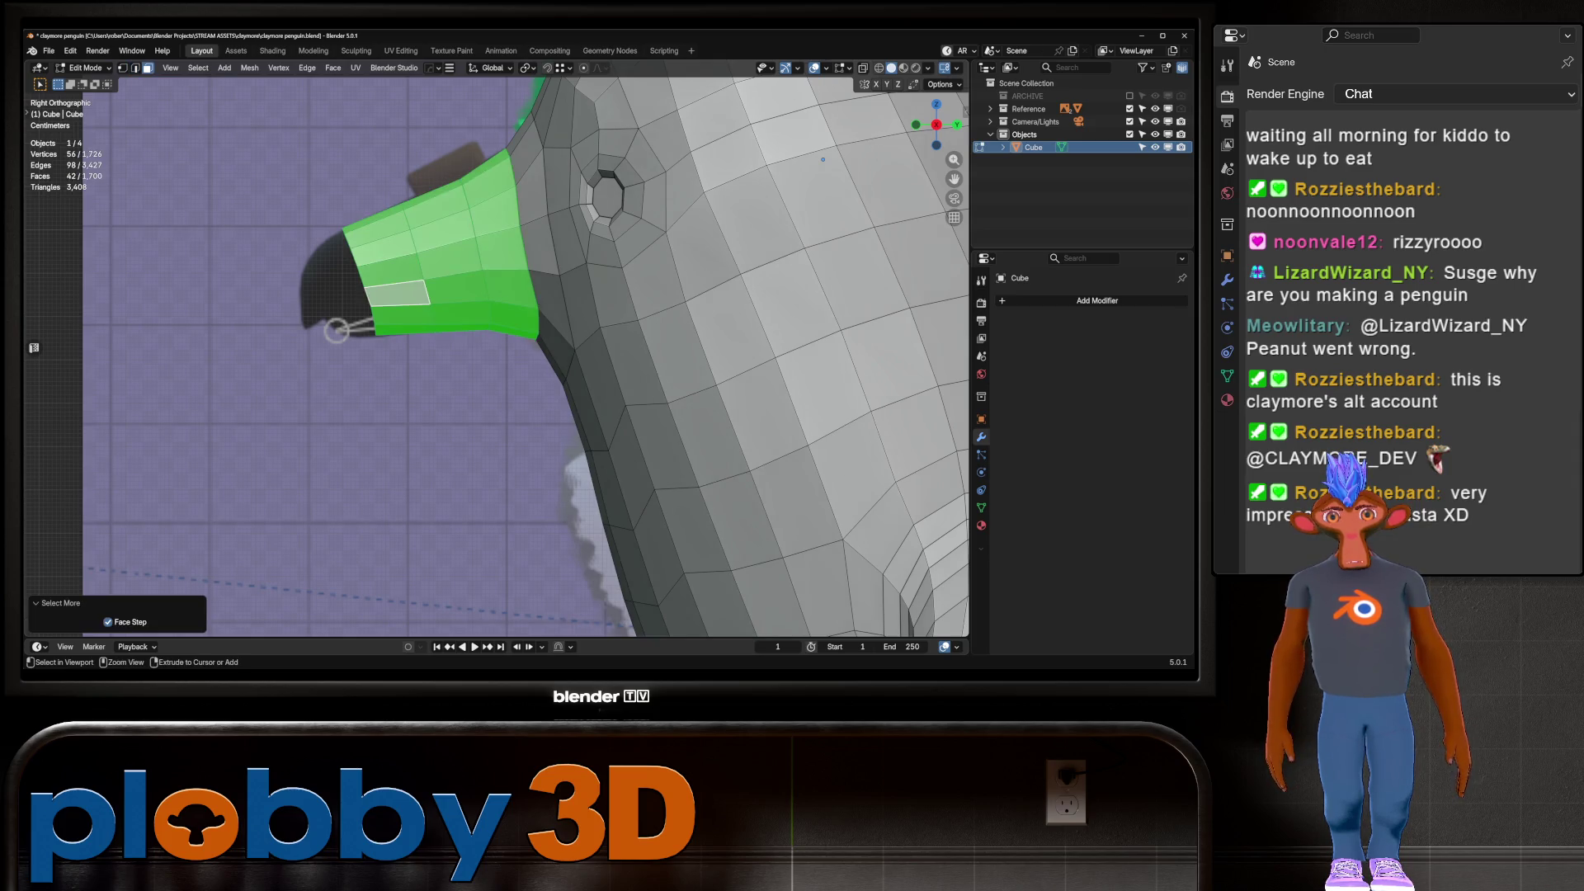
pyautogui.hotkey('alt', 'z')
pyautogui.hotkey('alt', 'z')
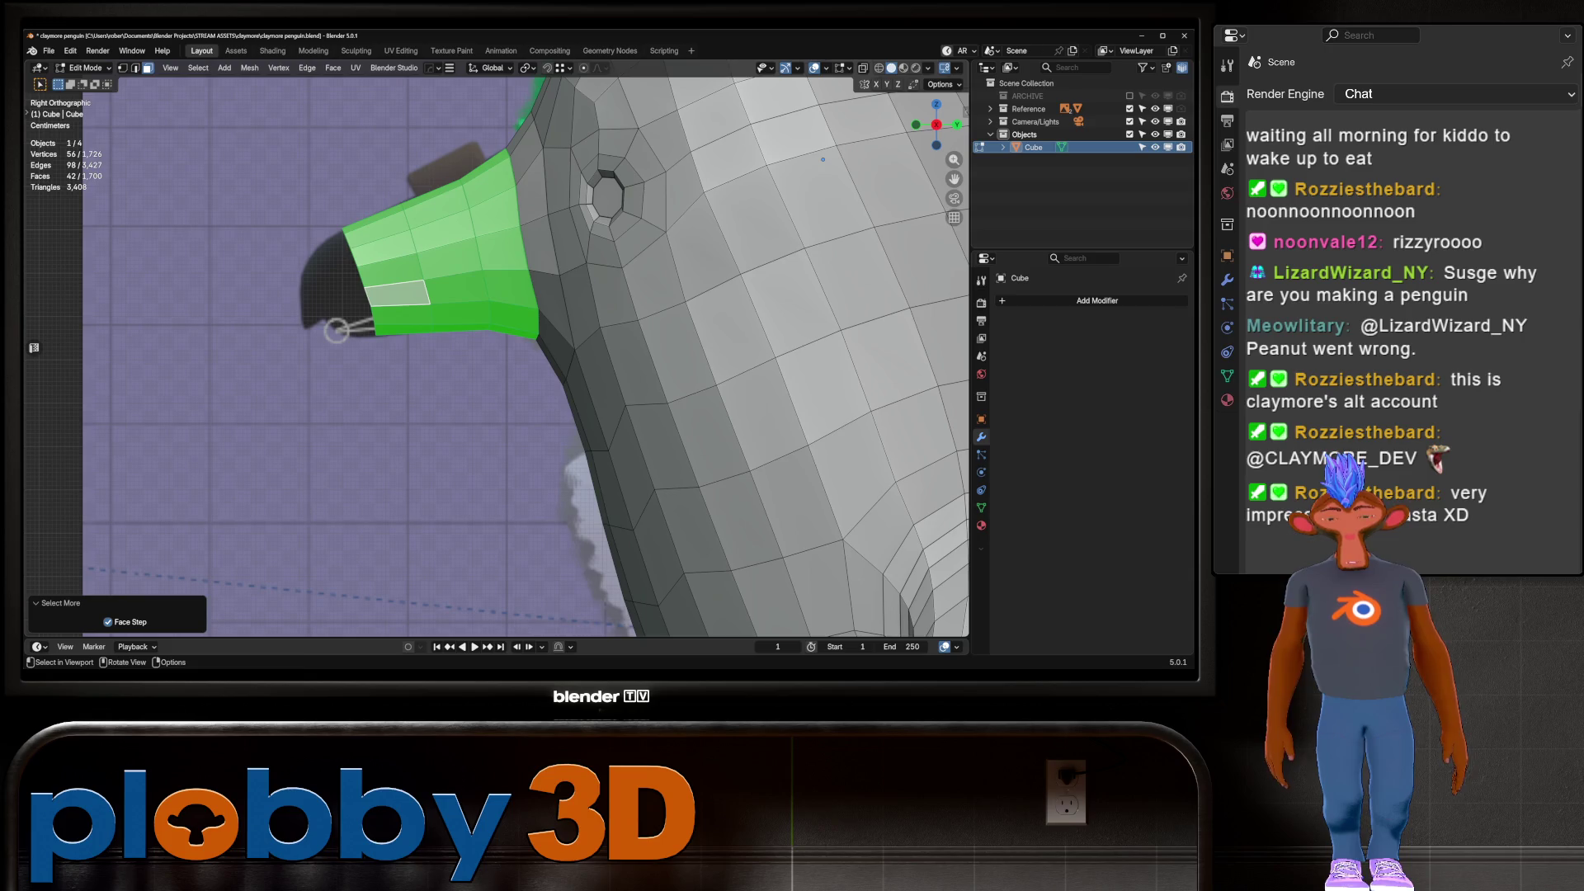
pyautogui.press('i')
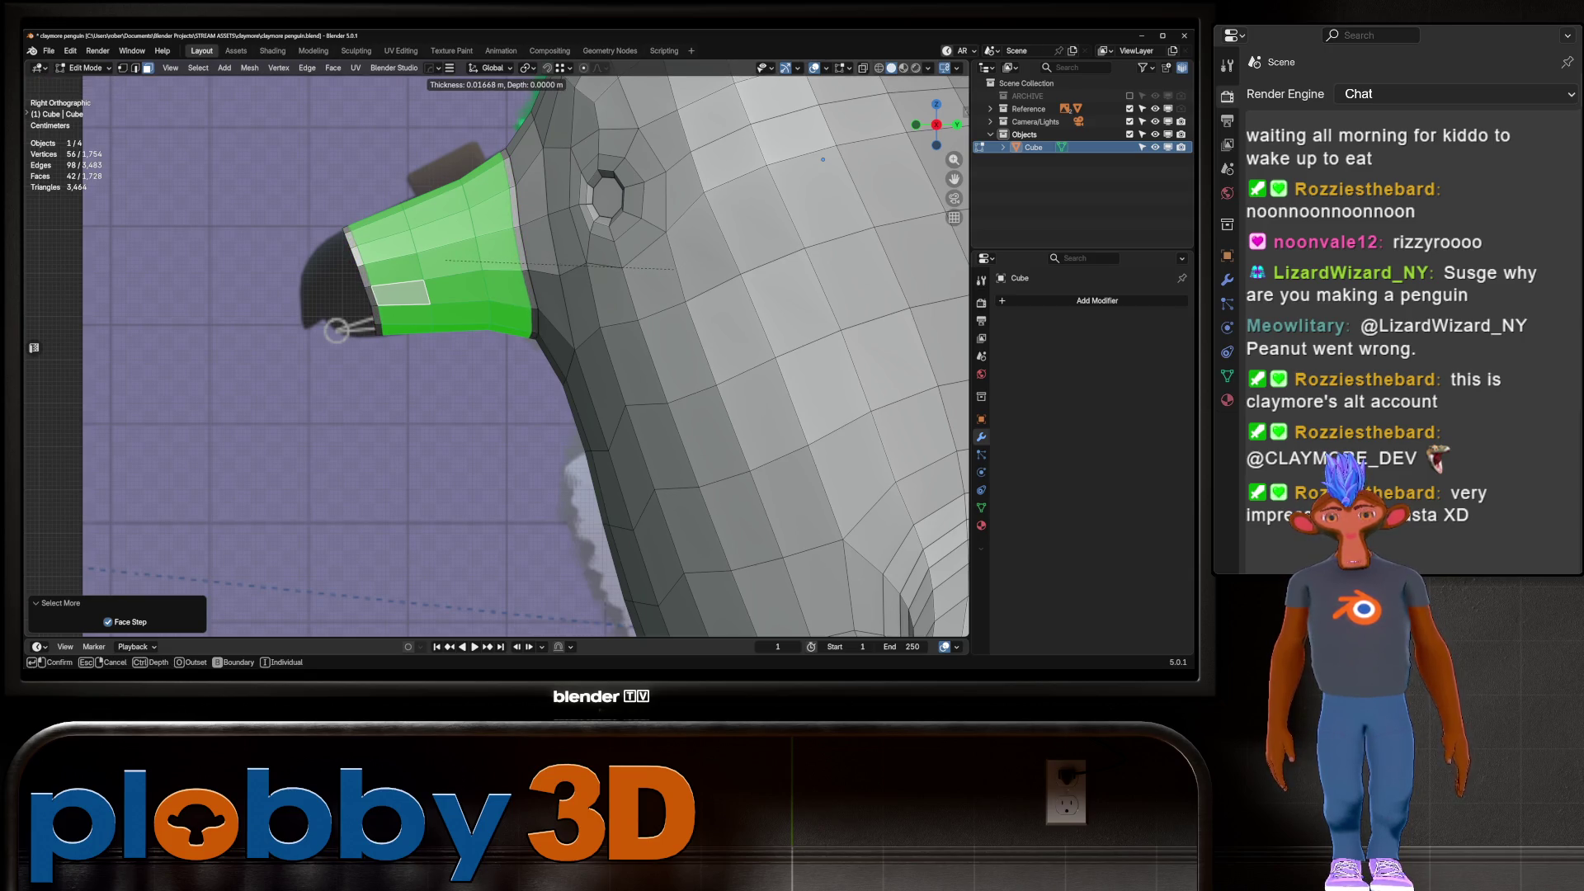
pyautogui.press('b')
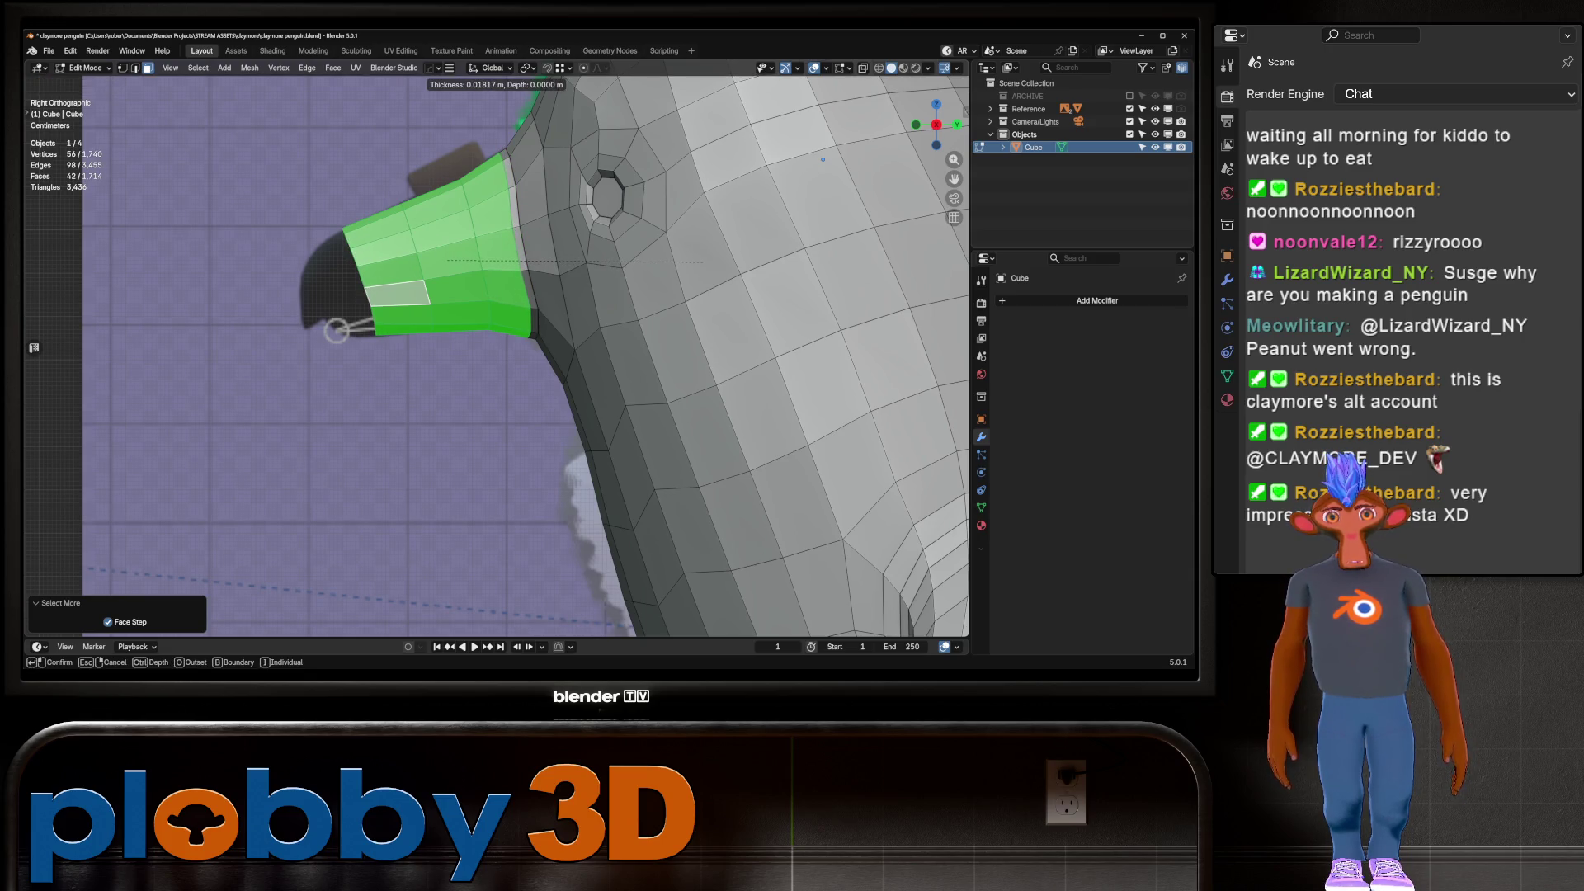
pyautogui.click(702, 261)
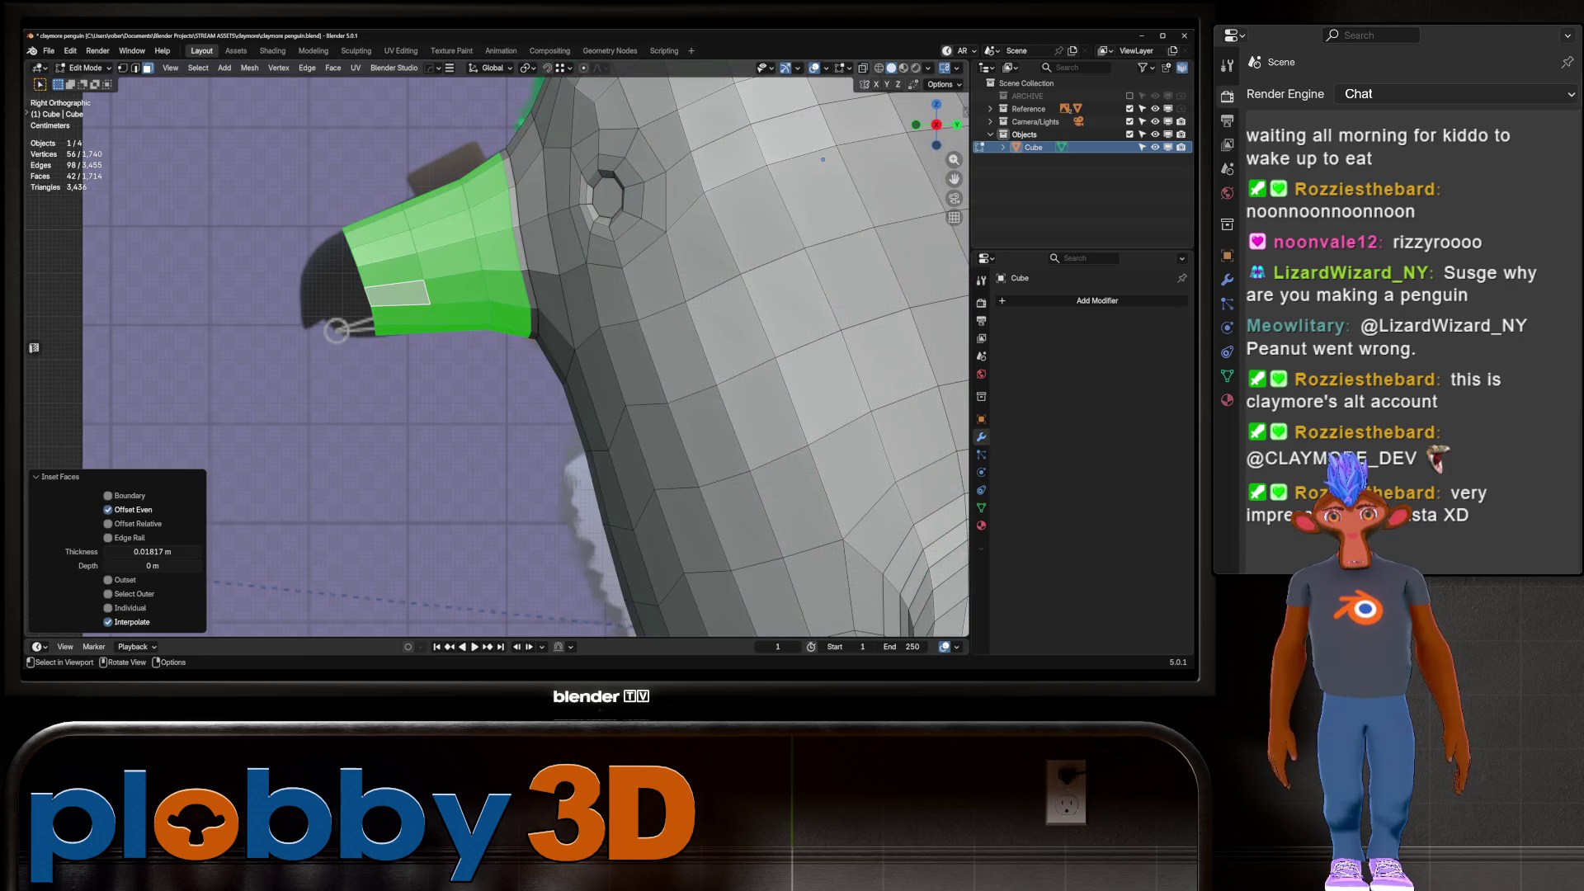
# Select the edge loop around the beak's rim
pyautogui.press('2')
pyautogui.click(401, 304)
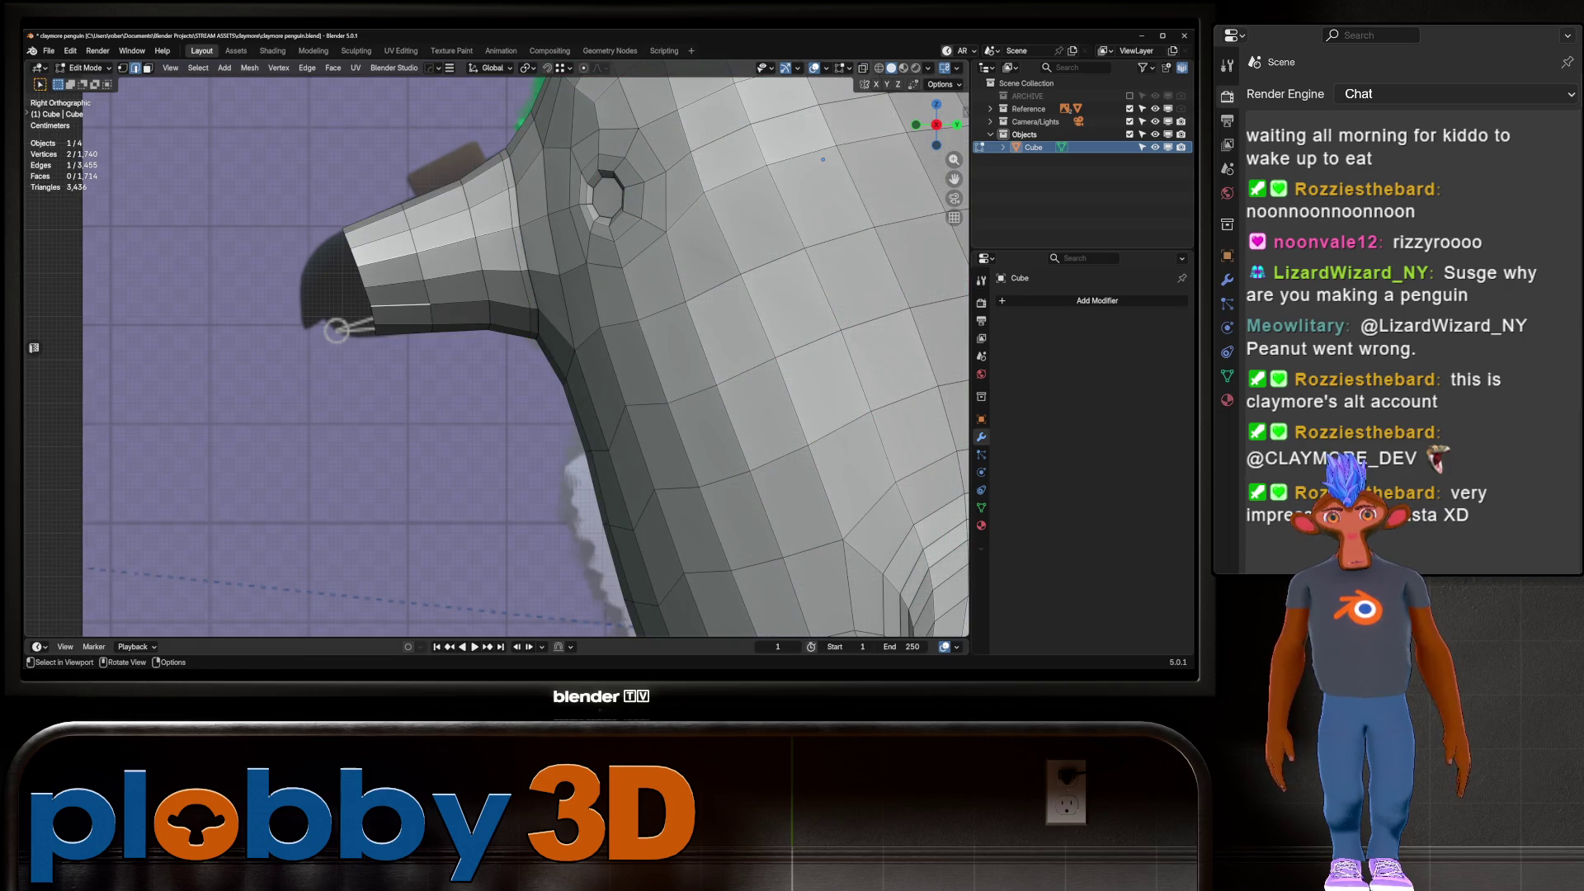
pyautogui.press('1')
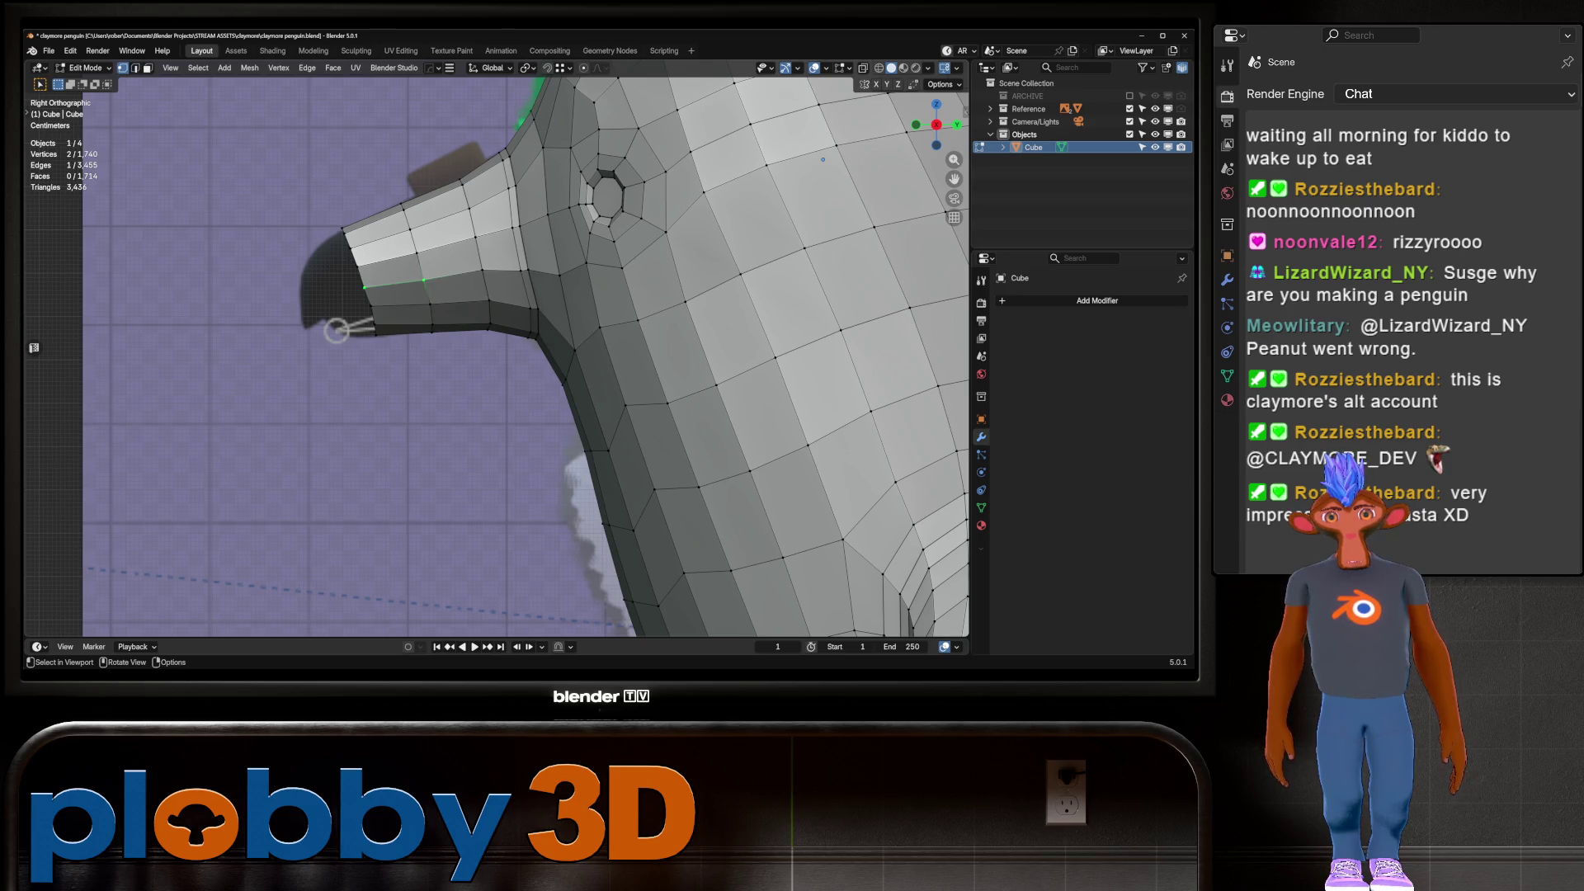
pyautogui.press('3')
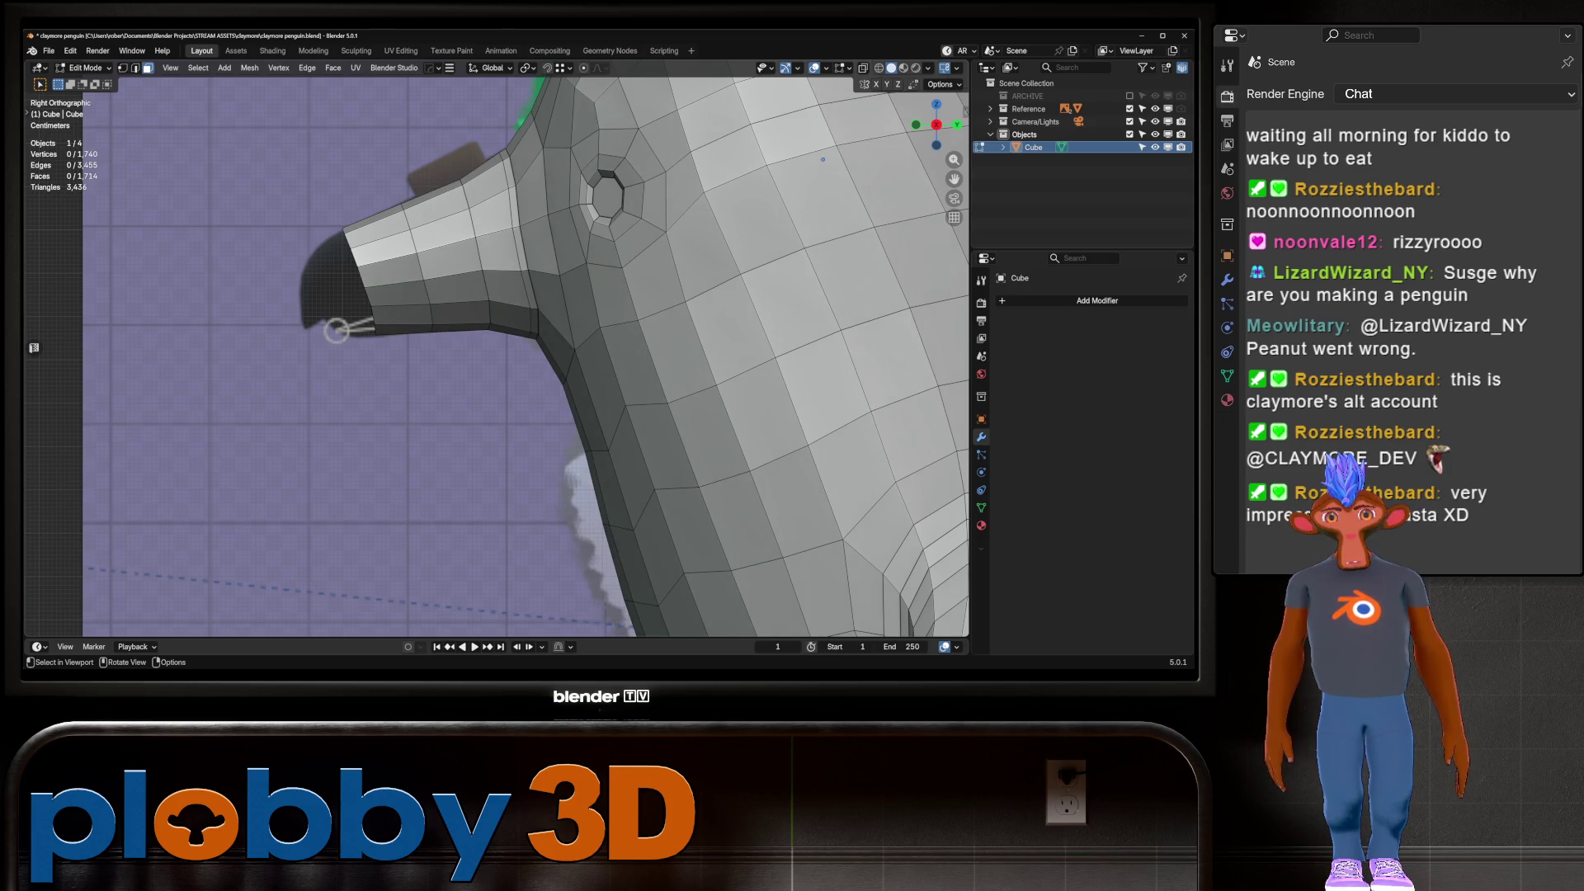
pyautogui.press('2')
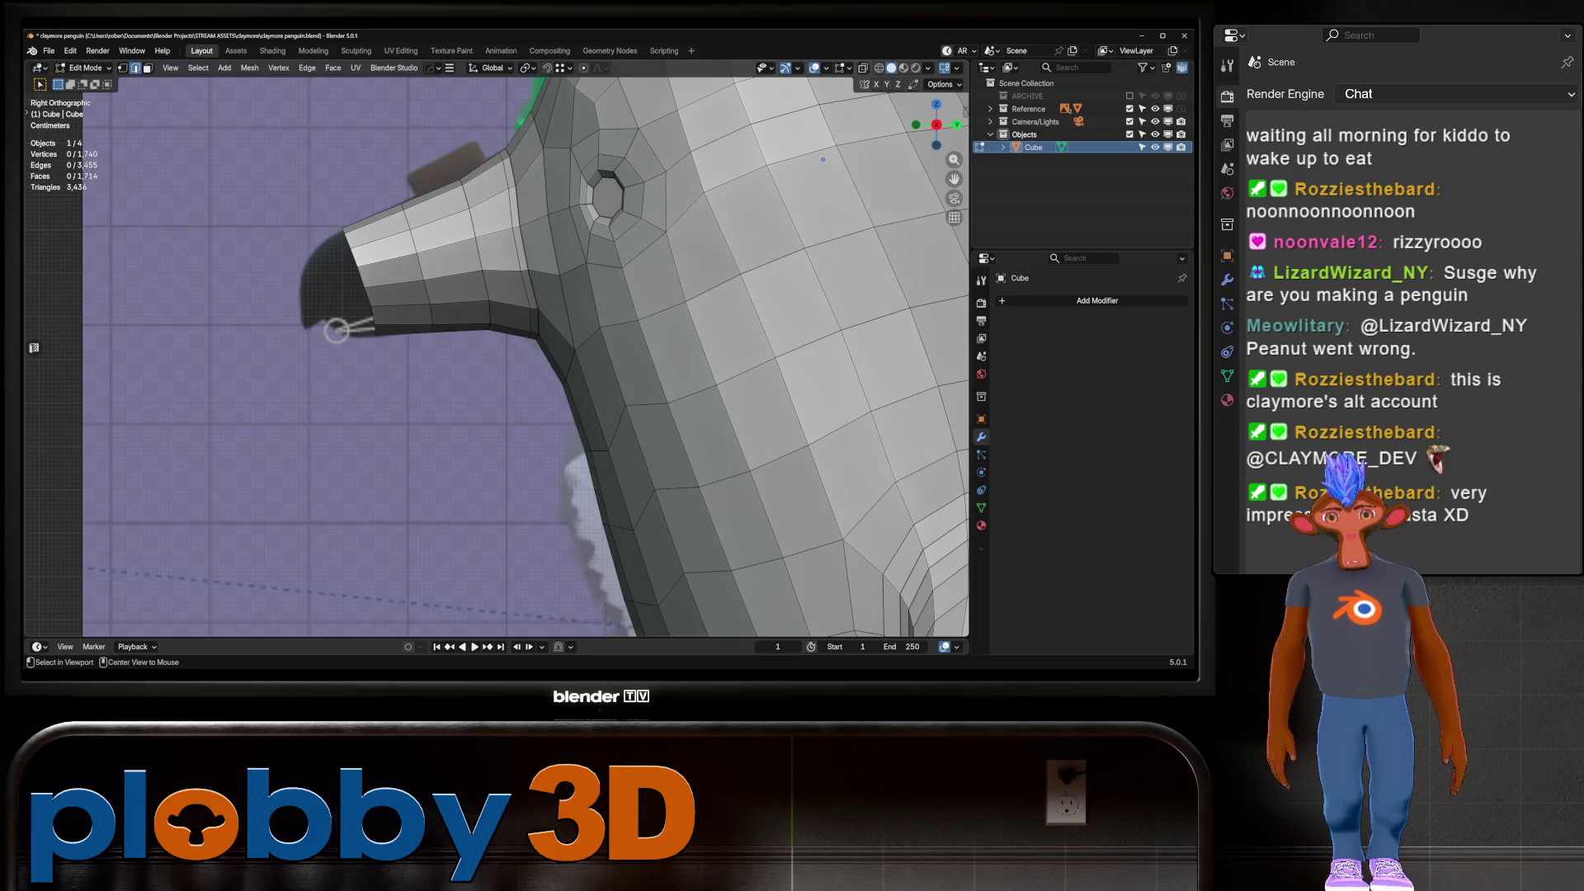
pyautogui.keyDown('alt'); pyautogui.click(359, 283); pyautogui.keyUp('alt')
# Extrude the beak rim loop, shrink it, nudge it into place and enlarge it slightly
pyautogui.press('e')
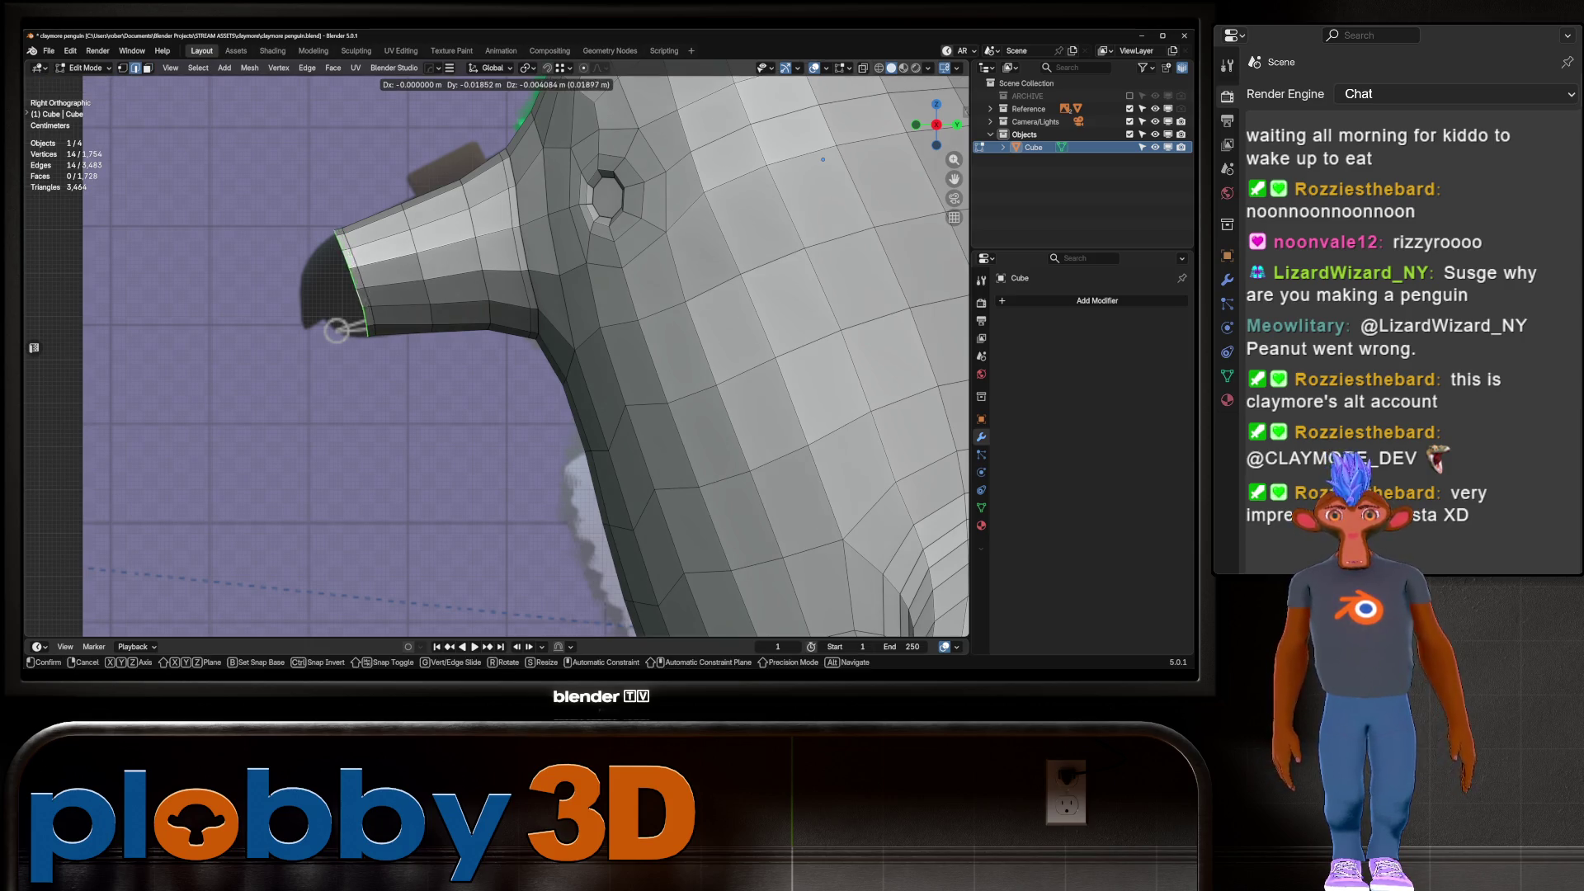
pyautogui.press('Return')
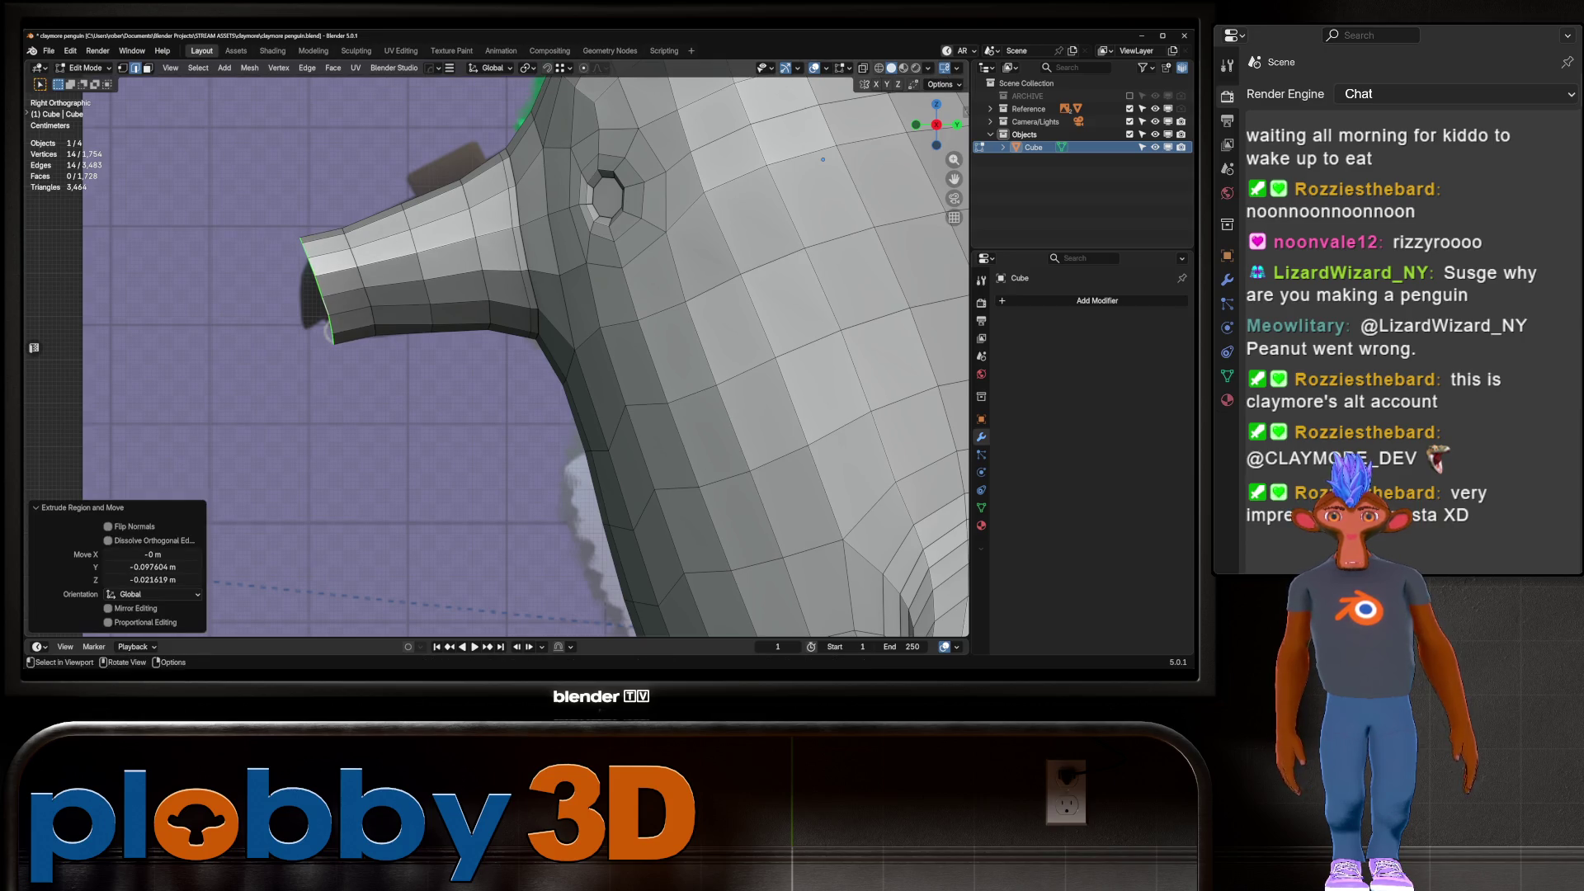
pyautogui.press('s')
pyautogui.press('Return')
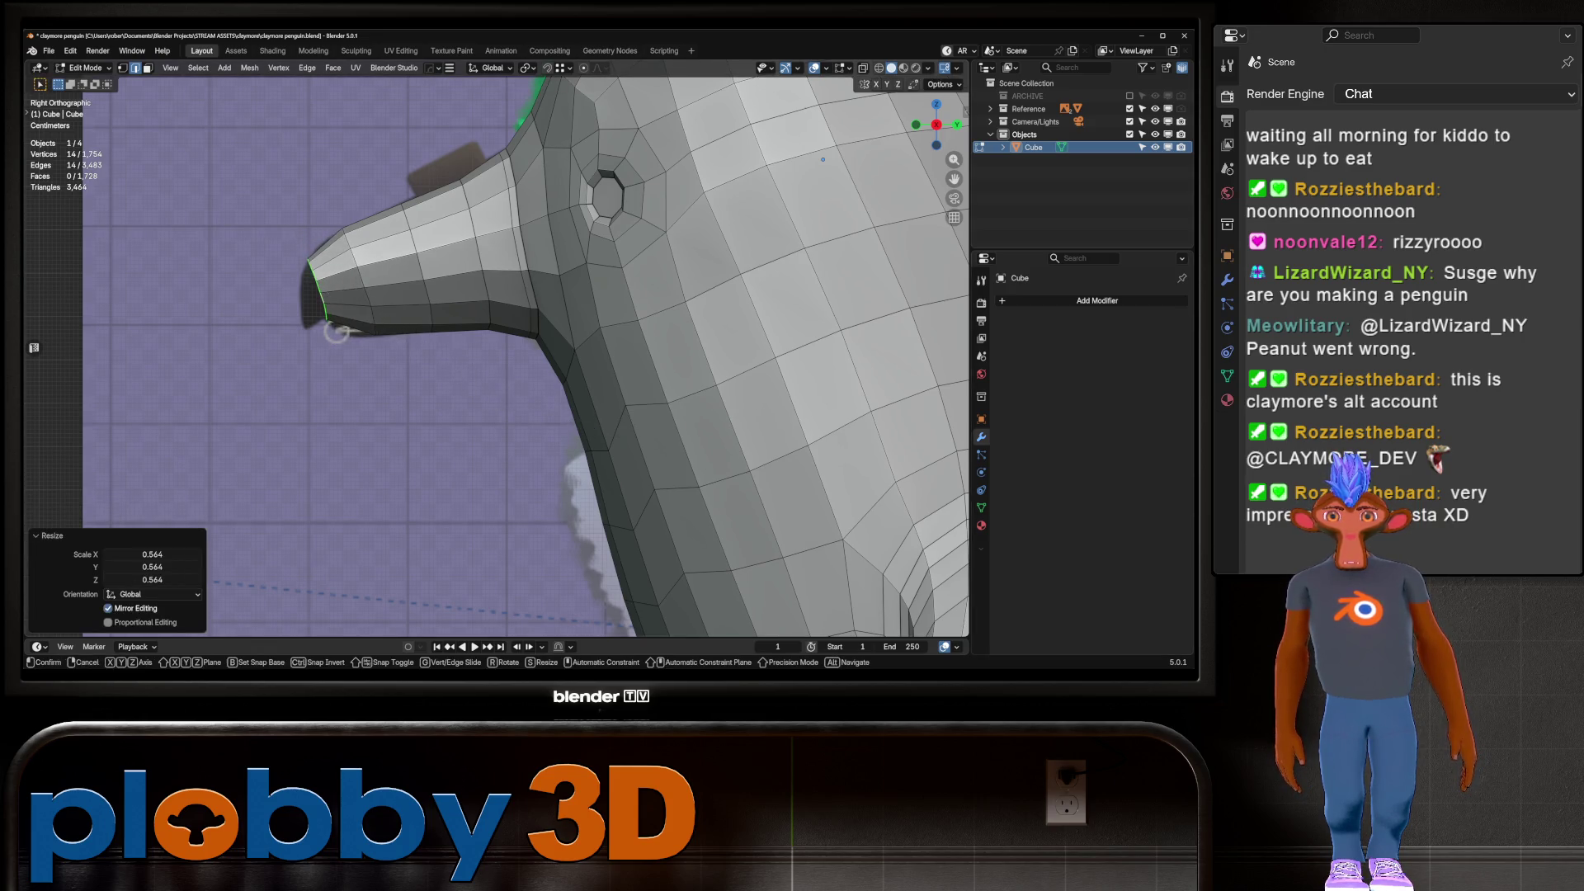
pyautogui.press('g')
pyautogui.press('Return')
pyautogui.press('s')
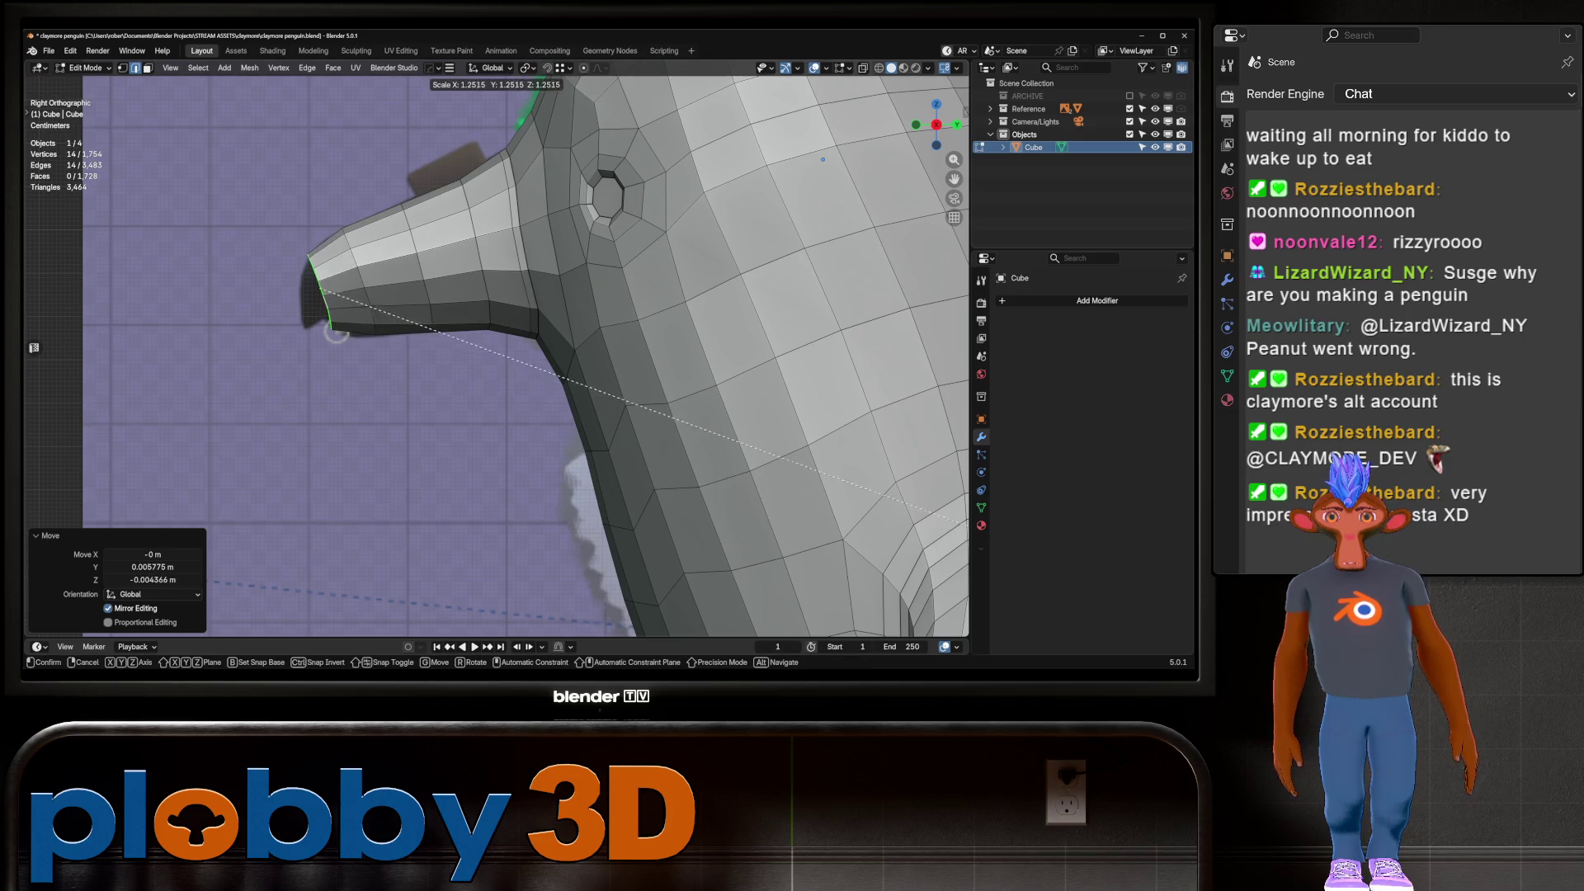
pyautogui.press('Return')
# Relax the beak rim loop with LoopTools, then flatten the snout rim loop and shift it slightly
pyautogui.press('q')
pyautogui.press('Down')
pyautogui.press('Return')
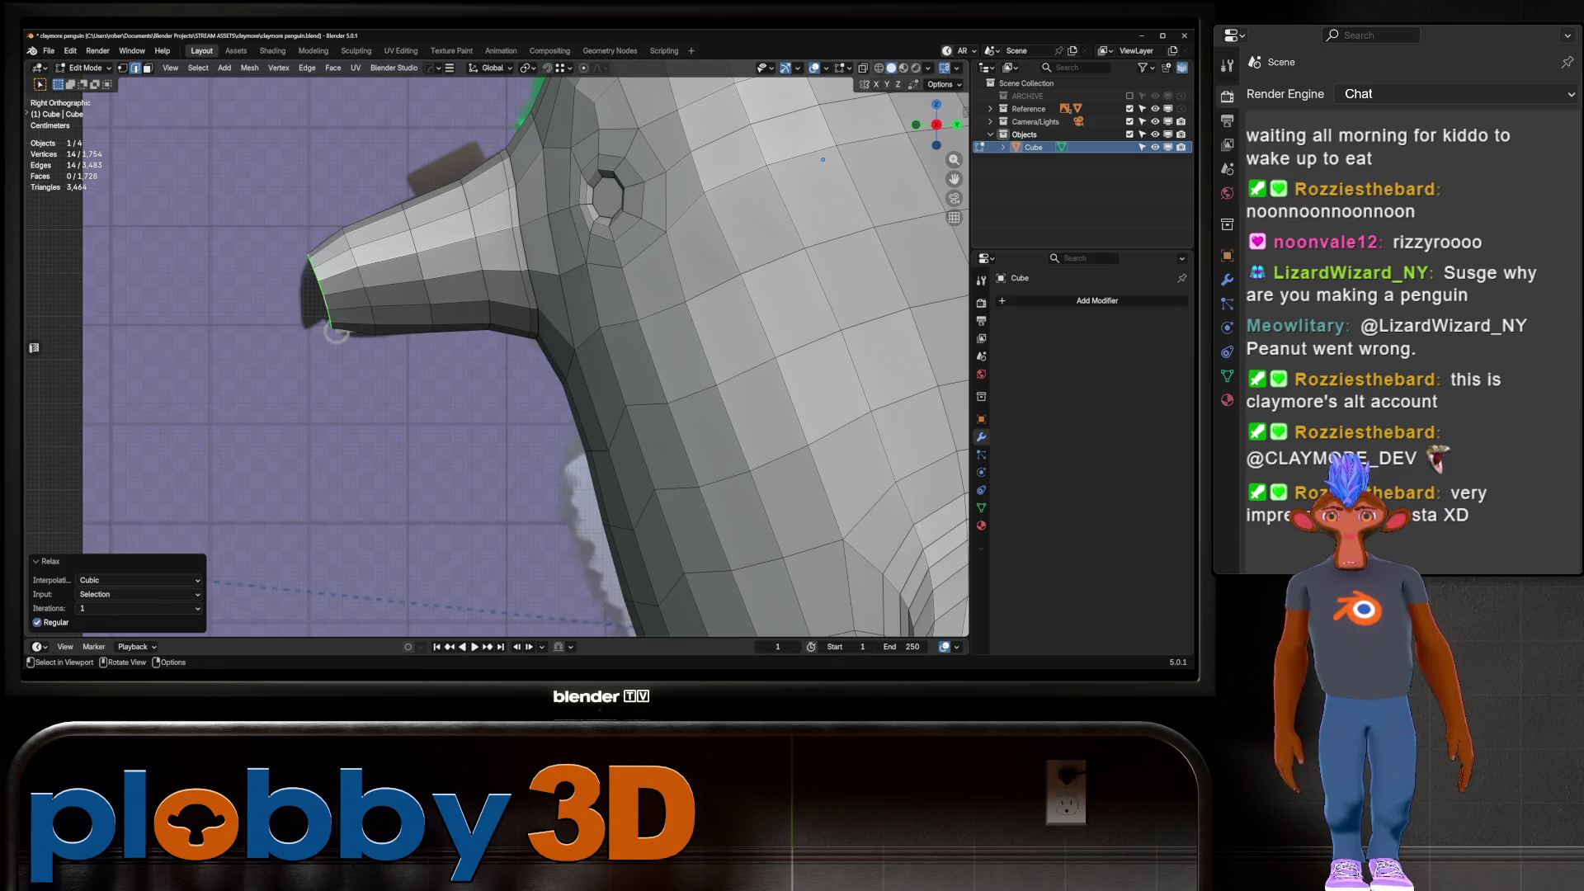
pyautogui.press('q')
pyautogui.press('Up')
pyautogui.press('Up')
pyautogui.press('Up')
pyautogui.press('Up')
pyautogui.press('Up')
pyautogui.press('Up')
pyautogui.press('Down')
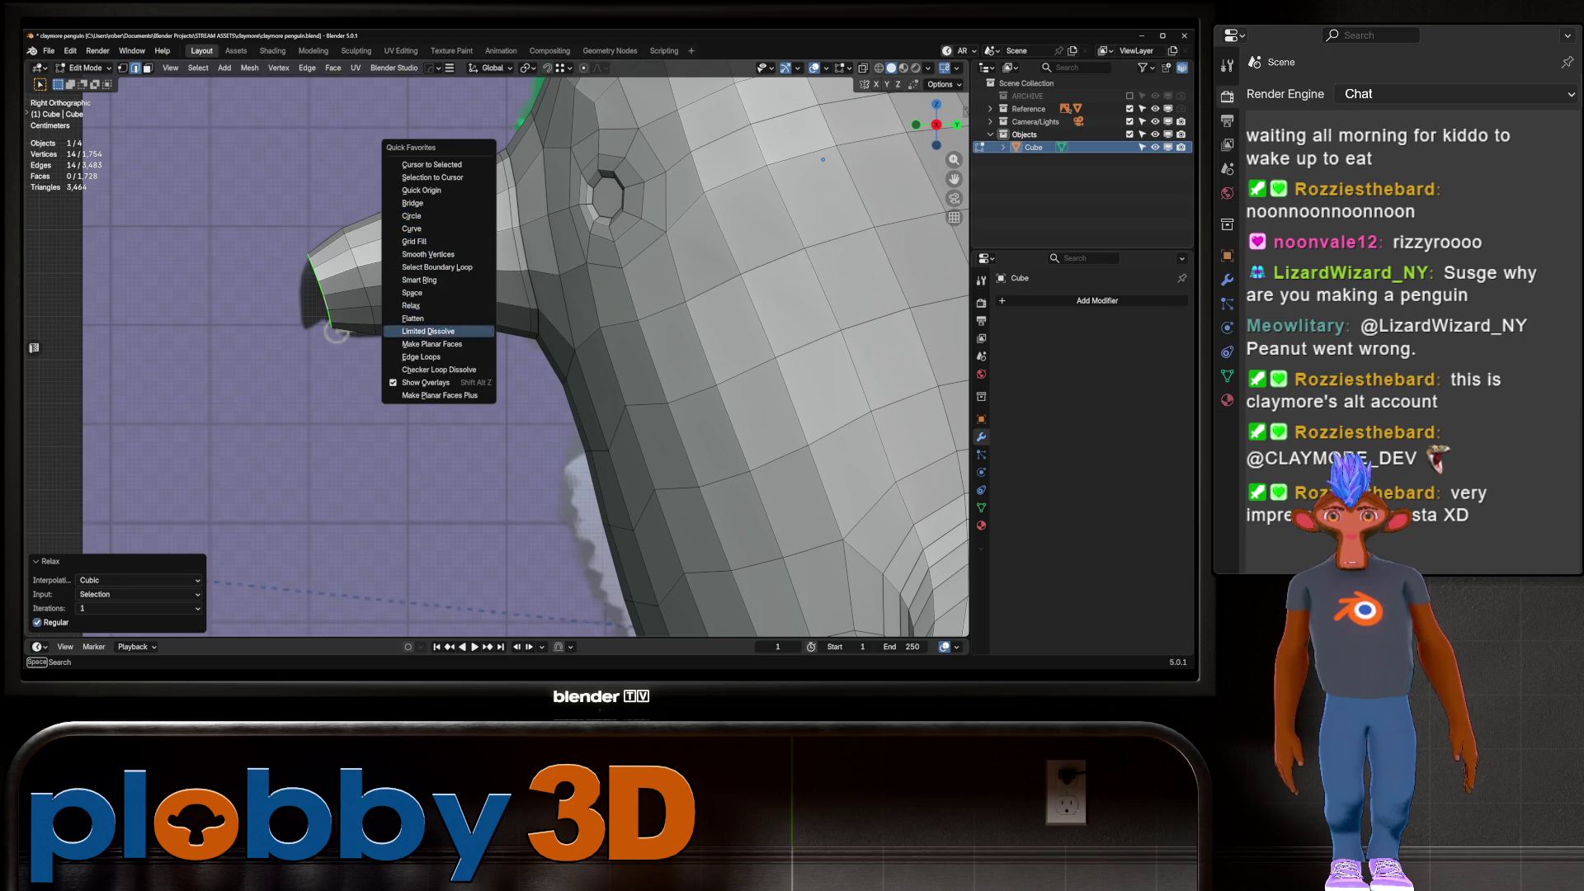
pyautogui.press('Up')
pyautogui.press('Up')
pyautogui.press('Down')
pyautogui.press('Return')
pyautogui.press('g')
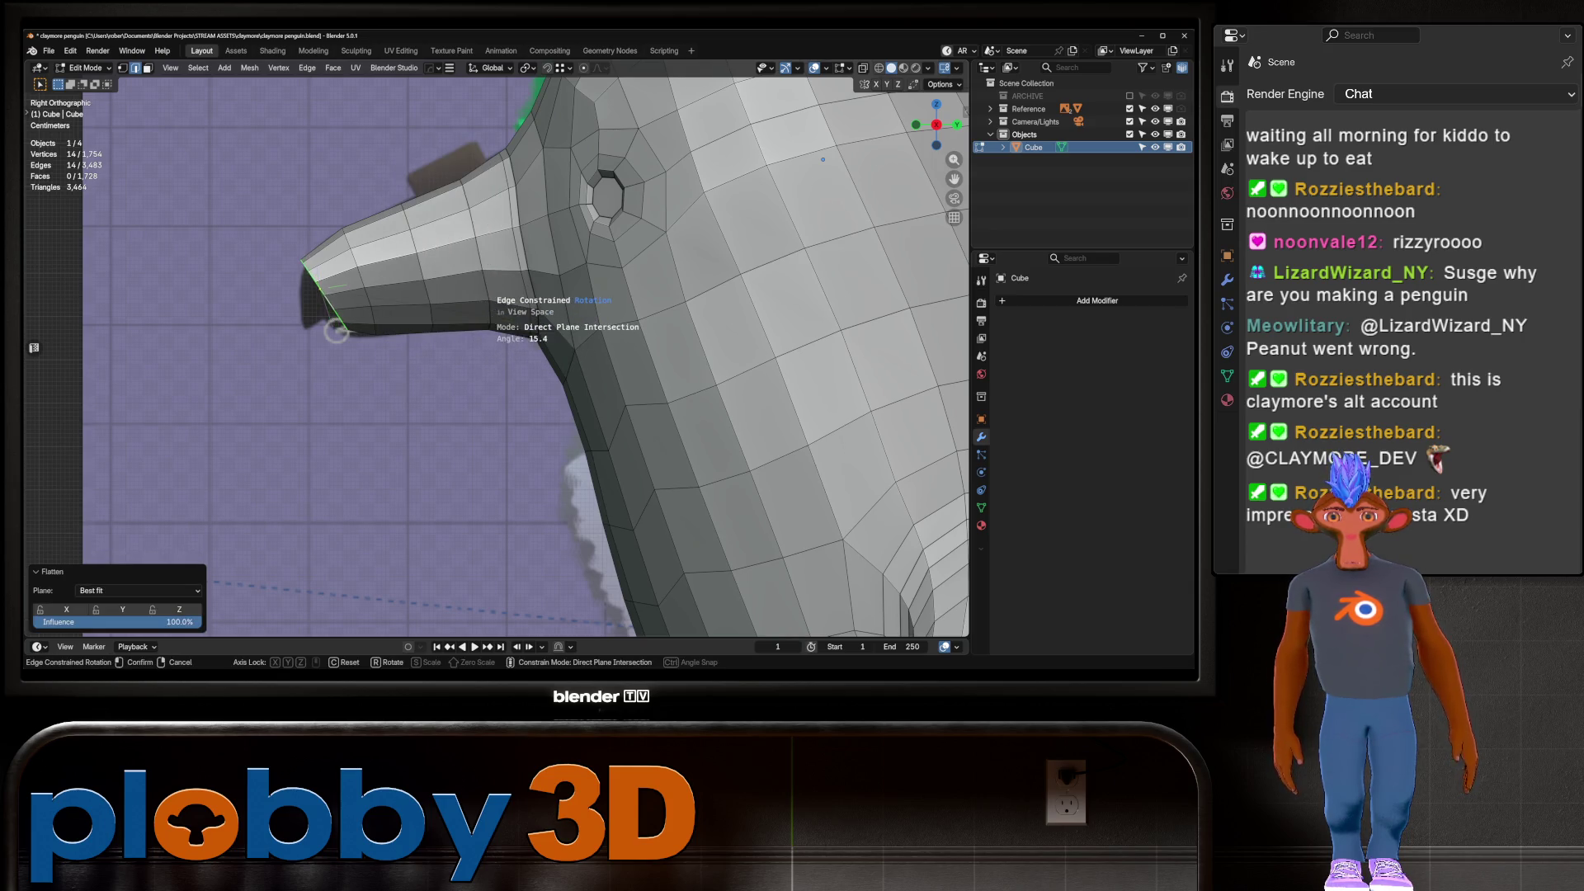
pyautogui.click(336, 331)
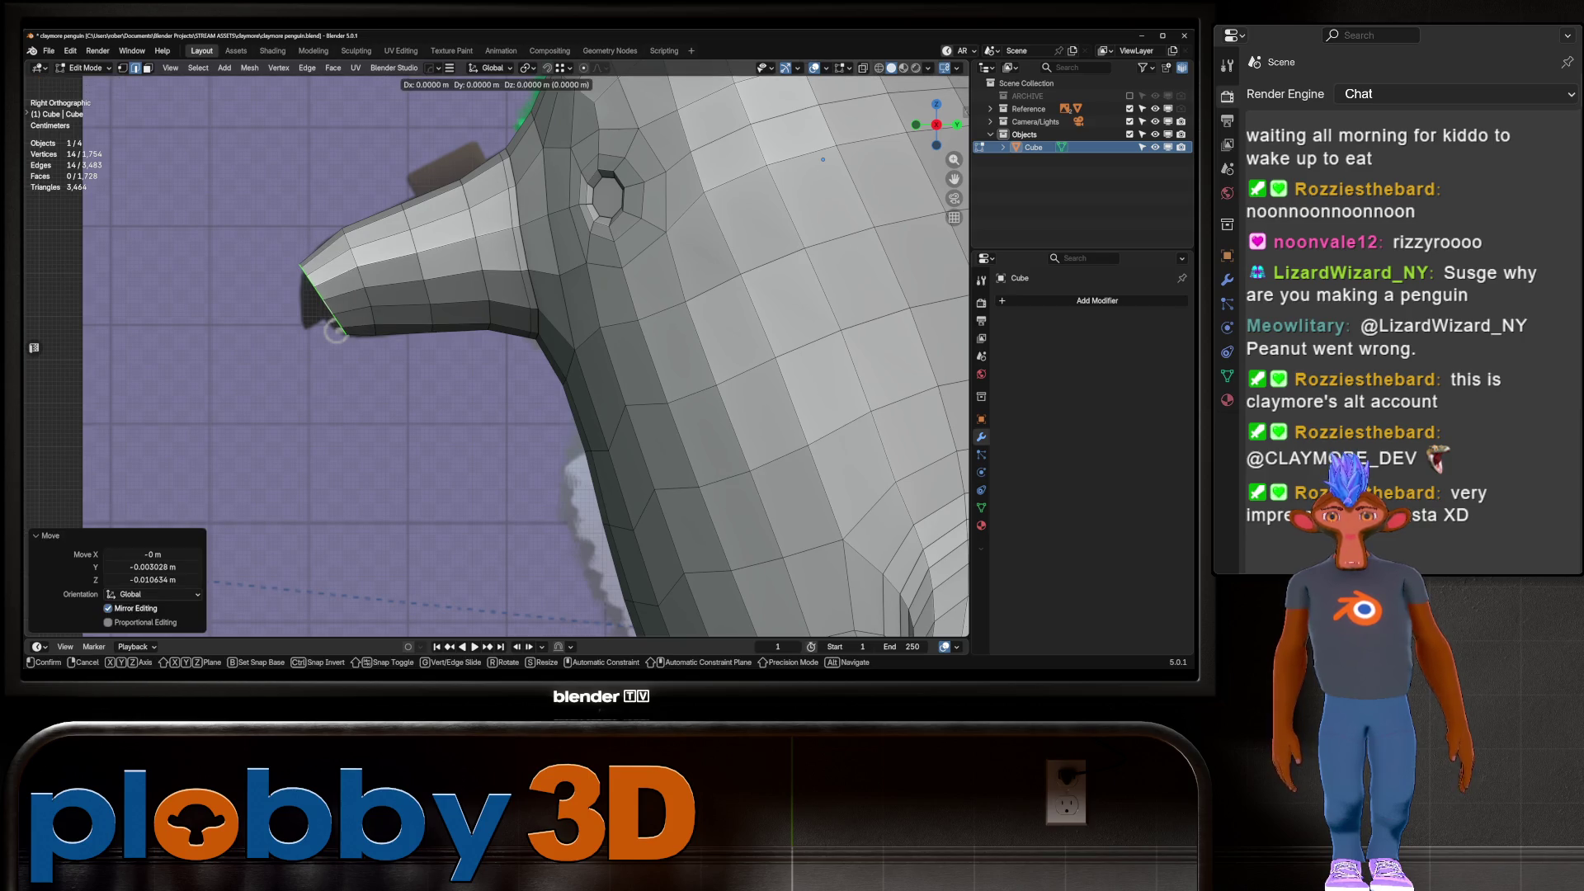
# Try curving the snout and neck loops, undo it, then flatten one snout loop and reposition it
pyautogui.keyDown('alt'); pyautogui.keyDown('shift'); pyautogui.click(477, 248); pyautogui.keyUp('shift'); pyautogui.keyUp('alt')
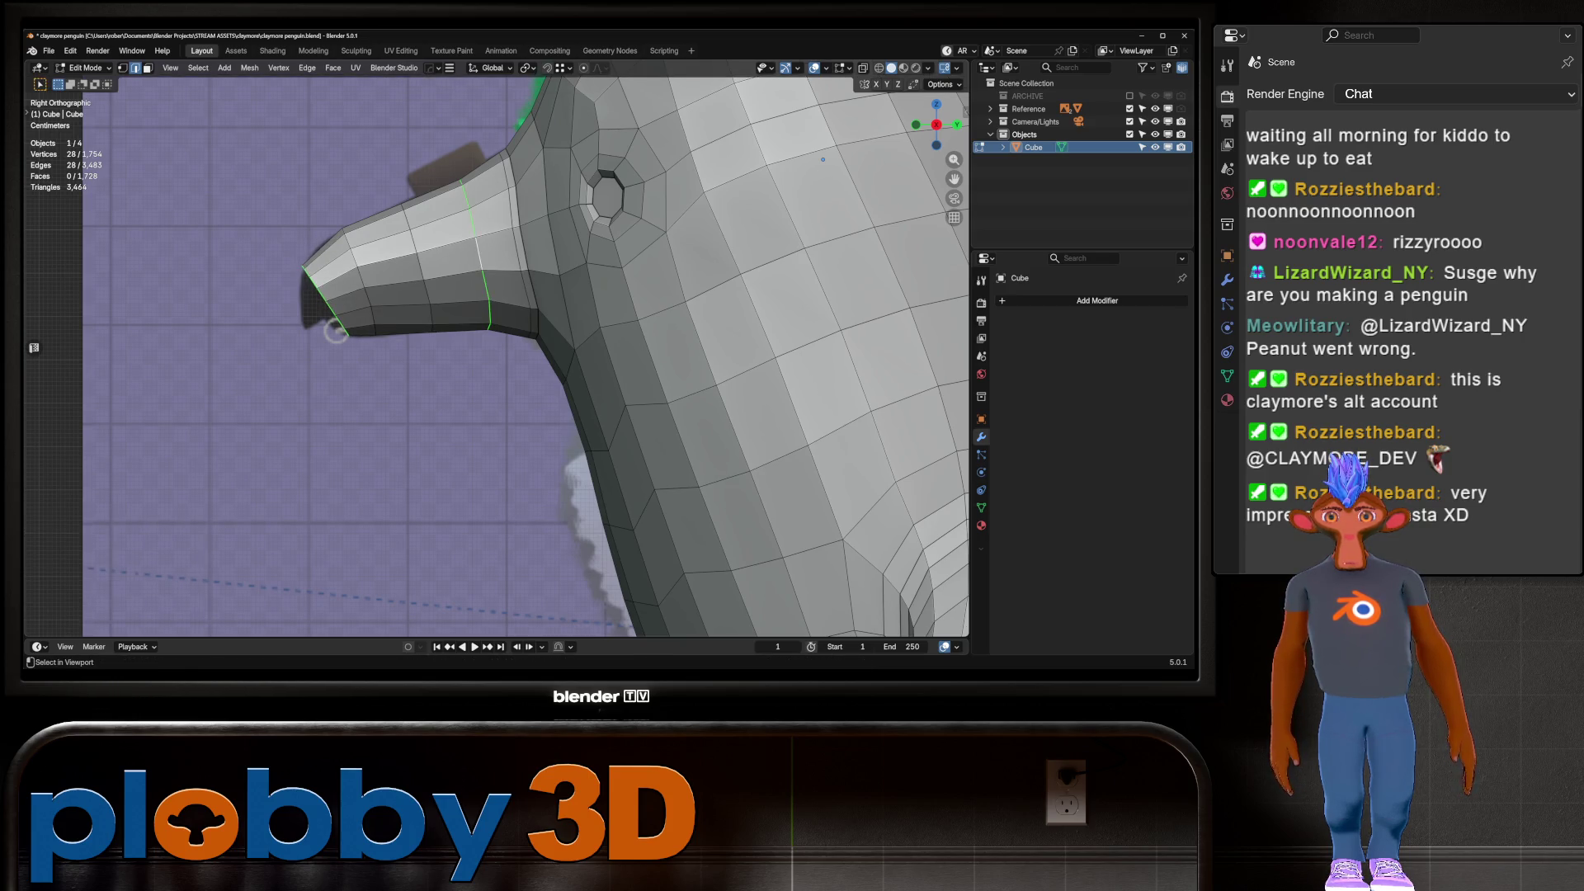
pyautogui.press('q')
pyautogui.press('Return')
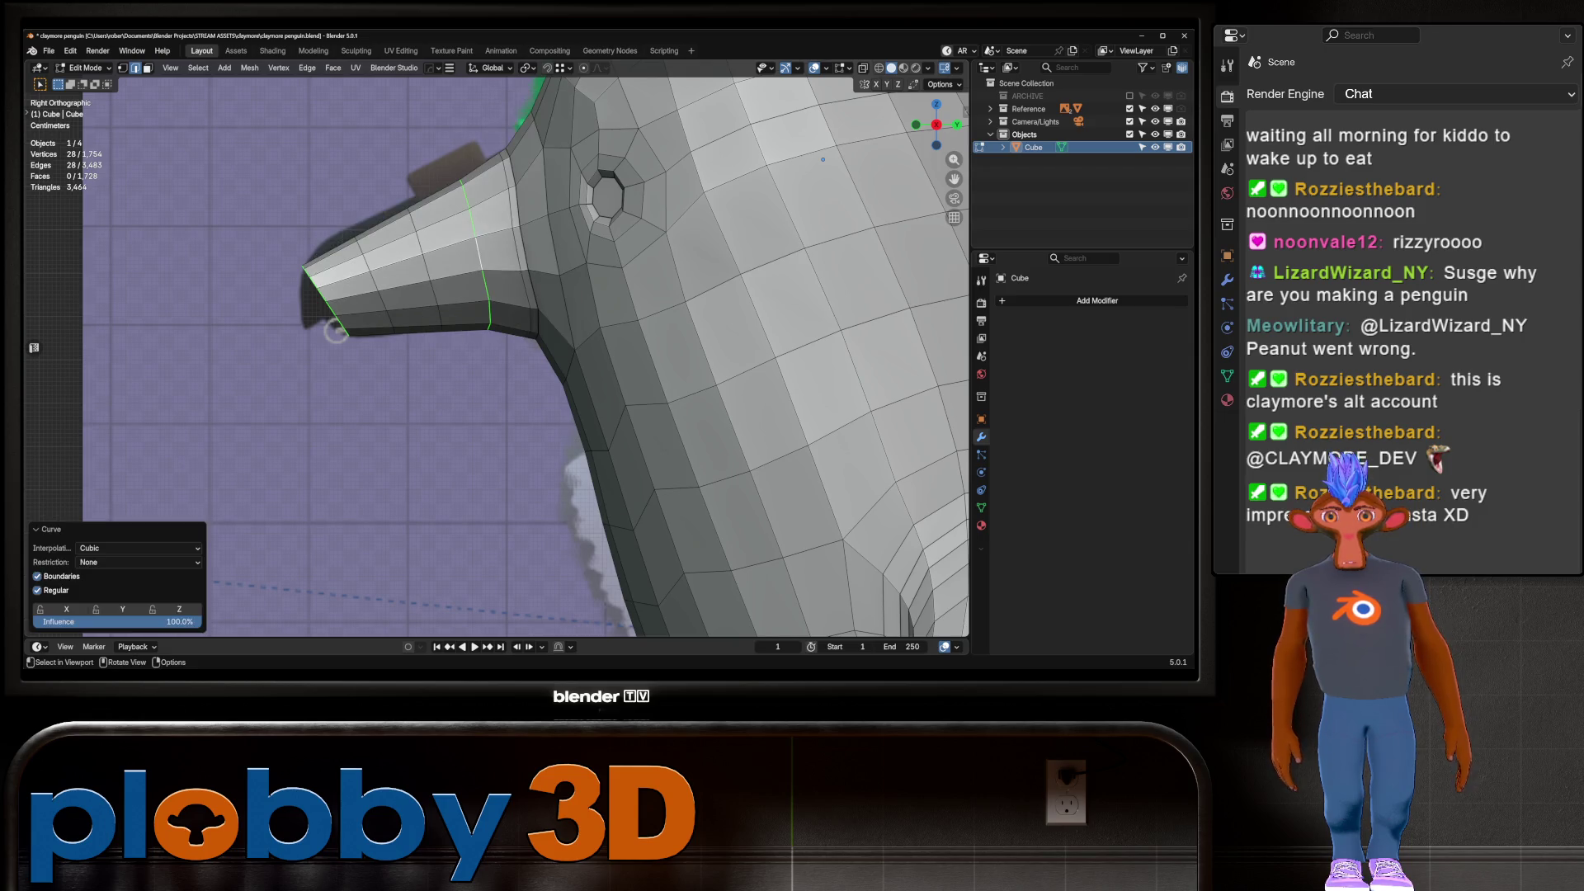
pyautogui.hotkey('ctrl', 'z')
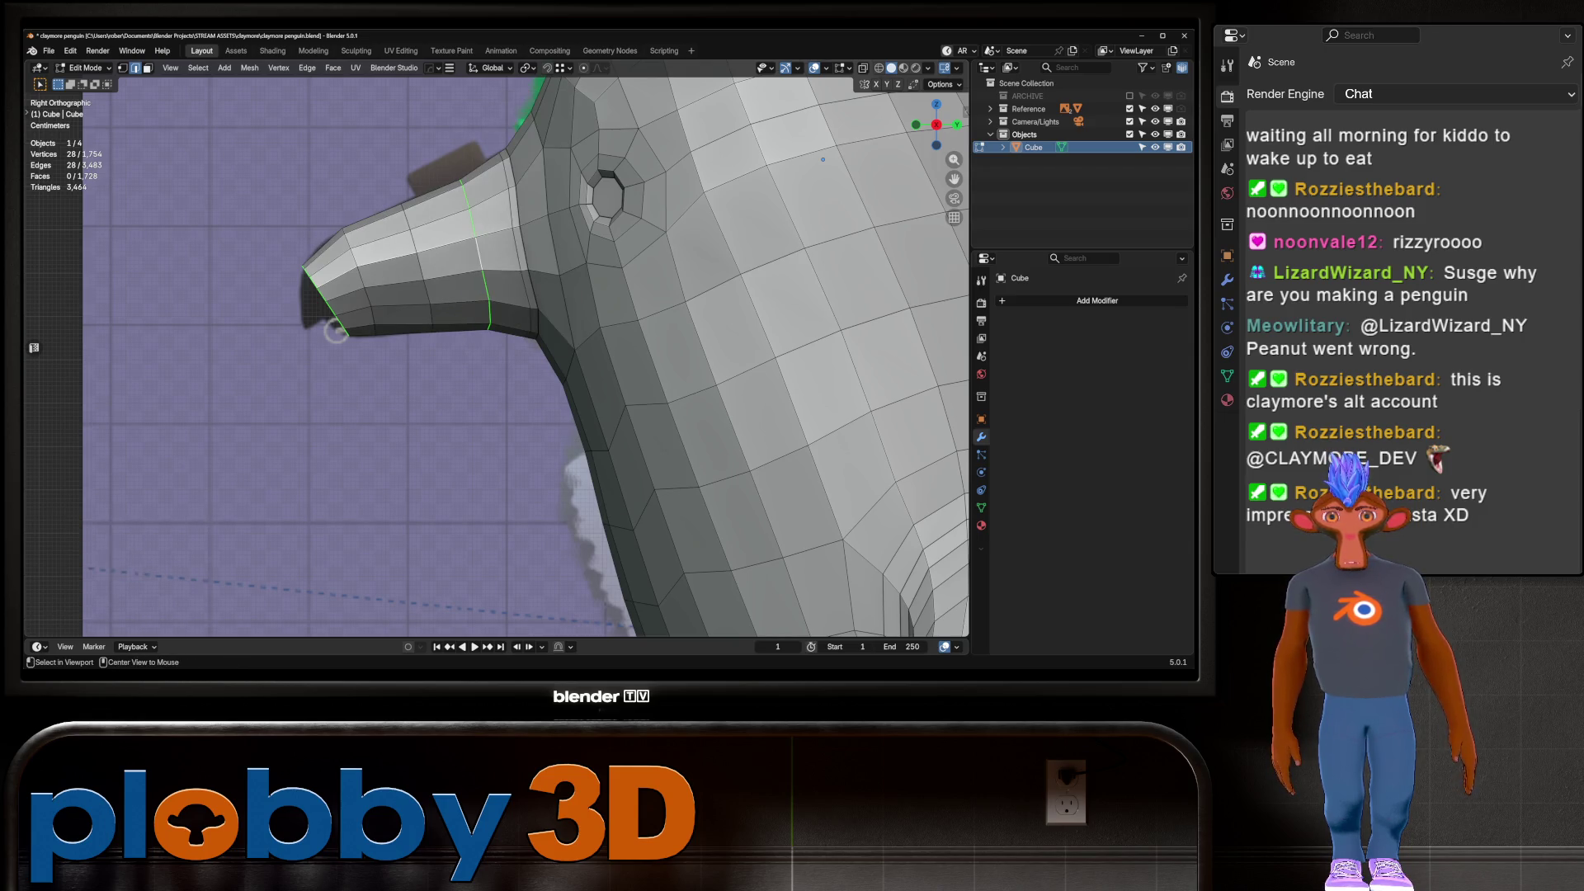
pyautogui.keyDown('alt'); pyautogui.click(360, 280); pyautogui.keyUp('alt')
pyautogui.press('q')
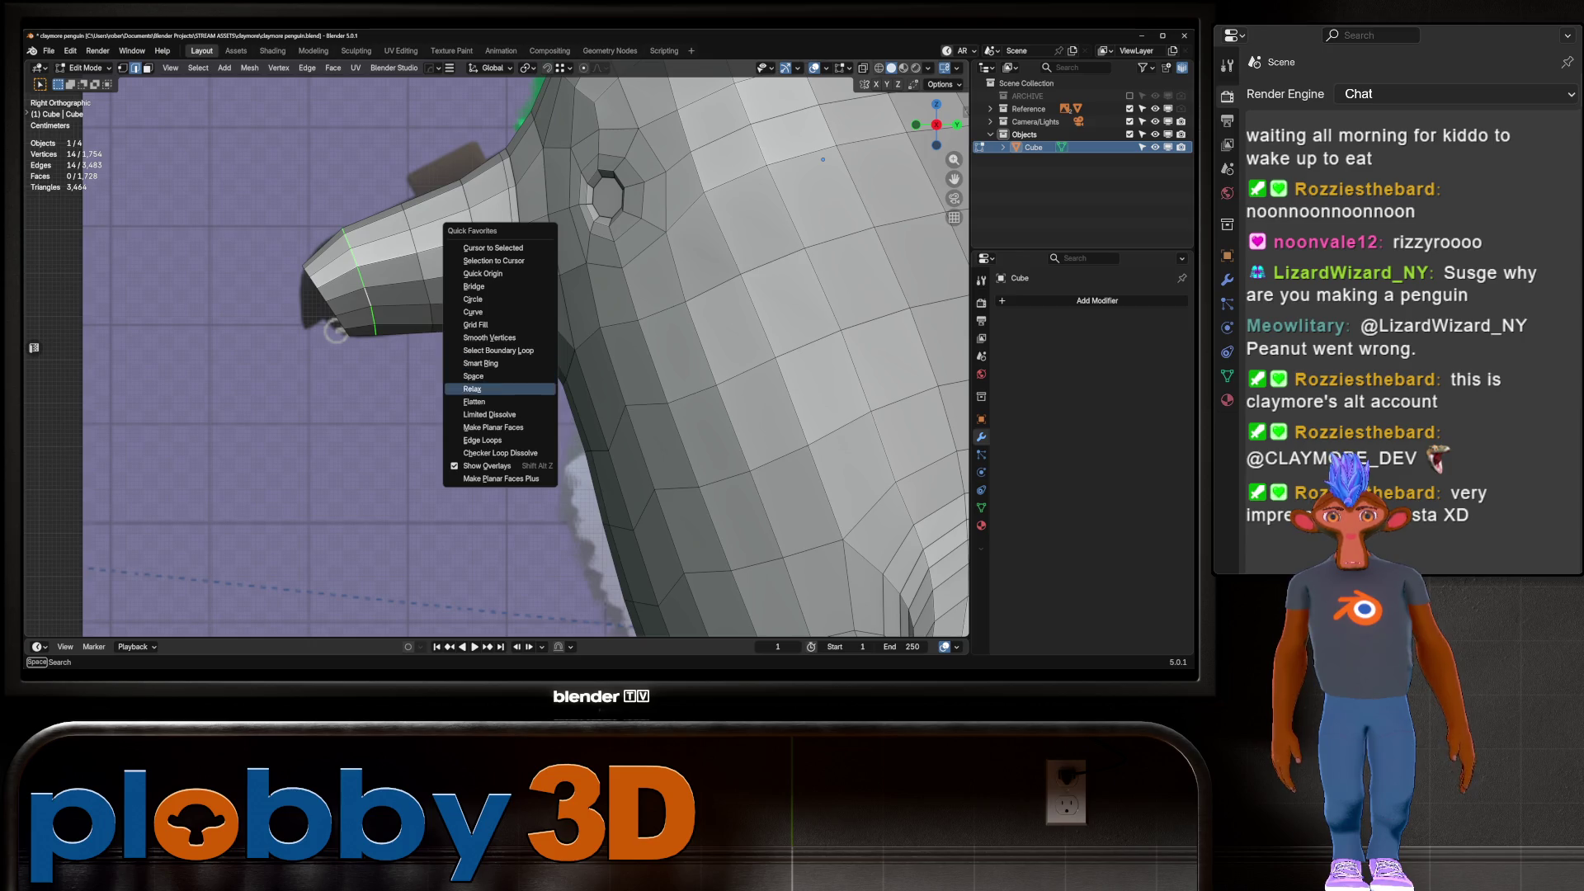
pyautogui.press('Down')
pyautogui.press('Return')
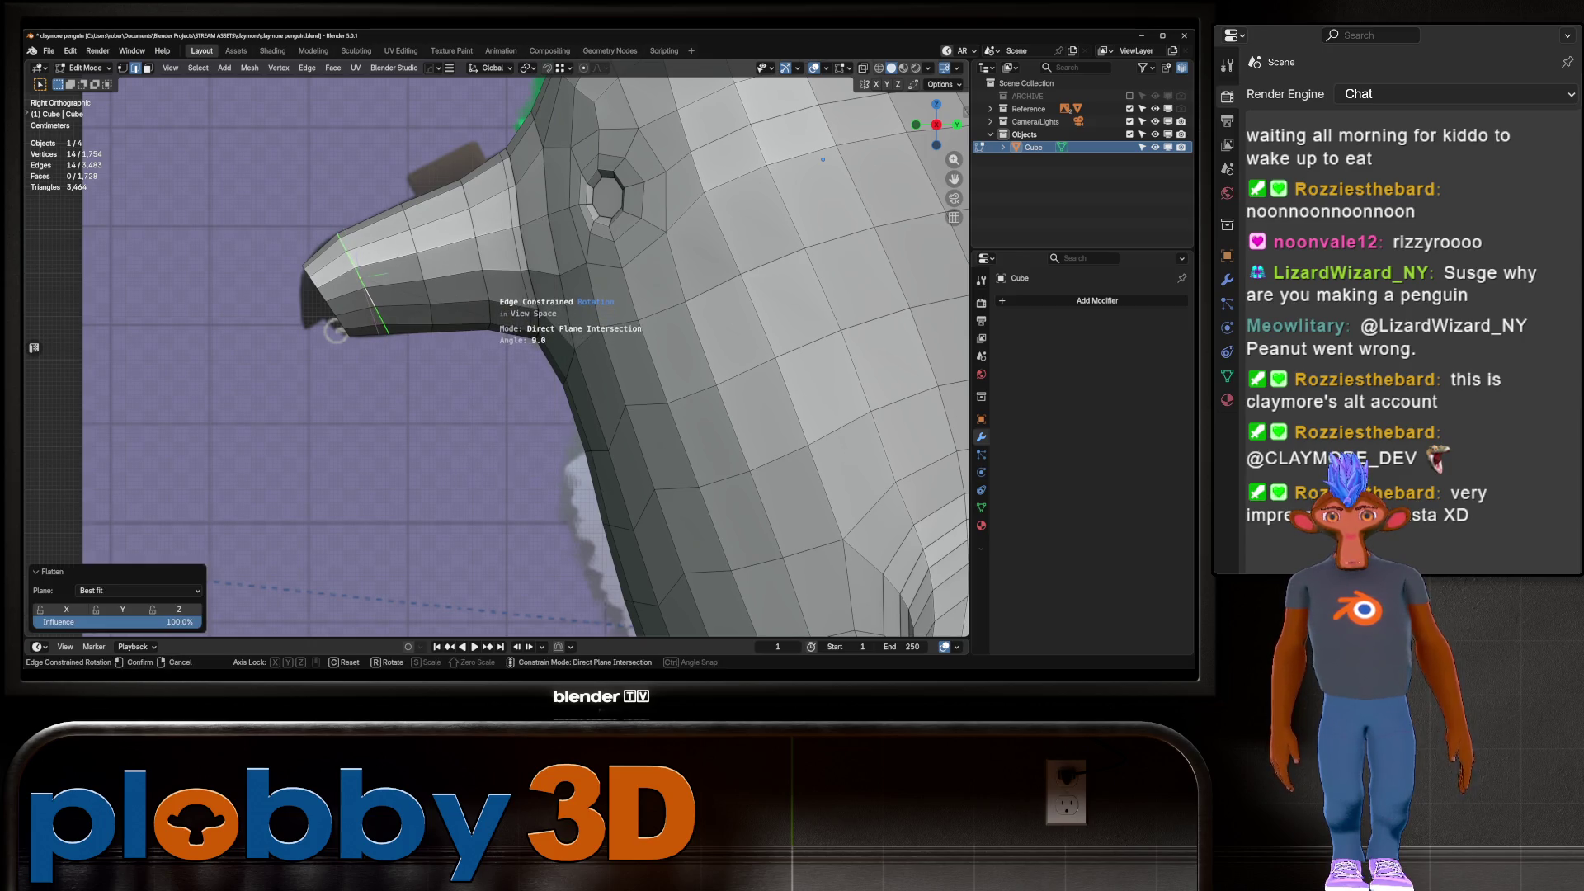
pyautogui.press('g')
pyautogui.click(335, 330)
# Flatten the snout-tip loops together, then test a Curve on the beak loops and undo it
pyautogui.keyDown('alt'); pyautogui.keyDown('shift'); pyautogui.click(335, 331); pyautogui.keyUp('shift'); pyautogui.keyUp('alt')
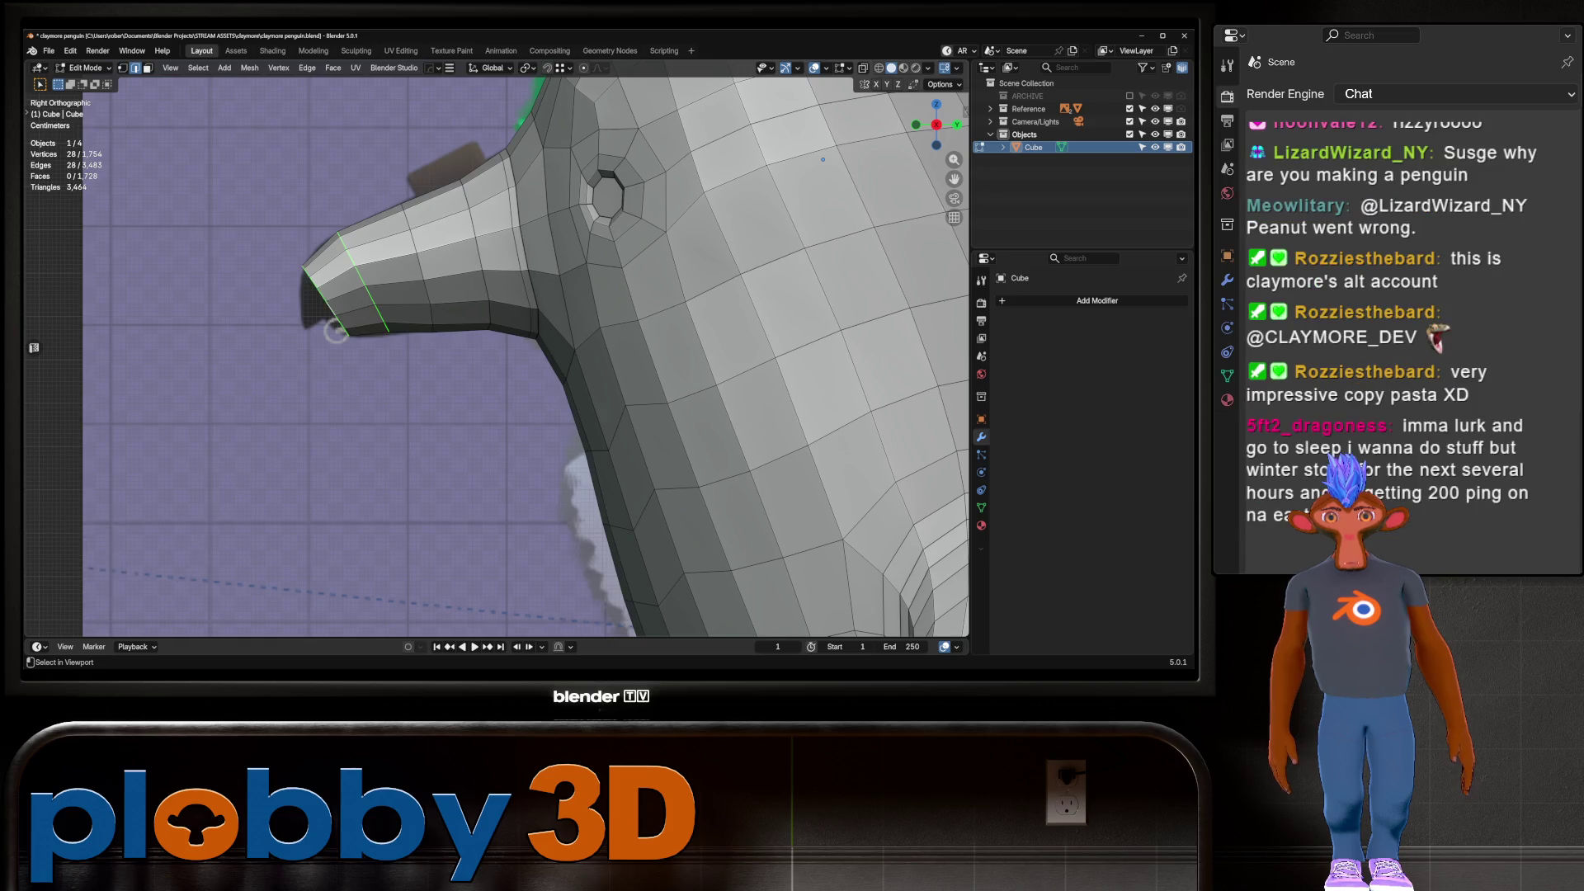
pyautogui.press('q')
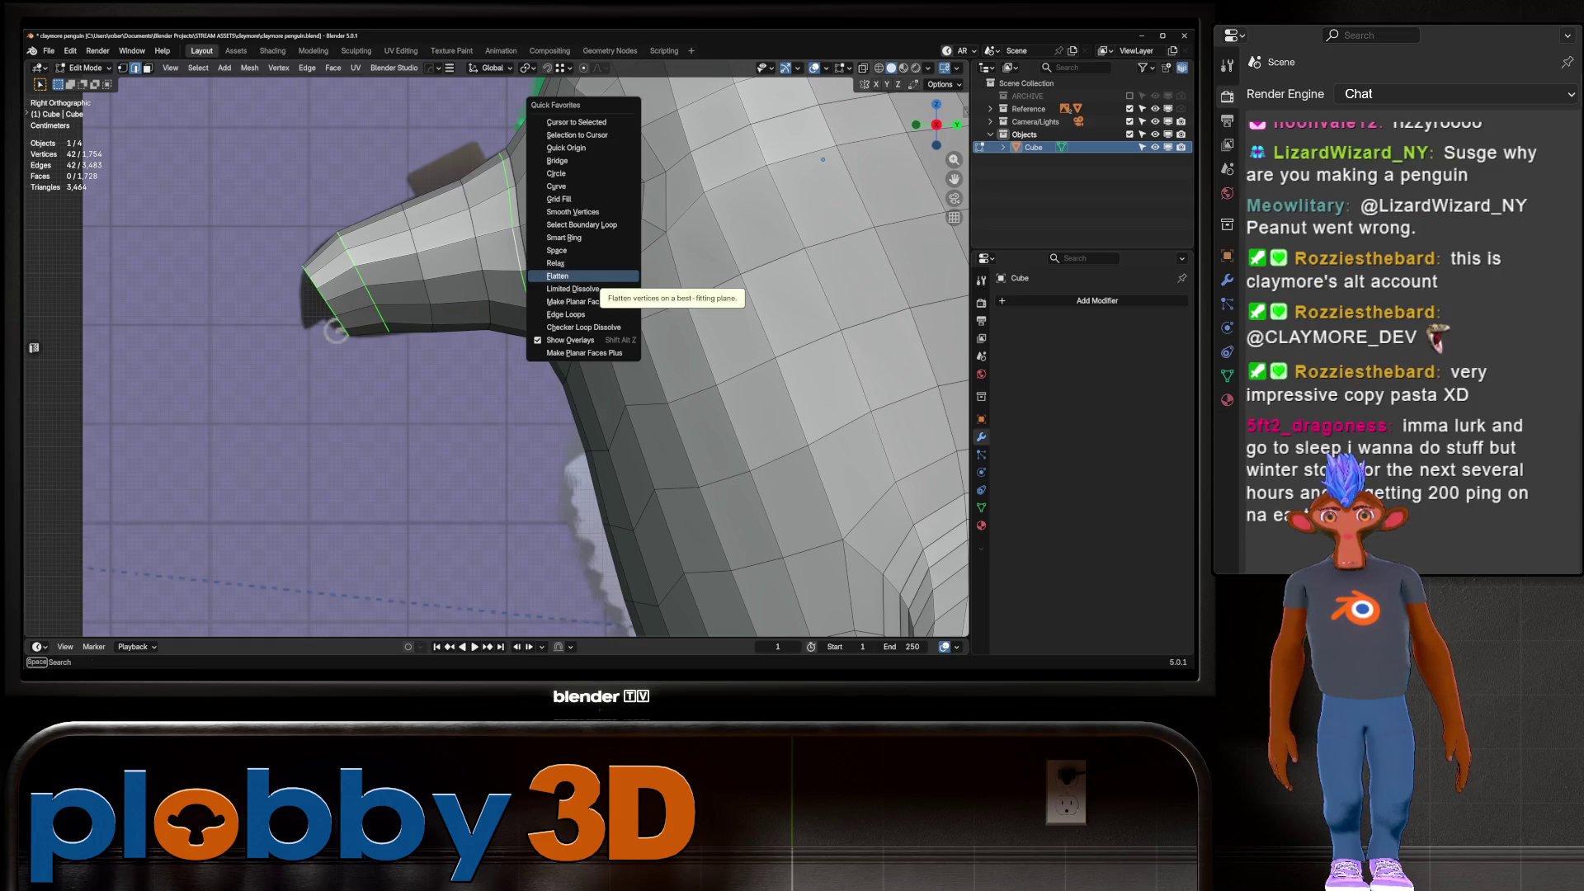
pyautogui.press('Return')
pyautogui.keyDown('alt'); pyautogui.keyDown('shift'); pyautogui.click(484, 273); pyautogui.keyUp('shift'); pyautogui.keyUp('alt')
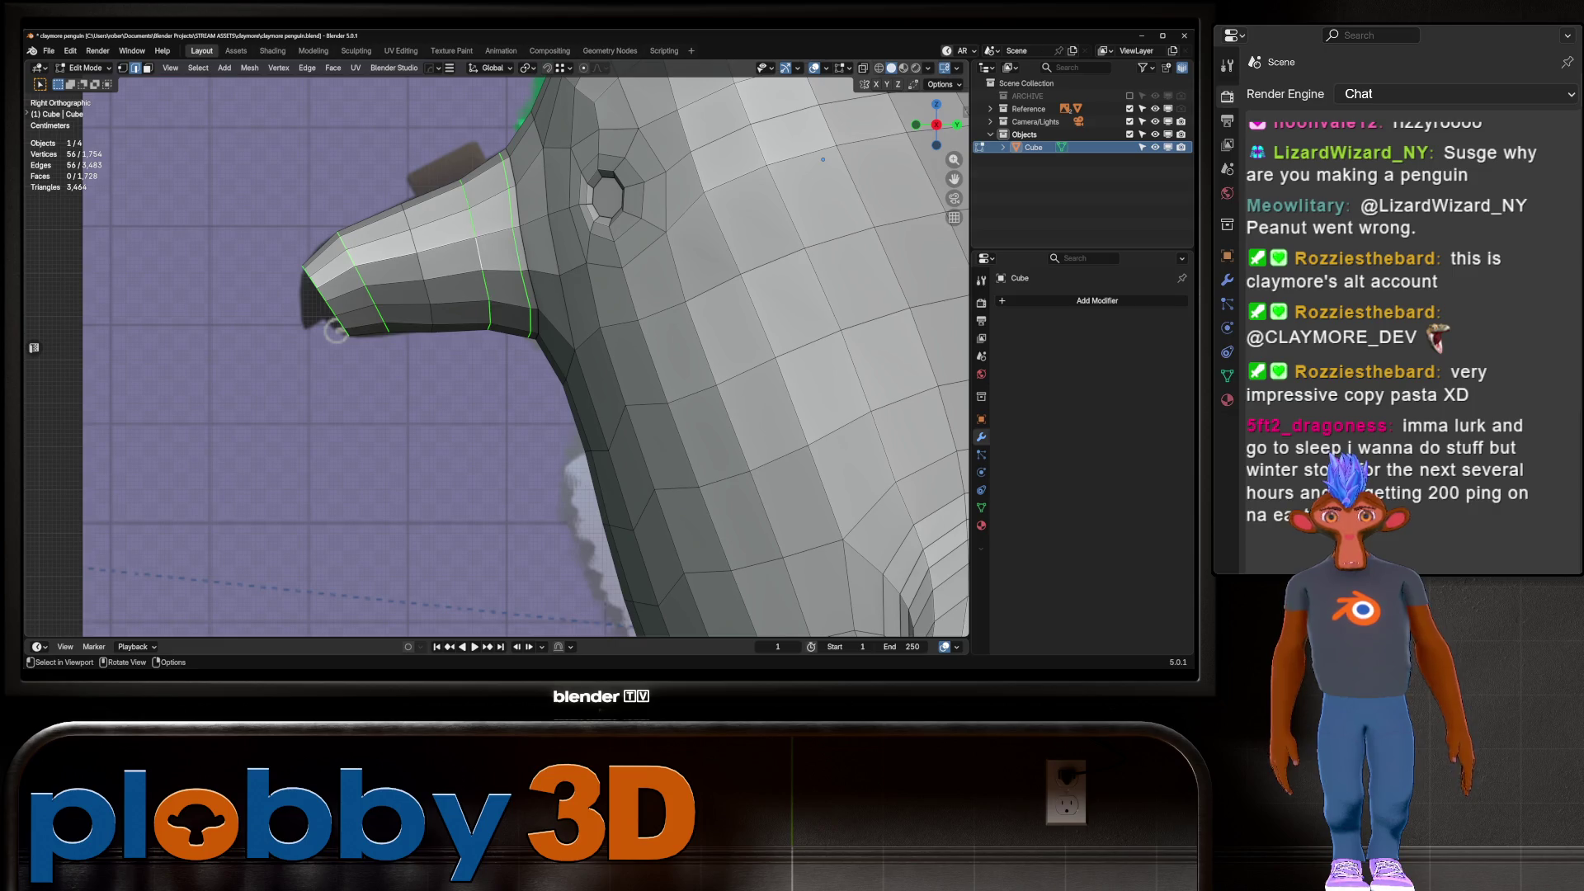
pyautogui.keyDown('alt'); pyautogui.keyDown('shift'); pyautogui.click(524, 256); pyautogui.keyUp('shift'); pyautogui.keyUp('alt')
pyautogui.press('q')
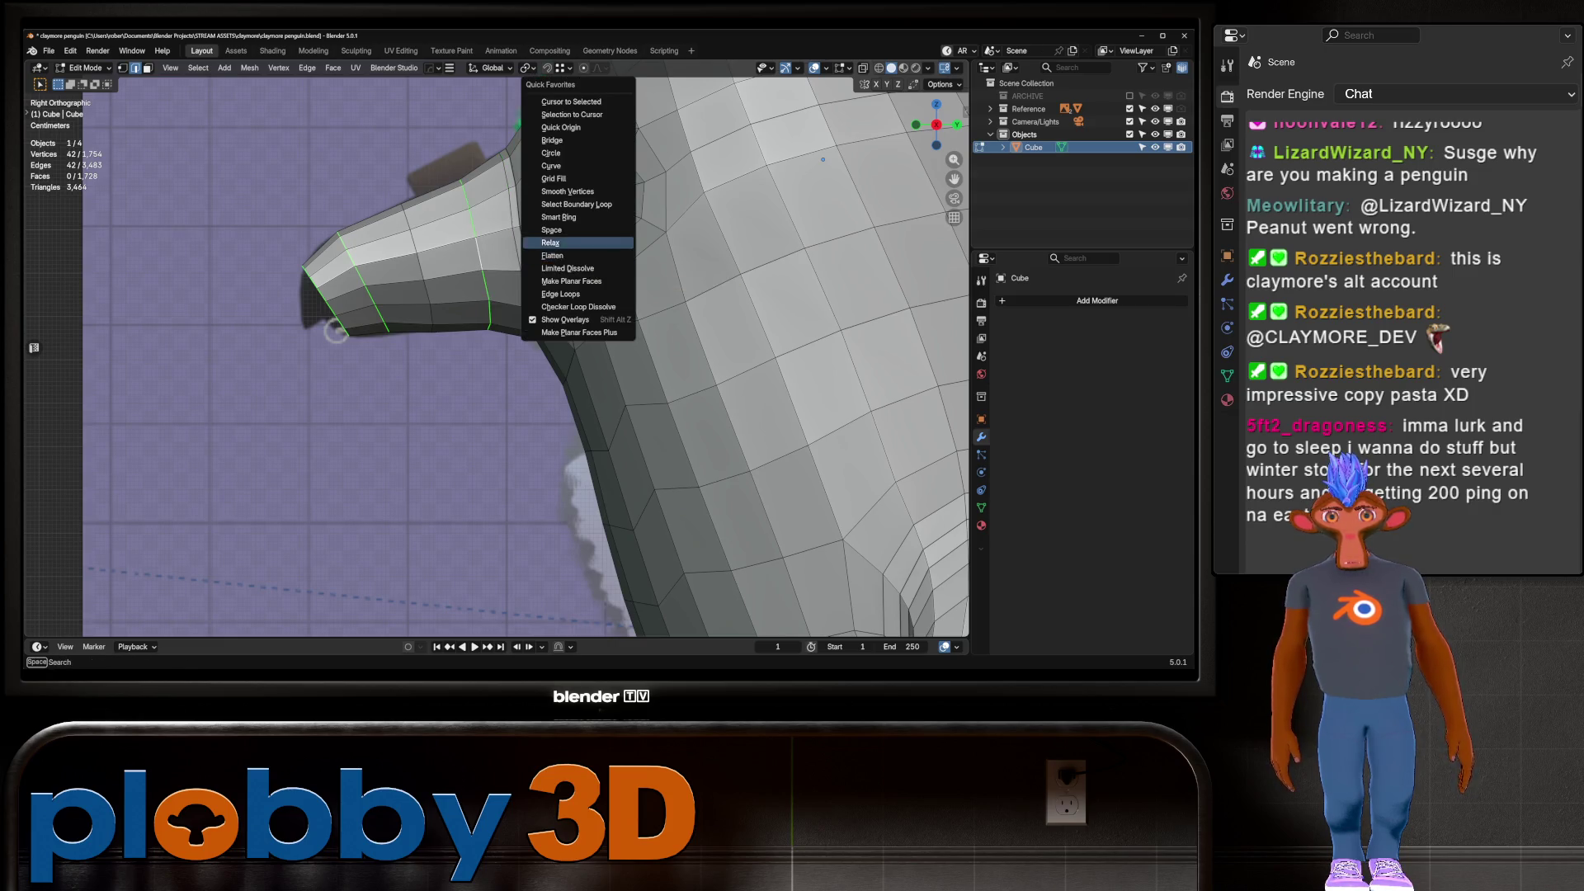
pyautogui.press('Escape')
pyautogui.hotkey('ctrl', 'z')
pyautogui.press('q')
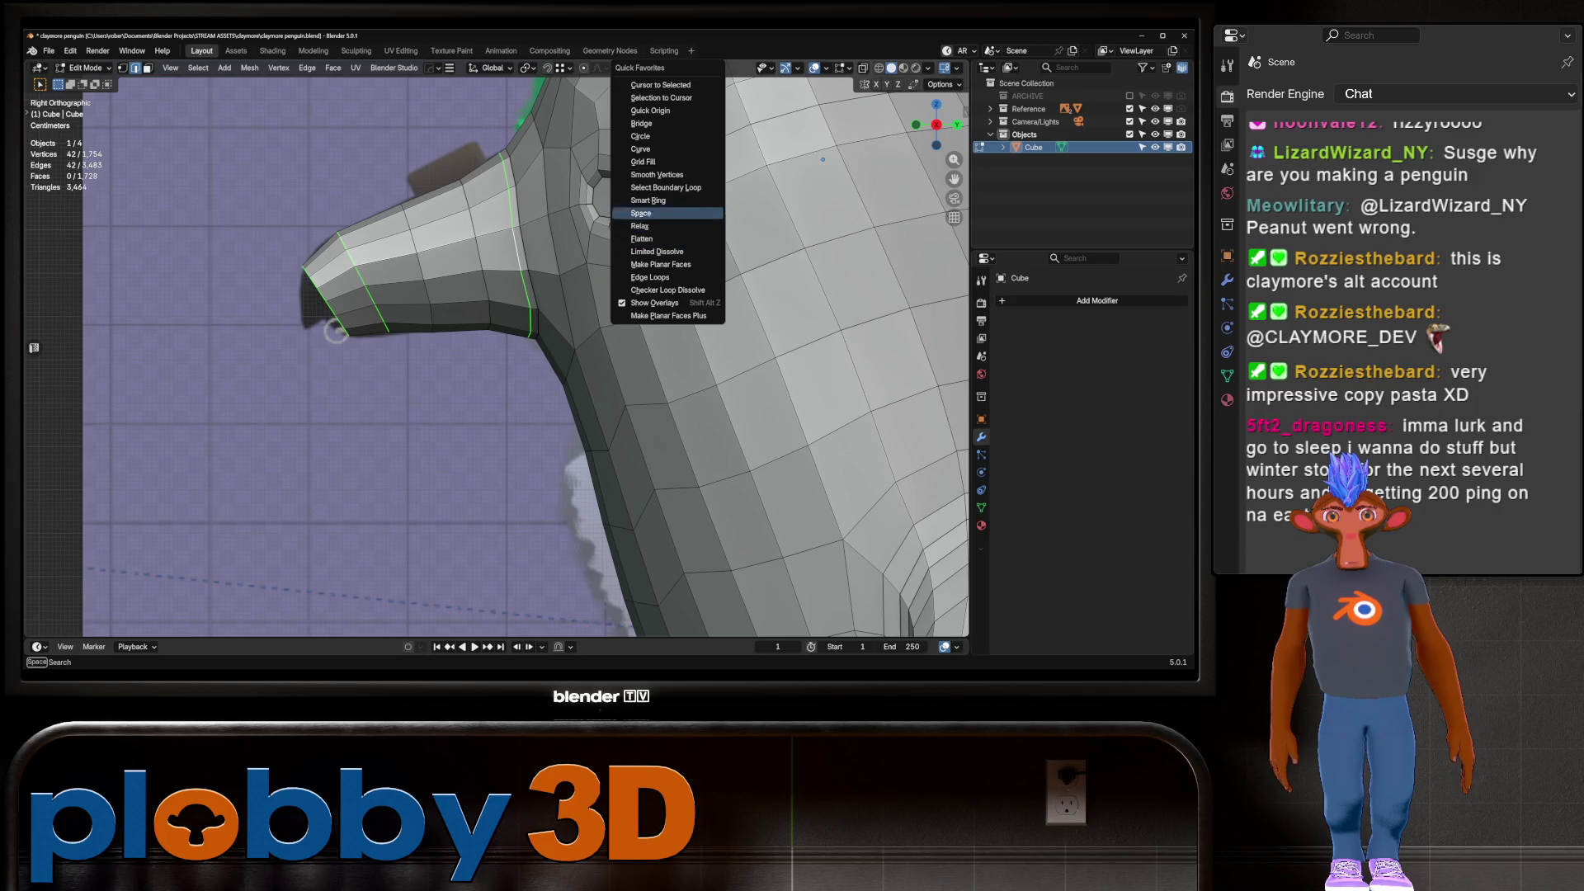
pyautogui.click(660, 148)
pyautogui.hotkey('alt', 'z')
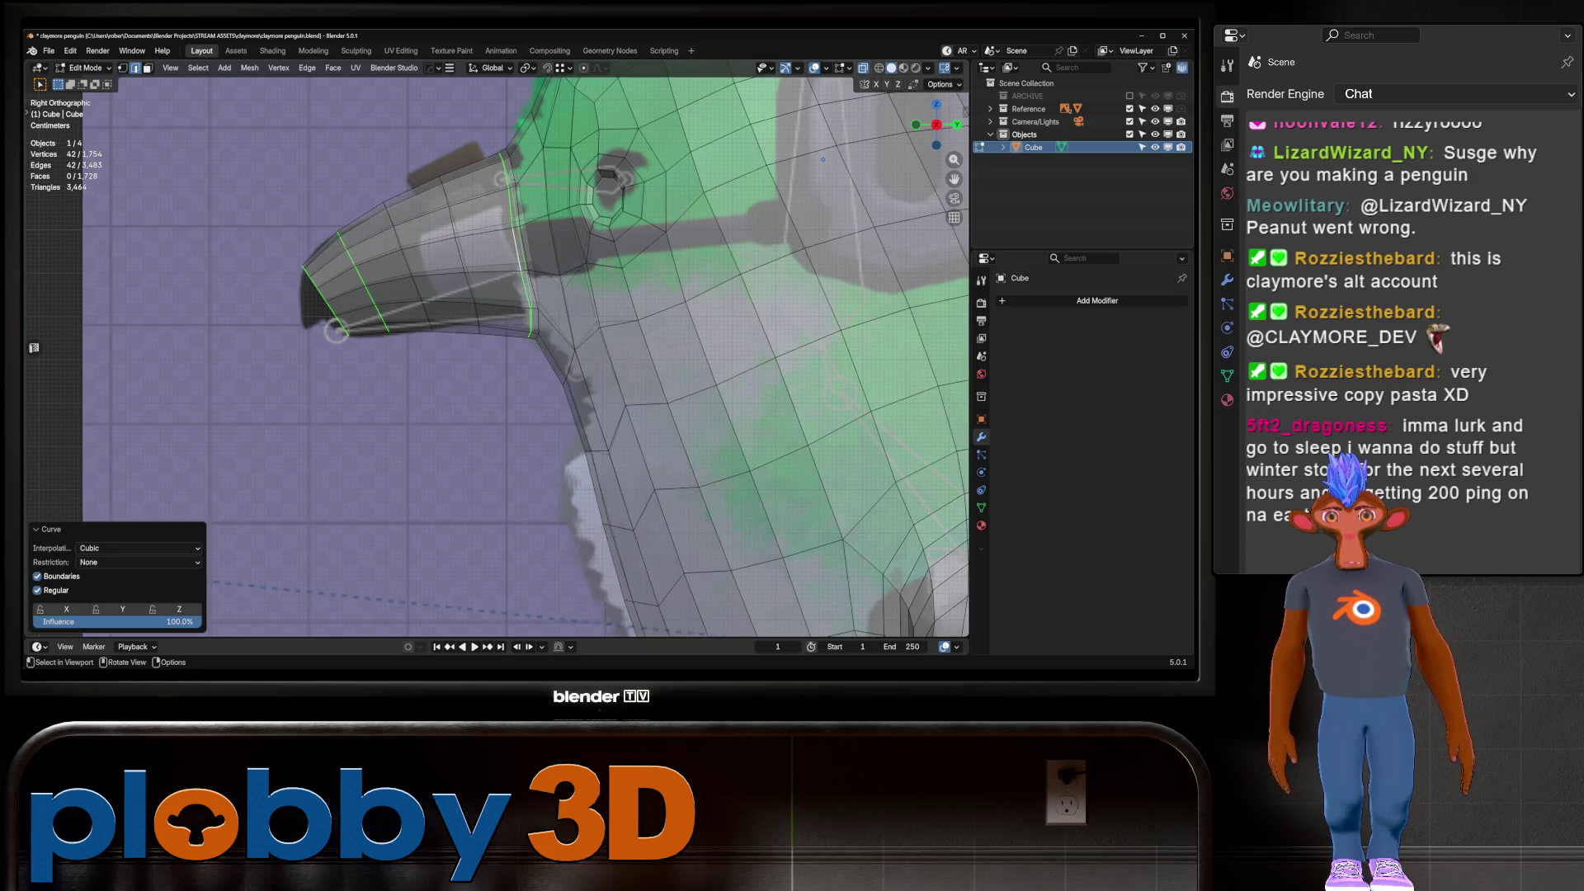
pyautogui.hotkey('alt', 'z')
pyautogui.hotkey('ctrl', 'z')
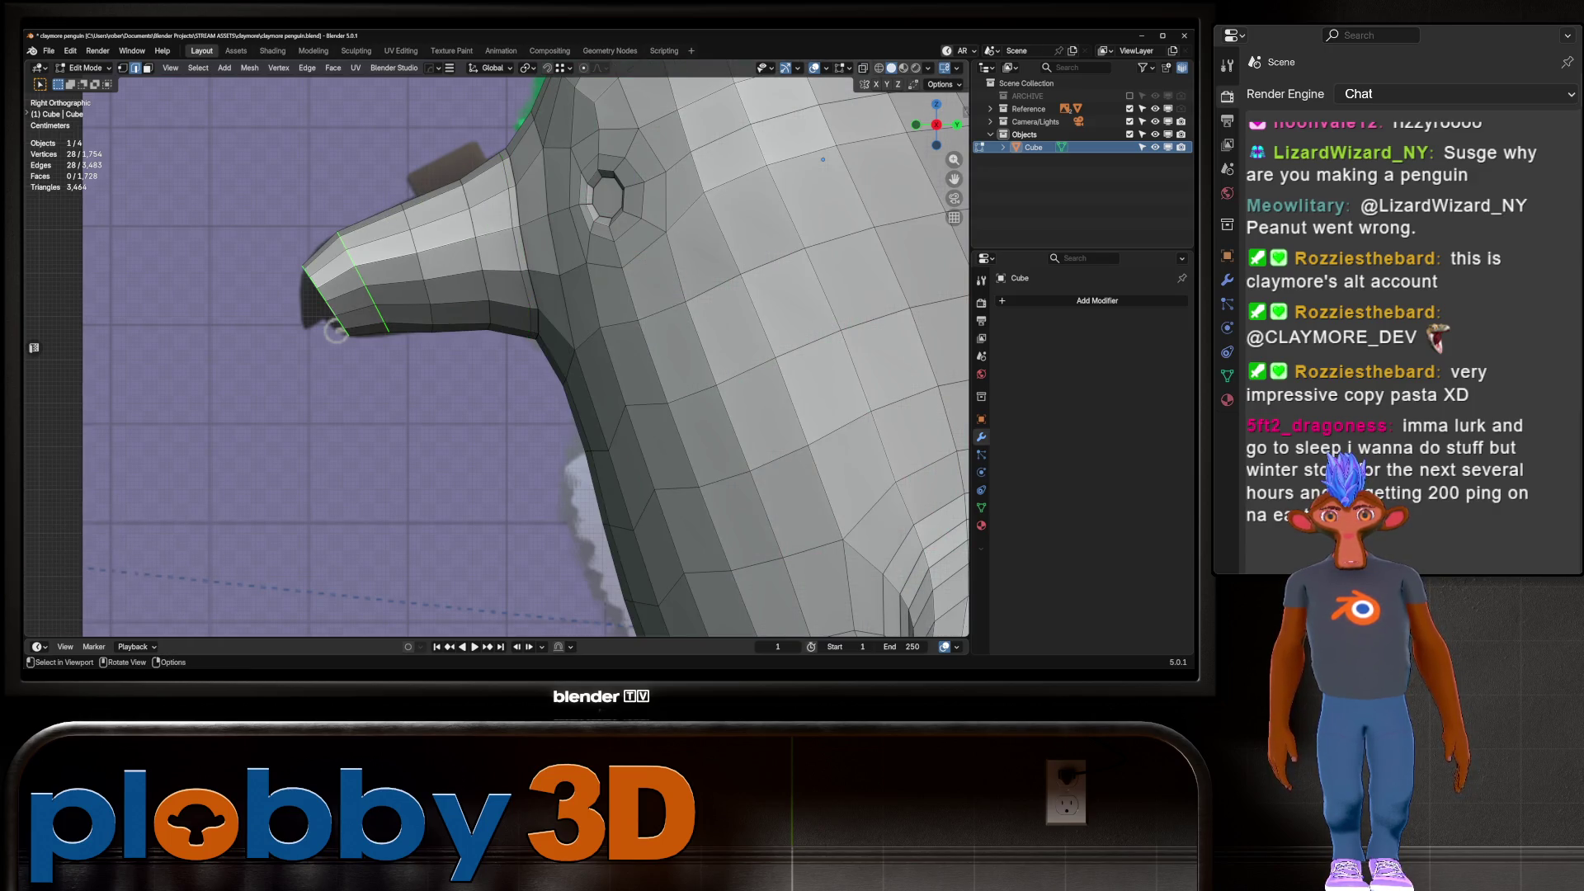
# Curve the four selected beak loops and compare the shape against the reference image
pyautogui.keyDown('alt'); pyautogui.keyDown('shift'); pyautogui.click(518, 247); pyautogui.keyUp('shift'); pyautogui.keyUp('alt')
pyautogui.keyDown('alt'); pyautogui.keyDown('shift'); pyautogui.click(479, 256); pyautogui.keyUp('shift'); pyautogui.keyUp('alt')
pyautogui.press('q')
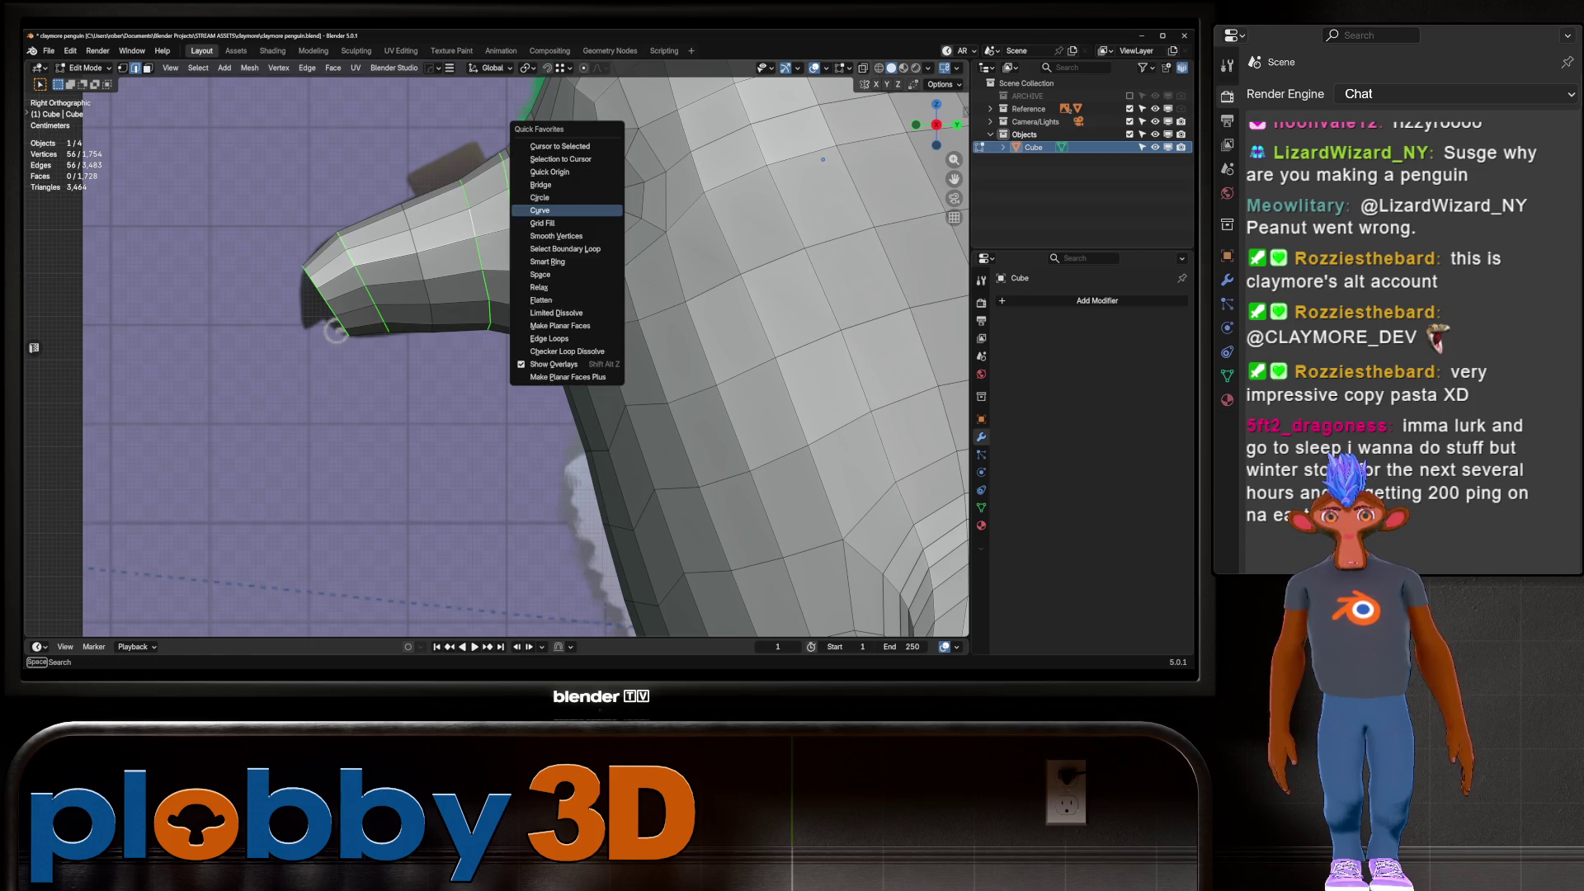
pyautogui.click(569, 210)
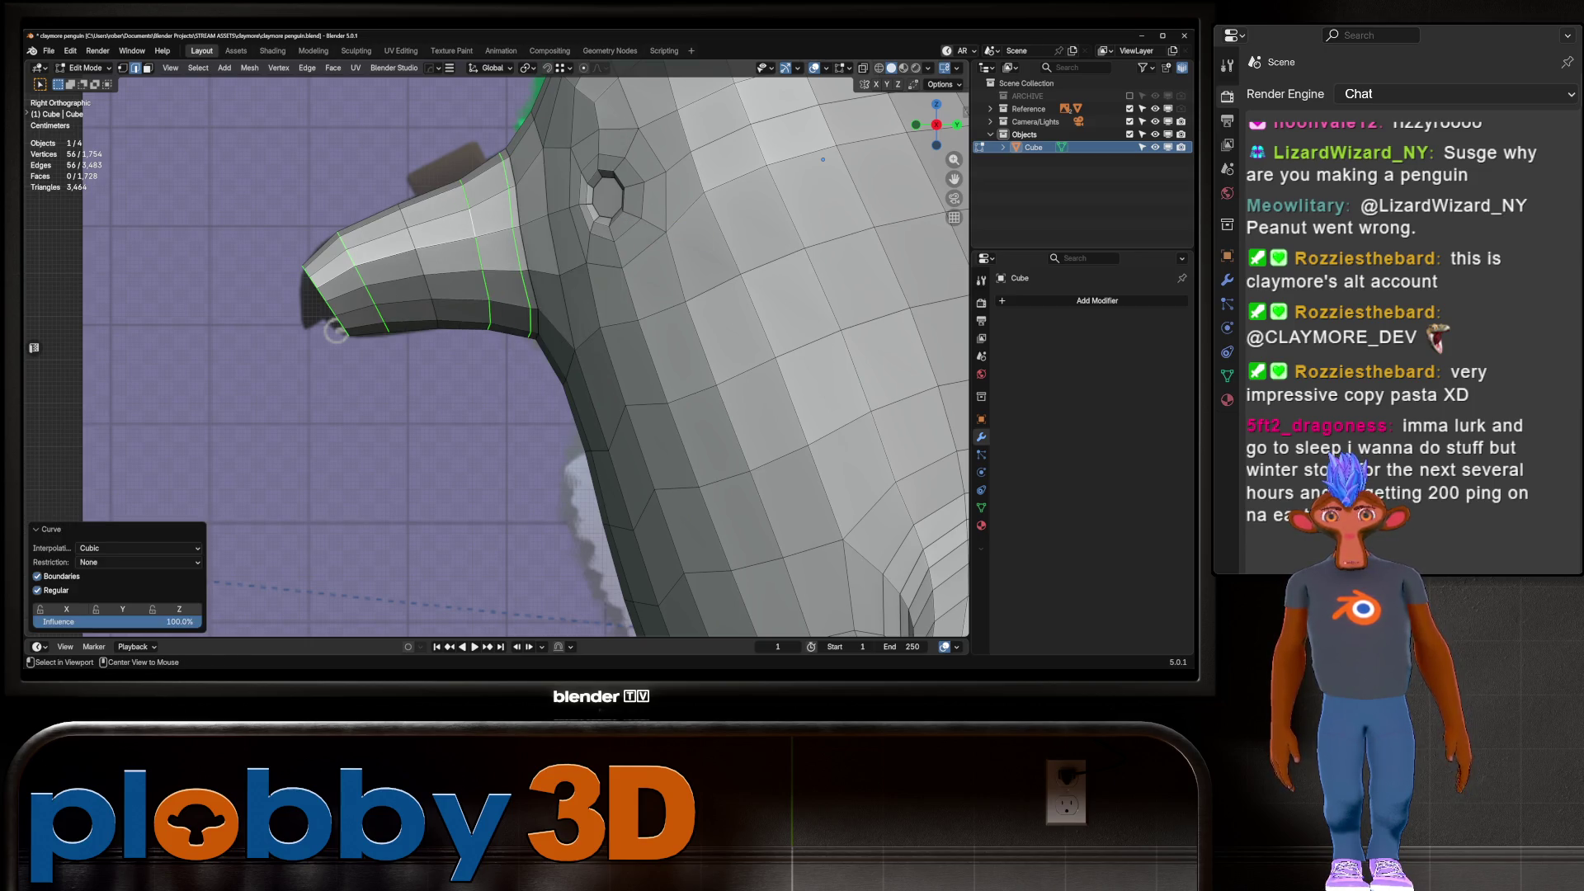
pyautogui.hotkey('alt', 'z')
pyautogui.moveTo(822, 159); pyautogui.dragTo(786, 203, button='middle')
pyautogui.hotkey('alt', 'z')
# Nudge the edge where the beak meets the head slightly upward along Z
pyautogui.click(532, 311)
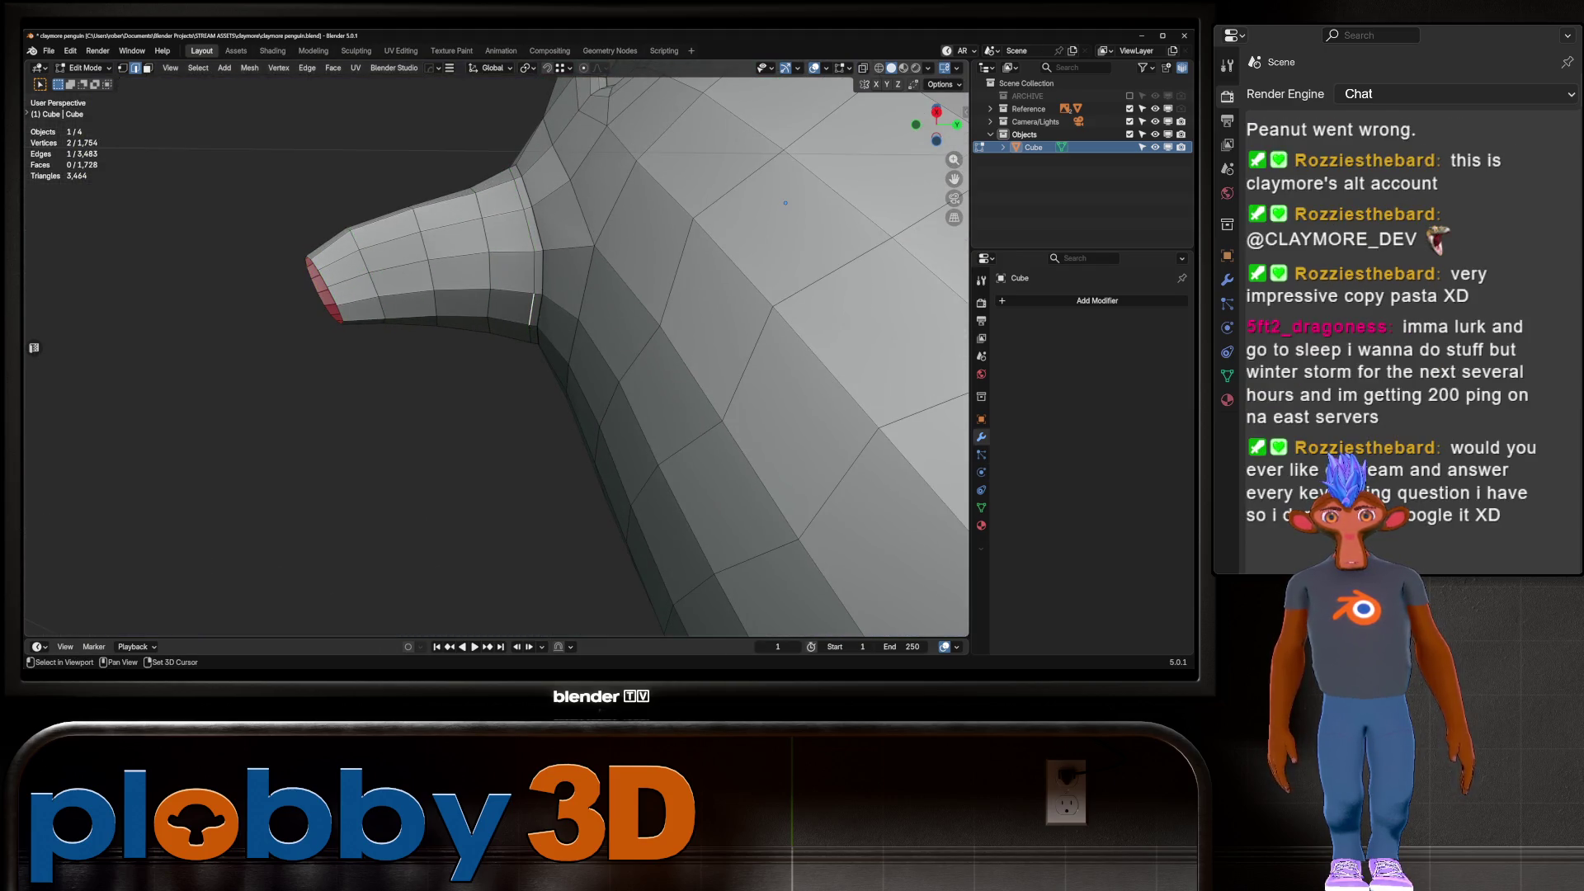
pyautogui.press('g')
pyautogui.press('z')
pyautogui.press('Return')
# In the right side view, curve all the beak loops together and return to Object Mode
pyautogui.press('KP_3')
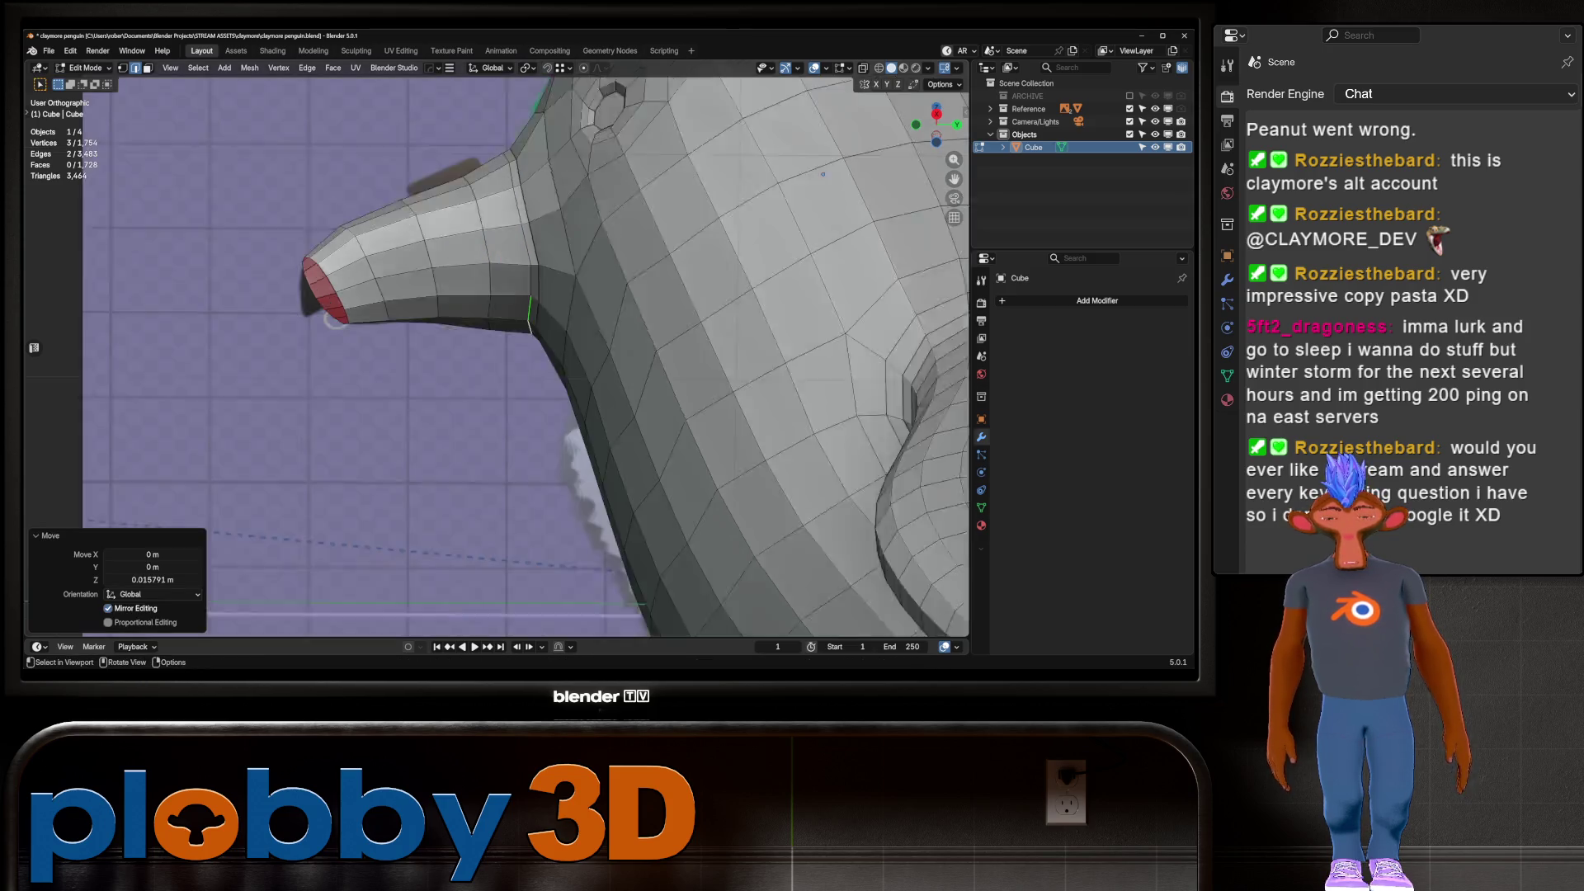
pyautogui.keyDown('alt'); pyautogui.click(517, 248); pyautogui.keyUp('alt')
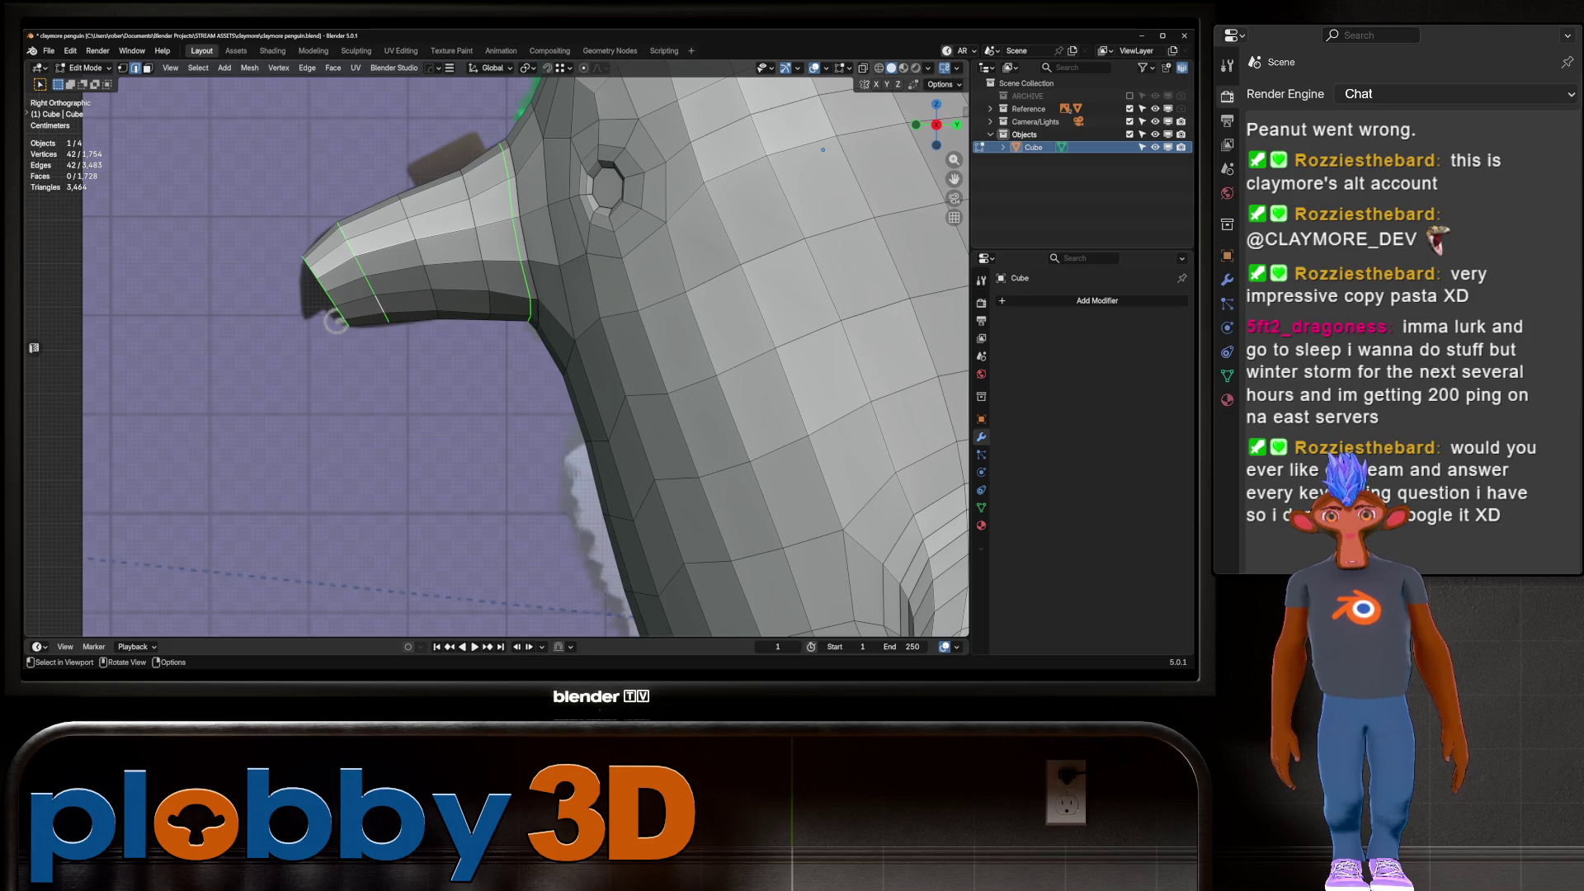
pyautogui.rightClick(462, 450)
pyautogui.click(610, 264)
pyautogui.hotkey('ctrl', 'z')
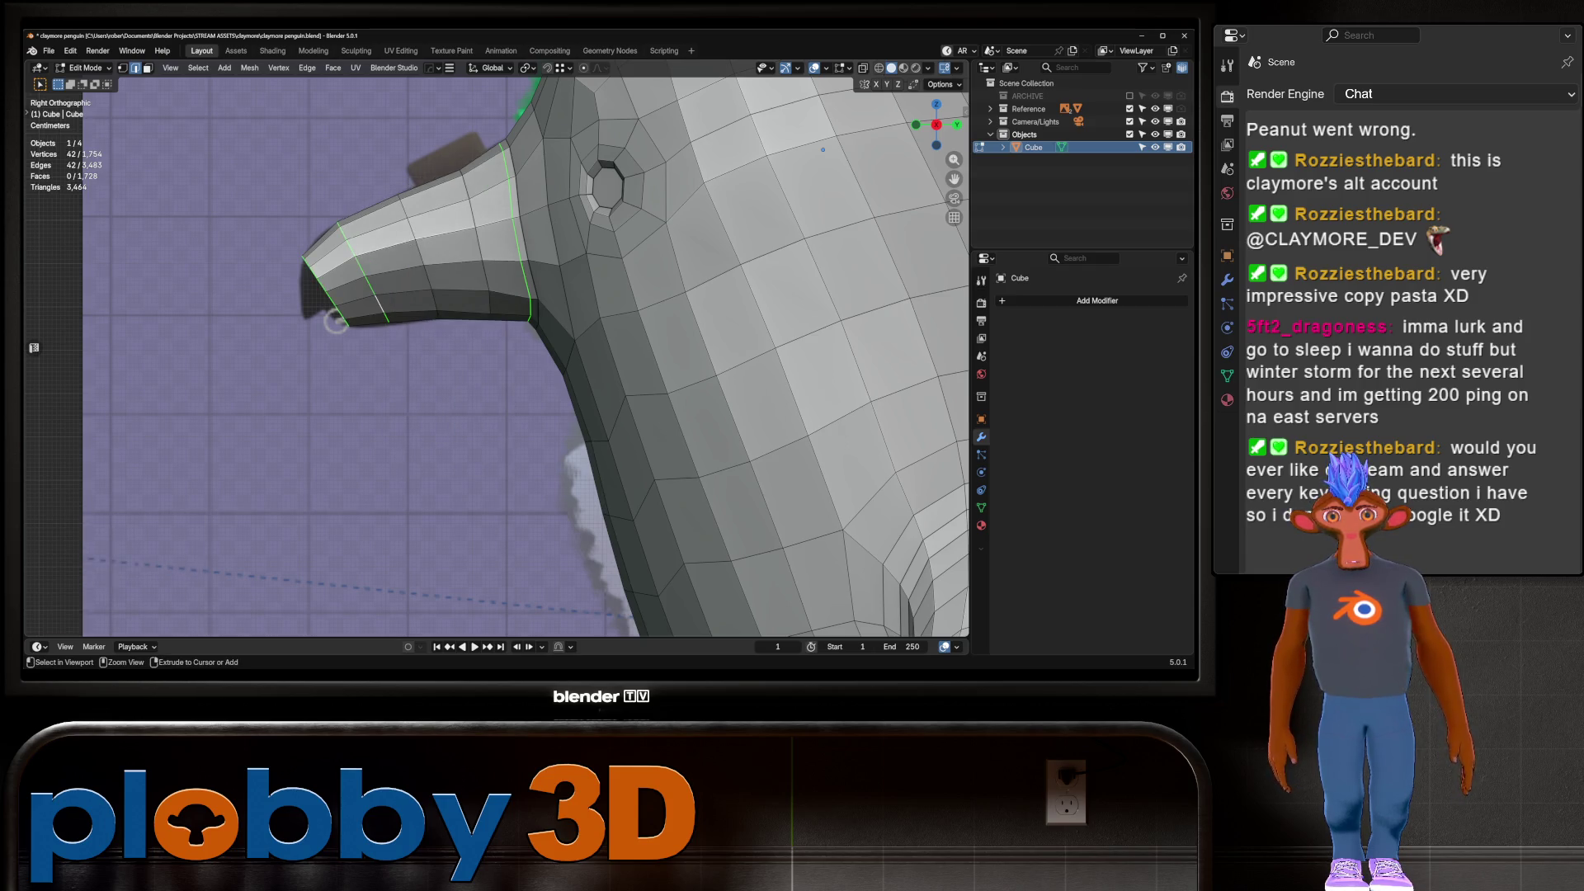
pyautogui.press('q')
pyautogui.click(504, 216)
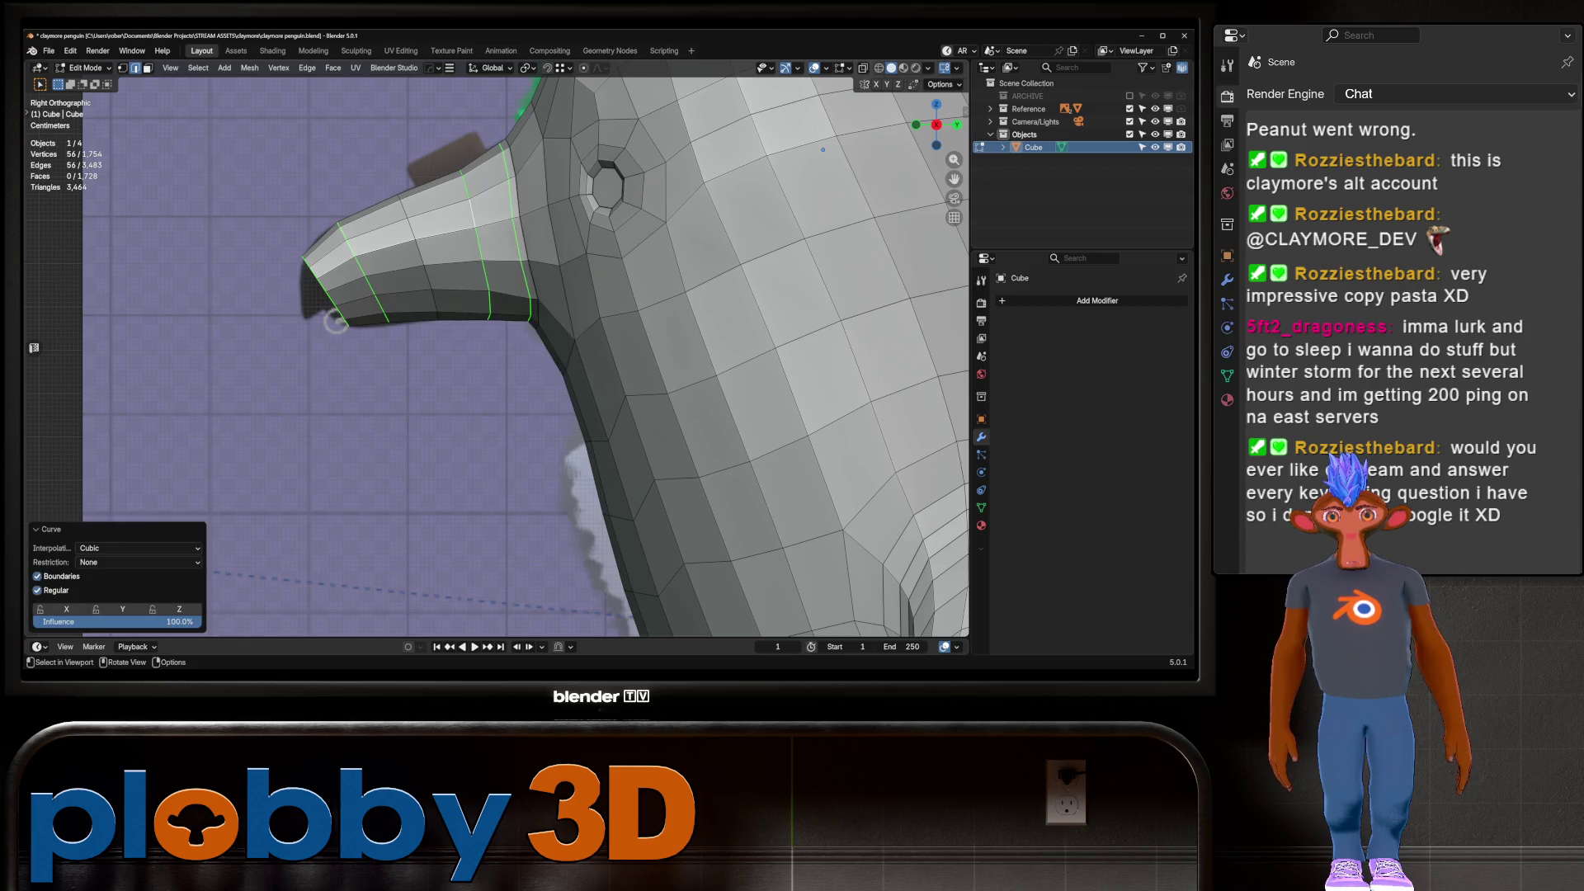
pyautogui.press('Tab')
pyautogui.moveTo(823, 150); pyautogui.dragTo(518, 305, button='middle')
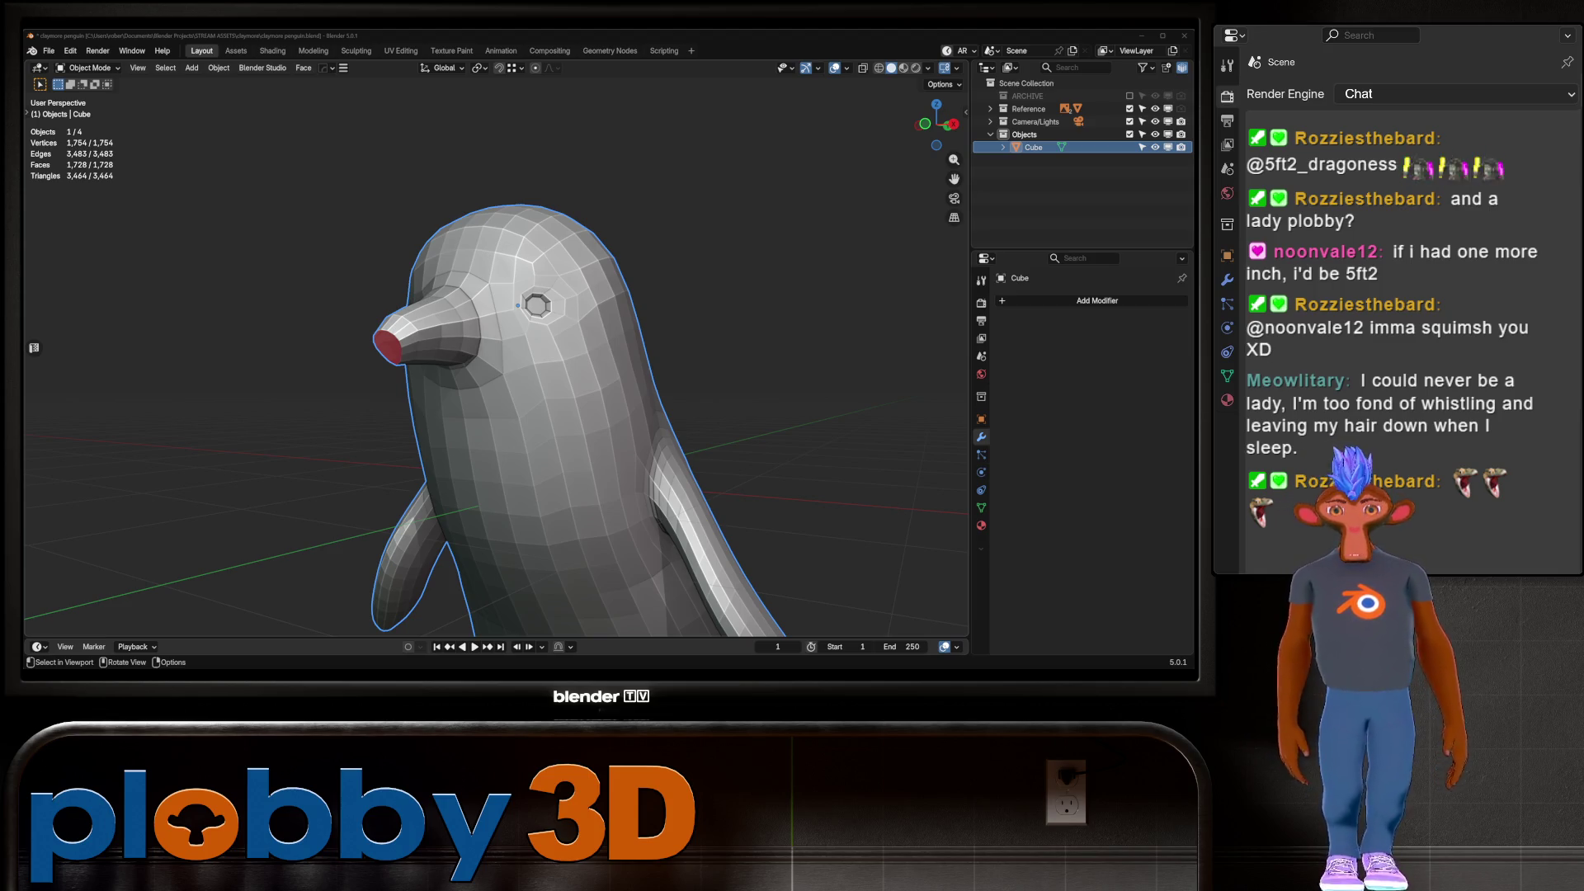
# Deselect everything, check the front and side views, and enter Edit Mode on the penguin
pyautogui.hotkey('alt', 'a')
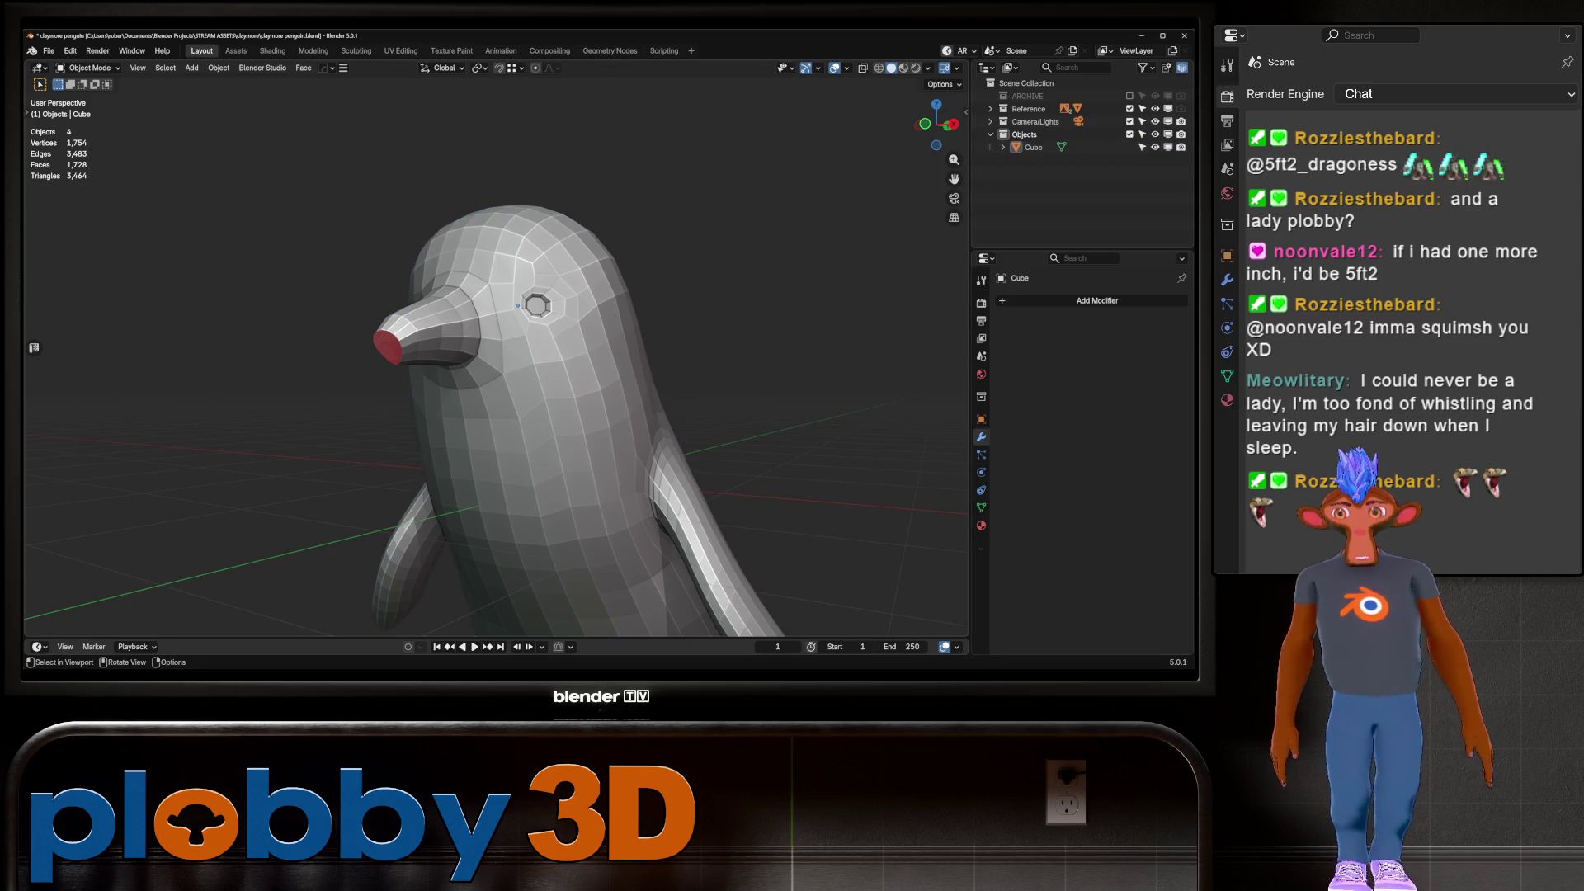
pyautogui.press('KP_1')
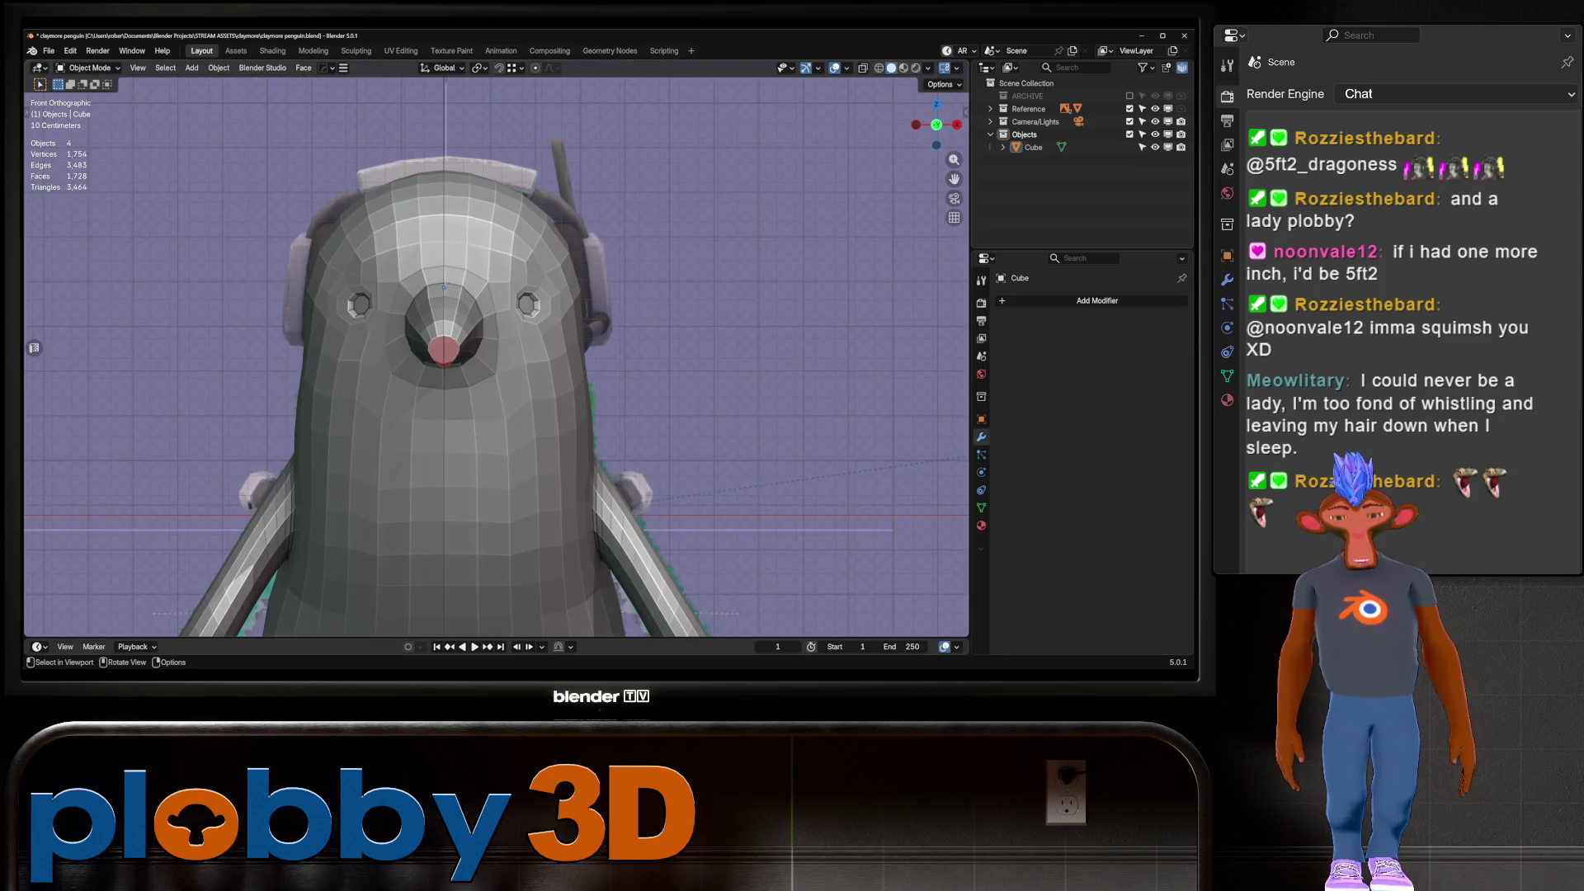
pyautogui.press('KP_3')
pyautogui.press('Tab')
pyautogui.scroll(5, 404, 367)
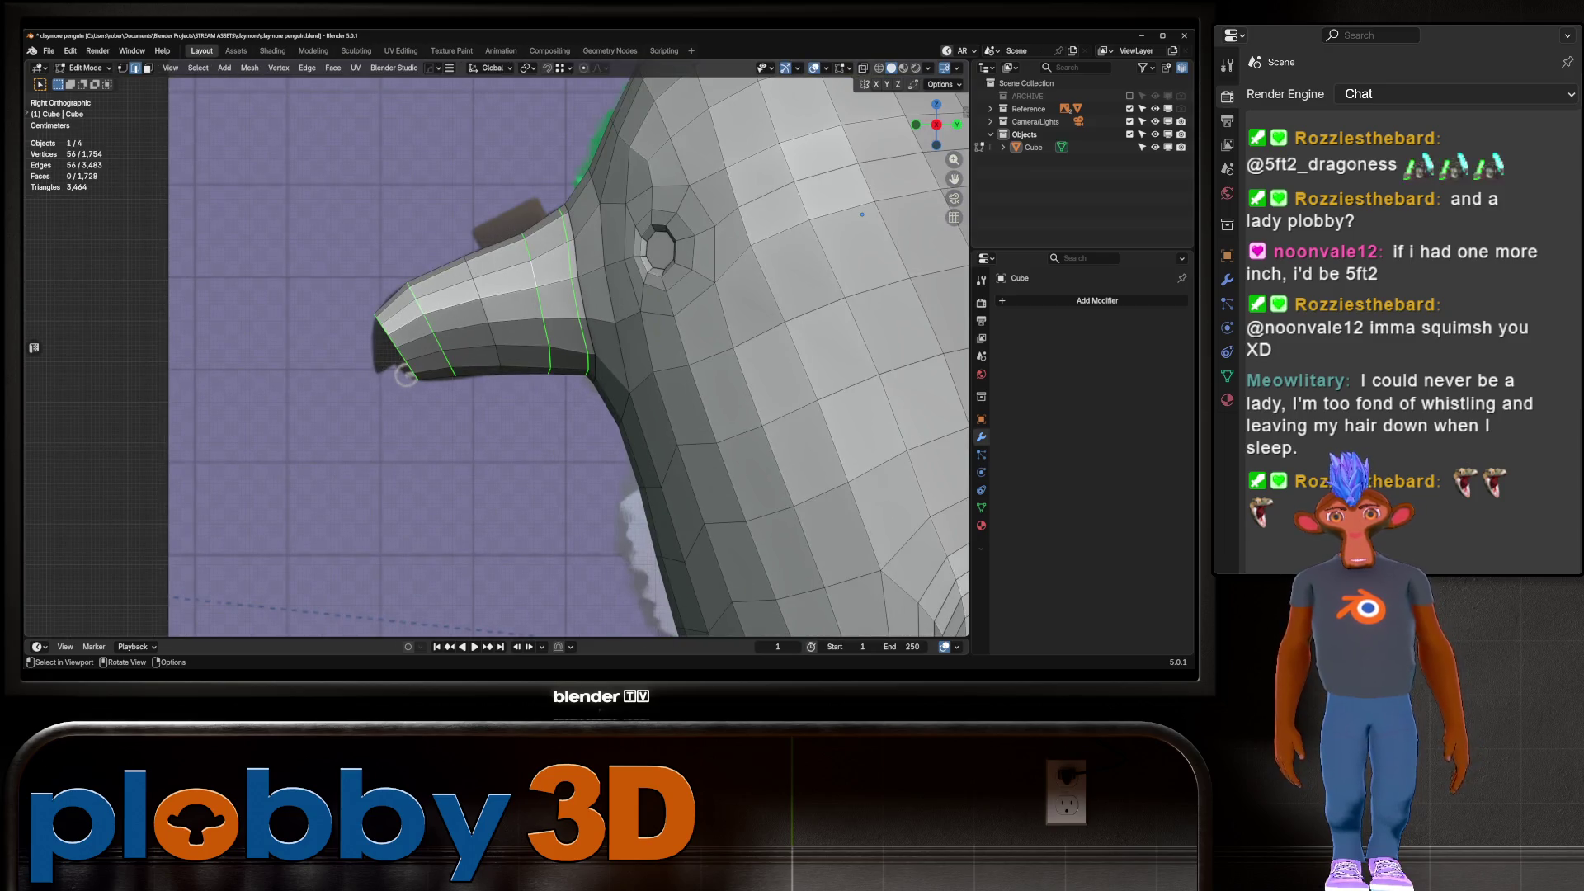
# Select the beak-tip face in face select mode and turn on X-ray
pyautogui.press('3')
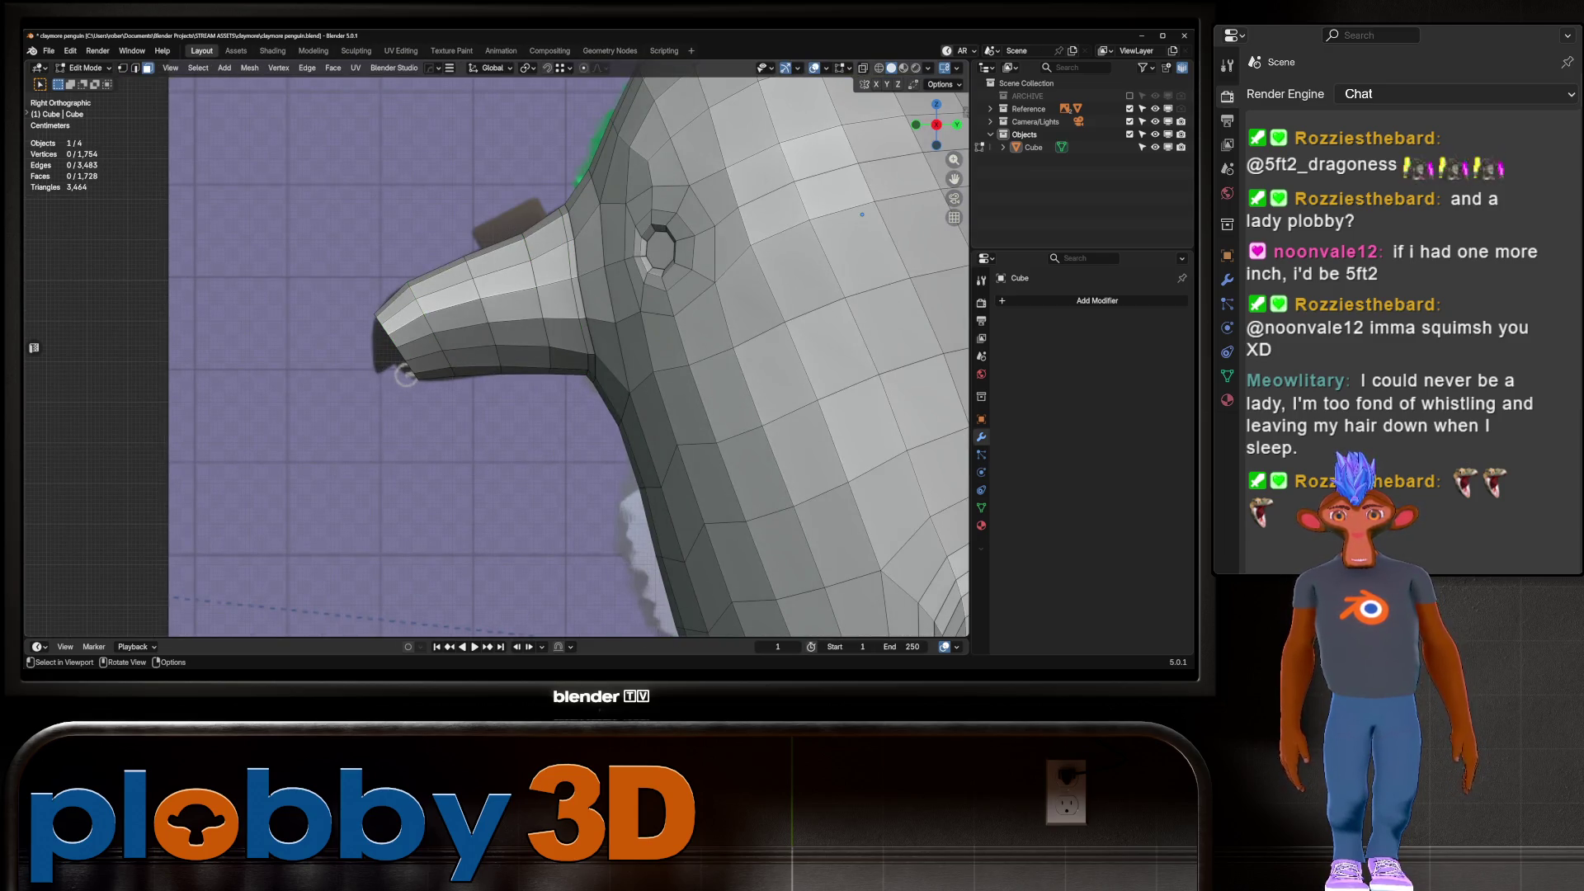
pyautogui.click(419, 346)
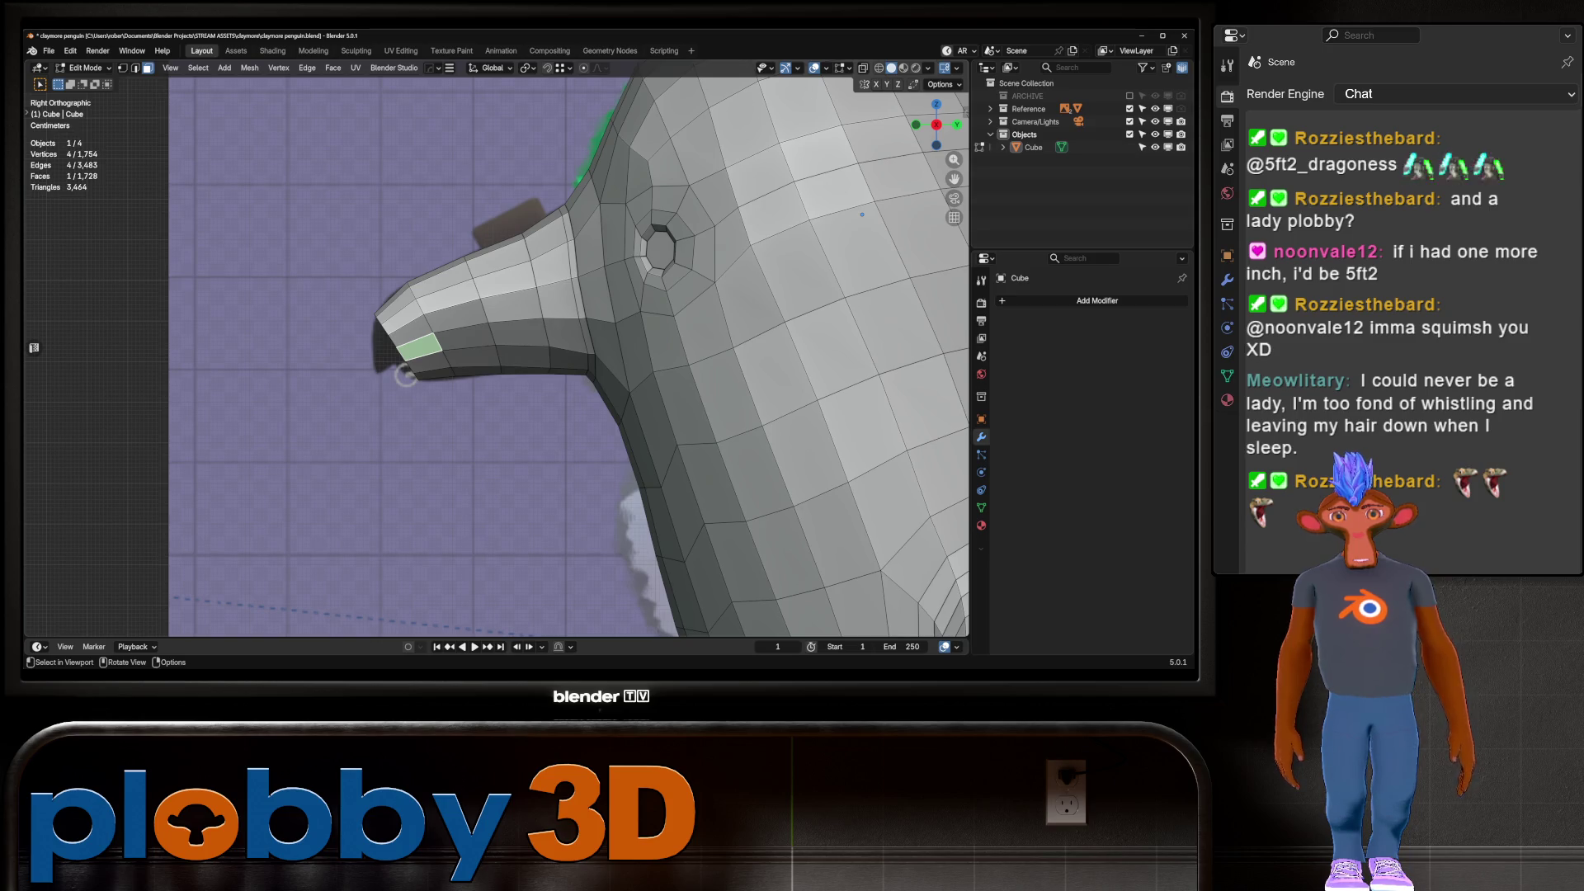
pyautogui.click(463, 337)
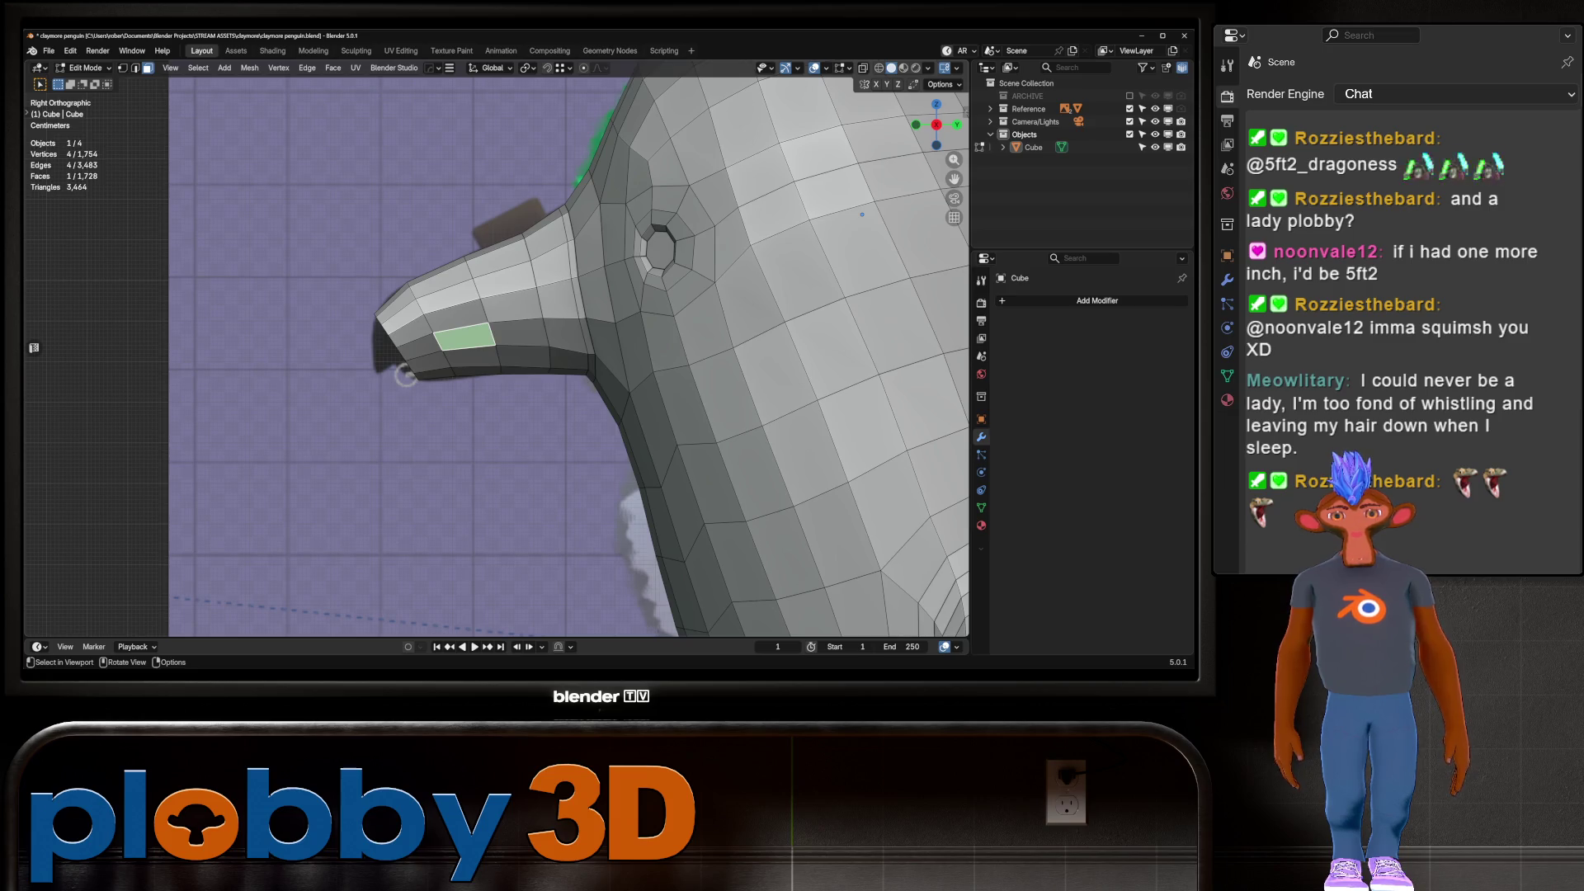
pyautogui.click(419, 347)
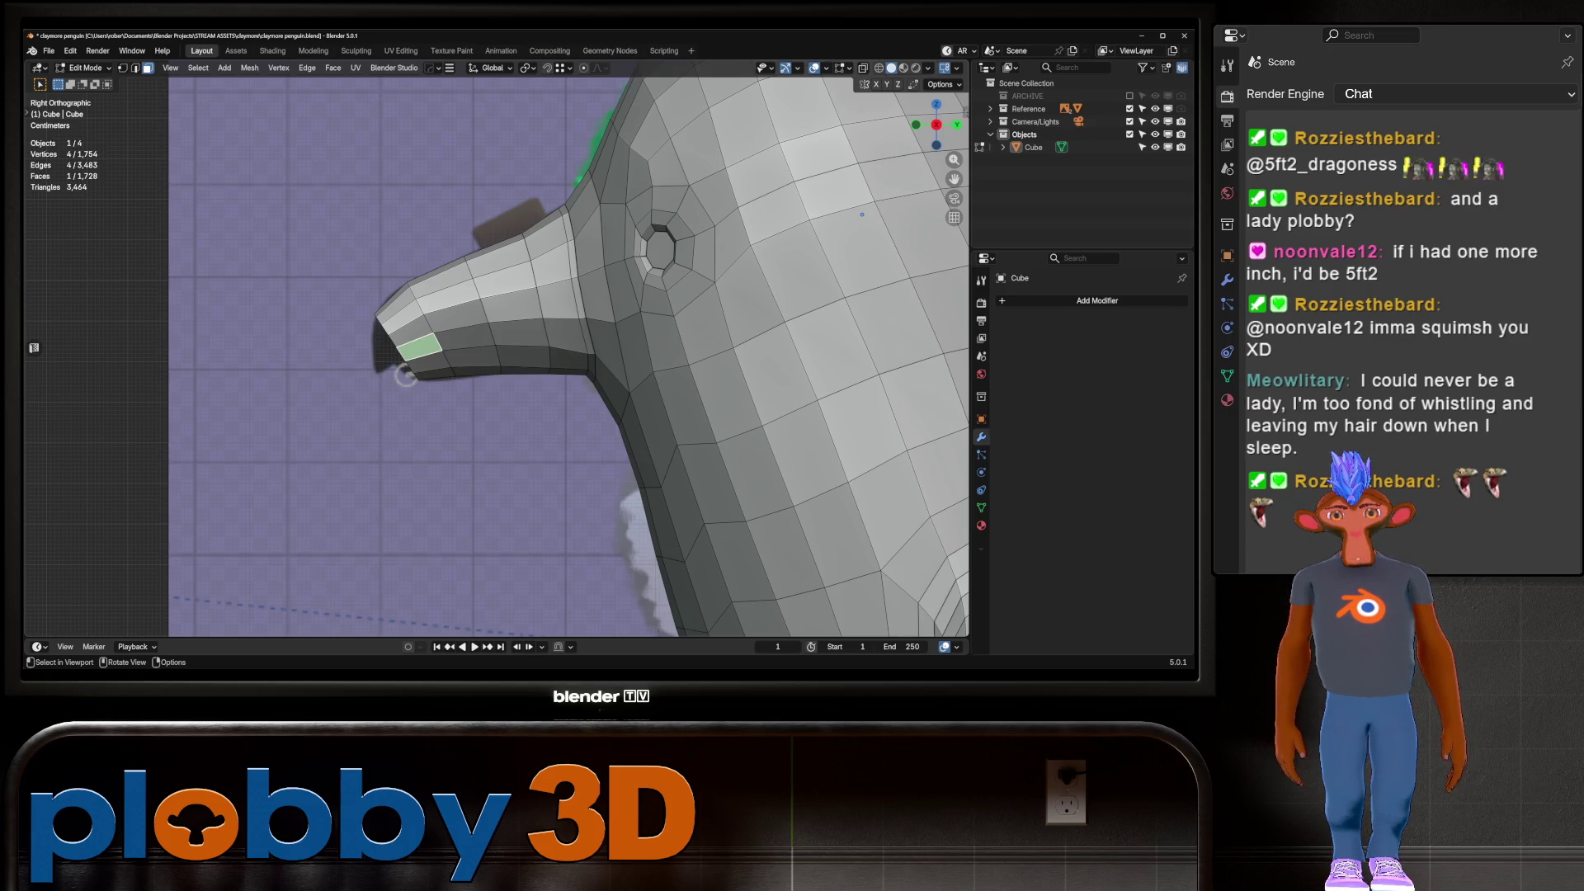
pyautogui.hotkey('alt', 'z')
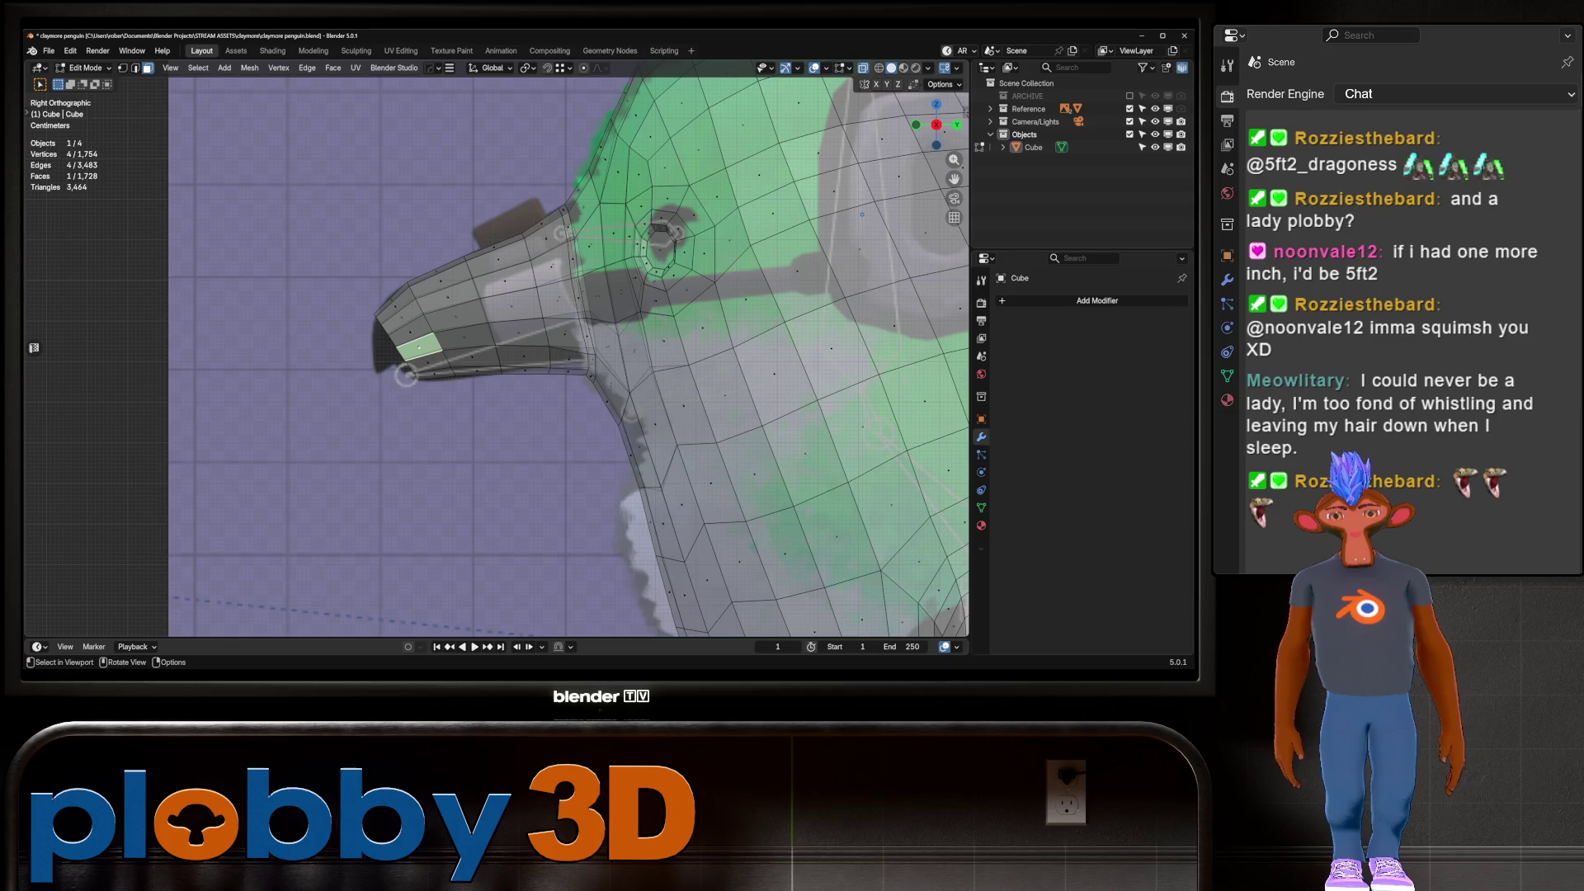
pyautogui.press('Tab')
# In Sculpt Mode, enlarge the brush to about 602 px and pull the beak into shape
pyautogui.hotkey('ctrl', 'Tab')
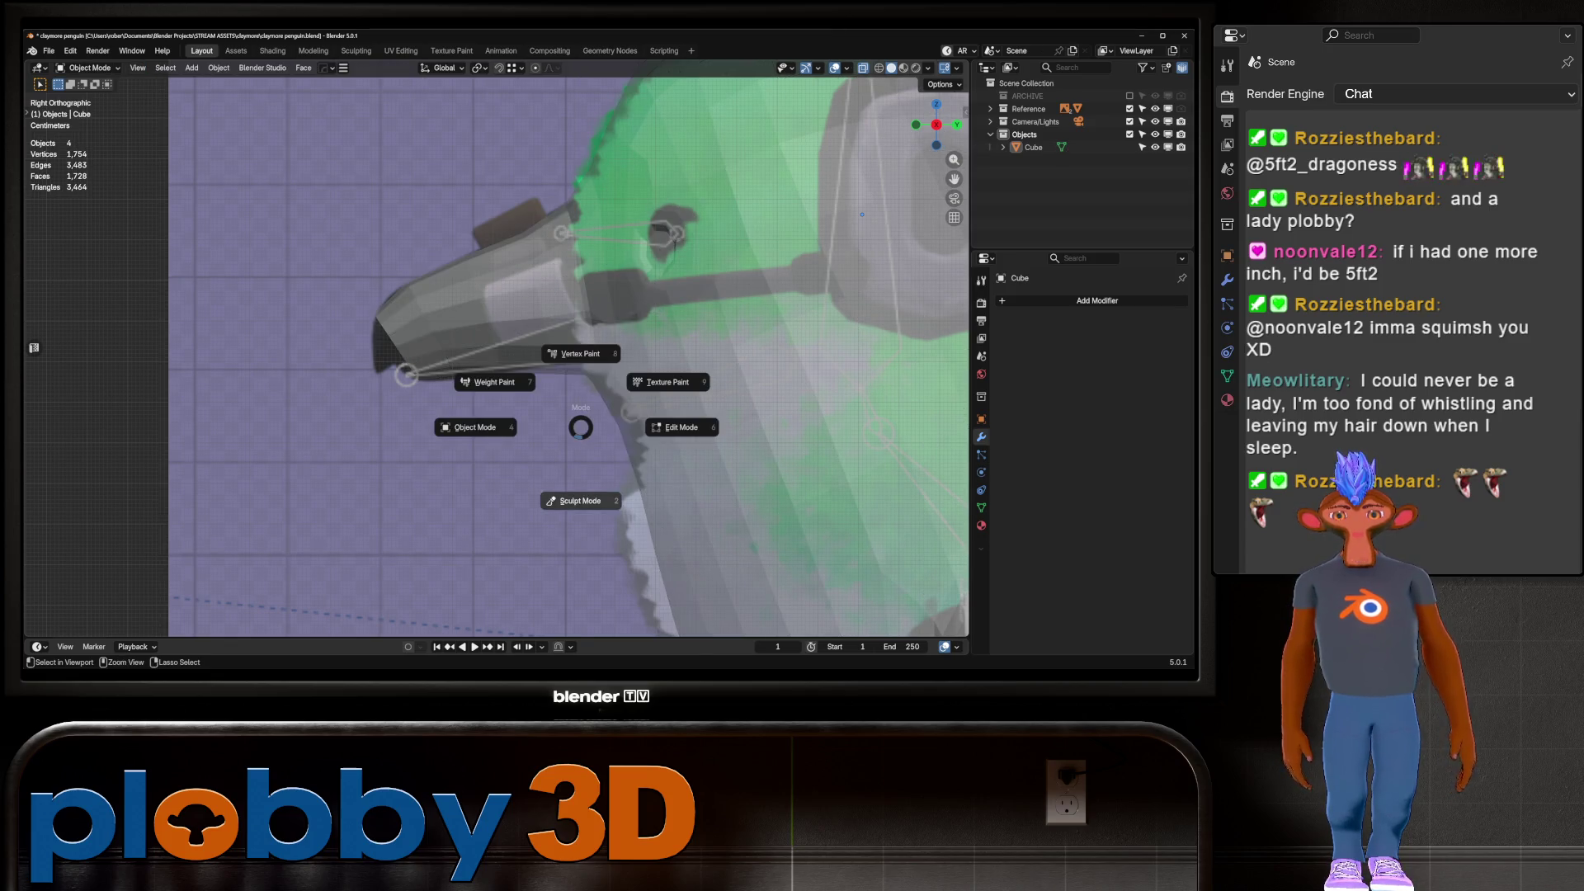
pyautogui.click(582, 501)
pyautogui.press('f')
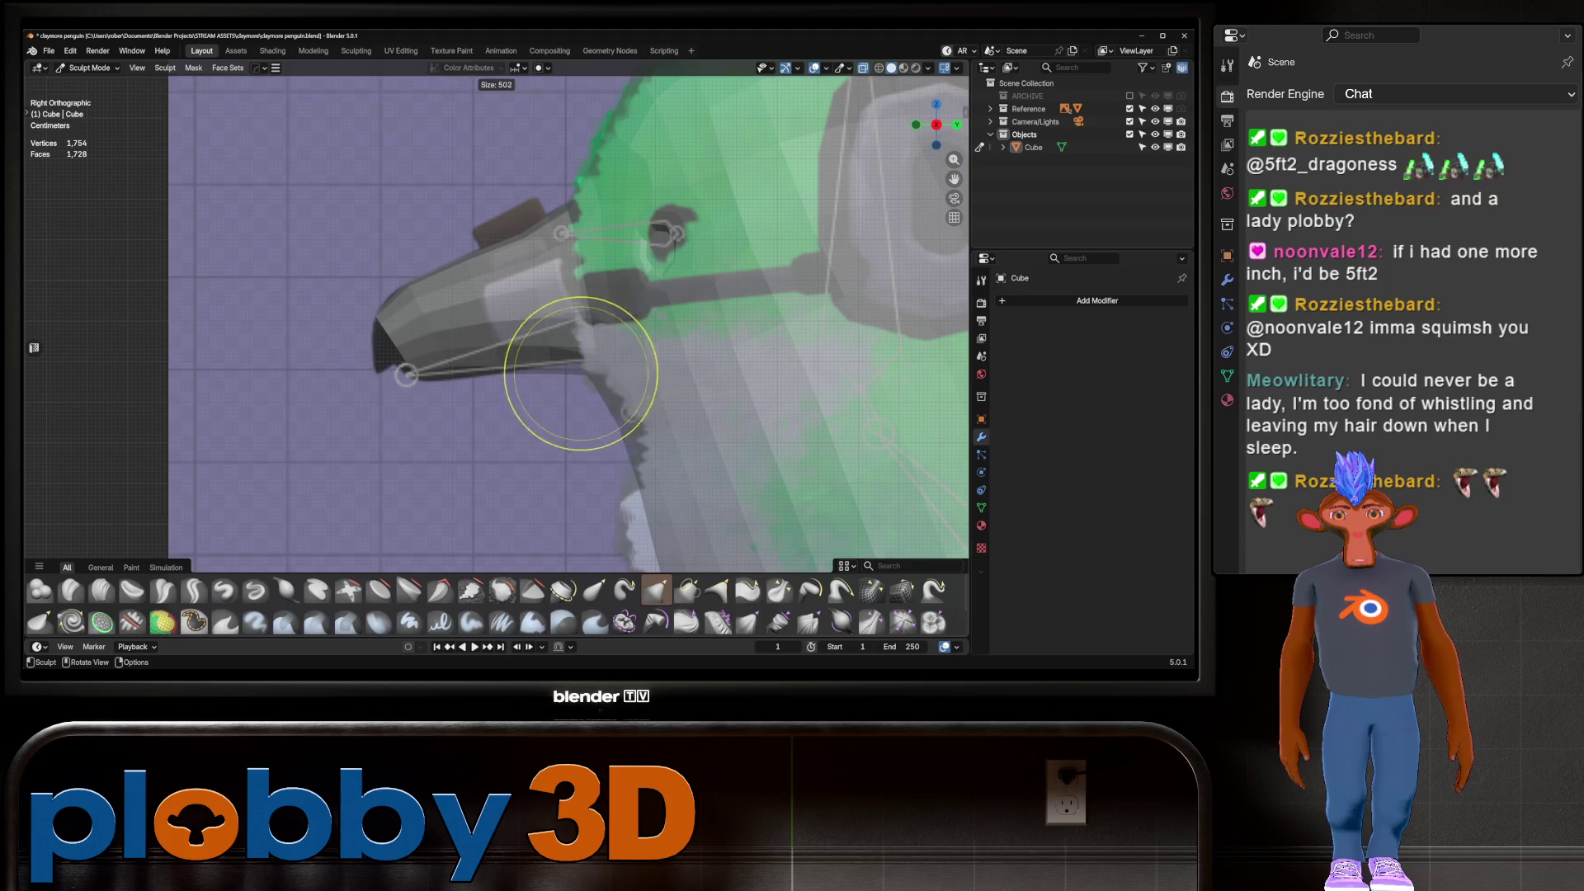
pyautogui.click(596, 377)
pyautogui.moveTo(593, 373)
pyautogui.mouseDown()
pyautogui.moveTo(569, 363)
pyautogui.moveTo(588, 350)
pyautogui.moveTo(568, 380)
pyautogui.moveTo(590, 343)
pyautogui.mouseUp()
pyautogui.hotkey('alt', 'z')
pyautogui.moveTo(589, 343)
pyautogui.mouseDown(button='middle')
pyautogui.moveTo(627, 313)
pyautogui.moveTo(619, 407)
pyautogui.mouseUp(button='middle')
pyautogui.scroll(-5, 643, 268)
pyautogui.moveTo(643, 268); pyautogui.dragTo(707, 353, button='middle')
# Back in Object Mode, select the penguin, then add and apply a mirror modifier
pyautogui.press('Tab')
pyautogui.hotkey('ctrl', 'm')
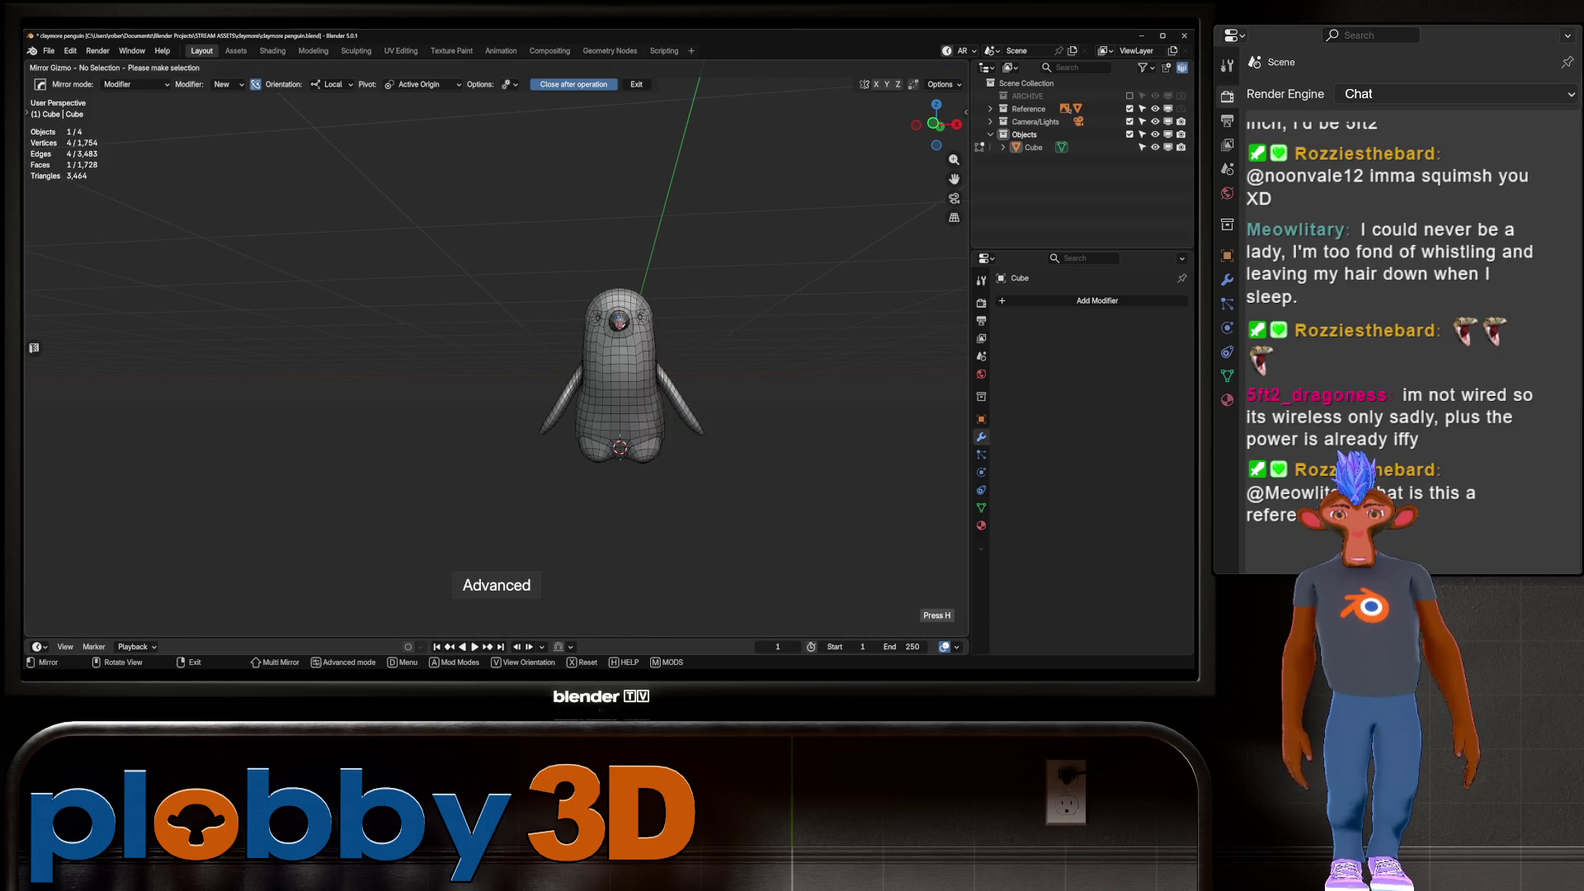
pyautogui.rightClick(718, 256)
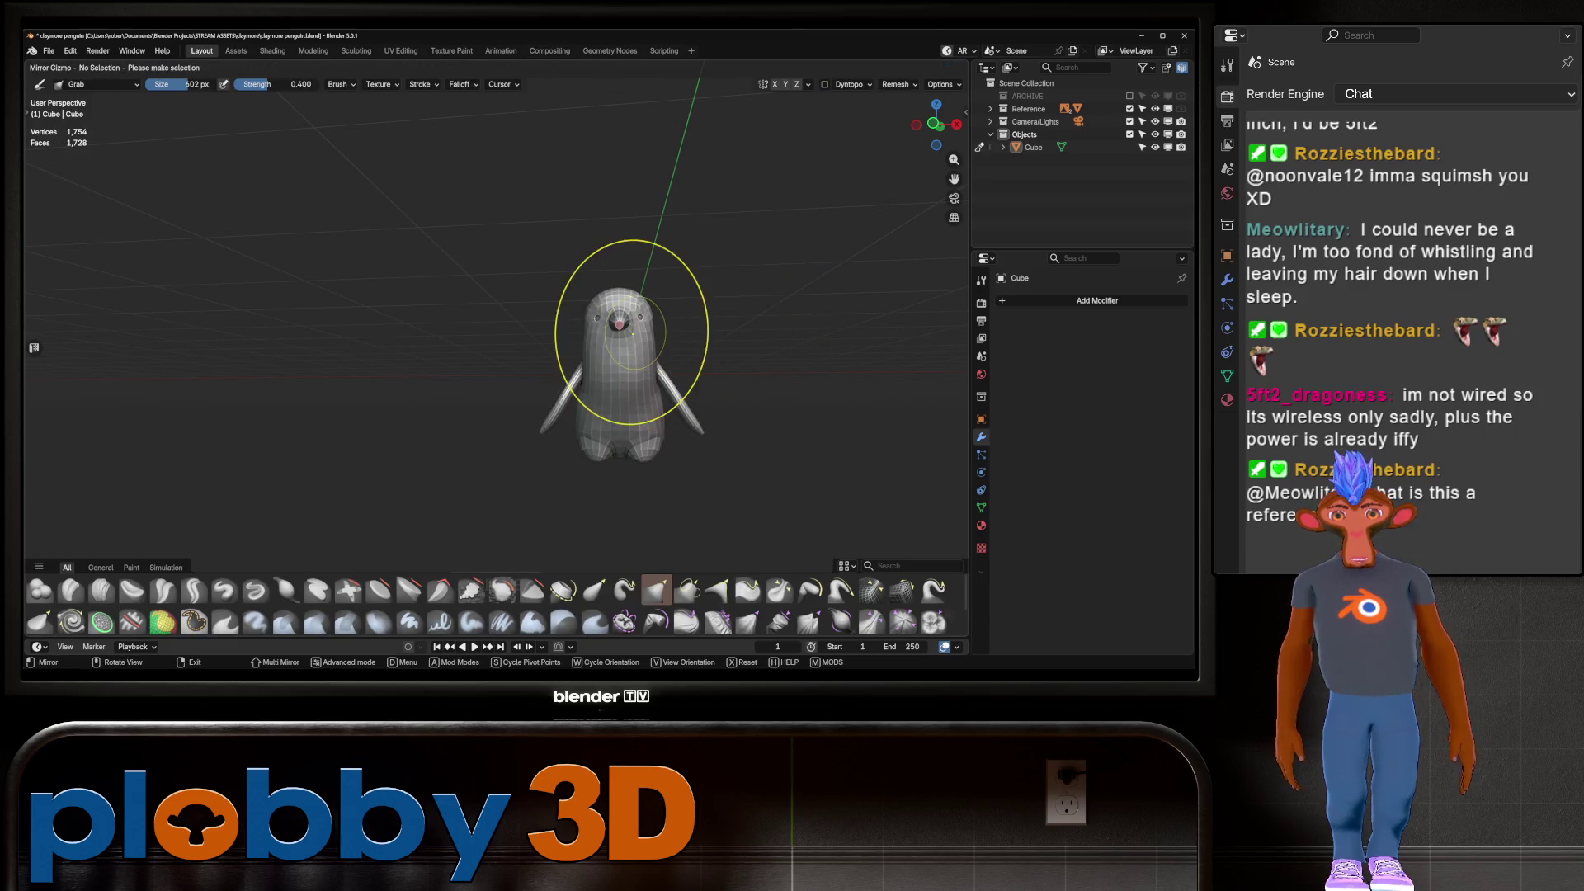
pyautogui.rightClick(363, 264)
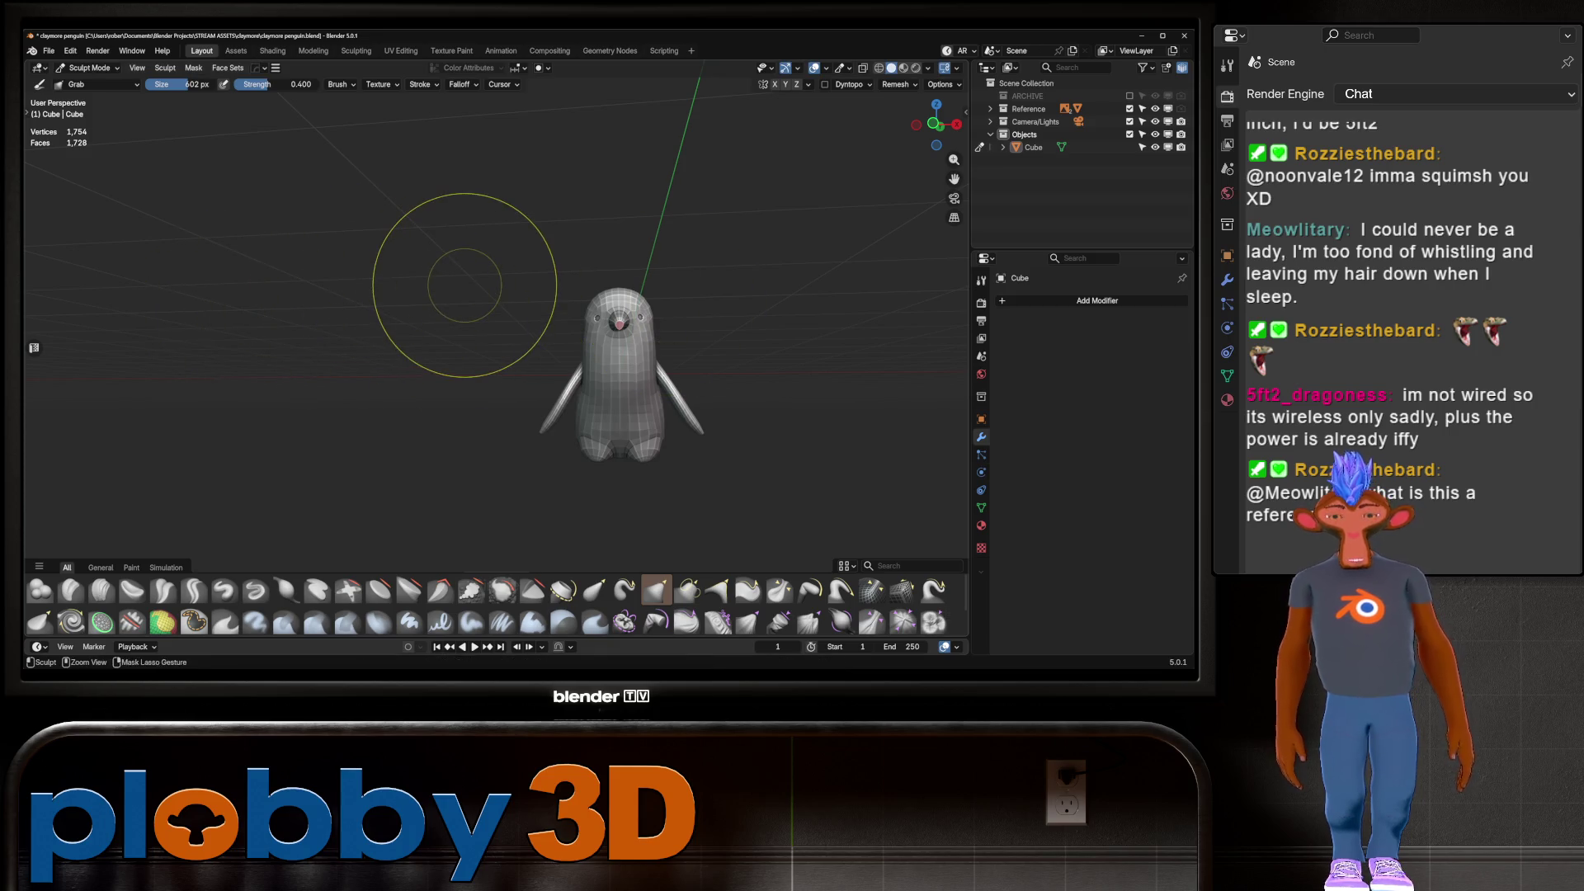
pyautogui.hotkey('ctrl', 'Tab')
pyautogui.click(306, 325)
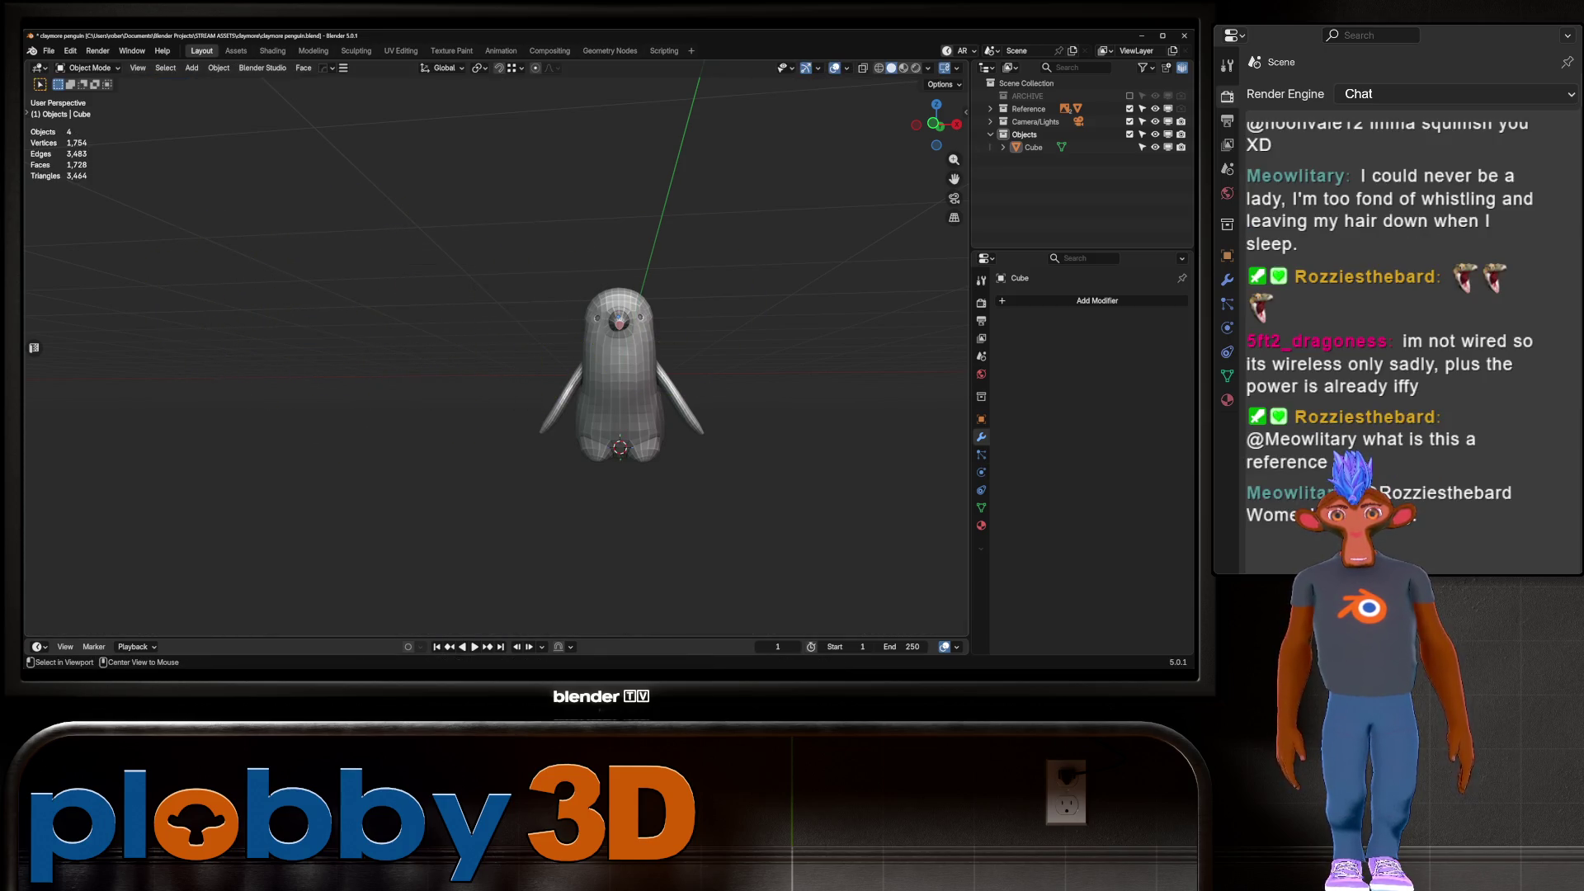
pyautogui.click(619, 371)
pyautogui.click(712, 315)
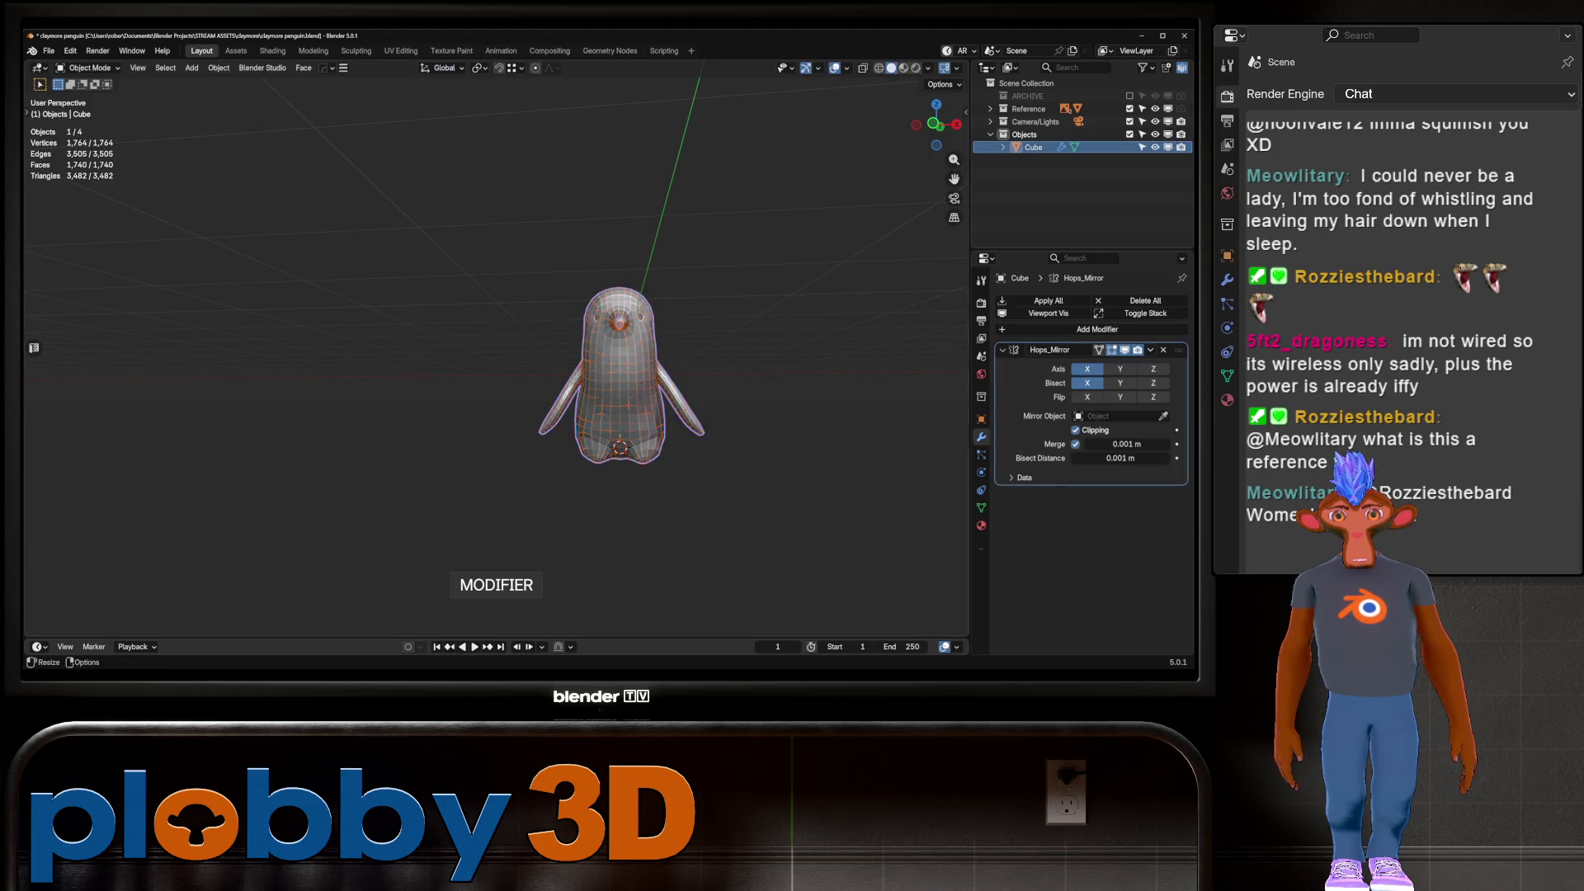
pyautogui.hotkey('ctrl', 'a')
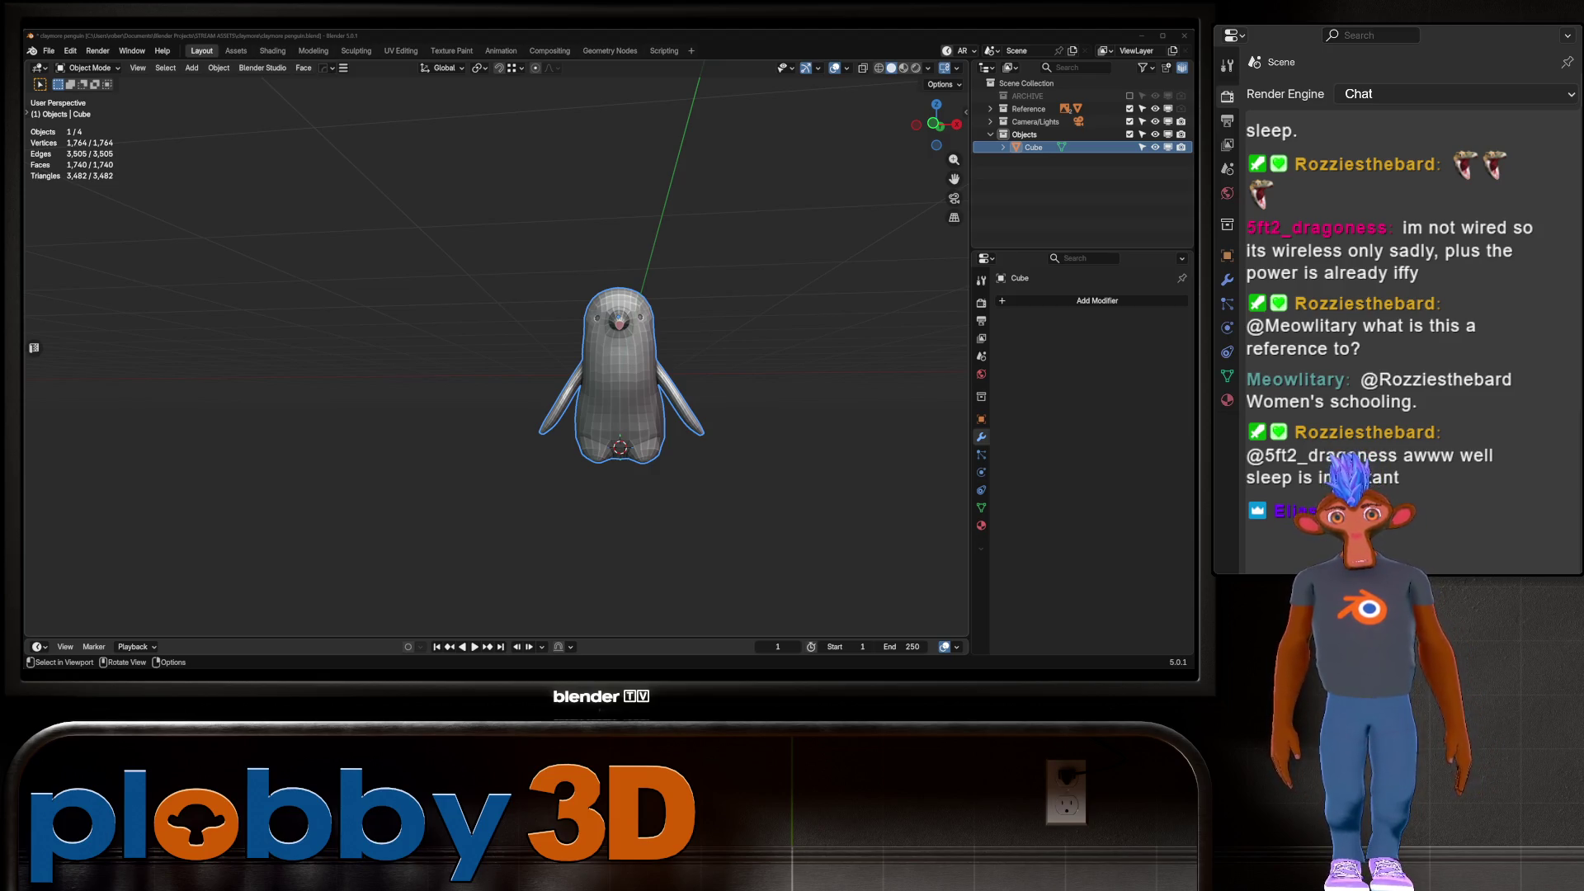
# Line up a close view of the beak and enter Edit Mode with vertex selection
pyautogui.moveTo(495, 371); pyautogui.dragTo(545, 355, button='middle')
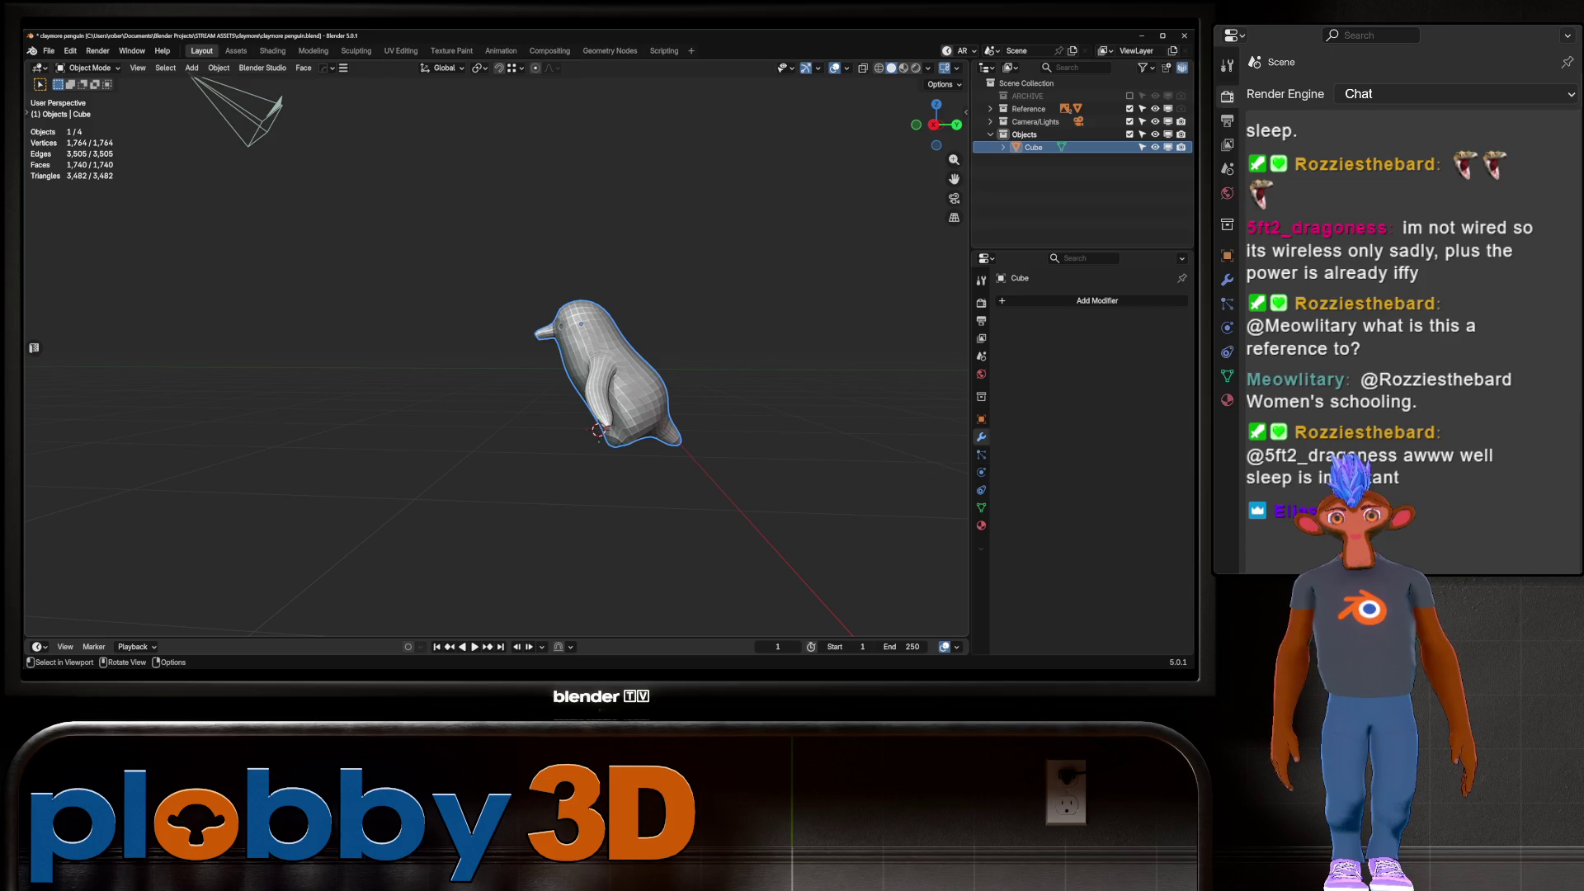
pyautogui.press('KP_3')
pyautogui.scroll(7, 559, 335)
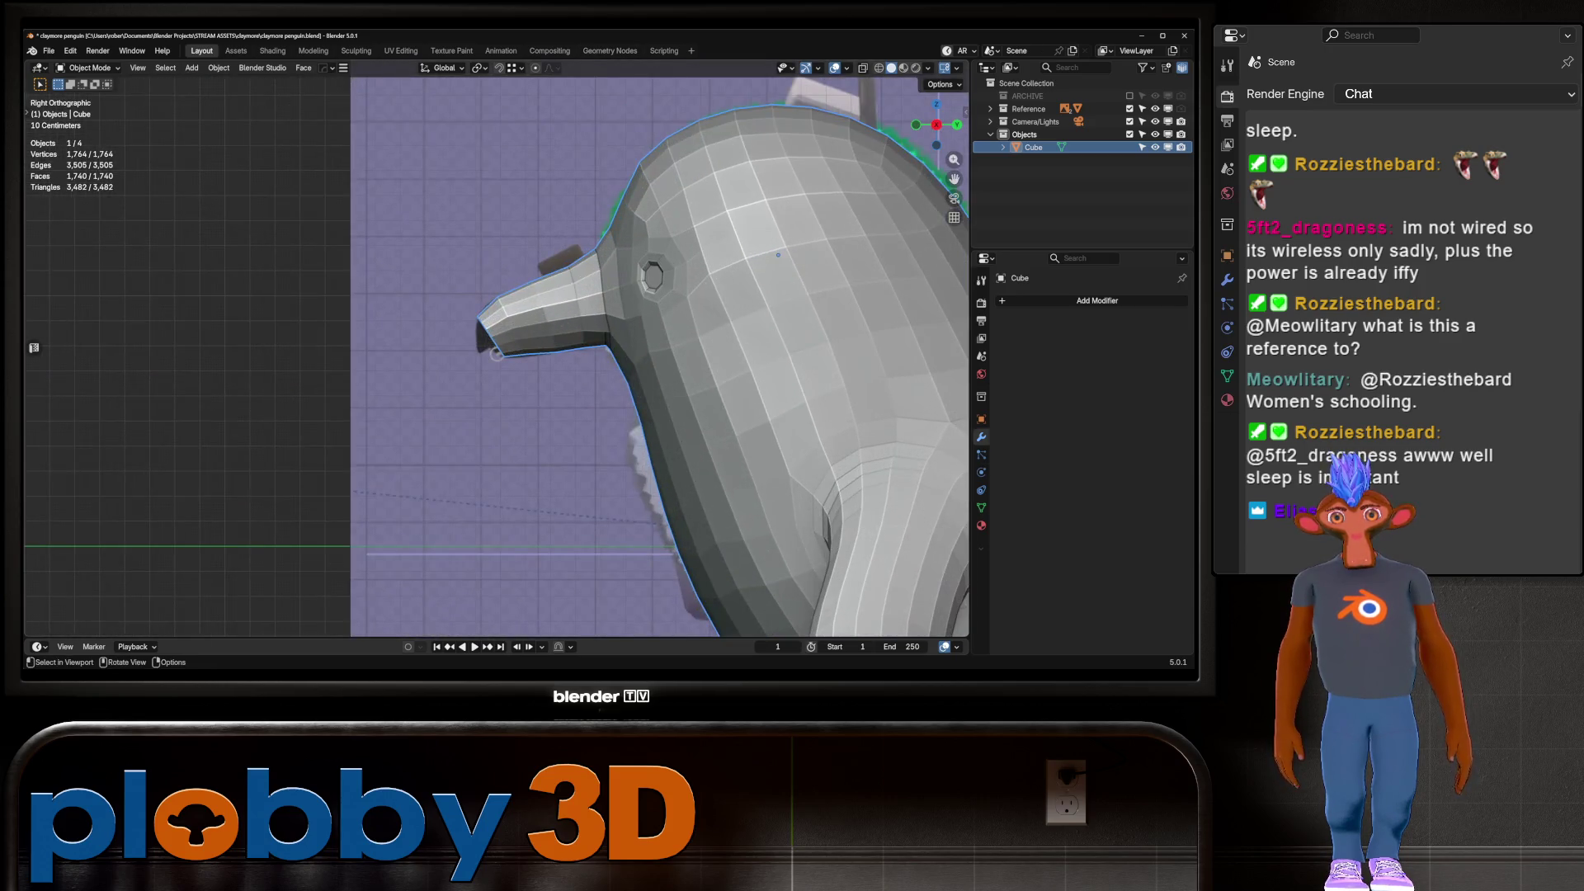
pyautogui.hotkey('alt', 'z')
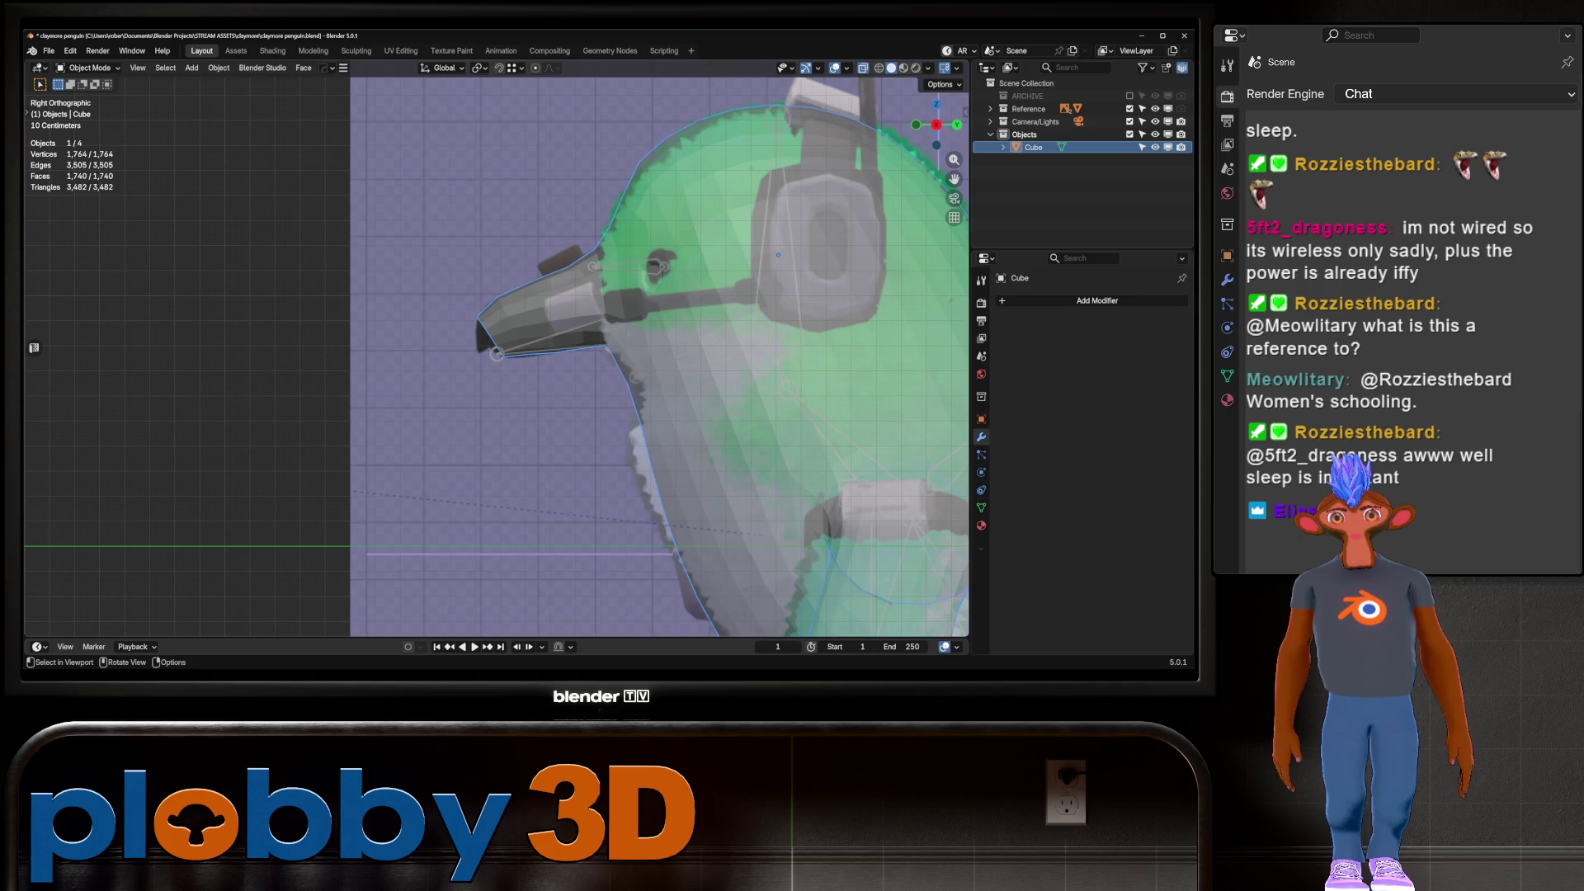
pyautogui.hotkey('alt', 'z')
pyautogui.scroll(1, 778, 255)
pyautogui.press('Tab')
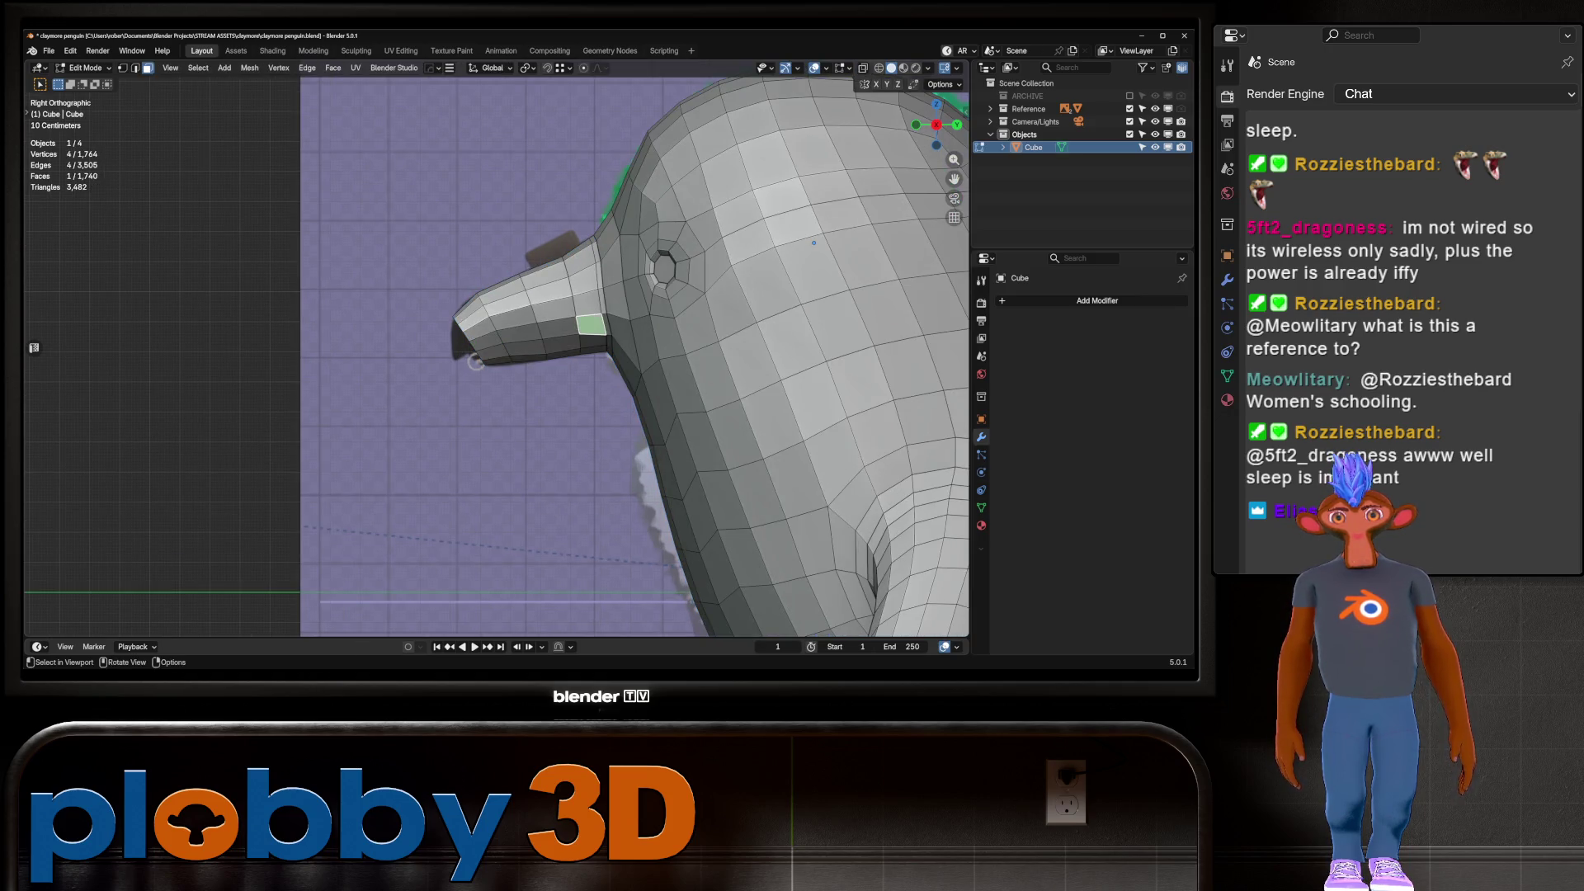
pyautogui.moveTo(814, 243)
pyautogui.mouseDown(button='middle')
pyautogui.moveTo(606, 199)
pyautogui.moveTo(676, 211)
pyautogui.moveTo(561, 172)
pyautogui.moveTo(610, 281)
pyautogui.moveTo(676, 314)
pyautogui.moveTo(582, 346)
pyautogui.moveTo(569, 388)
pyautogui.moveTo(600, 421)
pyautogui.mouseUp(button='middle')
pyautogui.scroll(10, 586, 266)
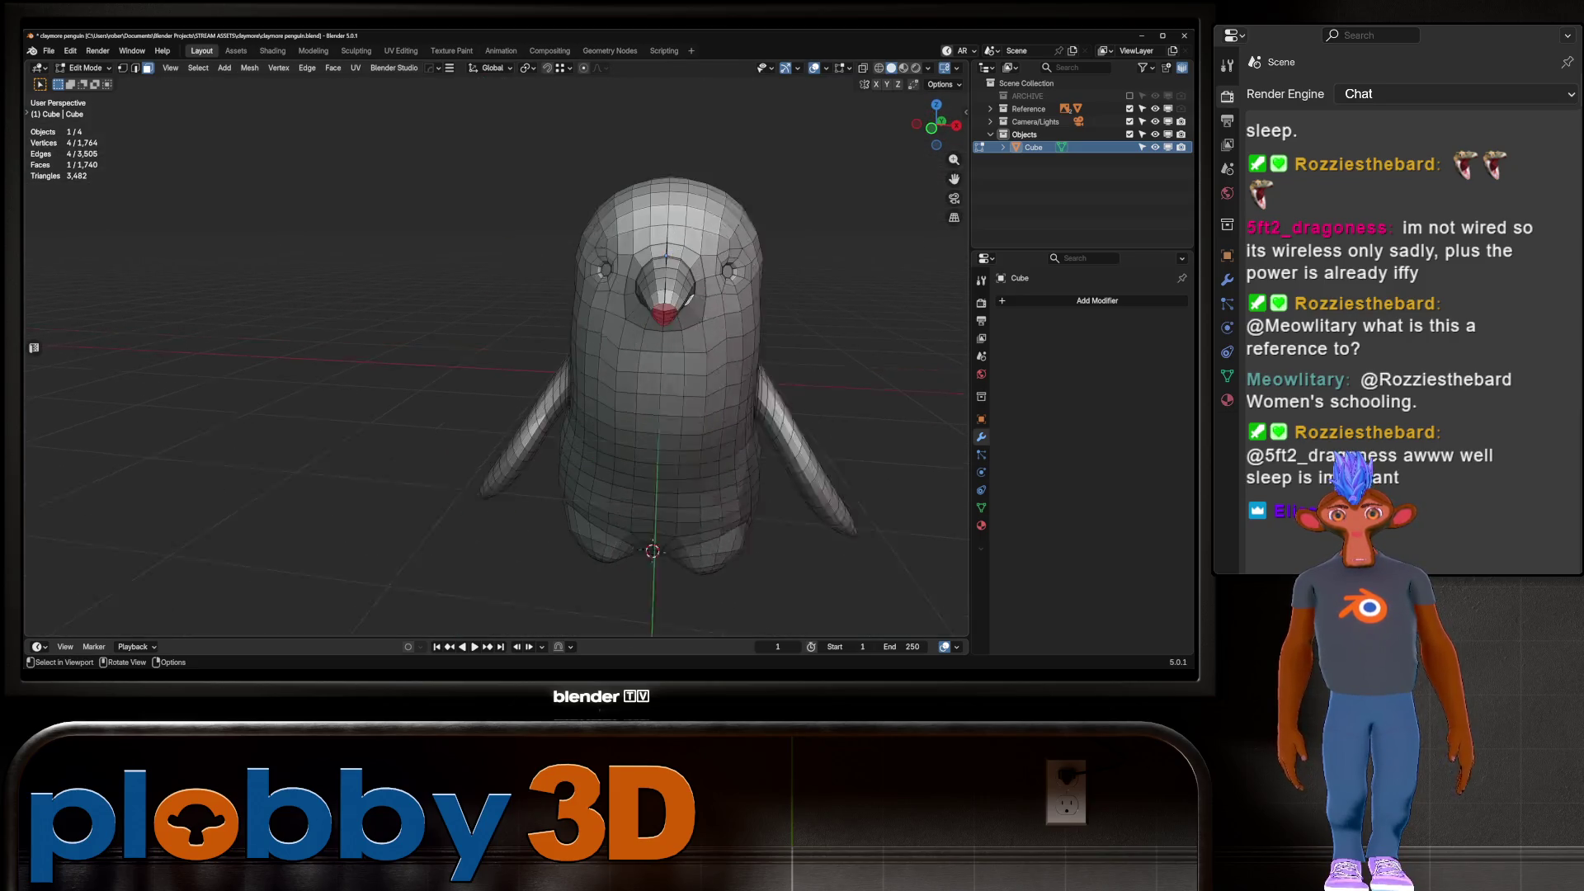
pyautogui.press('1')
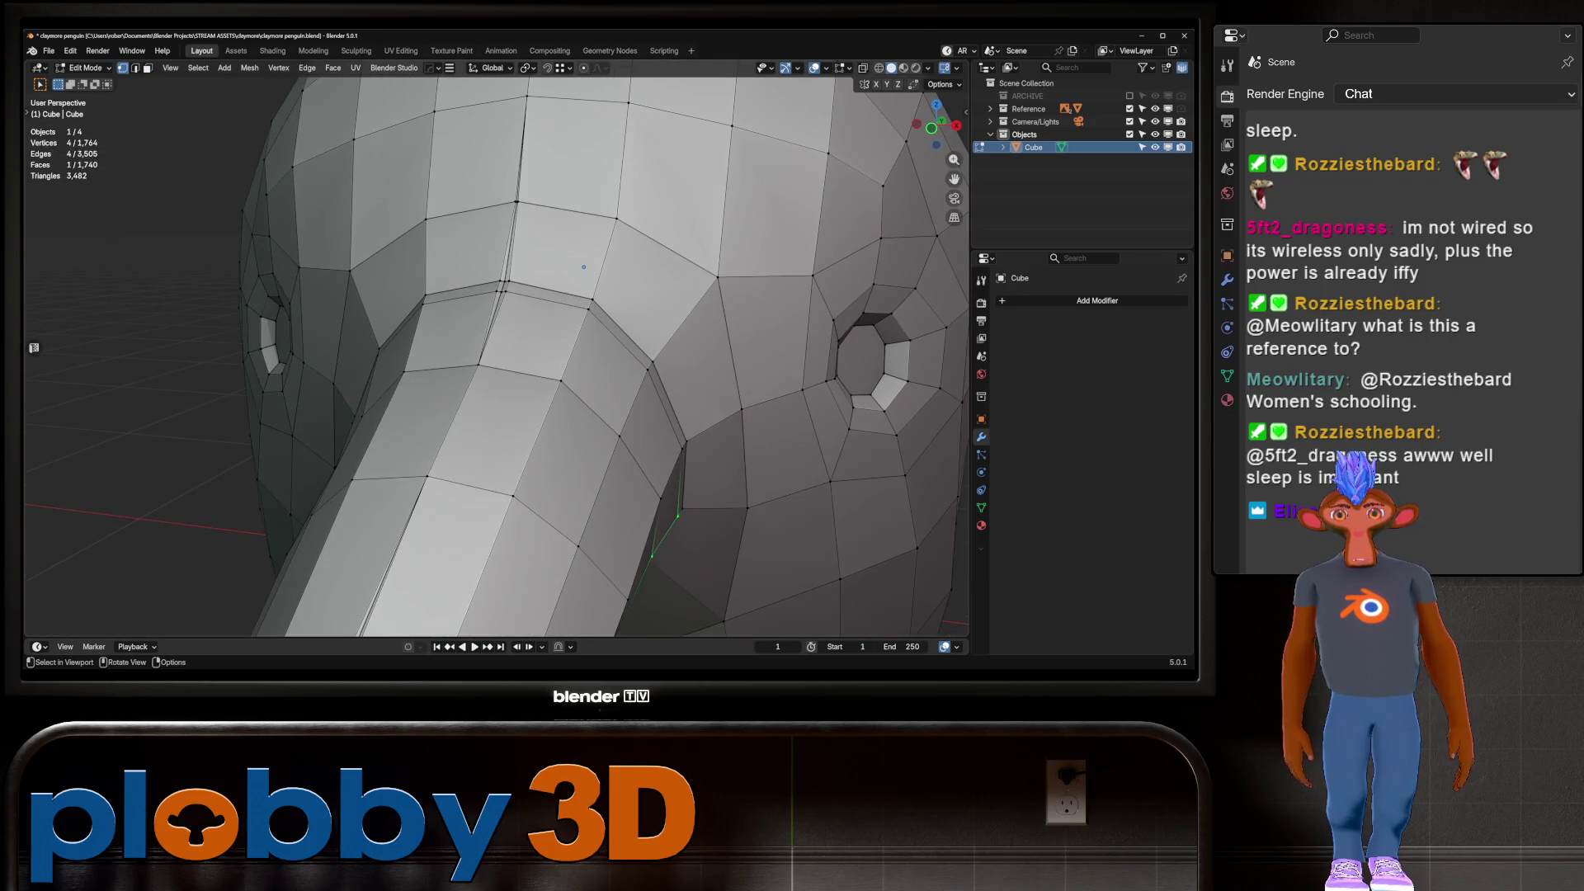
# Slide the top-of-beak vertices onto their neighbours and merge them
pyautogui.click(500, 285)
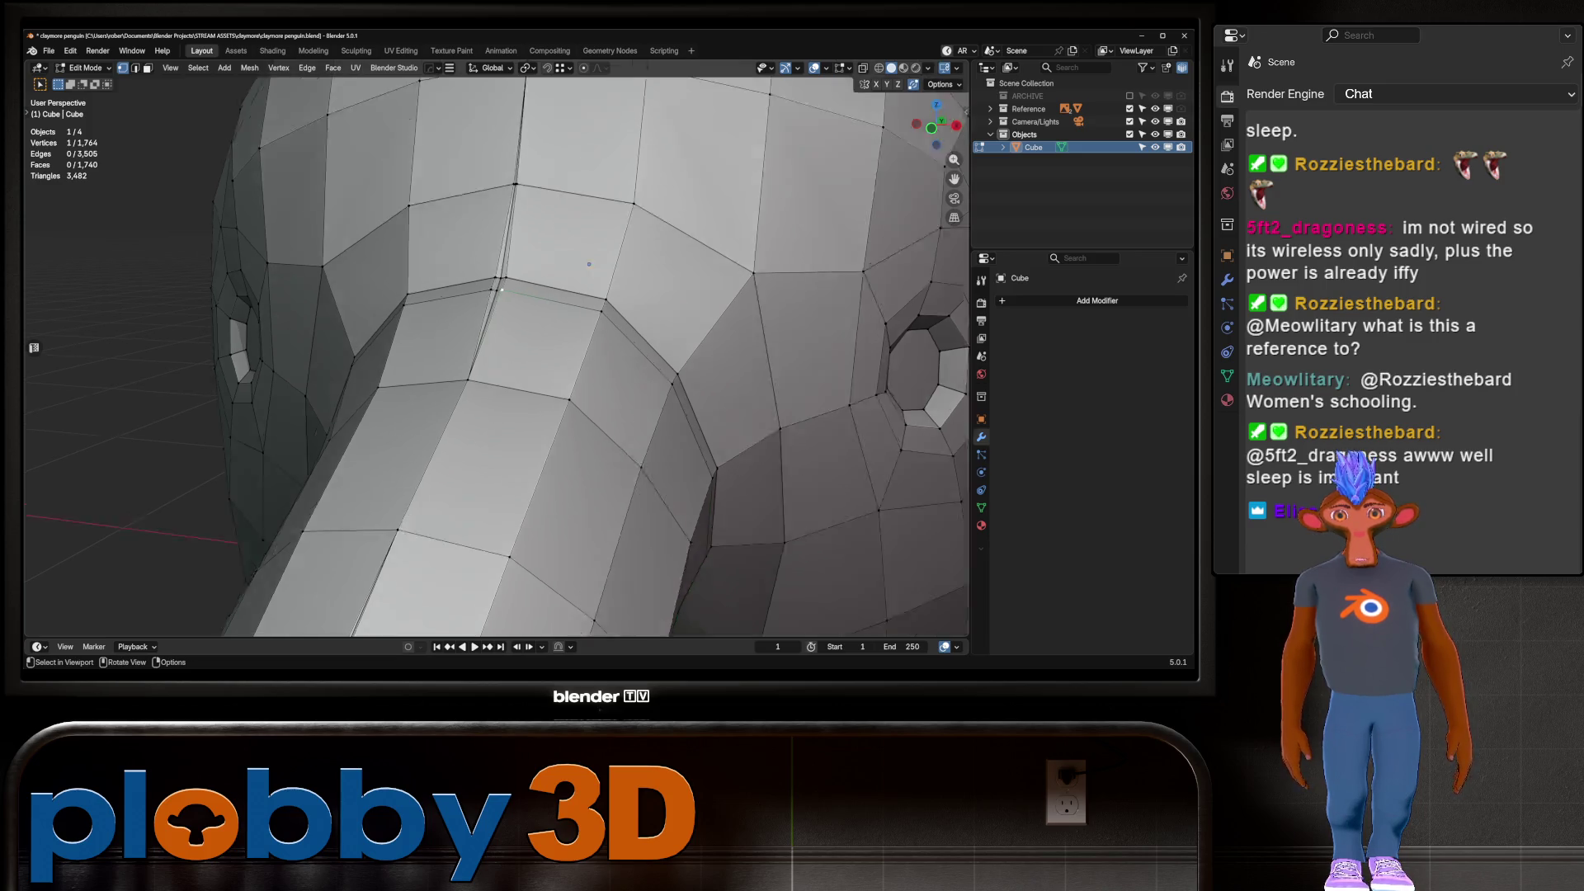
pyautogui.moveTo(500, 285); pyautogui.dragTo(503, 247, button='middle')
pyautogui.hotkey('shift', 'v')
pyautogui.click(505, 222)
pyautogui.press('m')
pyautogui.press('b')
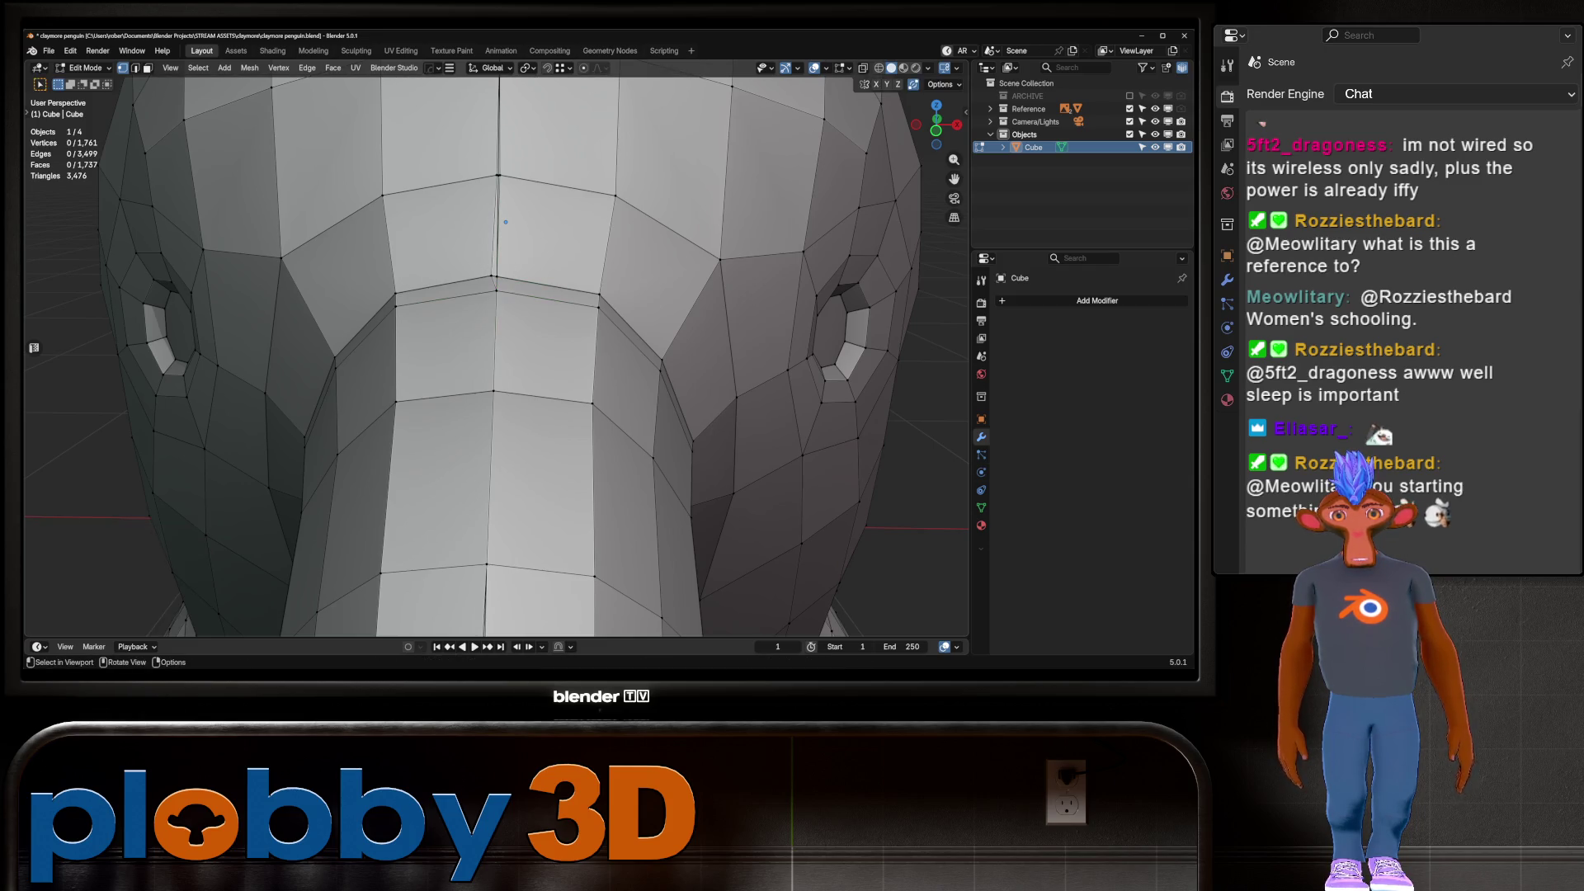
pyautogui.click(506, 222)
pyautogui.press('g')
pyautogui.press('g')
pyautogui.click(506, 222)
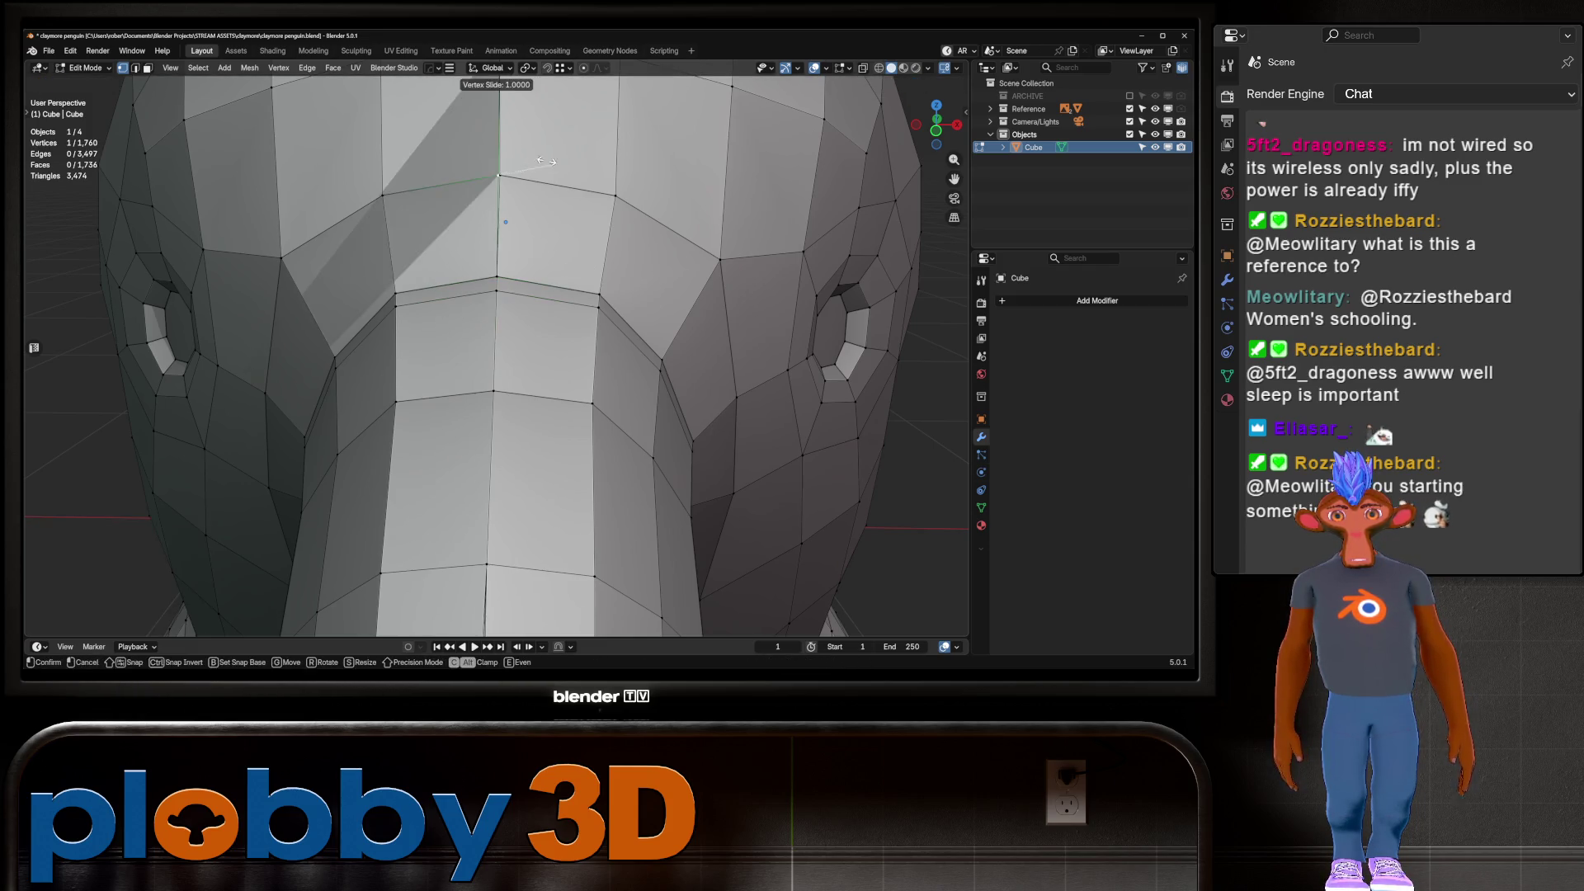
pyautogui.press('m')
# Vertex-slide the mid-snout vertex down onto the snout's lower edge so it merges
pyautogui.scroll(-5, 495, 355)
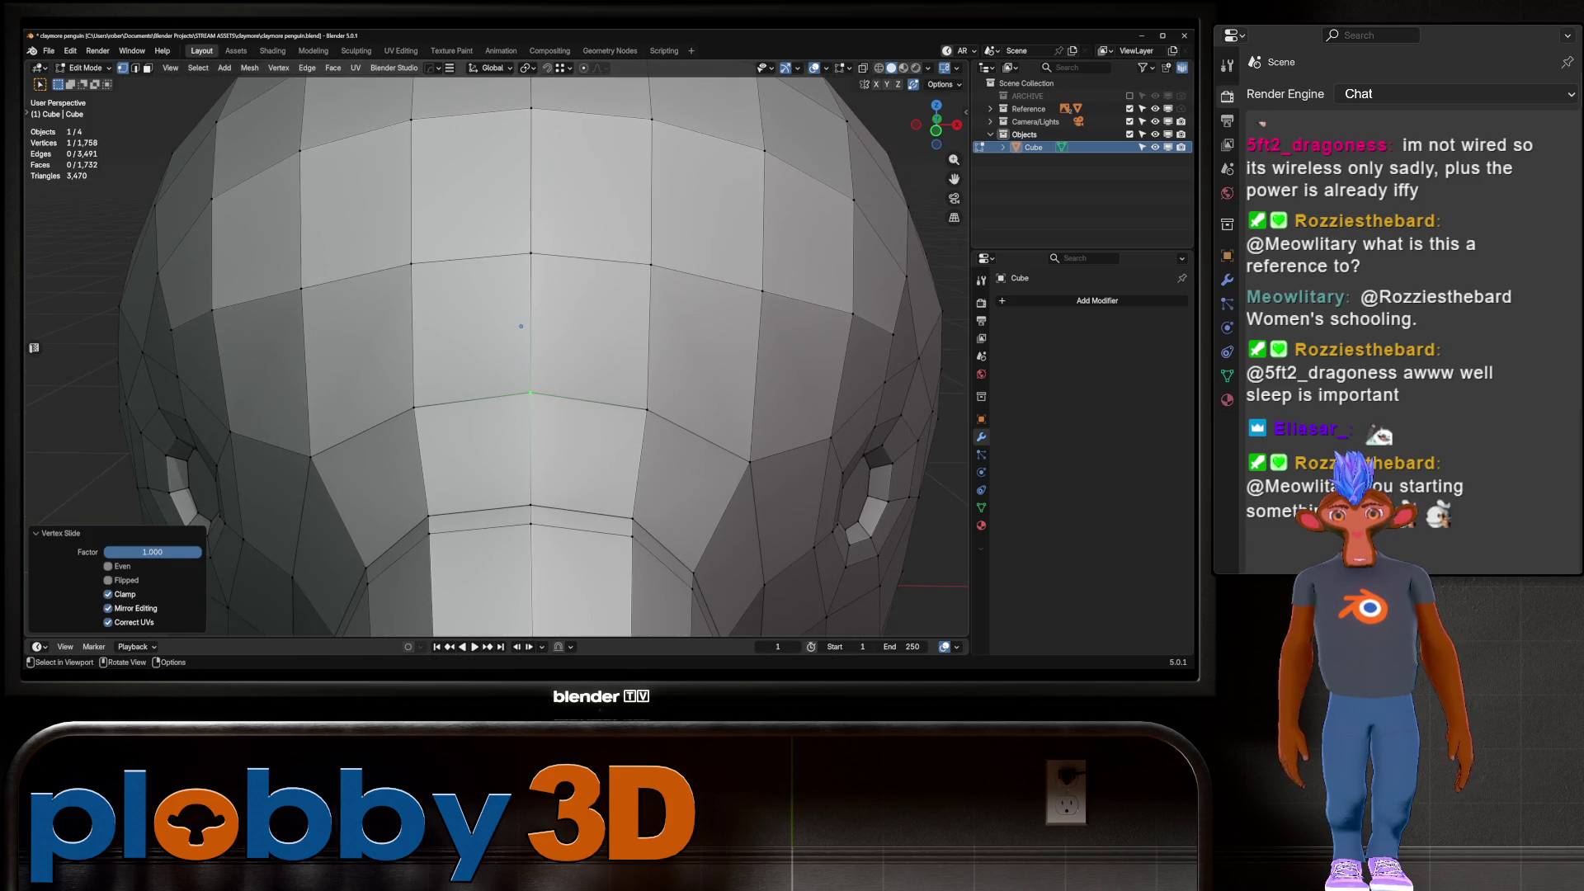
pyautogui.scroll(5, 519, 306)
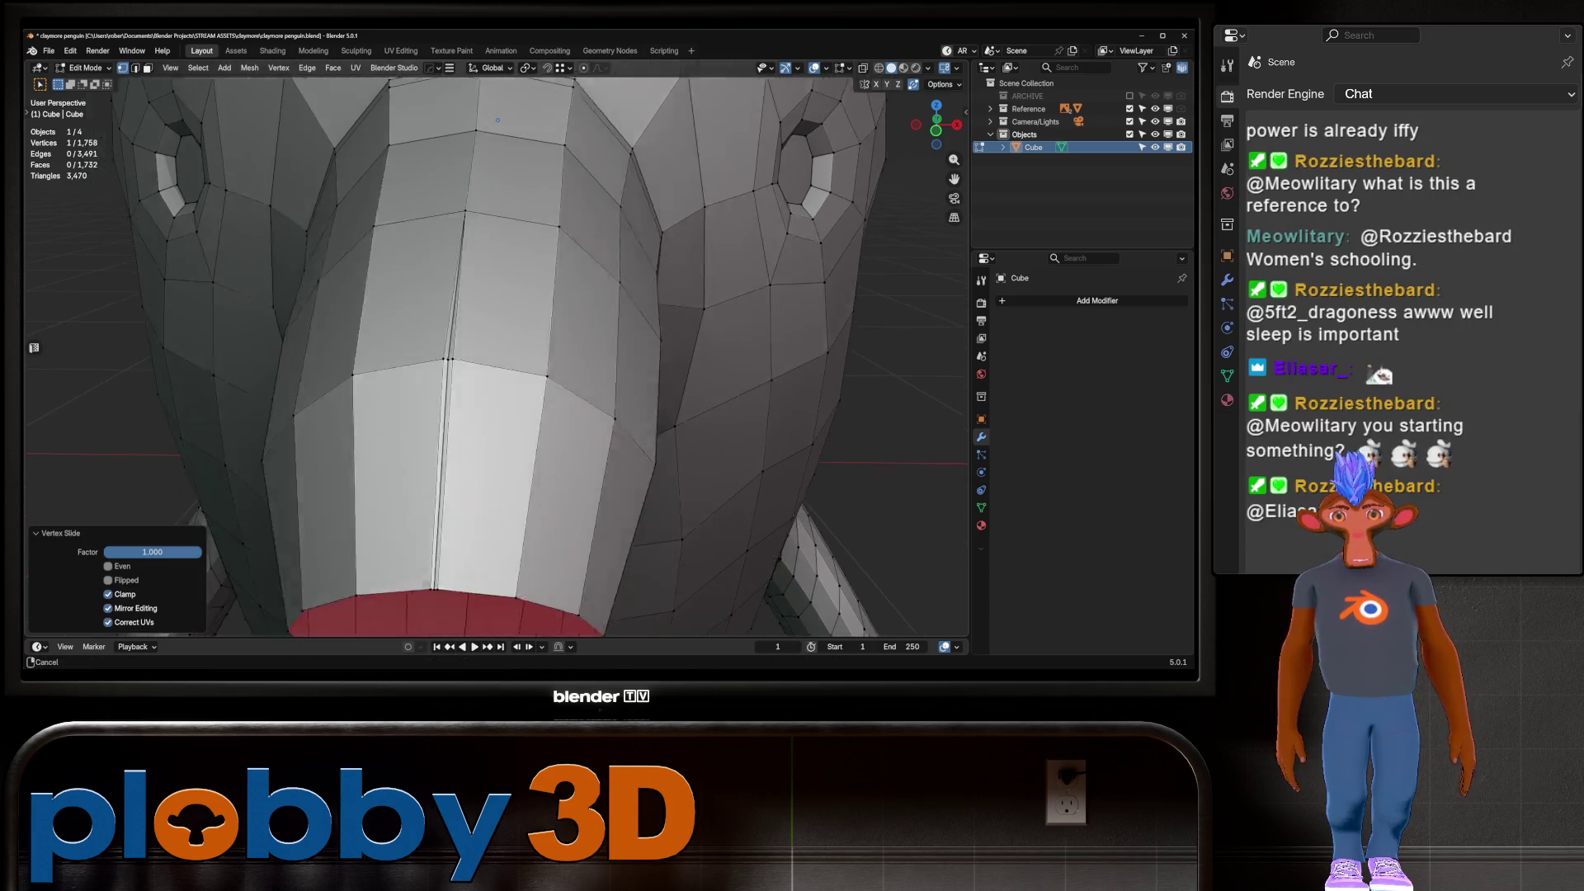
pyautogui.press('g')
pyautogui.press('g')
pyautogui.press('Return')
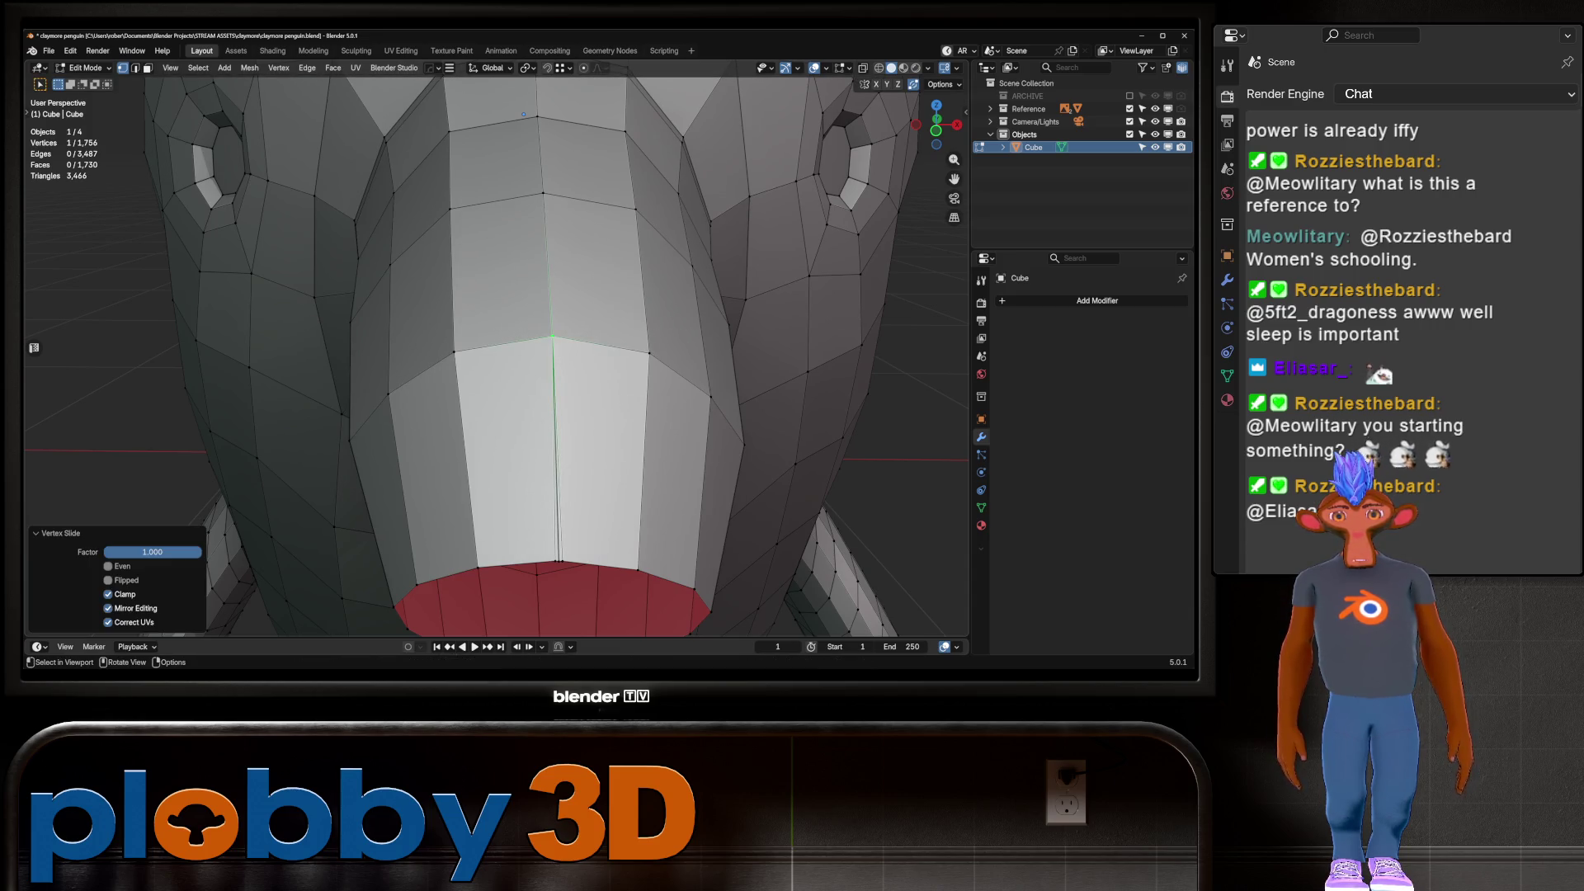
pyautogui.press('g')
pyautogui.press('g')
pyautogui.press('Return')
pyautogui.press('g')
pyautogui.press('g')
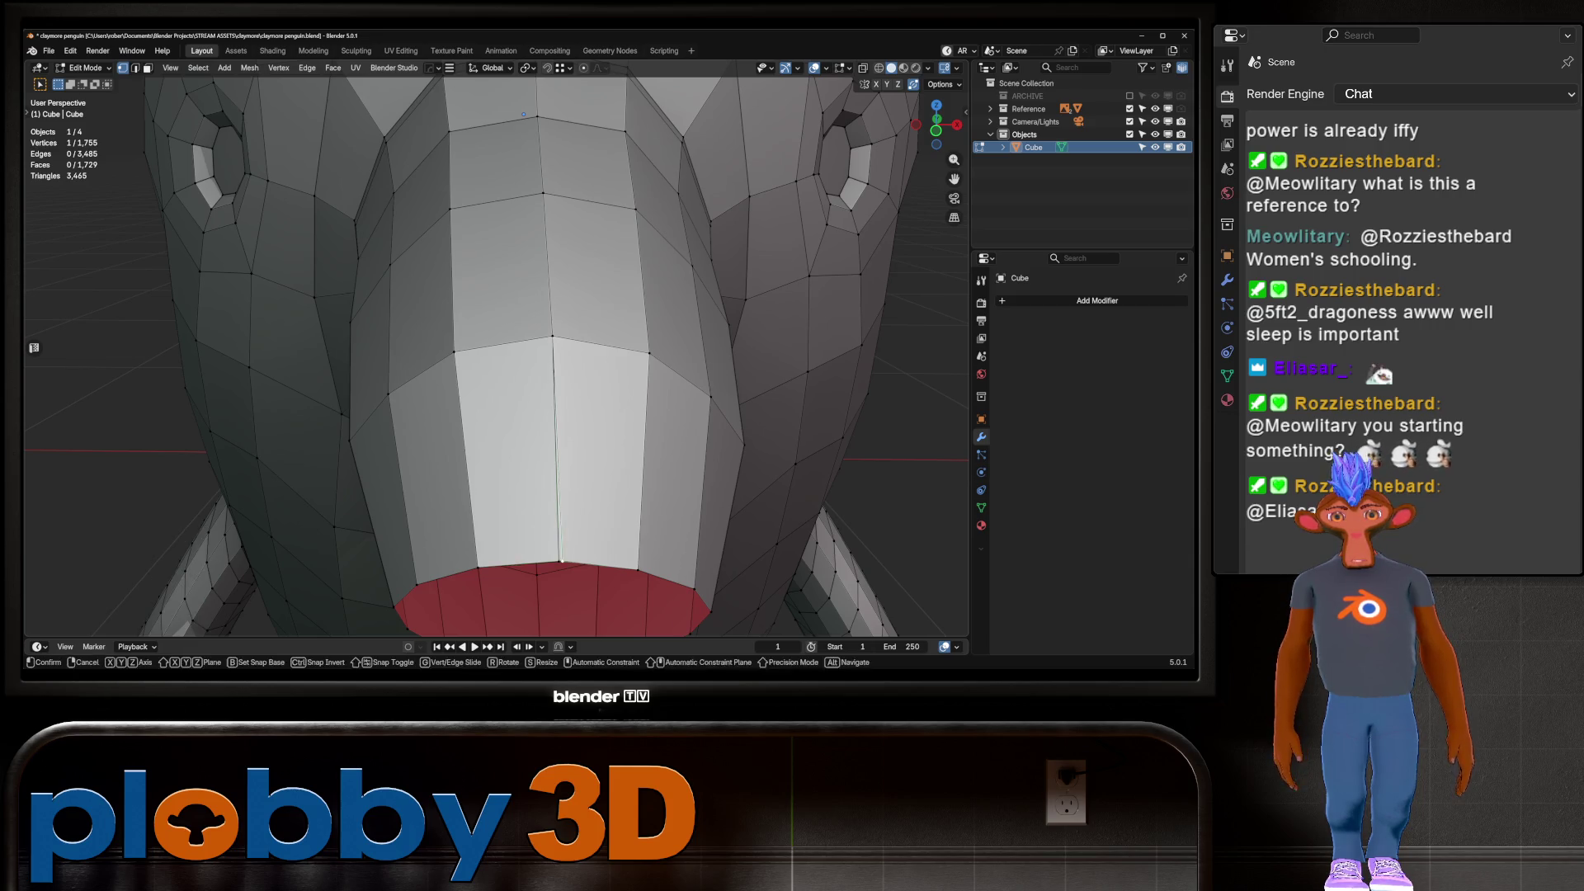
pyautogui.press('Return')
pyautogui.scroll(-6, 530, 349)
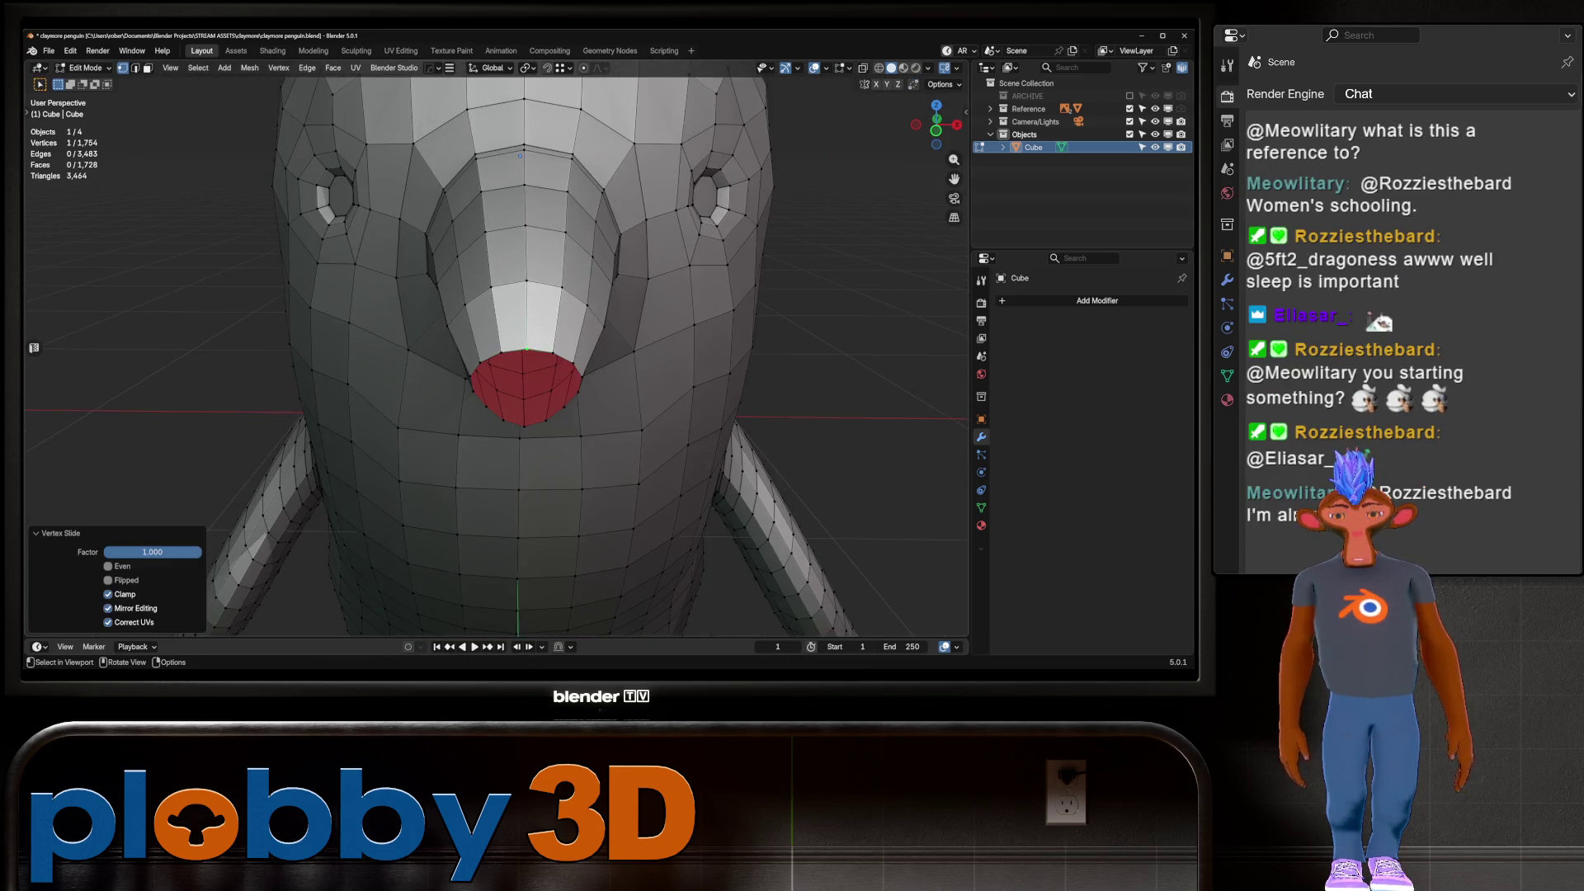
pyautogui.moveTo(469, 166); pyautogui.dragTo(737, 258, button='middle')
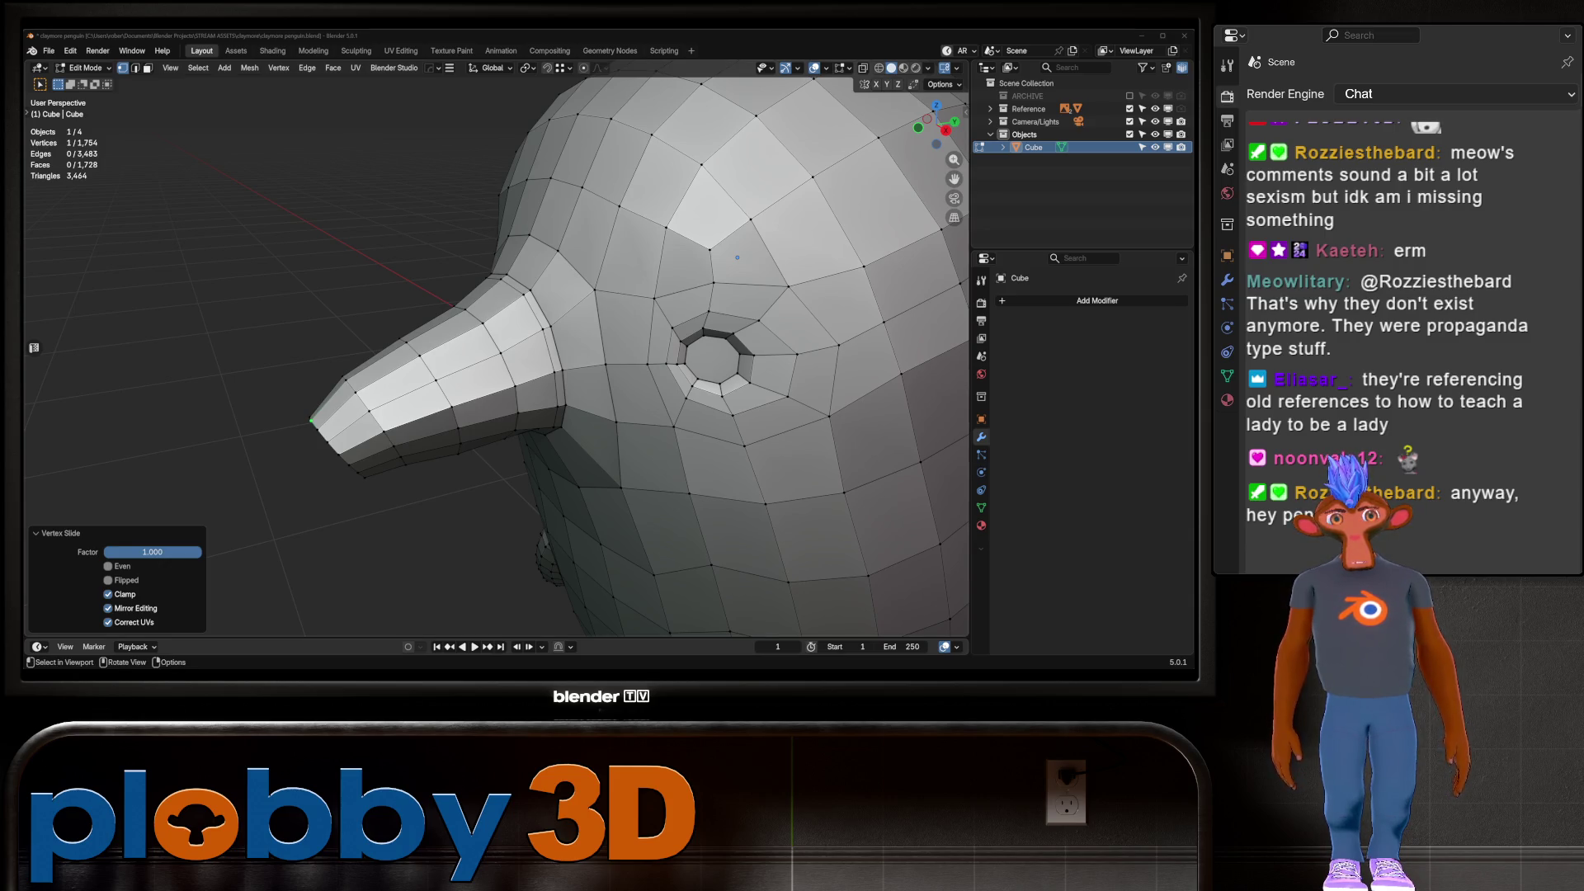
pyautogui.moveTo(737, 258); pyautogui.dragTo(489, 318, button='middle')
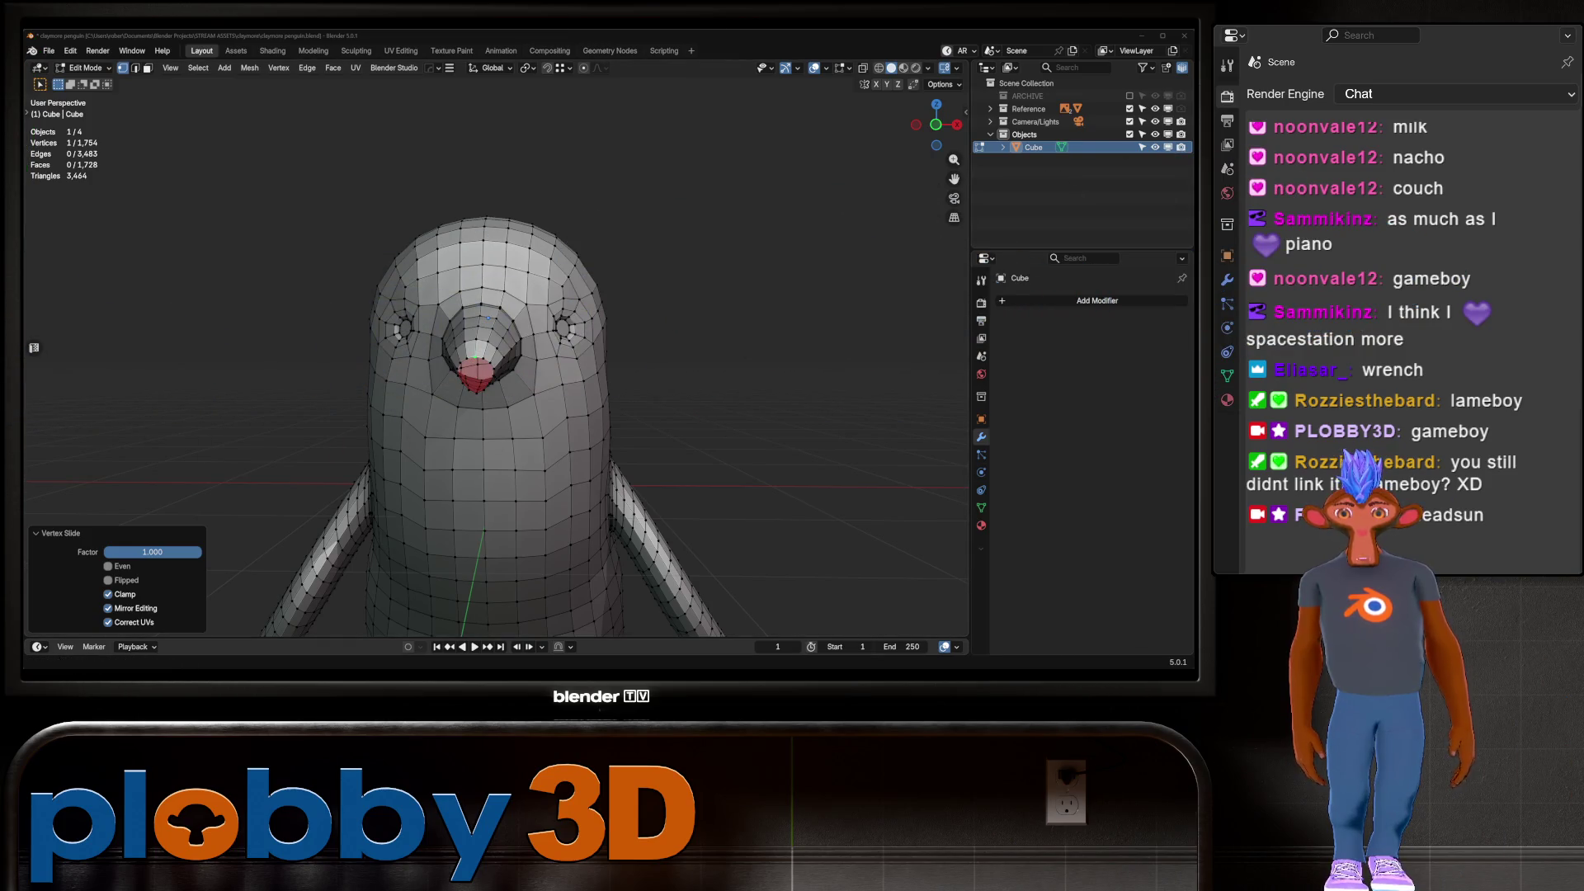
# Switch to the Streamer.bot window showing its list of chat-trigger actions
pyautogui.hotkey('alt', 'Tab')
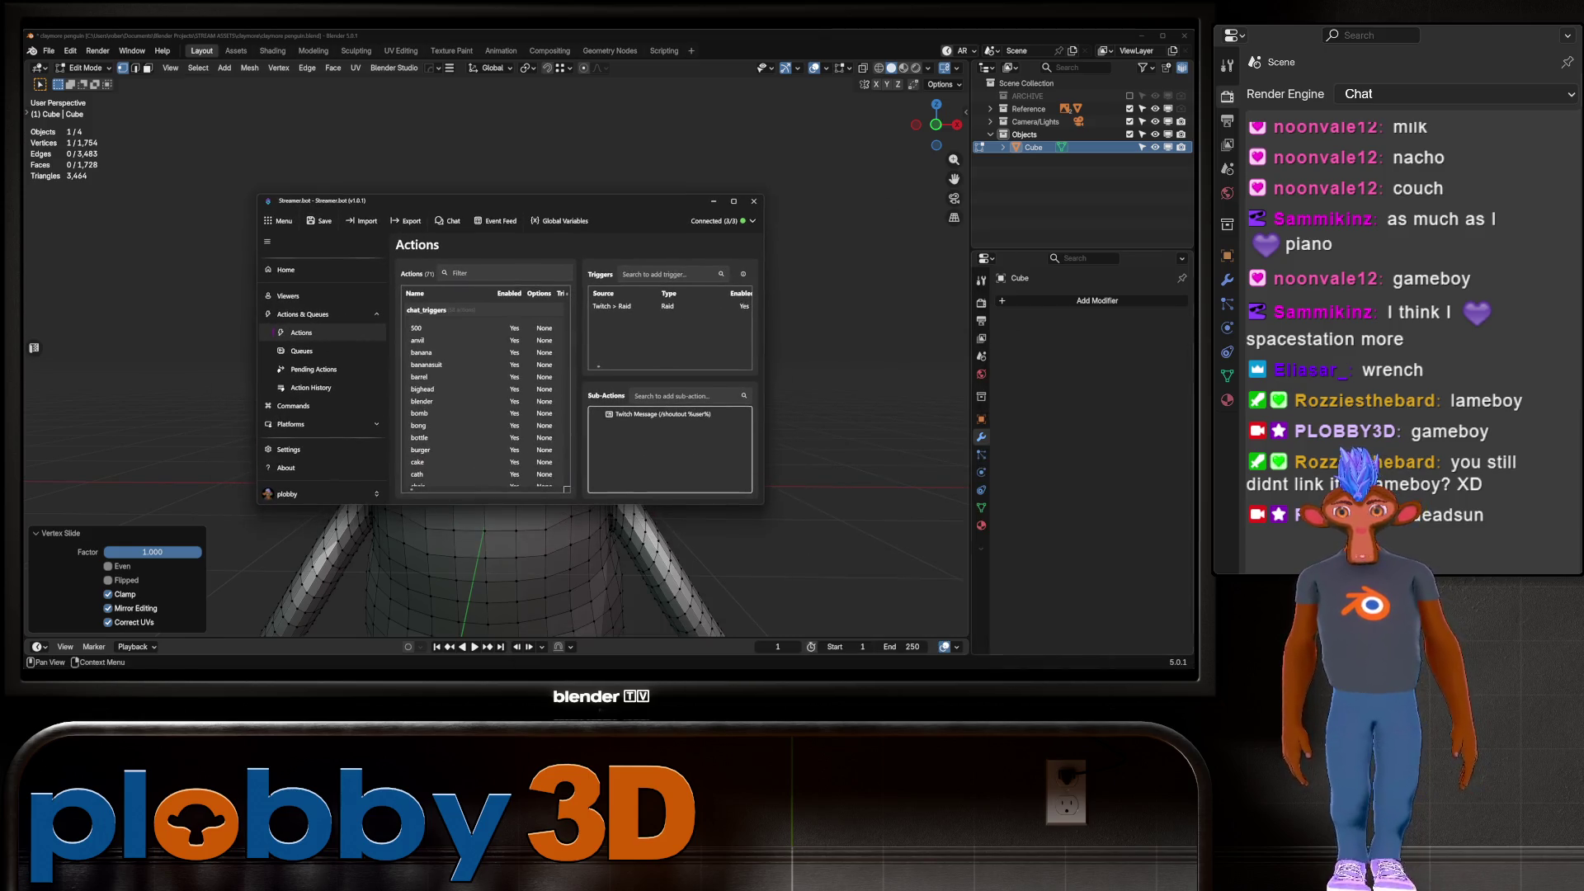
# Maximize Streamer.bot and review the gameboy action's Execute C# Code sub-action
pyautogui.press('super+Up')
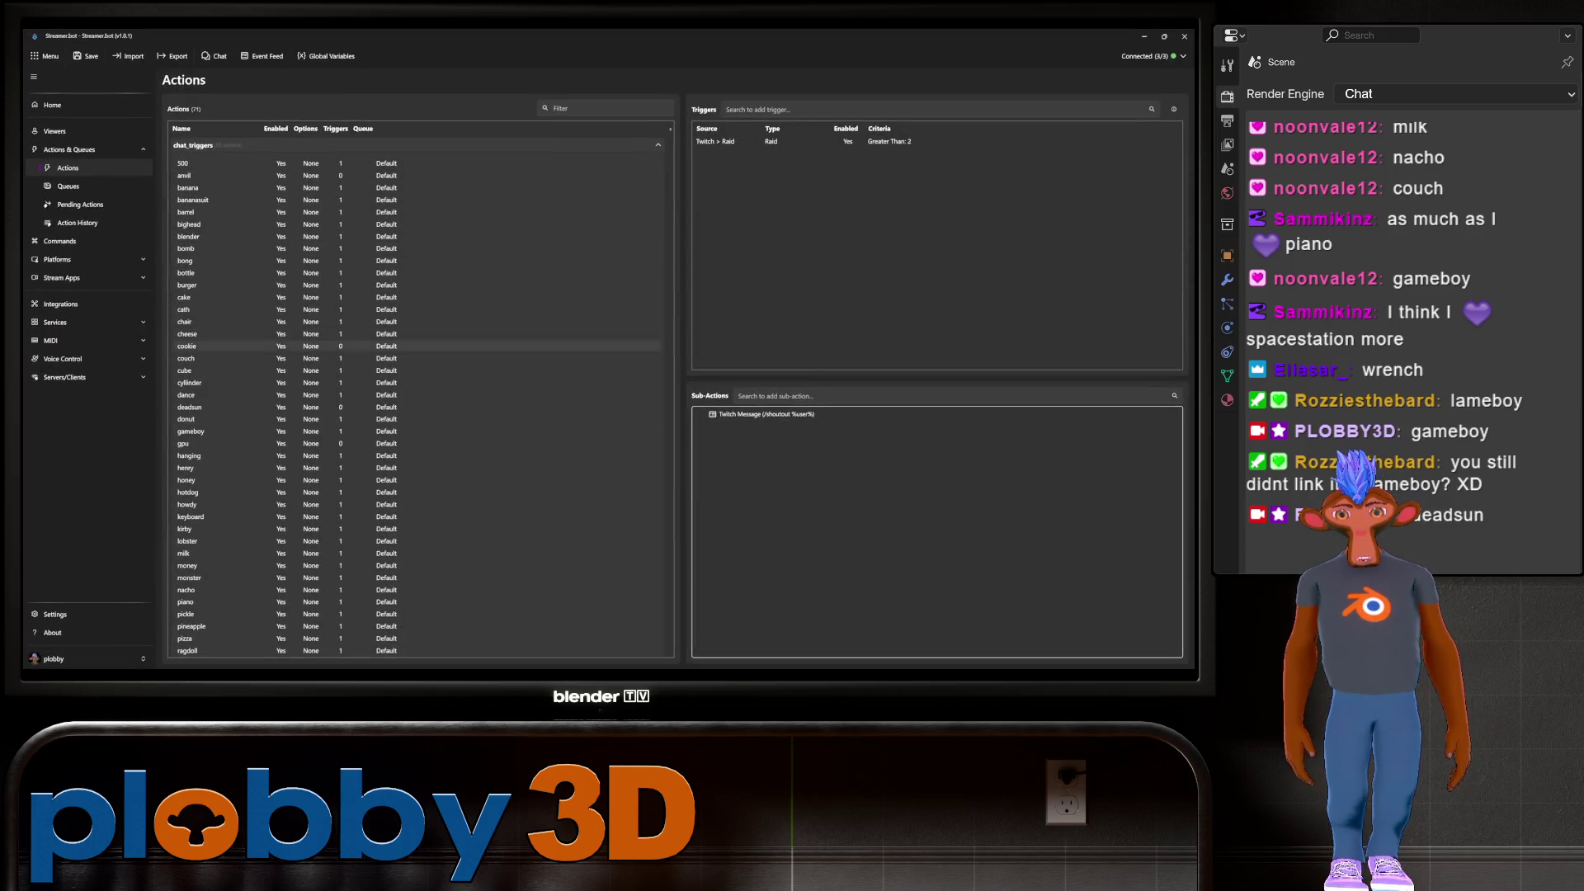
pyautogui.click(191, 431)
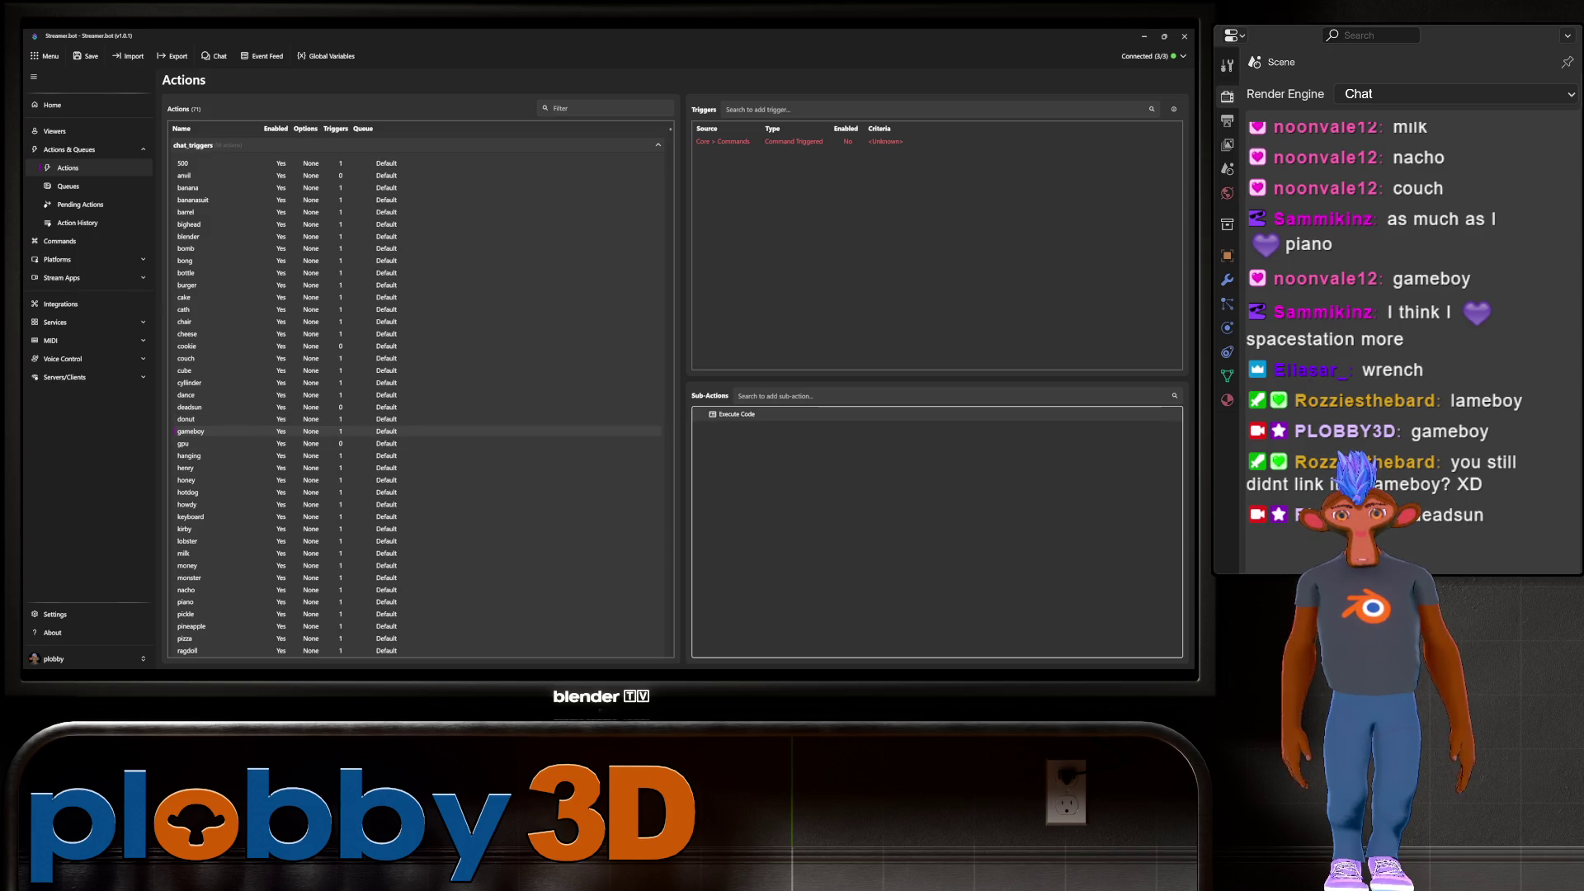
pyautogui.doubleClick(737, 413)
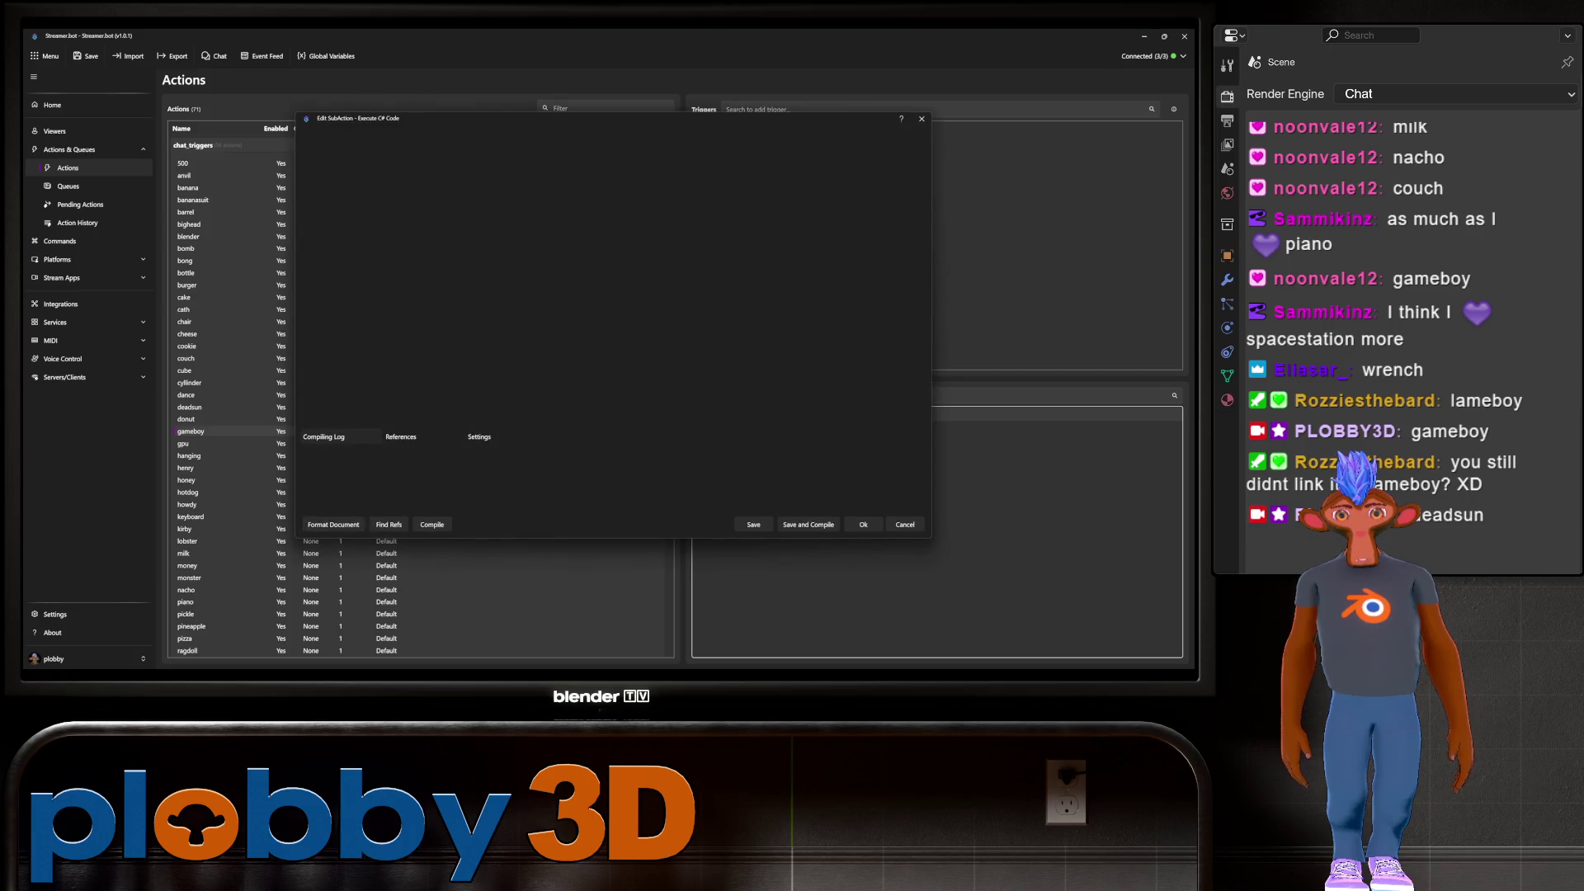
pyautogui.hotkey('ctrl', 'a')
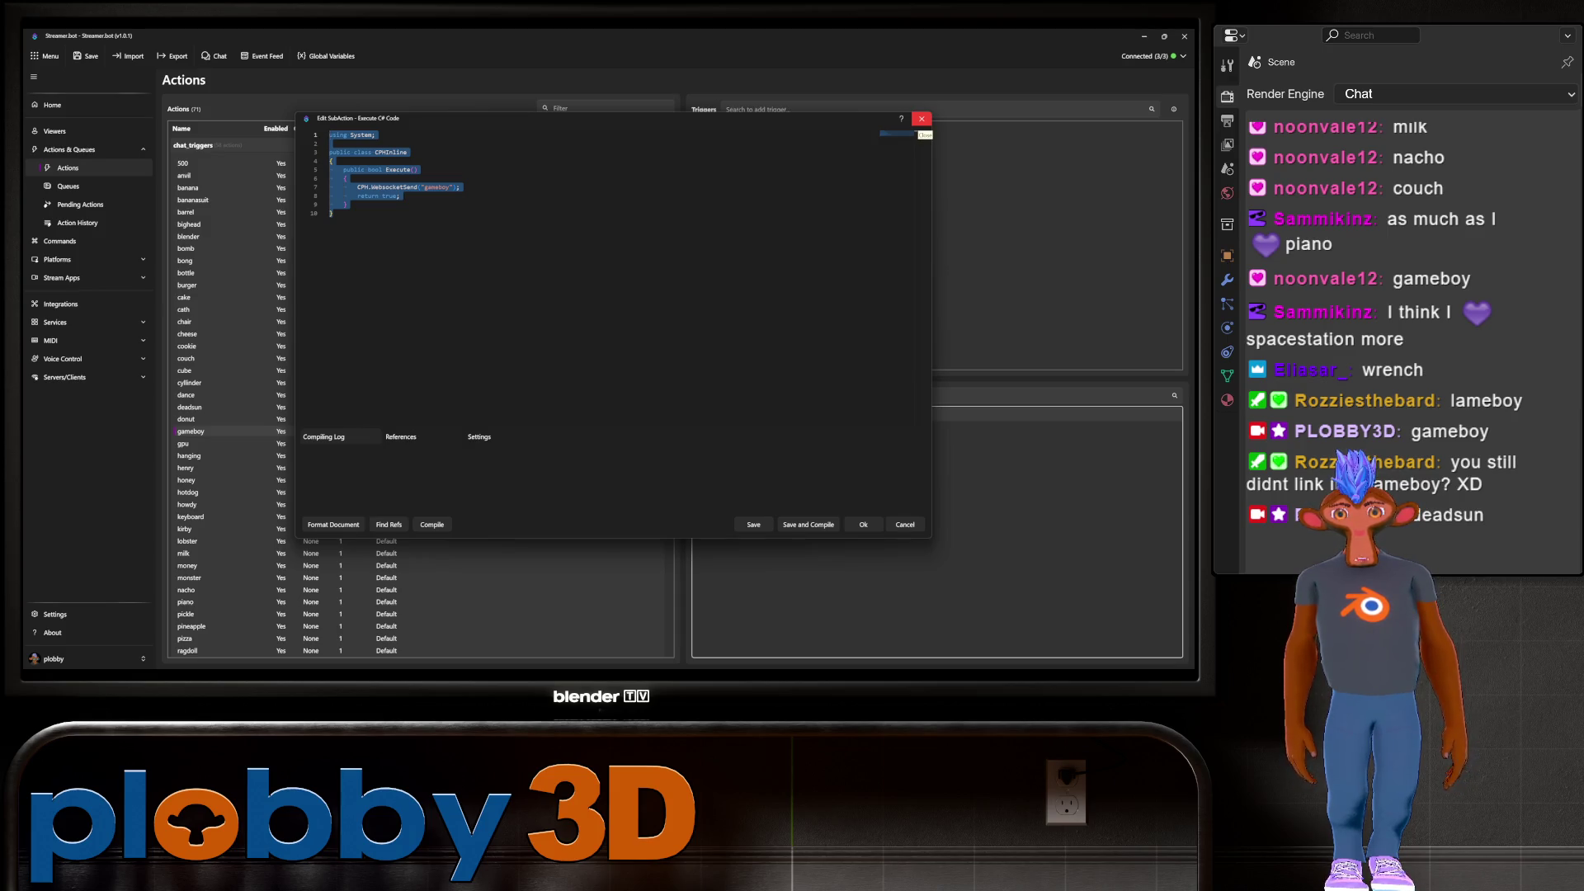
pyautogui.click(922, 119)
pyautogui.scroll(-5, 412, 356)
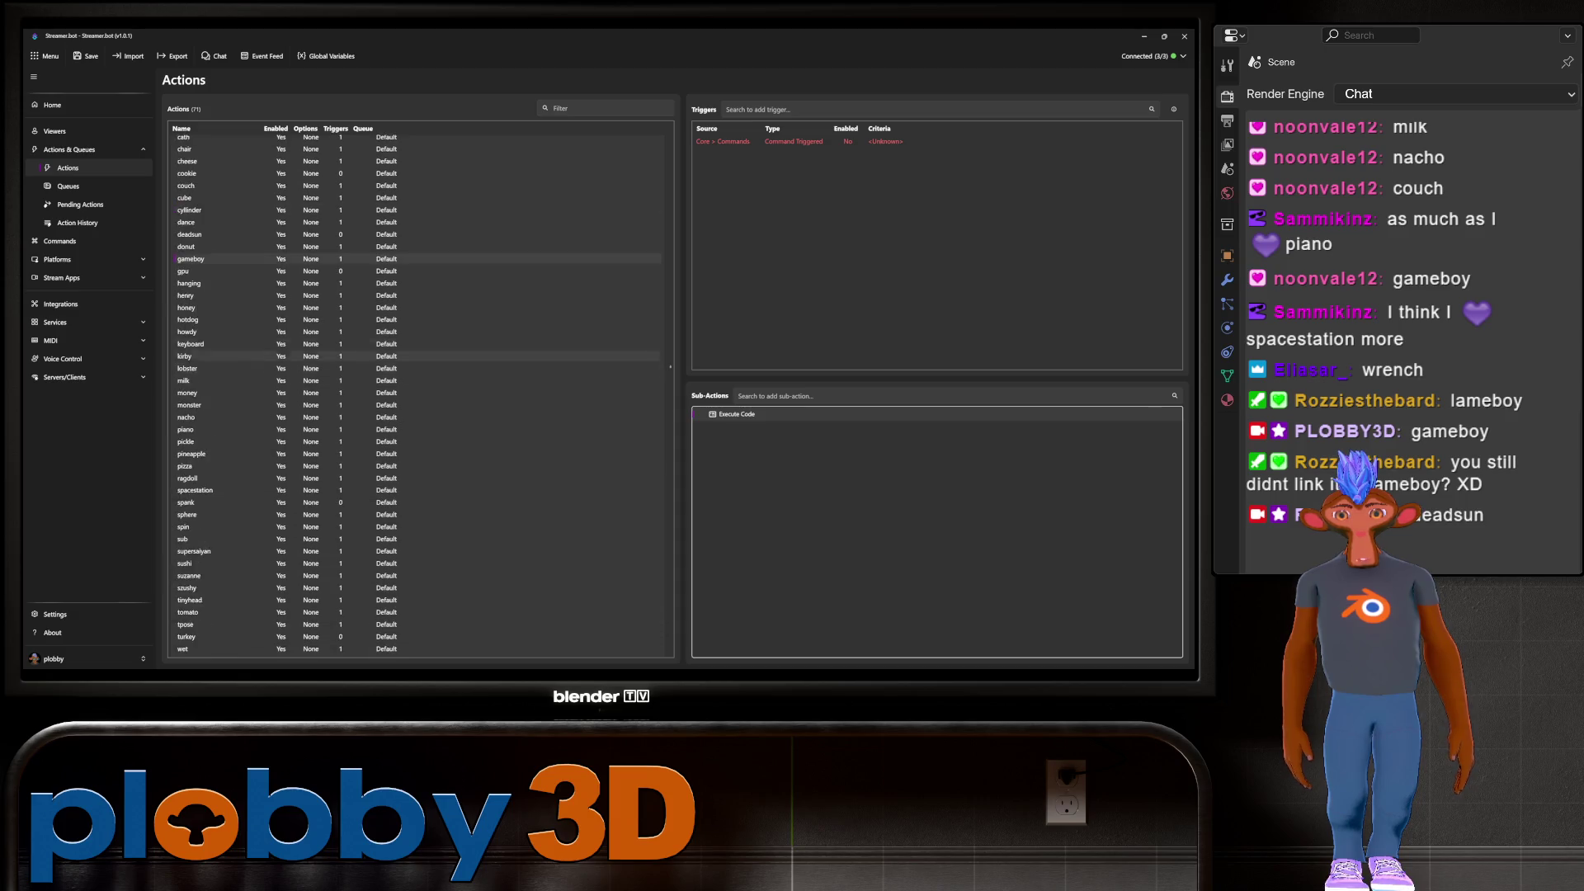
pyautogui.scroll(5, 413, 346)
pyautogui.rightClick(524, 395)
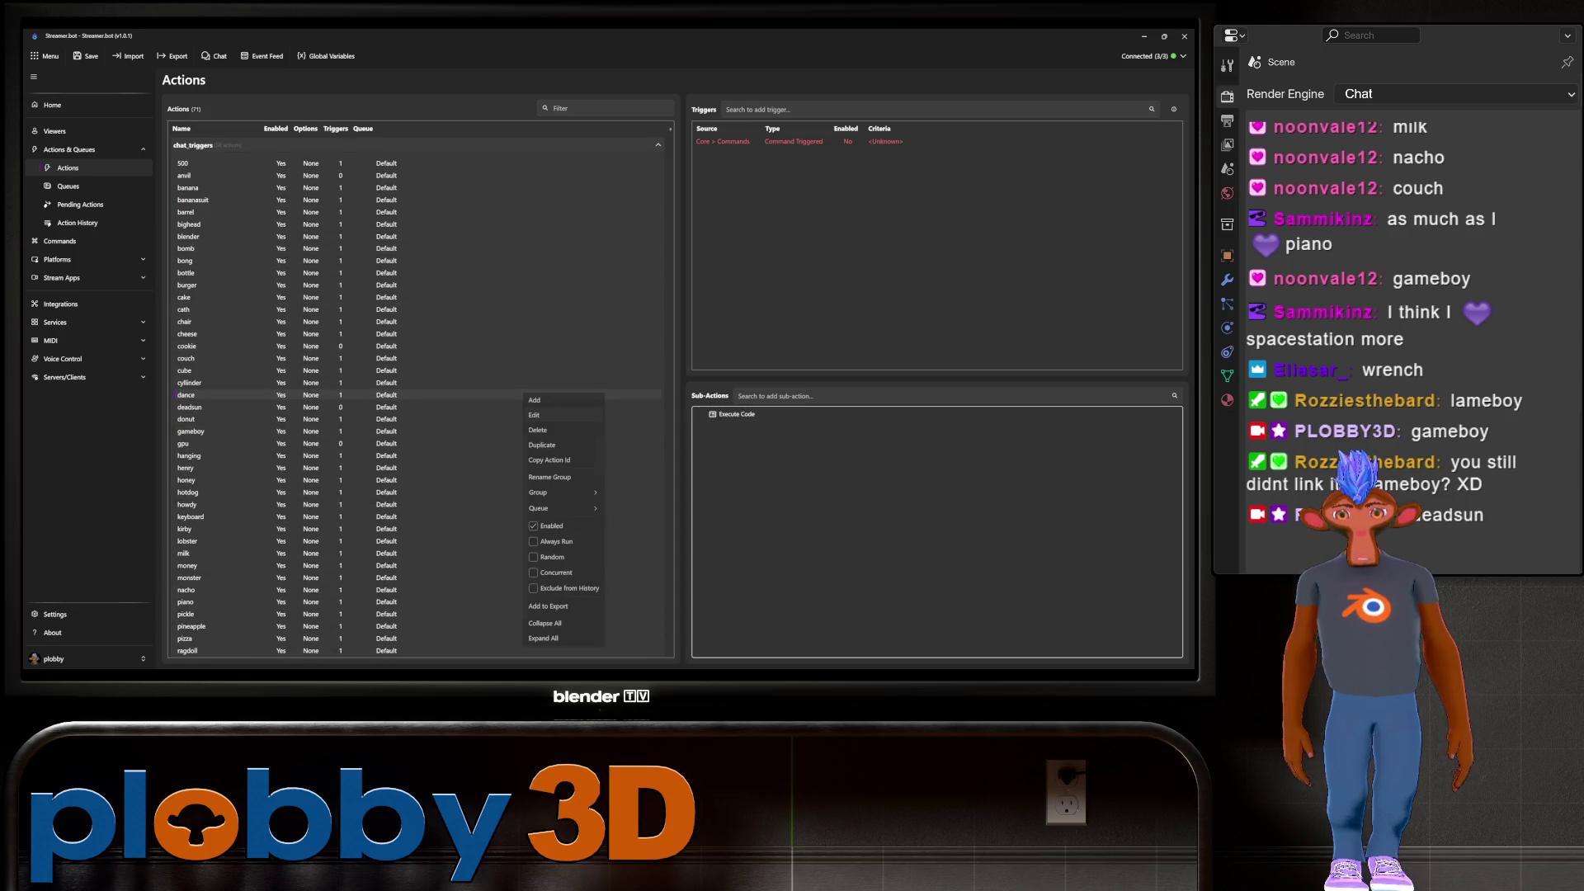
# Create a new action named lameboy in the Actions list
pyautogui.click(535, 401)
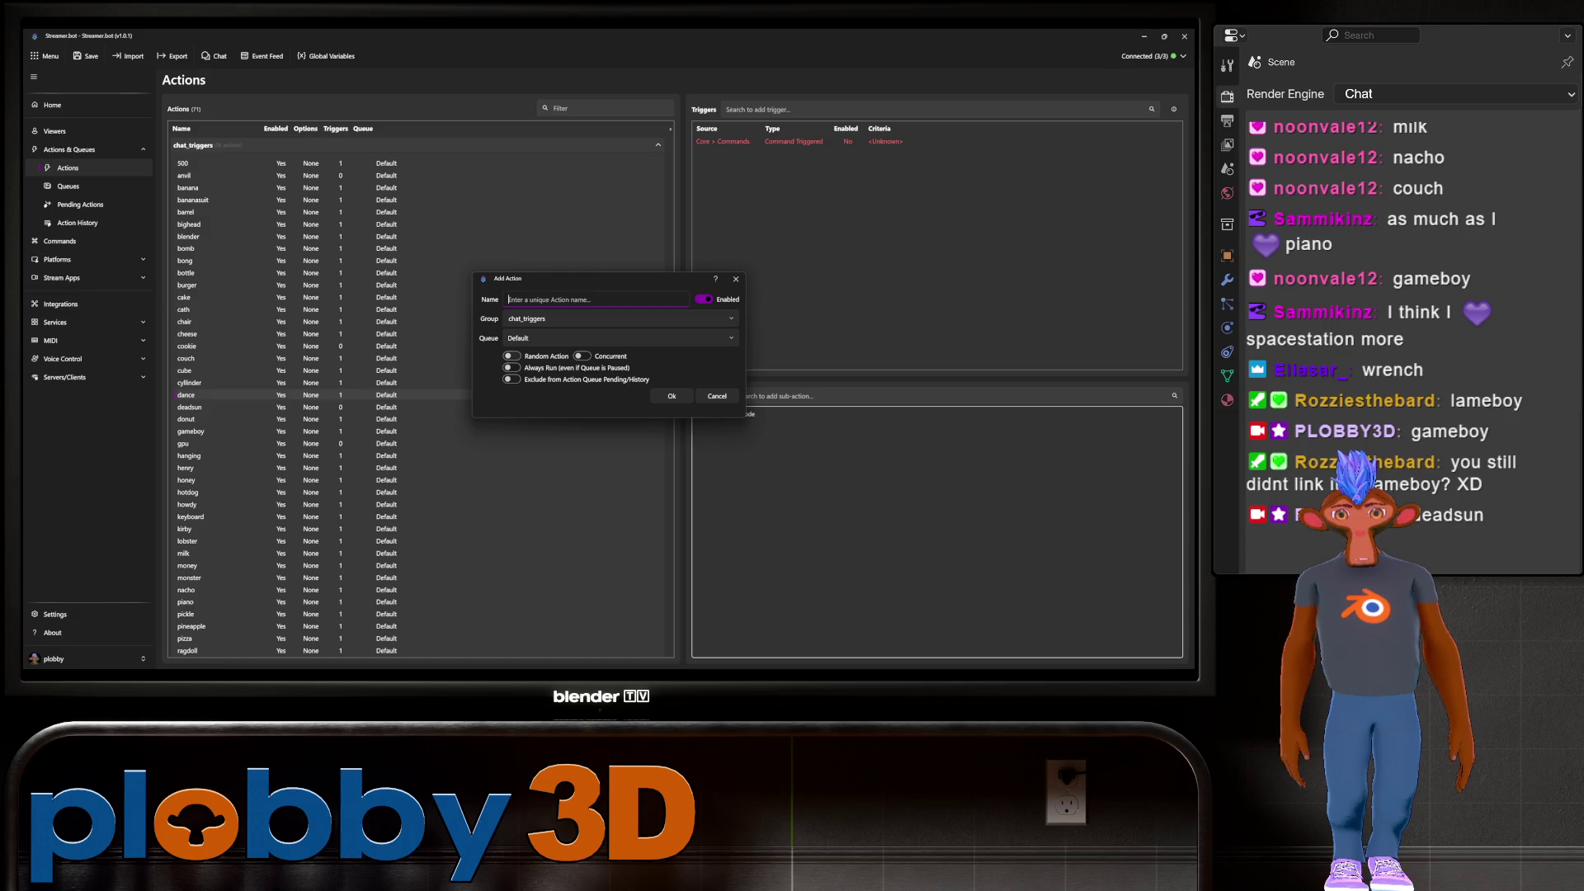
pyautogui.click(593, 300)
pyautogui.write('eboy')
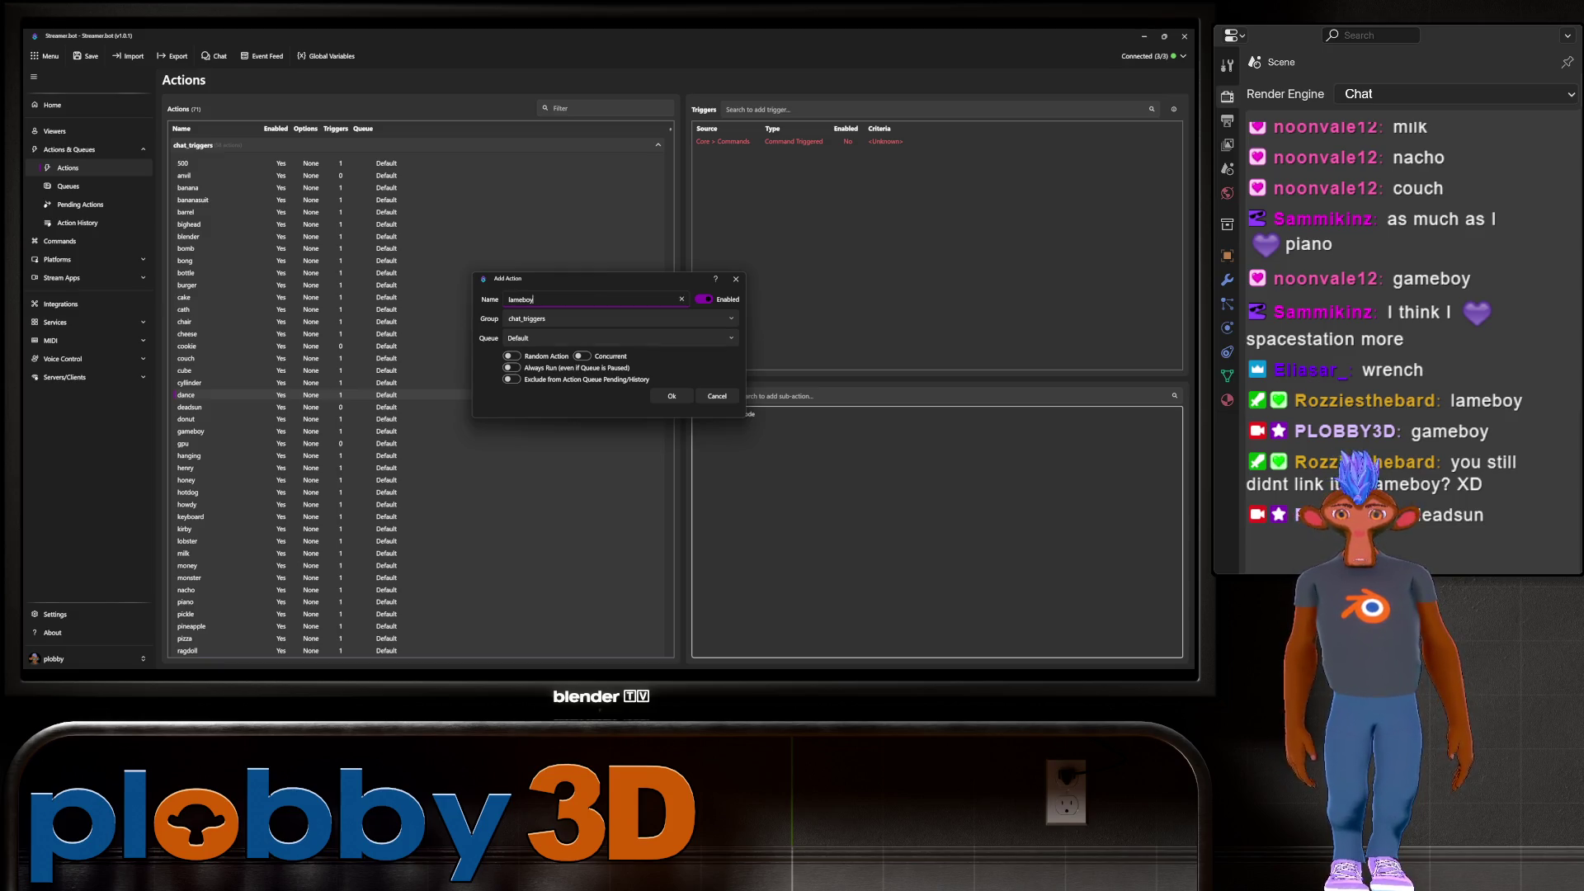
pyautogui.press('Return')
# Add a Core > C# Execute Code sub-action to the lameboy action
pyautogui.rightClick(797, 453)
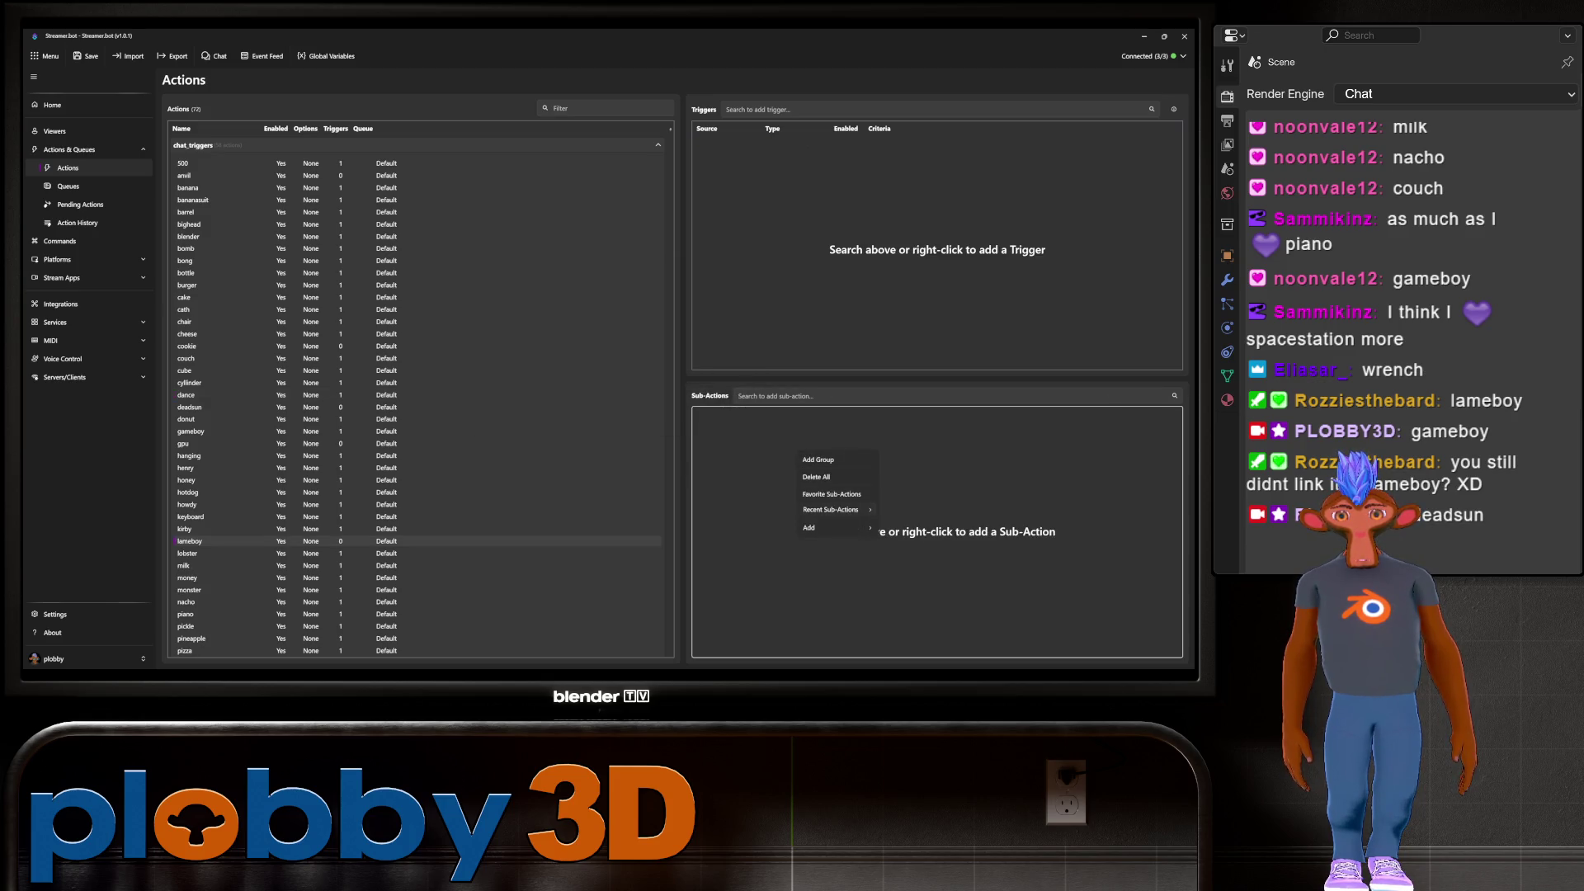
pyautogui.moveTo(817, 527)
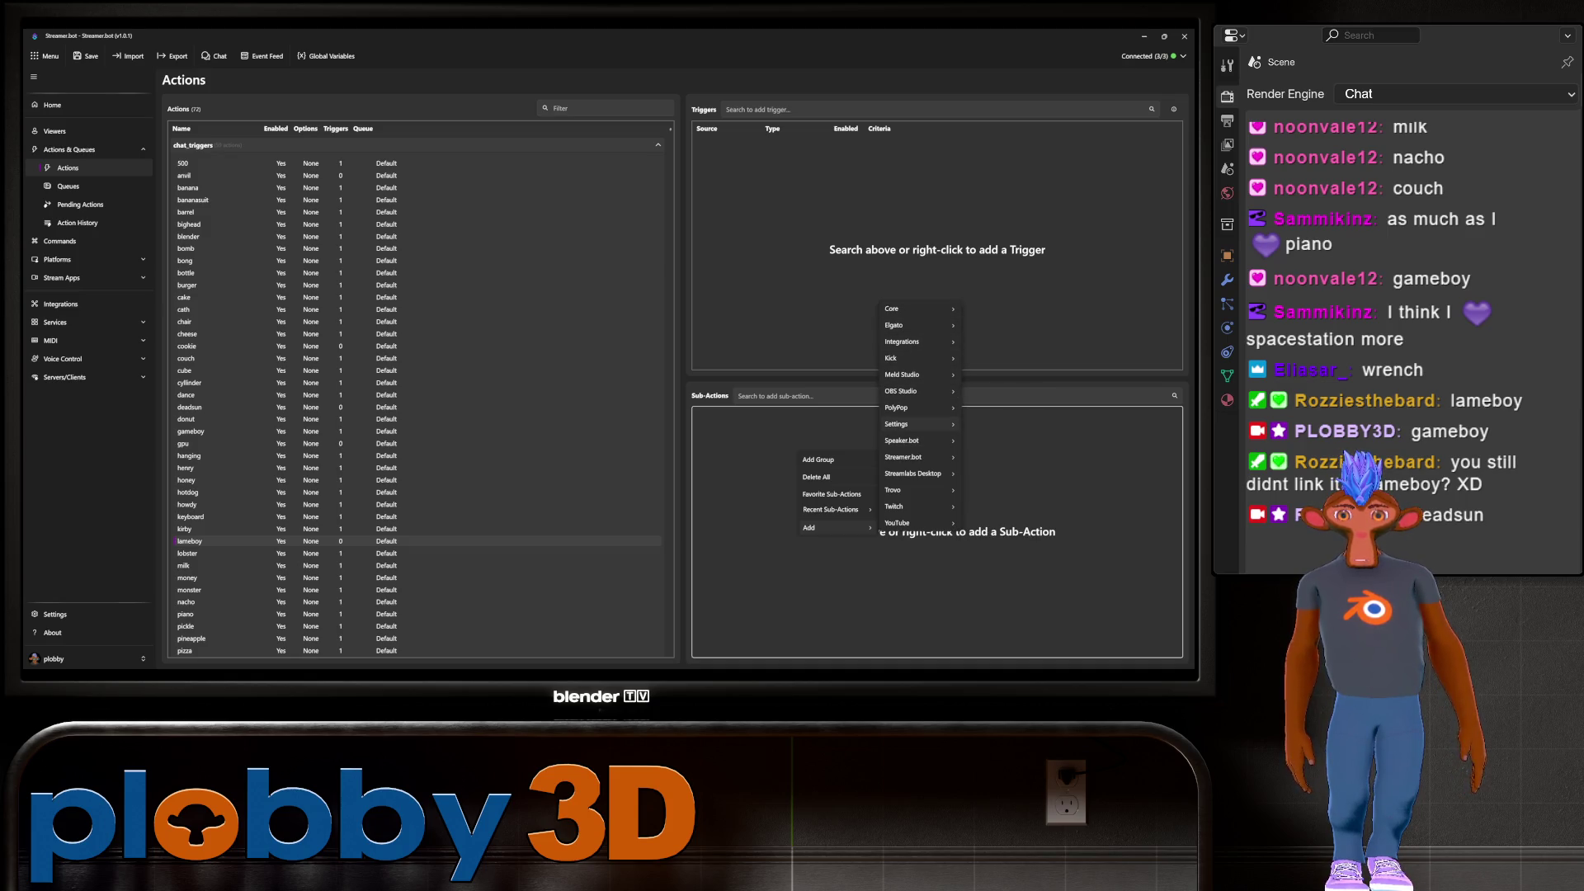
pyautogui.moveTo(903, 424)
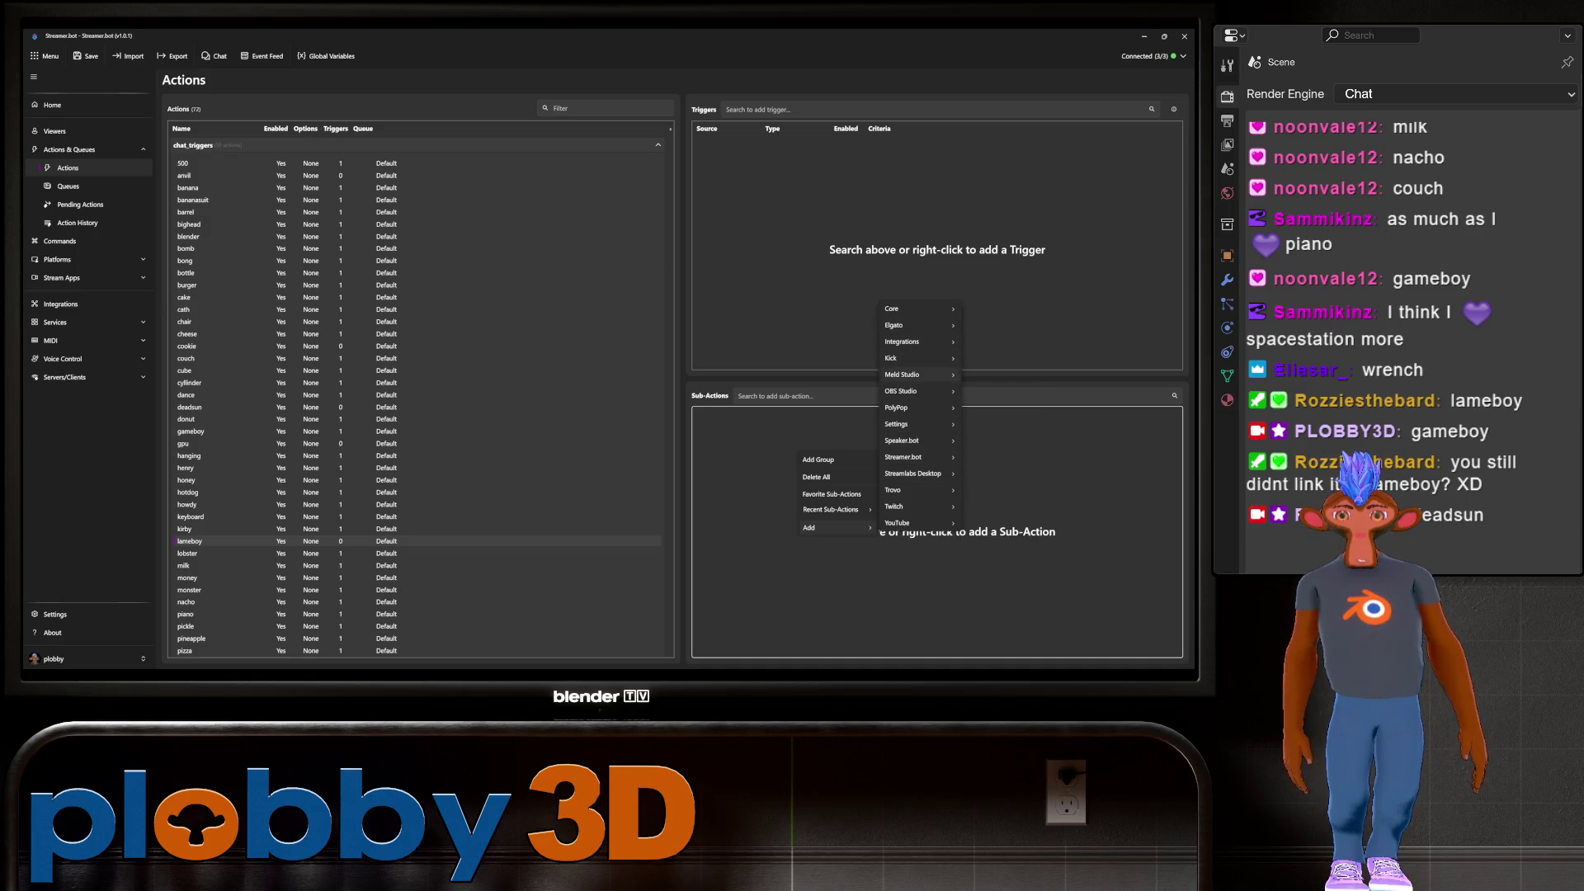
pyautogui.moveTo(900, 358)
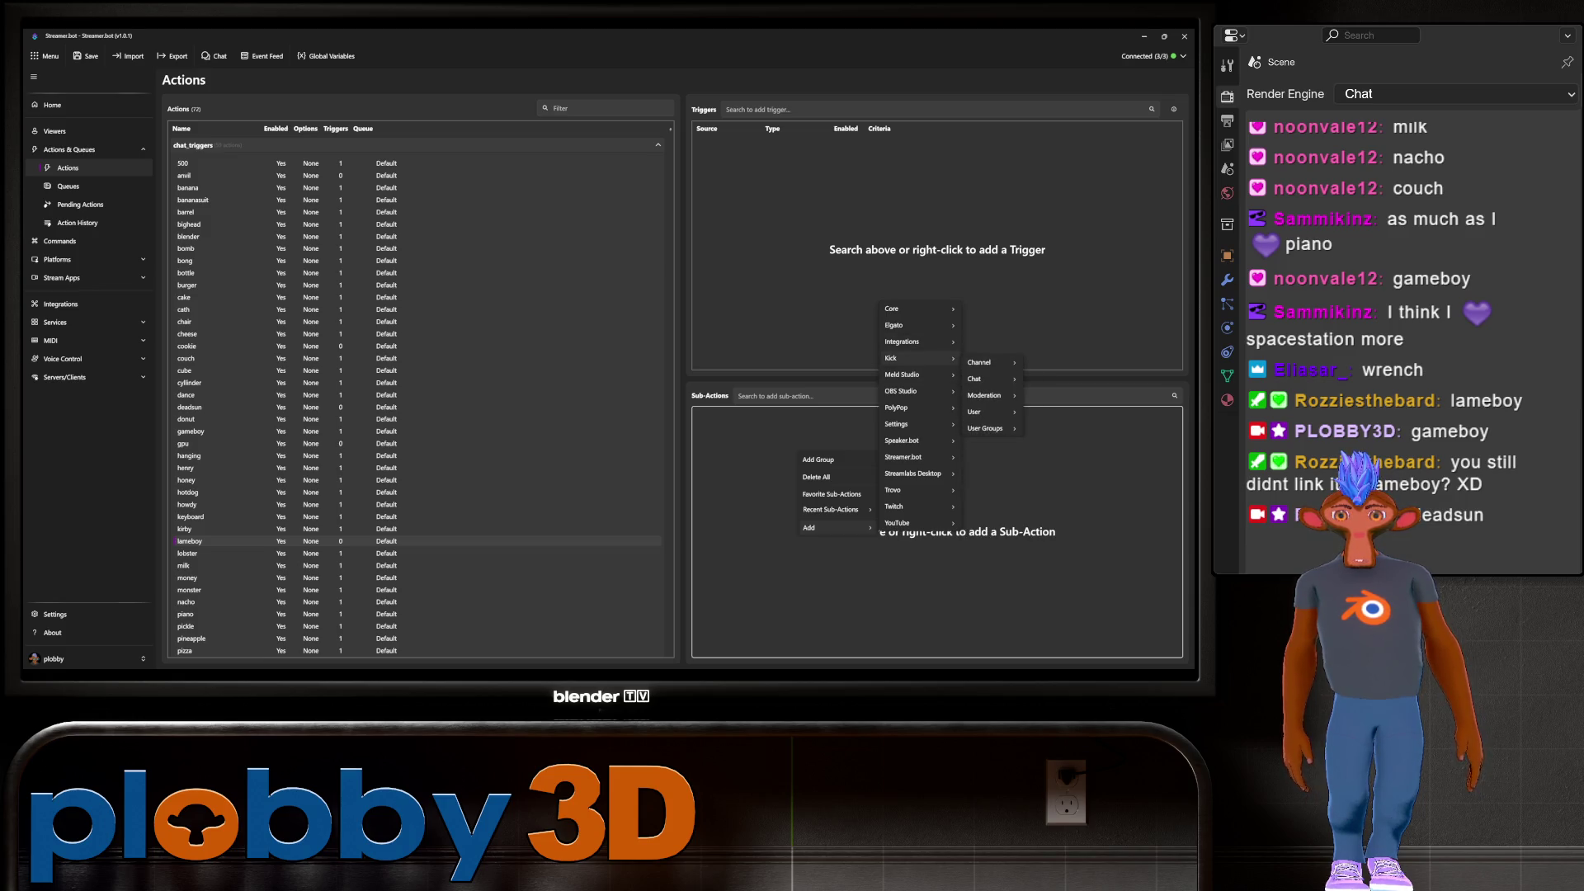
pyautogui.moveTo(982, 362)
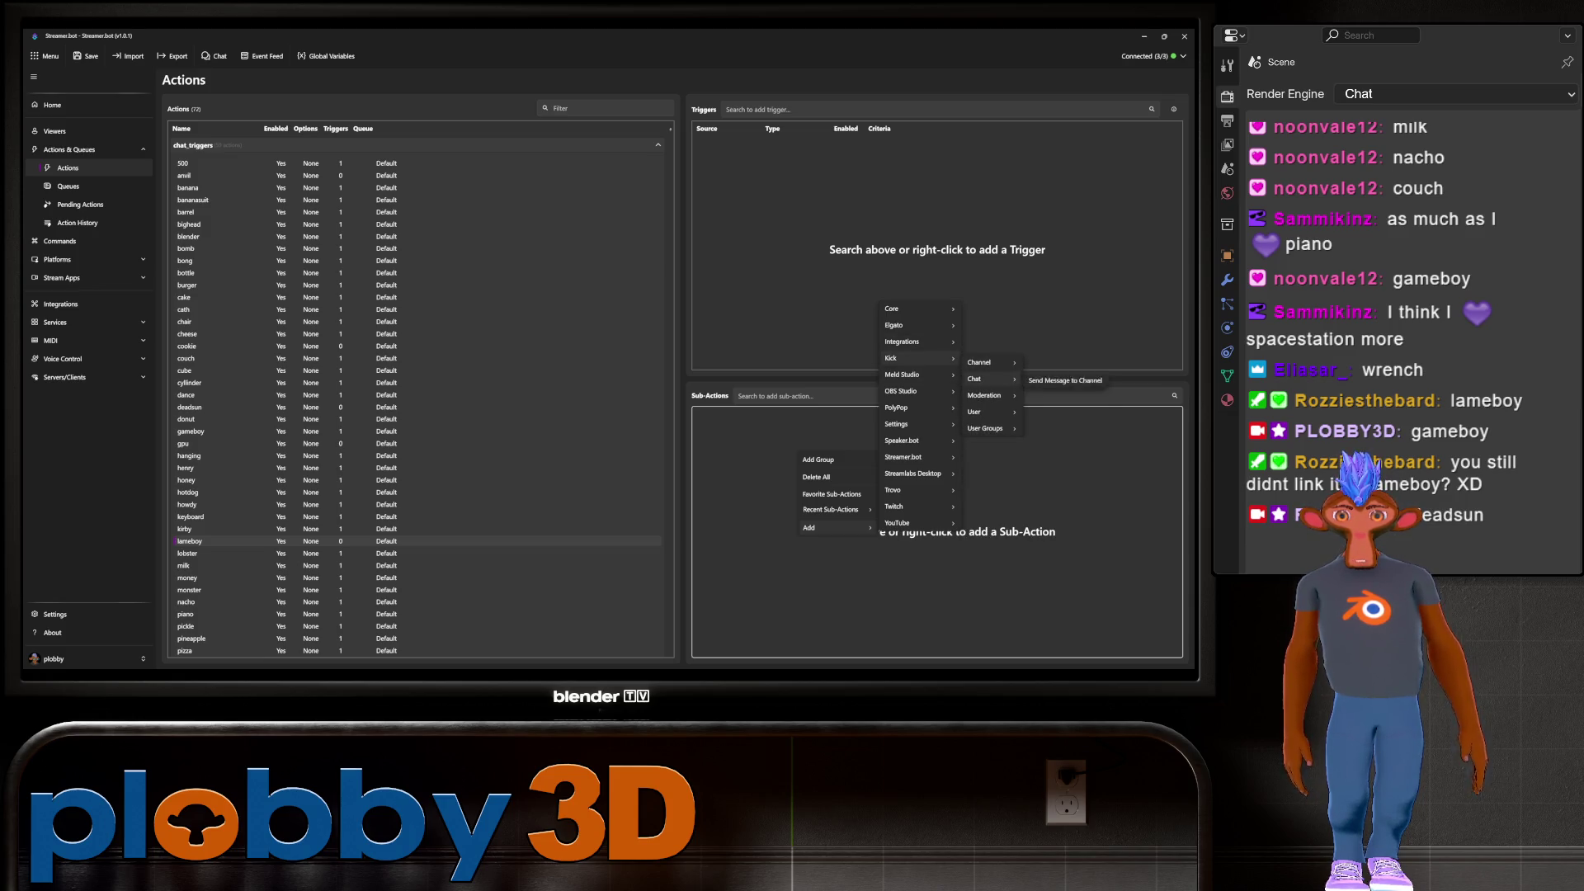
pyautogui.moveTo(907, 309)
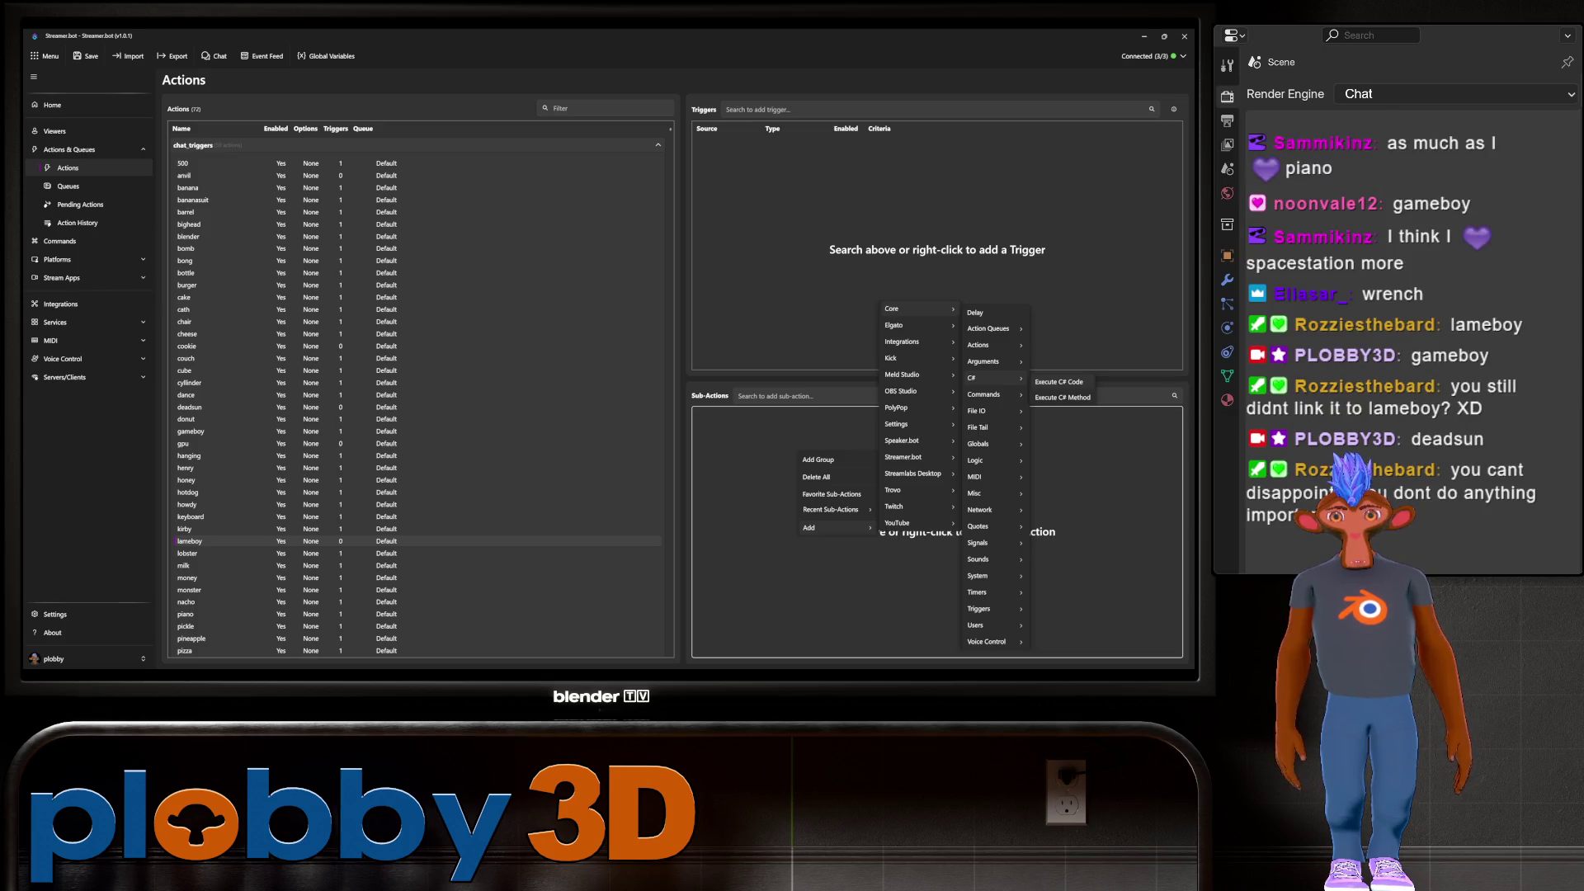
pyautogui.click(1060, 382)
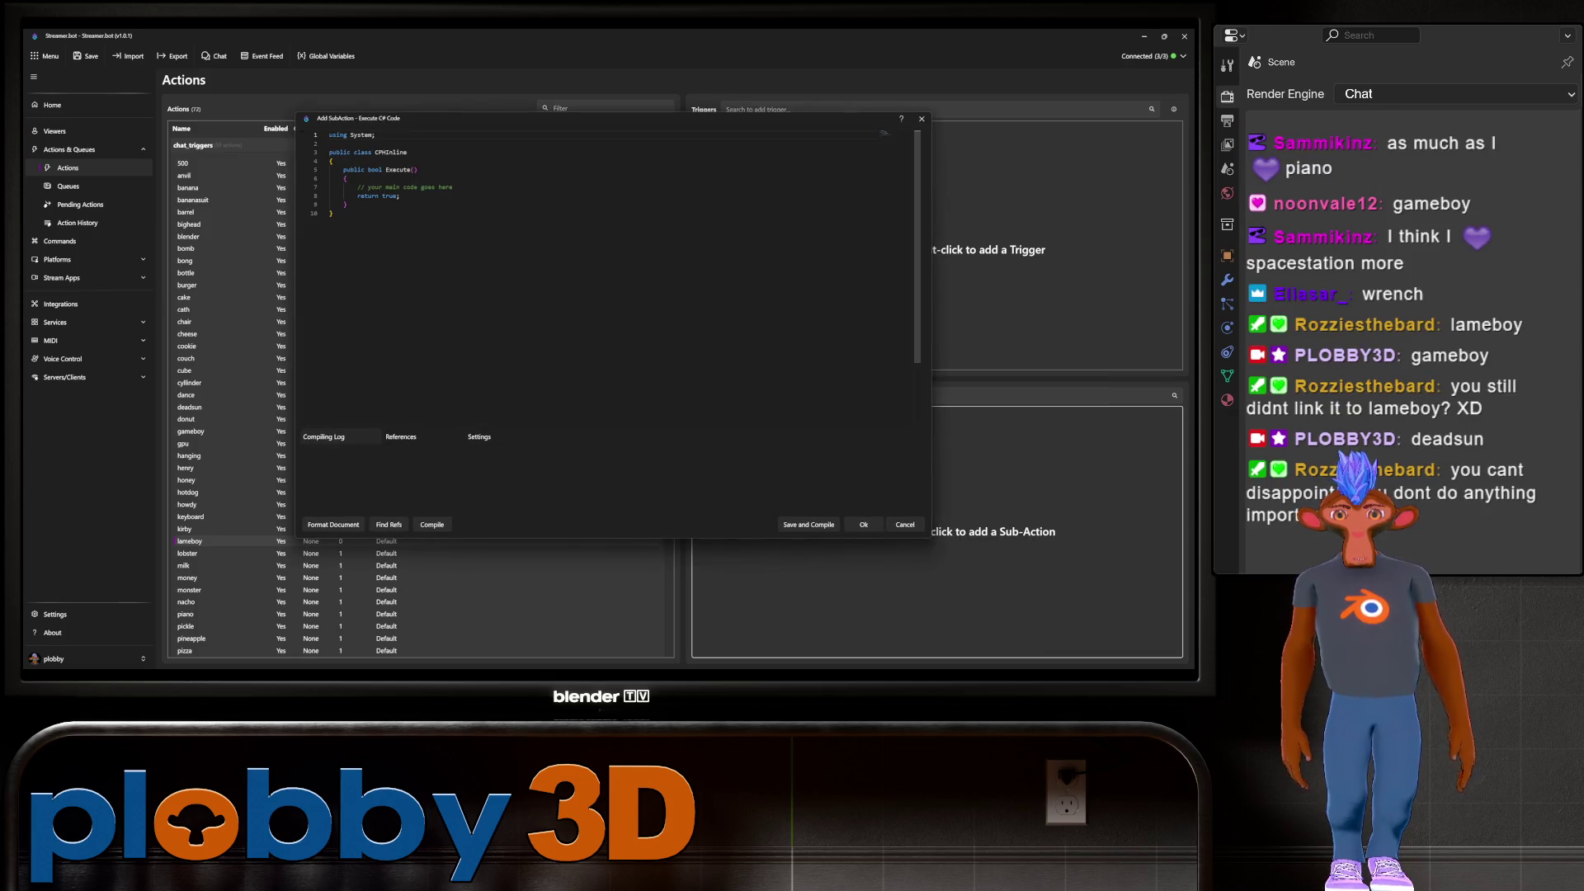
# Replace the template comment with CPH.WebsocketSend("gameboy"); and save the sub-action
pyautogui.moveTo(453, 188); pyautogui.dragTo(331, 195)
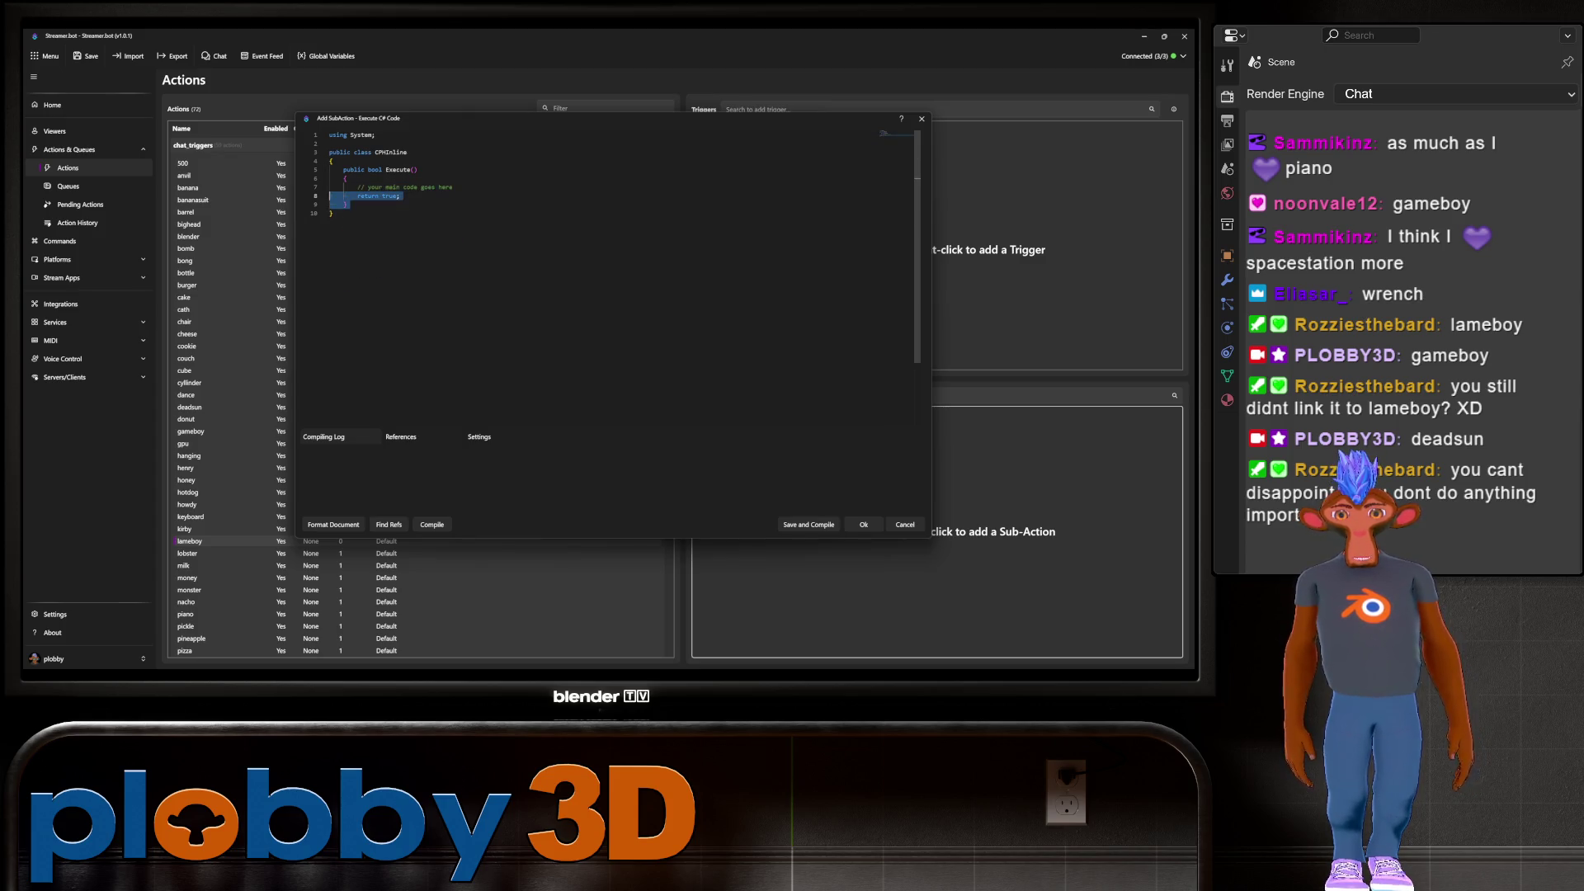
pyautogui.hotkey('ctrl', 'a')
pyautogui.hotkey('ctrl', 'v')
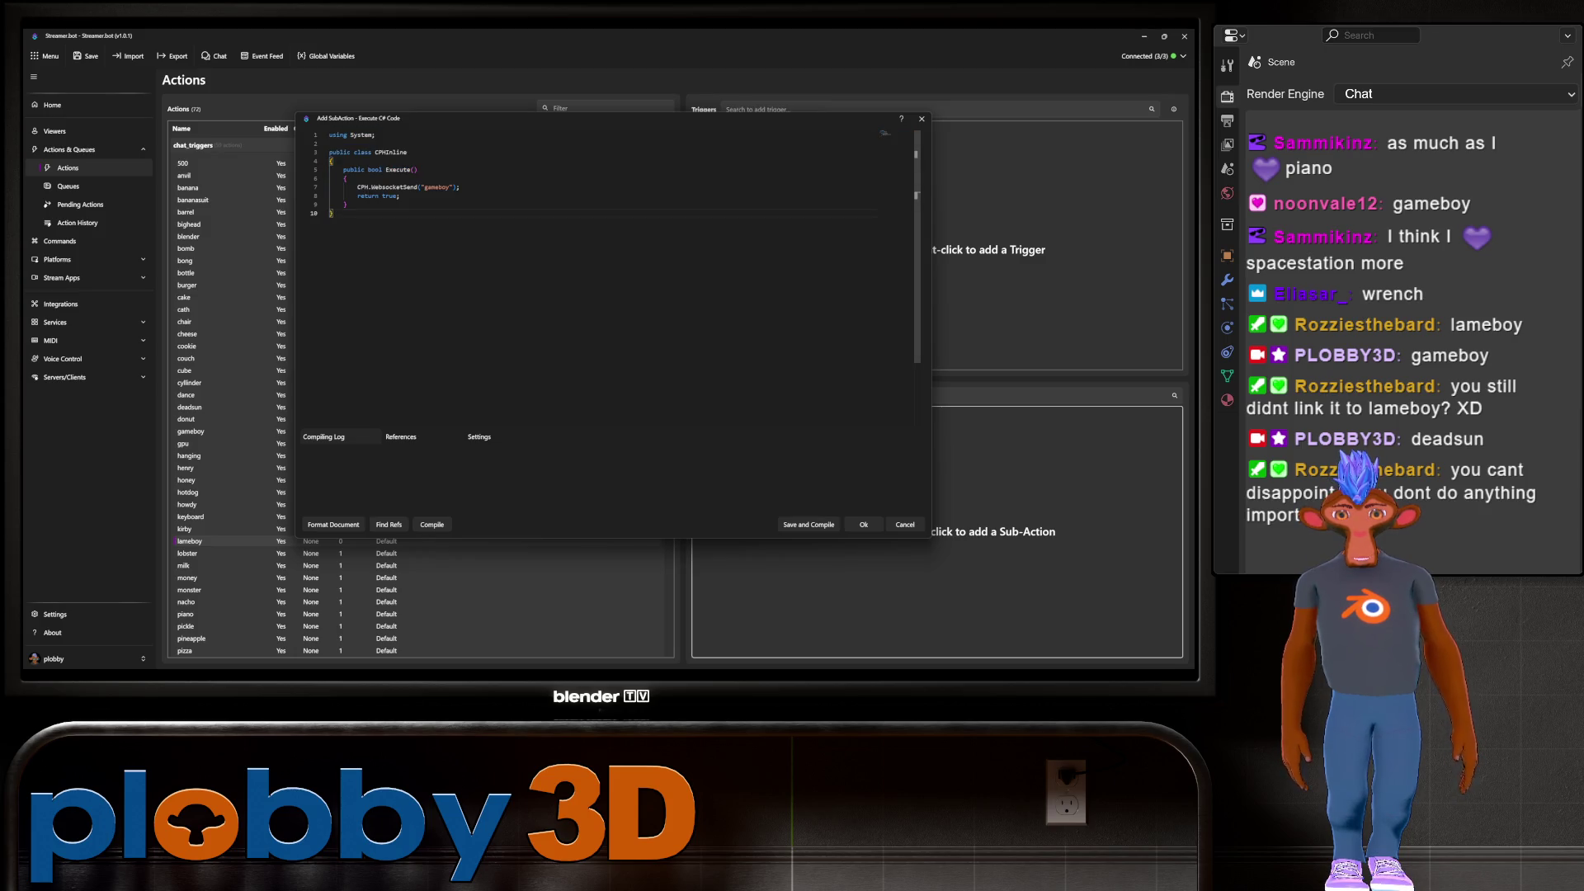
pyautogui.click(809, 524)
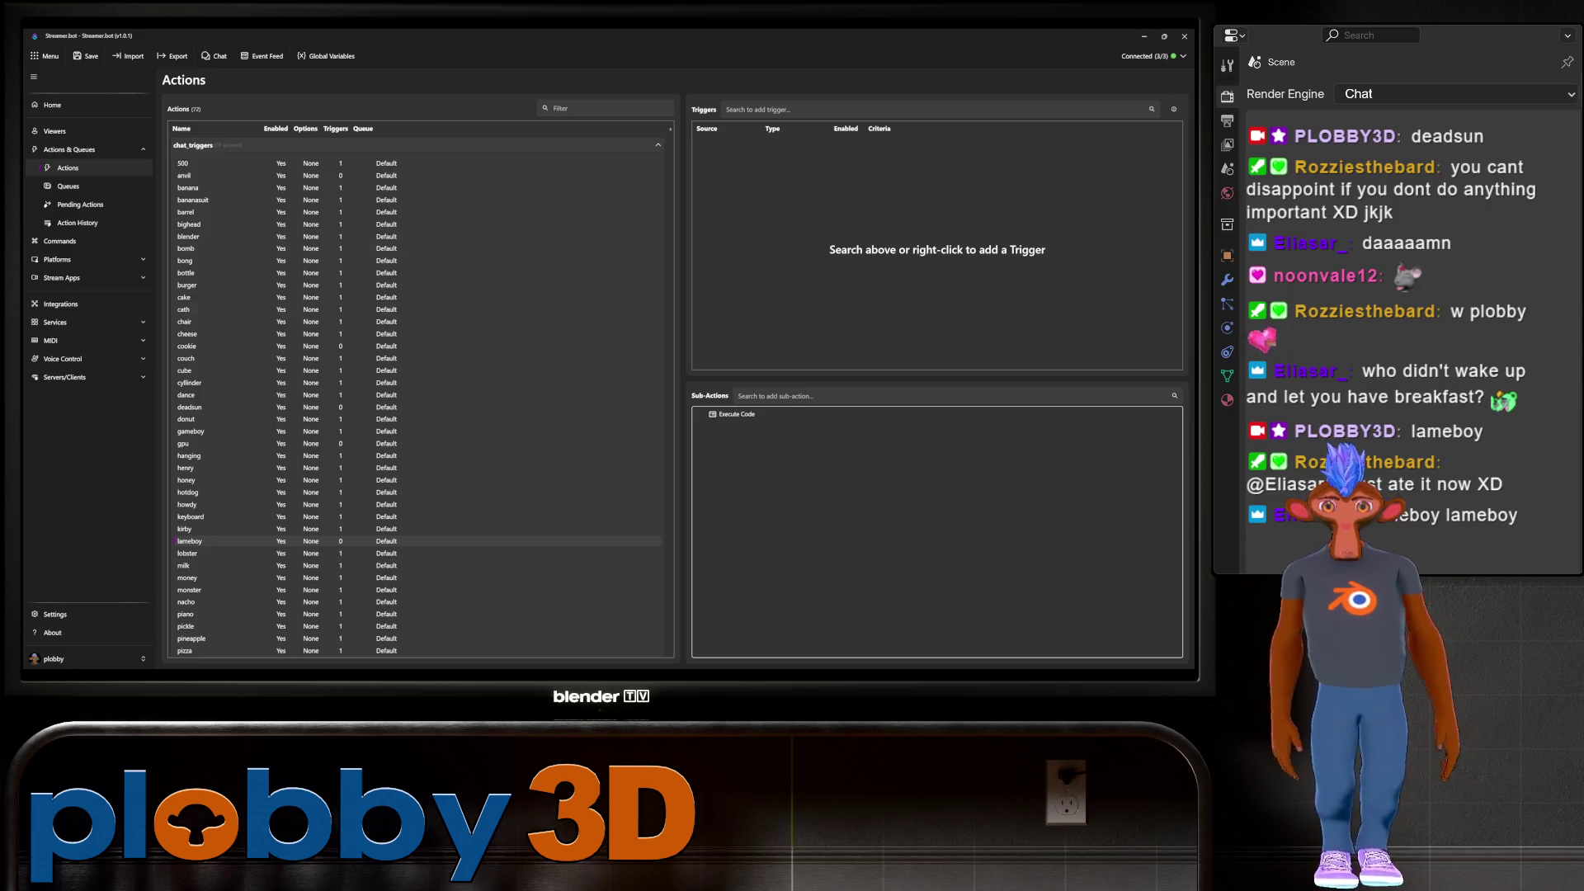
pyautogui.hotkey('alt', 'Tab')
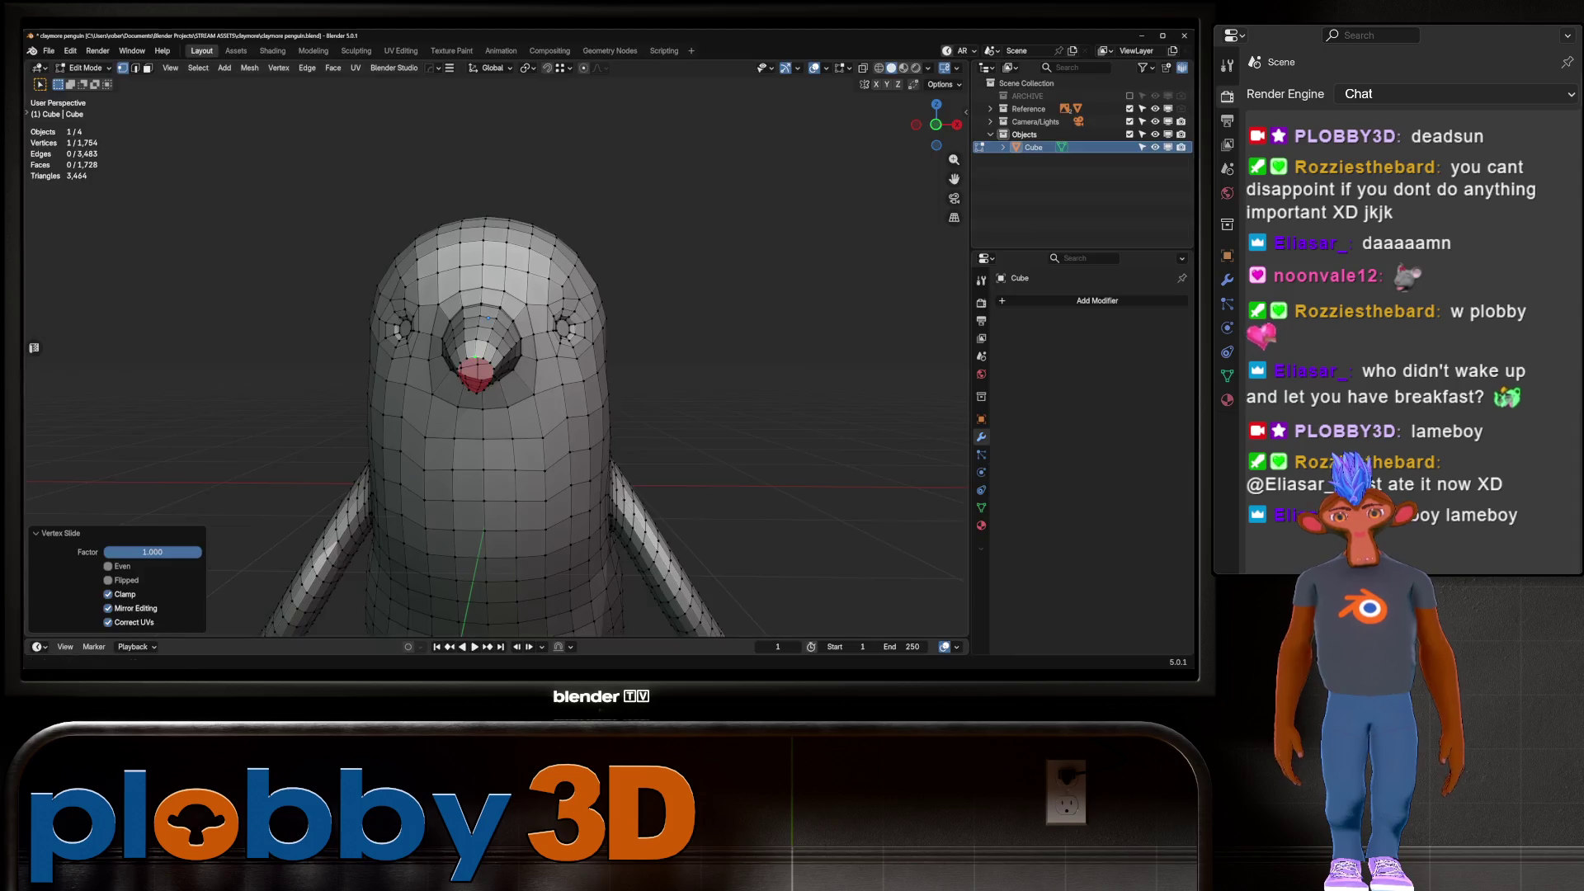
# Select the beak's edge ring and relax it, then view from the right side in X-ray
pyautogui.press('KP_Decimal')
pyautogui.moveTo(495, 346)
pyautogui.mouseDown(button='middle')
pyautogui.moveTo(379, 338)
pyautogui.moveTo(512, 355)
pyautogui.moveTo(470, 353)
pyautogui.moveTo(627, 306)
pyautogui.moveTo(716, 251)
pyautogui.mouseUp(button='middle')
pyautogui.scroll(3, 716, 251)
pyautogui.press('2')
pyautogui.keyDown('ctrl'); pyautogui.click(483, 279); pyautogui.keyUp('ctrl')
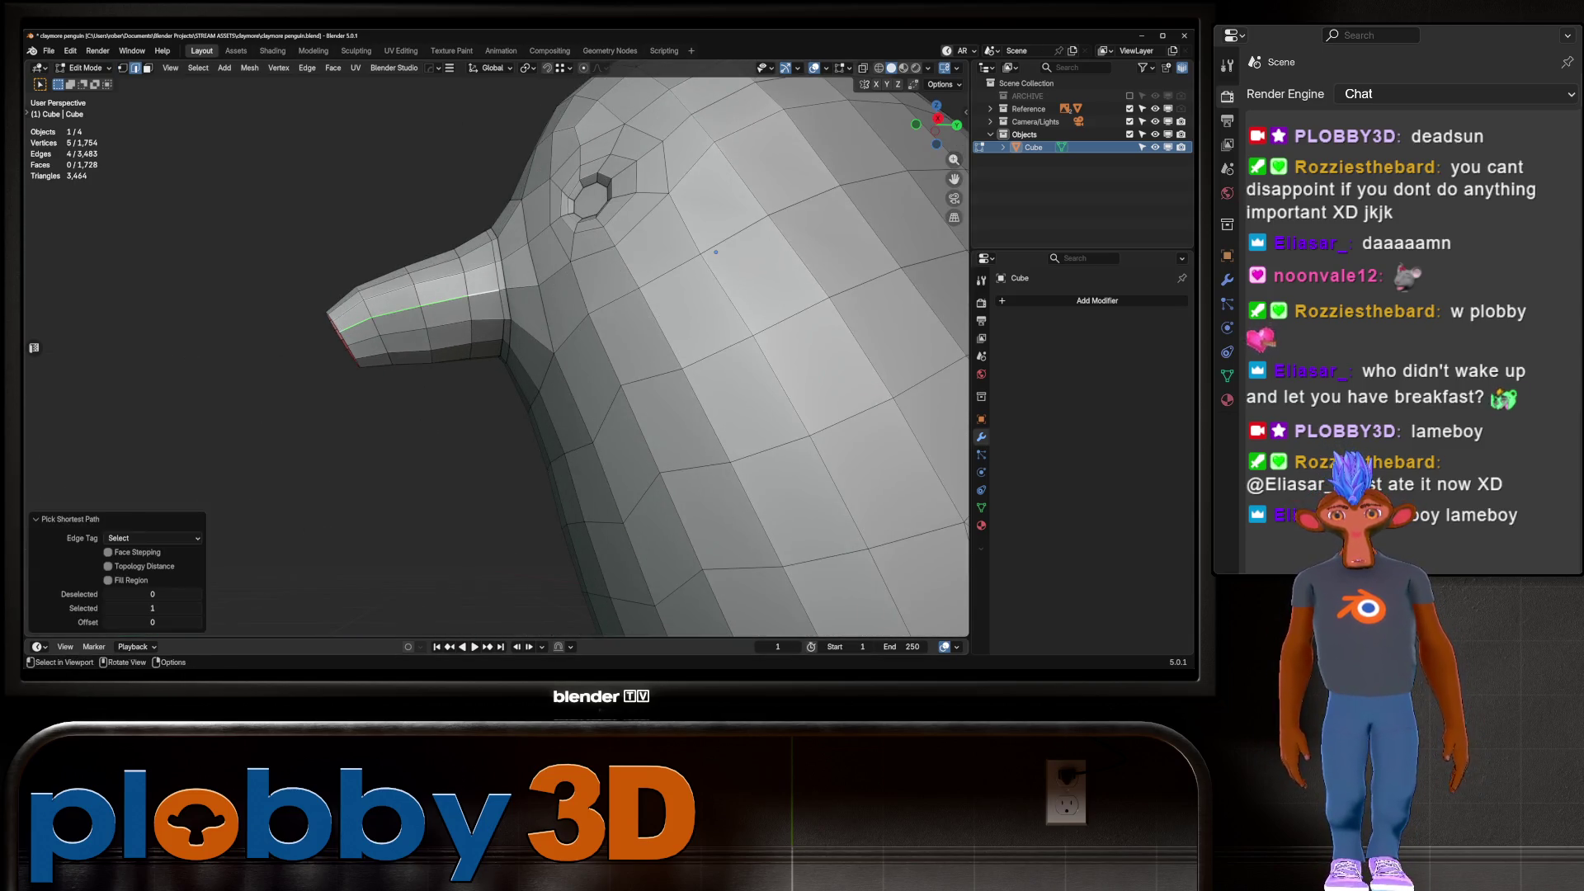
pyautogui.moveTo(512, 363); pyautogui.dragTo(533, 391, button='middle')
pyautogui.press('q')
pyautogui.click(513, 391)
pyautogui.press('q')
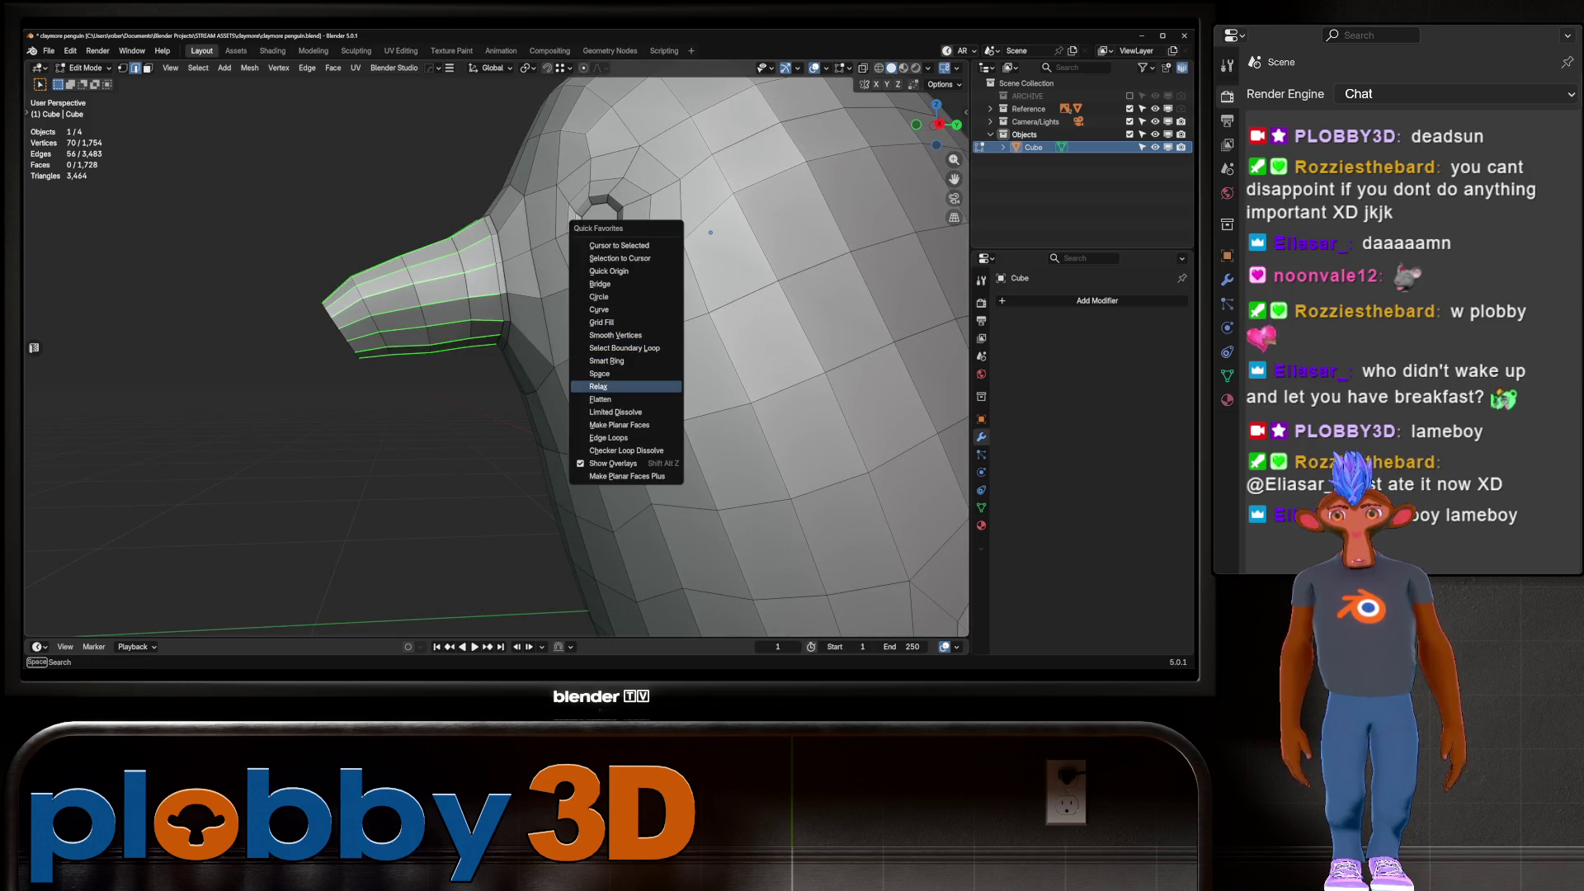
pyautogui.click(599, 387)
pyautogui.press('KP_3')
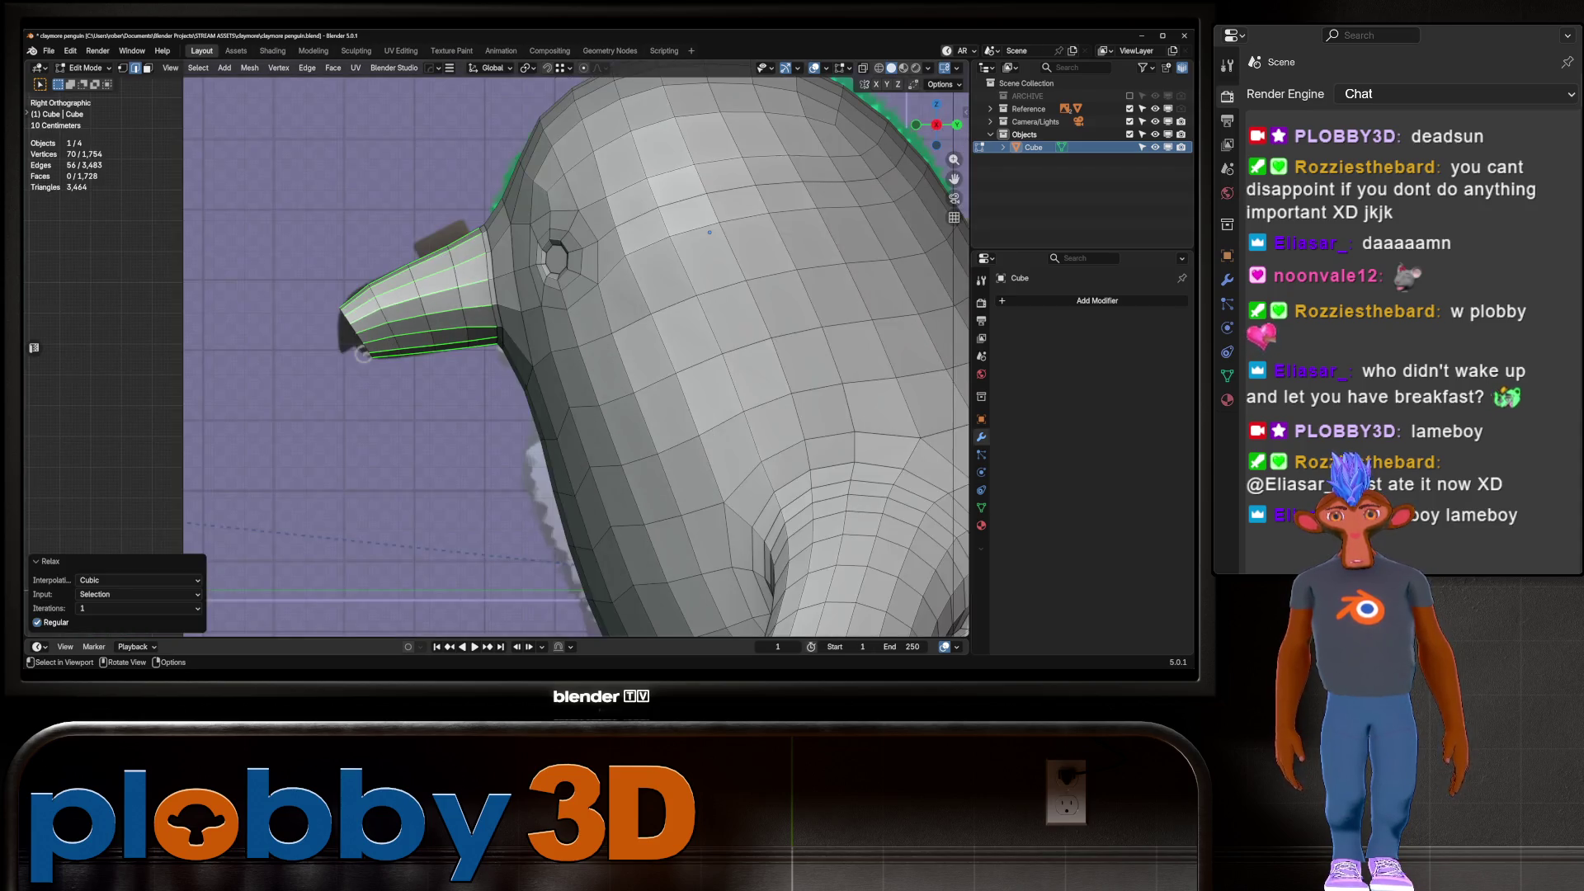
pyautogui.hotkey('alt', 'z')
# Fill-select the faces across the beak's side in face mode
pyautogui.scroll(1, 401, 357)
pyautogui.press('3')
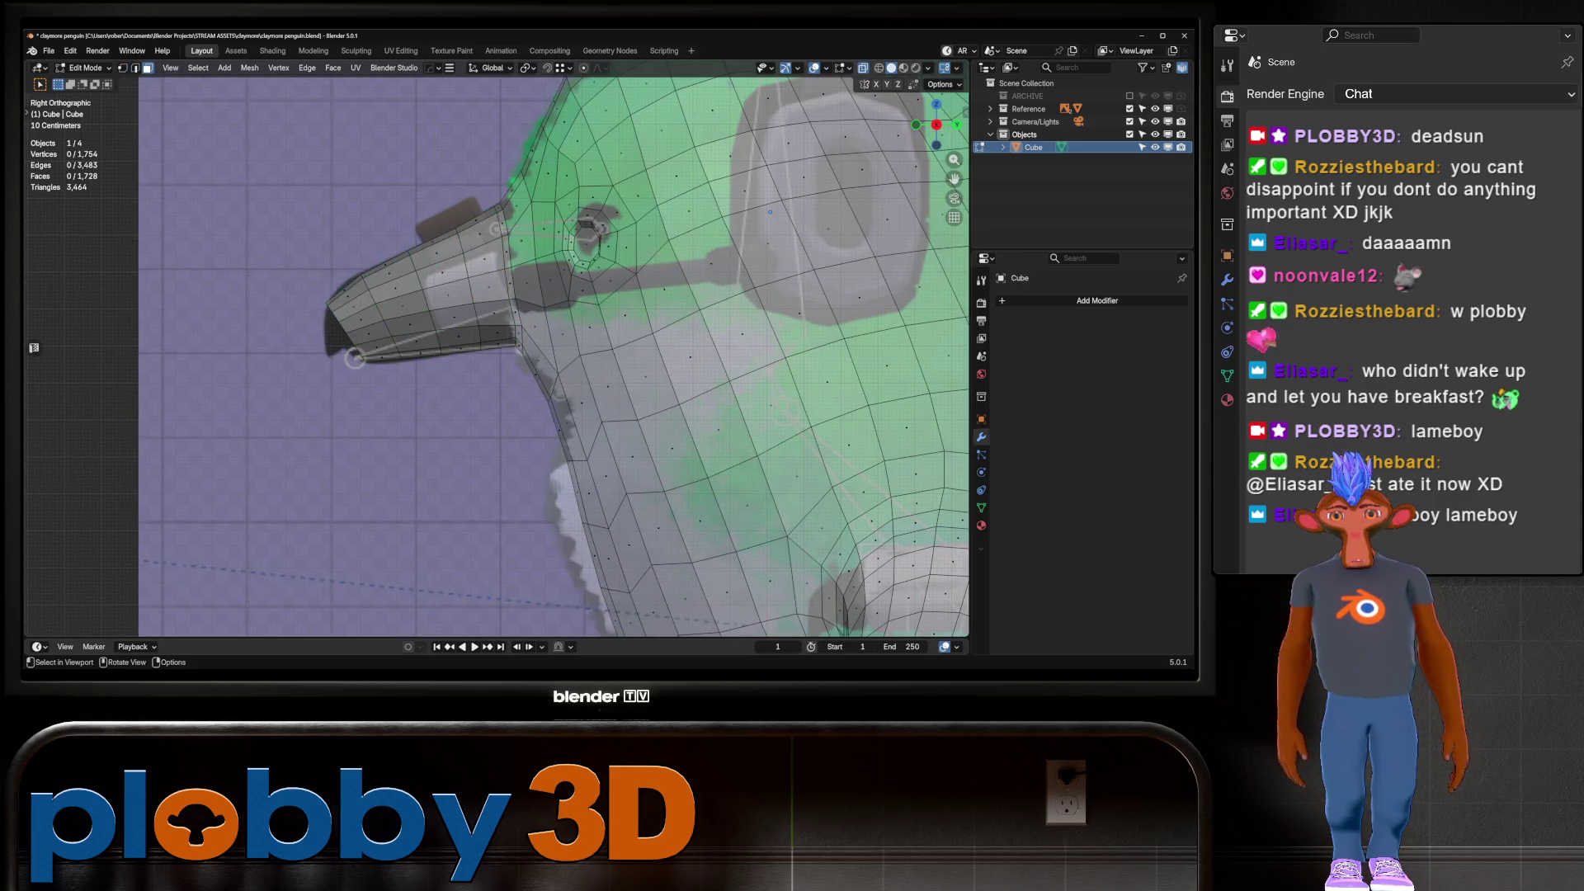
pyautogui.click(494, 314)
pyautogui.press('b')
pyautogui.press('Escape')
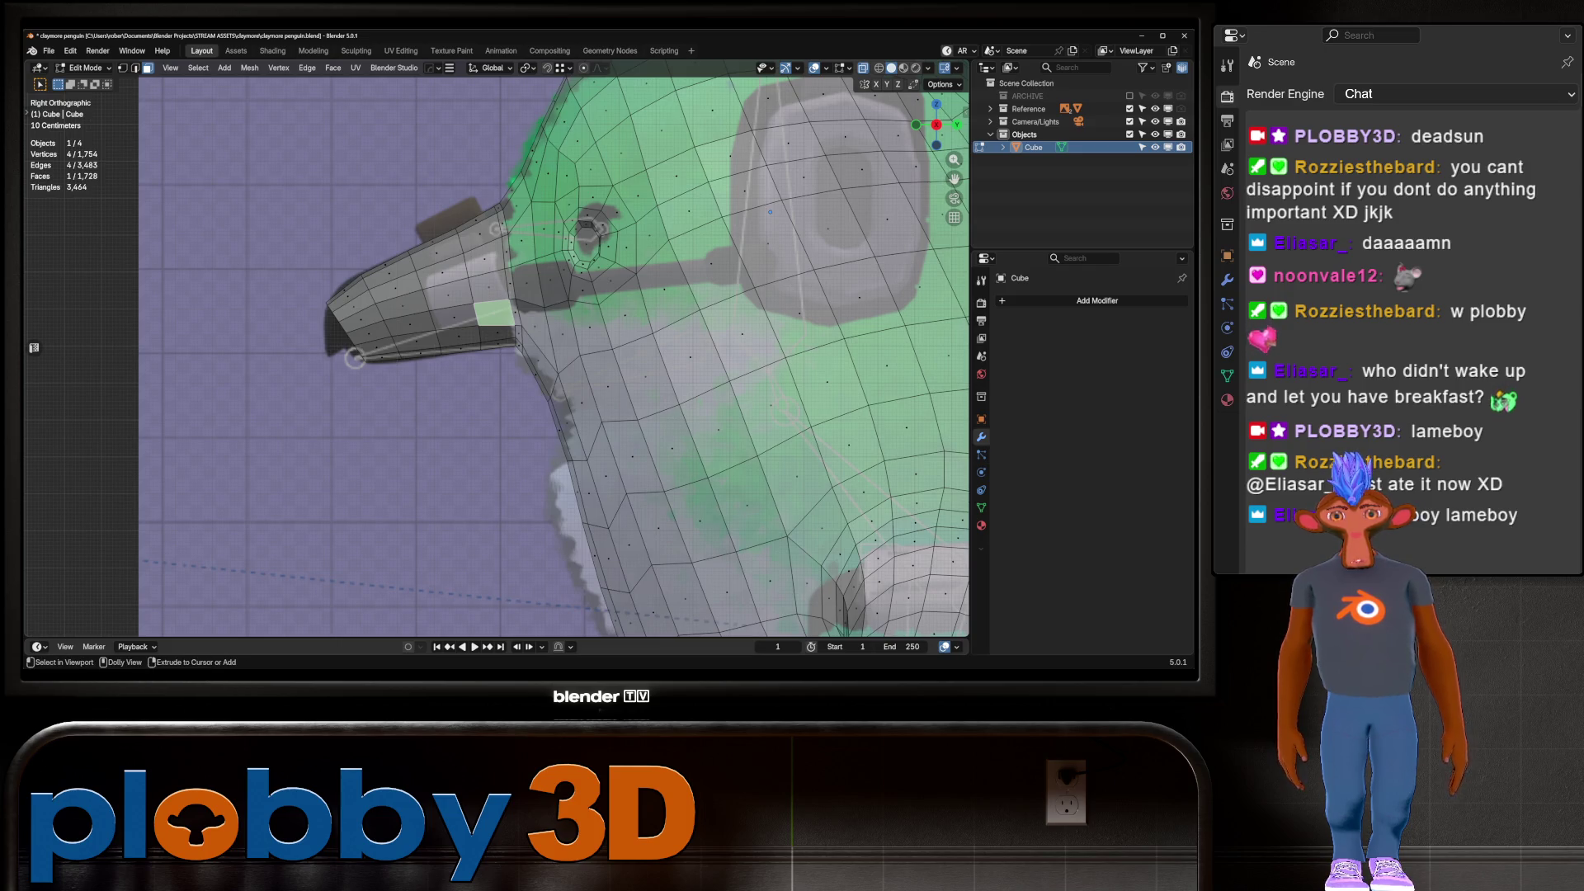
pyautogui.keyDown('ctrl'); pyautogui.keyDown('shift'); pyautogui.click(355, 358); pyautogui.keyUp('shift'); pyautogui.keyUp('ctrl')
pyautogui.moveTo(354, 358); pyautogui.dragTo(273, 355, button='middle')
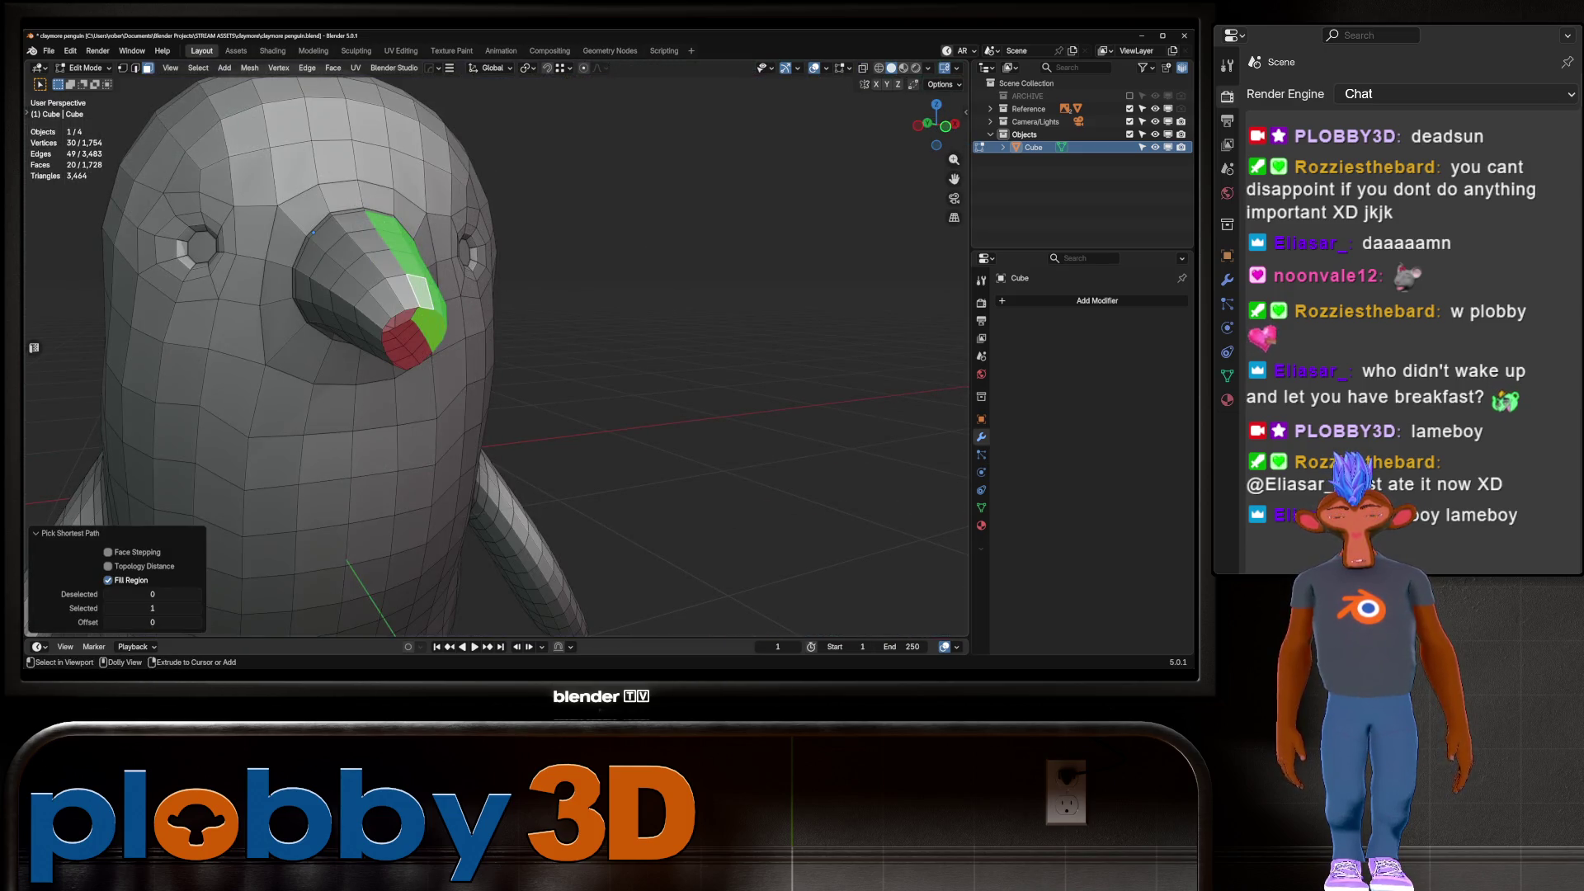
# Mirror the beak face selection with Extend checked so both sides stay selected
pyautogui.hotkey('ctrl', 'shift', 'm')
pyautogui.click(108, 623)
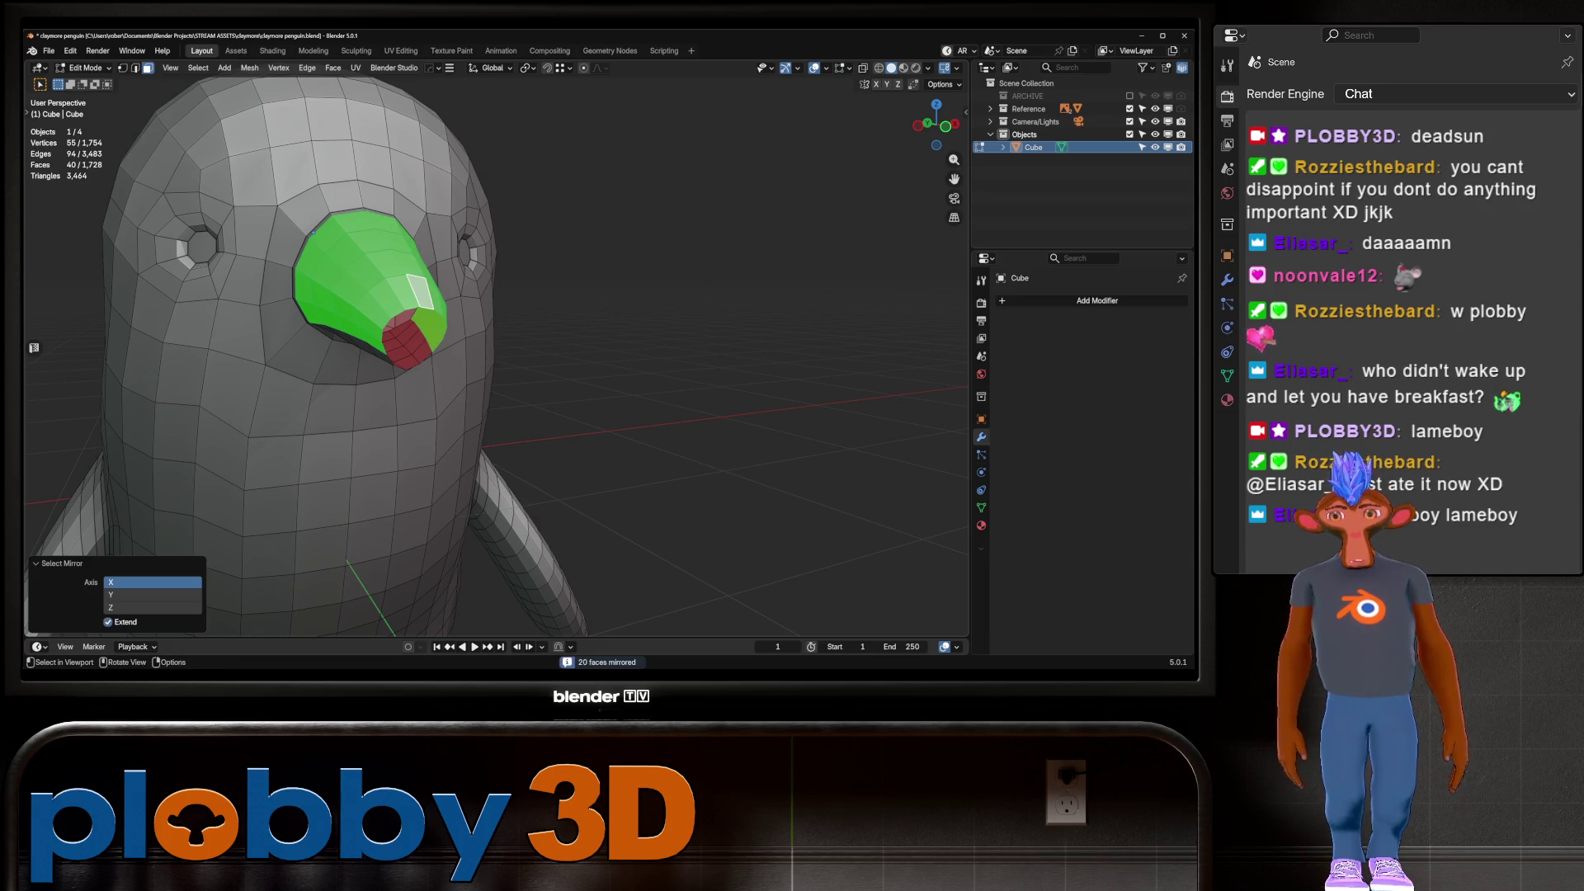
pyautogui.moveTo(313, 233); pyautogui.dragTo(710, 220, button='middle')
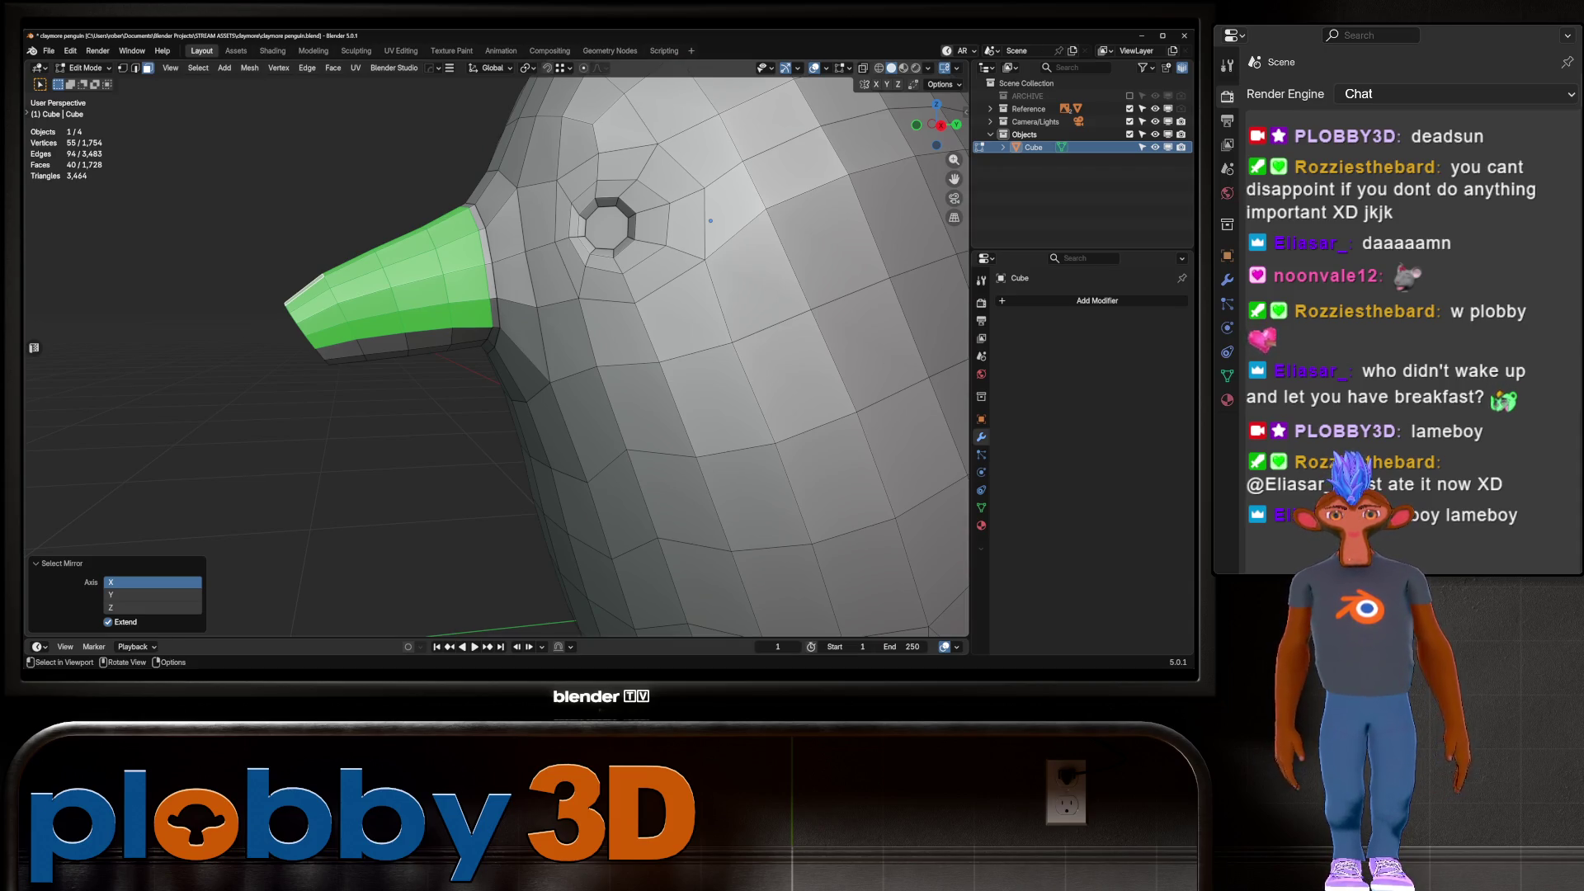
# Drop the first inset and reselect the face strip along the beak's underside, tip to base
pyautogui.press('i')
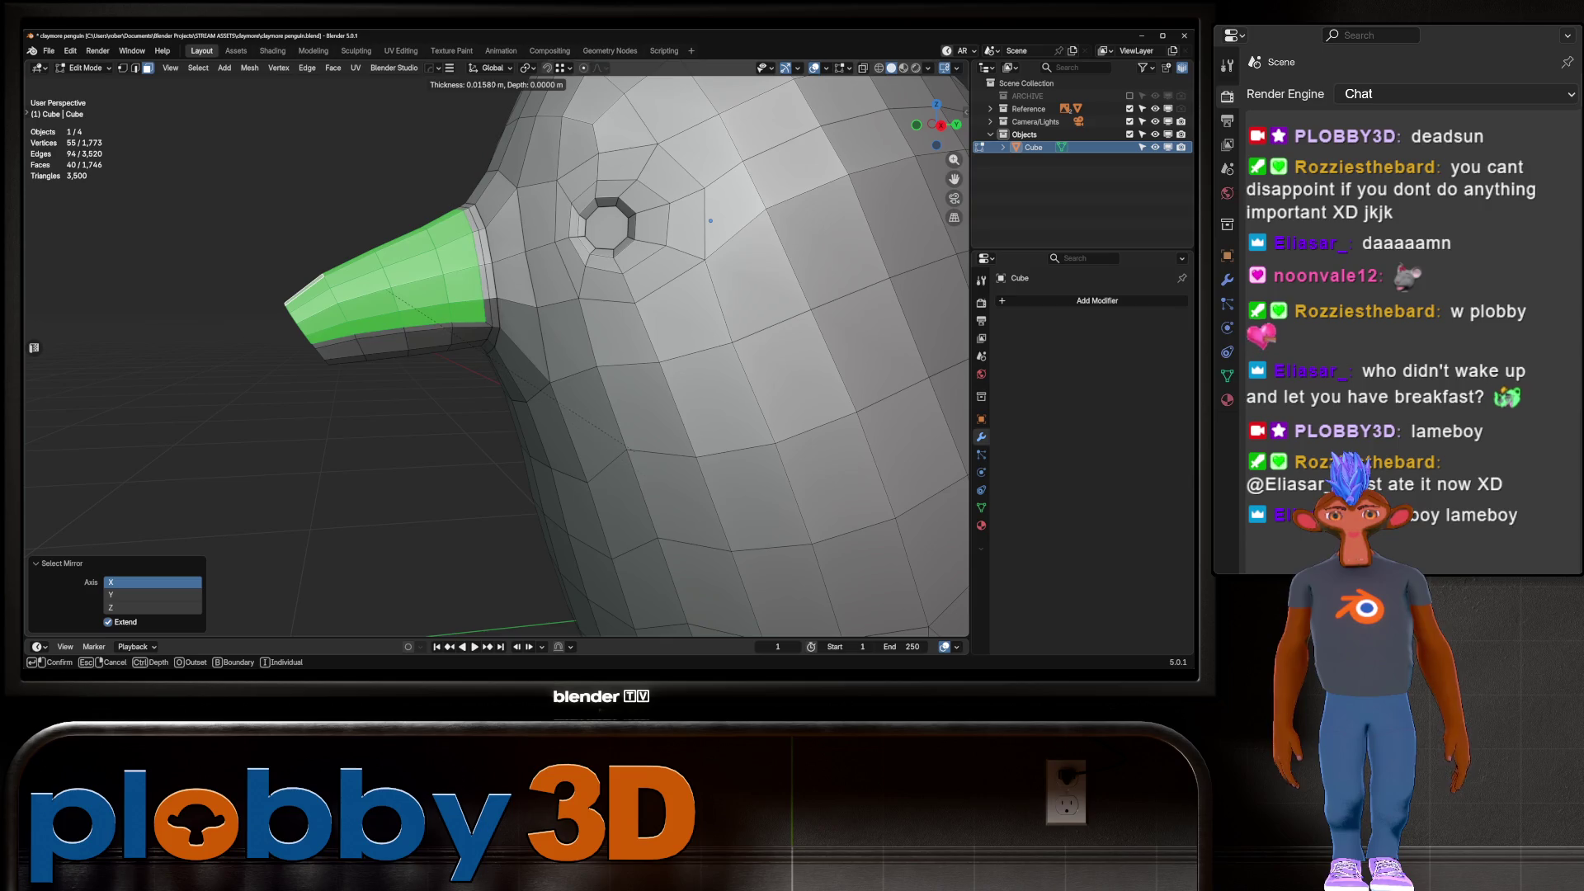
pyautogui.press('Escape')
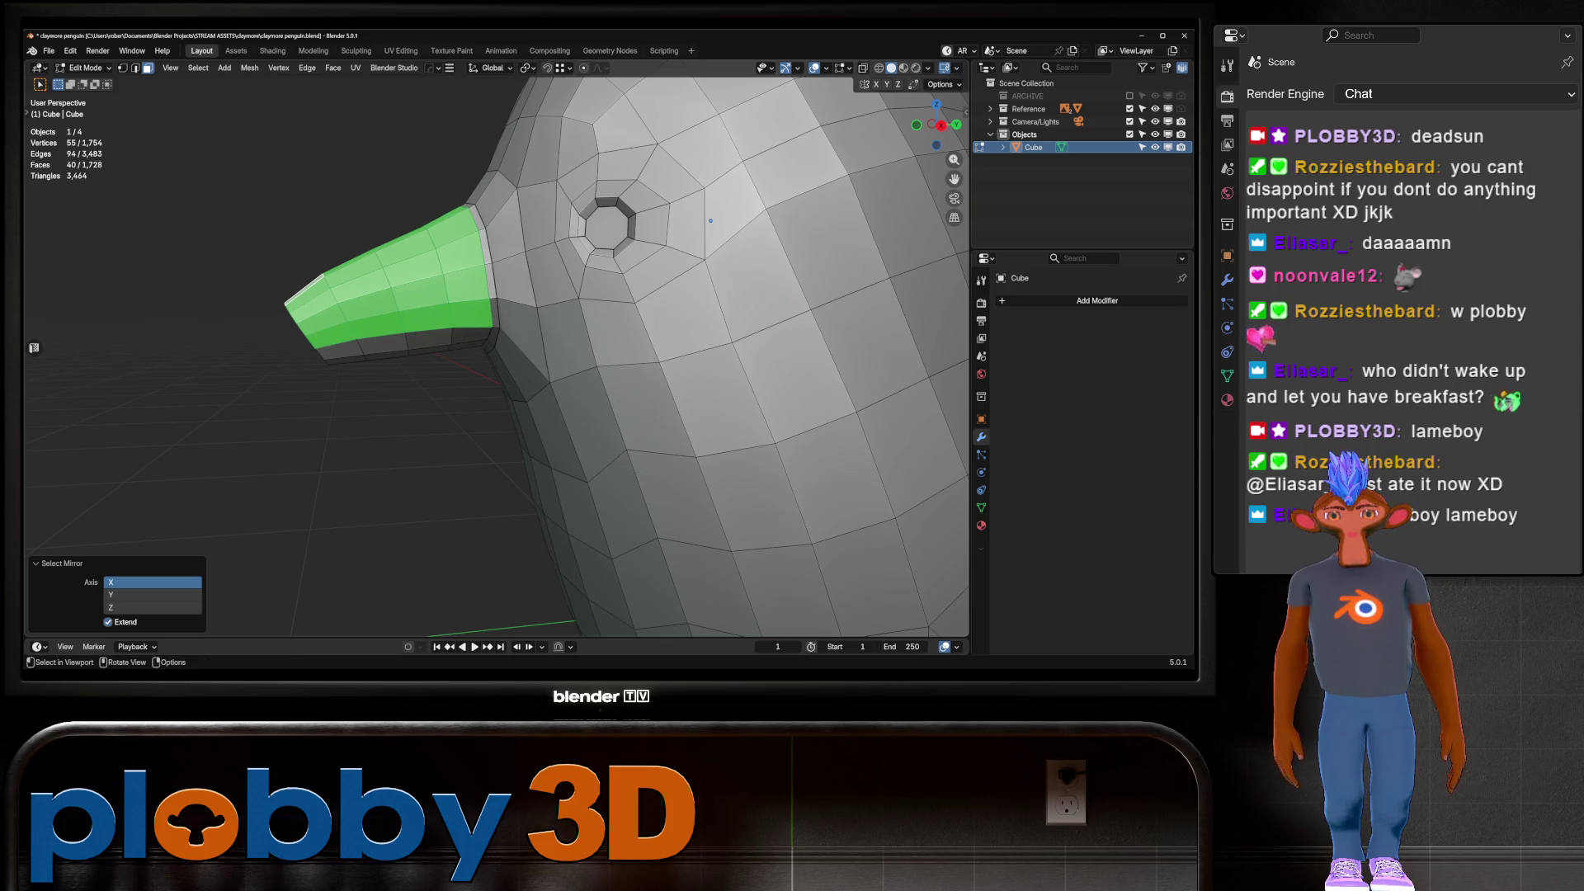
pyautogui.scroll(3, 710, 221)
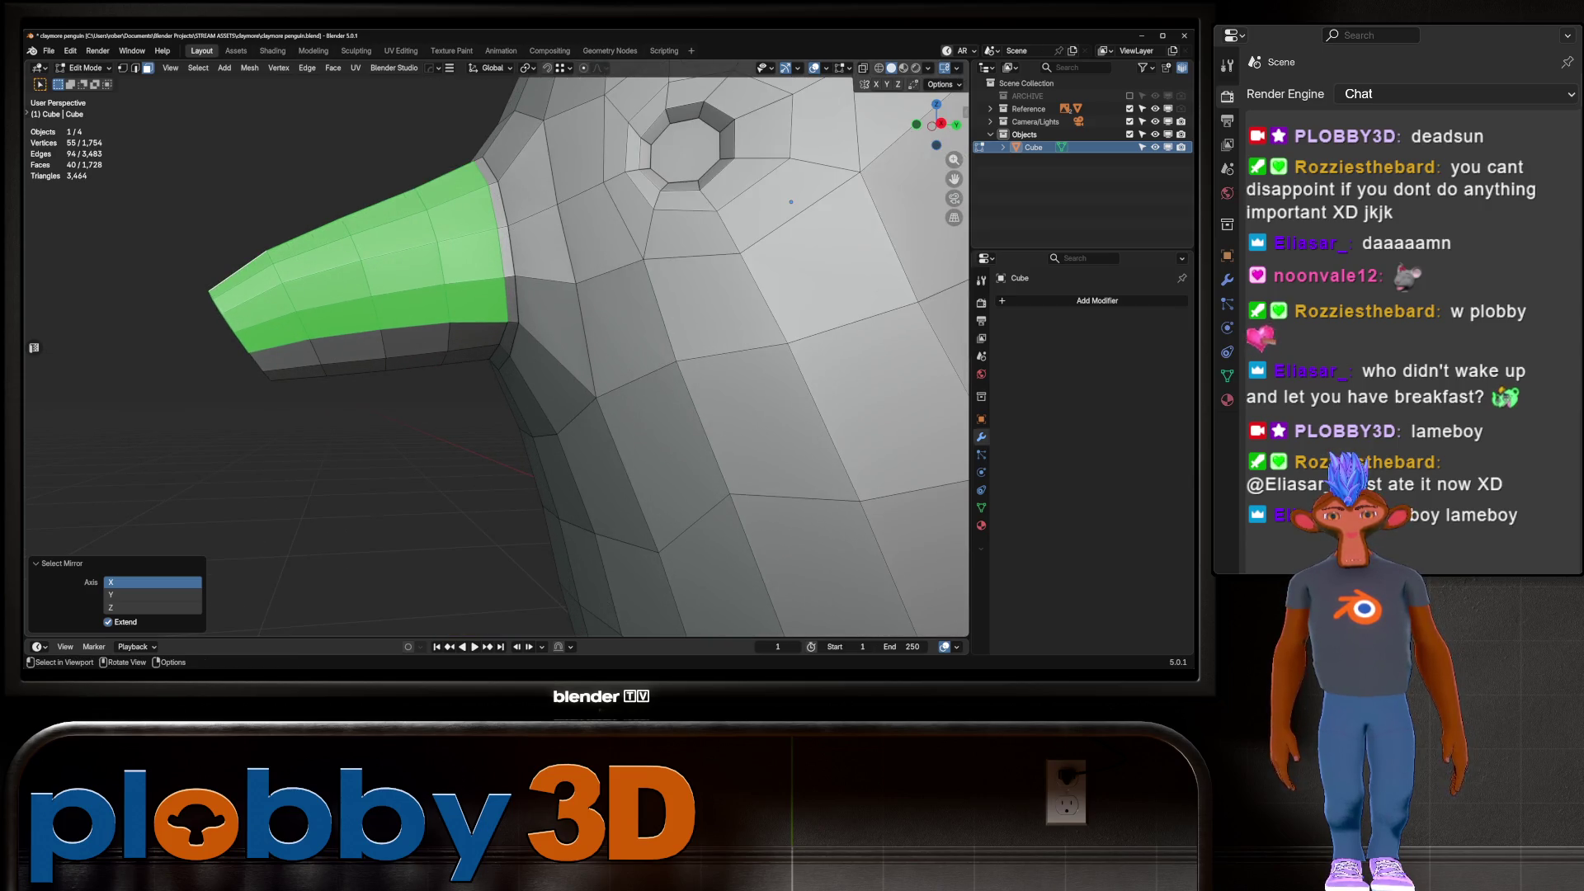
pyautogui.click(475, 339)
pyautogui.keyDown('ctrl'); pyautogui.keyDown('shift'); pyautogui.click(264, 343); pyautogui.keyUp('shift'); pyautogui.keyUp('ctrl')
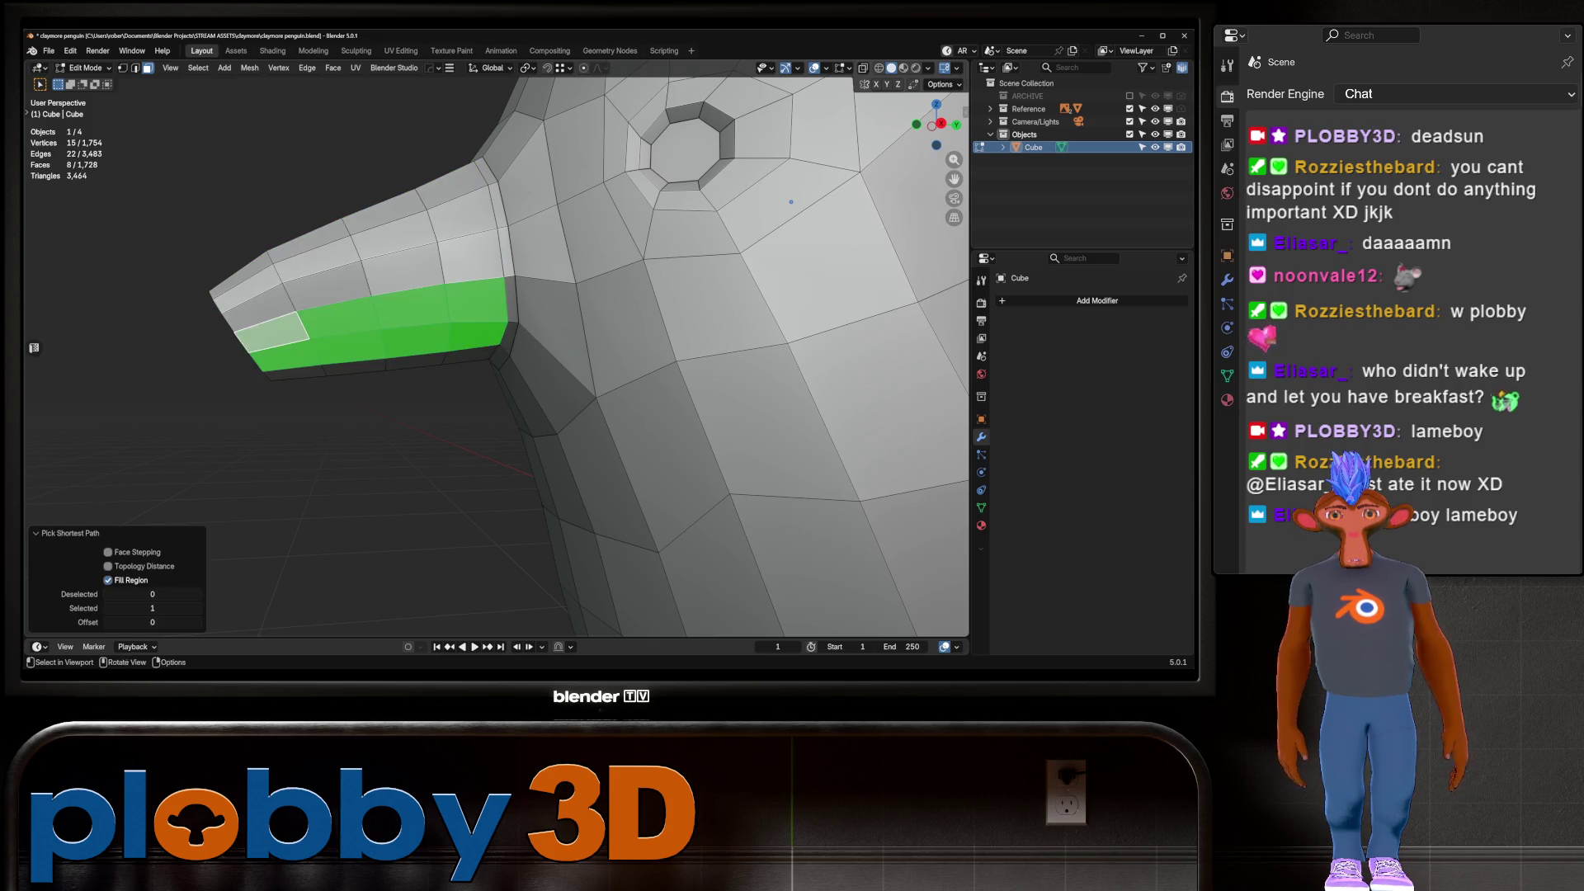
pyautogui.moveTo(264, 342)
pyautogui.mouseDown(button='middle')
pyautogui.moveTo(121, 224)
pyautogui.moveTo(471, 346)
pyautogui.mouseUp(button='middle')
pyautogui.click(470, 347)
pyautogui.keyDown('ctrl'); pyautogui.keyDown('shift'); pyautogui.click(202, 322); pyautogui.keyUp('shift'); pyautogui.keyUp('ctrl')
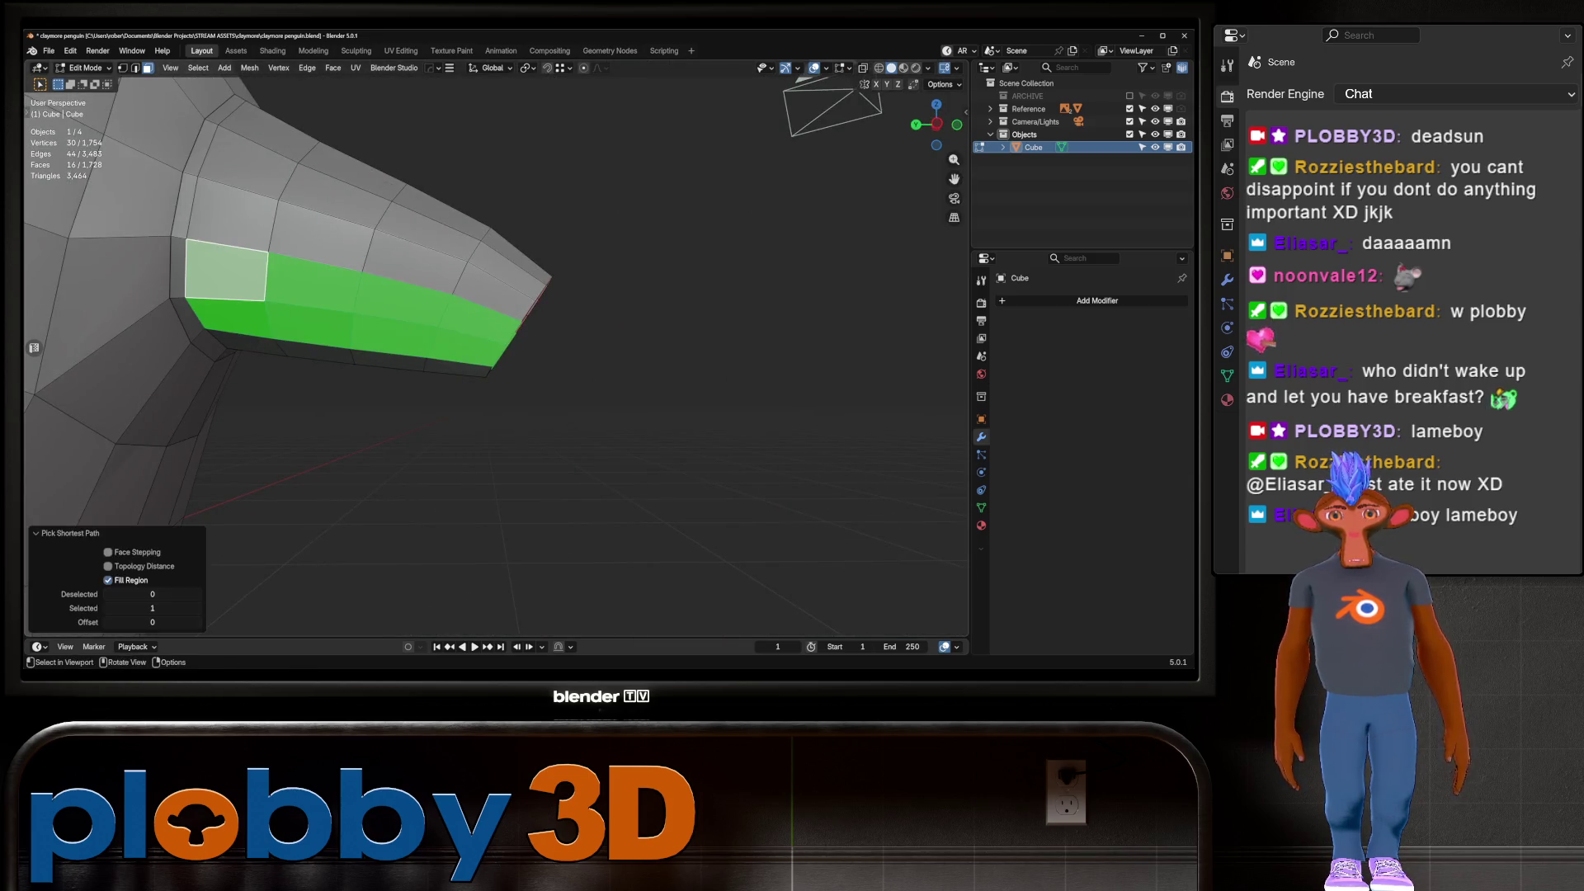
pyautogui.moveTo(202, 322); pyautogui.dragTo(273, 297, button='middle')
pyautogui.scroll(-2, 495, 355)
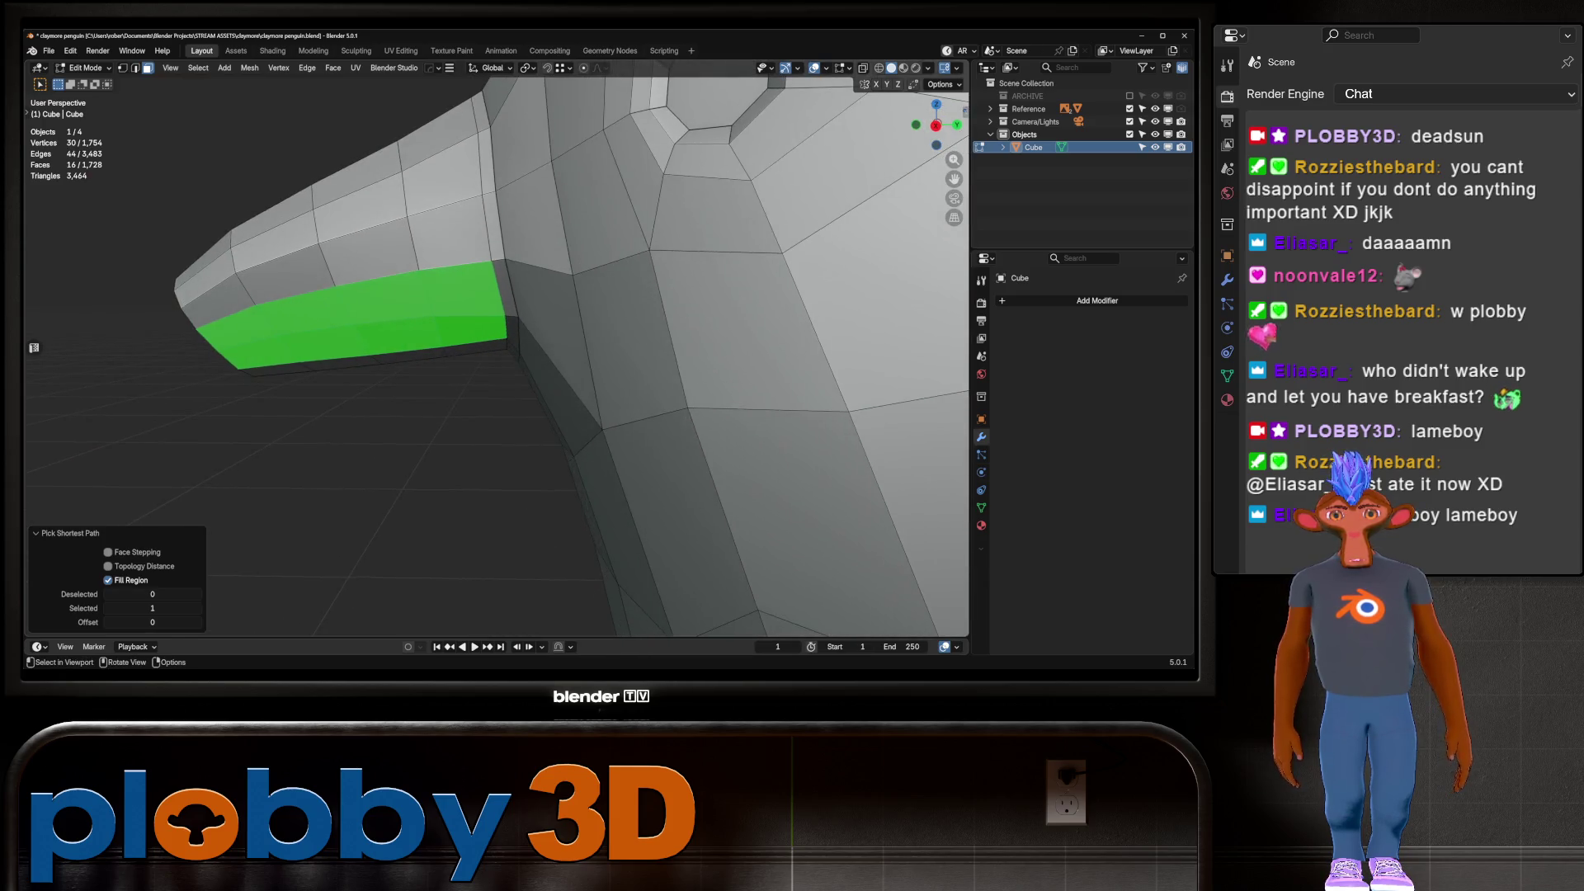
pyautogui.moveTo(495, 354); pyautogui.dragTo(545, 342, button='middle')
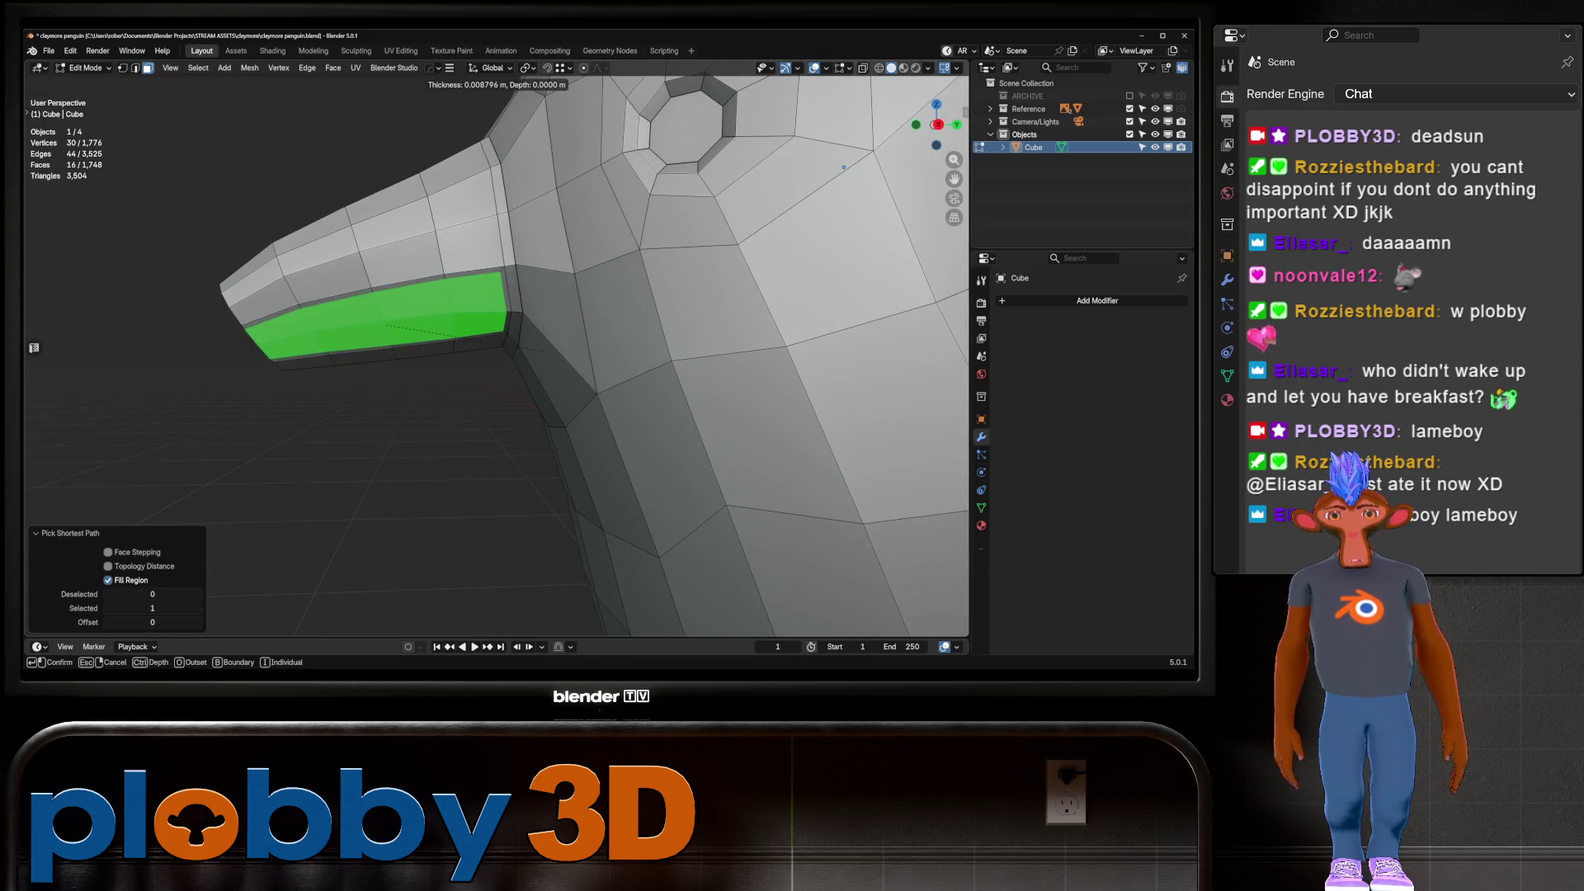
# Inset the beak's bottom face strip by 0.03942 m and select the beak-corner vertex
pyautogui.press('i')
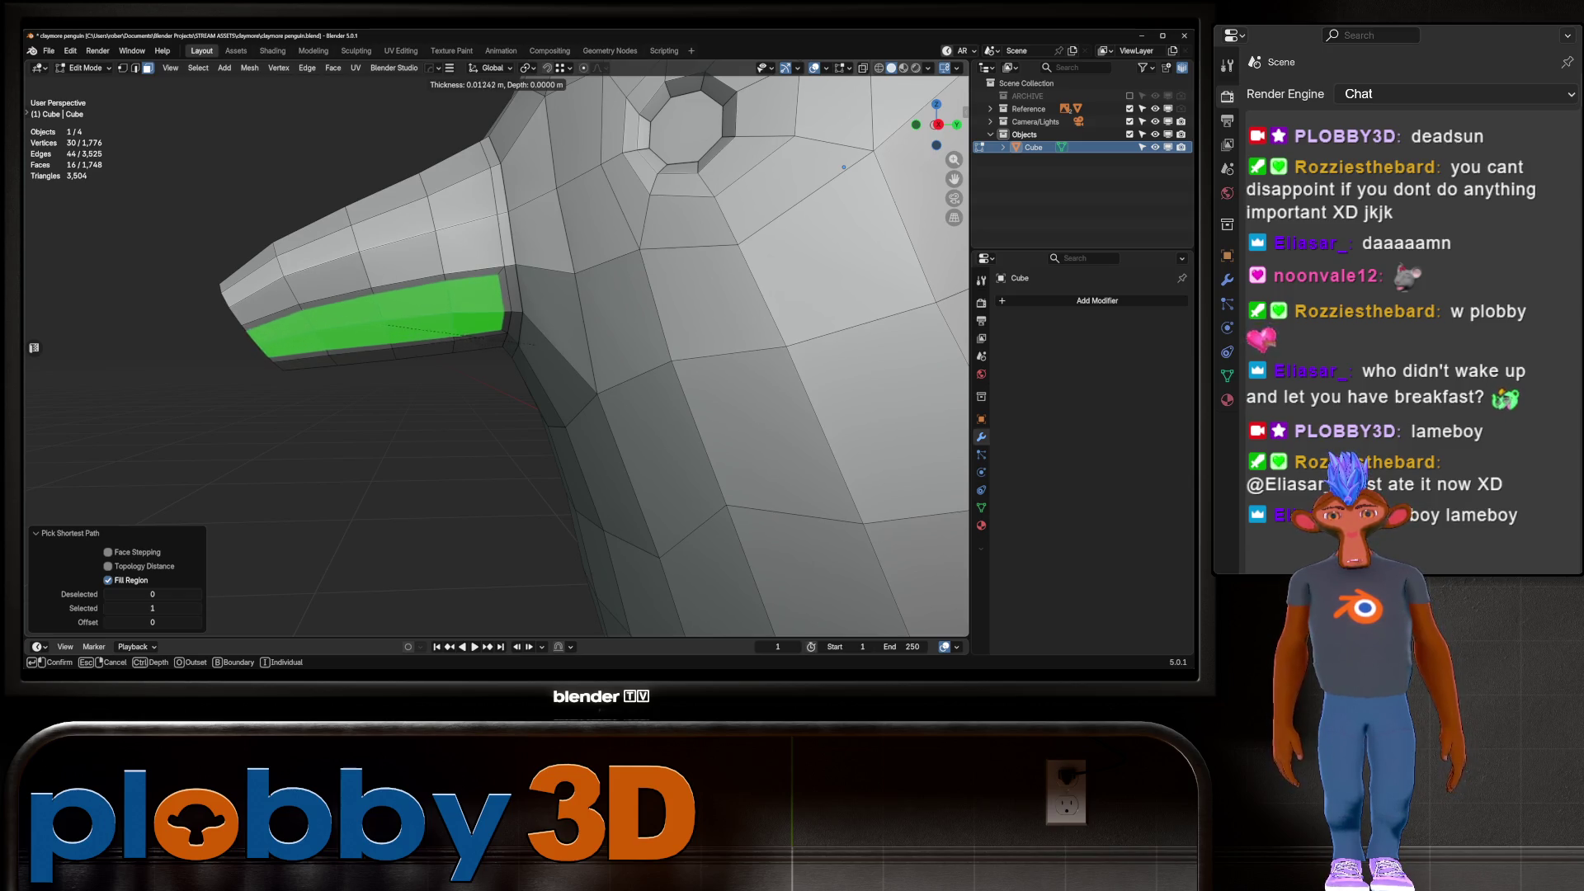
pyautogui.press('Escape')
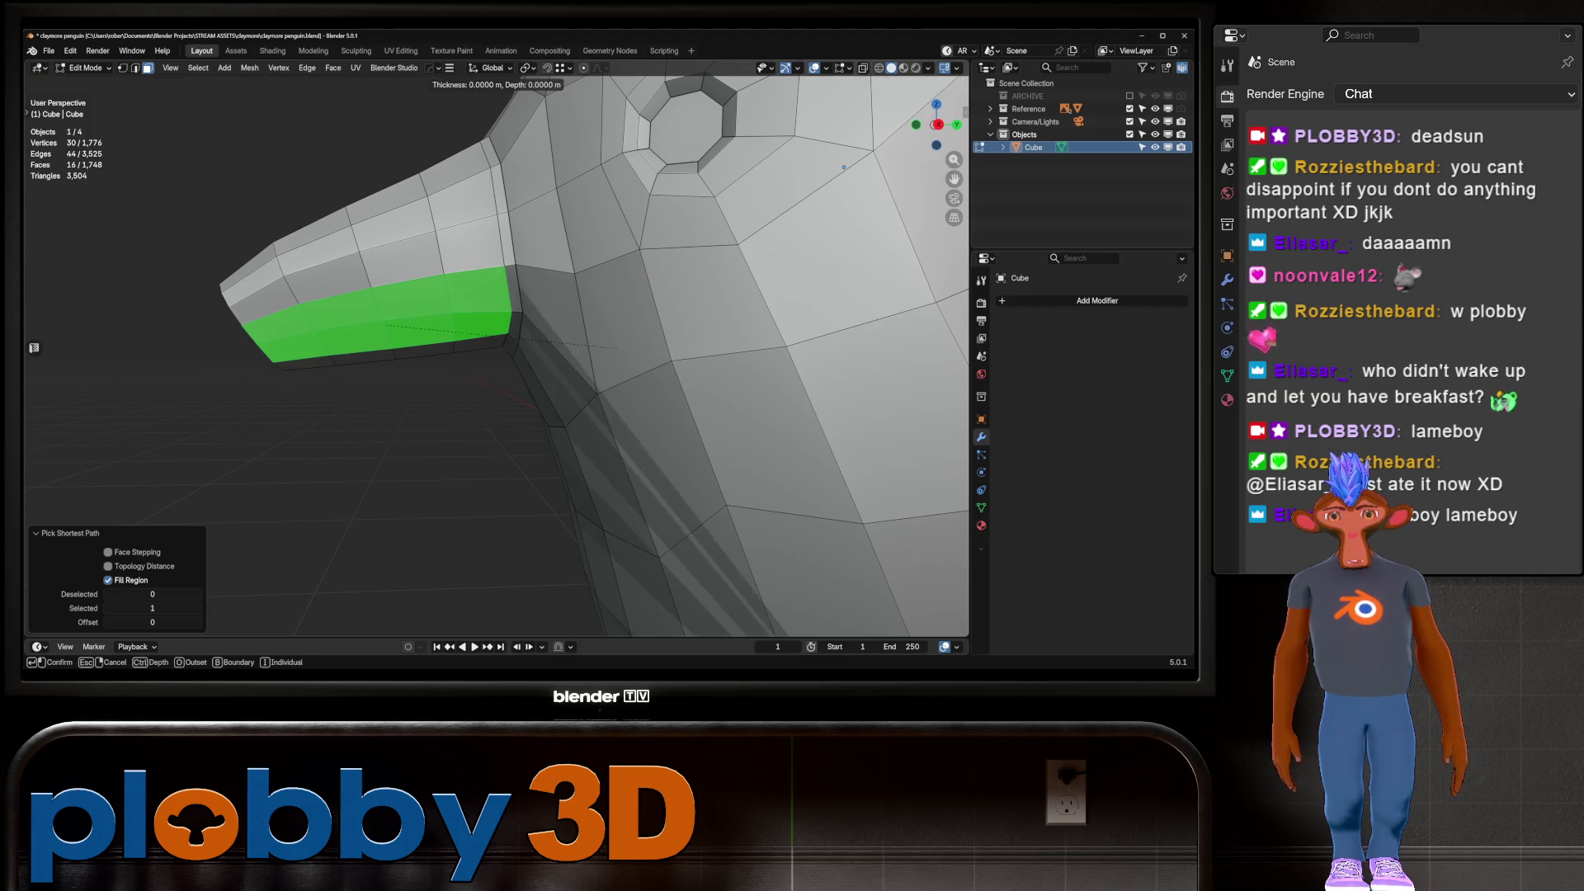
pyautogui.press('i')
pyautogui.click(843, 168)
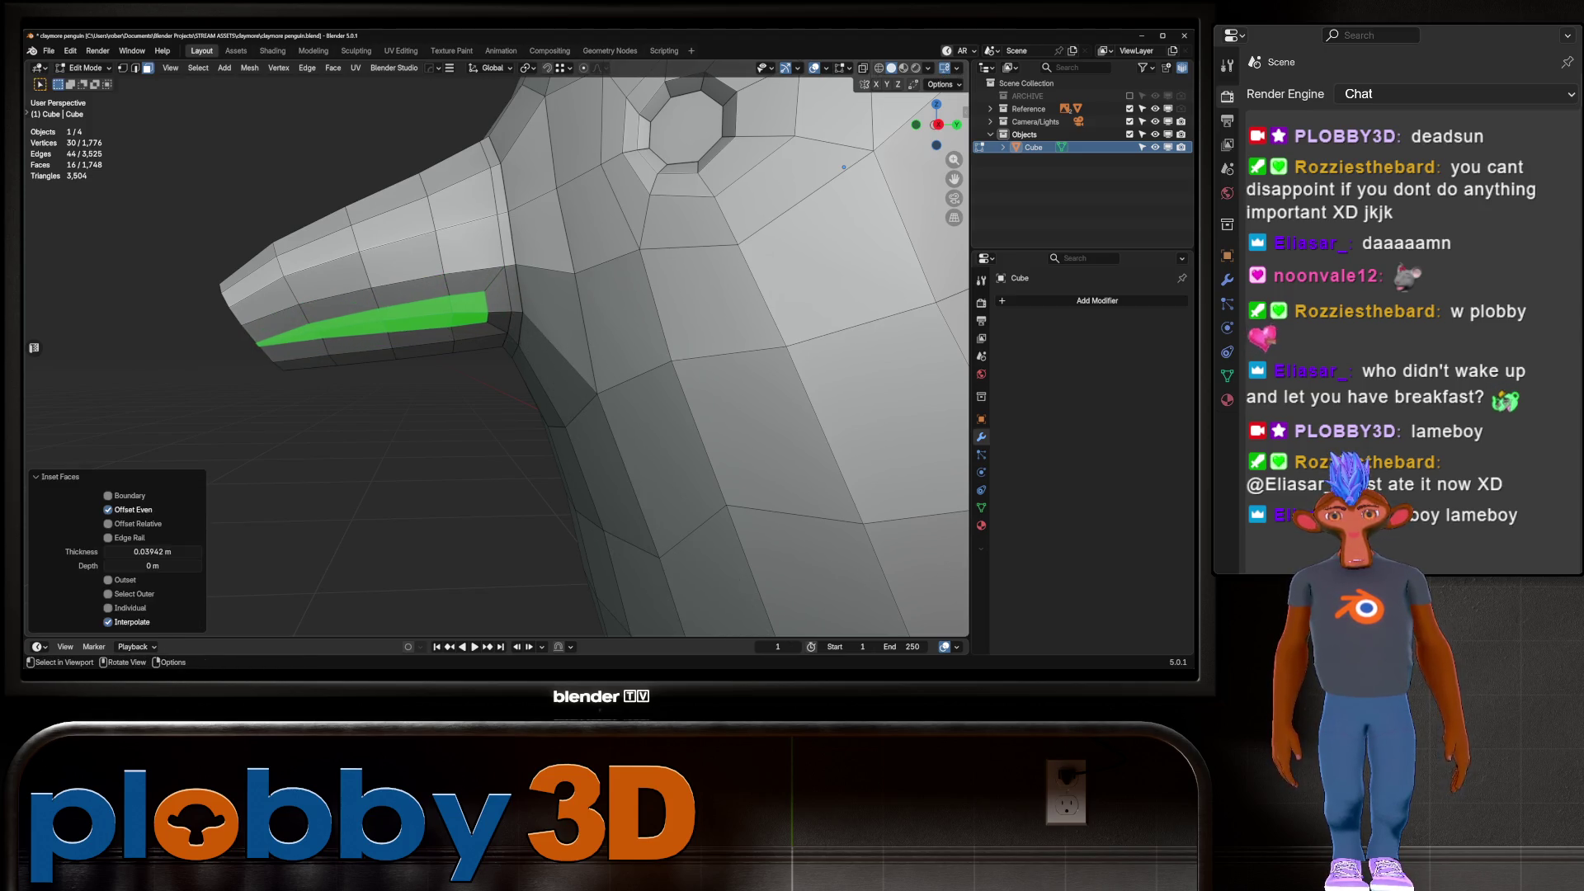
pyautogui.moveTo(843, 168); pyautogui.dragTo(855, 206, button='middle')
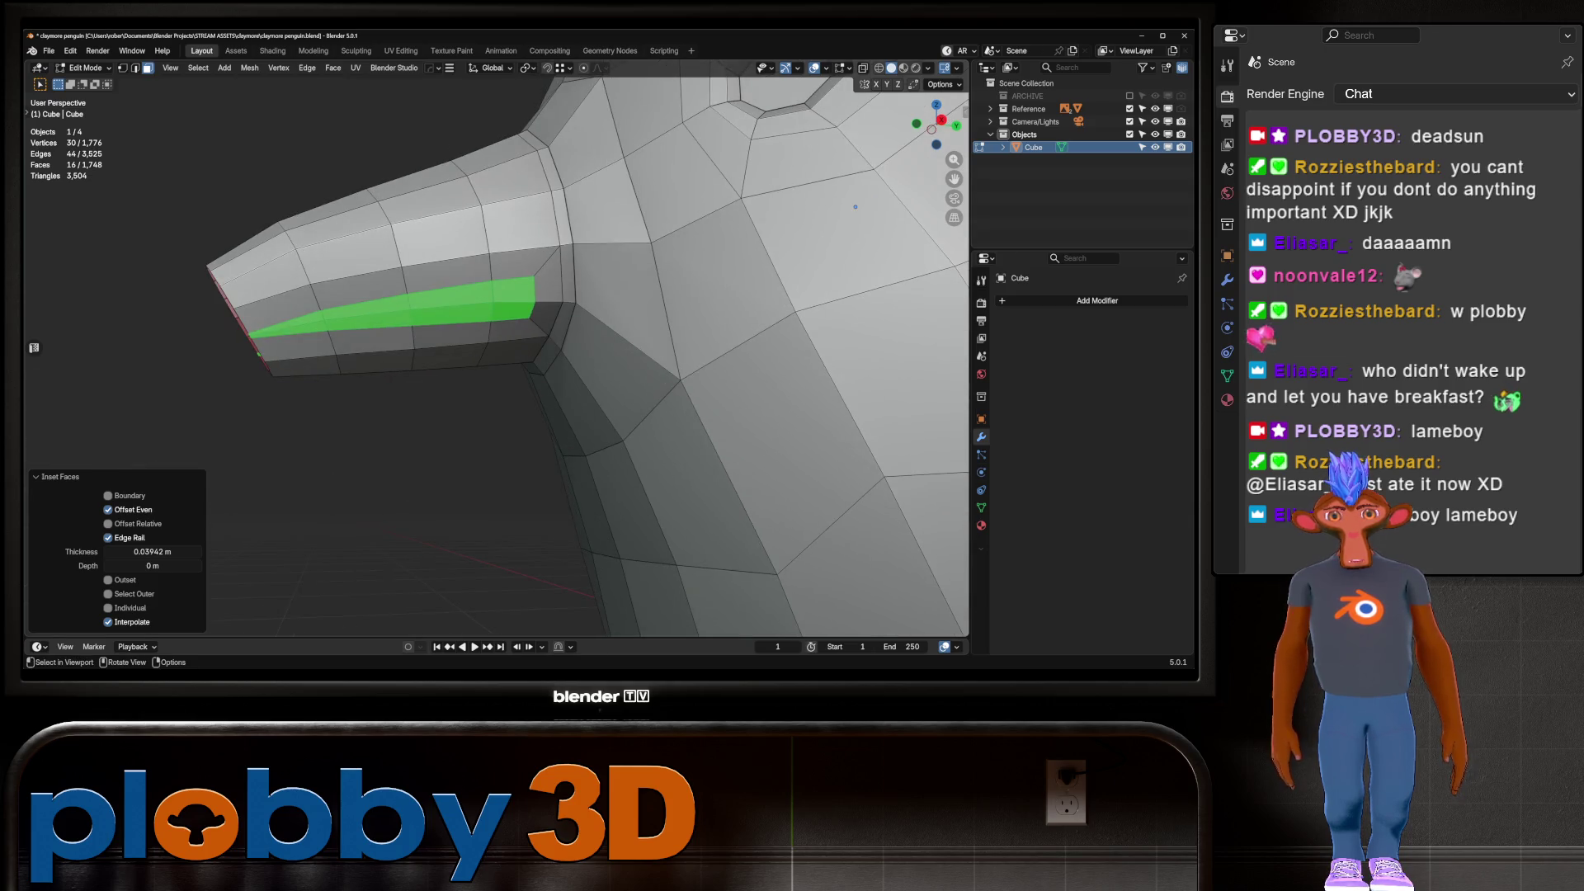
pyautogui.press('1')
pyautogui.click(529, 317)
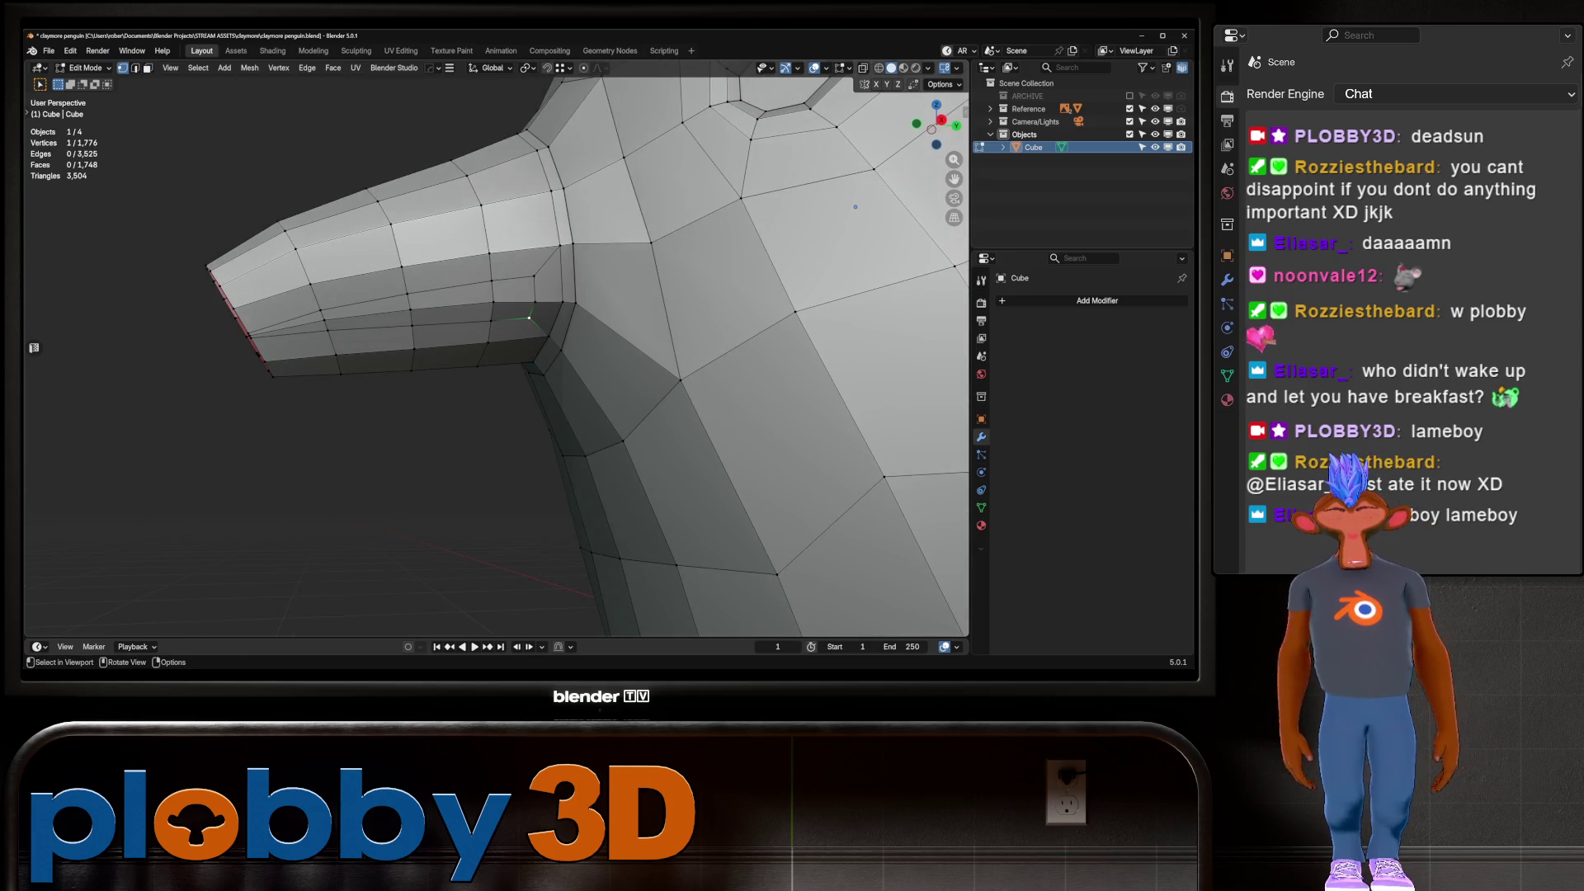
# Raise the beak-corner vertex and slide it along its edges to shape the mouth corner
pyautogui.press('g')
pyautogui.click(534, 276)
pyautogui.press('g')
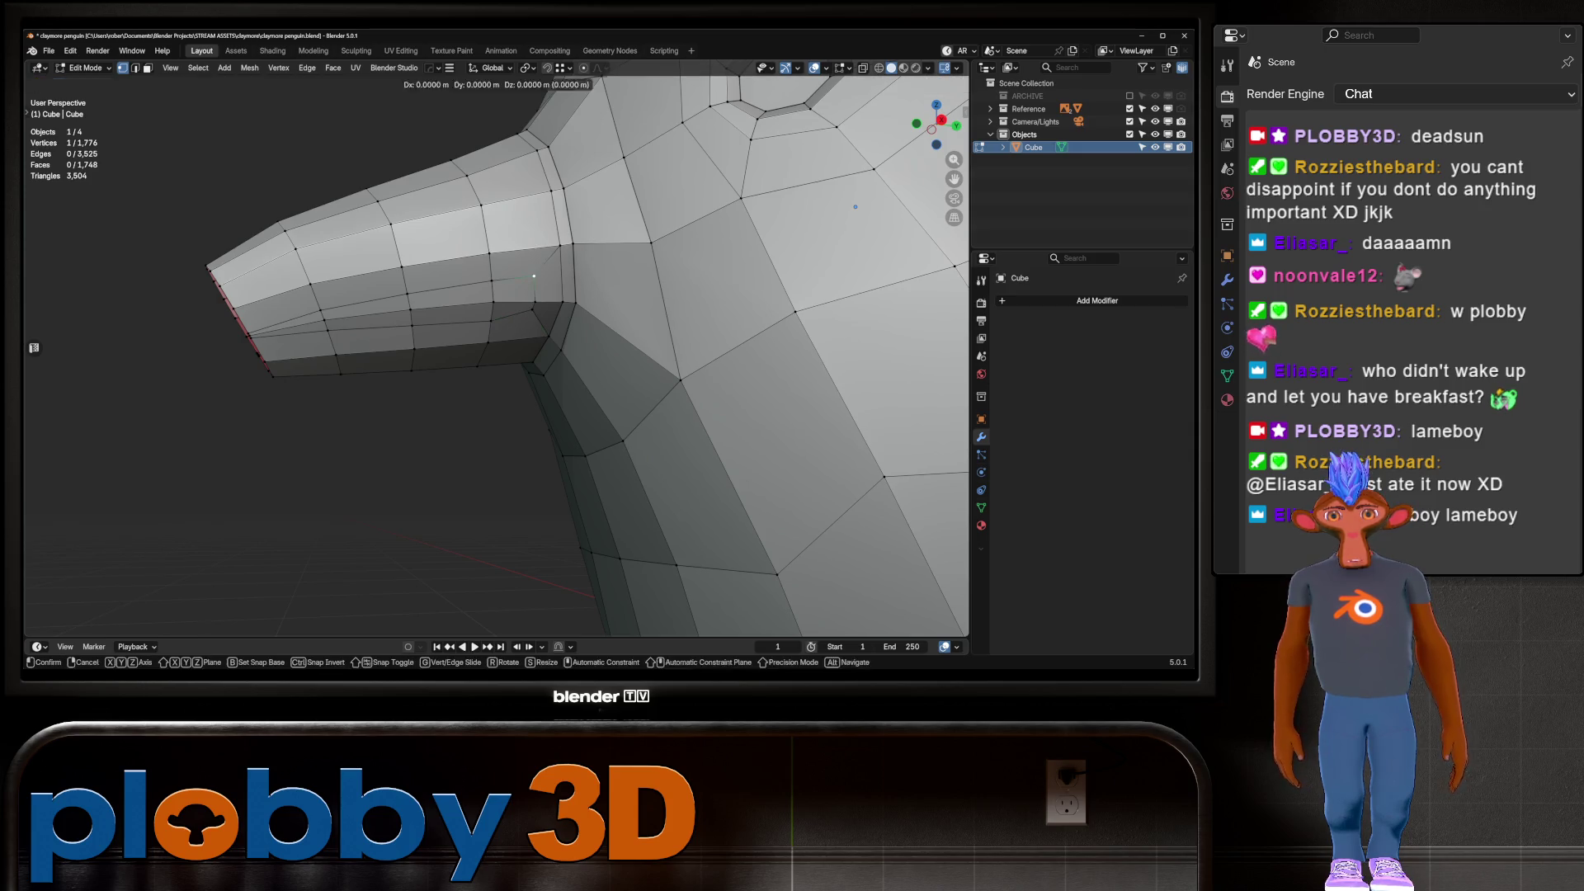
pyautogui.press('g')
pyautogui.click(531, 446)
pyautogui.press('g')
pyautogui.press('g')
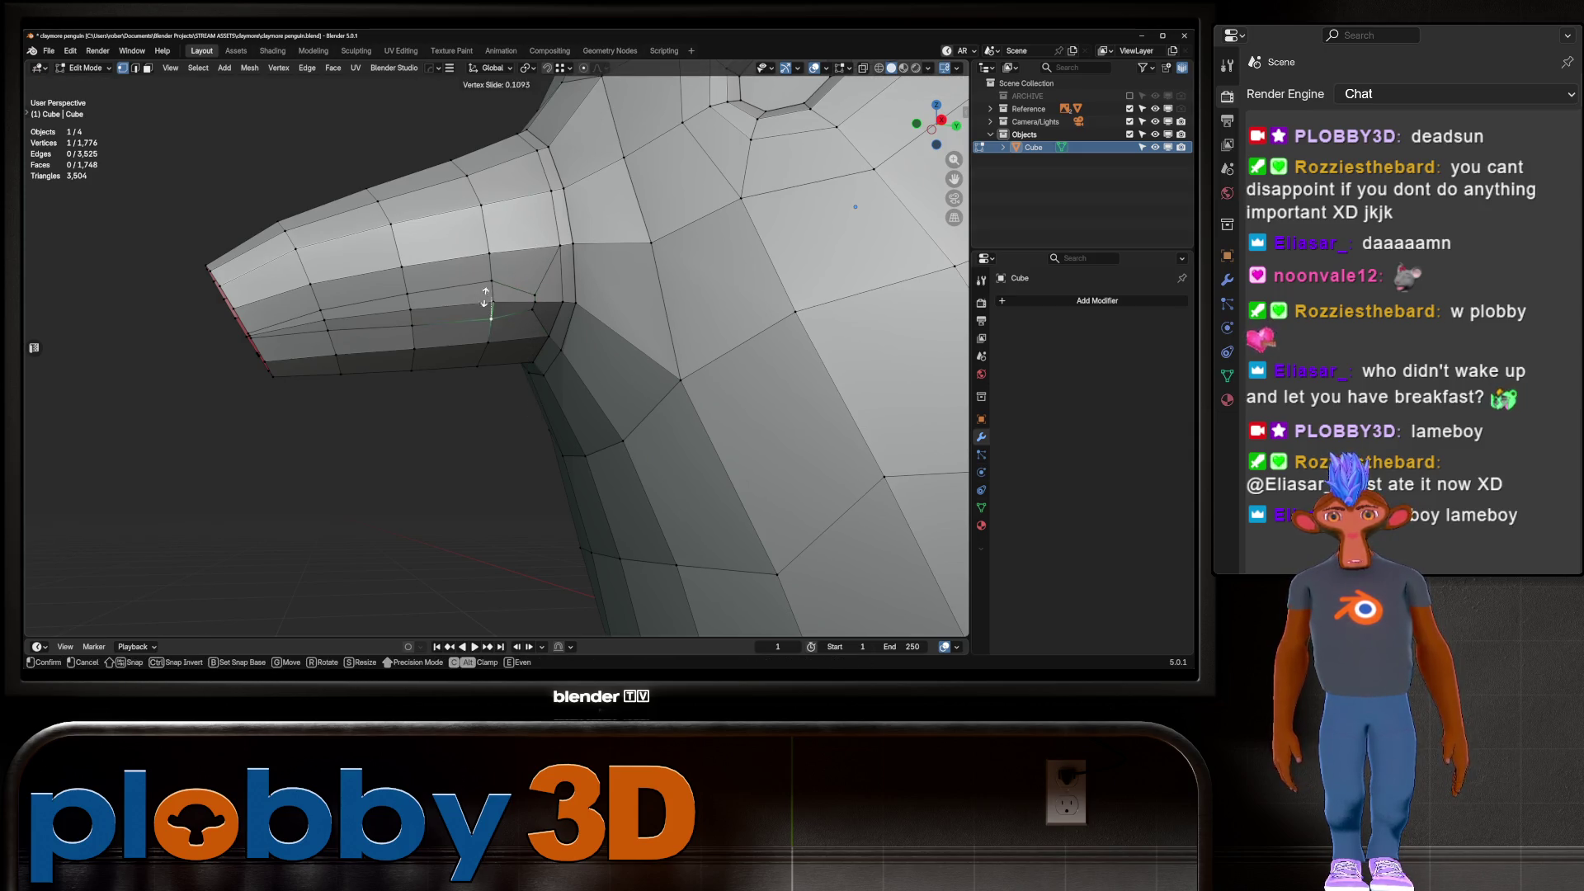
pyautogui.click(490, 305)
pyautogui.press('g')
pyautogui.press('g')
pyautogui.click(490, 301)
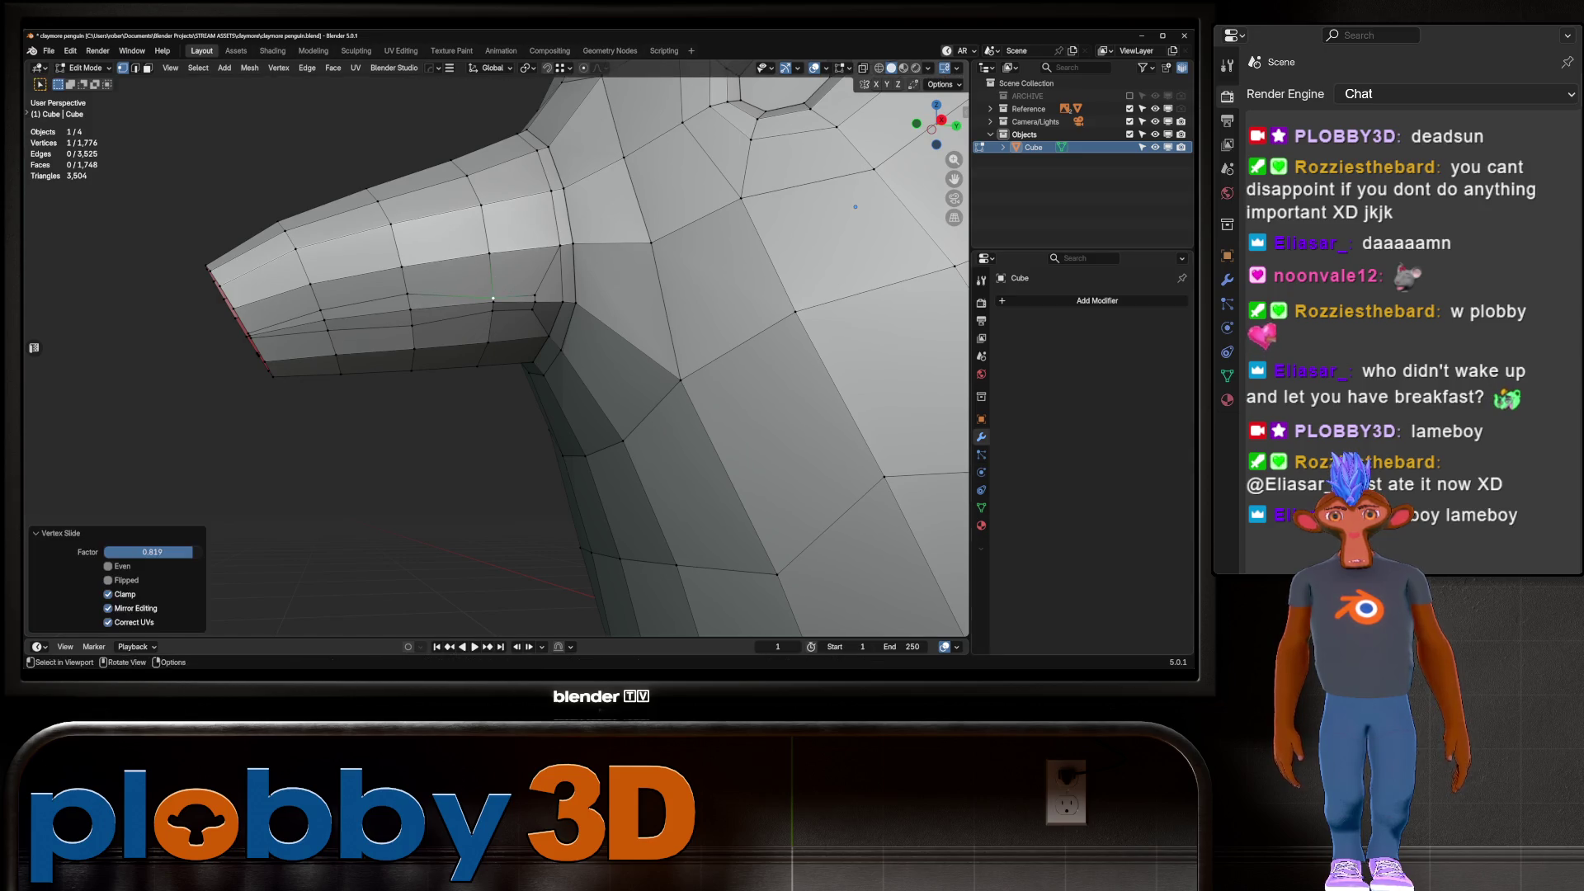
pyautogui.press('g')
pyautogui.press('g')
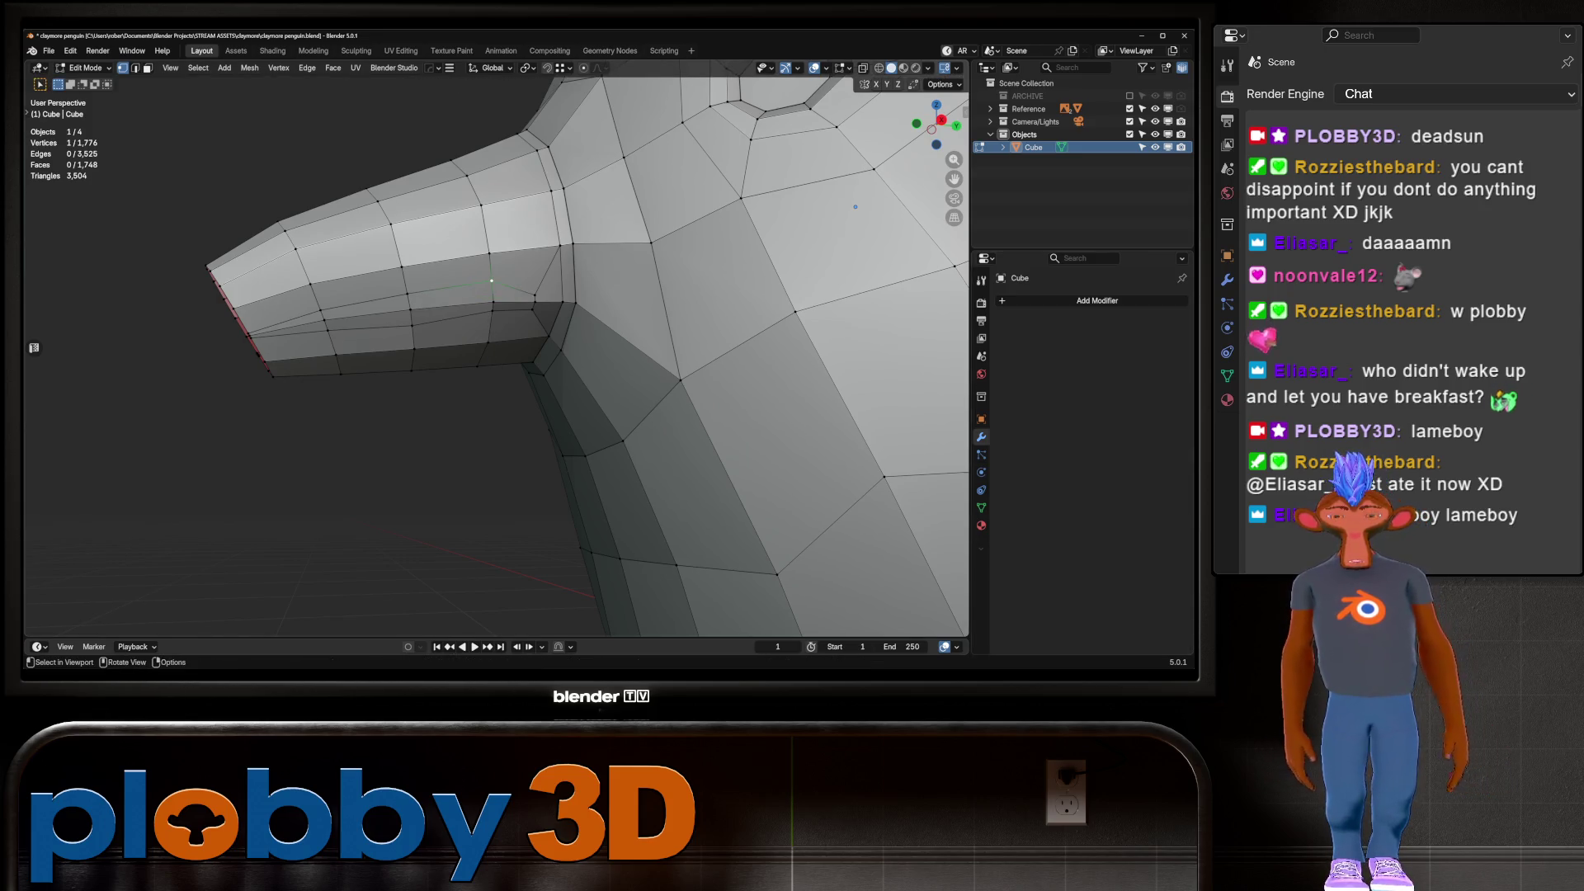
pyautogui.click(246, 609)
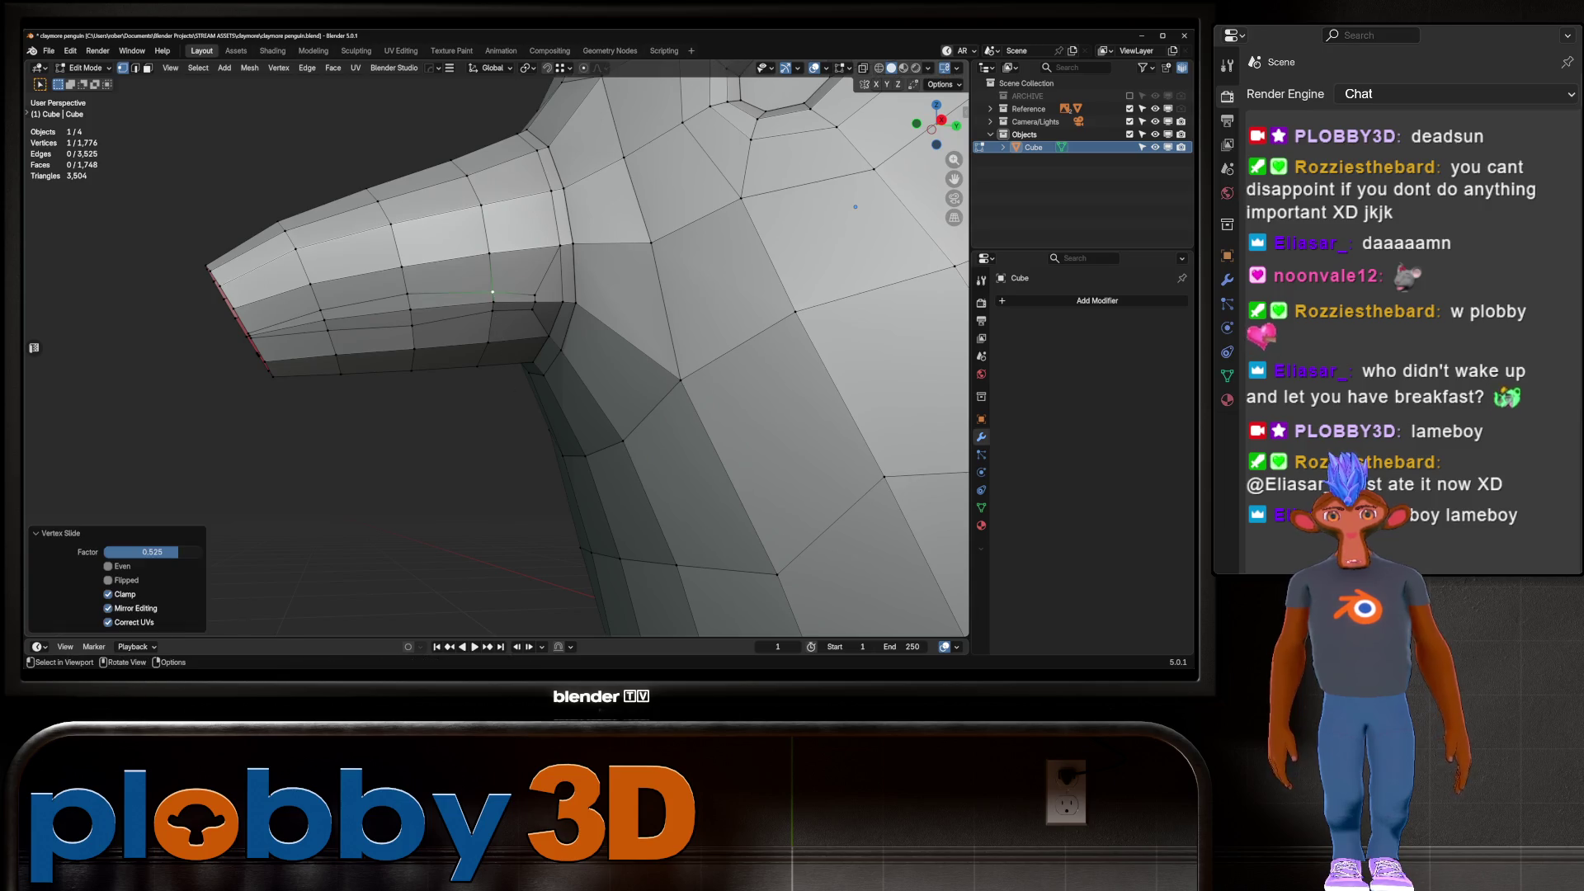
# Slide the vertex further along the mouth line and down its edge
pyautogui.press('g')
pyautogui.press('Return')
pyautogui.press('g')
pyautogui.press('g')
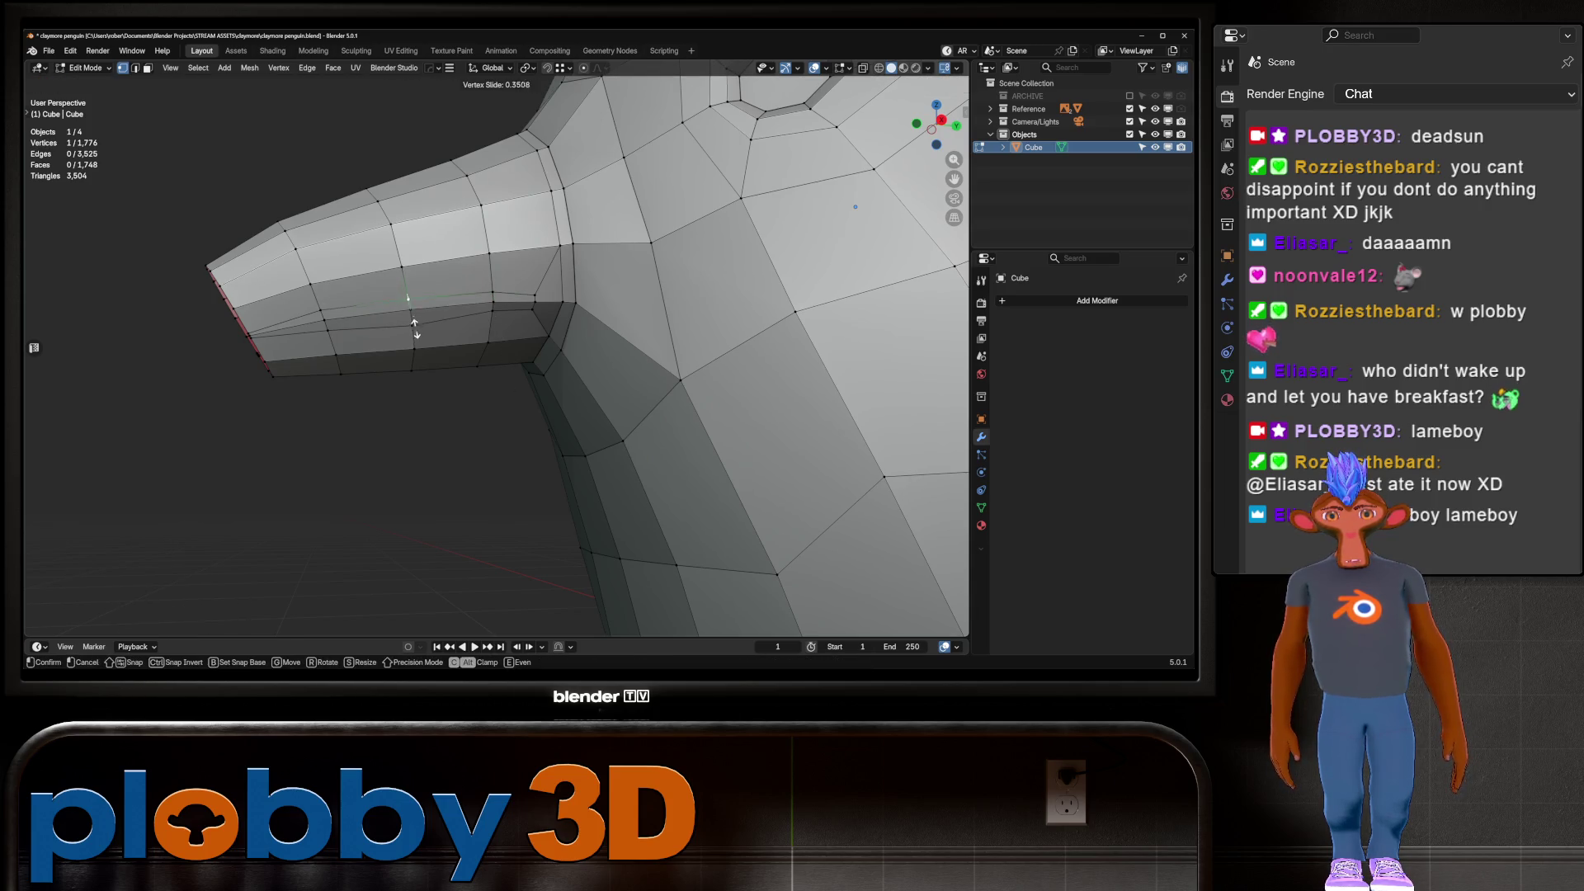
pyautogui.press('Return')
pyautogui.press('g')
pyautogui.press('g')
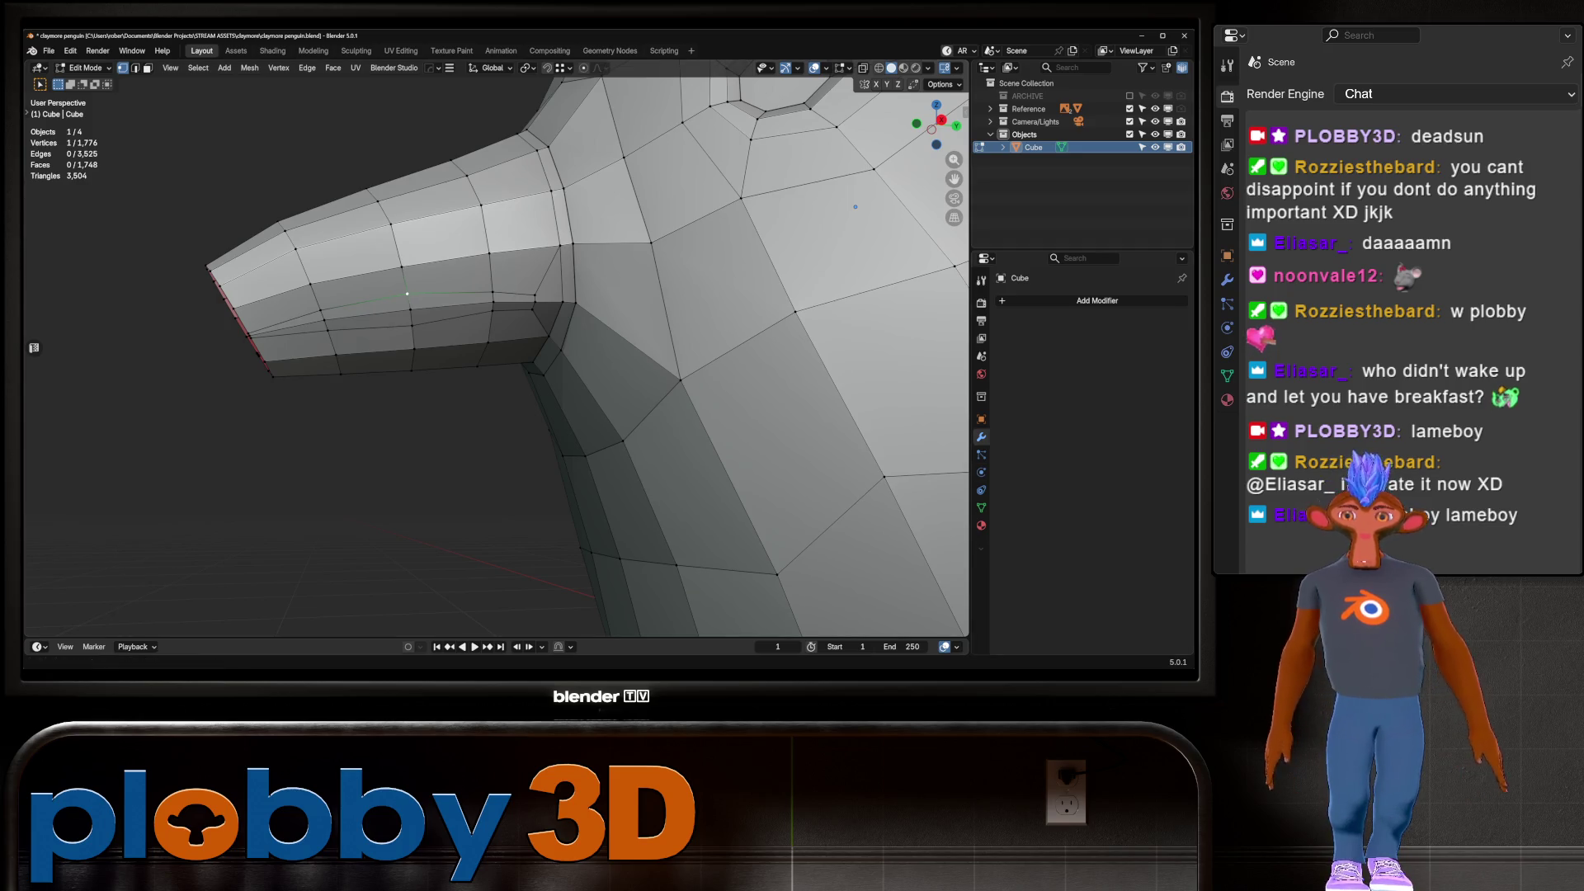
pyautogui.press('Escape')
pyautogui.press('g')
pyautogui.press('g')
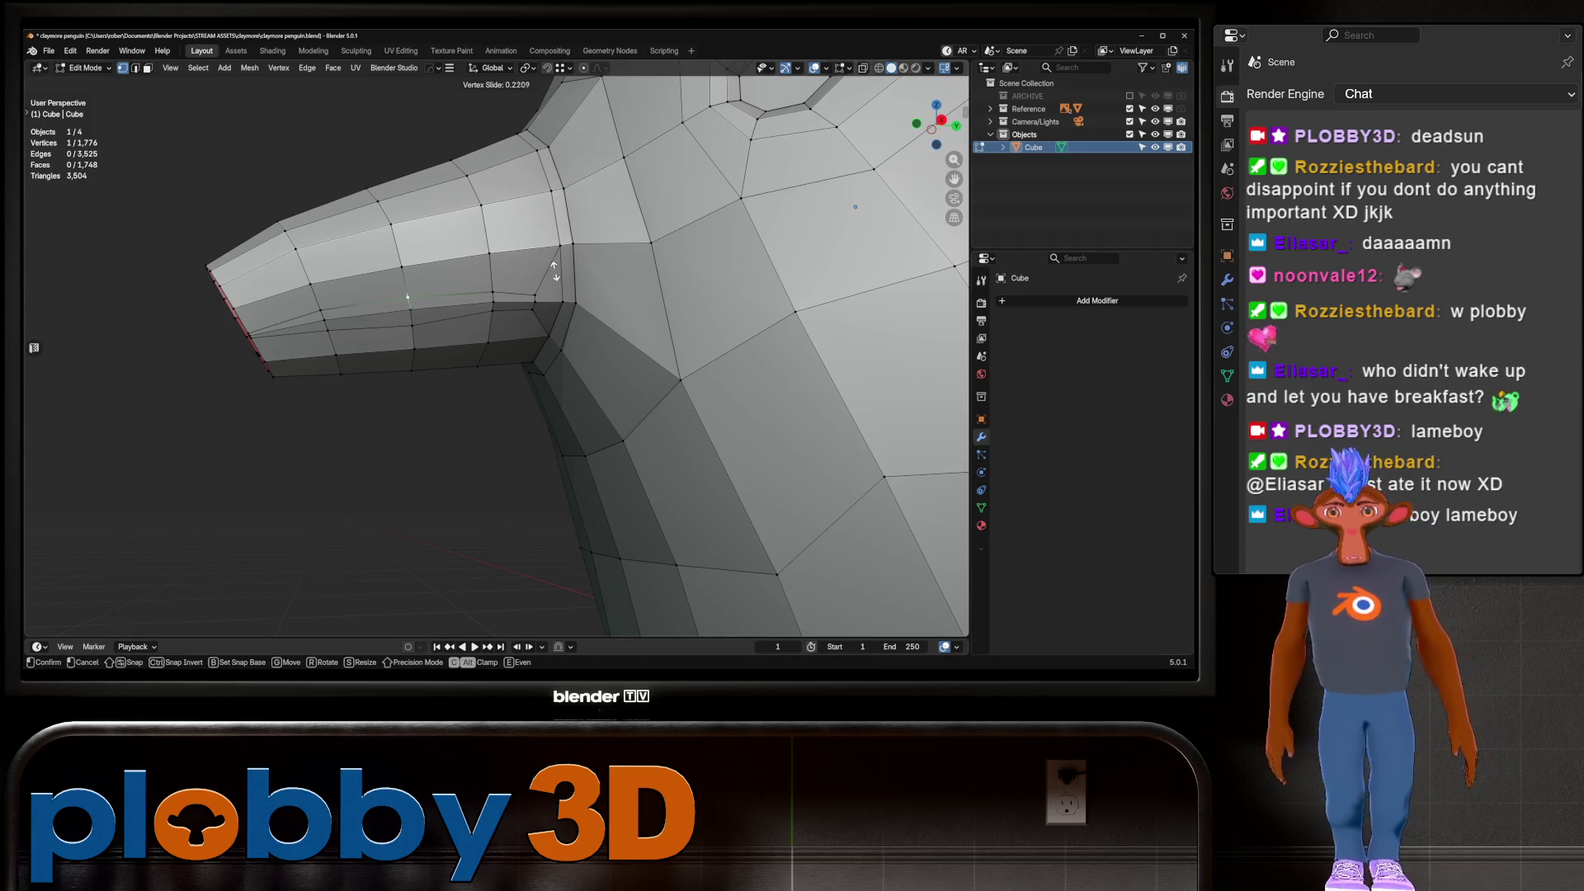
pyautogui.press('Return')
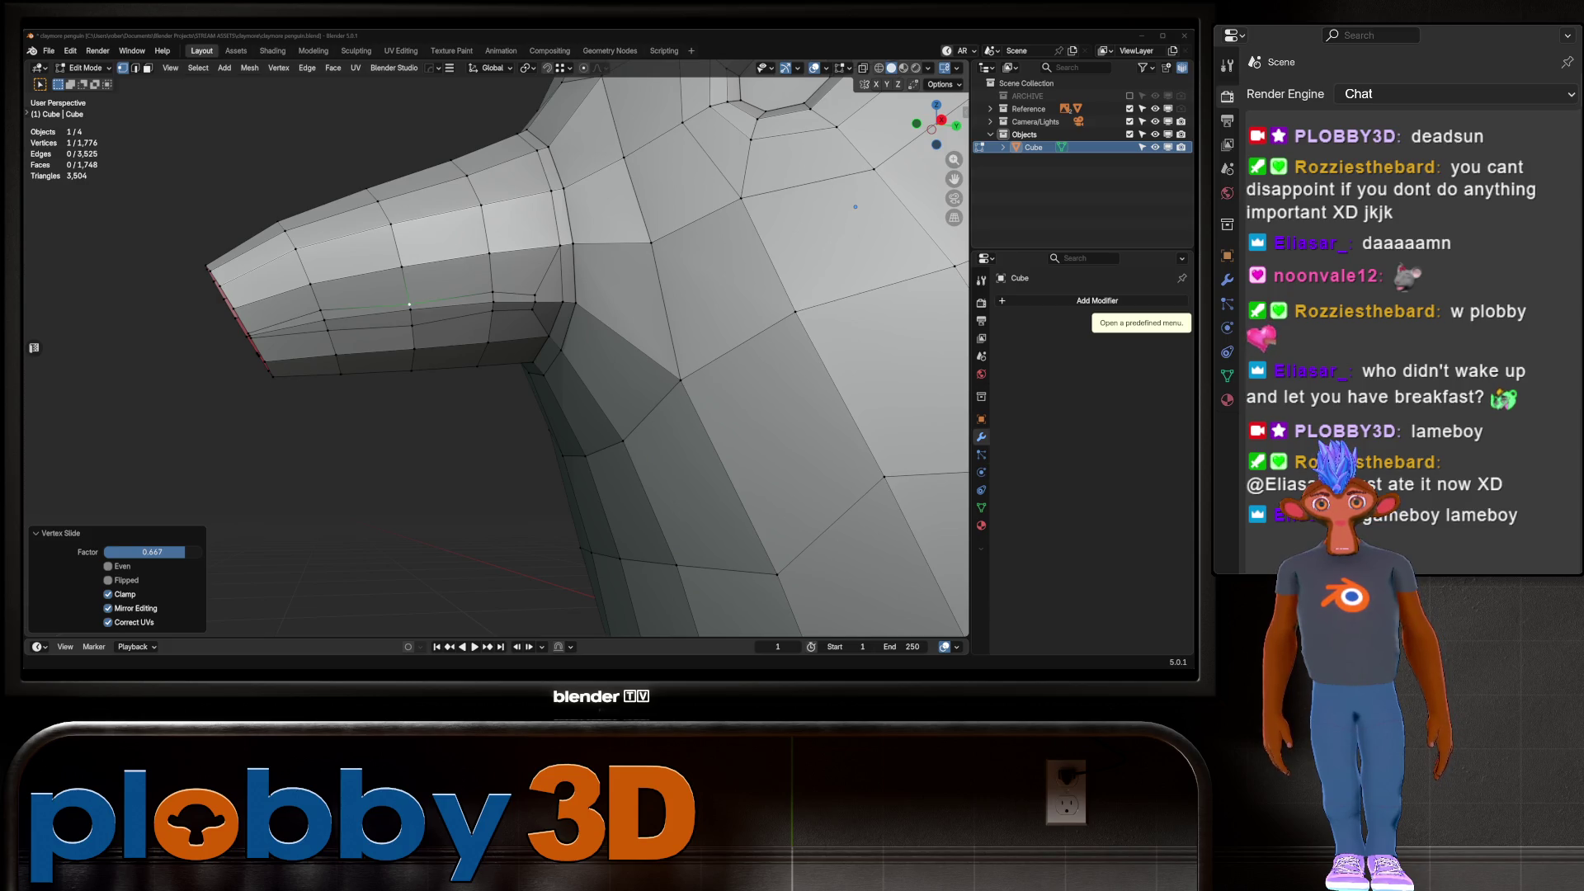
# Vertex-slide the remaining mouth-line vertices one by one to smooth the lip line
pyautogui.hotkey('shift', 'v')
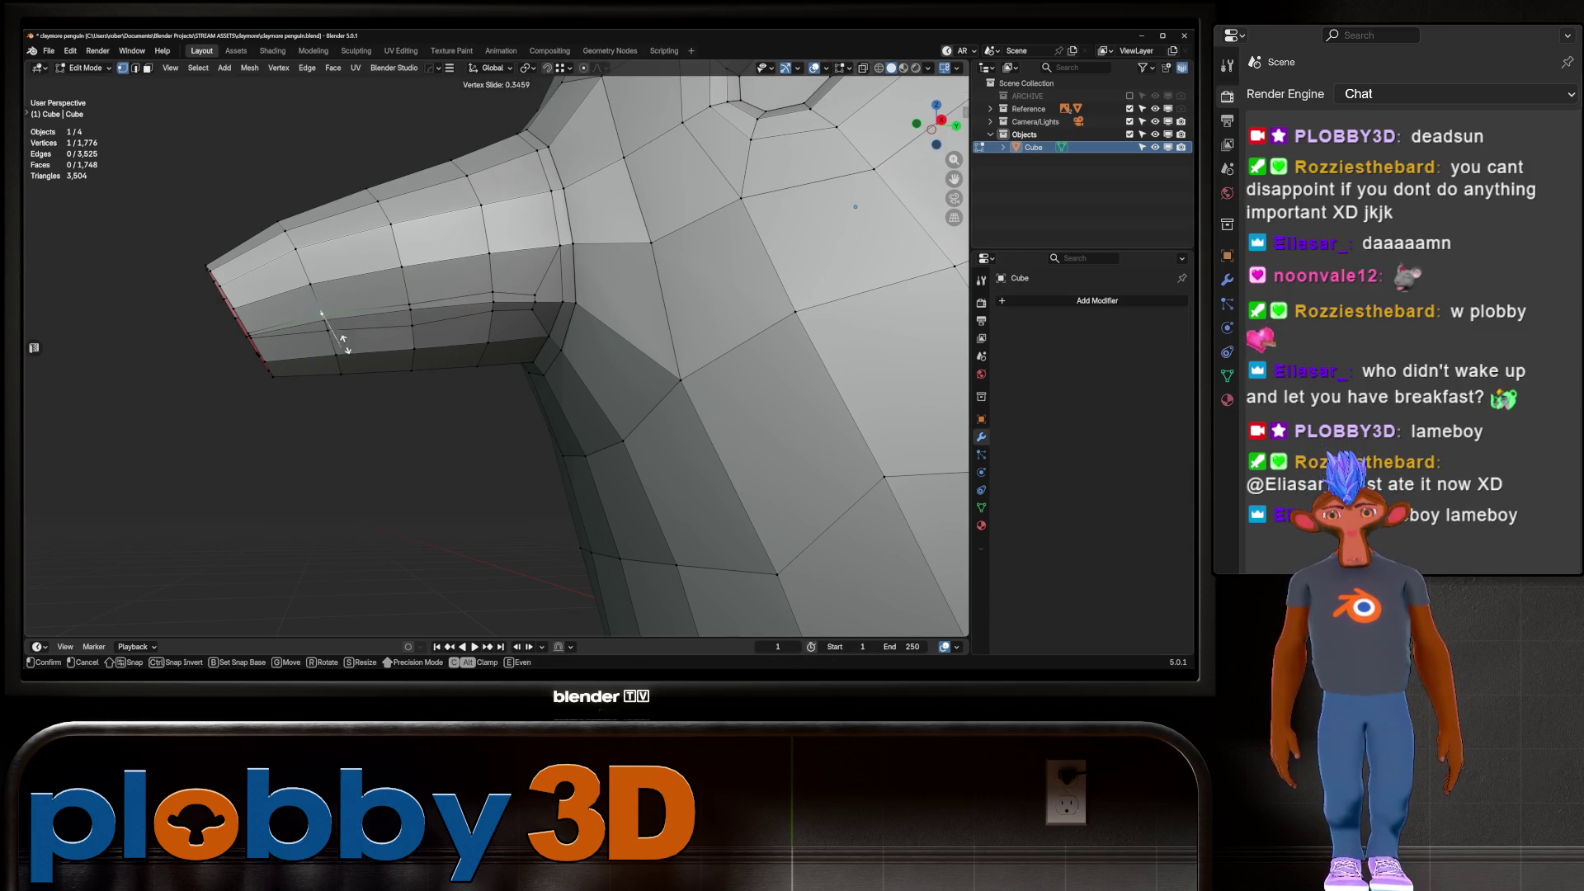
pyautogui.click(343, 338)
pyautogui.hotkey('shift', 'v')
pyautogui.click(325, 328)
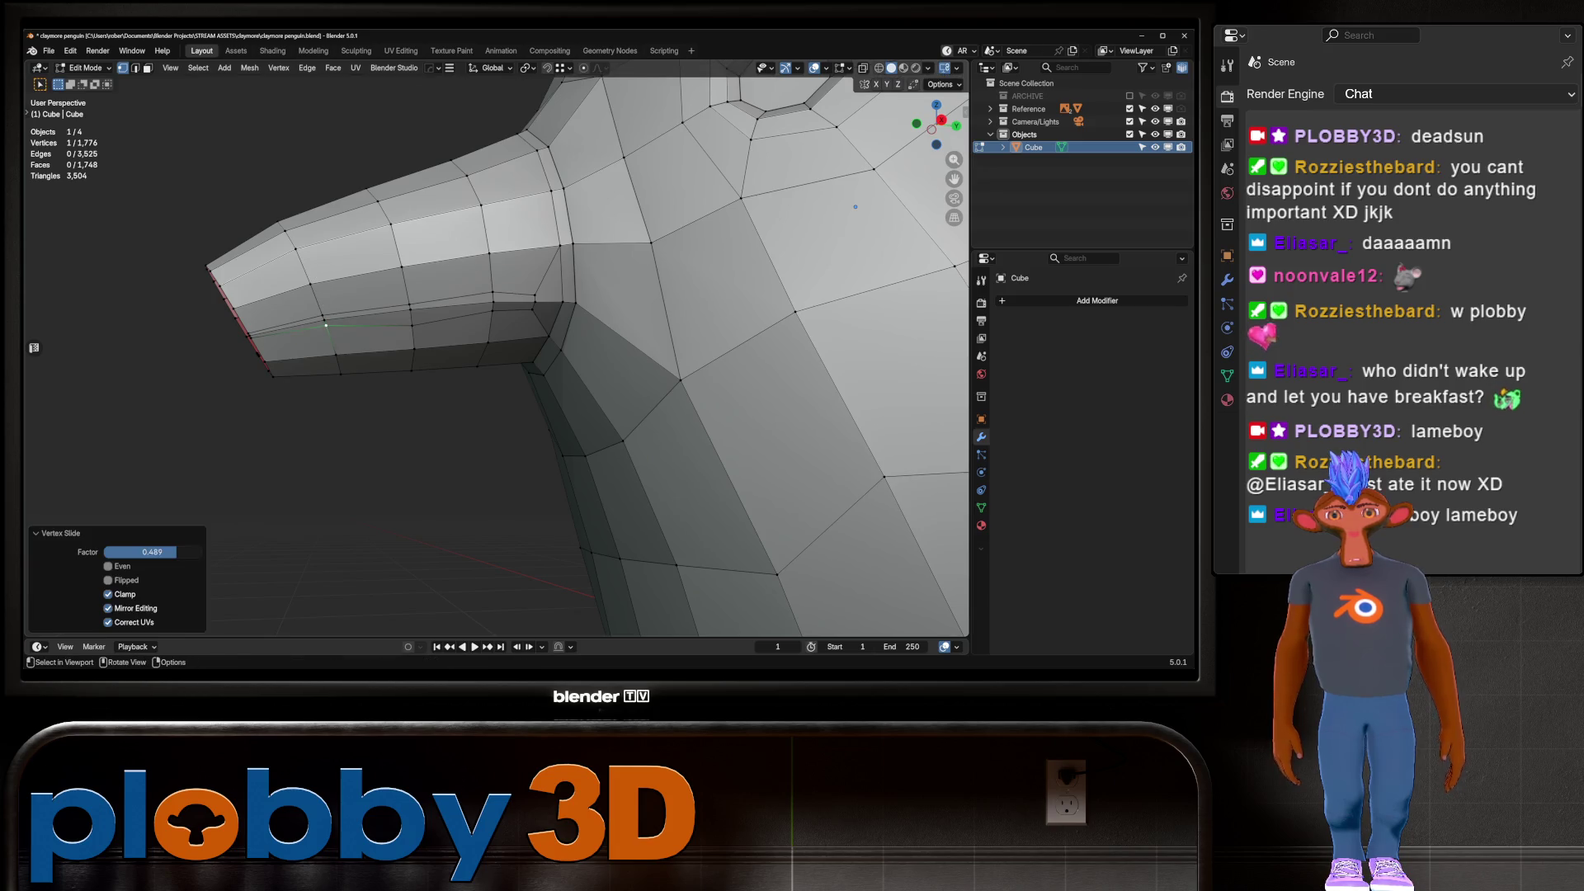
pyautogui.hotkey('shift', 'v')
pyautogui.click(412, 318)
pyautogui.click(493, 295)
pyautogui.hotkey('shift', 'v')
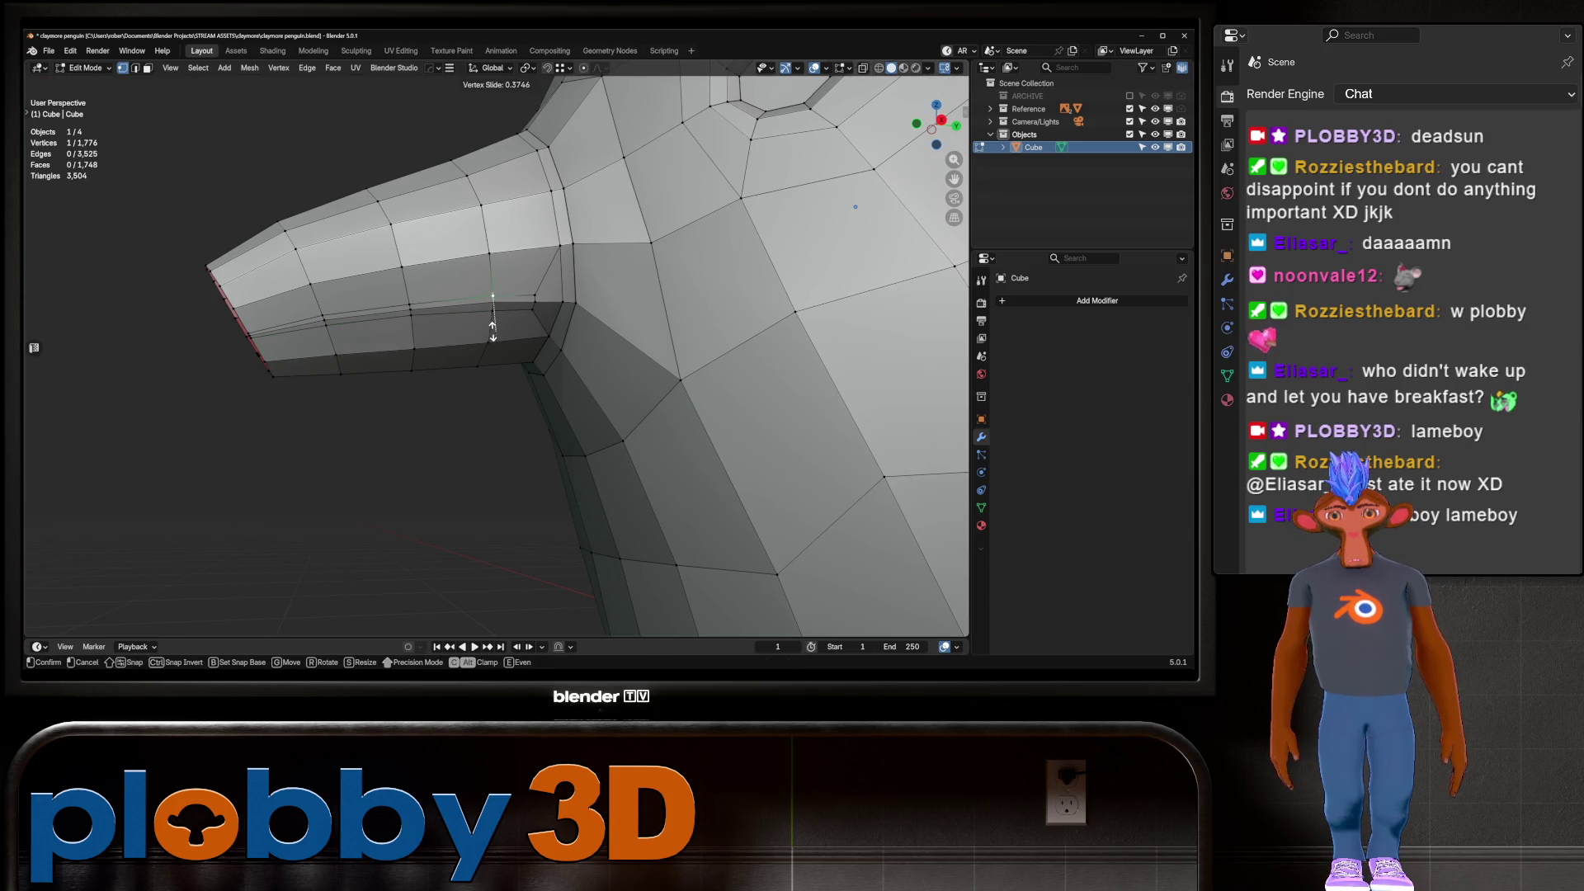
pyautogui.click(493, 331)
pyautogui.hotkey('shift', 'v')
pyautogui.click(495, 314)
pyautogui.moveTo(495, 314); pyautogui.dragTo(577, 314, button='middle')
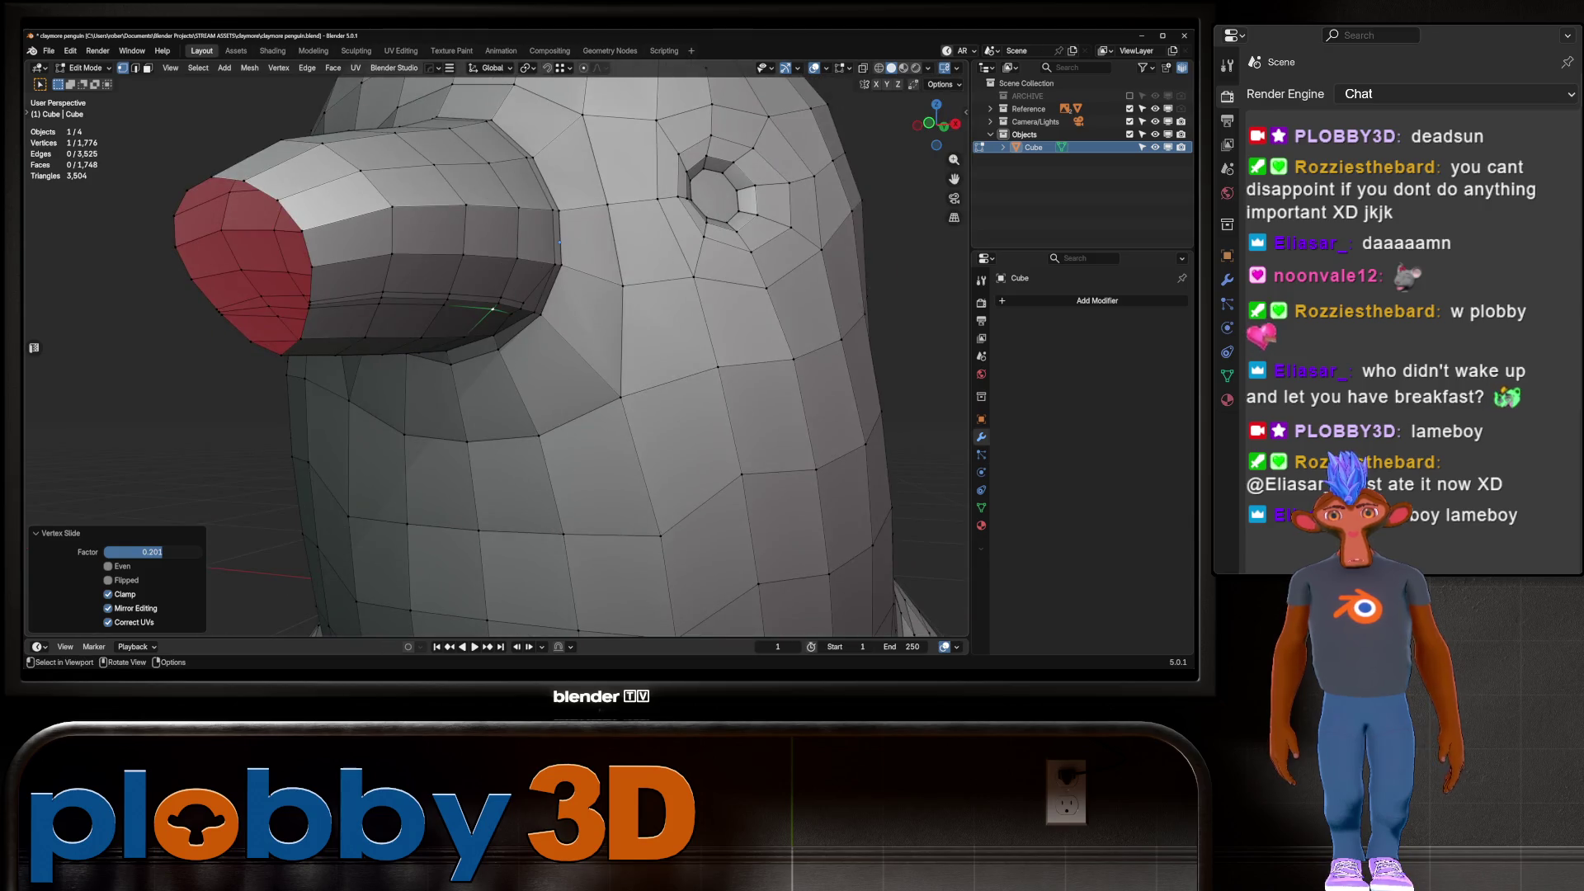
# Select the face strip running along the mouth in face mode
pyautogui.press('3')
pyautogui.click(347, 299)
pyautogui.keyDown('ctrl'); pyautogui.keyDown('shift'); pyautogui.click(508, 307); pyautogui.keyUp('shift'); pyautogui.keyUp('ctrl')
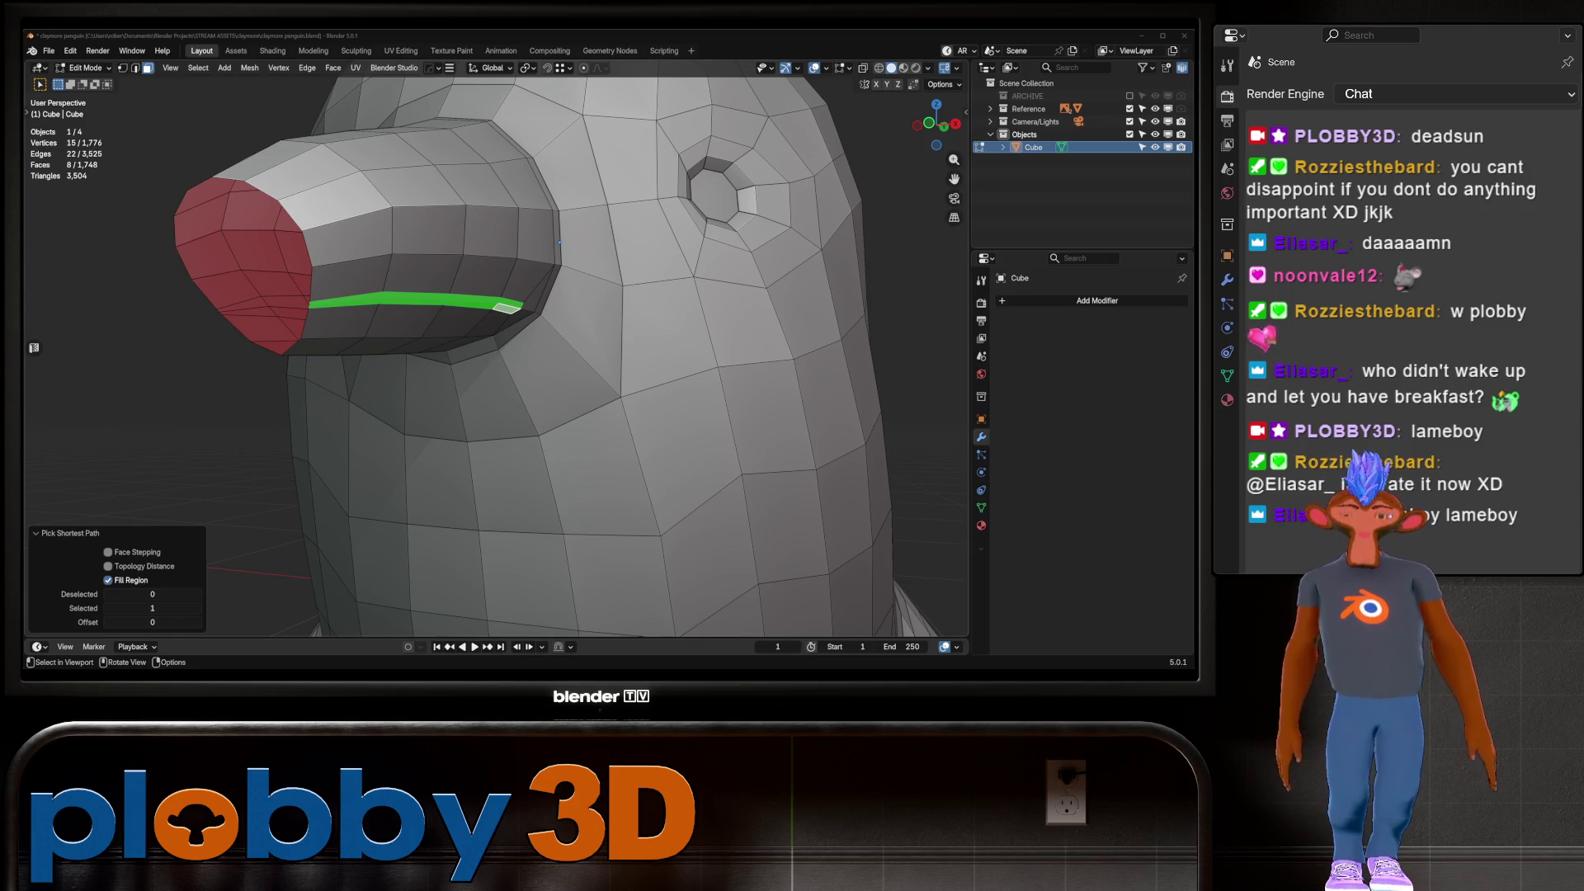
# Inset the mouth face strip very thinly, then delete the inset faces to open the slit
pyautogui.moveTo(559, 241); pyautogui.dragTo(709, 223, button='middle')
pyautogui.press('i')
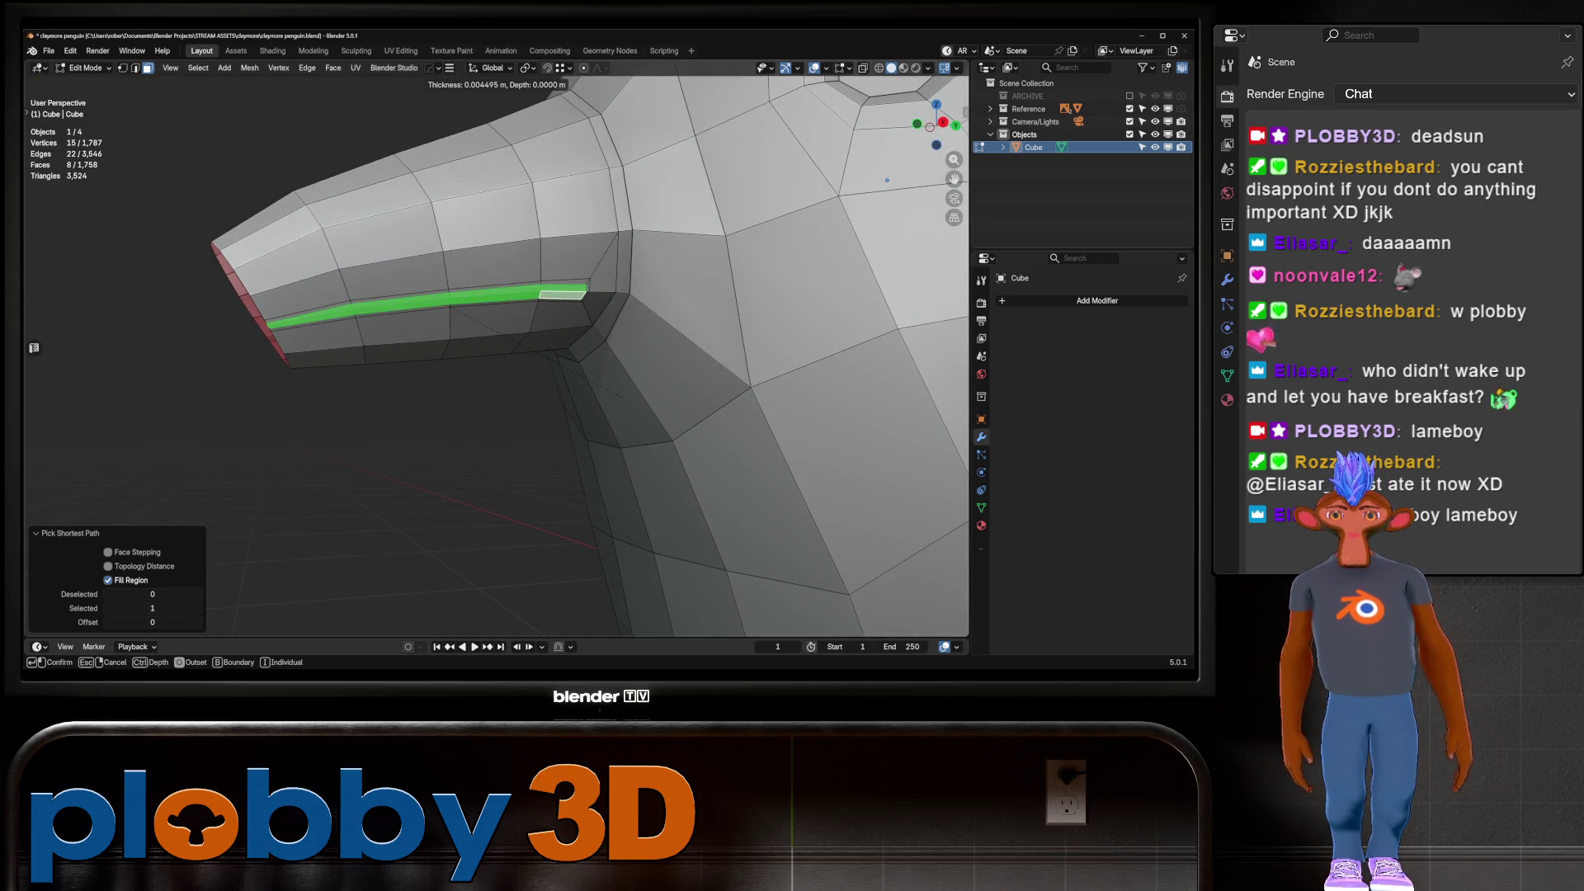
pyautogui.press('Return')
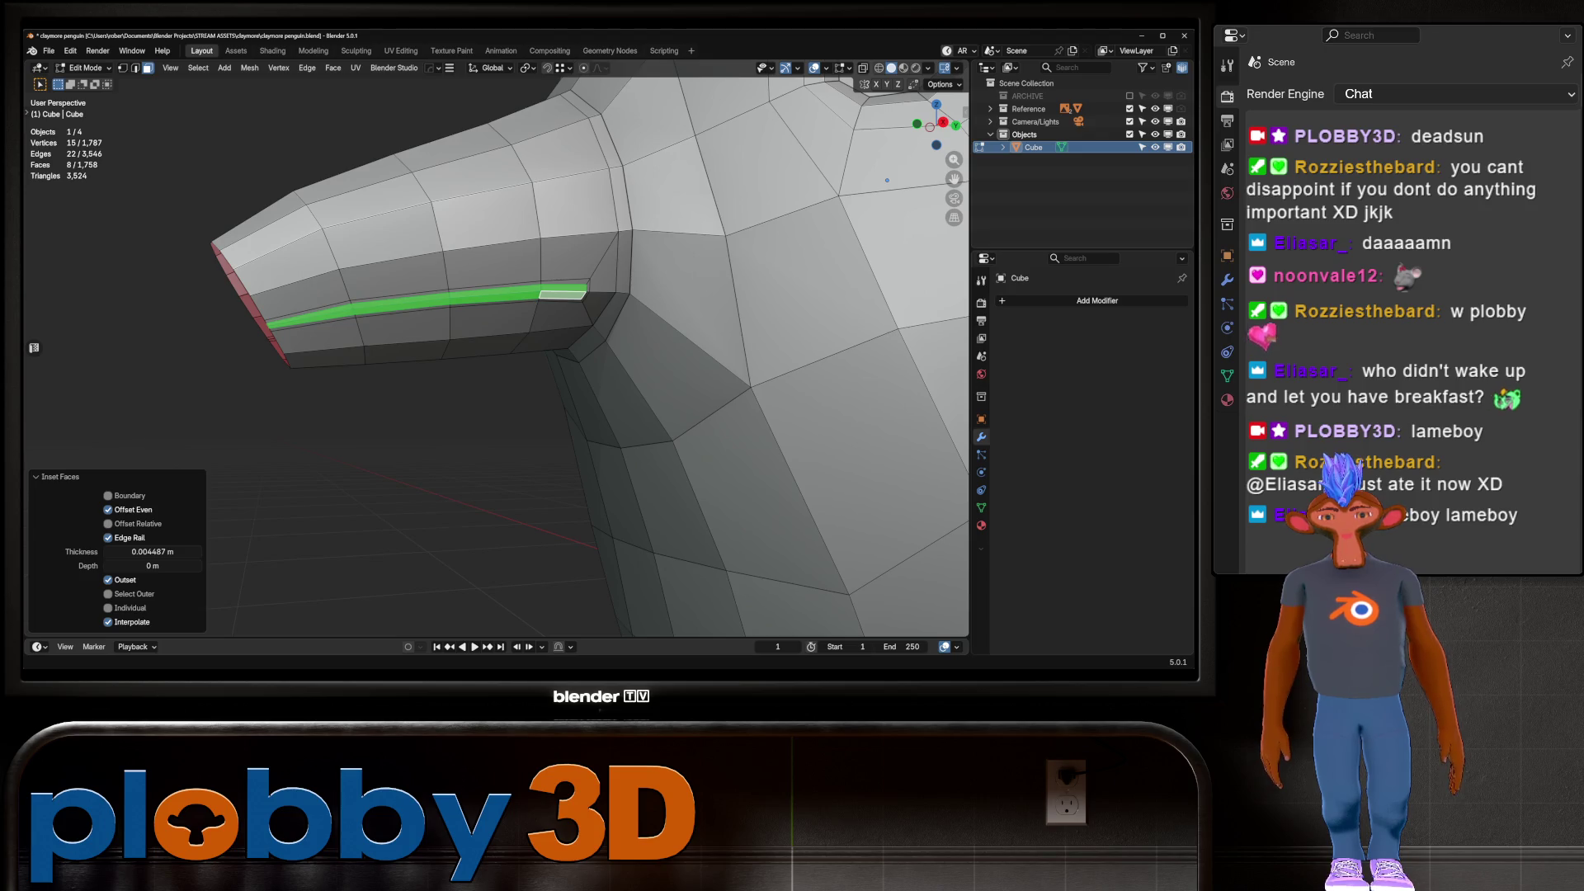
pyautogui.press('x')
pyautogui.click(363, 322)
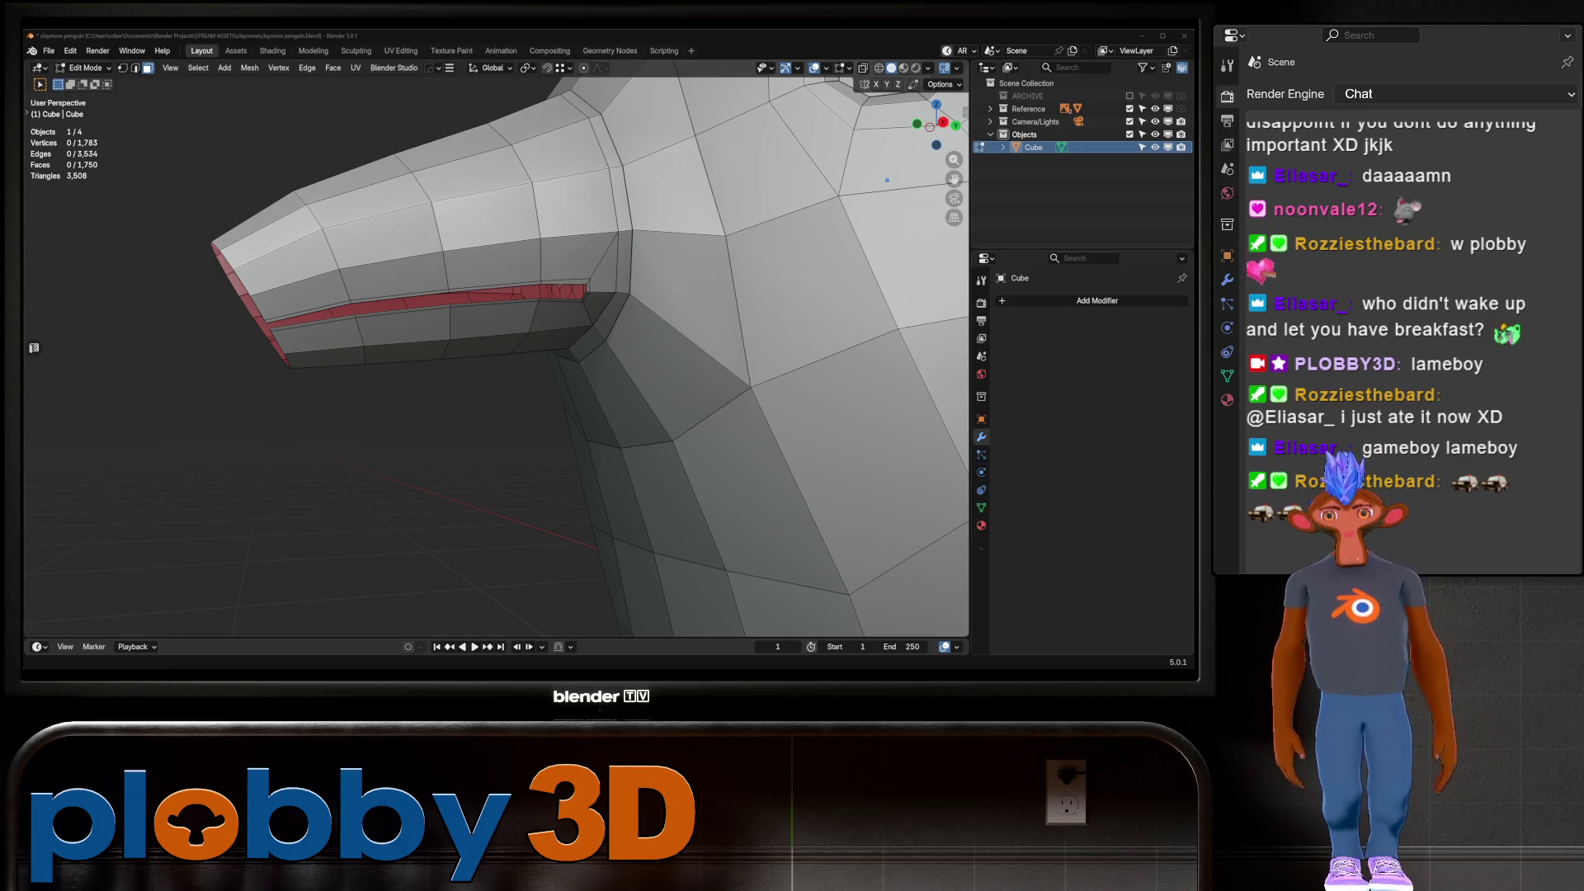
pyautogui.moveTo(495, 347)
pyautogui.mouseDown(button='middle')
pyautogui.moveTo(627, 330)
pyautogui.moveTo(537, 347)
pyautogui.mouseUp(button='middle')
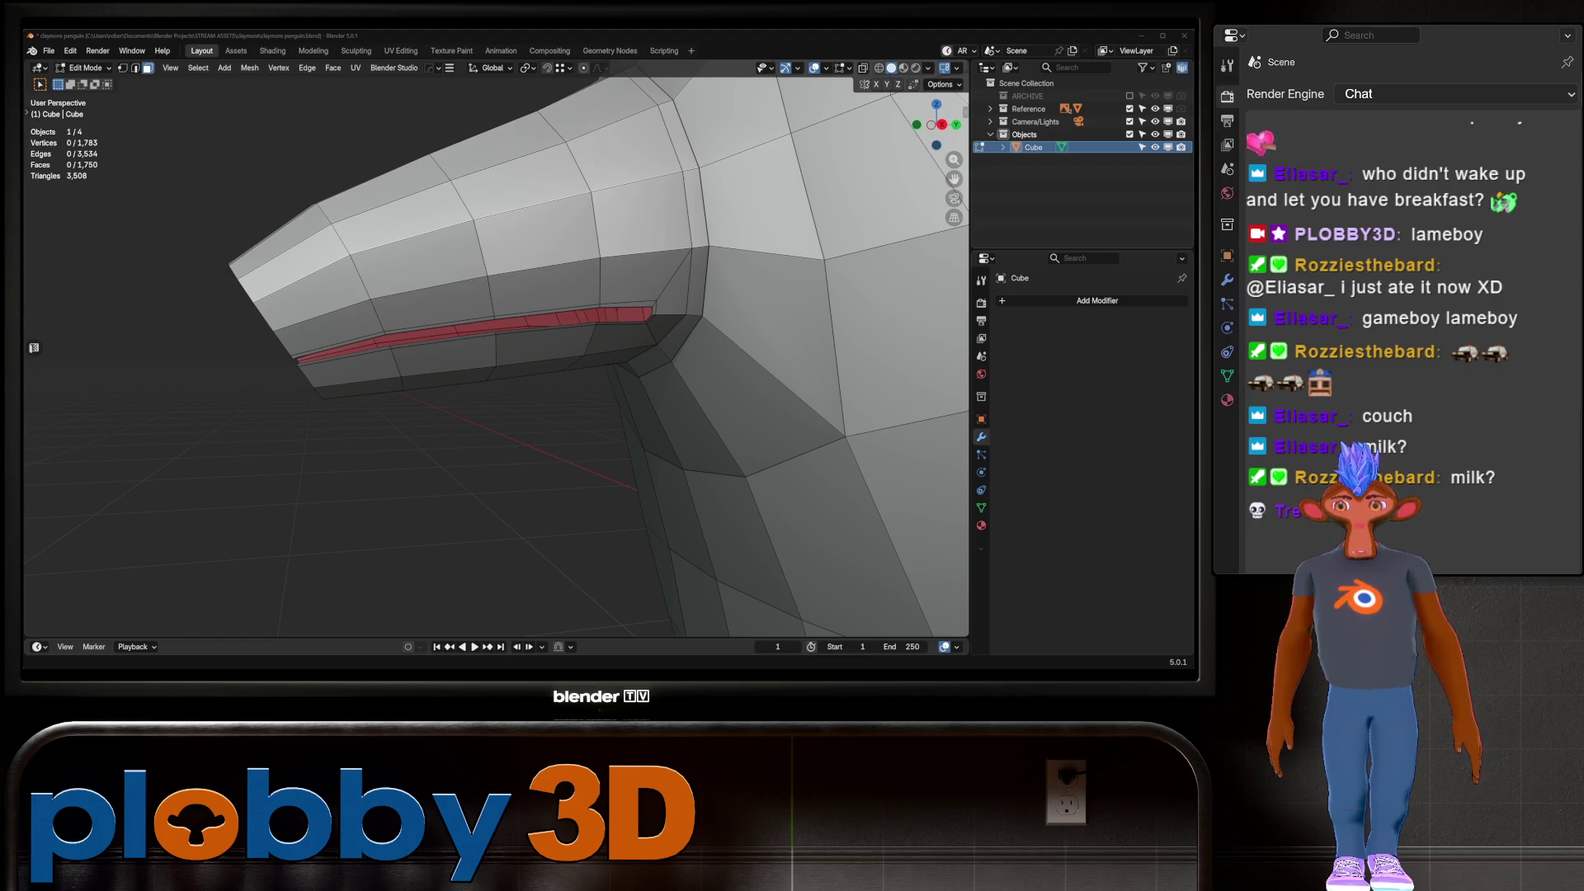
# Add a mirror modifier to the penguin in Object Mode and apply it
pyautogui.moveTo(495, 413)
pyautogui.keyDown('ctrl'); pyautogui.mouseDown(button='middle')
pyautogui.moveTo(495, 281)
pyautogui.moveTo(330, 289)
pyautogui.mouseUp(button='middle'); pyautogui.keyUp('ctrl')
pyautogui.moveTo(454, 296); pyautogui.dragTo(619, 301, button='middle')
pyautogui.scroll(5, 619, 301)
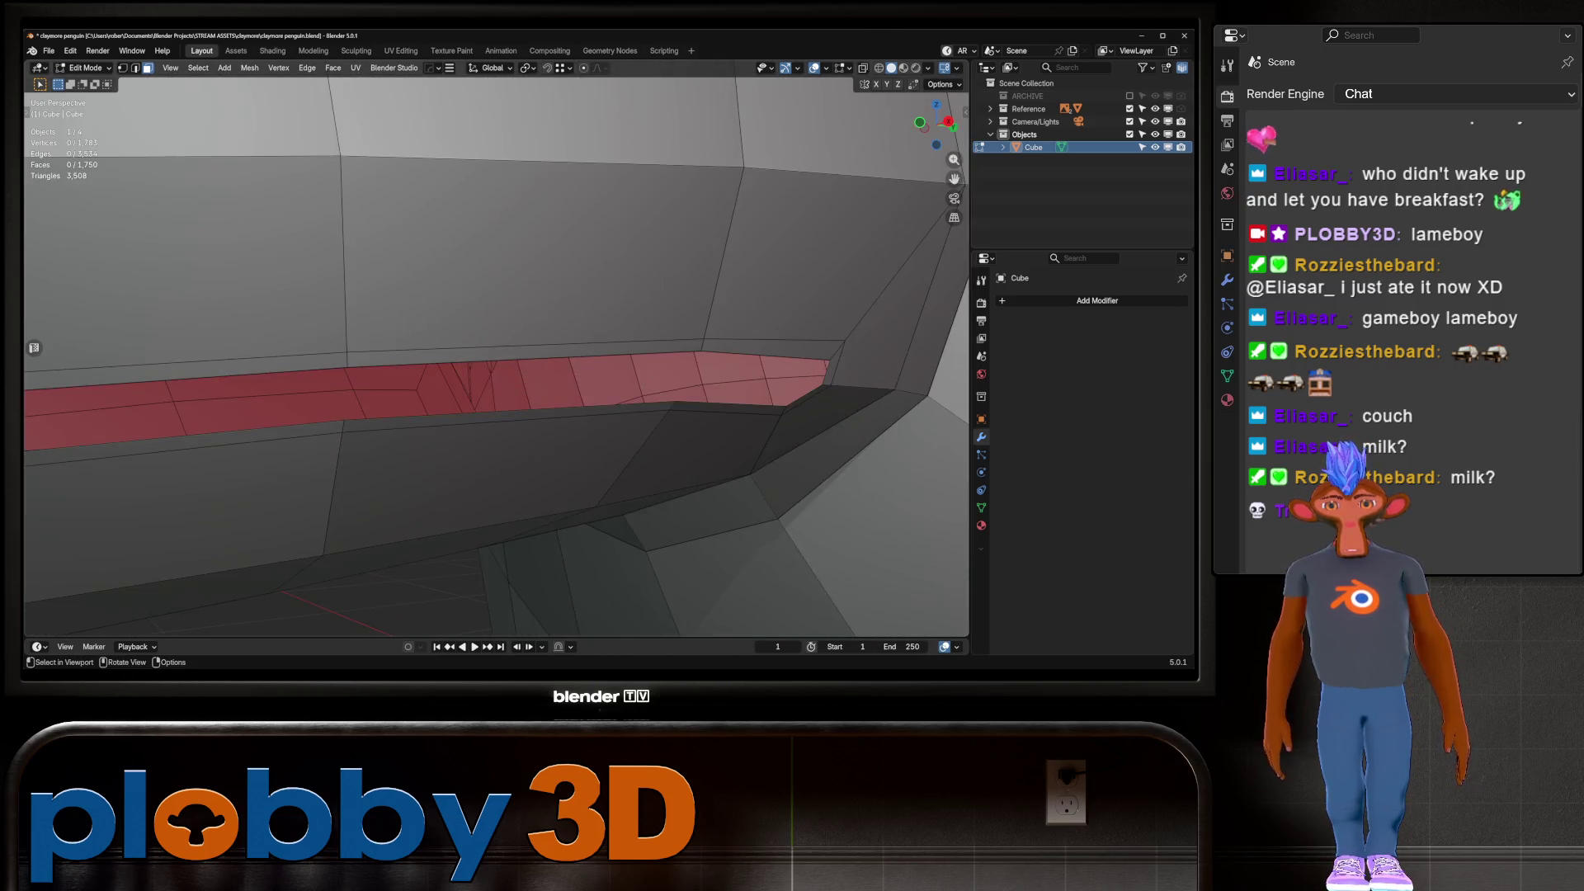
pyautogui.scroll(-5, 781, 307)
pyautogui.scroll(-4, 781, 307)
pyautogui.moveTo(781, 307); pyautogui.dragTo(462, 371, button='middle')
pyautogui.scroll(-3, 528, 367)
pyautogui.press('Tab')
pyautogui.hotkey('alt', 'x')
pyautogui.scroll(5, 528, 367)
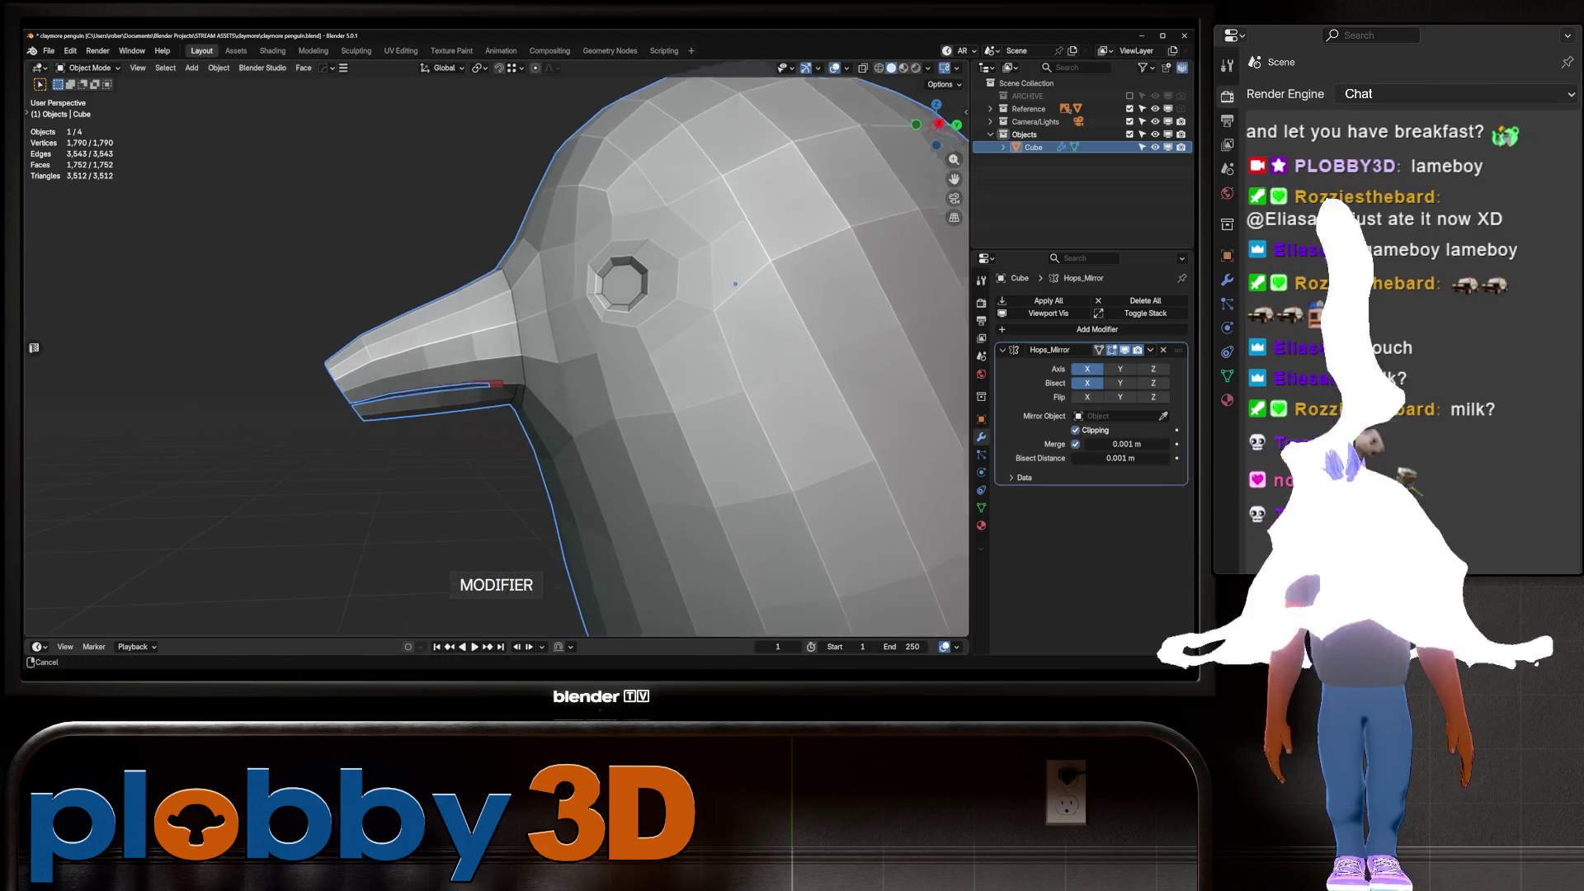
pyautogui.hotkey('ctrl', 'a')
pyautogui.press('Tab')
pyautogui.scroll(4, 528, 367)
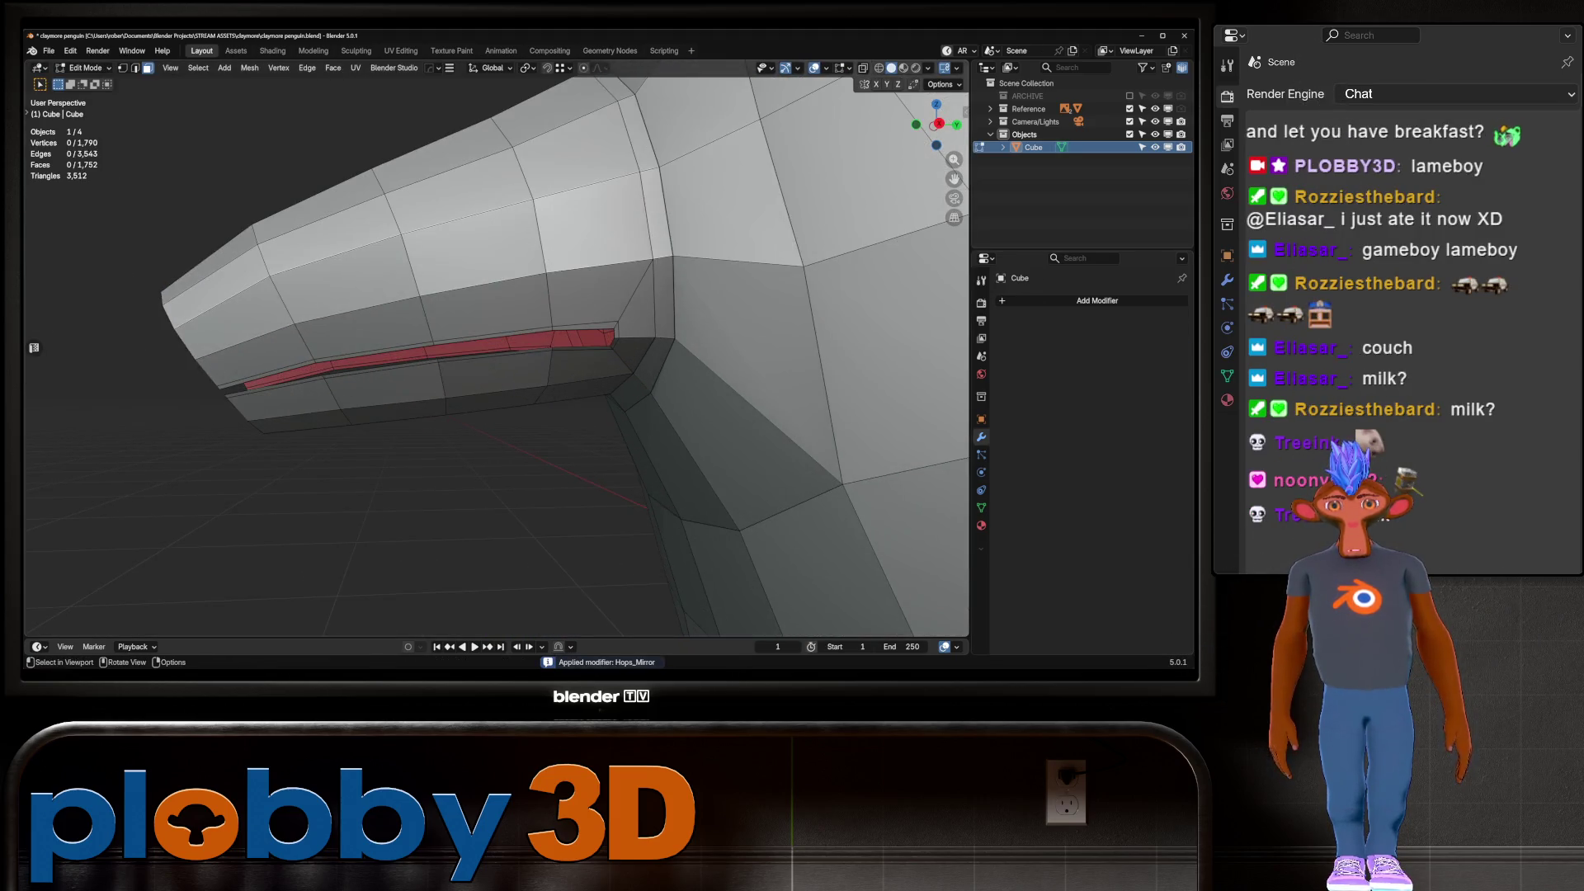
# Fill a face across the end of the mouth slit from its short edge
pyautogui.press('2')
pyautogui.click(612, 339)
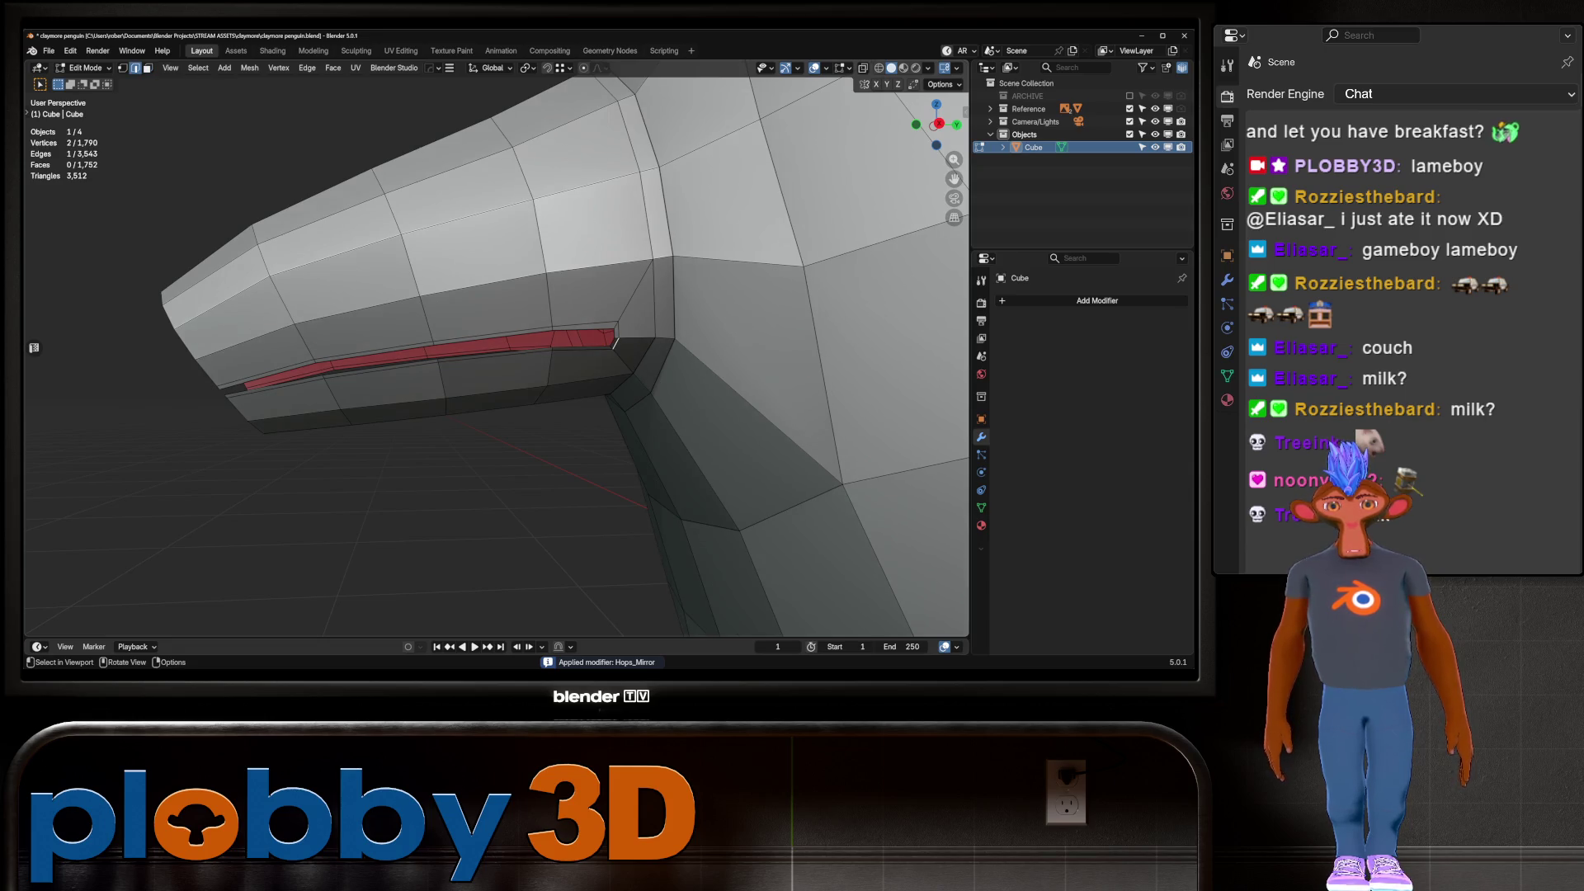
pyautogui.moveTo(612, 339); pyautogui.dragTo(636, 334, button='middle')
pyautogui.scroll(2, 612, 338)
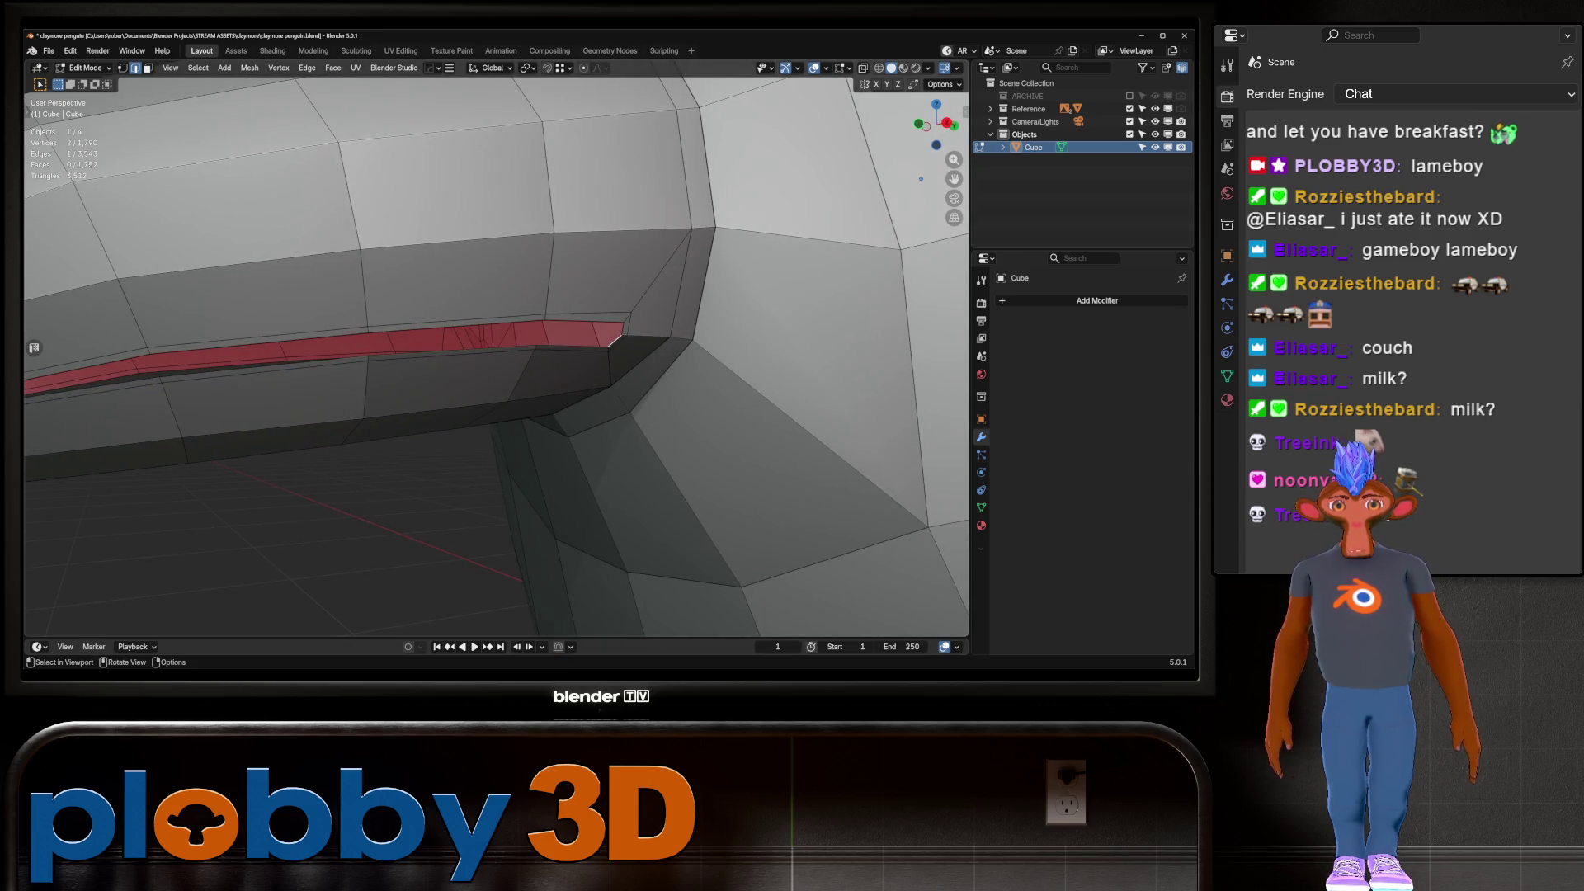
pyautogui.scroll(-5, 921, 178)
pyautogui.moveTo(921, 179)
pyautogui.mouseDown(button='middle')
pyautogui.moveTo(440, 266)
pyautogui.moveTo(321, 189)
pyautogui.moveTo(228, 159)
pyautogui.mouseUp(button='middle')
pyautogui.scroll(4, 440, 267)
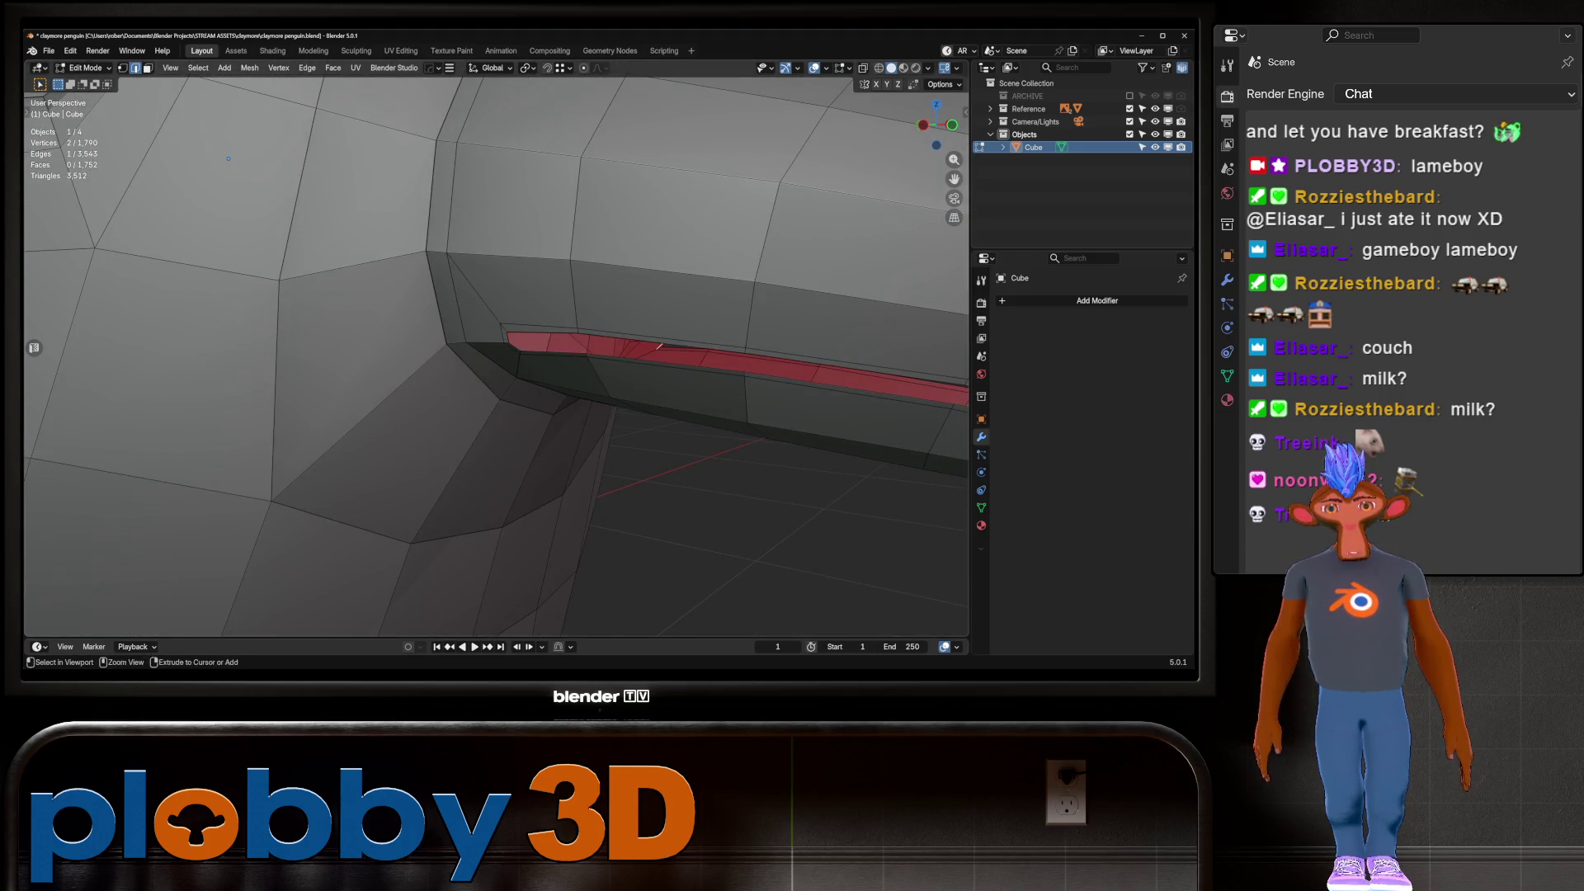
pyautogui.press('f')
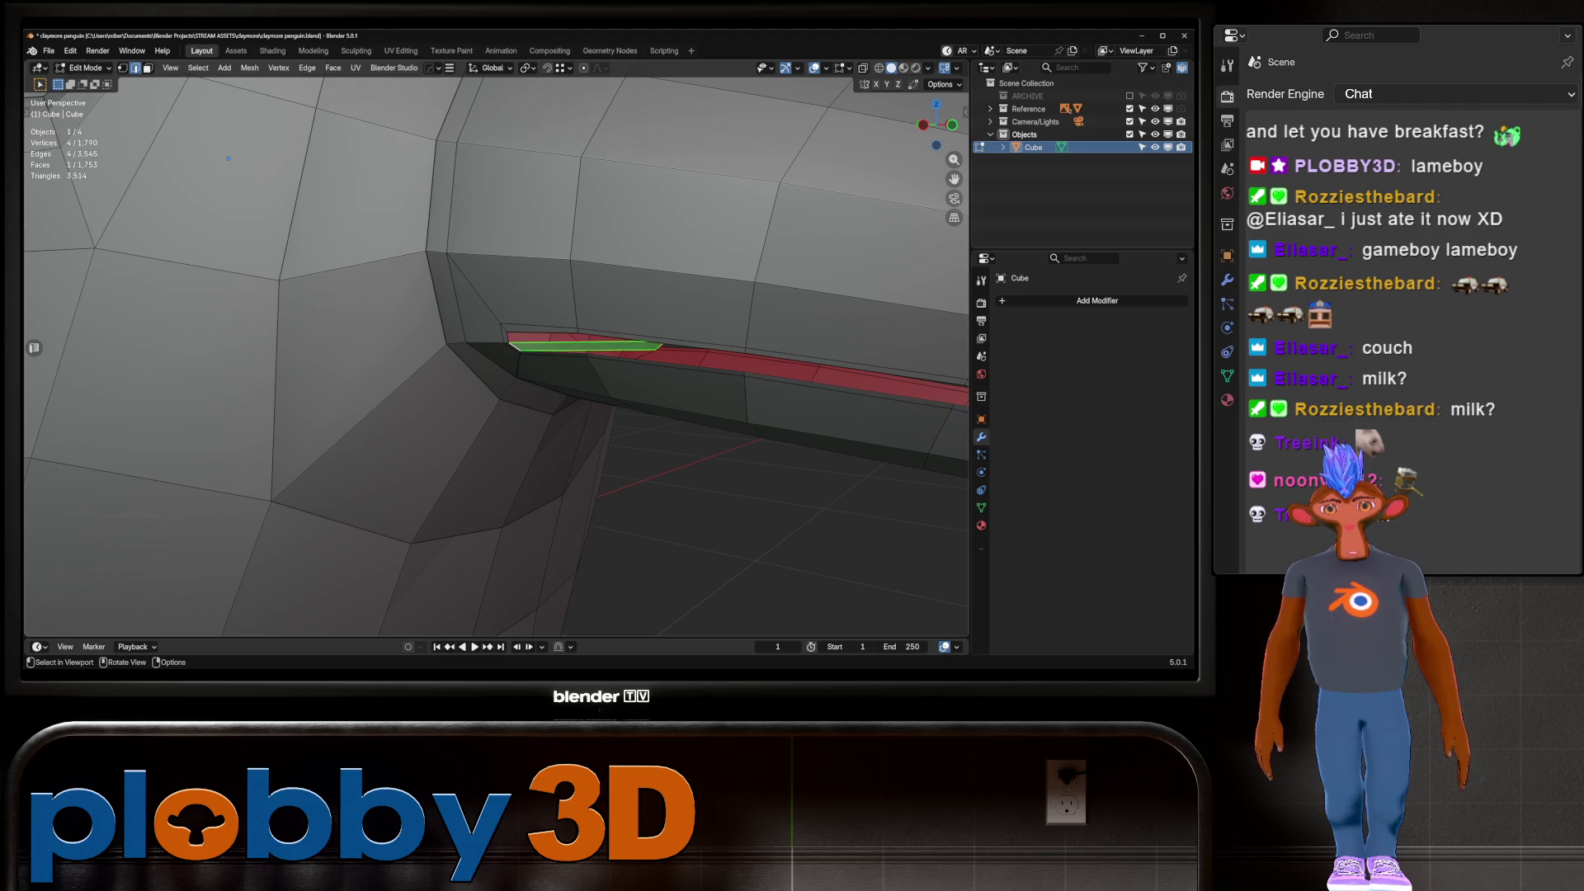
pyautogui.scroll(-5, 227, 158)
pyautogui.moveTo(228, 159)
pyautogui.mouseDown(button='middle')
pyautogui.moveTo(817, 233)
pyautogui.moveTo(677, 272)
pyautogui.mouseUp(button='middle')
# Delete the edge along the mouth opening with its thin filler strip, then inspect the mesh
pyautogui.click(589, 346)
pyautogui.scroll(10, 677, 272)
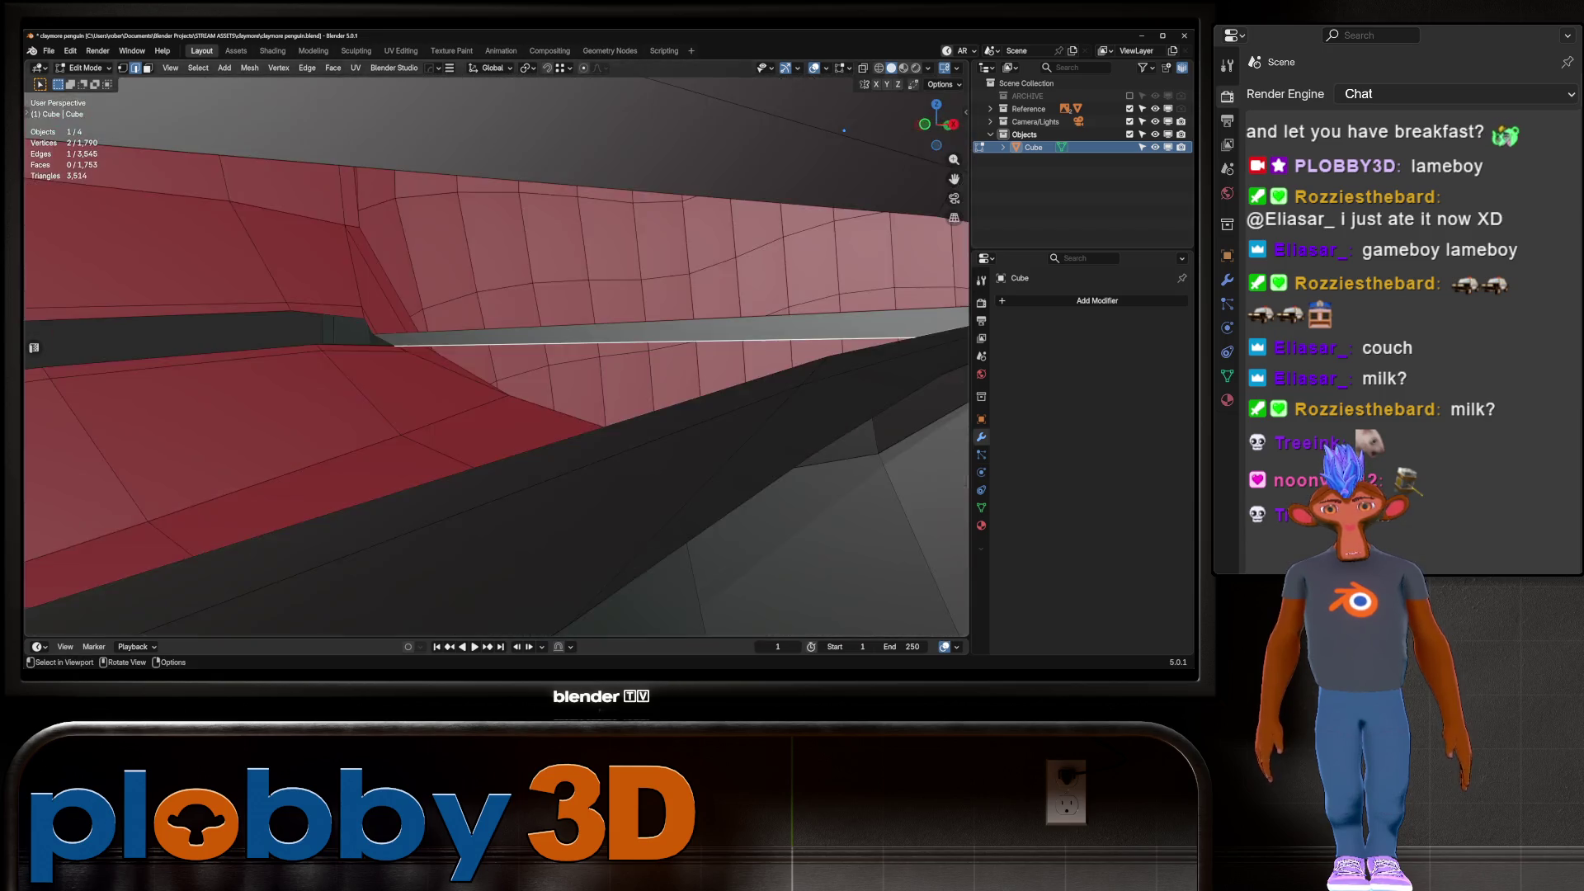
pyautogui.scroll(-3, 609, 128)
pyautogui.moveTo(578, 140); pyautogui.dragTo(609, 127, button='middle')
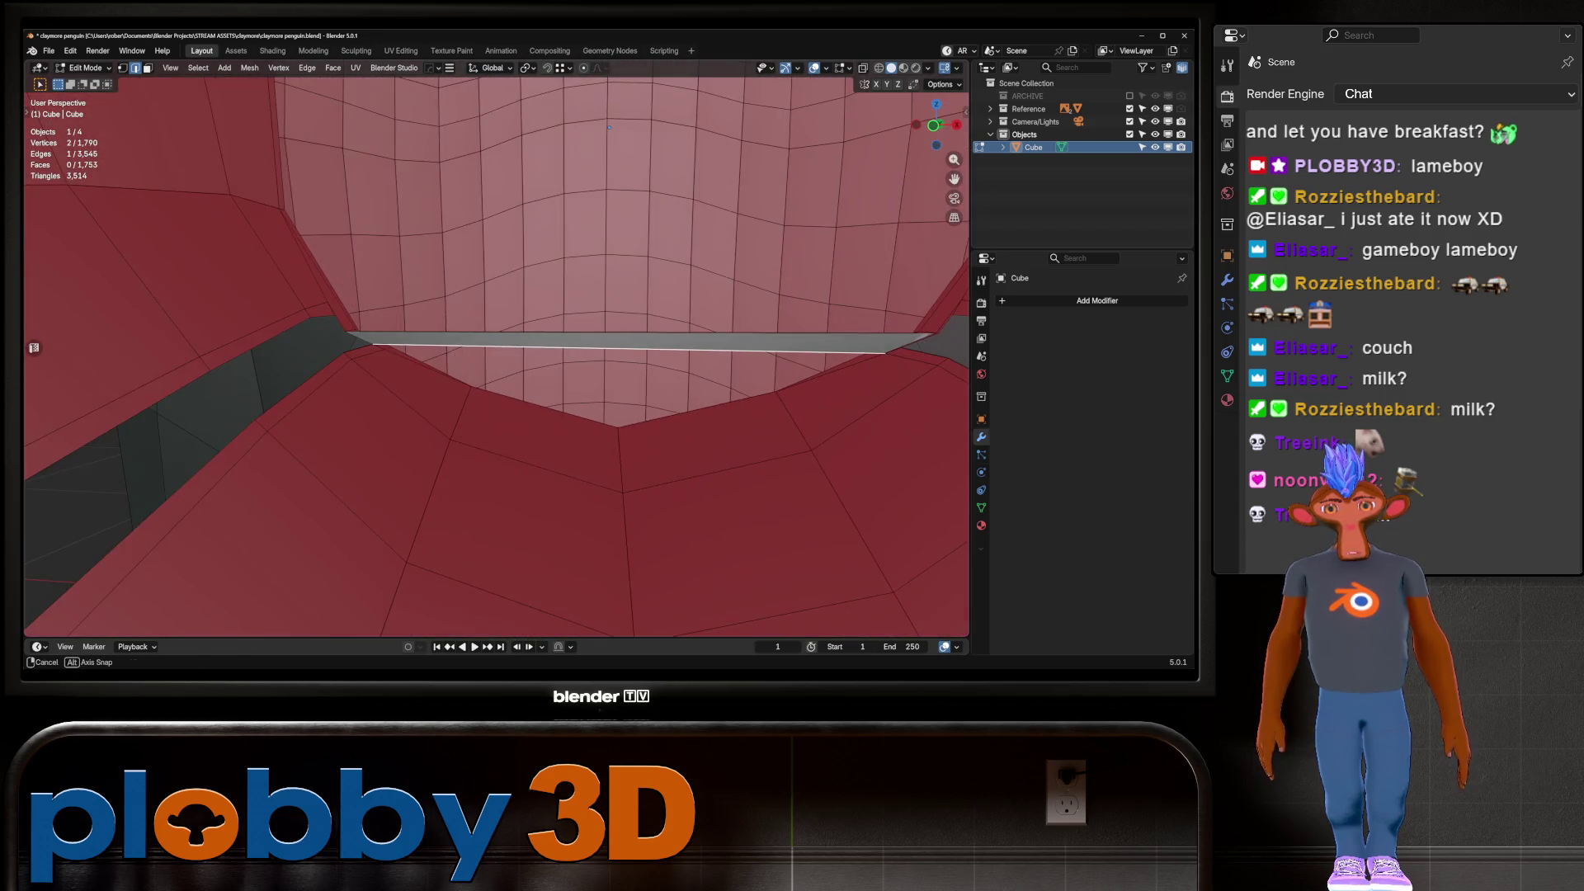
pyautogui.hotkey('ctrl', 'x')
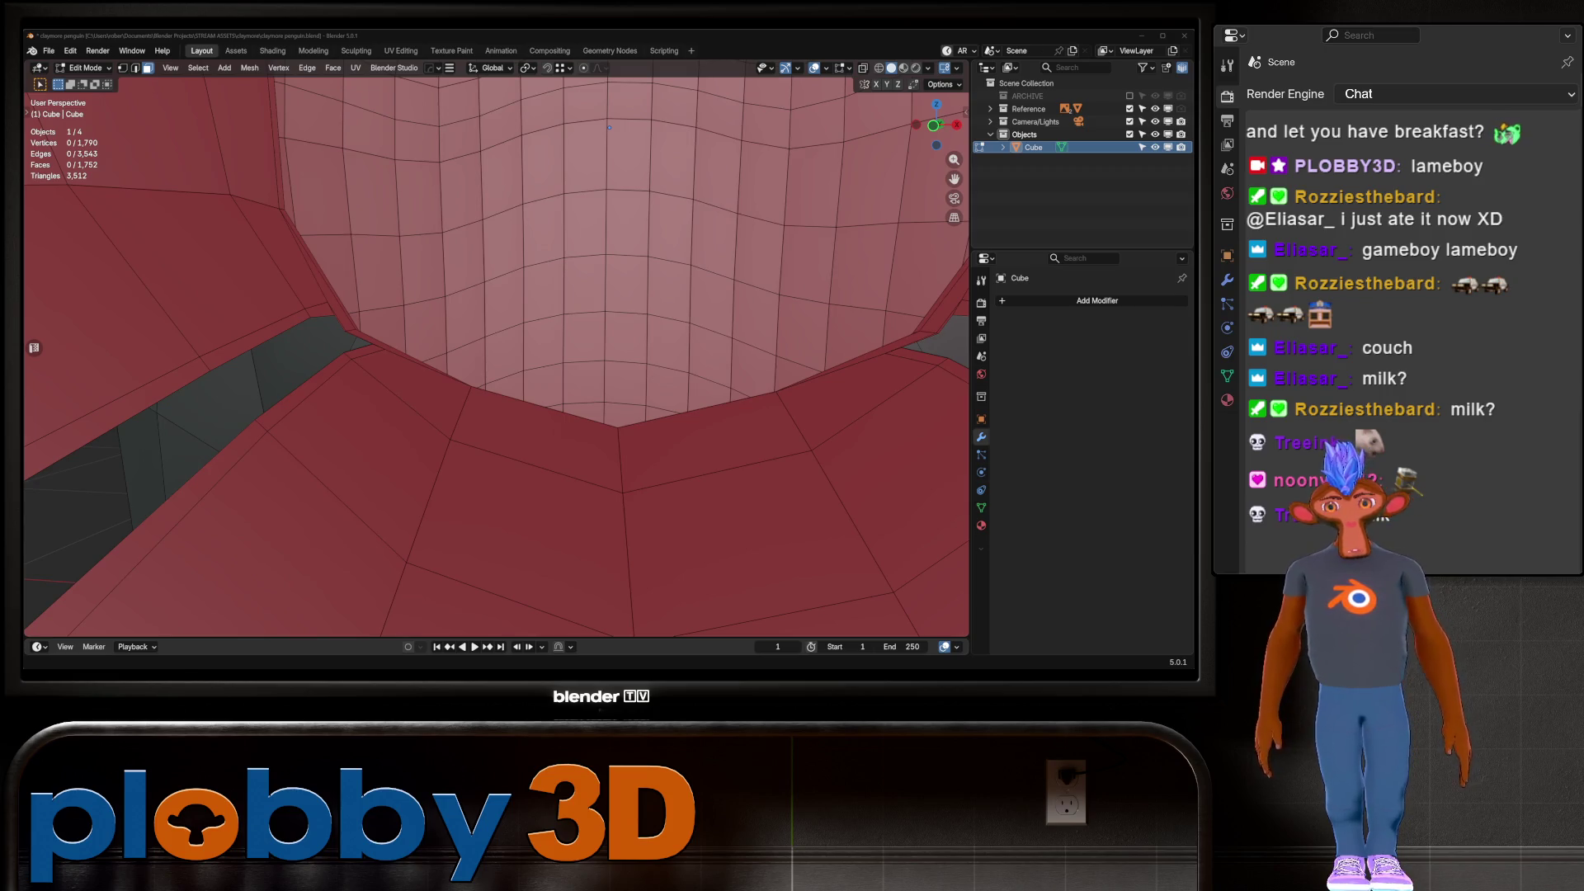
pyautogui.scroll(-5, 495, 347)
pyautogui.moveTo(495, 347); pyautogui.dragTo(577, 330, button='middle')
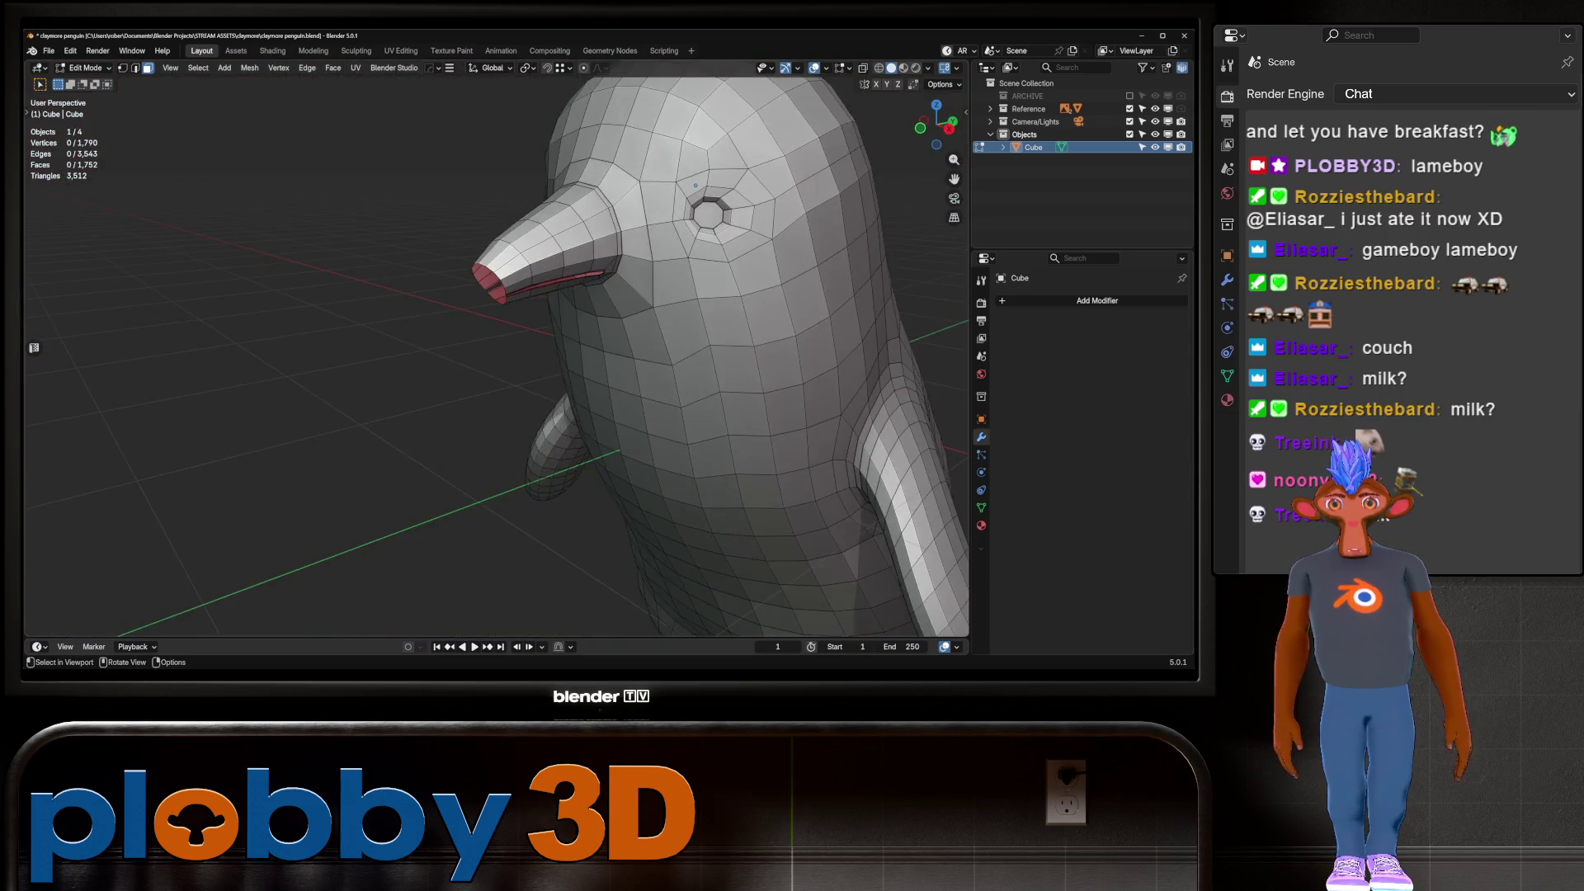
# Bridge the right end of the mouth strip with a face split by three centred loop cuts
pyautogui.scroll(6, 495, 347)
pyautogui.scroll(-3, 495, 355)
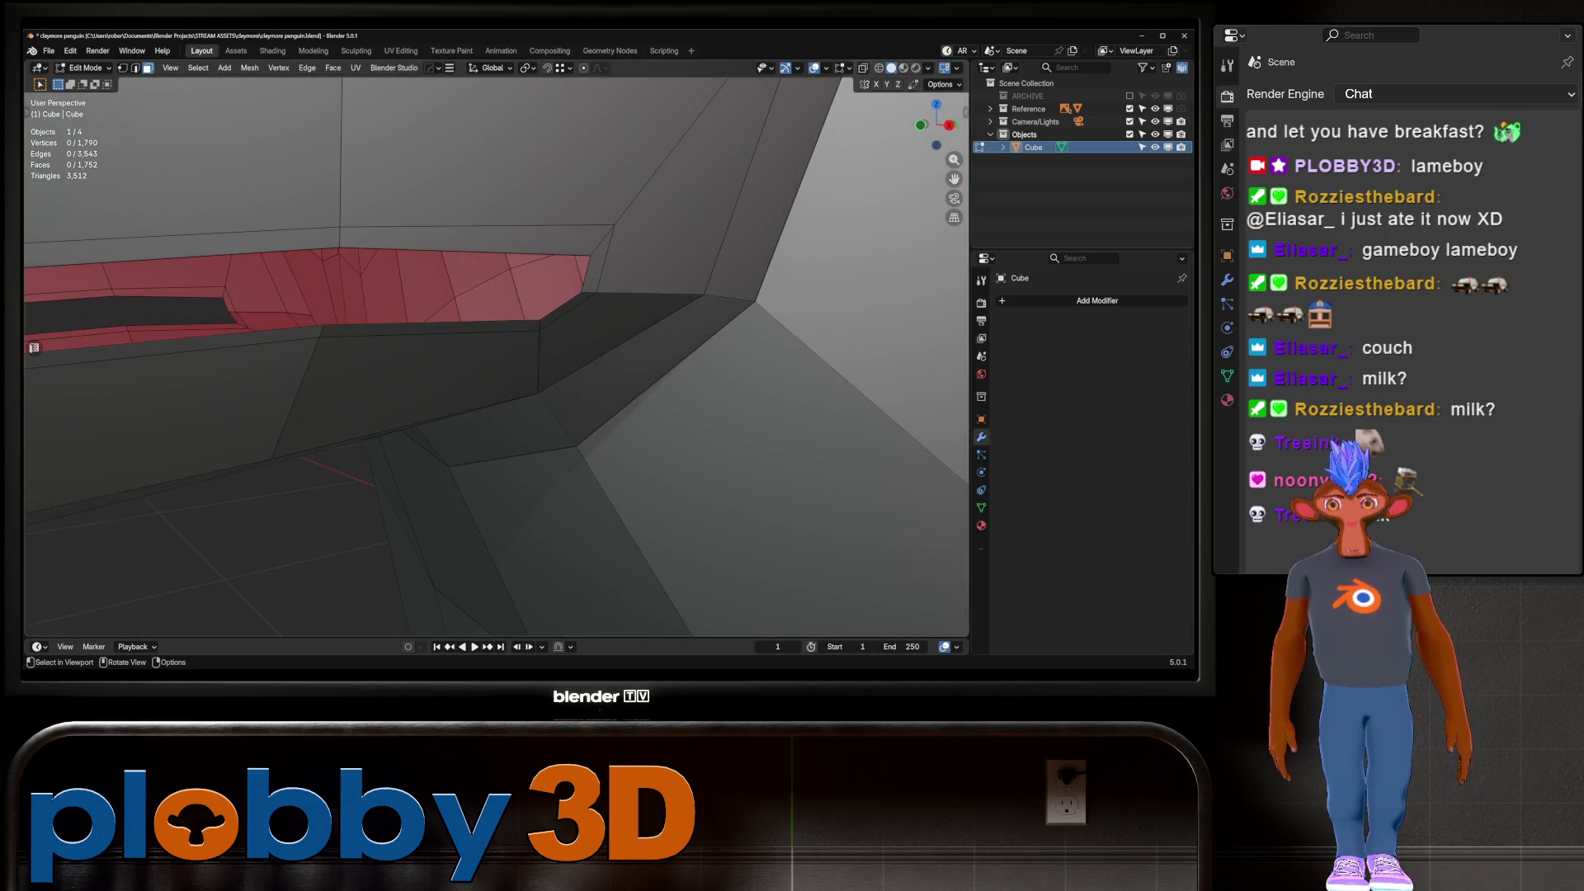
pyautogui.press('2')
pyautogui.click(587, 272)
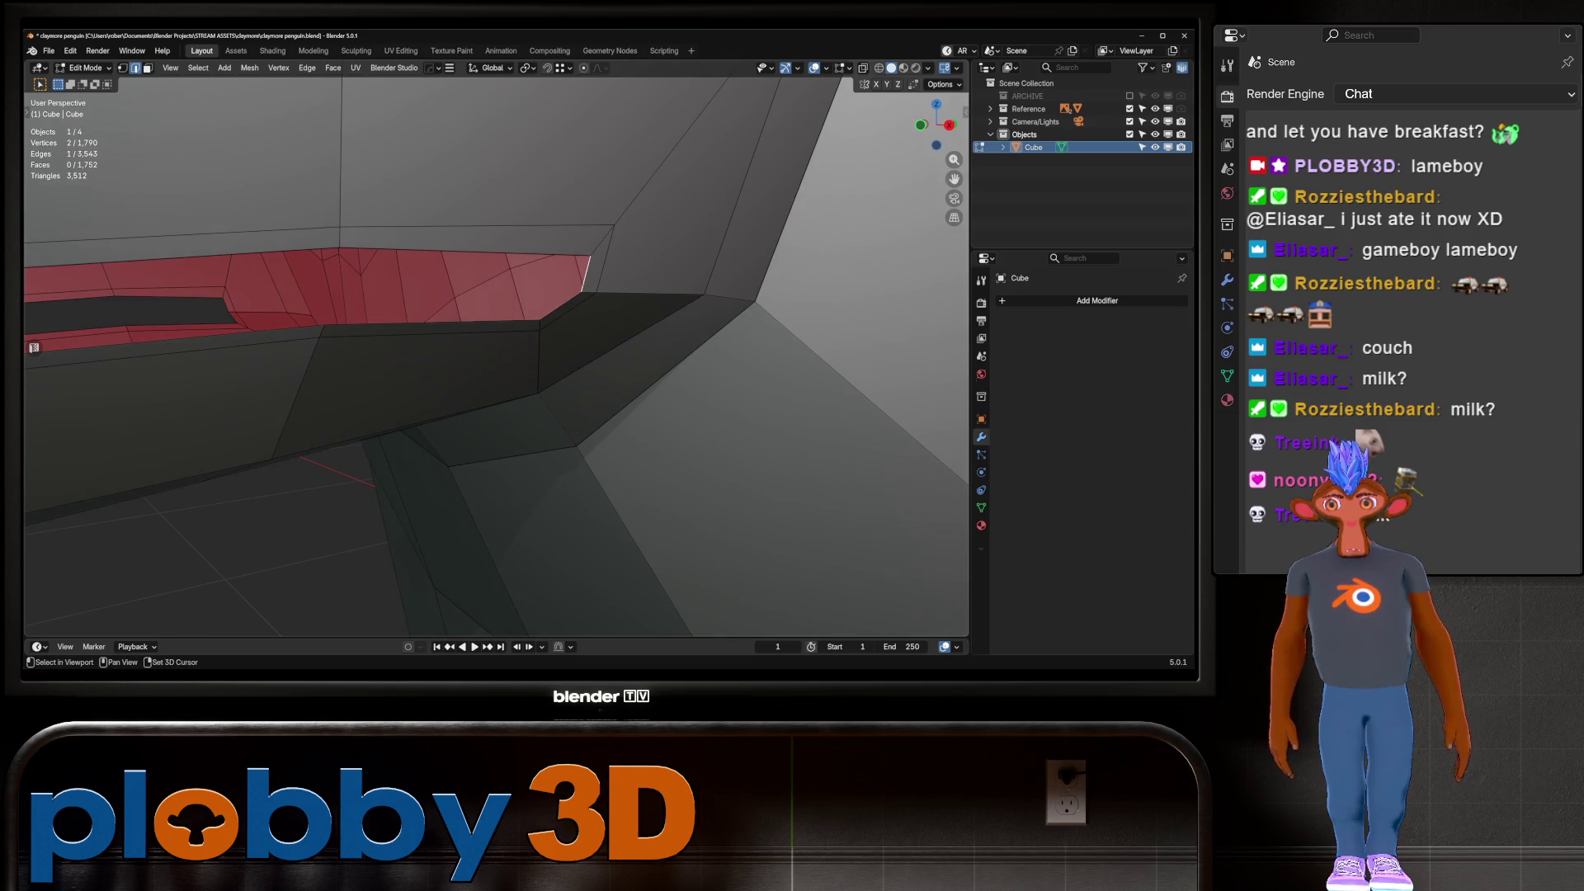
pyautogui.press('f')
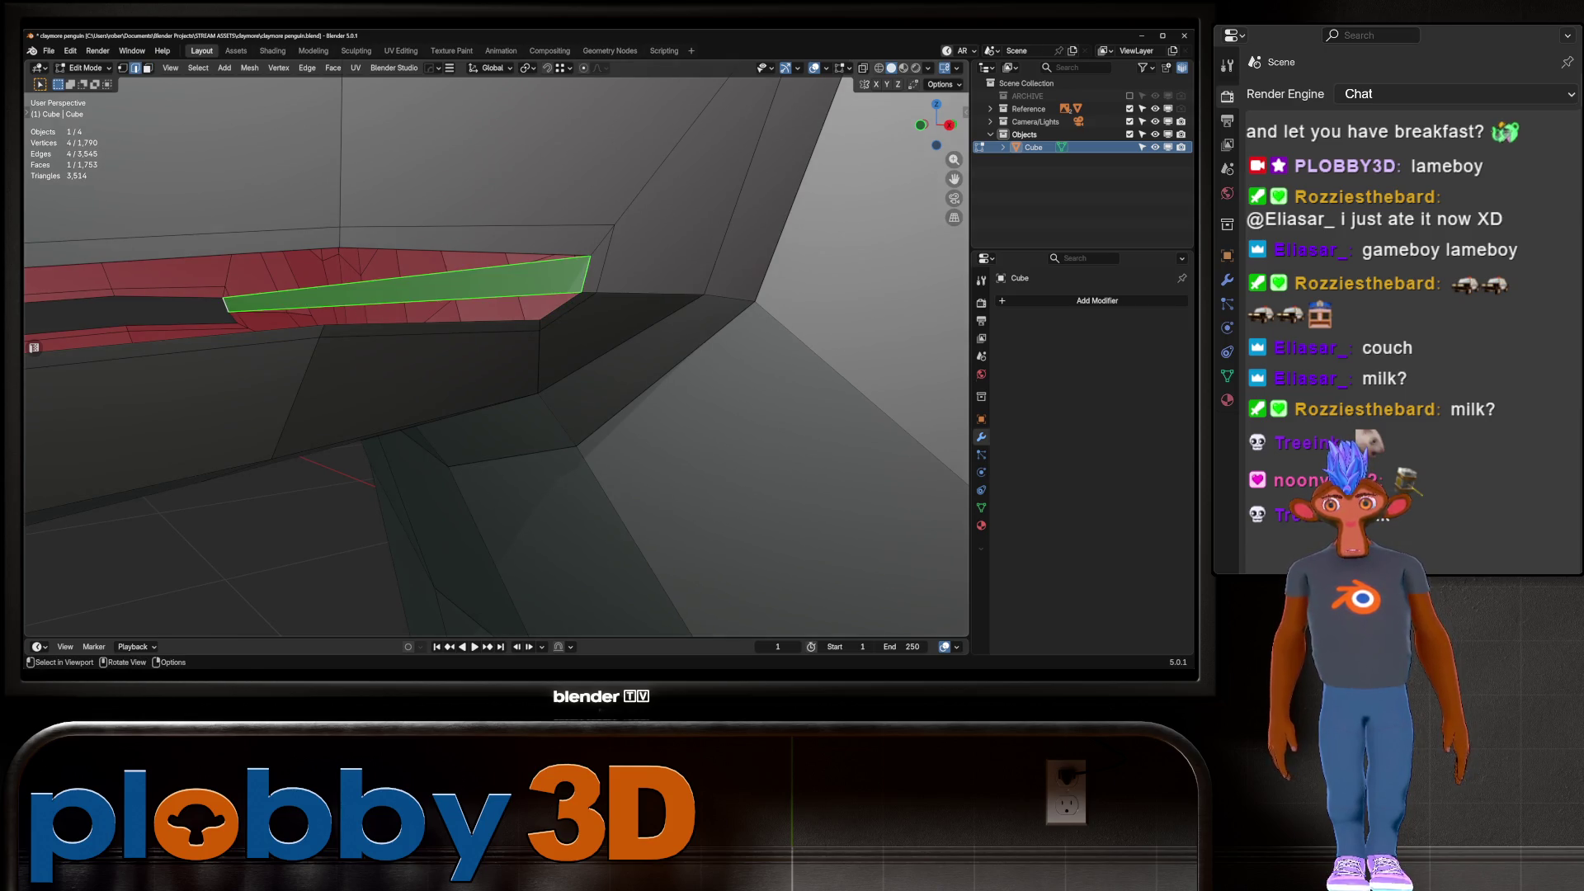
pyautogui.hotkey('ctrl', 'r')
pyautogui.scroll(2, 396, 305)
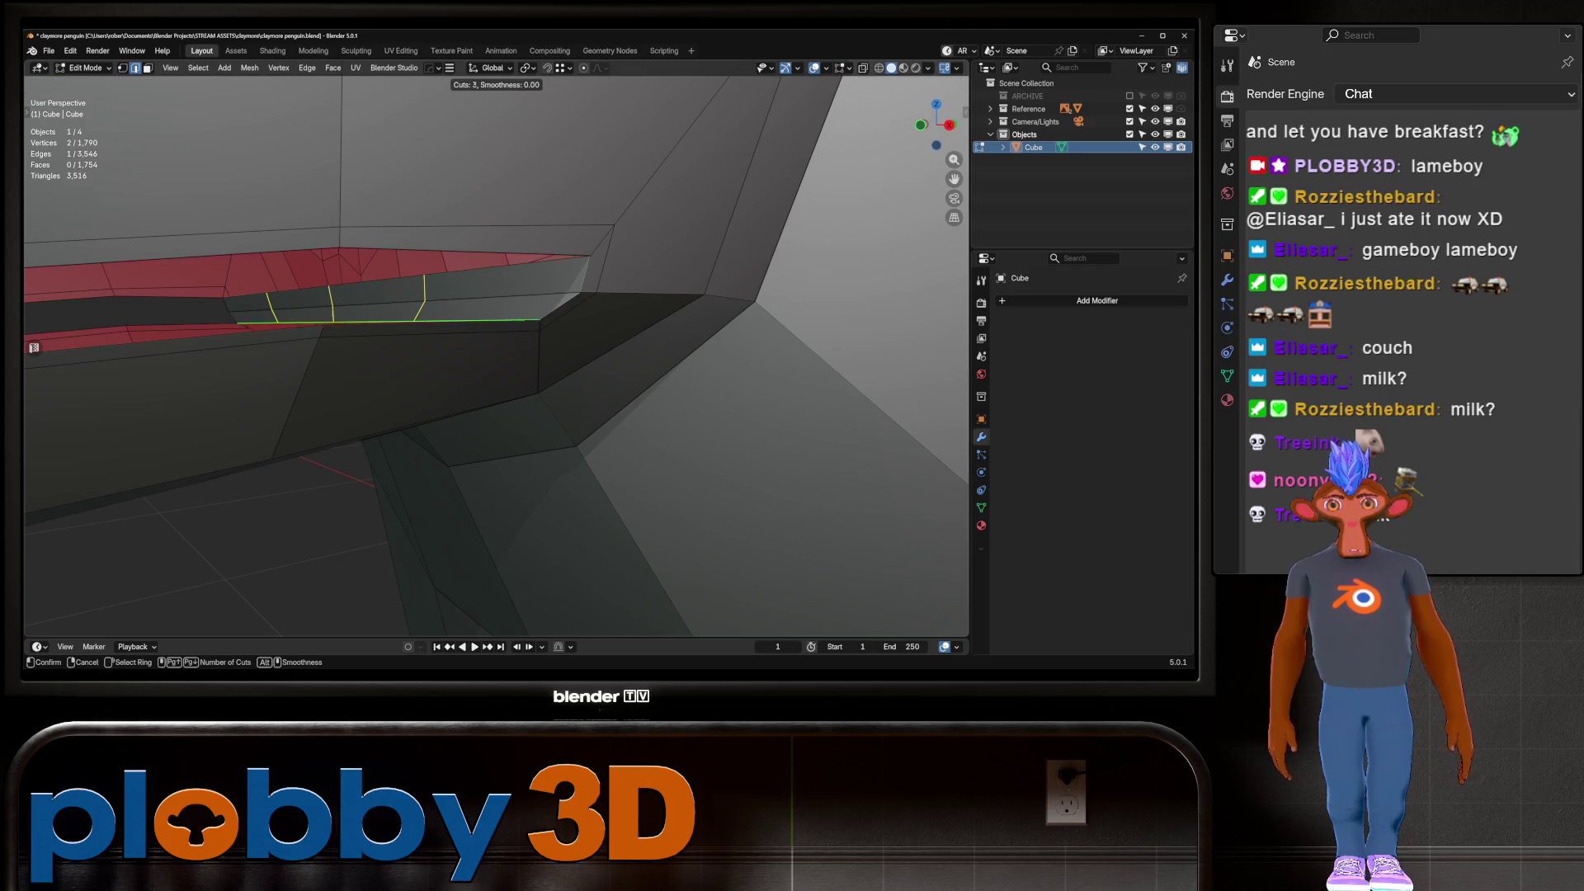
pyautogui.click(396, 306)
pyautogui.rightClick(396, 305)
pyautogui.scroll(2, 397, 305)
pyautogui.moveTo(495, 354); pyautogui.dragTo(663, 137, button='middle')
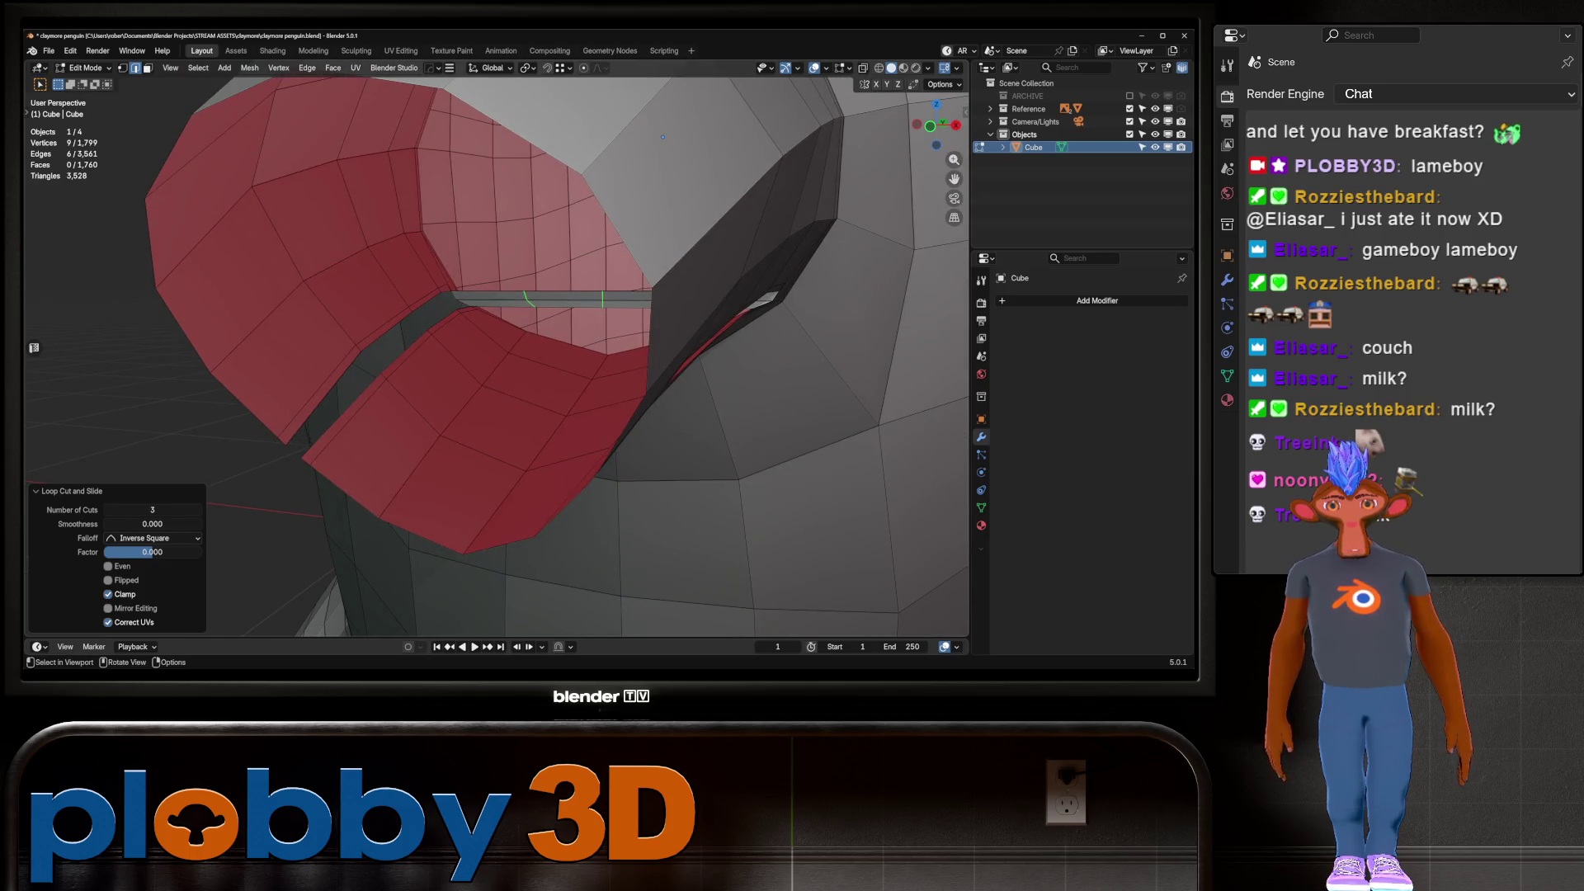
# Bridge the strip's left end with a three-cut face and grid-fill the hole above it
pyautogui.click(342, 414)
pyautogui.moveTo(342, 414); pyautogui.dragTo(341, 160, button='middle')
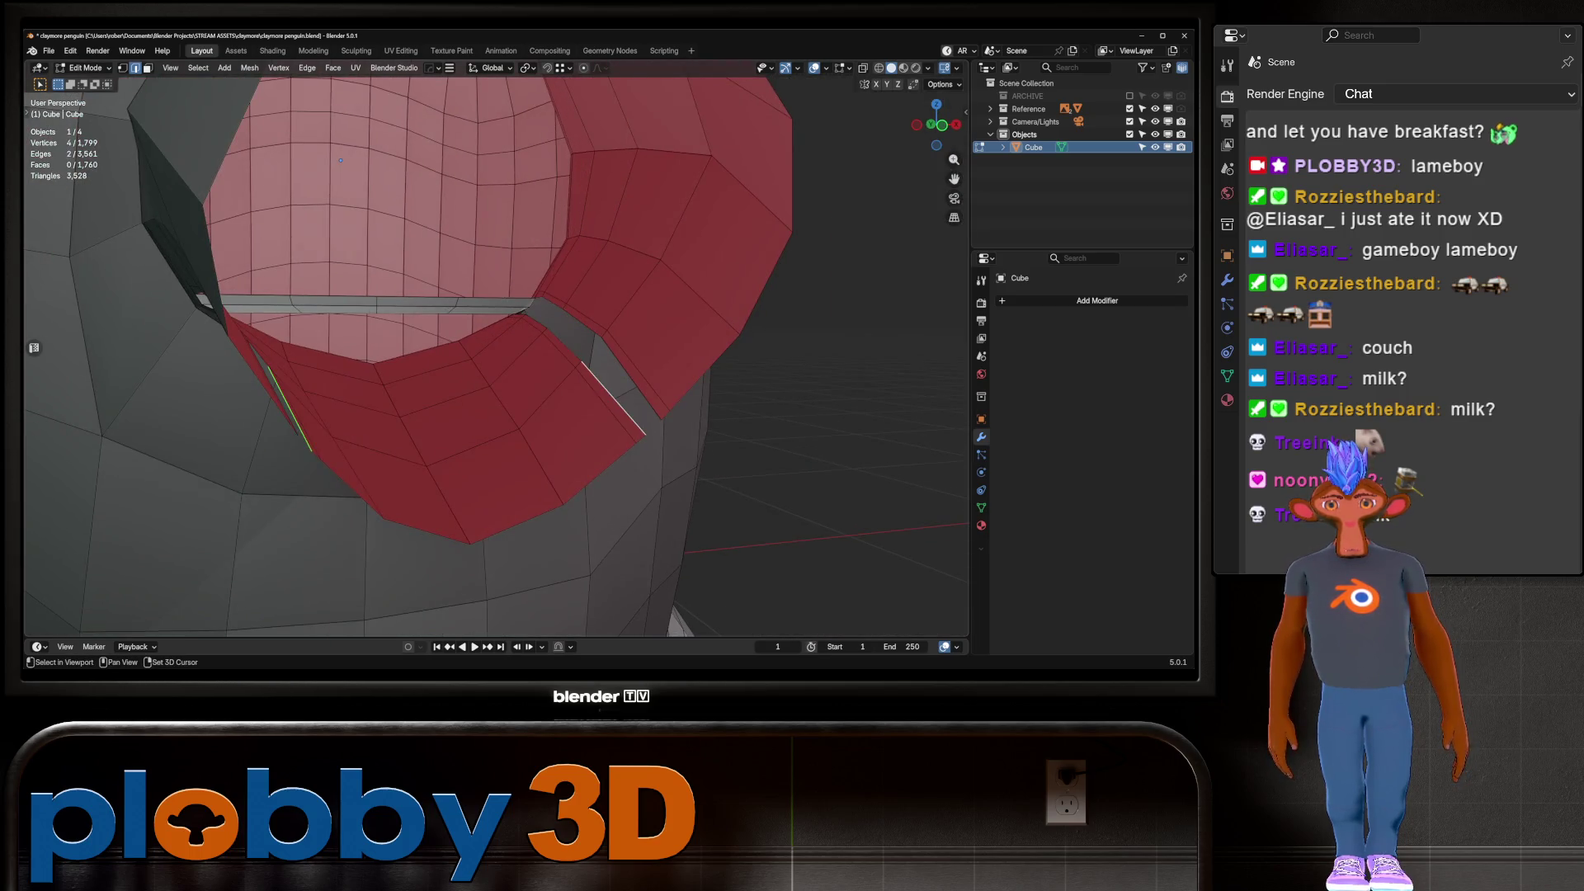
pyautogui.press('f')
pyautogui.hotkey('ctrl', 'r')
pyautogui.scroll(2, 341, 160)
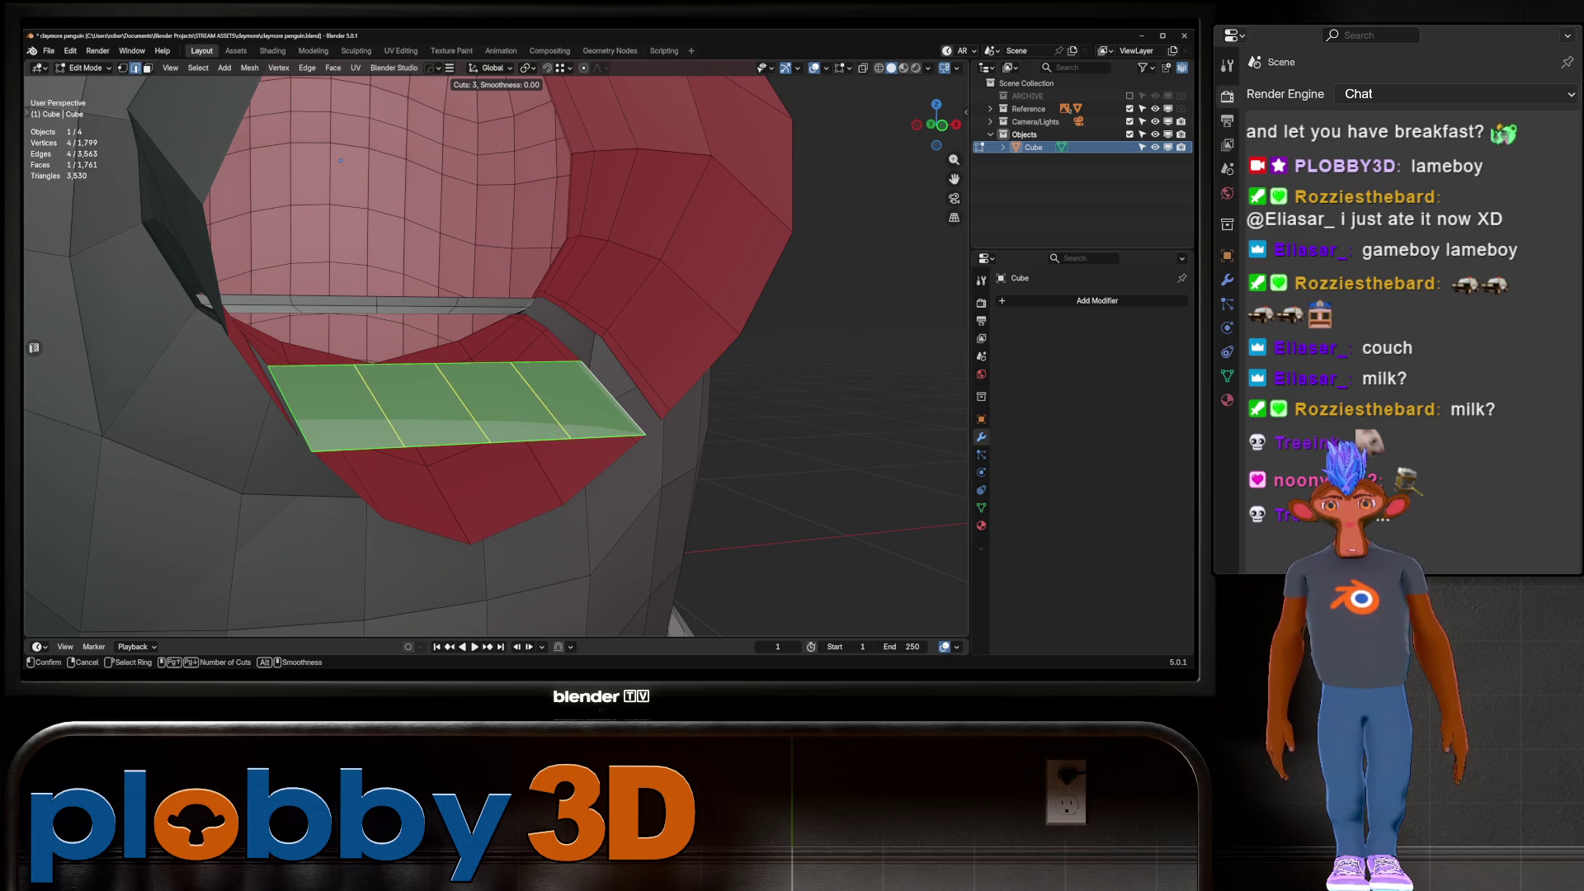
pyautogui.click(340, 160)
pyautogui.rightClick(340, 160)
pyautogui.hotkey('ctrl', 'f')
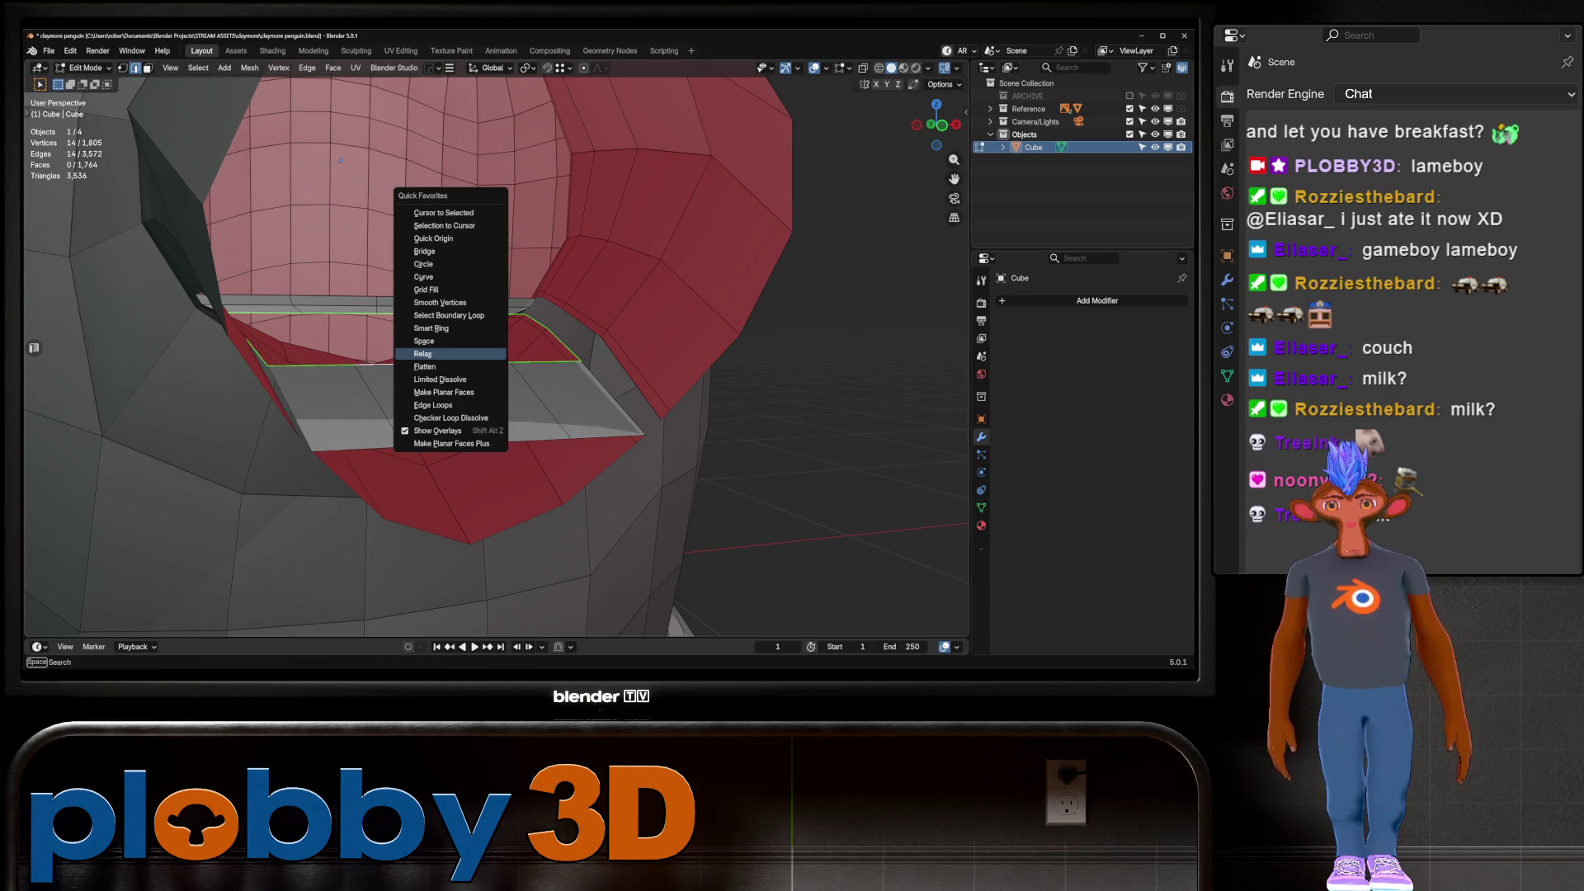
pyautogui.click(450, 289)
pyautogui.moveTo(340, 160); pyautogui.dragTo(697, 115, button='middle')
# Test Grid Fill on the lower lip corner loop, then undo it
pyautogui.keyDown('alt'); pyautogui.click(460, 385); pyautogui.keyUp('alt')
pyautogui.hotkey('ctrl', 'f')
pyautogui.click(459, 382)
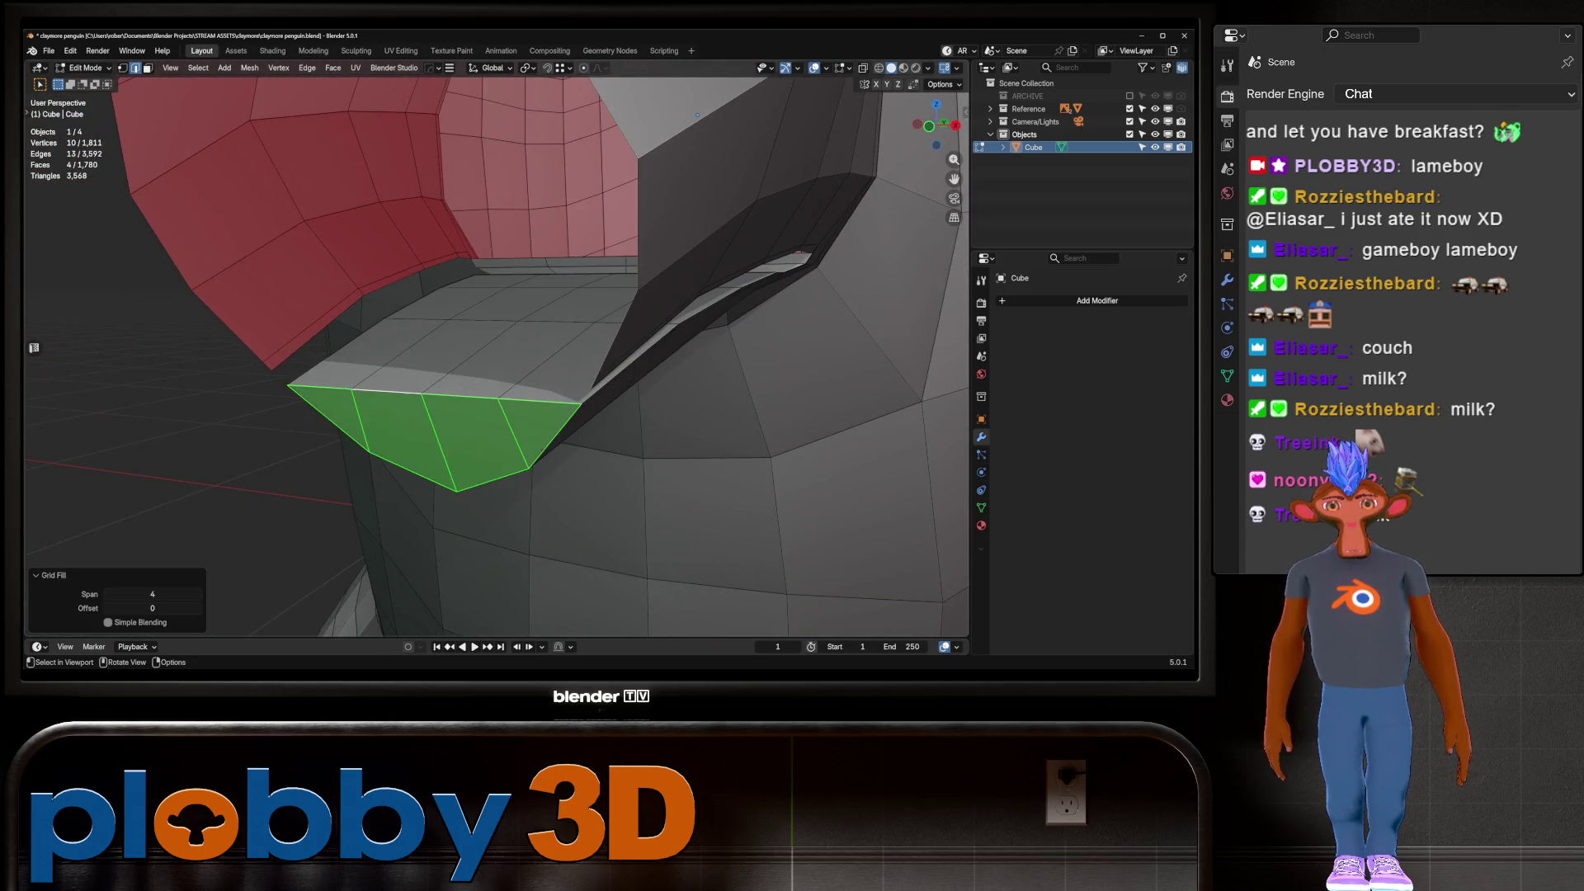
pyautogui.moveTo(459, 382)
pyautogui.mouseDown(button='middle')
pyautogui.moveTo(594, 355)
pyautogui.moveTo(562, 372)
pyautogui.mouseUp(button='middle')
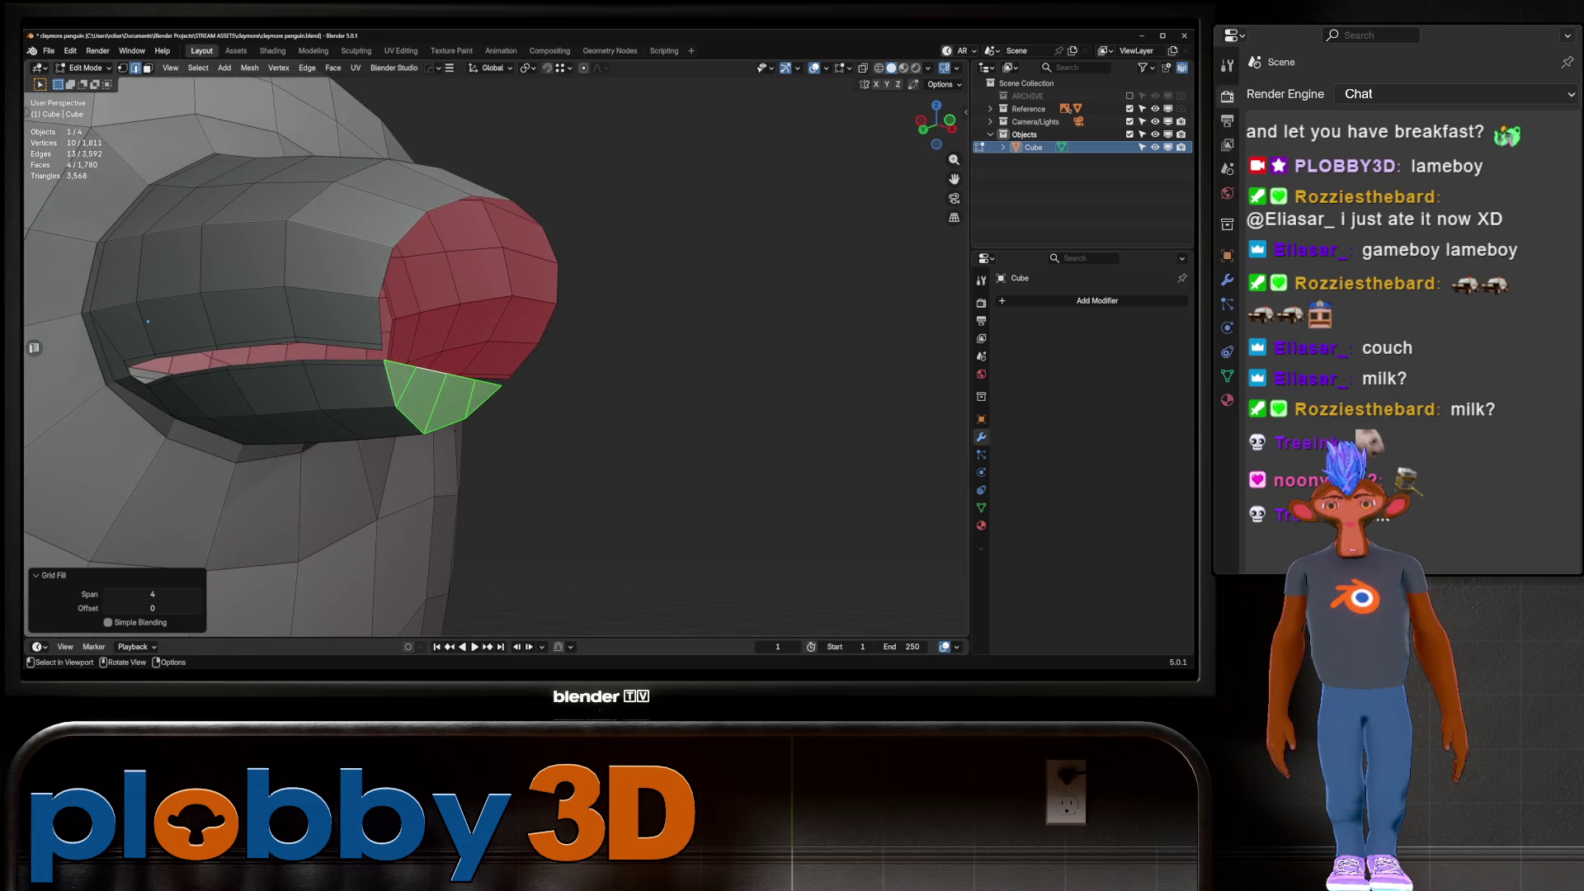
pyautogui.hotkey('ctrl', 'z')
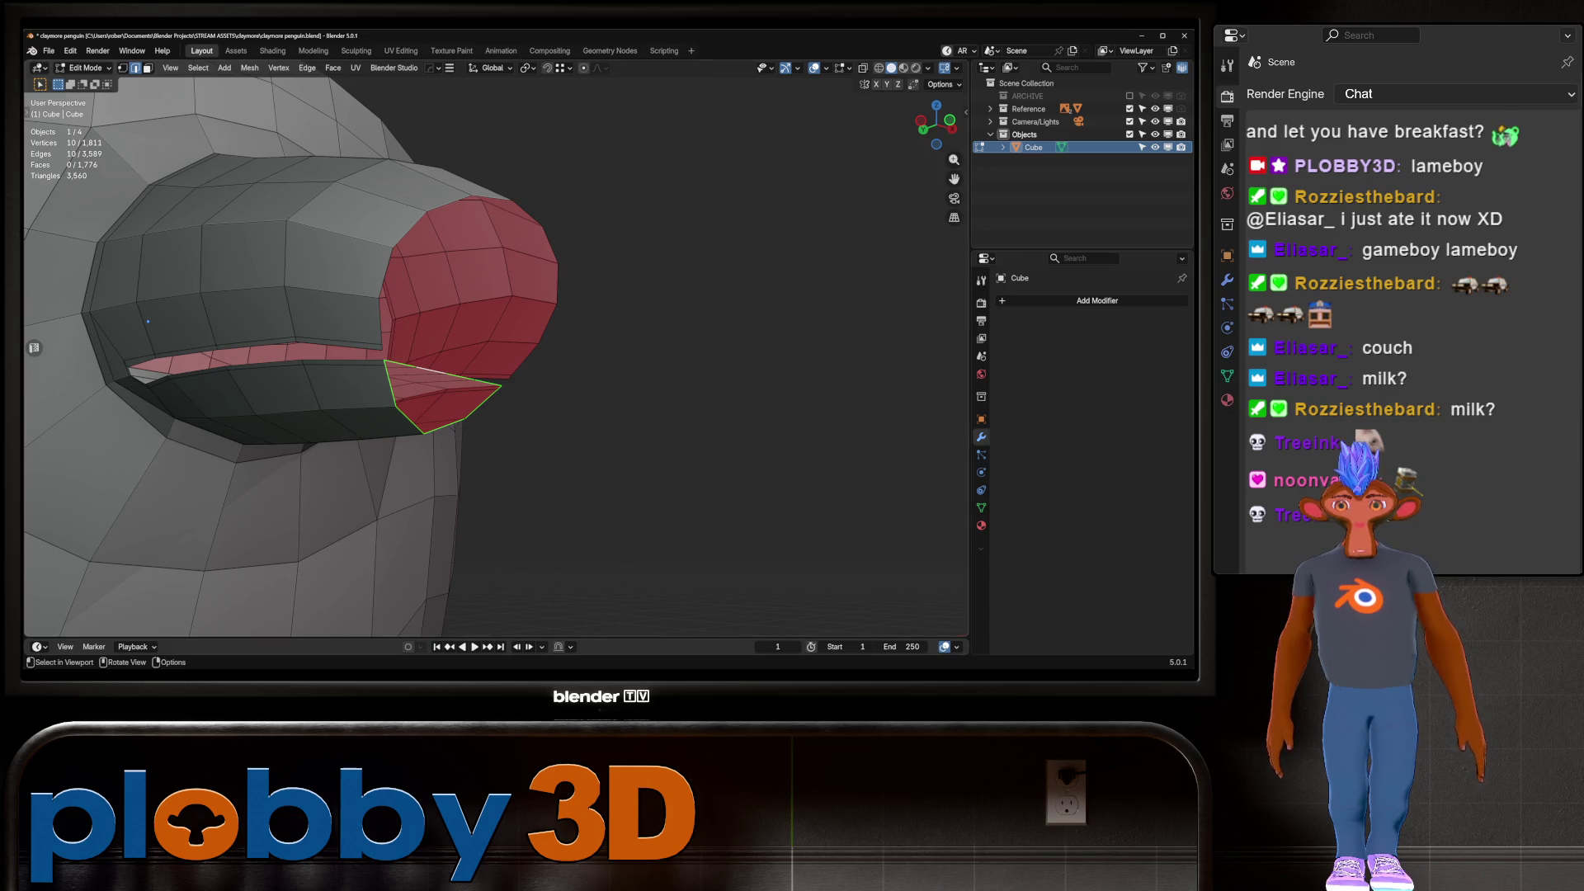
pyautogui.moveTo(577, 371); pyautogui.dragTo(396, 363, button='middle')
pyautogui.scroll(2, 495, 355)
pyautogui.moveTo(496, 355); pyautogui.dragTo(429, 355, button='middle')
pyautogui.scroll(2, 429, 355)
pyautogui.hotkey('ctrl', 'f')
pyautogui.click(562, 355)
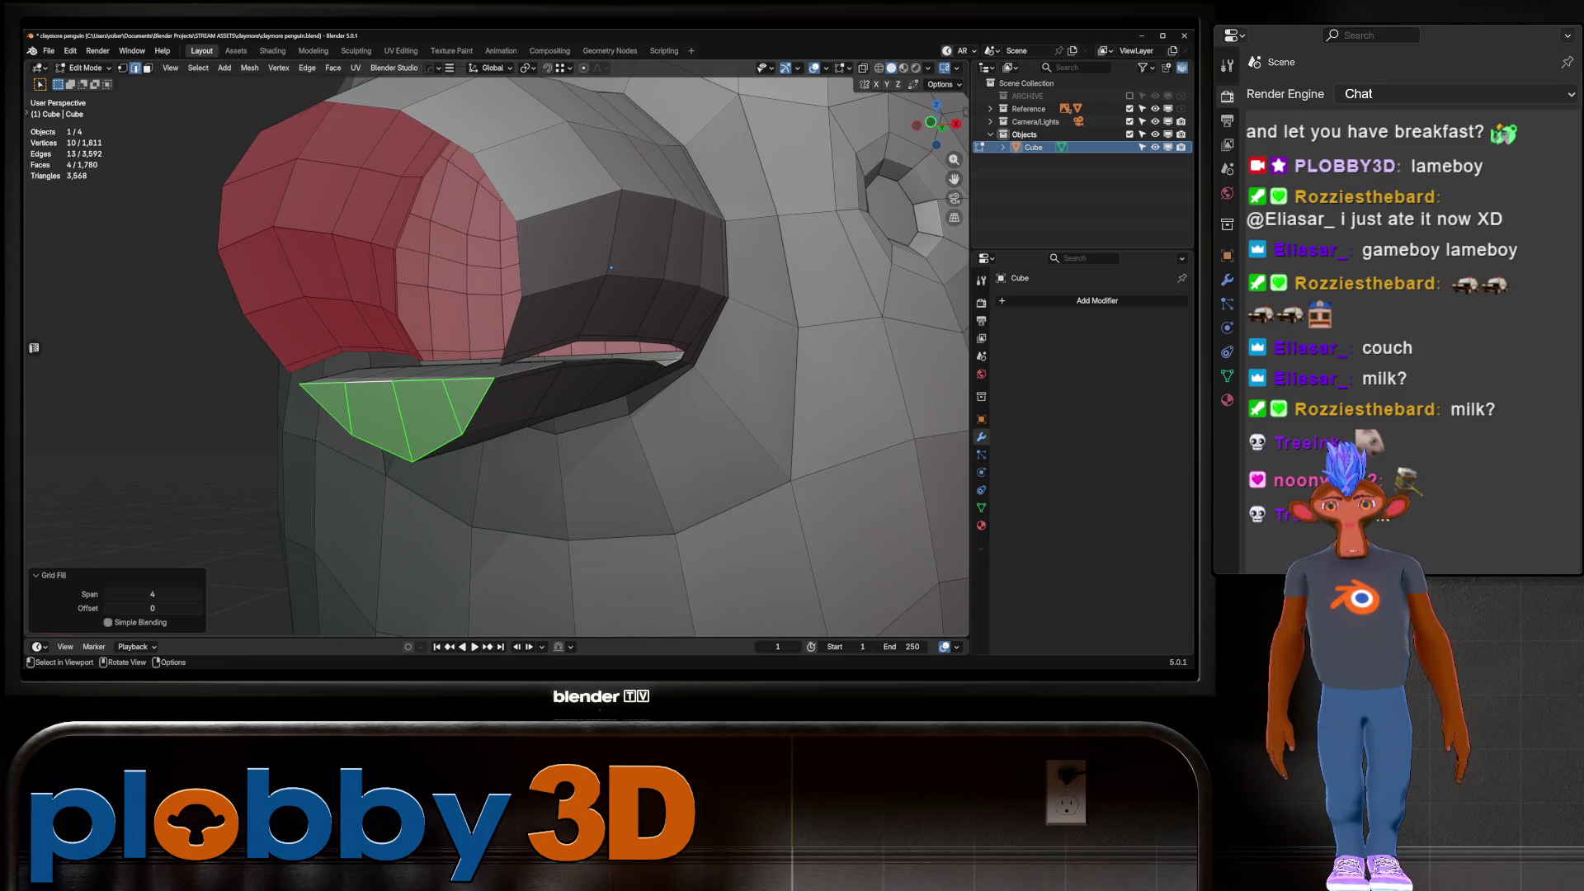
pyautogui.moveTo(610, 267)
pyautogui.mouseDown(button='middle')
pyautogui.moveTo(578, 330)
pyautogui.moveTo(543, 485)
pyautogui.moveTo(223, 402)
pyautogui.mouseUp(button='middle')
pyautogui.hotkey('ctrl', 'z')
# Close the lower beak corner with a single face, undoing a trial inset and grid fill
pyautogui.press('f')
pyautogui.press('i')
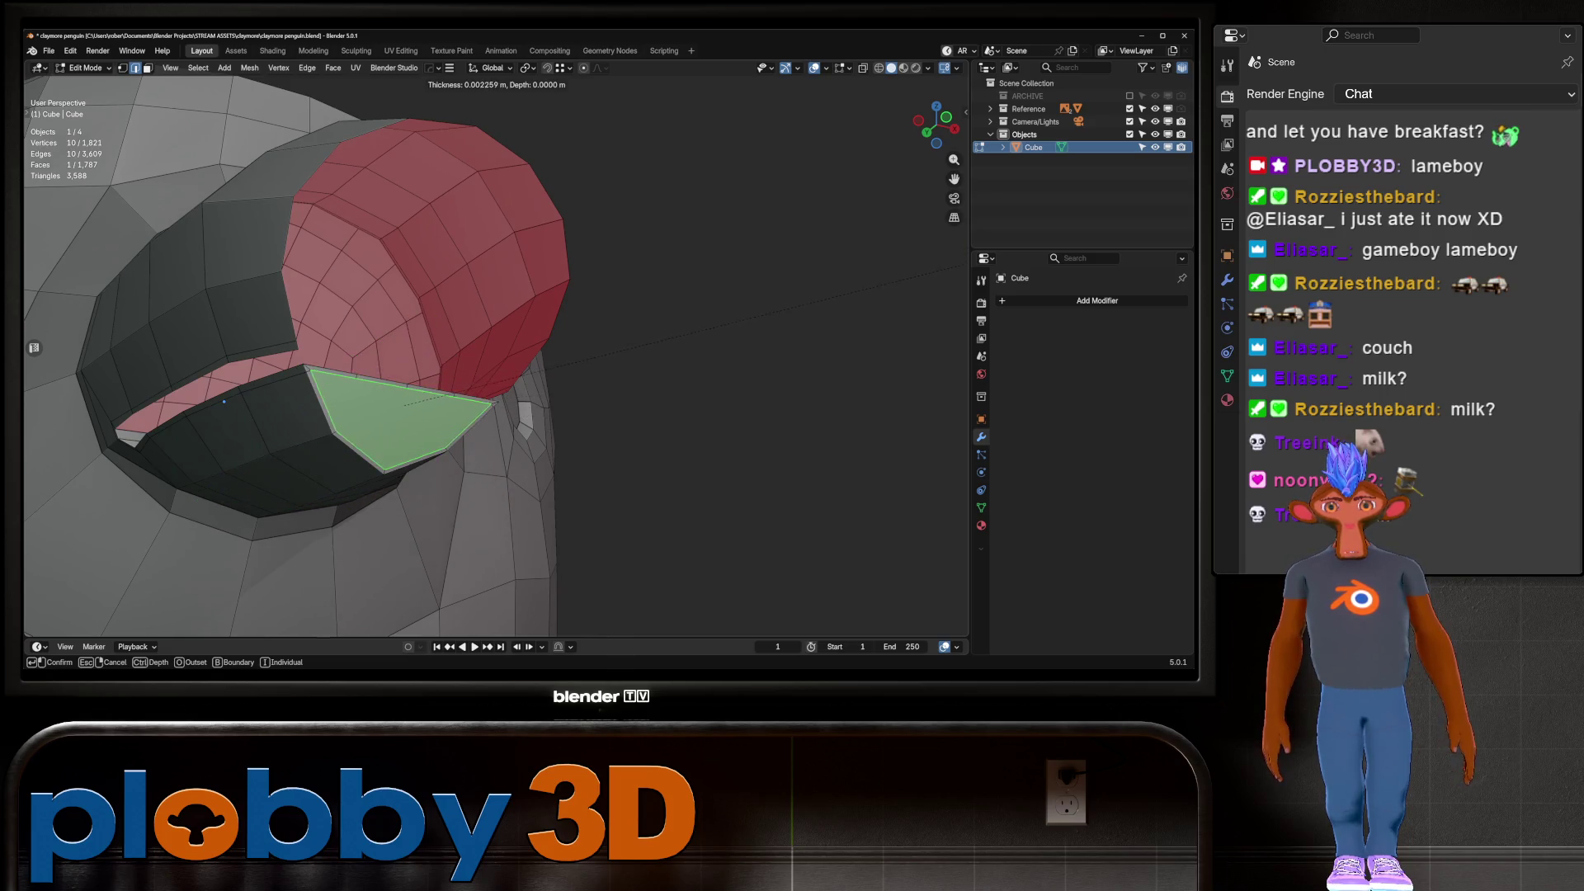
pyautogui.click(224, 402)
pyautogui.hotkey('ctrl', 'f')
pyautogui.click(313, 239)
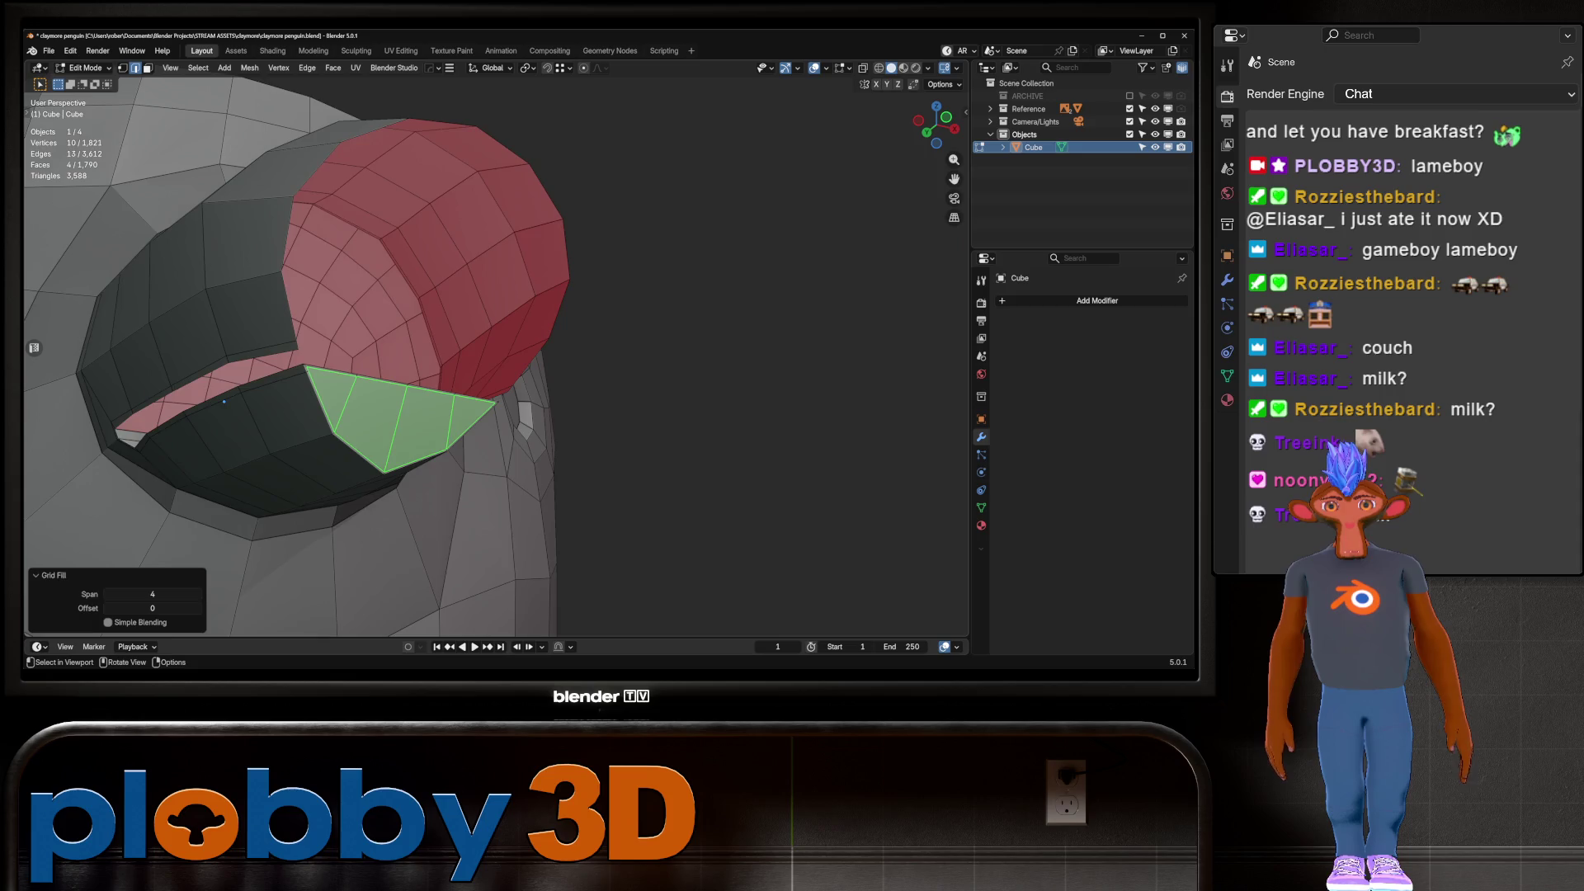
pyautogui.moveTo(314, 239)
pyautogui.mouseDown(button='middle')
pyautogui.moveTo(614, 368)
pyautogui.moveTo(190, 219)
pyautogui.moveTo(79, 344)
pyautogui.moveTo(511, 338)
pyautogui.moveTo(446, 330)
pyautogui.mouseUp(button='middle')
pyautogui.hotkey('ctrl', 'z')
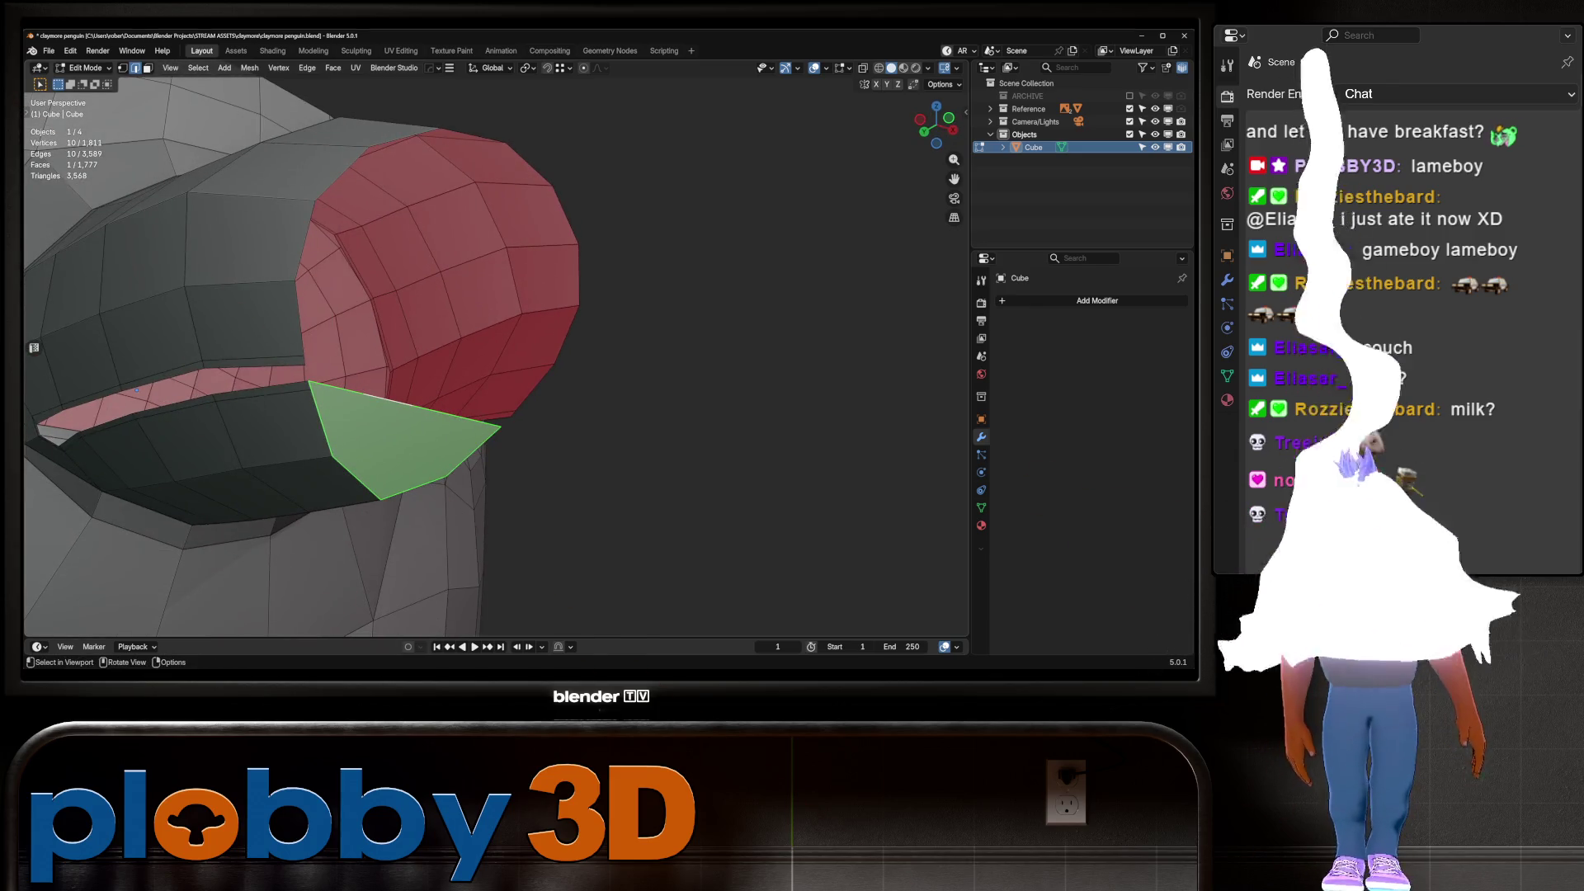
# Dissolve the two extra edge loops under the beak's mouth opening
pyautogui.press('1')
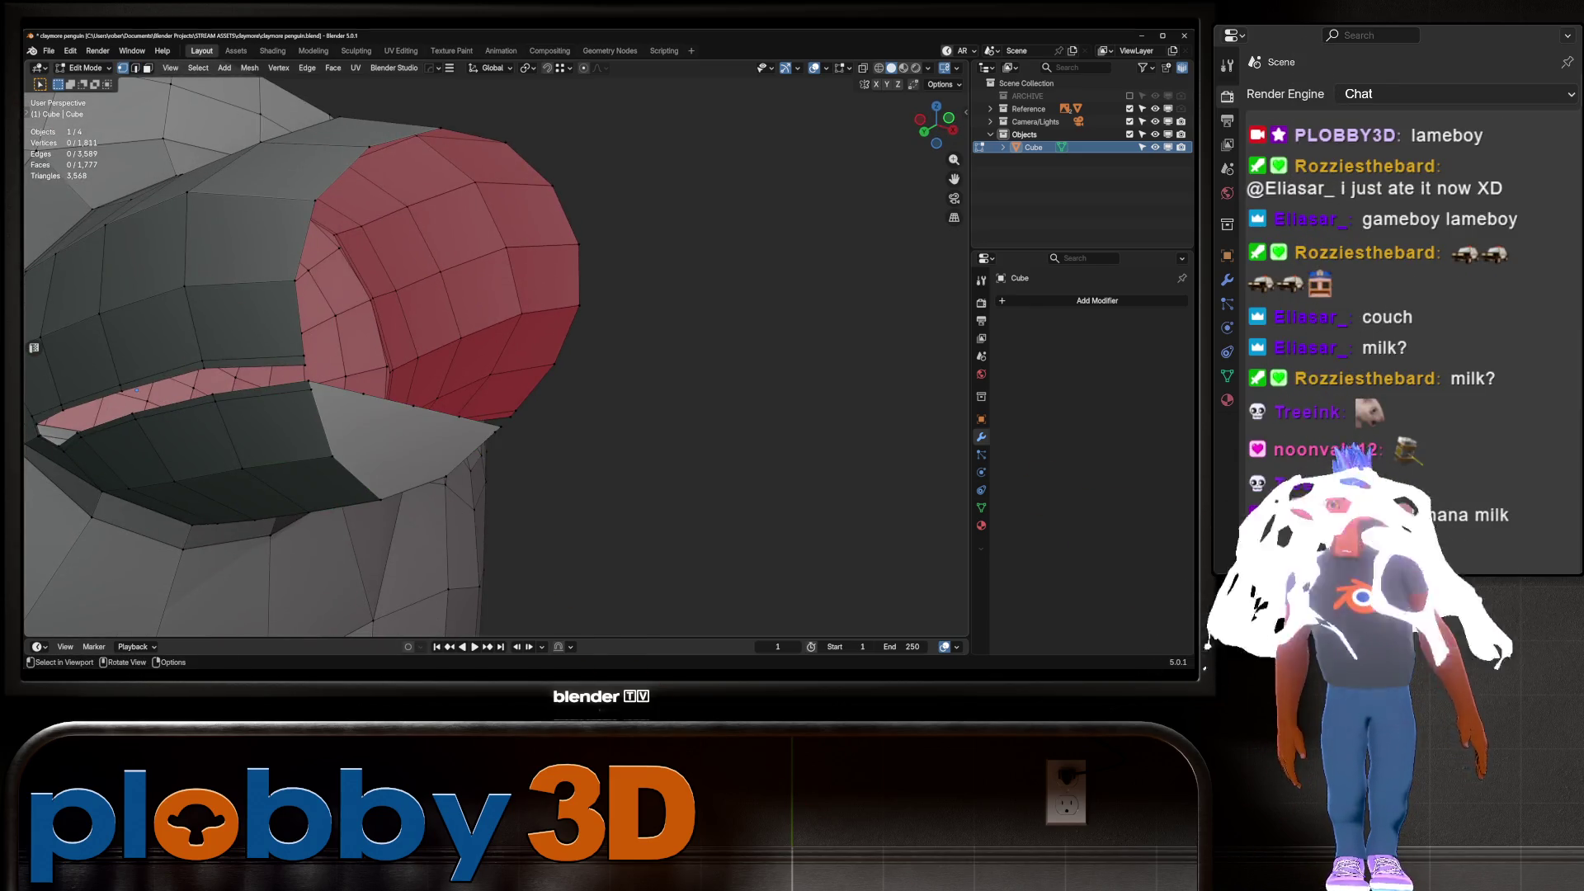
pyautogui.click(312, 388)
pyautogui.moveTo(137, 388)
pyautogui.mouseDown(button='middle')
pyautogui.moveTo(606, 460)
pyautogui.moveTo(397, 247)
pyautogui.moveTo(125, 360)
pyautogui.moveTo(545, 376)
pyautogui.moveTo(416, 325)
pyautogui.moveTo(486, 338)
pyautogui.moveTo(495, 313)
pyautogui.moveTo(499, 351)
pyautogui.moveTo(499, 264)
pyautogui.mouseUp(button='middle')
pyautogui.scroll(5, 545, 376)
pyautogui.scroll(-3, 487, 338)
pyautogui.press('2')
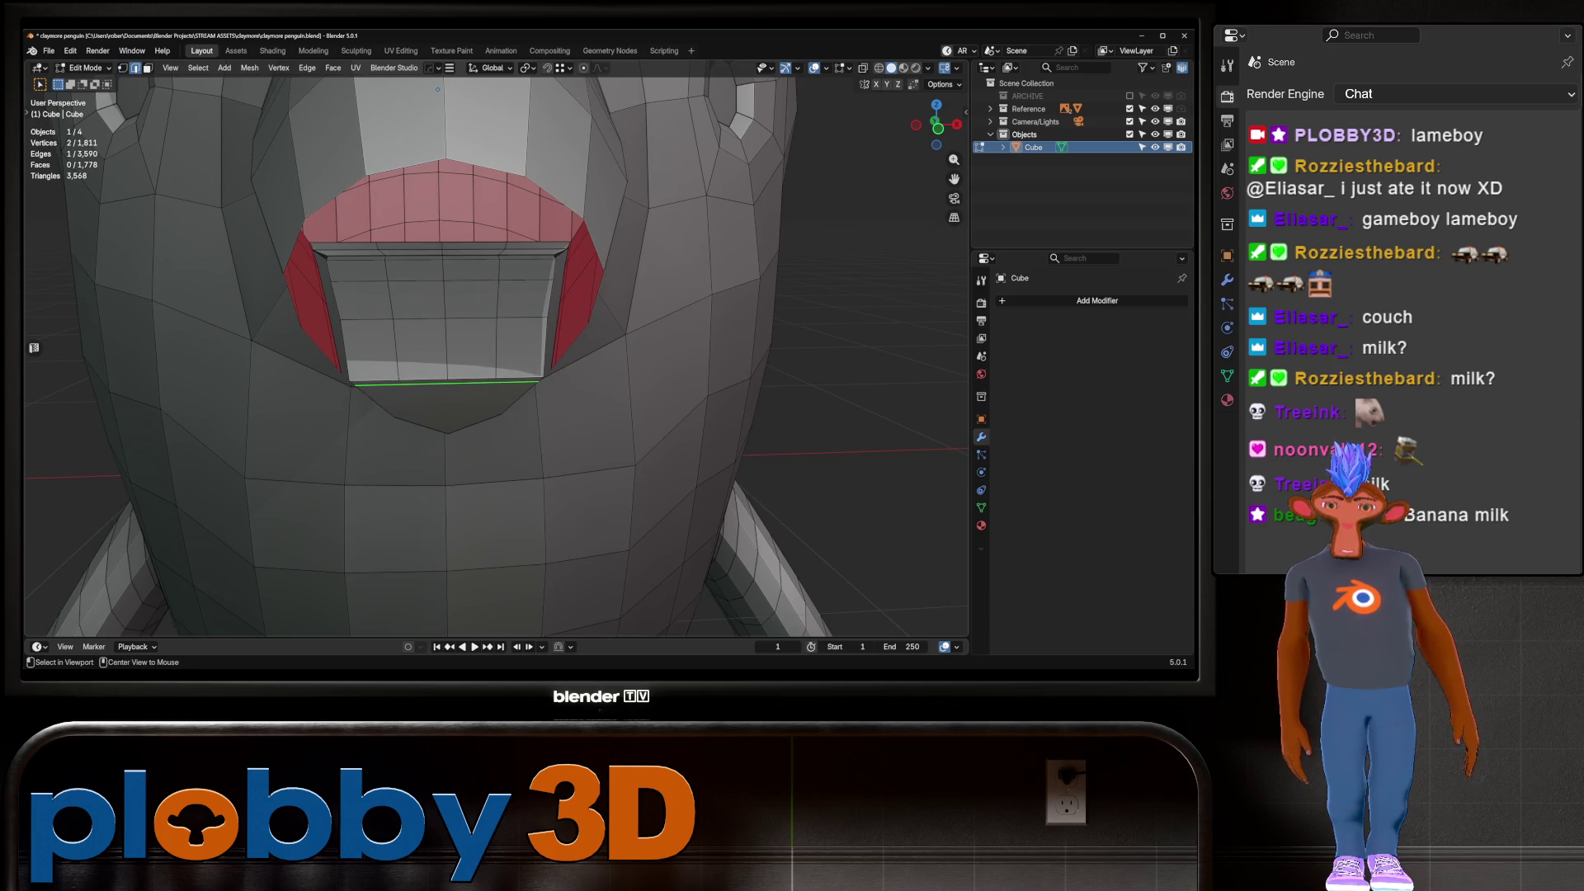
pyautogui.press('x')
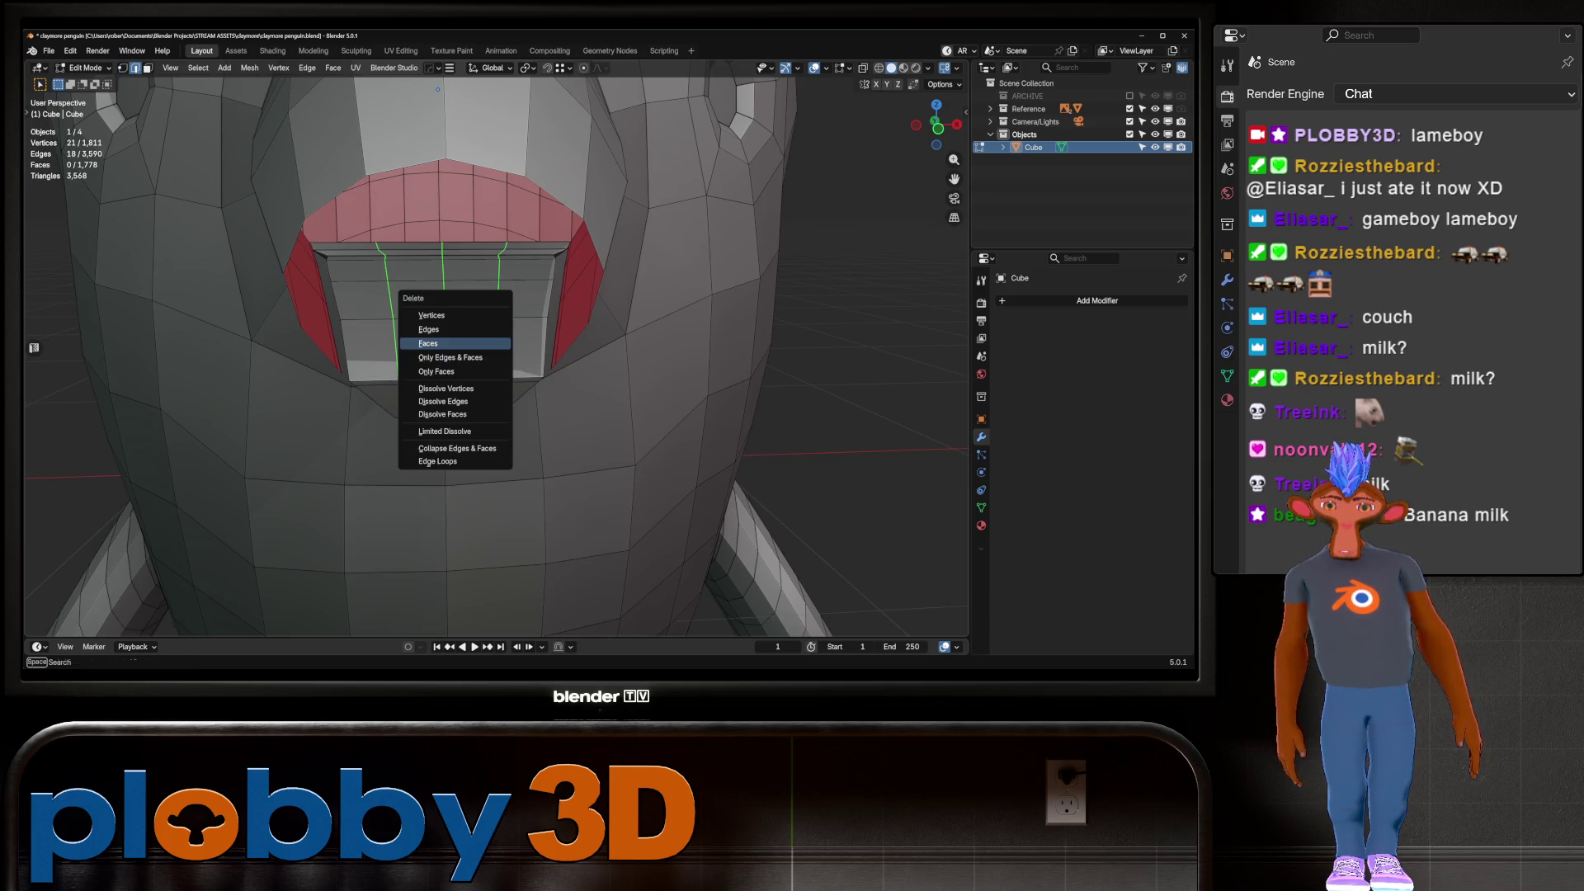
pyautogui.click(458, 409)
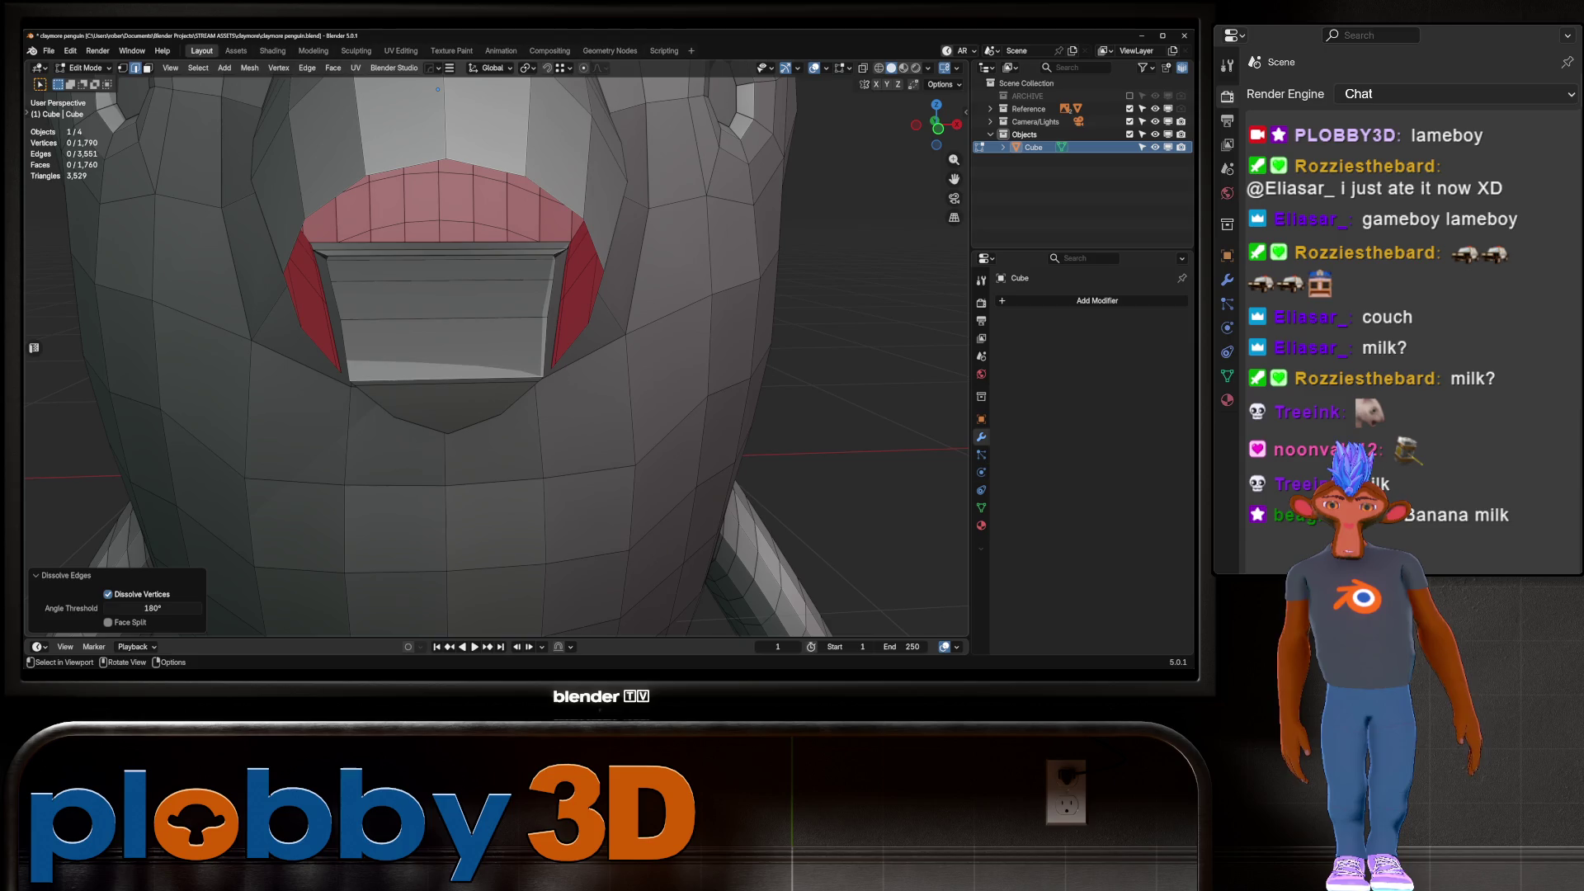
# Try four, then five loop cuts across the beak opening
pyautogui.hotkey('ctrl', 'r')
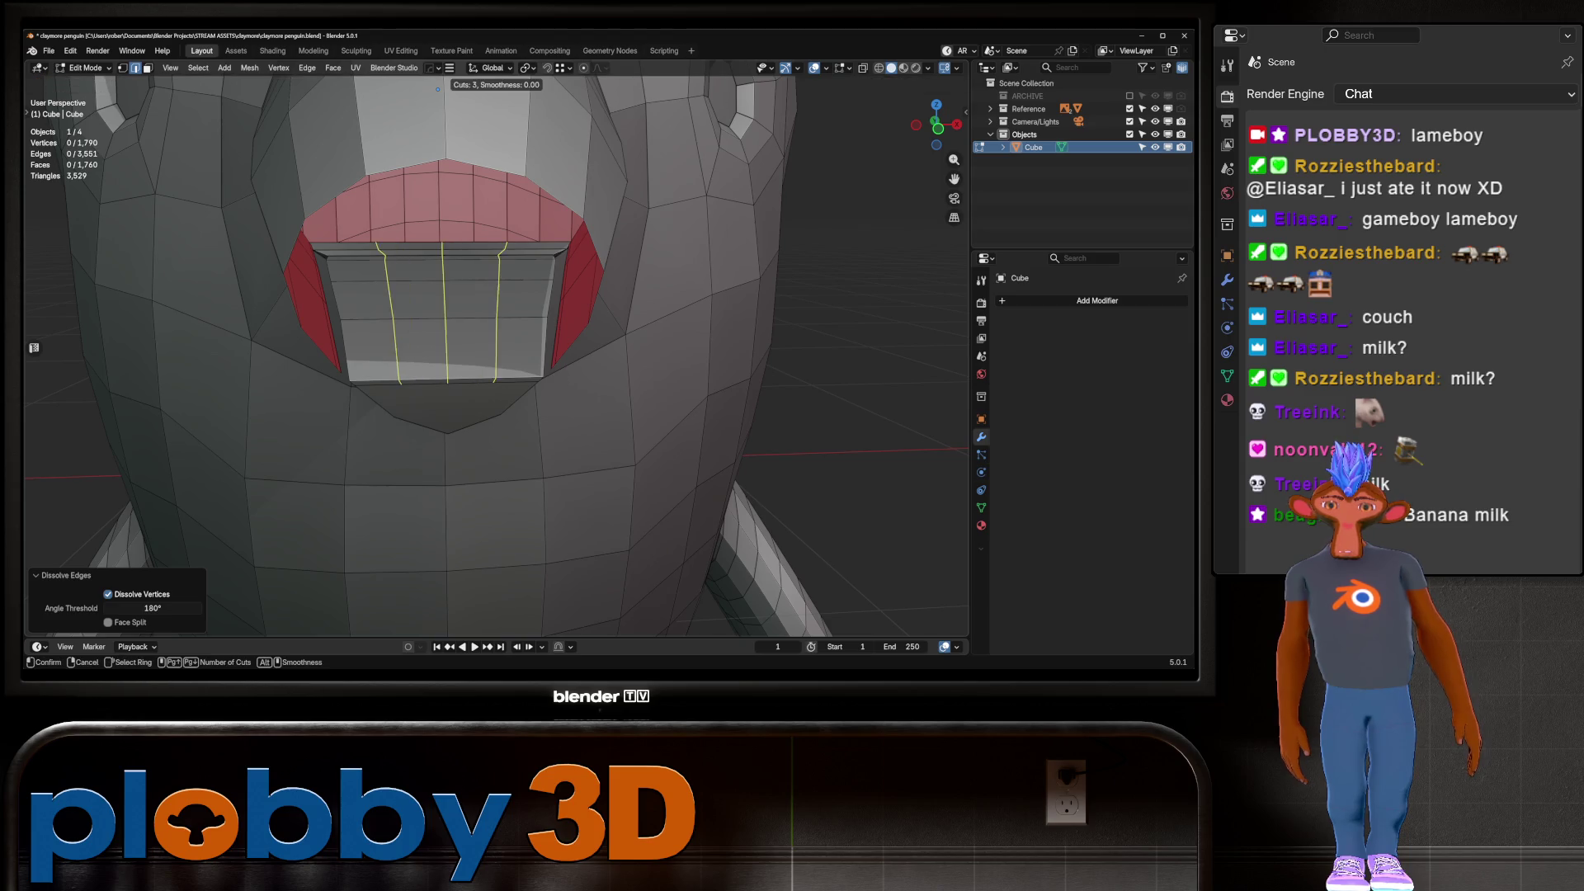
pyautogui.click(437, 88)
pyautogui.moveTo(438, 88)
pyautogui.mouseDown(button='middle')
pyautogui.moveTo(446, 41)
pyautogui.moveTo(441, 160)
pyautogui.mouseUp(button='middle')
pyautogui.hotkey('ctrl', 'z')
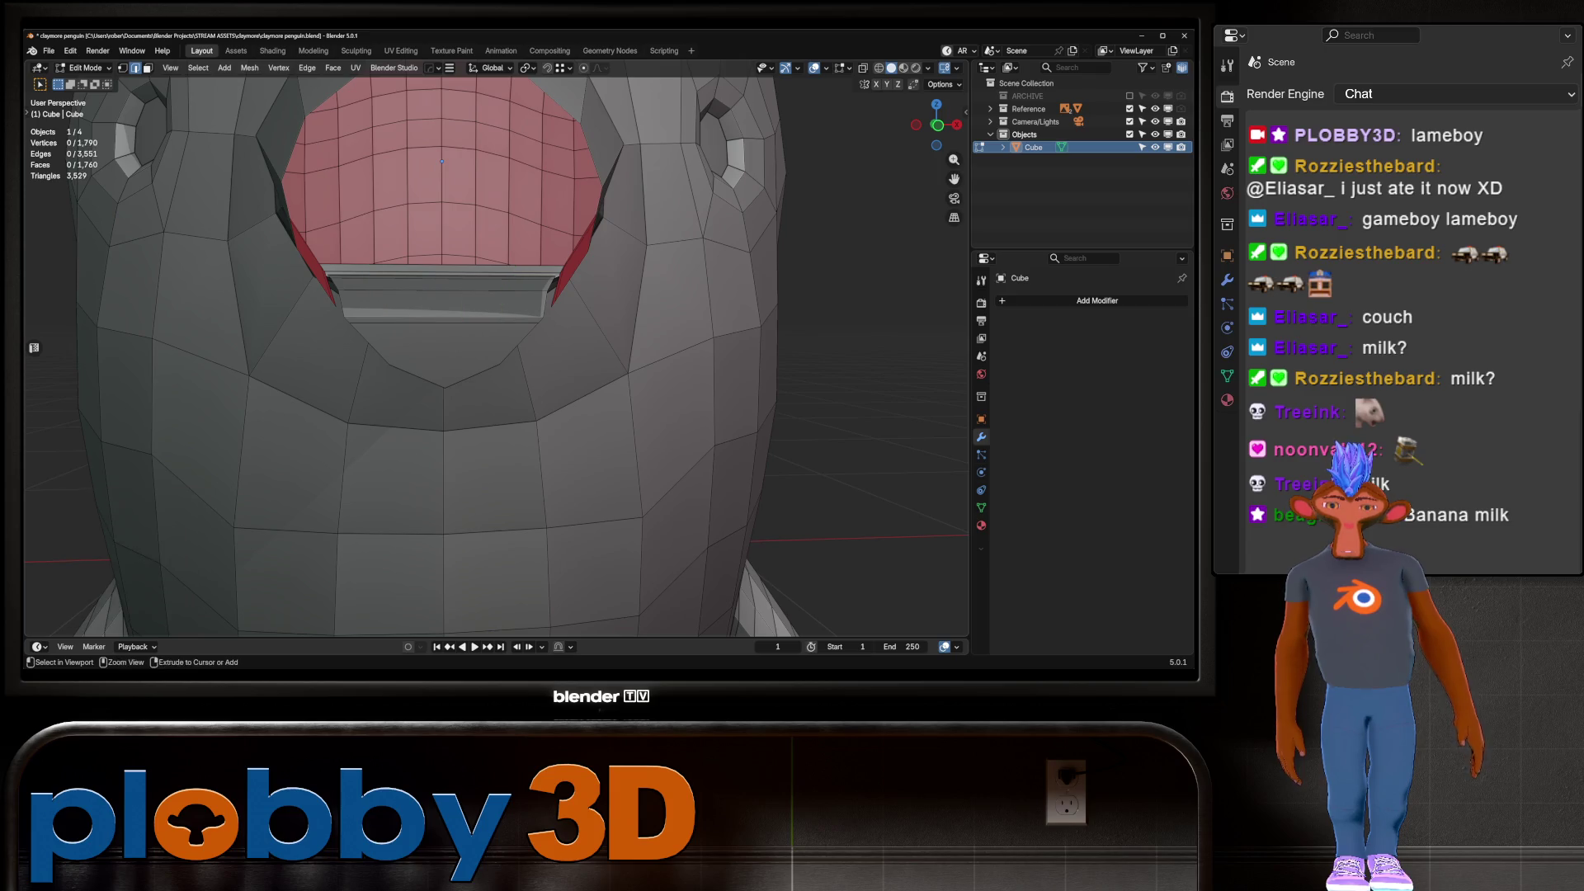
pyautogui.hotkey('ctrl', 'r')
pyautogui.scroll(1, 443, 293)
pyautogui.click(443, 293)
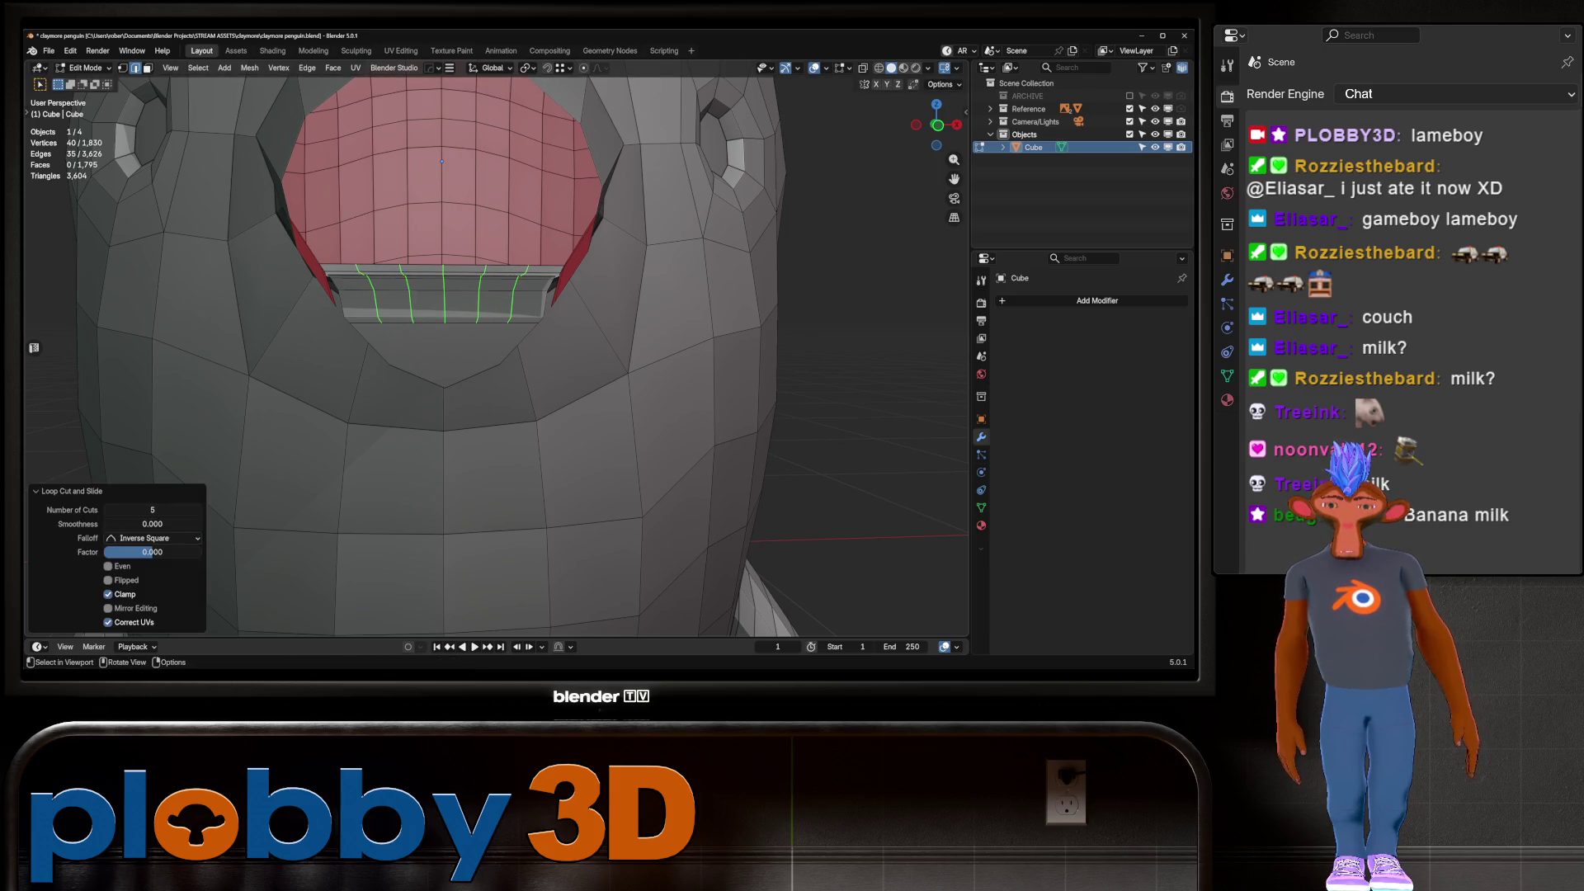
pyautogui.moveTo(443, 293); pyautogui.dragTo(437, 268, button='middle')
# Test Grid Fill on the opening face, then undo back to before the loop cuts
pyautogui.press('3')
pyautogui.click(437, 267)
pyautogui.press('q')
pyautogui.click(433, 267)
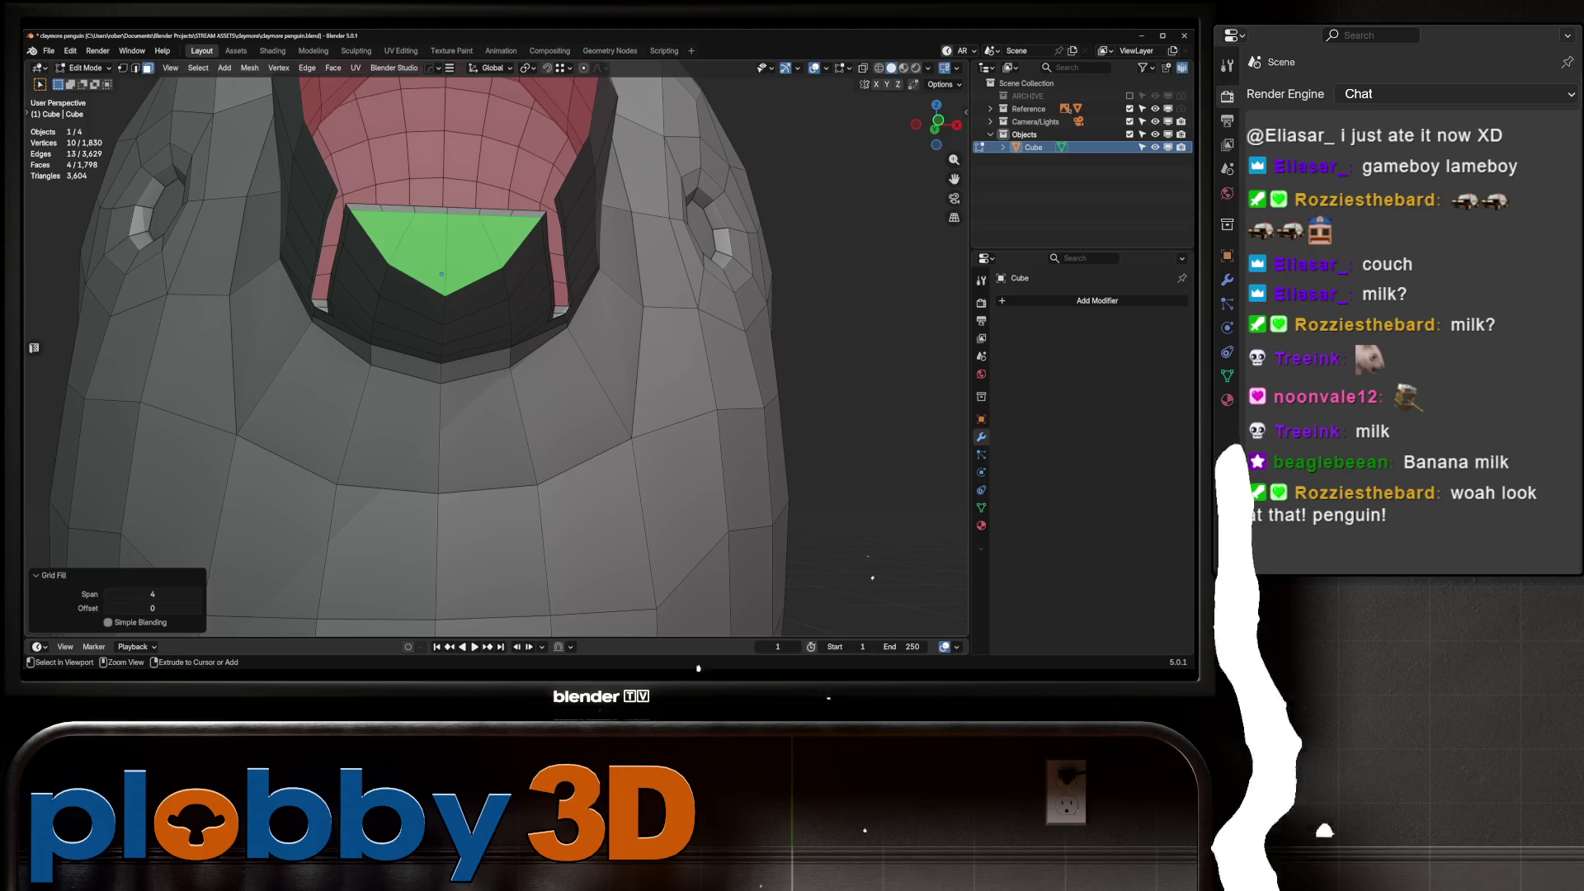
pyautogui.hotkey('ctrl', 'z')
pyautogui.press('f')
pyautogui.hotkey('ctrl', 'z')
pyautogui.hotkey('ctrl', 'z')
pyautogui.hotkey('ctrl', 'z')
pyautogui.moveTo(434, 268); pyautogui.dragTo(446, 161, button='middle')
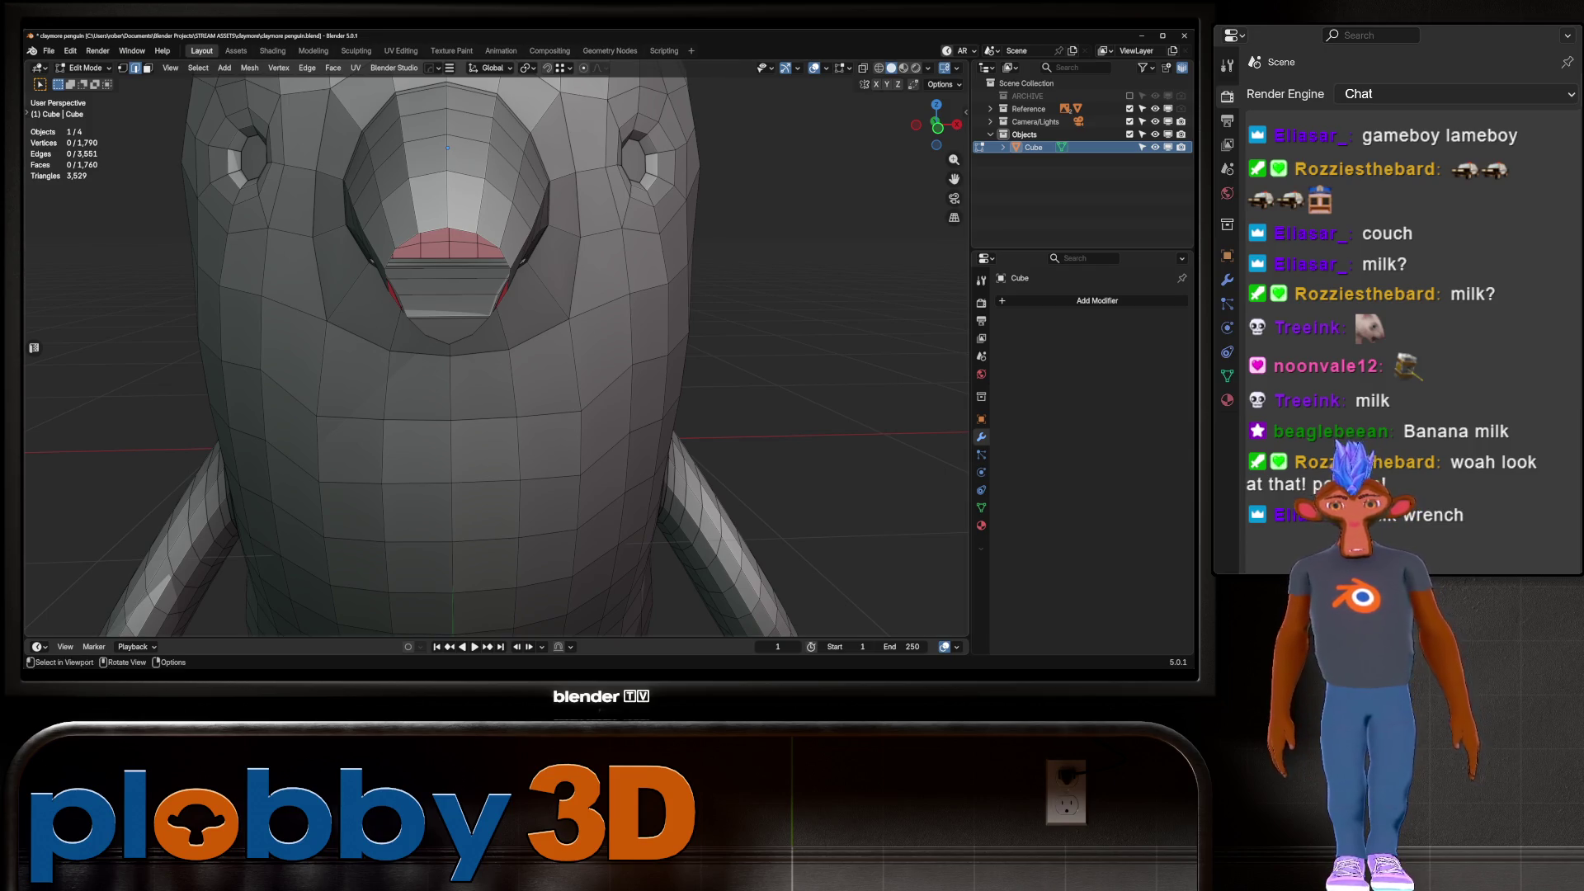
# Add a centred loop cut around the front of the penguin's head
pyautogui.scroll(-3, 447, 147)
pyautogui.moveTo(447, 148)
pyautogui.mouseDown(button='middle')
pyautogui.moveTo(495, 148)
pyautogui.moveTo(396, 133)
pyautogui.moveTo(463, 577)
pyautogui.moveTo(813, 586)
pyautogui.moveTo(923, 161)
pyautogui.mouseUp(button='middle')
pyautogui.scroll(-3, 495, 347)
pyautogui.moveTo(495, 347); pyautogui.dragTo(677, 347, button='middle')
pyautogui.scroll(2, 577, 346)
pyautogui.scroll(-3, 386, 196)
pyautogui.moveTo(385, 196); pyautogui.dragTo(784, 186, button='middle')
pyautogui.scroll(3, 628, 182)
pyautogui.scroll(2, 784, 186)
pyautogui.scroll(-2, 784, 186)
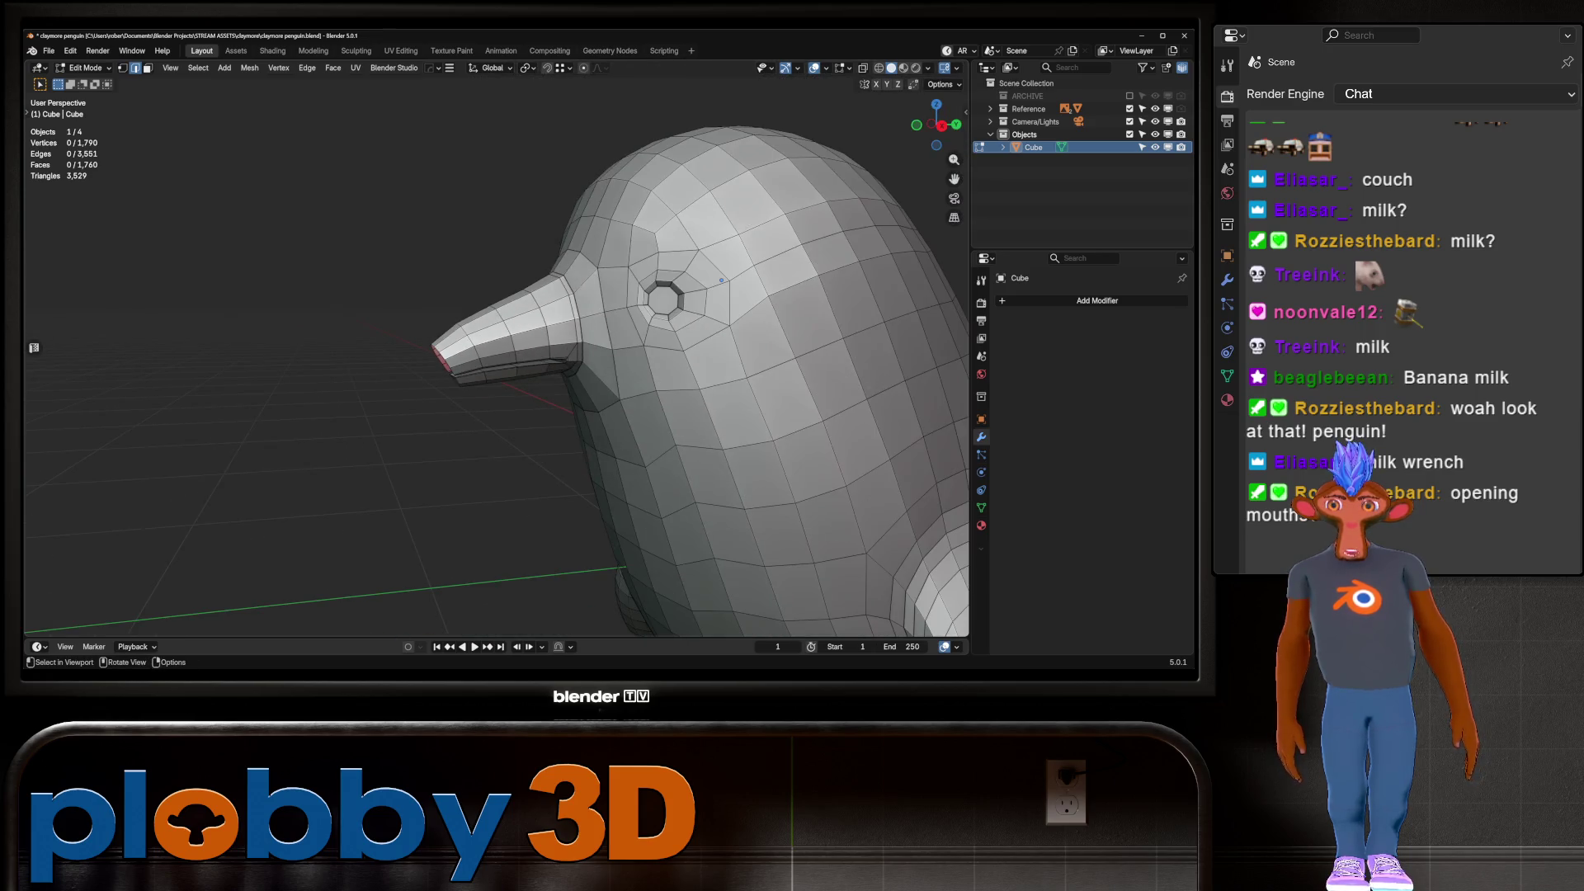
pyautogui.scroll(4, 784, 186)
pyautogui.scroll(-2, 495, 347)
pyautogui.moveTo(495, 346)
pyautogui.mouseDown(button='middle')
pyautogui.moveTo(660, 322)
pyautogui.moveTo(594, 297)
pyautogui.moveTo(522, 333)
pyautogui.mouseUp(button='middle')
pyautogui.scroll(1, 528, 254)
pyautogui.hotkey('ctrl', 'r')
pyautogui.click(524, 330)
pyautogui.rightClick(524, 330)
pyautogui.scroll(5, 522, 333)
# Join the two vertices below the mouth opening with a new edge using J
pyautogui.press('1')
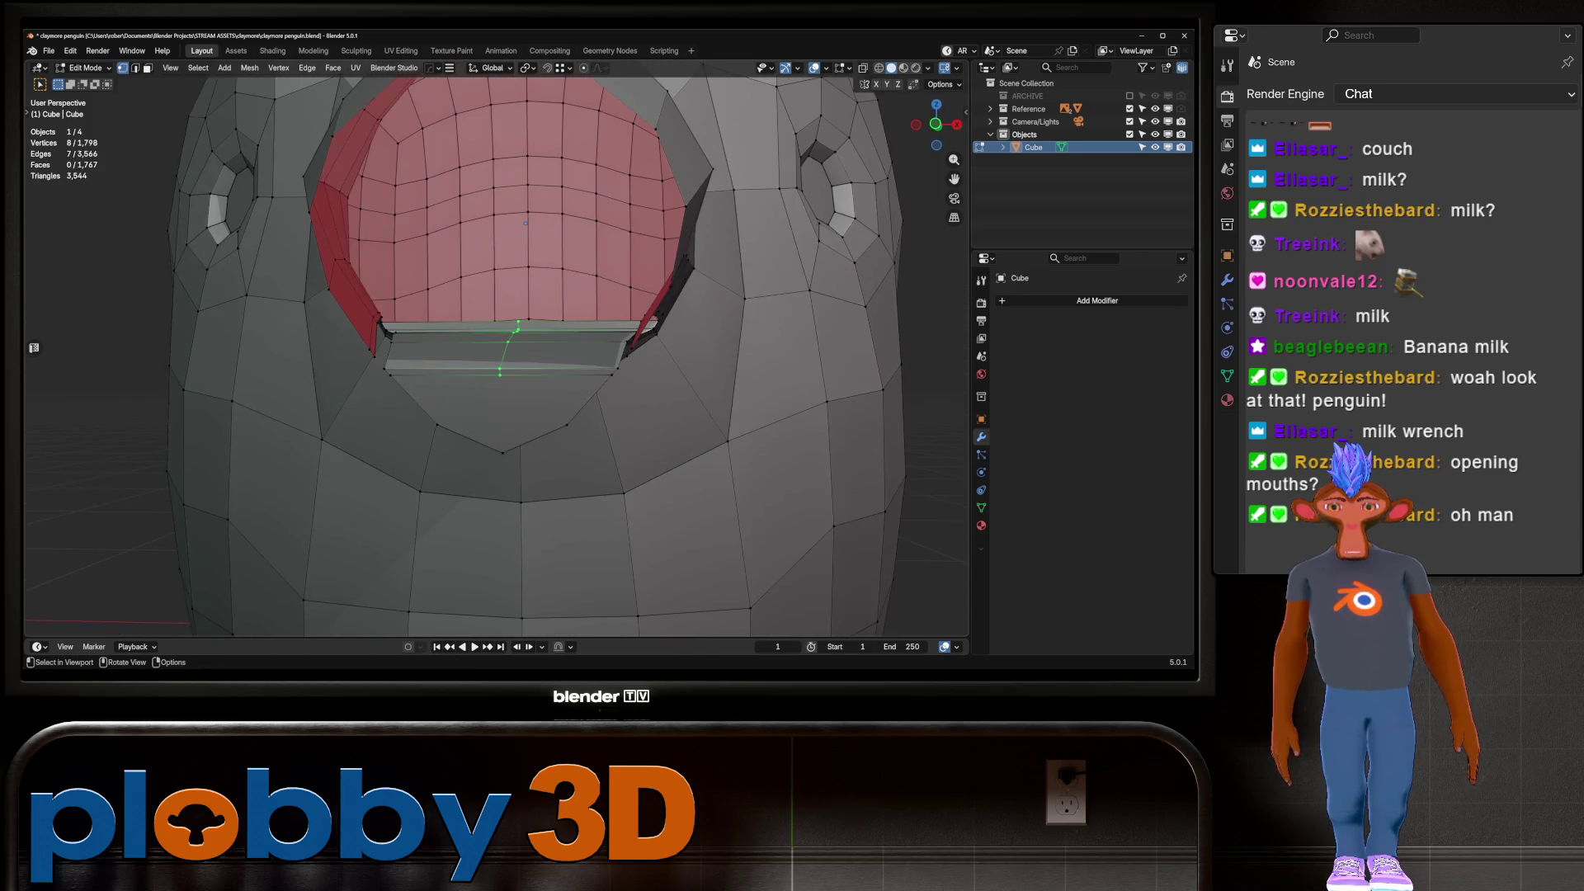
pyautogui.click(500, 375)
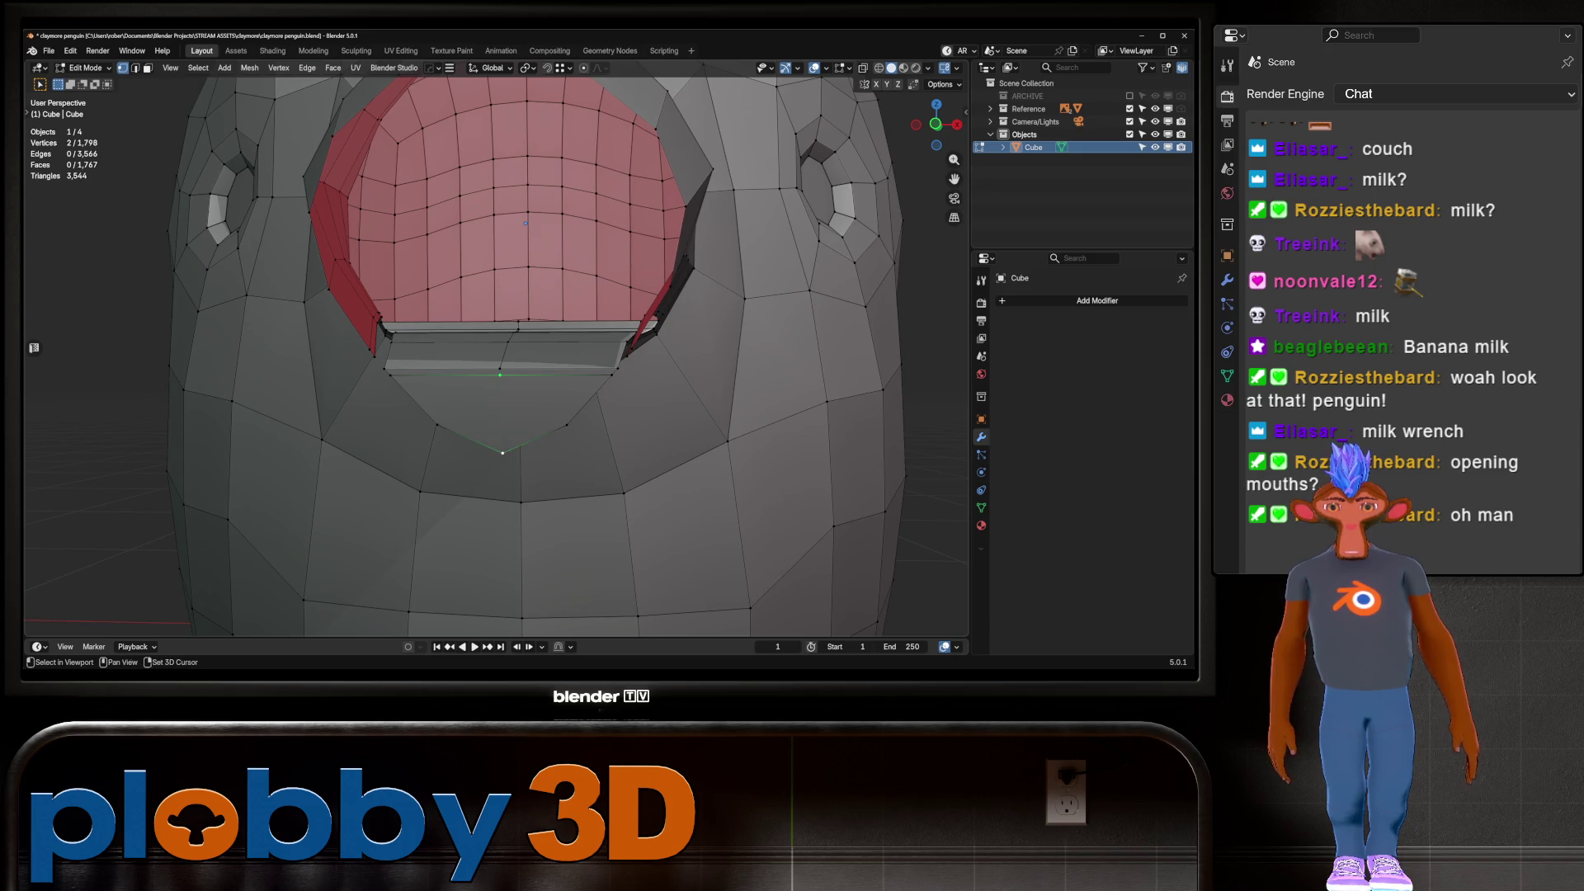
pyautogui.press('j')
pyautogui.scroll(-6, 523, 332)
pyautogui.moveTo(523, 332)
pyautogui.mouseDown(button='middle')
pyautogui.moveTo(523, 272)
pyautogui.moveTo(522, 330)
pyautogui.moveTo(462, 331)
pyautogui.mouseUp(button='middle')
pyautogui.scroll(3, 627, 297)
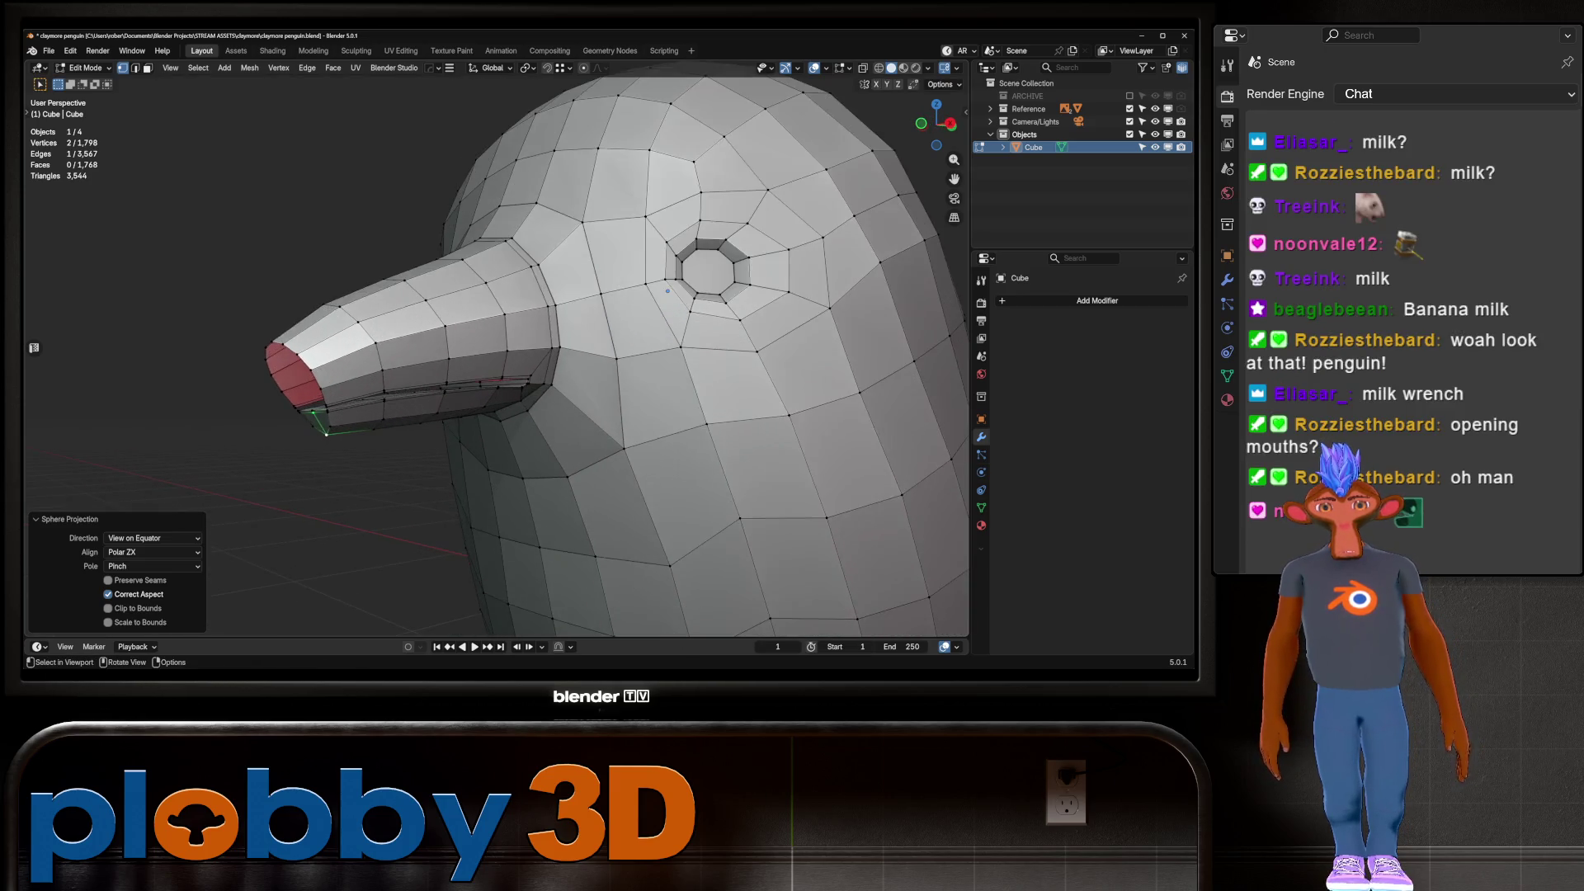
pyautogui.moveTo(627, 297); pyautogui.dragTo(558, 305, button='middle')
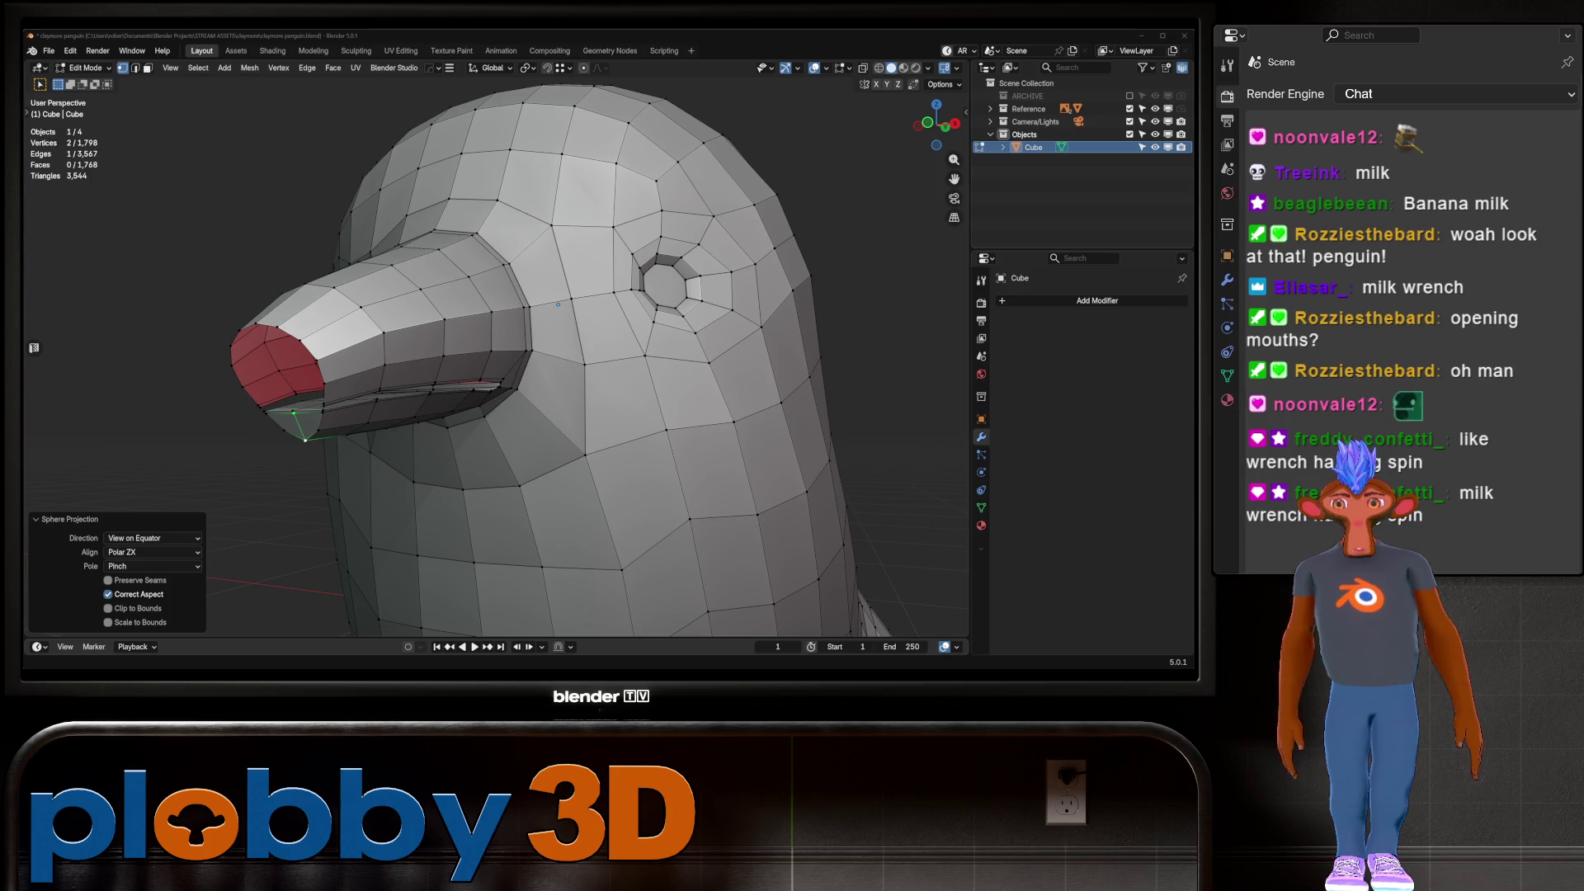
pyautogui.moveTo(558, 304)
pyautogui.mouseDown(button='middle')
pyautogui.moveTo(595, 268)
pyautogui.moveTo(292, 521)
pyautogui.mouseUp(button='middle')
# Cut a new edge loop across the front of the beak
pyautogui.scroll(5, 595, 262)
pyautogui.scroll(-4, 595, 262)
pyautogui.scroll(5, 291, 520)
pyautogui.press('2')
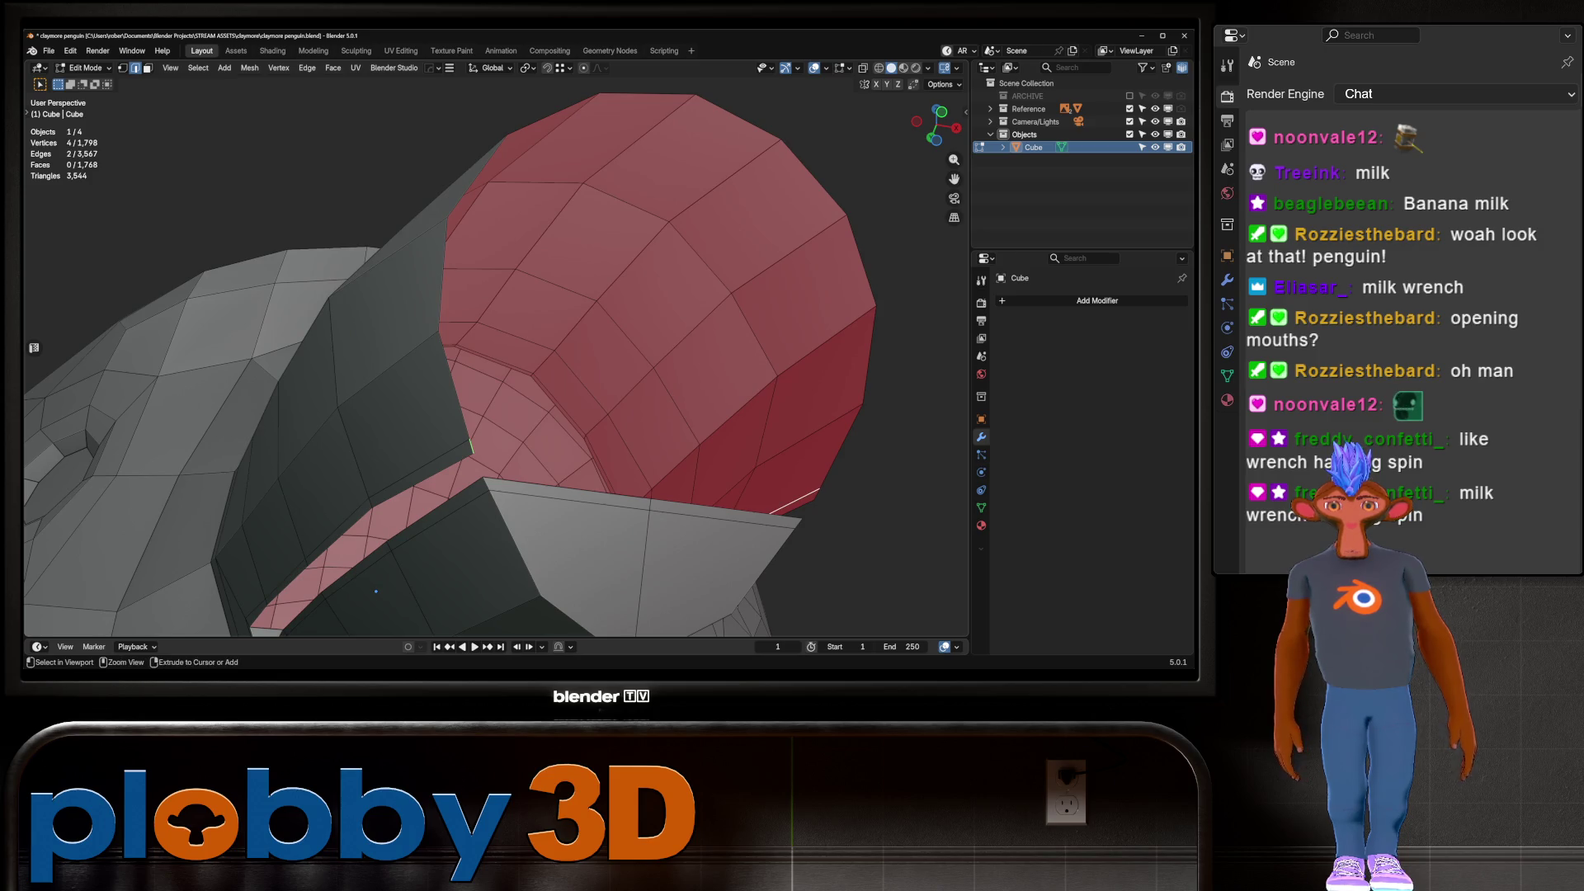
pyautogui.hotkey('ctrl', 'r')
pyautogui.click(644, 475)
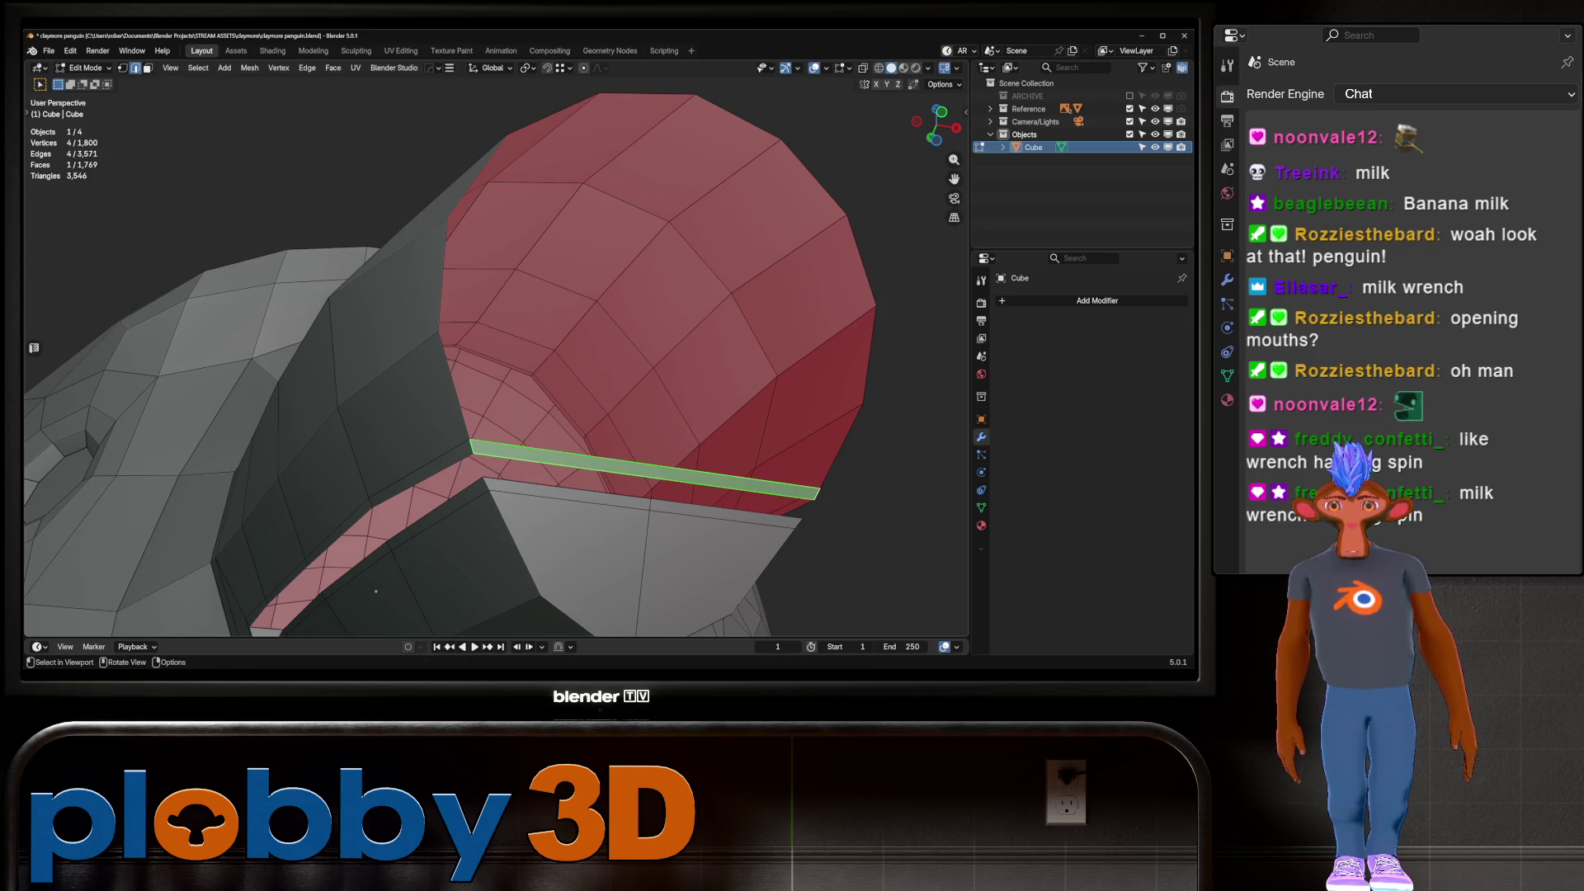
pyautogui.click(644, 475)
pyautogui.moveTo(643, 475)
pyautogui.mouseDown(button='middle')
pyautogui.moveTo(562, 458)
pyautogui.moveTo(652, 447)
pyautogui.moveTo(454, 517)
pyautogui.moveTo(641, 417)
pyautogui.mouseUp(button='middle')
# Select the opening's boundary loop and close the beak hole with Grid Fill
pyautogui.hotkey('ctrl', 'f')
pyautogui.click(627, 495)
pyautogui.keyDown('alt'); pyautogui.click(519, 407); pyautogui.keyUp('alt')
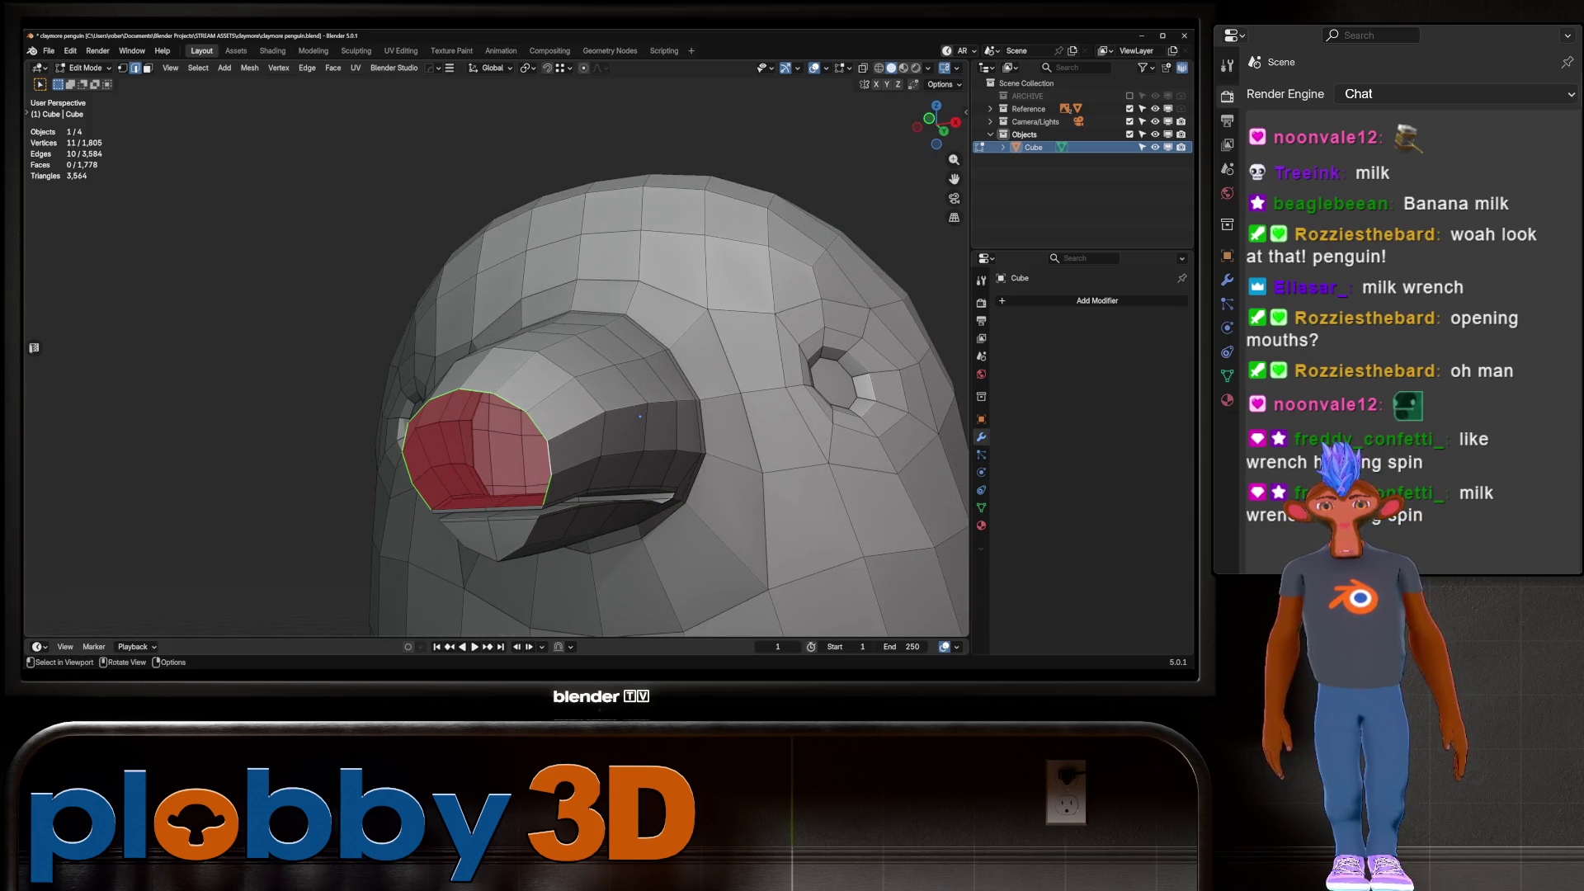
pyautogui.rightClick(640, 416)
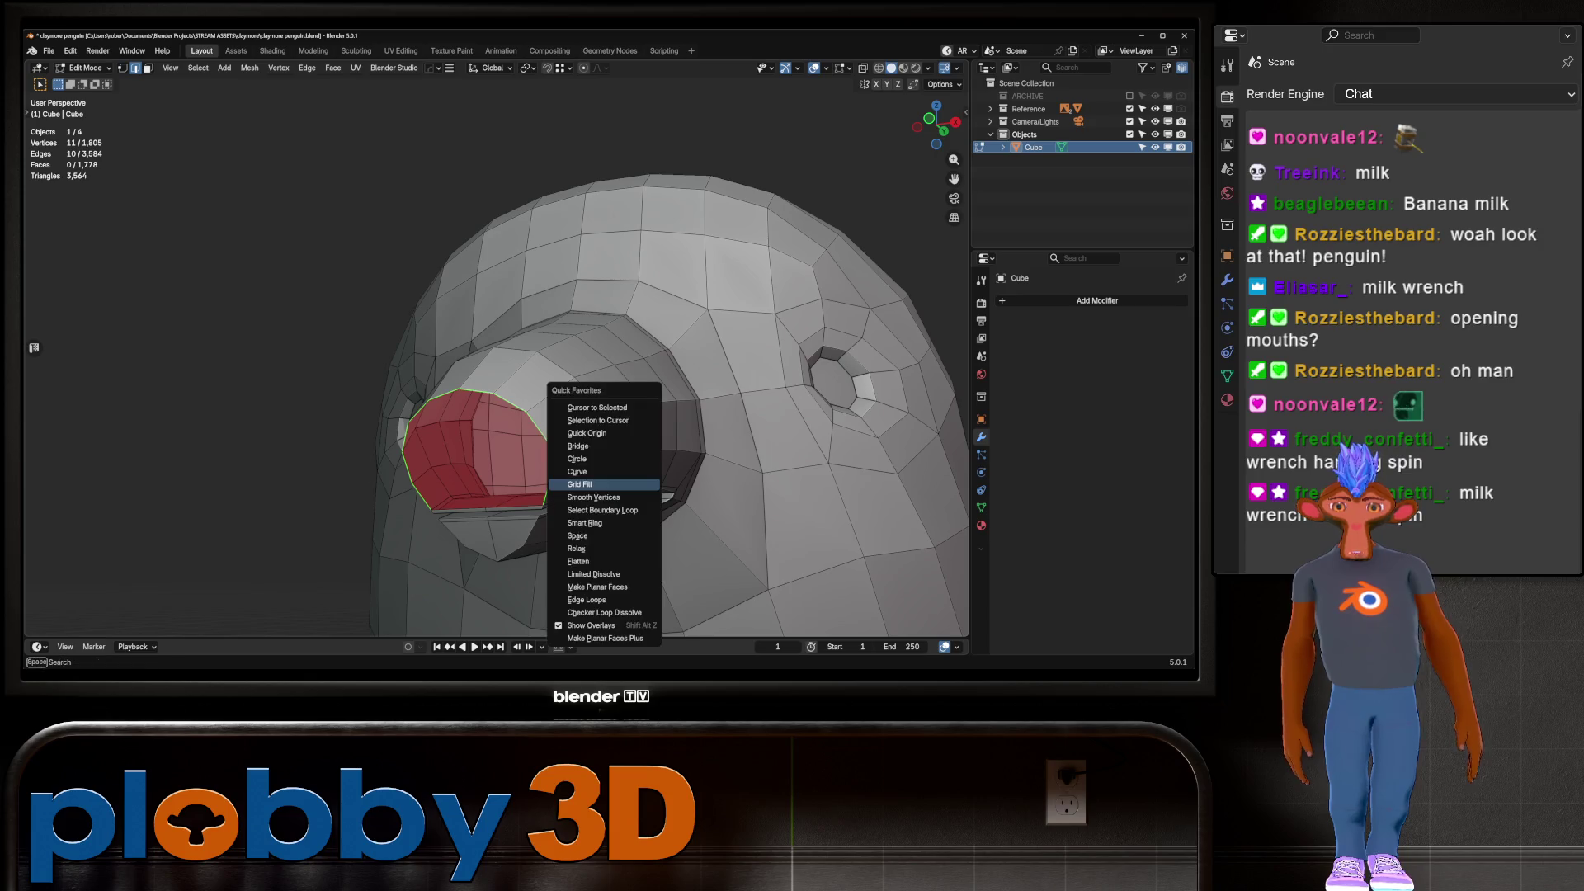
pyautogui.click(602, 493)
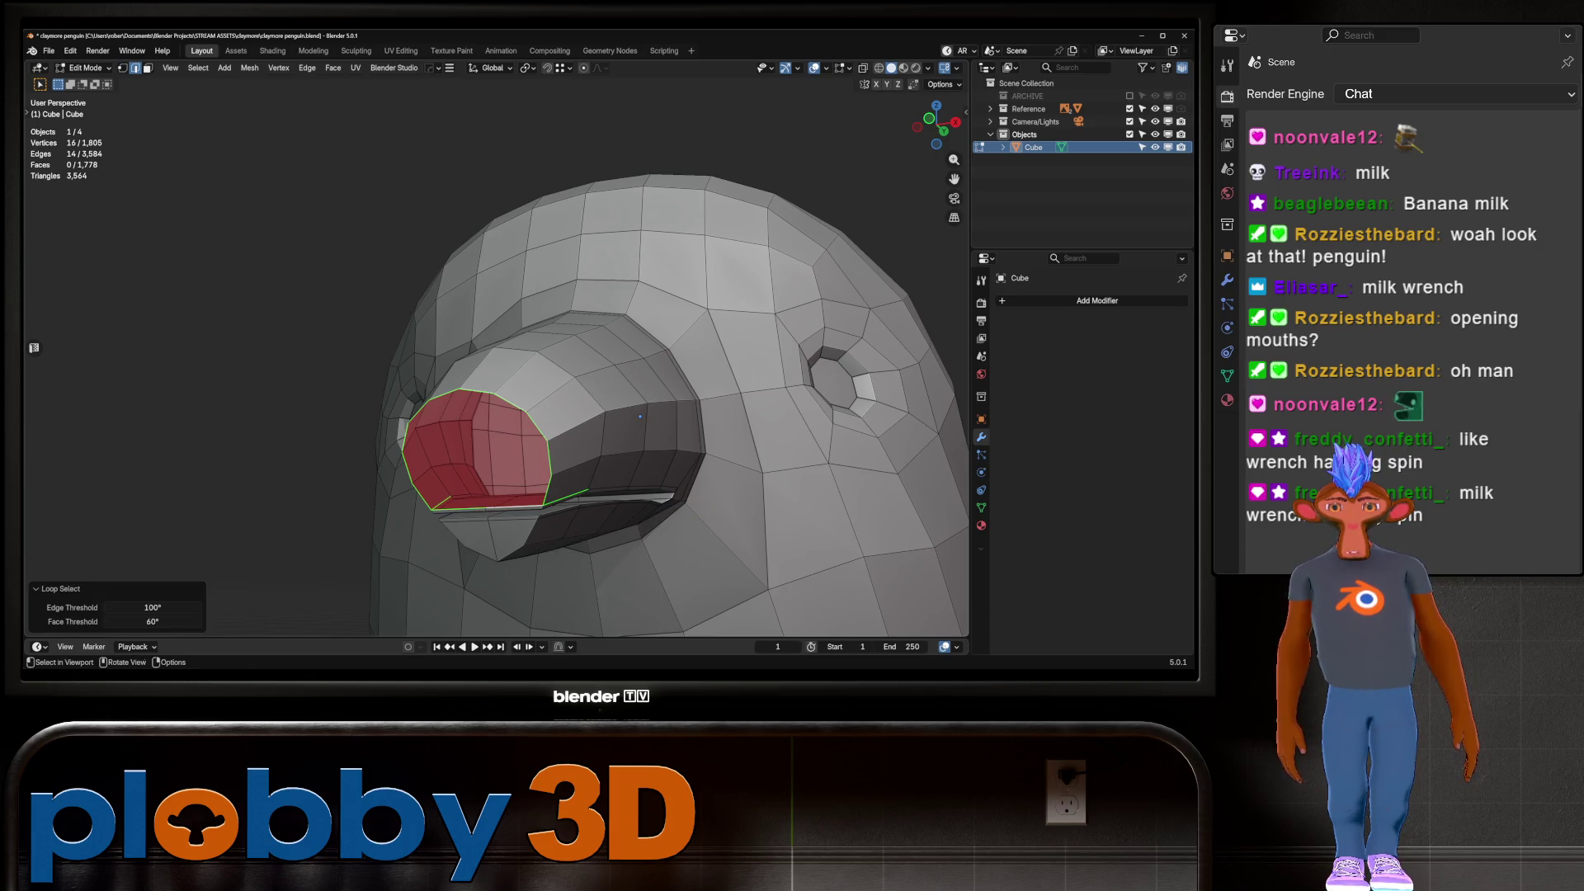
pyautogui.hotkey('alt', '3')
pyautogui.moveTo(640, 417)
pyautogui.mouseDown(button='middle')
pyautogui.moveTo(831, 377)
pyautogui.moveTo(579, 384)
pyautogui.moveTo(555, 409)
pyautogui.moveTo(714, 340)
pyautogui.moveTo(632, 415)
pyautogui.moveTo(675, 431)
pyautogui.moveTo(556, 369)
pyautogui.mouseUp(button='middle')
pyautogui.press('q')
pyautogui.press('Return')
# Preview and cancel another beak loop cut, then select the mouth's lower rim edge
pyautogui.scroll(-5, 556, 409)
pyautogui.hotkey('ctrl', 'r')
pyautogui.rightClick(632, 415)
pyautogui.scroll(3, 675, 431)
pyautogui.scroll(-5, 611, 396)
pyautogui.moveTo(434, 394); pyautogui.dragTo(409, 430, button='middle')
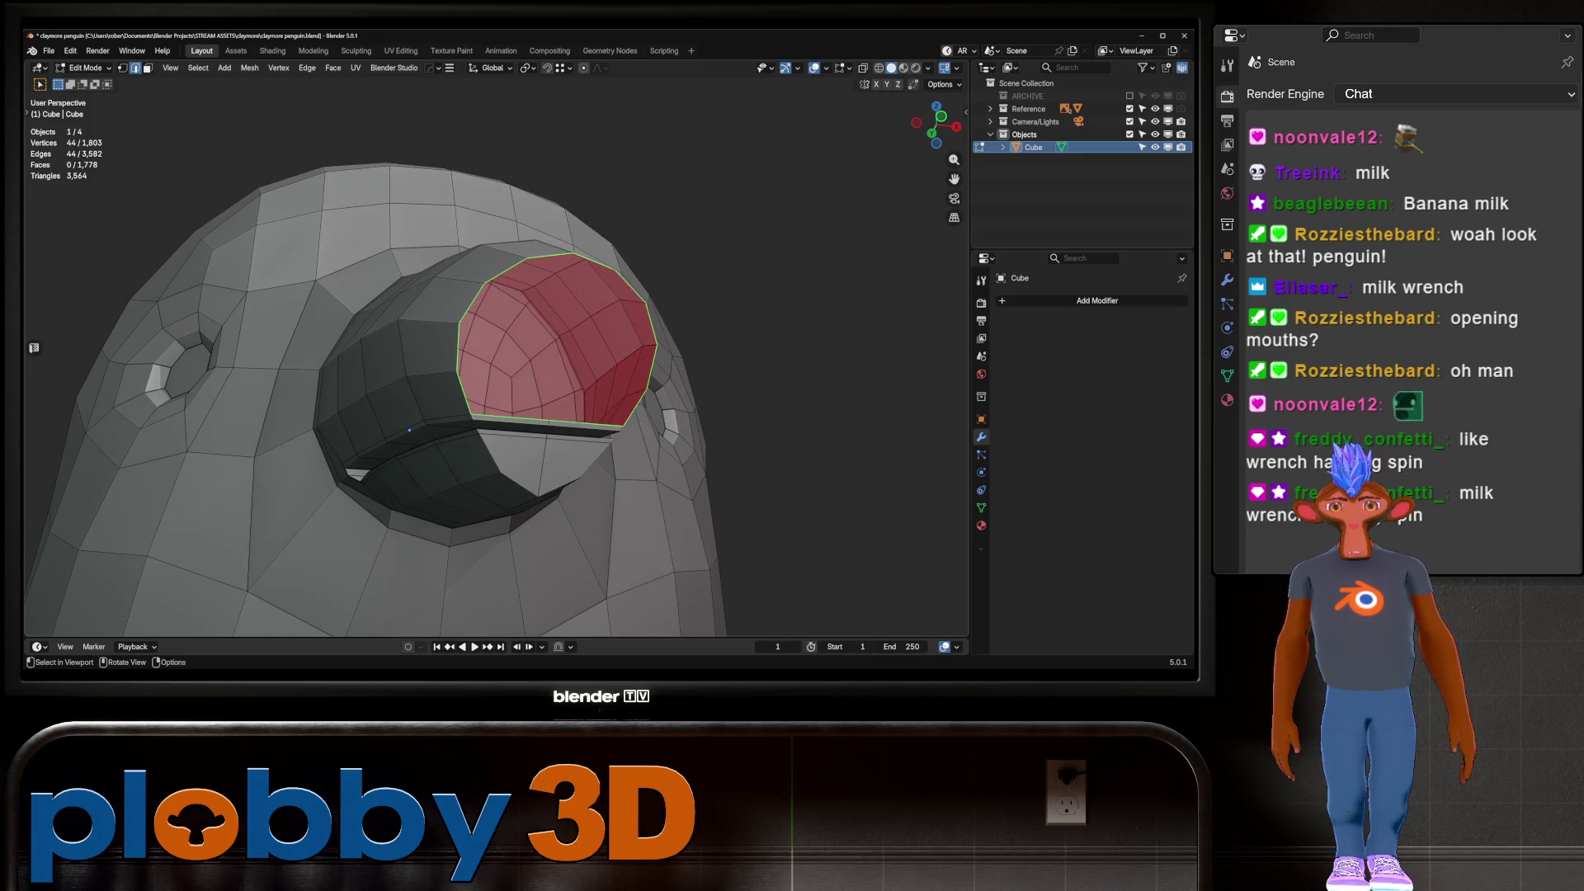
pyautogui.click(409, 430)
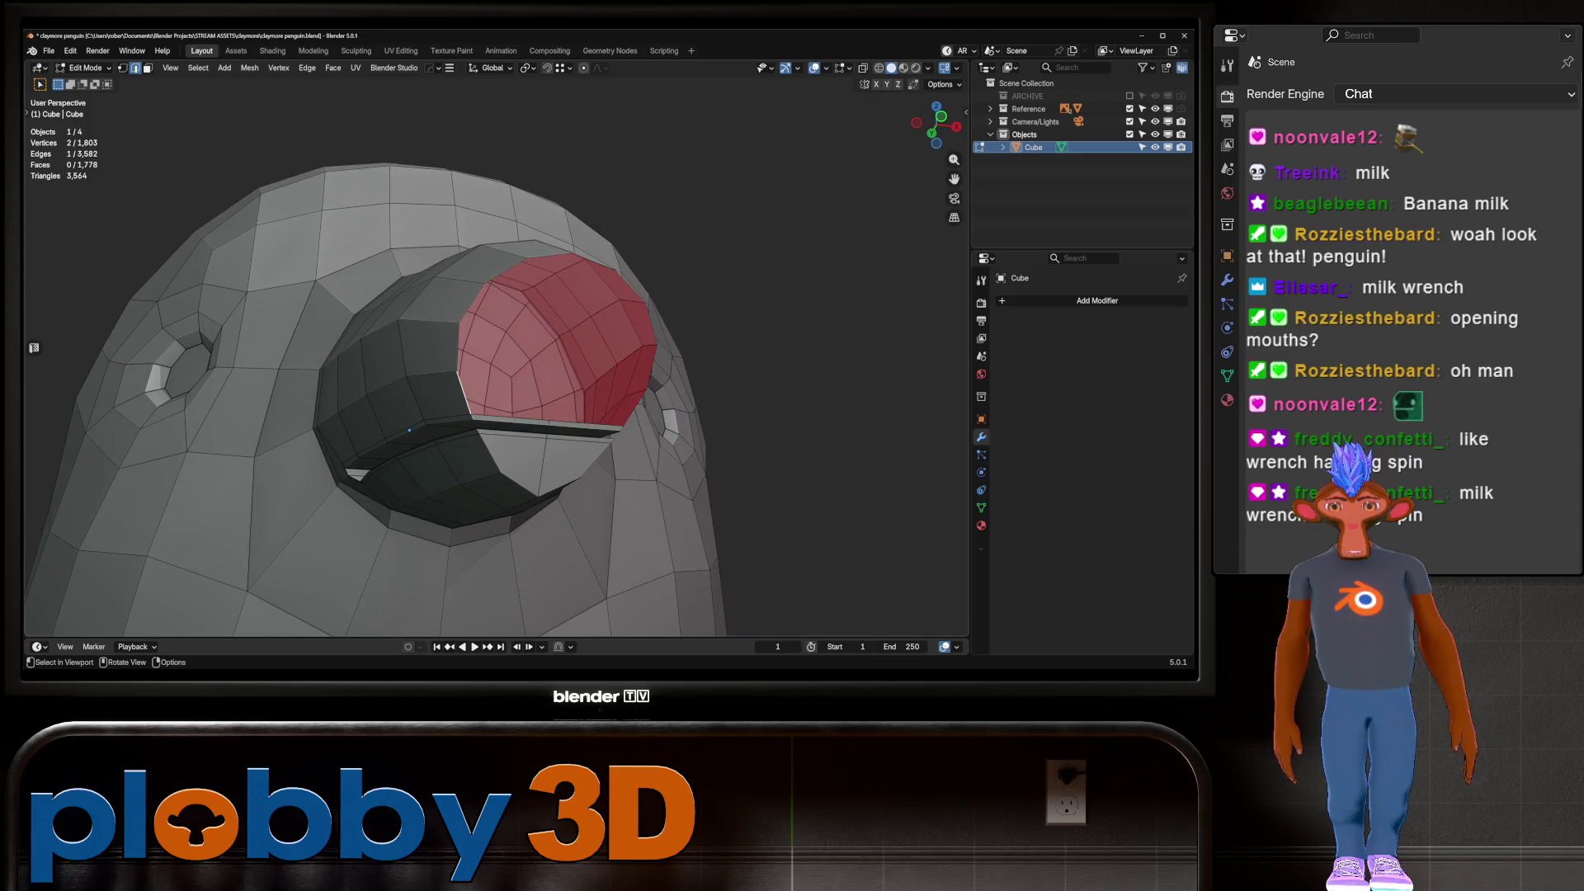
# Fill a new face at the mouth's lower rim and extrude geometry from it
pyautogui.press('f')
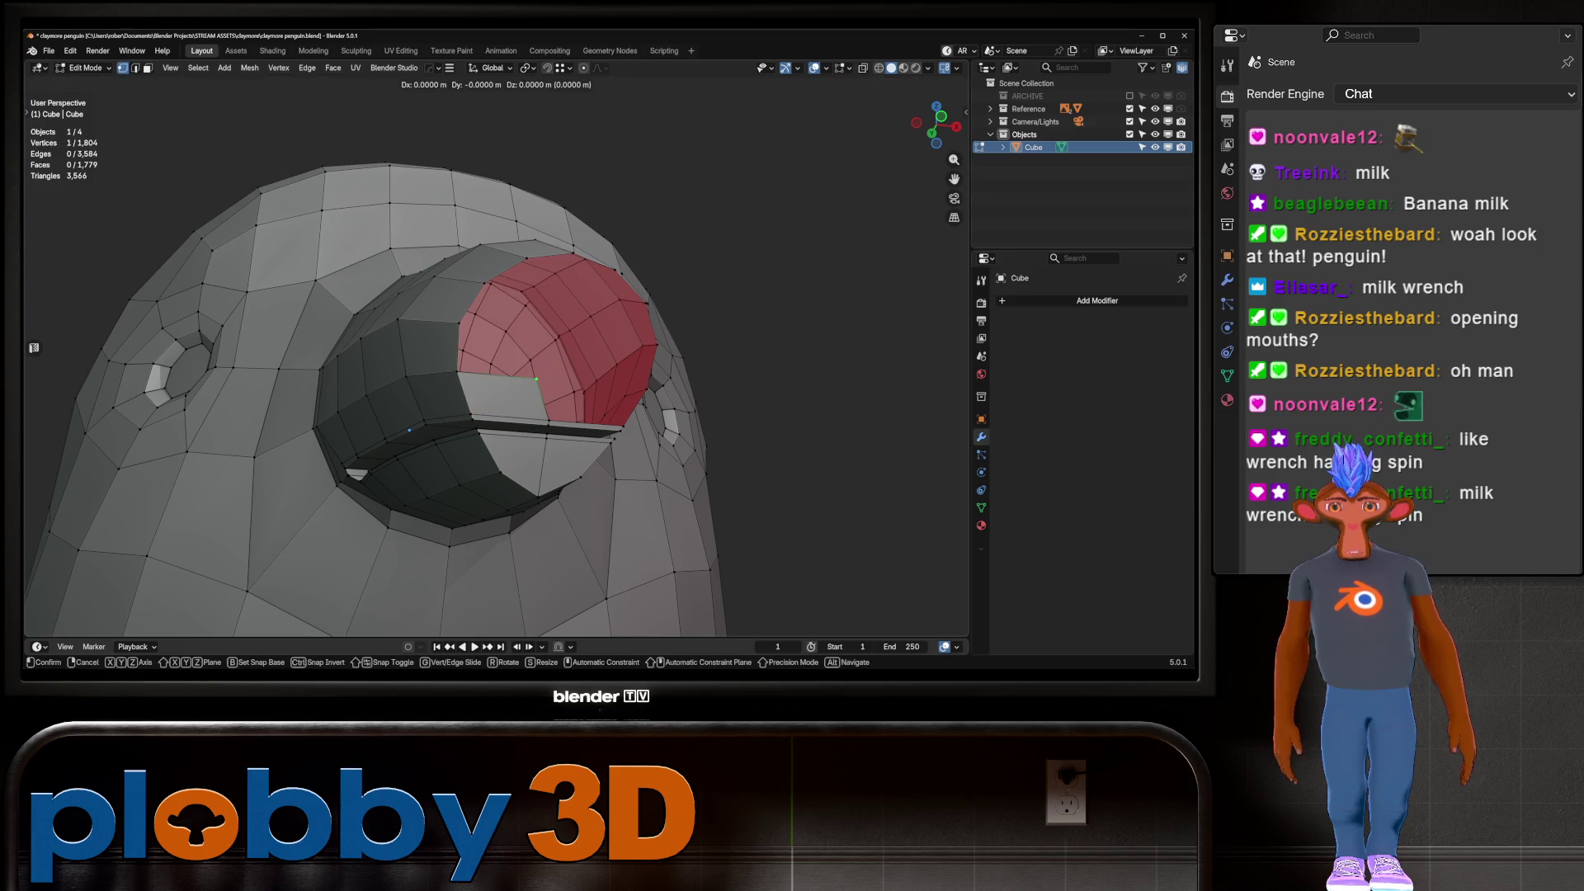
pyautogui.moveTo(409, 430); pyautogui.dragTo(597, 408, button='middle')
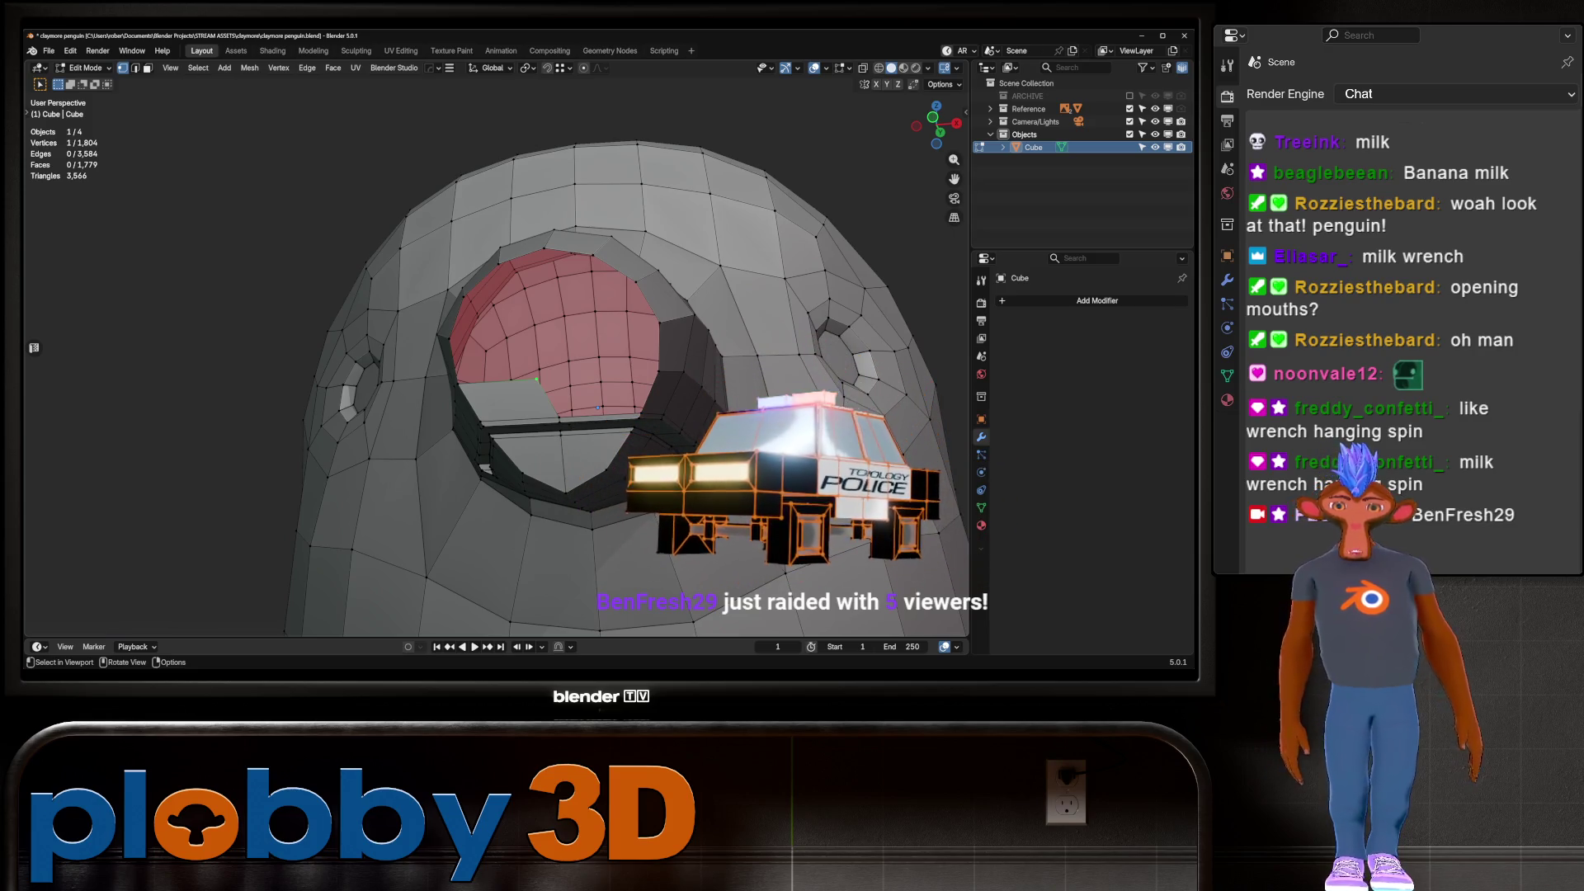
pyautogui.hotkey('alt', 'd')
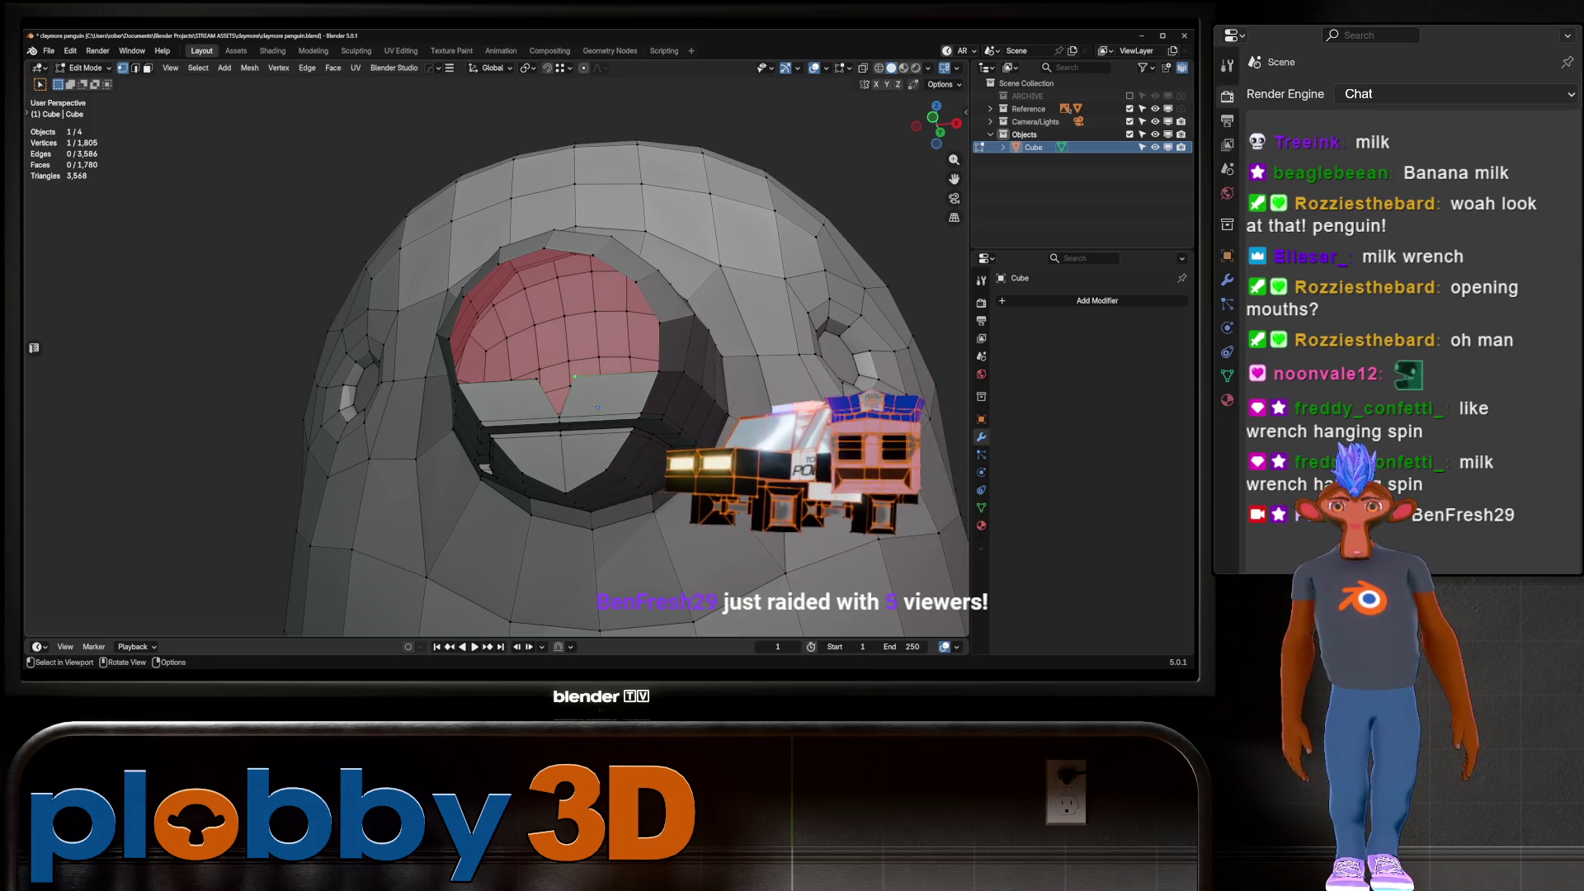
pyautogui.click(597, 408)
pyautogui.moveTo(598, 407)
pyautogui.mouseDown(button='middle')
pyautogui.moveTo(565, 334)
pyautogui.moveTo(460, 248)
pyautogui.mouseUp(button='middle')
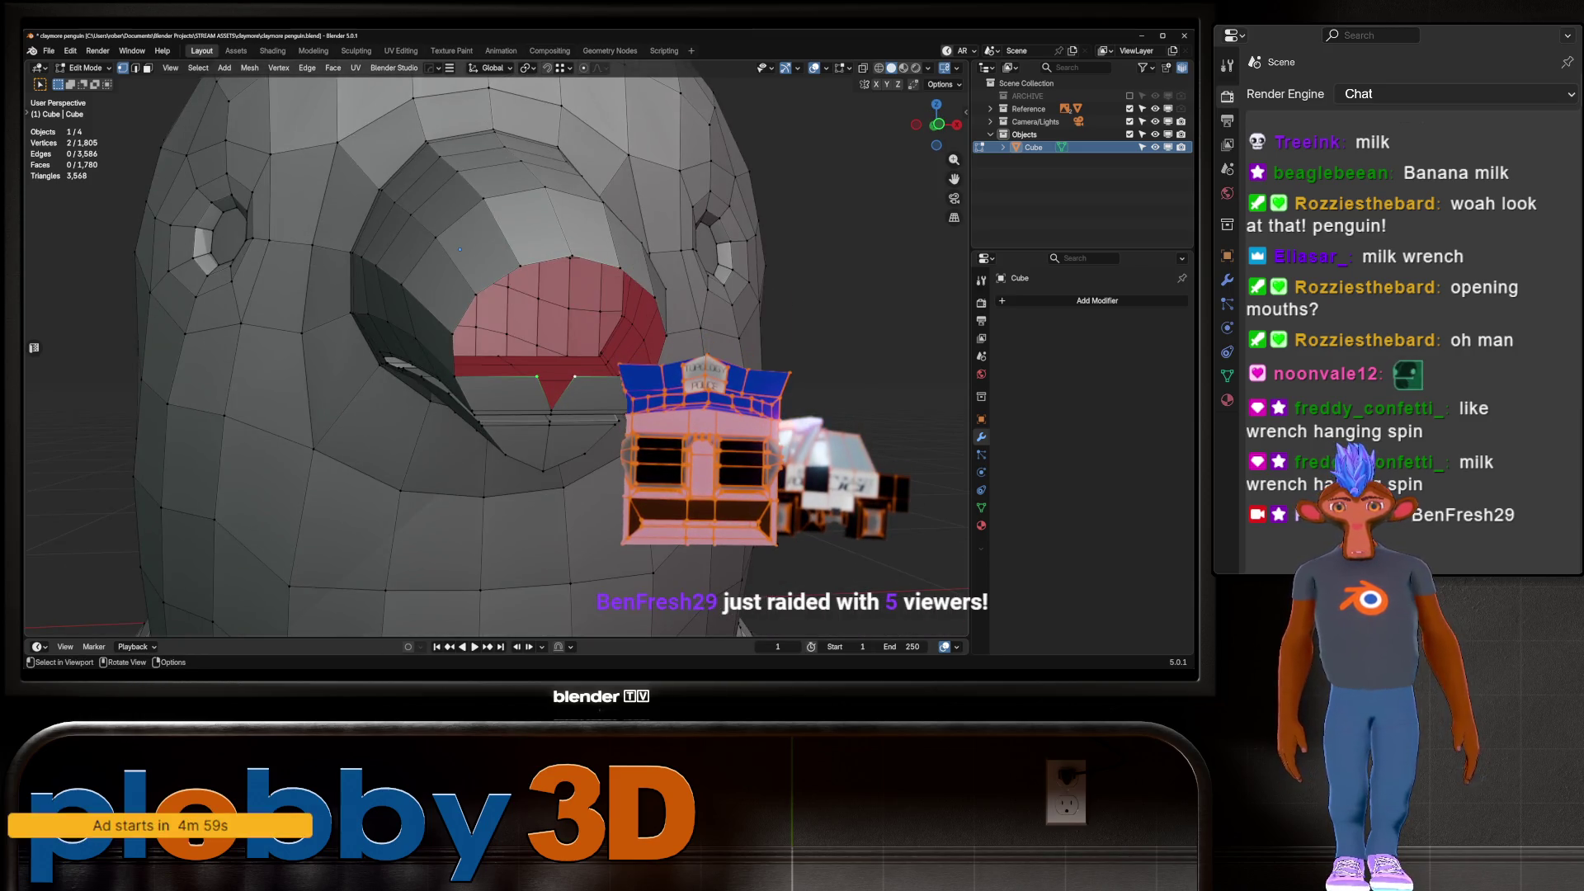
# Merge the two stray rim vertices At Center and return to Object Mode
pyautogui.press('m')
pyautogui.press('b')
pyautogui.press('m')
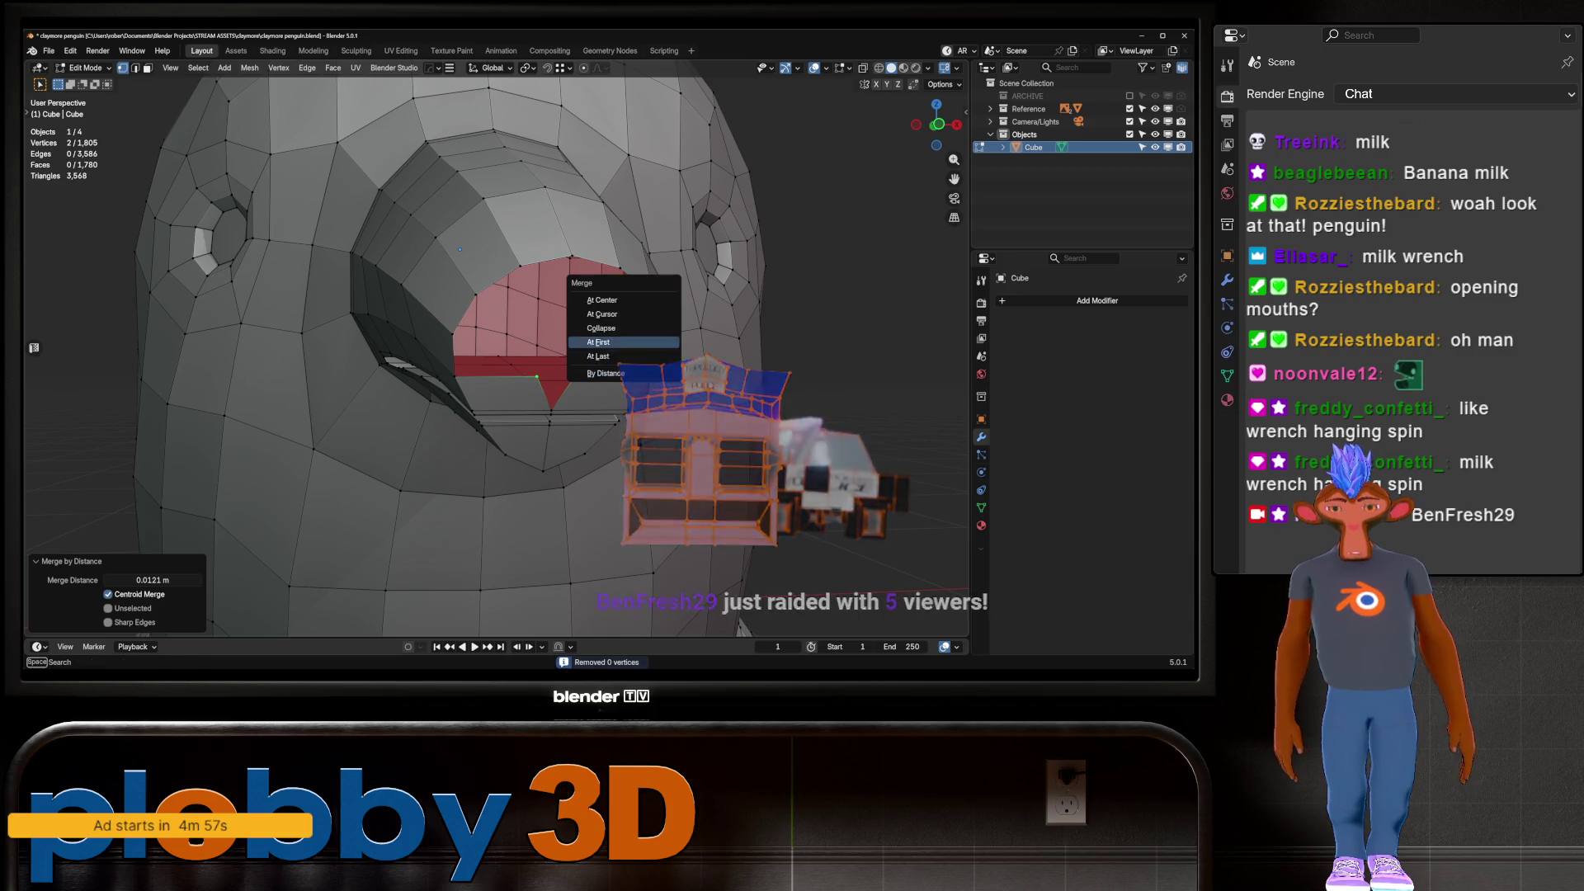
pyautogui.press('Return')
pyautogui.moveTo(460, 249)
pyautogui.mouseDown(button='middle')
pyautogui.moveTo(145, 319)
pyautogui.moveTo(592, 310)
pyautogui.moveTo(551, 426)
pyautogui.mouseUp(button='middle')
pyautogui.scroll(-4, 592, 310)
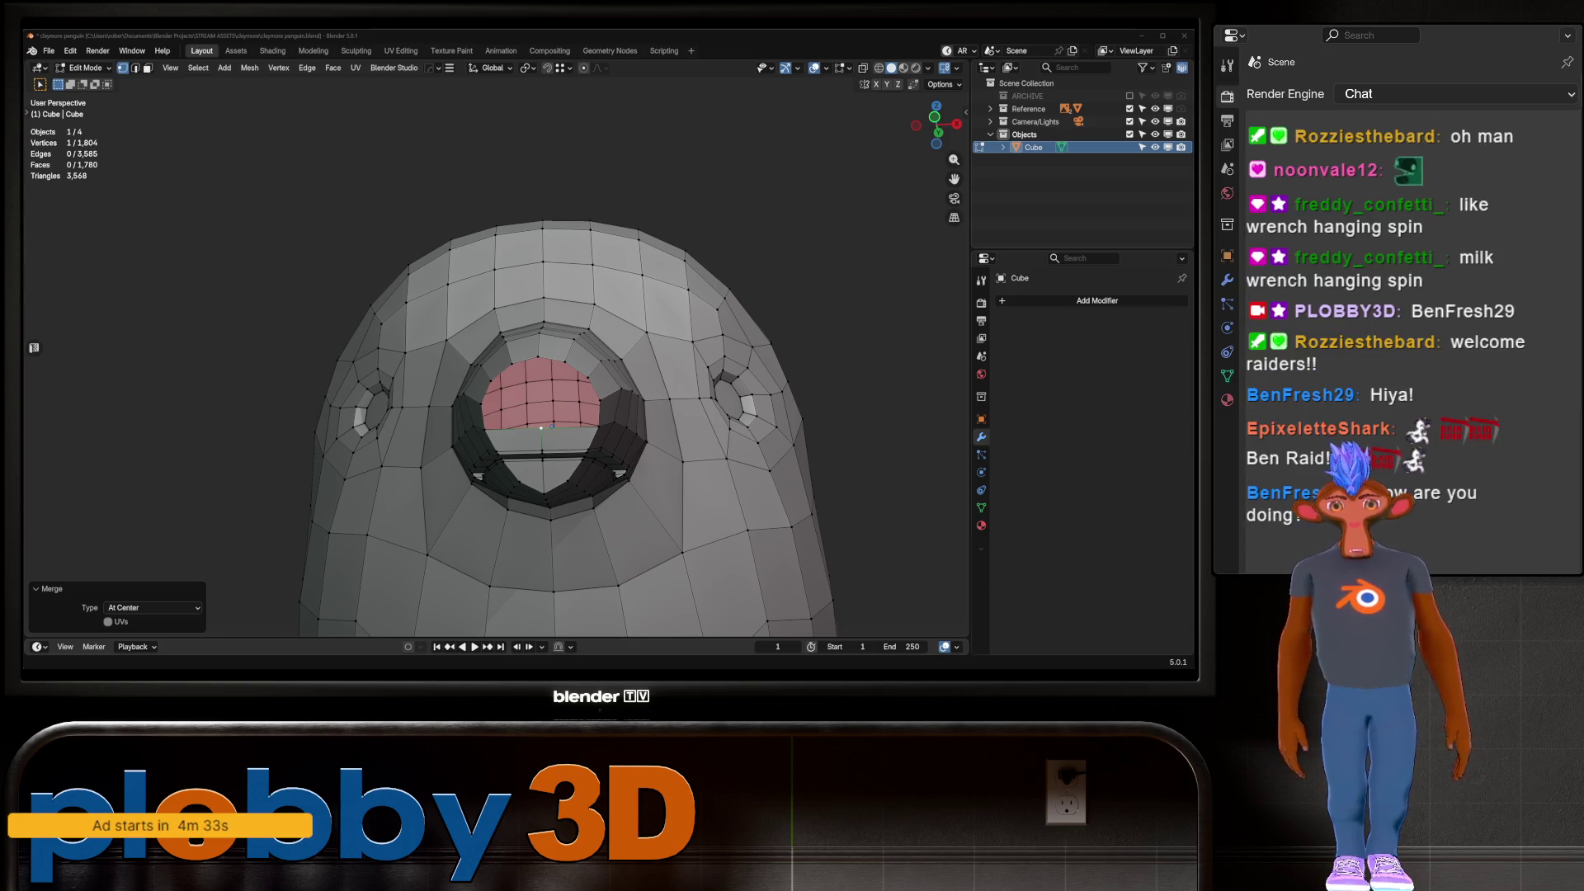
pyautogui.press('Tab')
pyautogui.scroll(-5, 541, 427)
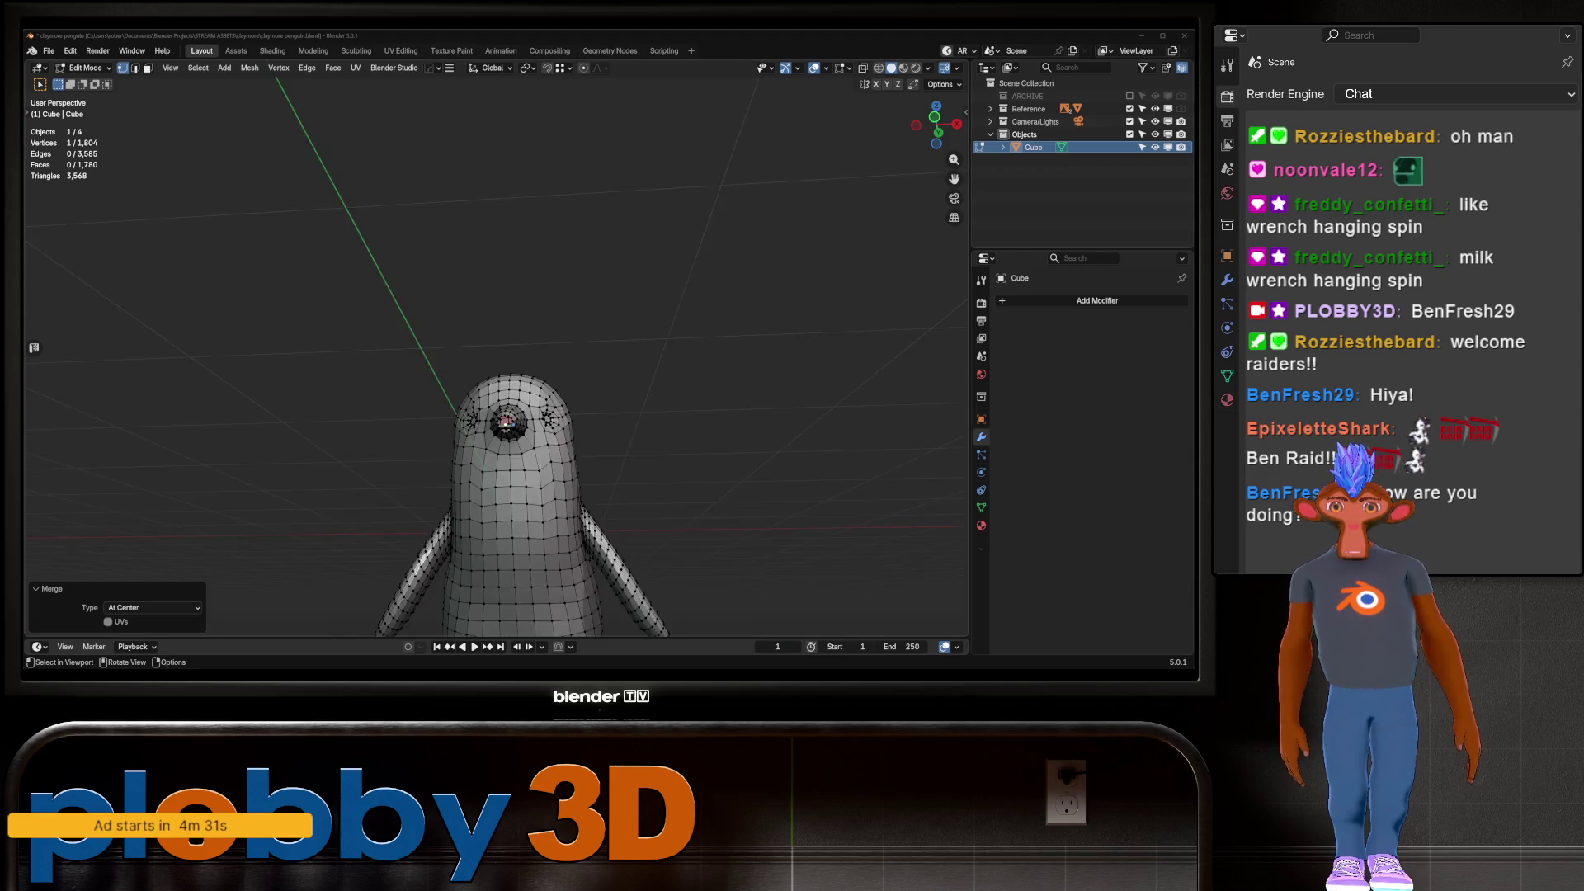
# Grid-fill the open edge loop at the beak tip, then view the penguin in Object Mode
pyautogui.moveTo(541, 427)
pyautogui.mouseDown(button='middle')
pyautogui.moveTo(524, 311)
pyautogui.moveTo(594, 355)
pyautogui.mouseUp(button='middle')
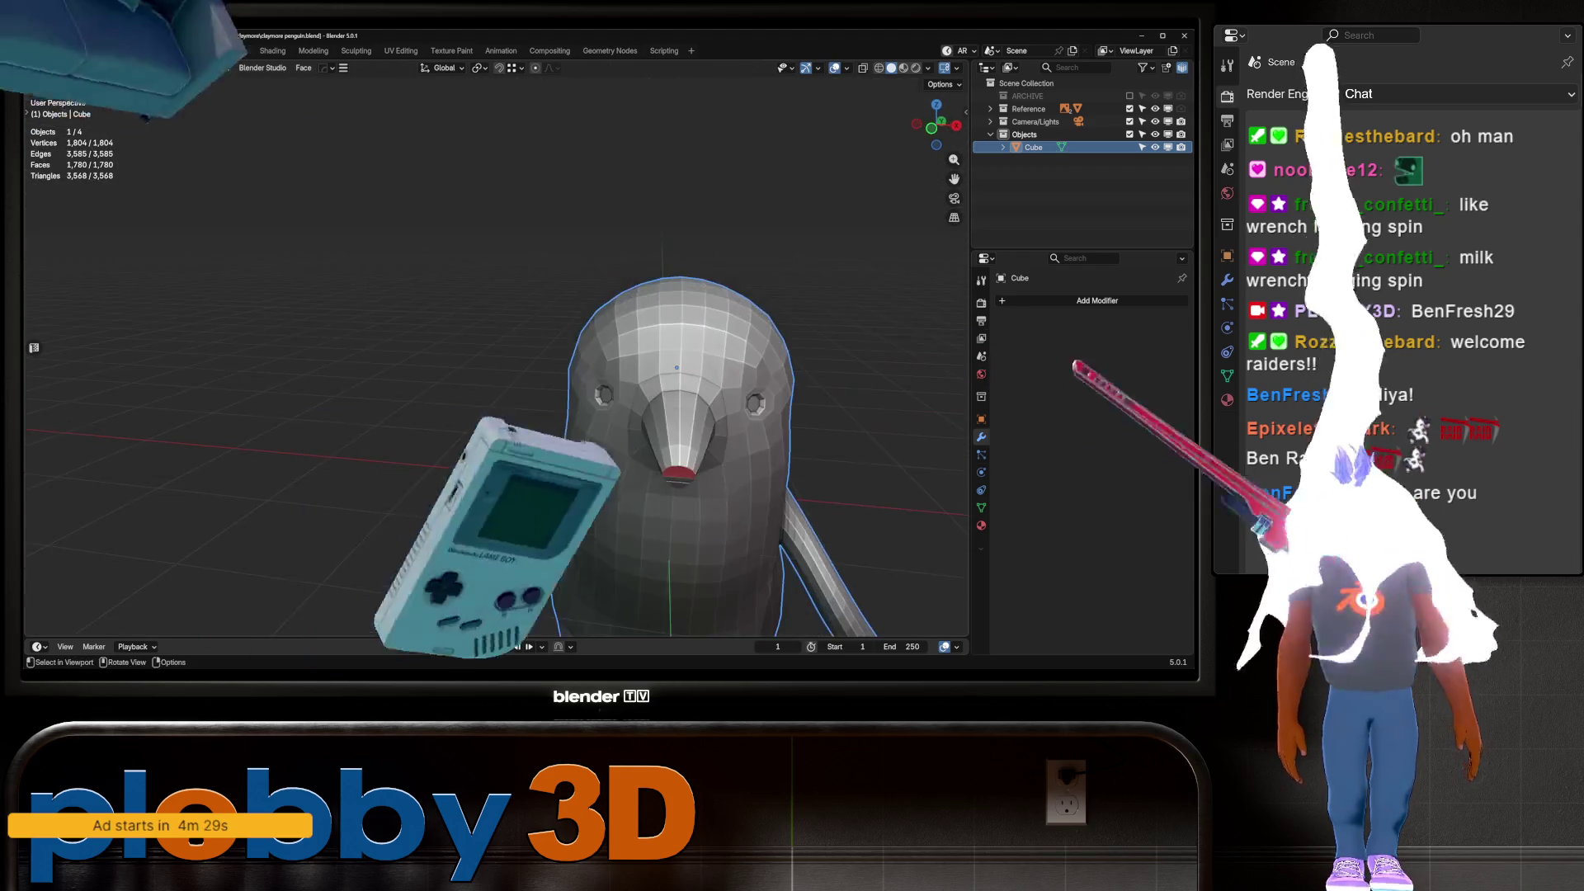
pyautogui.scroll(4, 595, 355)
pyautogui.press('Tab')
pyautogui.scroll(5, 577, 330)
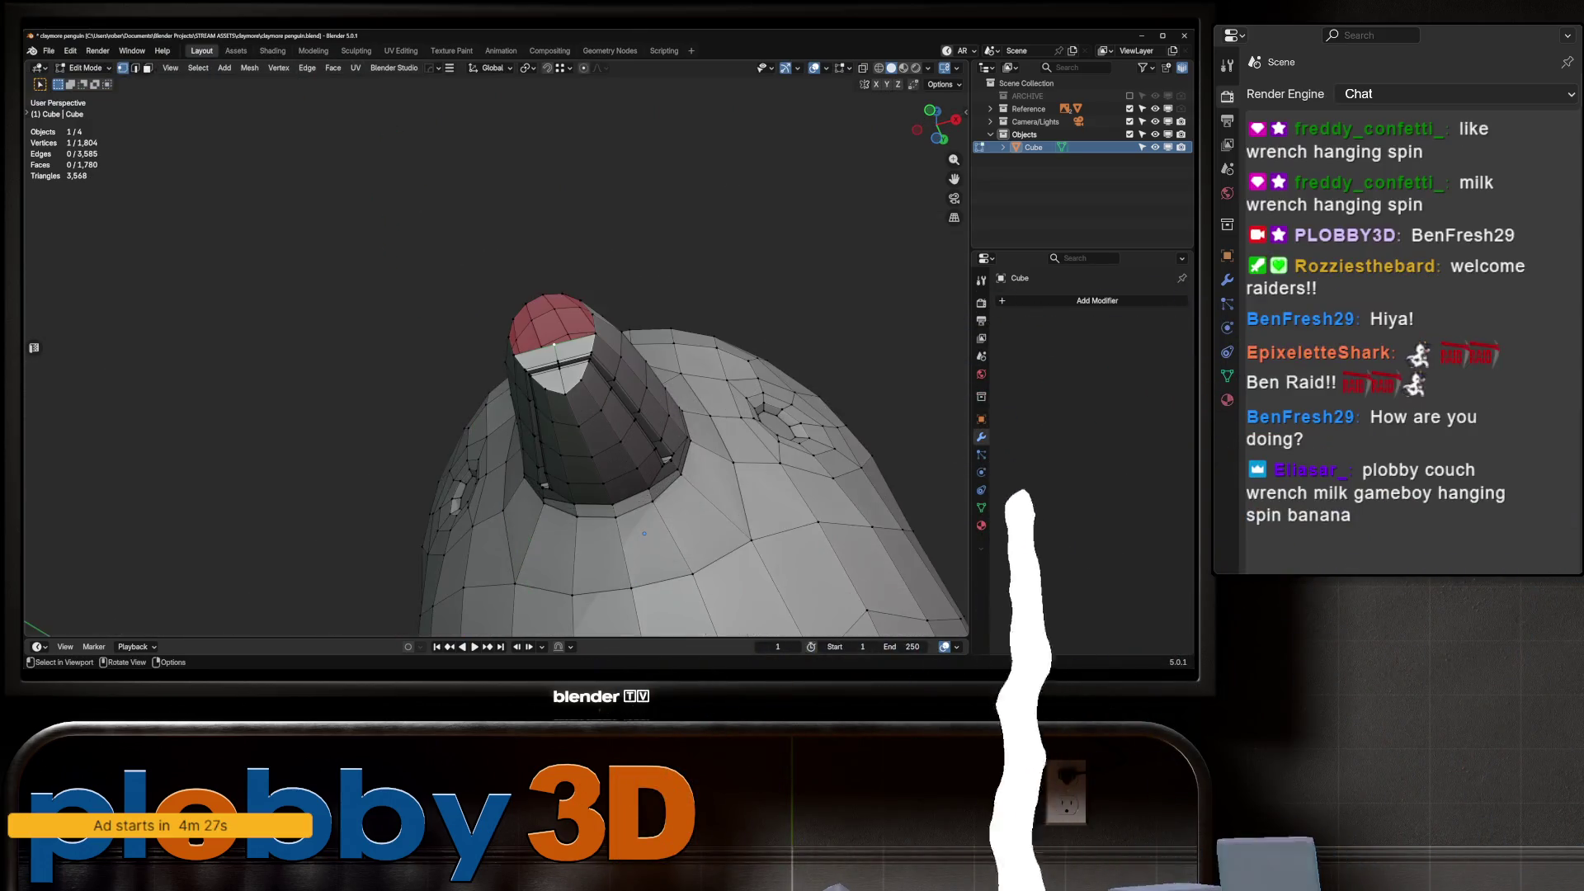
pyautogui.press('2')
pyautogui.keyDown('alt'); pyautogui.click(577, 291); pyautogui.keyUp('alt')
pyautogui.press('q')
pyautogui.click(487, 303)
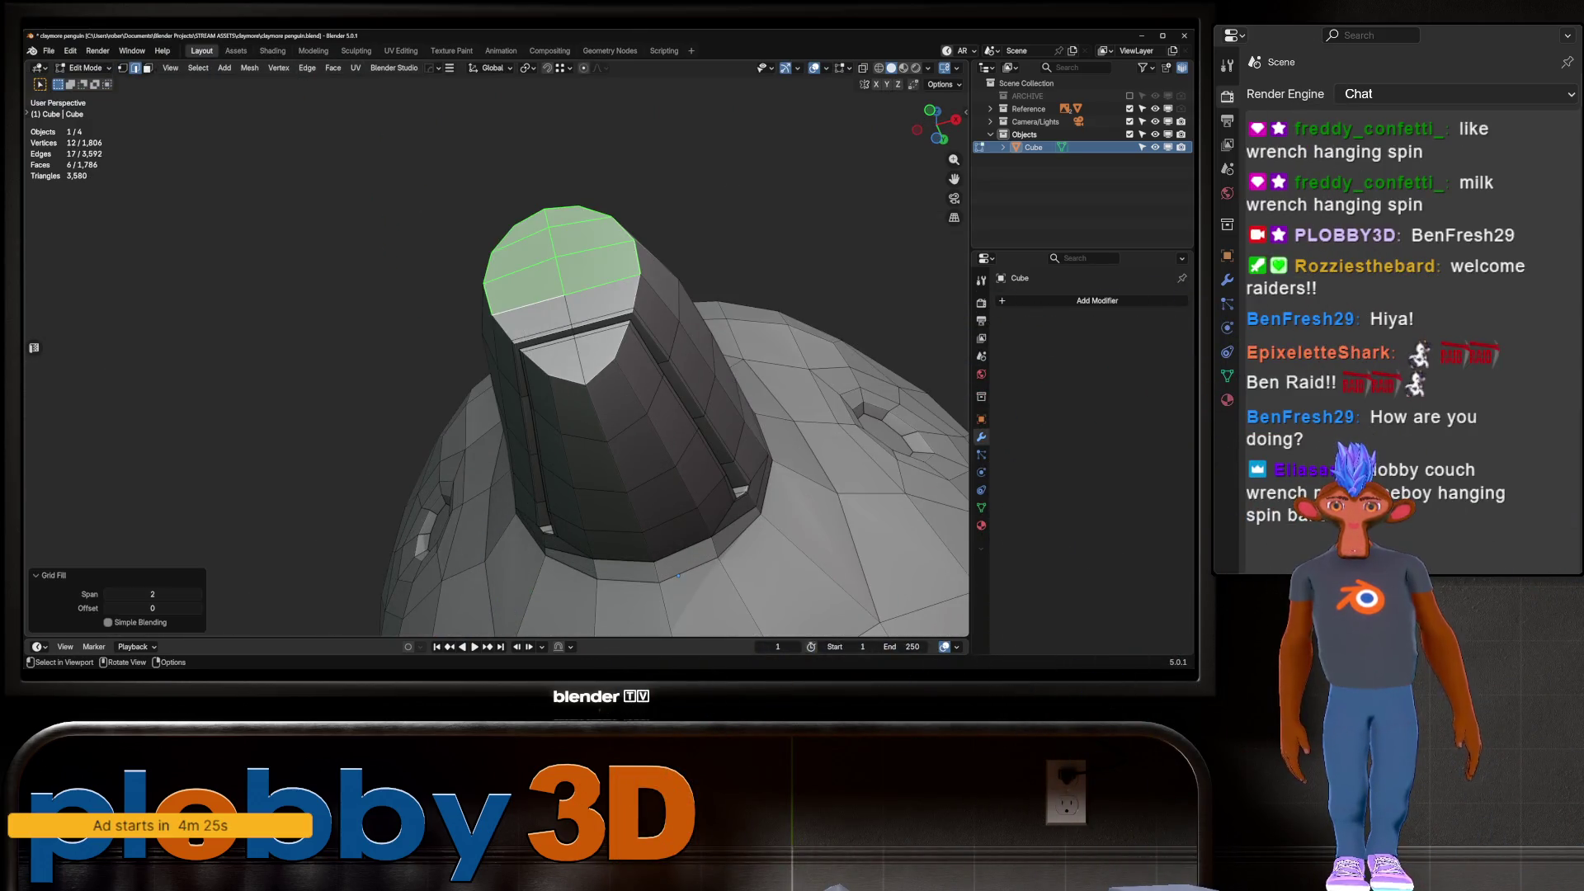
pyautogui.moveTo(487, 304)
pyautogui.mouseDown(button='middle')
pyautogui.moveTo(832, 229)
pyautogui.moveTo(656, 295)
pyautogui.mouseUp(button='middle')
pyautogui.scroll(-3, 660, 264)
pyautogui.press('Tab')
pyautogui.scroll(-4, 832, 229)
pyautogui.scroll(4, 656, 295)
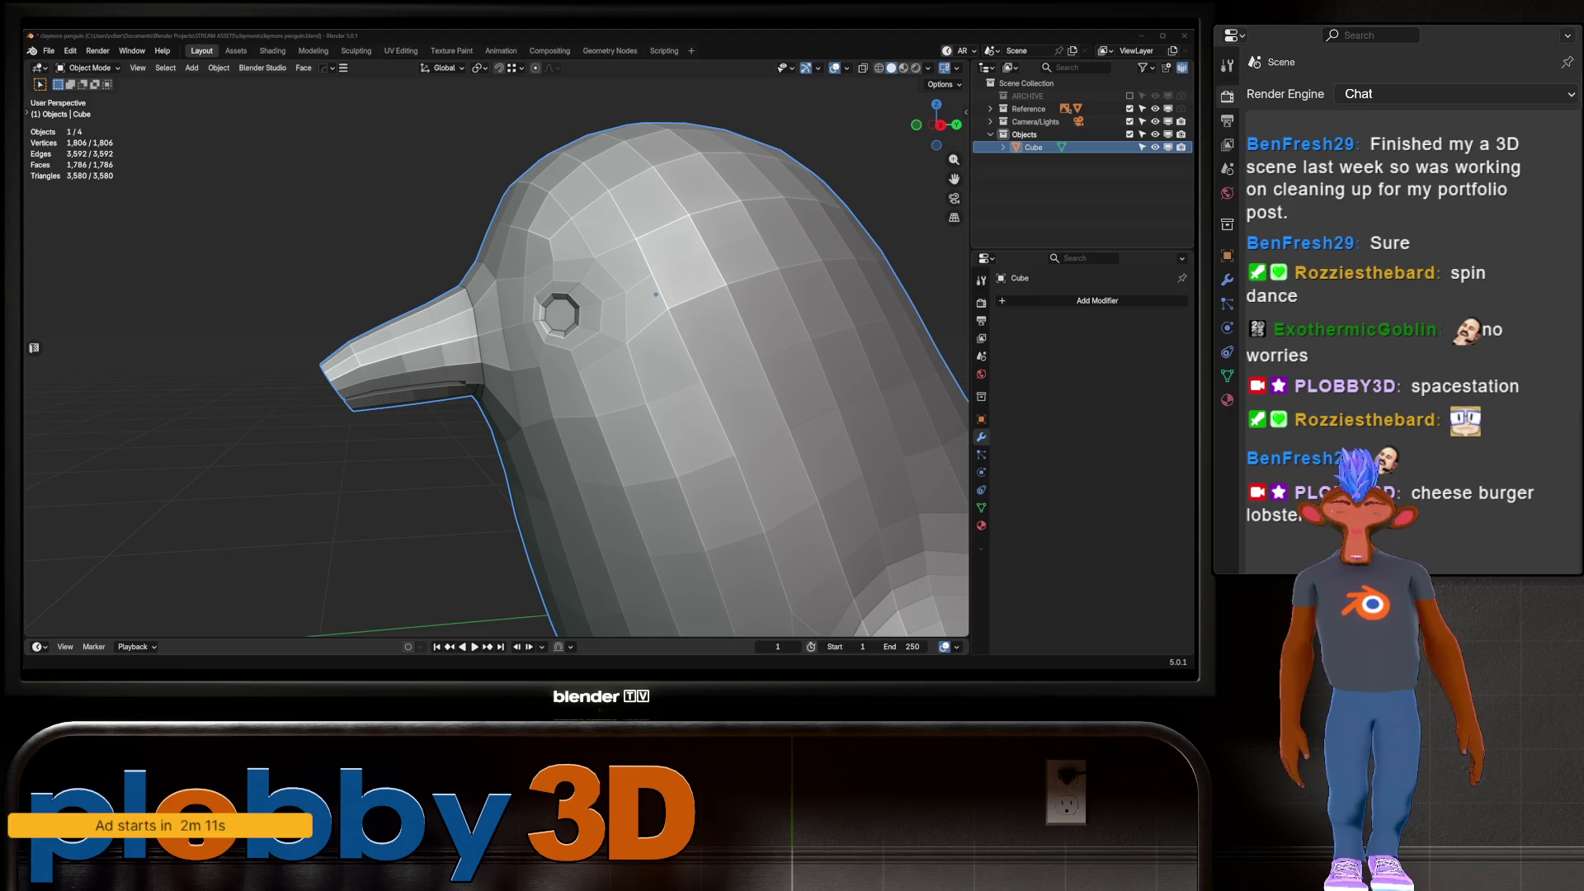
pyautogui.scroll(-3, 677, 504)
pyautogui.moveTo(577, 371)
pyautogui.mouseDown(button='middle')
pyautogui.moveTo(726, 376)
pyautogui.moveTo(681, 378)
pyautogui.mouseUp(button='middle')
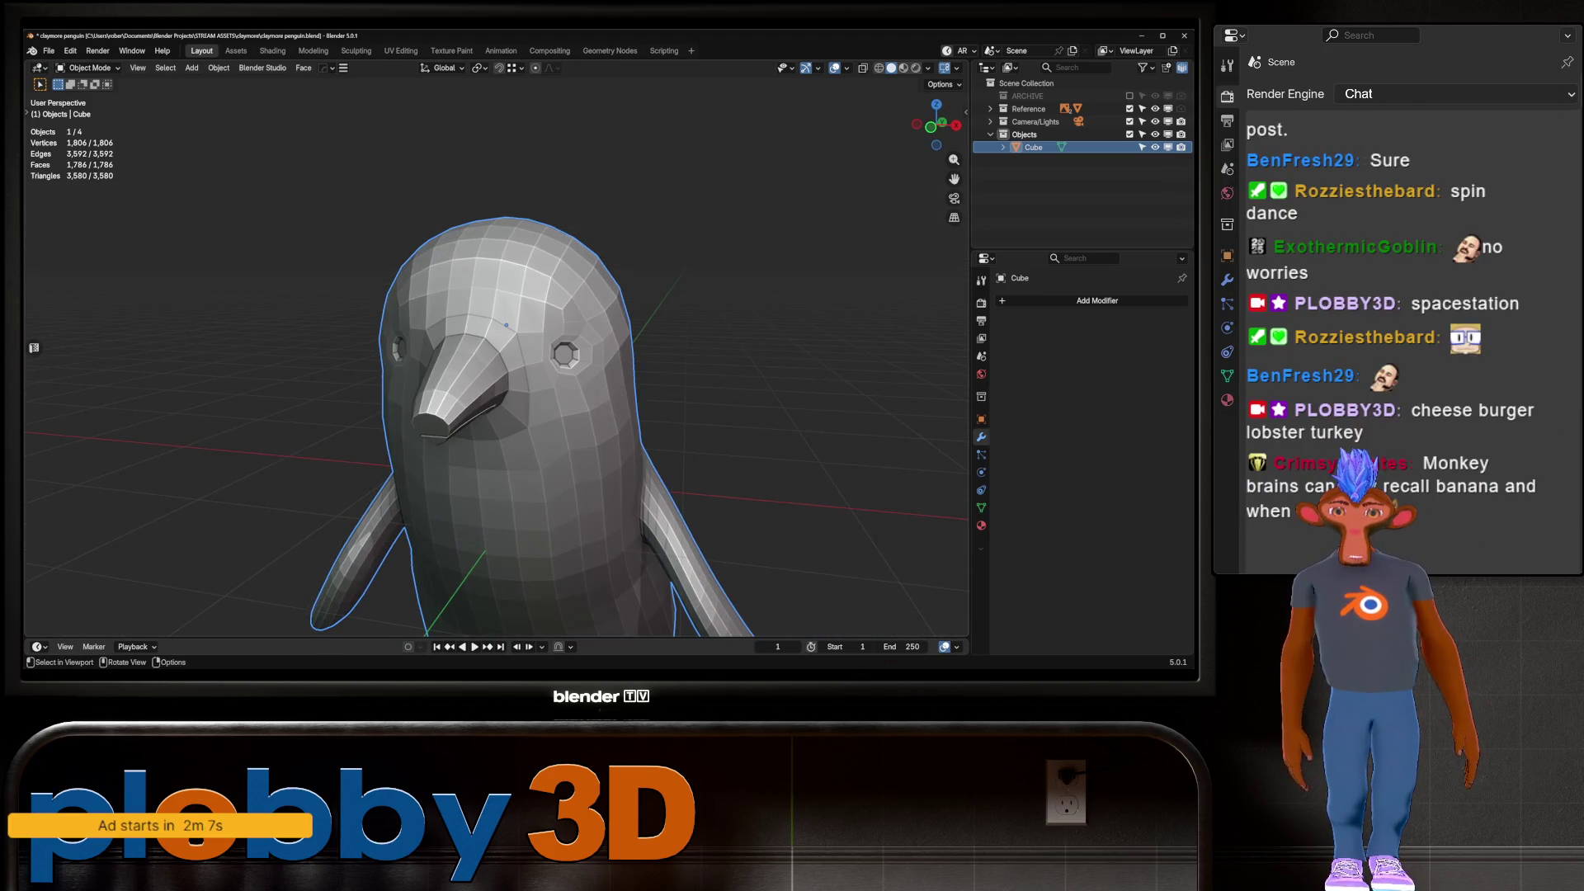
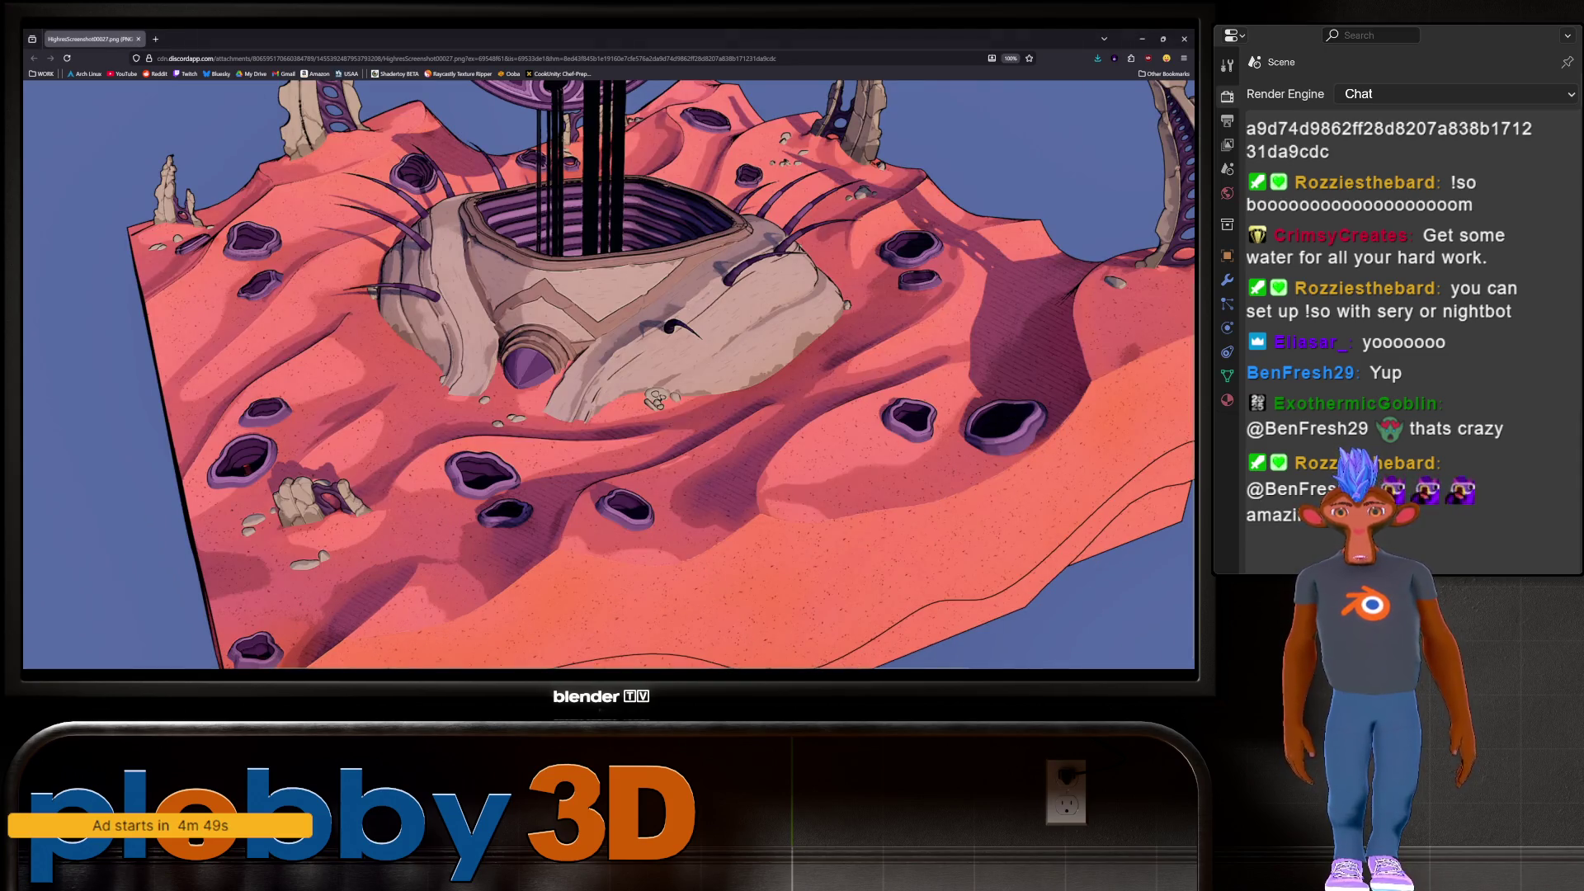
# Look over the zoomed landscape render, then close the browser to return to the penguin scene
pyautogui.scroll(-5, 609, 376)
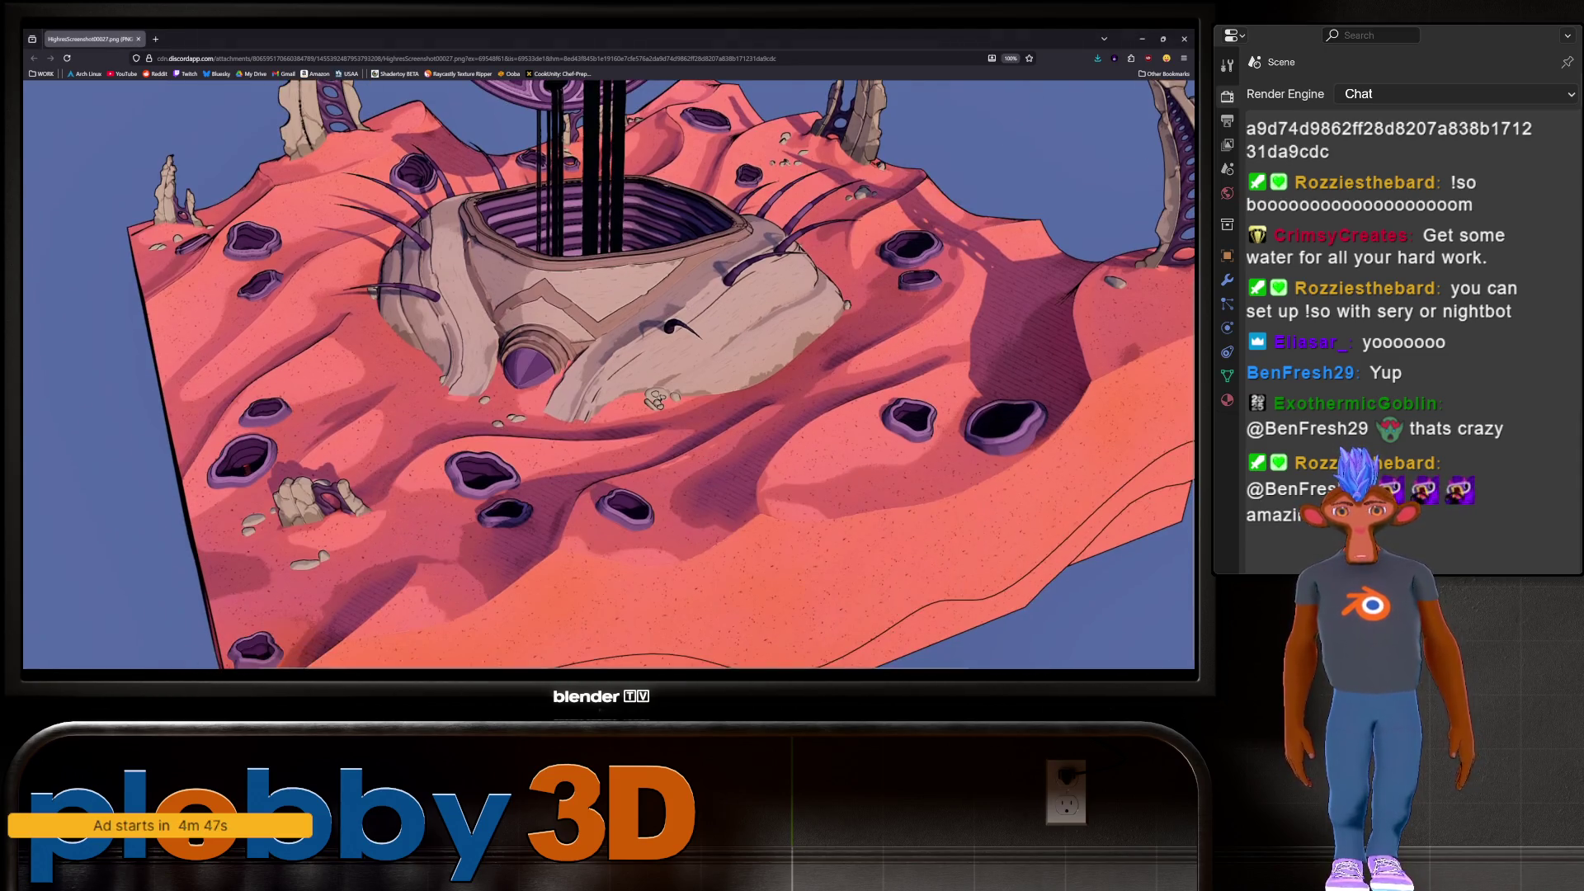
pyautogui.scroll(4, 609, 376)
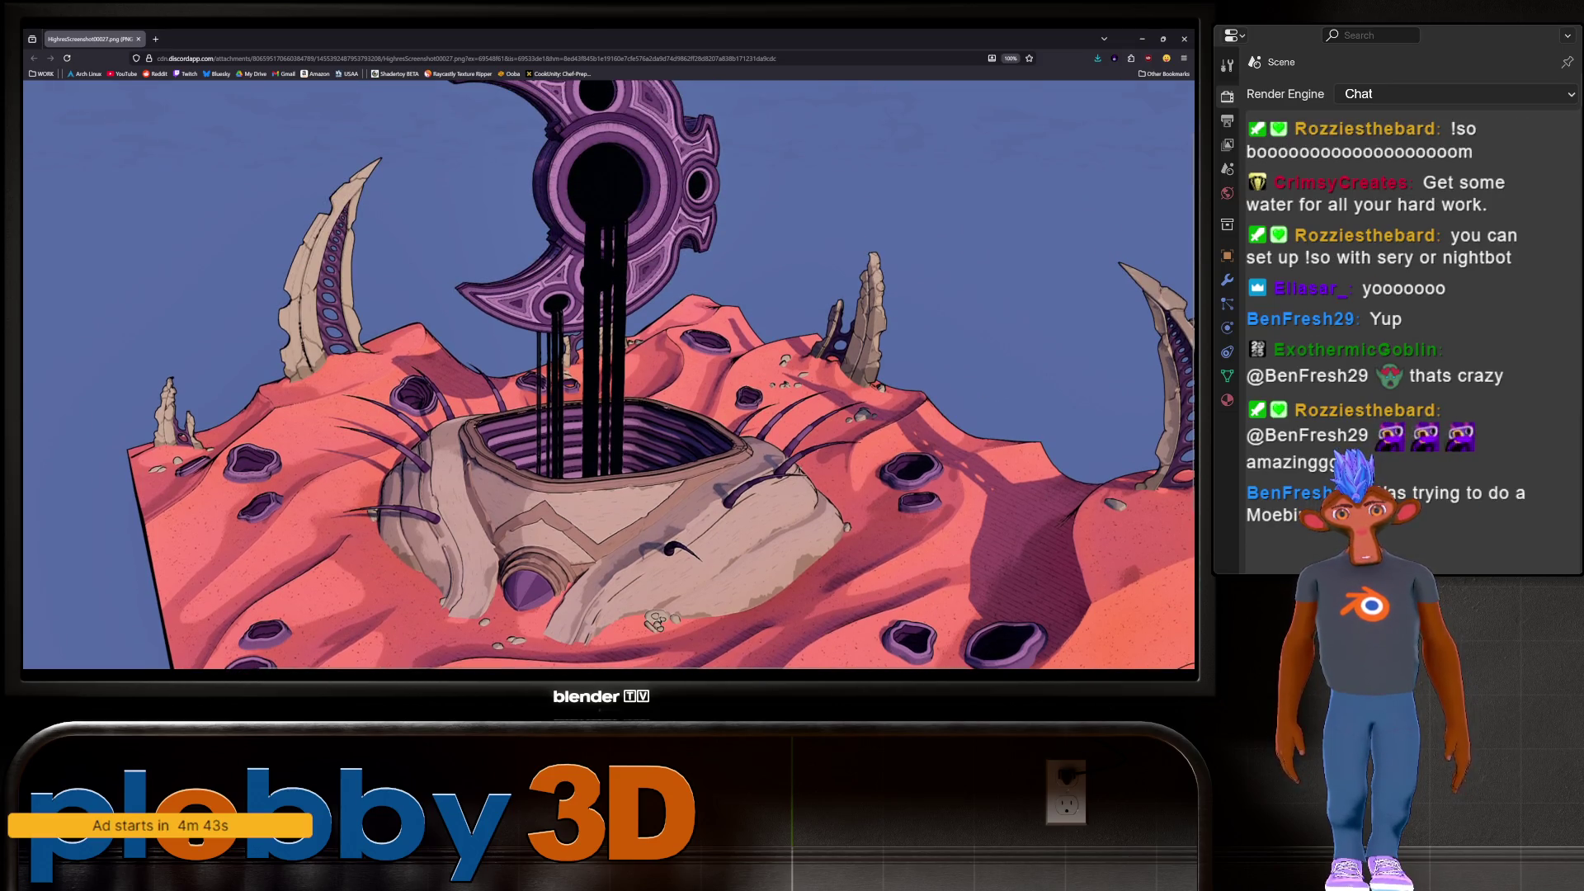
pyautogui.scroll(-4, 609, 376)
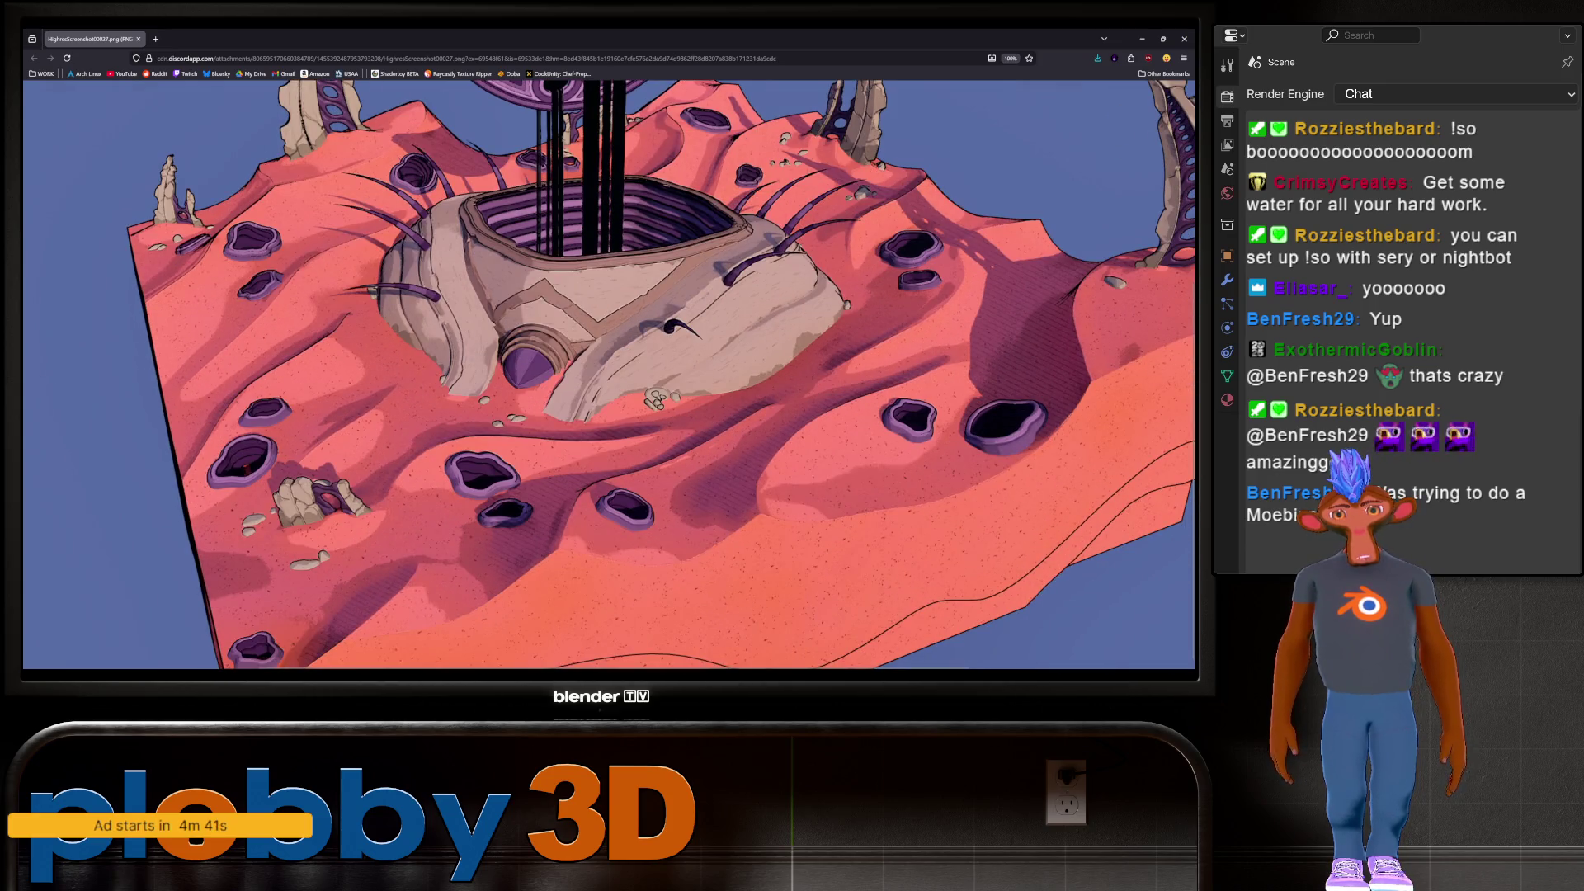
pyautogui.scroll(5, 609, 375)
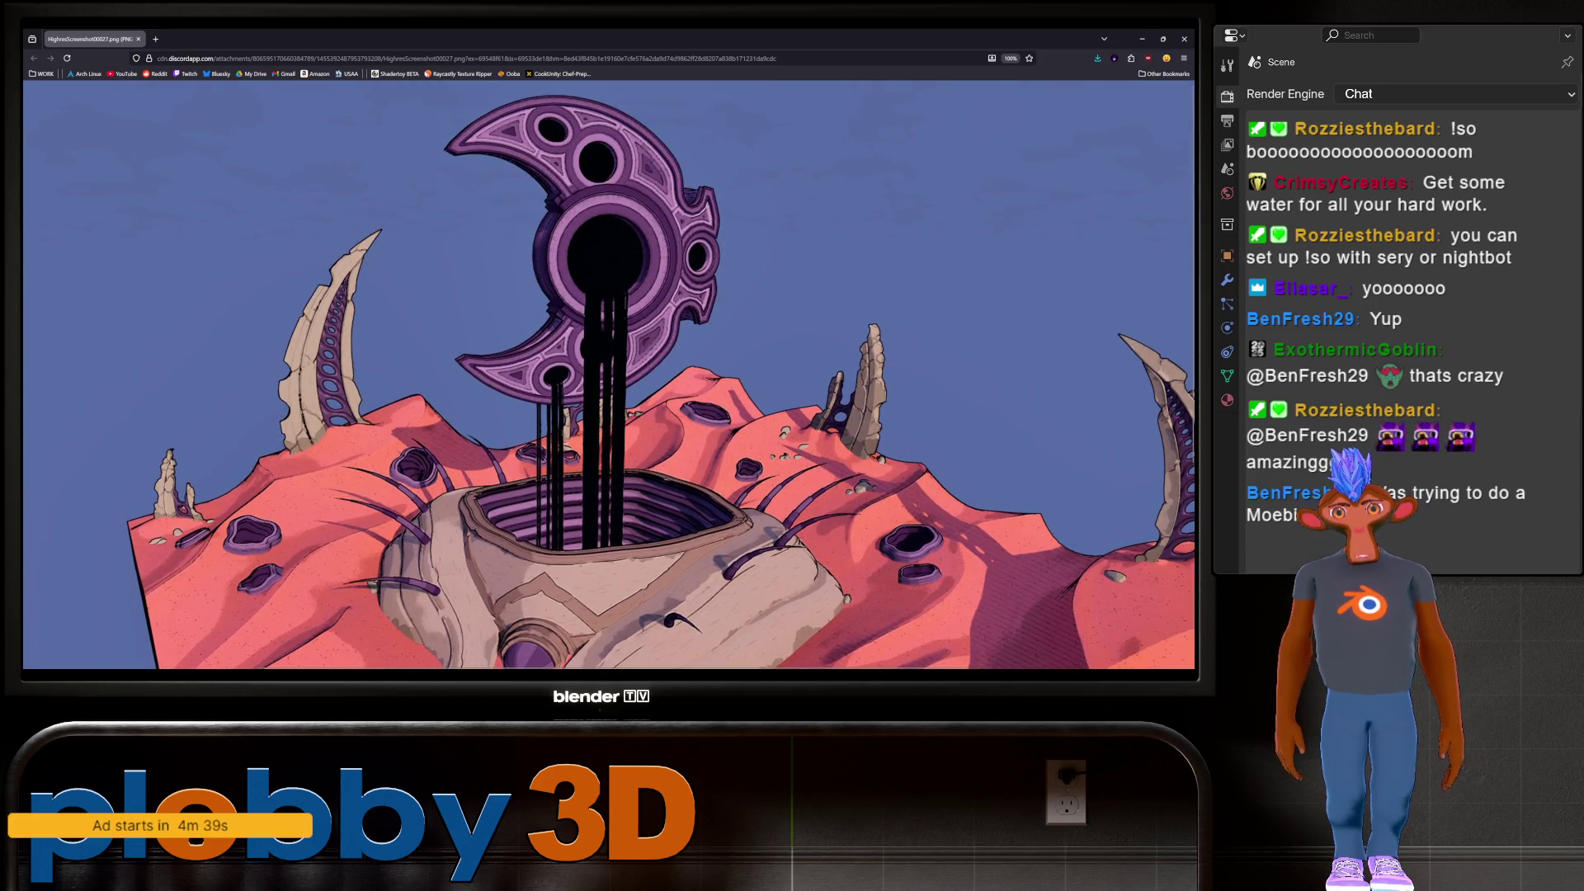
pyautogui.scroll(-1, 609, 376)
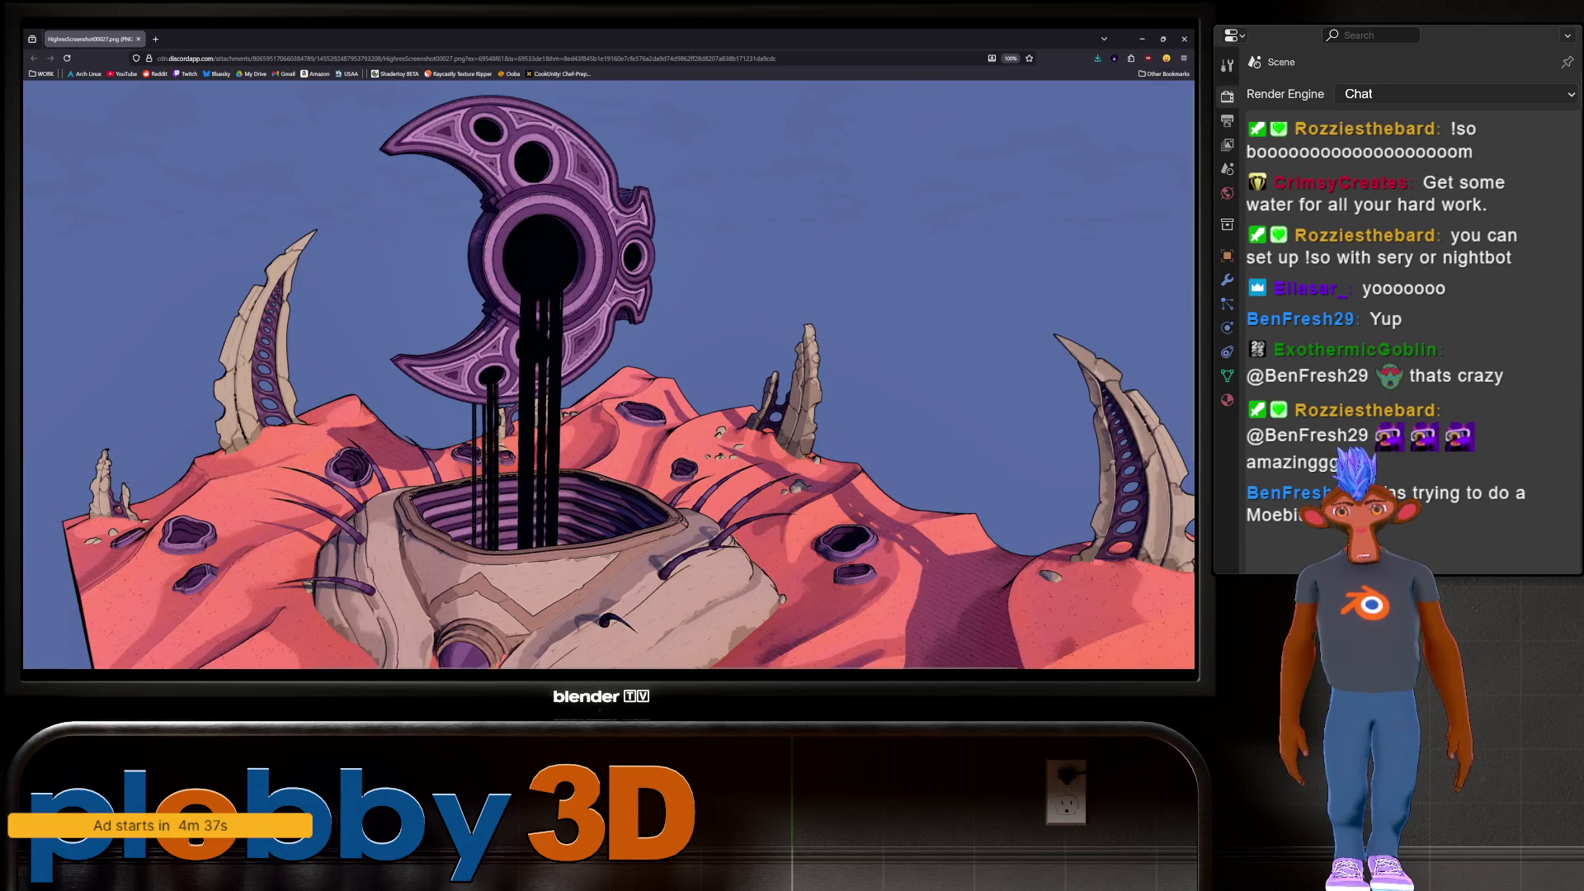
pyautogui.scroll(-3, 609, 376)
pyautogui.scroll(-1, 609, 376)
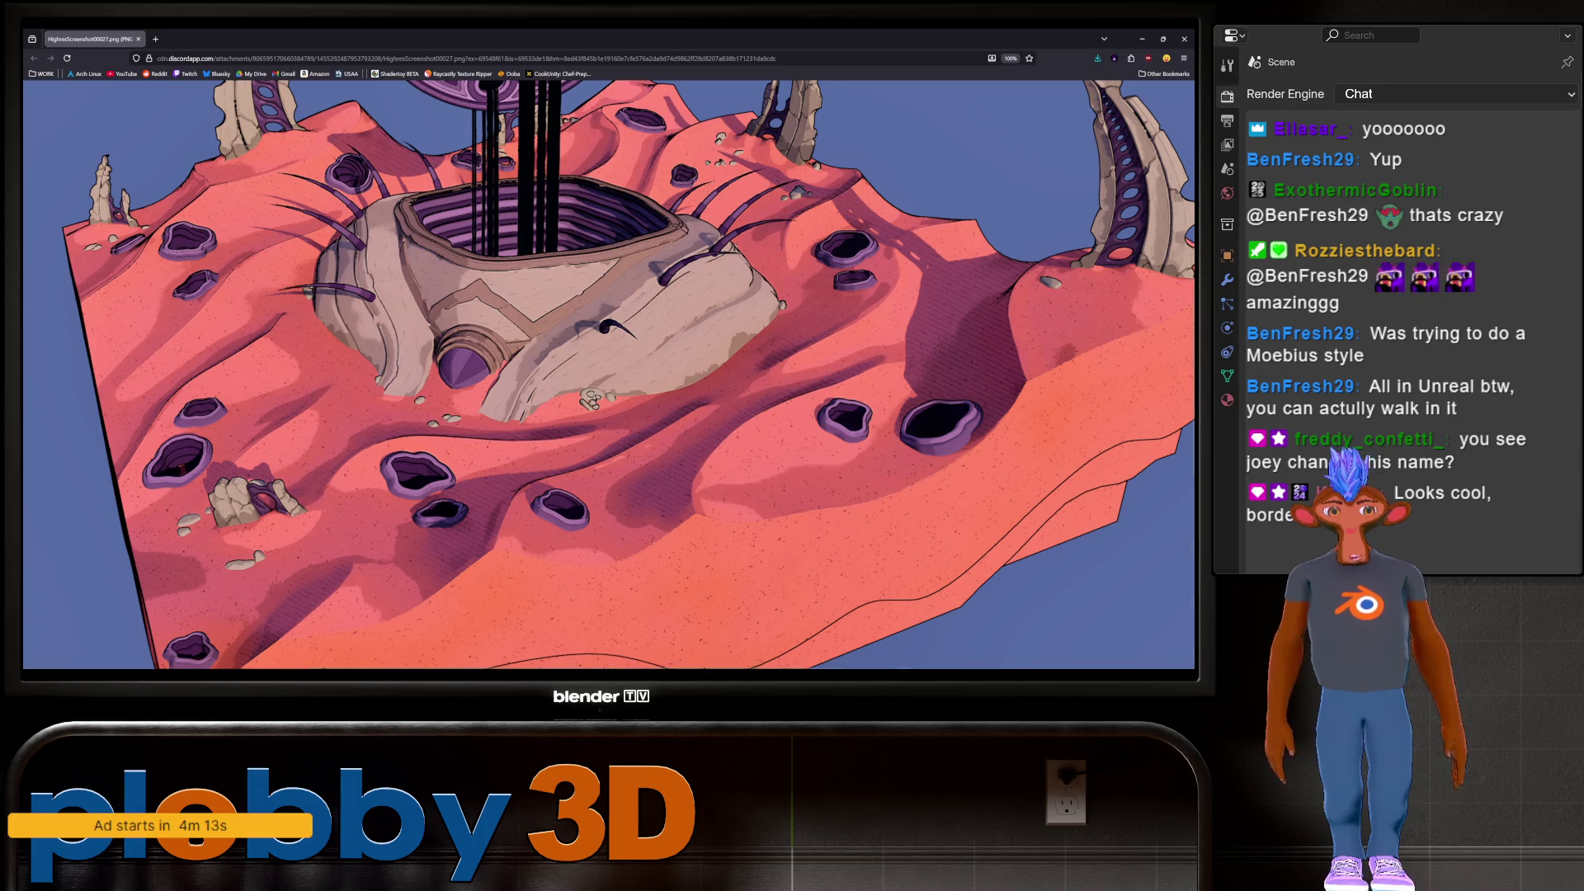
pyautogui.scroll(4, 609, 374)
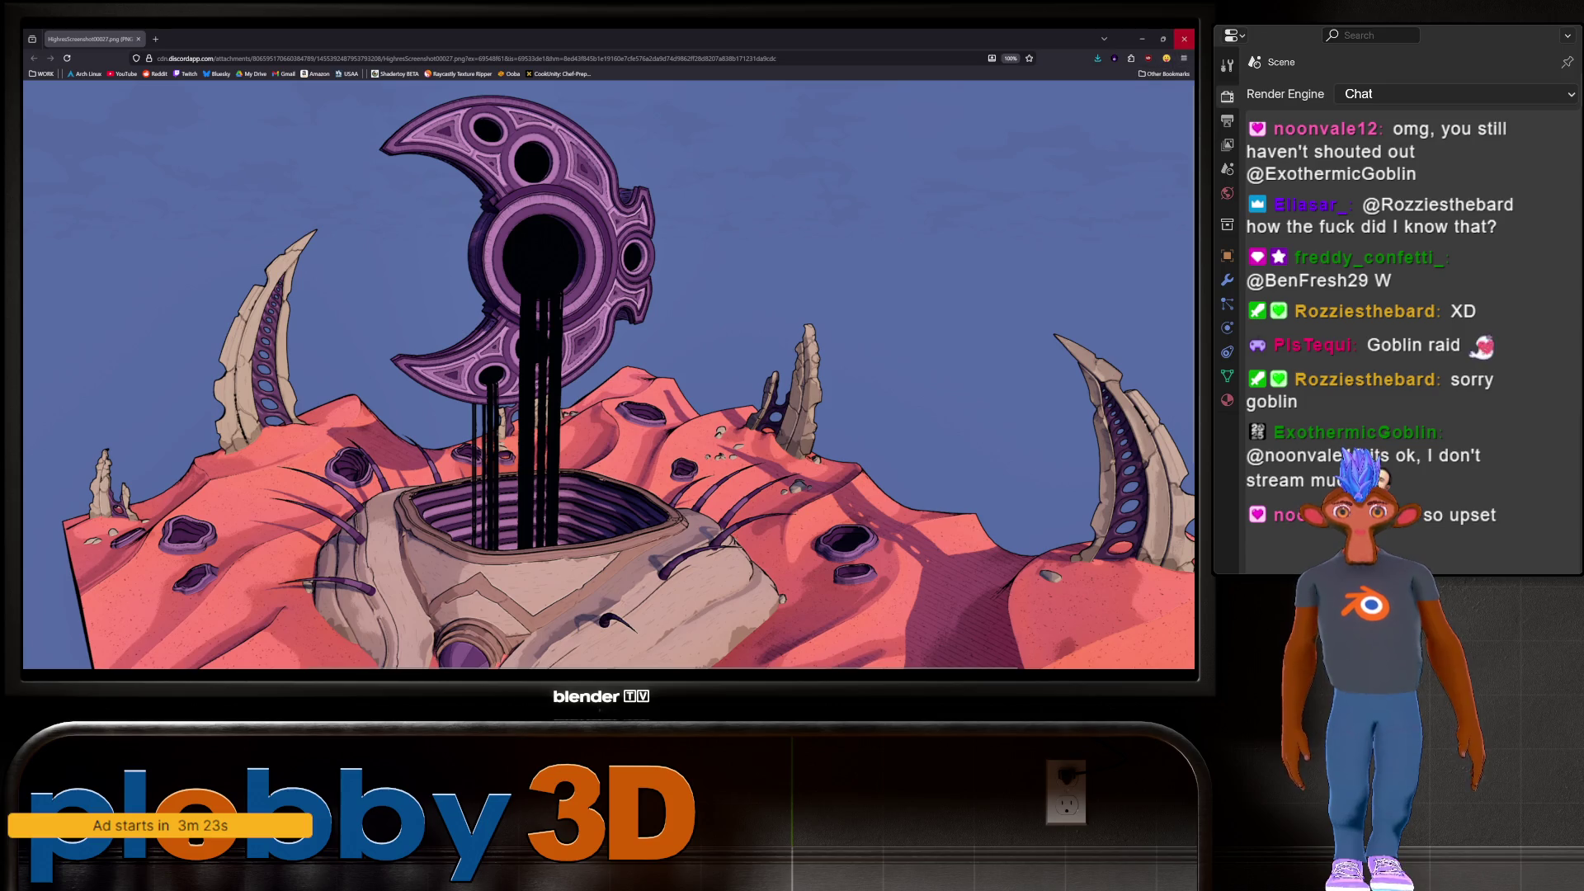
pyautogui.click(1184, 38)
pyautogui.scroll(3, 507, 318)
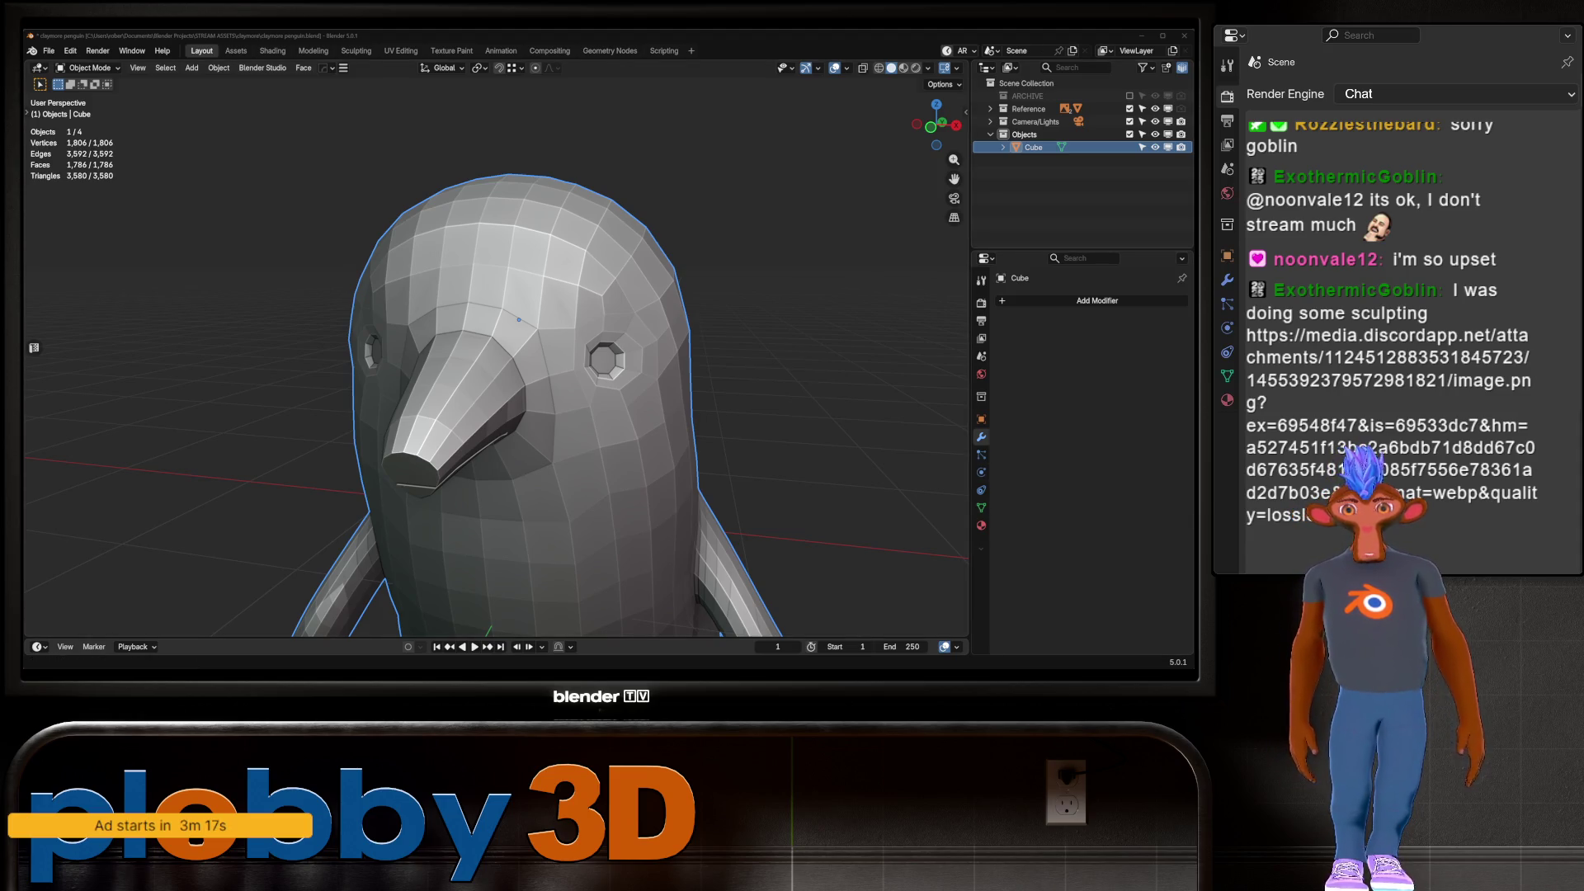
# Switch to the viewer's bearded sculpt image and zoom it to inspect the head, beard and torso
pyautogui.hotkey('alt', 'Tab')
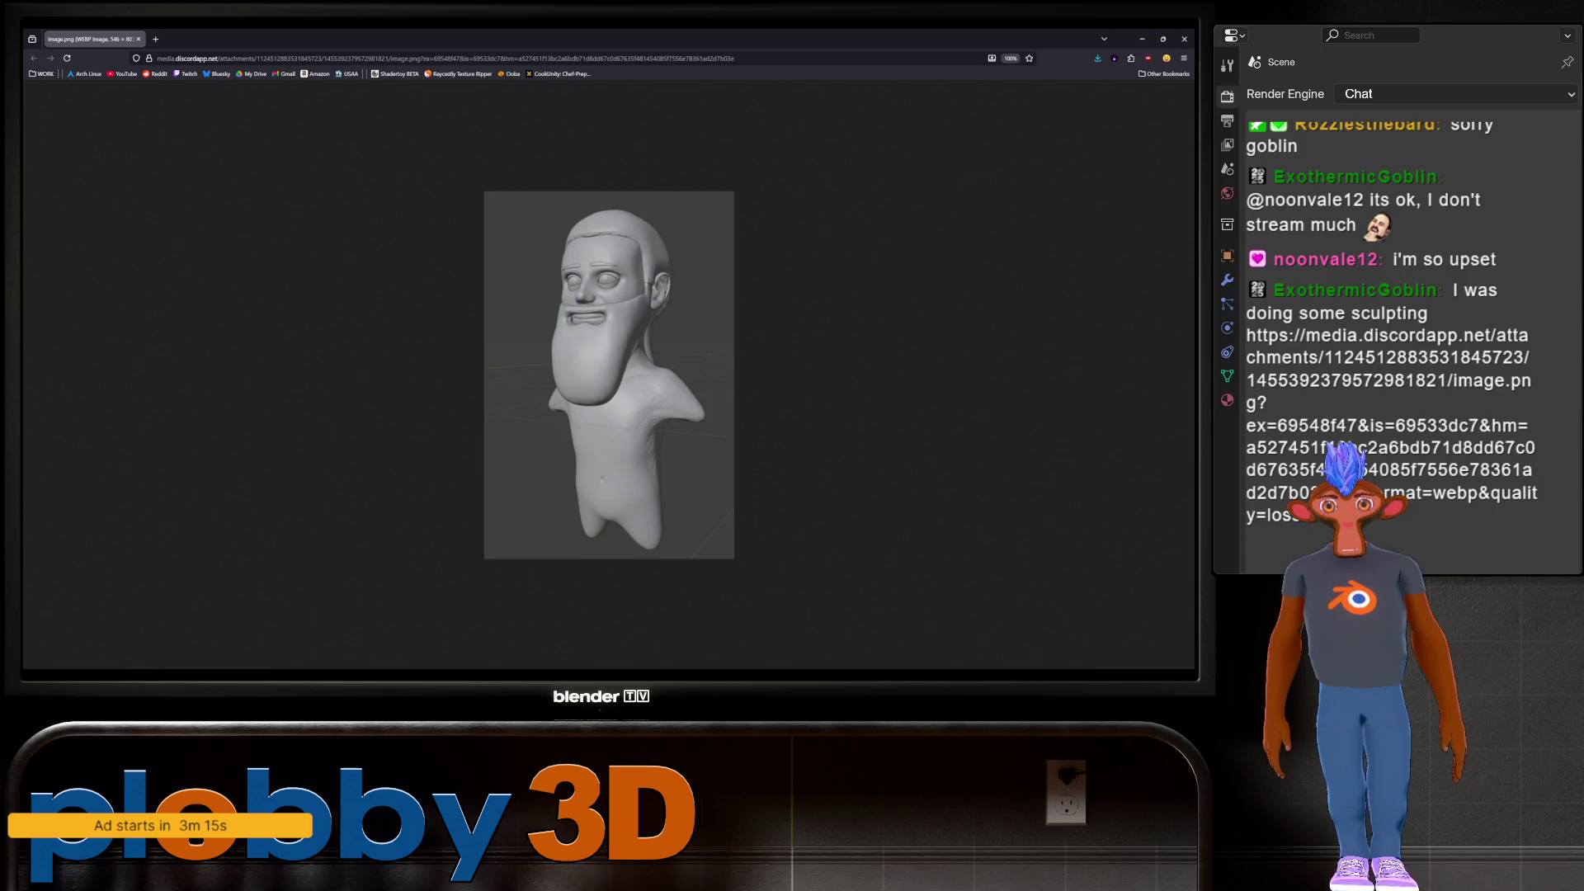
pyautogui.hotkey('ctrl', '+')
pyautogui.hotkey('ctrl', '+')
pyautogui.hotkey('ctrl', '+')
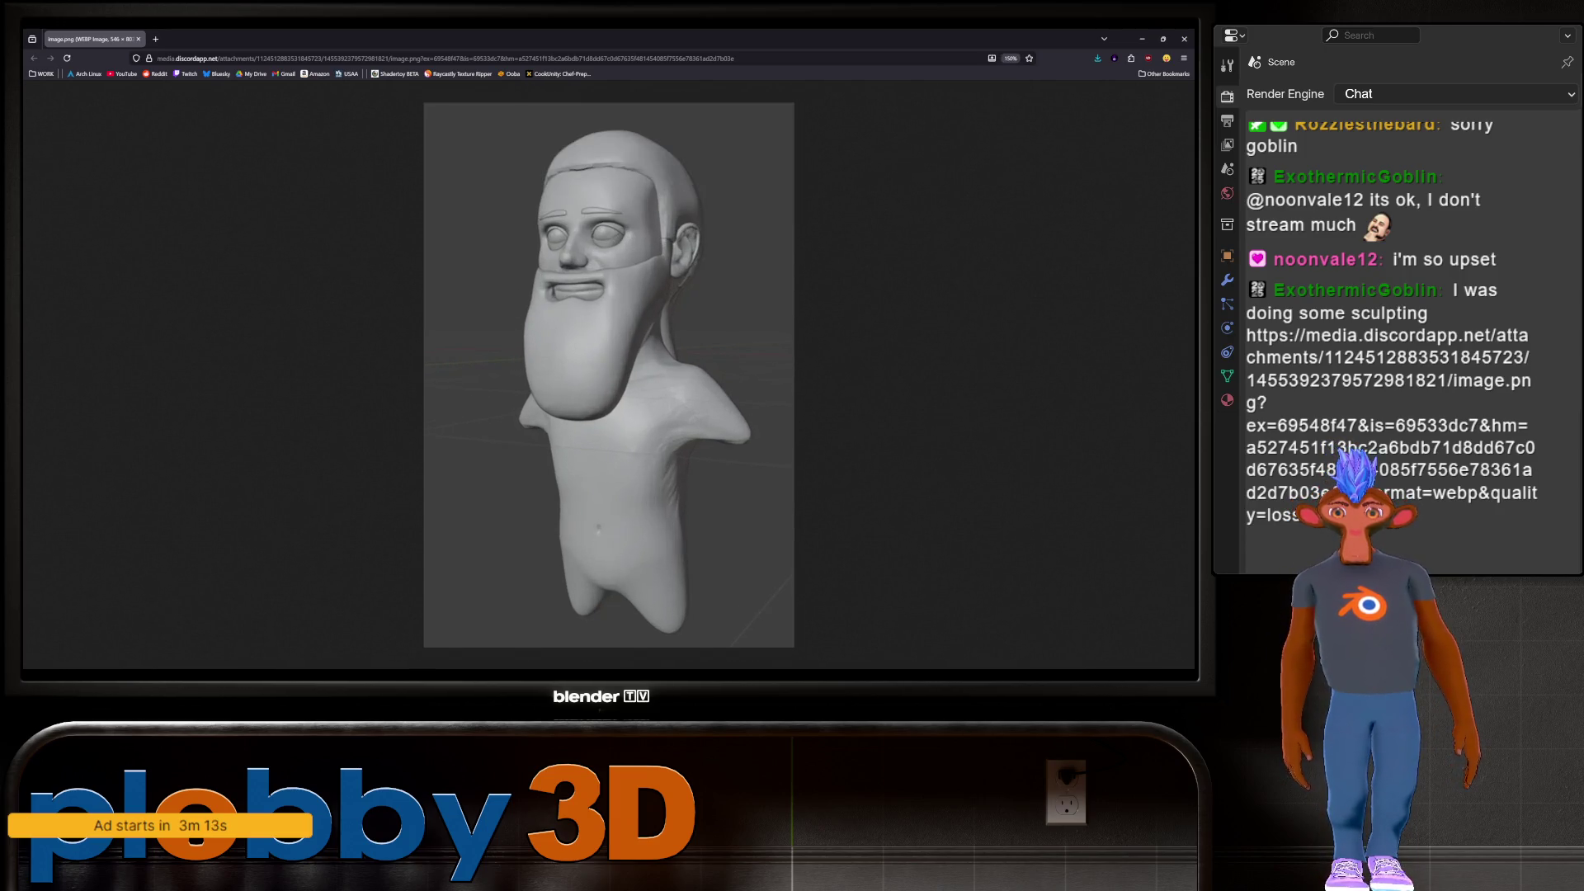
pyautogui.hotkey('ctrl', '+')
pyautogui.hotkey('ctrl', '+')
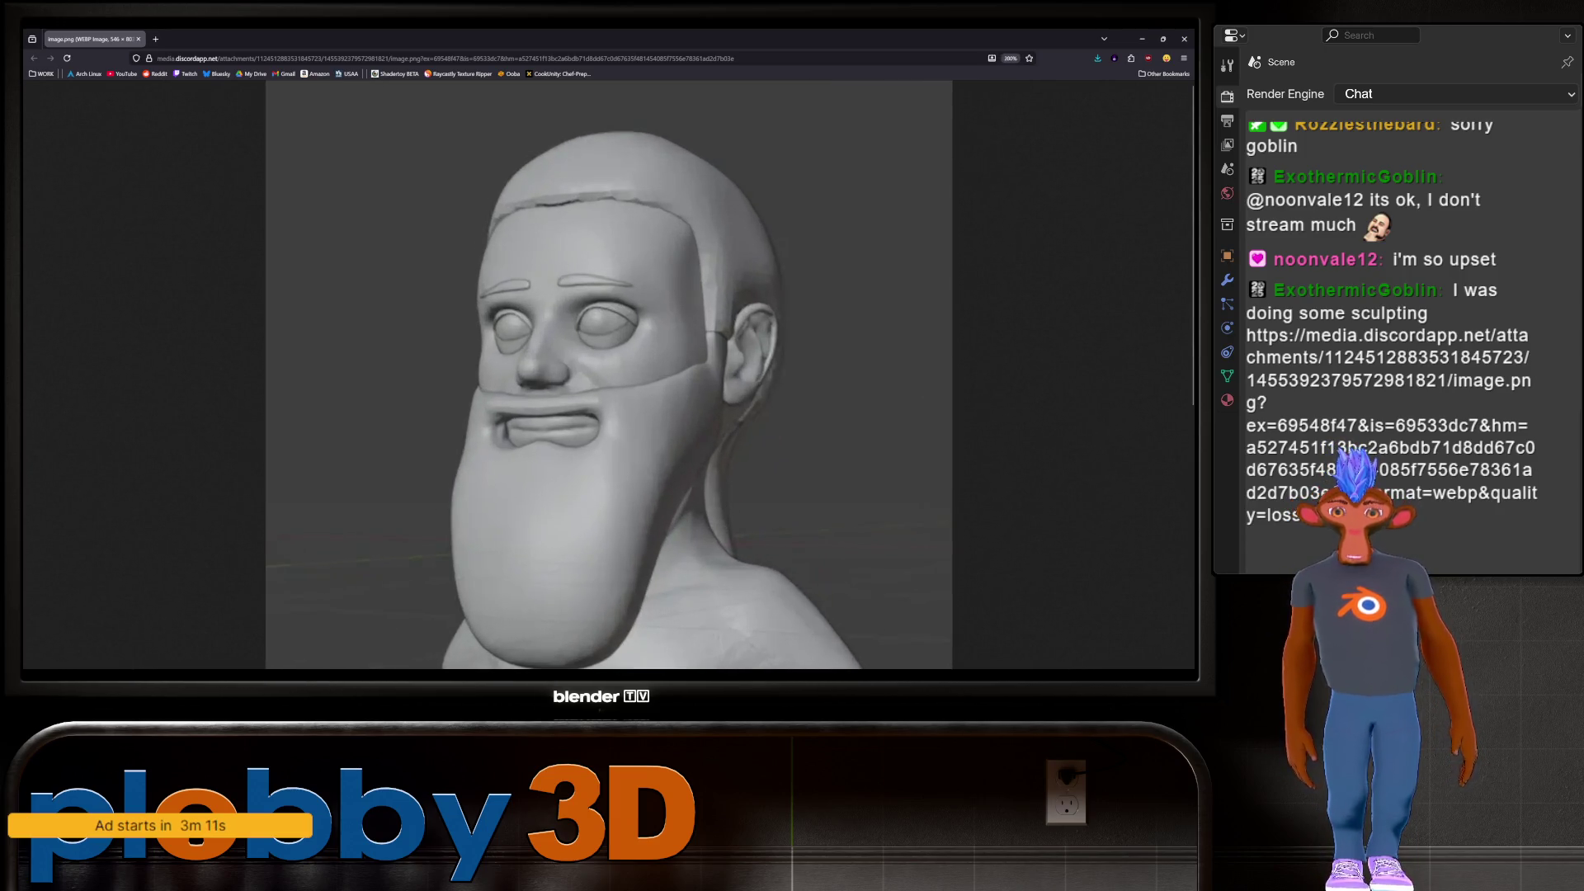
pyautogui.scroll(-5, 609, 375)
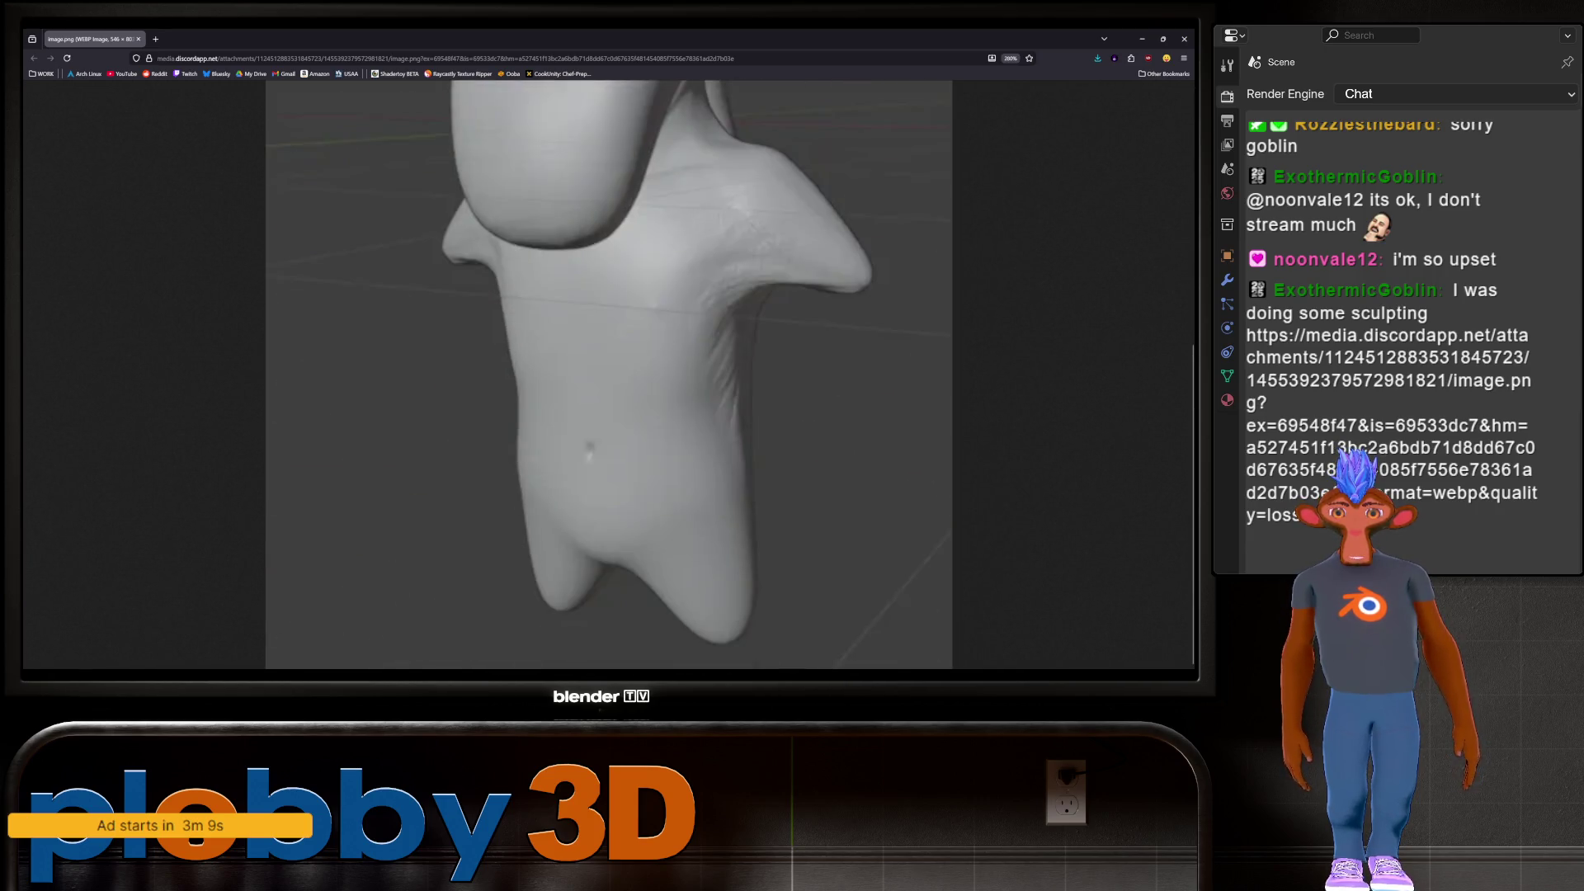
pyautogui.hotkey('ctrl', '-')
pyautogui.hotkey('ctrl', '-')
pyautogui.hotkey('ctrl', '-')
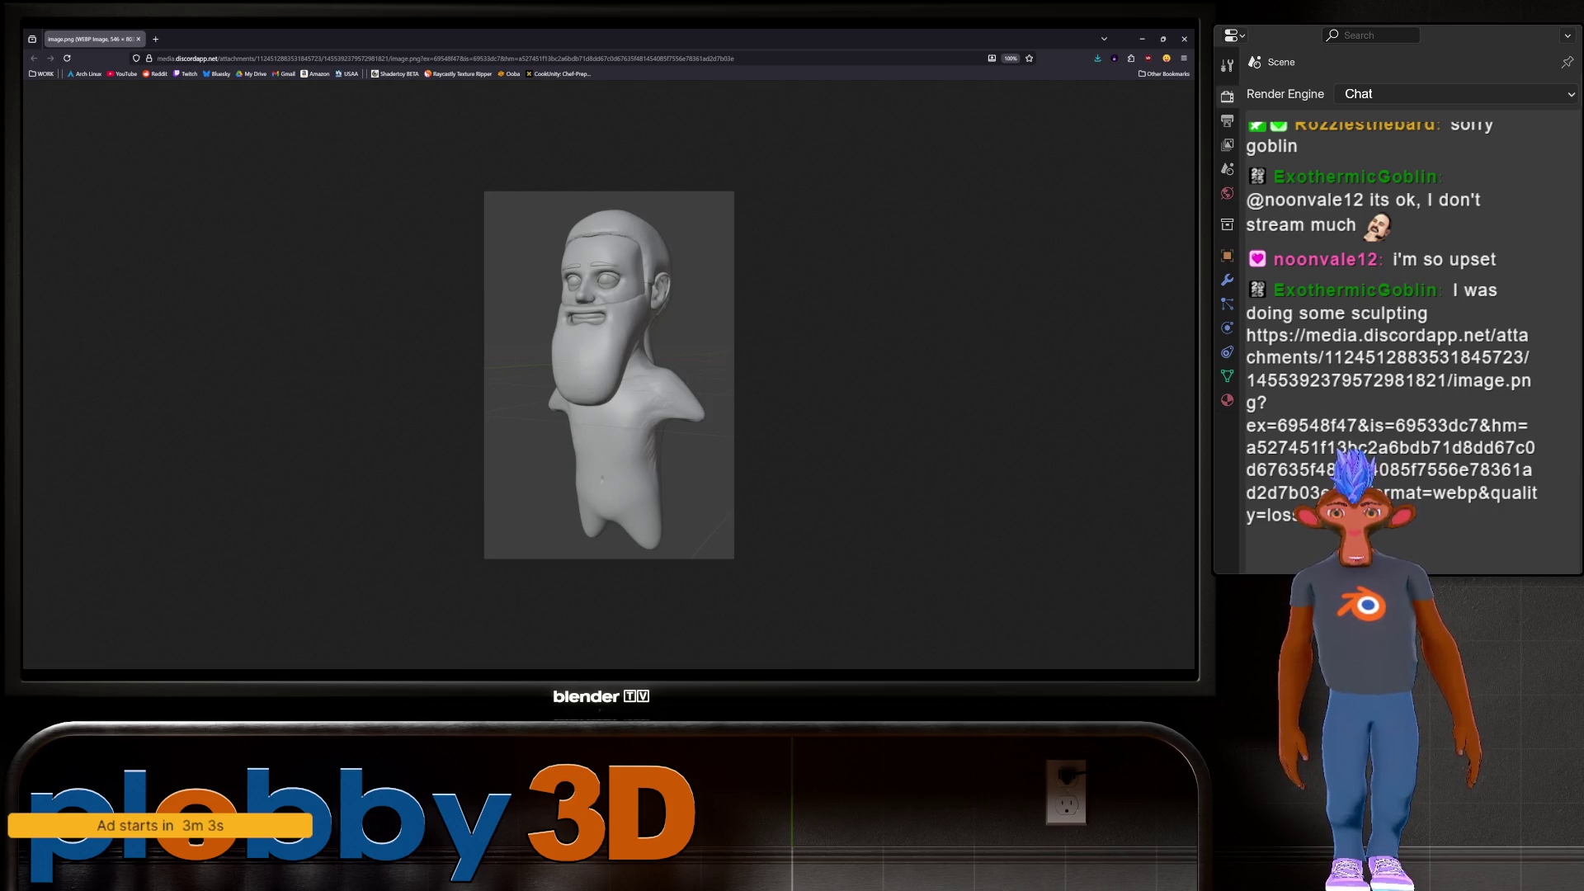
pyautogui.hotkey('ctrl', '+')
pyautogui.hotkey('ctrl', '+')
pyautogui.hotkey('ctrl', '+')
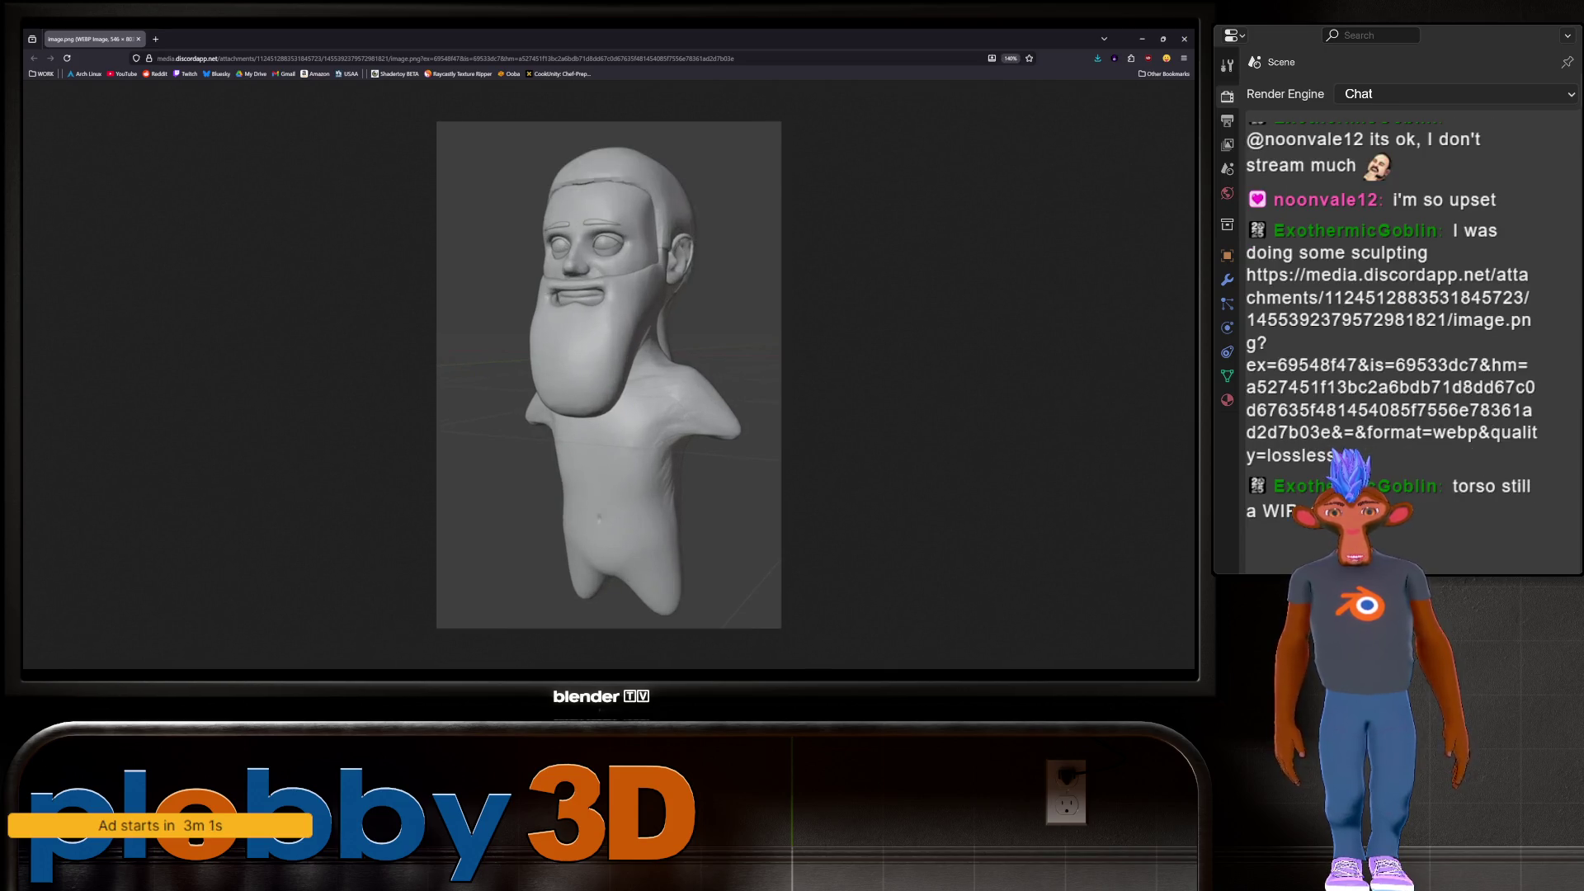